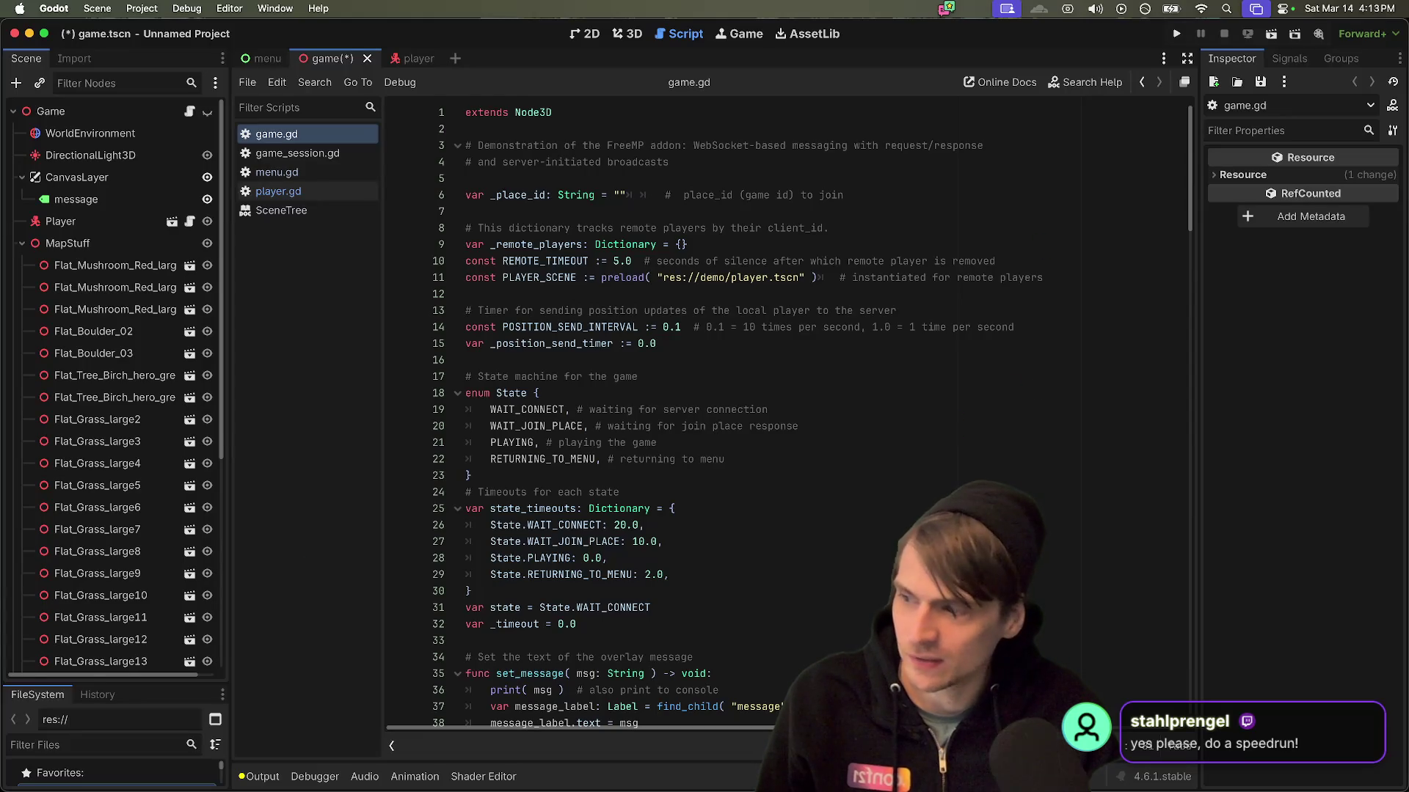
Collapse the MapStuff and CanvasLayer branches of the scene tree after inspecting the ground and Player nodes.
scroll(722, 472, "down", 3)
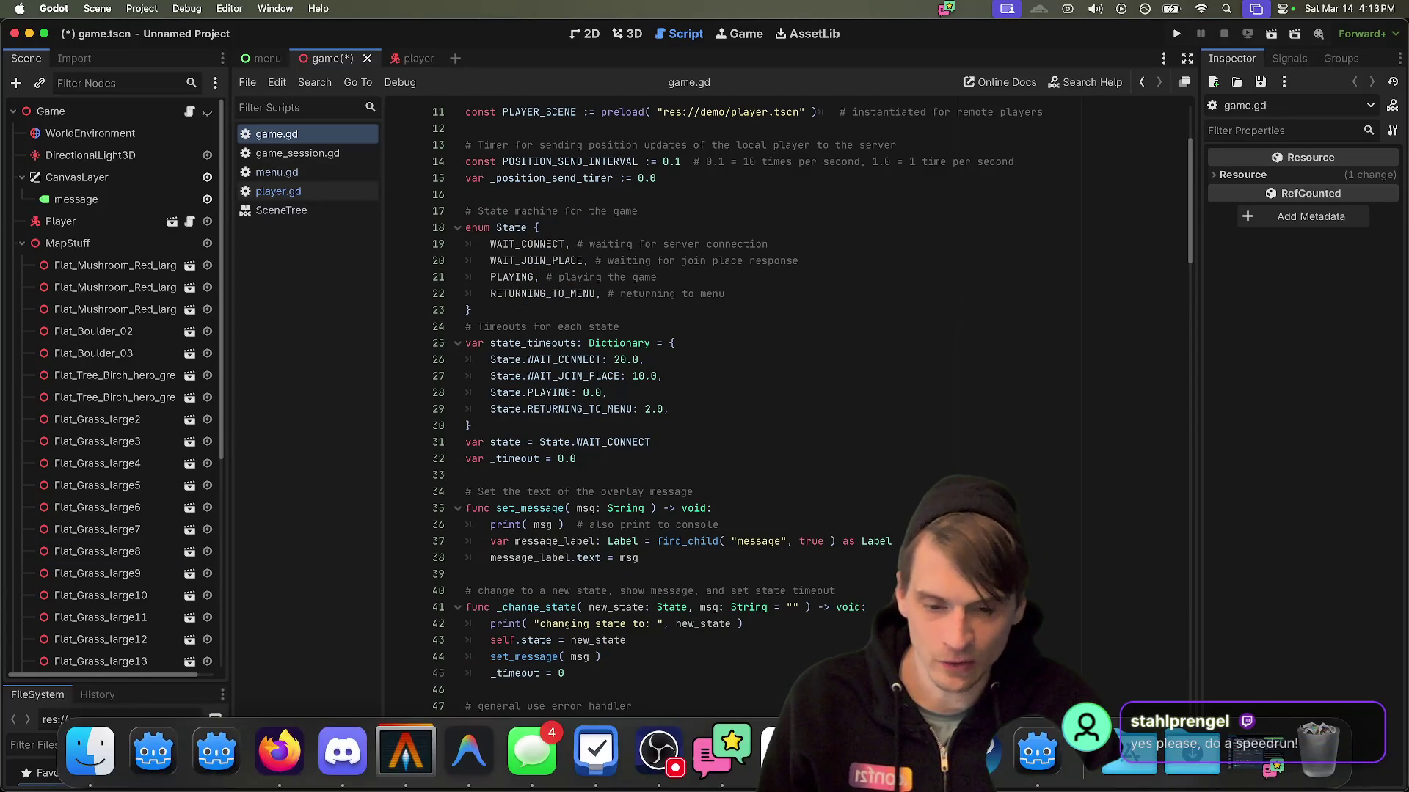
left_click(586, 689)
scroll(660, 440, "down", 5)
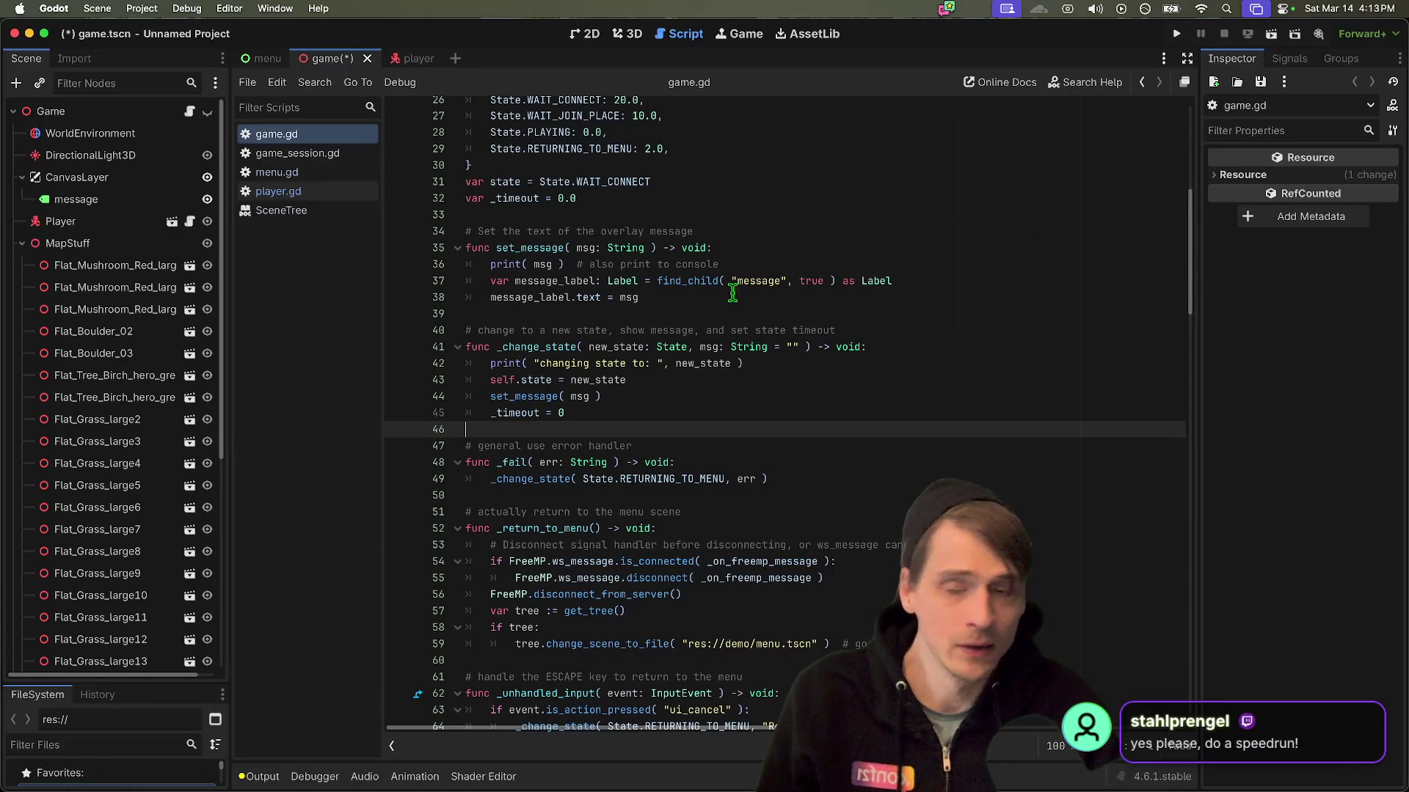
double_click(130, 249)
left_click(121, 265)
left_click(111, 392)
left_click(110, 243)
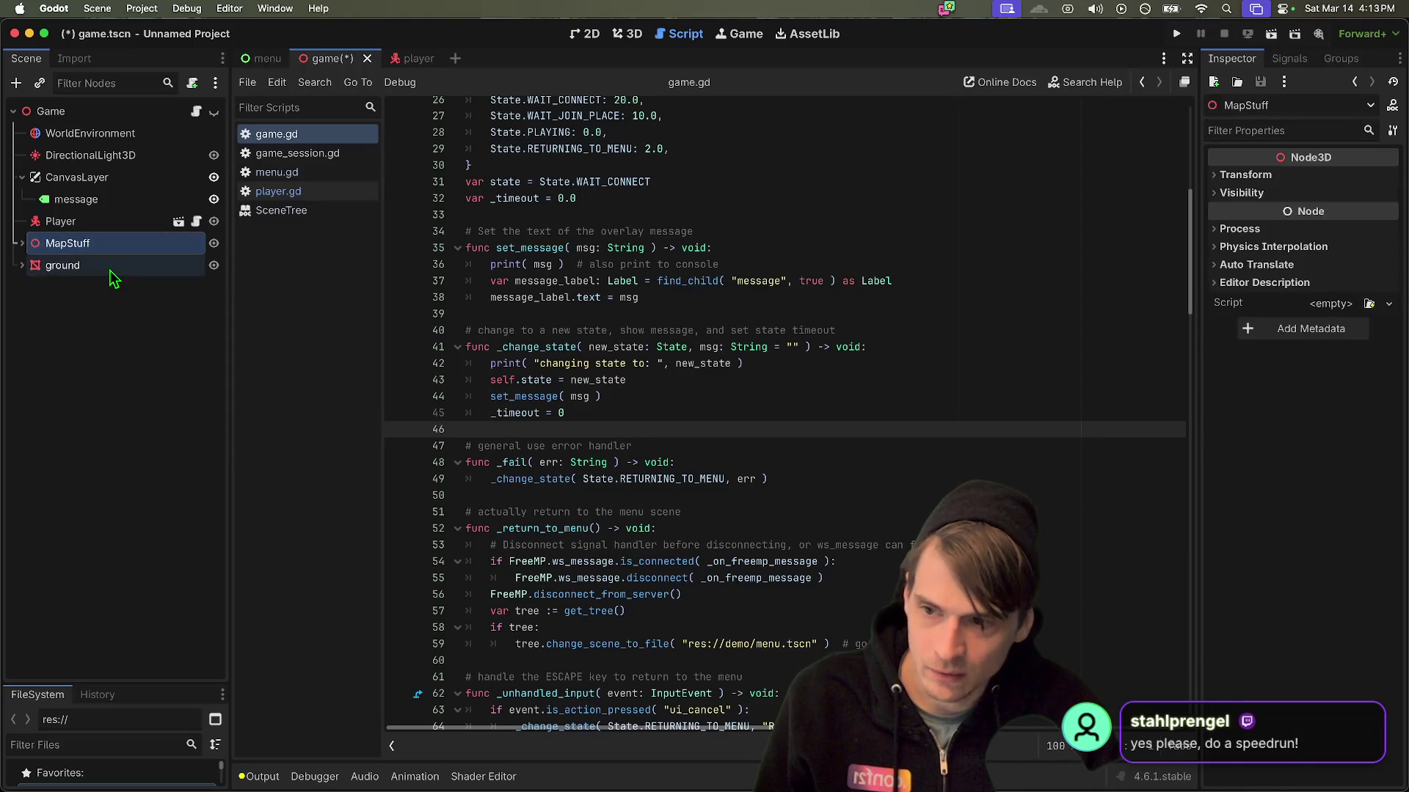
left_click(95, 221)
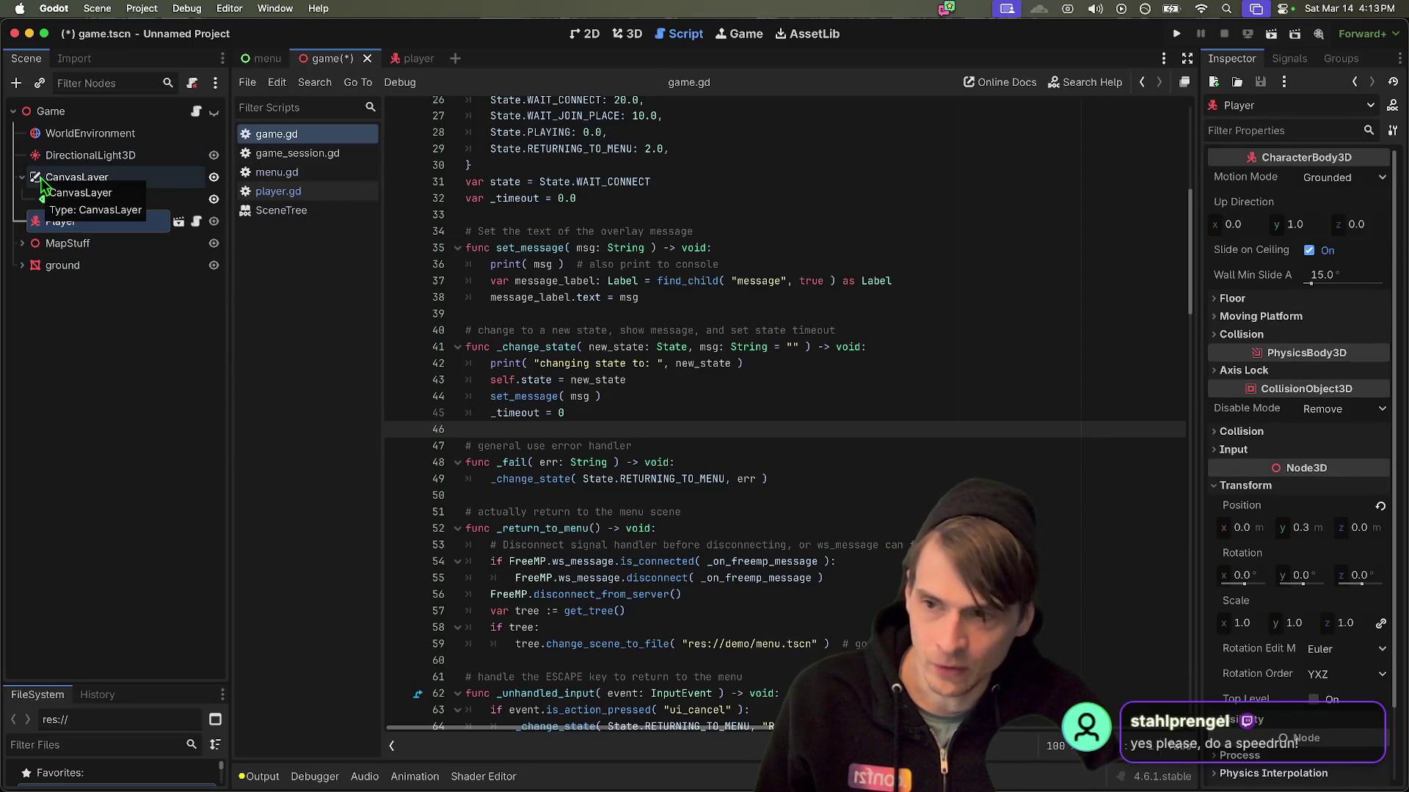
double_click(70, 177)
left_click(77, 455)
scroll(412, 432, "down", 2)
scroll(412, 433, "down", 4)
scroll(661, 477, "up", 13)
Add a single blank line after the broadcast call around line 171 in game.gd.
left_click(793, 534)
scroll(795, 528, "down", 1)
scroll(795, 528, "down", 20)
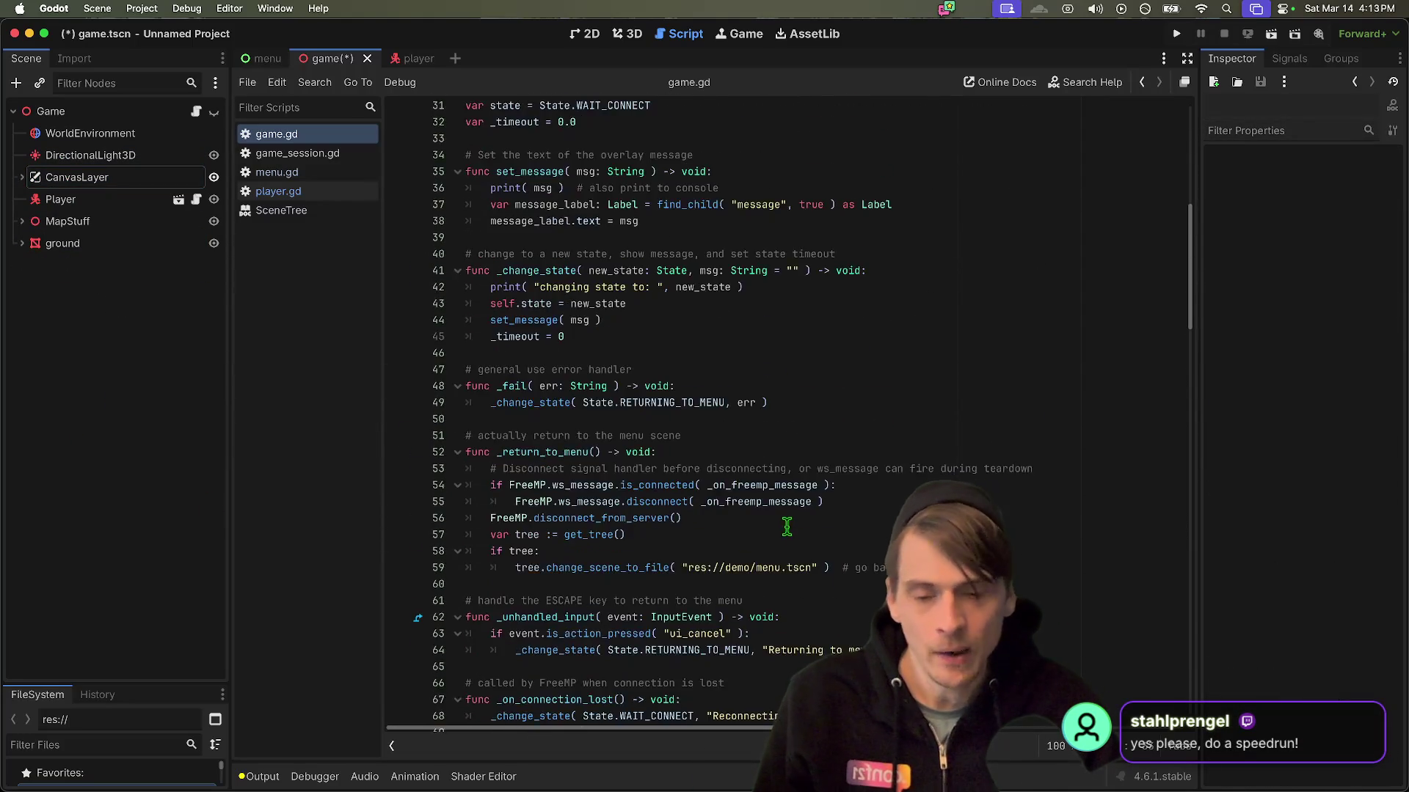
scroll(890, 430, "down", 11)
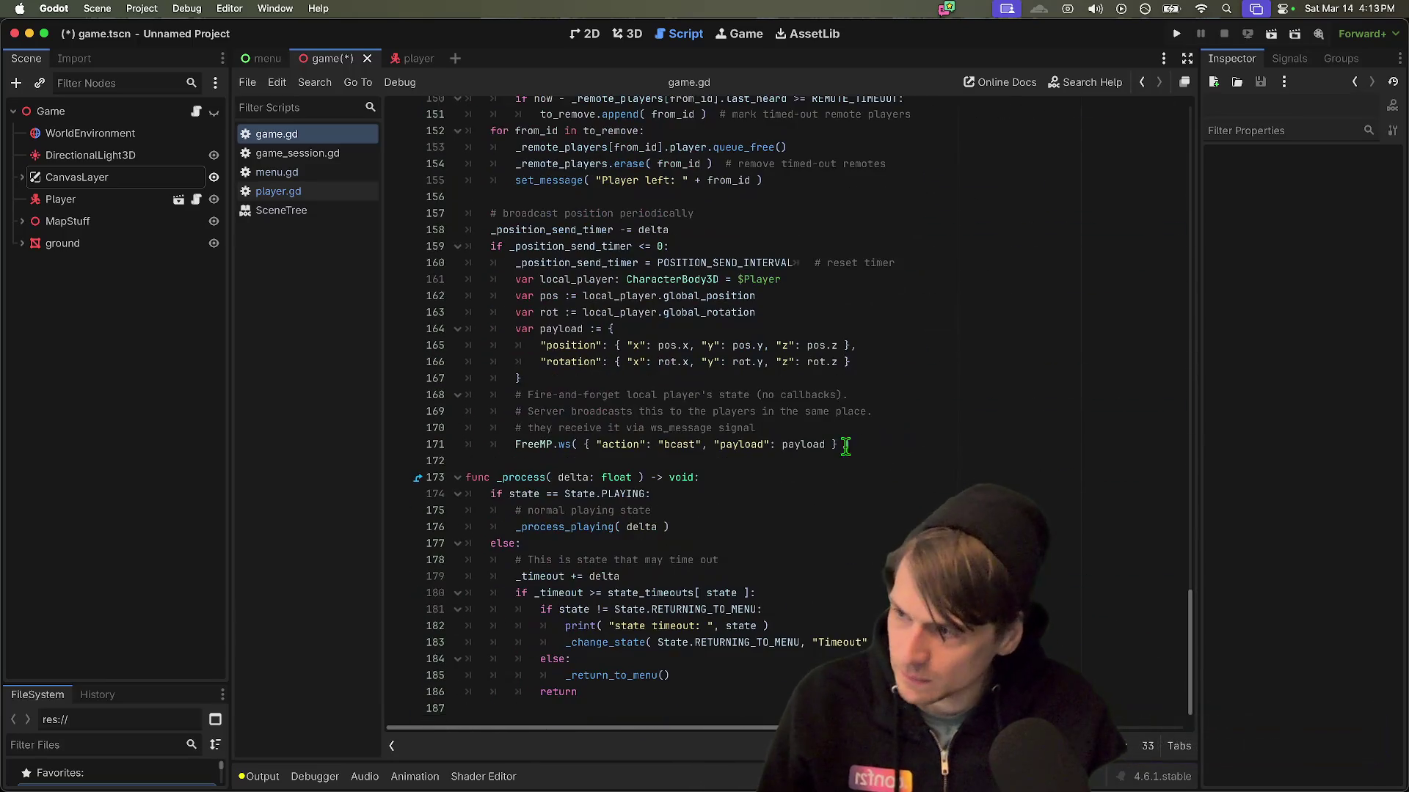
left_click(967, 455)
key("Return")
key("Return")
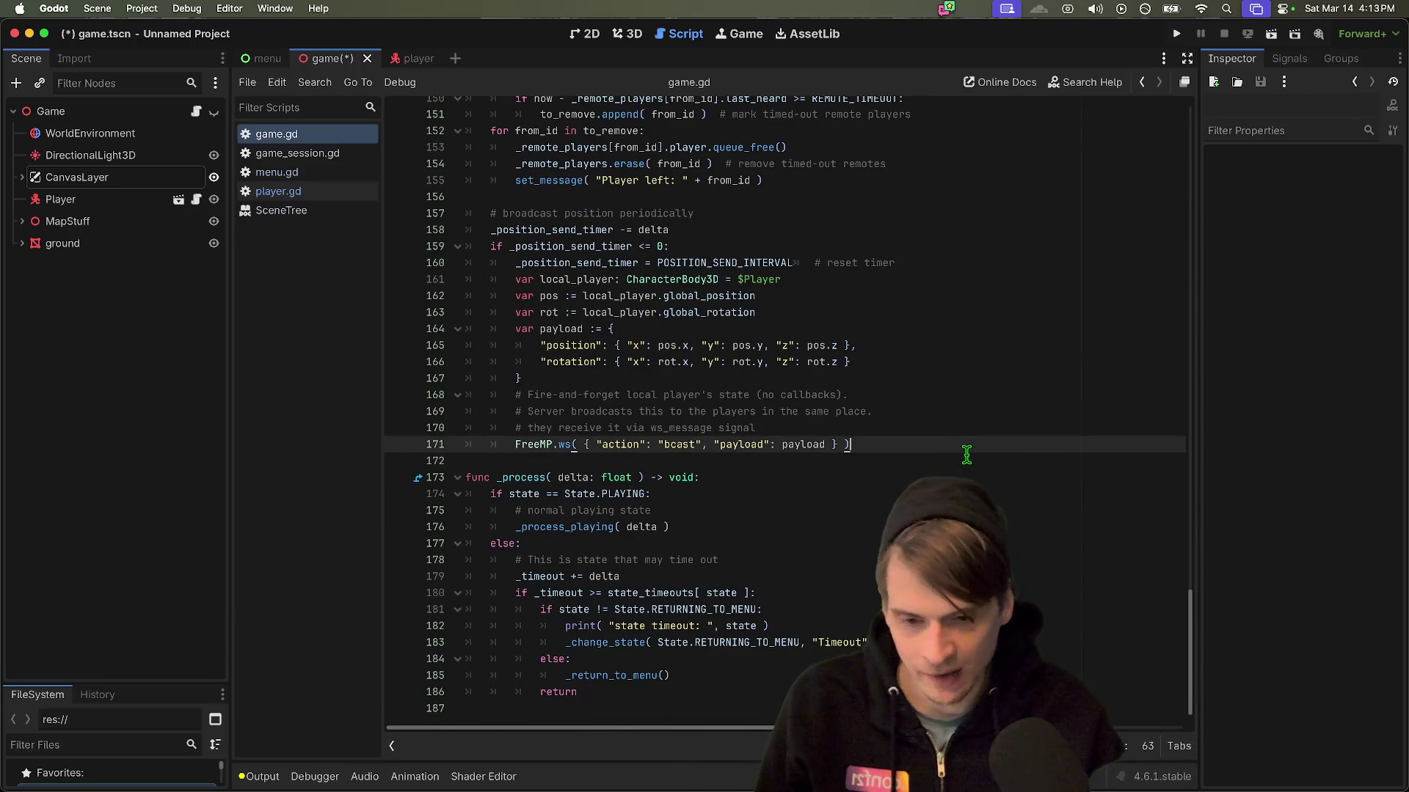
key("Up")
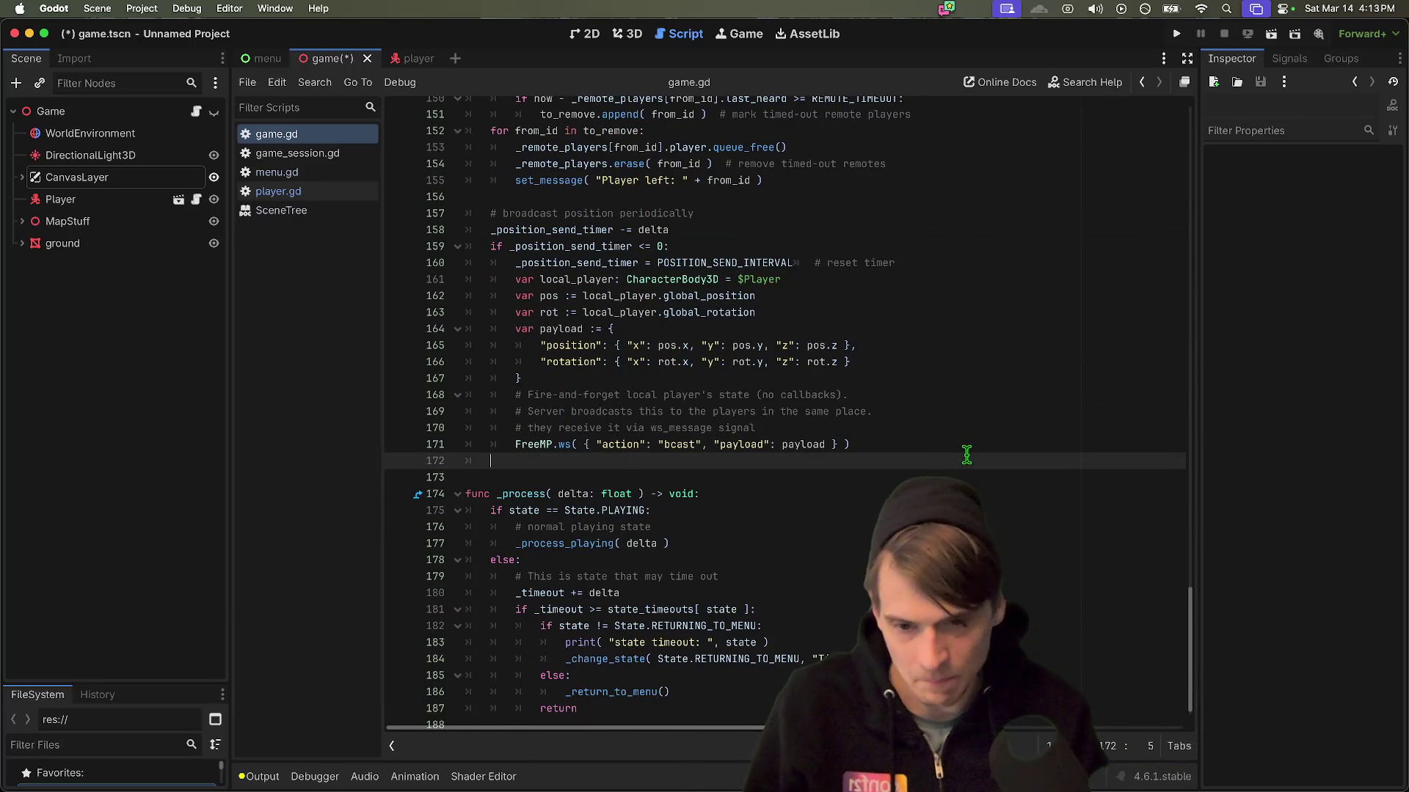
key("super+shift+k")
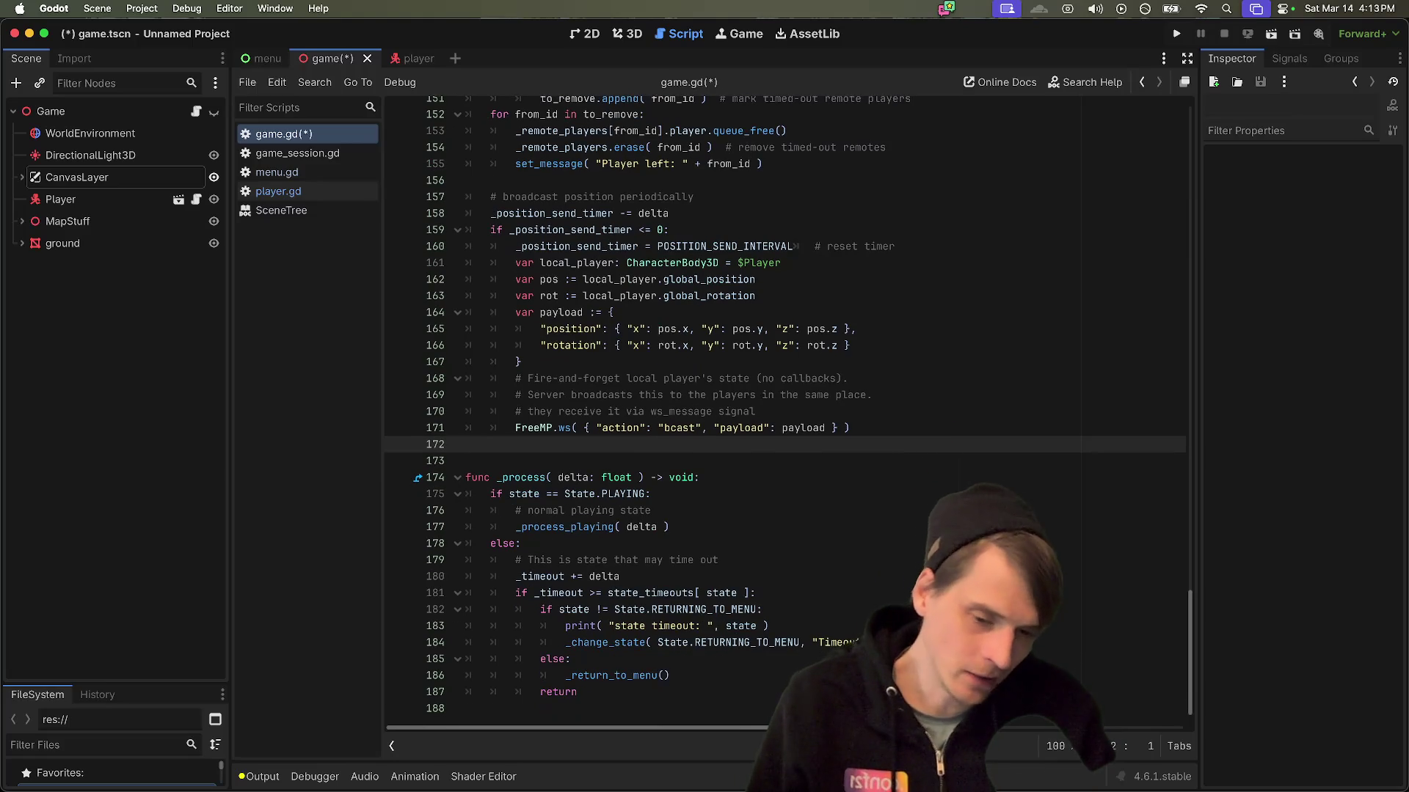
Add a new indented line after the final return in game.gd, then scroll back up.
left_click(578, 691)
key("Return")
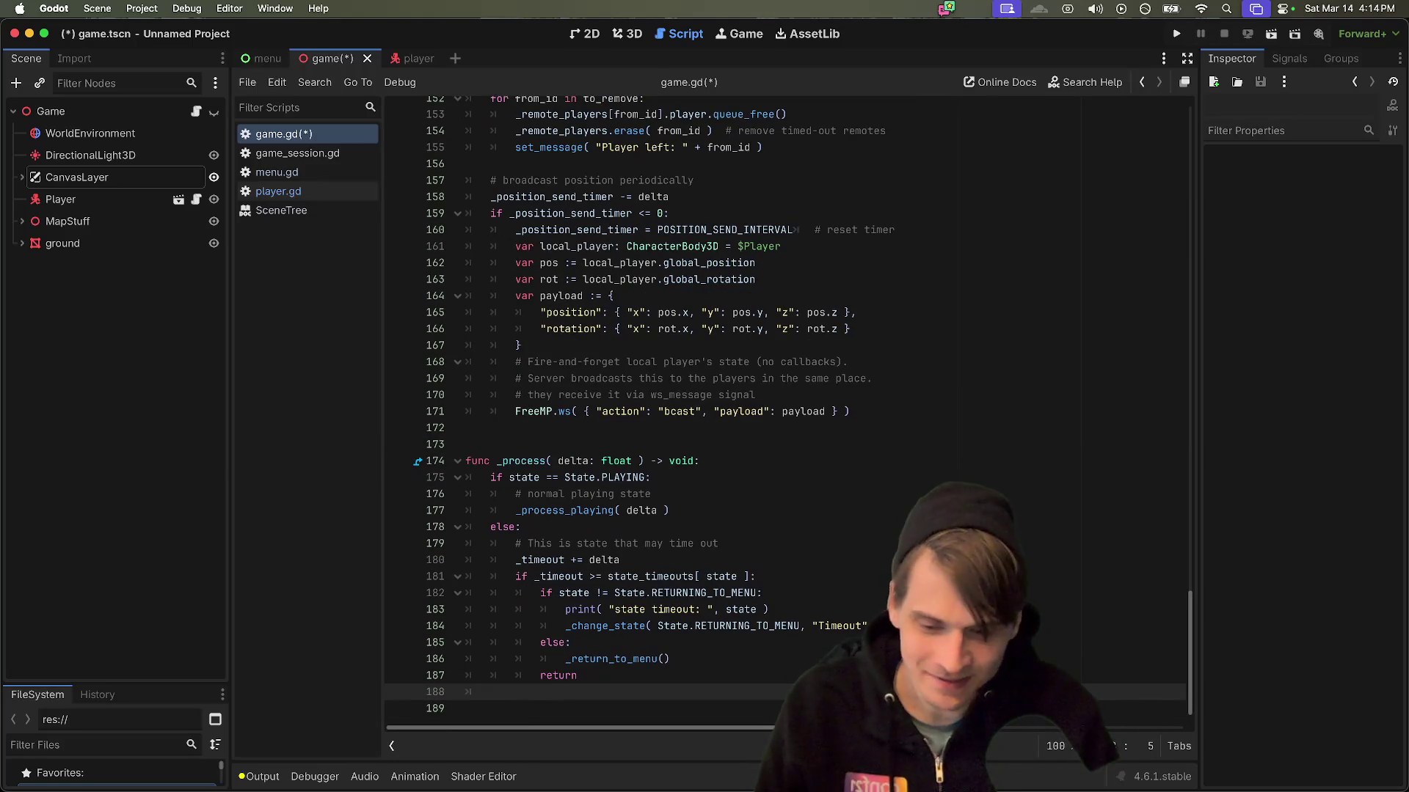
scroll(760, 664, "up", 10)
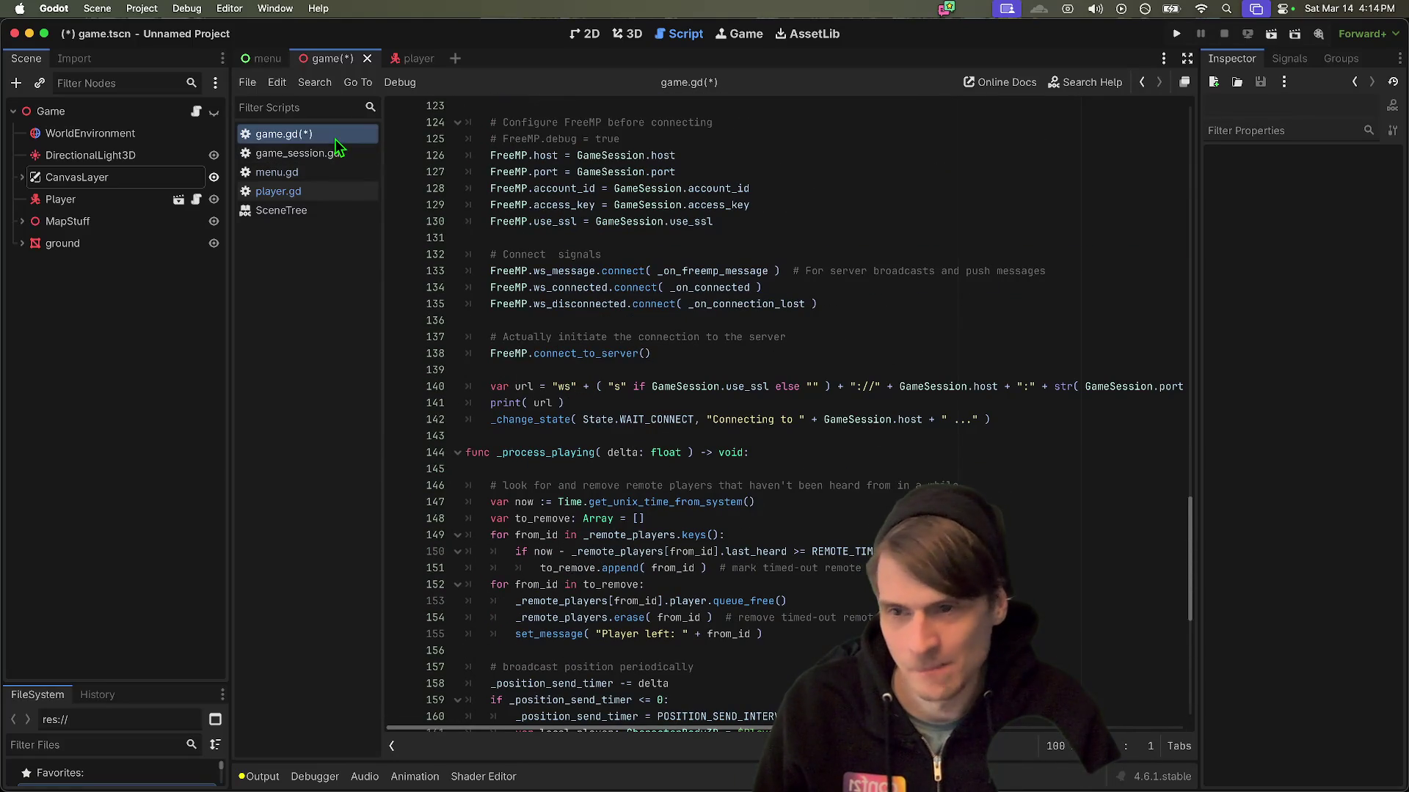
scroll(557, 400, "up", 20)
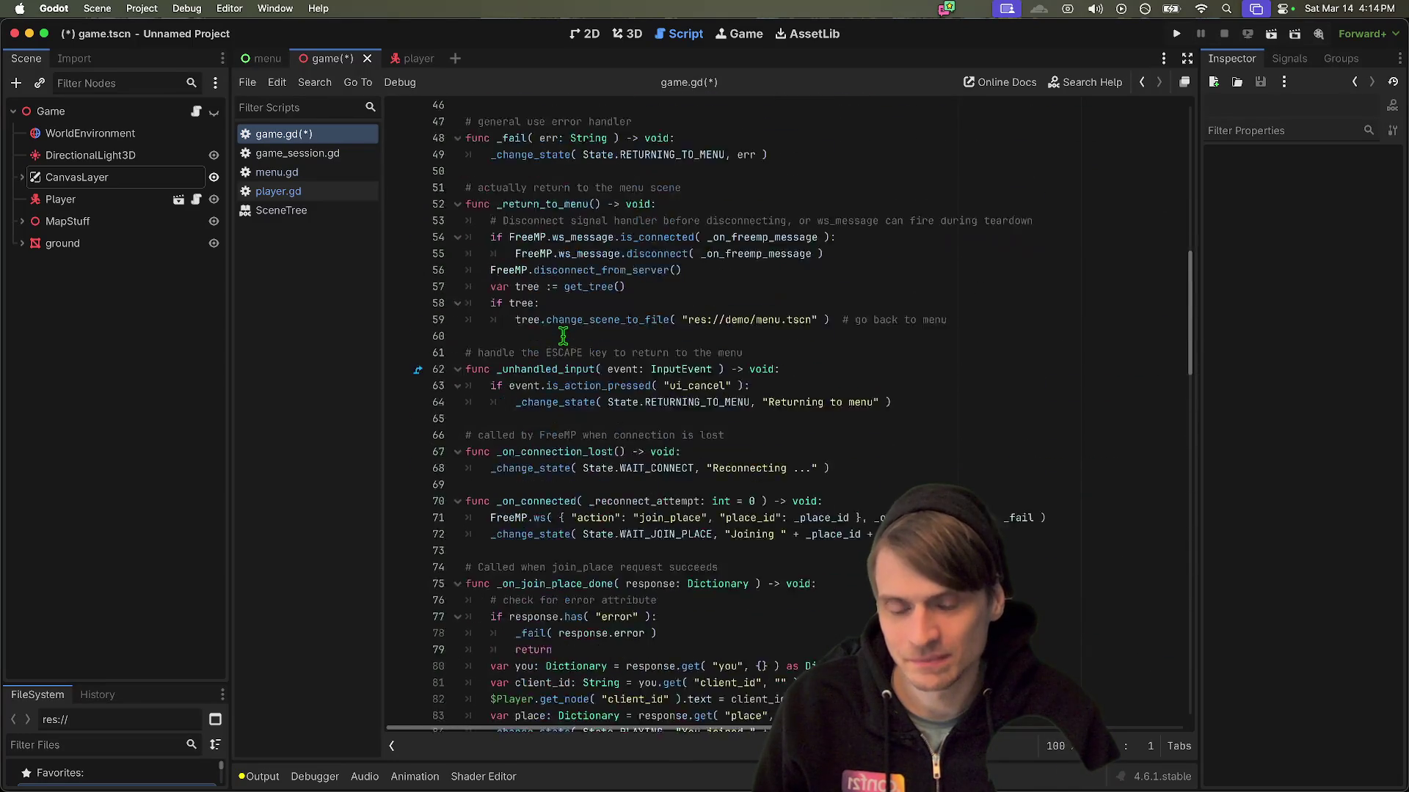
scroll(558, 400, "up", 10)
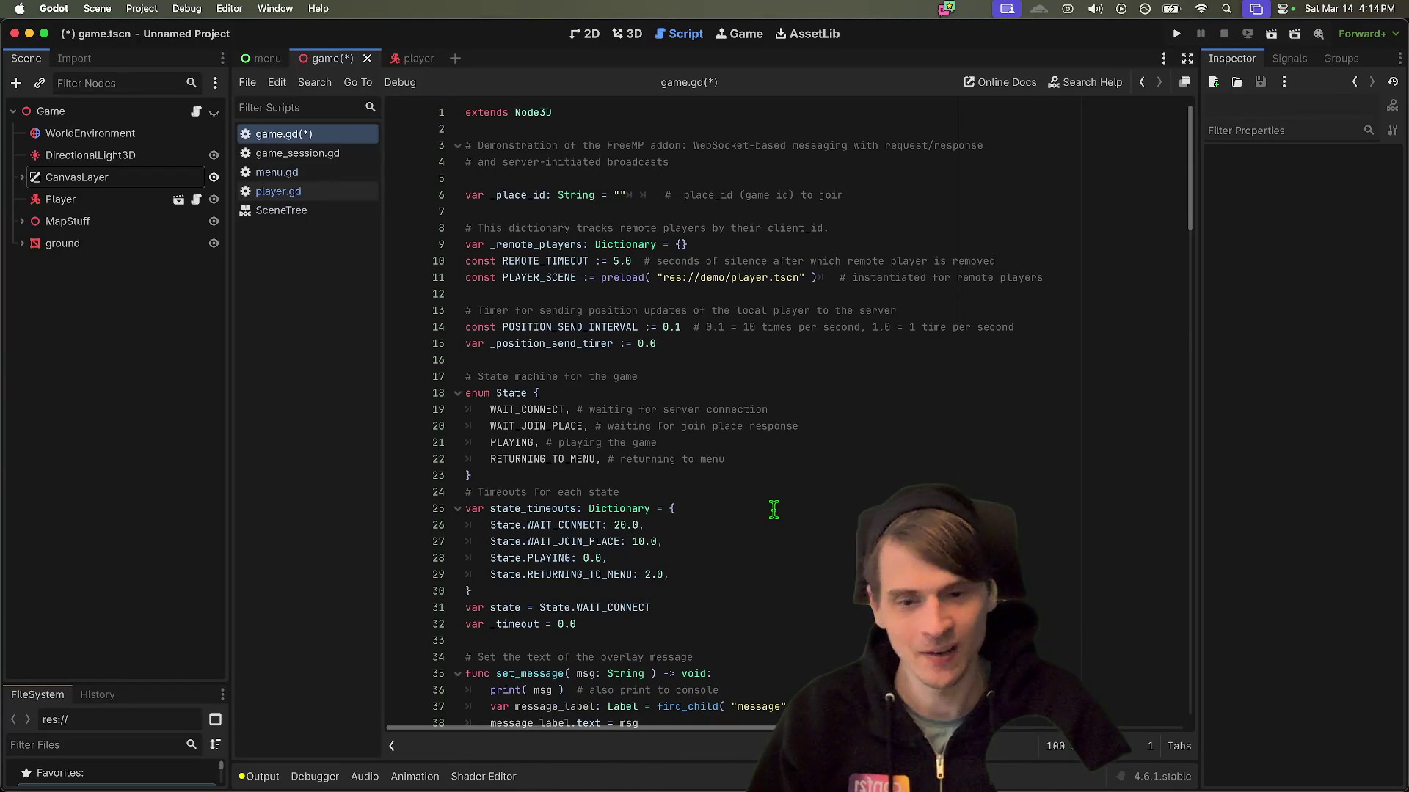
Scroll through game.gd, cancel closing the unsaved script, and switch to Firefox.
scroll(773, 509, "down", 20)
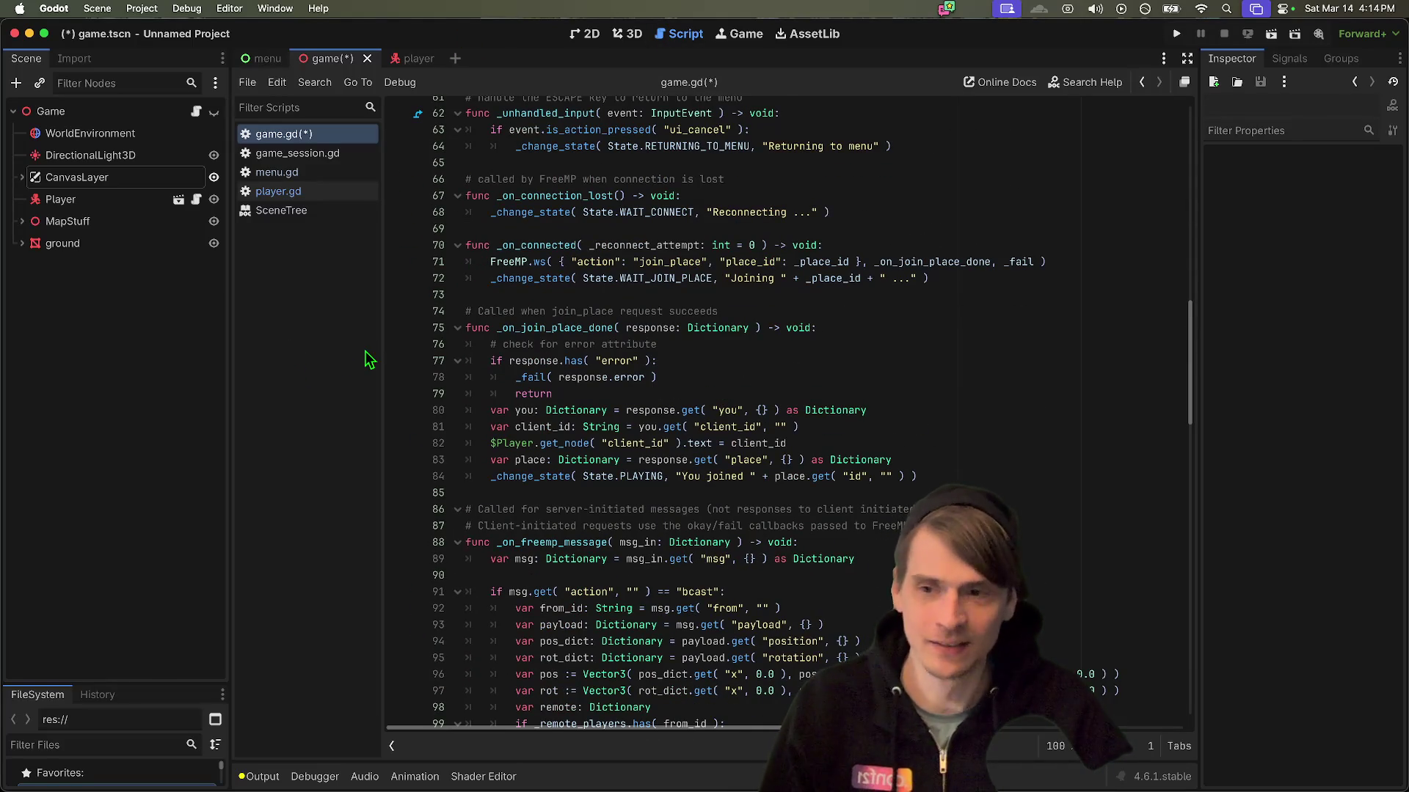
scroll(427, 314, "up", 20)
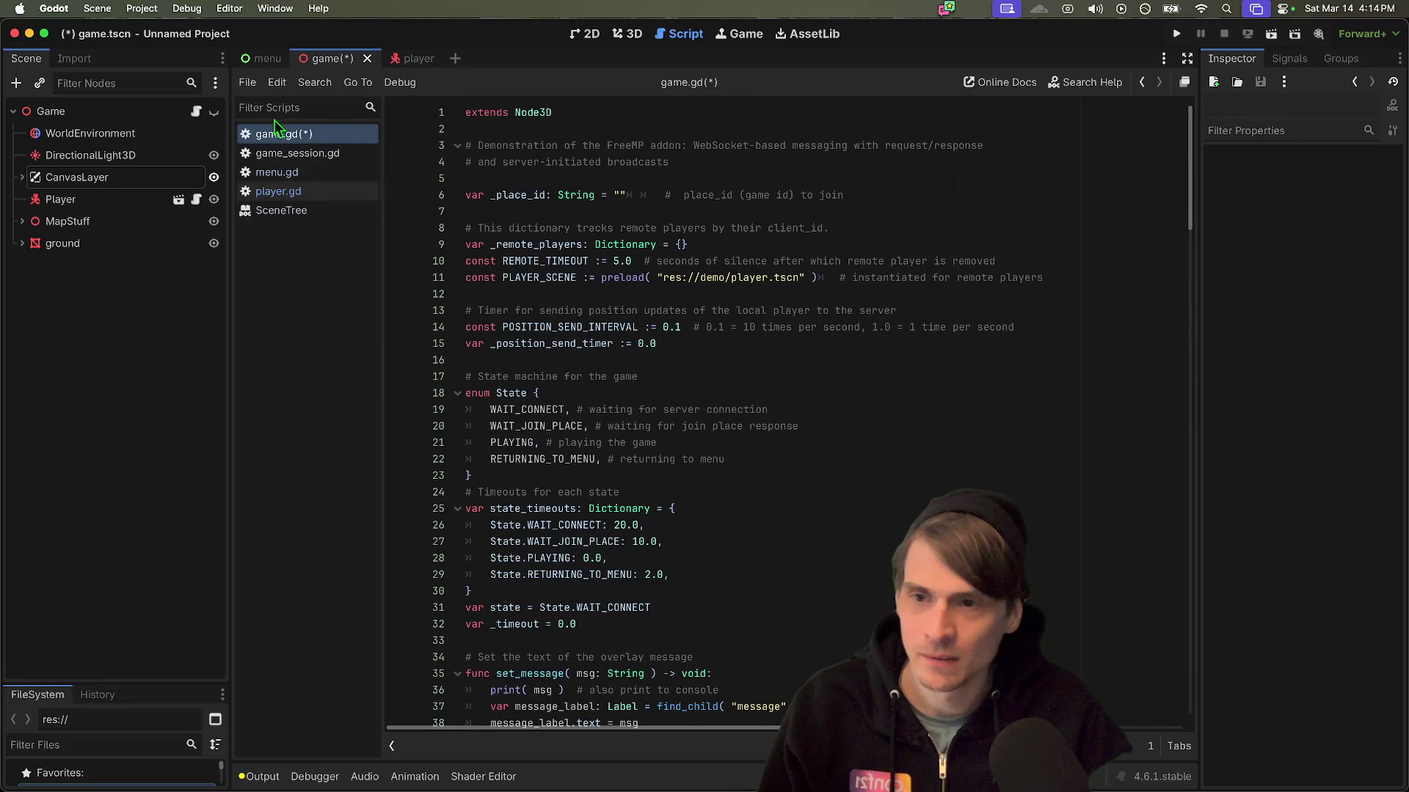
middle_click(278, 134)
left_click(683, 441)
scroll(692, 613, "down", 9)
scroll(692, 613, "down", 14)
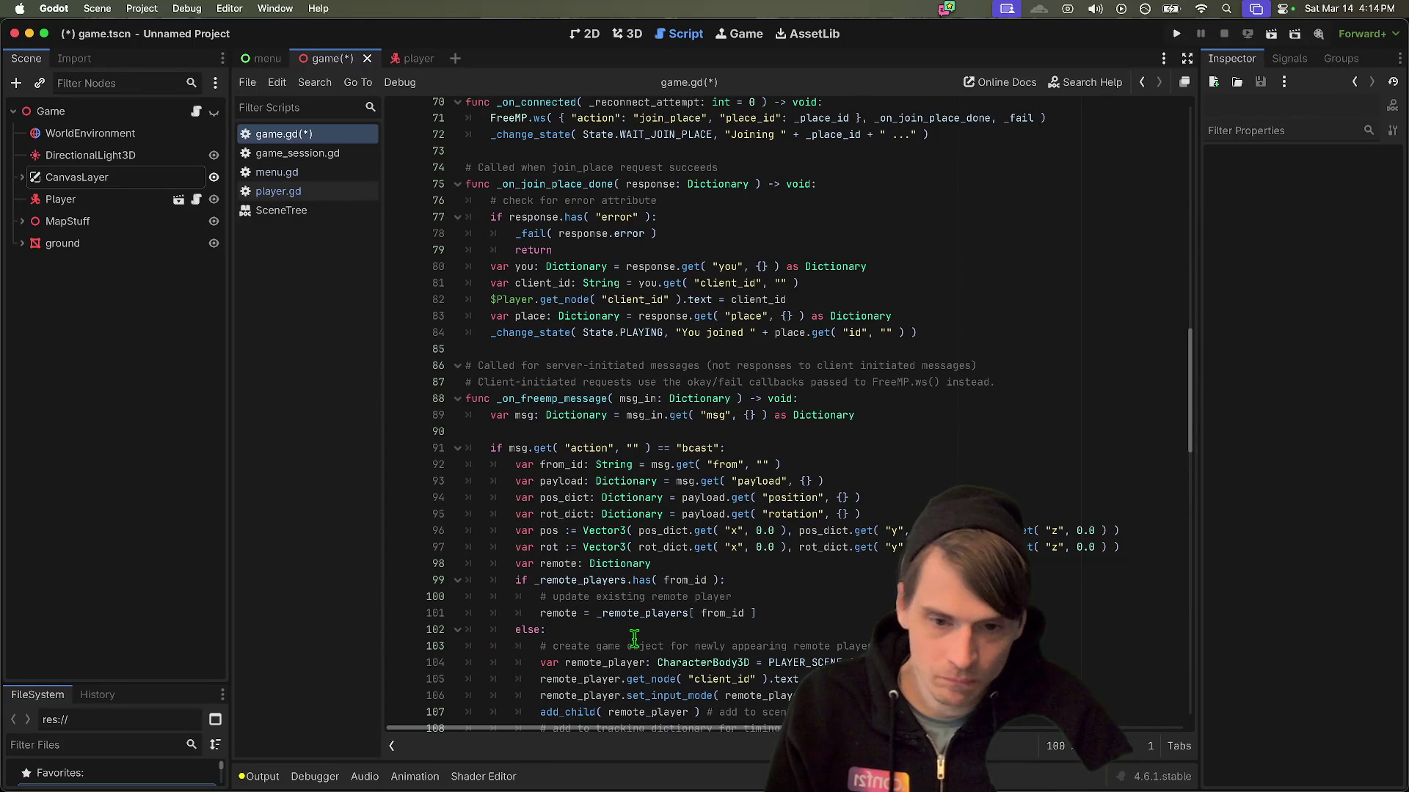
left_click(284, 767)
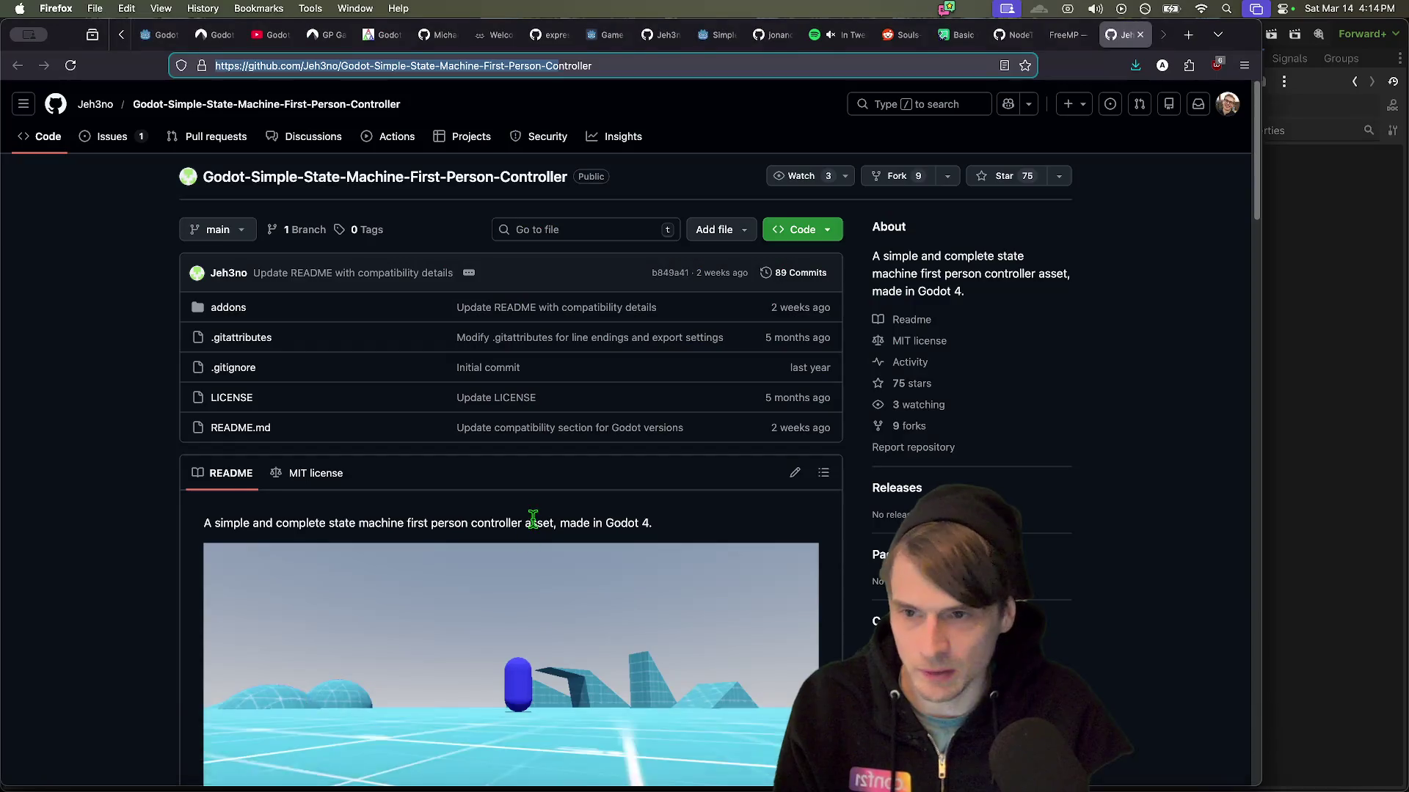
Search 'websocket' in a new tab and open the Godot docs 'Using WebSocket in Godot' page.
key("super+t")
type("websocket")
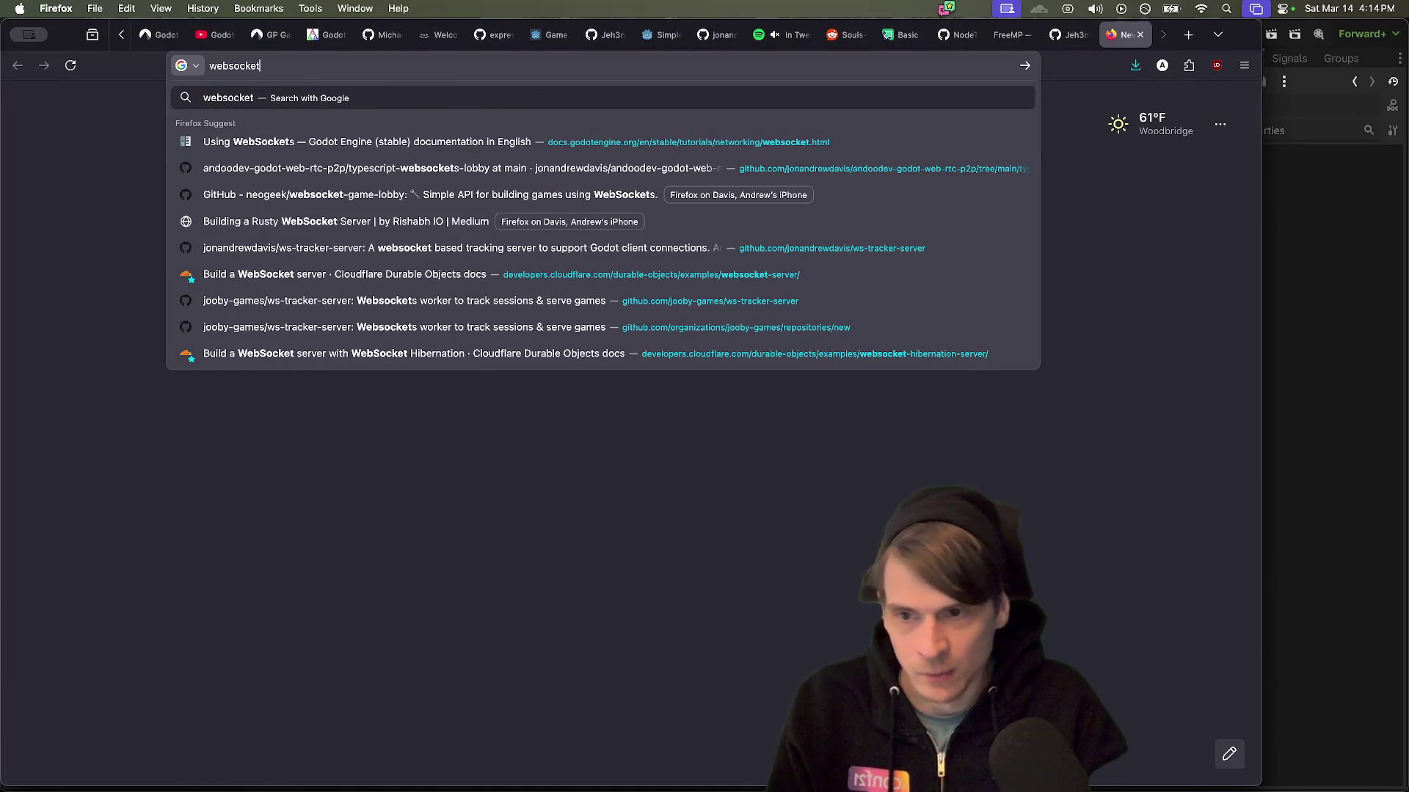
key("Down")
key("Return")
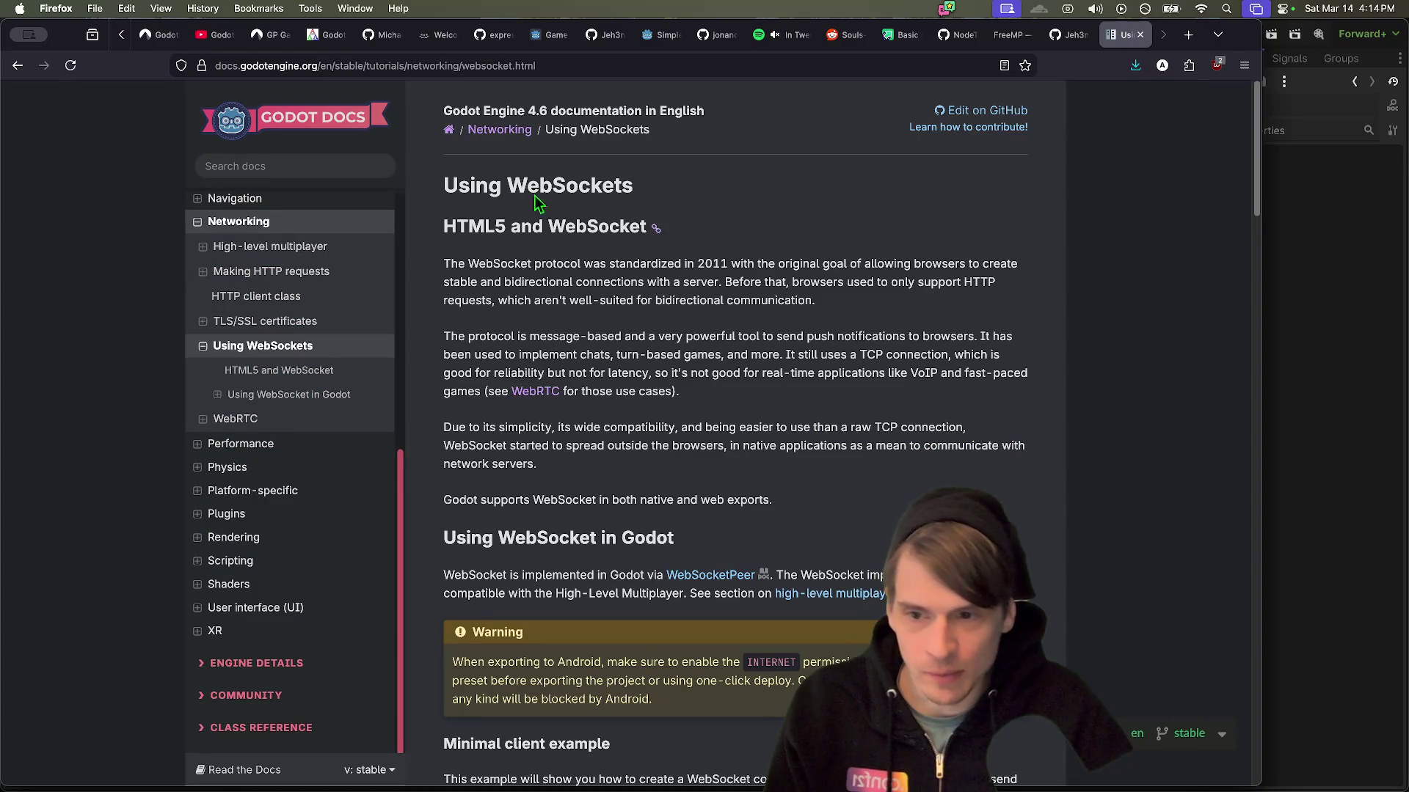
left_click(294, 395)
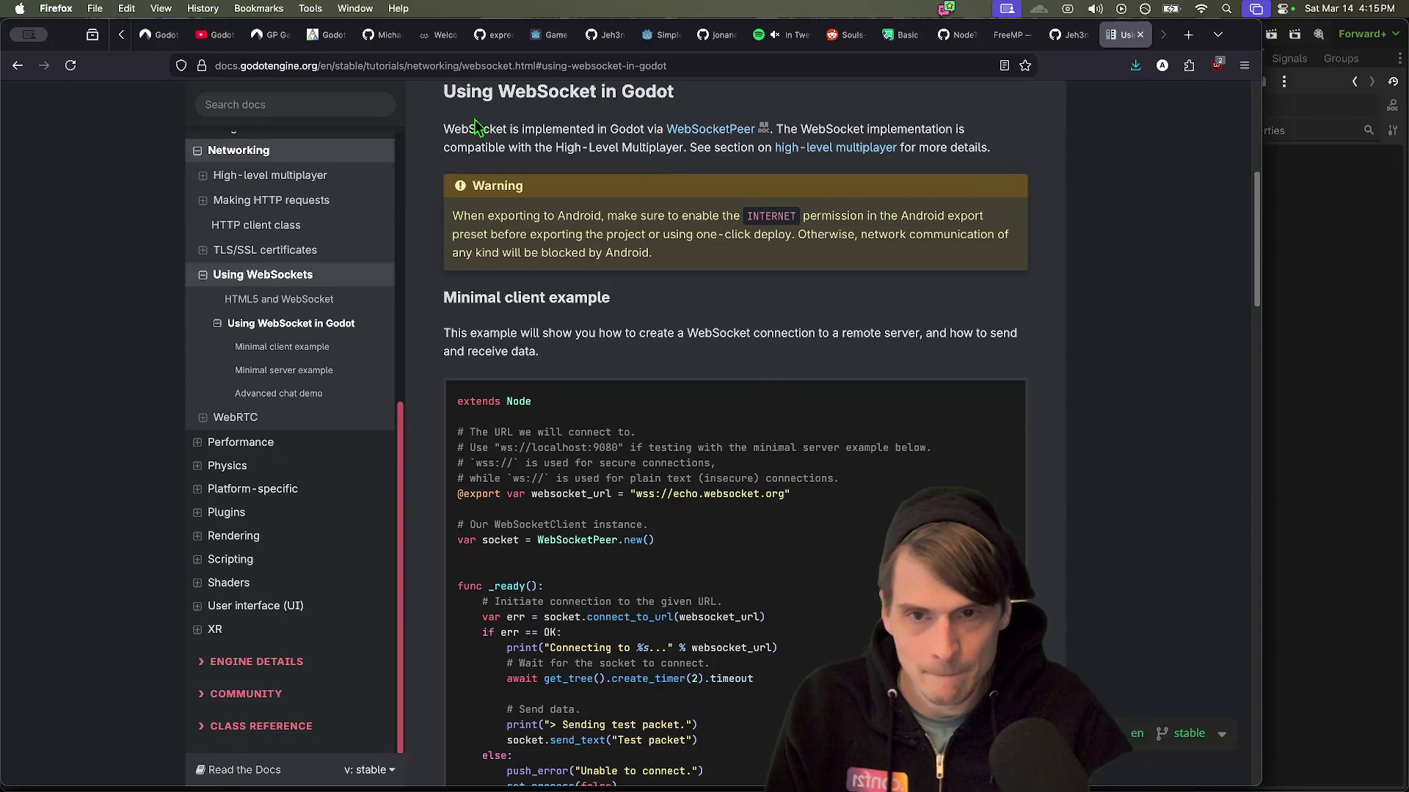
Scroll to the minimal server example and select WebSocketPeer in its code.
scroll(595, 235, "down", 1)
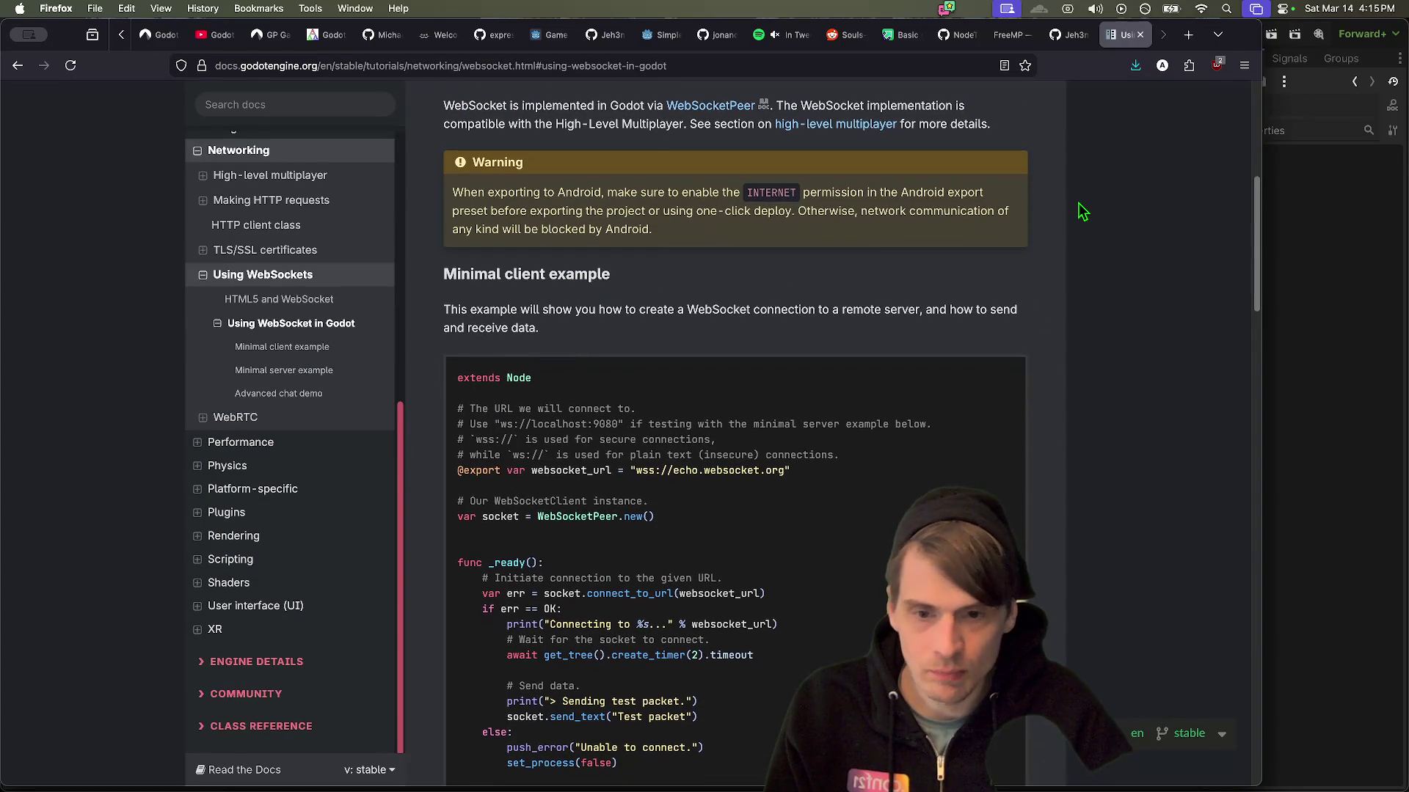
scroll(1082, 212, "down", 4)
scroll(1082, 212, "down", 10)
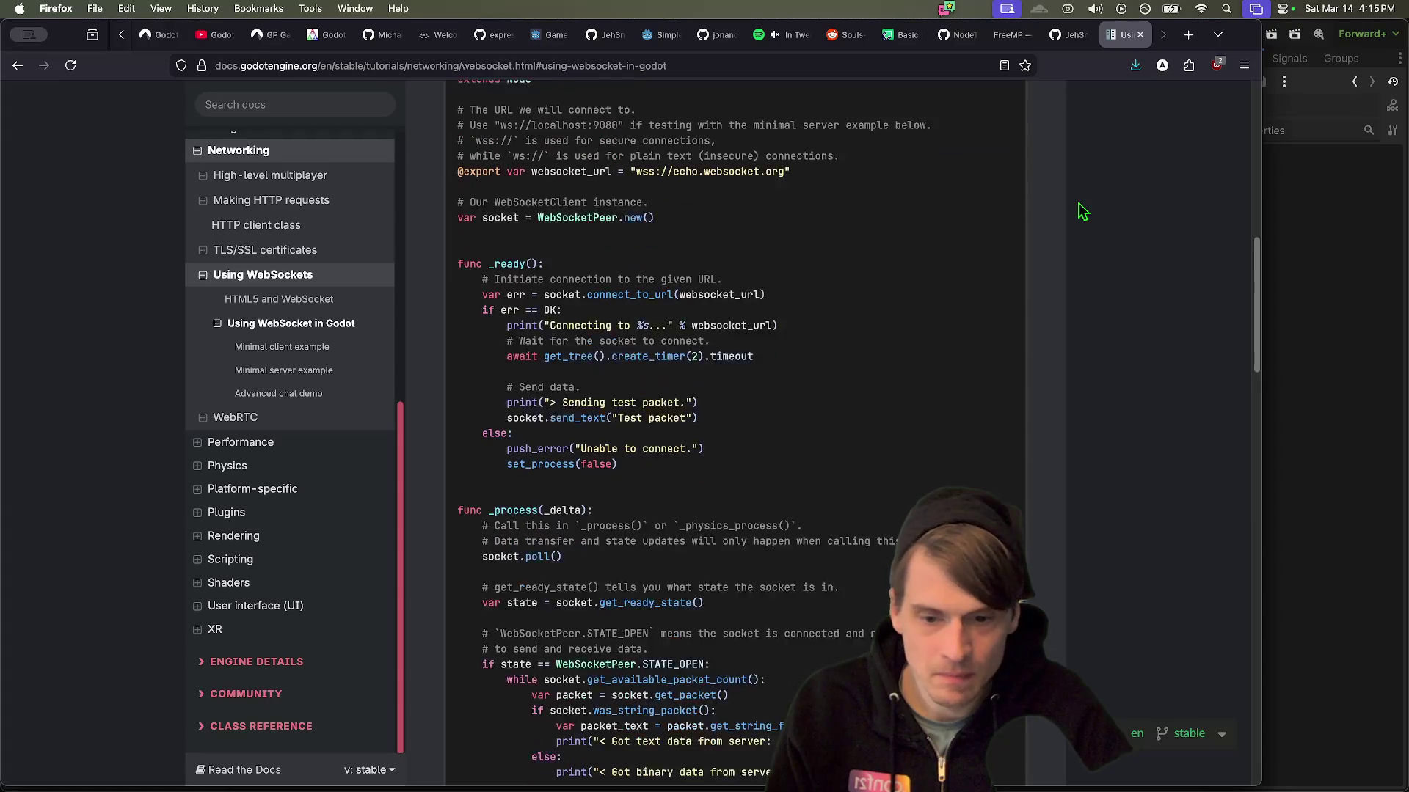
scroll(1082, 209, "down", 1)
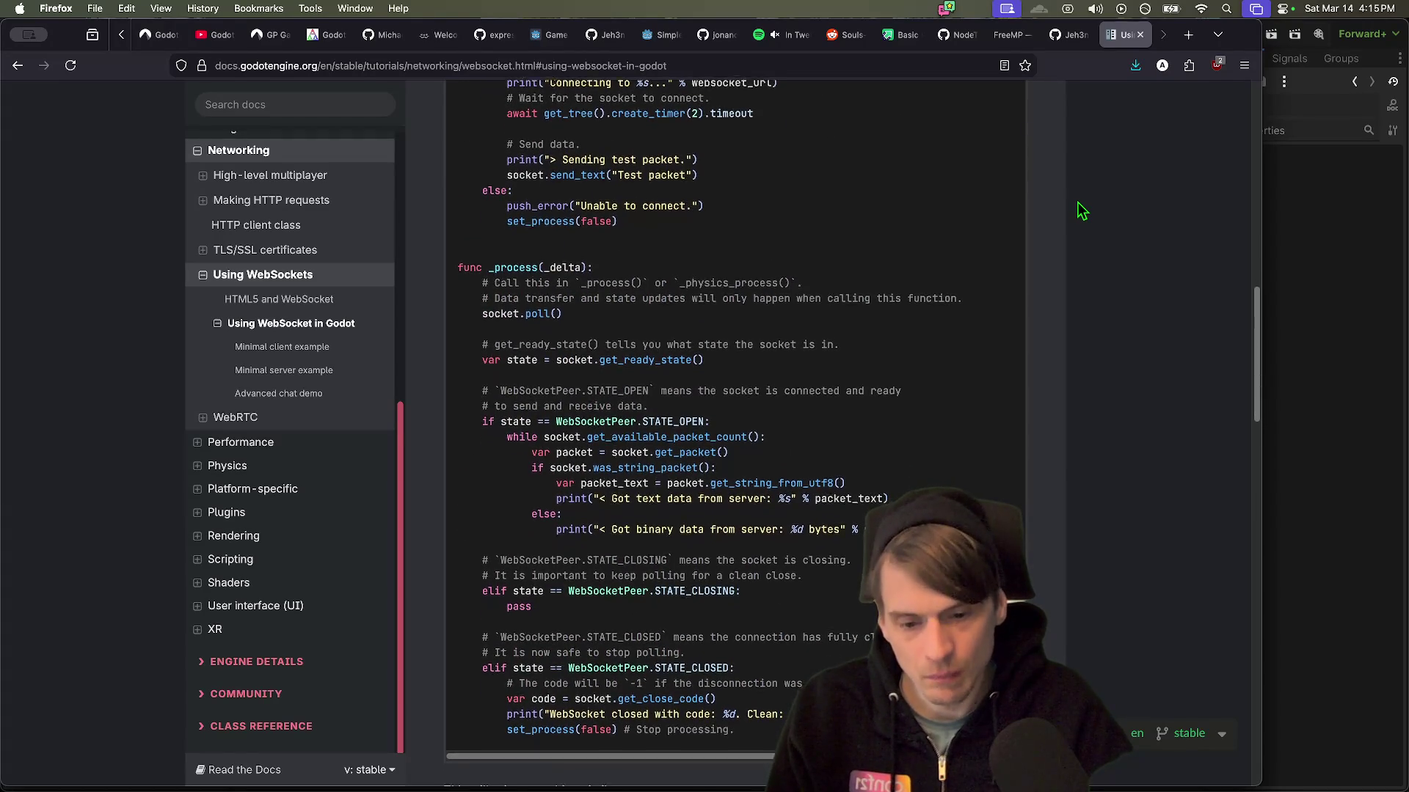
scroll(1082, 209, "down", 3)
right_click(1071, 198)
left_click(1011, 181)
scroll(1041, 187, "down", 18)
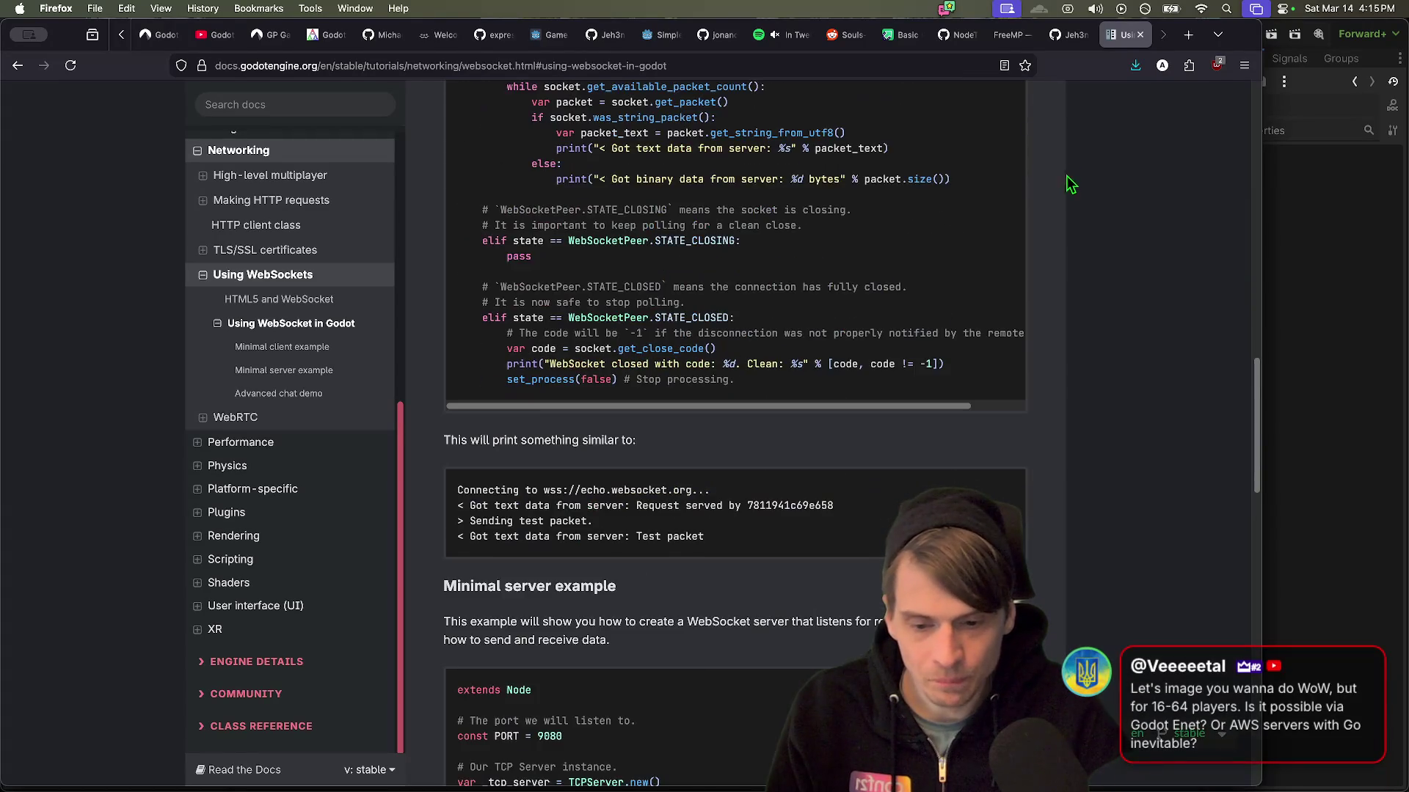
scroll(1068, 193, "down", 11)
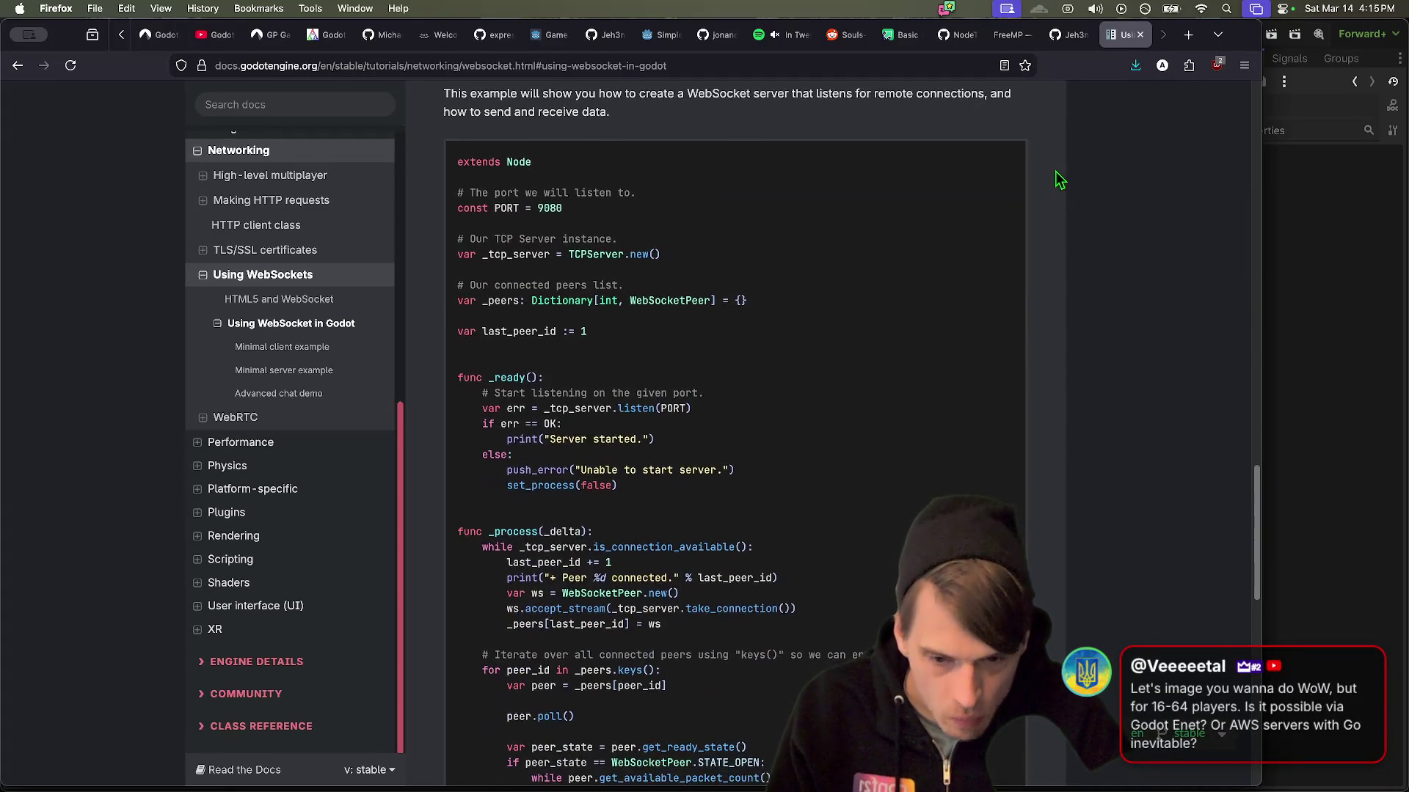
scroll(1060, 176, "down", 1)
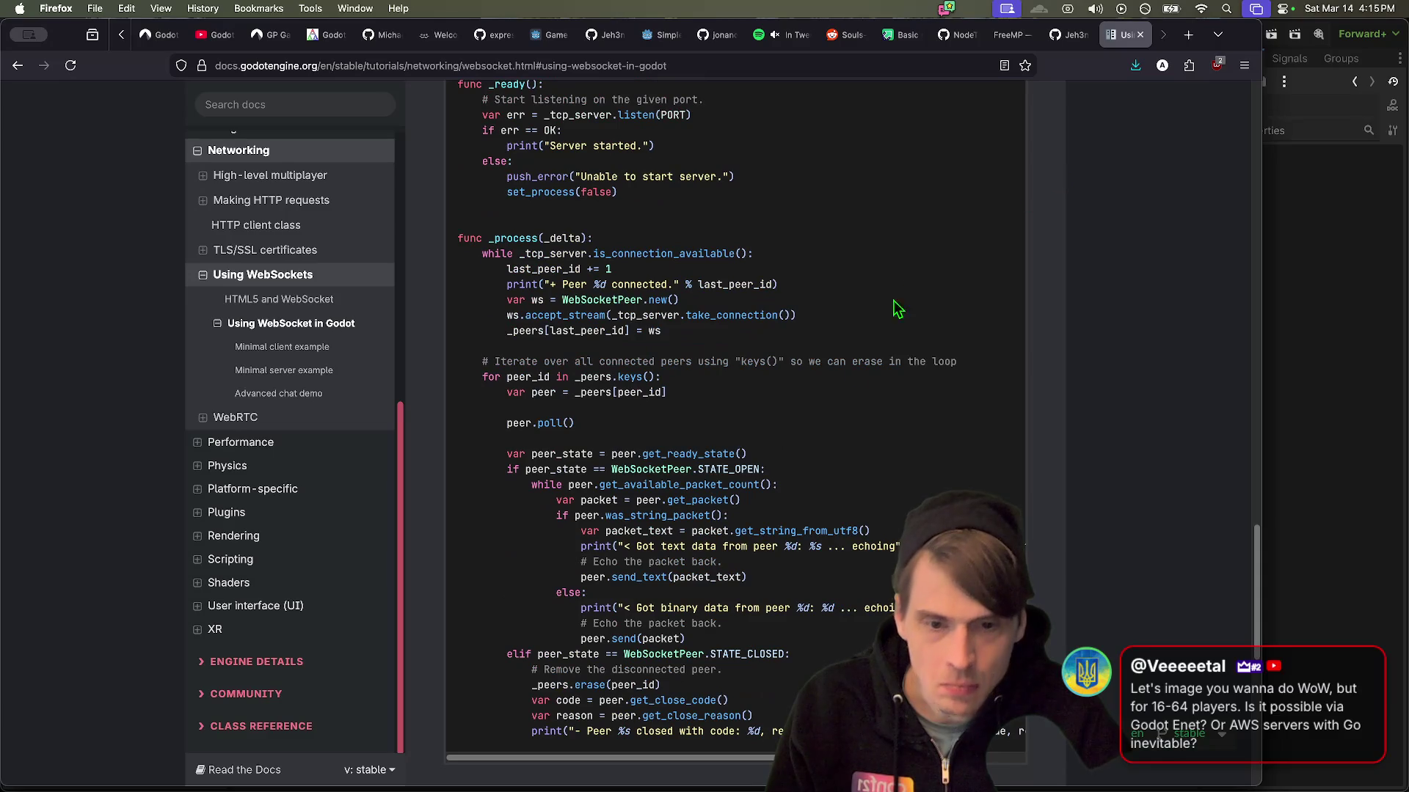
double_click(649, 468)
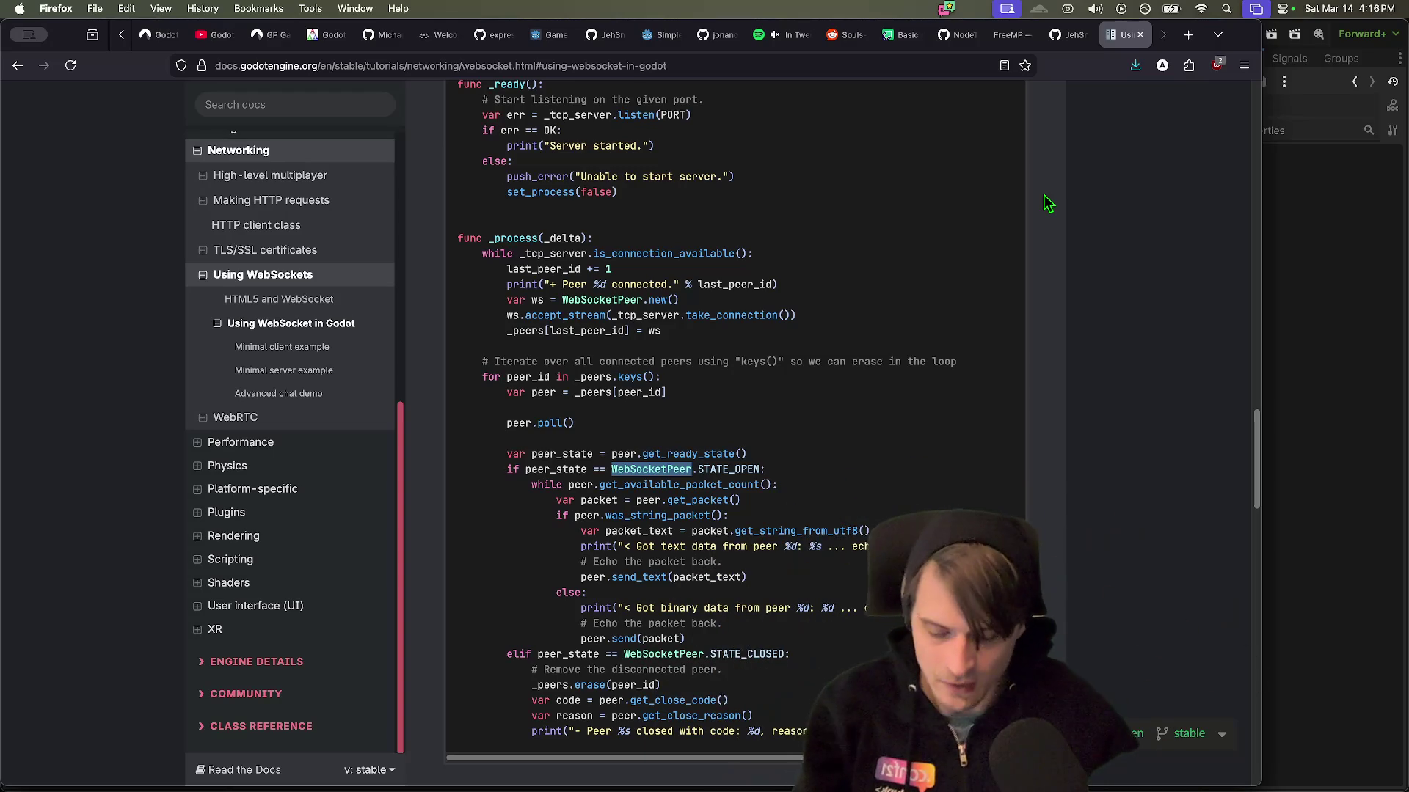
Go to jonandrewdavis.com and open the Godot multiplayer networking AWS hosting article.
key("super+t")
type("jon")
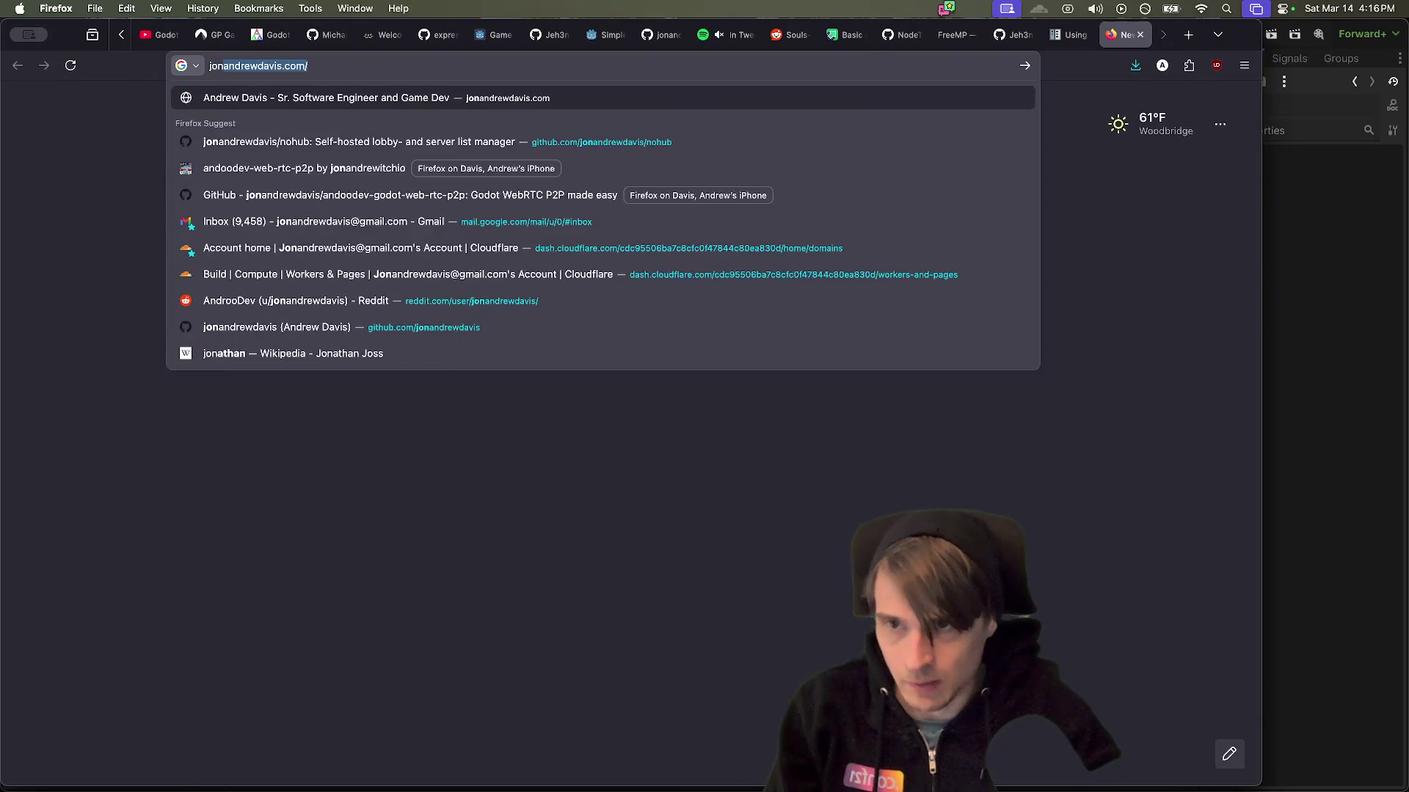
key("Return")
scroll(1046, 314, "down", 3)
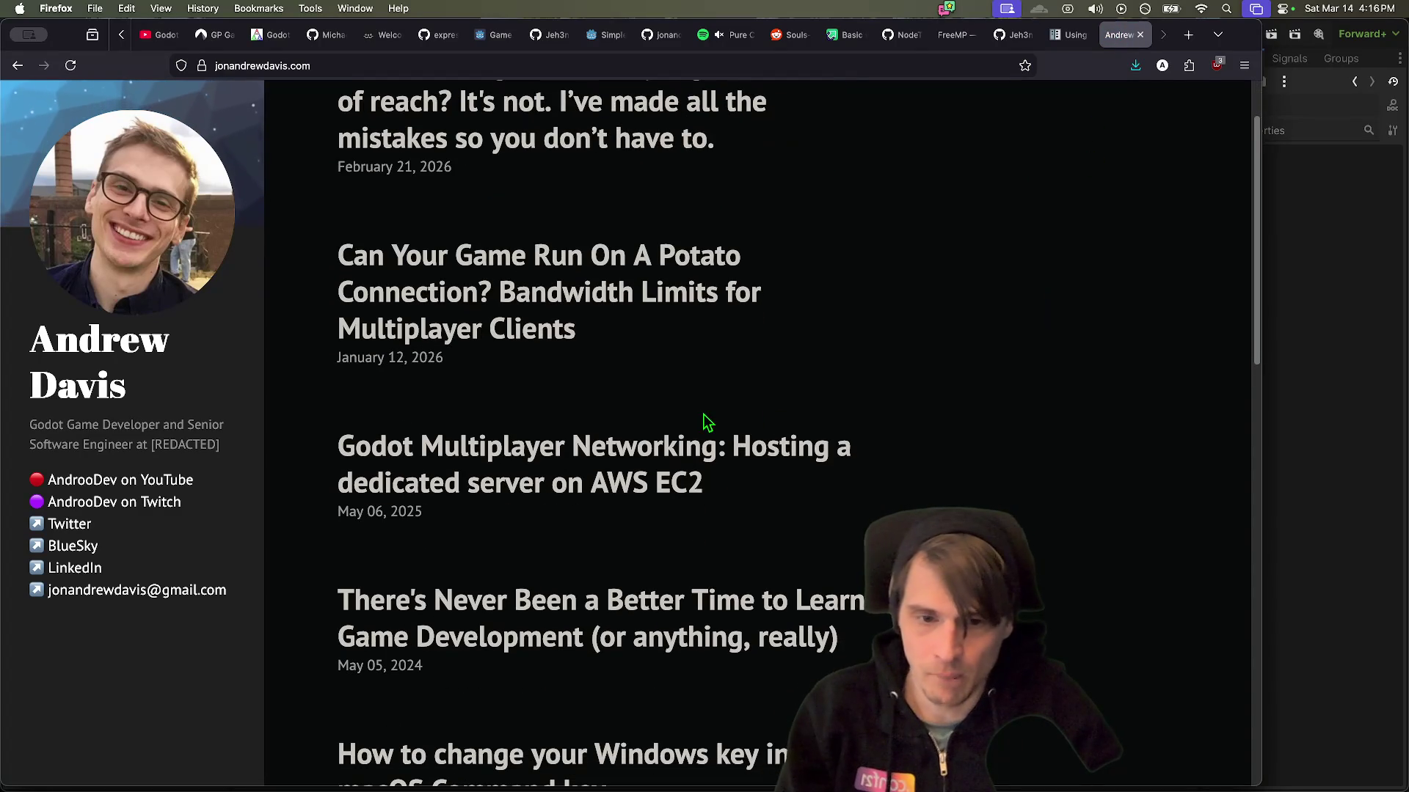
left_click(646, 465)
Scroll past the screenshots and footnotes to the 'Upload and run your server' section.
scroll(1093, 277, "down", 10)
scroll(1076, 284, "down", 6)
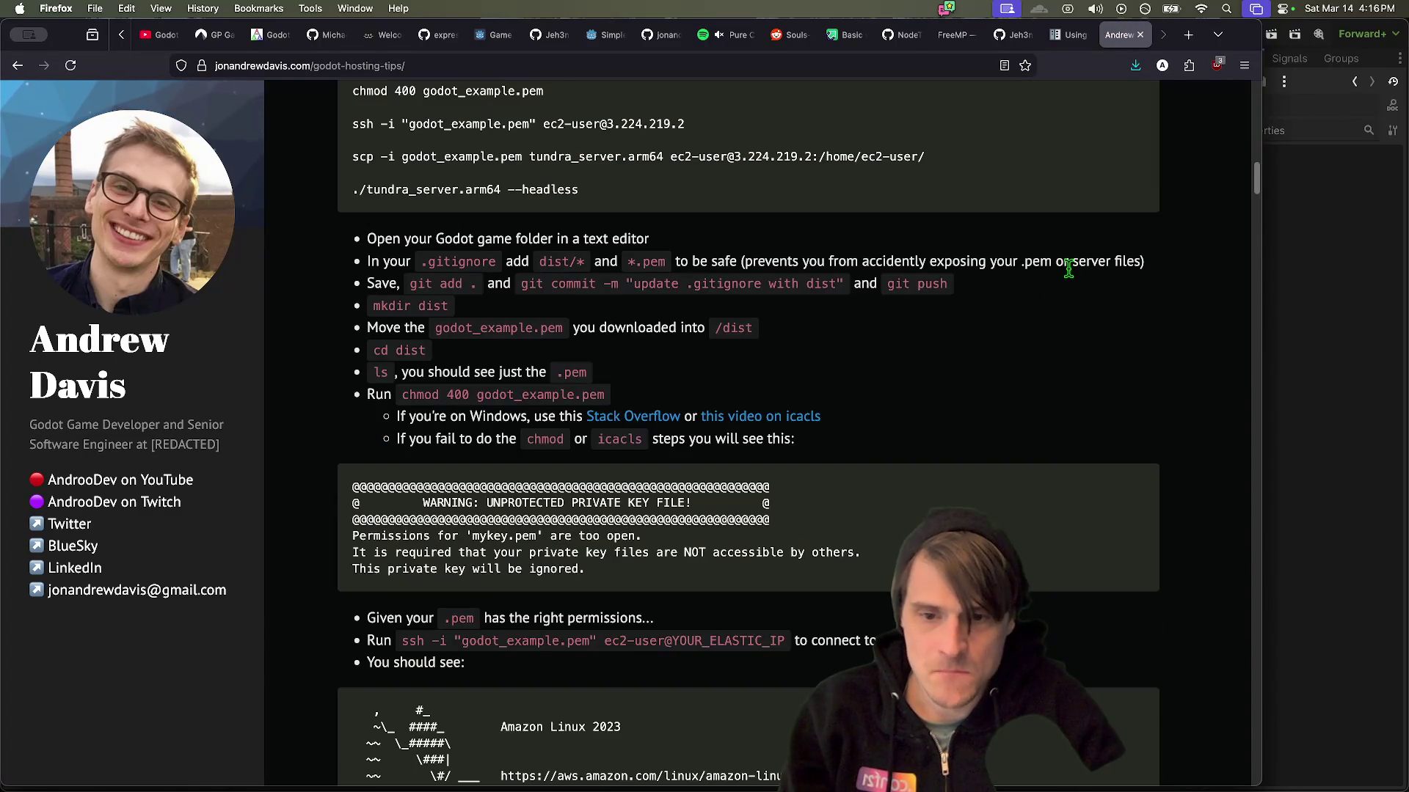
scroll(1068, 269, "down", 15)
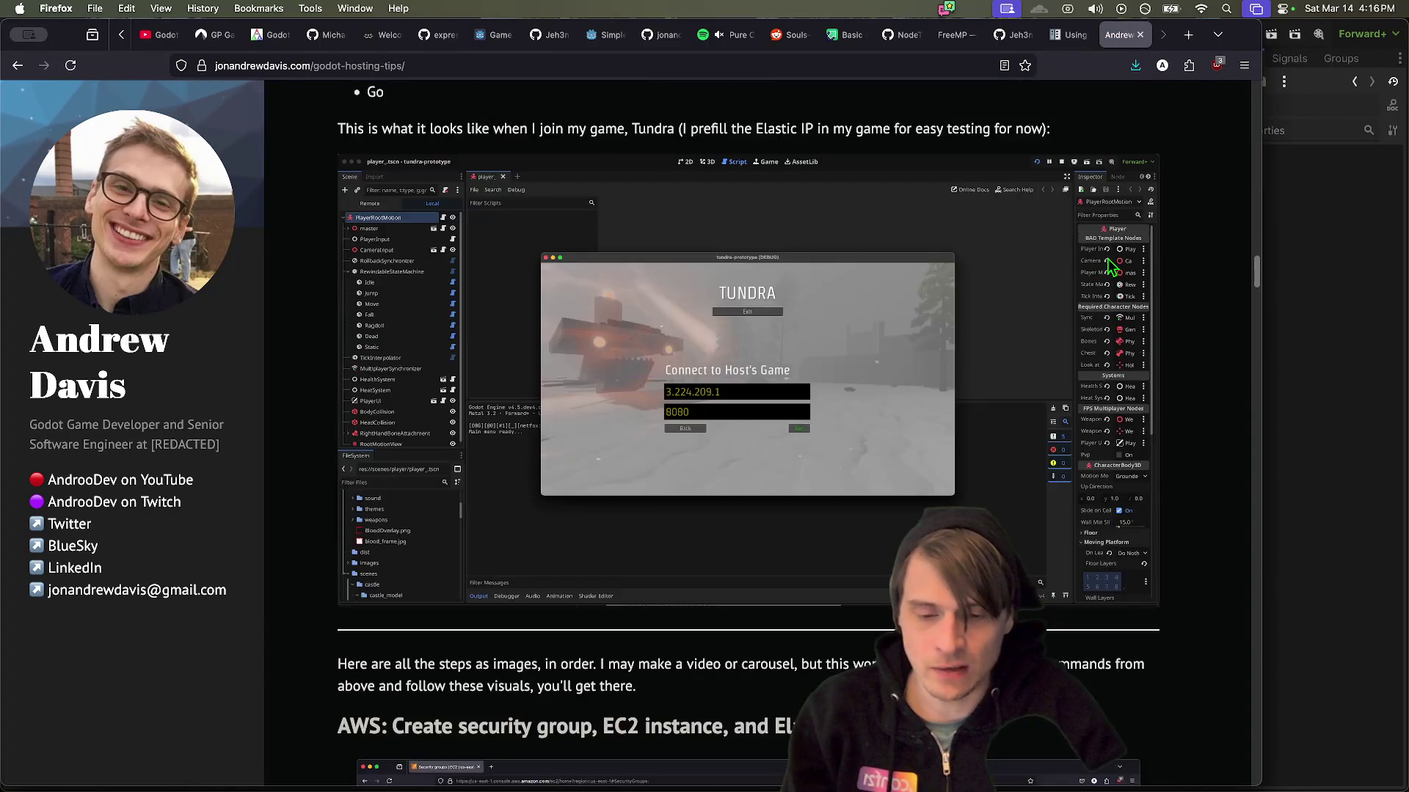
scroll(1113, 268, "down", 20)
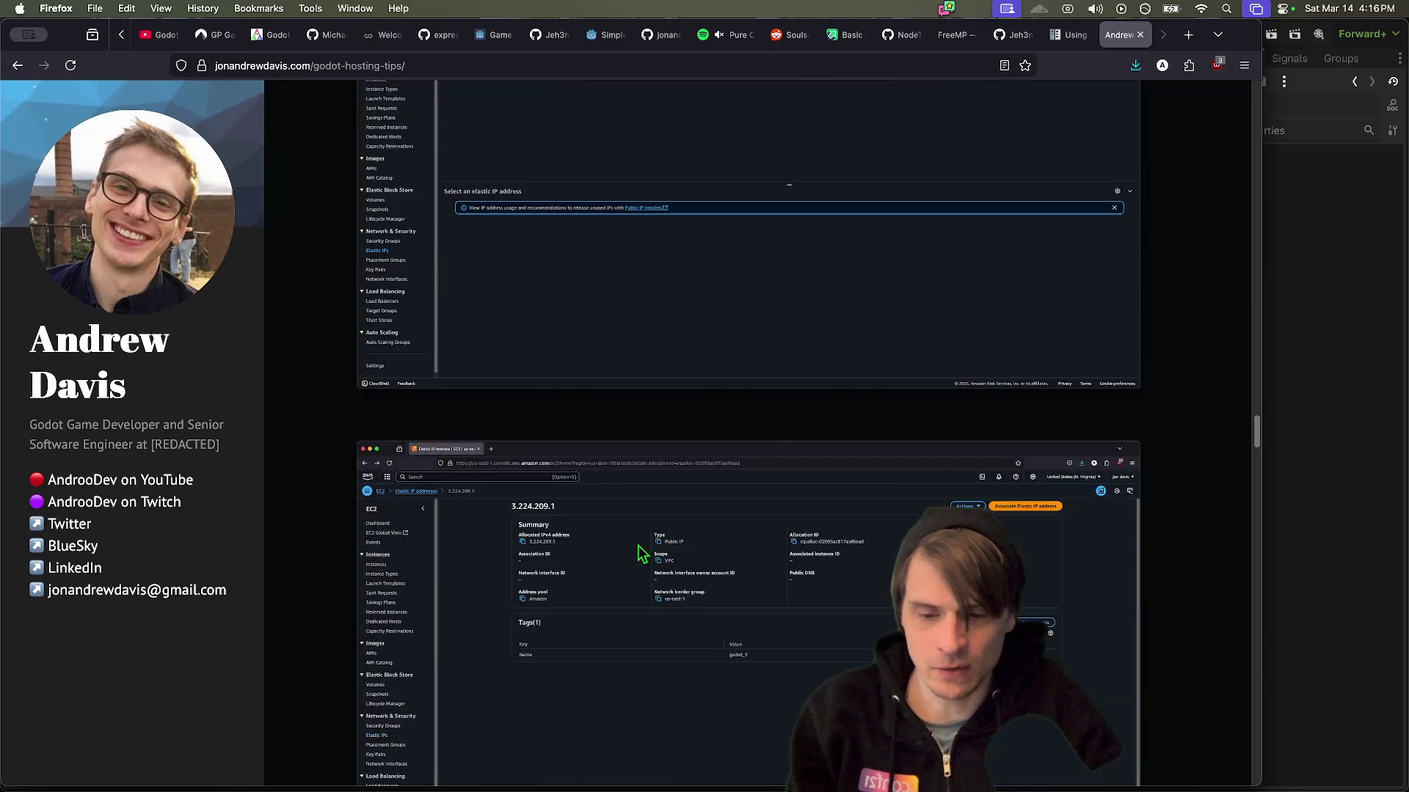
scroll(646, 477, "down", 20)
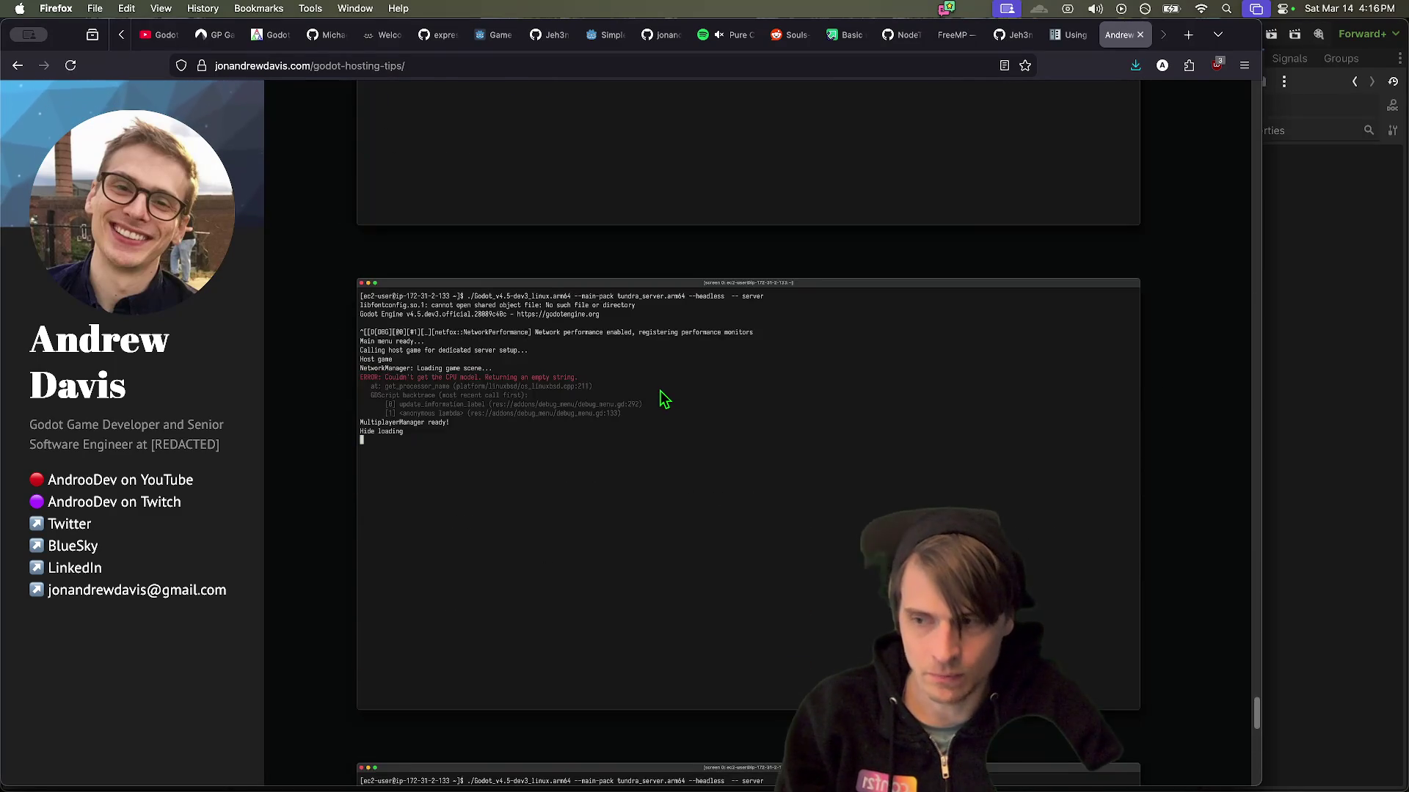
scroll(661, 391, "down", 15)
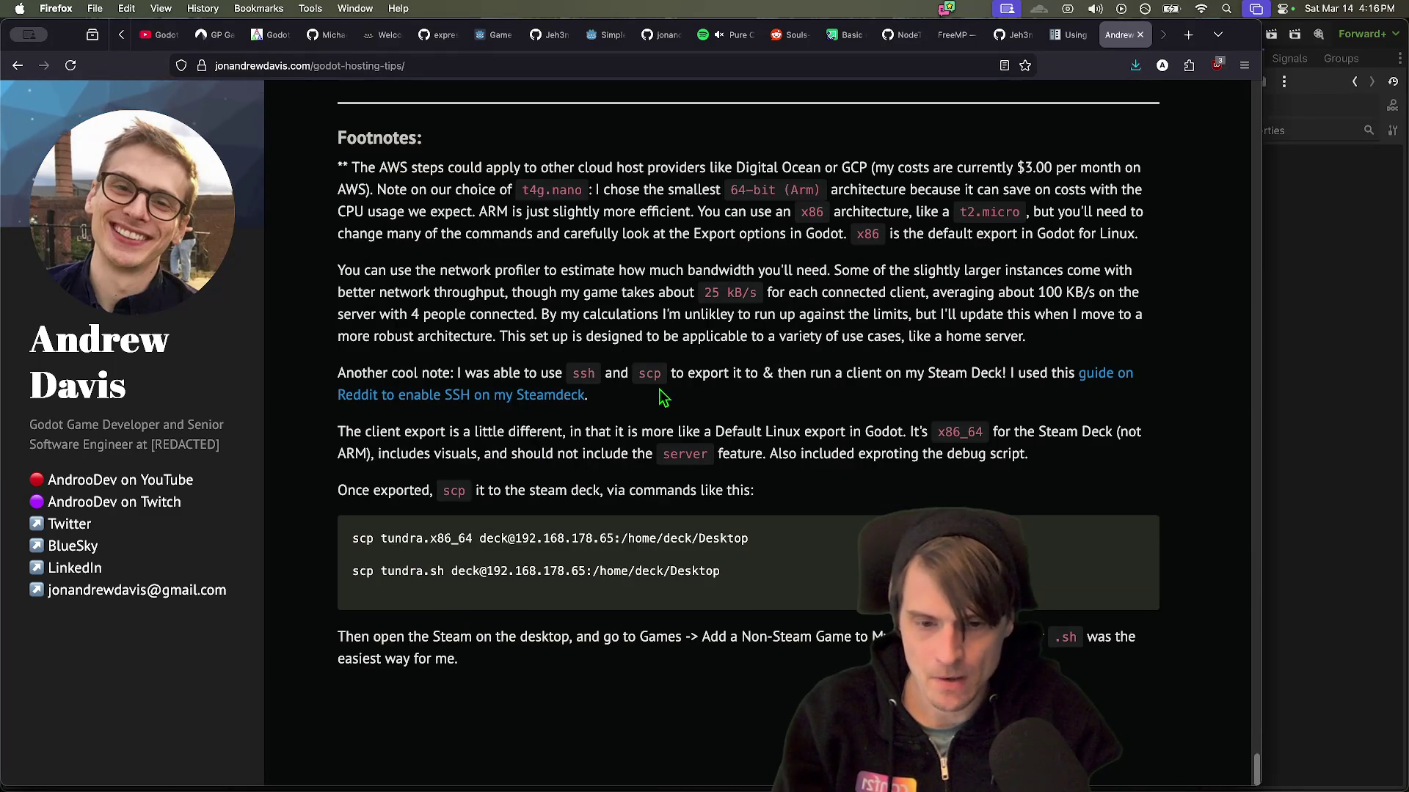
scroll(1067, 374, "up", 20)
scroll(1139, 231, "down", 15)
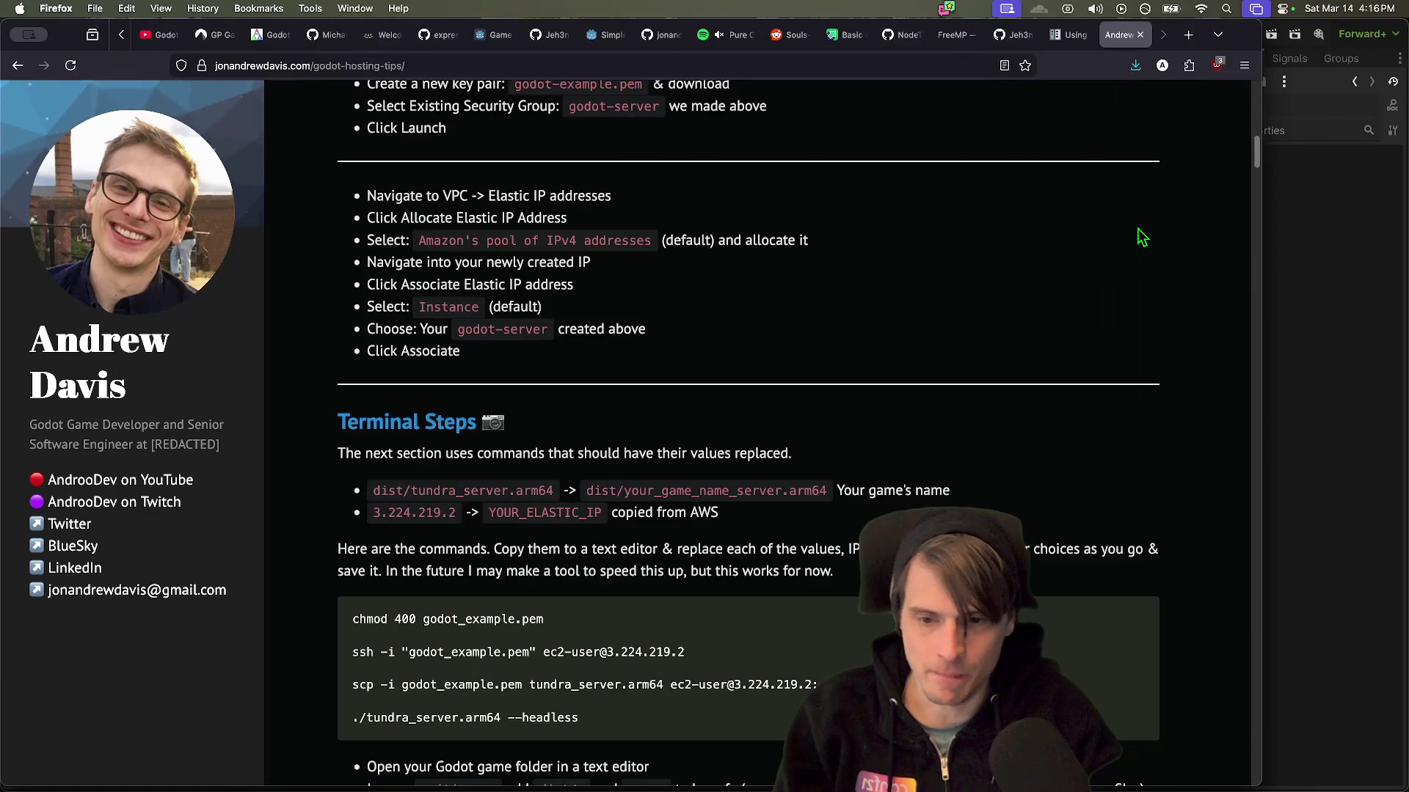
scroll(1141, 235, "down", 20)
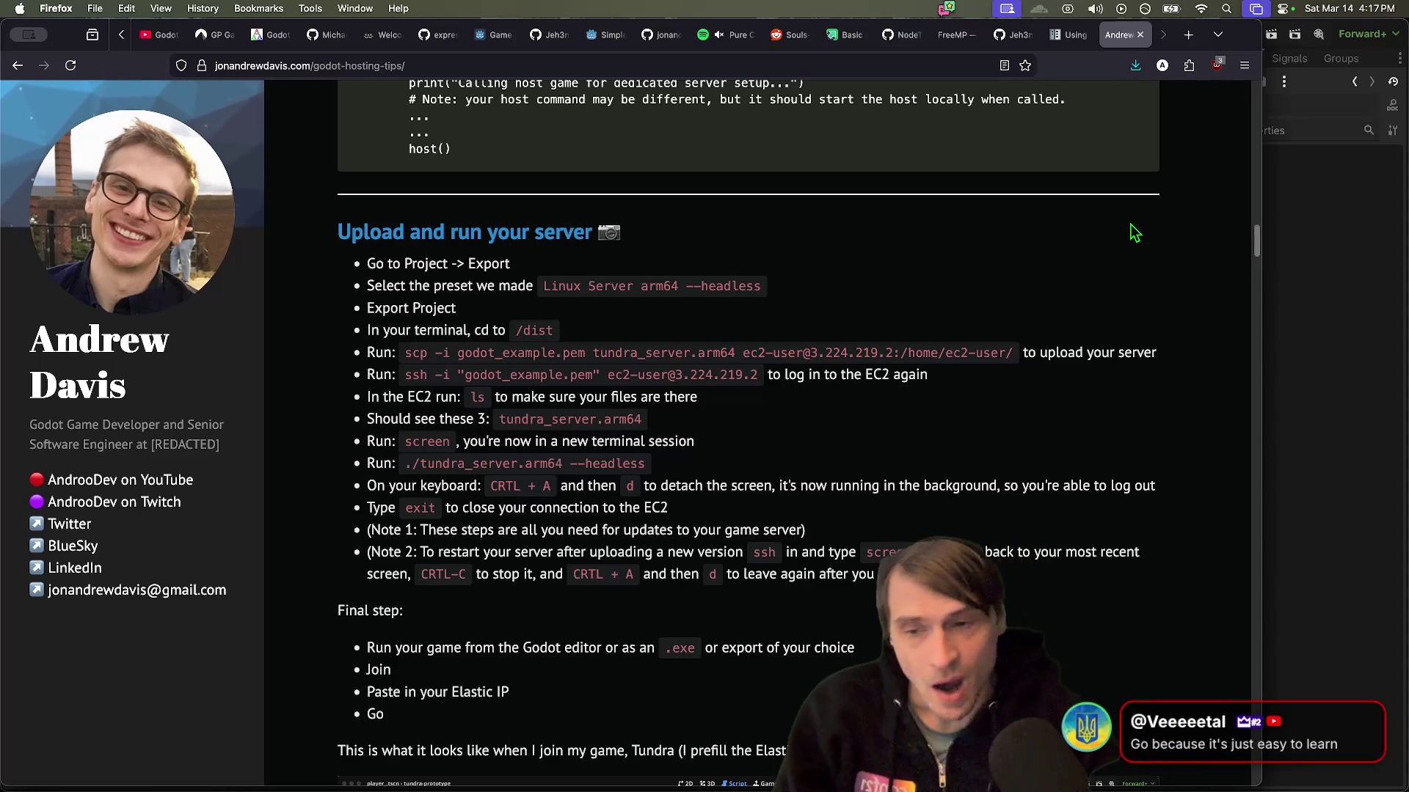
key("ctrl+t")
Go to spacetimedb.com, scroll the homepage, and glance at the Docs before returning.
type("speed.cloudflare.com/")
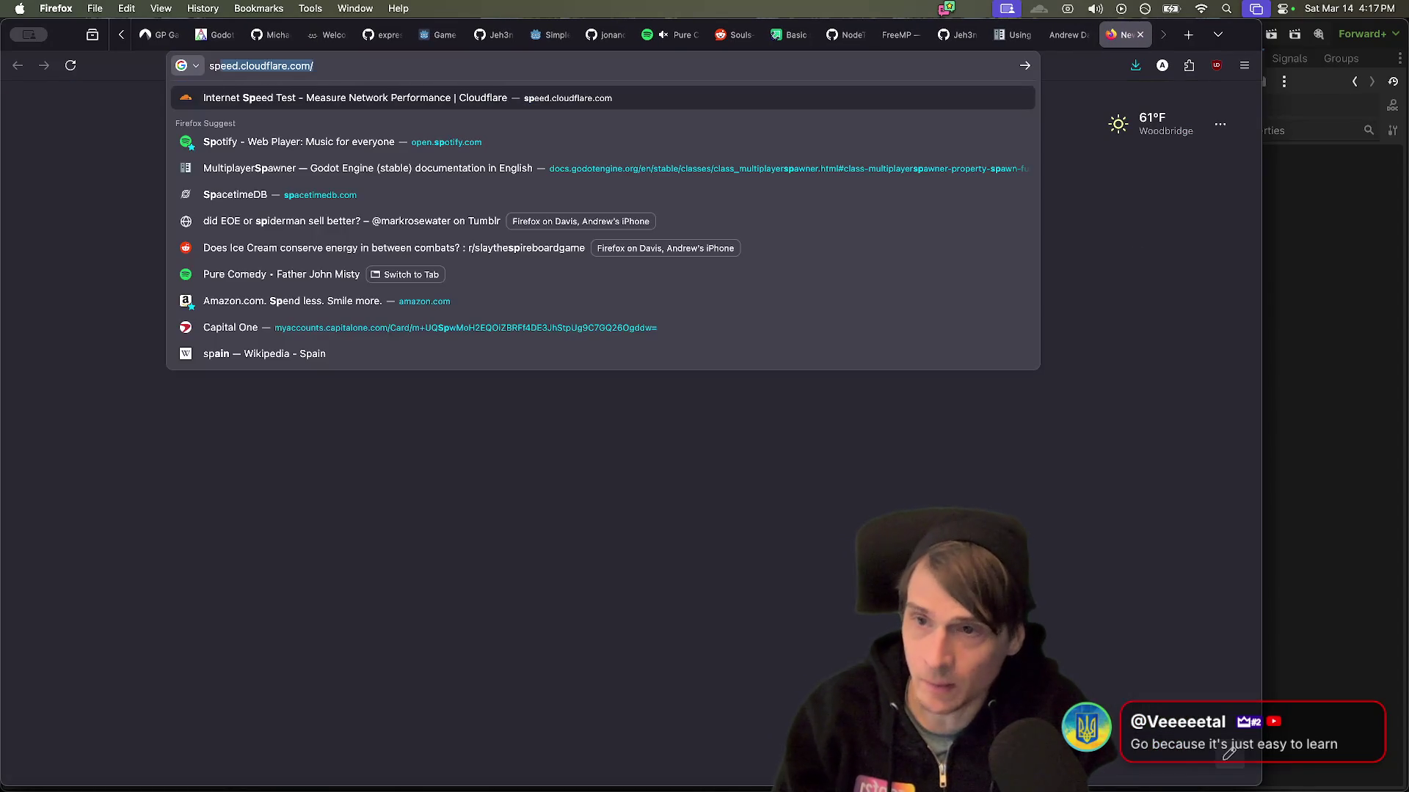
type("acetimedb.com/")
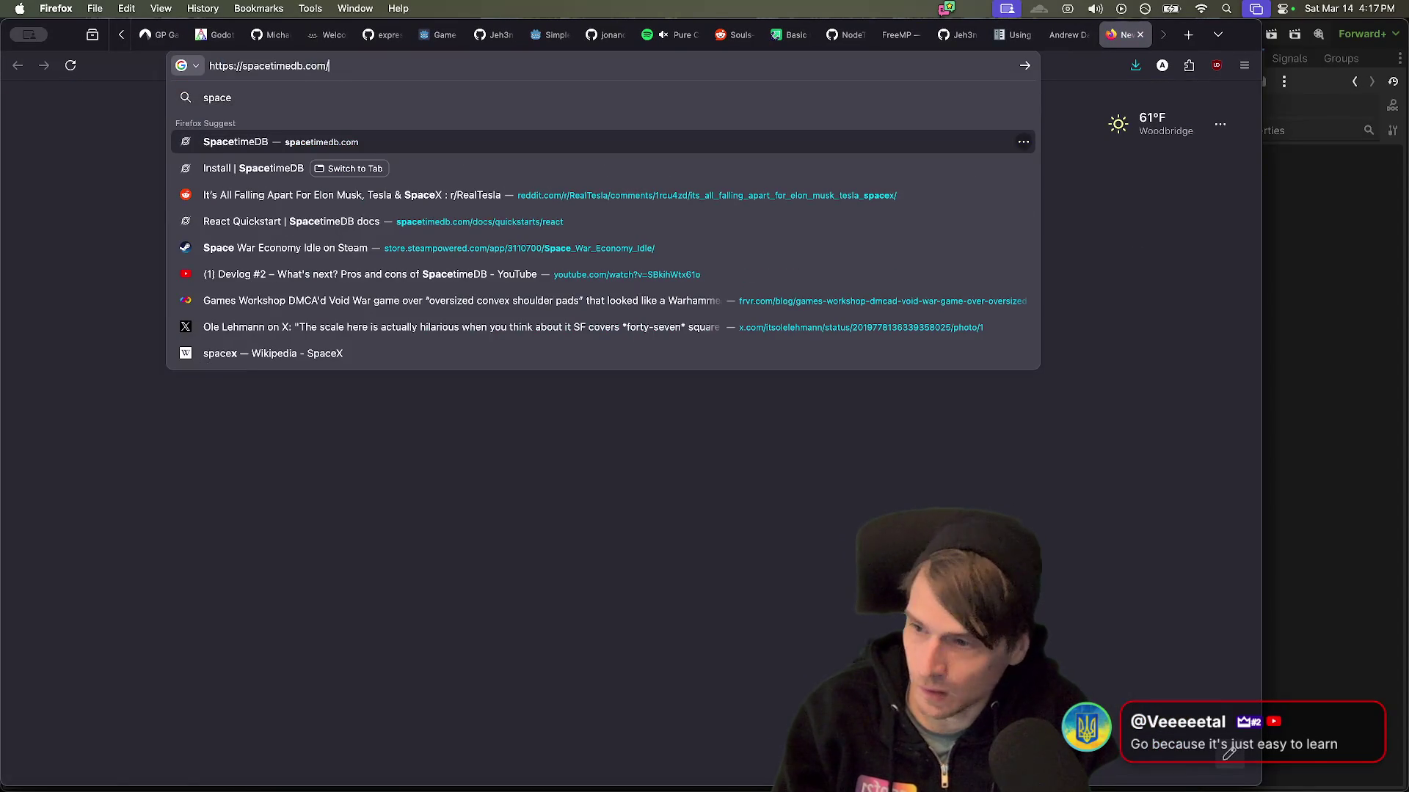
key("Return")
scroll(477, 431, "down", 1)
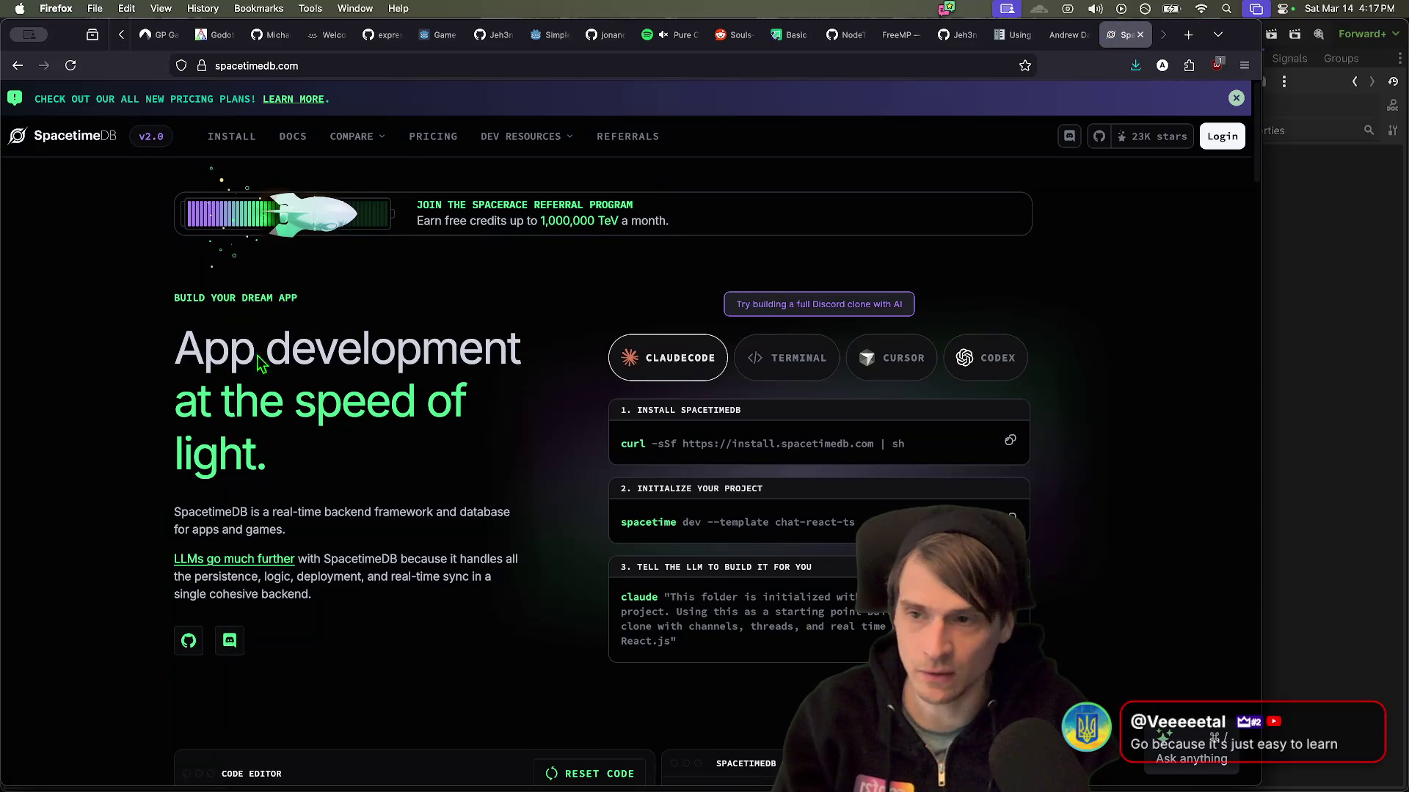
scroll(857, 497, "down", 10)
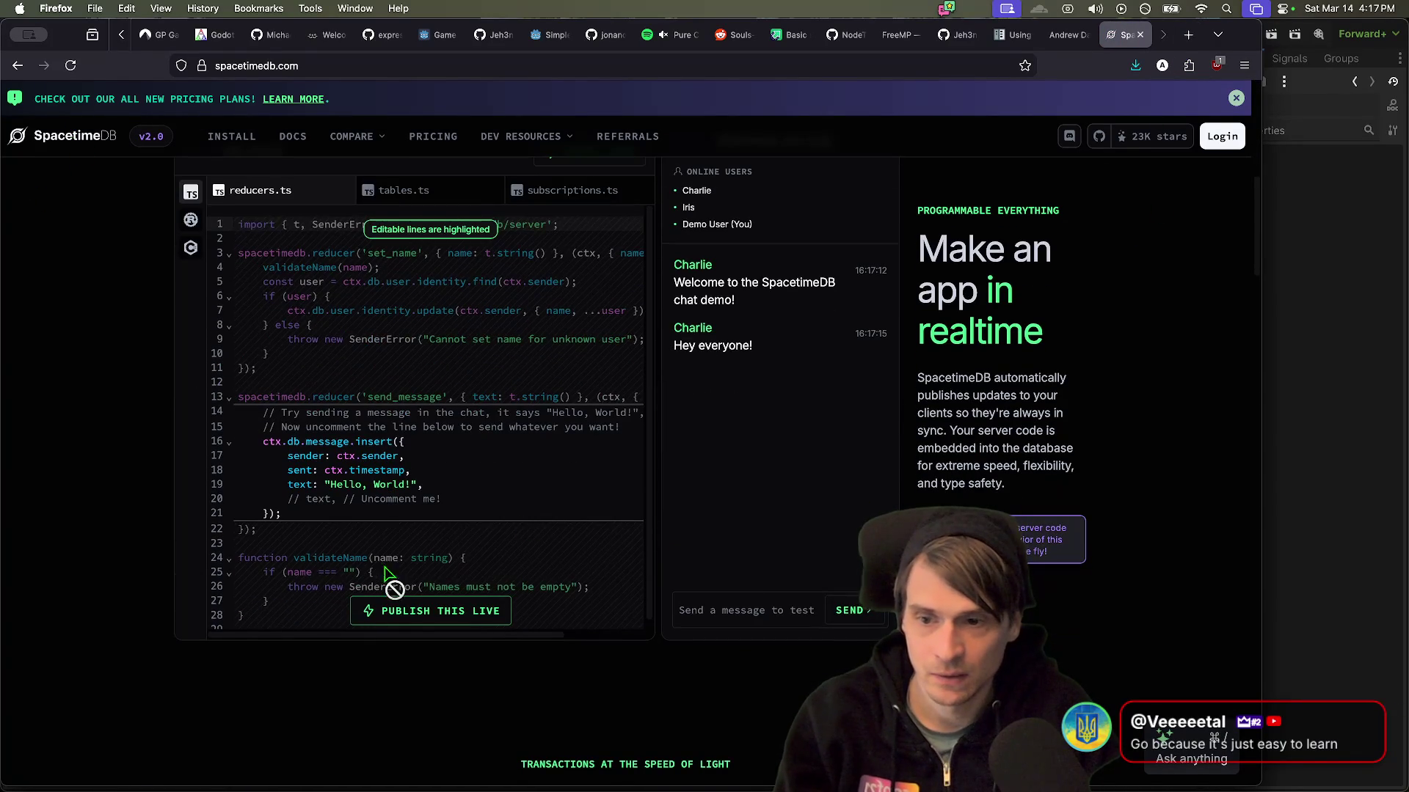
scroll(88, 583, "up", 10)
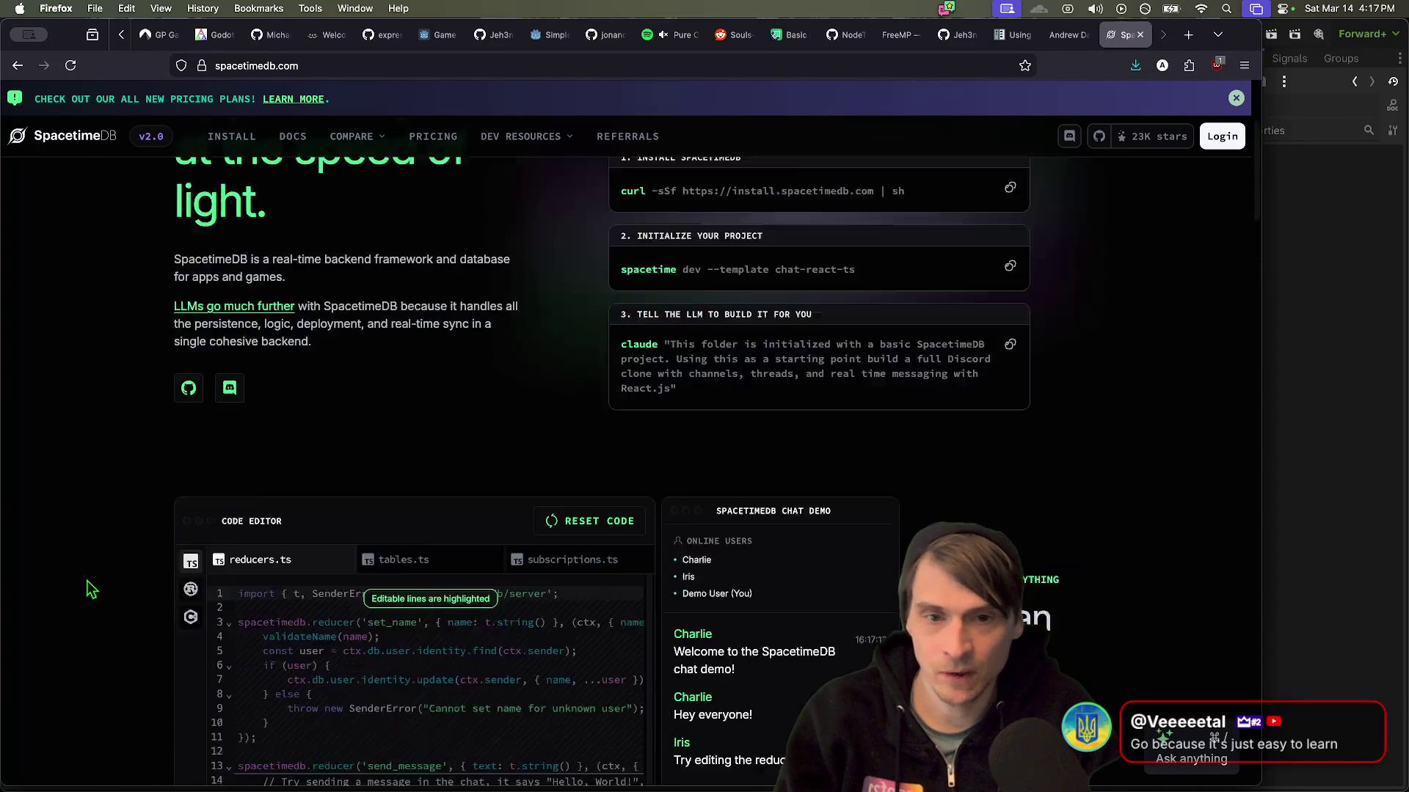
left_click(297, 138)
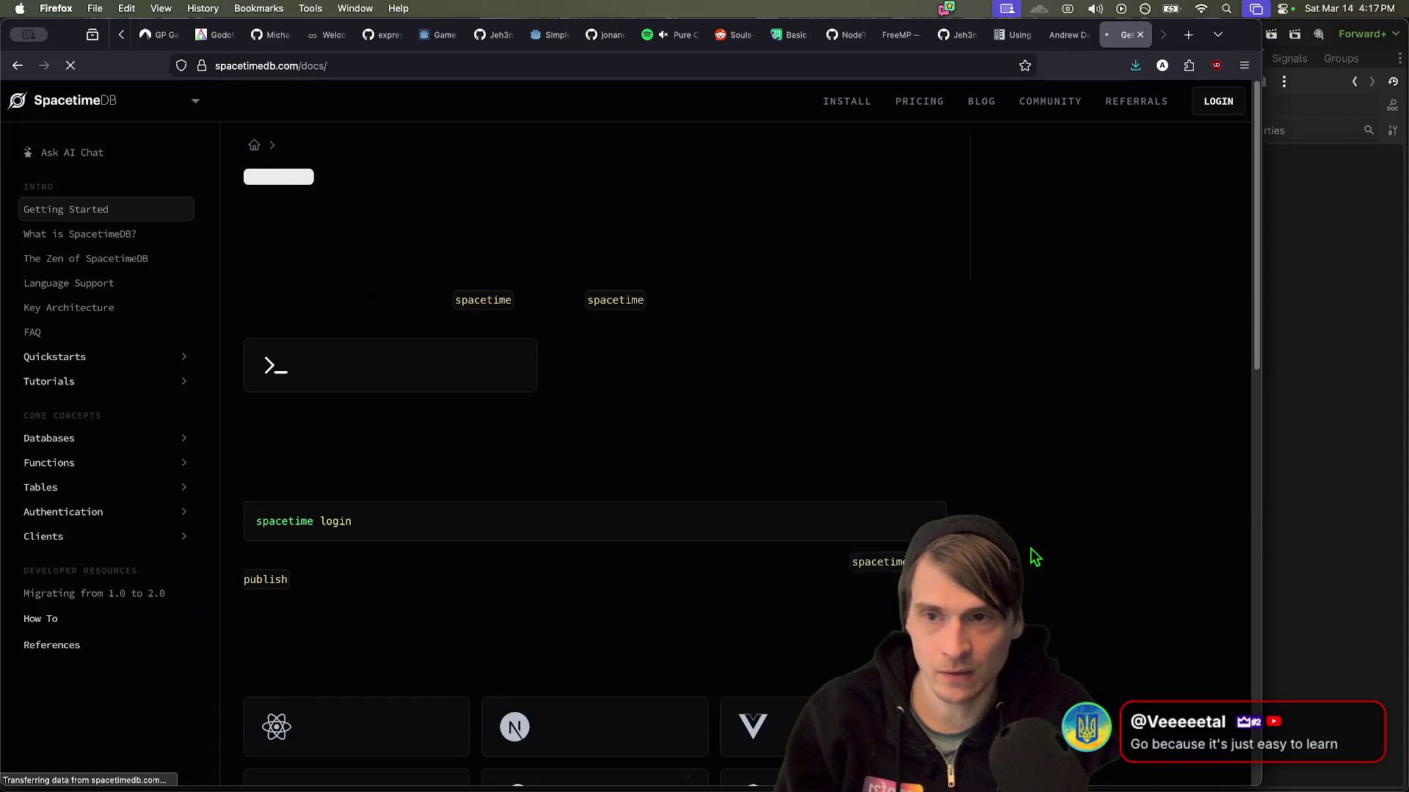
key("super+Left")
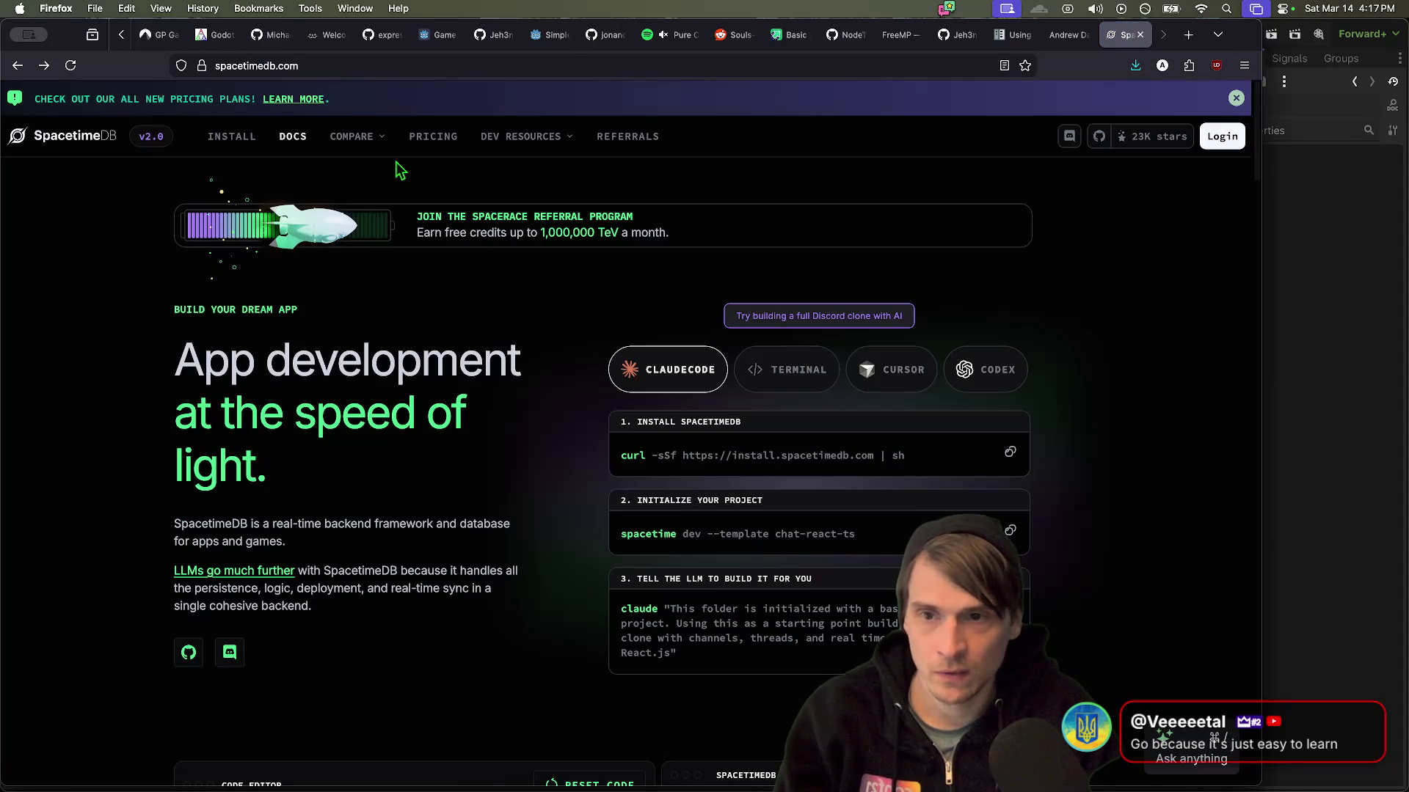
Browse the SpacetimeDB Install page, homepage and Pricing plans.
left_click(246, 139)
scroll(1107, 344, "down", 5)
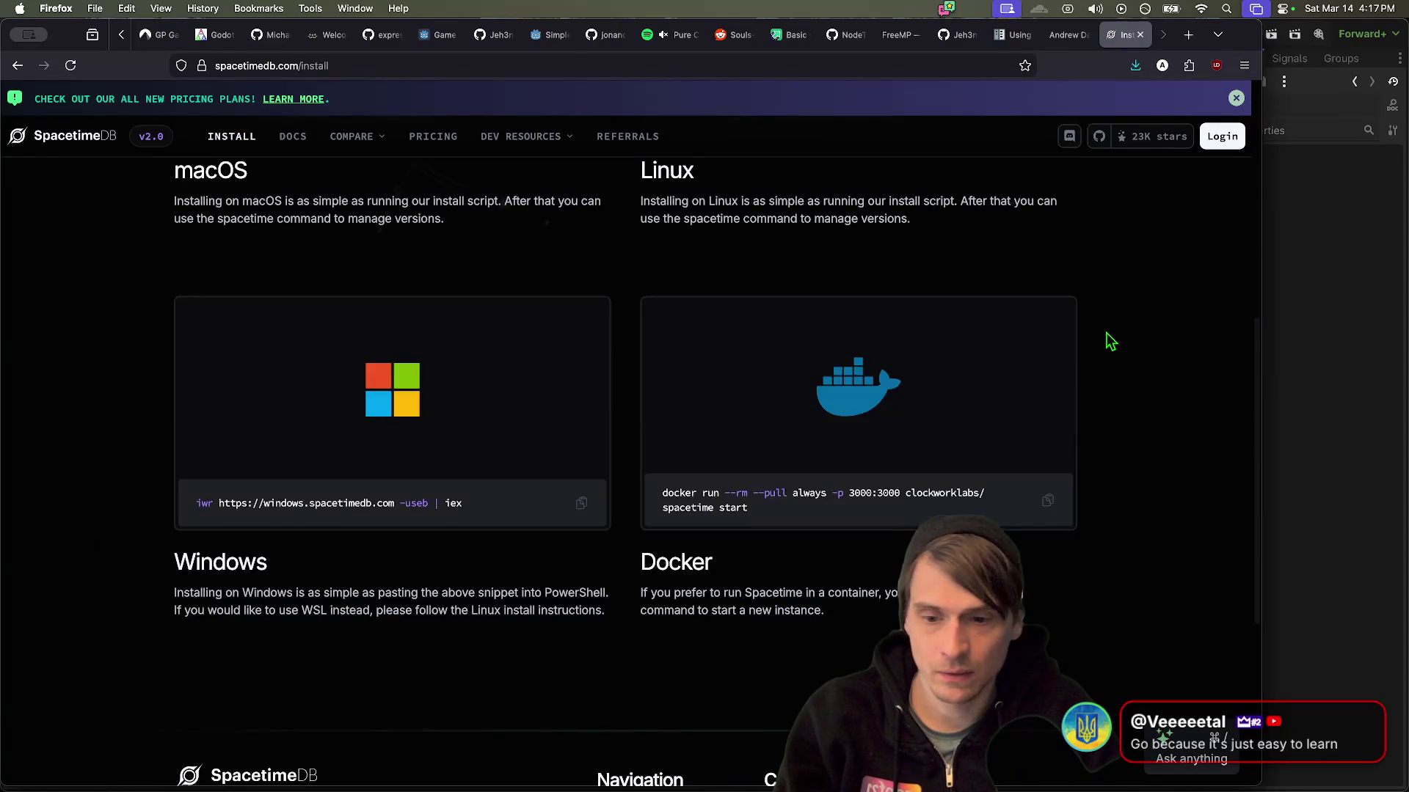
scroll(1107, 339, "up", 10)
left_click(85, 140)
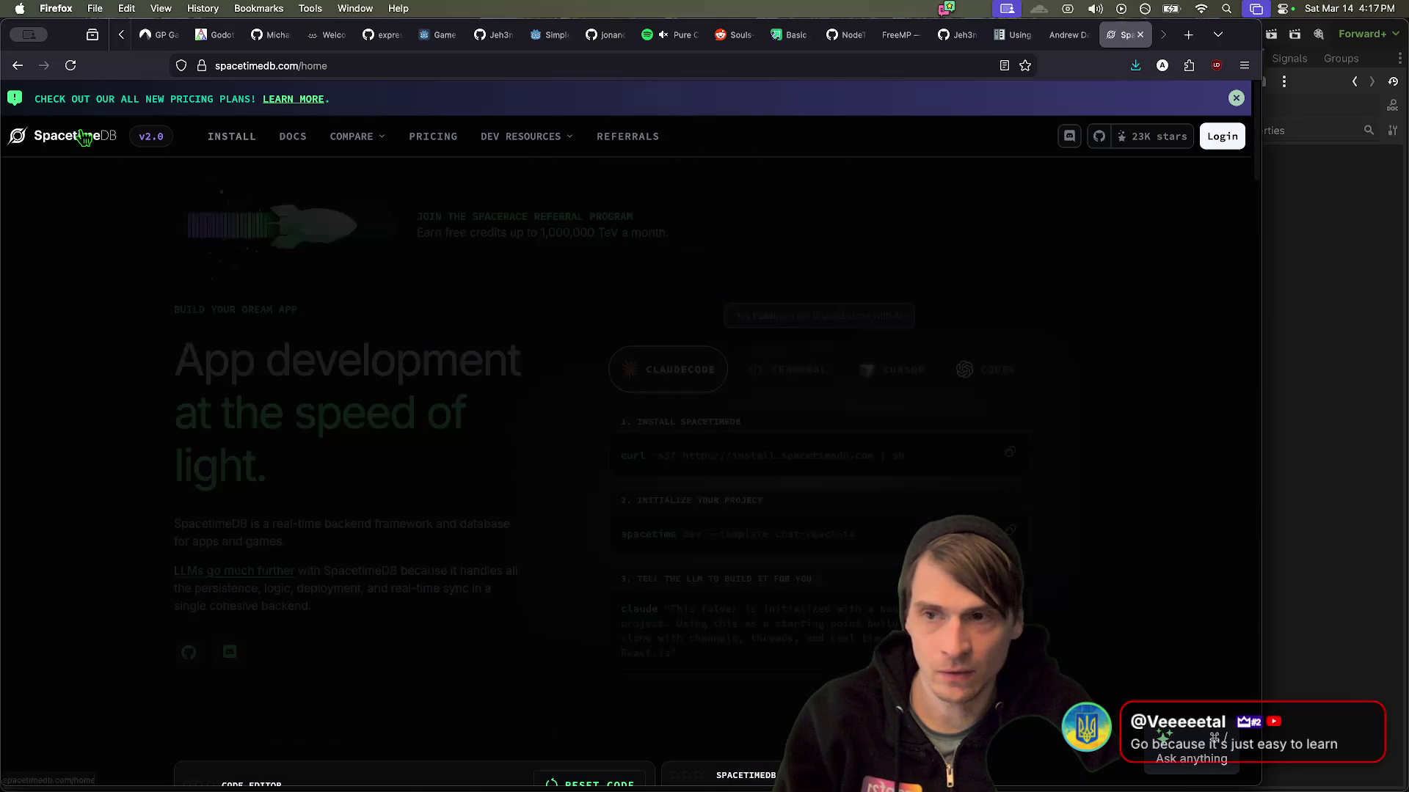
scroll(1044, 340, "down", 5)
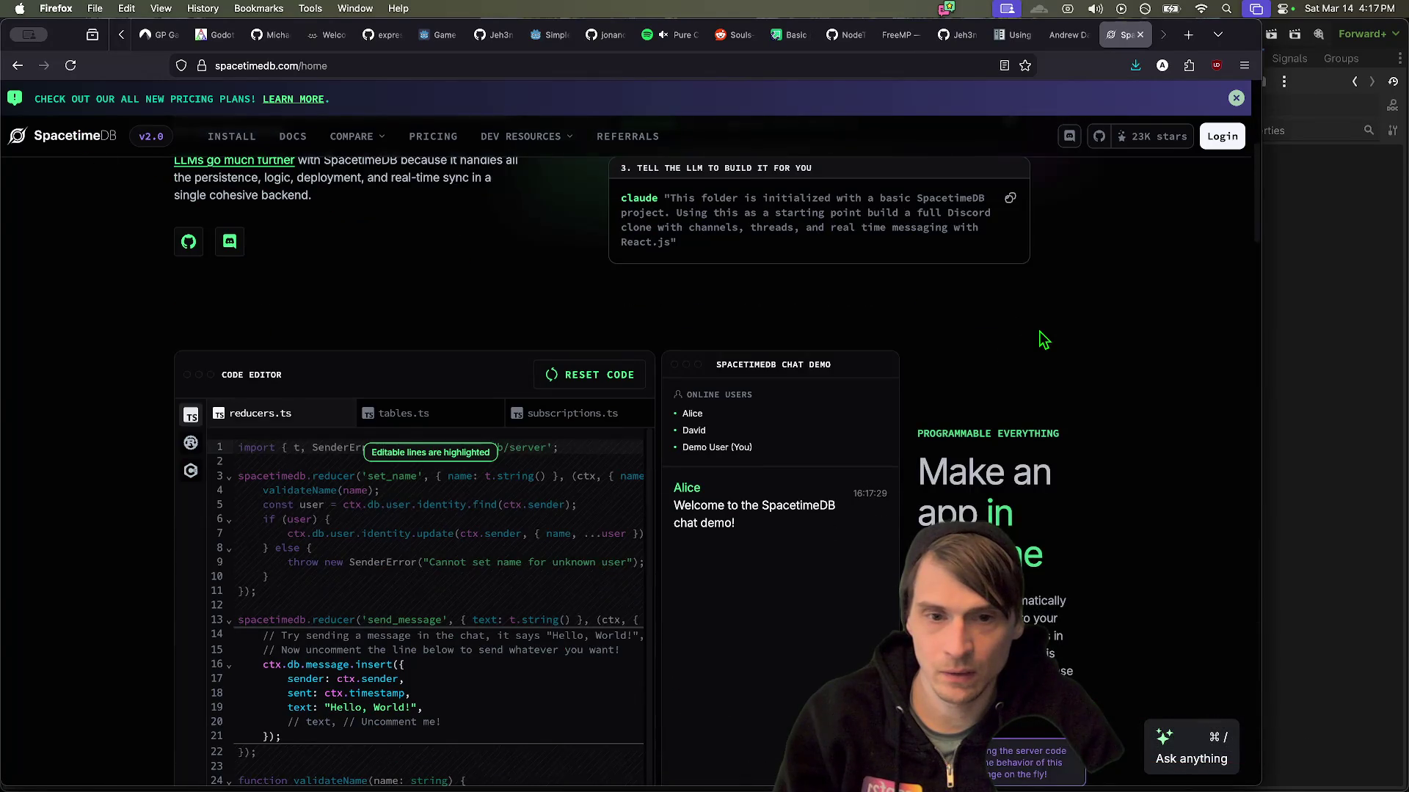
scroll(1044, 339, "down", 15)
scroll(1020, 323, "down", 10)
right_click(1113, 247)
key("Escape")
mouse_move(539, 146)
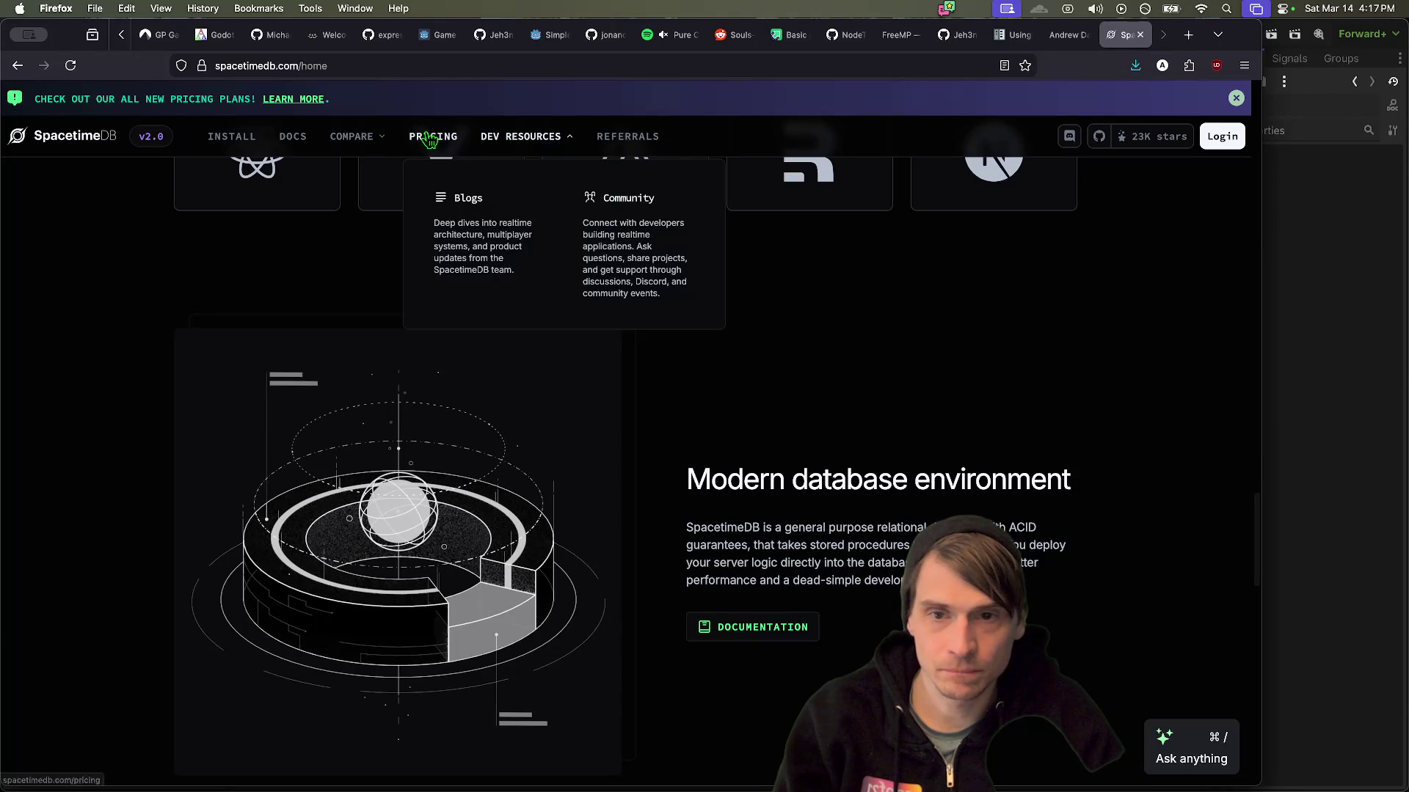
left_click(430, 139)
mouse_move(369, 144)
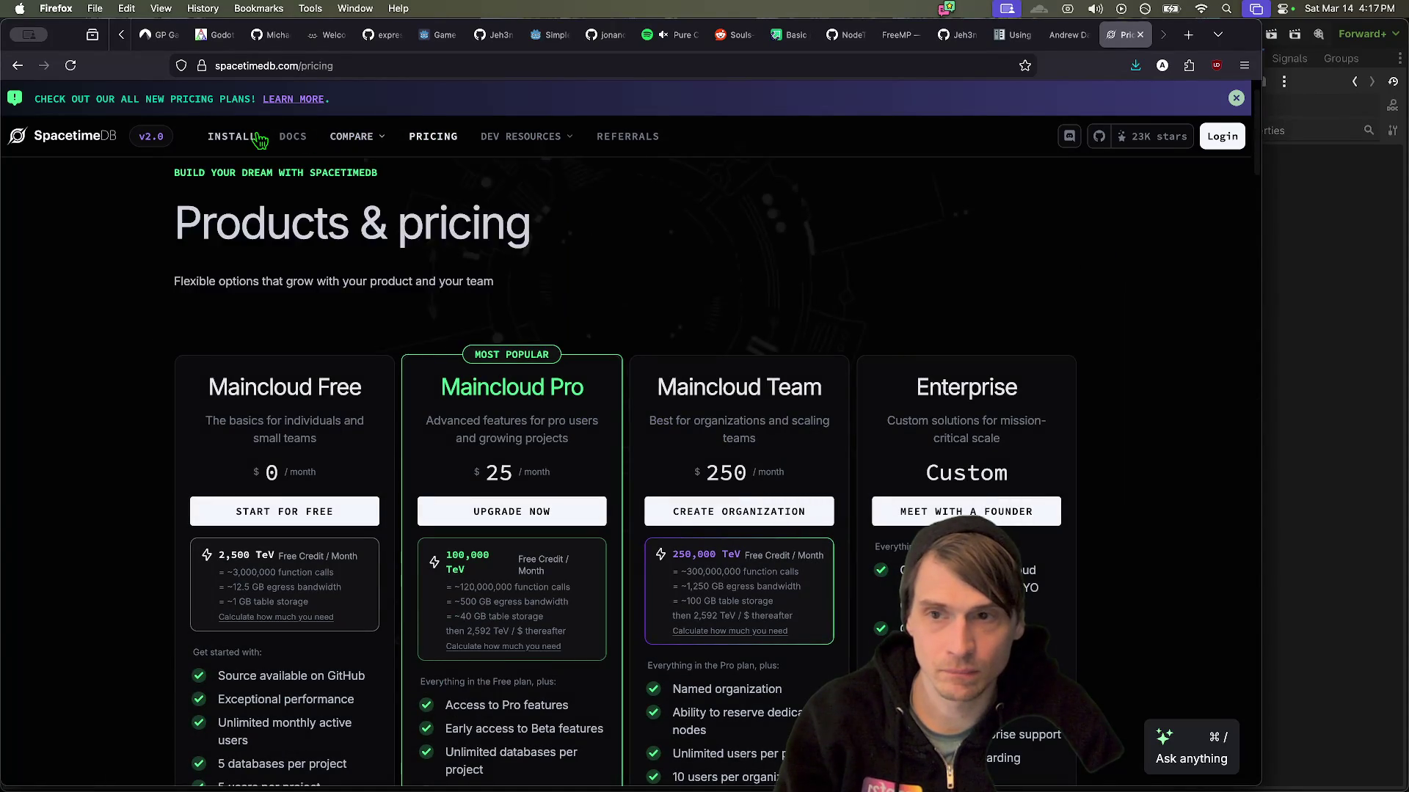
left_click(231, 137)
Read the 'What is SpacetimeDB?' docs page down to the Application Workflow Preview diagram.
left_click(293, 137)
left_click(33, 235)
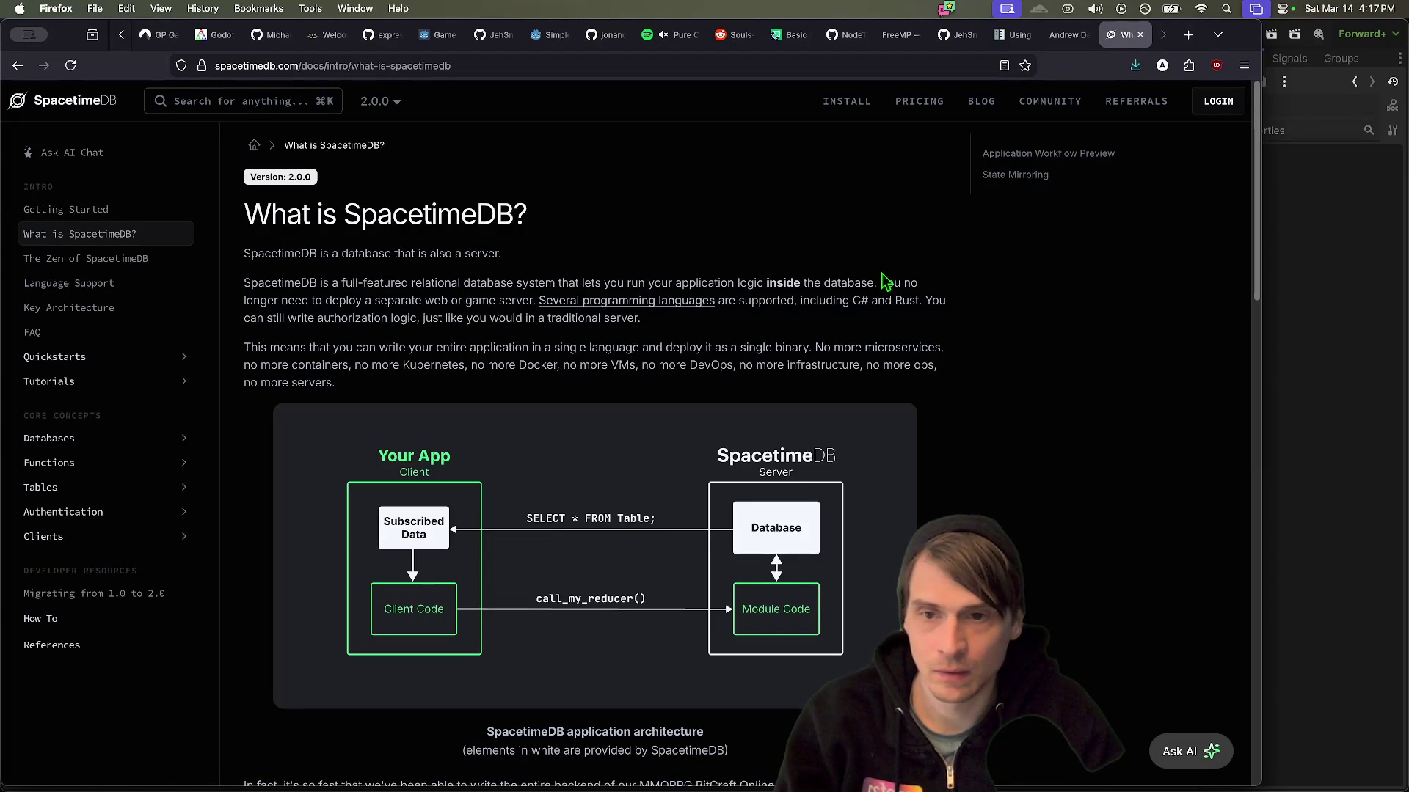
left_click_drag(380, 283, 743, 283)
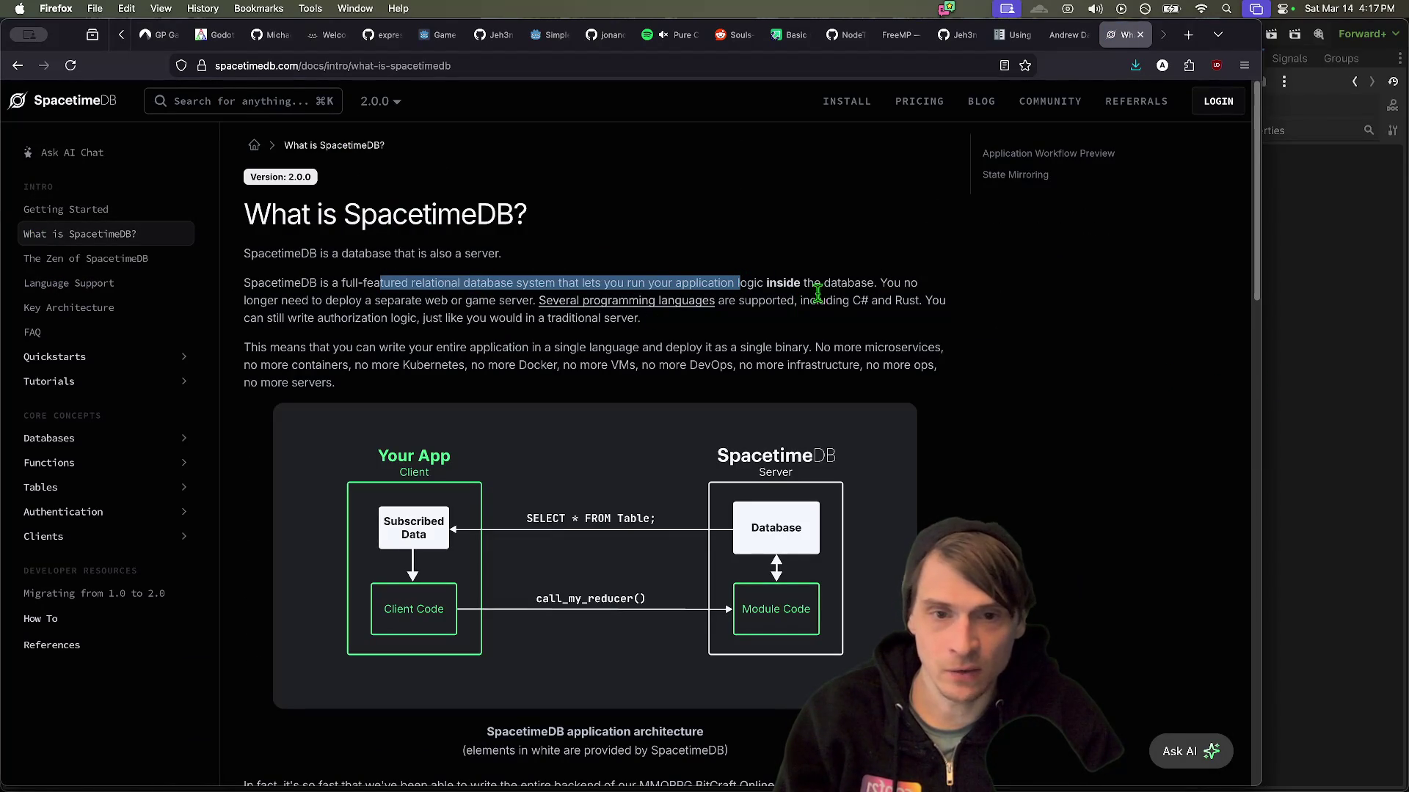
scroll(1049, 271, "down", 4)
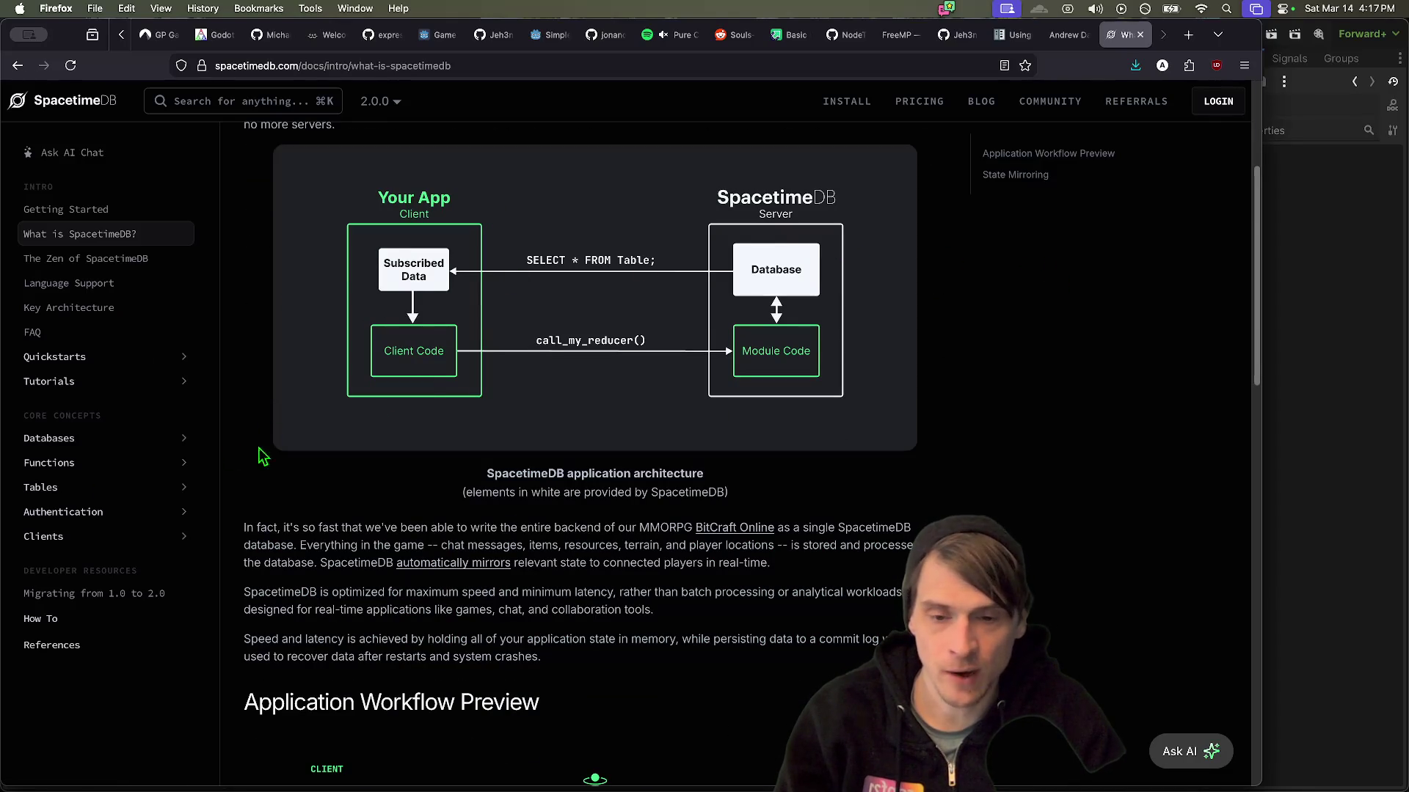
scroll(228, 499, "down", 8)
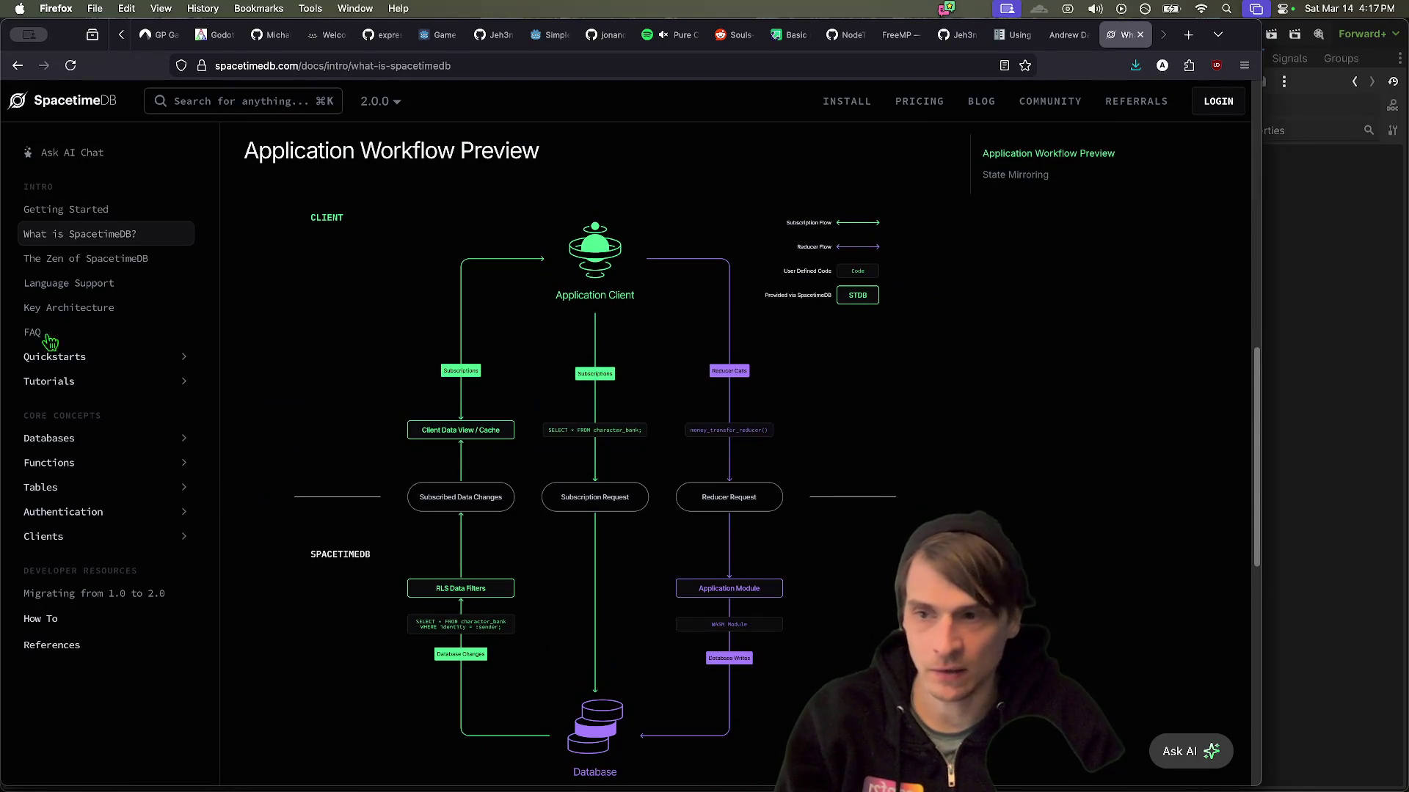
Browse the React, Rust, Next.js, Vue, Nuxt, Svelte, Angular, Browser, Deno and Bun quickstarts.
left_click(136, 358)
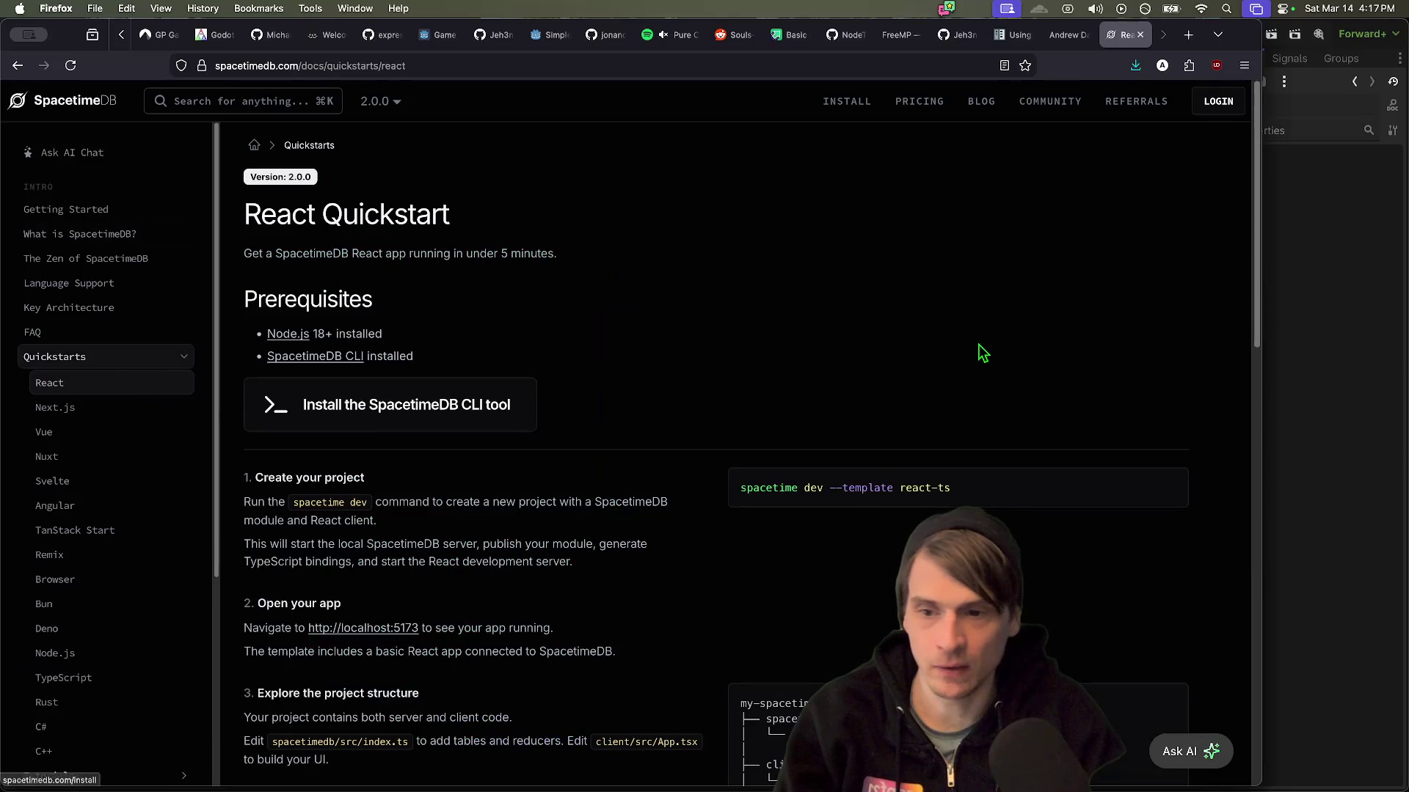
scroll(151, 419, "down", 3)
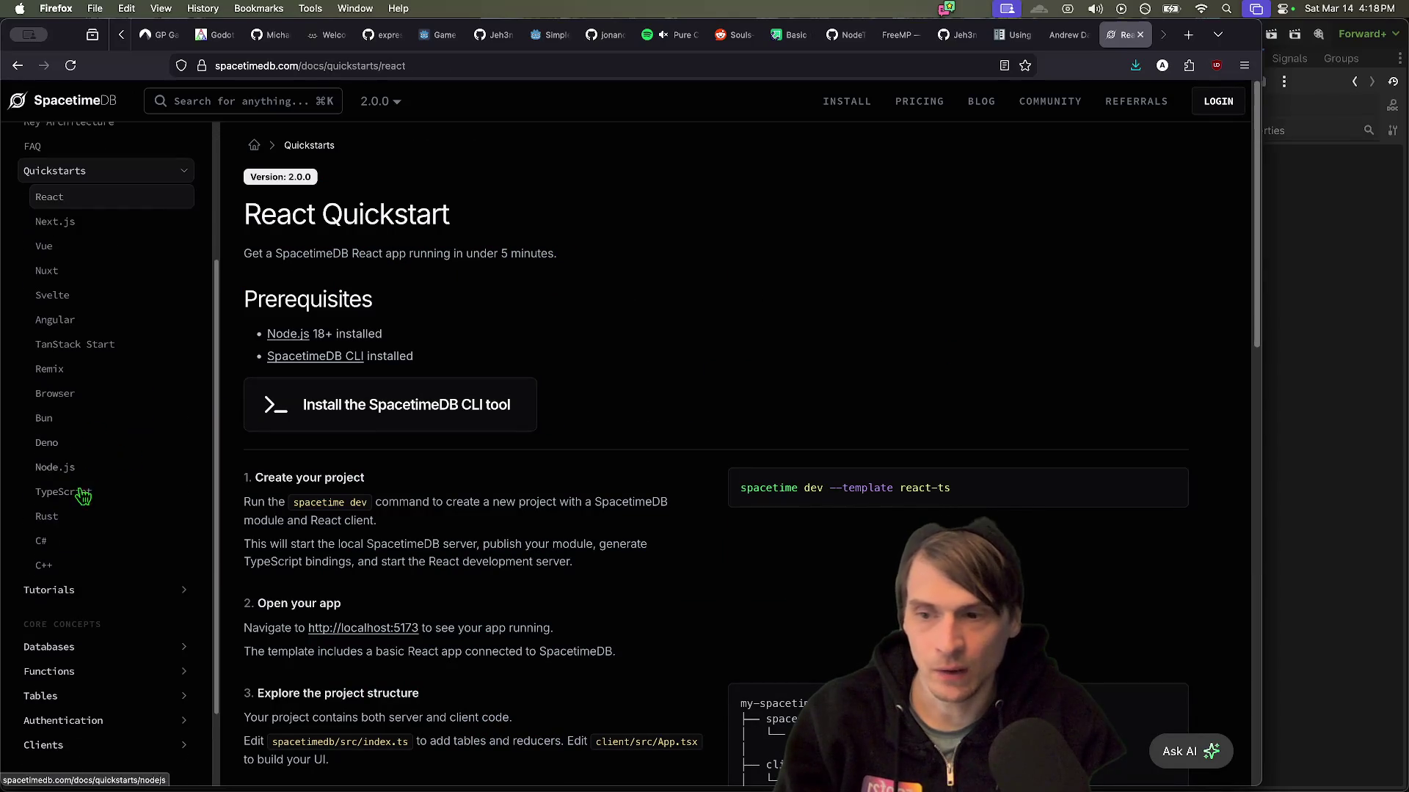
left_click(101, 514)
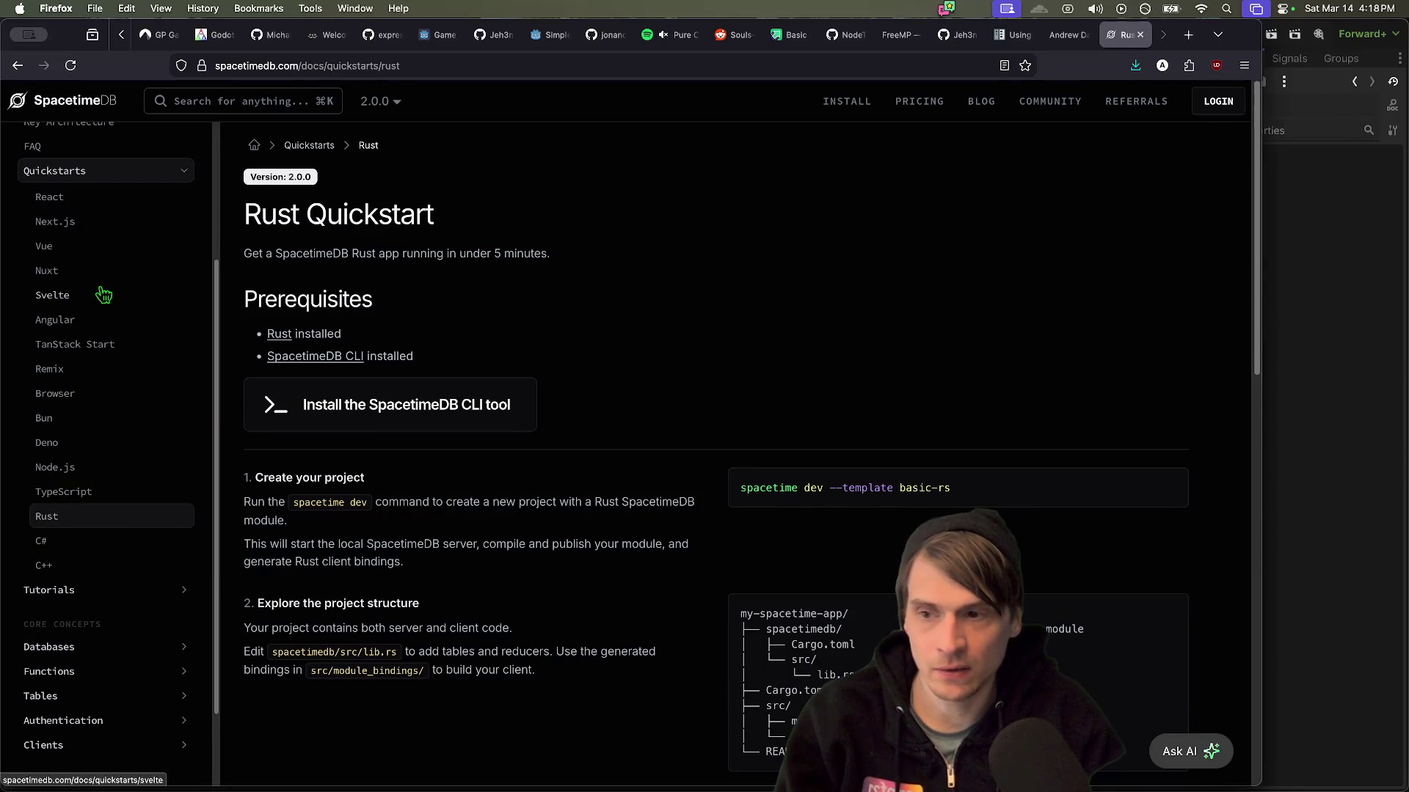
scroll(97, 273, "down", 1)
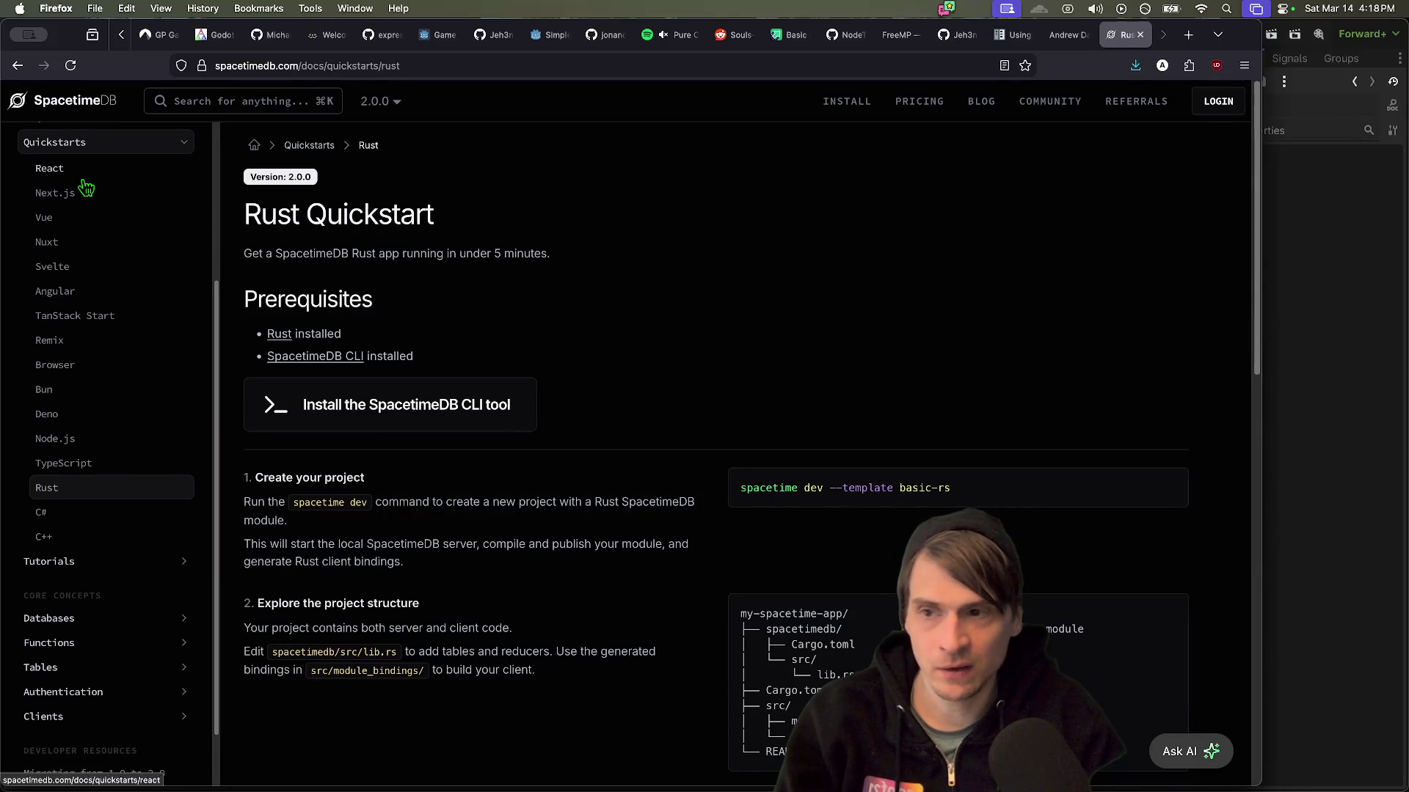
left_click(79, 194)
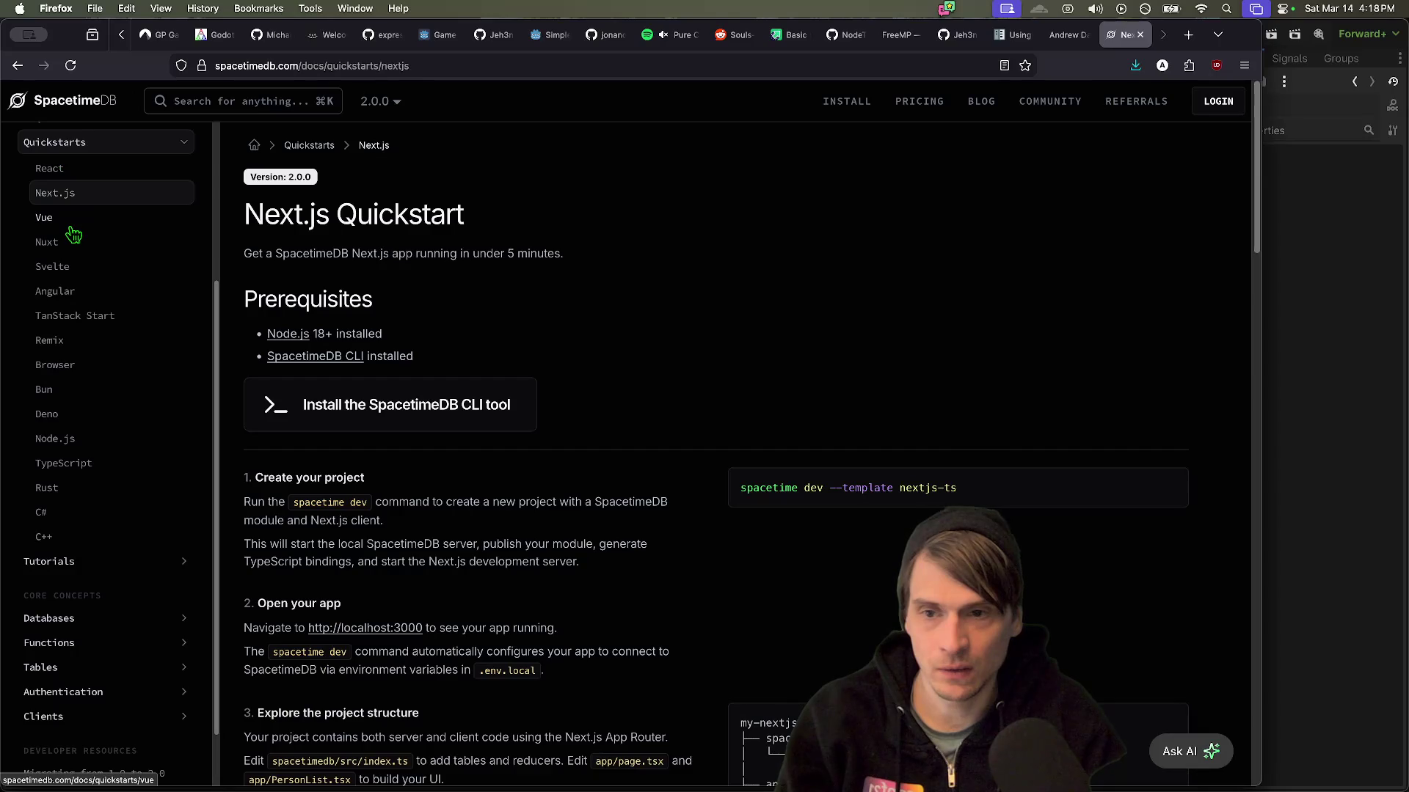
left_click(72, 224)
left_click(66, 248)
left_click(65, 270)
left_click(62, 296)
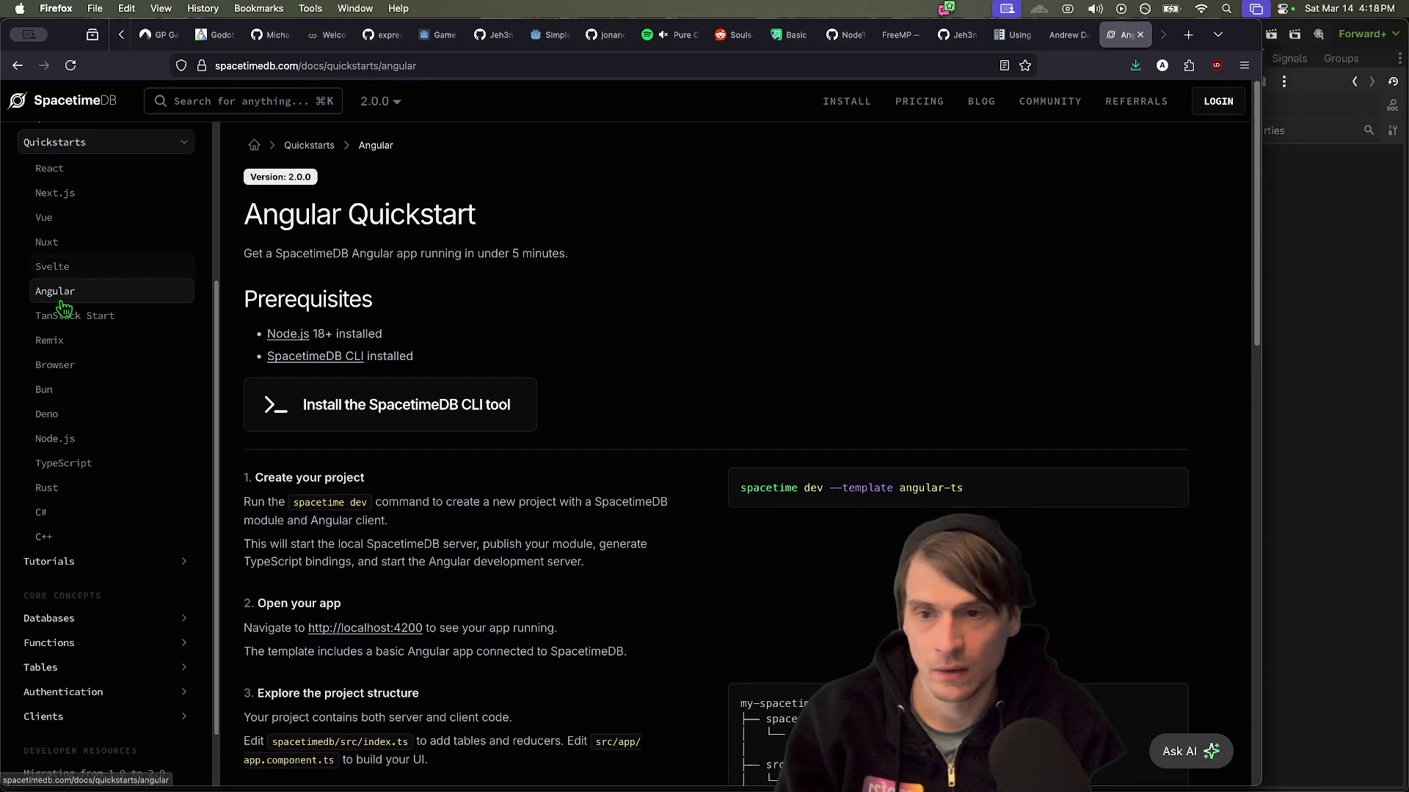
left_click(63, 365)
left_click(79, 411)
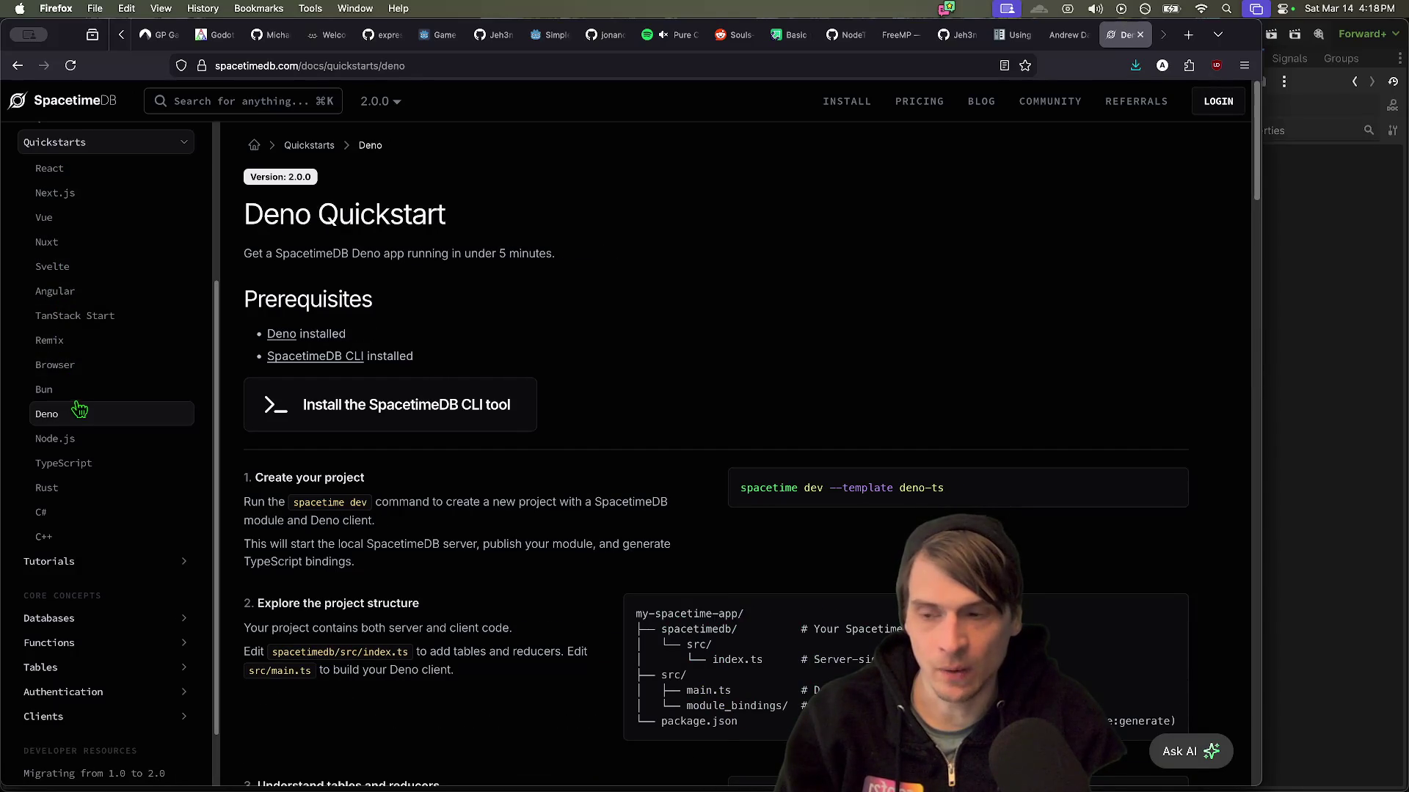
left_click(83, 393)
left_click(50, 374)
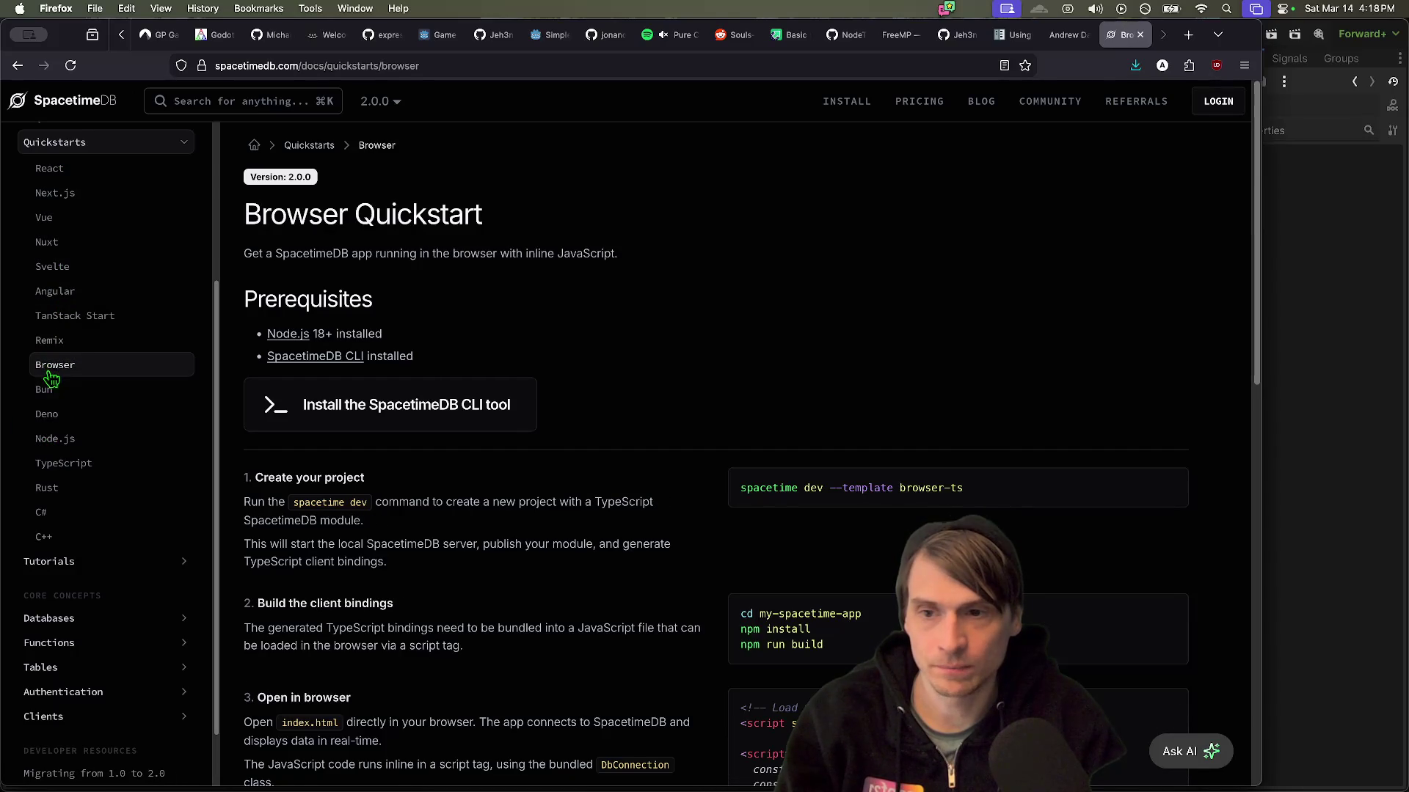
Look through the C++, C#, Rust and TypeScript quickstart guides.
scroll(841, 279, "down", 2)
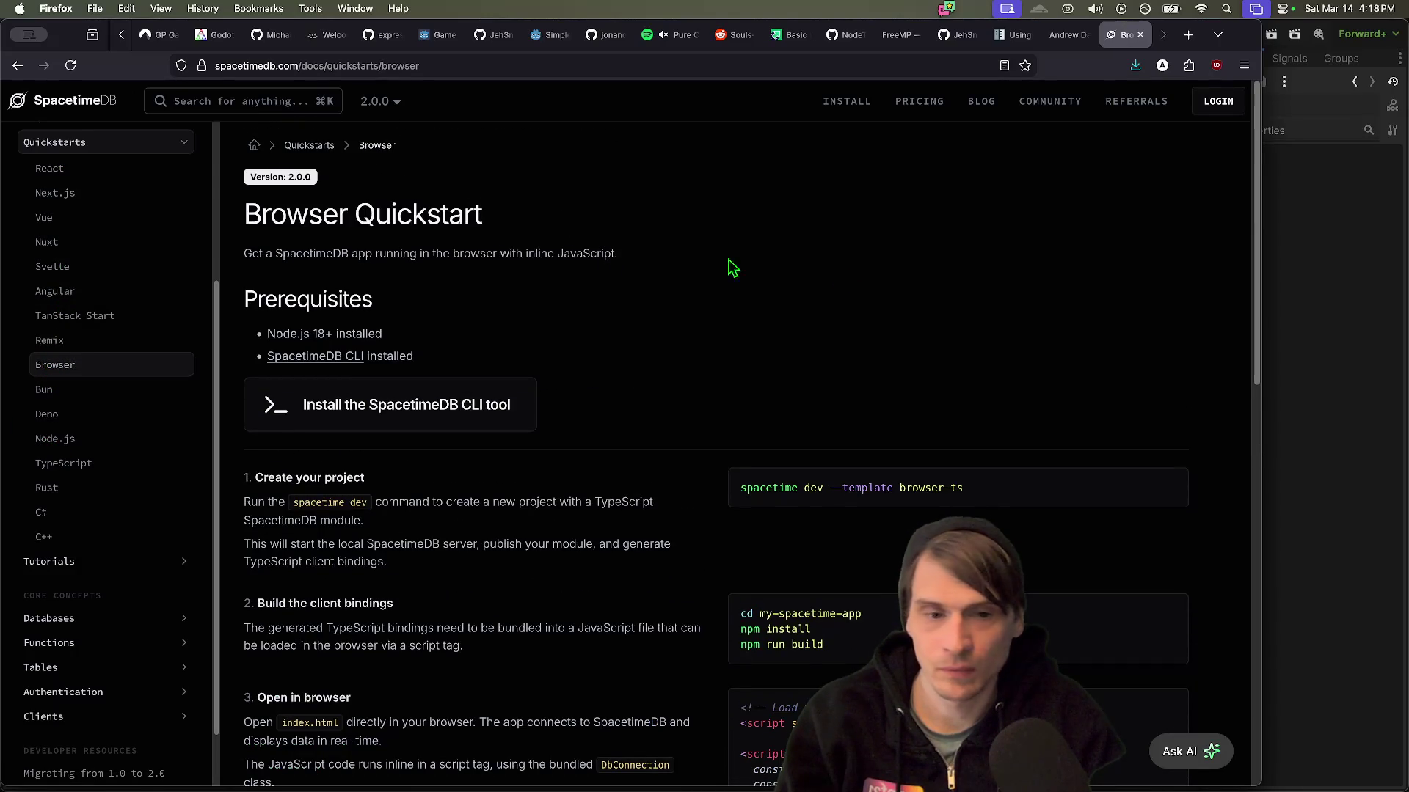
scroll(730, 267, "down", 5)
scroll(623, 387, "down", 7)
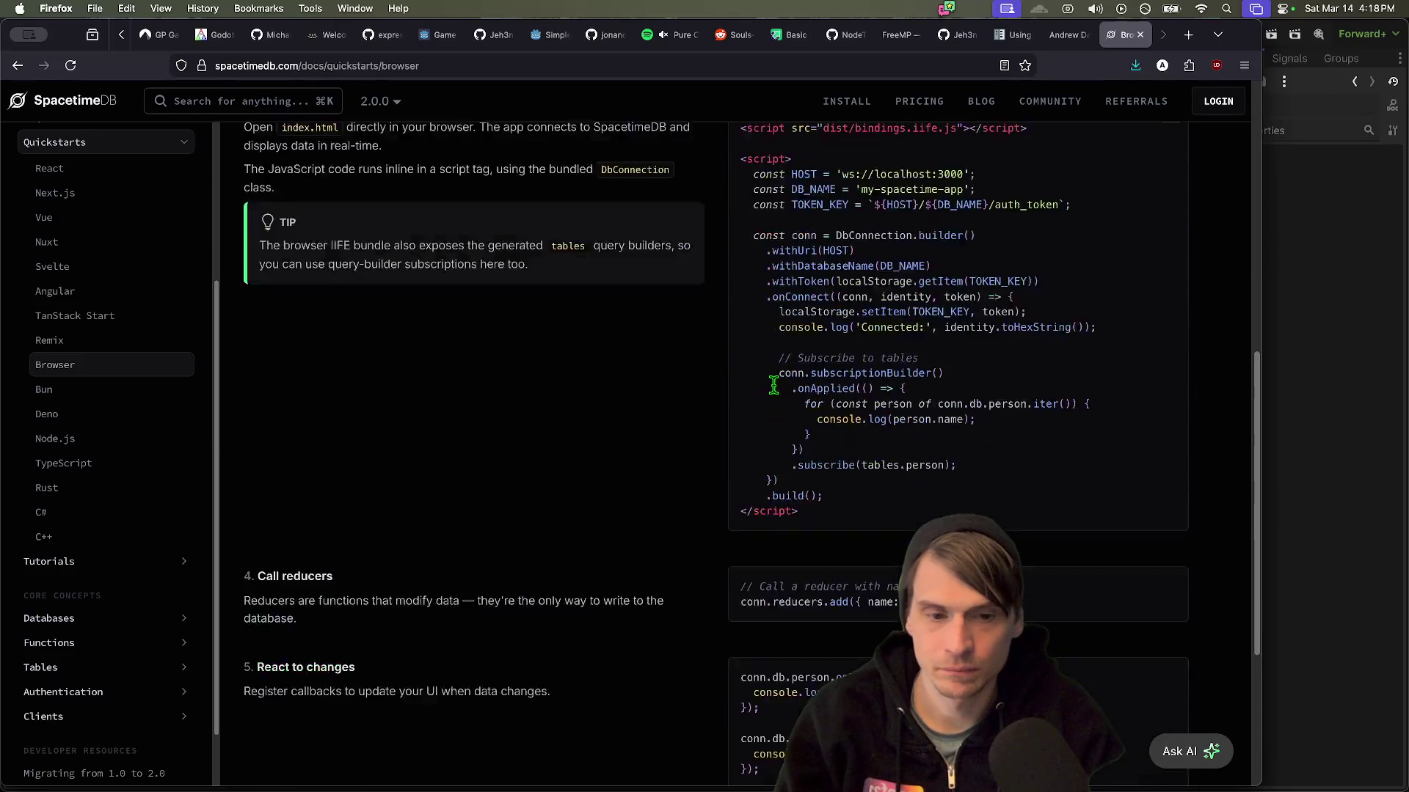
left_click(176, 539)
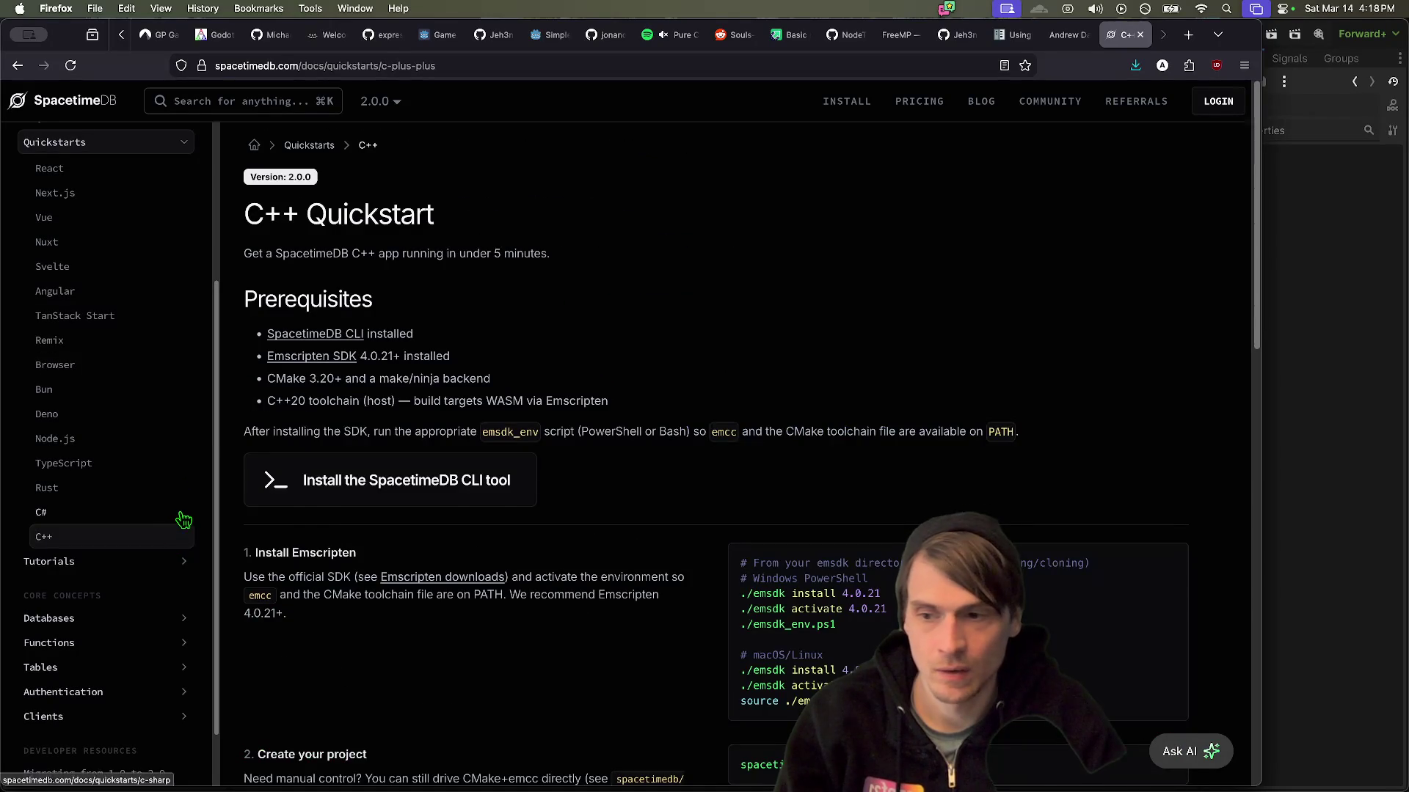
left_click(180, 517)
left_click(175, 484)
left_click(173, 466)
scroll(716, 411, "down", 12)
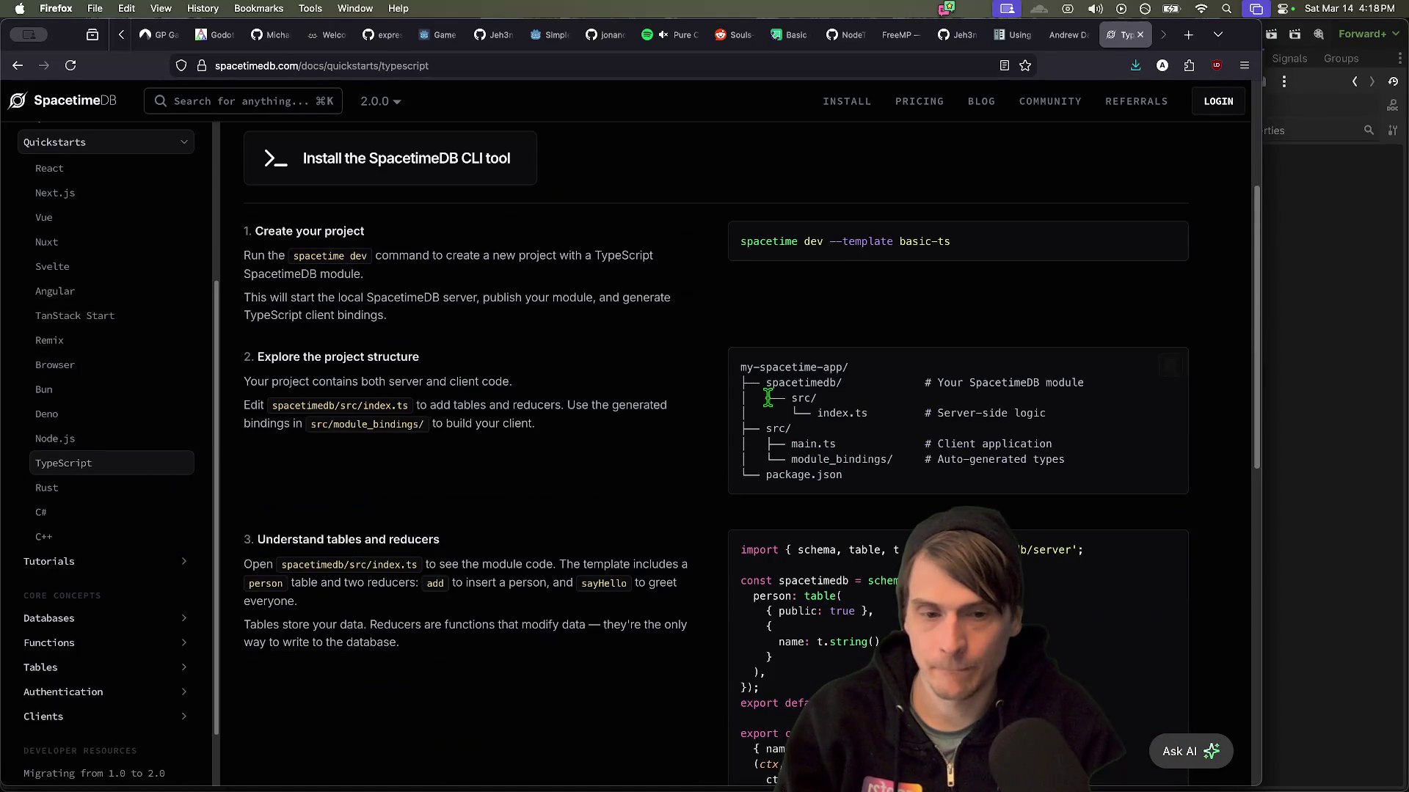
scroll(719, 411, "up", 10)
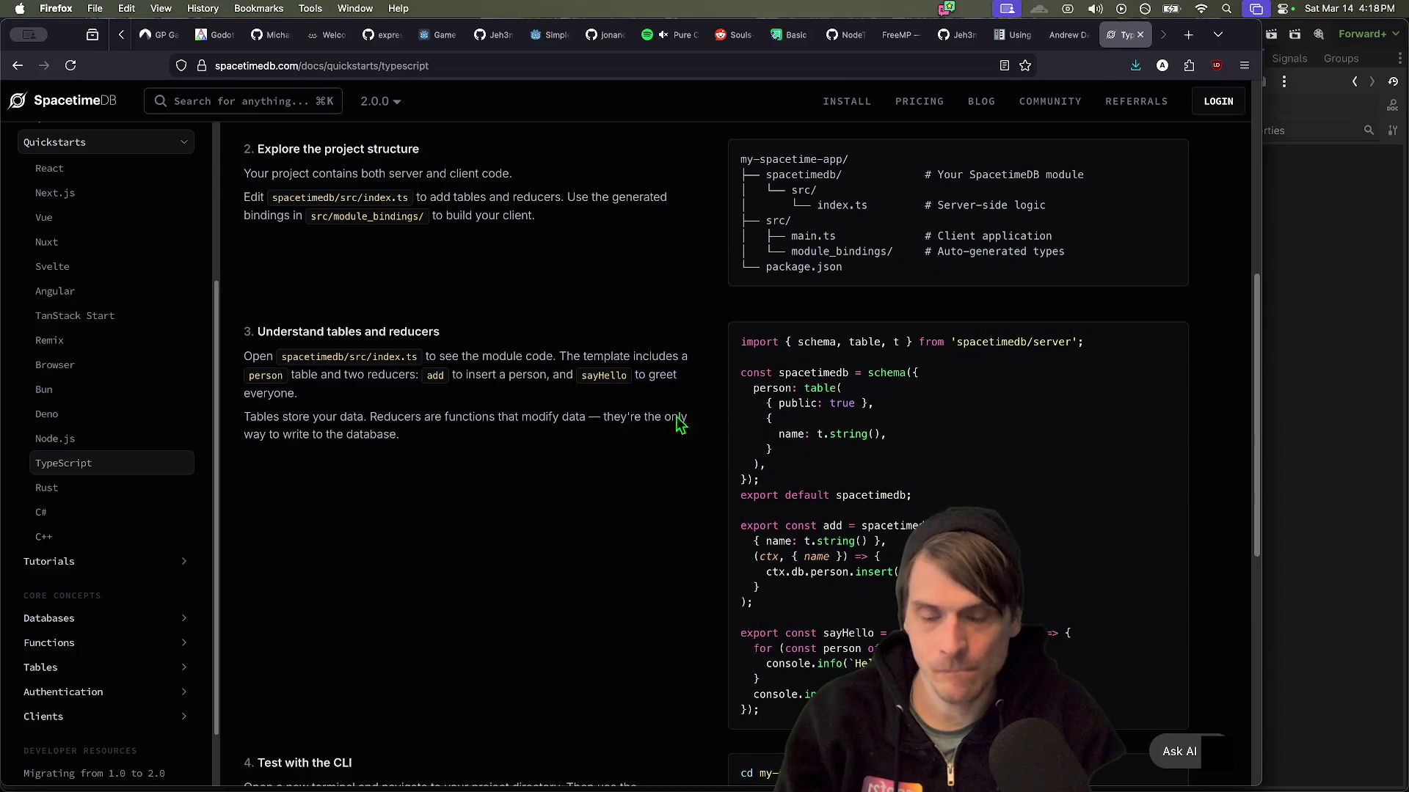
View the Bun, Remix and TanStack Start quickstarts, then open the Chat App Tutorial.
left_click(145, 389)
left_click(103, 340)
left_click(74, 317)
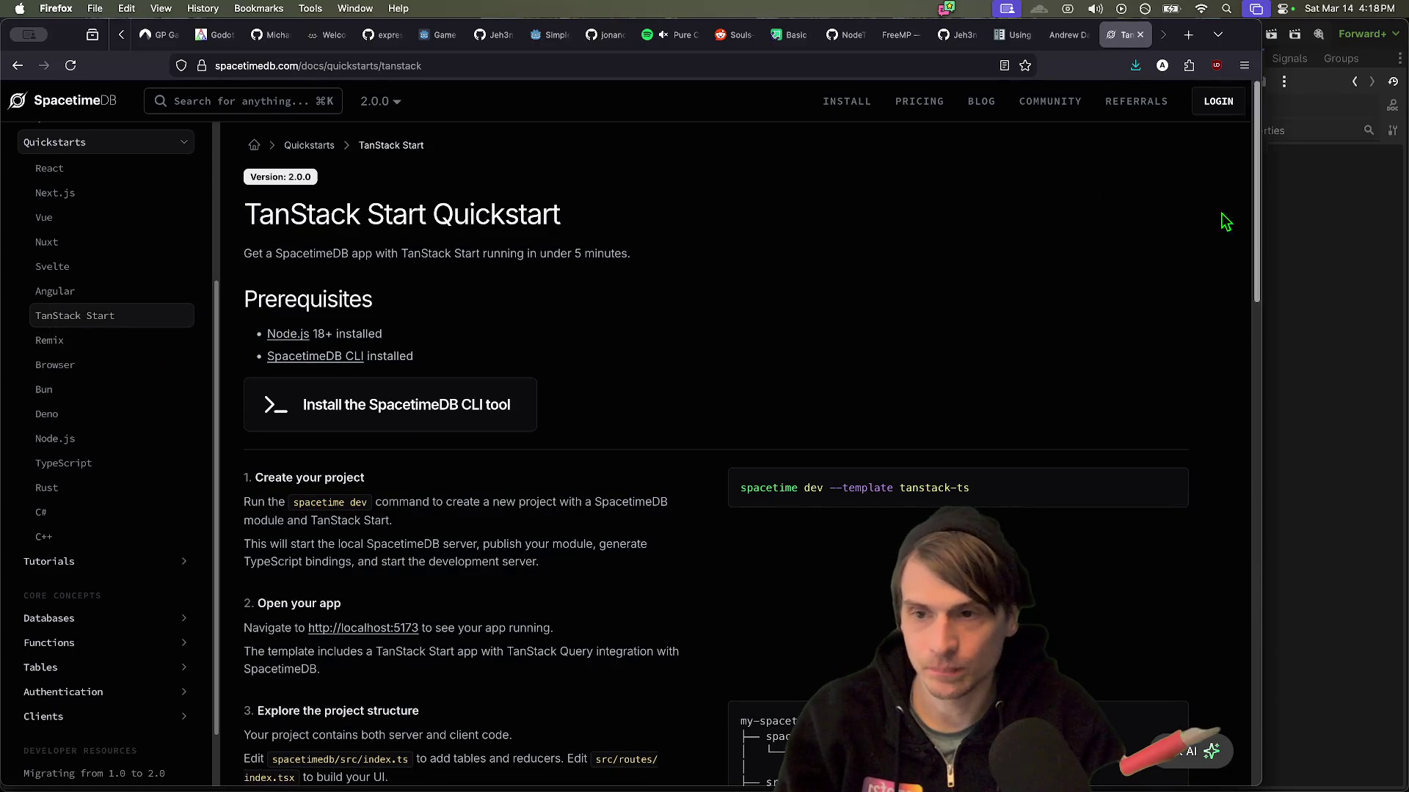
scroll(849, 291, "down", 15)
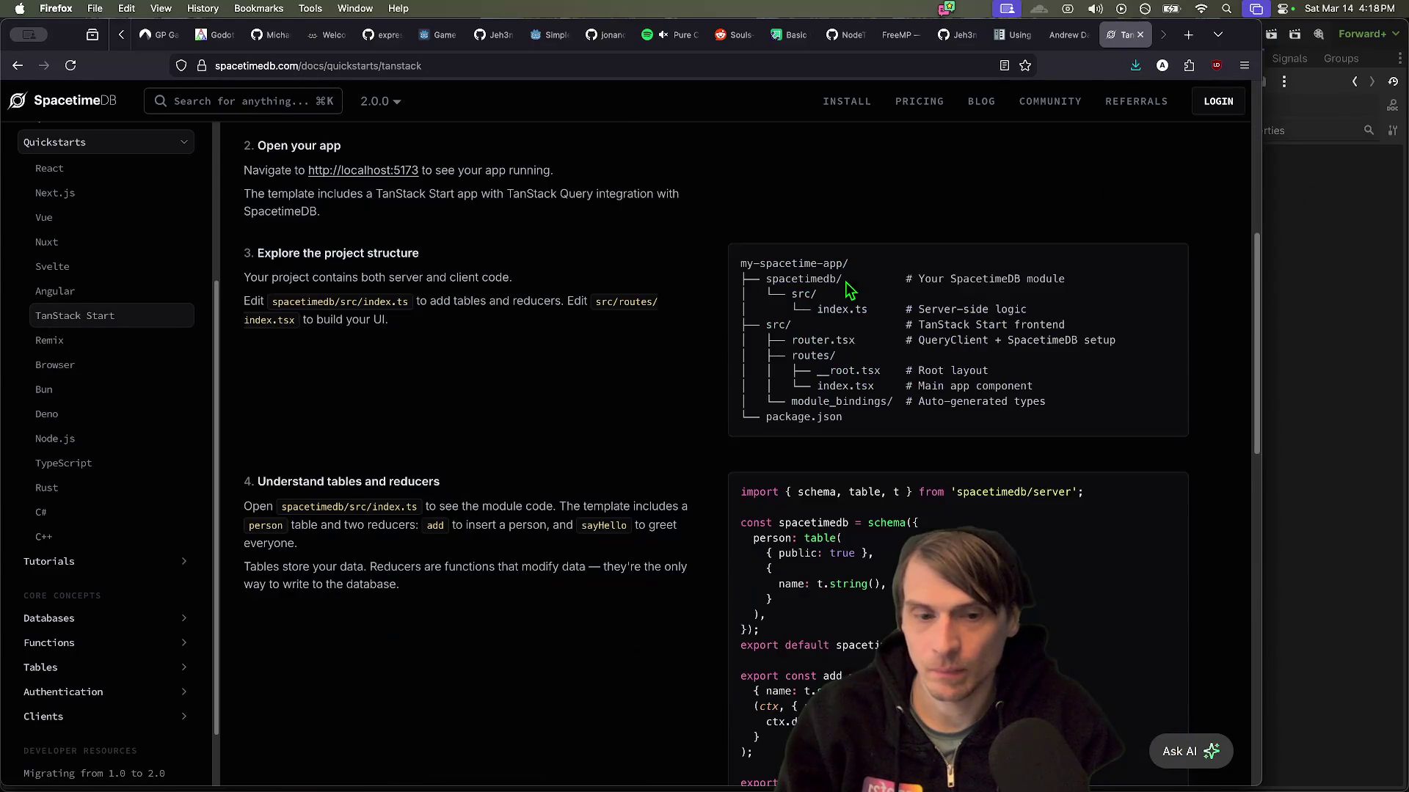
scroll(848, 294, "down", 8)
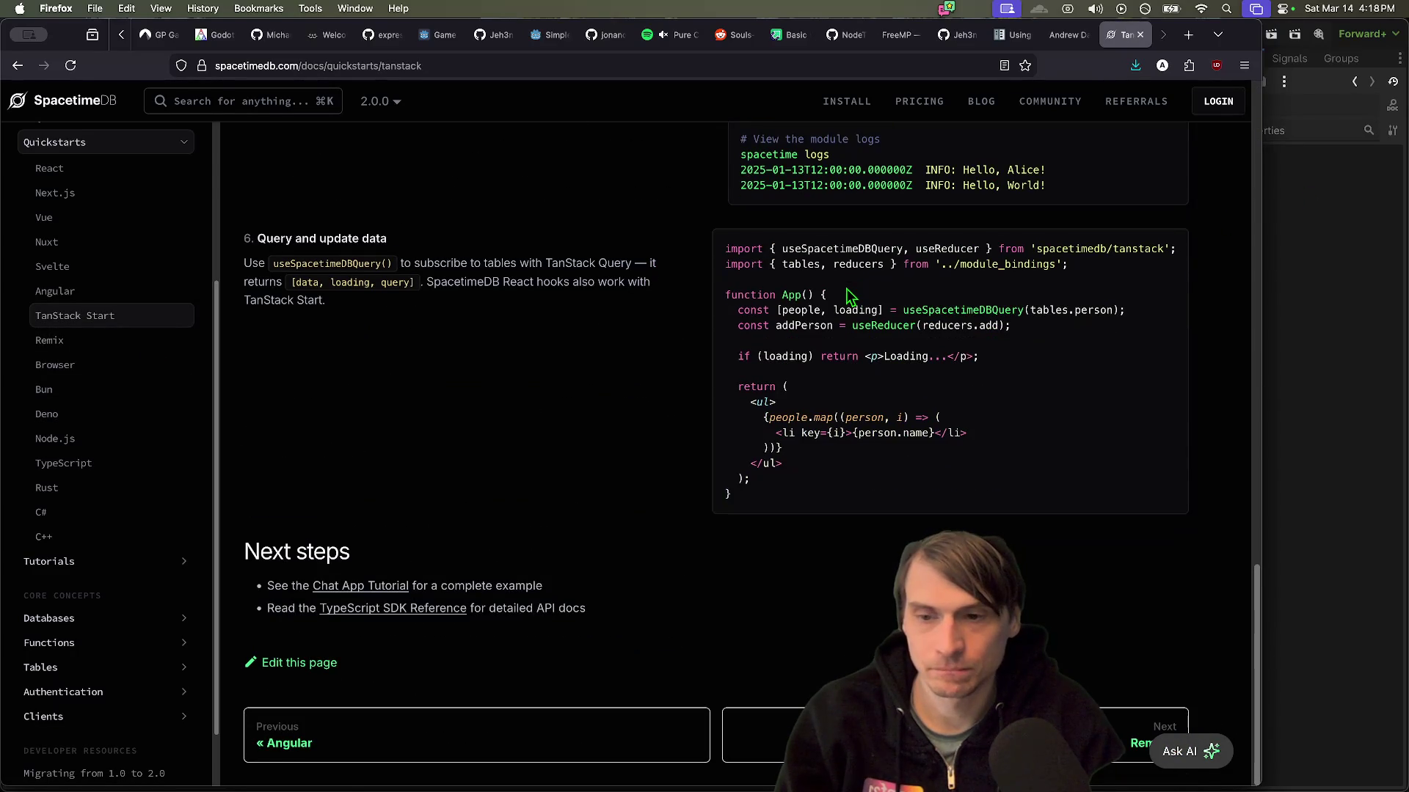
left_click(97, 566)
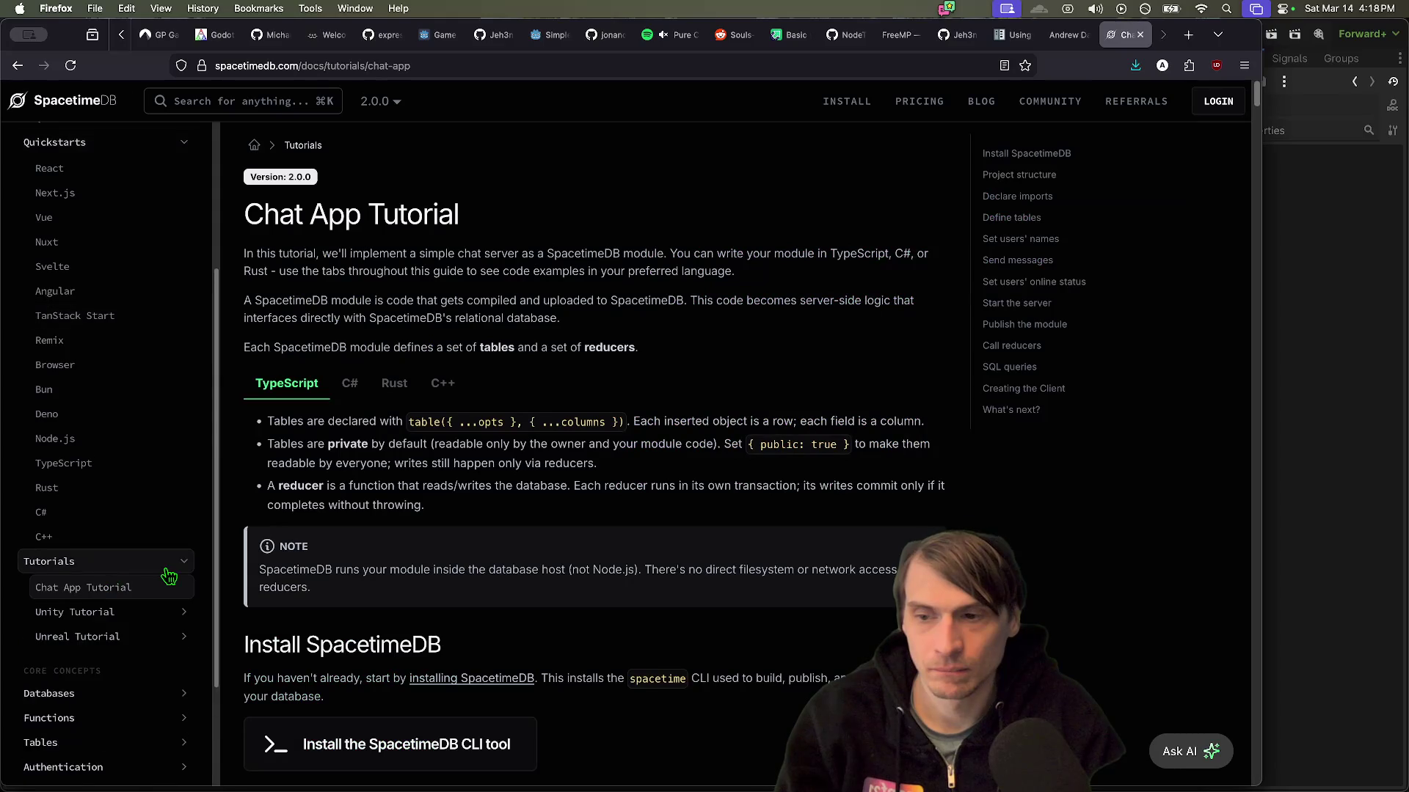
Browse the Unreal and Unity tutorials, including Unreal part 4 'Moving and Colliding' and part 1 'Setup'.
left_click(141, 493)
left_click(143, 473)
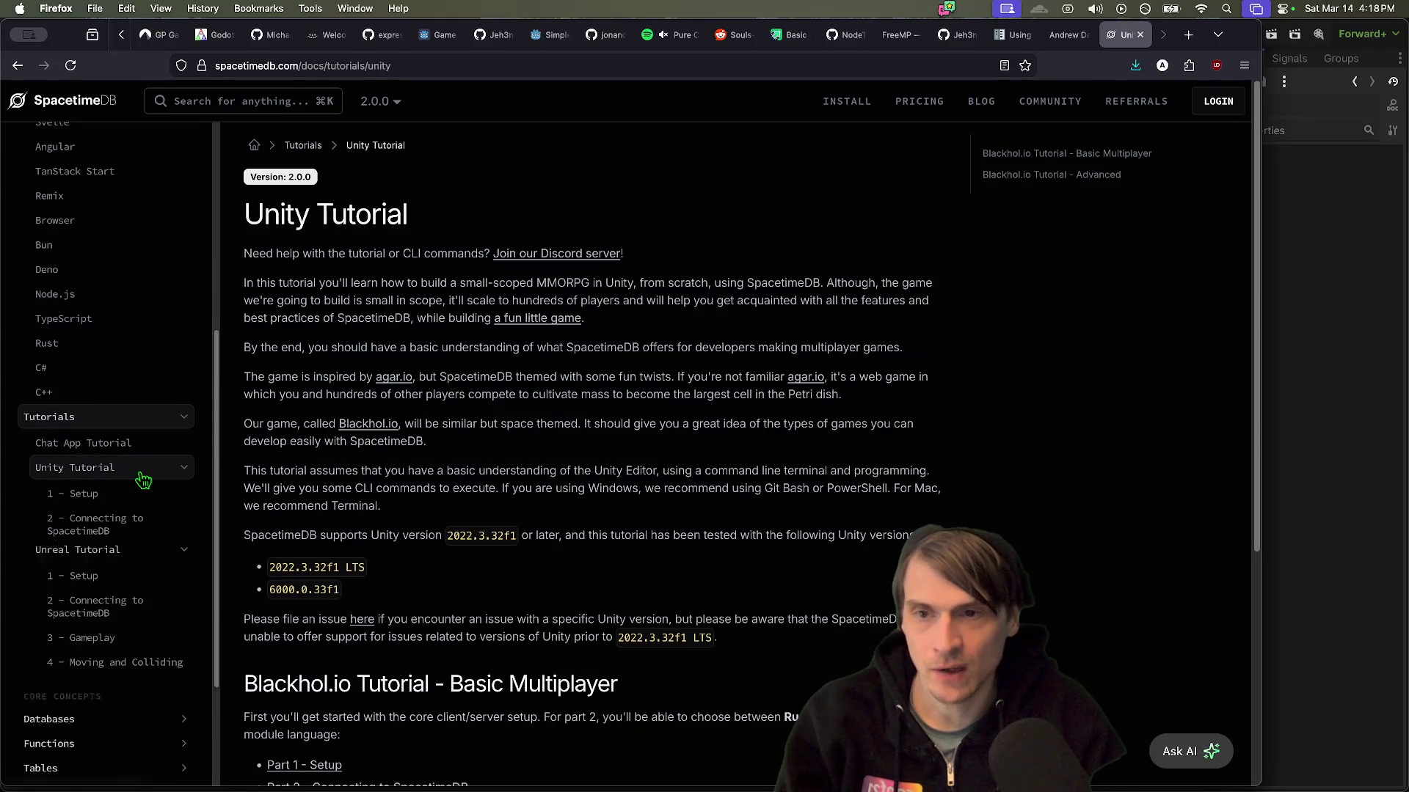
left_click(146, 457)
scroll(114, 518, "down", 3)
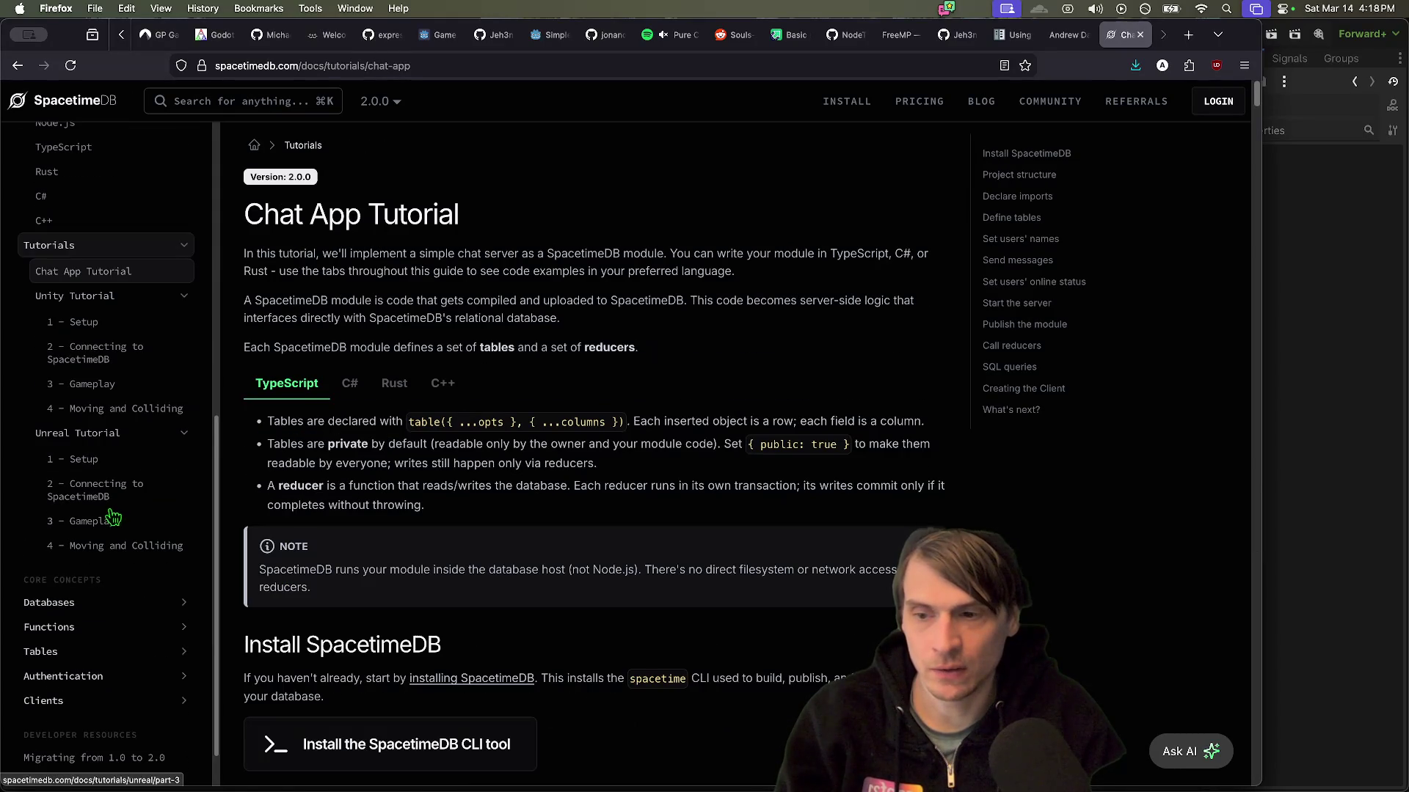
left_click(108, 544)
scroll(469, 411, "down", 5)
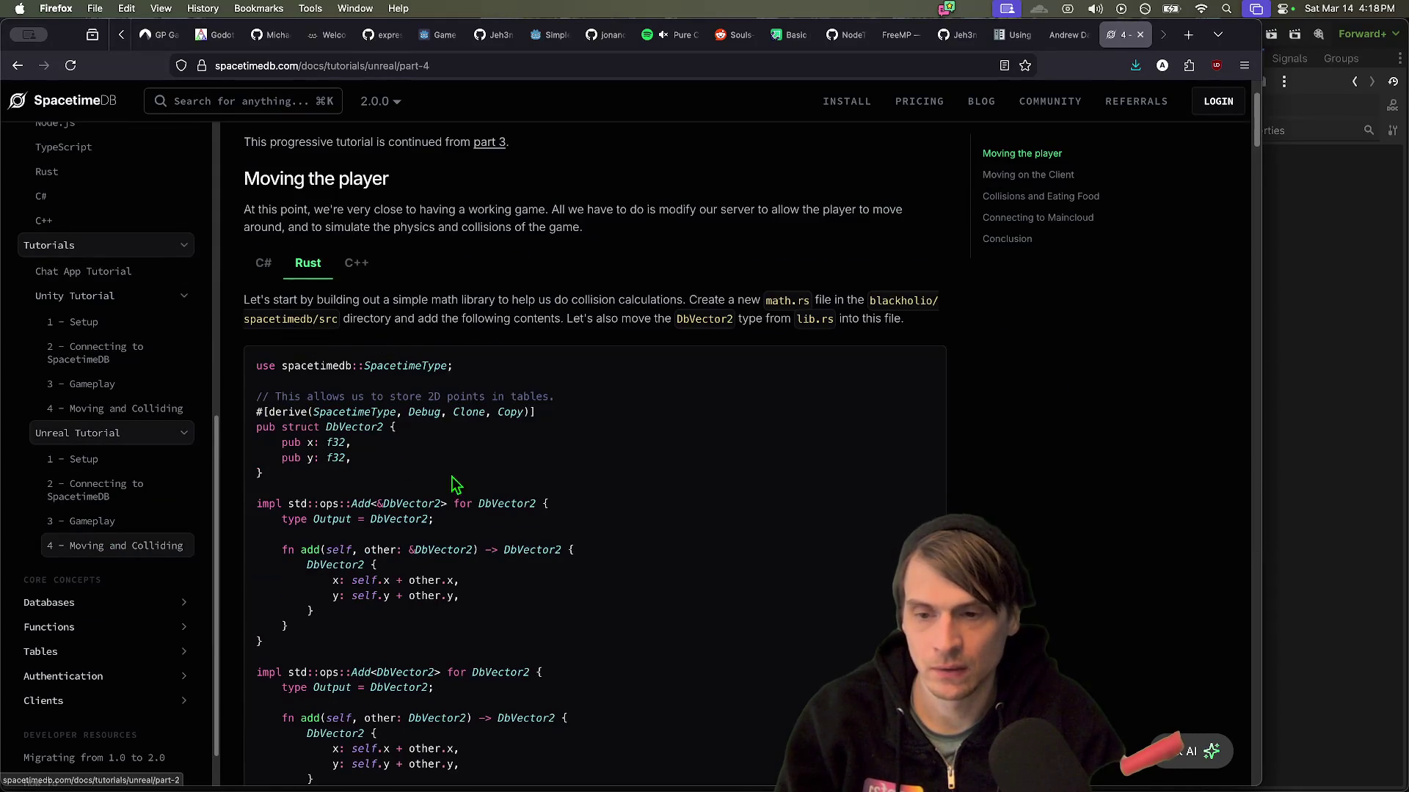
scroll(1086, 455, "down", 7)
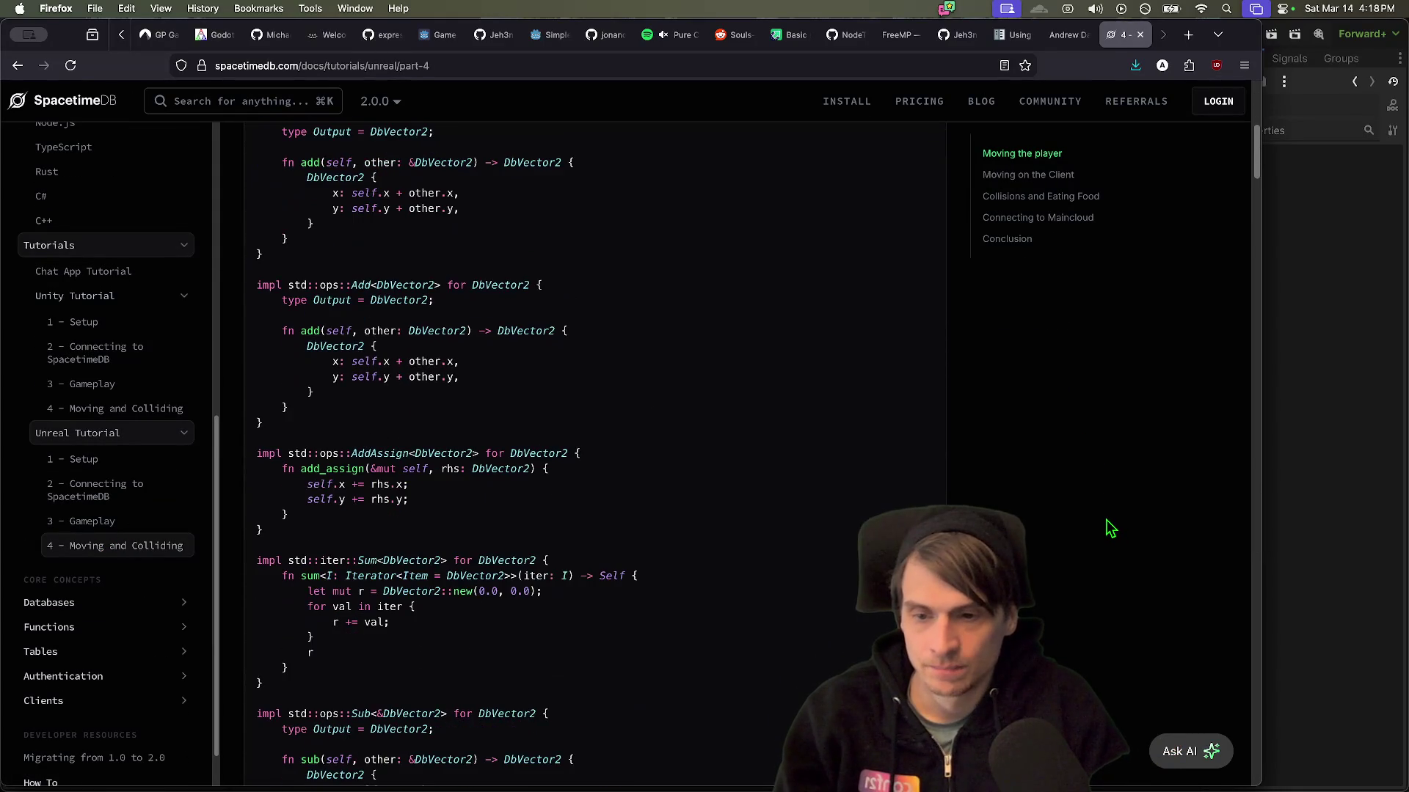
scroll(1108, 525, "down", 2)
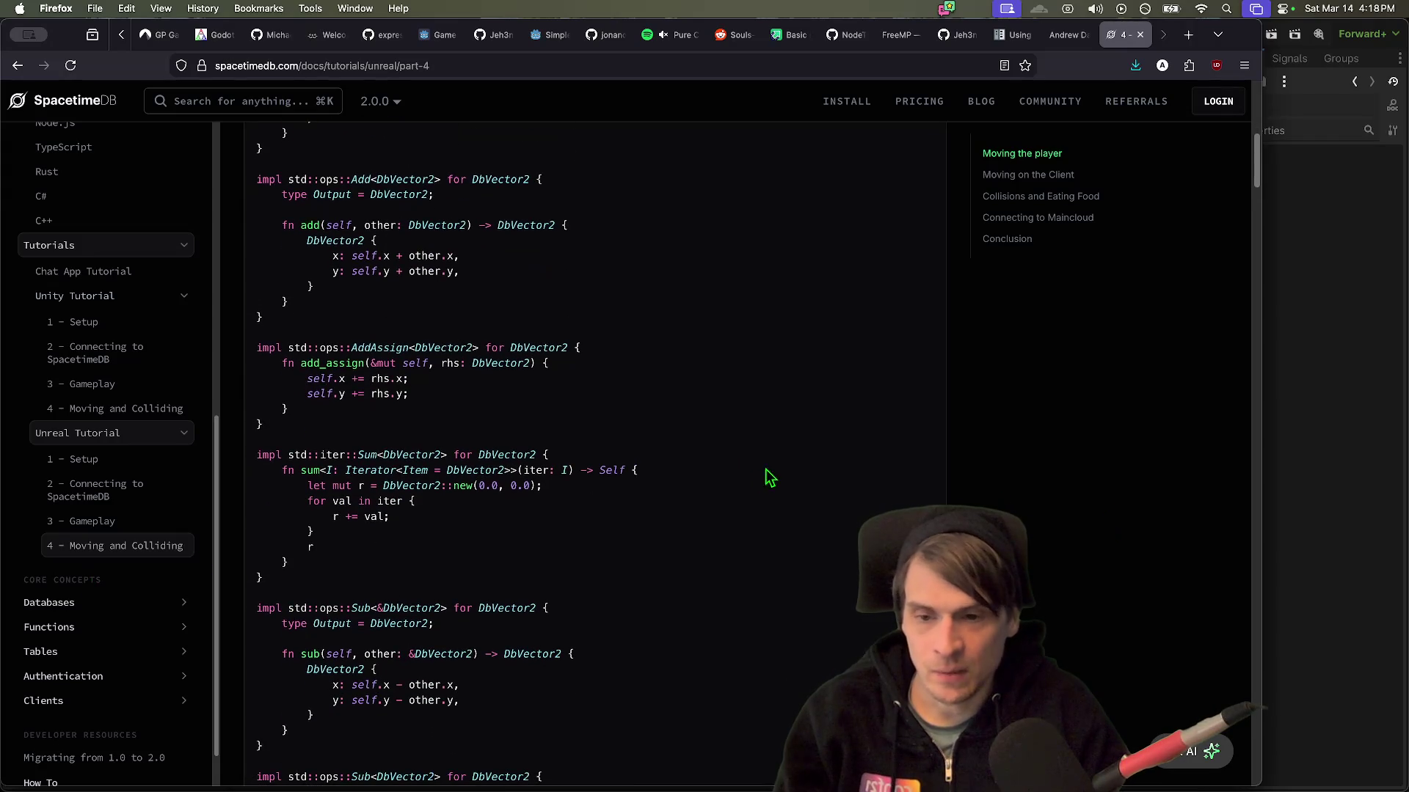
scroll(670, 565, "down", 13)
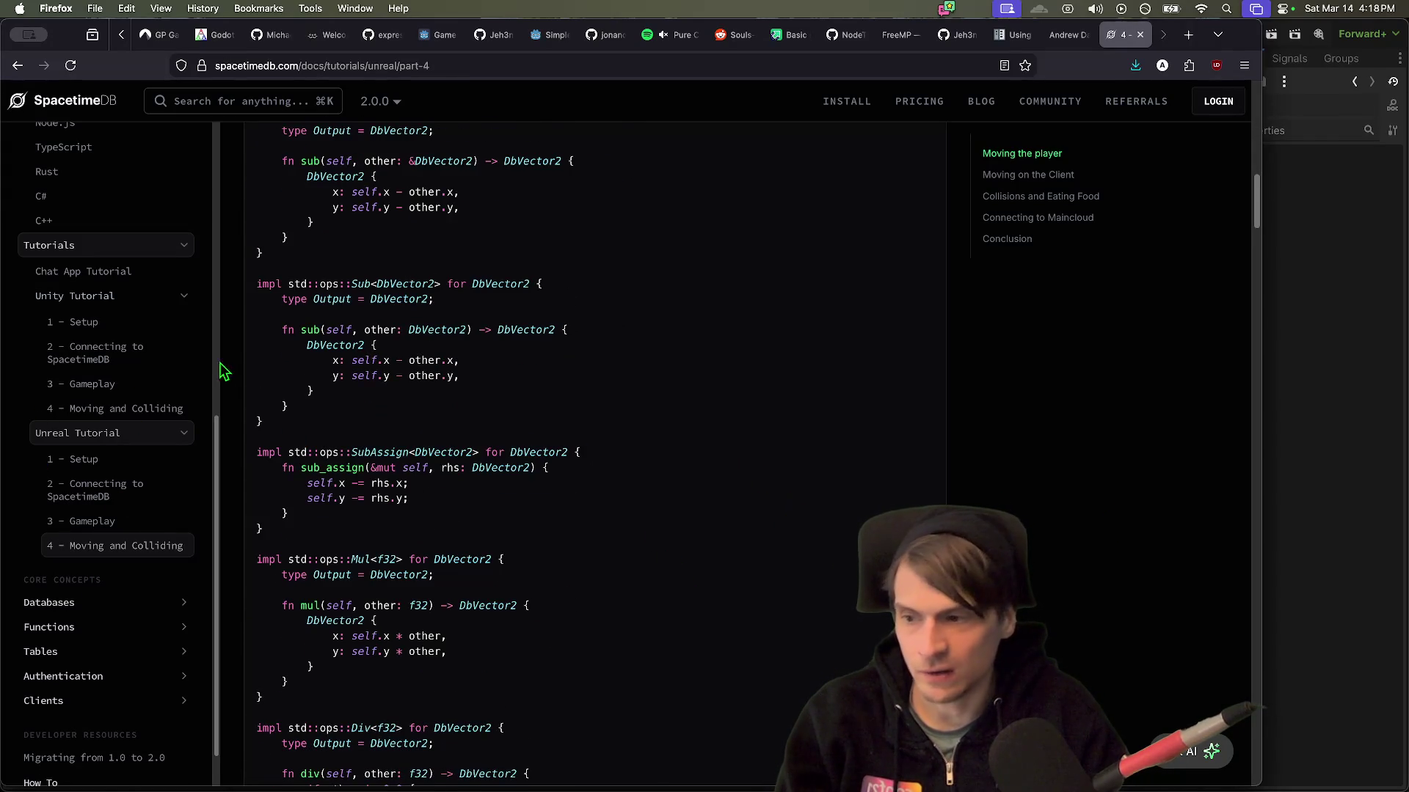
left_click(100, 465)
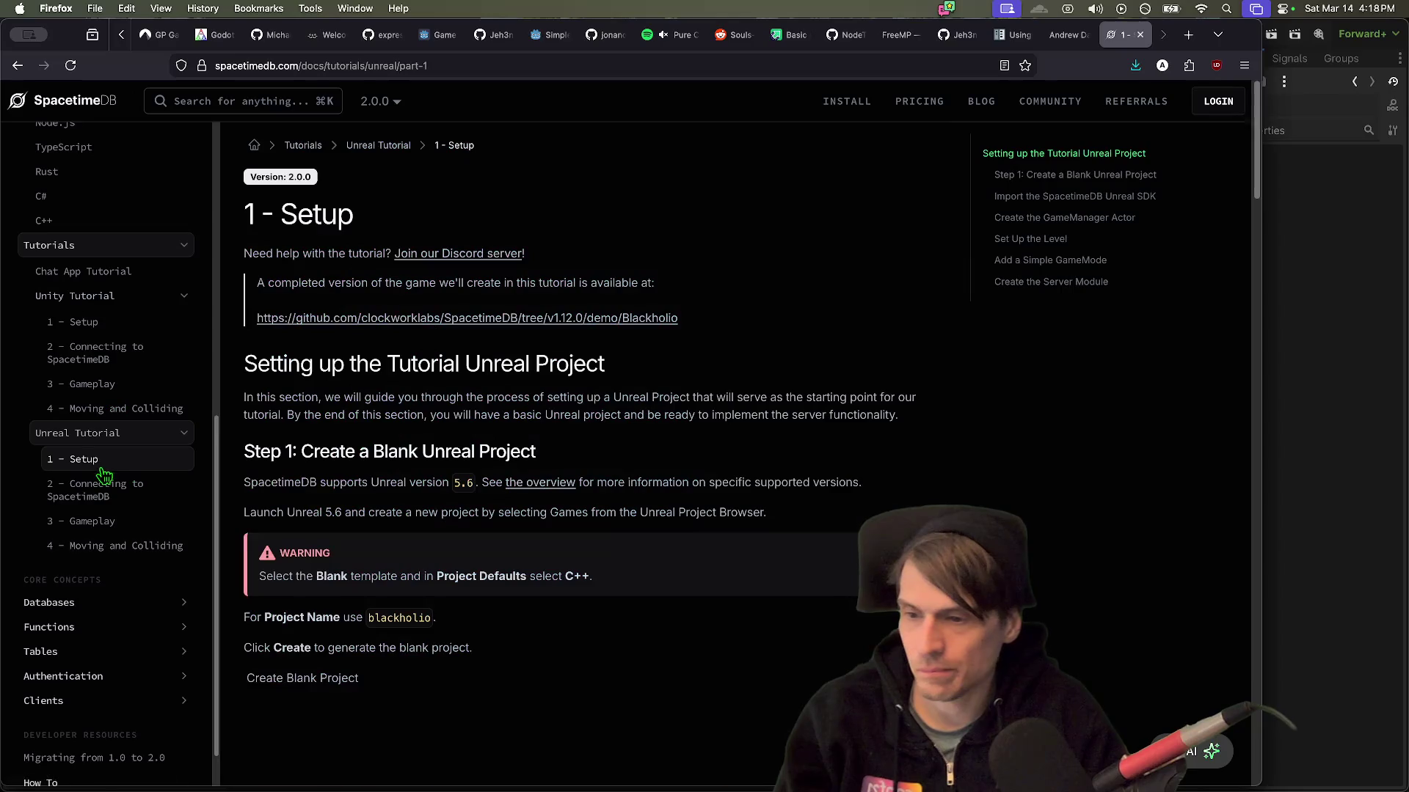
scroll(946, 417, "down", 9)
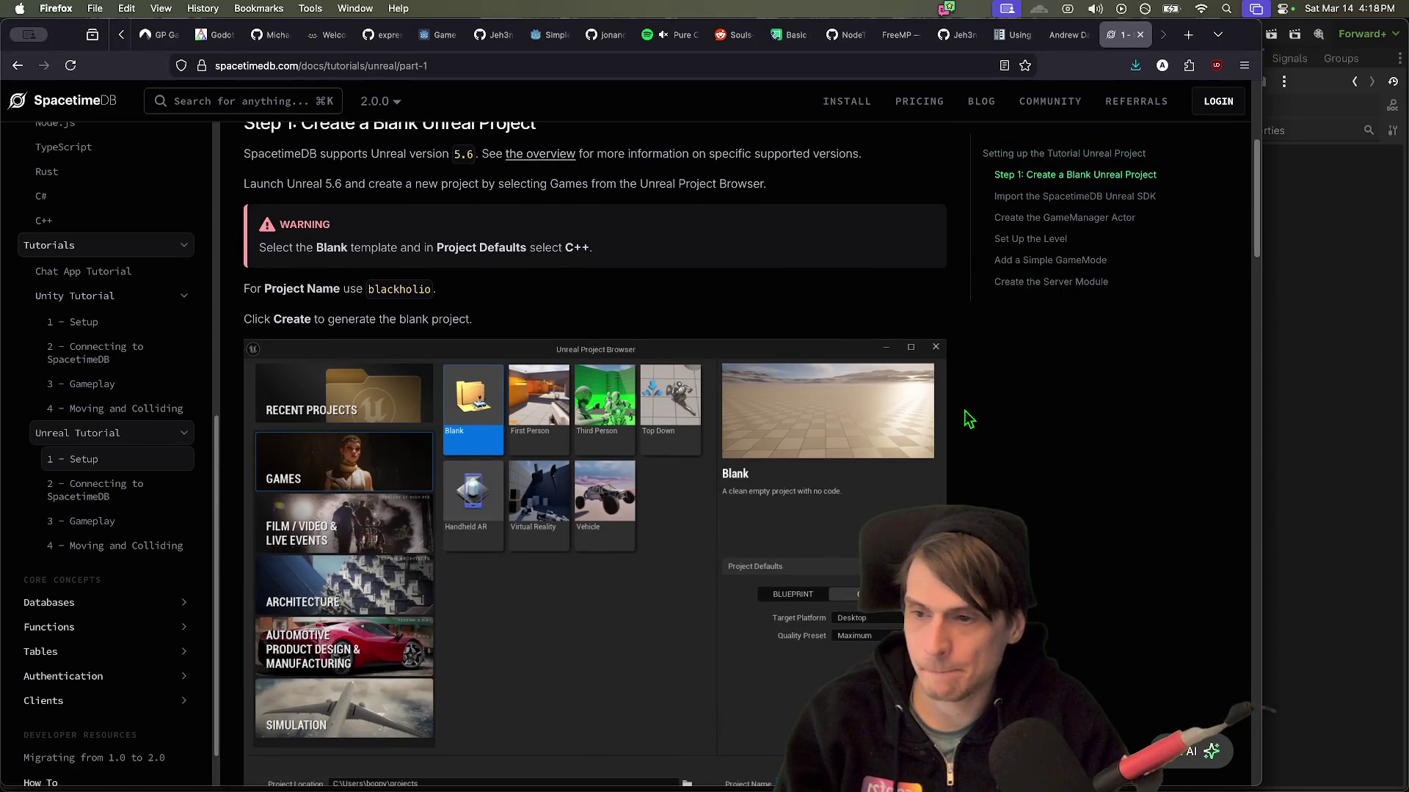
Open Unity tutorial parts 1 and 2, then part 3 'Gameplay', scrolling to the spawn_food code.
left_click(139, 326)
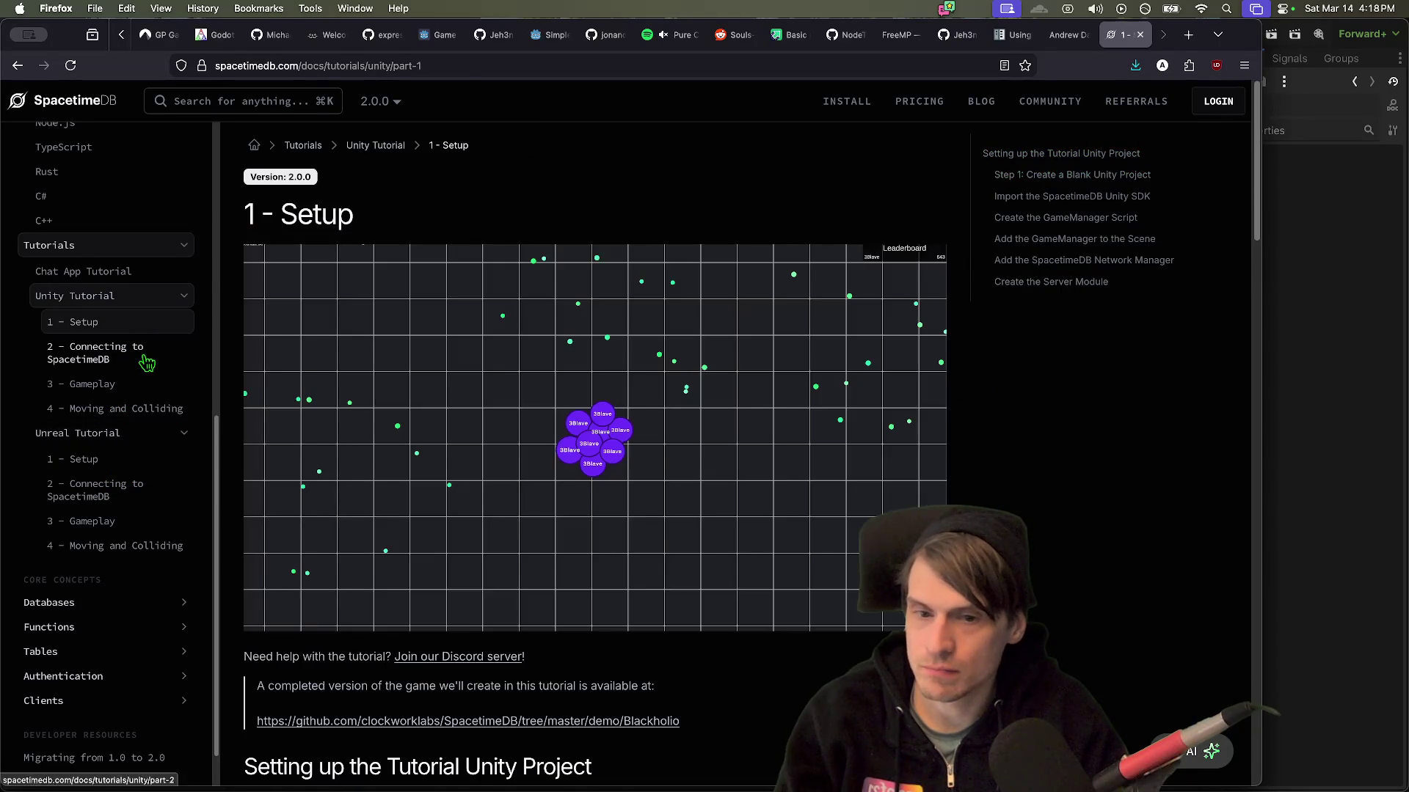
left_click(146, 360)
left_click(140, 384)
scroll(686, 407, "down", 8)
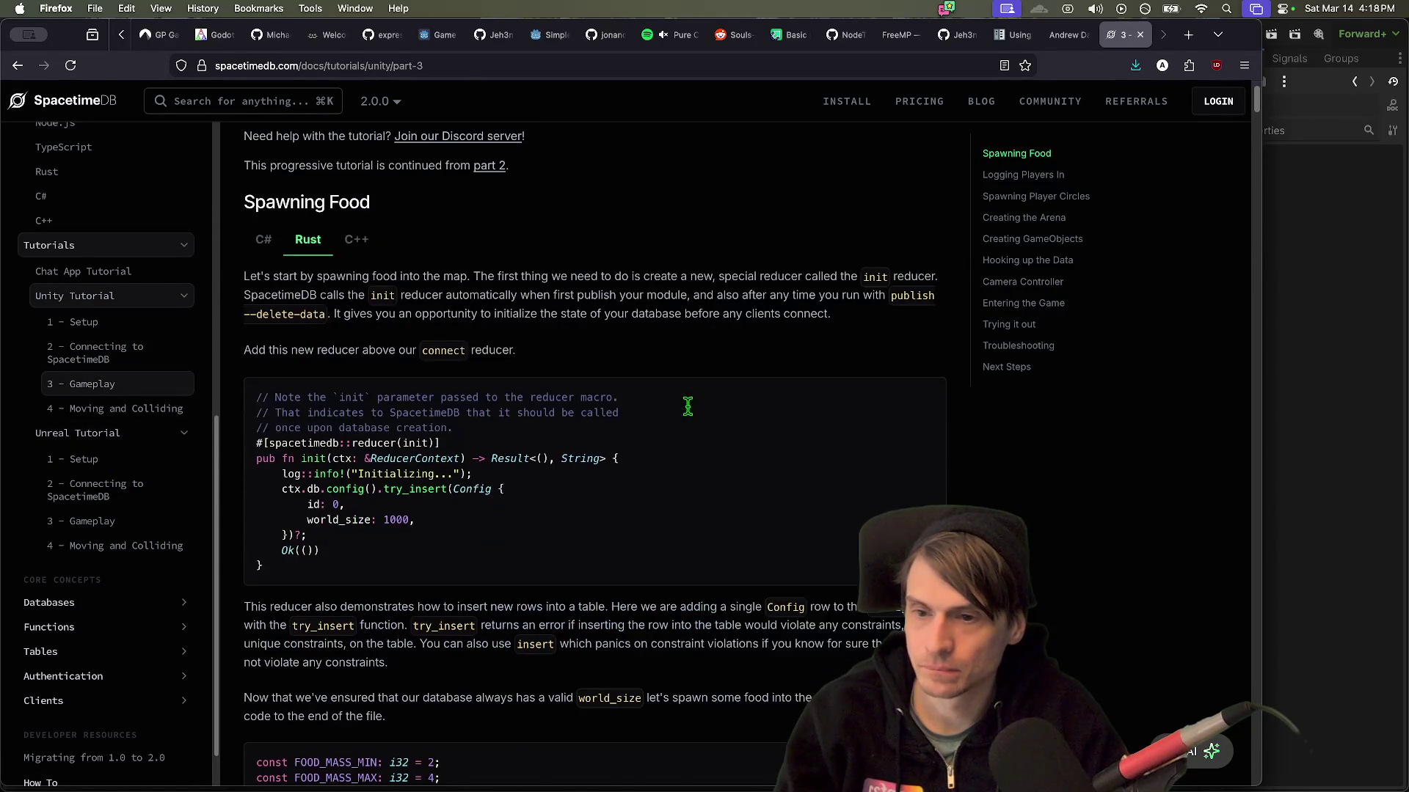
key("super+Tab")
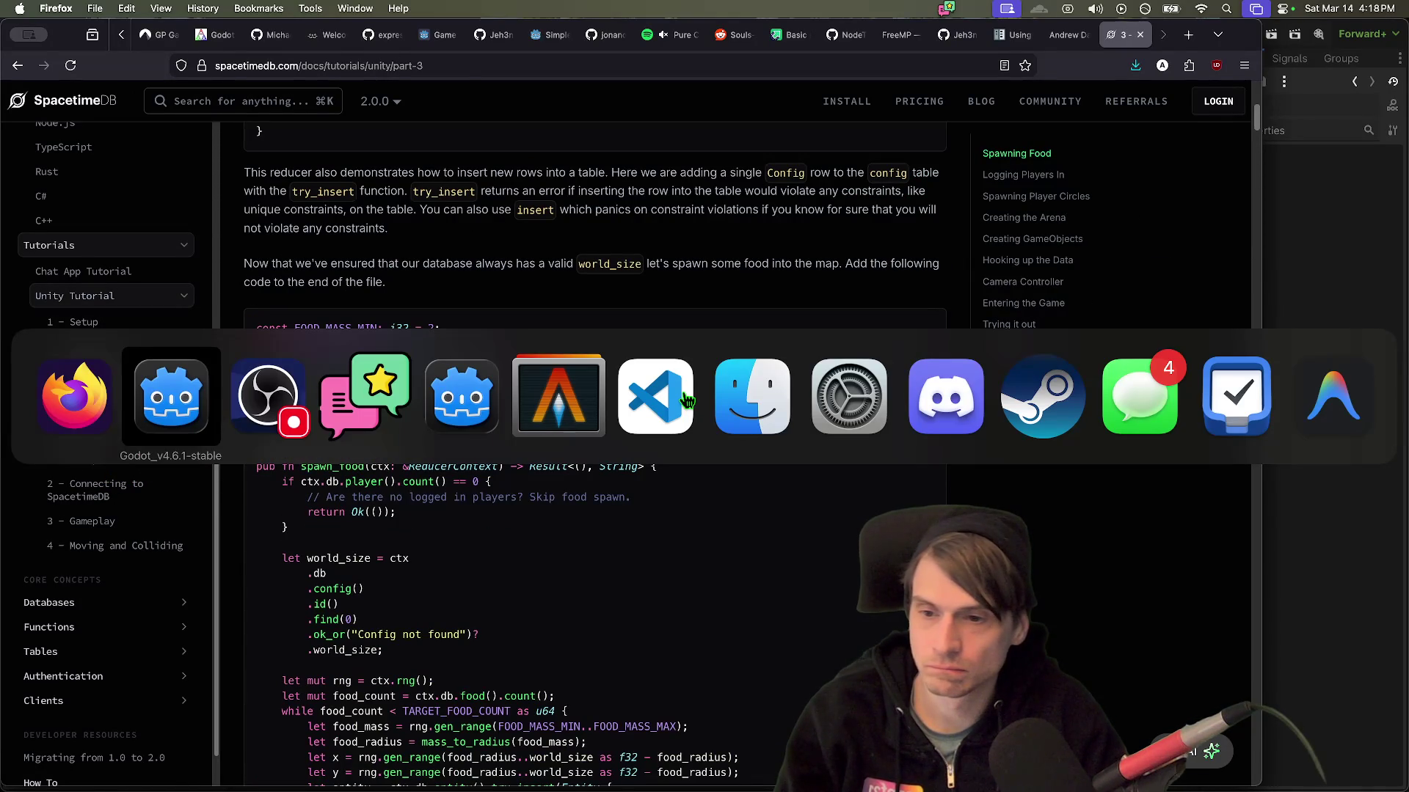
Search Godot's AssetLib for 'spacetime', find nothing, then return to the SpacetimeDB docs.
key("super+Tab")
key("super+Tab")
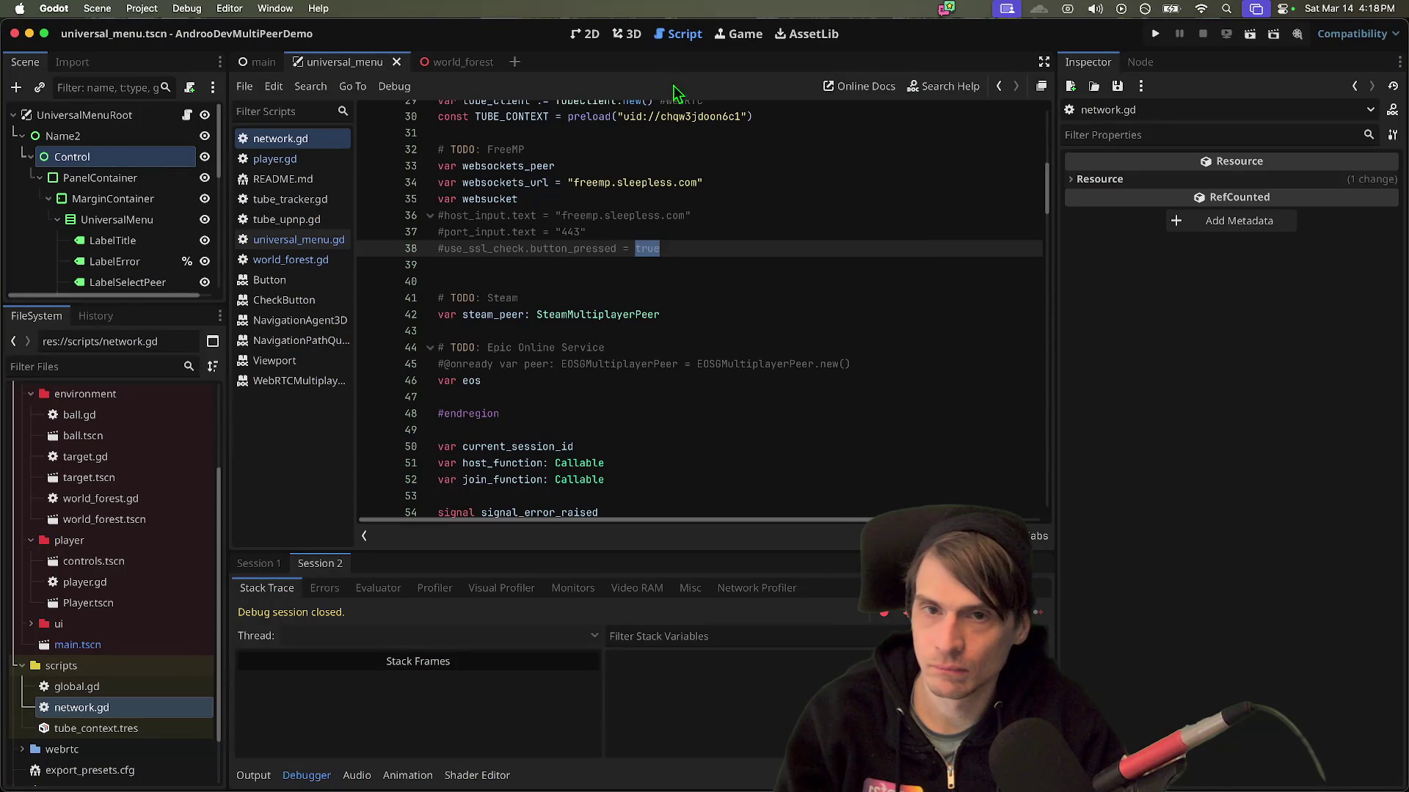
left_click(805, 34)
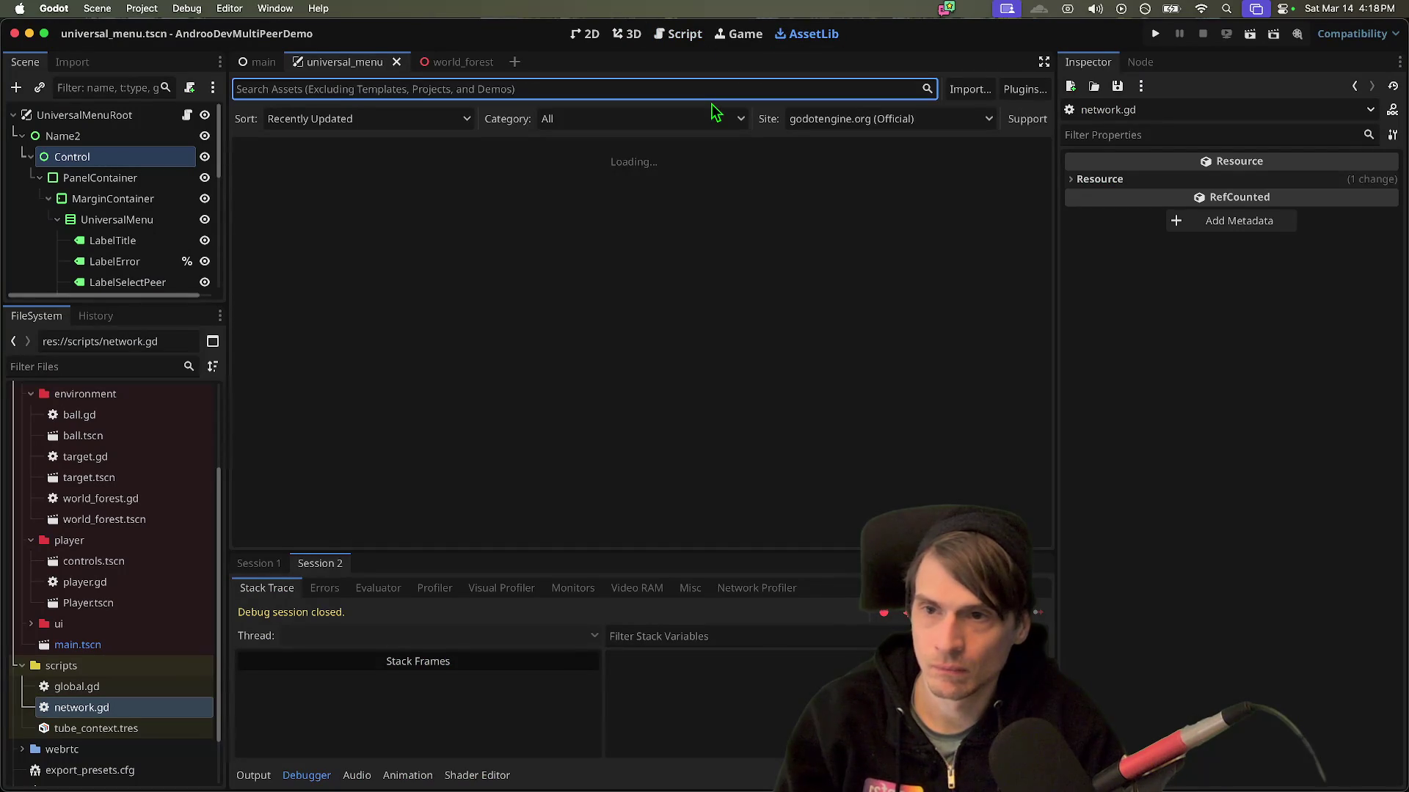
type("spac")
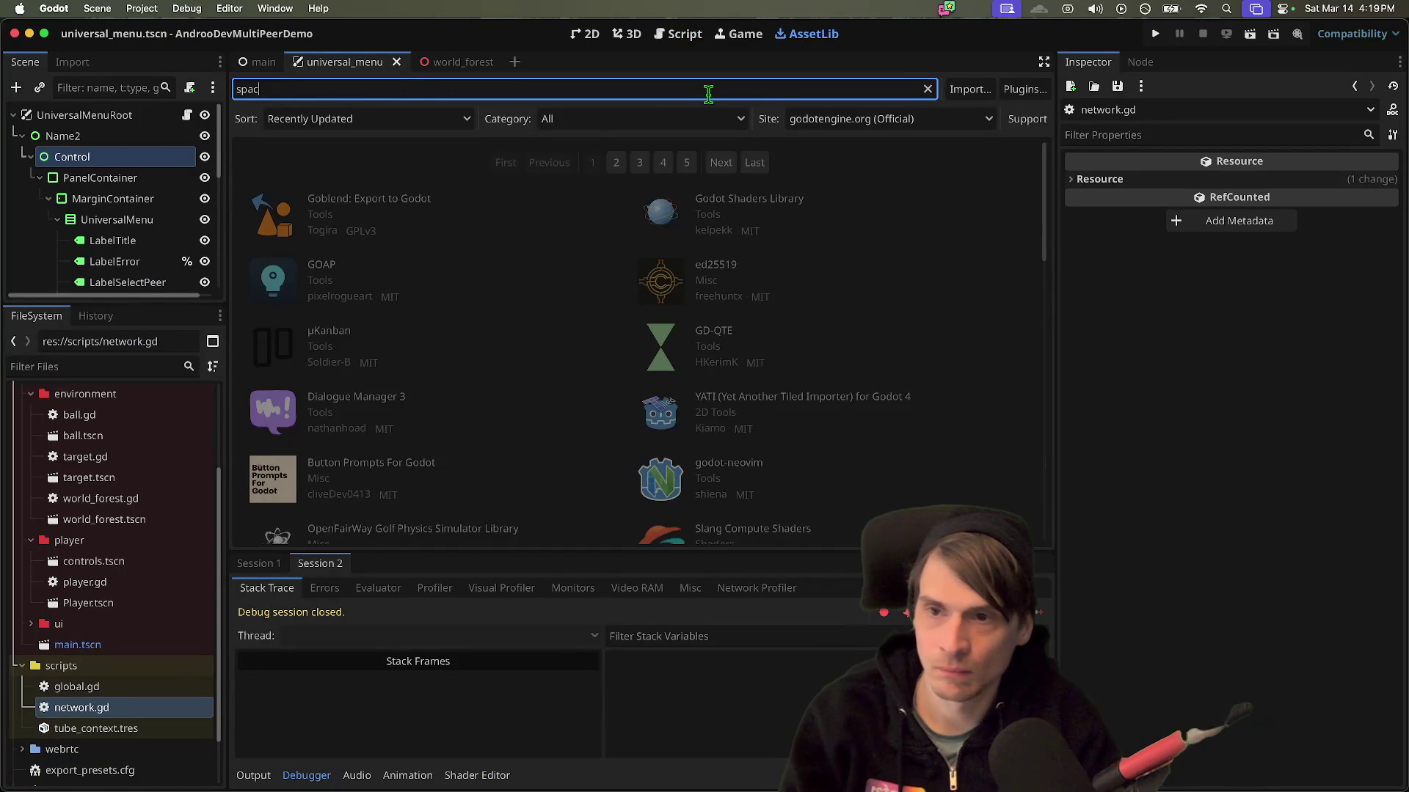
type("etime")
key("BackSpace")
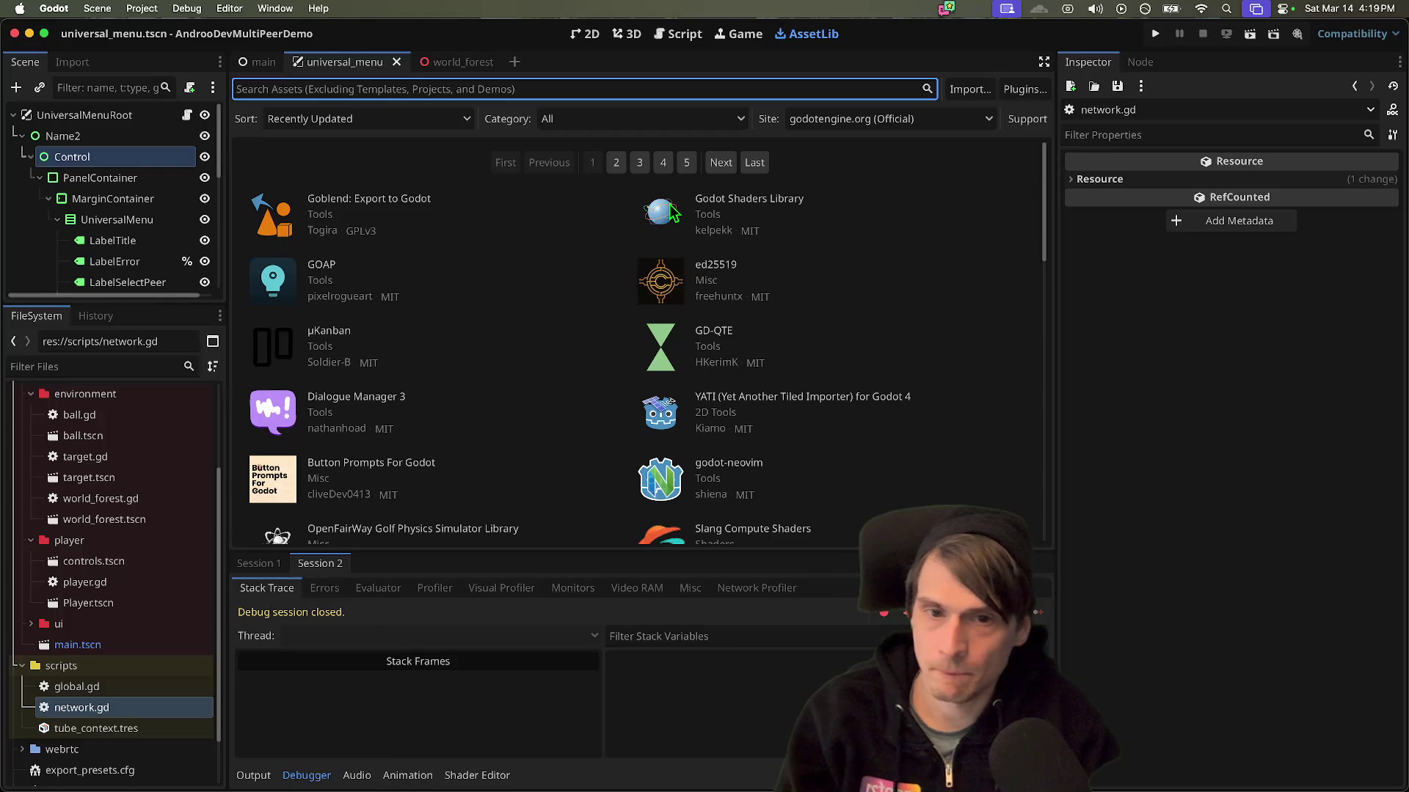
key("super+Tab")
left_click(723, 766)
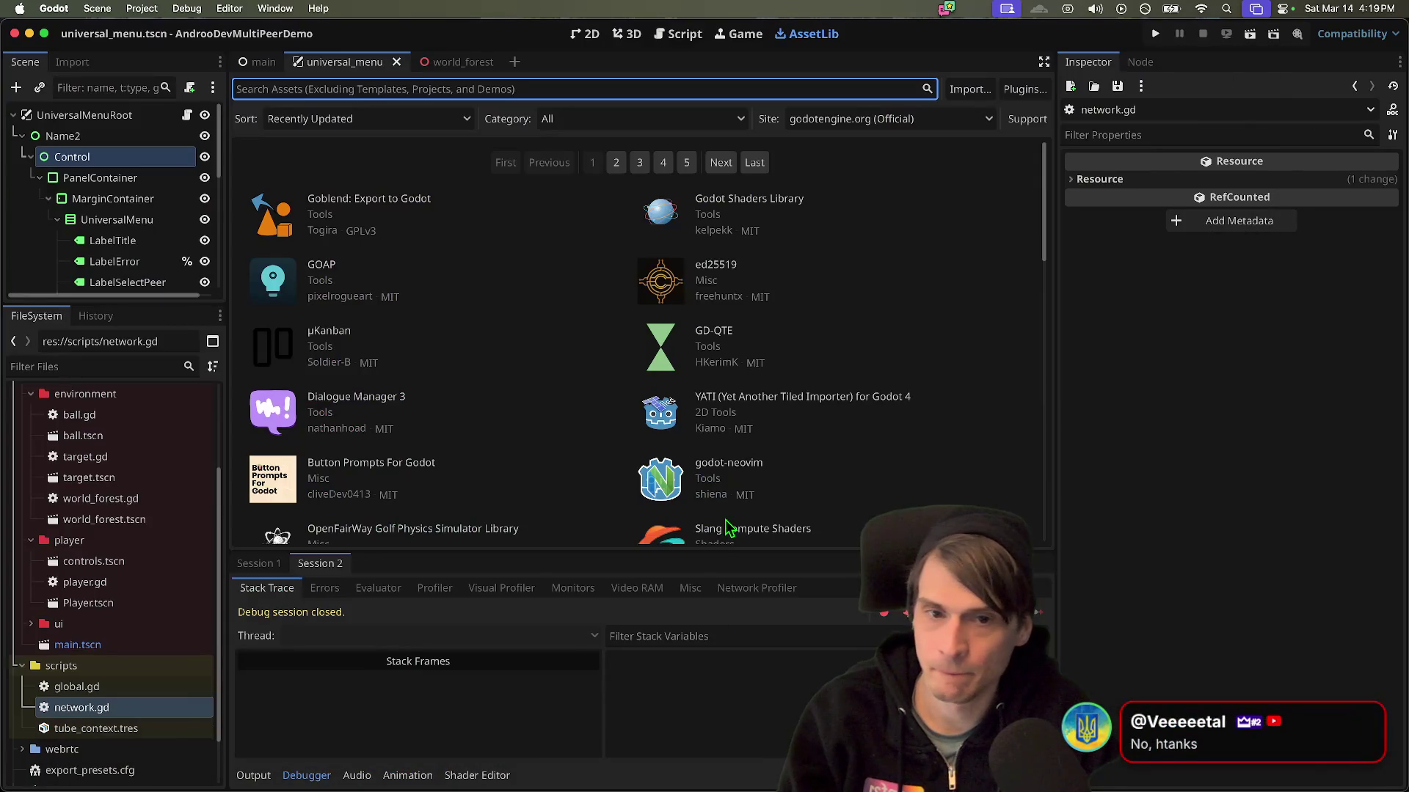
key("super+Tab")
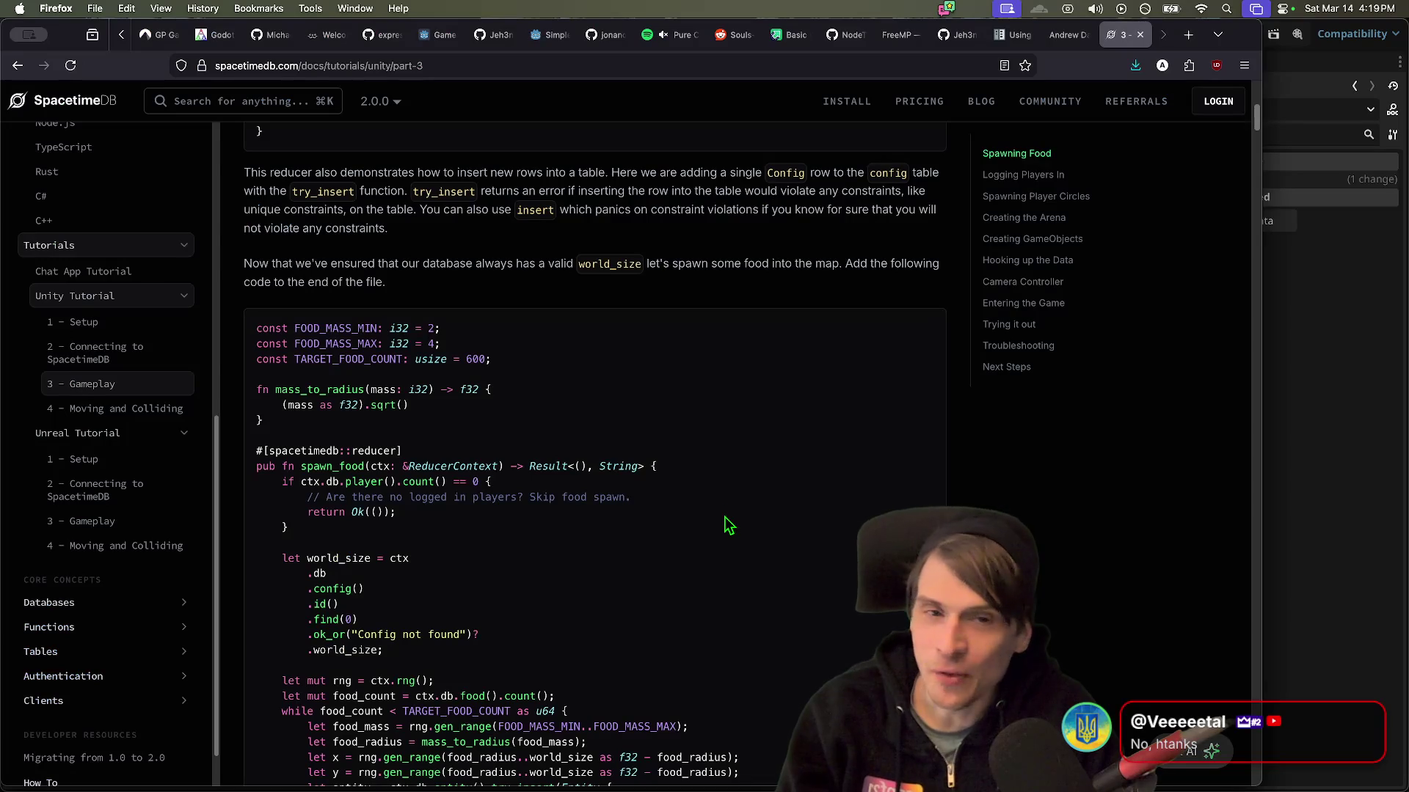
Glance at the hosting blog and WebSocket docs tabs, then search 'spacetime in godot' in a new tab.
key("ctrl+shift+Tab")
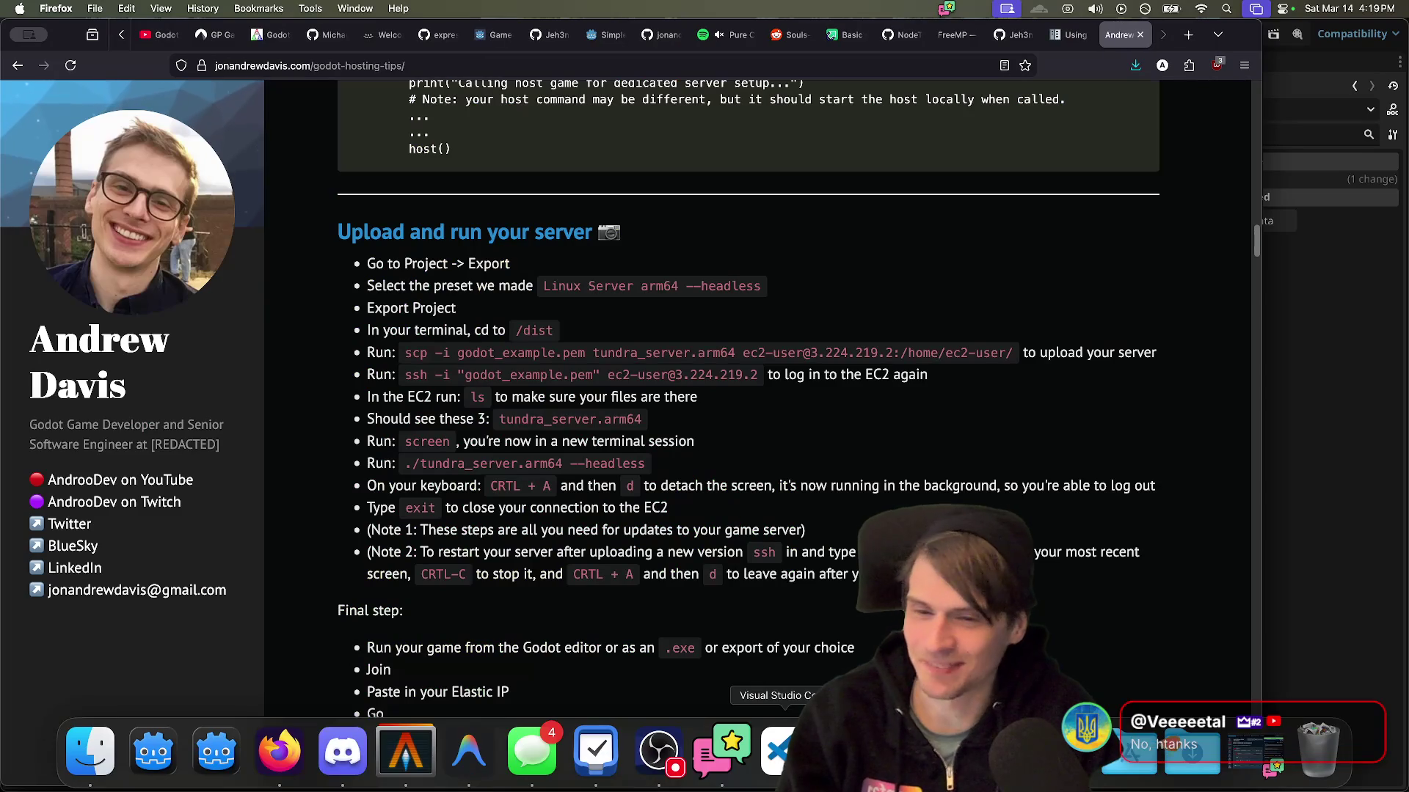
key("ctrl+shift+Tab")
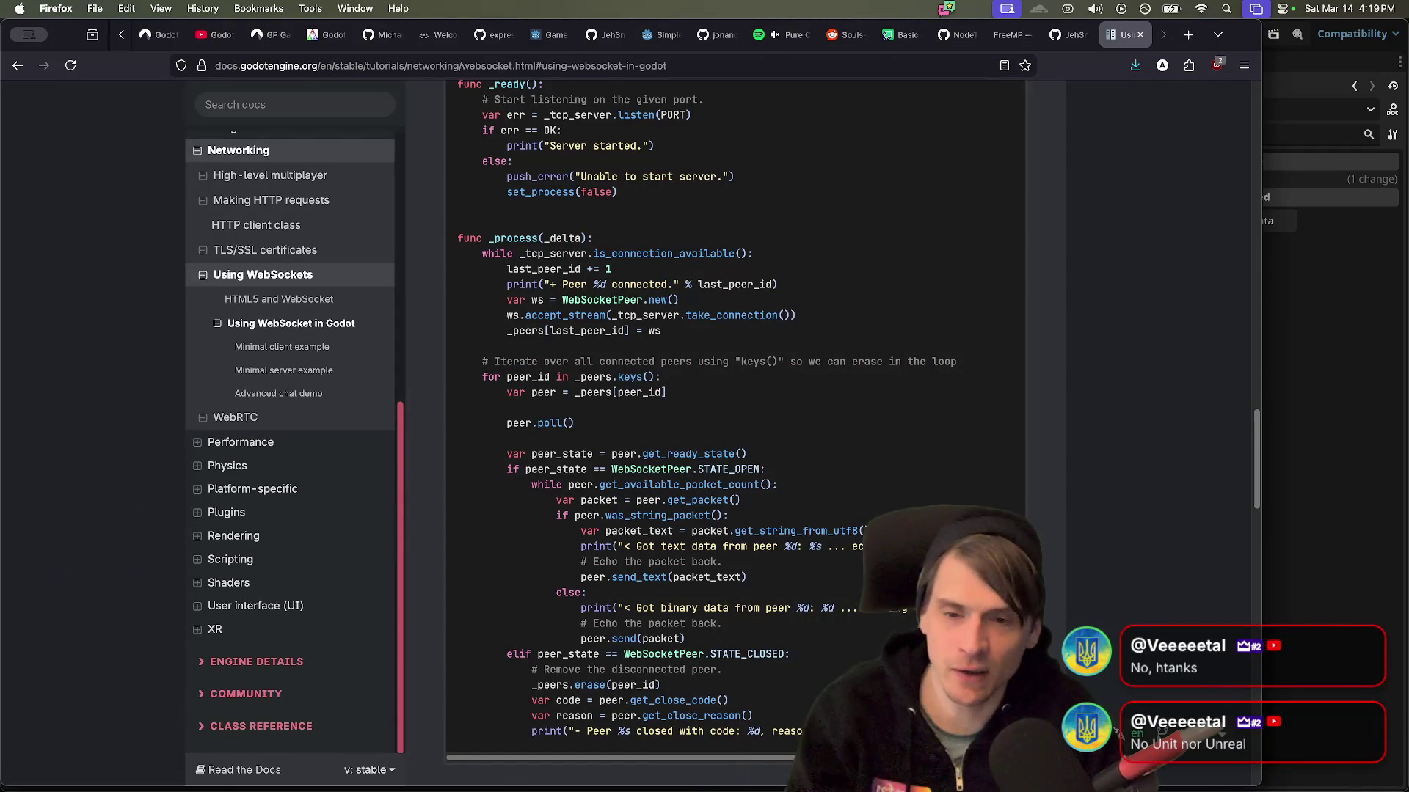
key("ctrl+t")
type("spacetime in godot")
key("Return")
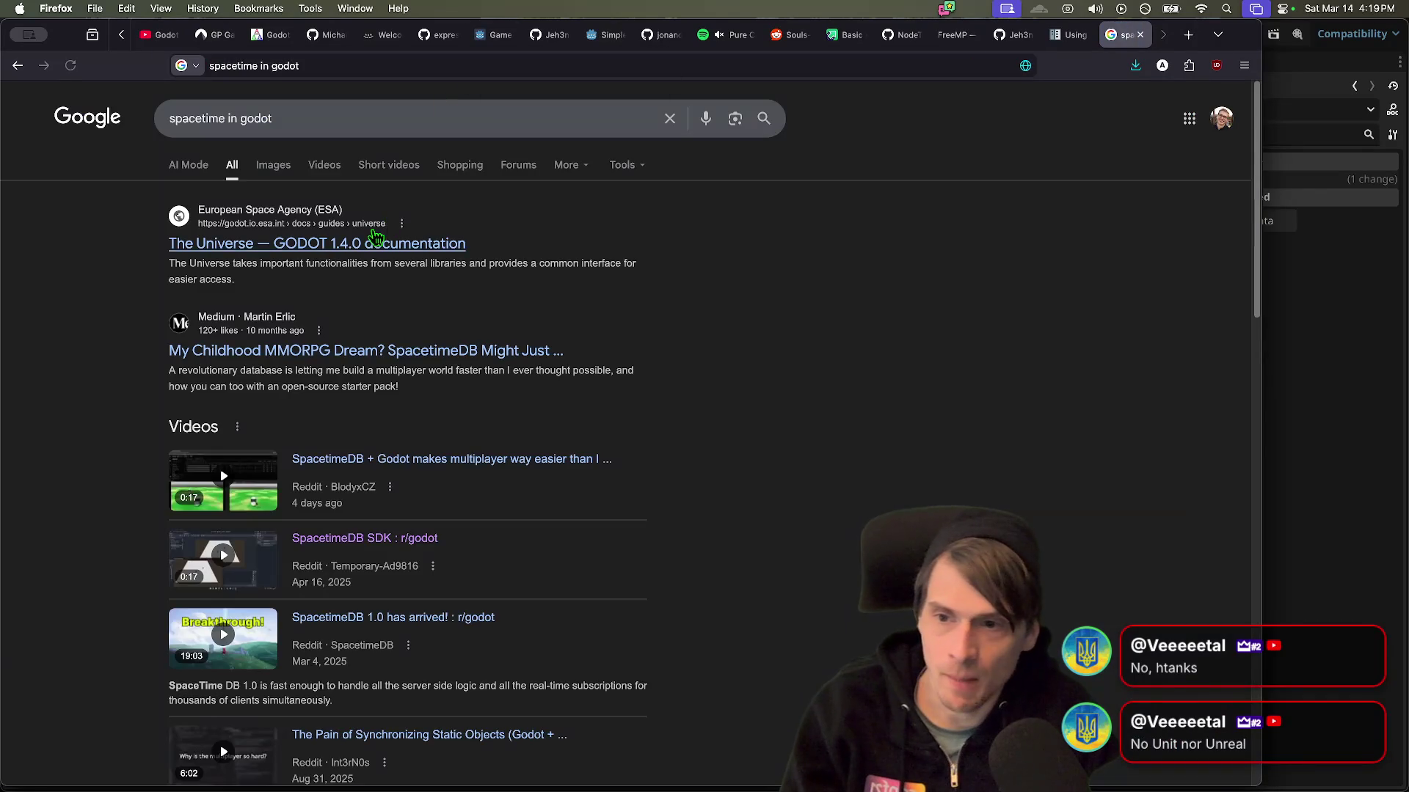
Open the 'SpacetimeDB SDK : r/godot' result in the background and open the 'SpacetimeDB + Godot' Reddit post.
scroll(827, 254, "down", 2)
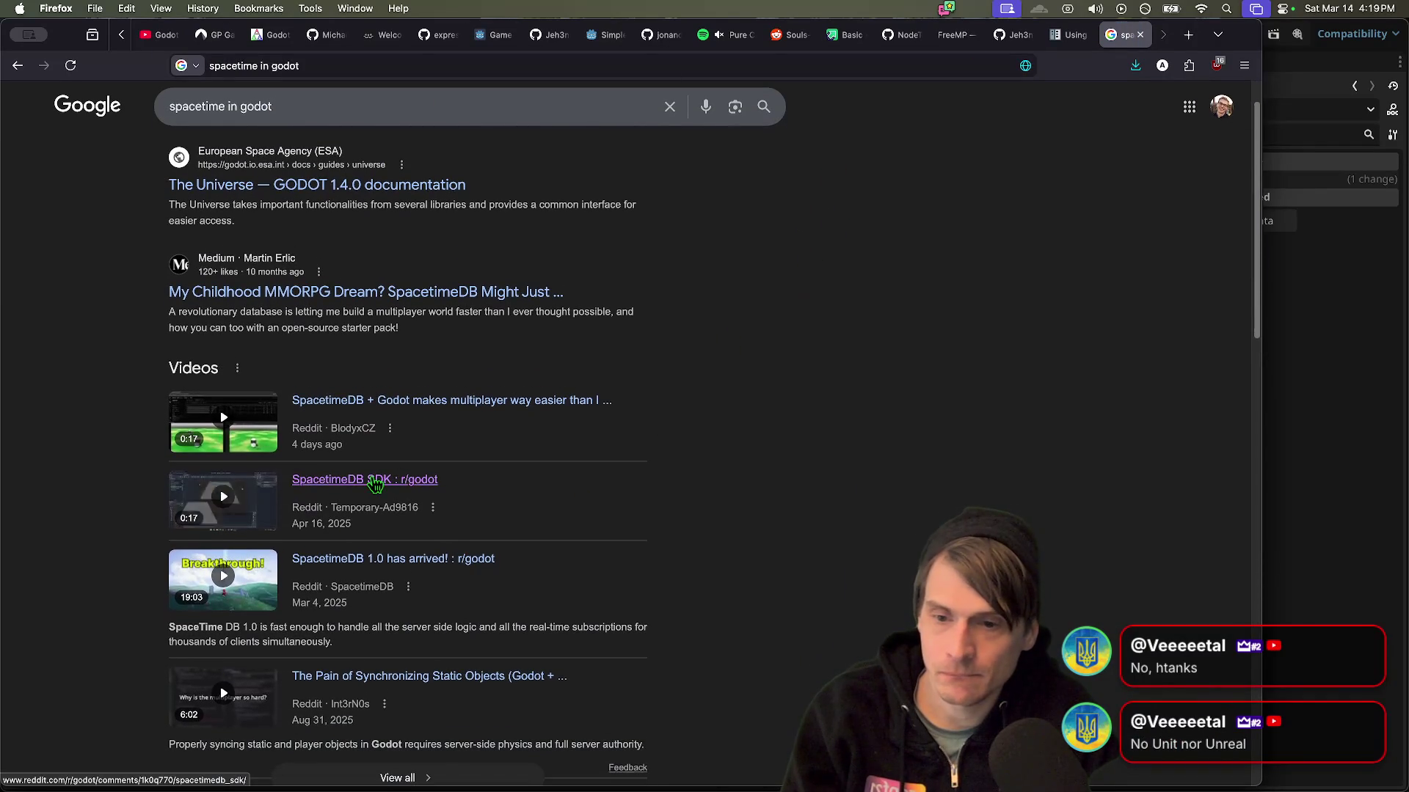
middle_click(220, 499)
left_click(519, 405)
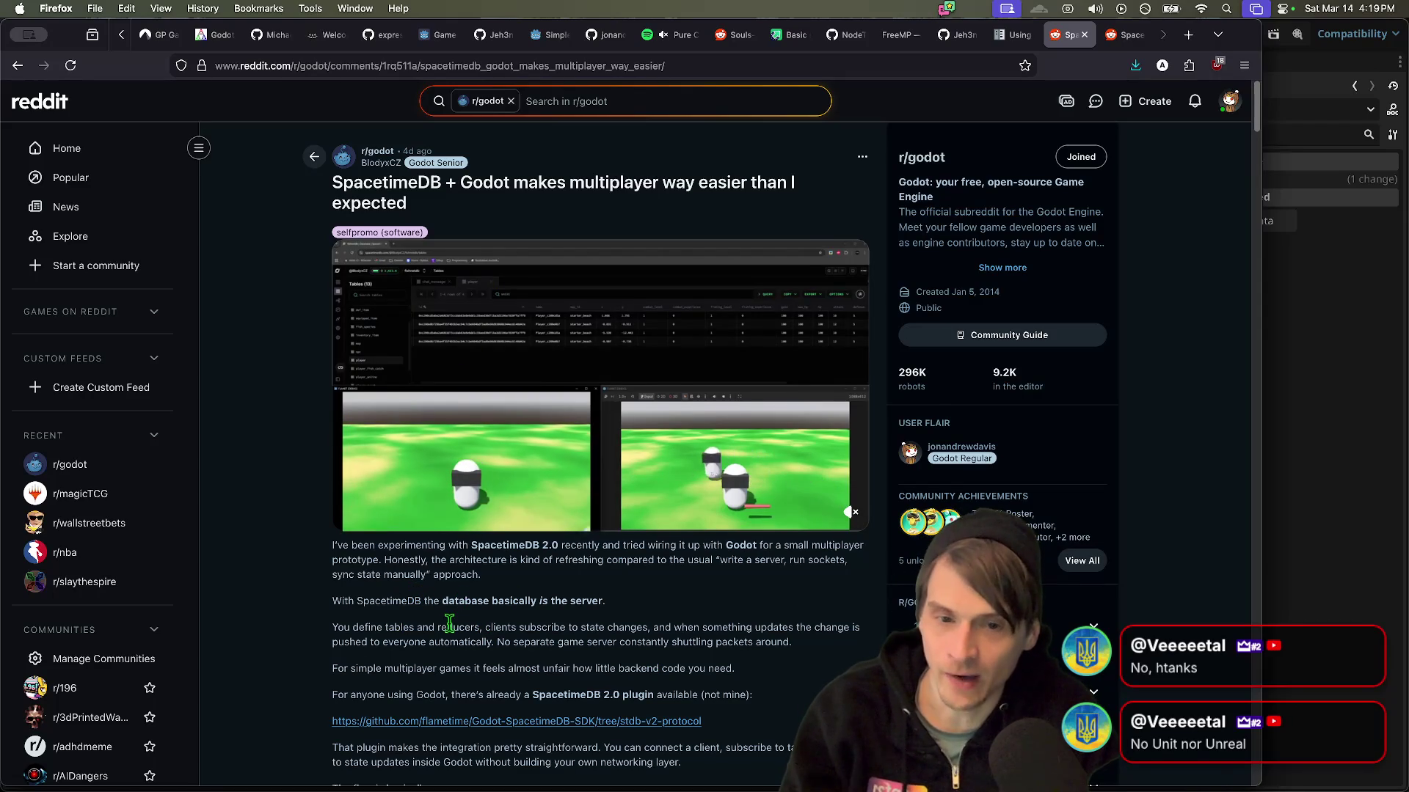
Open the post's Godot-SpacetimeDB-SDK plugin link in a background tab and cycle through the tabs.
scroll(451, 628, "down", 1)
scroll(557, 609, "down", 4)
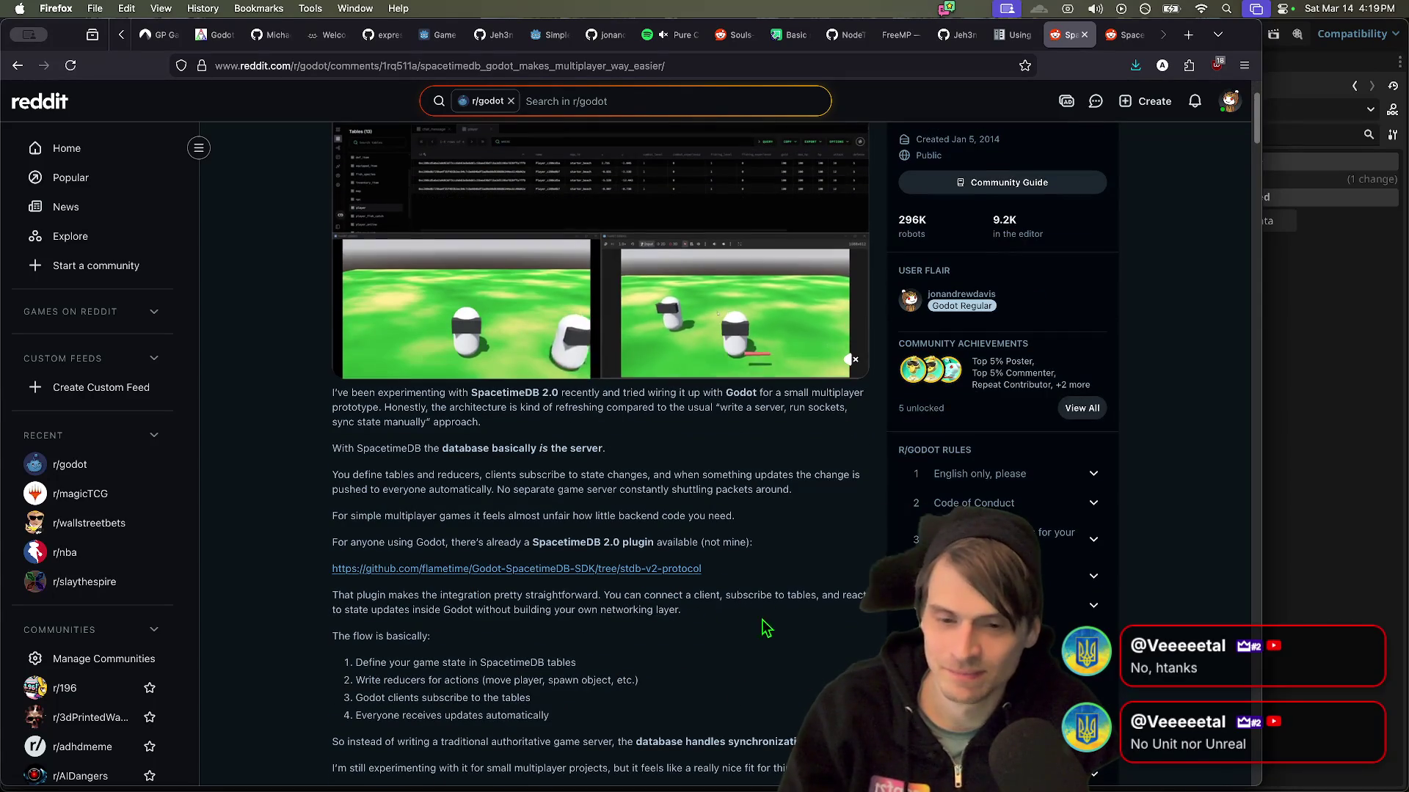
middle_click(459, 569)
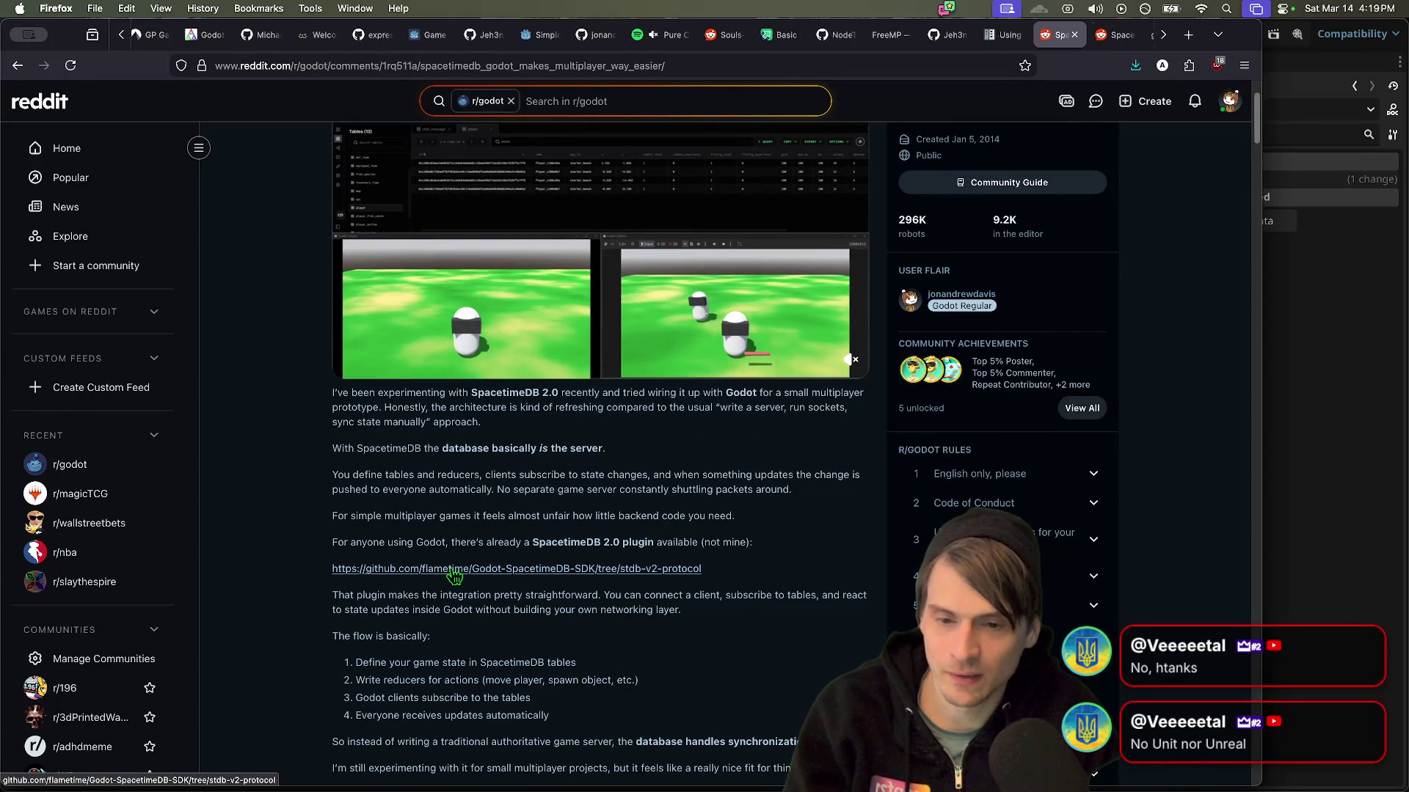
key("ctrl+Tab")
key("ctrl+shift+Tab")
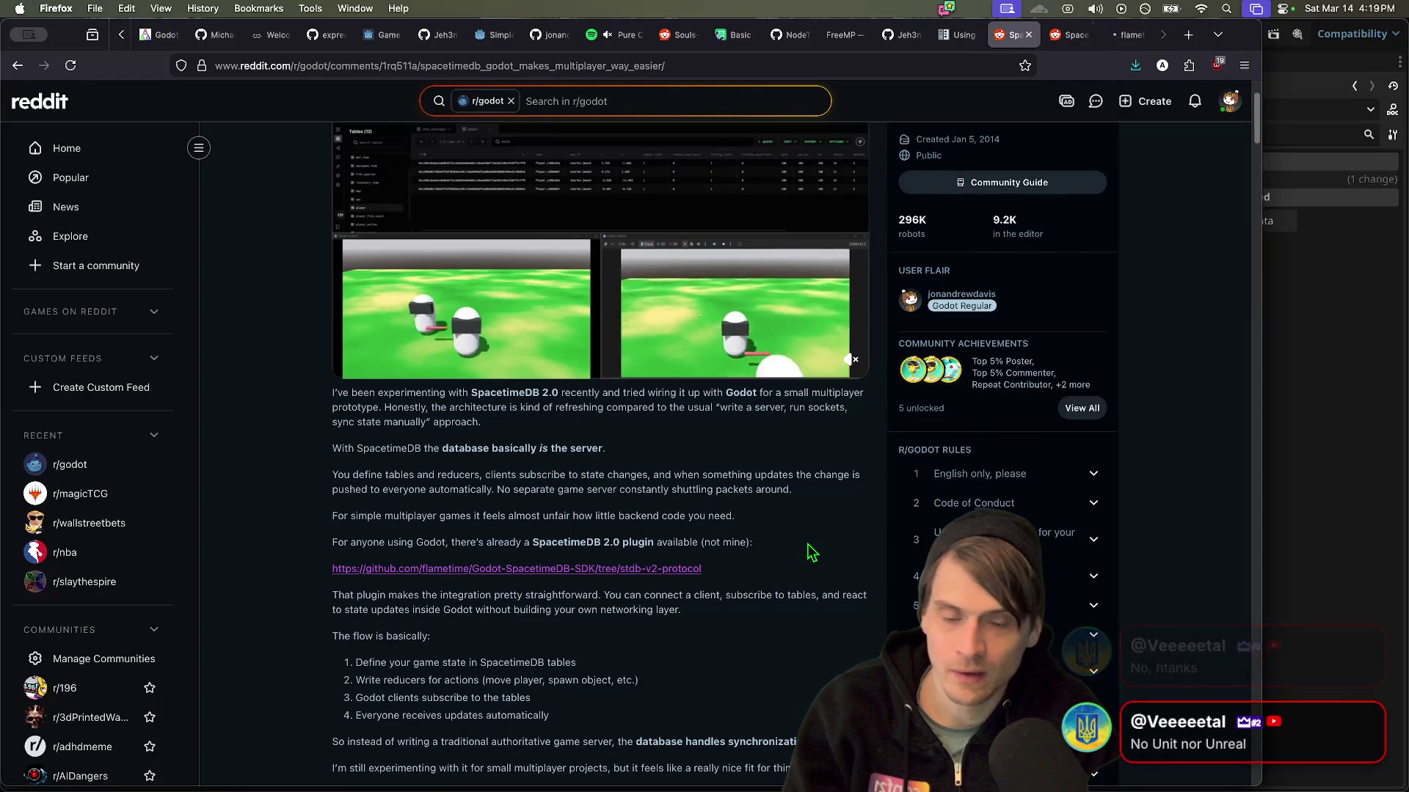
key("ctrl+Tab")
key("ctrl+Tab")
key("ctrl+shift+Tab")
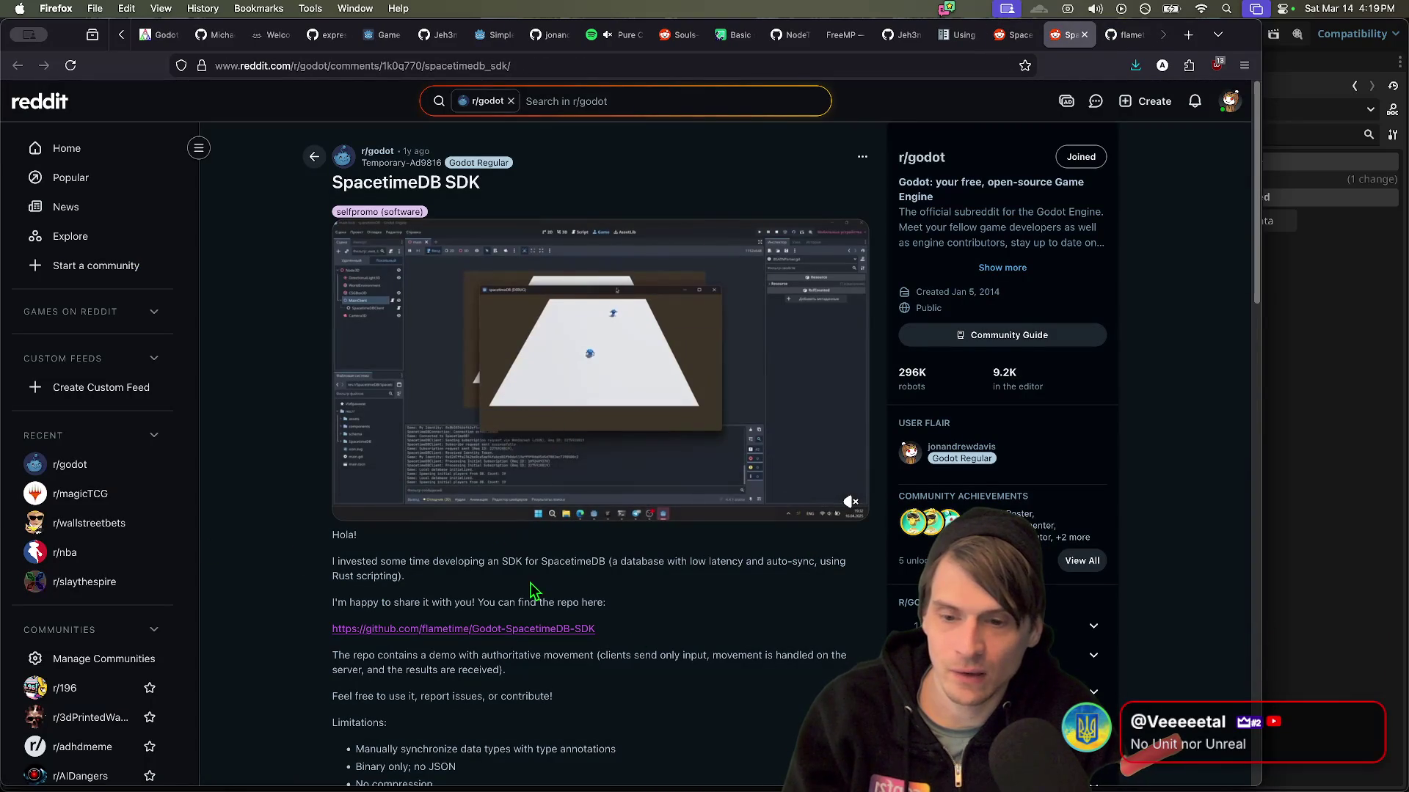
Pause the post's video and scroll through the flametime Godot-SpacetimeDB-SDK GitHub README.
left_click(783, 261)
left_click(863, 157)
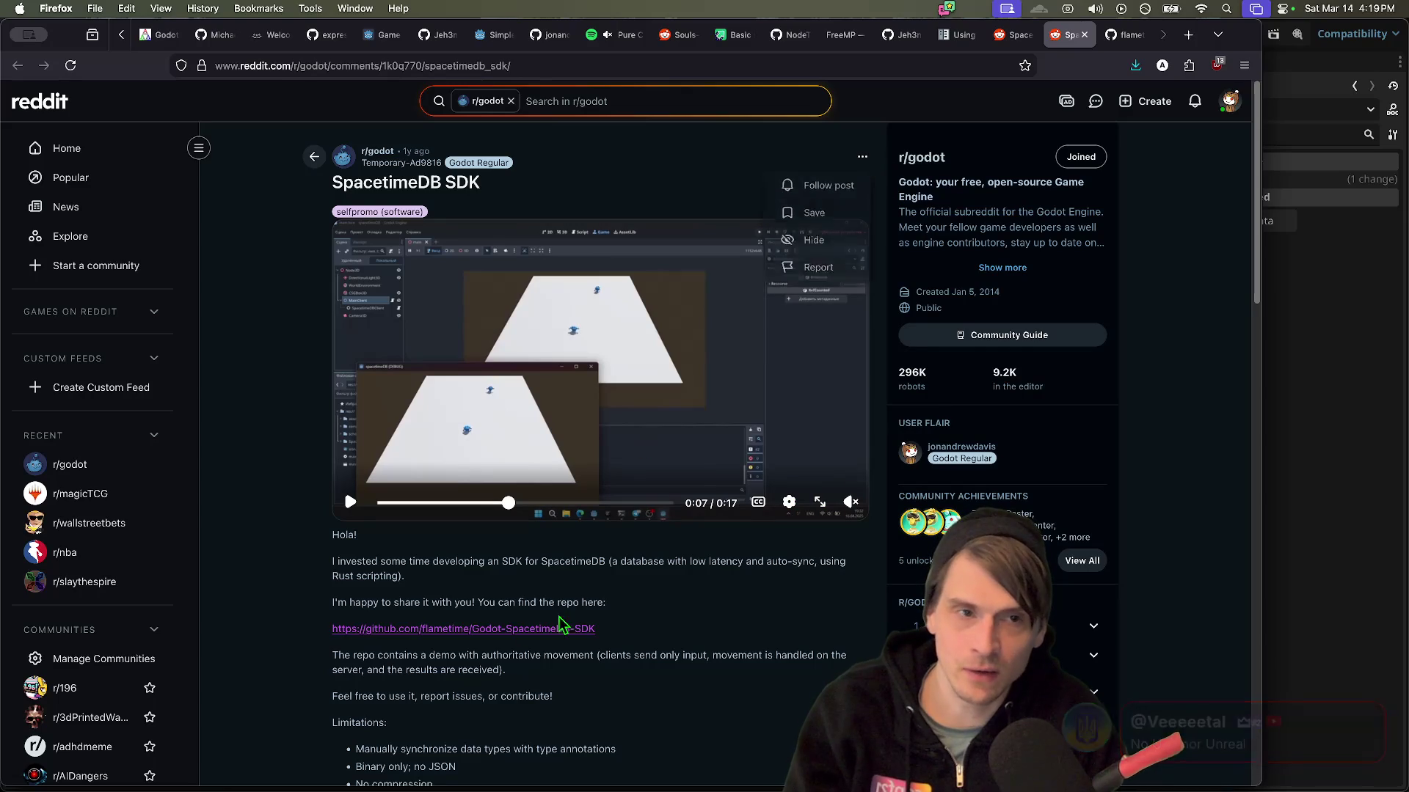
key("ctrl+Tab")
scroll(1097, 278, "down", 5)
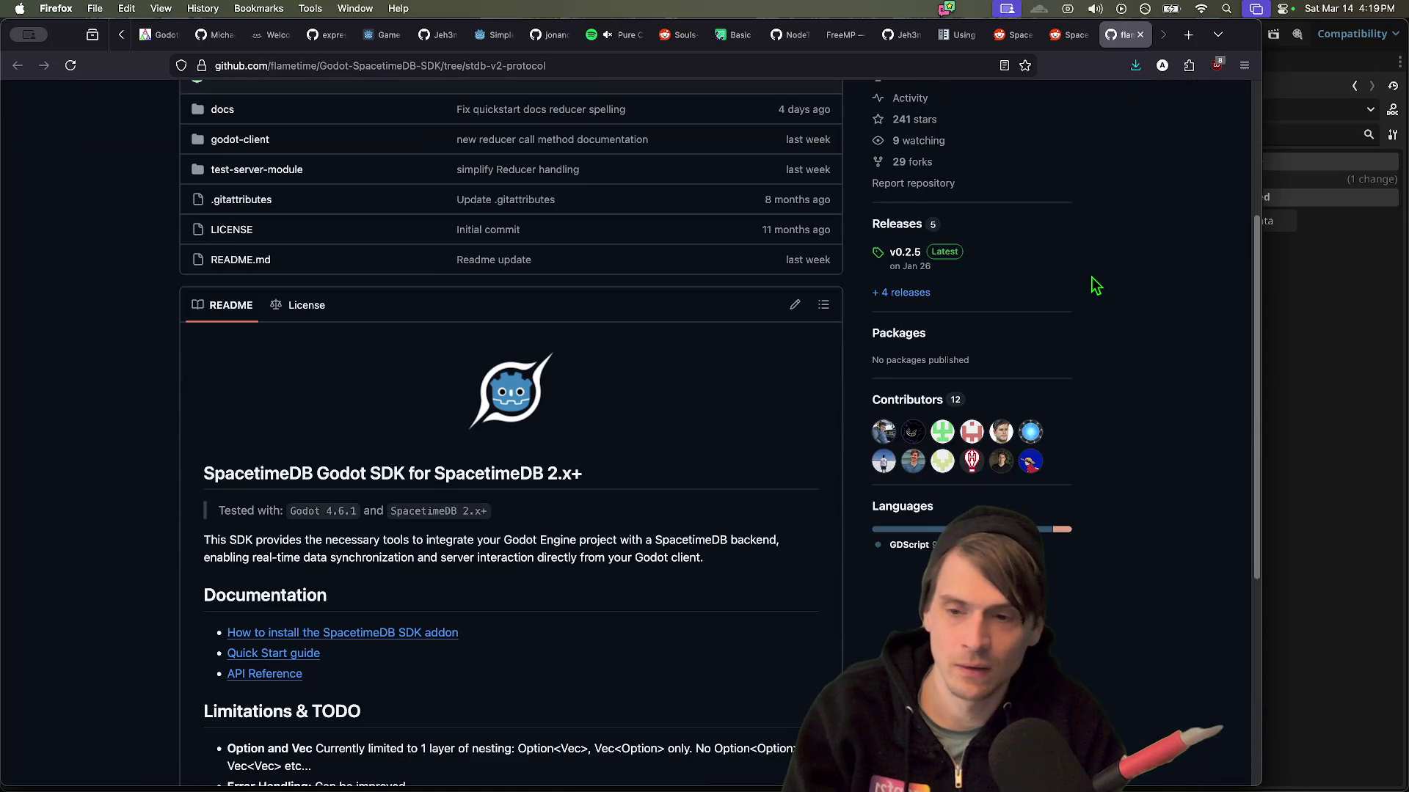
scroll(1054, 339, "up", 5)
scroll(574, 544, "down", 10)
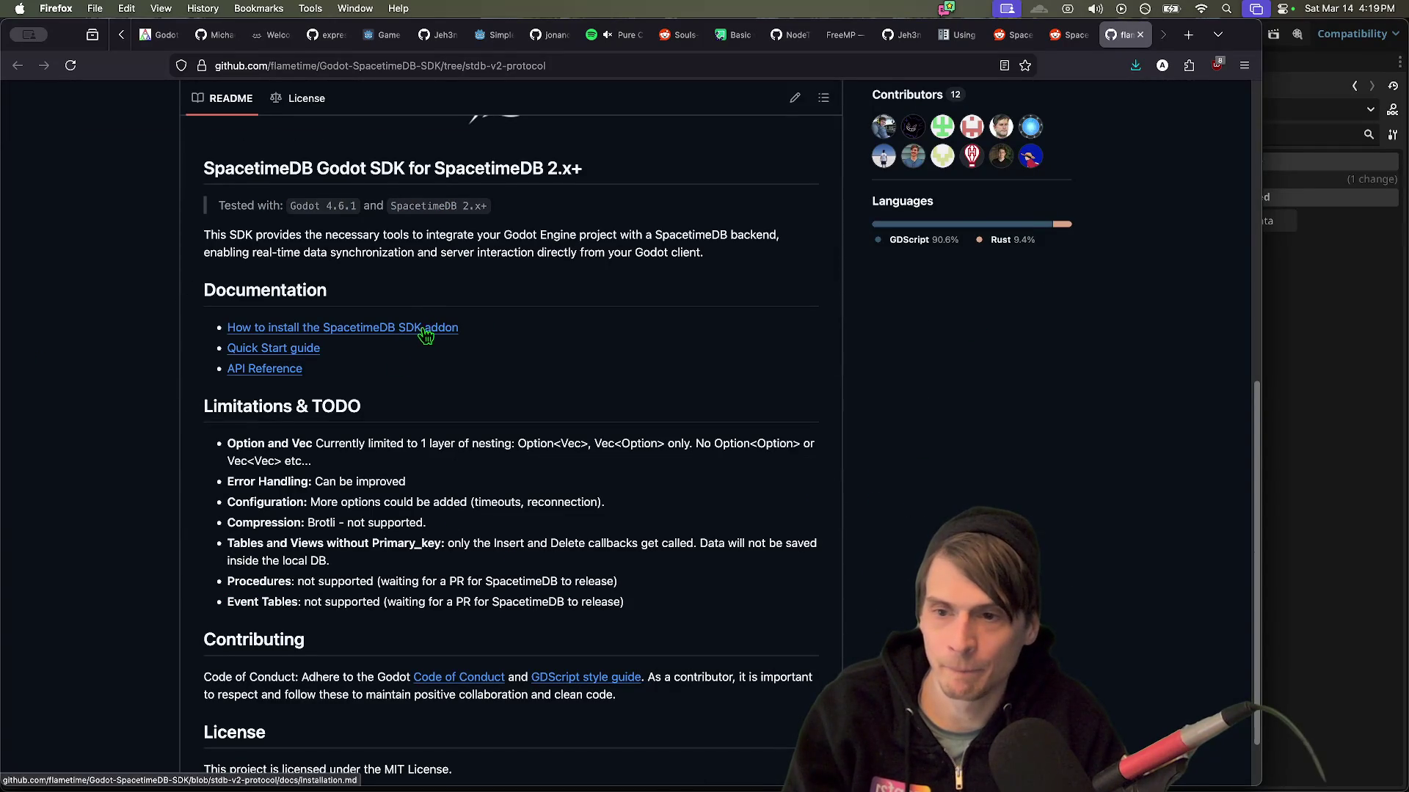
left_click(86, 752)
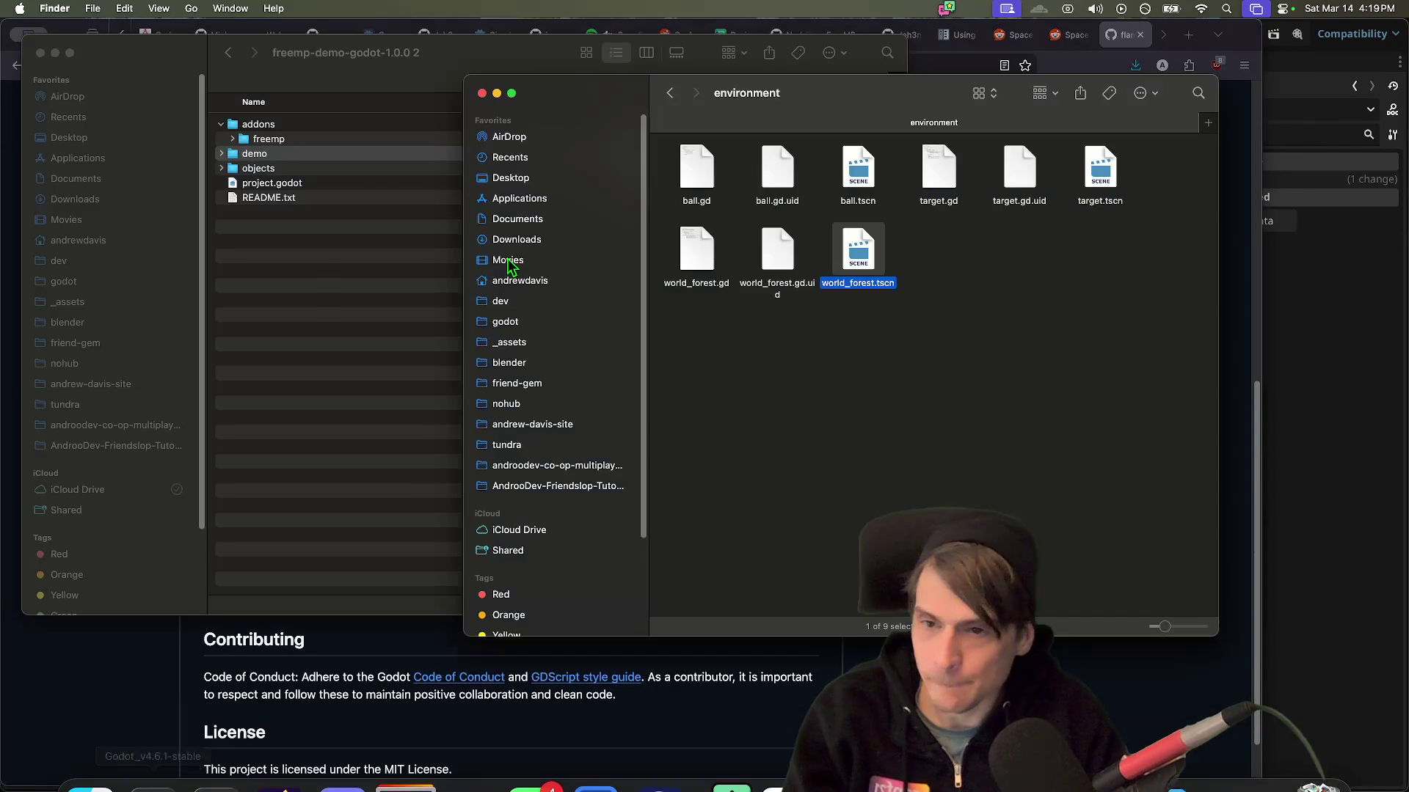
Rearrange the Finder windows and close the environment folder window.
left_click_drag(608, 93, 544, 153)
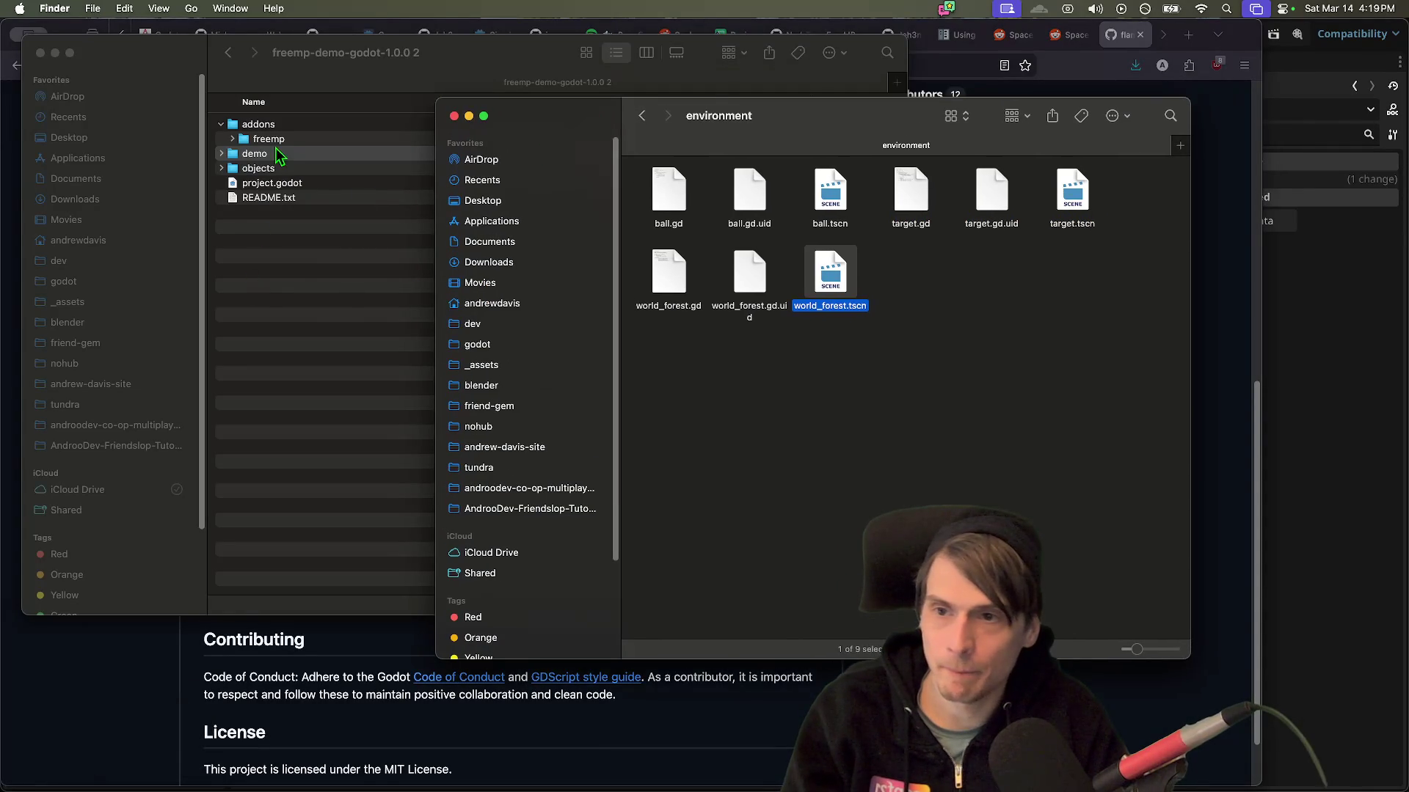
left_click(277, 150)
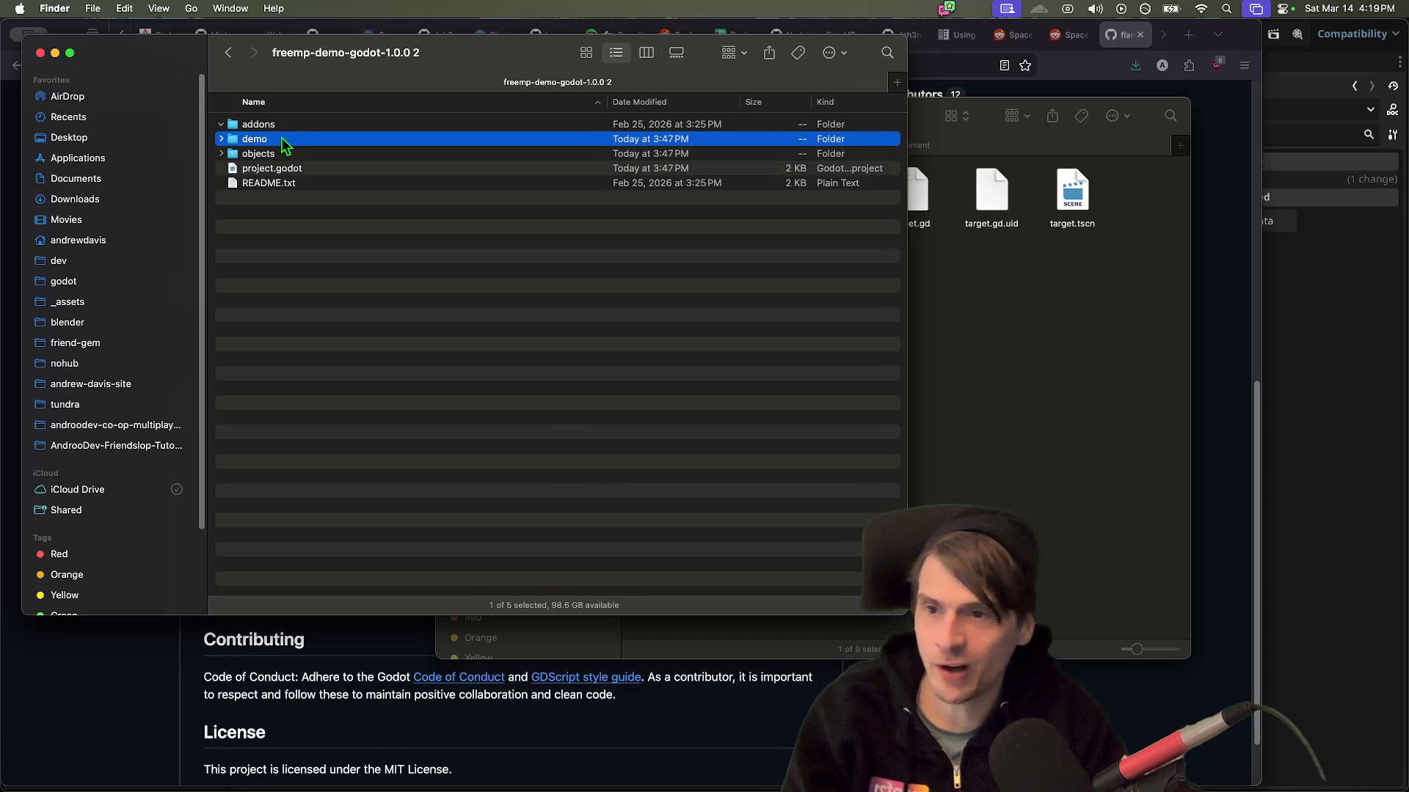
key("super+Tab")
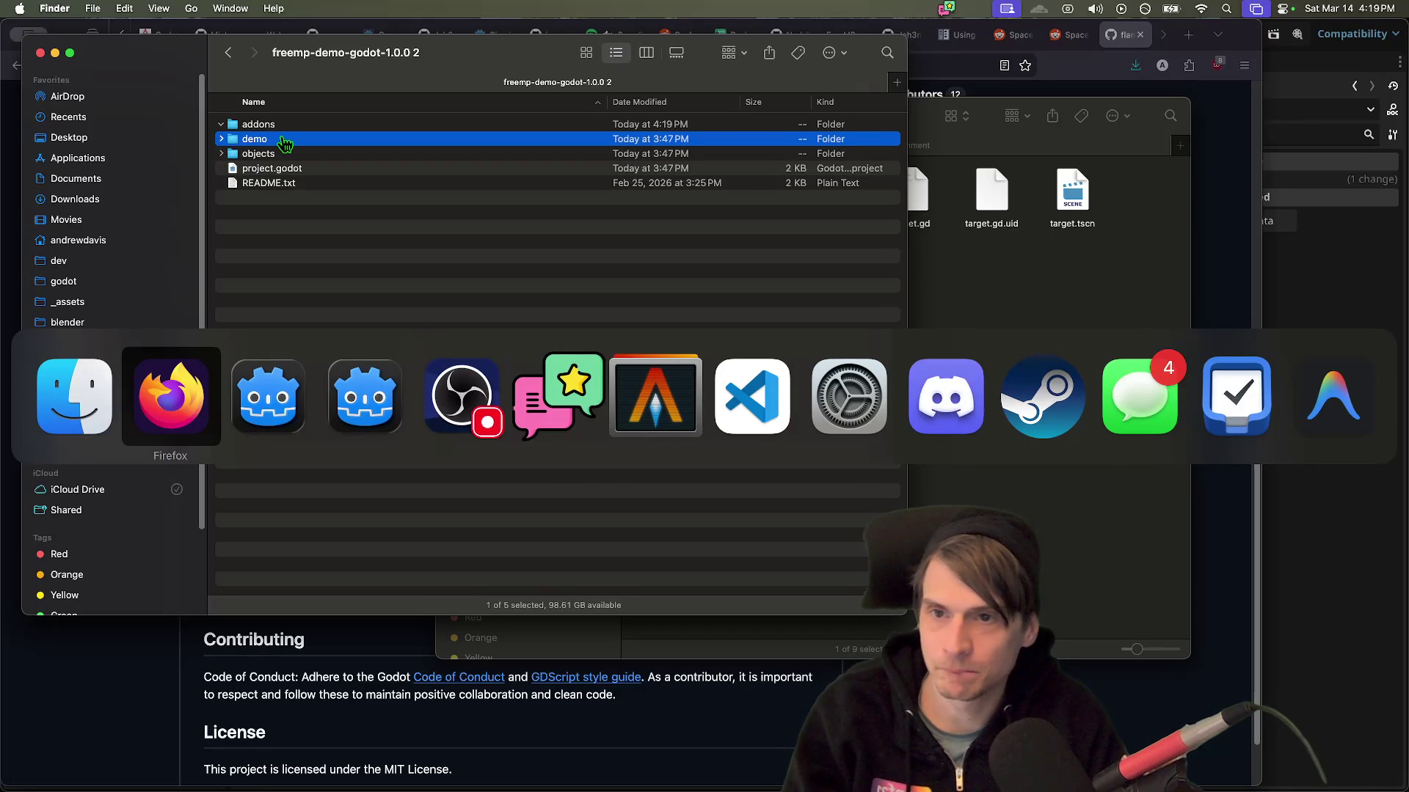
key("super+shift+Tab")
key("super+grave")
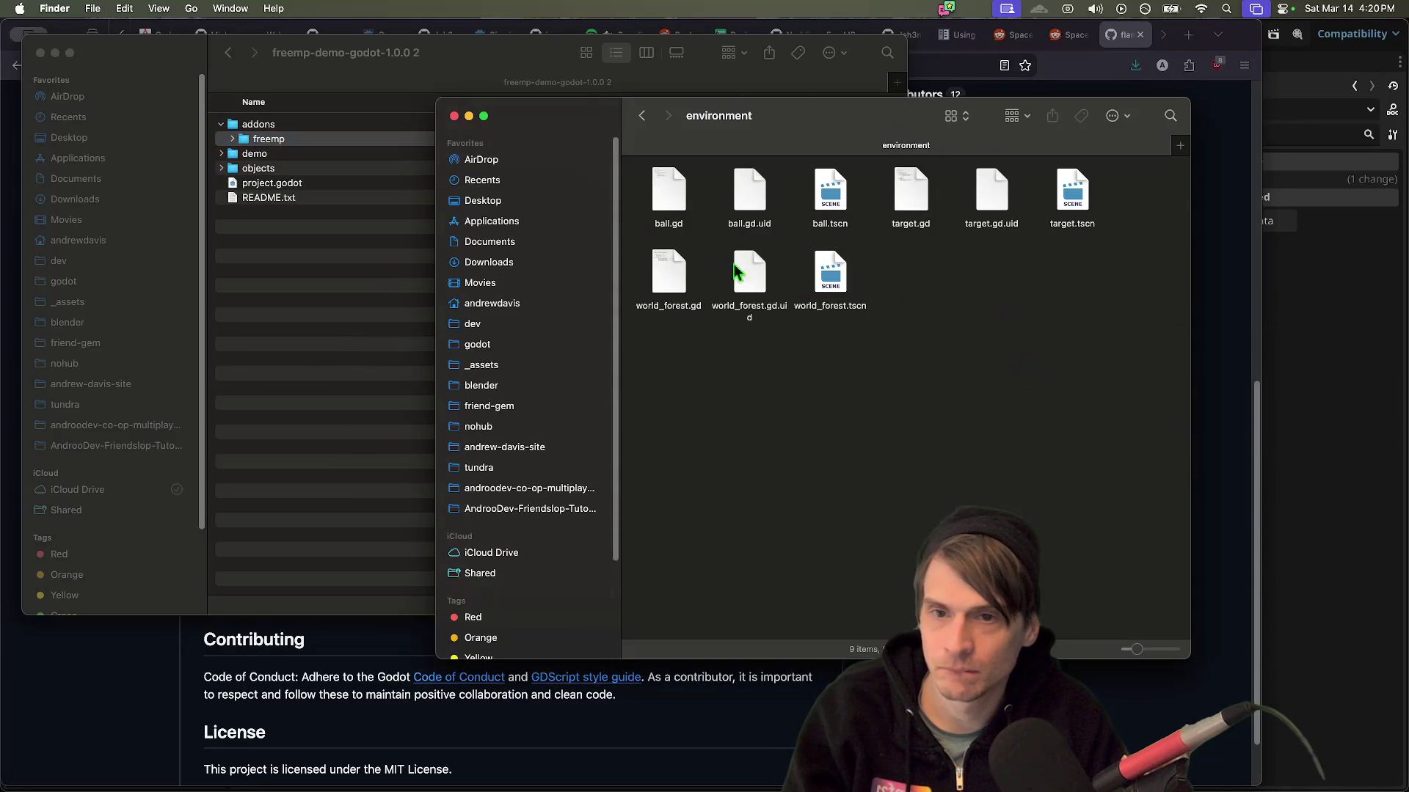
key("super+w")
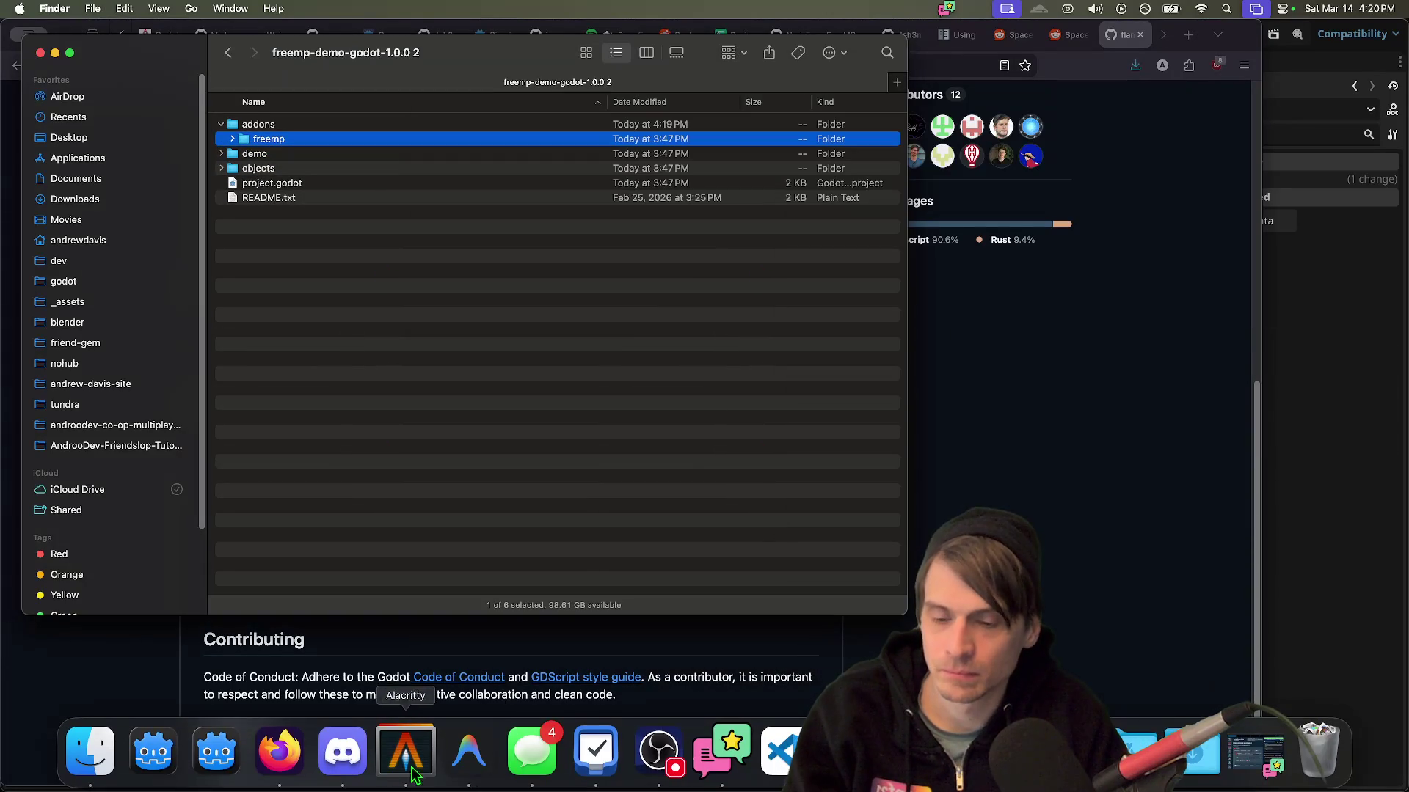
Open a terminal in Godot's scripts folder, then return to the editor.
left_click(216, 752)
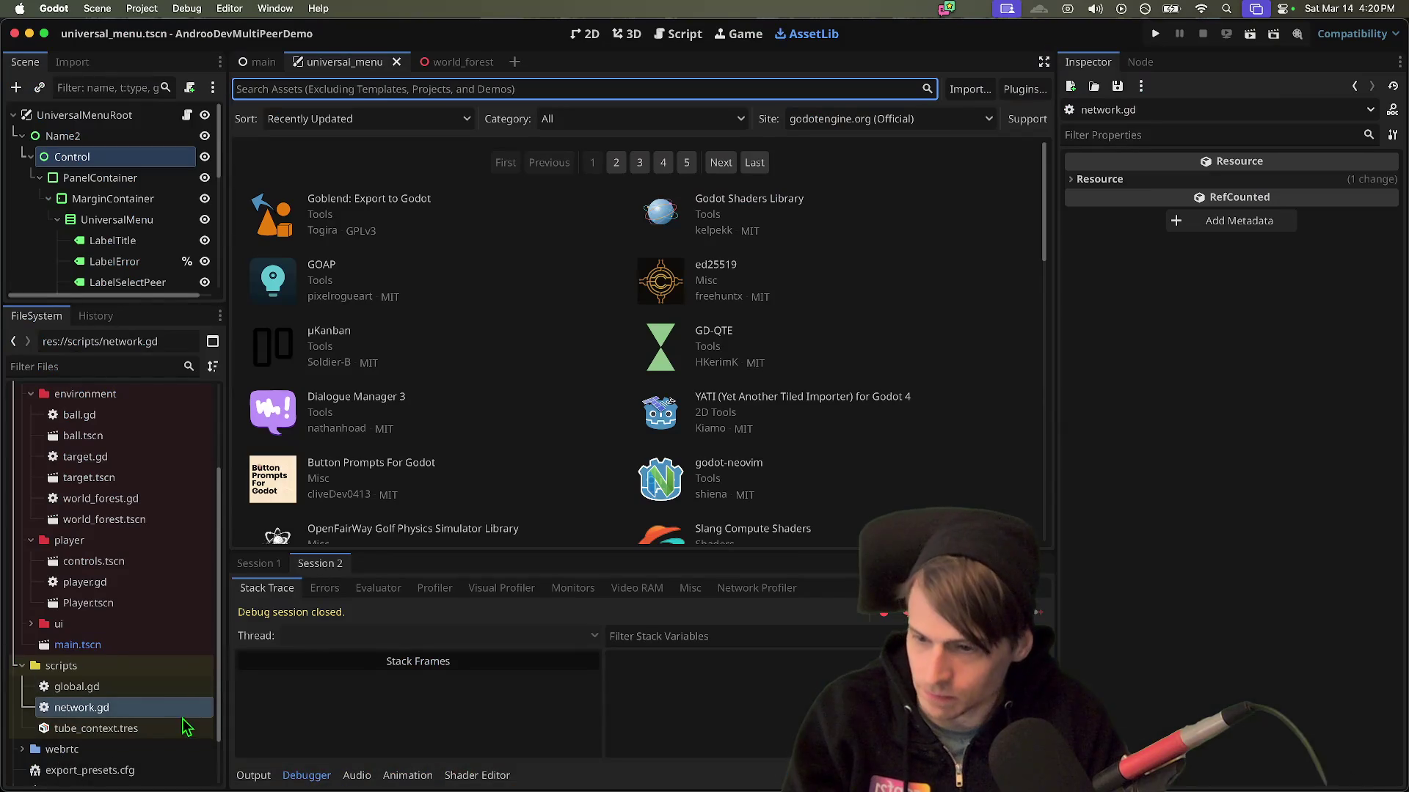
right_click(142, 693)
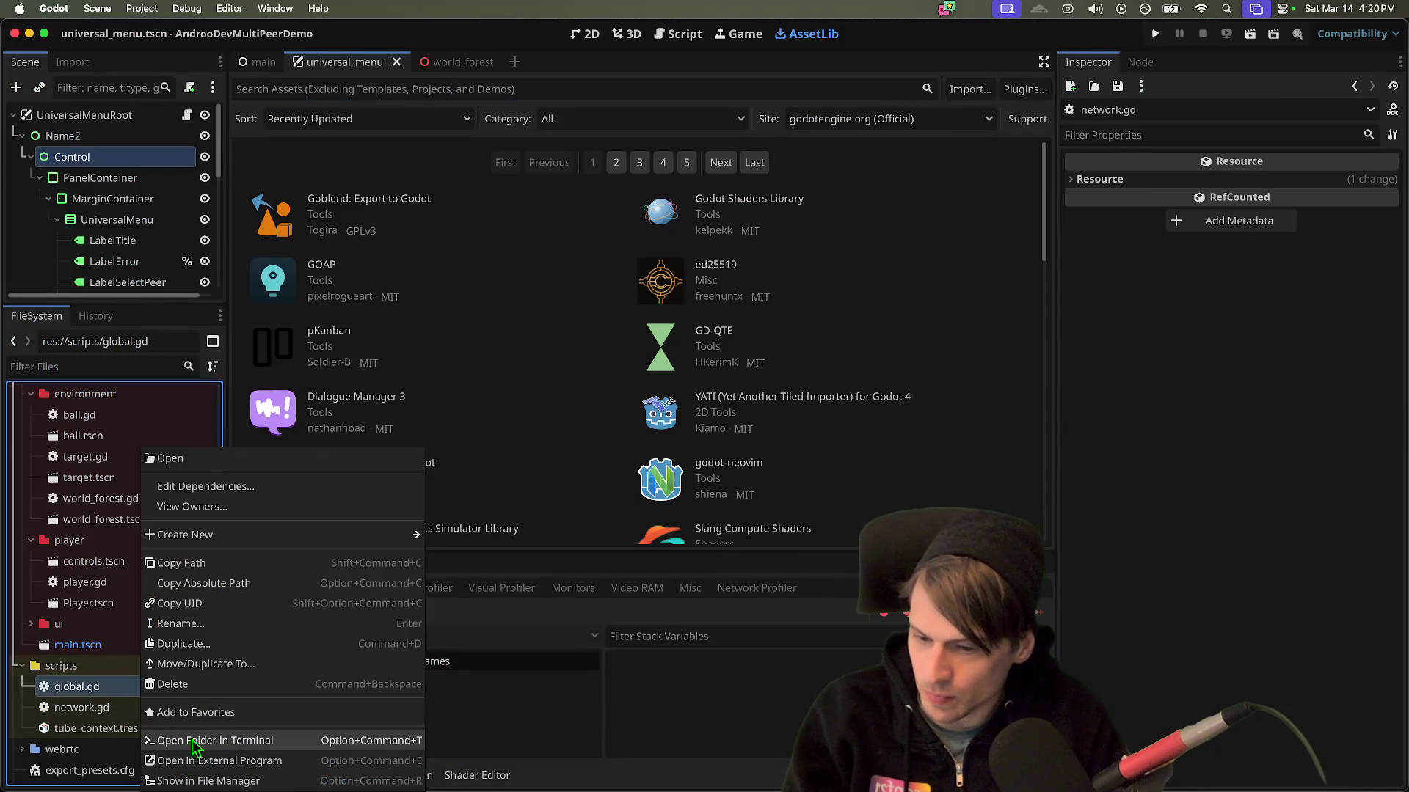
left_click(194, 741)
right_click(587, 146)
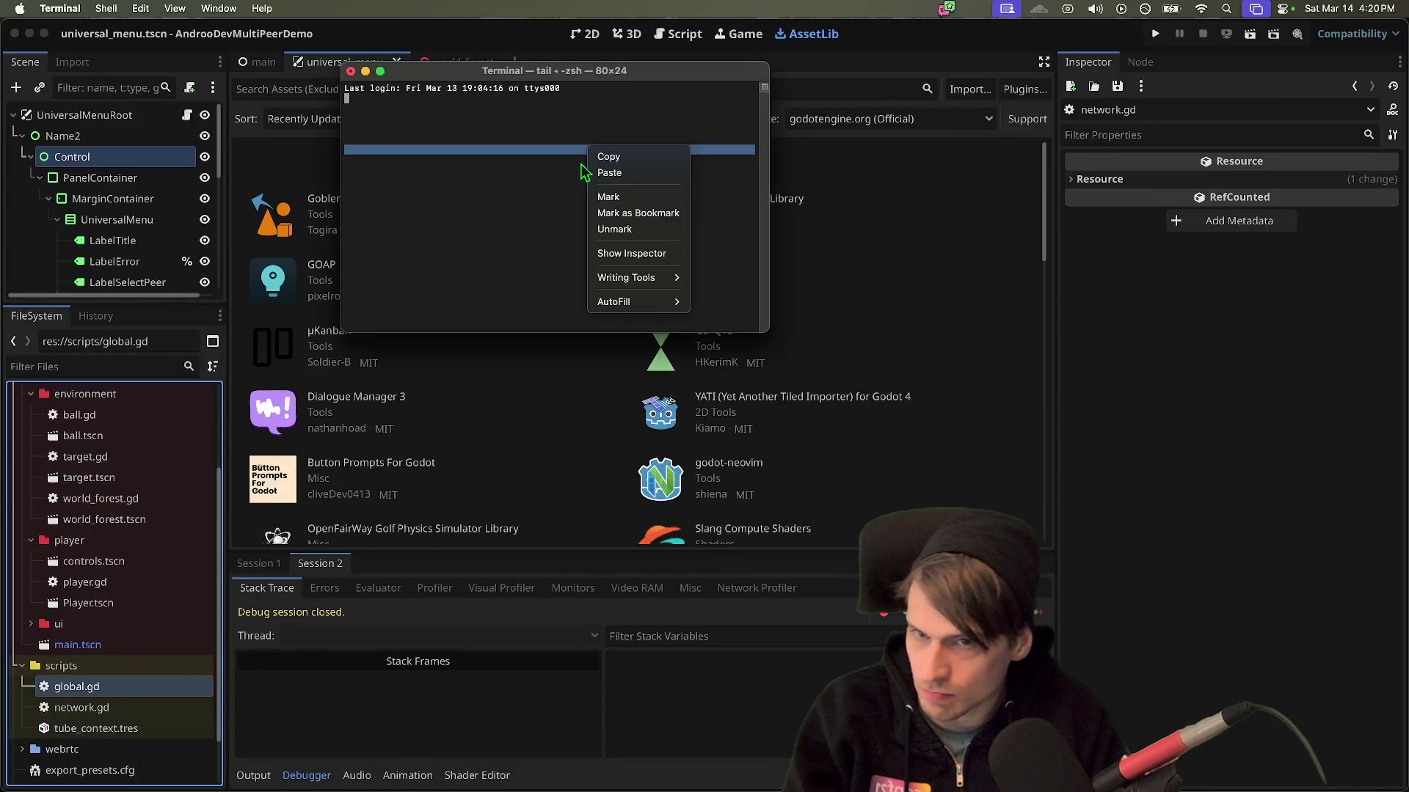
key("super+Tab")
Show the scripts folder in Finder, browse addons > freemp, then close the Finder window.
right_click(79, 665)
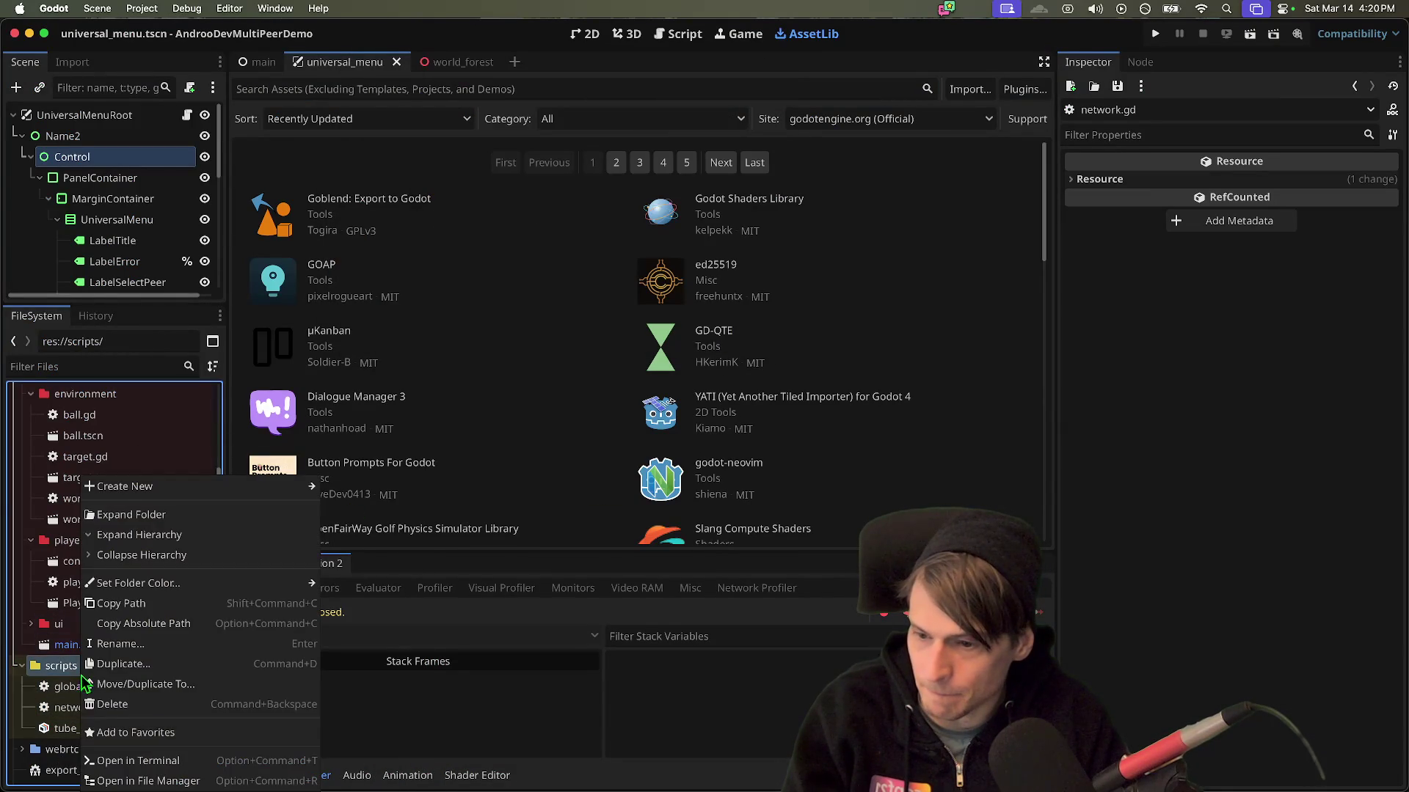
left_click(134, 782)
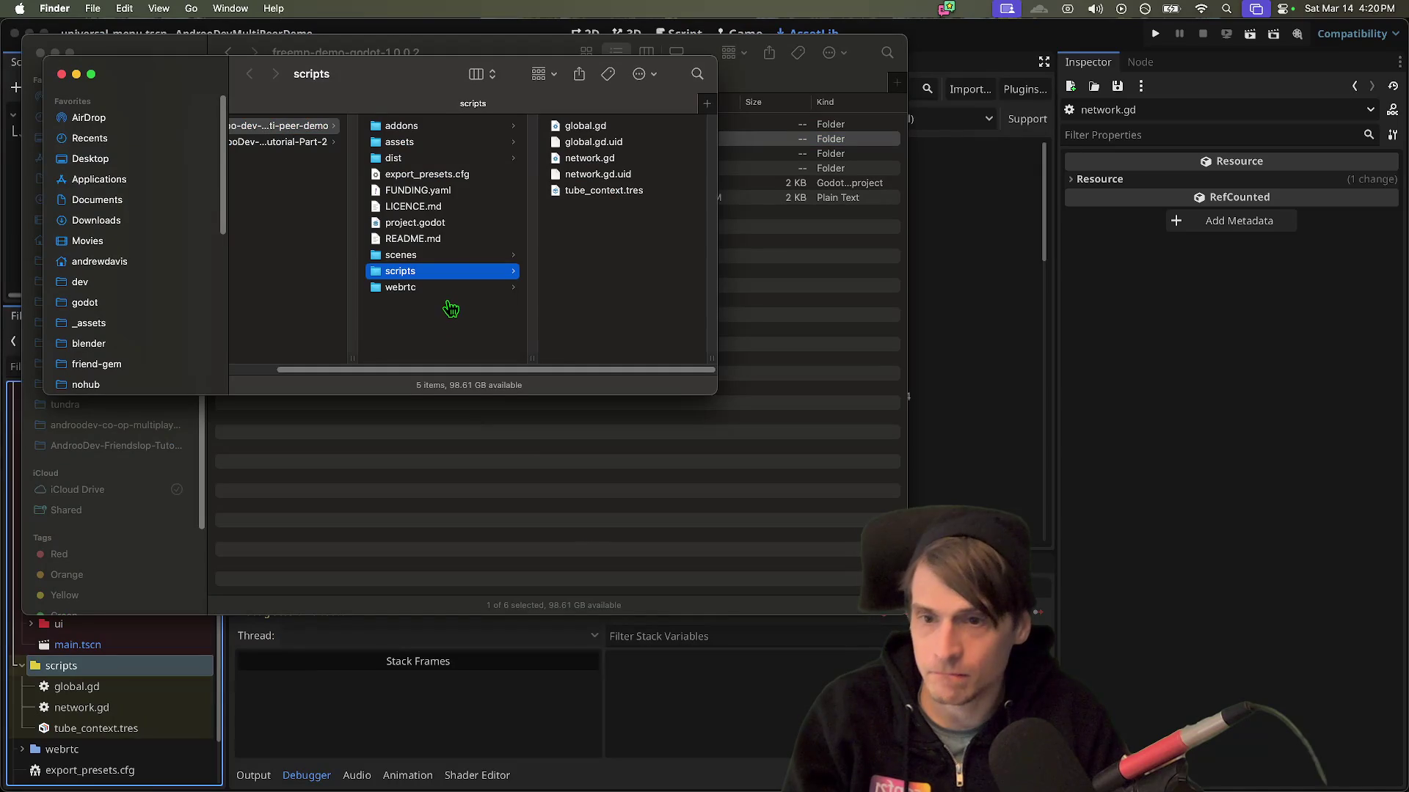
left_click_drag(715, 383, 856, 488)
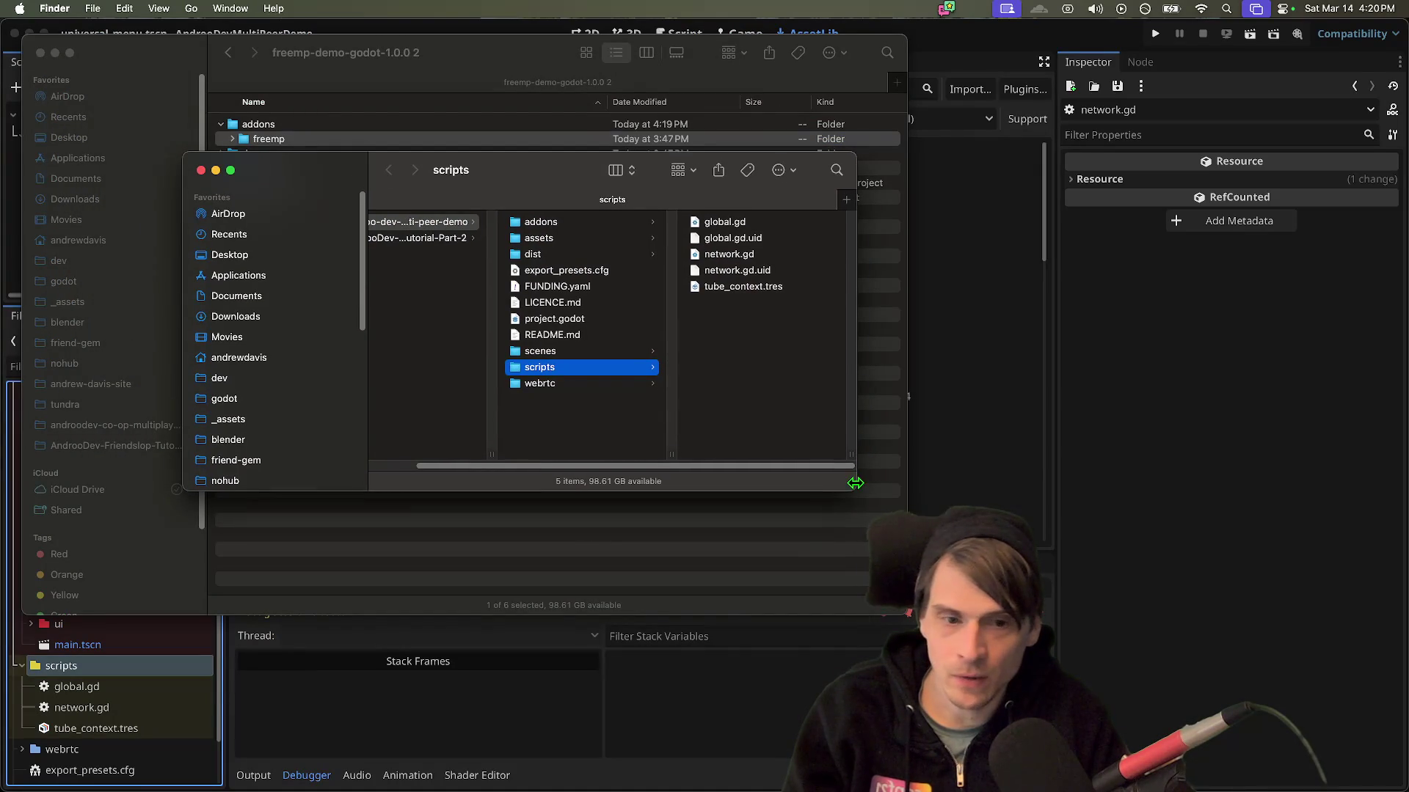
double_click(595, 178)
left_click(596, 222)
left_click(791, 223)
left_click(844, 226)
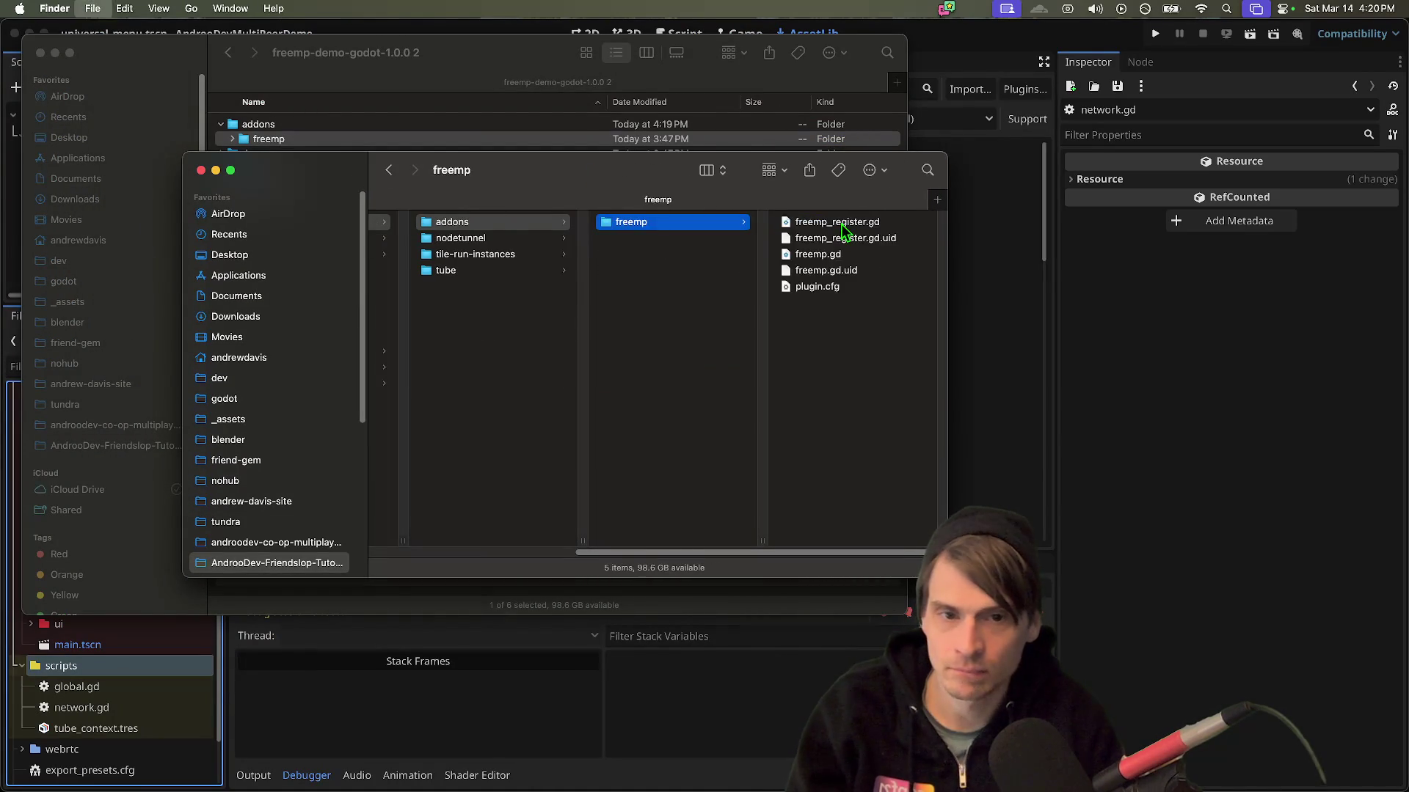
key("super+BackSpace")
key("super+w")
key("super+w")
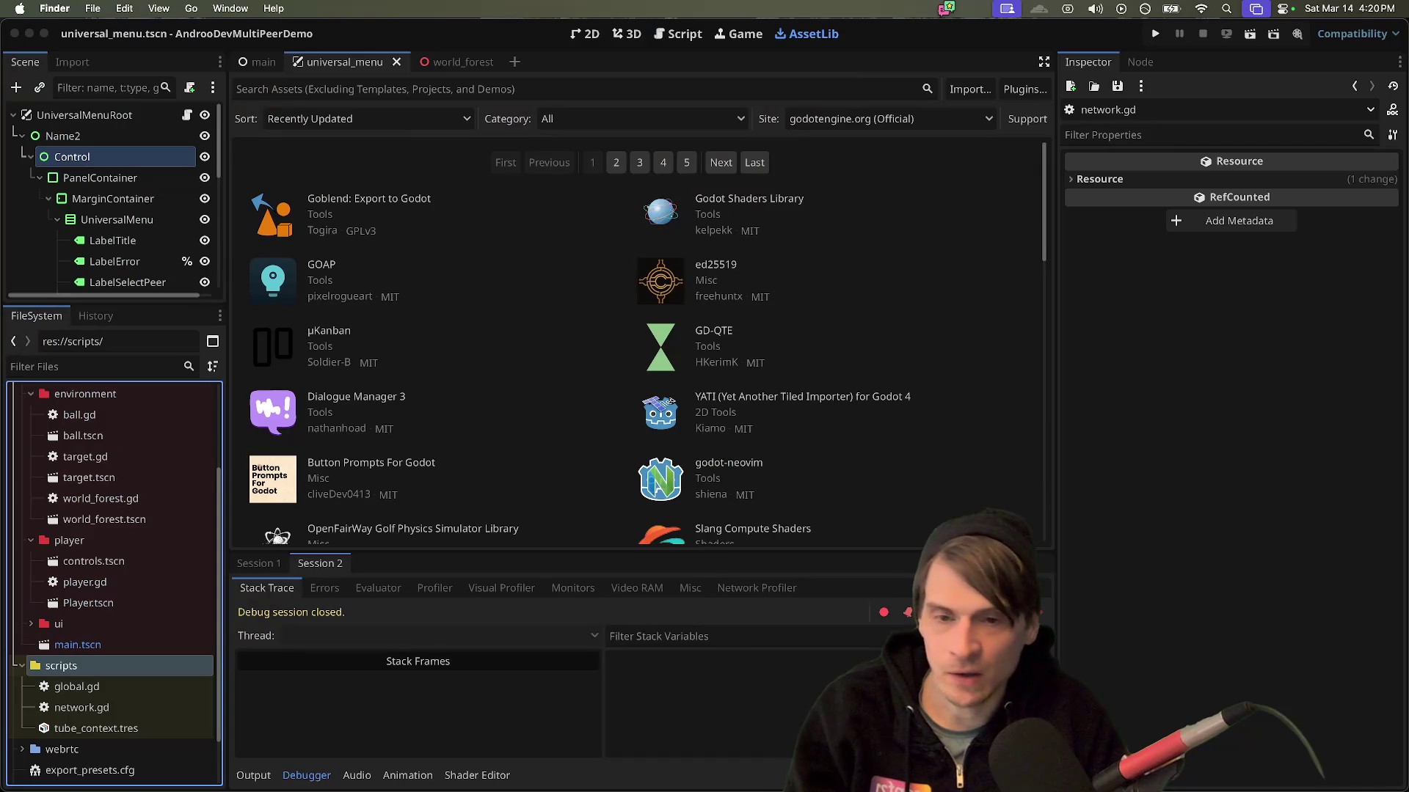
mouse_move(807, 770)
left_click(345, 763)
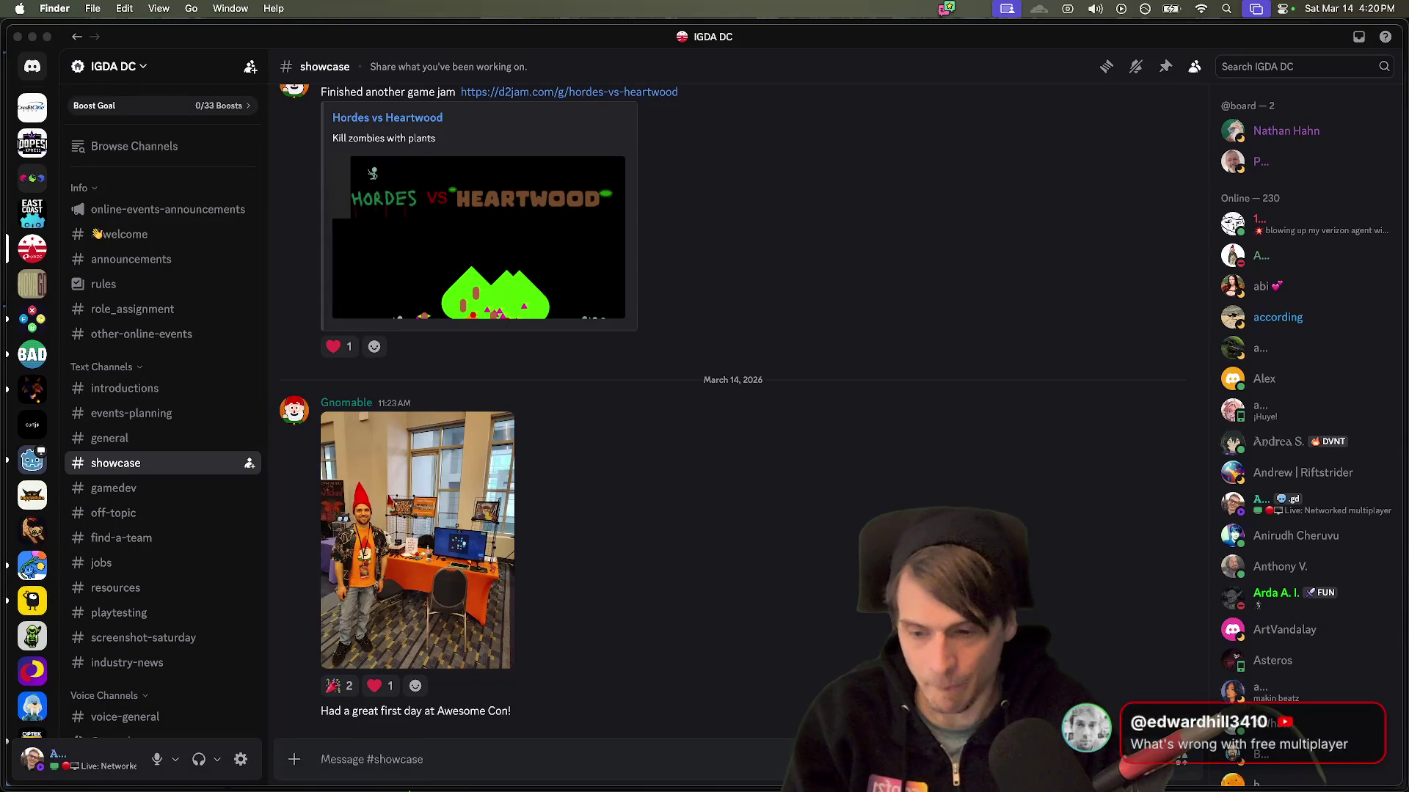
Switch through Godot to Firefox, enter foxssake.github.io in a new tab, and go to the FreeMP tab.
mouse_move(422, 778)
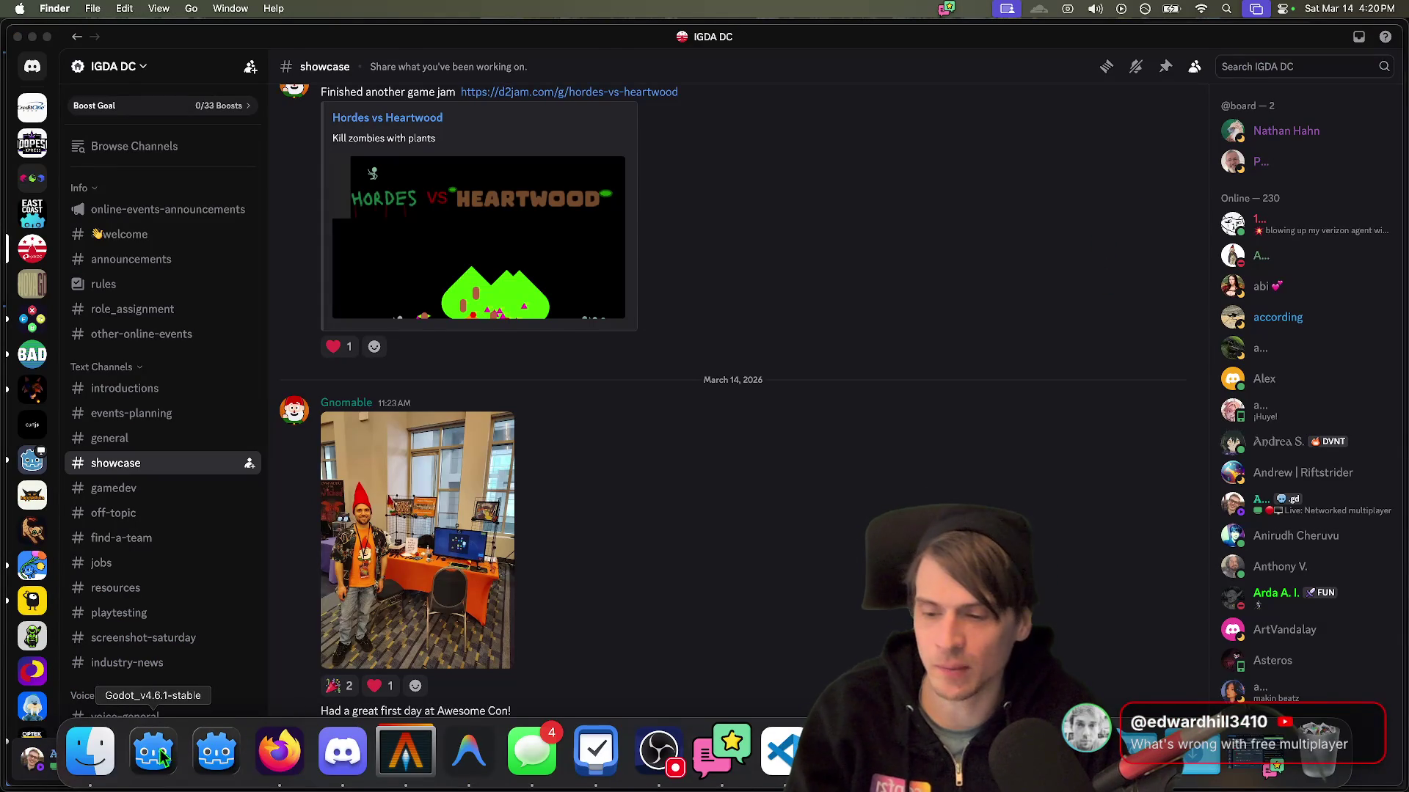
left_click(164, 754)
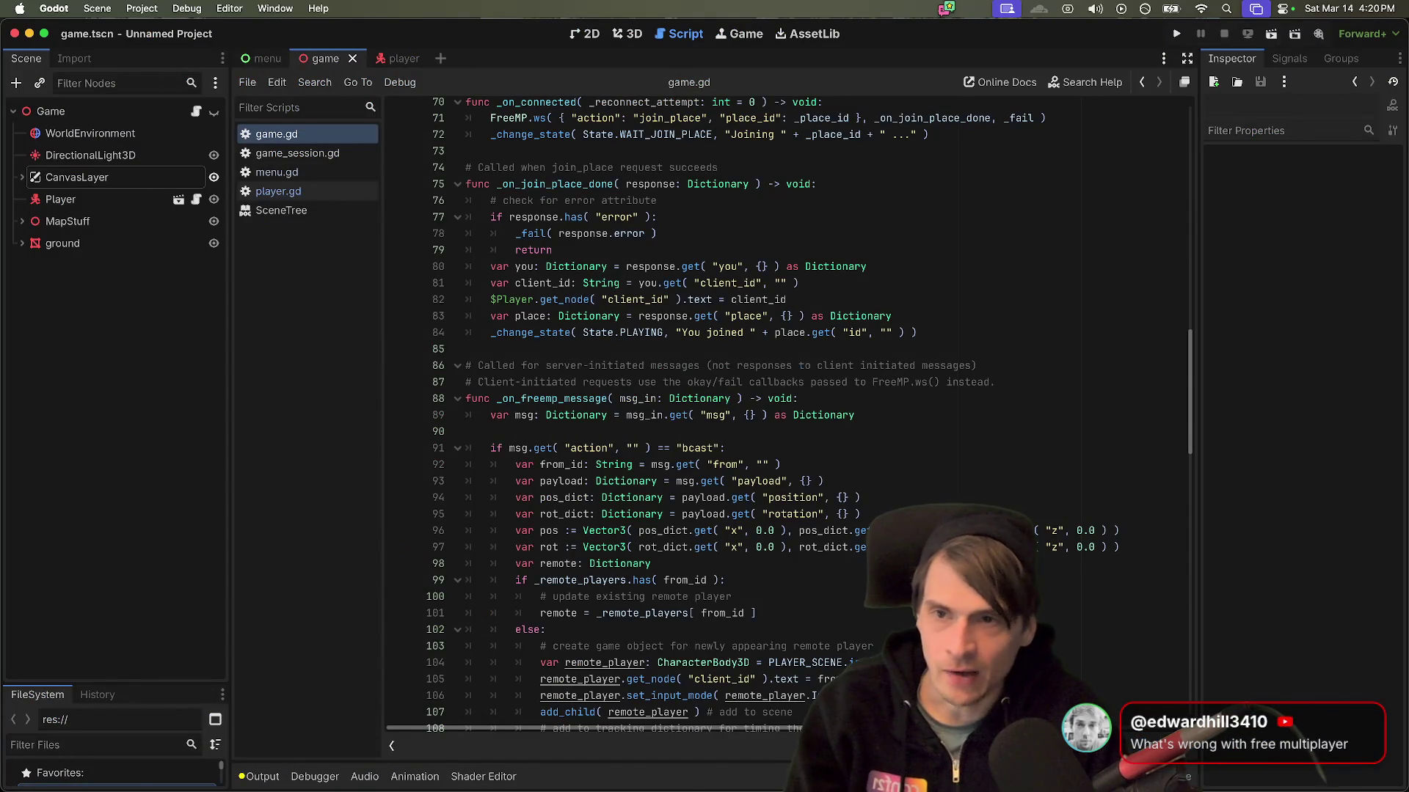
mouse_move(532, 785)
left_click(280, 752)
key("super+t")
type("foxssake.github.io")
key("Escape")
left_click(797, 39)
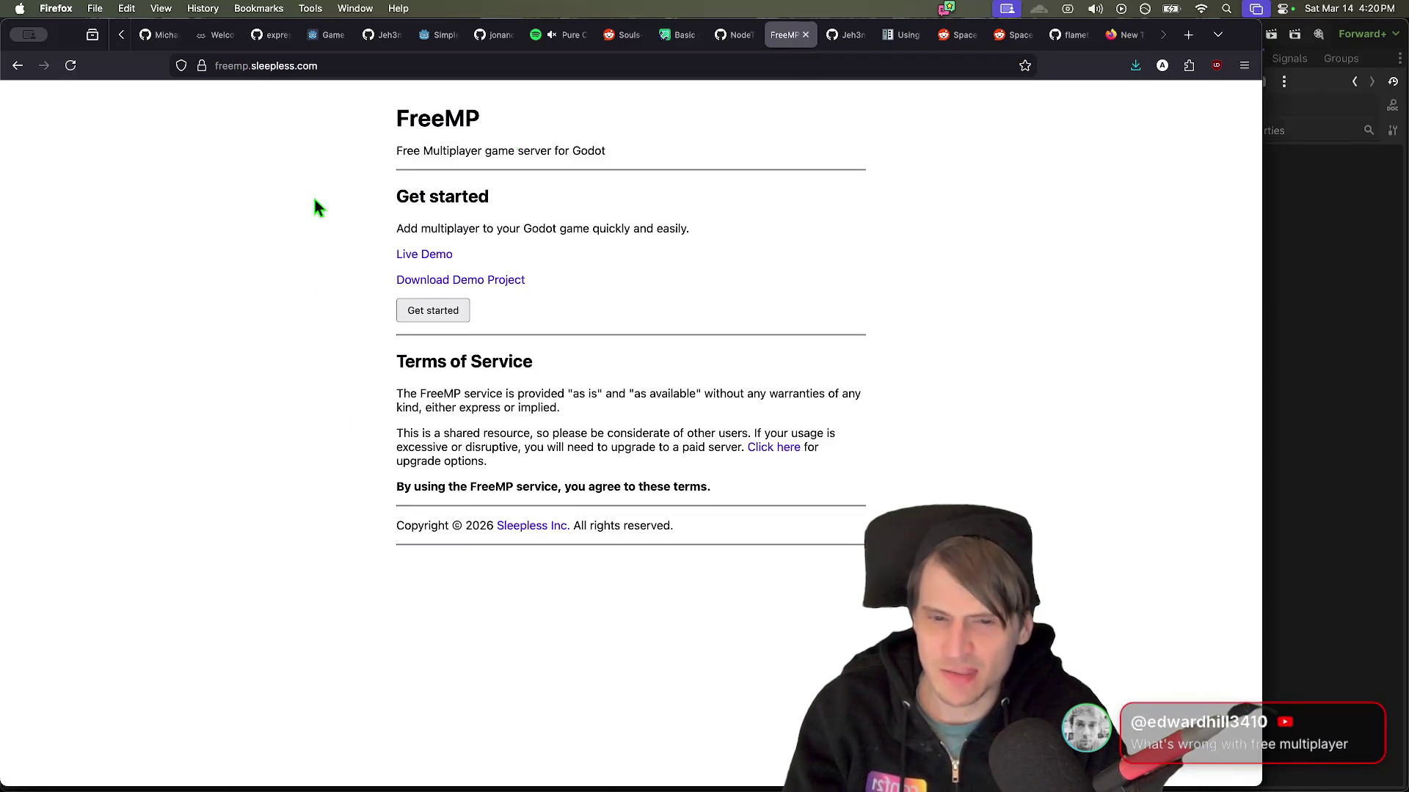
Close the FreeMP, first-person controller, WebSocket docs and flametime SDK tabs, then return to Godot.
key("super+w")
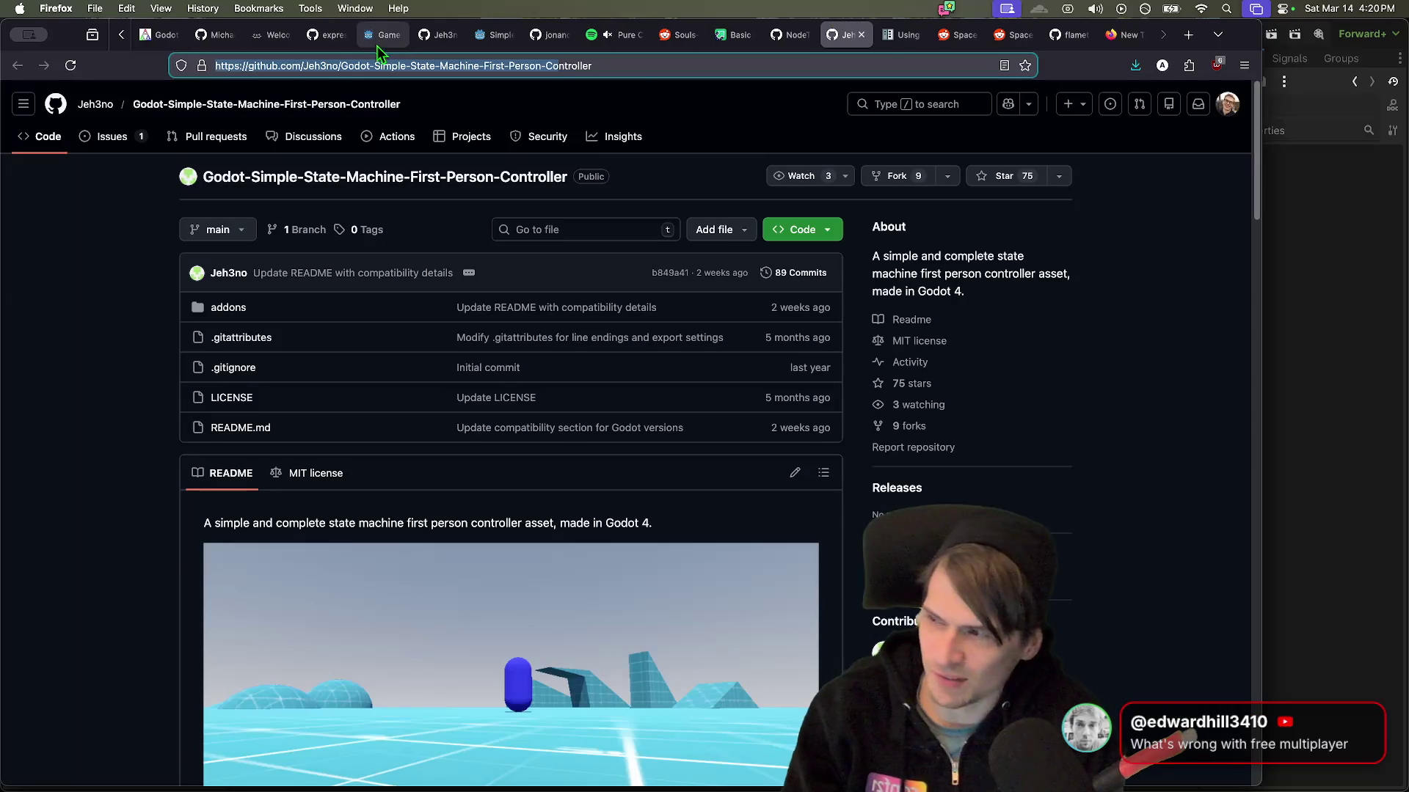
right_click(925, 363)
key("Escape")
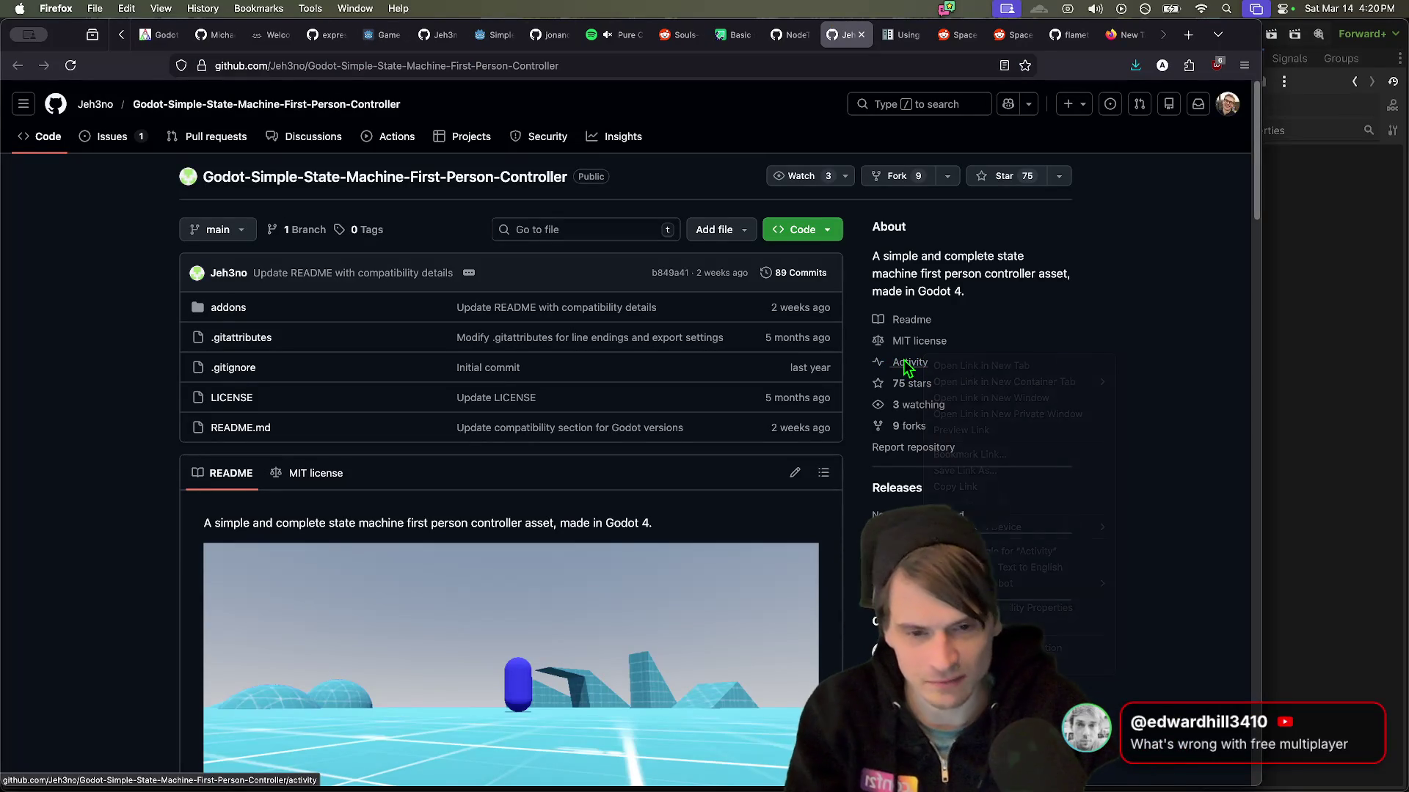
right_click(1031, 291)
key("Escape")
key("super+w")
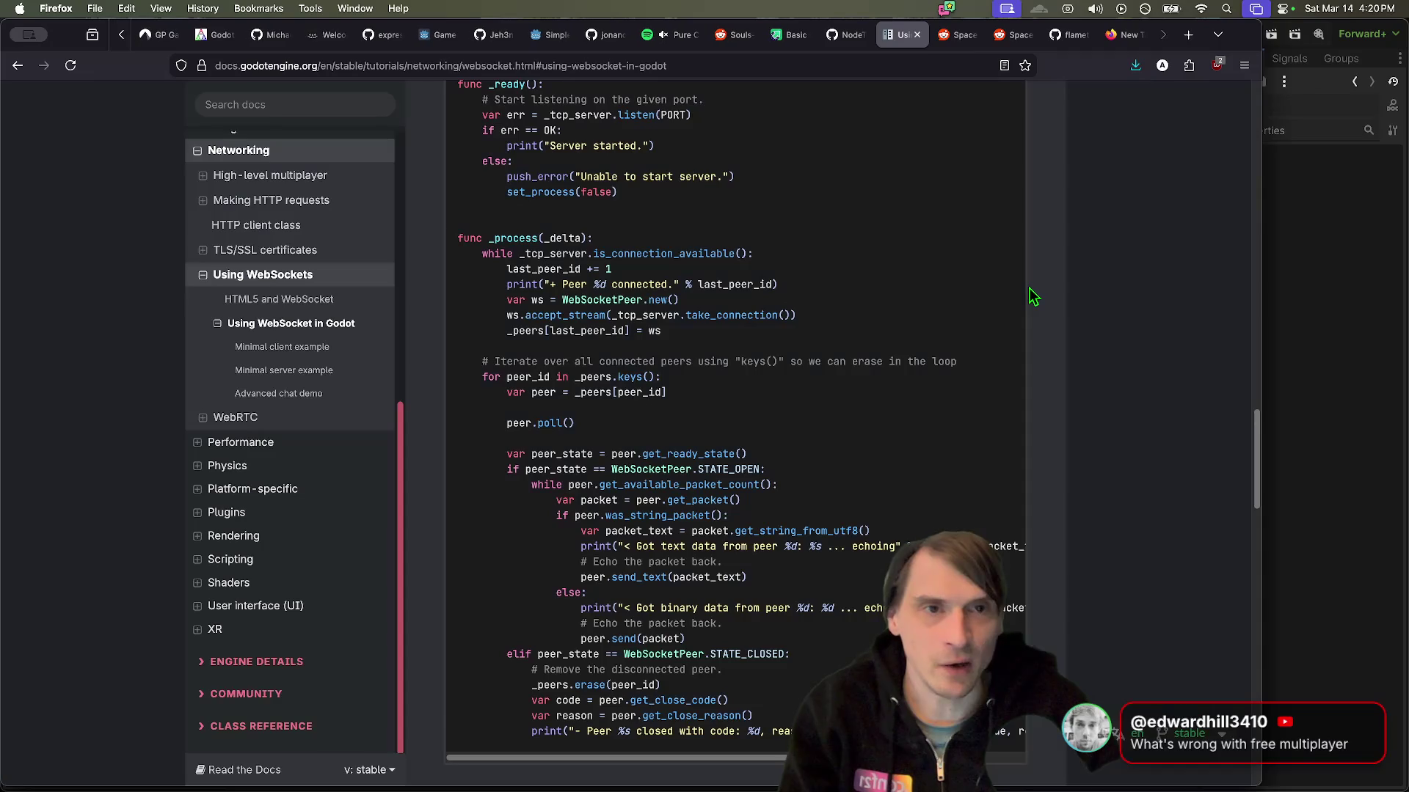
key("super+w")
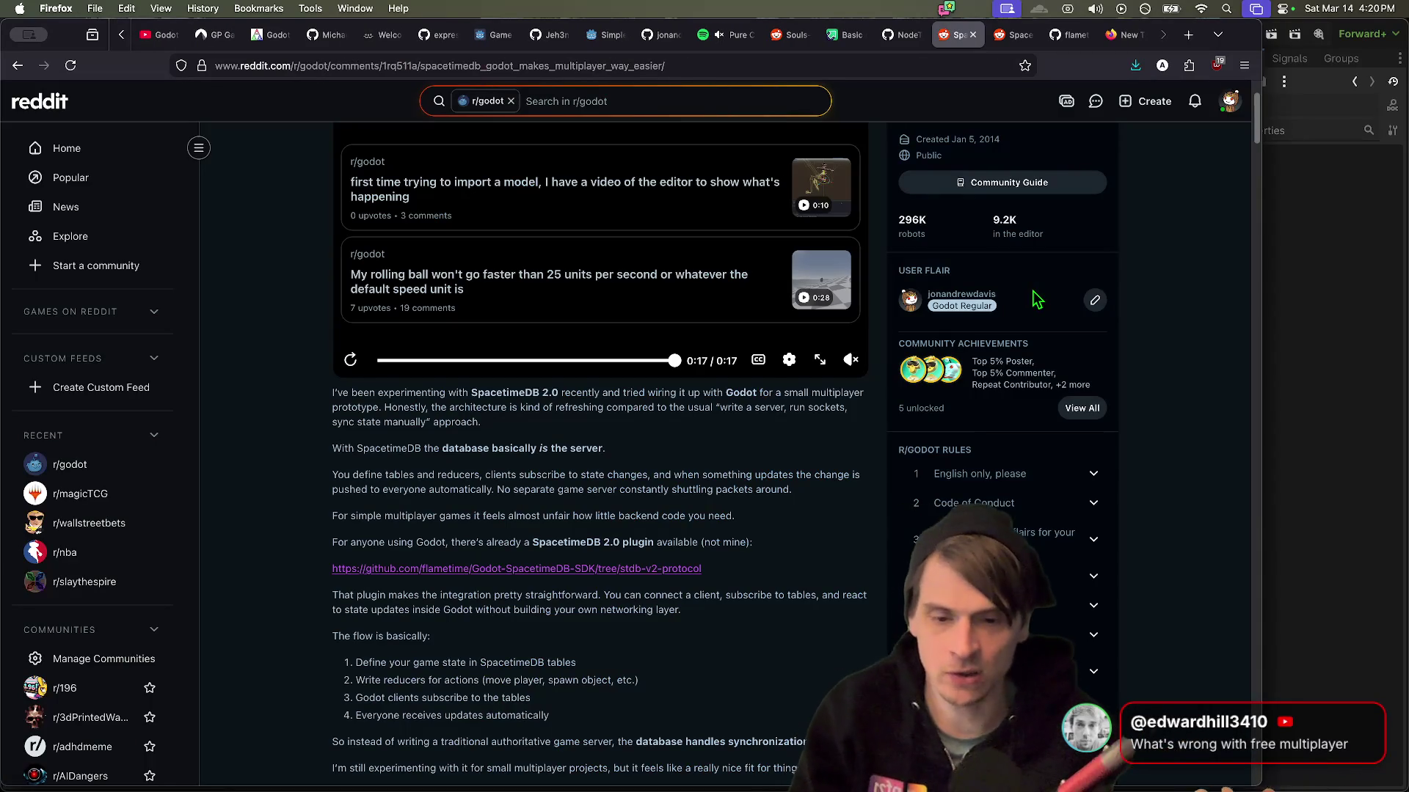
key("ctrl+Tab")
key("ctrl+Tab")
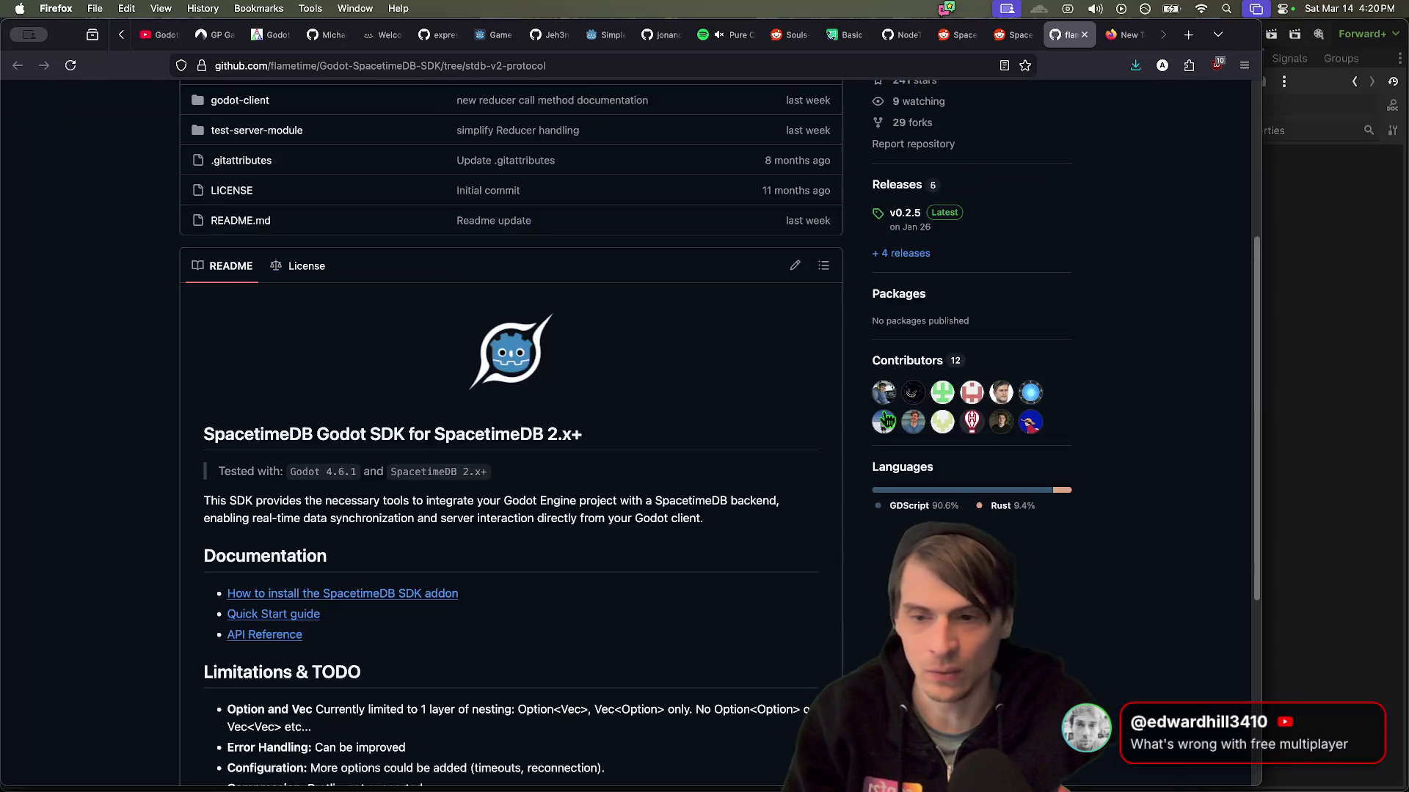
key("super+w")
key("super+w")
key("super+Tab")
key("super+Tab")
key("super+Tab")
key("super+Tab")
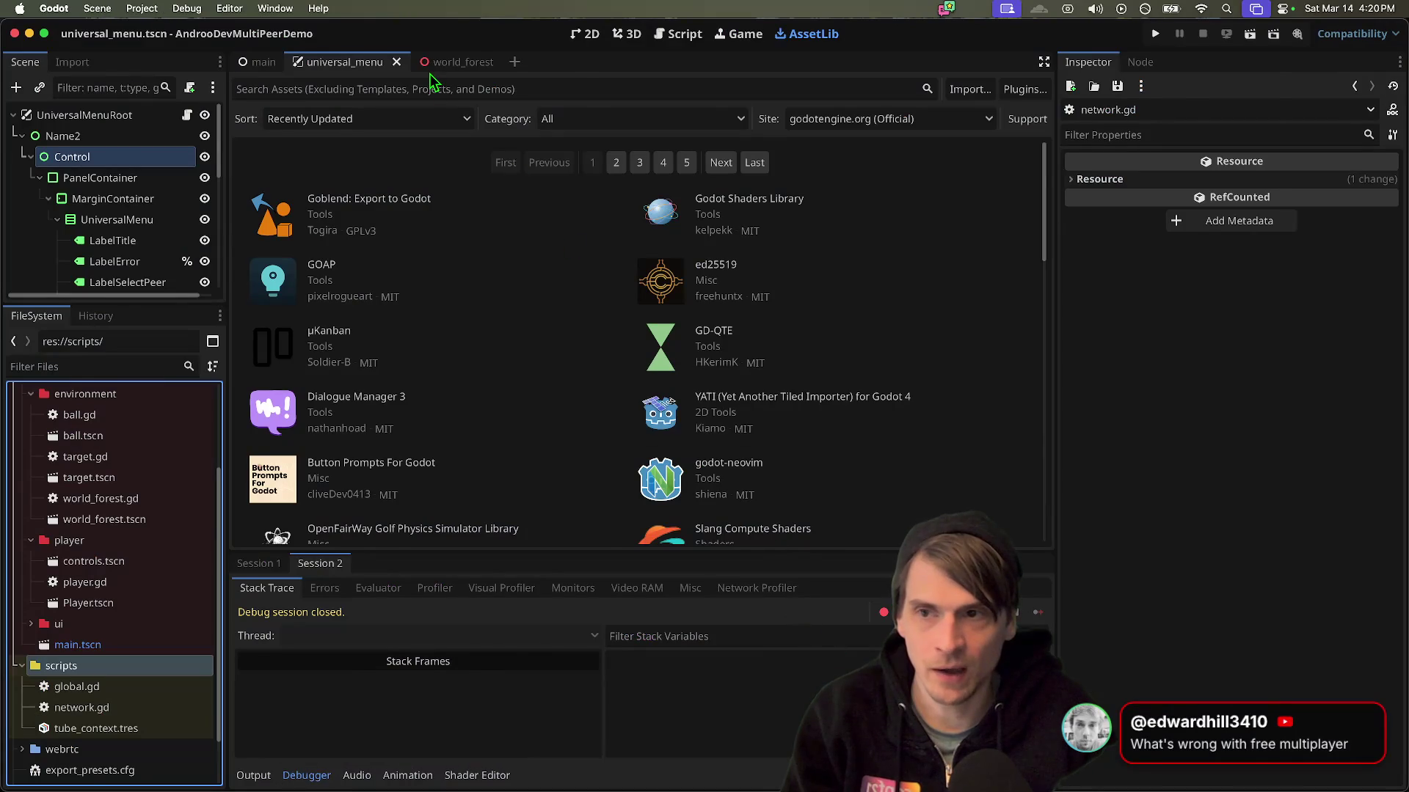
Review game.gd's broadcast-message and server message handler code.
key("super+Tab")
key("super+Tab")
key("super+Tab")
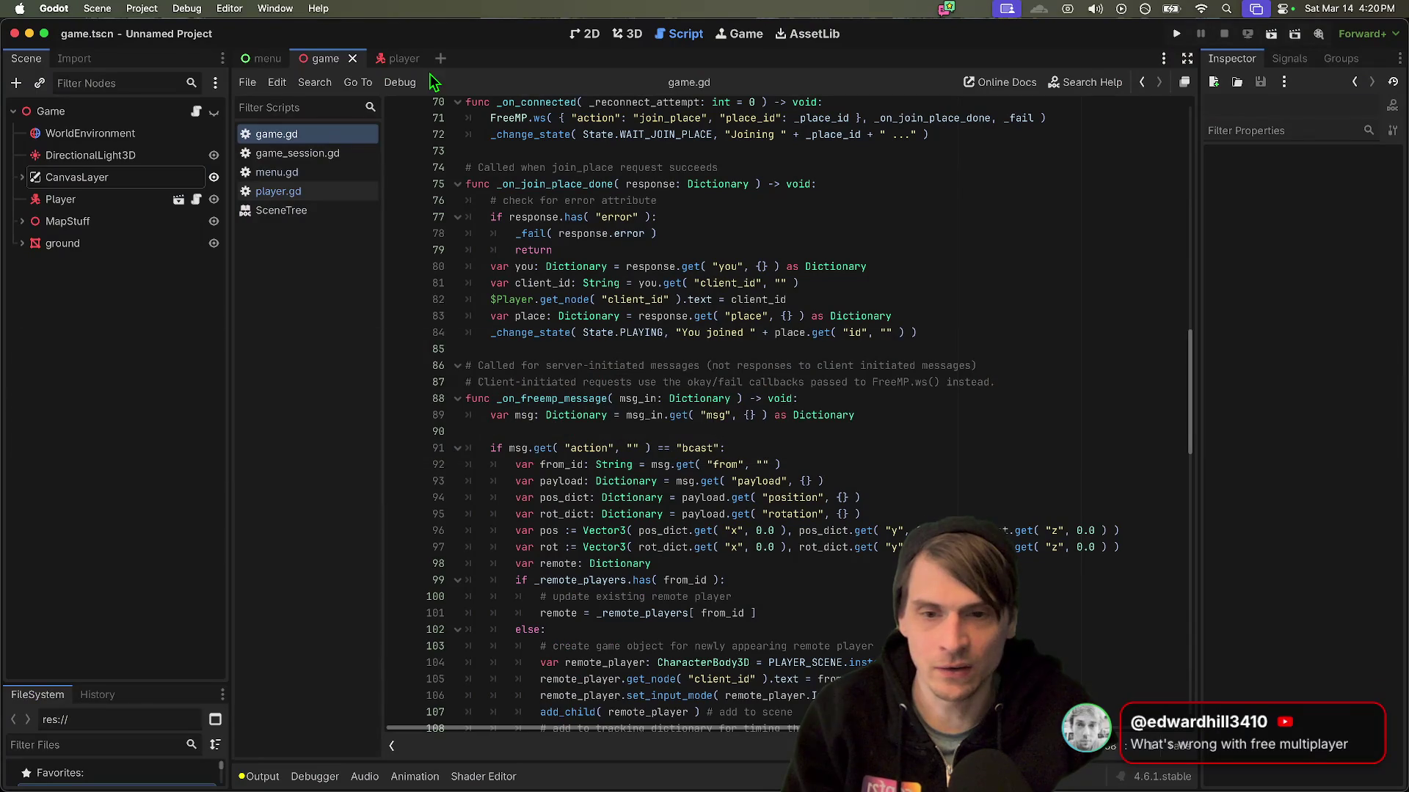
scroll(734, 411, "up", 10)
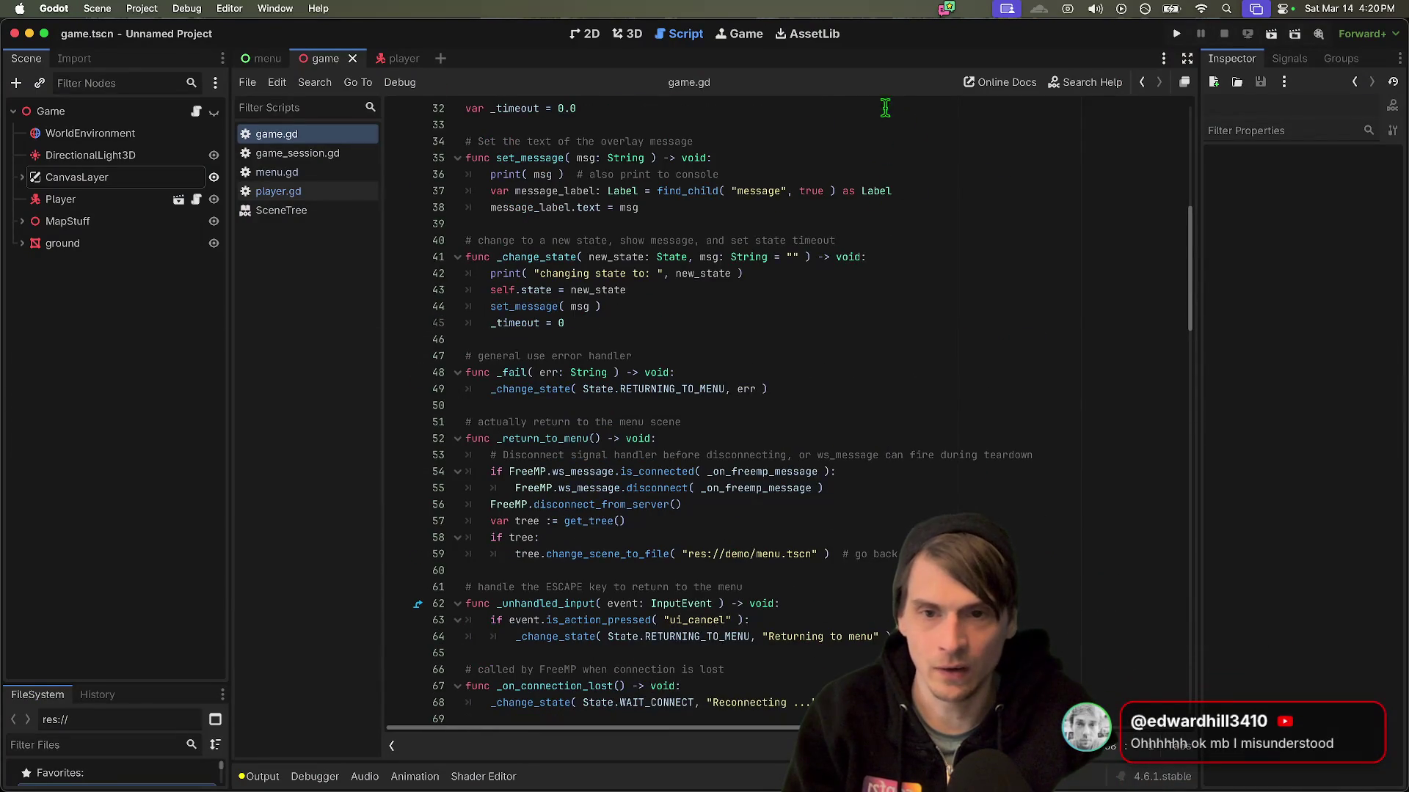
scroll(899, 293, "up", 8)
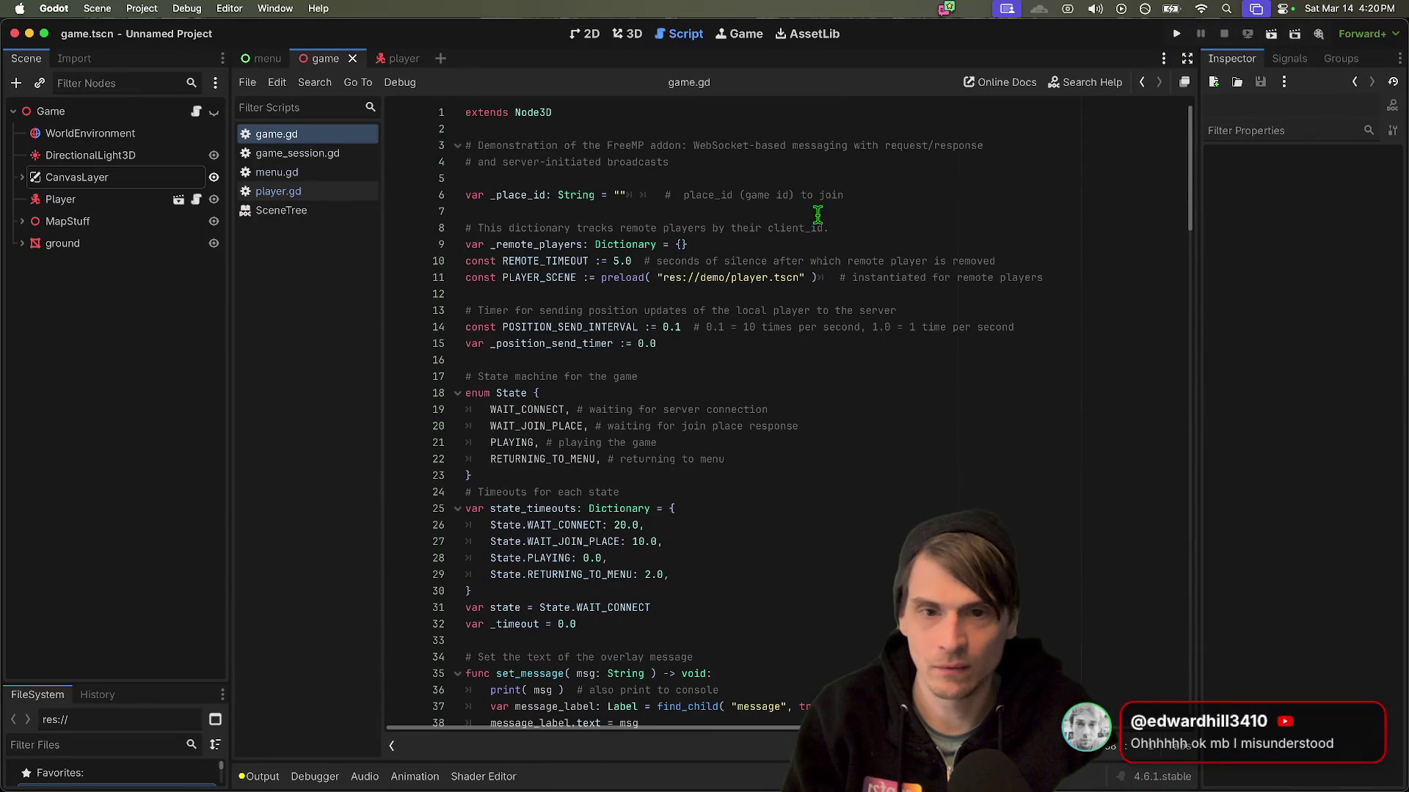
scroll(1007, 304, "down", 5)
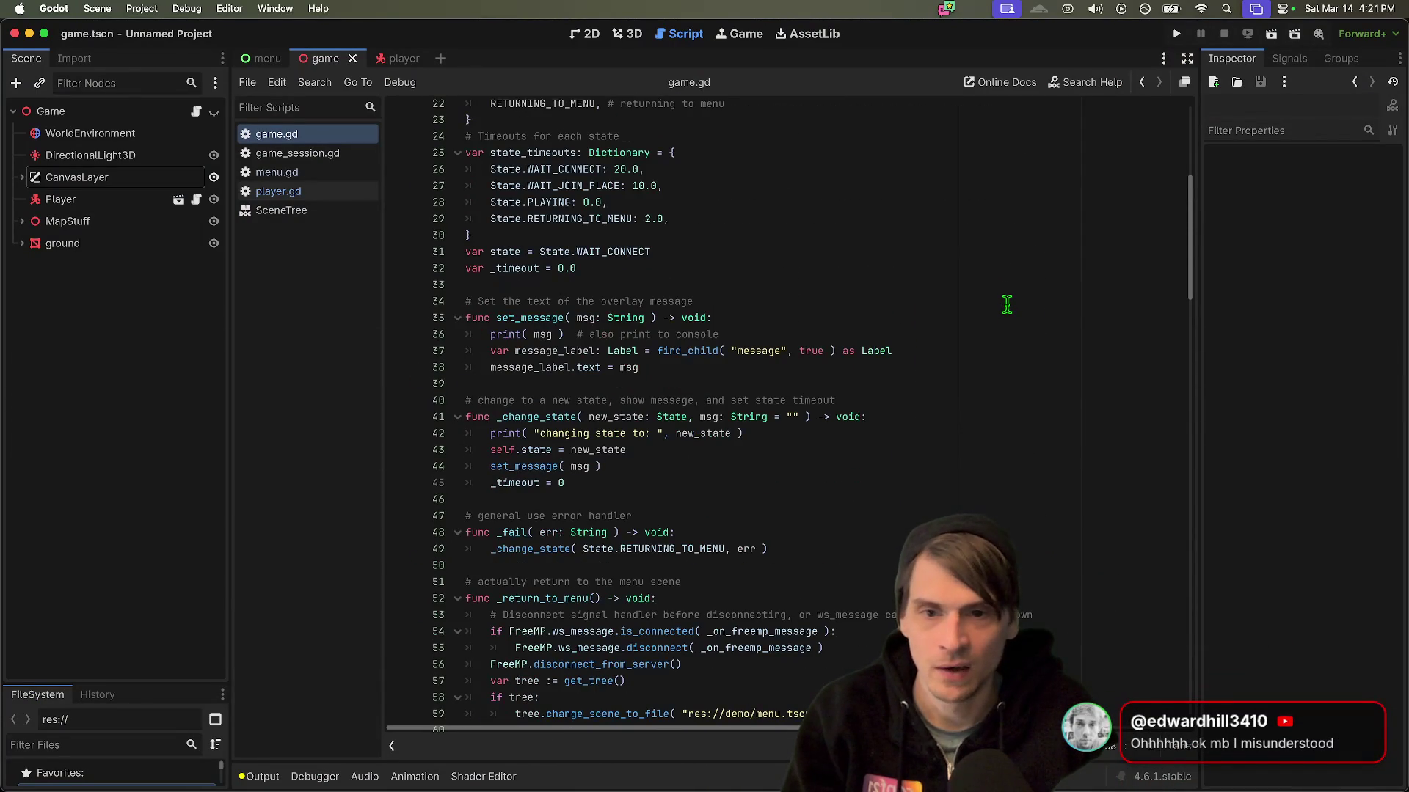
scroll(912, 199, "down", 3)
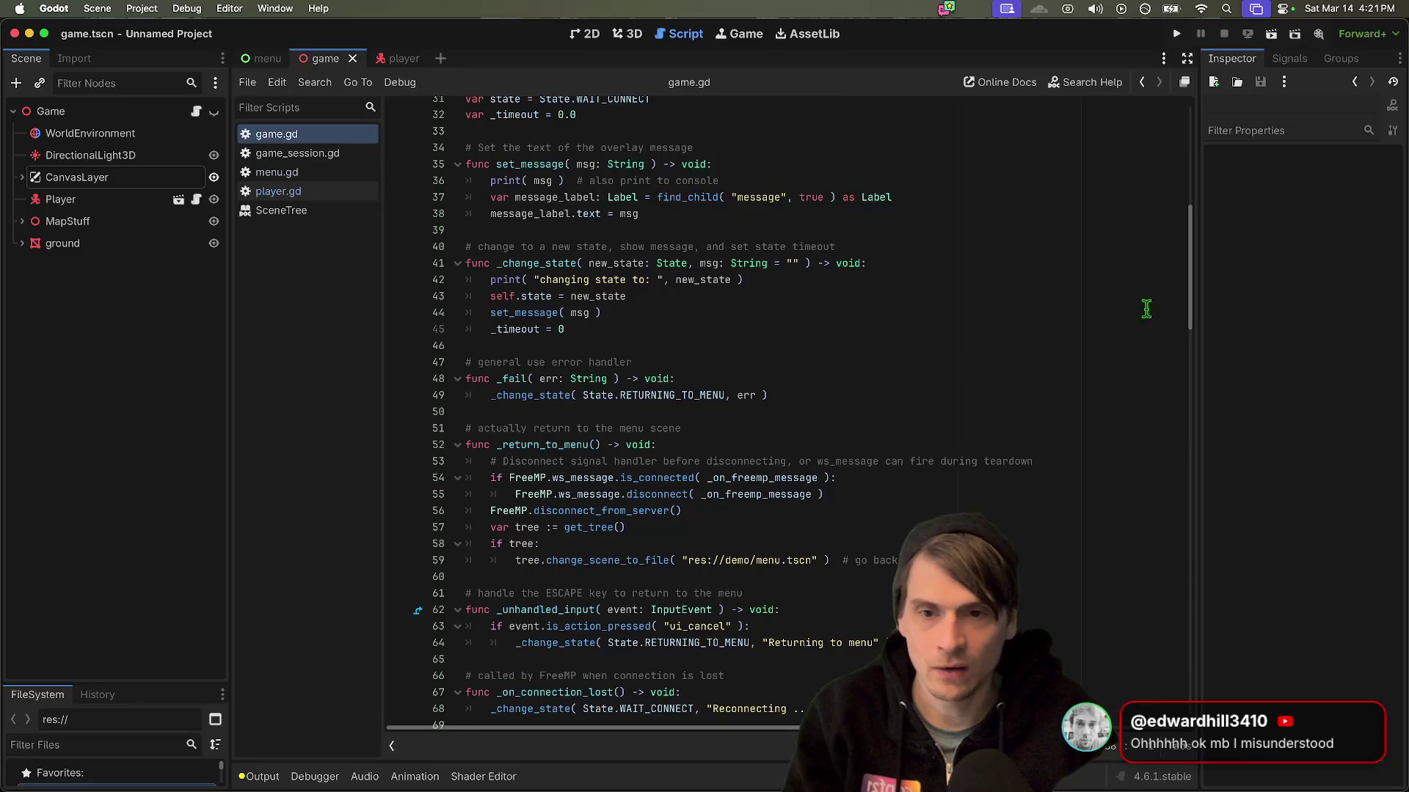
scroll(1146, 309, "down", 5)
scroll(1068, 323, "down", 5)
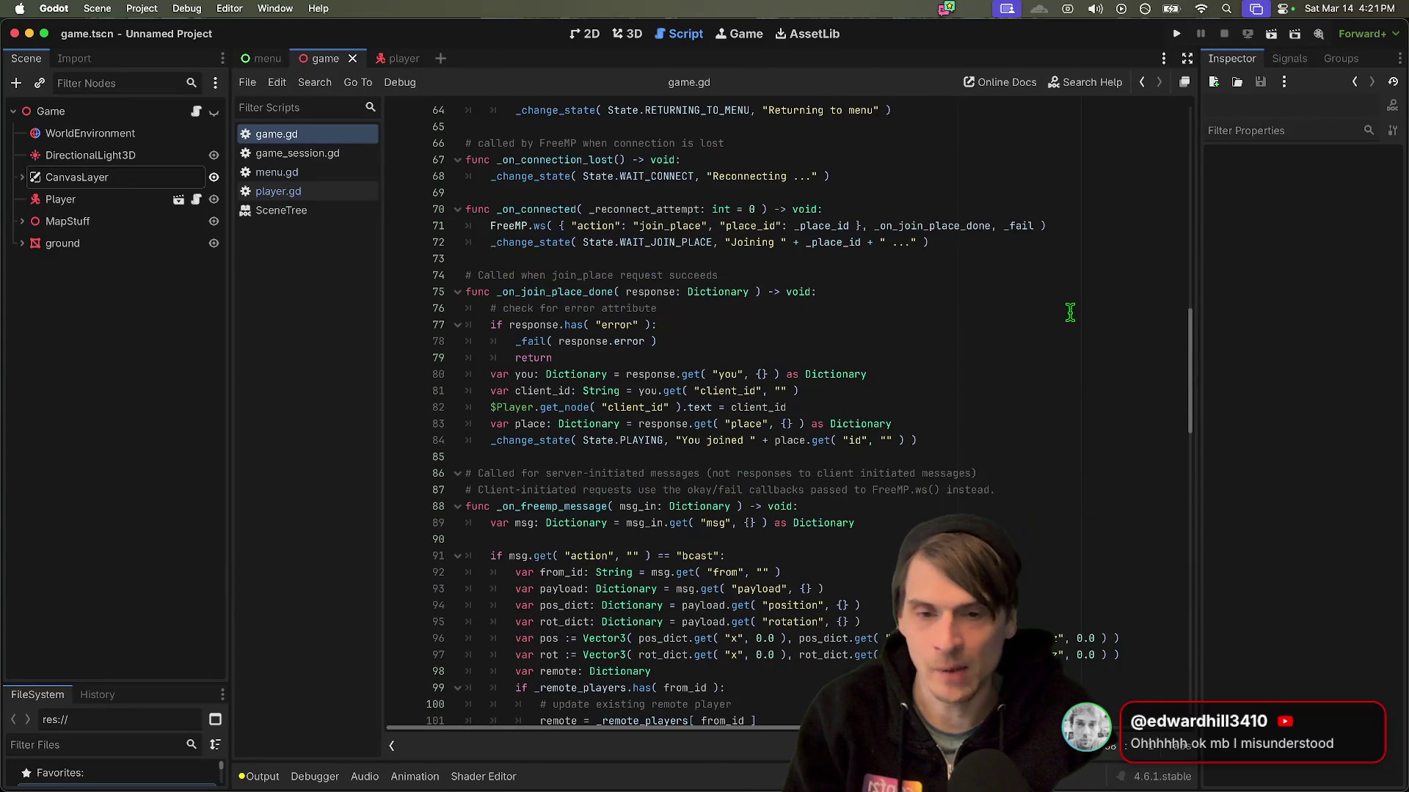
scroll(1069, 285, "down", 7)
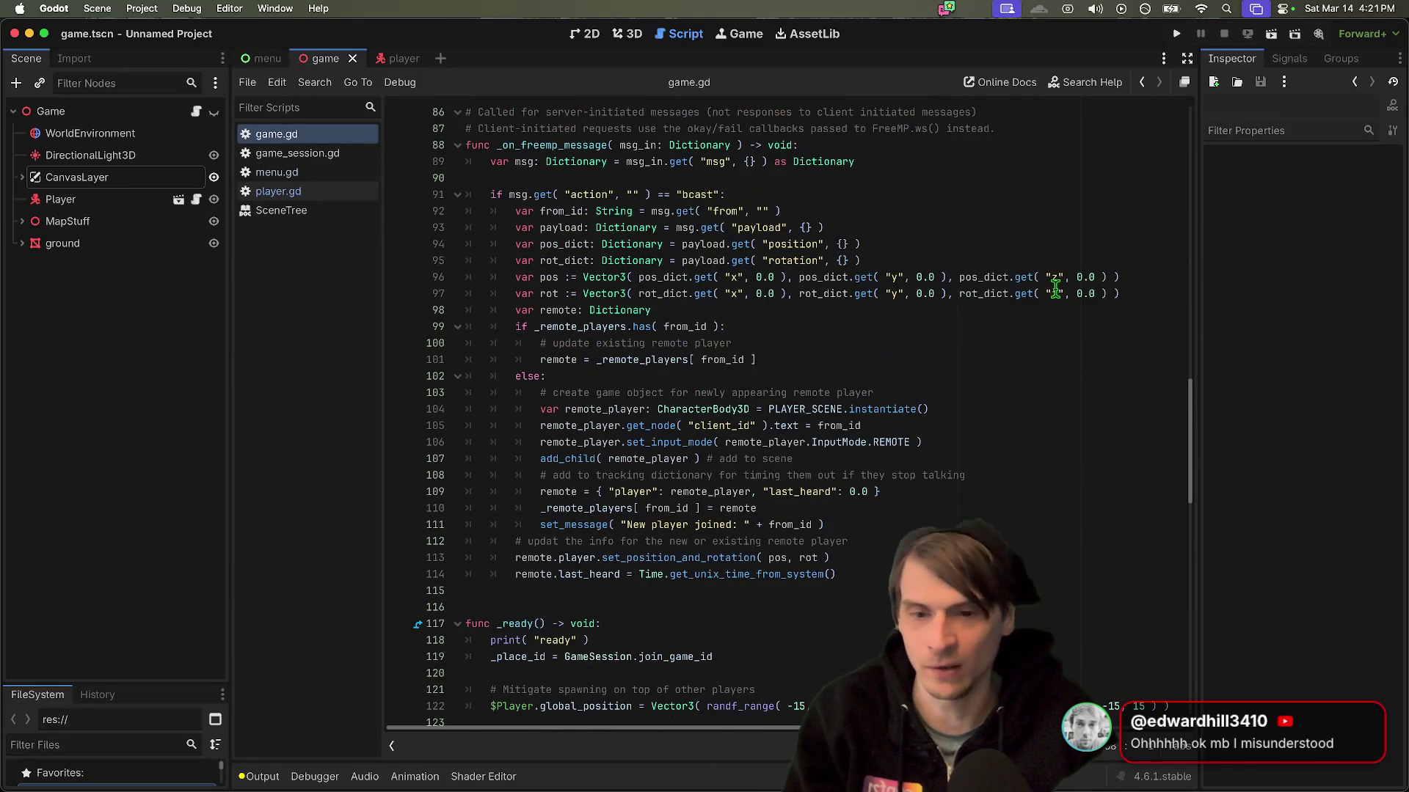
mouse_move(1015, 277)
left_mouse_down()
mouse_move(976, 250)
mouse_move(712, 199)
left_mouse_up()
left_click(972, 194)
mouse_move(974, 136)
left_mouse_down()
mouse_move(1000, 189)
mouse_move(1022, 524)
left_mouse_up()
left_click(1024, 557)
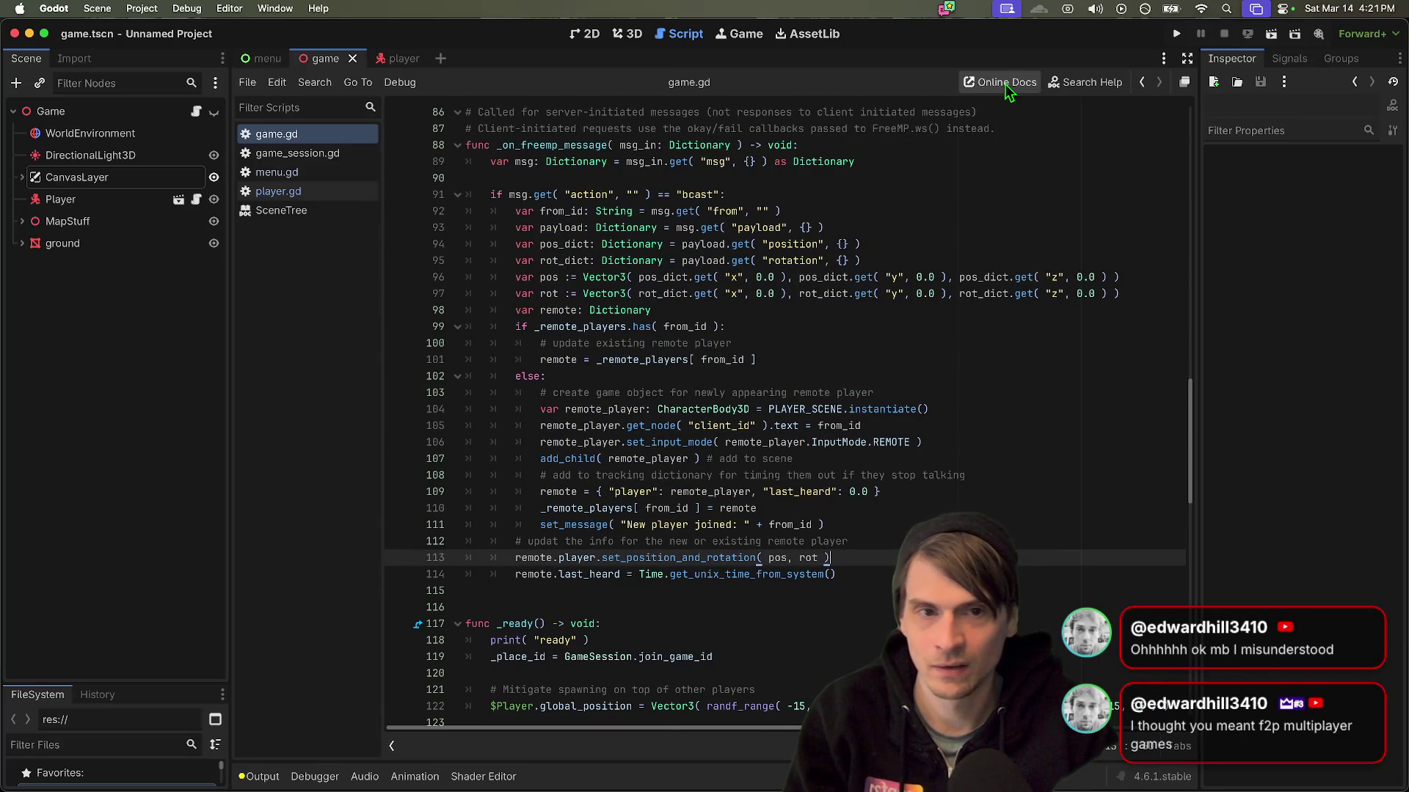
Scroll further through game.gd to review the periodic position broadcast code.
scroll(548, 276, "down", 9)
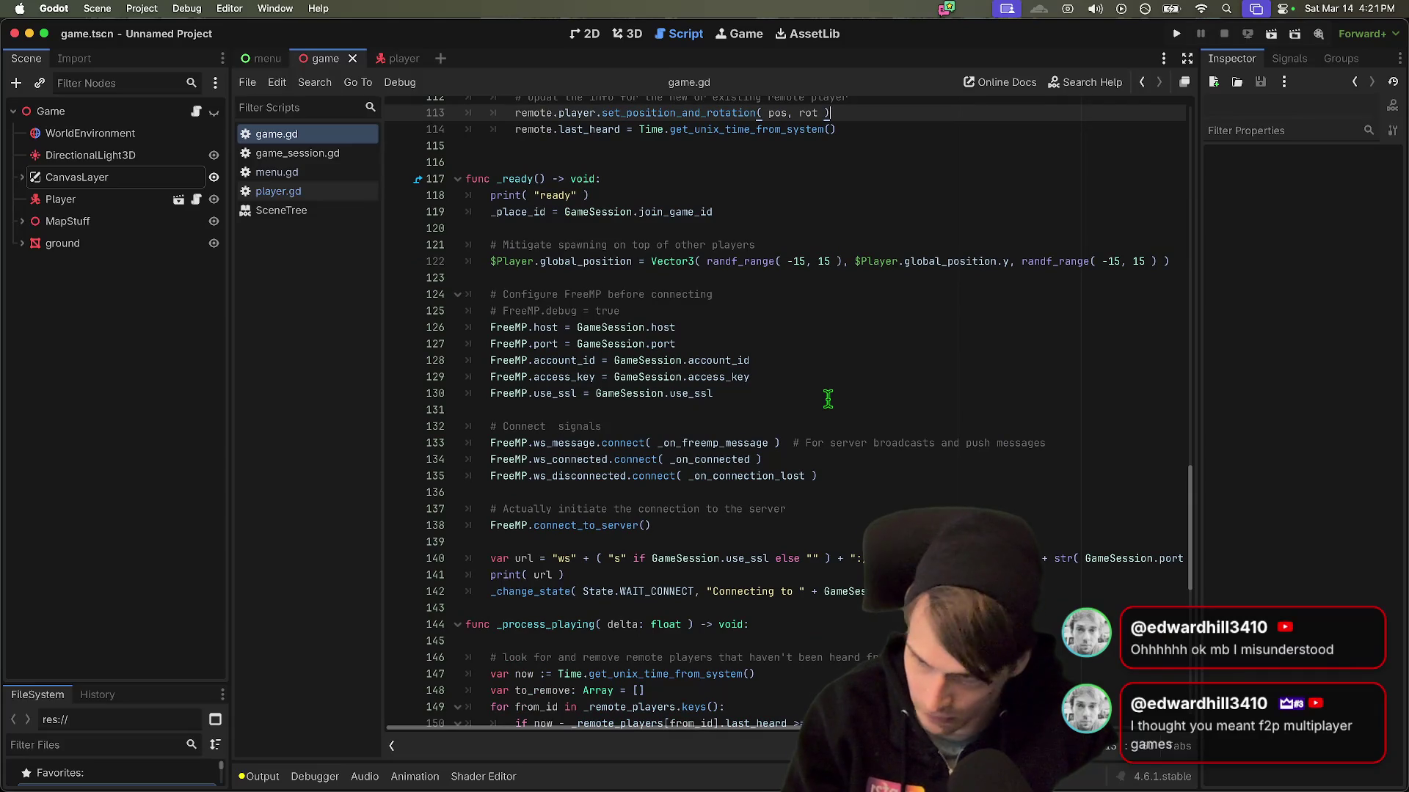
scroll(828, 398, "down", 1)
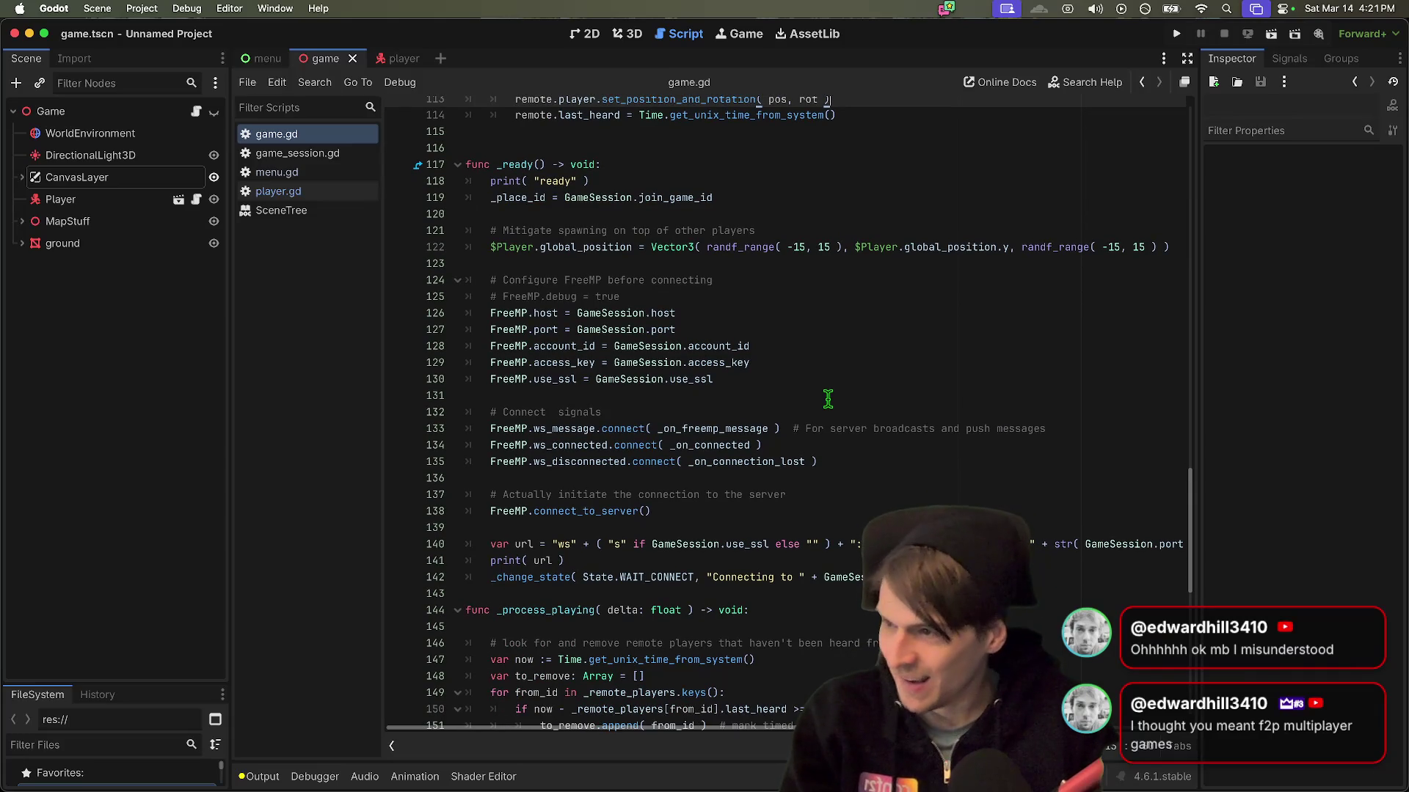
scroll(817, 388, "down", 1)
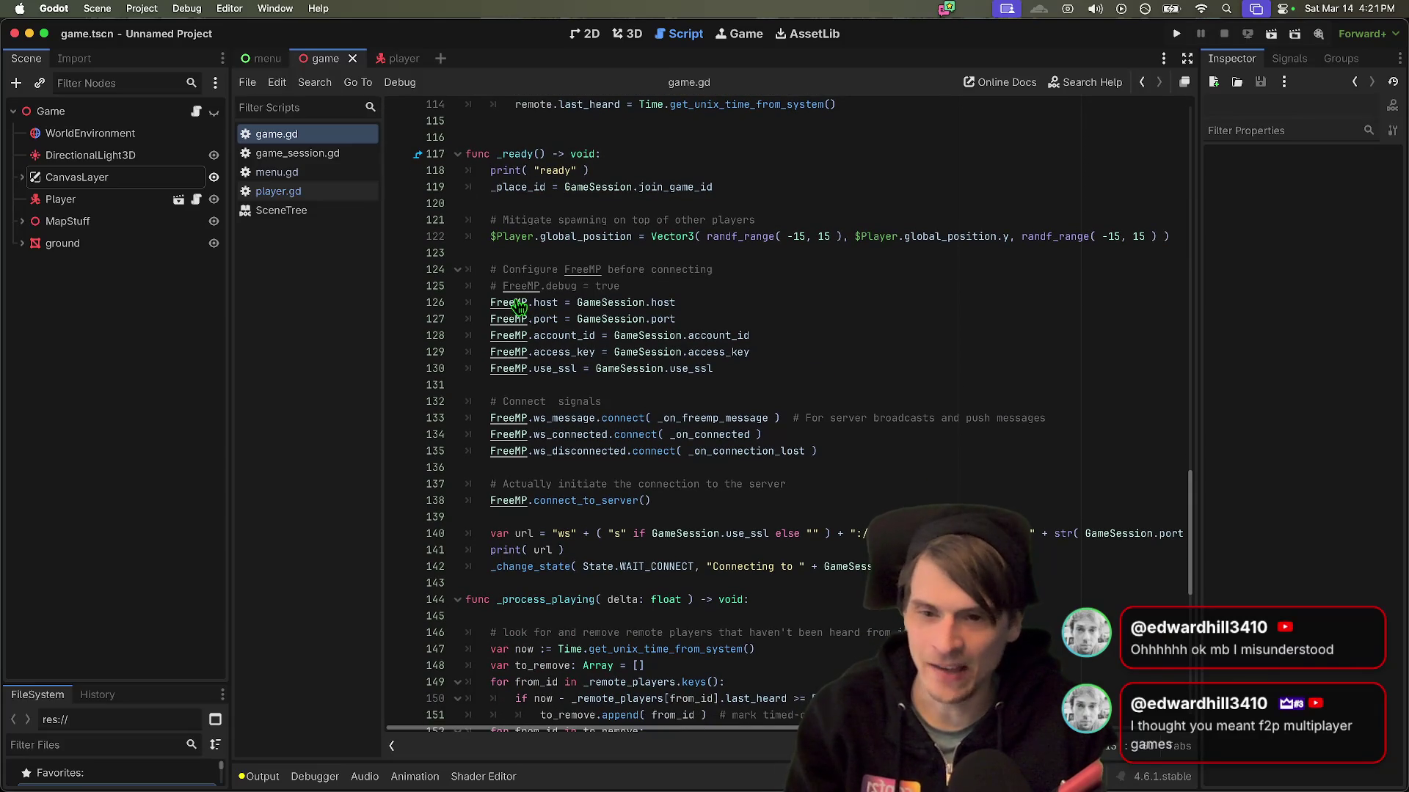
scroll(509, 374, "down", 3)
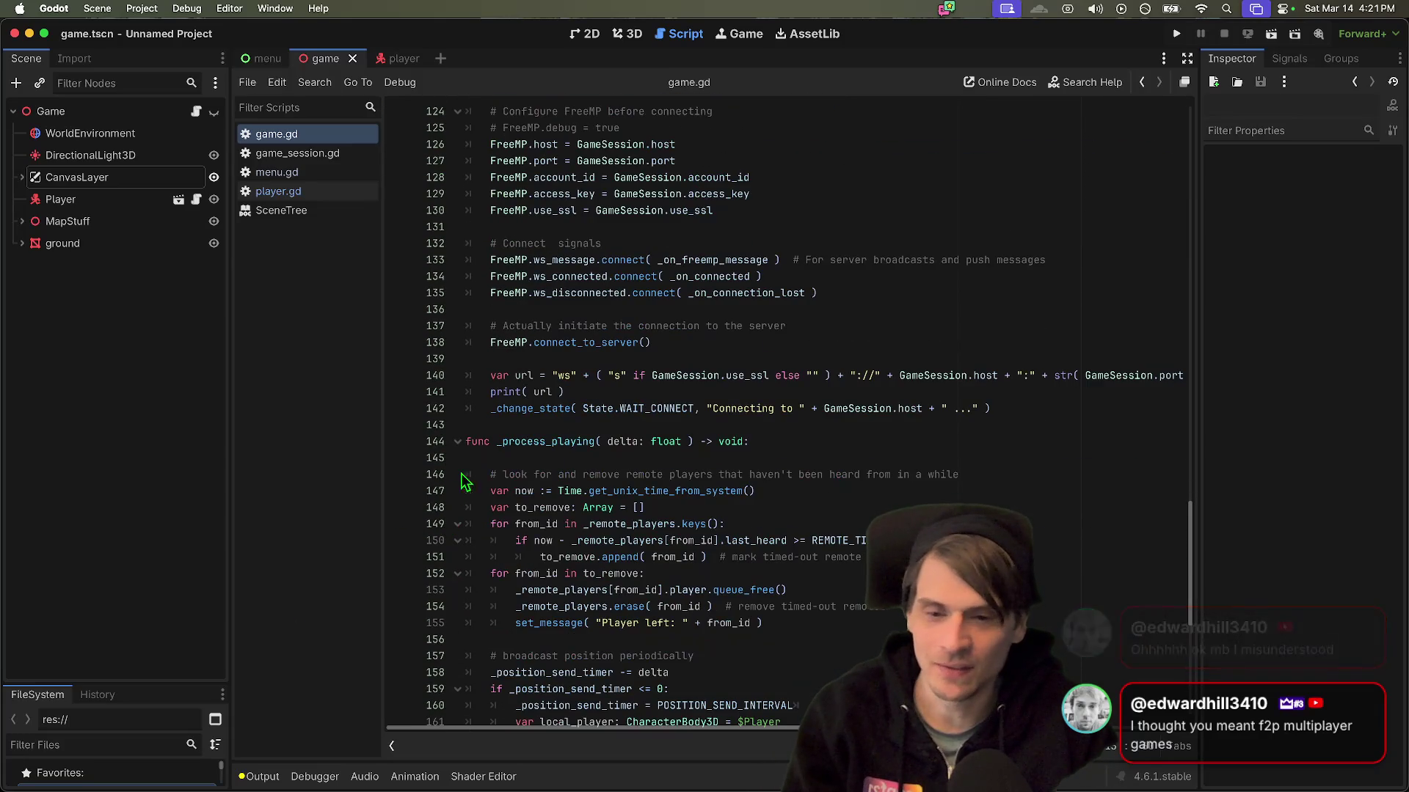
scroll(827, 411, "down", 8)
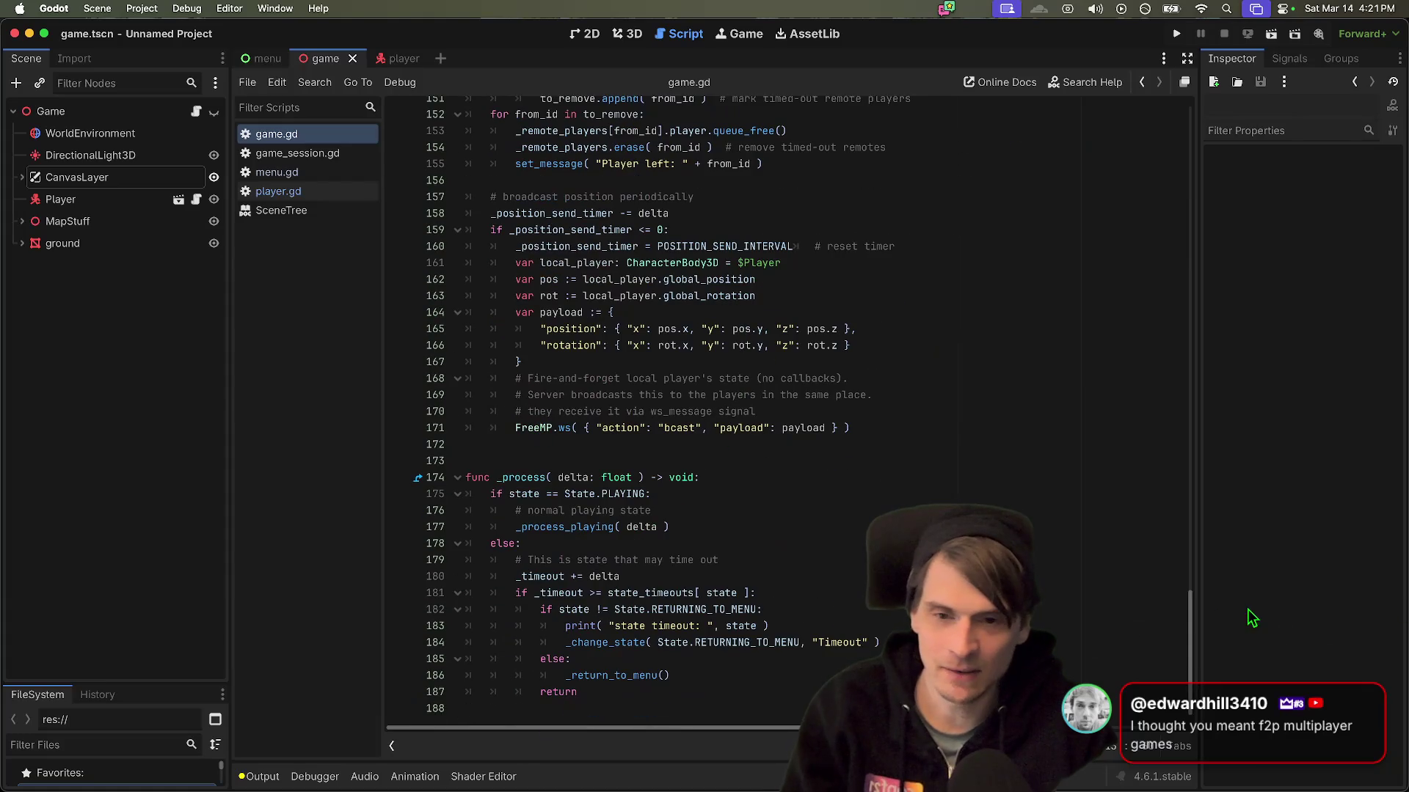
mouse_move(999, 424)
left_mouse_down()
mouse_move(799, 428)
mouse_move(490, 196)
left_mouse_up()
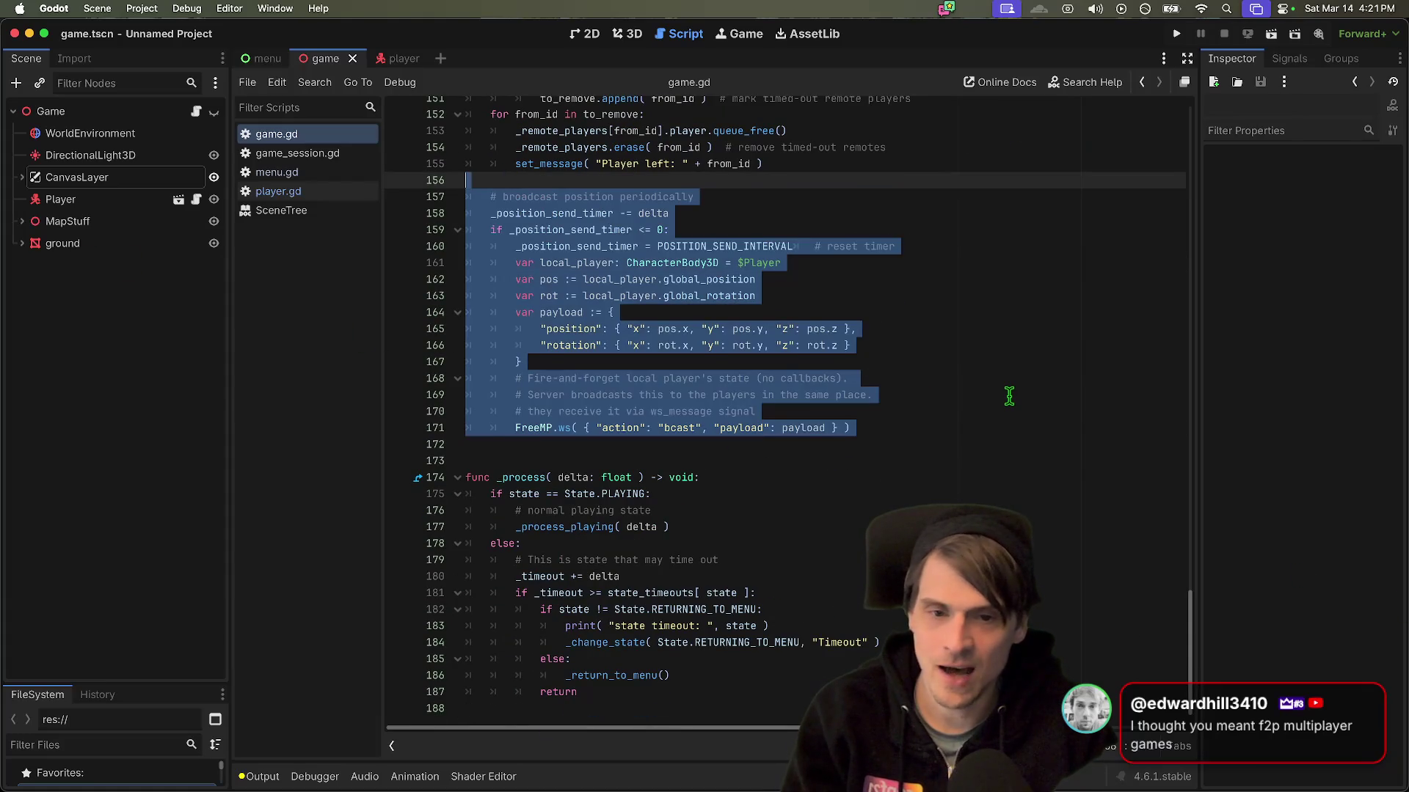
left_click(1010, 396)
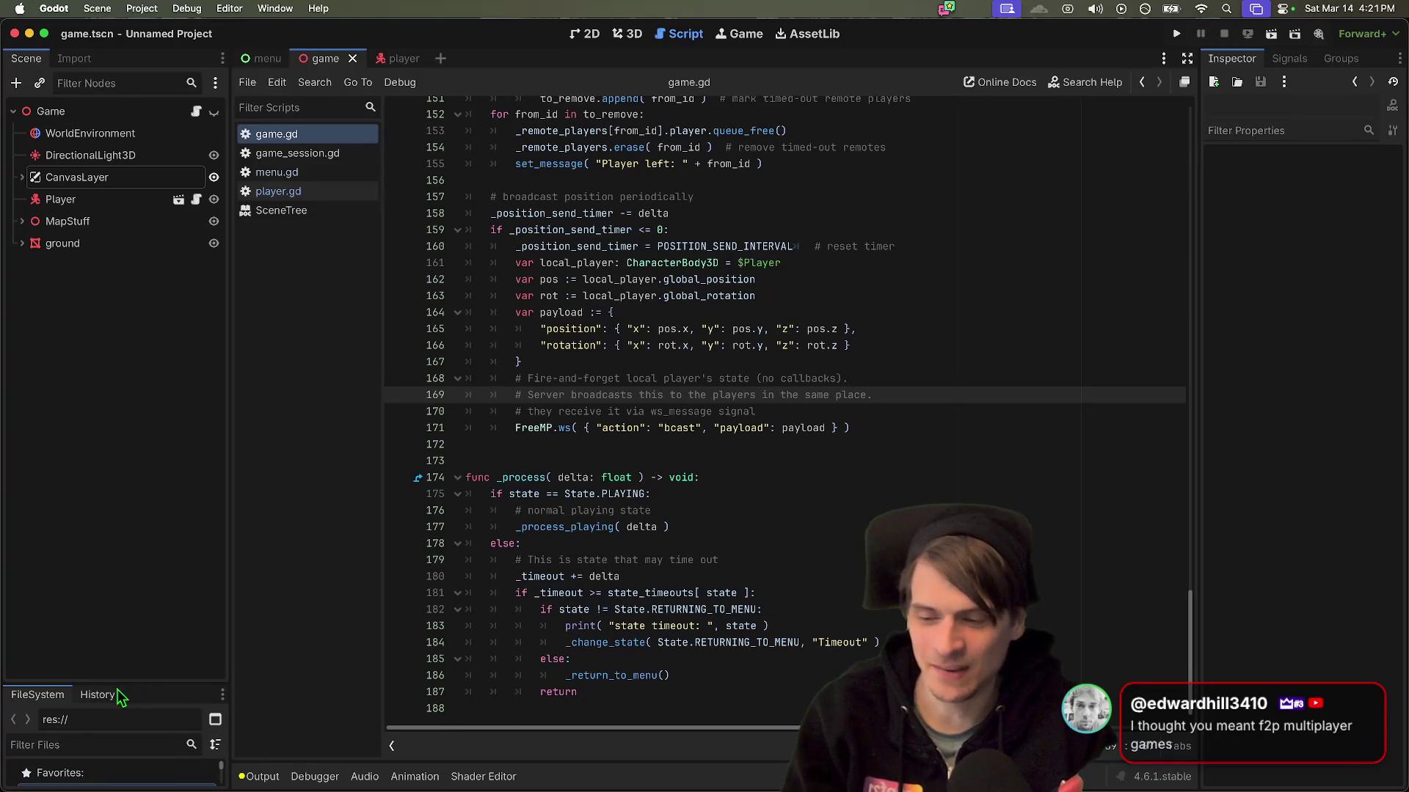
Enlarge the FileSystem panel and close the game and player scene tabs.
left_click_drag(117, 683, 130, 442)
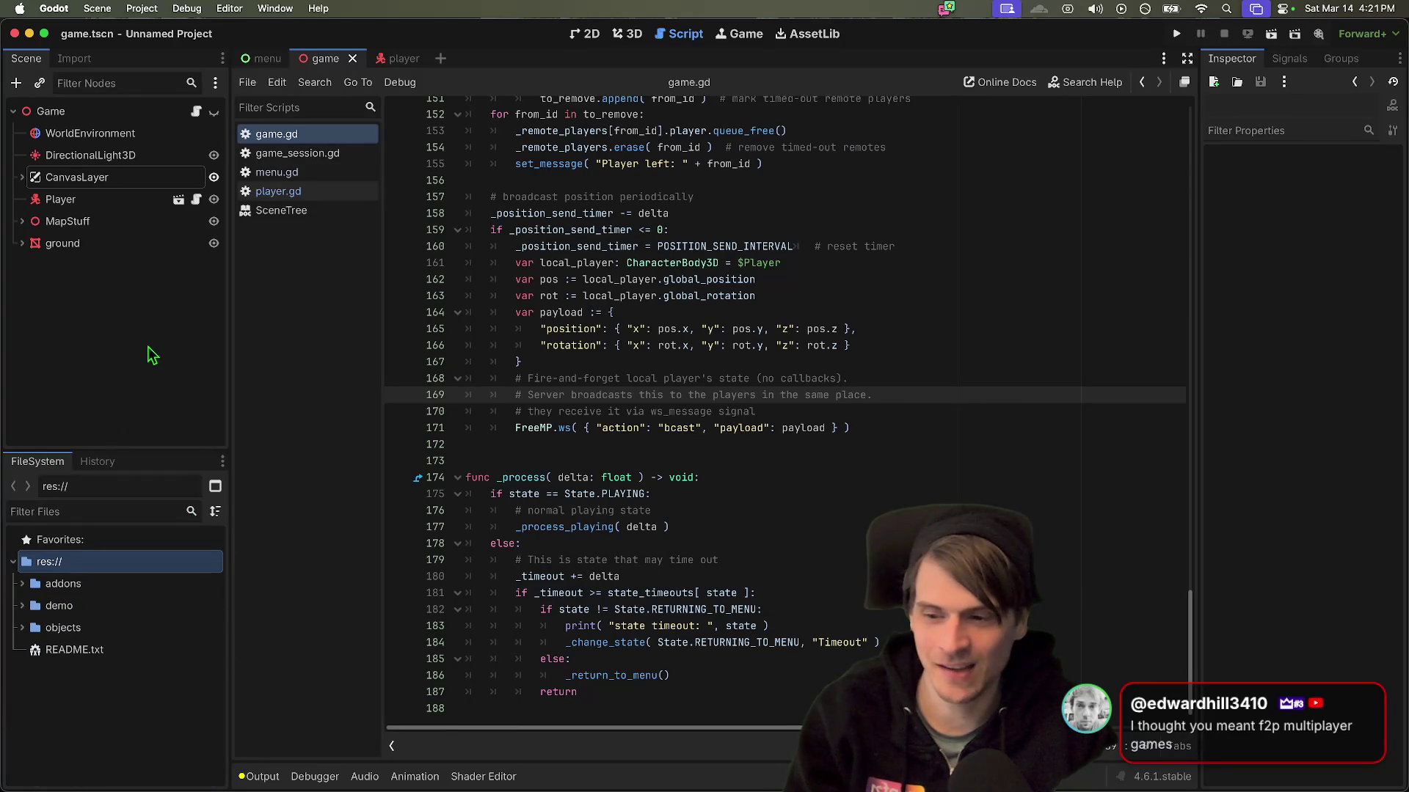
left_click(352, 59)
left_click(356, 59)
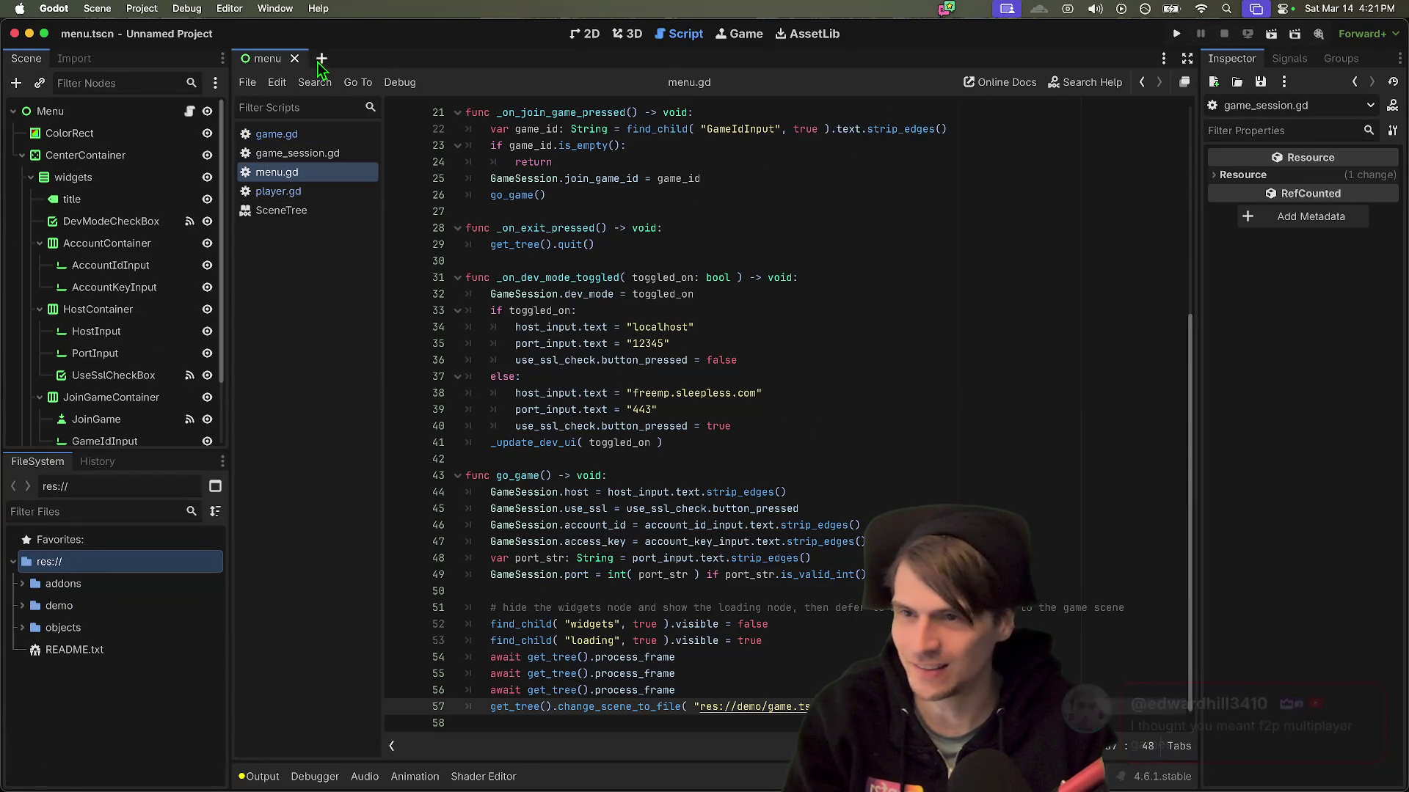
Close the menu scene, leave full screen, and replay then pause the Reddit post's demo video.
left_click(291, 59)
key("ctrl+super+f")
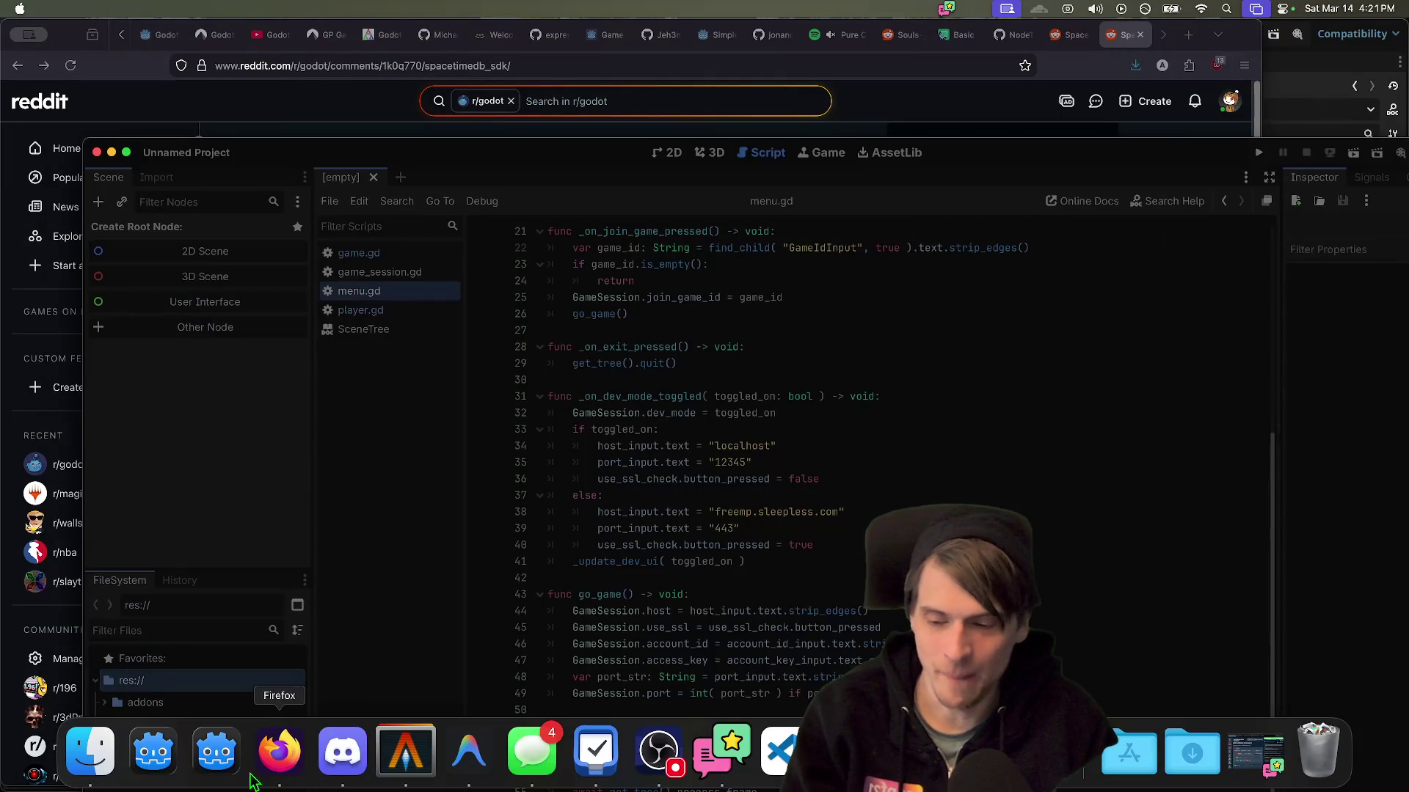
left_click(279, 759)
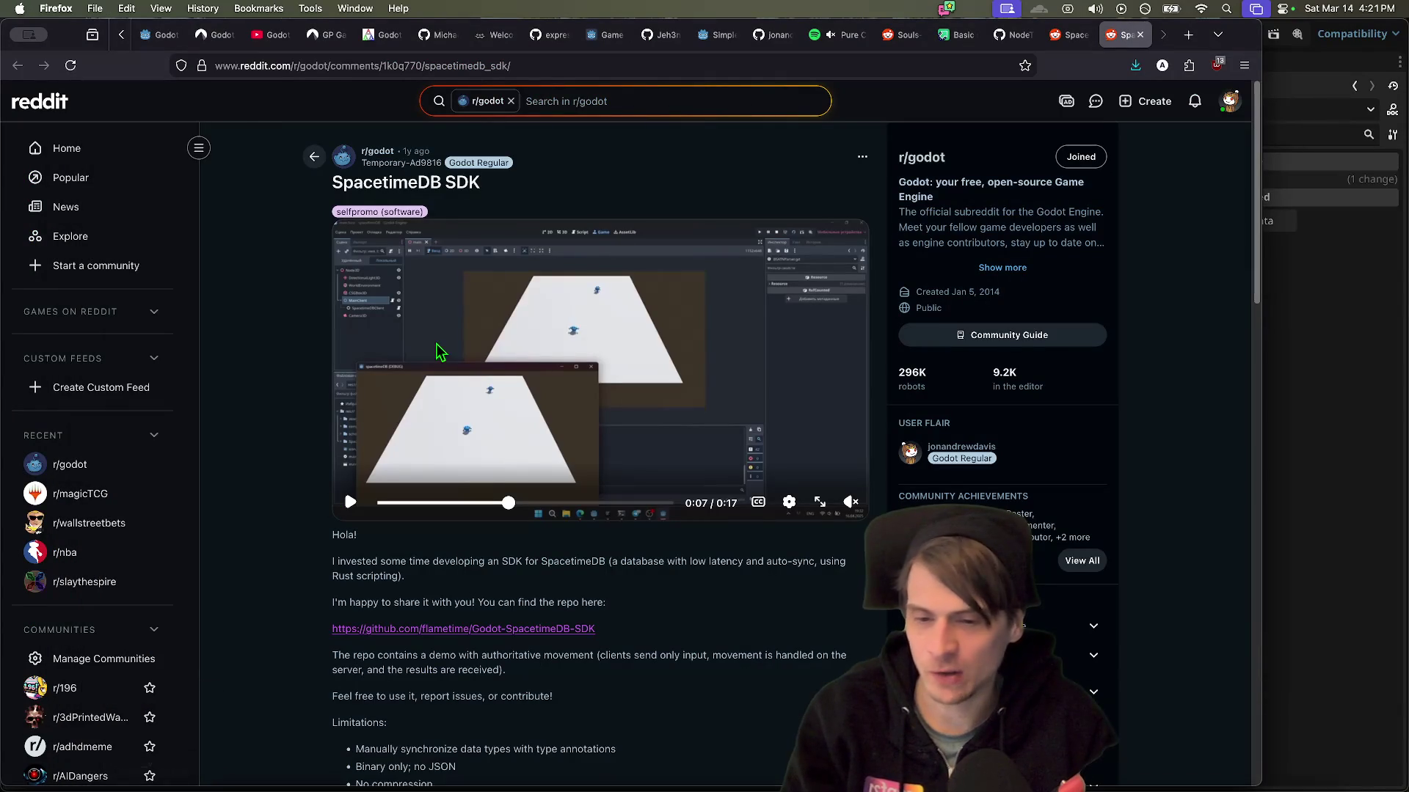
key("ctrl+shift+Tab")
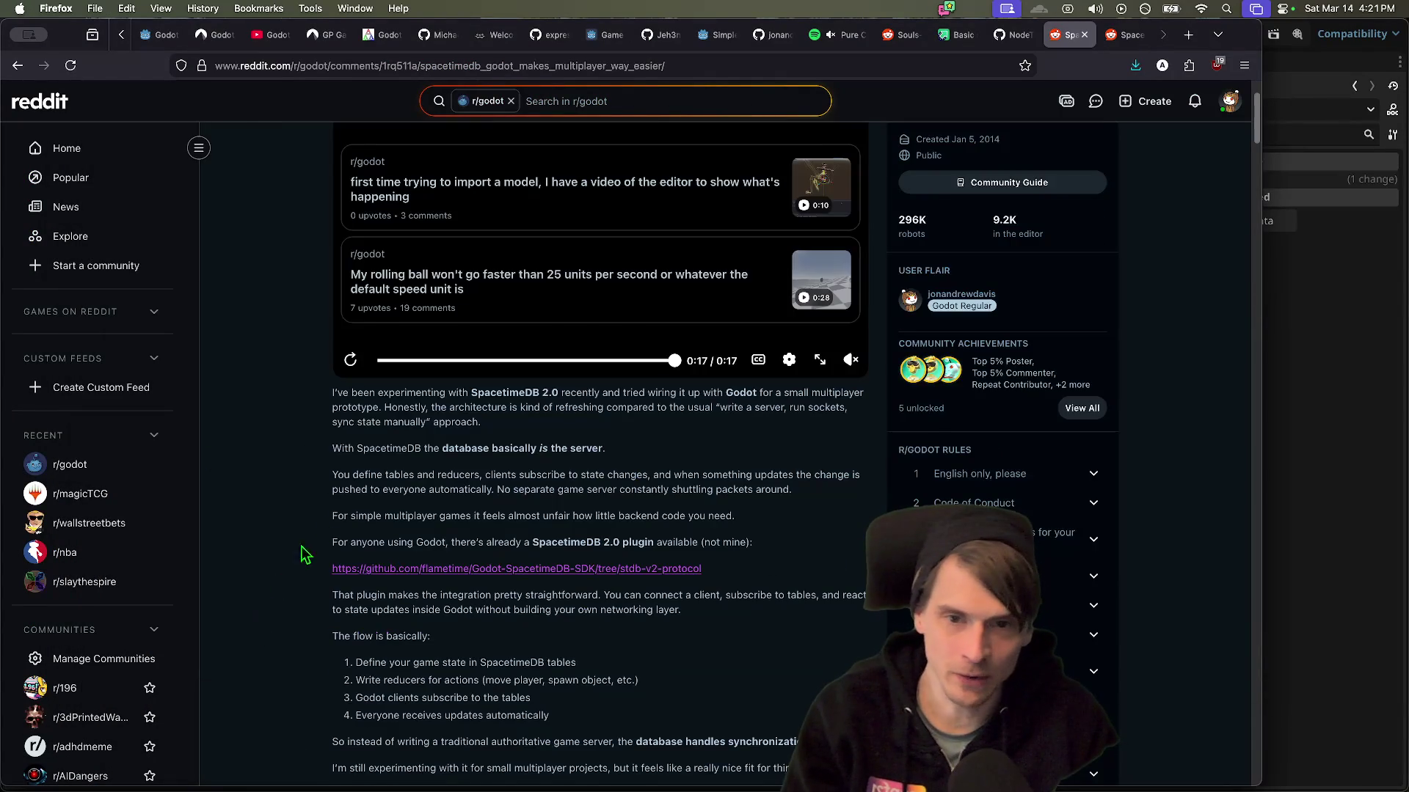
left_click(350, 513)
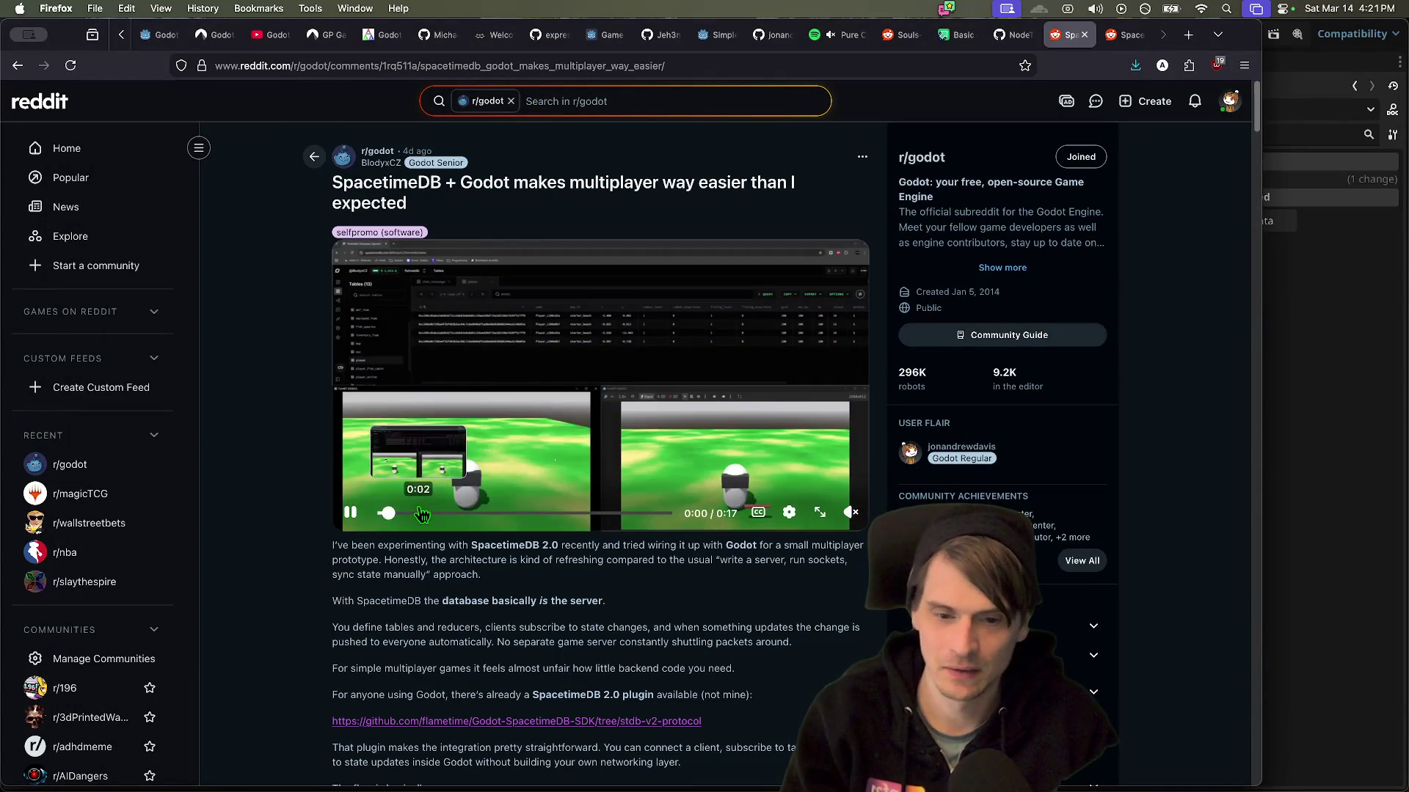
left_click(495, 514)
key("space")
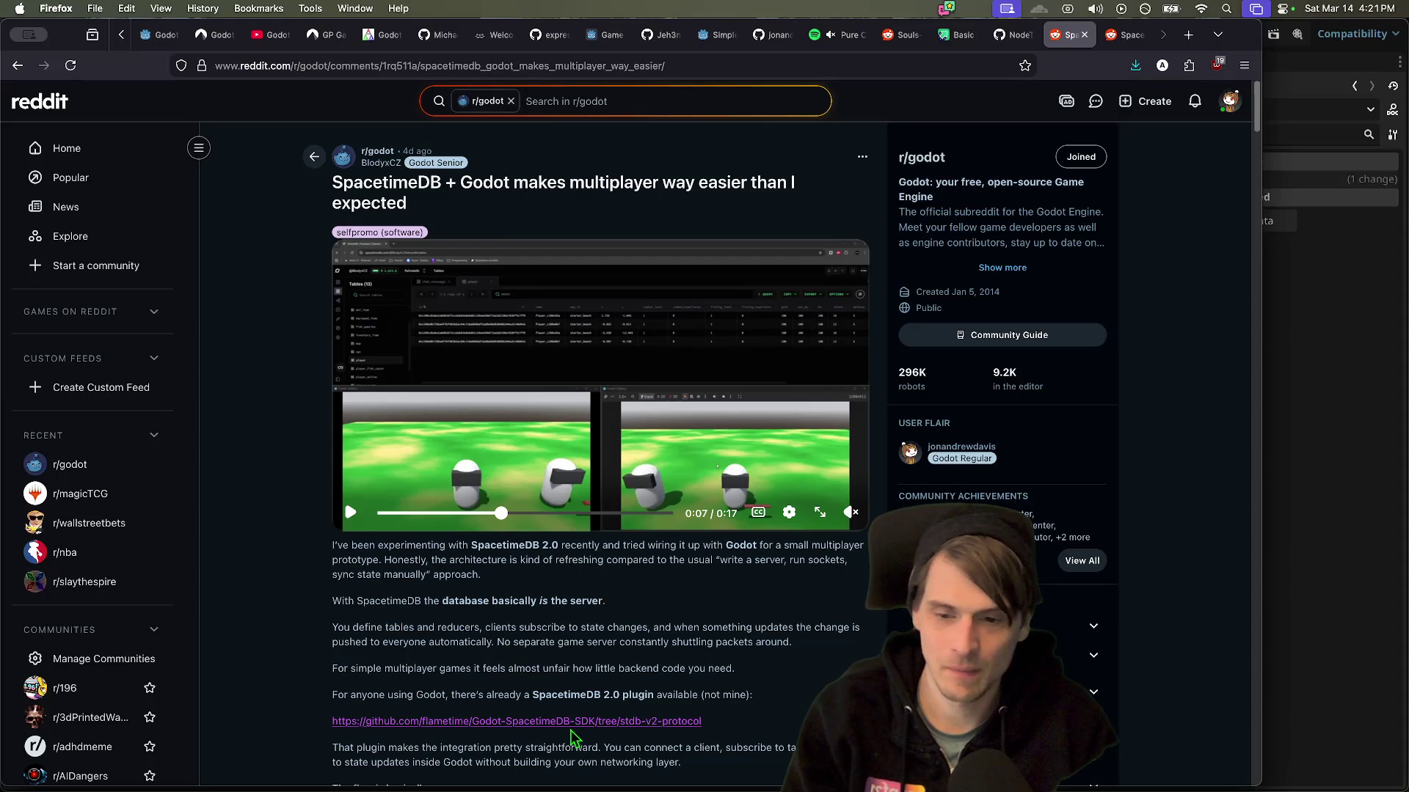
Read the post, highlighting the little-backend-code paragraph and the reducers and table-subscription steps.
scroll(747, 707, "down", 1)
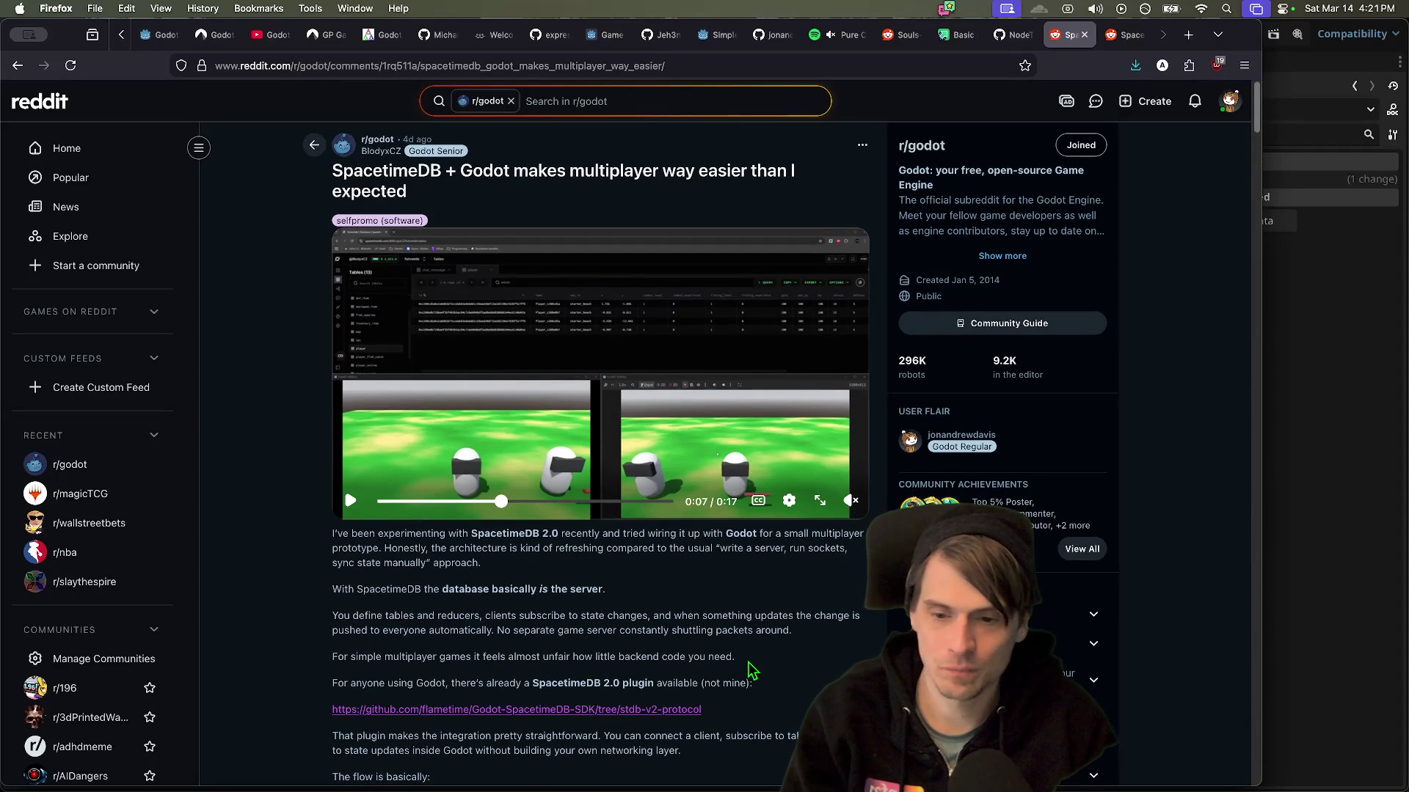
scroll(750, 669, "down", 4)
triple_click(763, 523)
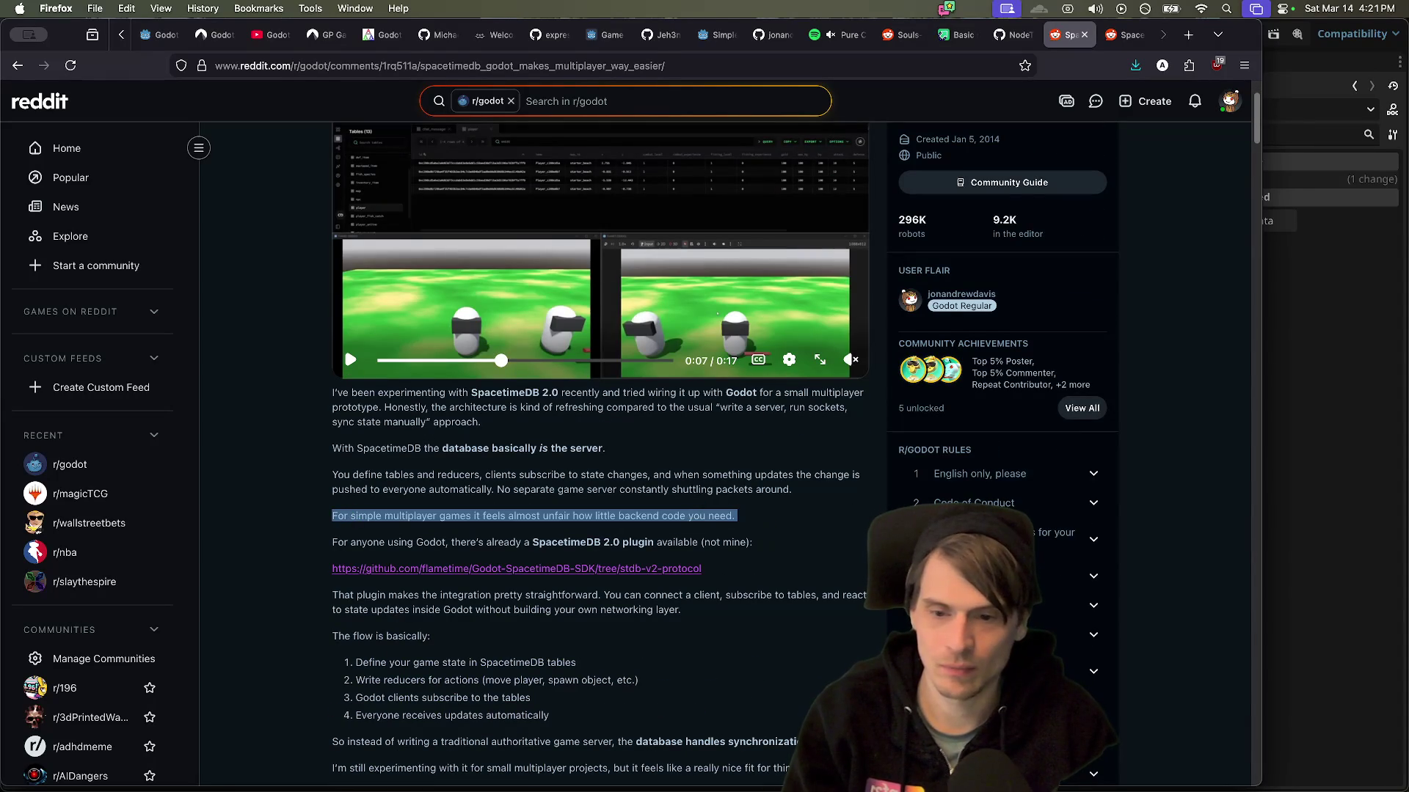
scroll(473, 583, "down", 2)
left_click(292, 585)
scroll(265, 587, "down", 2)
left_click_drag(642, 539, 359, 539)
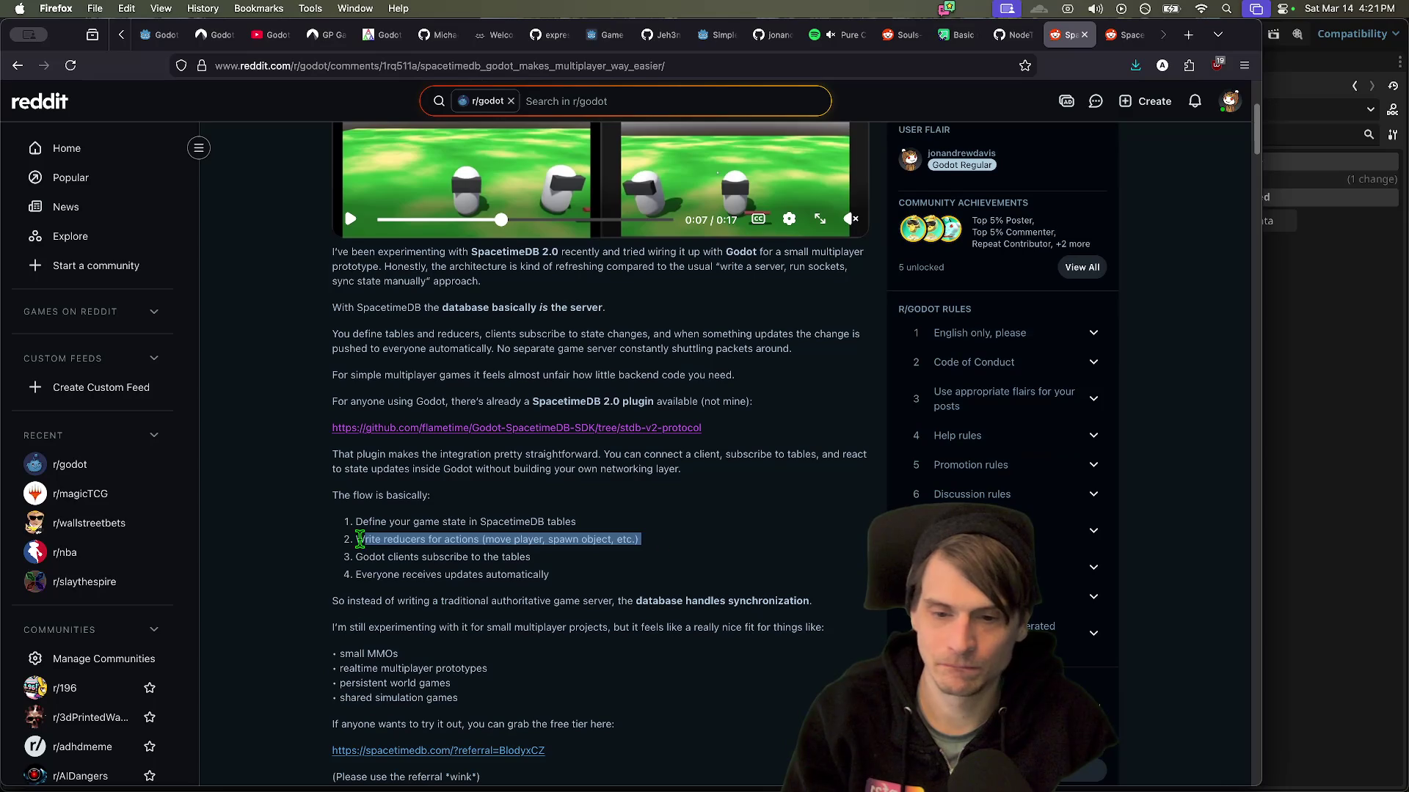
left_click_drag(519, 557, 363, 556)
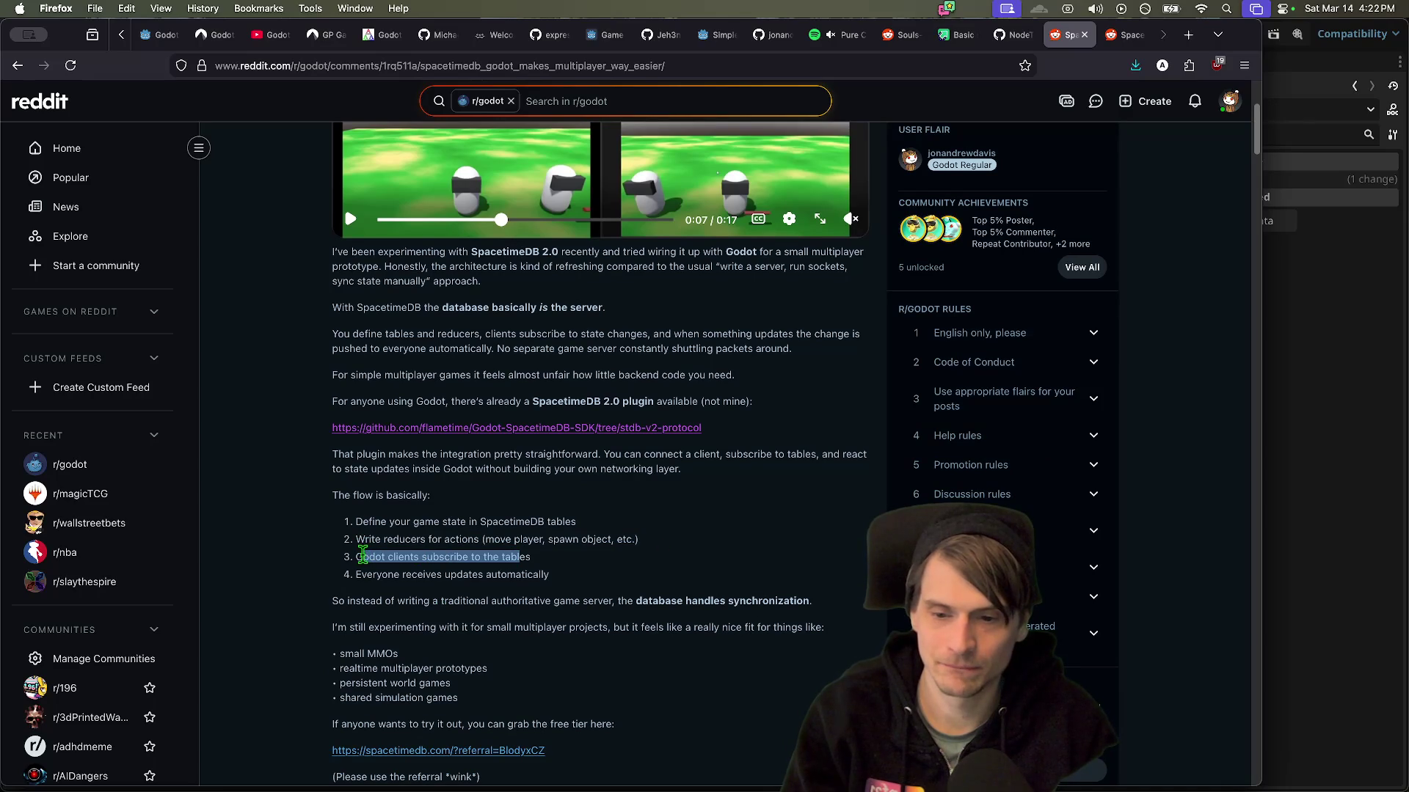
Continue reading, highlighting the automatic-updates step, use-case bullets and referral request line.
scroll(396, 561, "down", 1)
left_click_drag(552, 568, 341, 565)
scroll(341, 565, "down", 7)
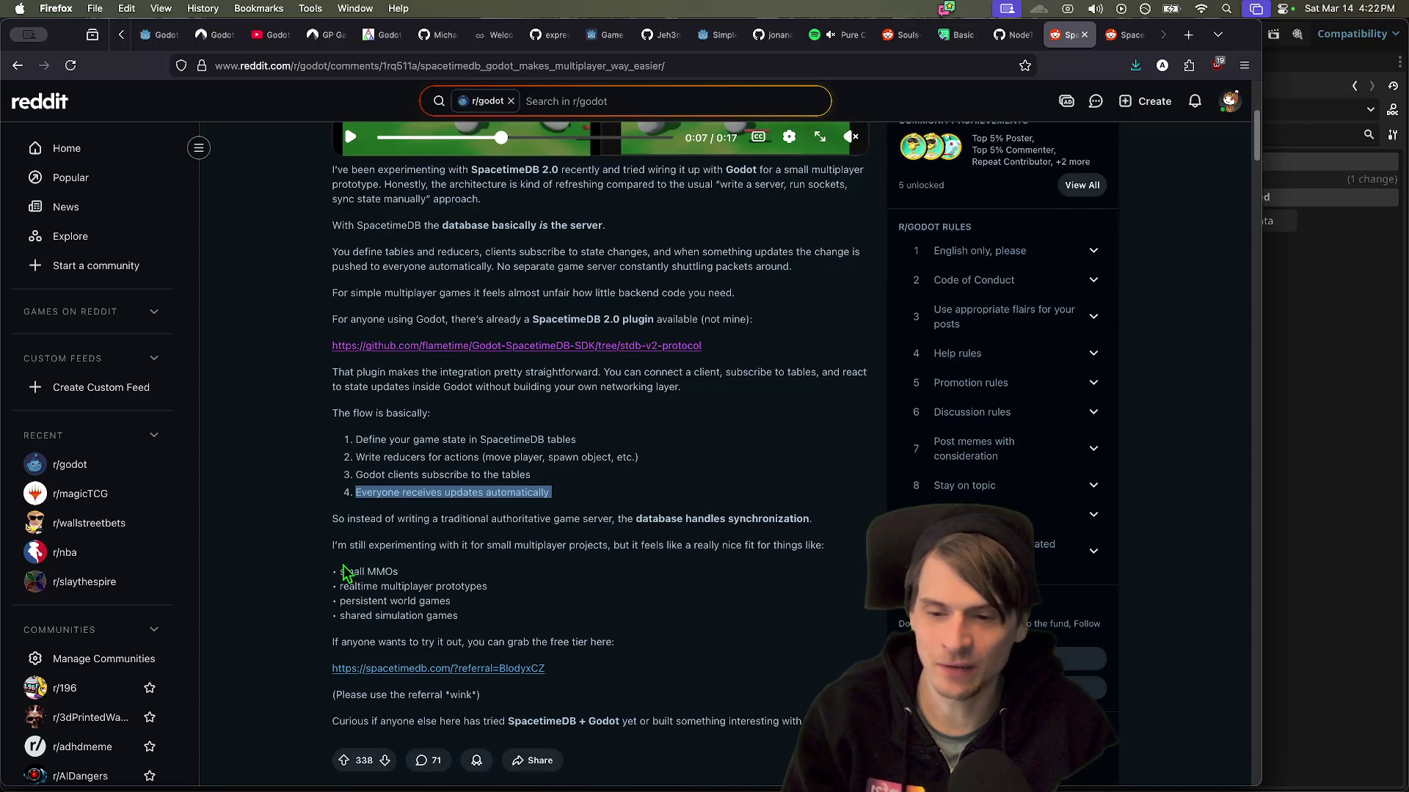
scroll(702, 558, "up", 1)
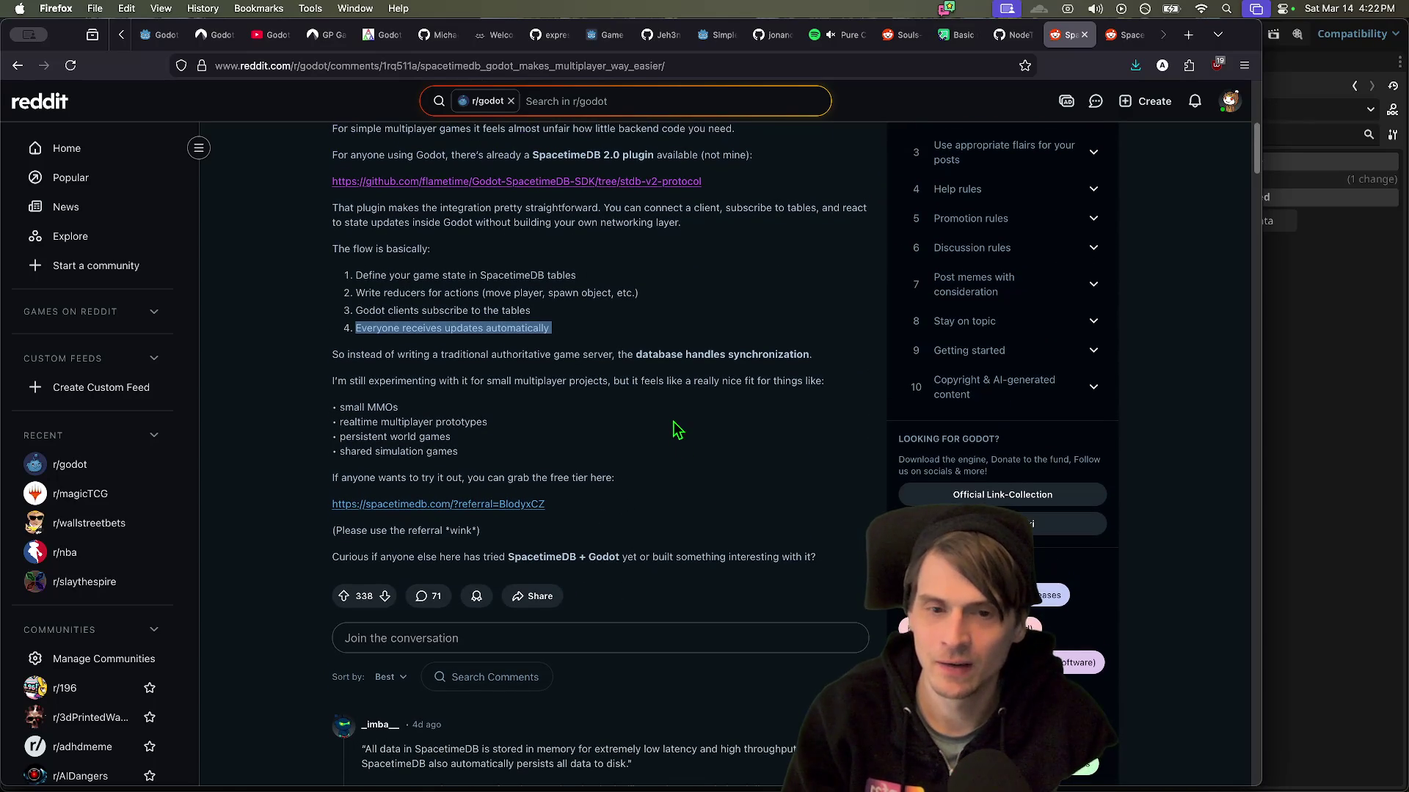
left_click_drag(670, 413, 680, 442)
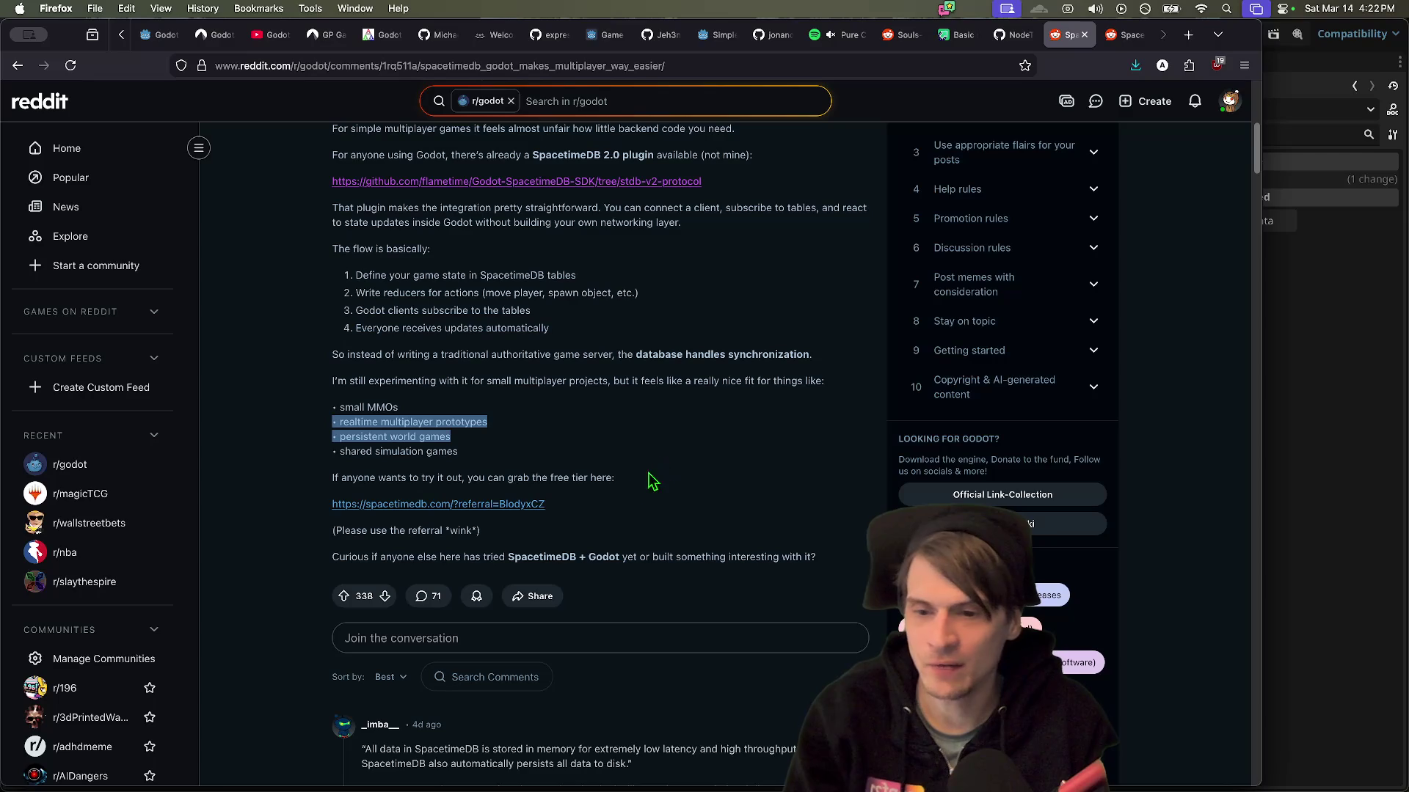
left_click(737, 505)
left_click_drag(510, 538, 317, 537)
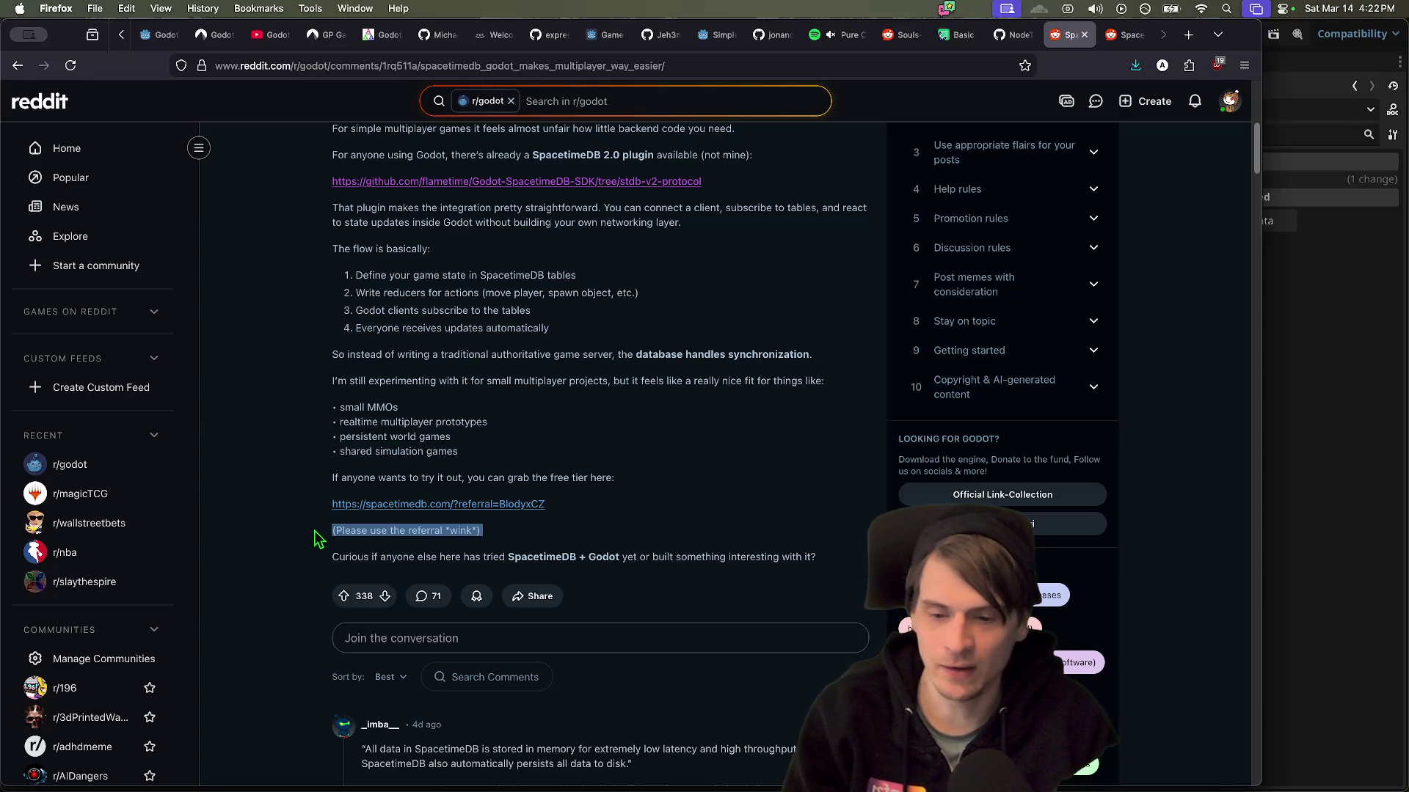
scroll(308, 538, "down", 2)
left_click_drag(633, 620, 655, 634)
Read the critical comments, highlighting the open source remark and the 1000x-faster-than-Postgres claim.
scroll(660, 558, "down", 2)
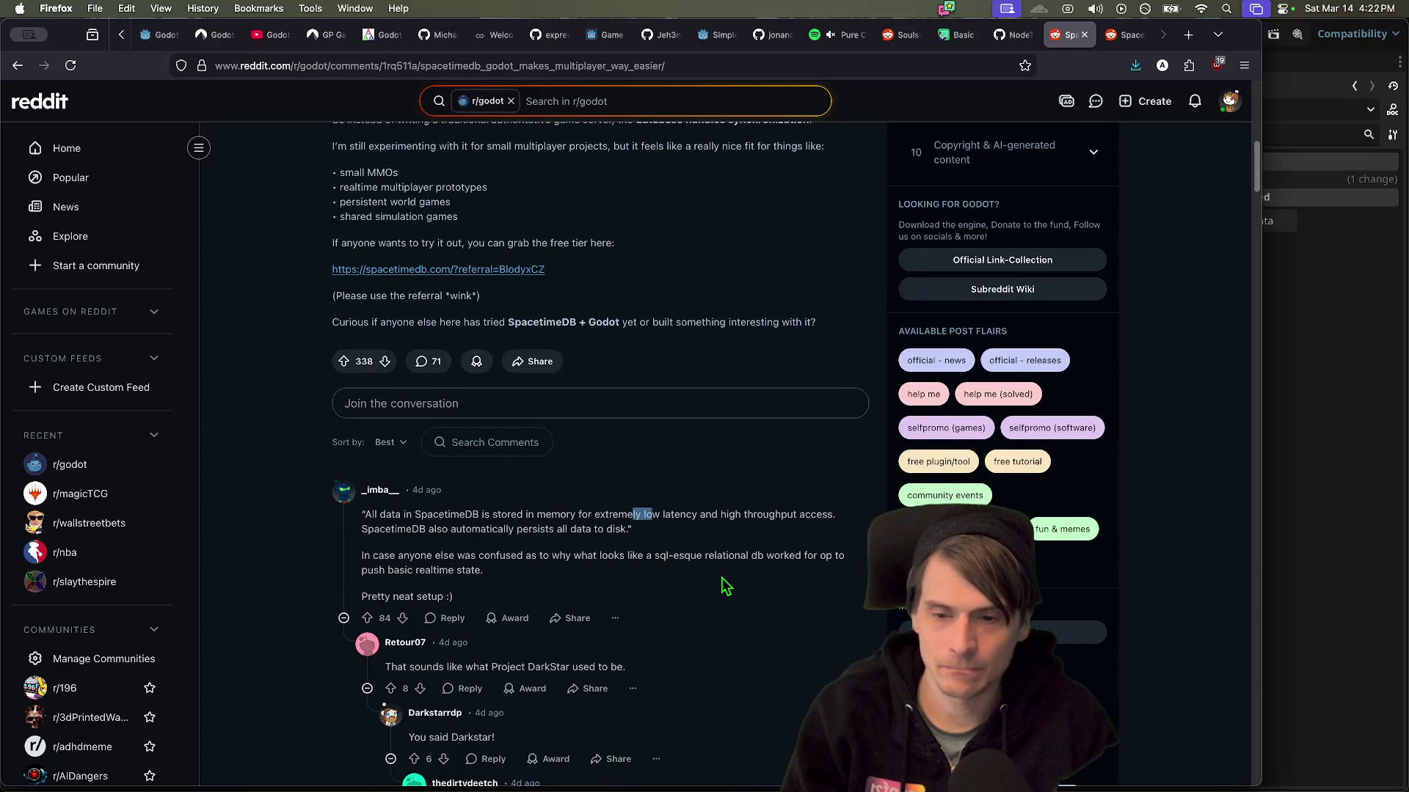
scroll(703, 579, "down", 3)
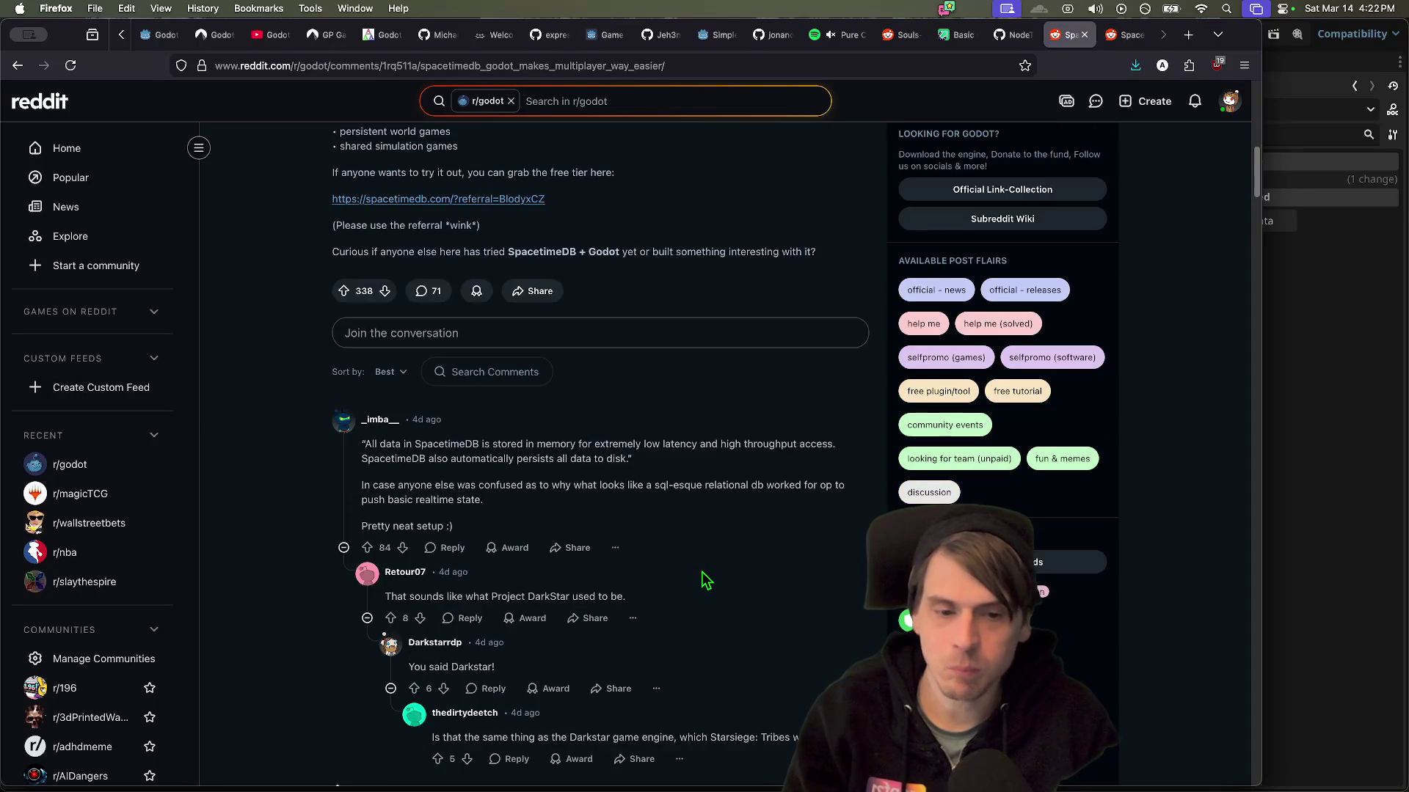
scroll(644, 475, "down", 6)
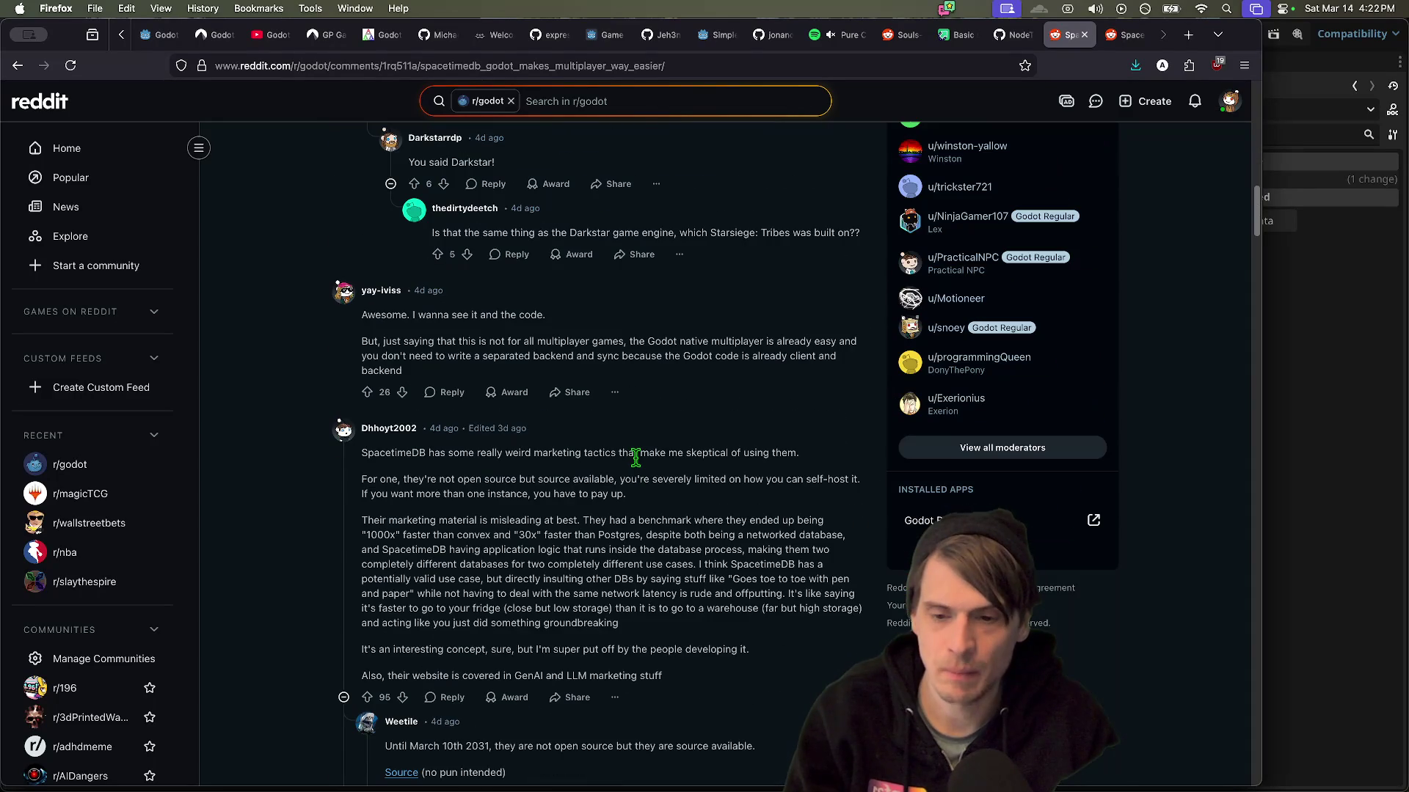
mouse_move(615, 476)
left_mouse_down()
mouse_move(695, 519)
mouse_move(537, 453)
left_mouse_up()
scroll(646, 476, "down", 1)
left_click(640, 470)
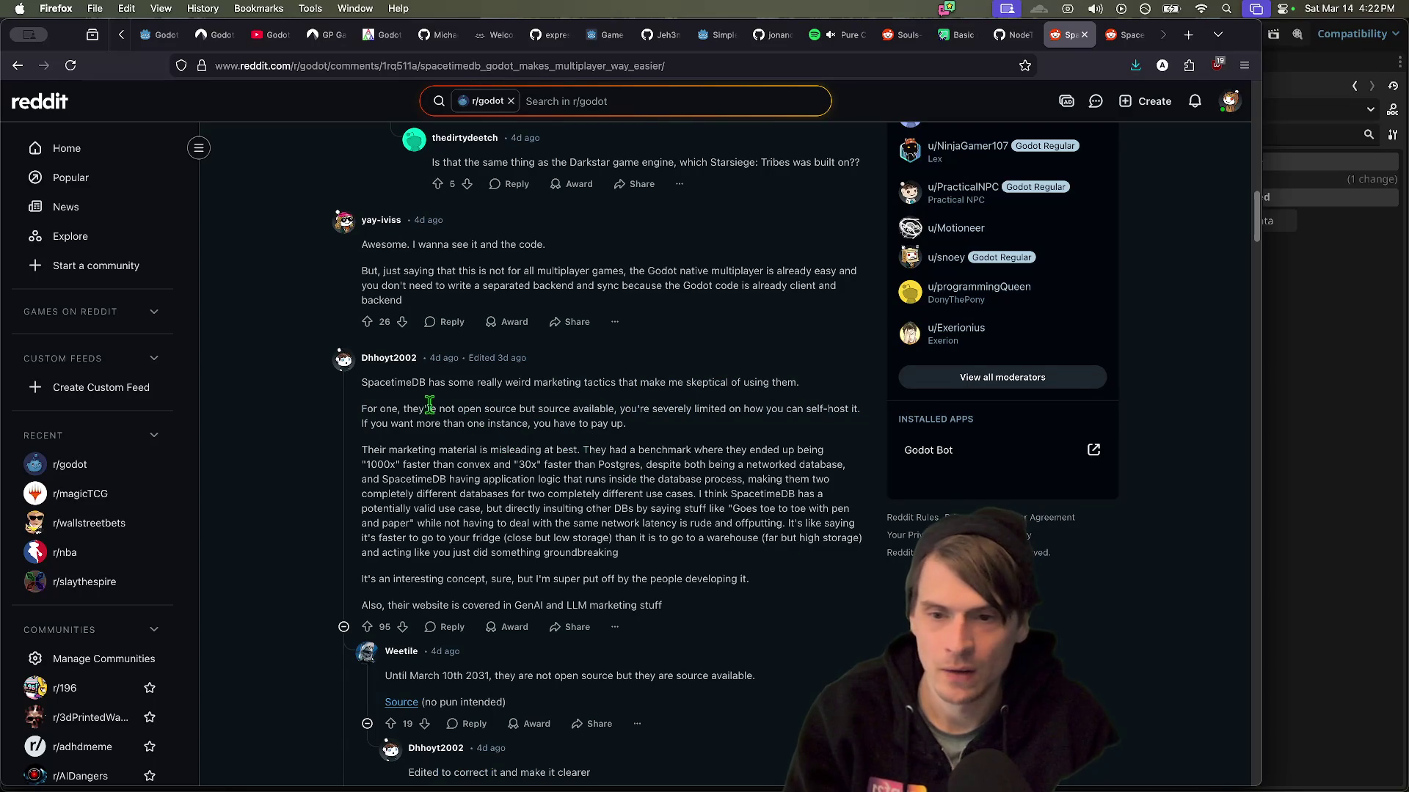
mouse_move(426, 409)
left_mouse_down()
mouse_move(620, 408)
mouse_move(669, 438)
mouse_move(513, 441)
mouse_move(407, 472)
mouse_move(447, 439)
left_mouse_up()
left_click(622, 408)
scroll(669, 438, "down", 1)
left_click(407, 472)
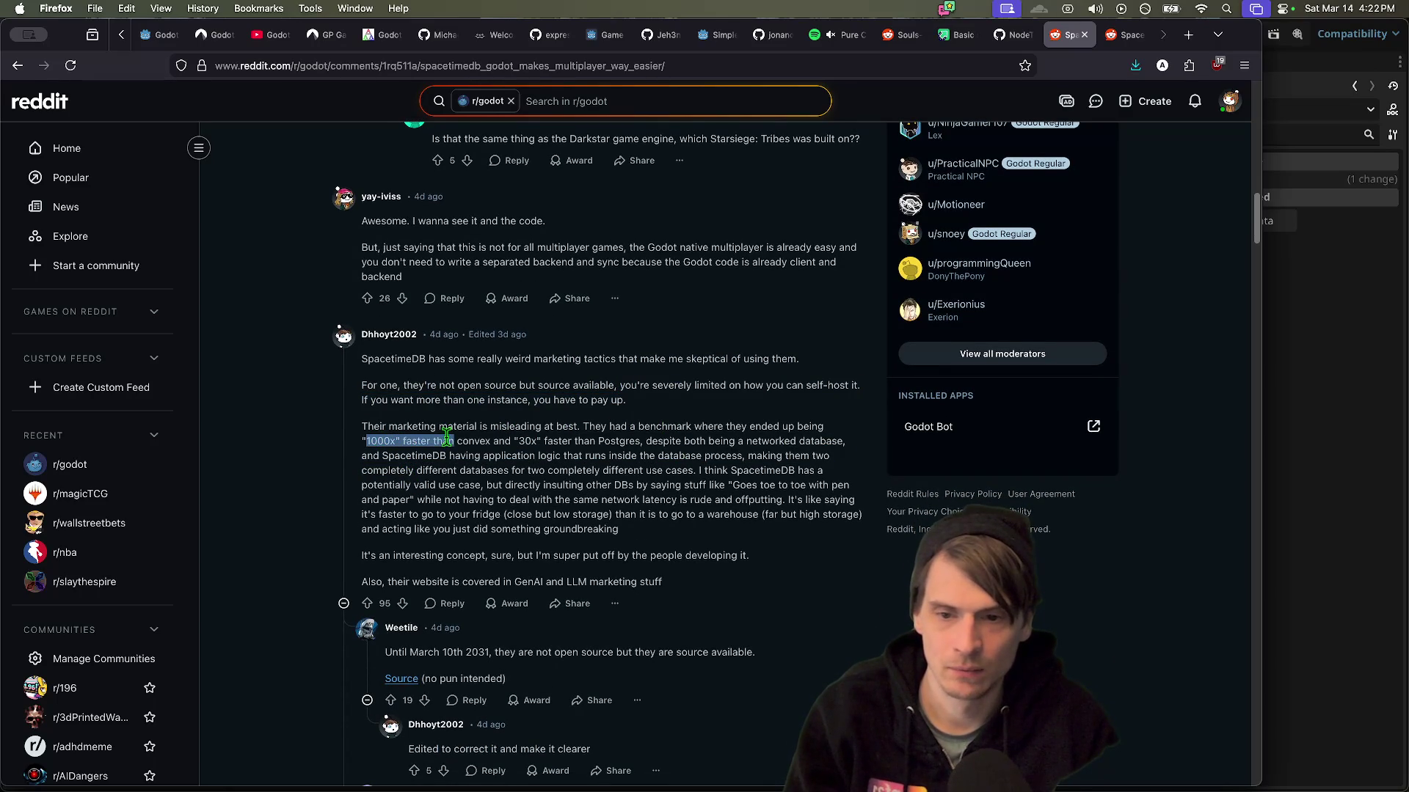
left_click_drag(735, 449, 638, 440)
scroll(653, 439, "down", 2)
left_click_drag(760, 445, 400, 414)
left_click_drag(573, 372, 587, 458)
scroll(719, 487, "down", 4)
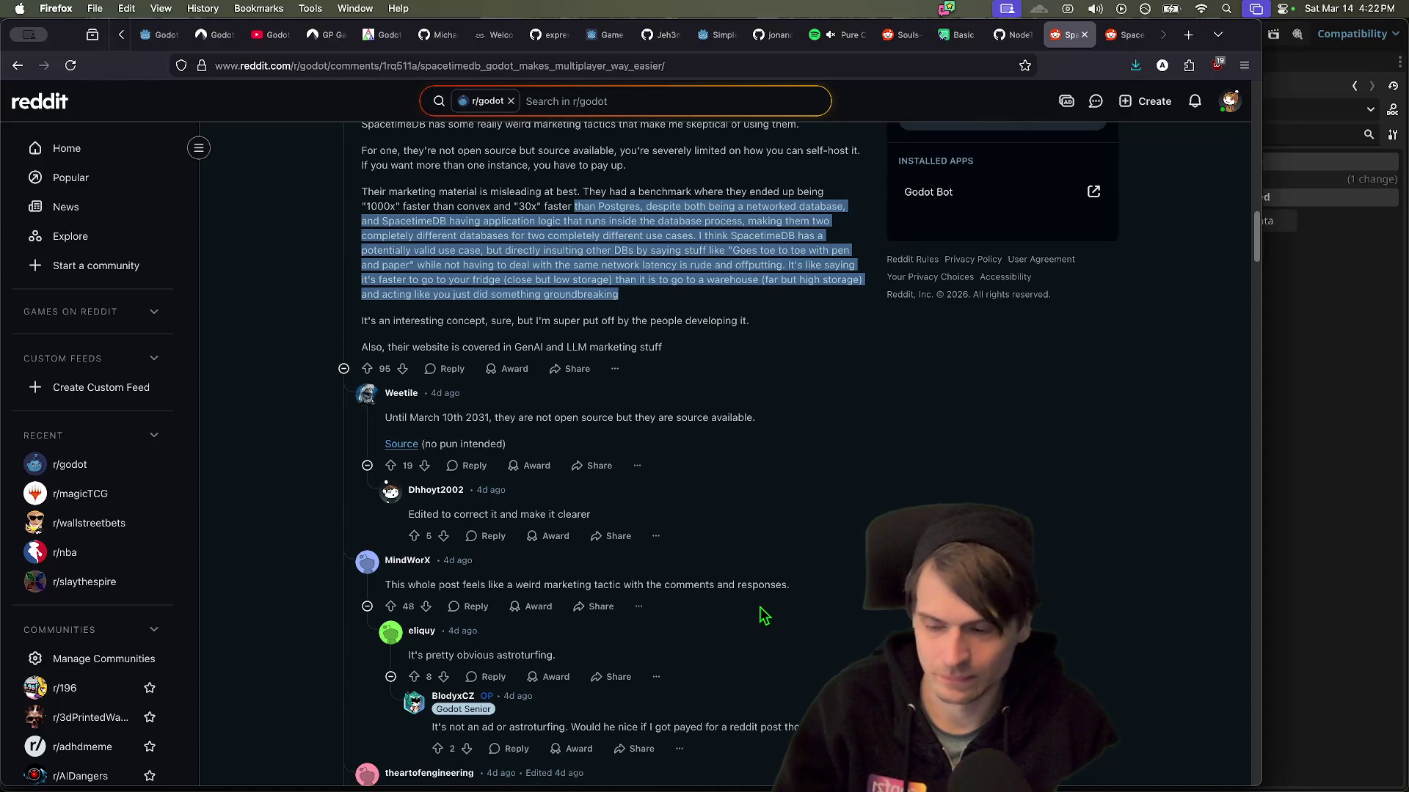
Downvote the OP's reply insisting the post is not an ad or astroturfing.
scroll(616, 514, "down", 1)
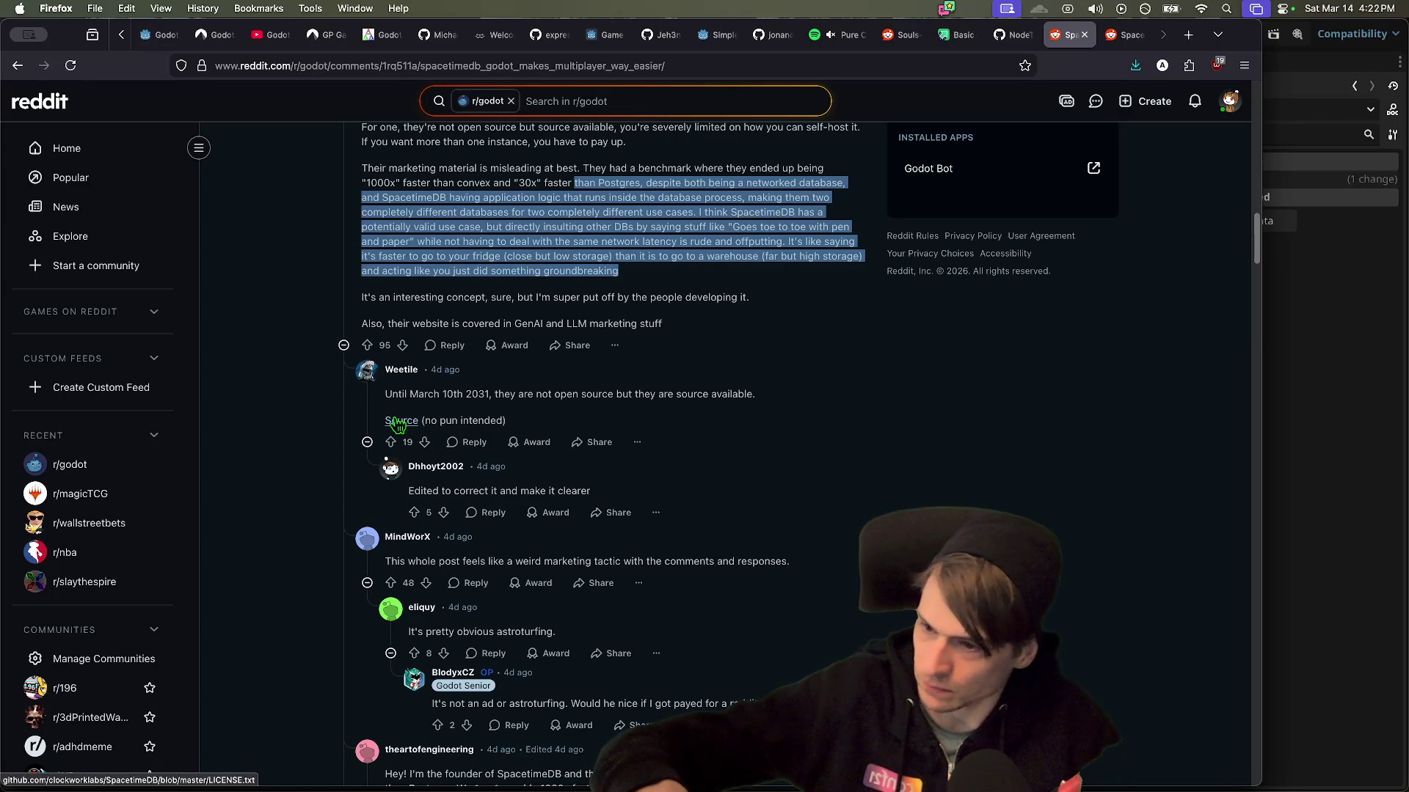
scroll(950, 449, "down", 3)
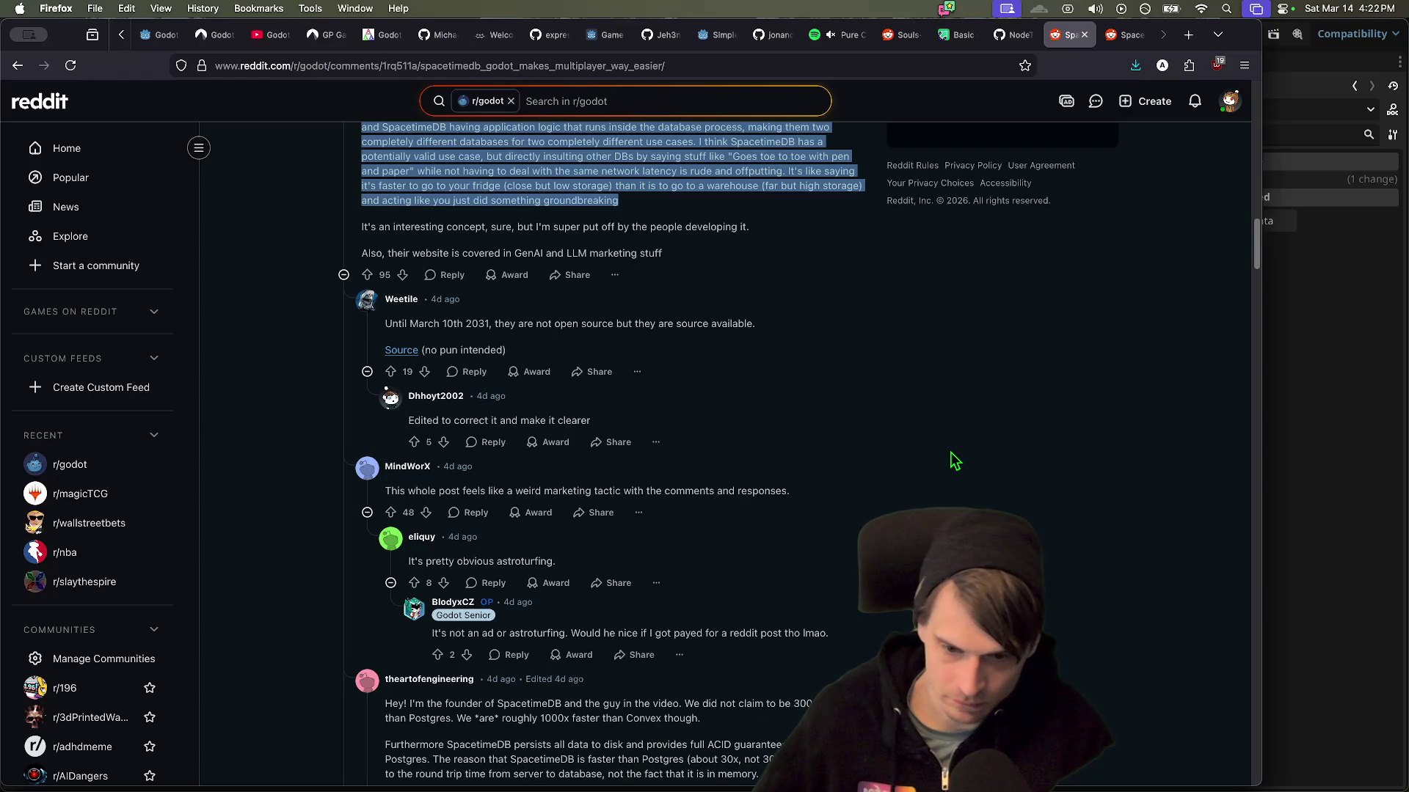
scroll(949, 449, "down", 3)
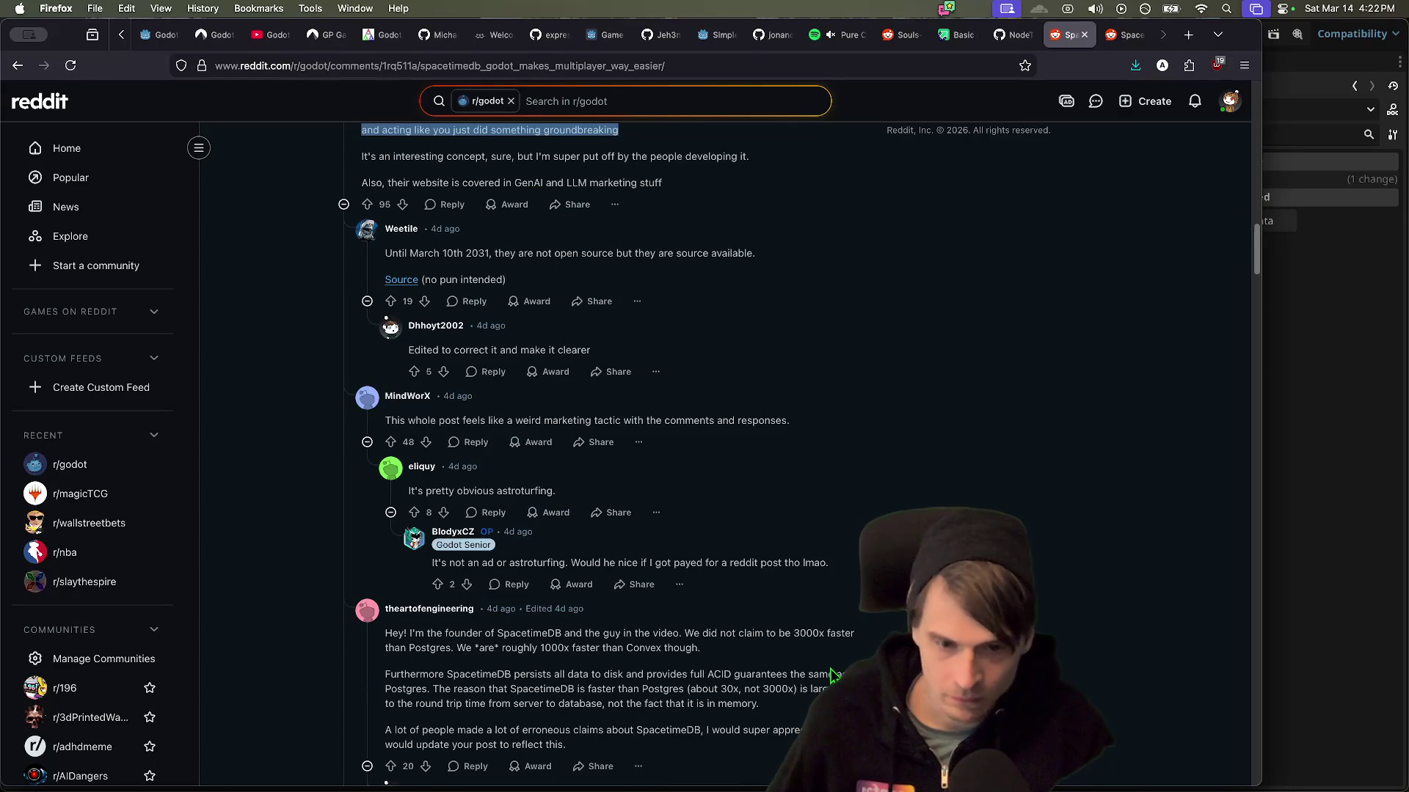
scroll(770, 587, "down", 3)
left_click(465, 514)
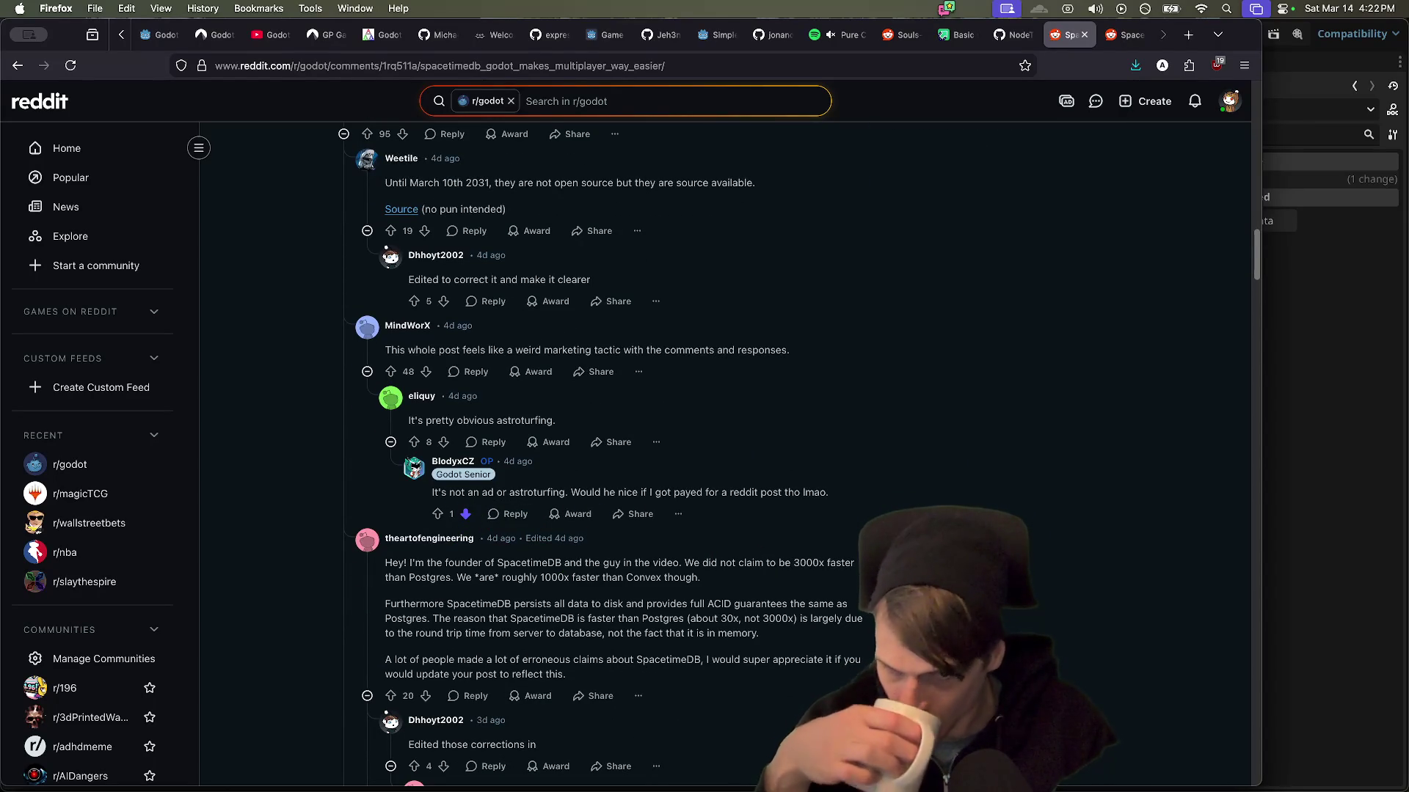
Read the founder's comment, highlighting its paragraph on disk persistence.
scroll(897, 622, "down", 5)
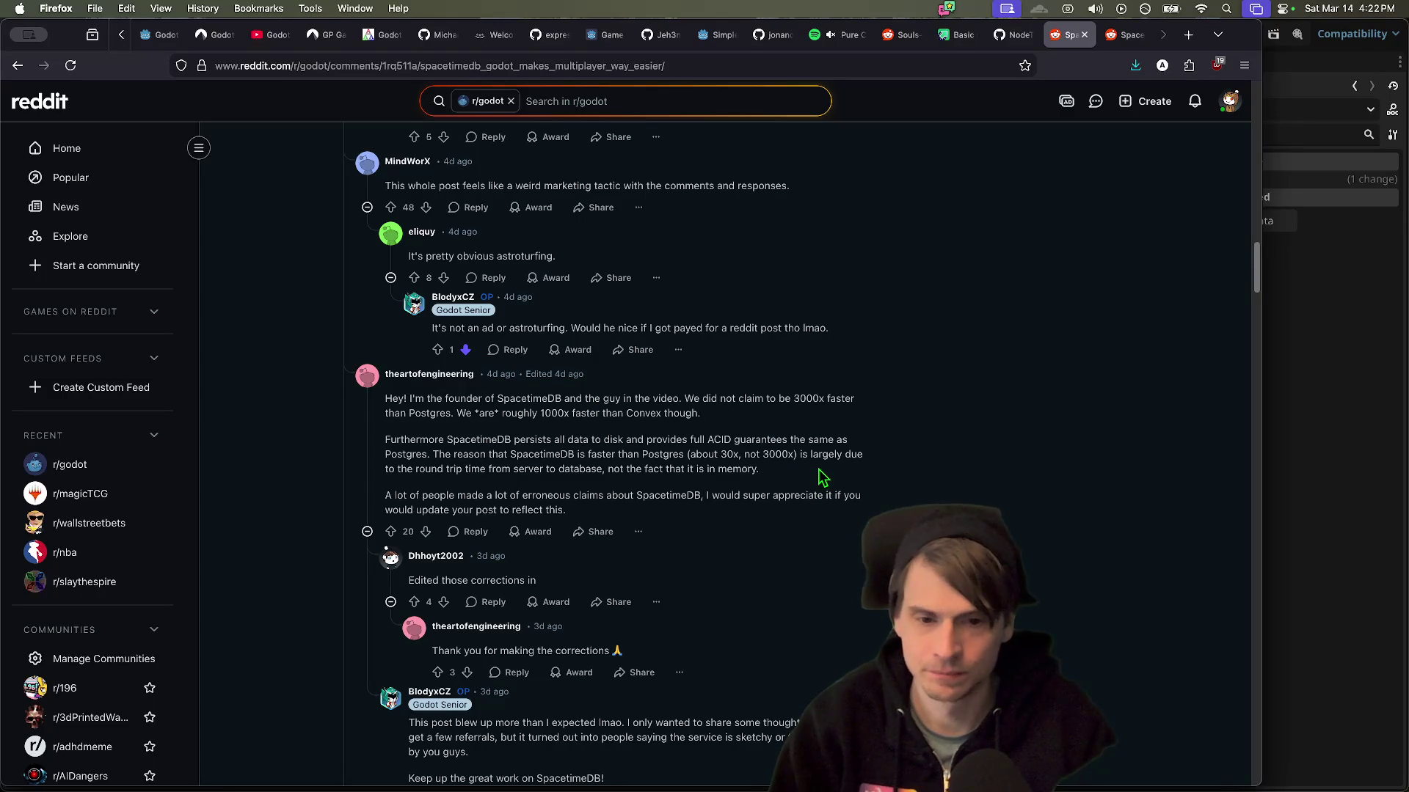
left_click_drag(820, 478, 825, 418)
left_click(842, 420)
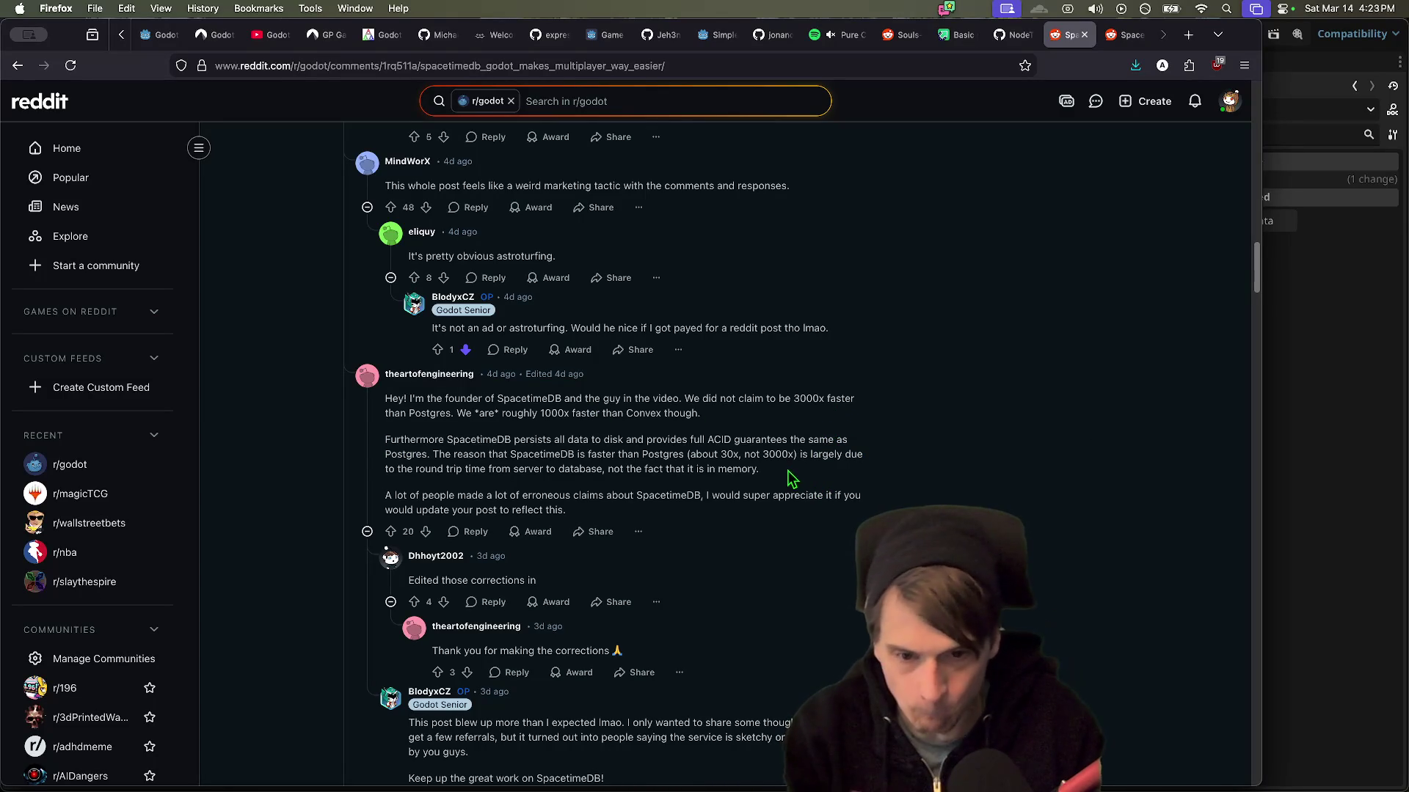
left_click_drag(786, 480, 792, 428)
left_click(848, 413)
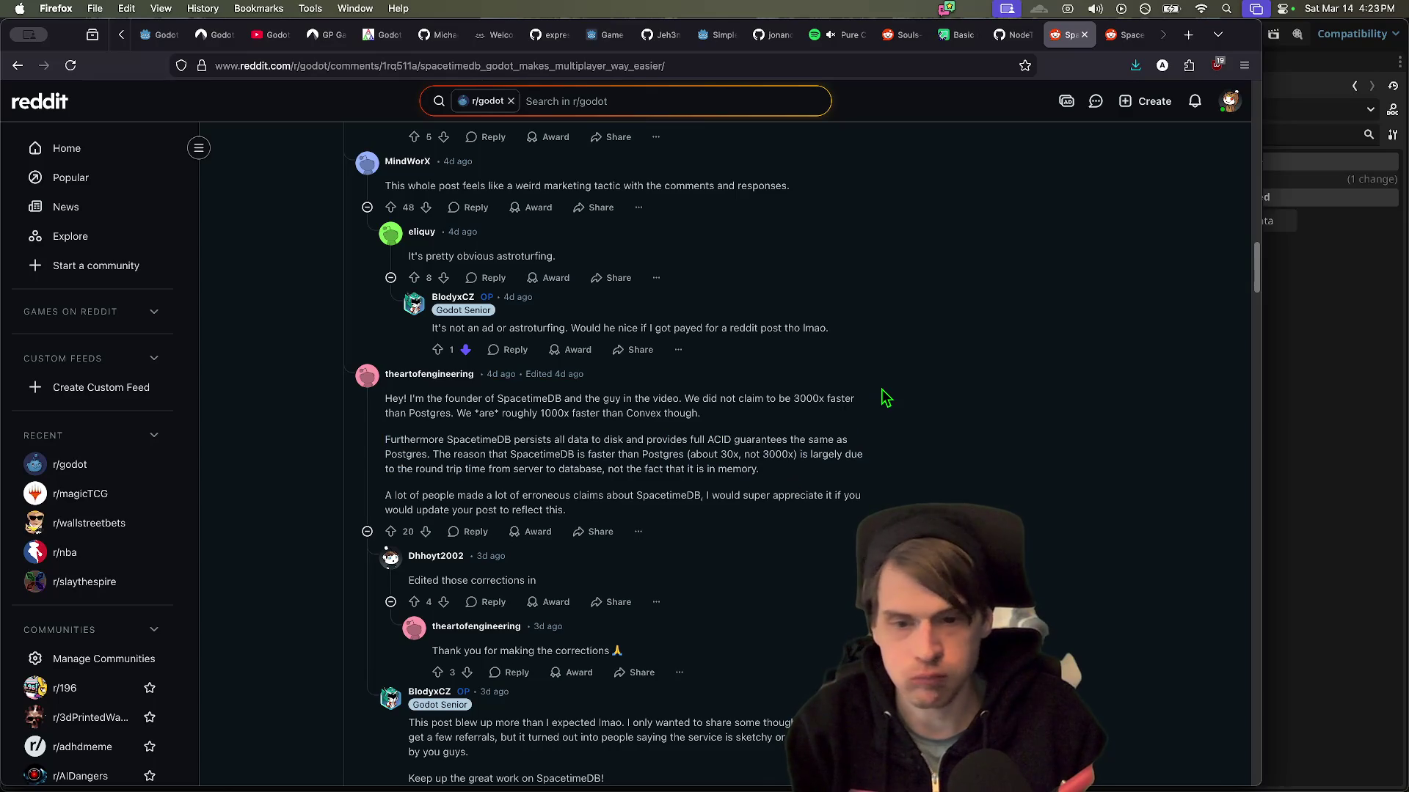
scroll(882, 396, "down", 2)
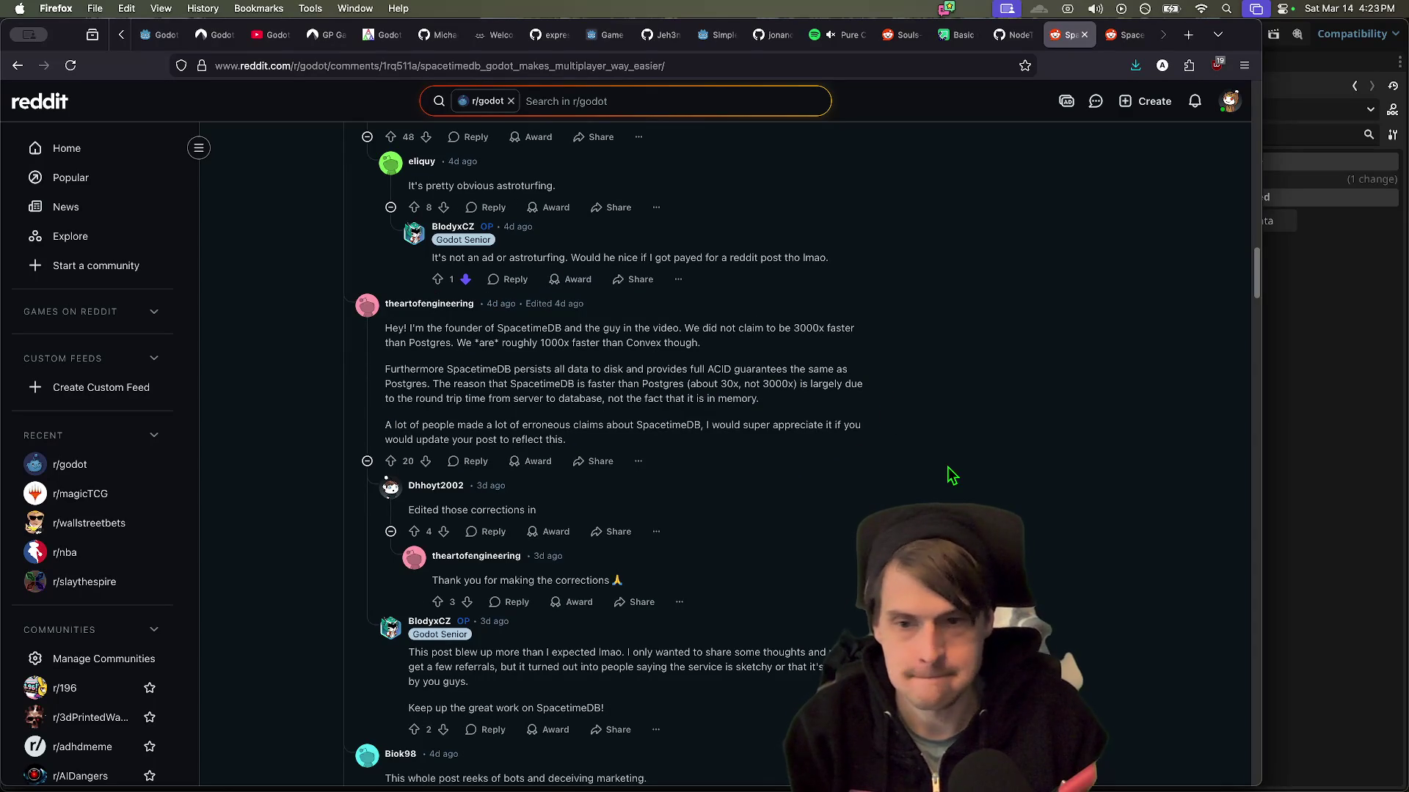
scroll(722, 454, "down", 2)
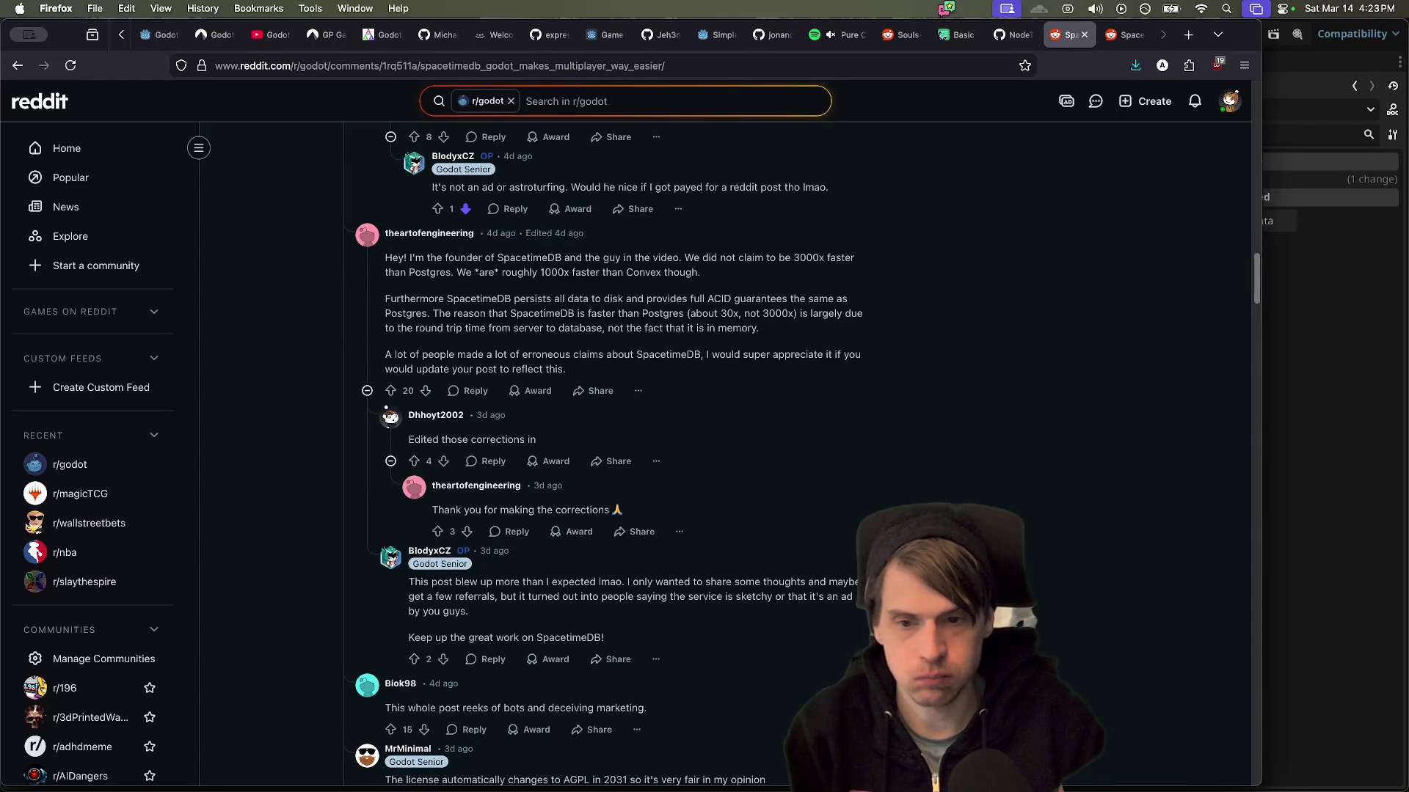
scroll(652, 455, "down", 2)
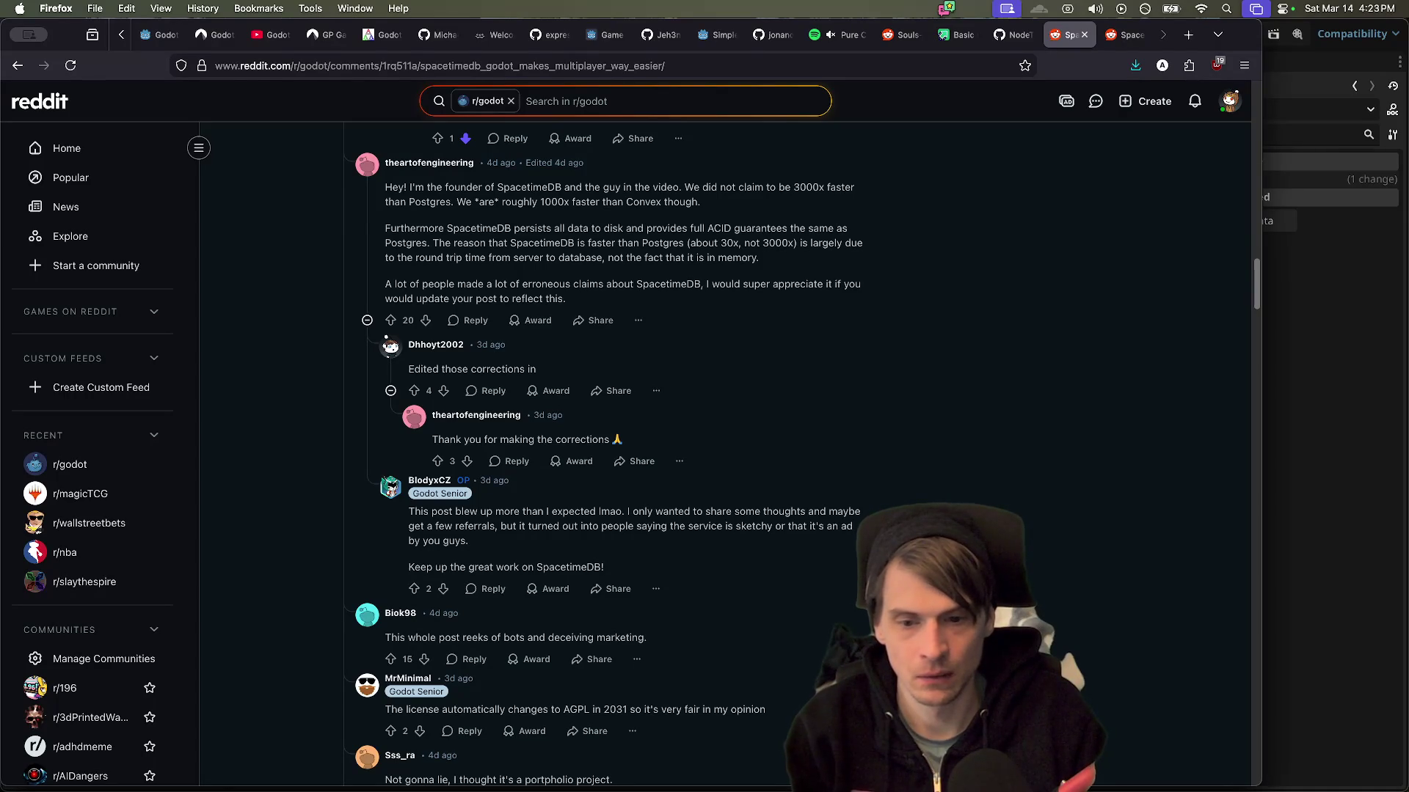
scroll(399, 597, "up", 15)
Scroll down the thread and collapse the marketing-tactics comment and the Bitcraft creators thread.
scroll(399, 597, "down", 5)
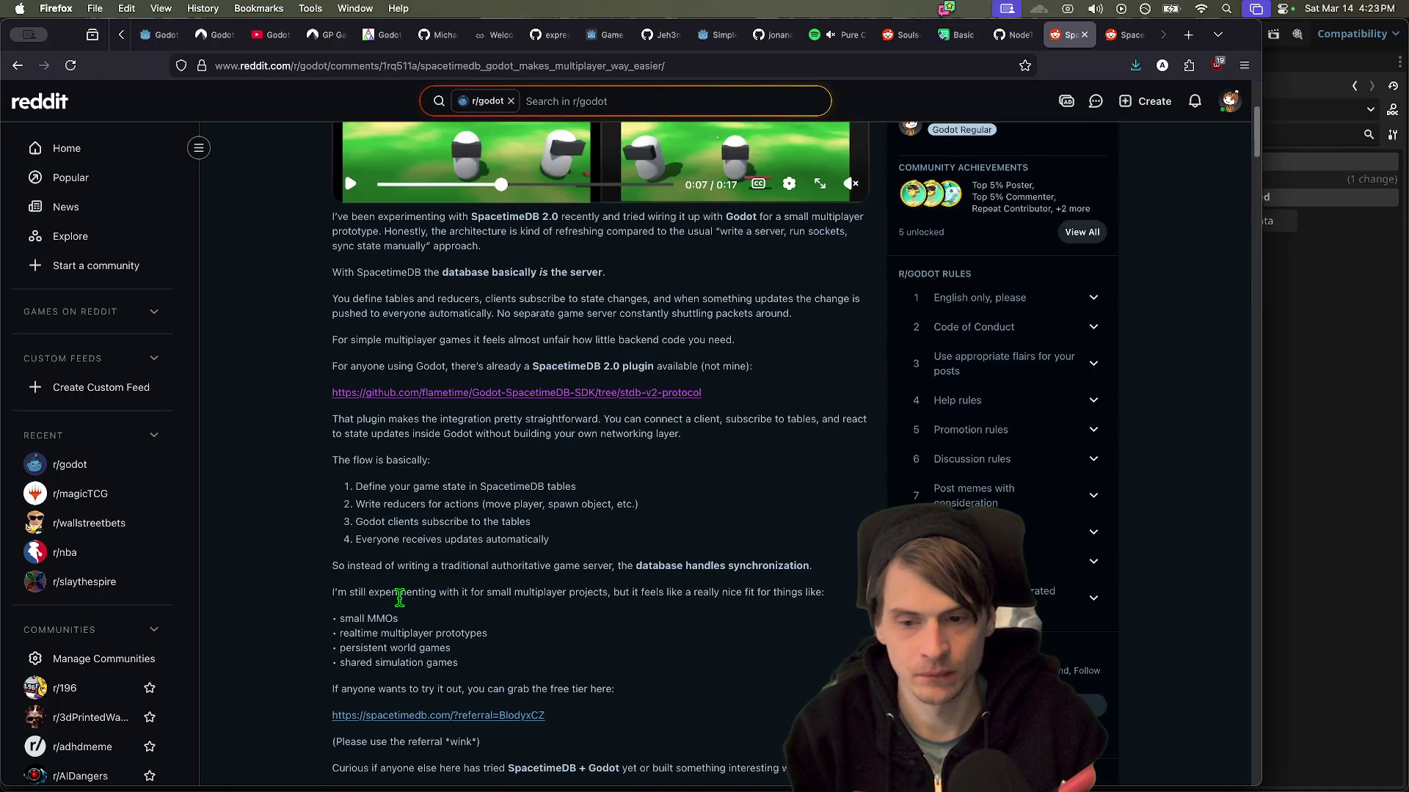
scroll(399, 597, "down", 5)
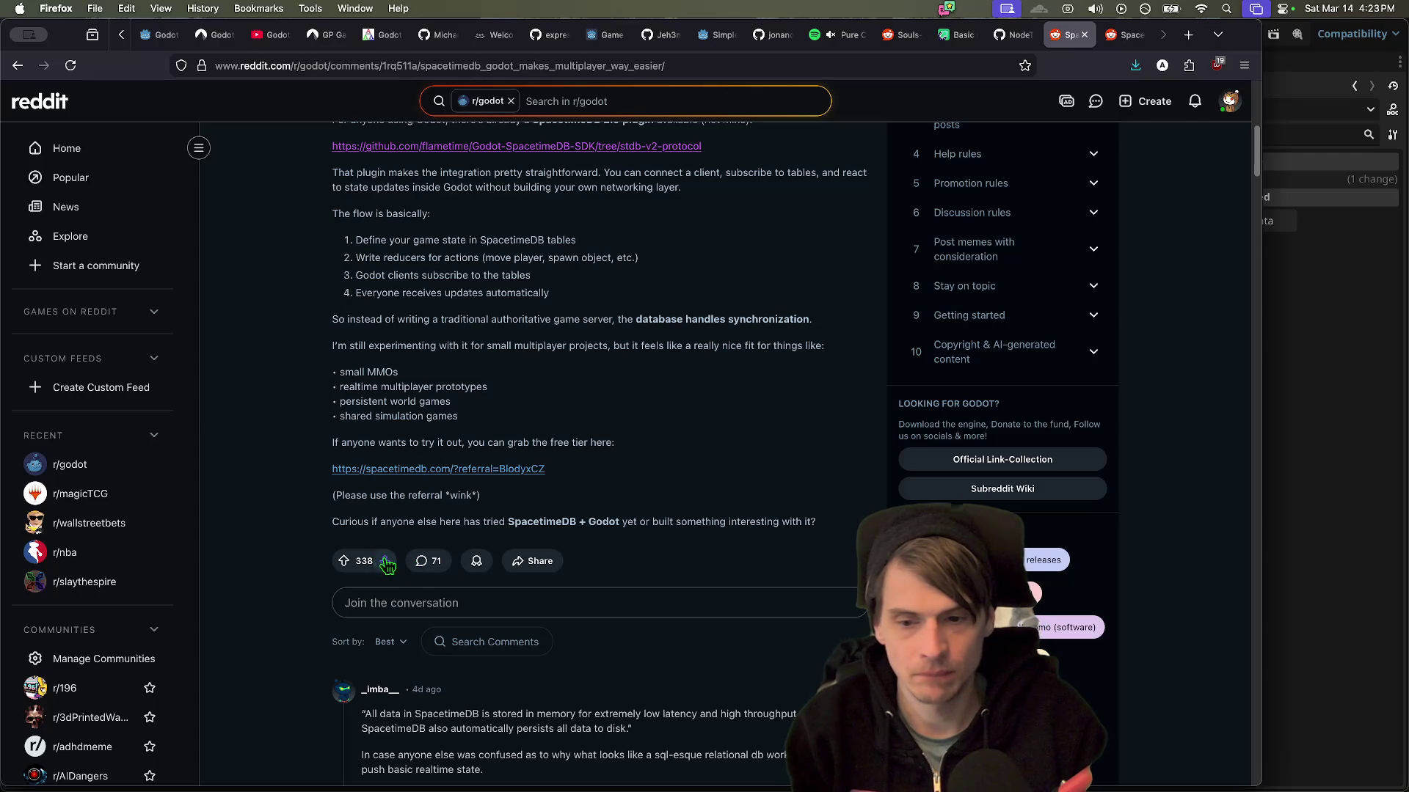
scroll(386, 565, "down", 20)
scroll(1146, 487, "down", 20)
mouse_move(557, 752)
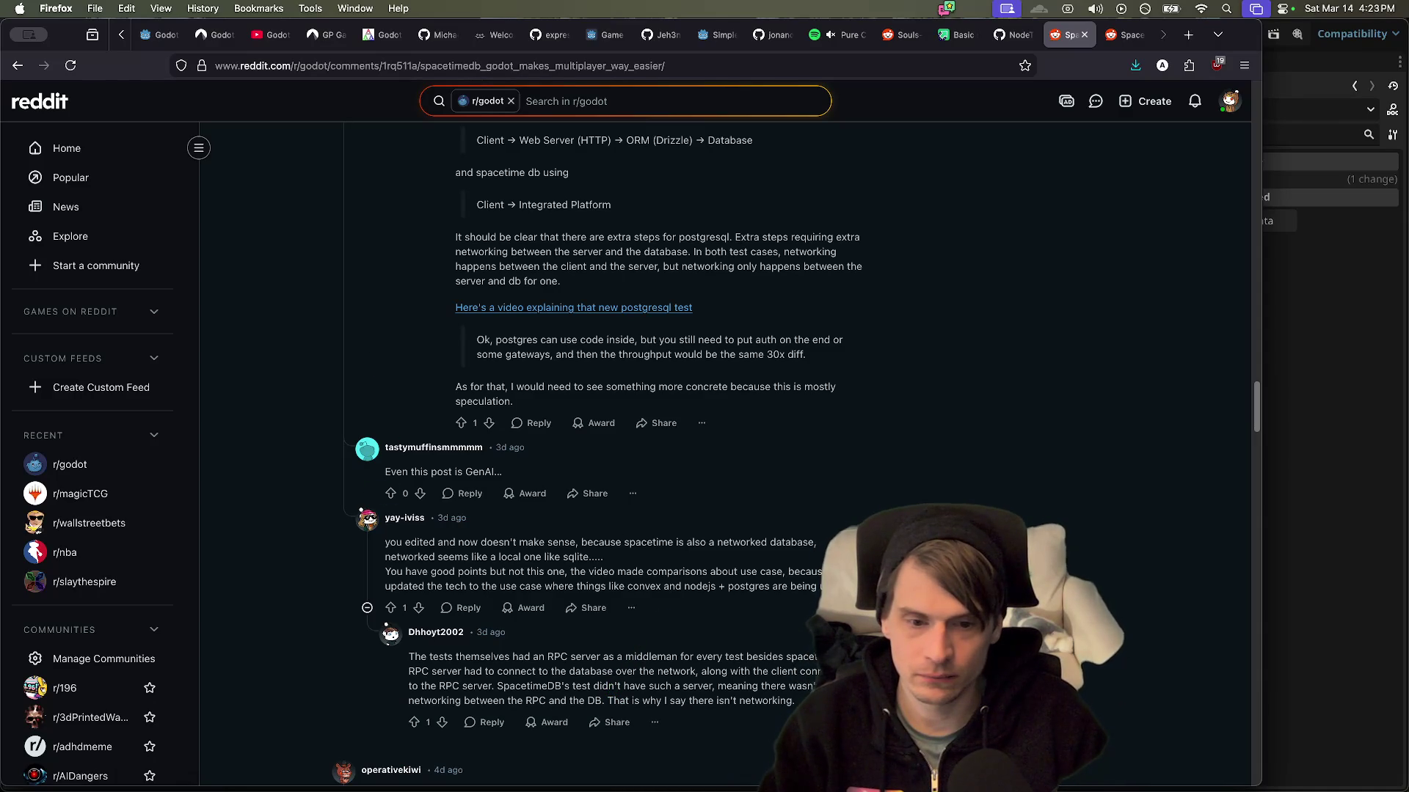
scroll(880, 226, "up", 15)
scroll(890, 314, "down", 8)
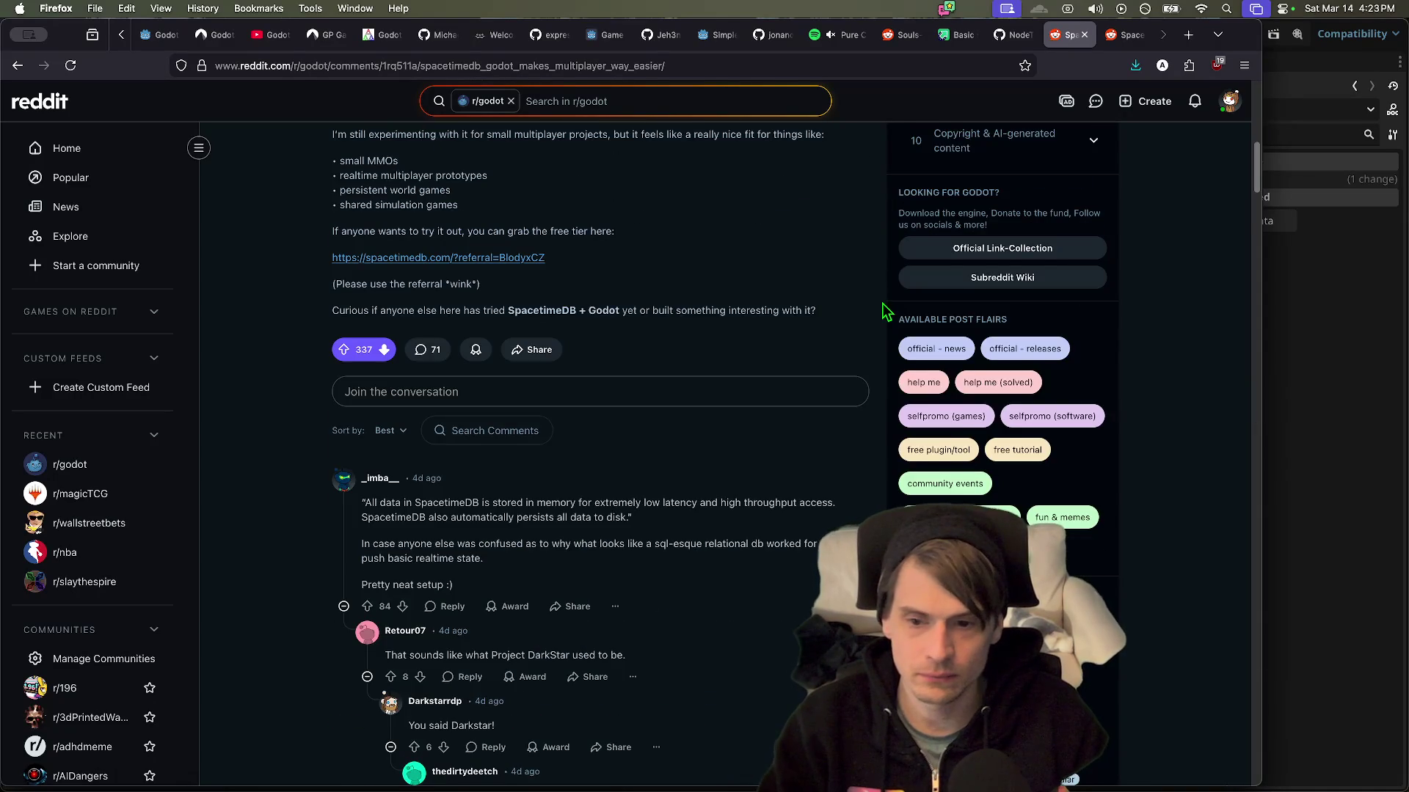
scroll(585, 332, "down", 5)
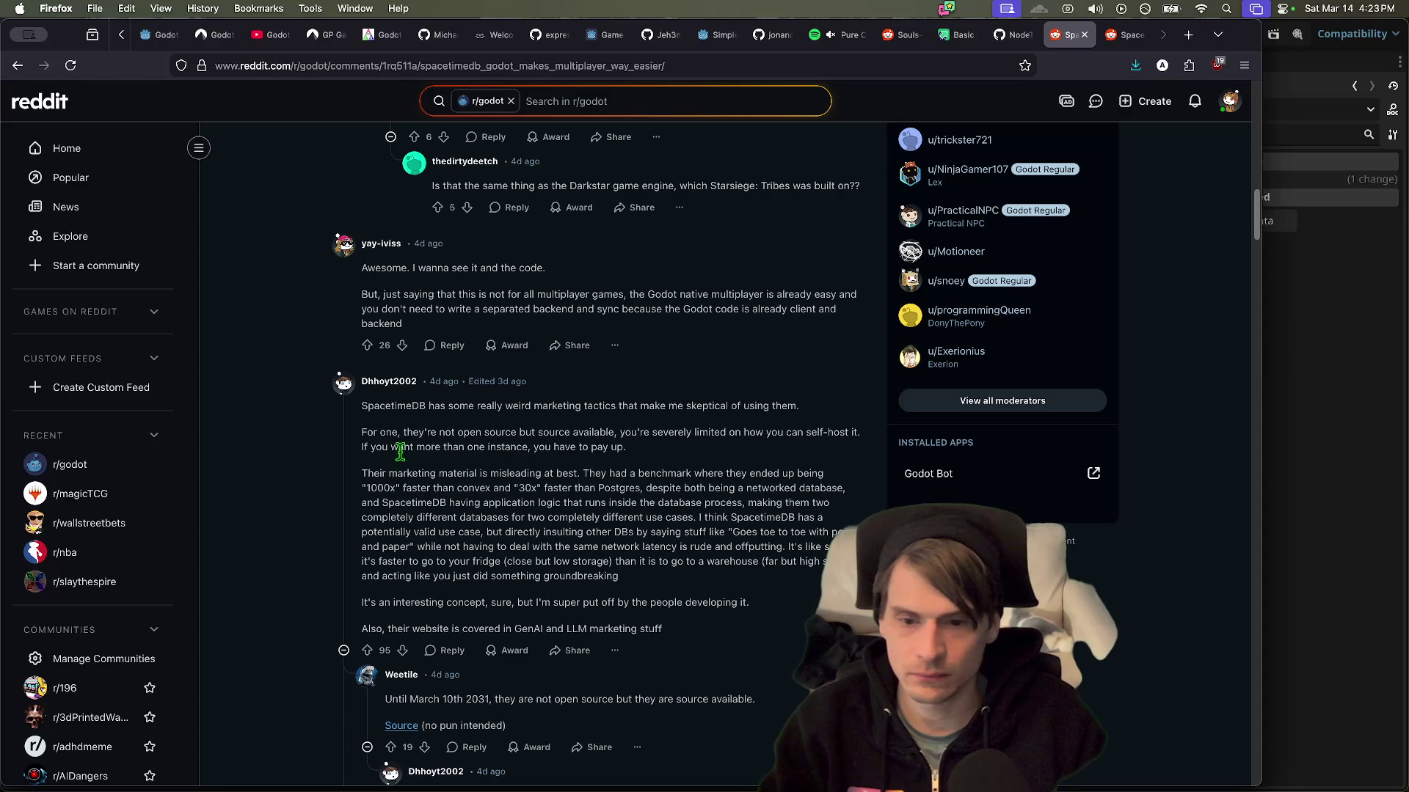
left_click(344, 461)
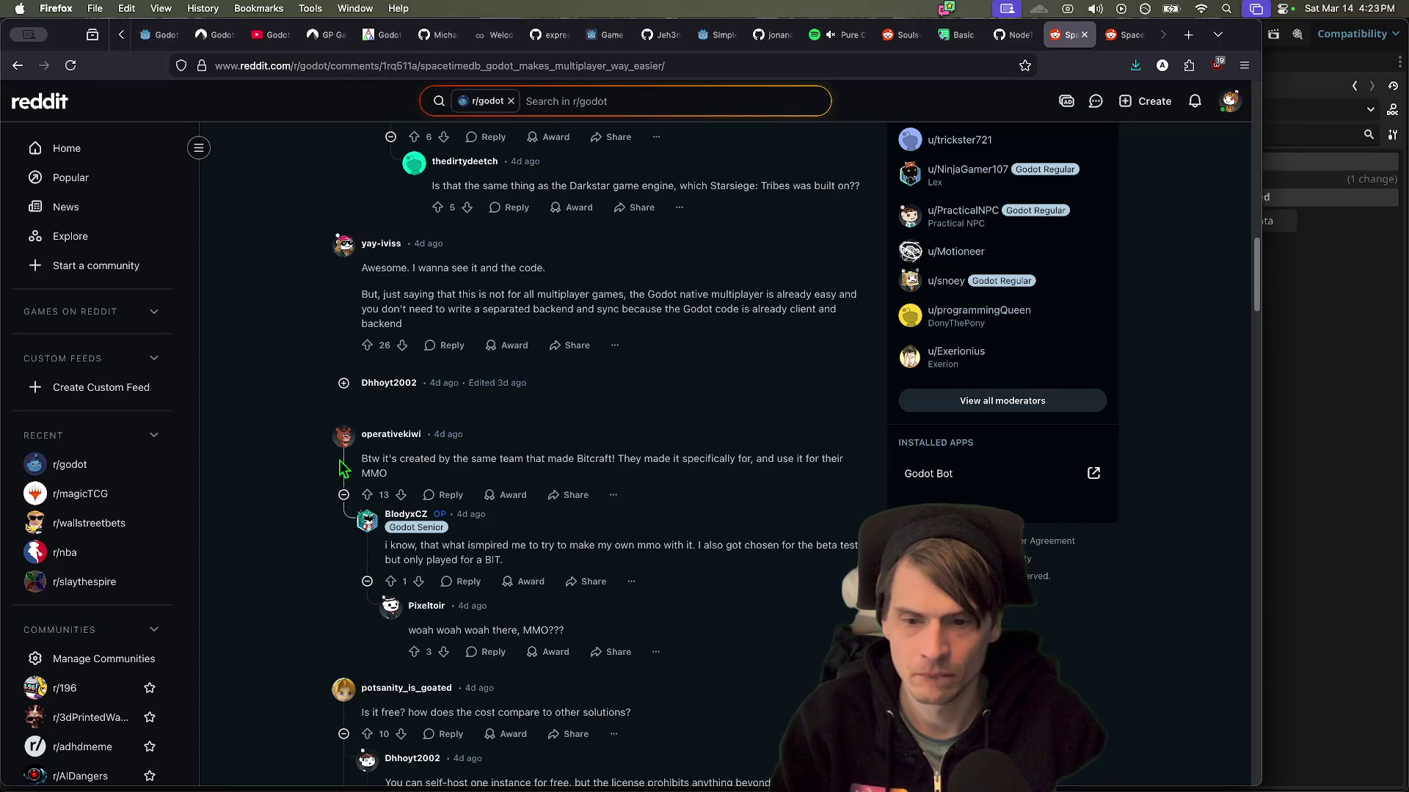
left_click(344, 470)
Collapse the self-hosting licence reply thread, briefly highlighting the self-hosting costs comment.
scroll(356, 474, "down", 1)
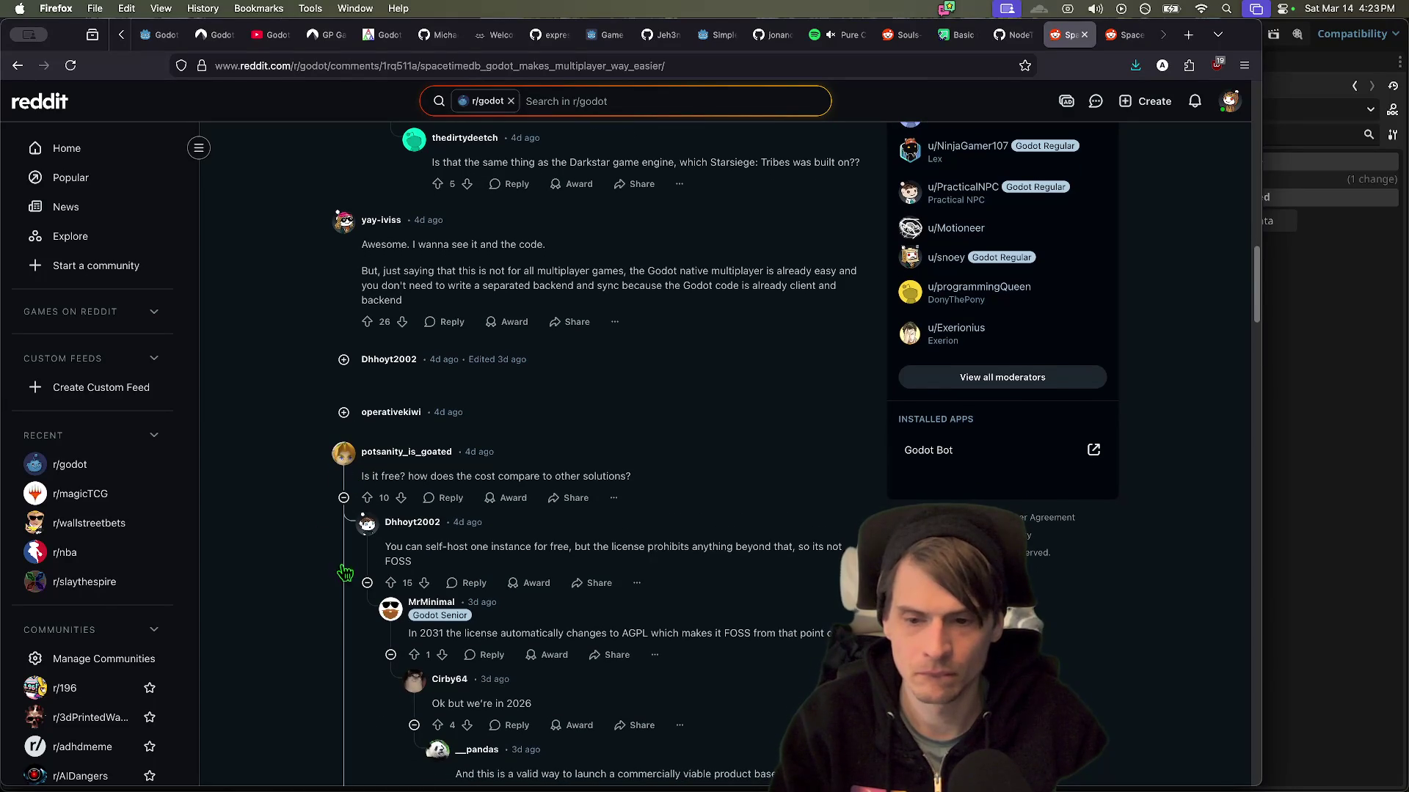
left_click(370, 561)
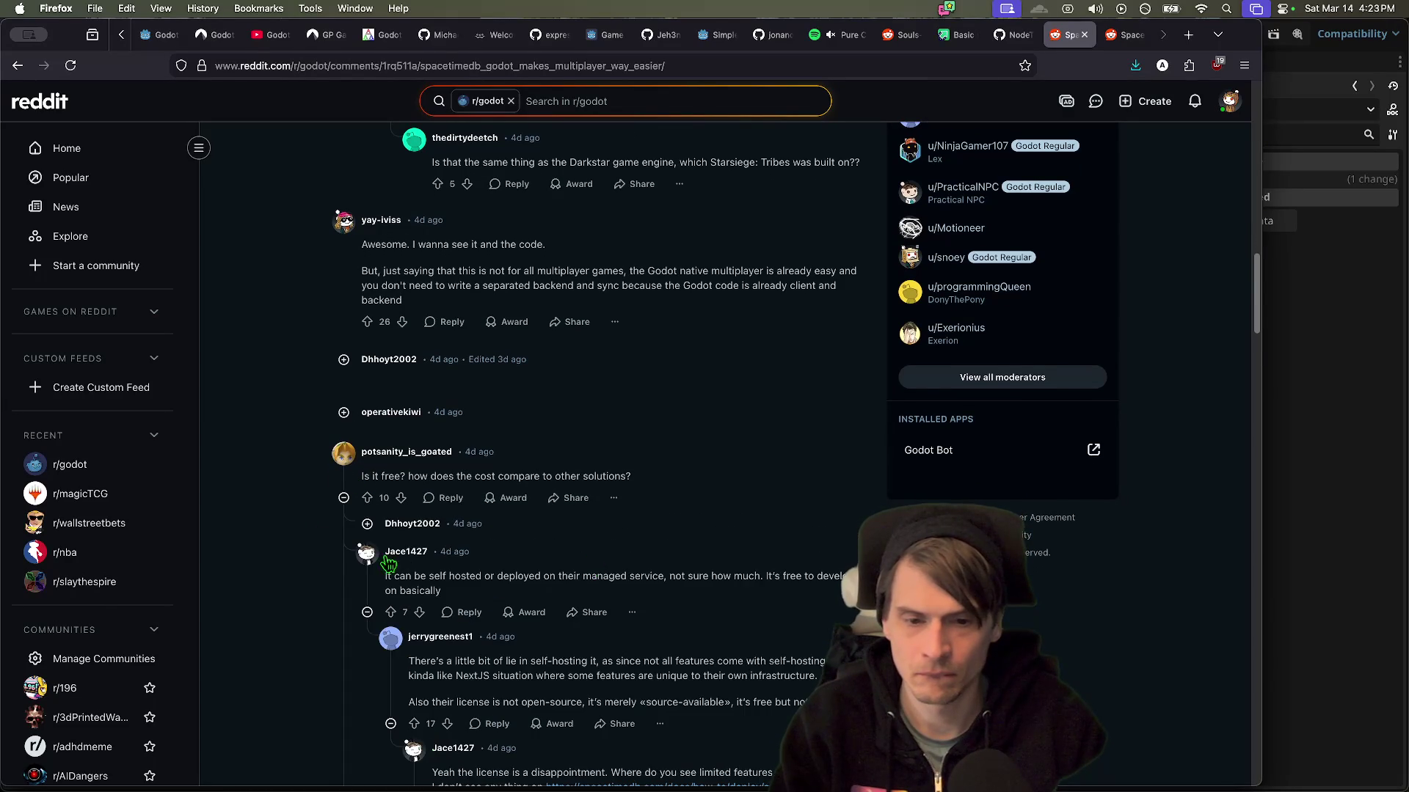
triple_click(756, 572)
left_click(761, 595)
Read further down the discussion, then bring the Alacritty terminal to the front.
scroll(760, 595, "down", 5)
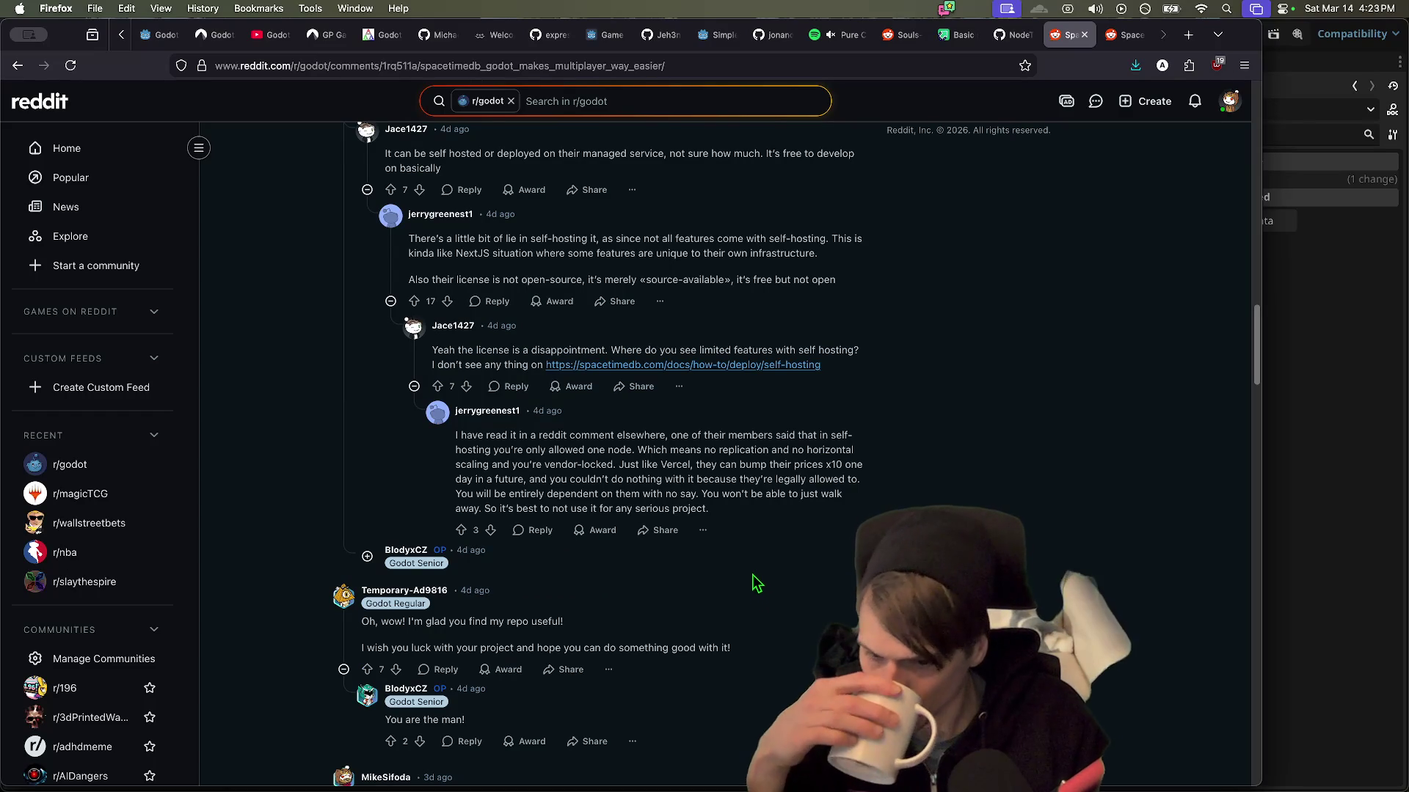
scroll(756, 581, "down", 3)
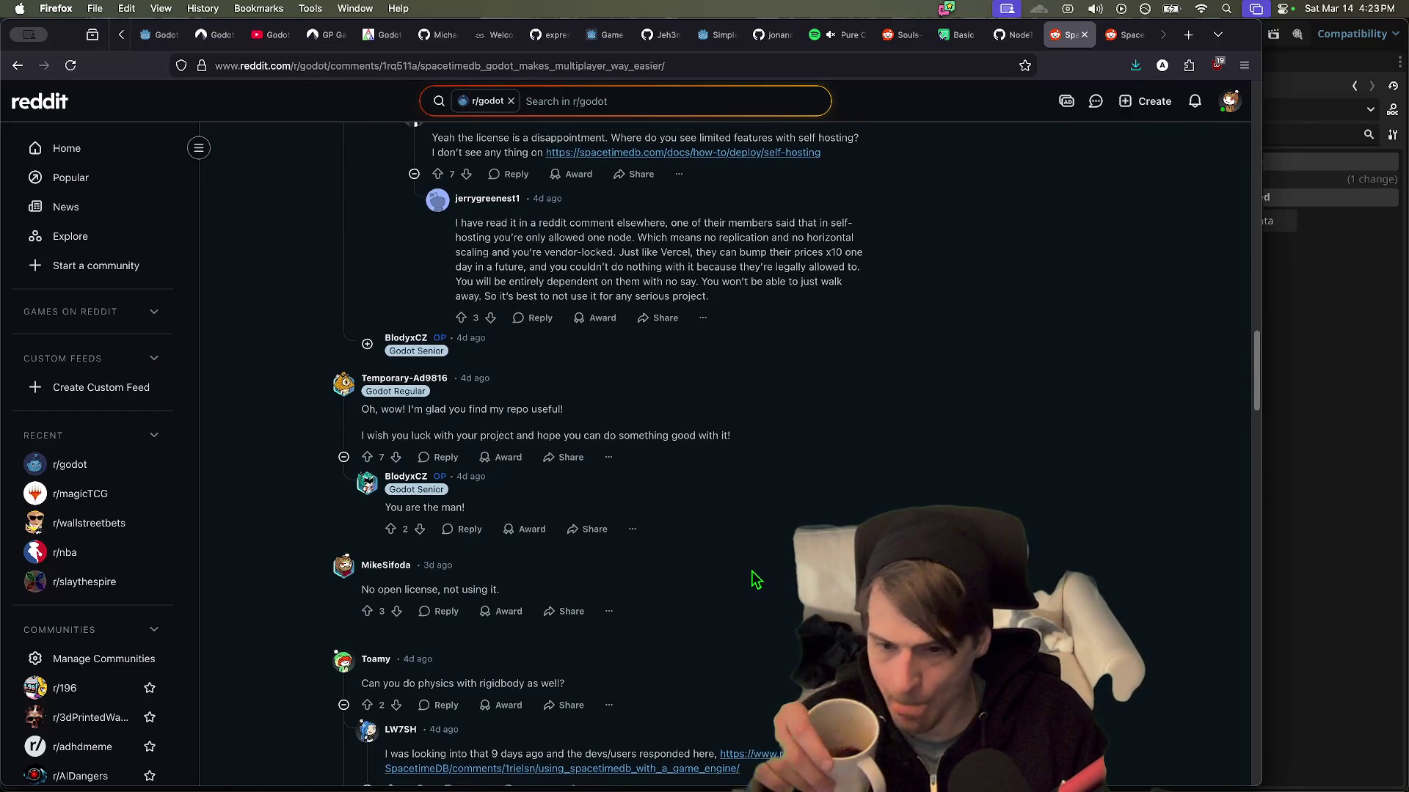
scroll(756, 580, "down", 6)
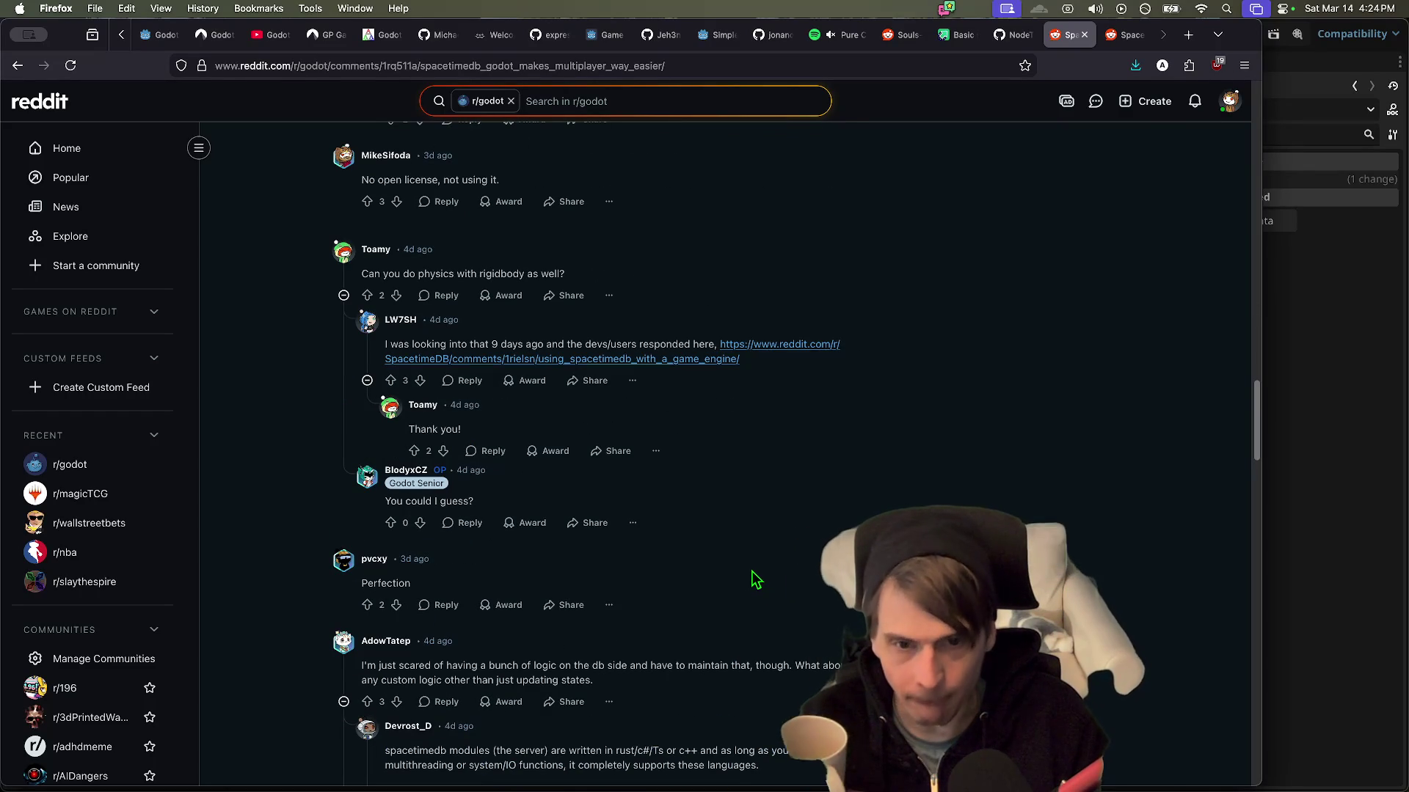
scroll(755, 580, "down", 10)
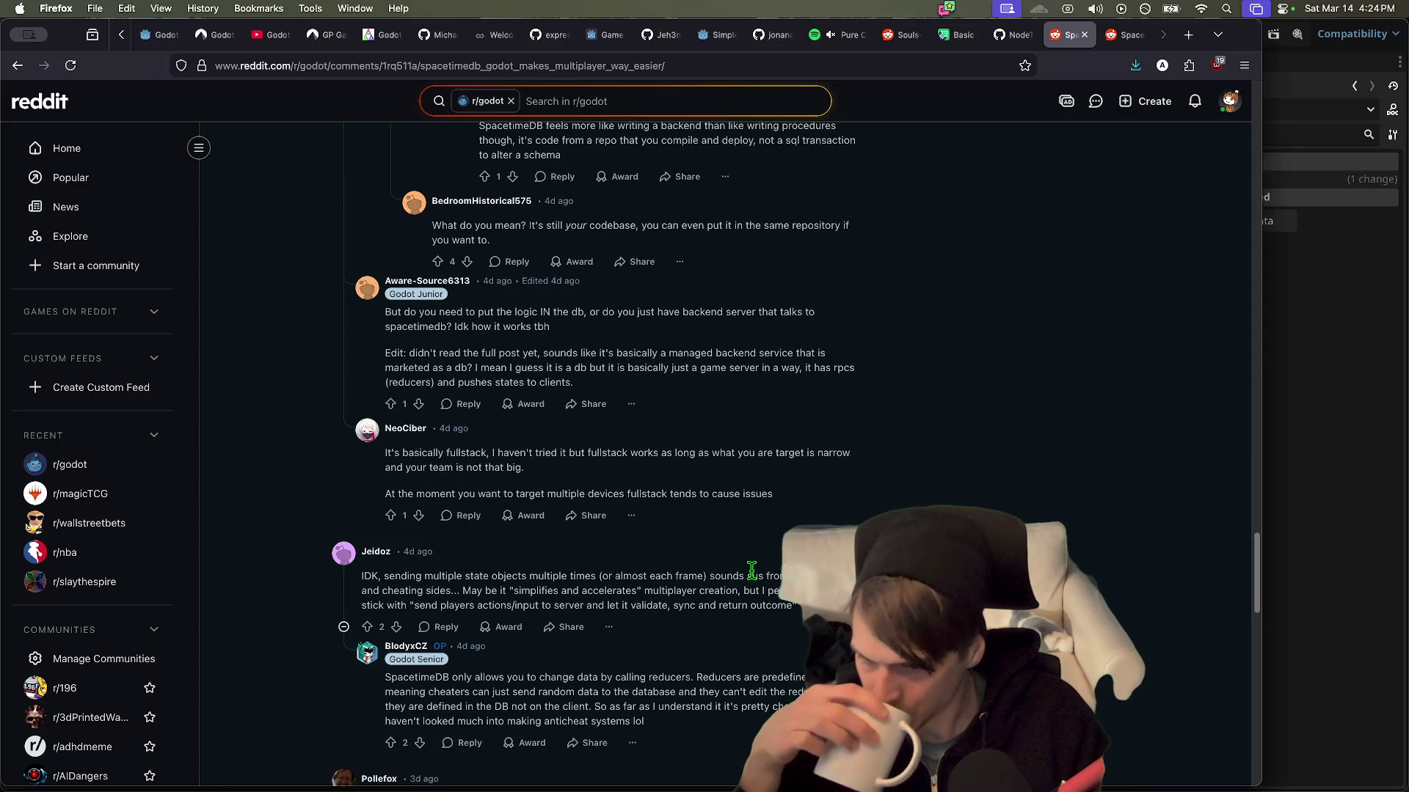
scroll(753, 576, "down", 5)
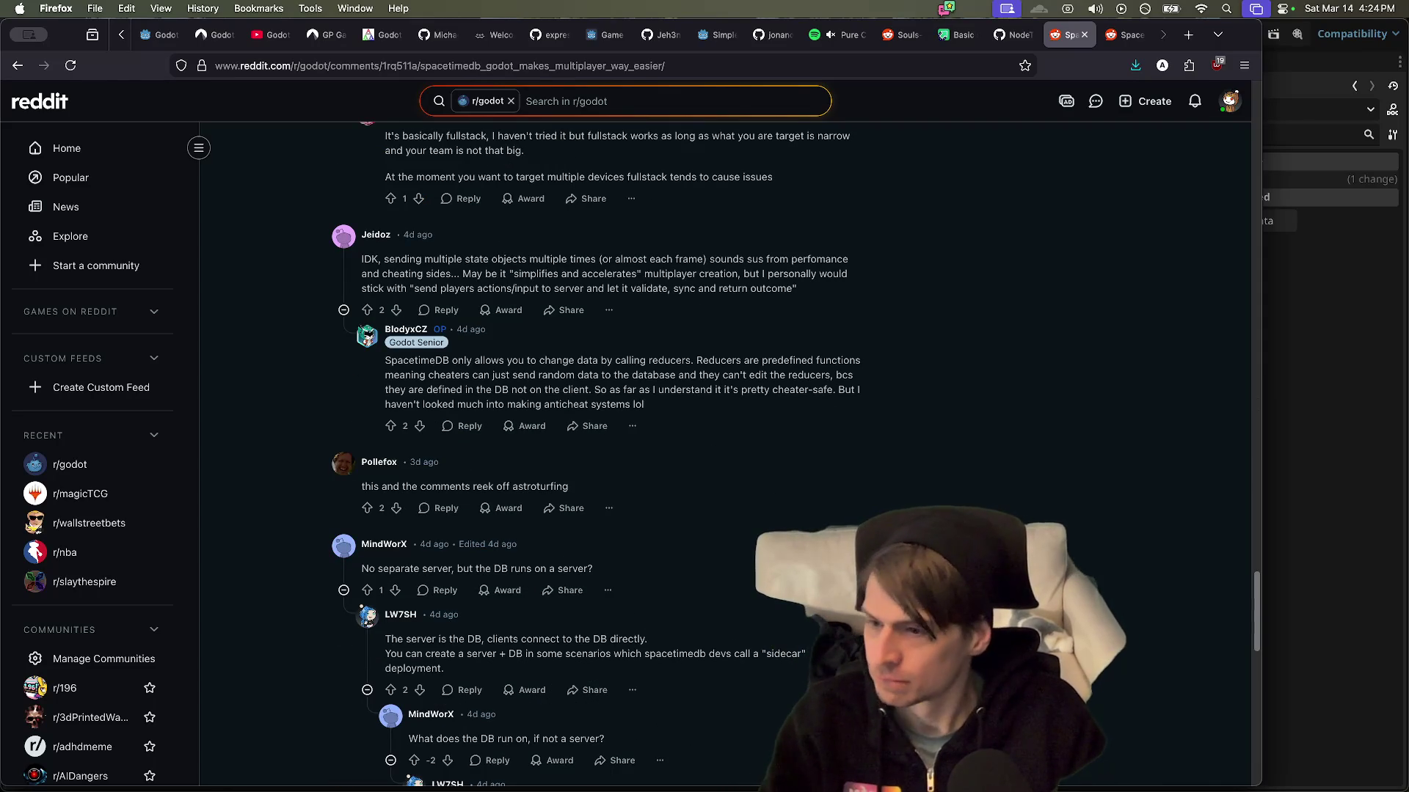
mouse_move(226, 755)
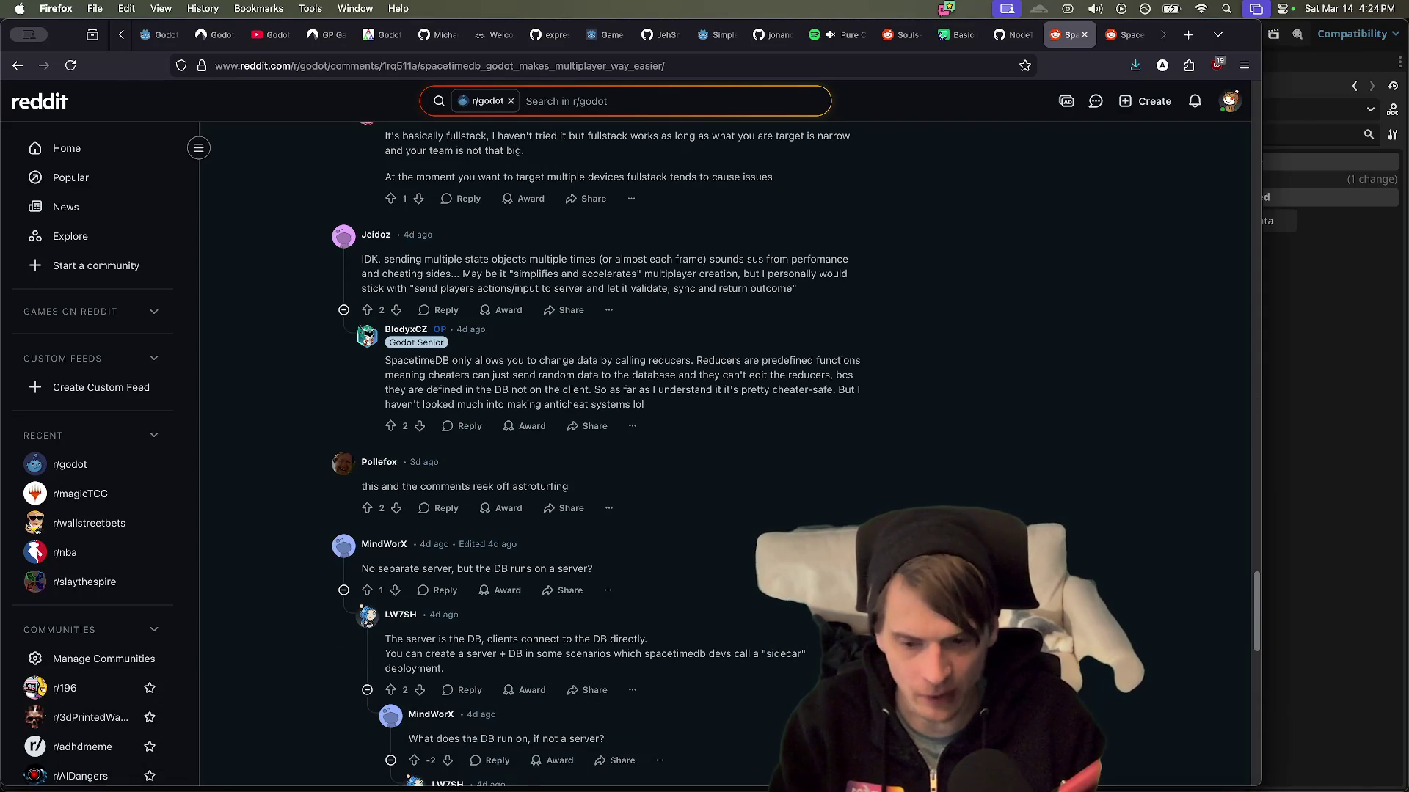
left_click(296, 747)
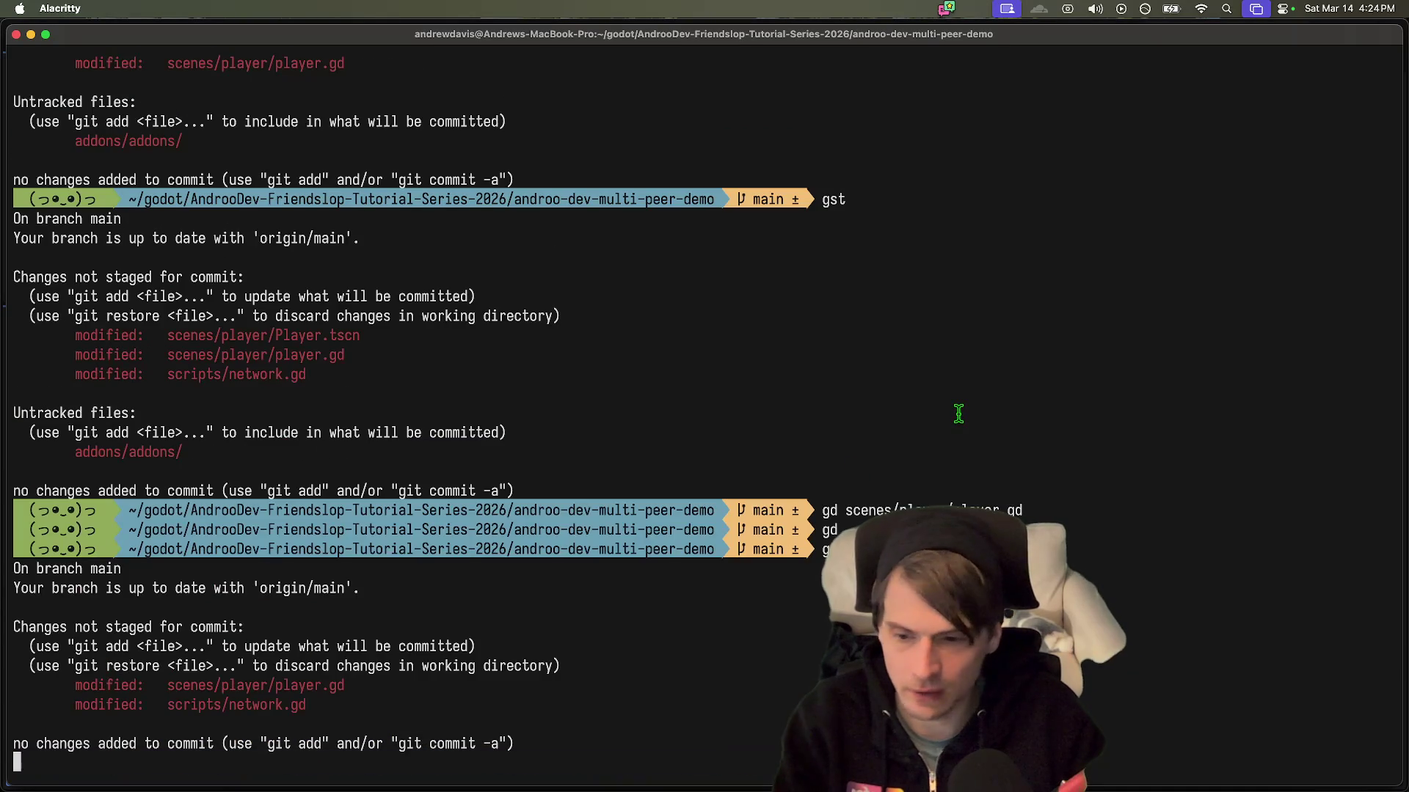
Show the uncommitted changes with gd and highlight the added websocket lines.
type("gd")
key("Return")
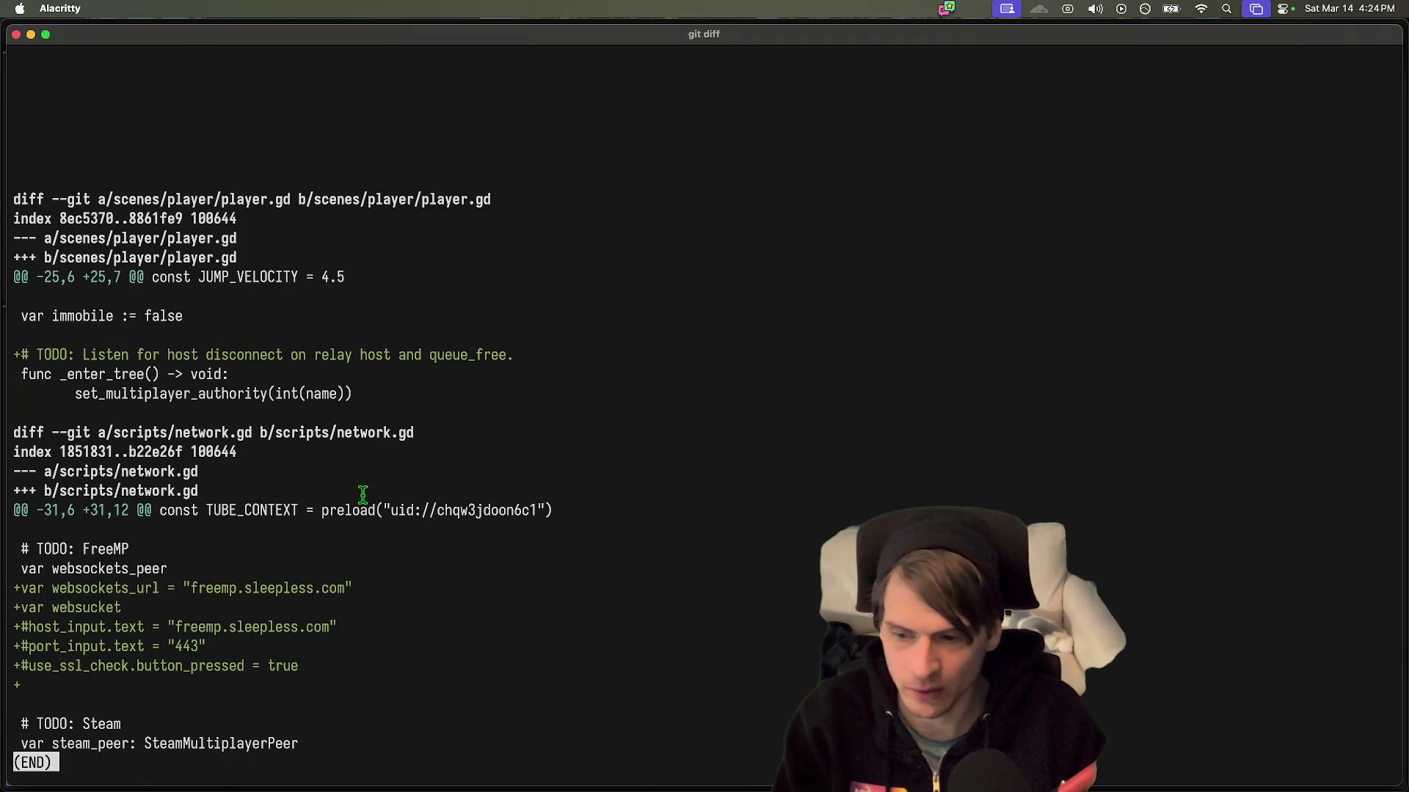
left_click_drag(307, 664, 13, 586)
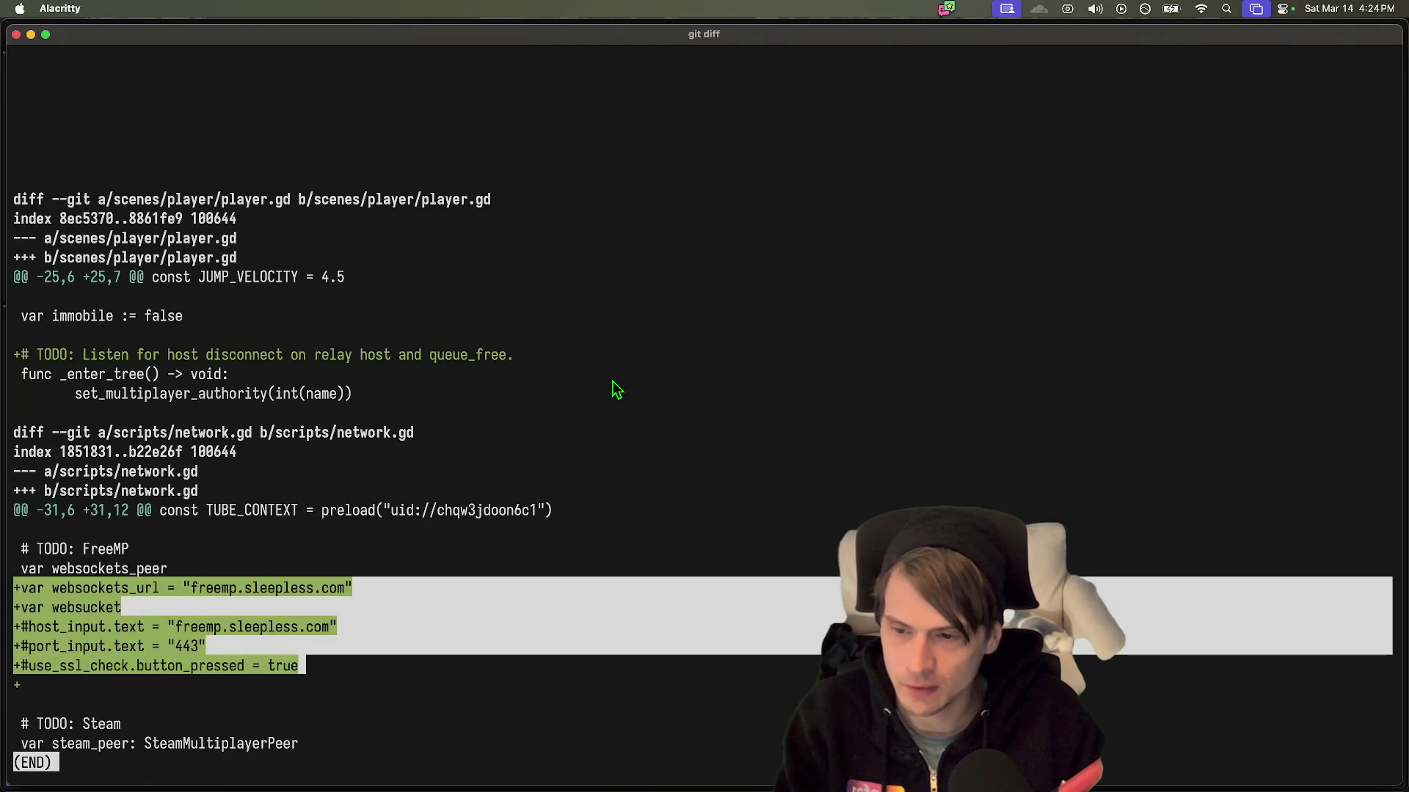
Quit the diff, run gst to list player.gd and network.gd as modified, then return to Godot.
type("qgst")
key("Return")
key("Return")
key("super+Tab")
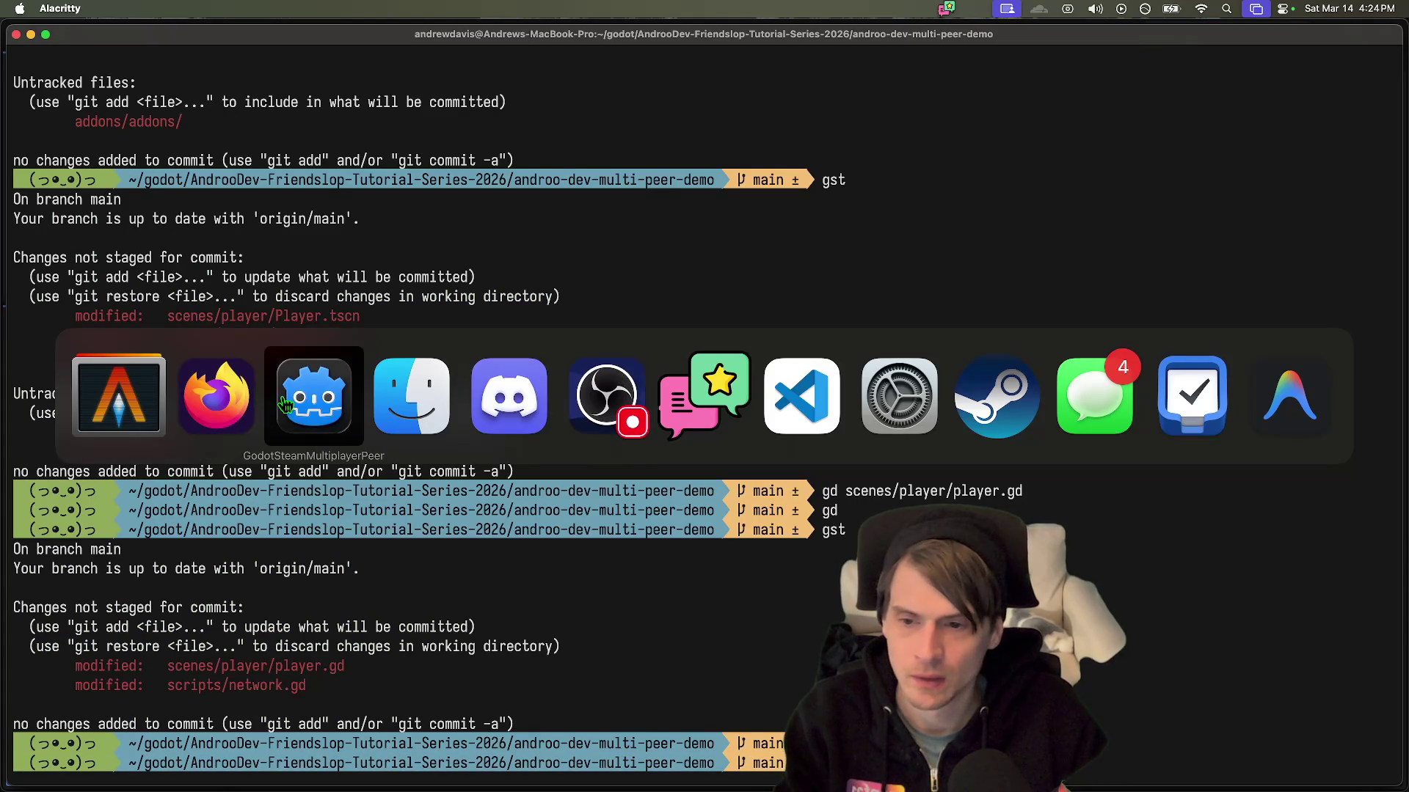
left_click(285, 405)
key("super+Tab")
key("super+Tab")
Open network.gd in the Script workspace of the world_forest scene.
key("ctrl+Tab")
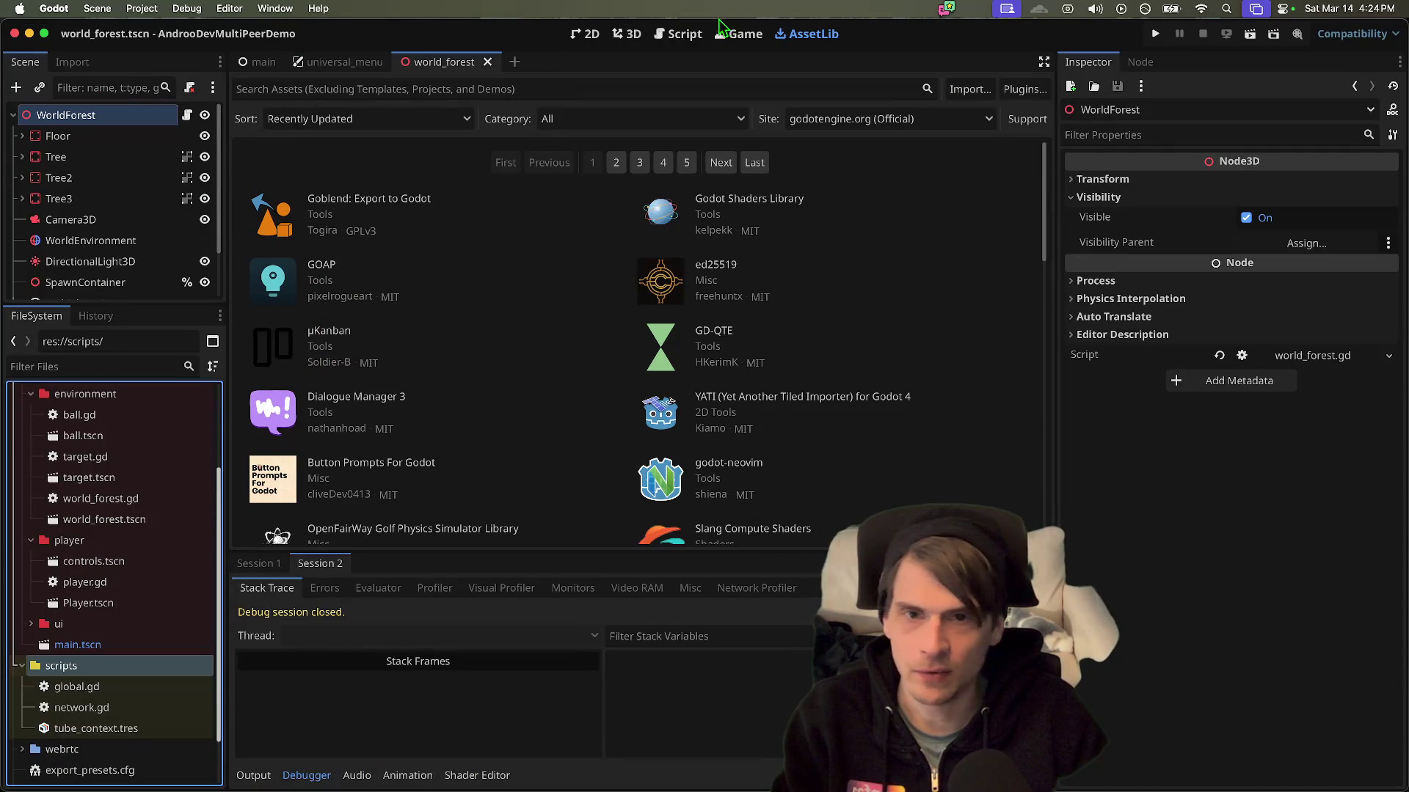
left_click(679, 34)
left_click(276, 141)
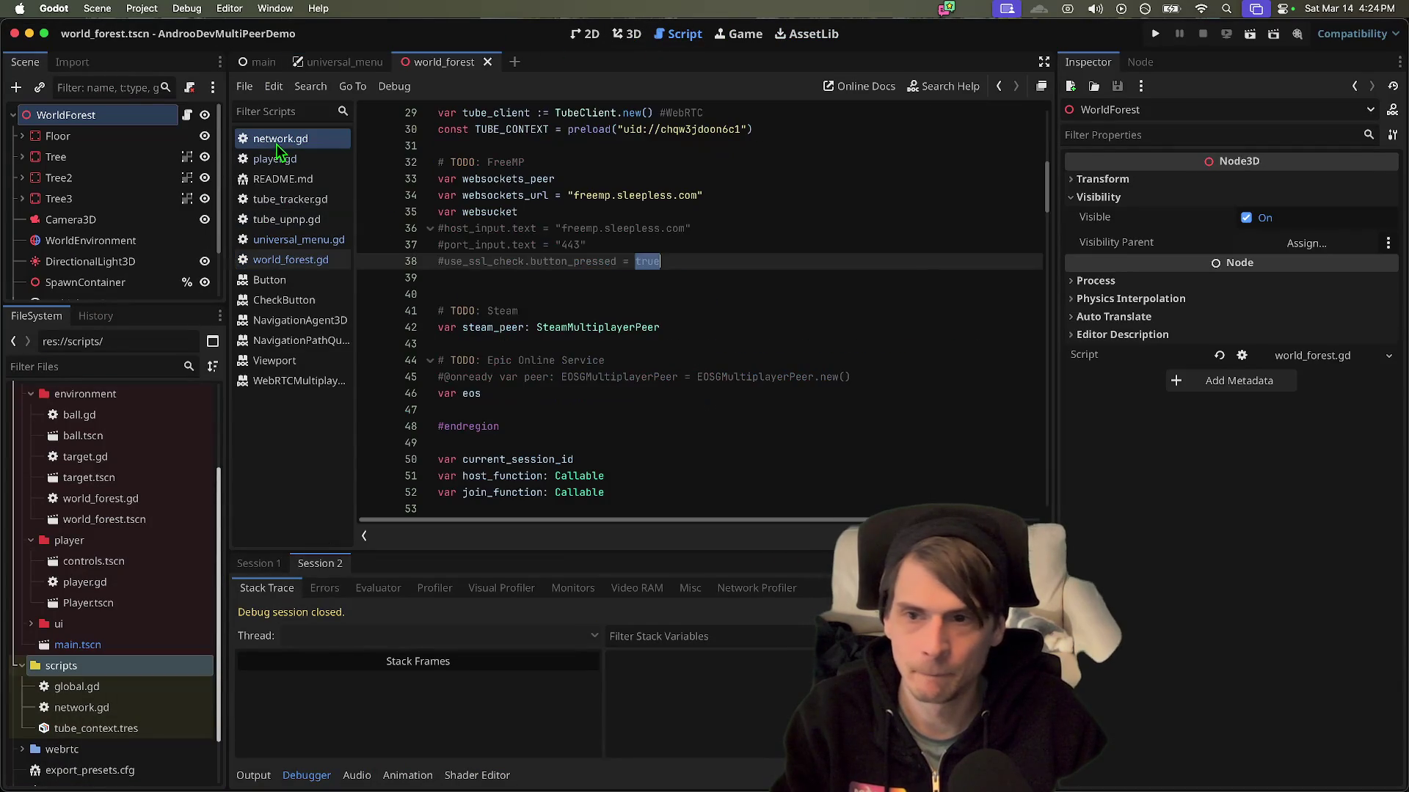
Delete the FreeMP URL, websocket variable and commented host lines, and rework the WebSockets TODO.
left_click_drag(738, 261, 782, 212)
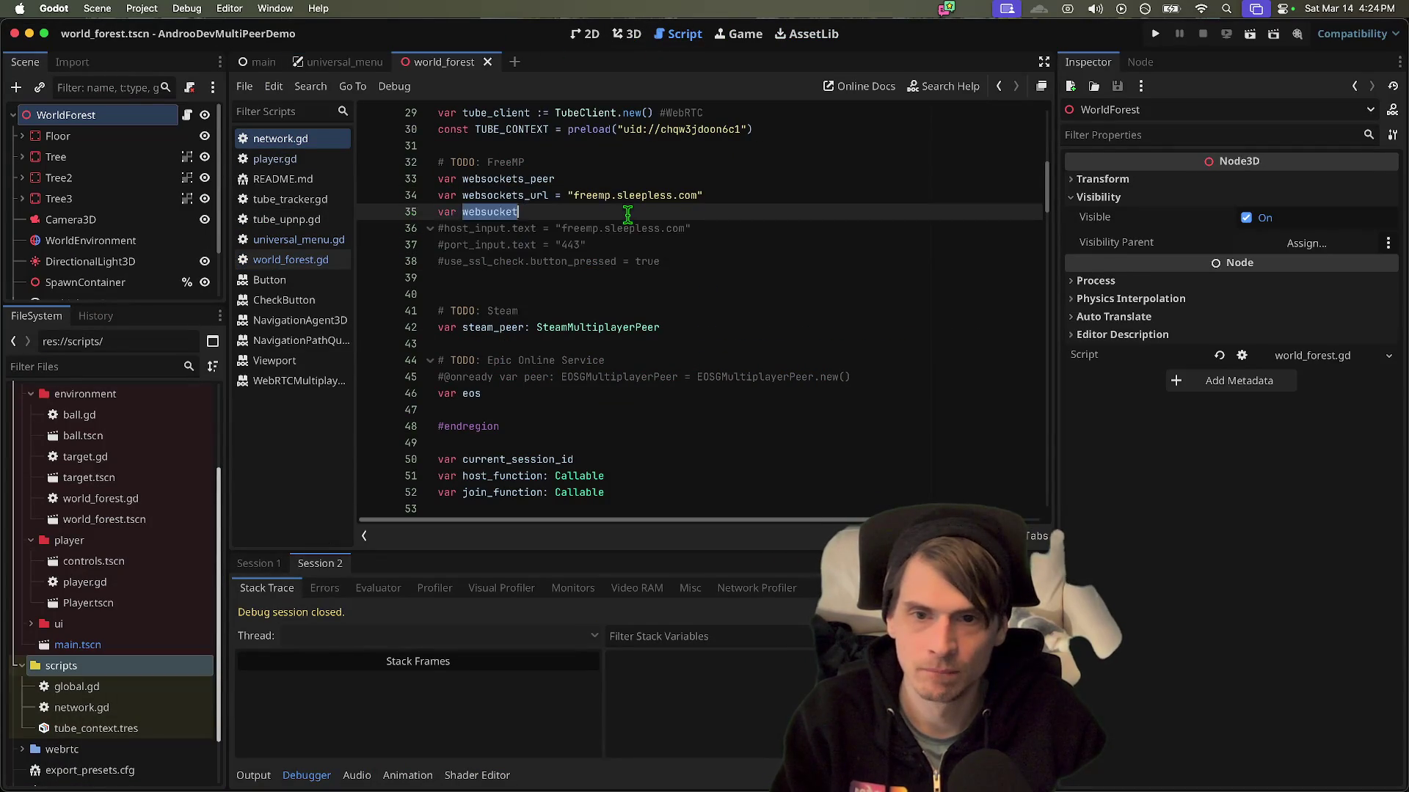
key("BackSpace")
right_click(790, 196)
key("Escape")
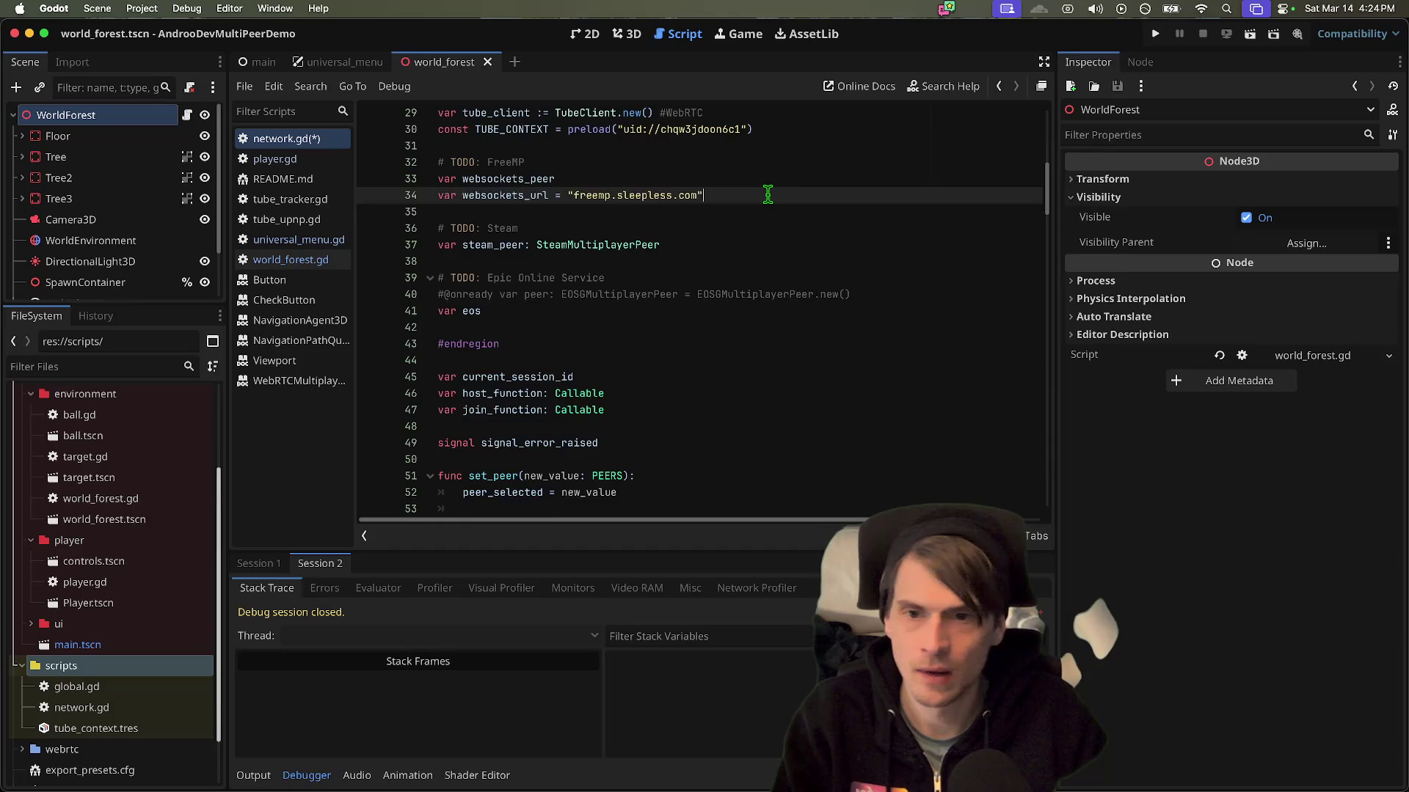
key("ctrl+x")
left_click(766, 161)
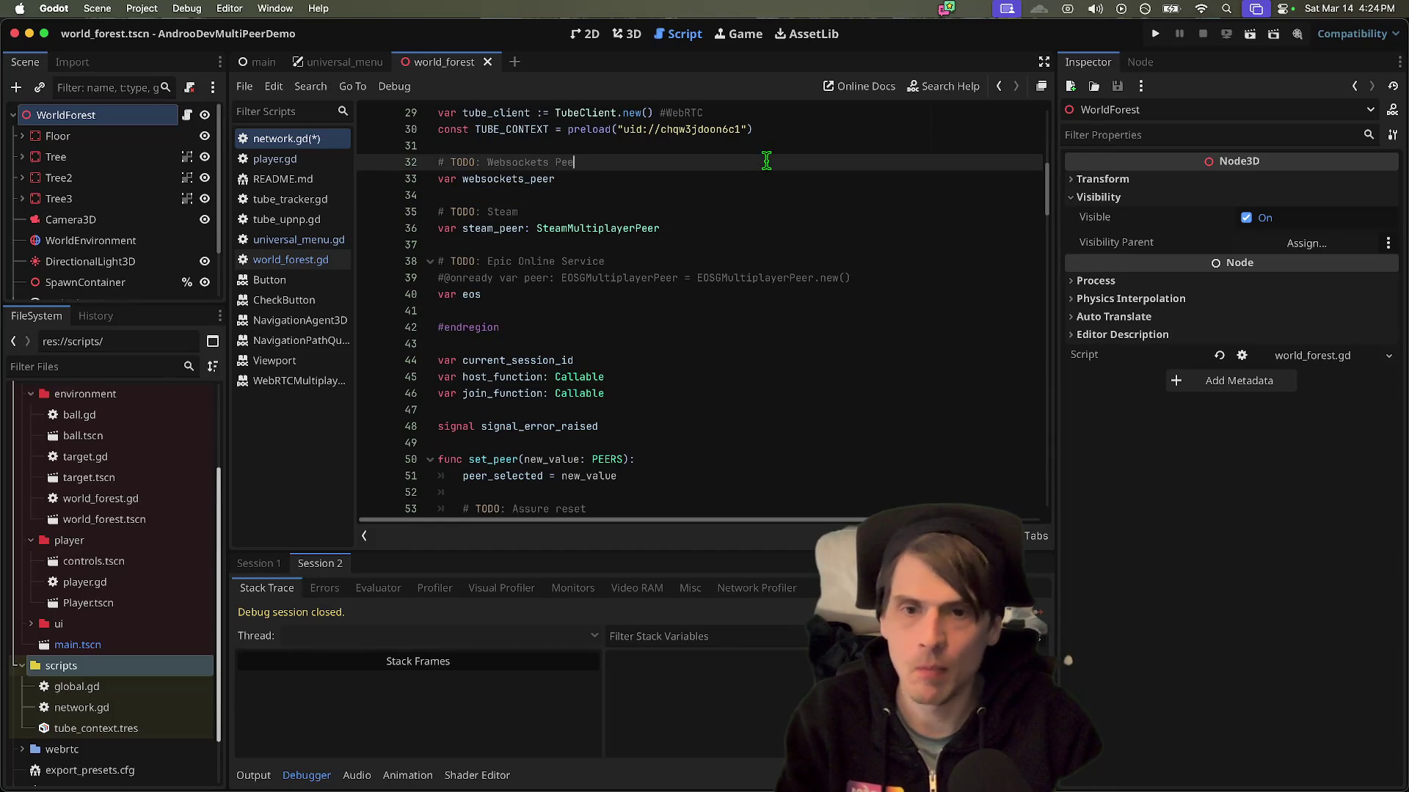
key("super+Tab")
key("super+Tab")
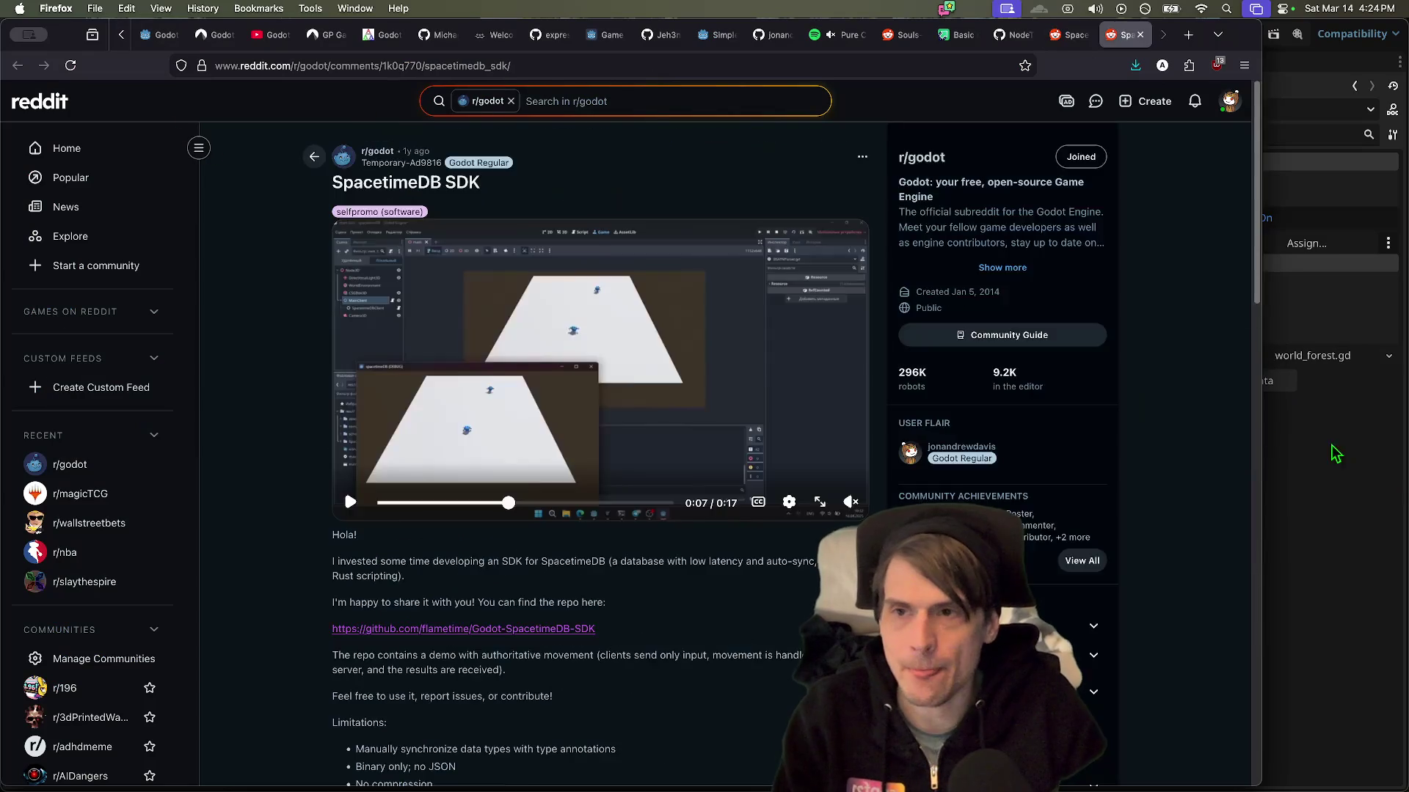
Flip through the open browser tabs, briefly glancing at the Godot editor.
left_click(217, 34)
left_click(158, 34)
key("ctrl+Tab")
key("ctrl+shift+Tab")
key("ctrl+shift+Tab")
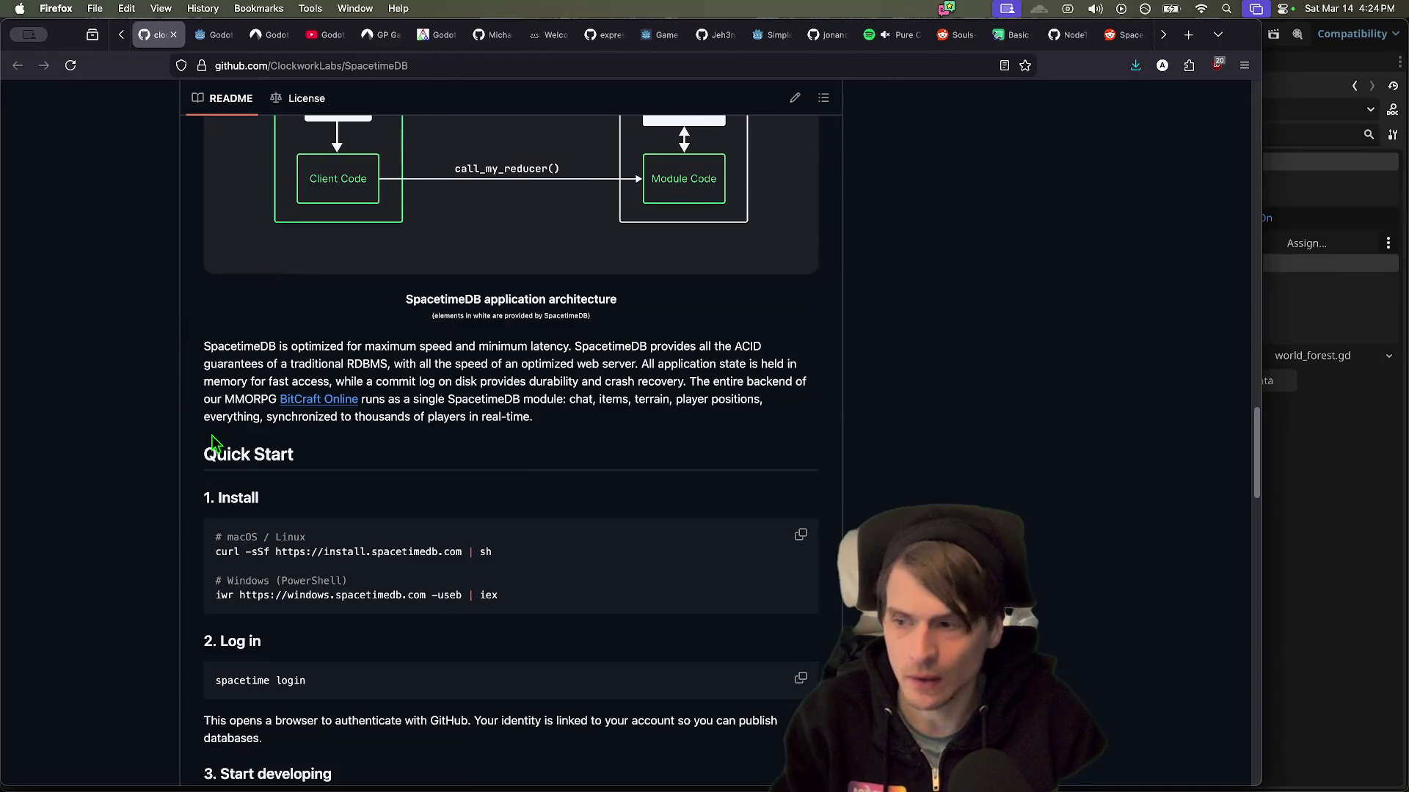
key("super+Tab")
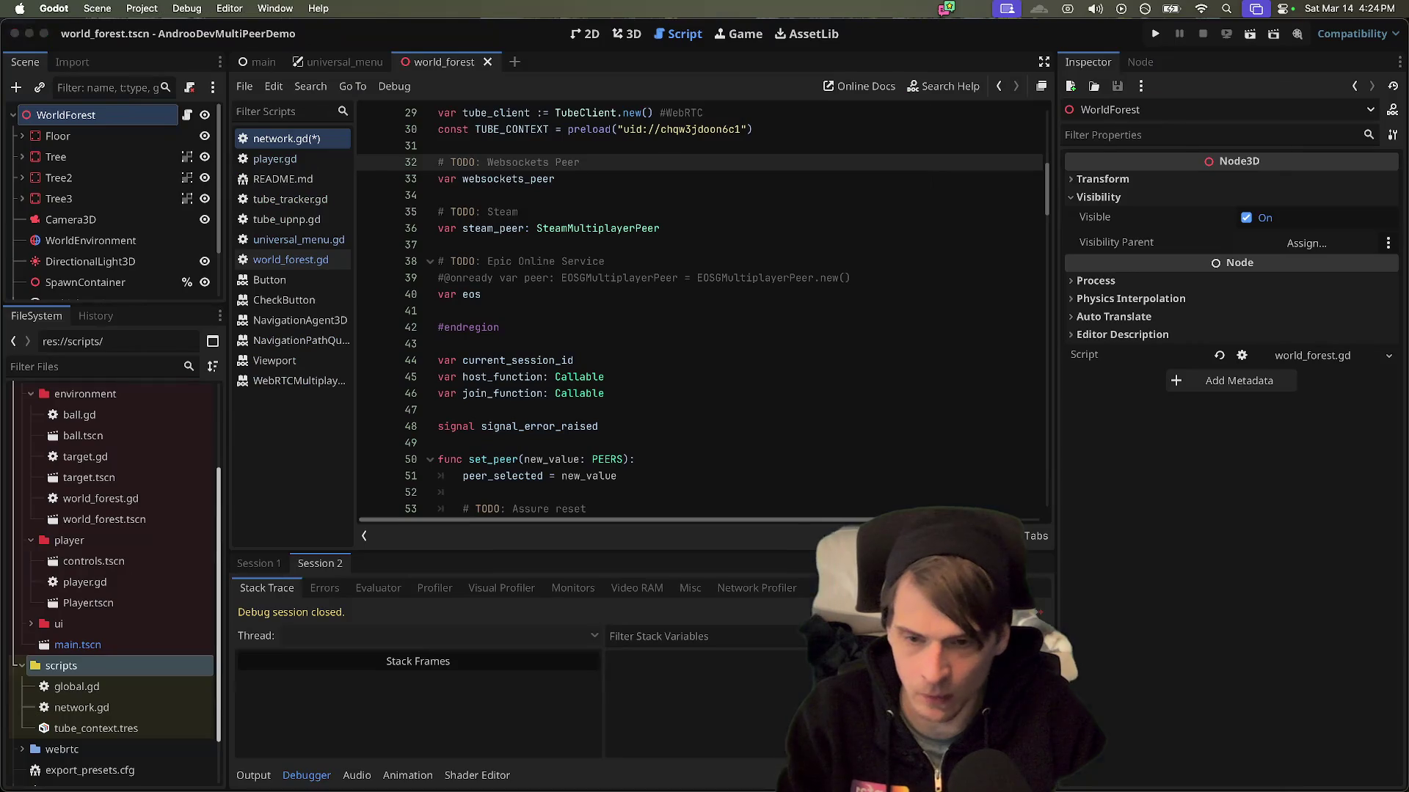
key("super+Tab")
key("ctrl+shift+Tab")
key("ctrl+shift+Tab")
key("ctrl+shift+Tab")
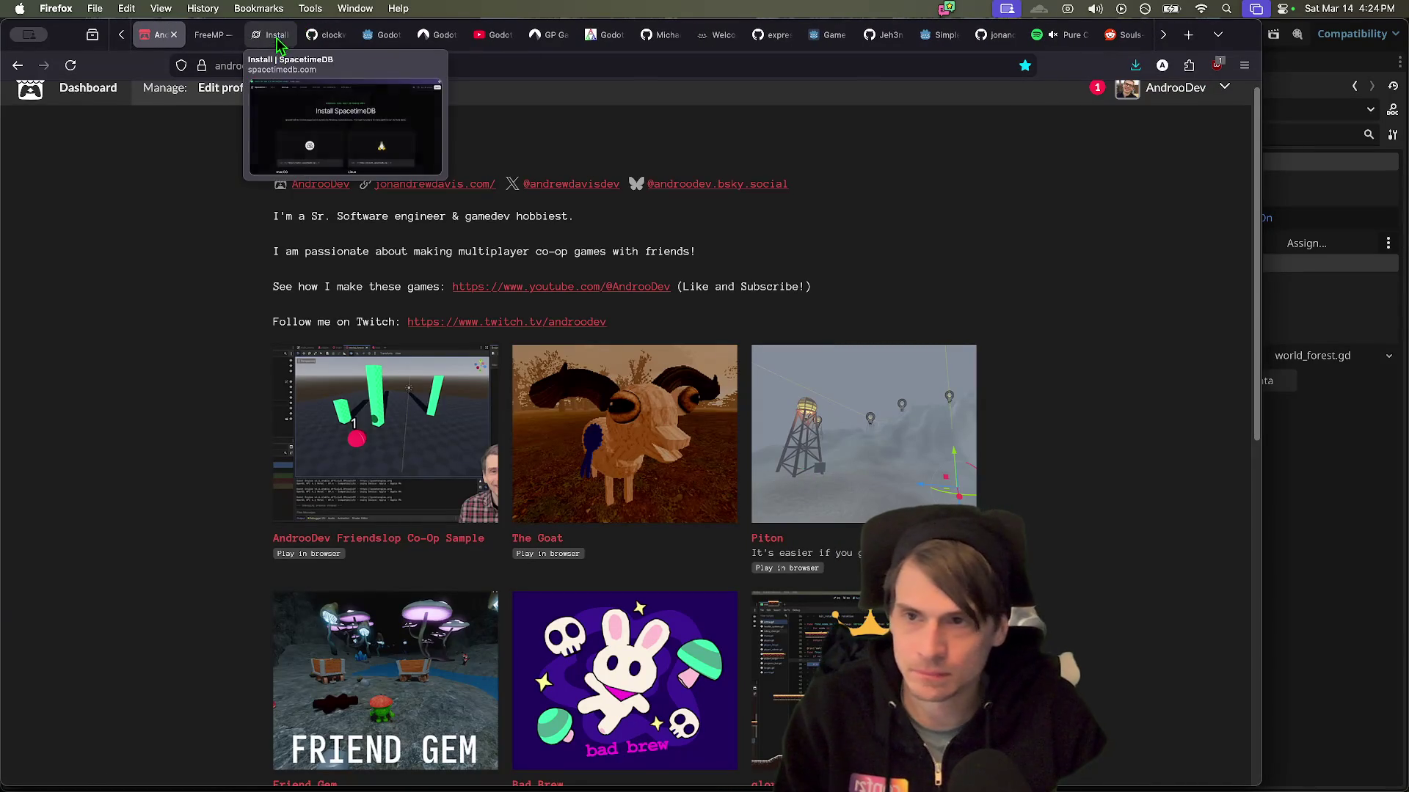
Close the FreeMP tab.
mouse_move(218, 44)
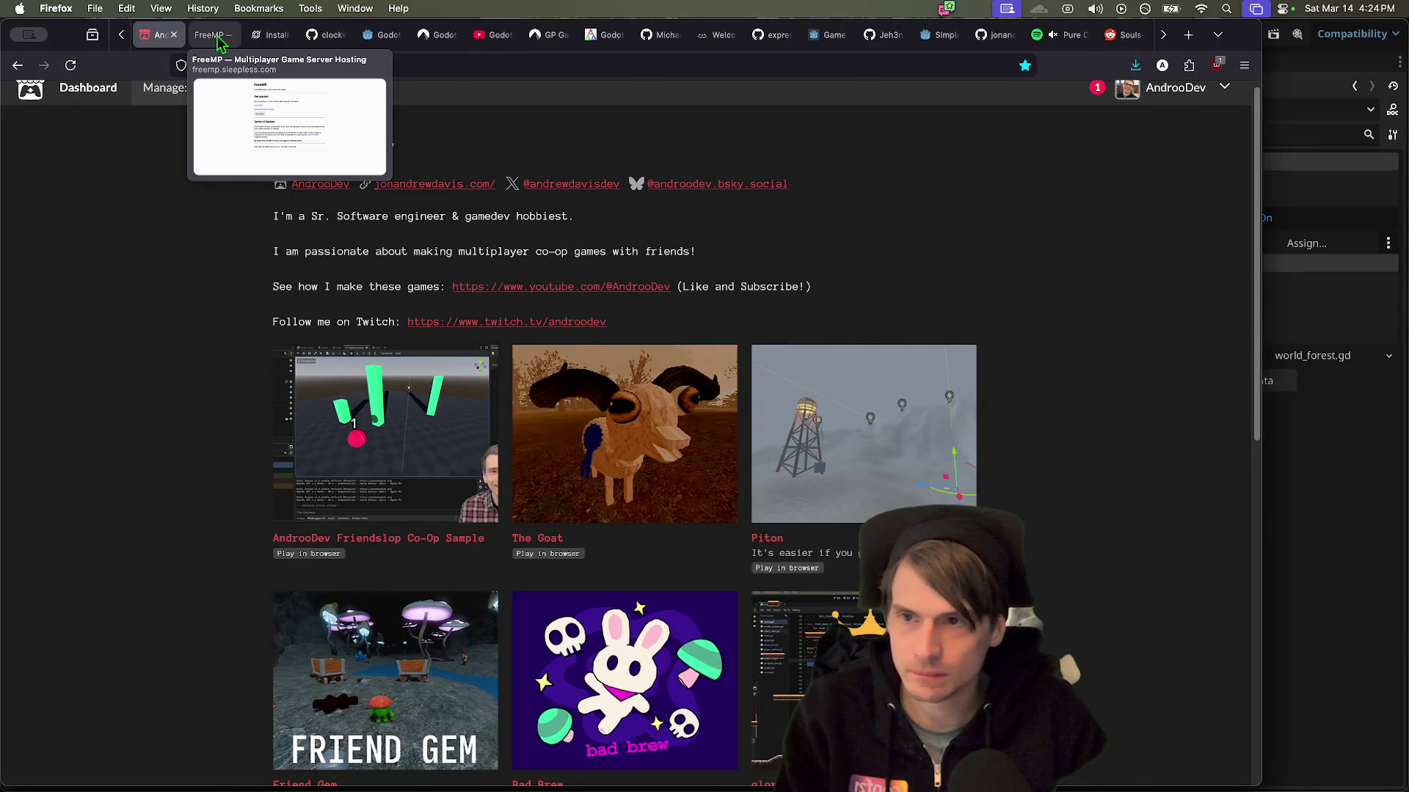
left_click(215, 41)
key("super+w")
Review the NodeTunnel, Install SpacetimeDB and SpacetimeDB repository tabs, then open a blank tab.
key("ctrl+shift+Tab")
key("ctrl+shift+Tab")
key("ctrl+shift+Tab")
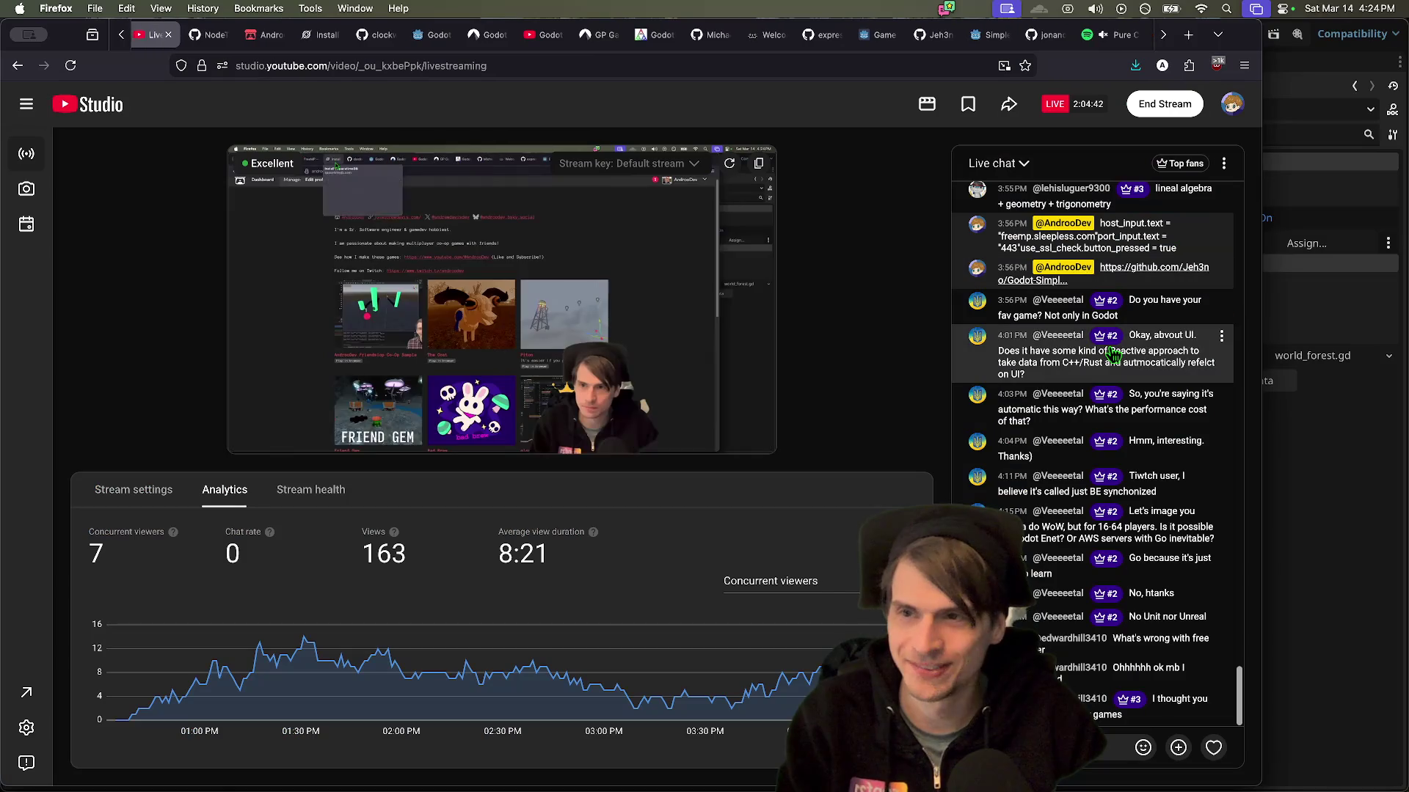
key("ctrl+shift+Tab")
key("ctrl+Tab")
left_click(211, 42)
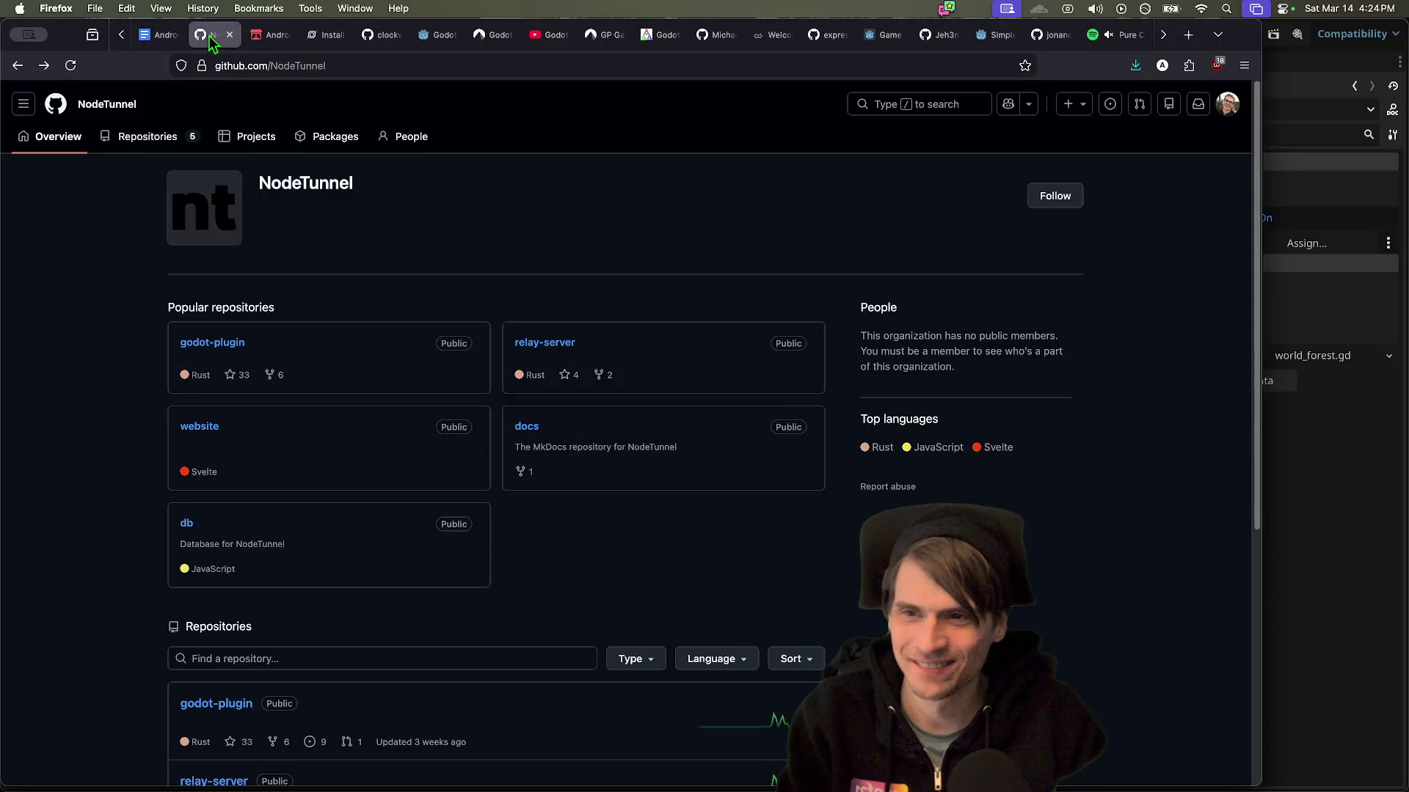
key("ctrl+Tab")
key("ctrl+Tab")
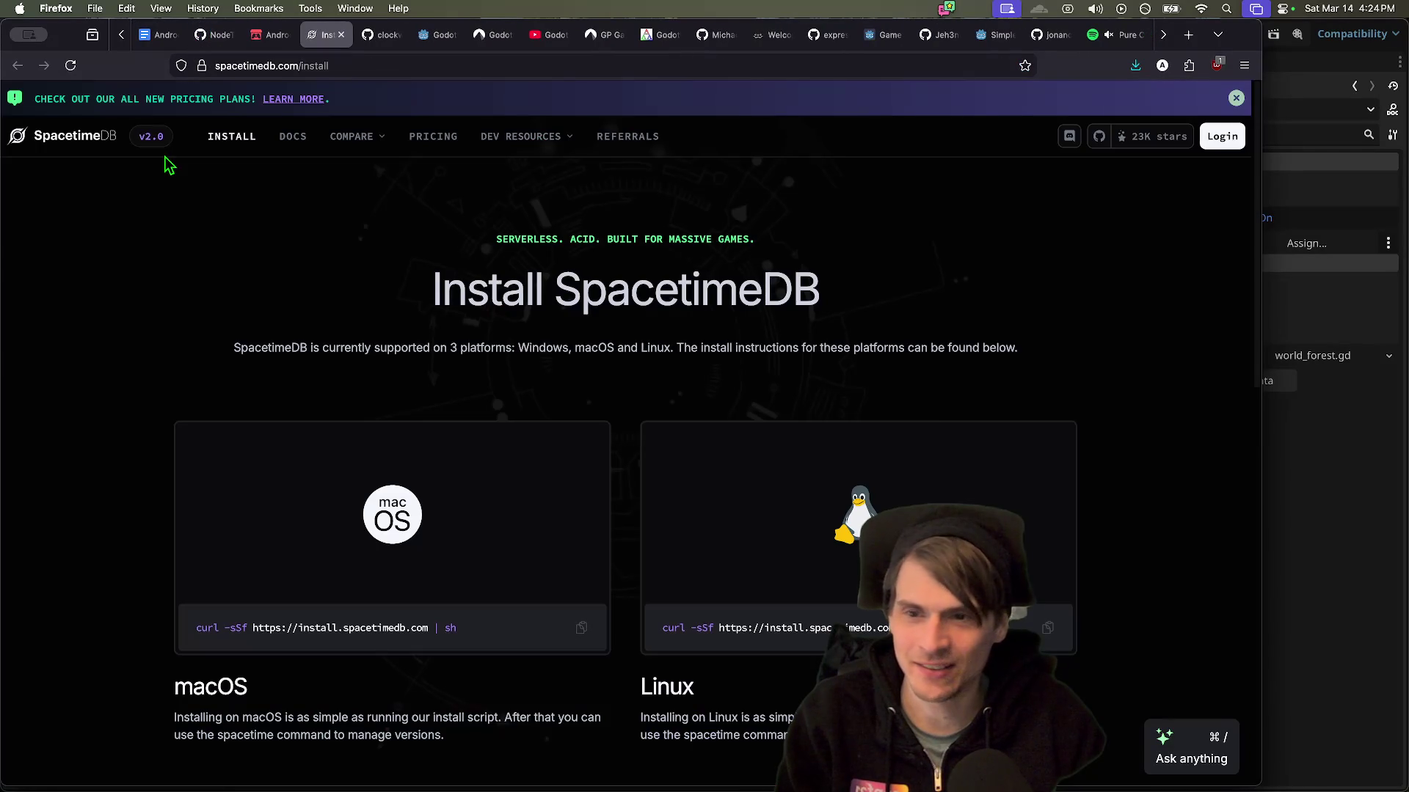
key("ctrl+Tab")
scroll(763, 741, "up", 5)
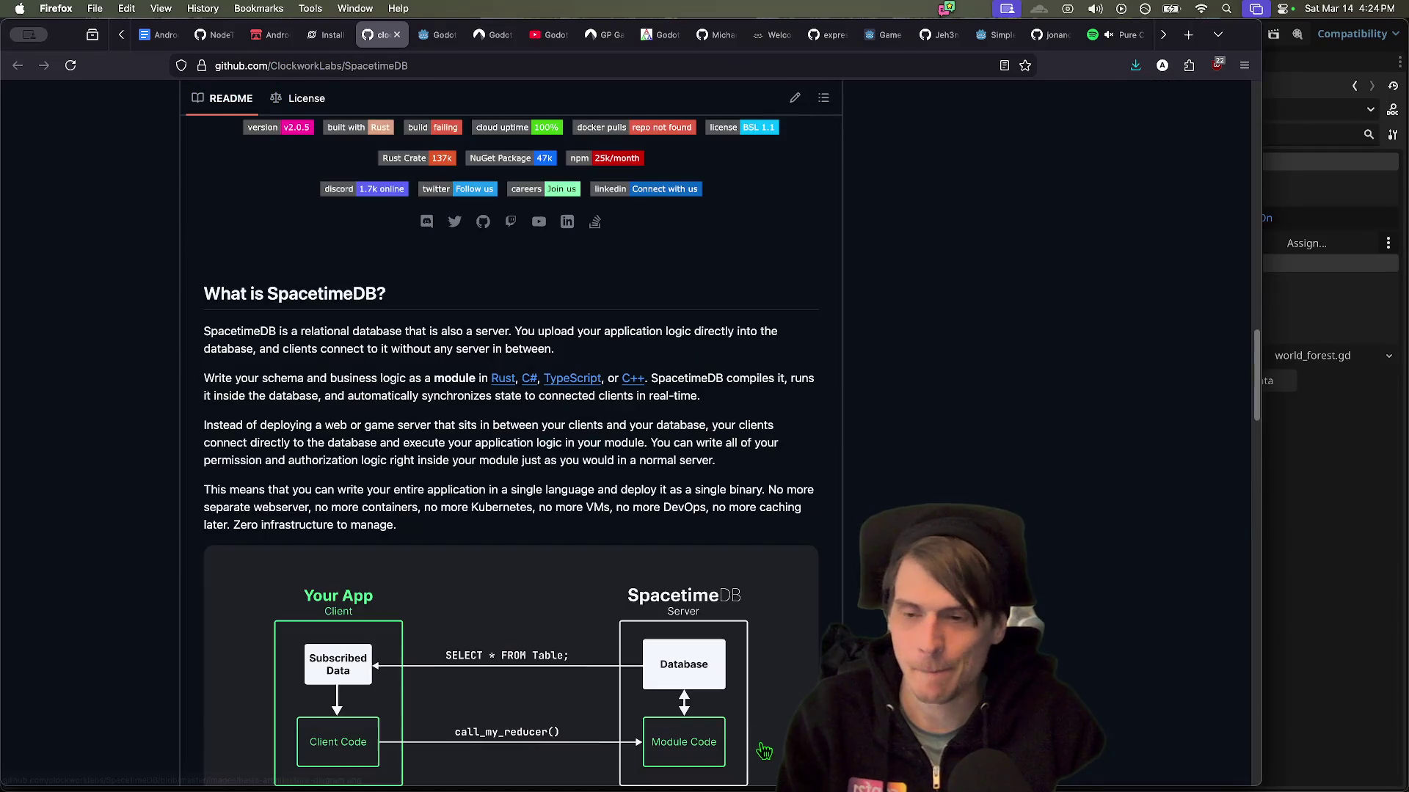
key("ctrl+Tab")
key("ctrl+shift+Tab")
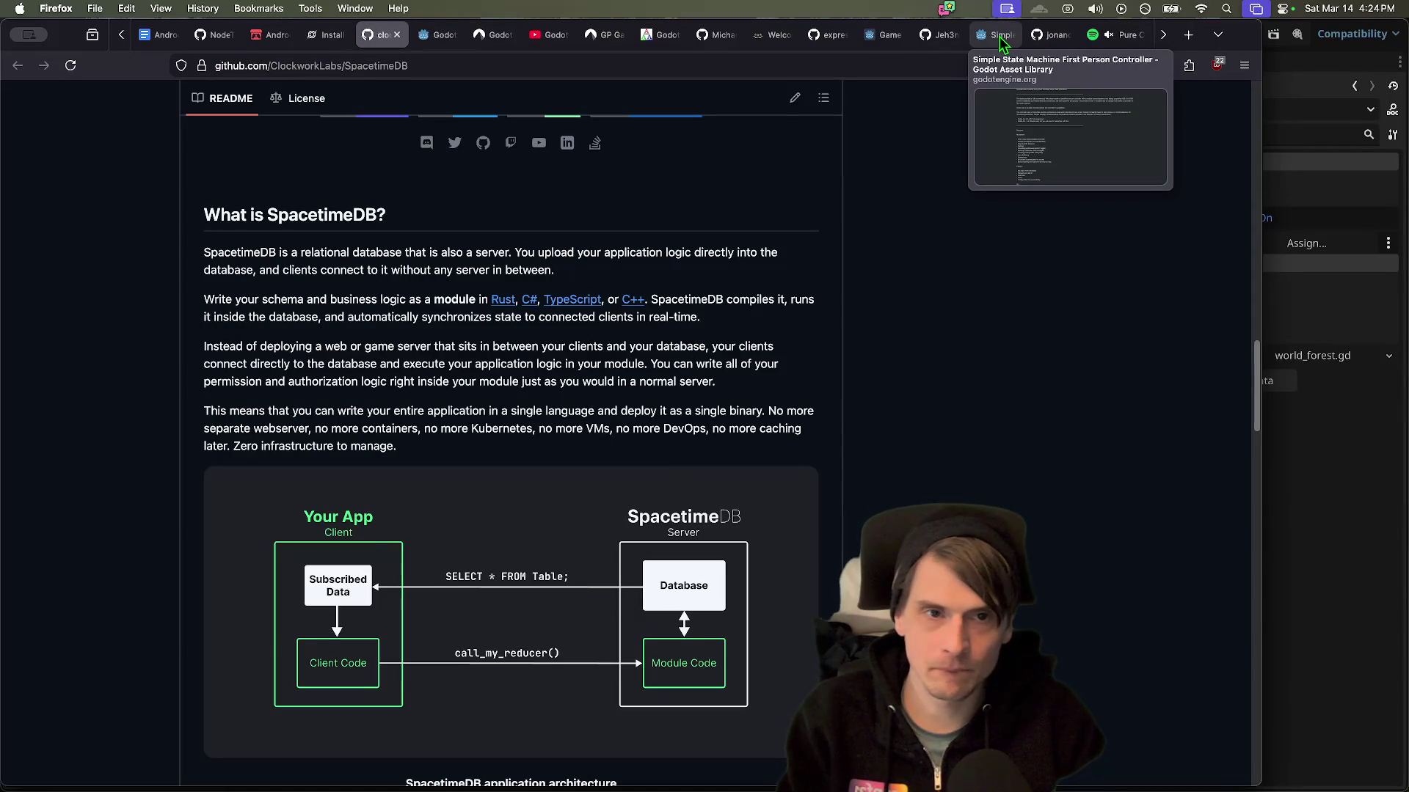
key("super+t")
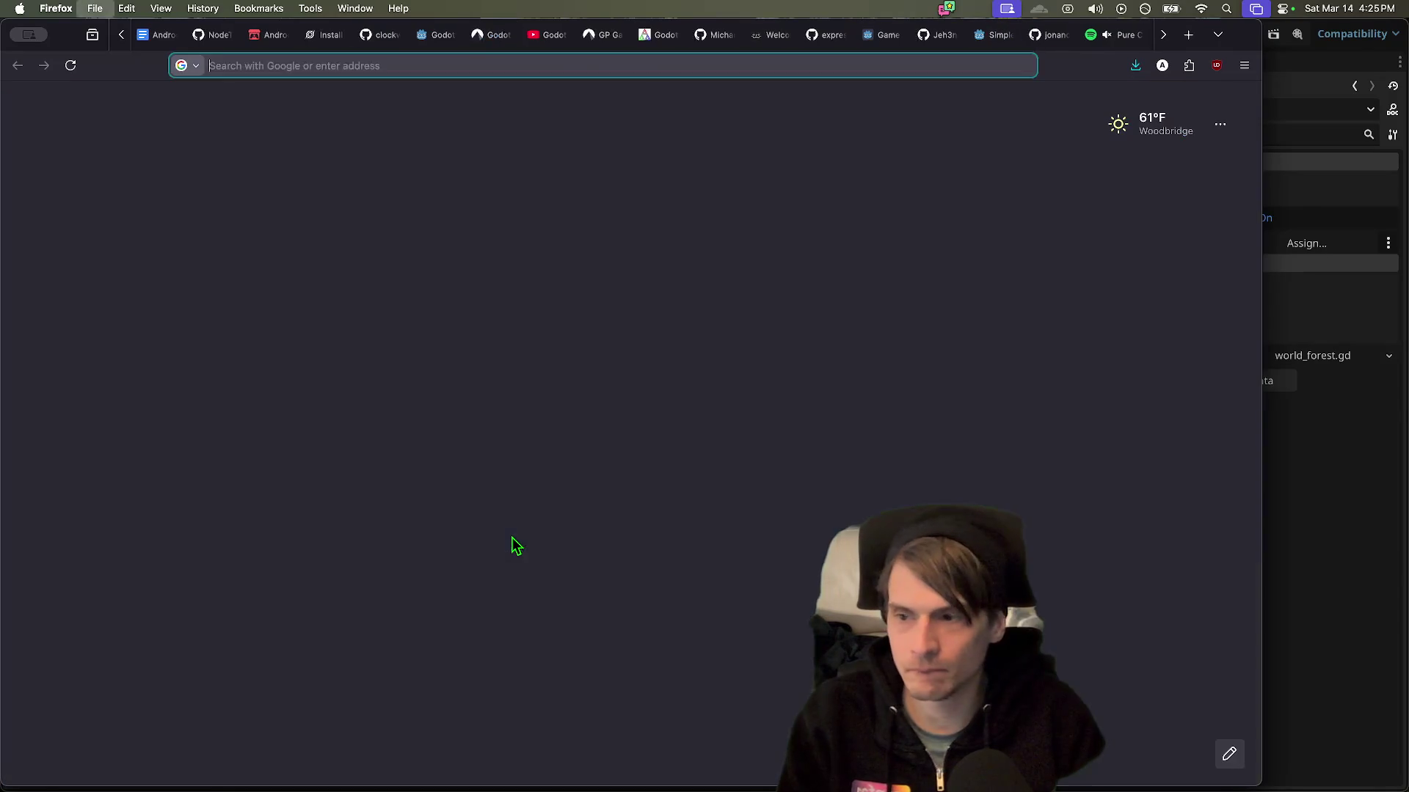
Search 'godot docs' and read the Using WebSocket in Godot section.
type("godot docs")
key("Down")
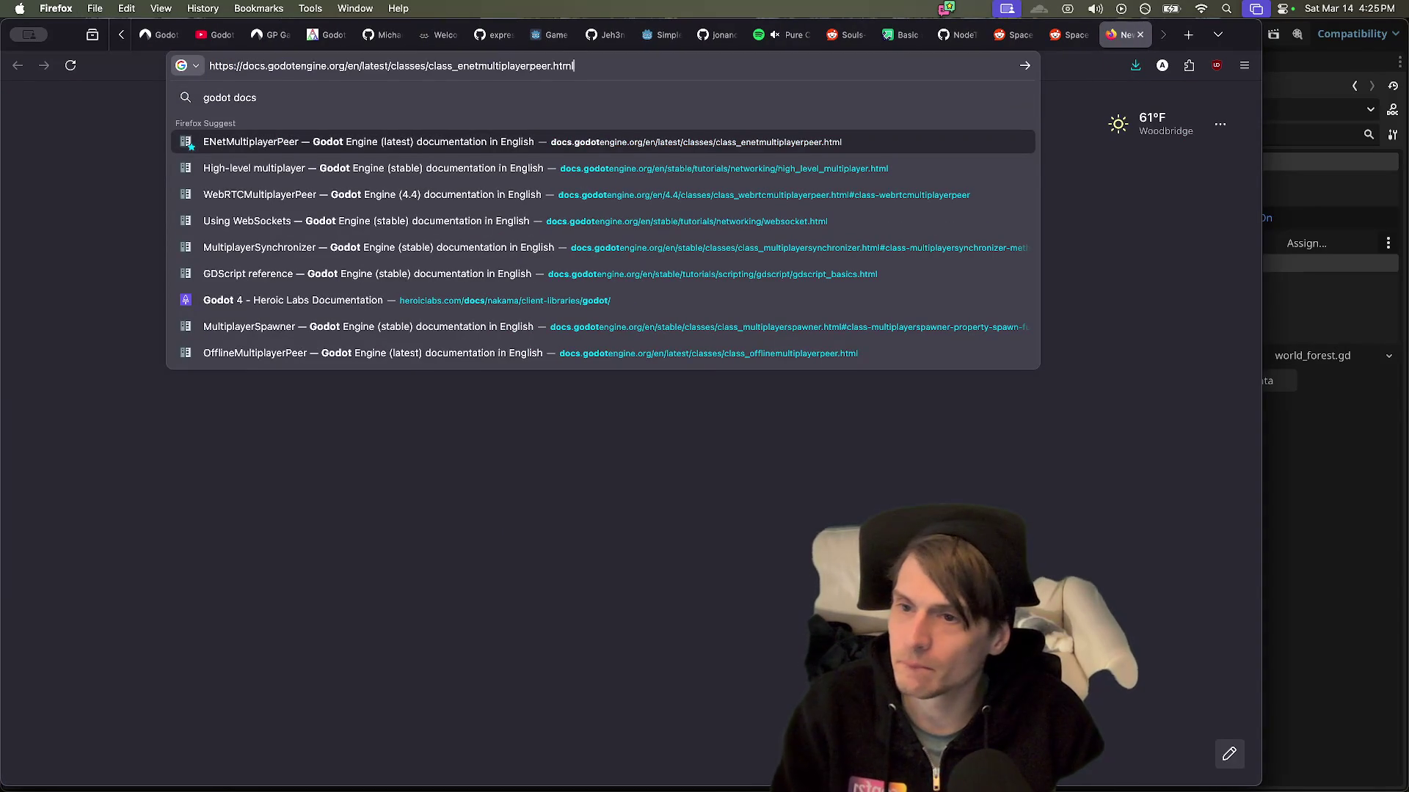
key("Down")
key("Down")
key("Down")
key("Up")
key("Return")
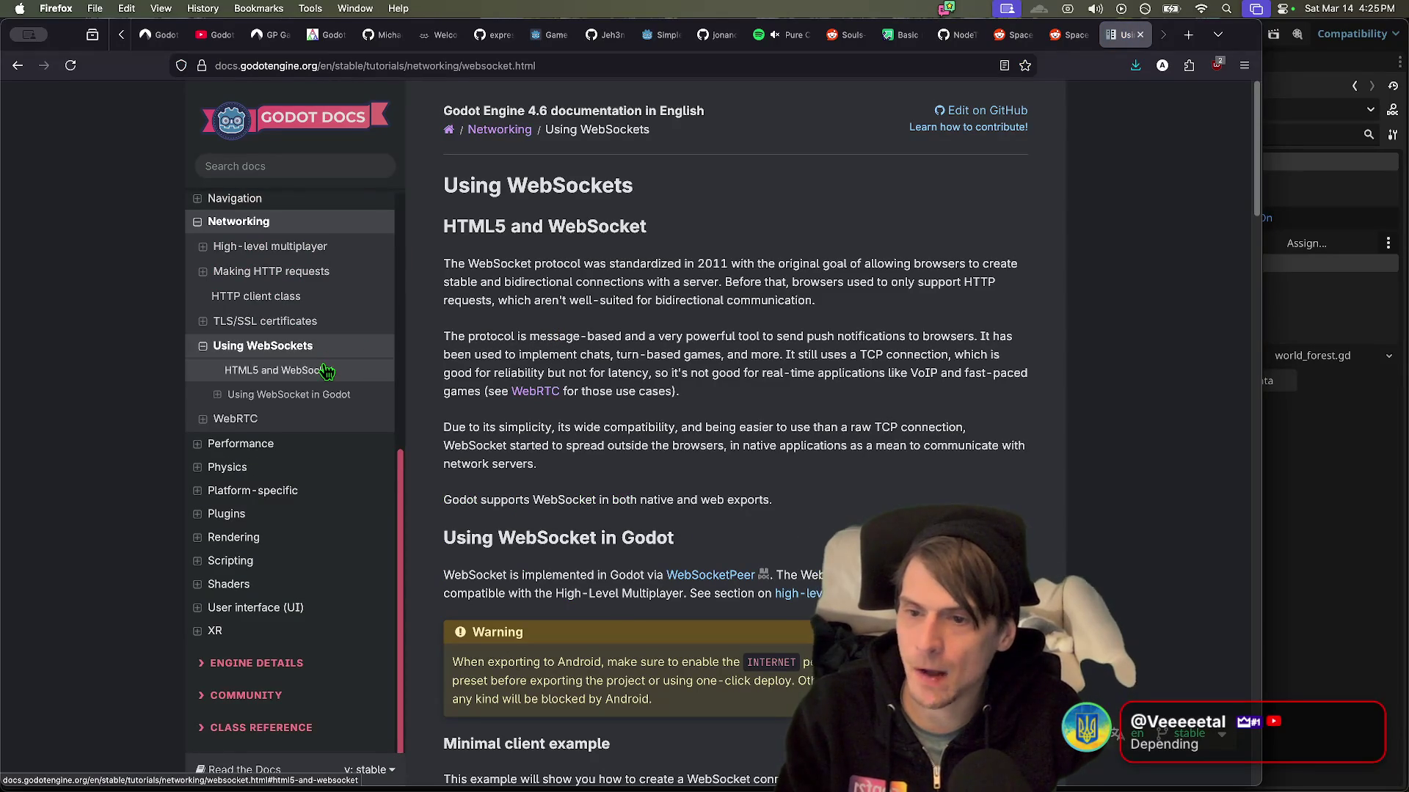
left_click(327, 396)
scroll(873, 466, "down", 5)
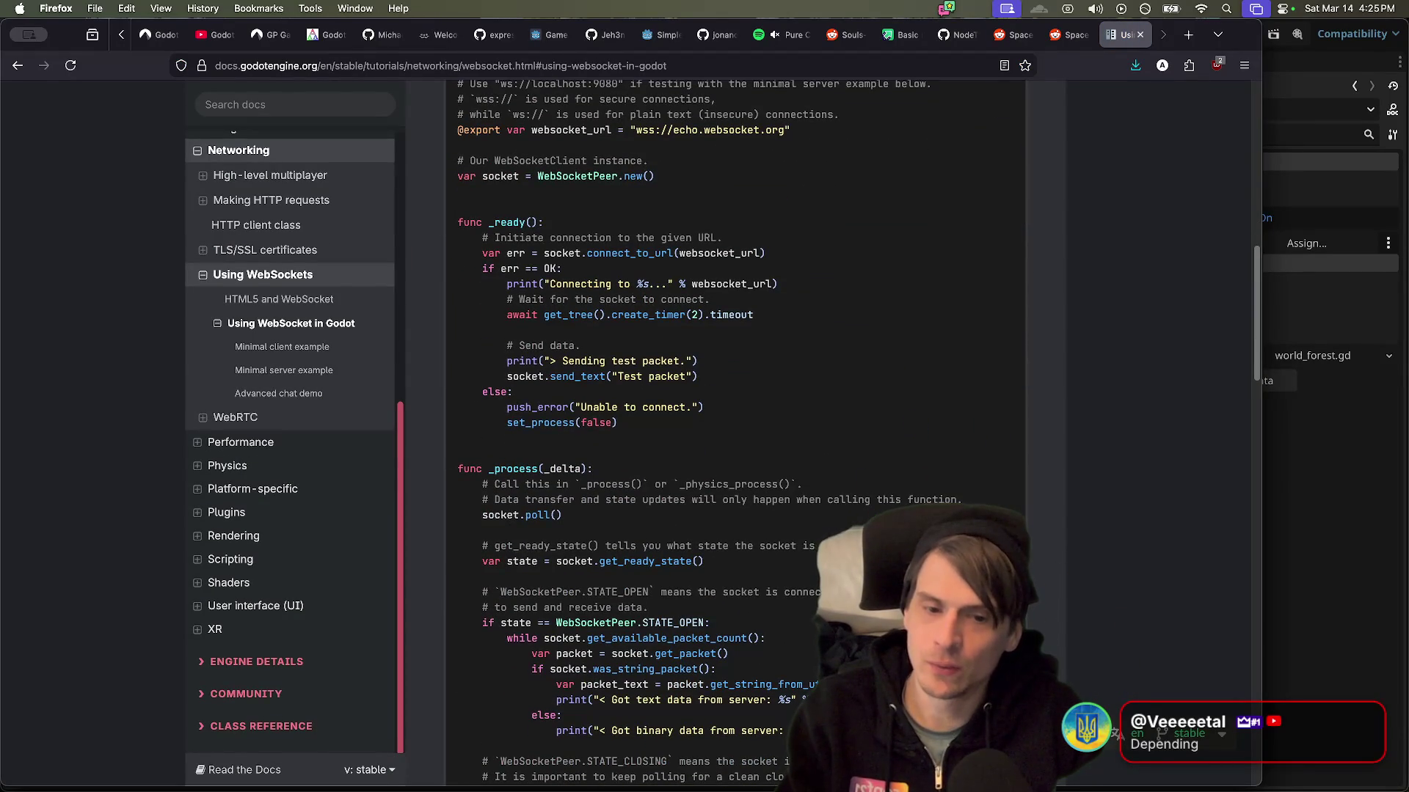
scroll(883, 452, "down", 1)
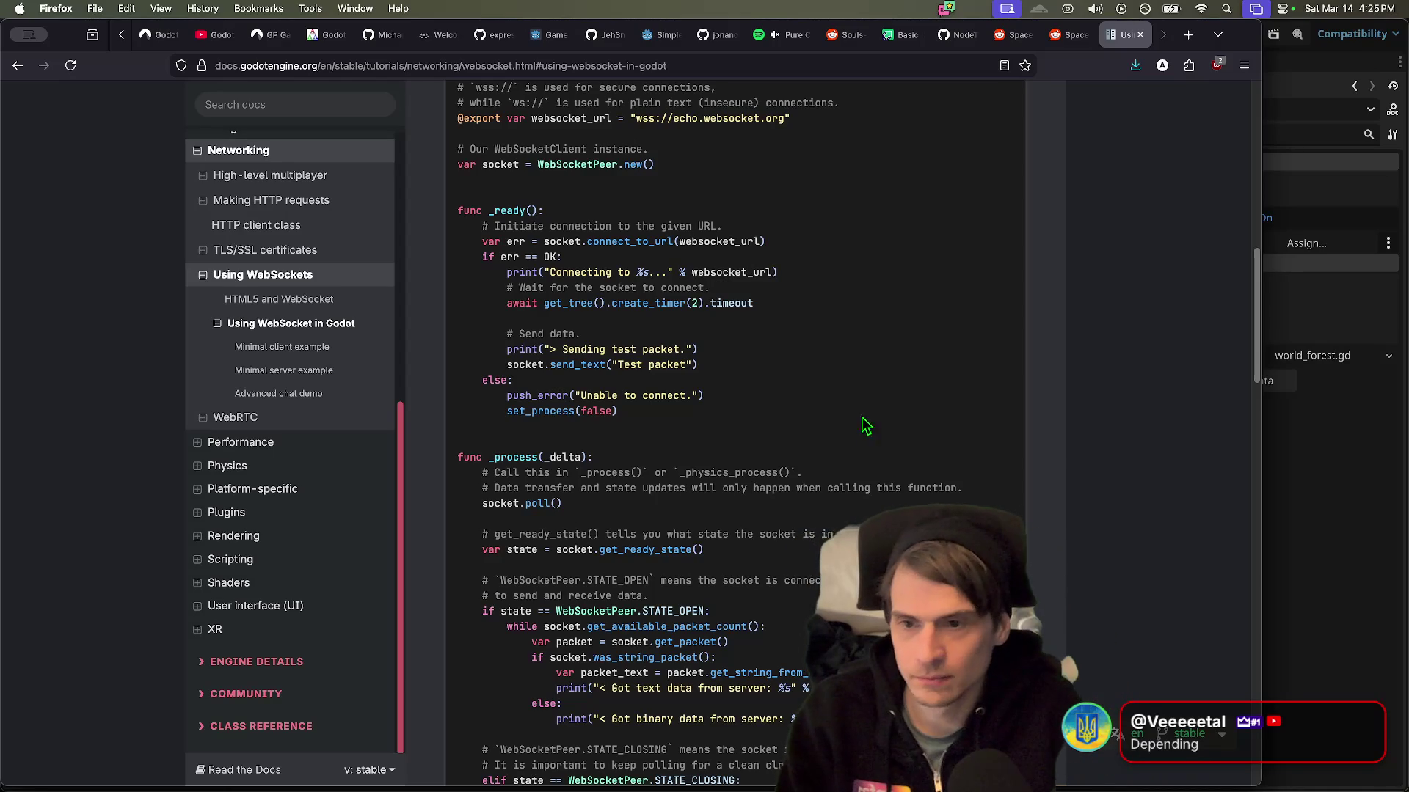
scroll(257, 366, "down", 1)
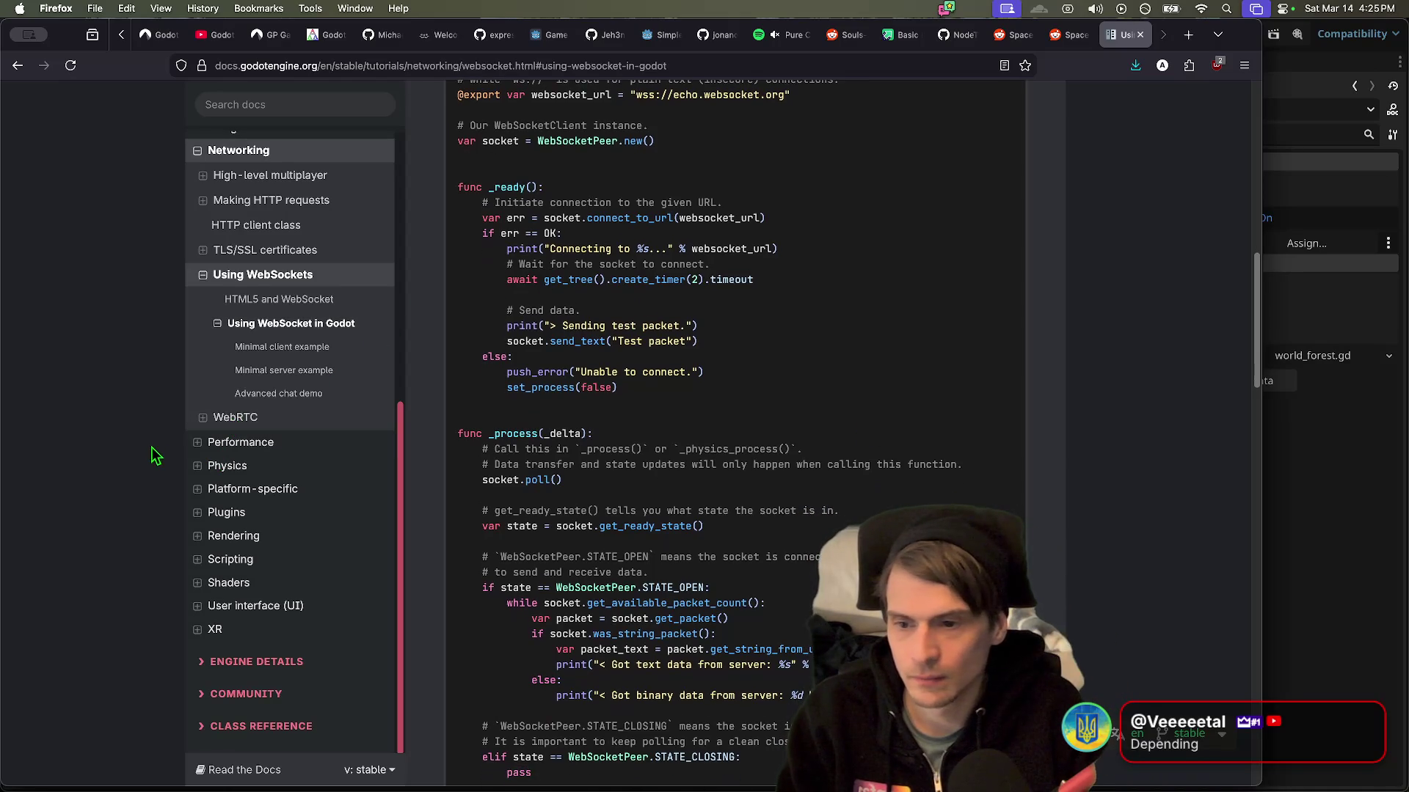
scroll(323, 470, "up", 5)
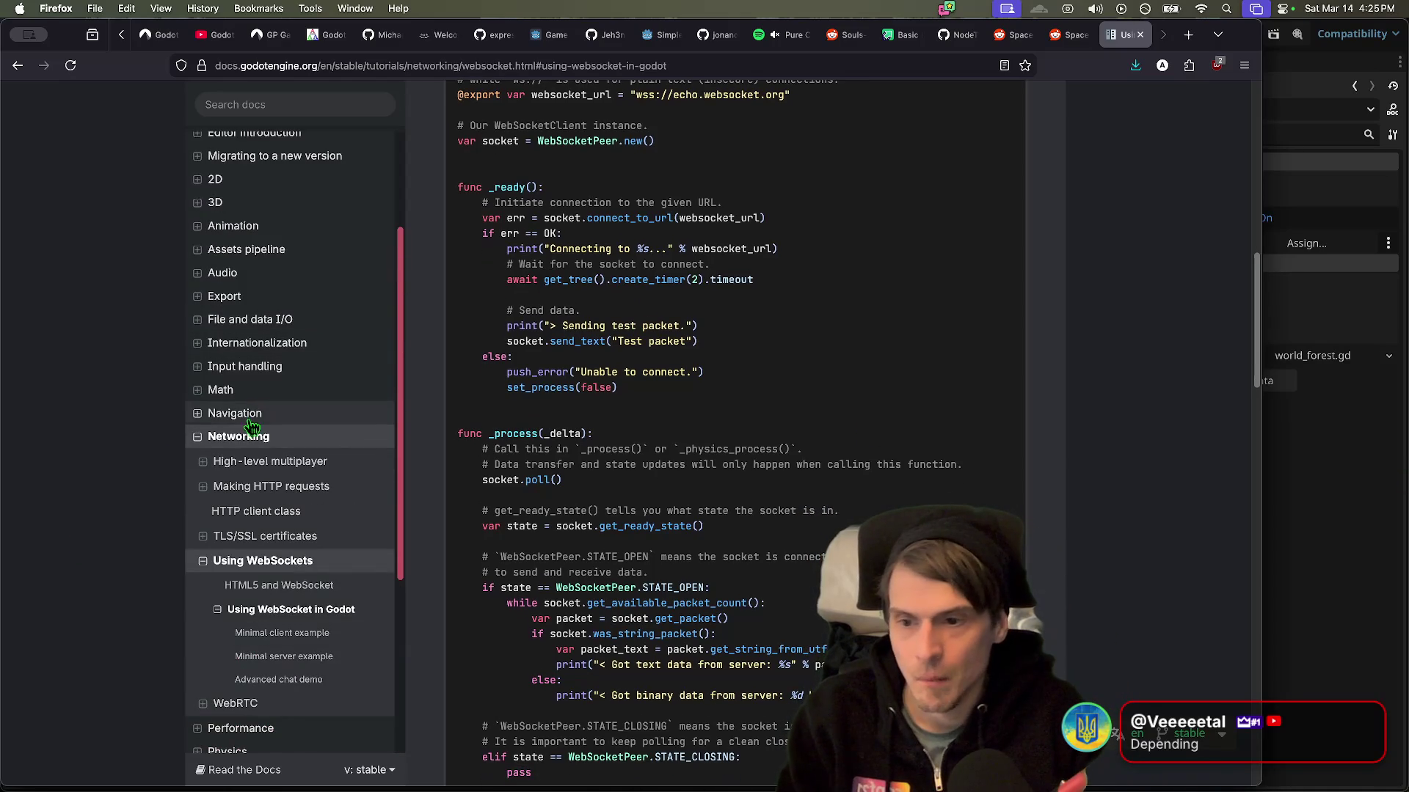
Read the High-level multiplayer page's sentence on the WebSocket implementation.
left_click(254, 458)
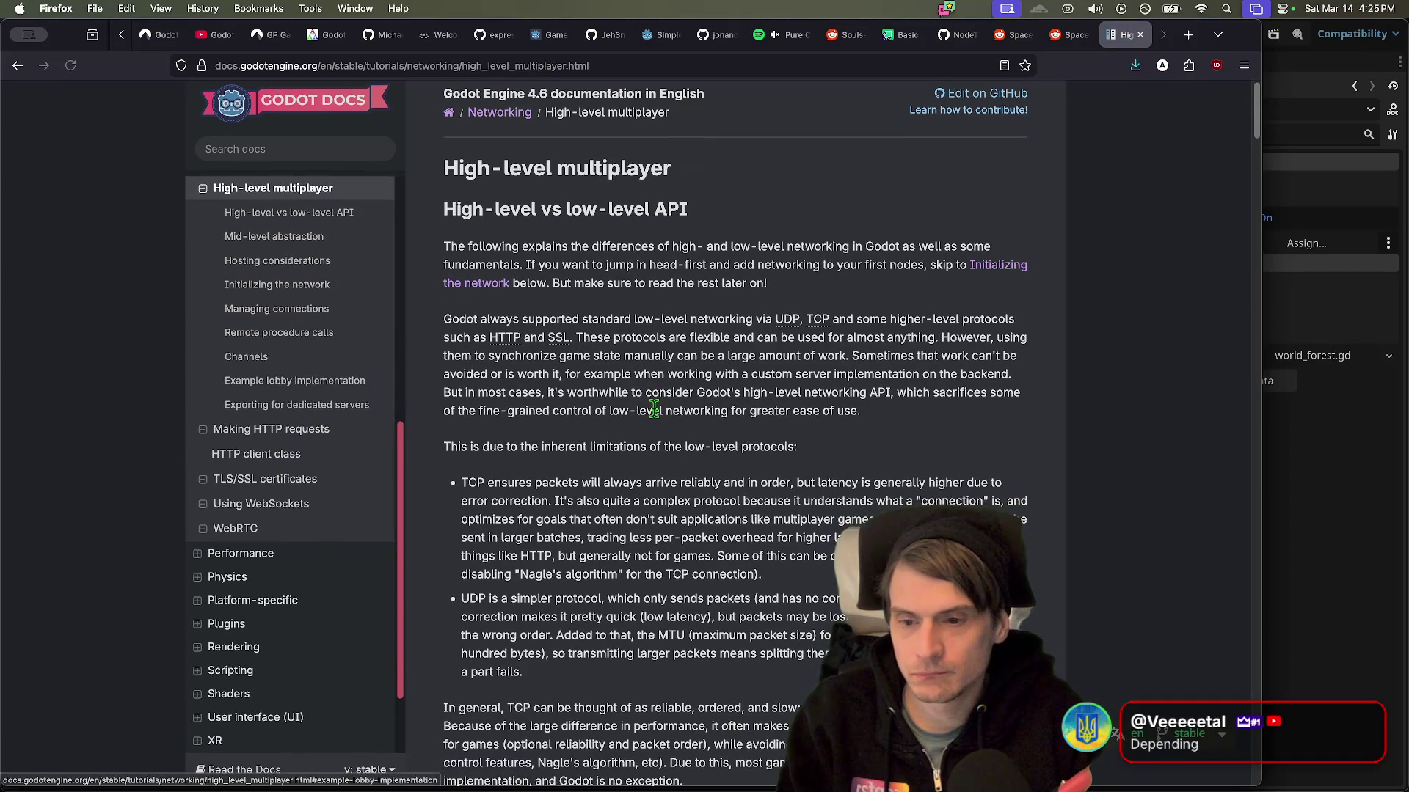
scroll(880, 508, "down", 15)
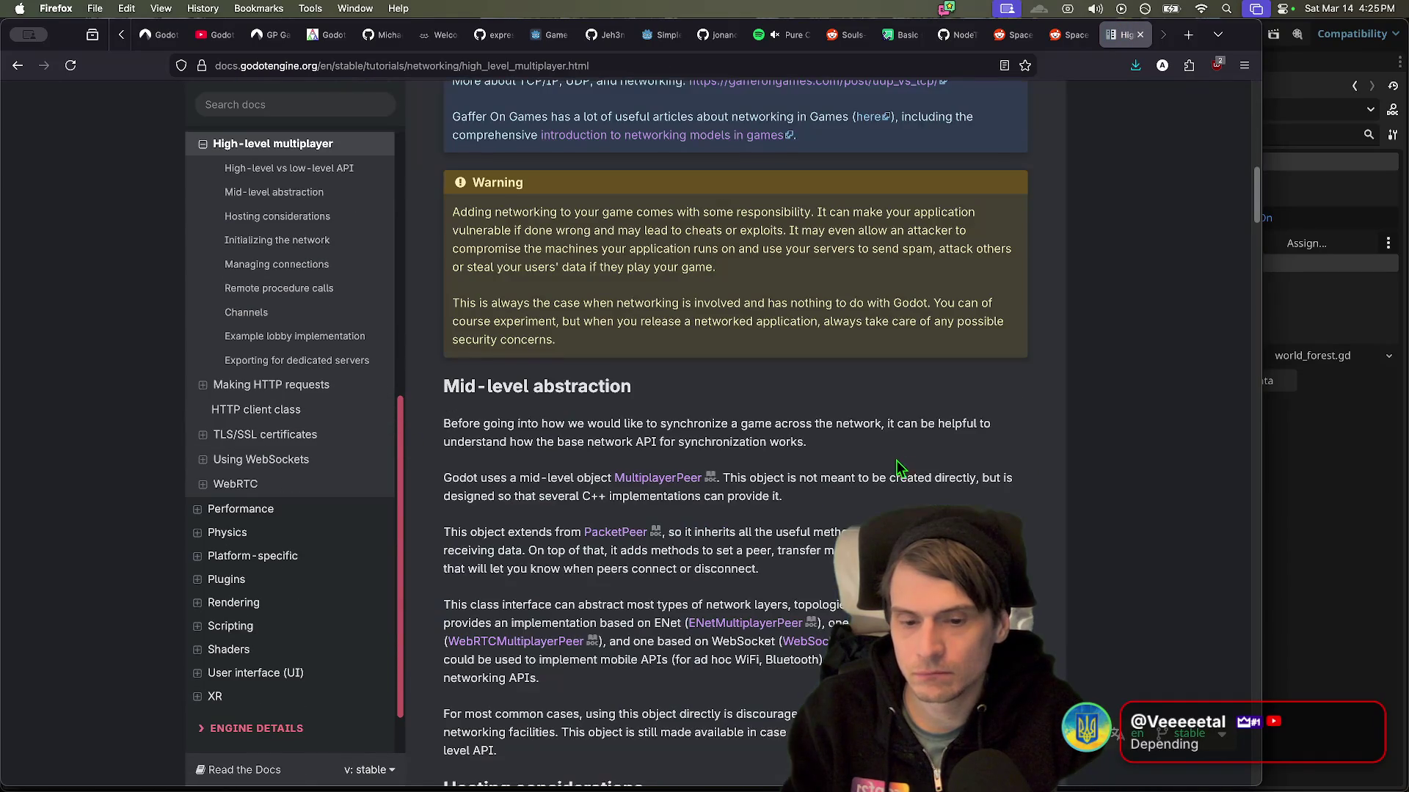
scroll(880, 508, "down", 2)
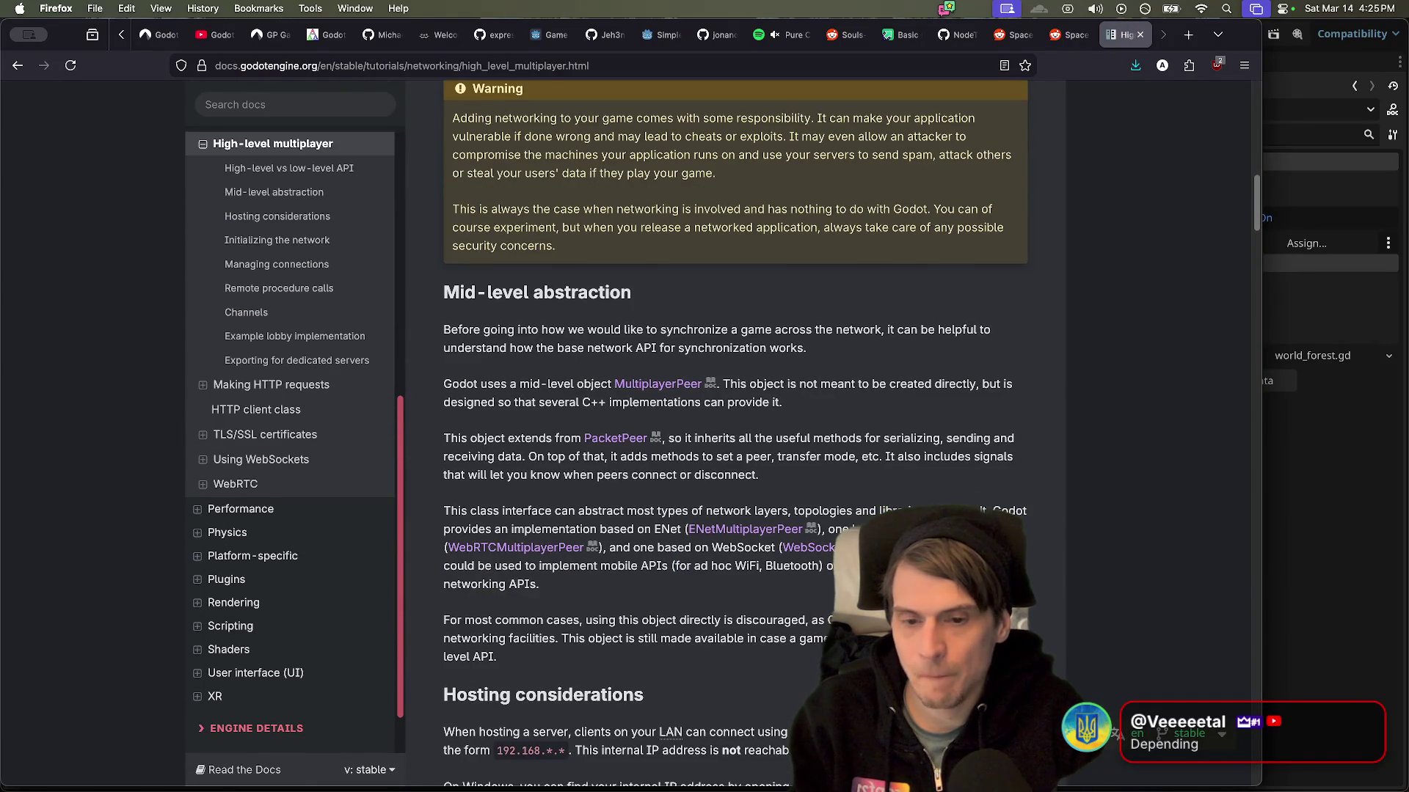
mouse_move(631, 549)
left_mouse_down()
mouse_move(763, 564)
mouse_move(686, 563)
left_mouse_up()
left_click(690, 565)
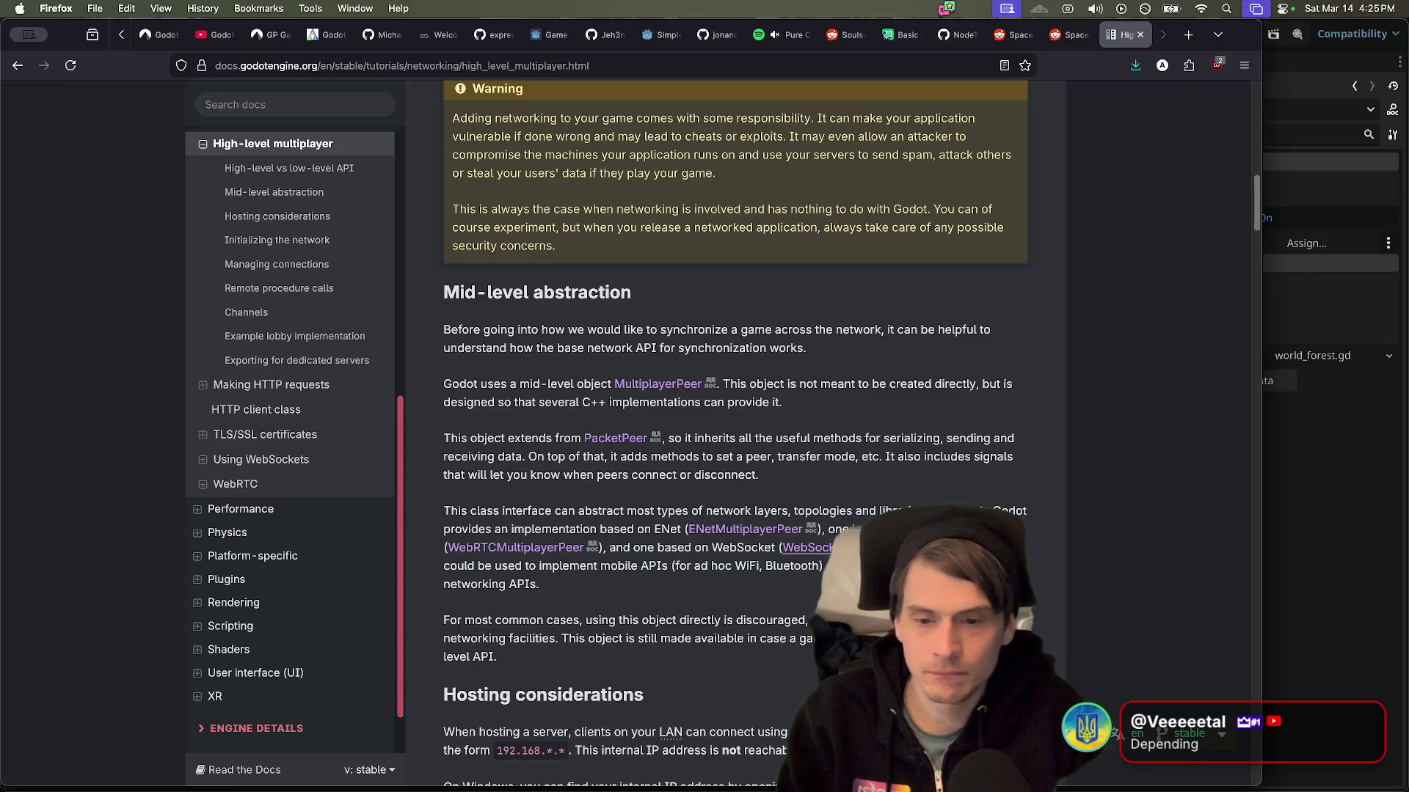
Open the WebSocketMultiplayerPeer class reference and scan its properties and methods tables.
left_click(807, 547)
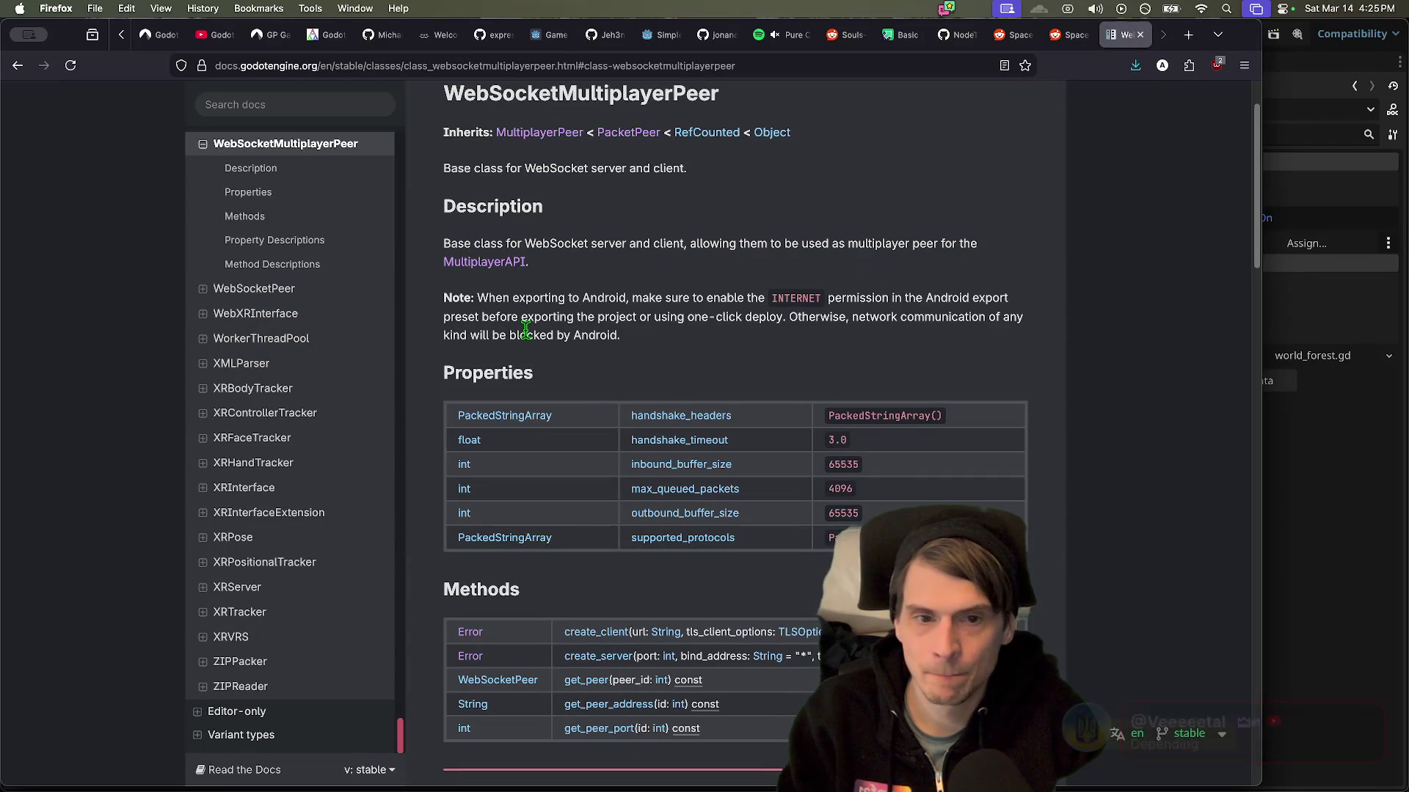
scroll(563, 475, "down", 5)
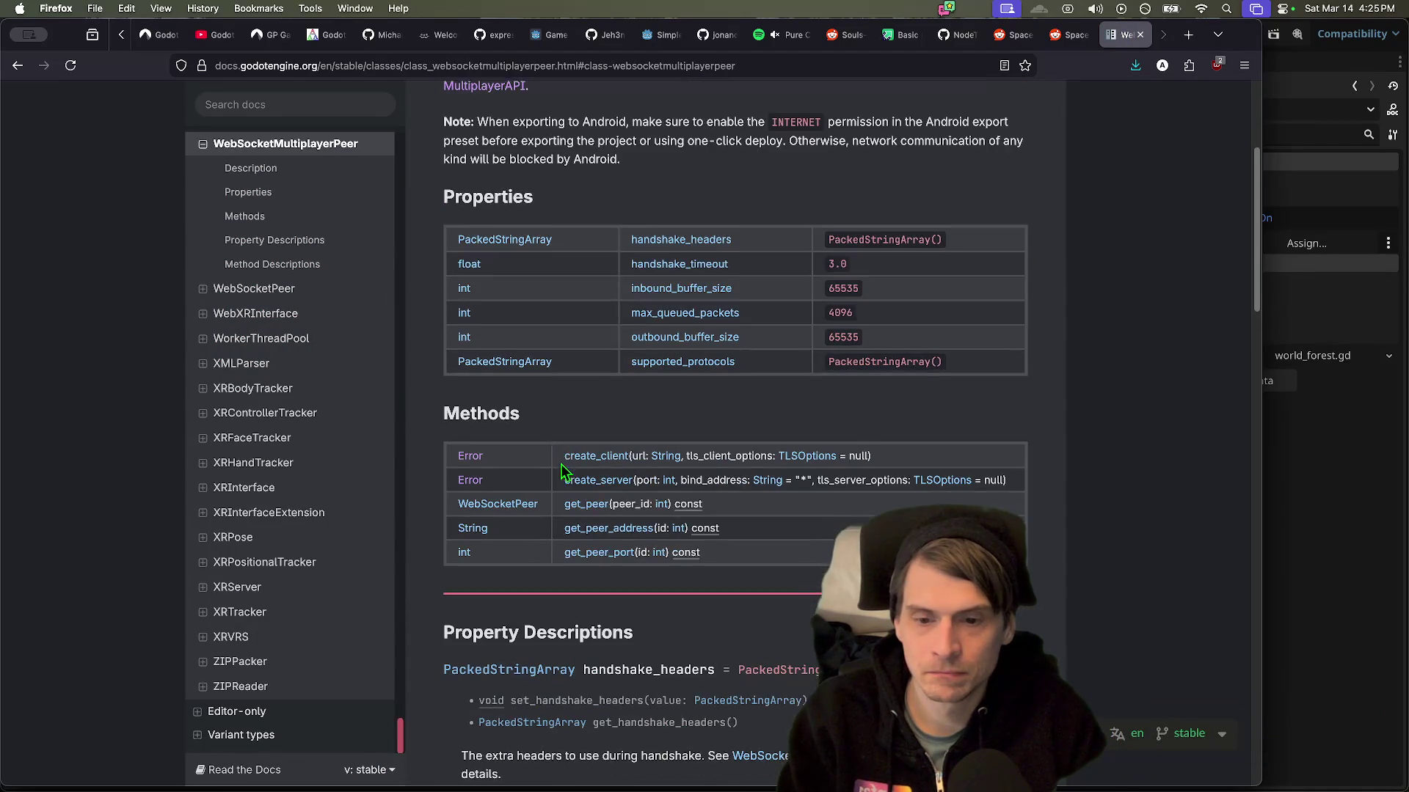
scroll(943, 487, "up", 2)
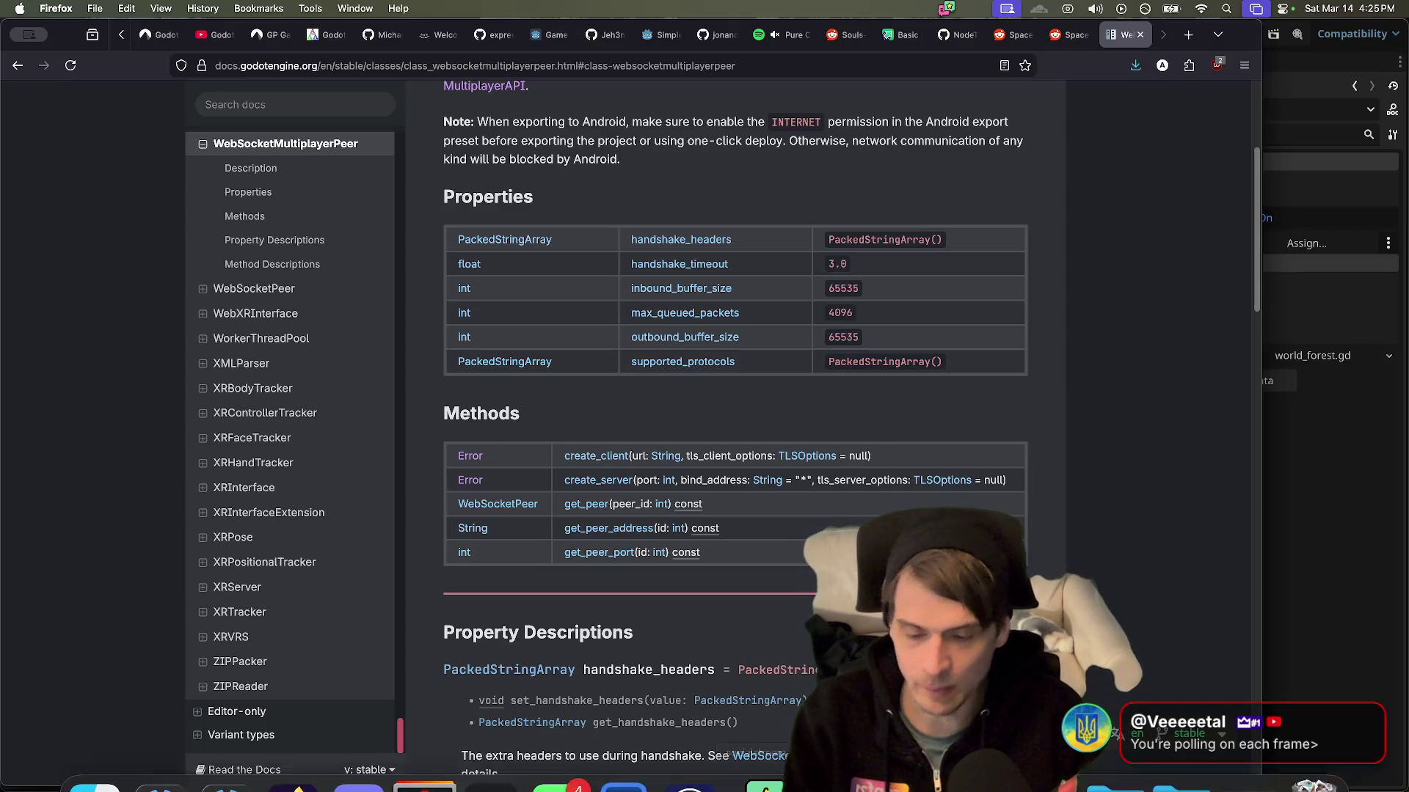
mouse_move(1091, 788)
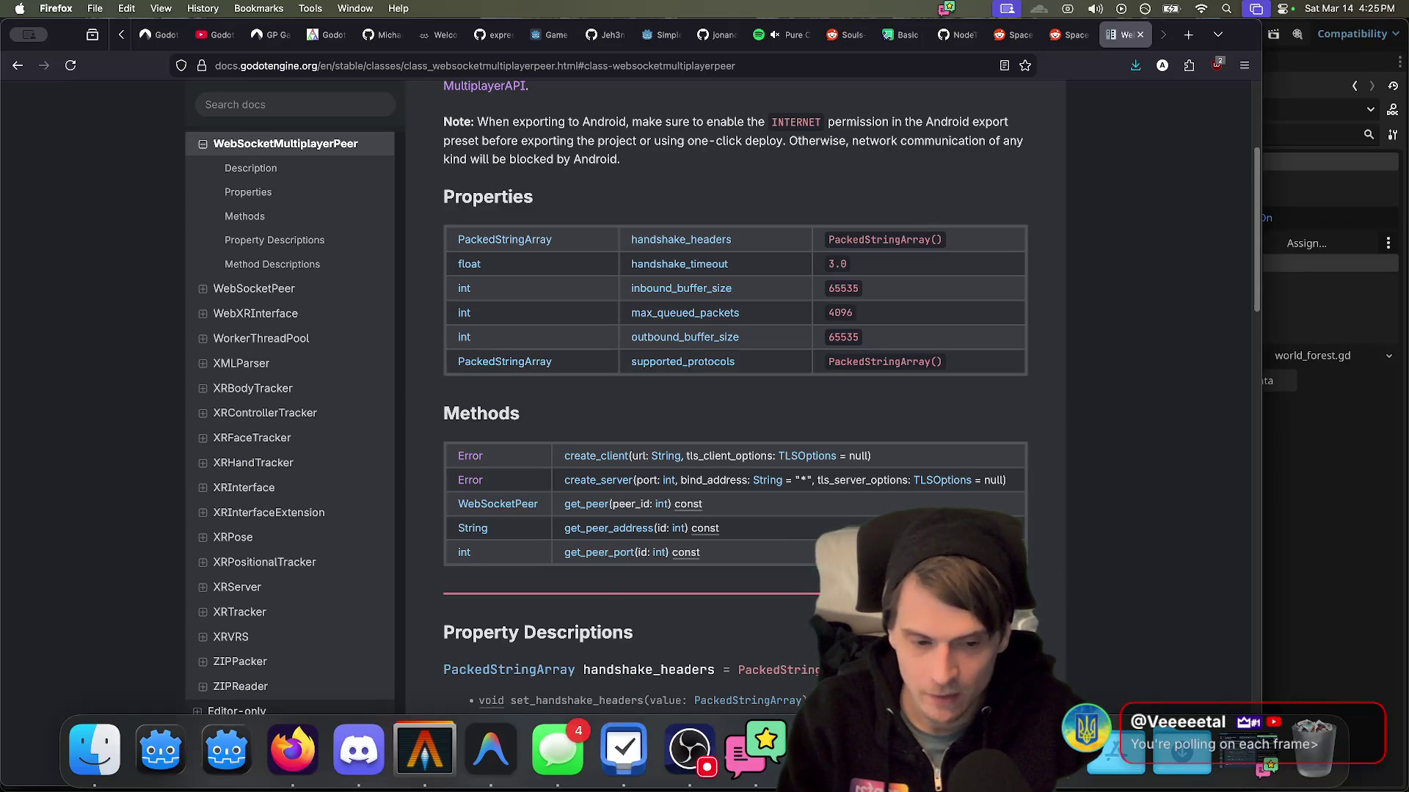
key("super+Tab")
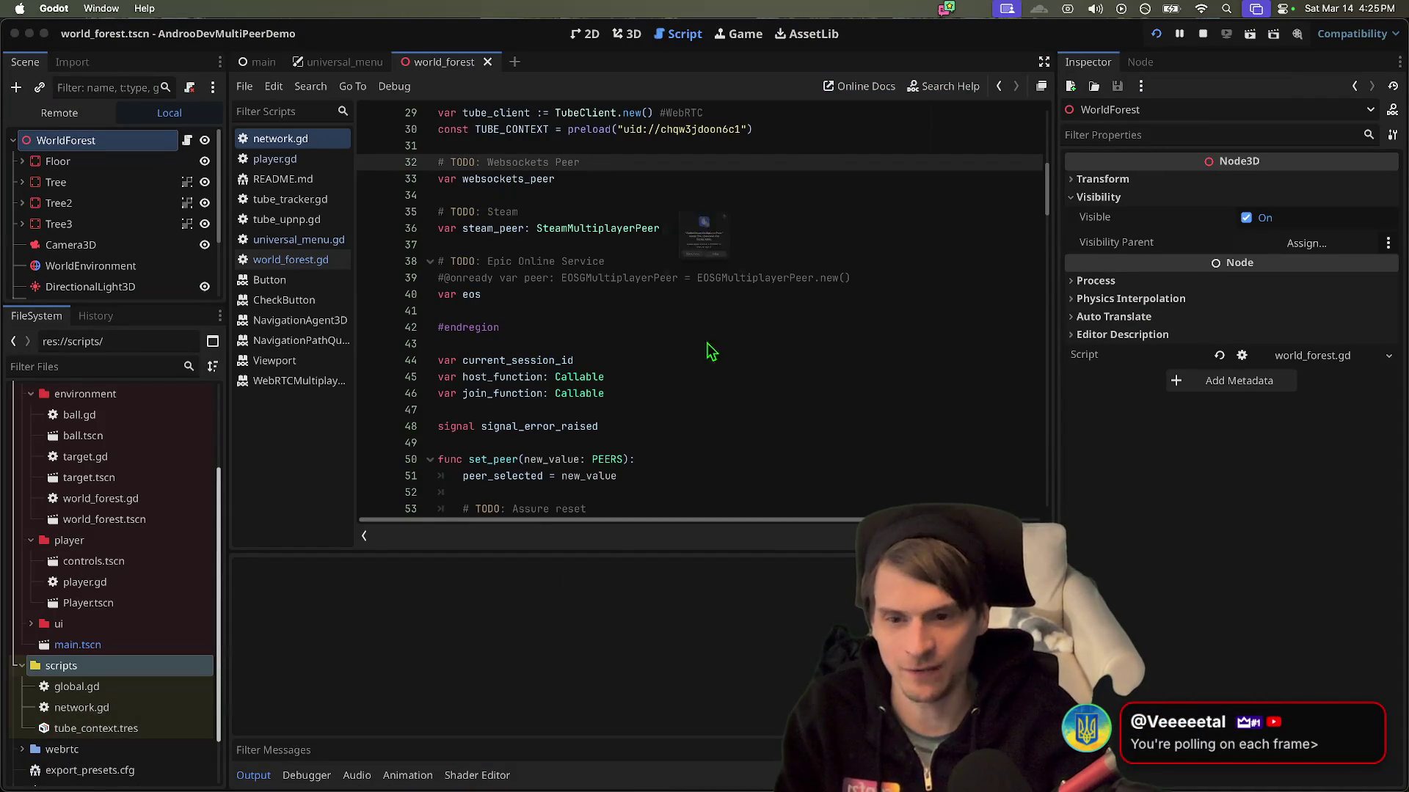
Dismiss the microphone prompt and set both game windows' peer type to EnetLocal.
left_click(741, 305)
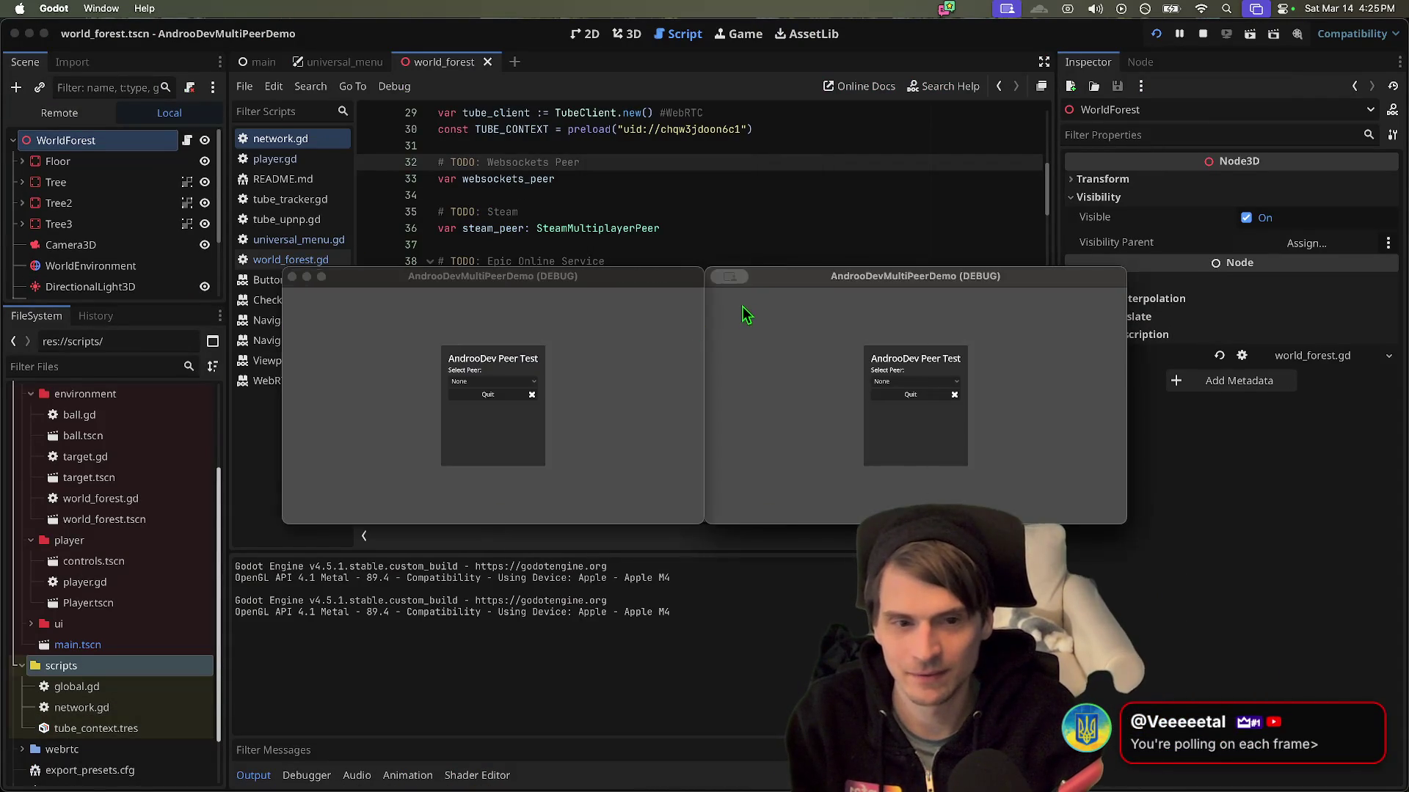
left_click(492, 381)
left_click(515, 411)
left_click(986, 400)
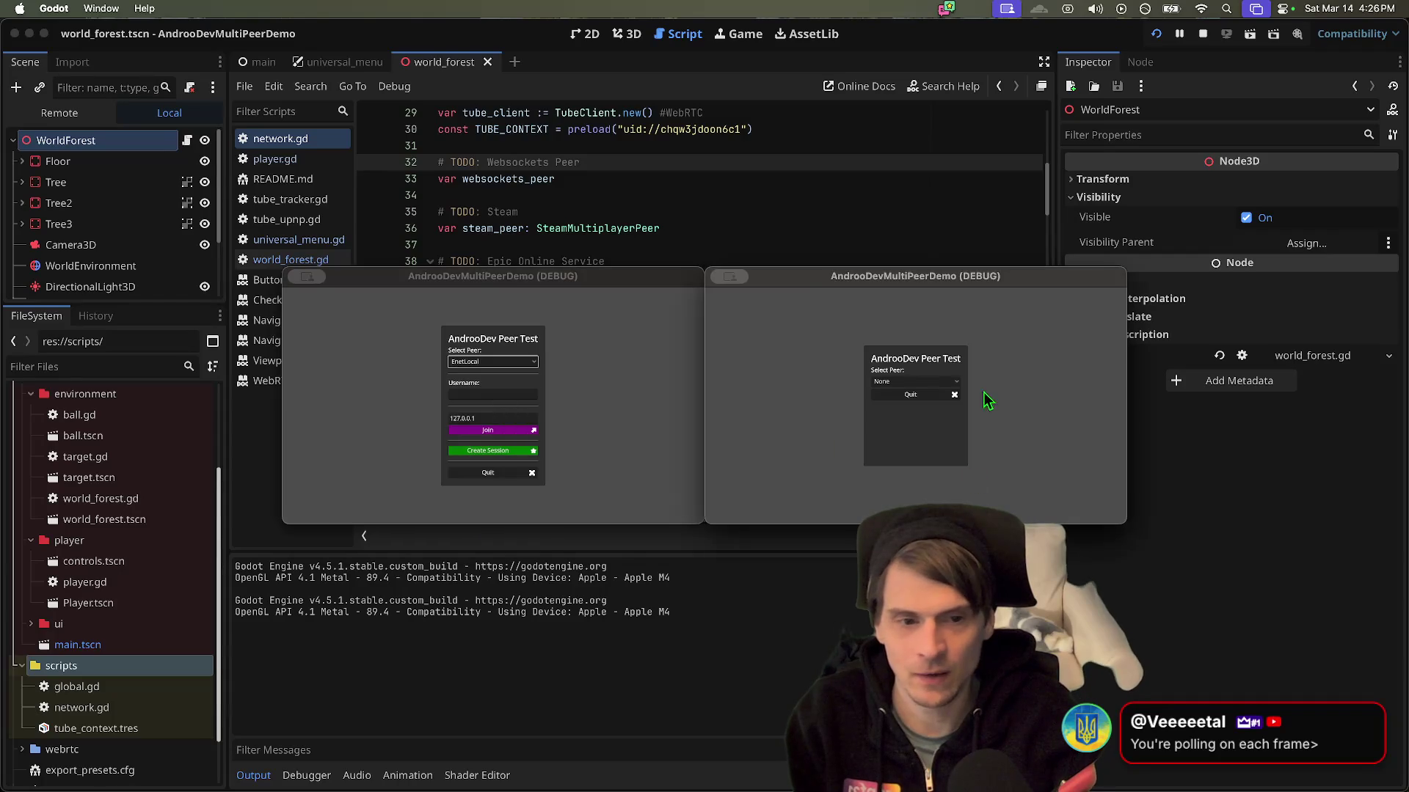
left_click(917, 381)
left_click(943, 415)
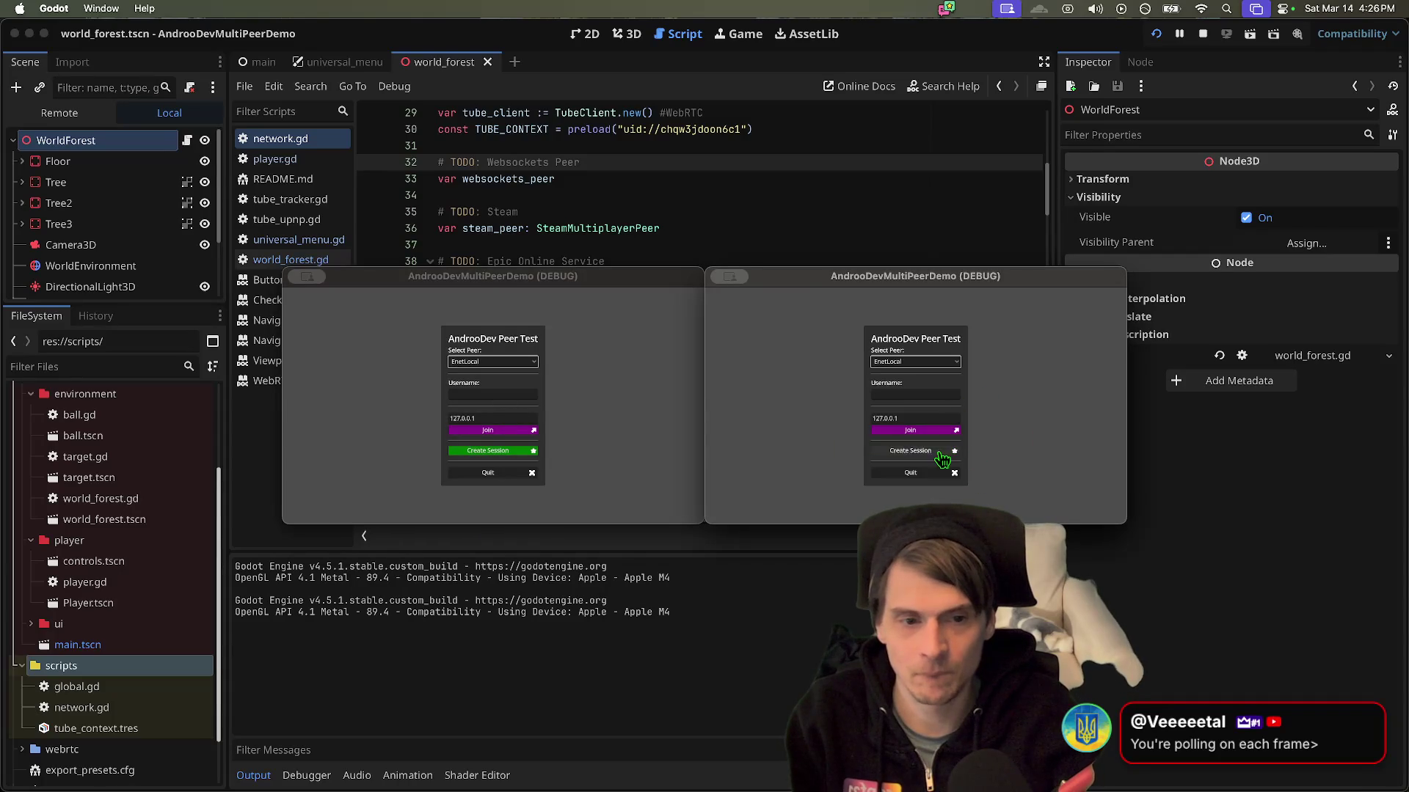
Host from the right window, join from the left, and walk the left player around with W.
left_click(911, 450)
left_click(522, 457)
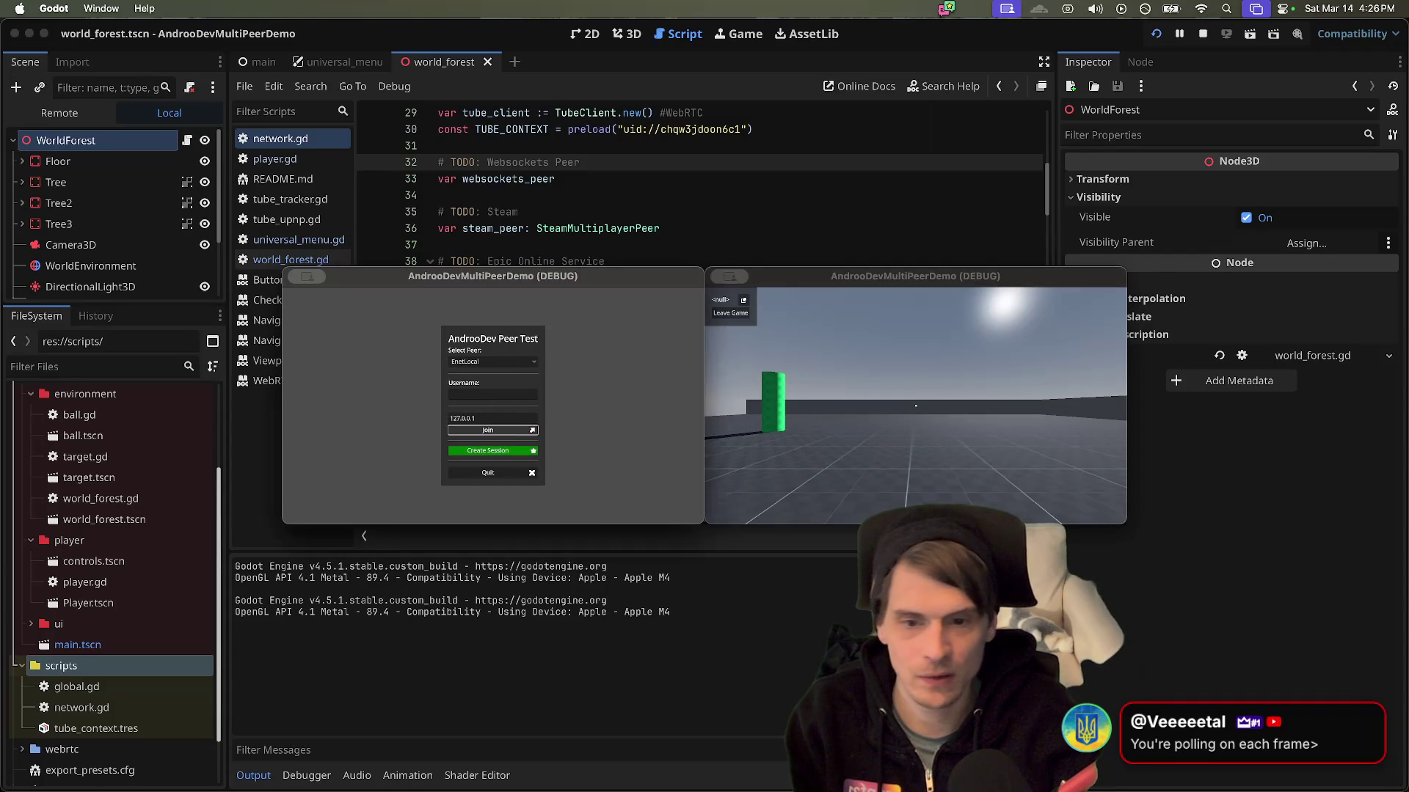
key("w")
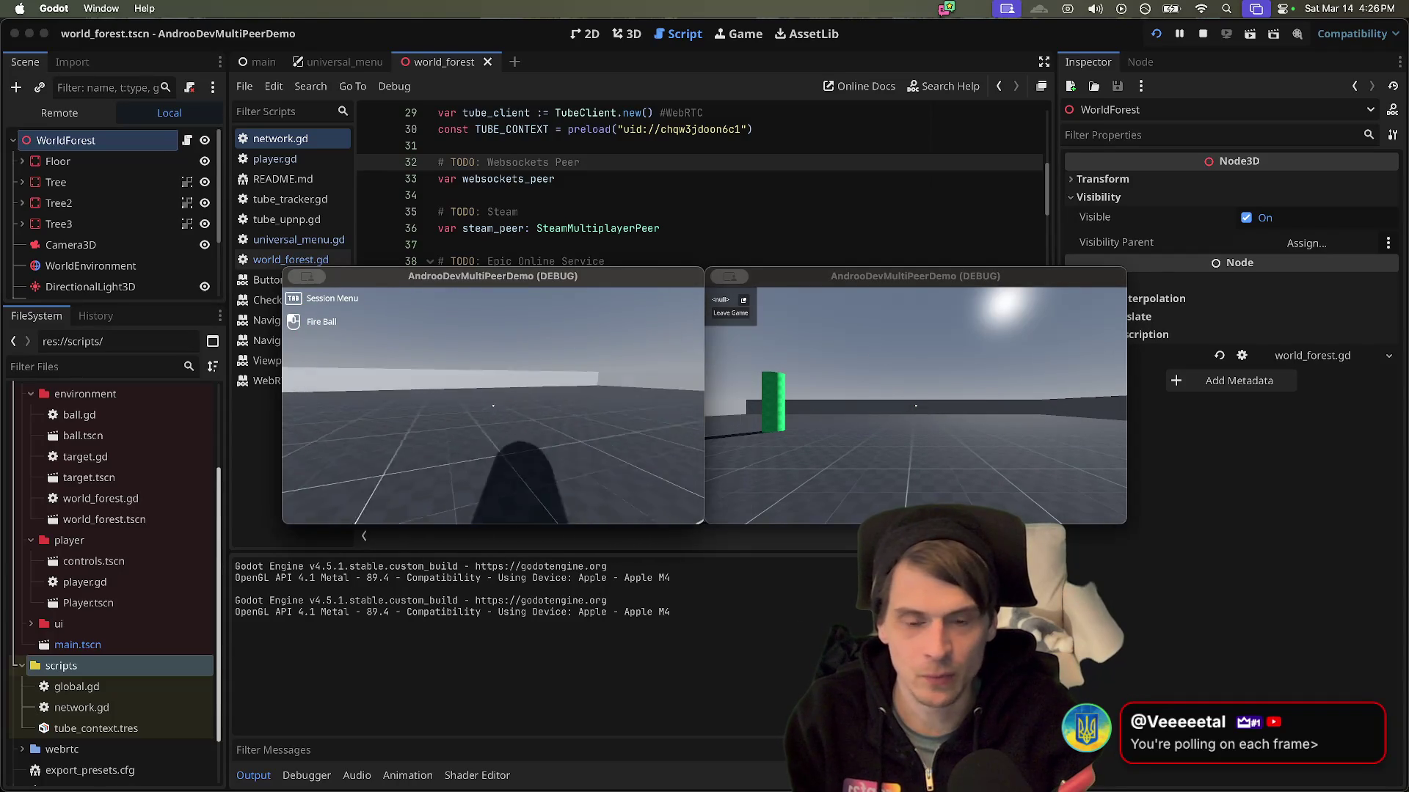
key("w")
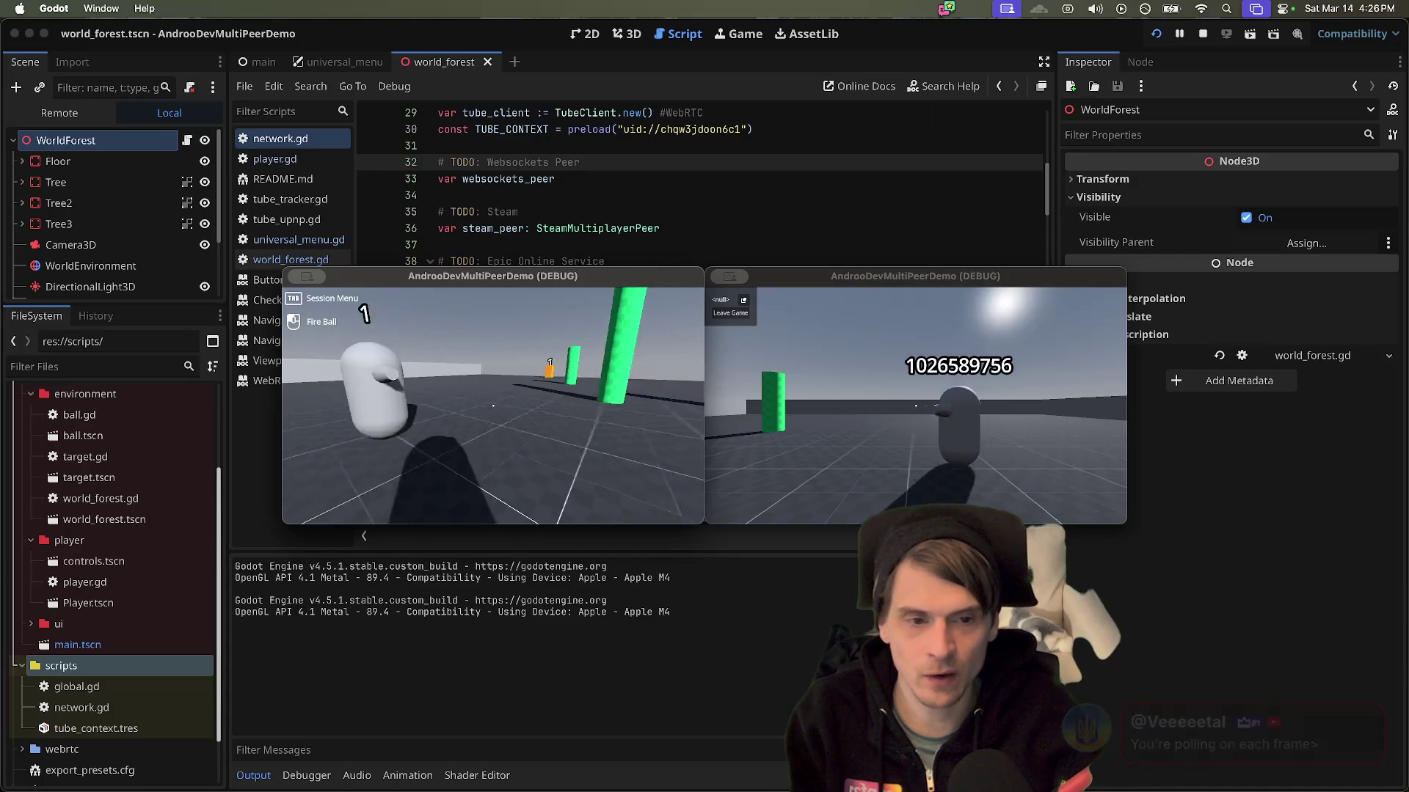
key("w")
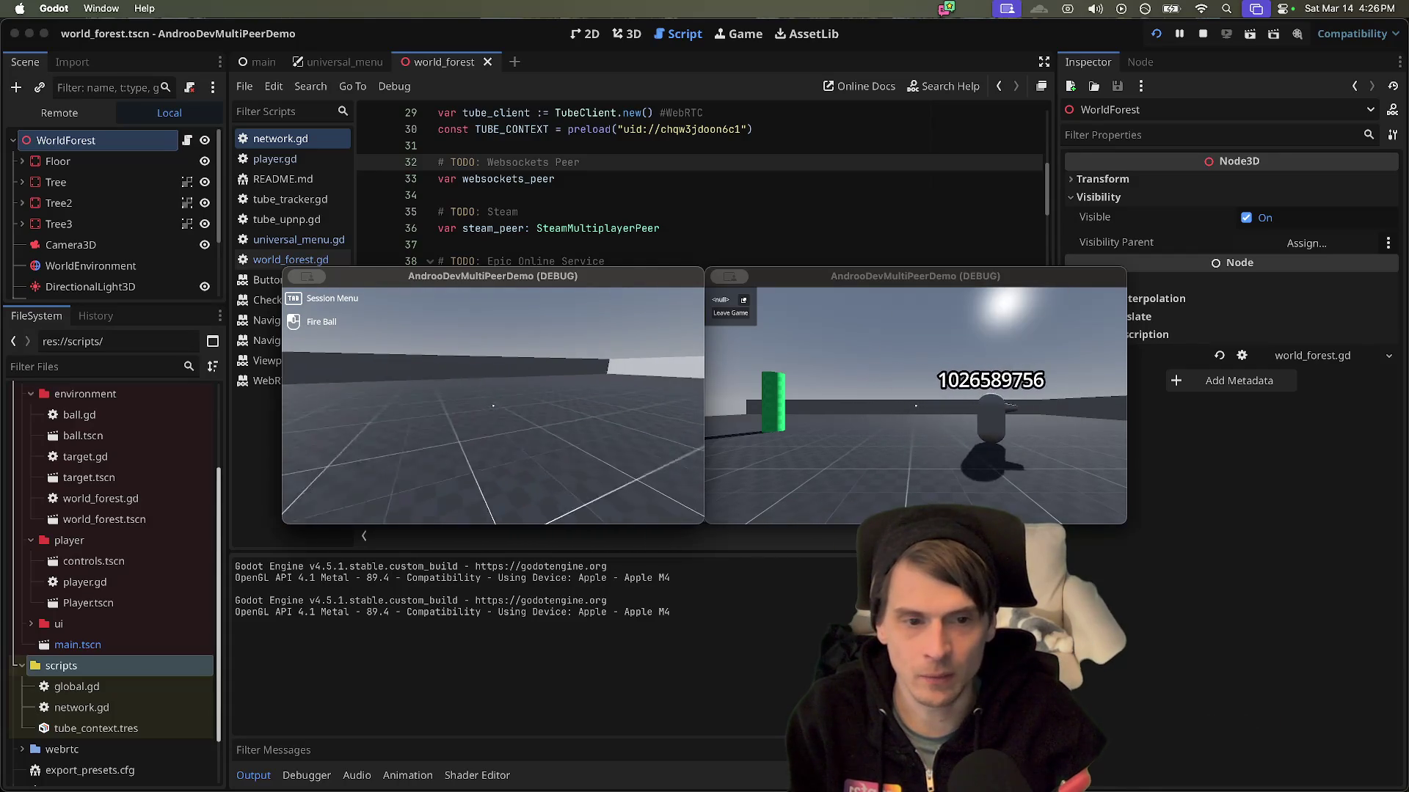
key("super+Tab")
key("super+Tab")
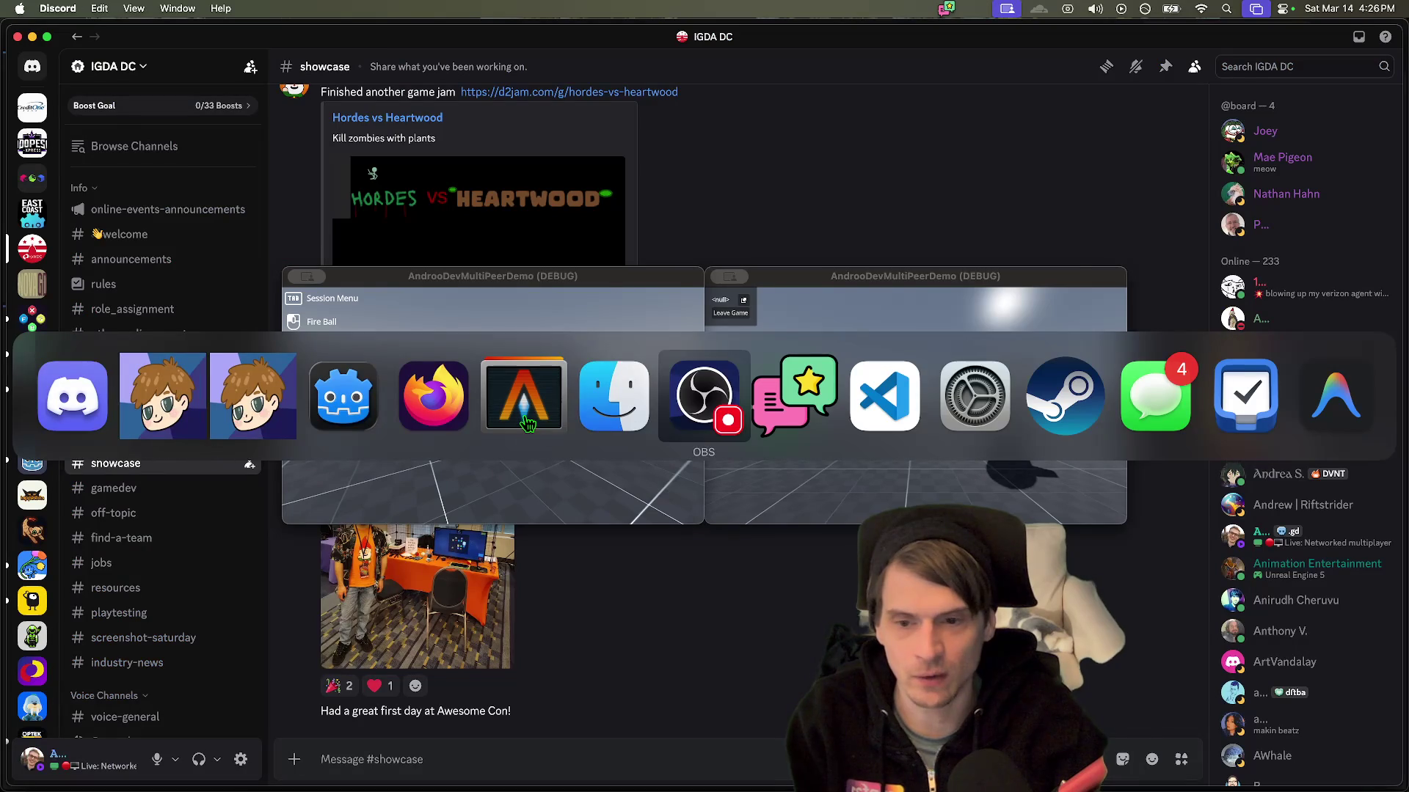
Open the FreeMP site, close the running game windows, and open the Live Demo.
type("freemp.sleepless.com/")
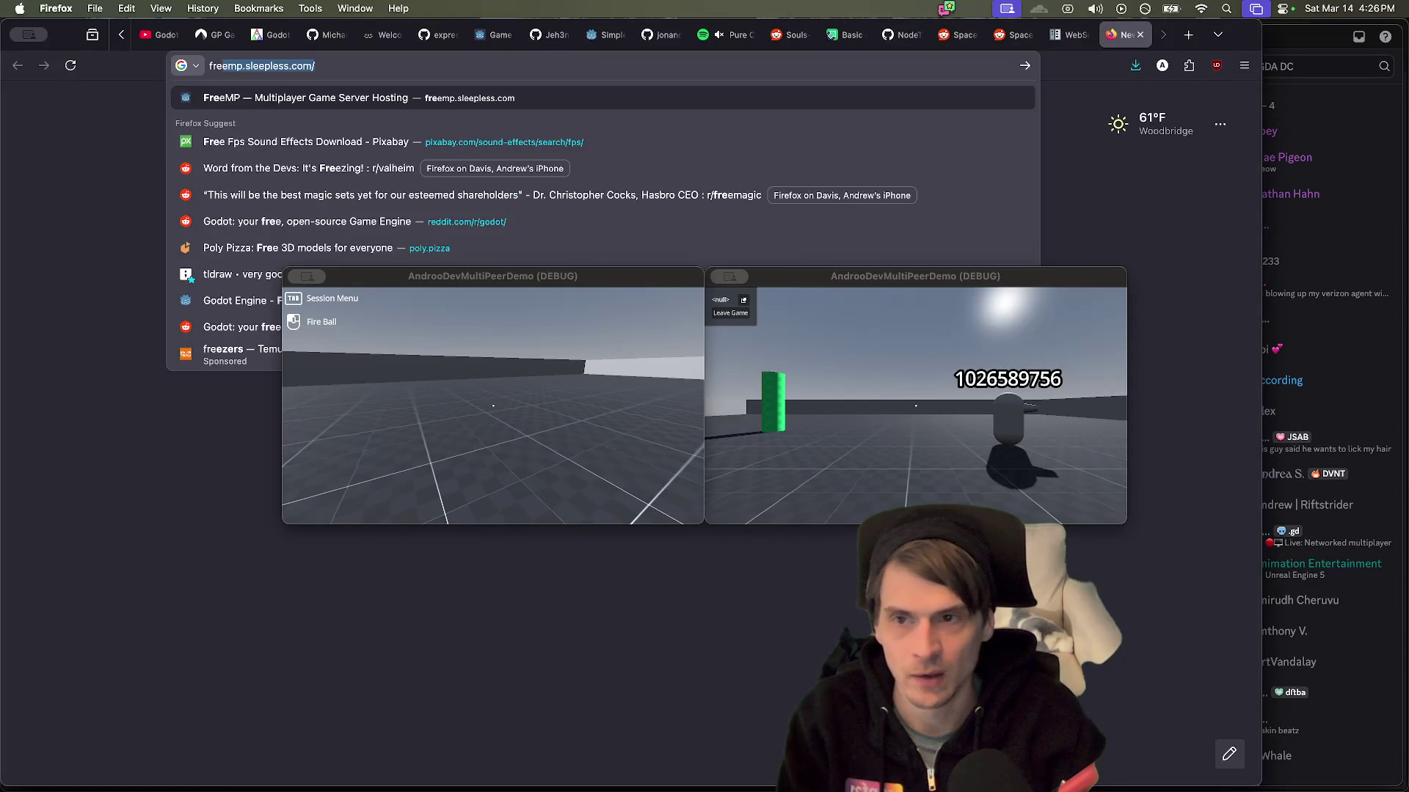
key("Return")
left_click(1066, 375)
key("super+q")
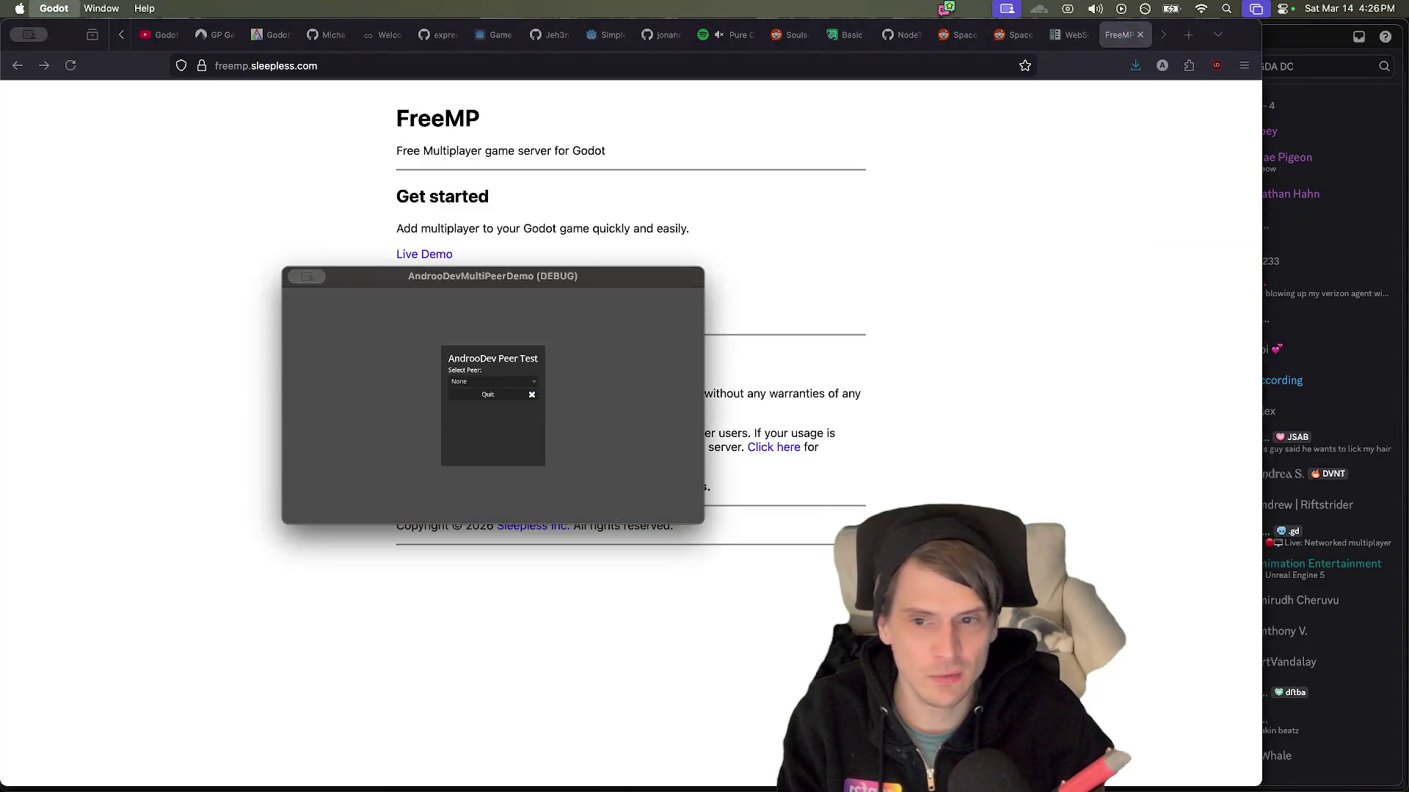
left_click(403, 257)
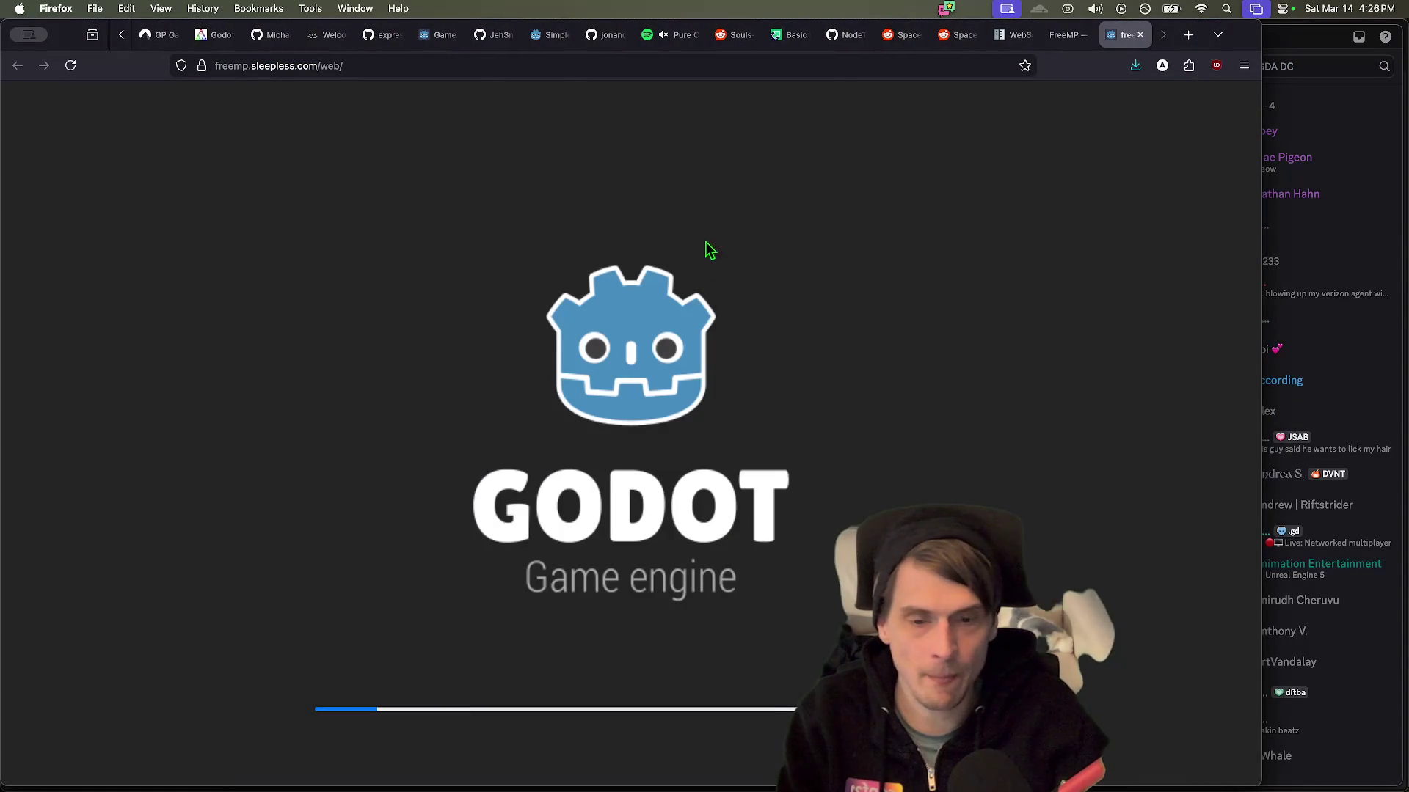
Copy the demo's web address and load it in Google Chrome.
left_click(845, 69)
key("super+space")
type("chr")
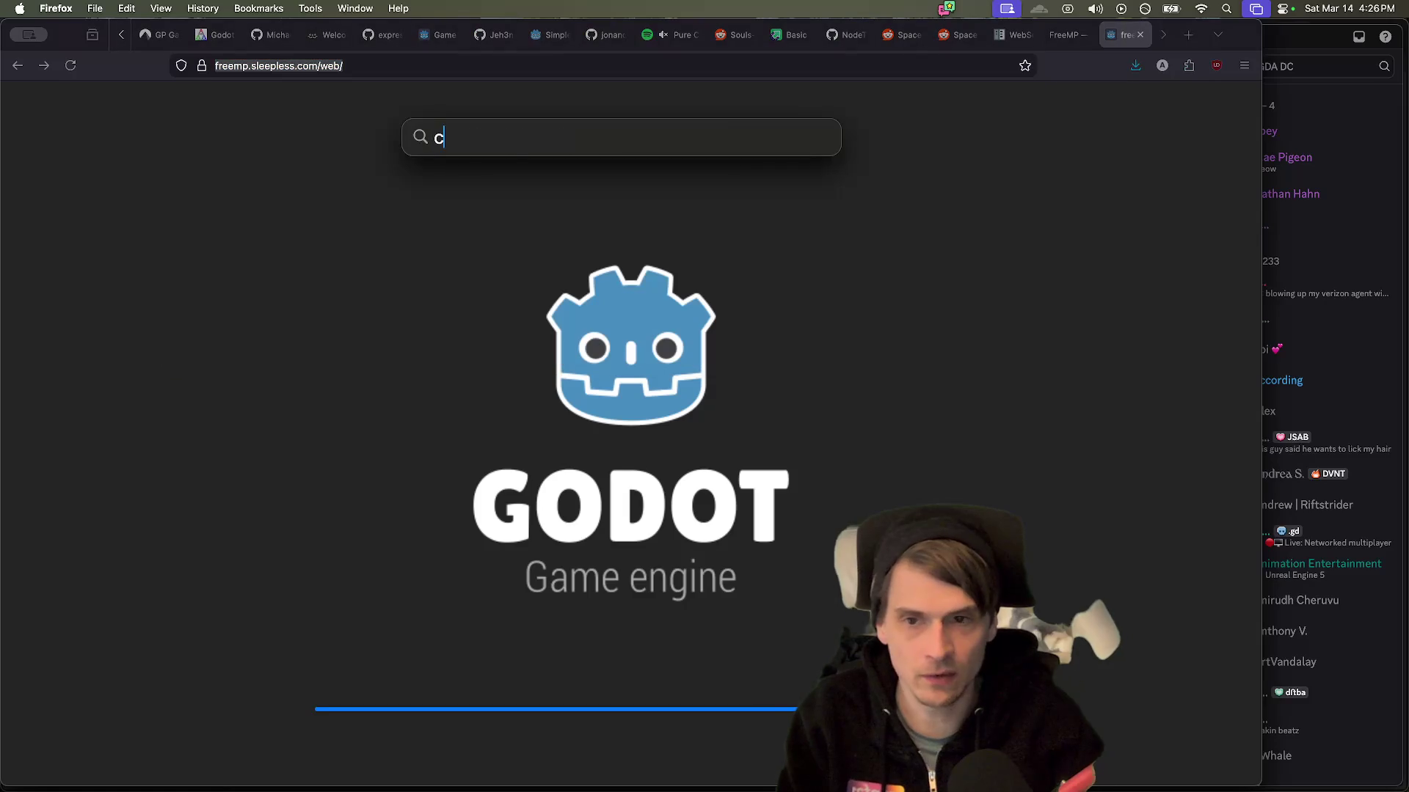
key("Return")
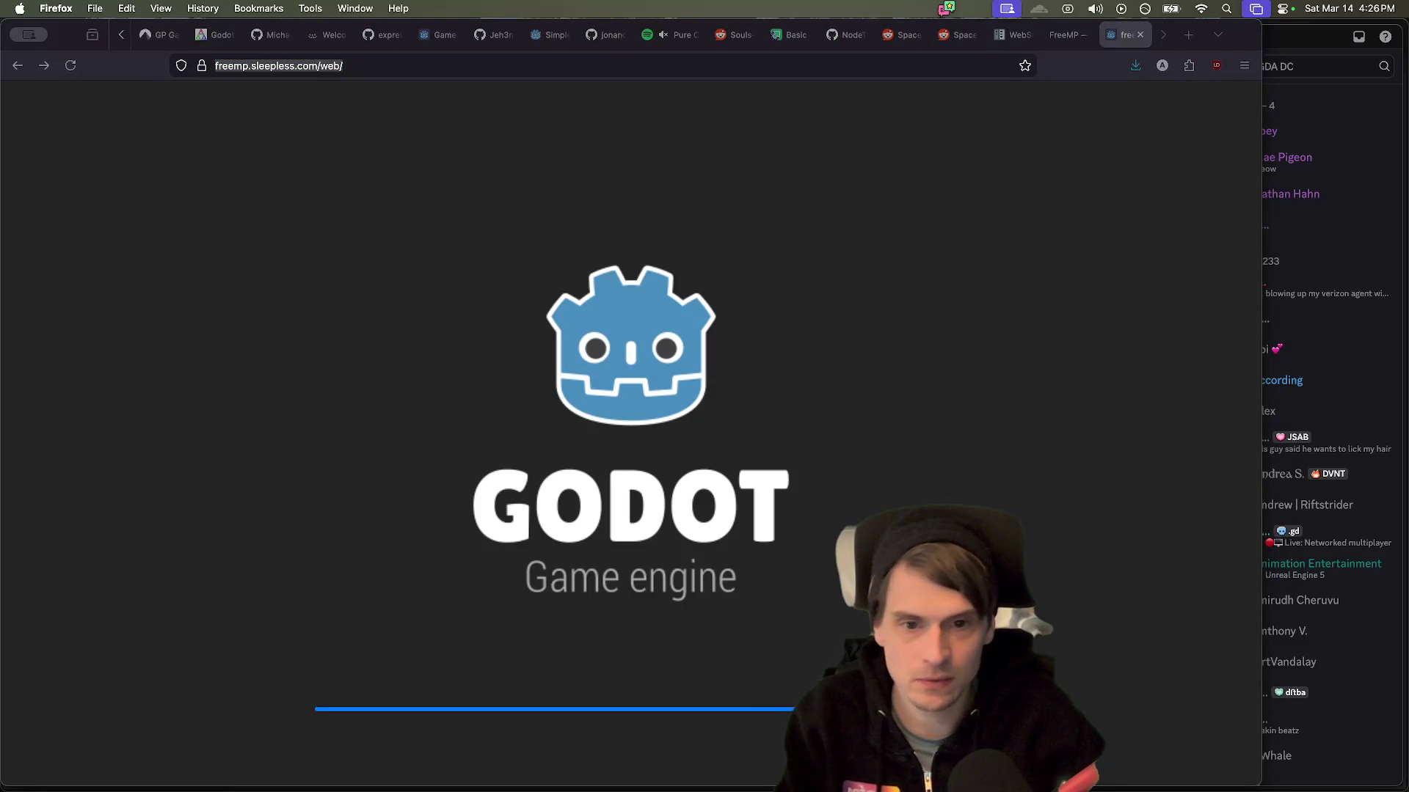
type("https://freemp.sleepless.com/web/")
key("Return")
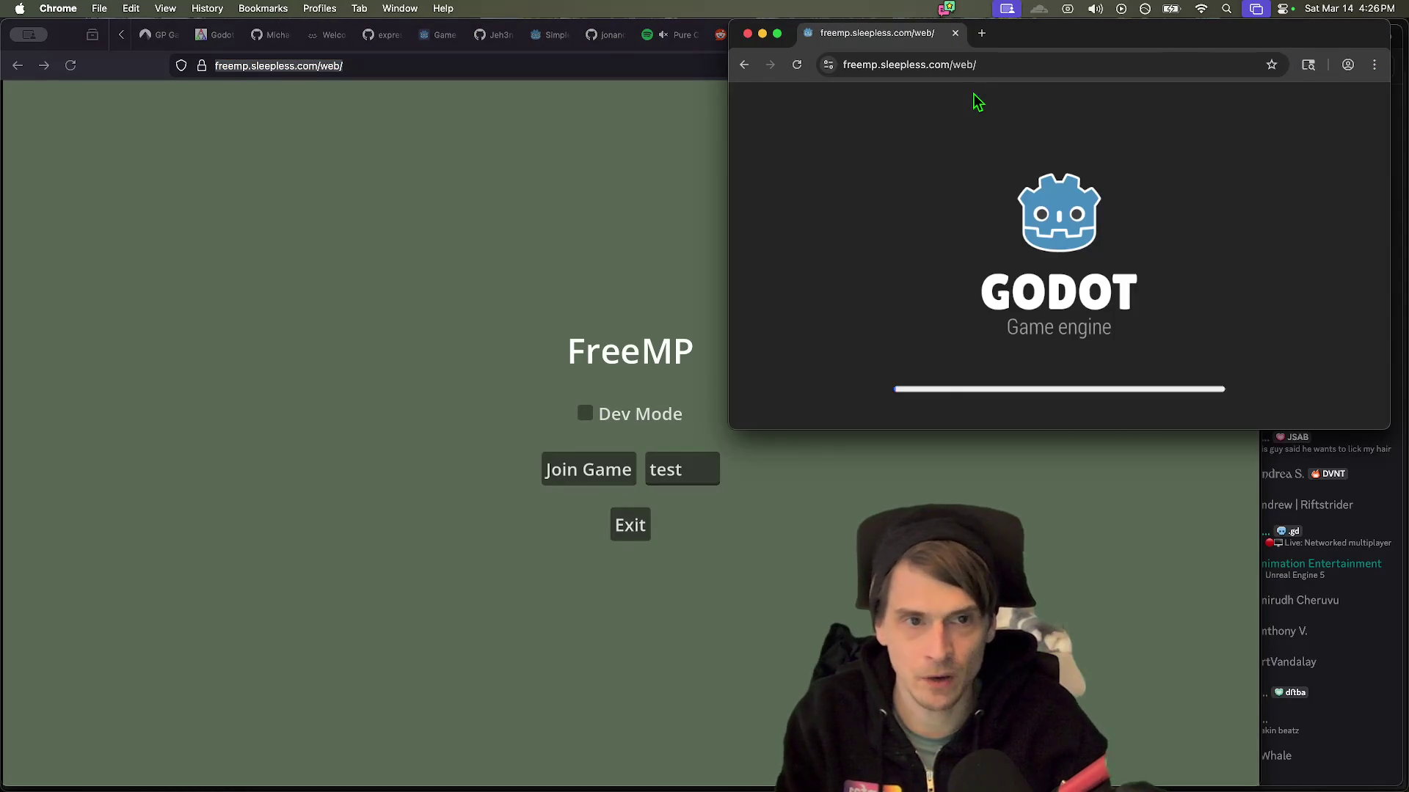
Join the test game in both Firefox and Chrome.
key("super+Tab")
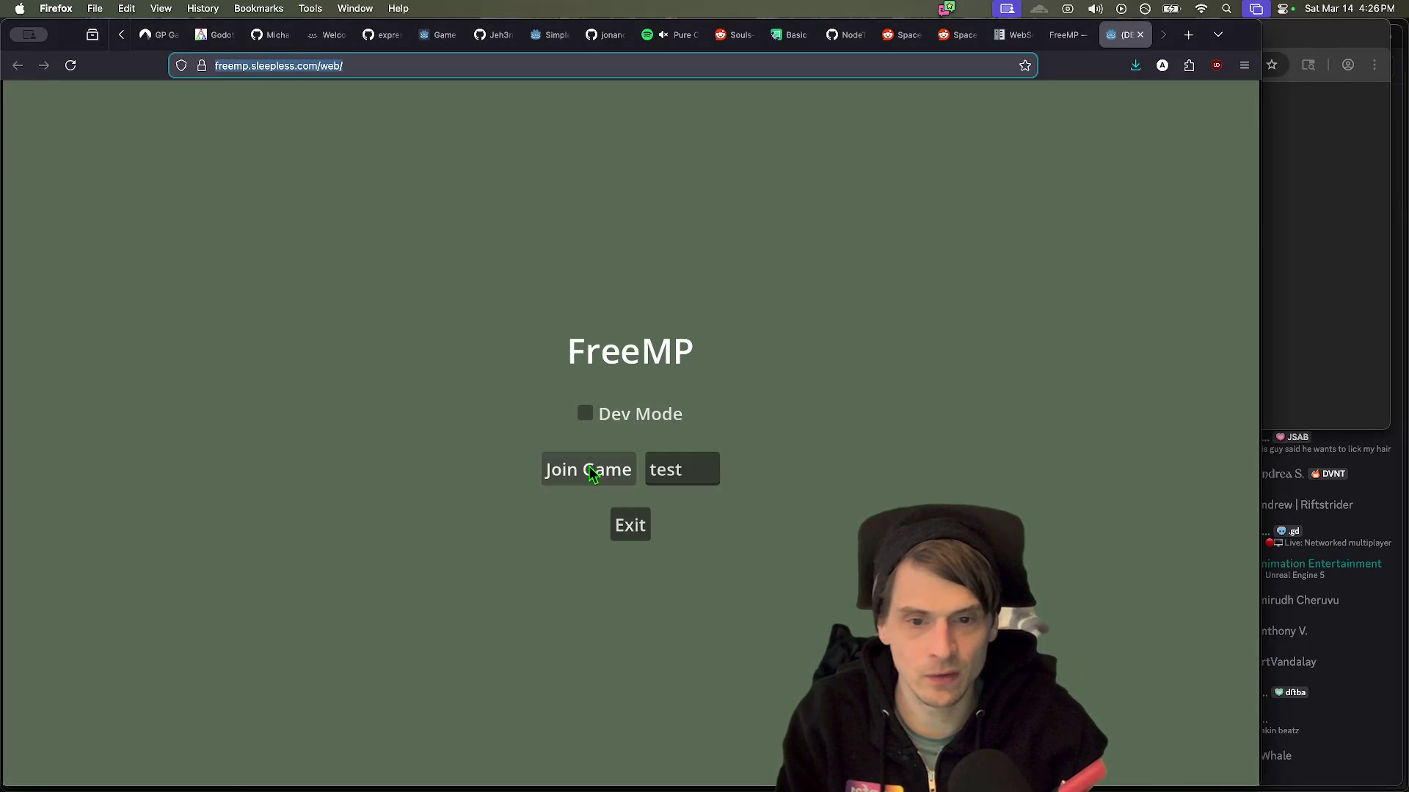
left_click(589, 468)
key("super+Tab")
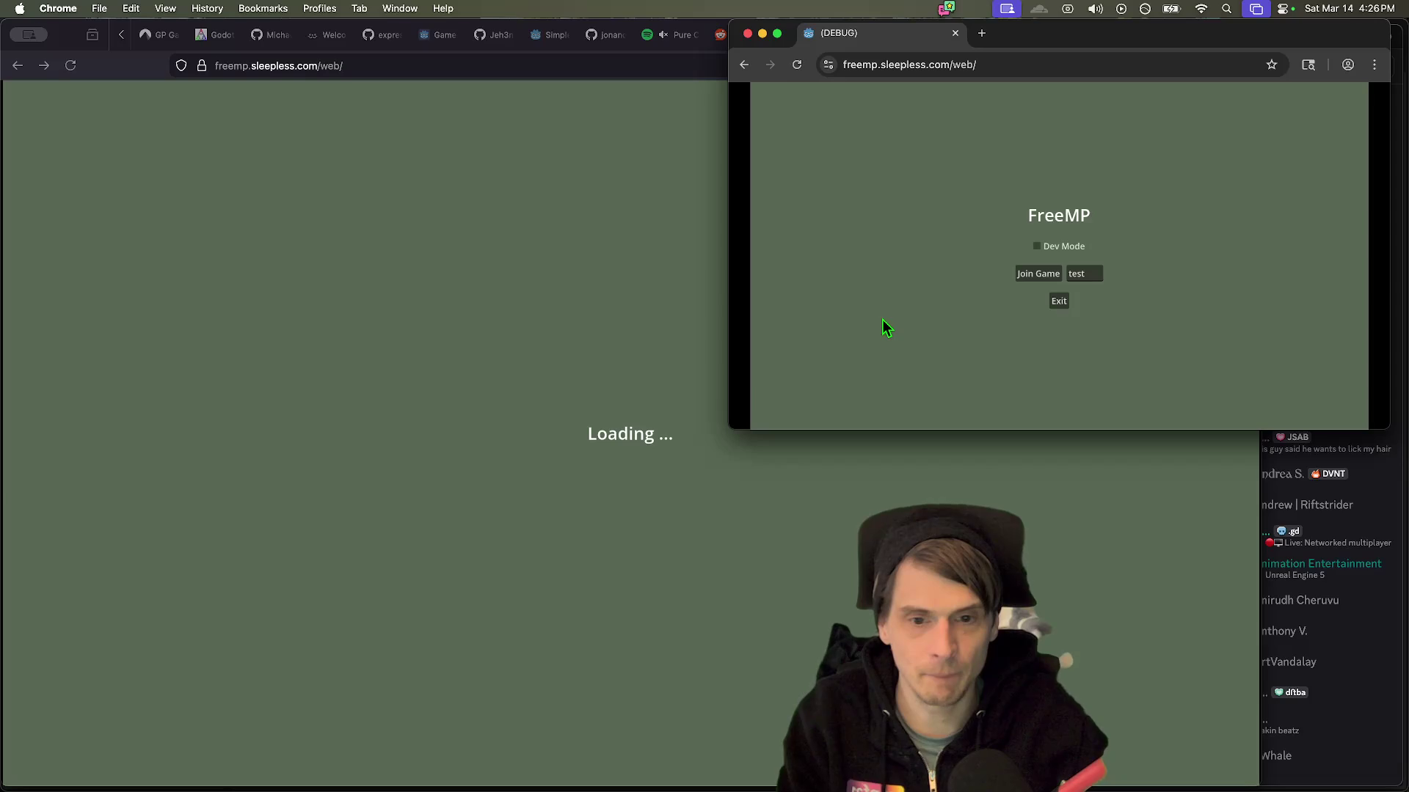
left_click(1038, 275)
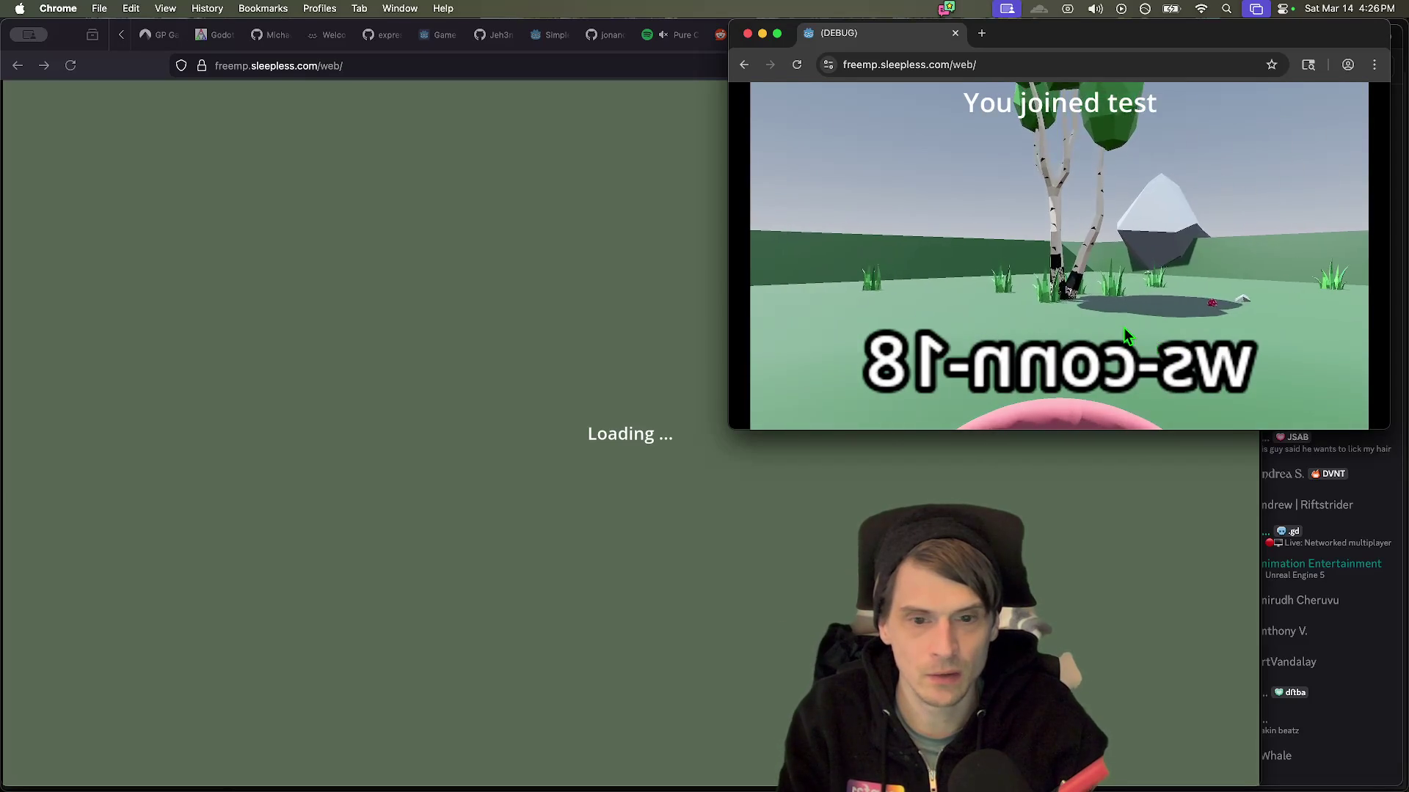
left_click(640, 400)
Drive the Firefox player with D, then close the Firefox game tab.
left_click(1268, 257)
key("super+t")
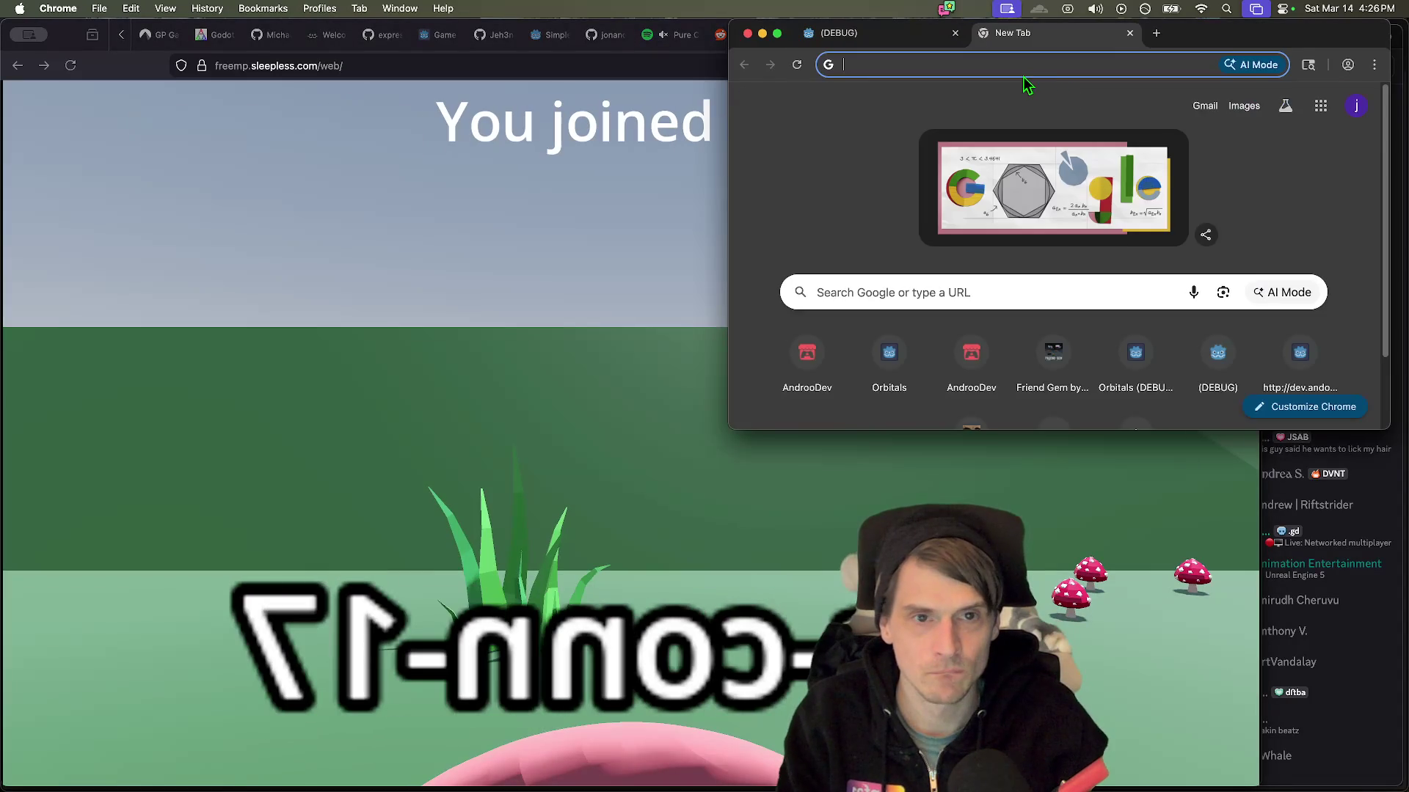
left_click(604, 230)
key("d")
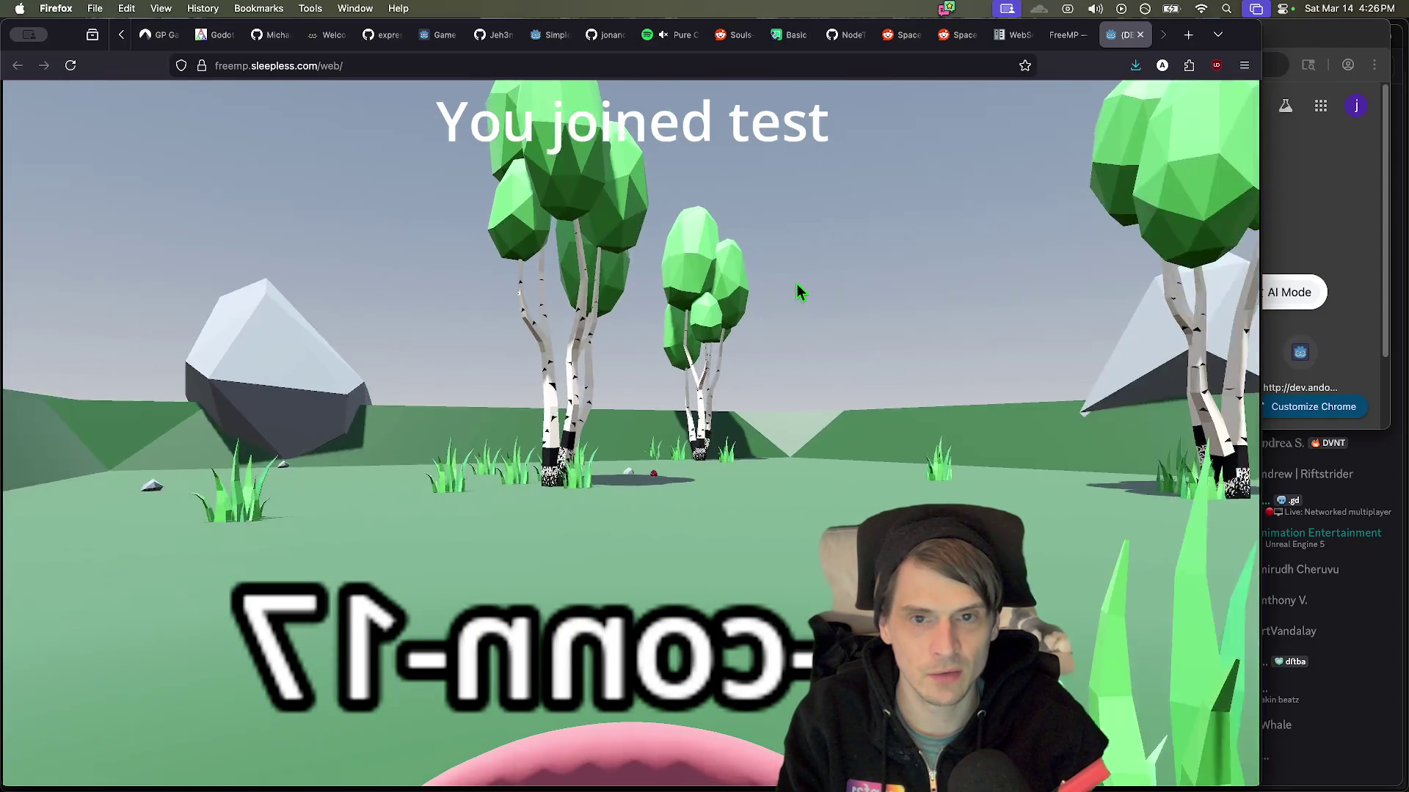
key("super+w")
Load the demo in a new Chrome tab, move it into its own window, and join the game.
left_click(1314, 168)
type("https://freemp.sleepless.com/web/")
key("Return")
mouse_move(1051, 33)
left_mouse_down()
mouse_move(1050, 54)
mouse_move(418, 174)
left_mouse_up()
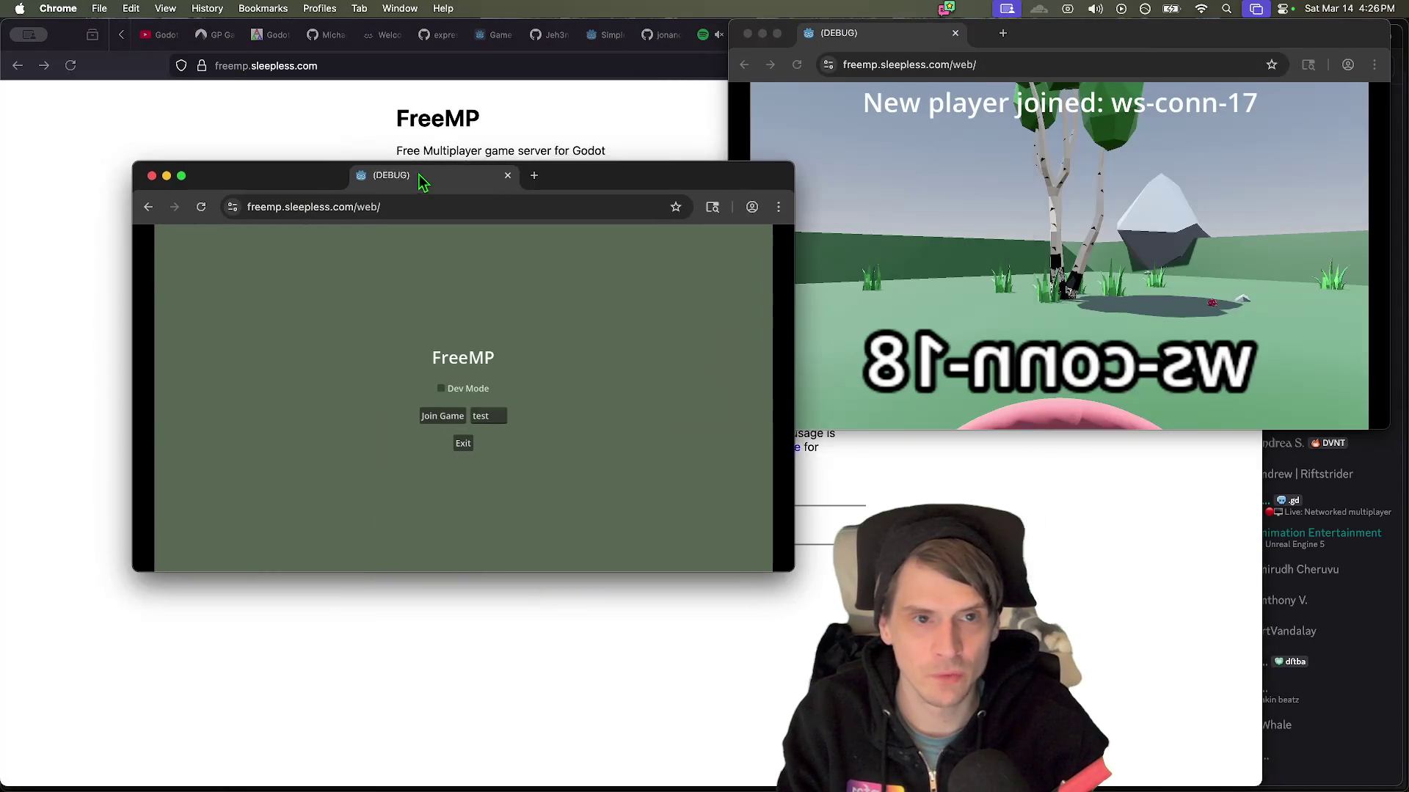
left_click(412, 416)
left_click(985, 313)
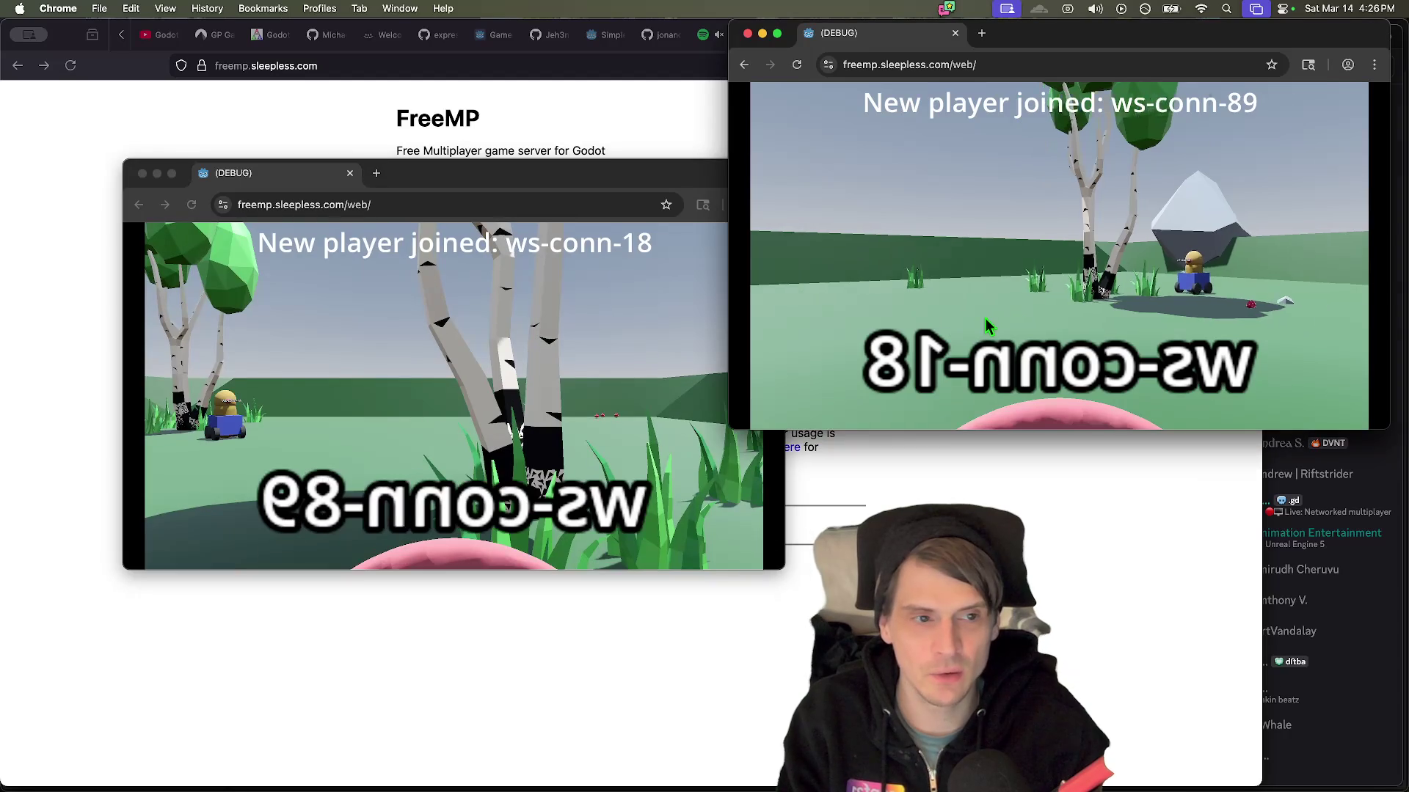
Drive the player around the forest with W, A and D while the other window follows.
key("w")
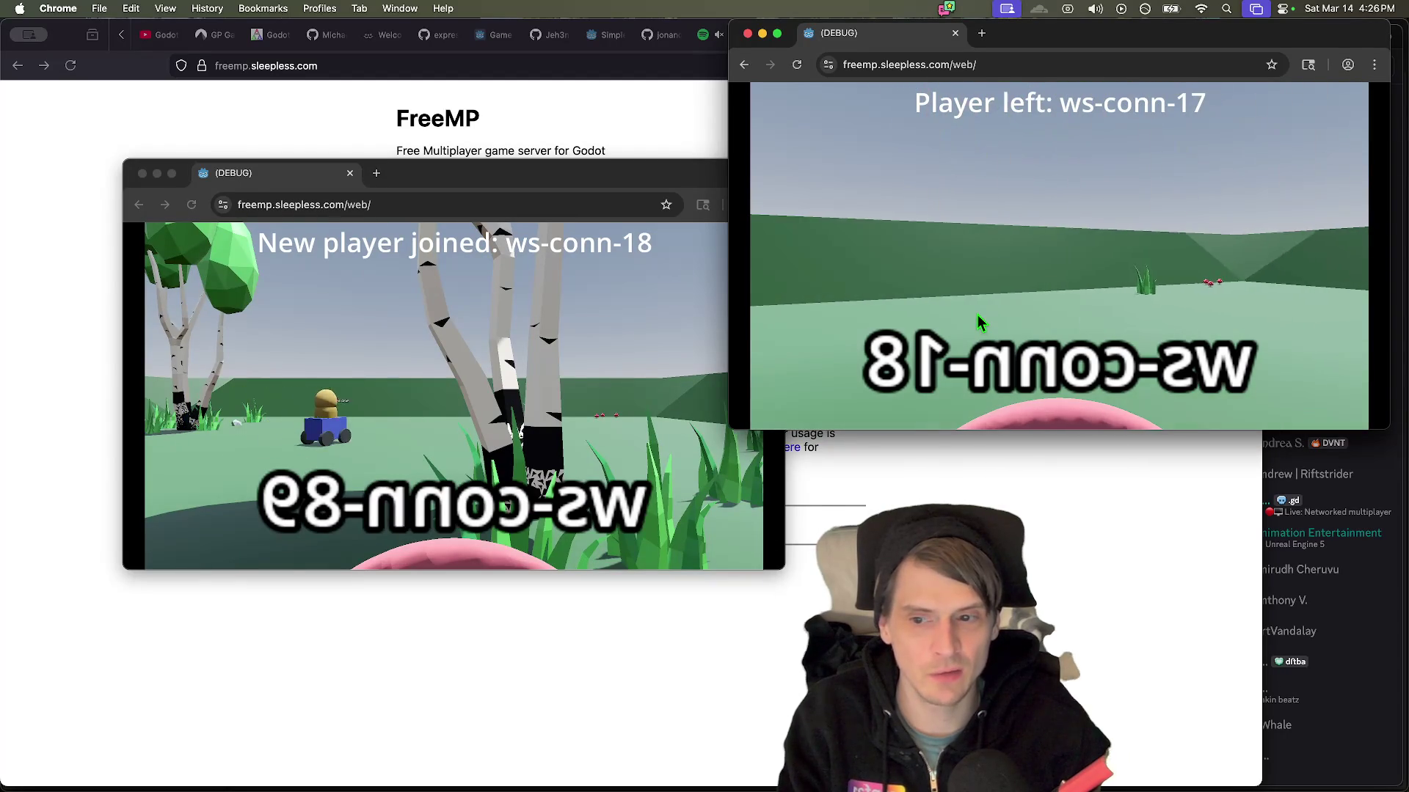
key("d")
key("d")
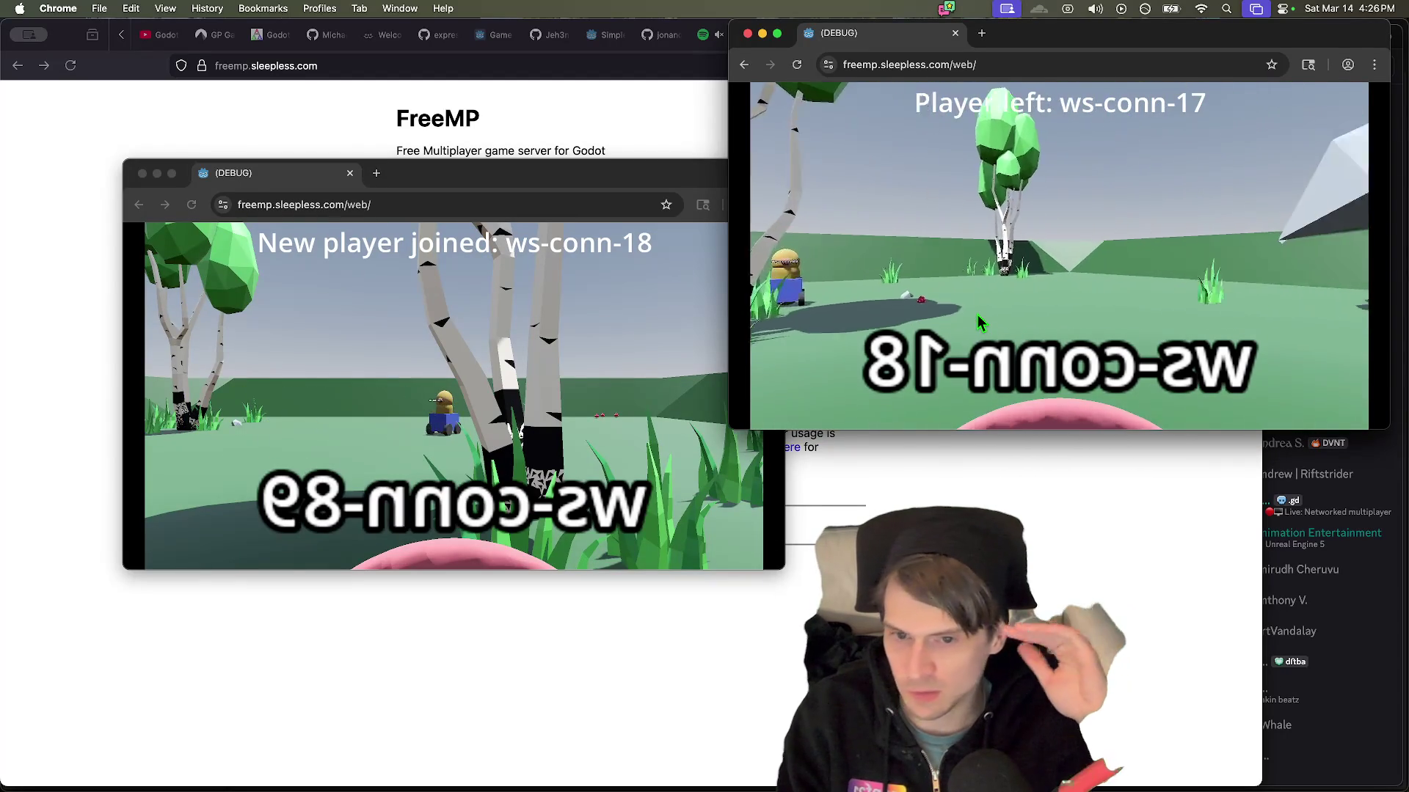
key("a")
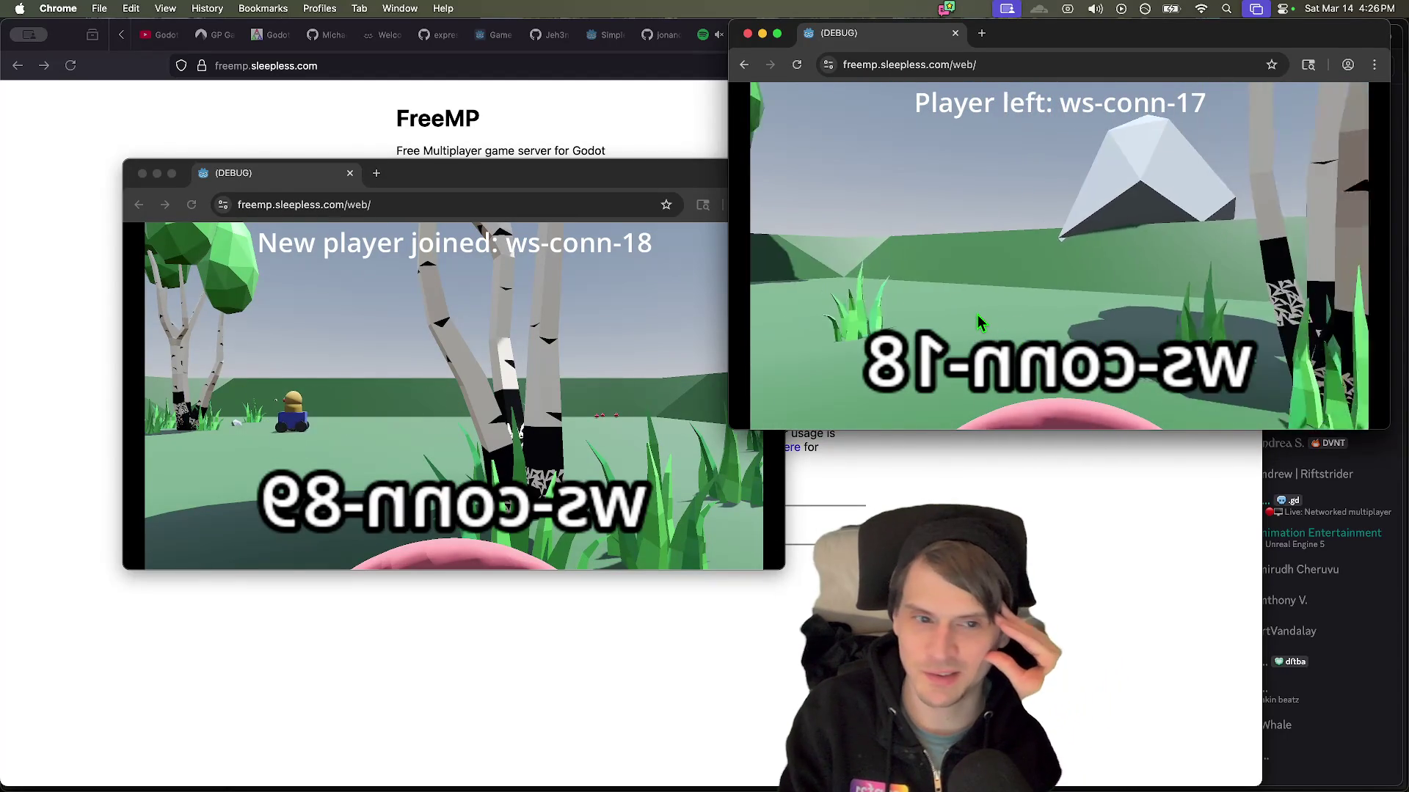
key("a")
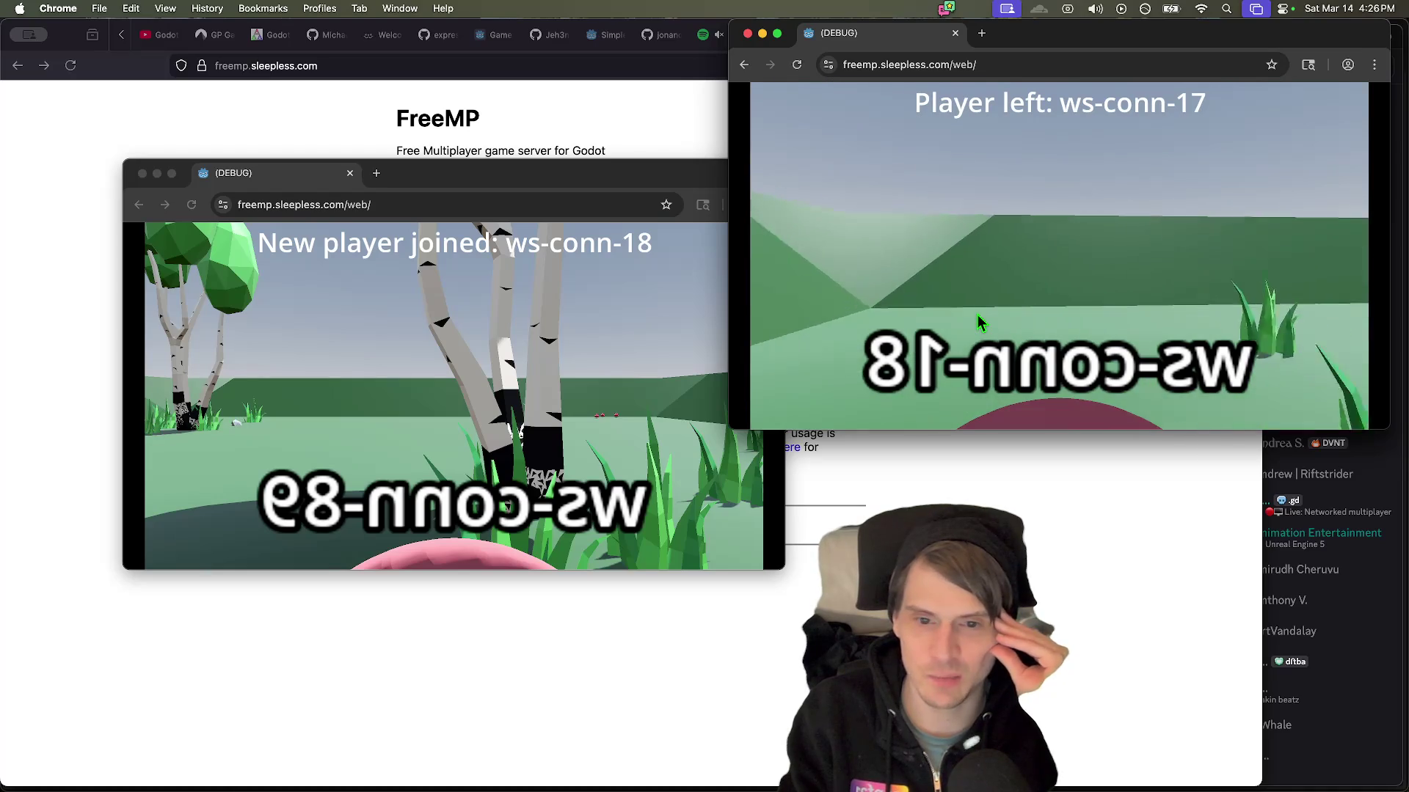
key("w")
key("a")
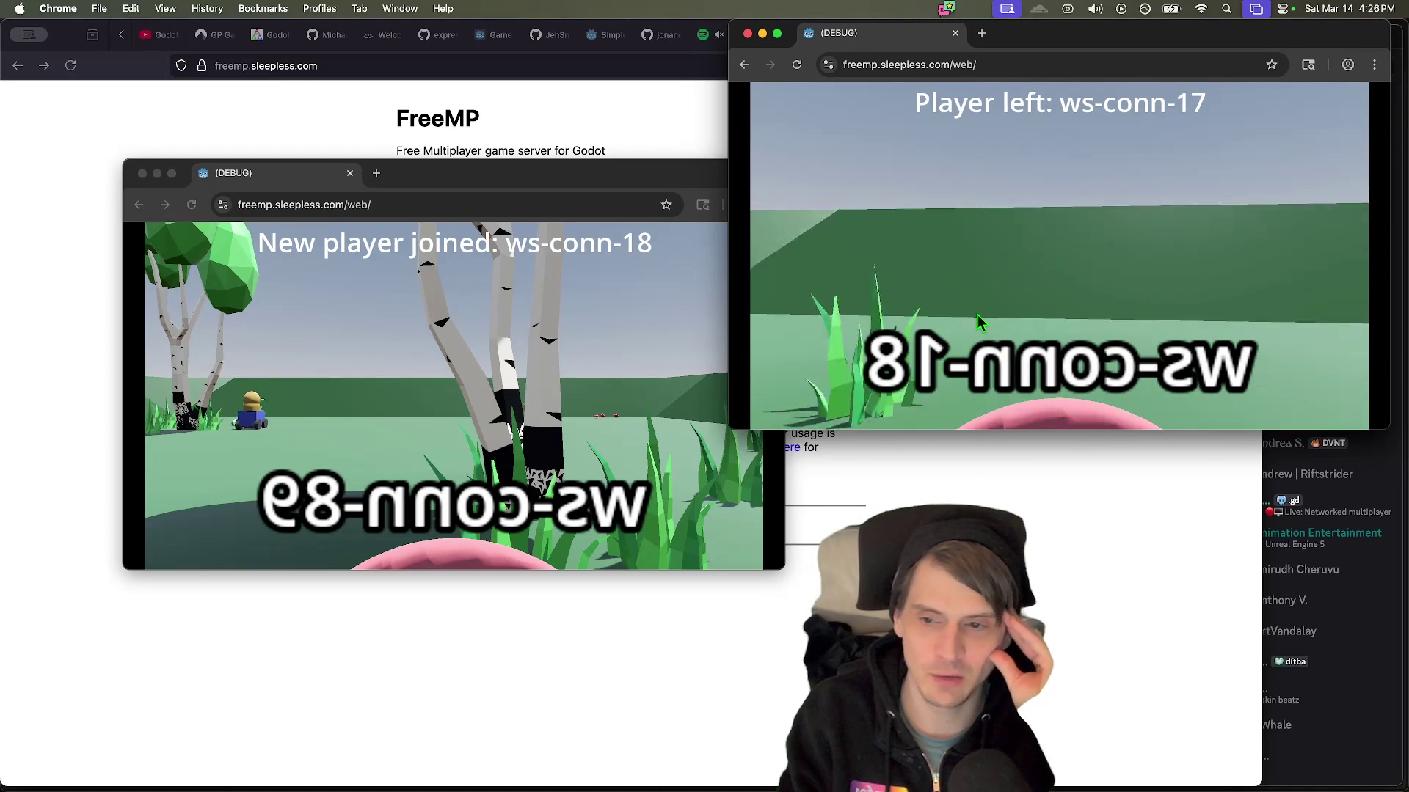
key("a")
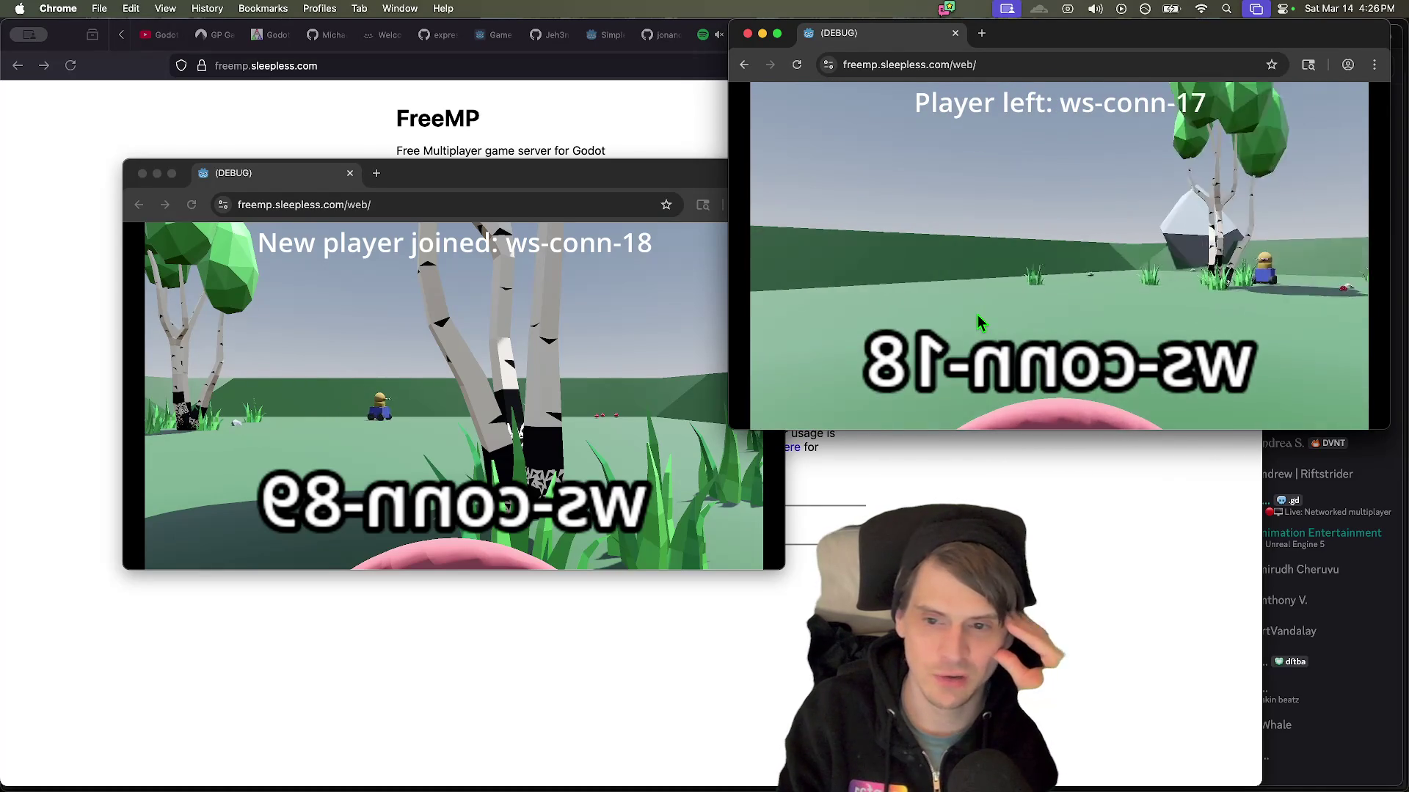
key("a")
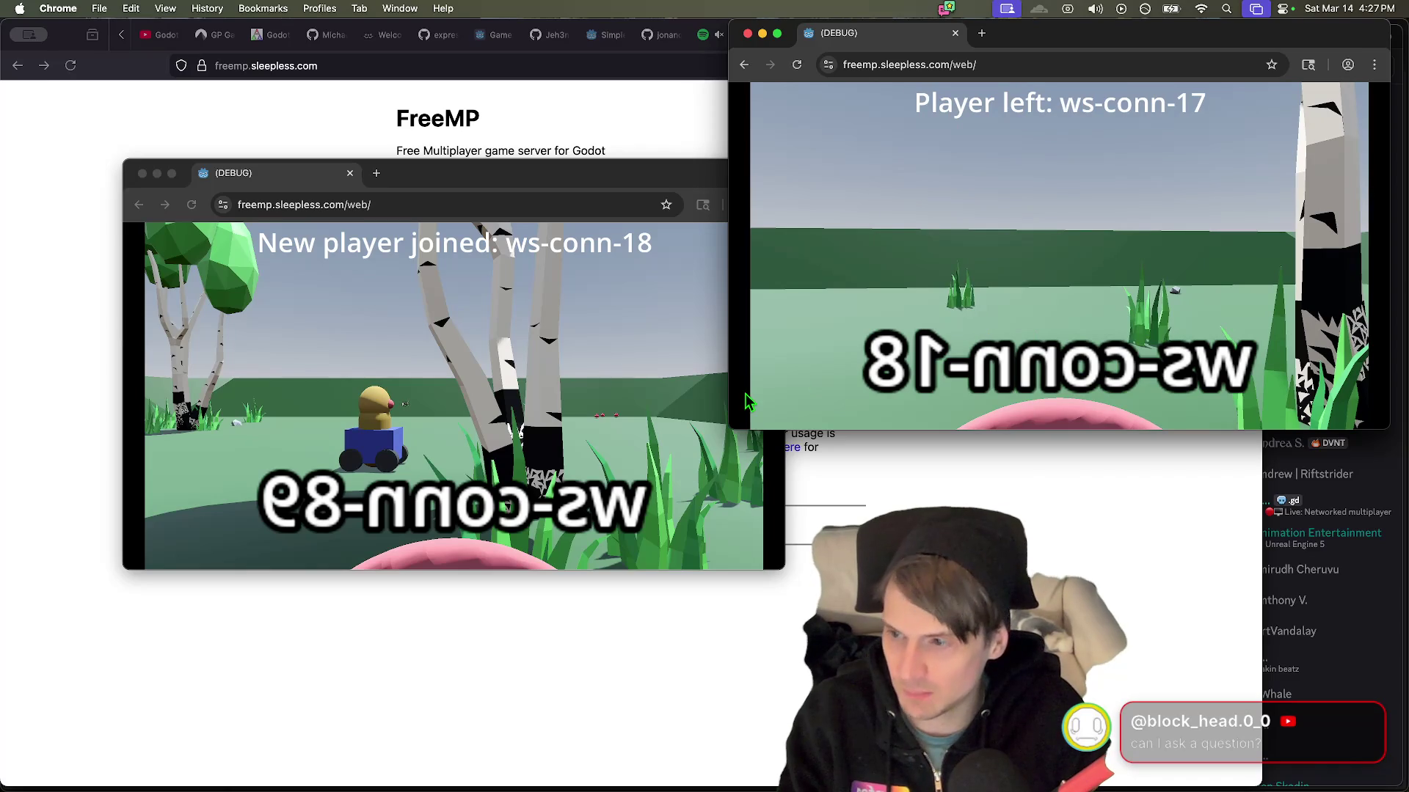
key("super+t")
From the AndrooDev itch.io game list, open the Friendslop Co-Op Sample page.
left_click(807, 356)
scroll(881, 256, "down", 1)
left_click(869, 291)
left_click(744, 65)
scroll(908, 303, "up", 1)
left_click(829, 180)
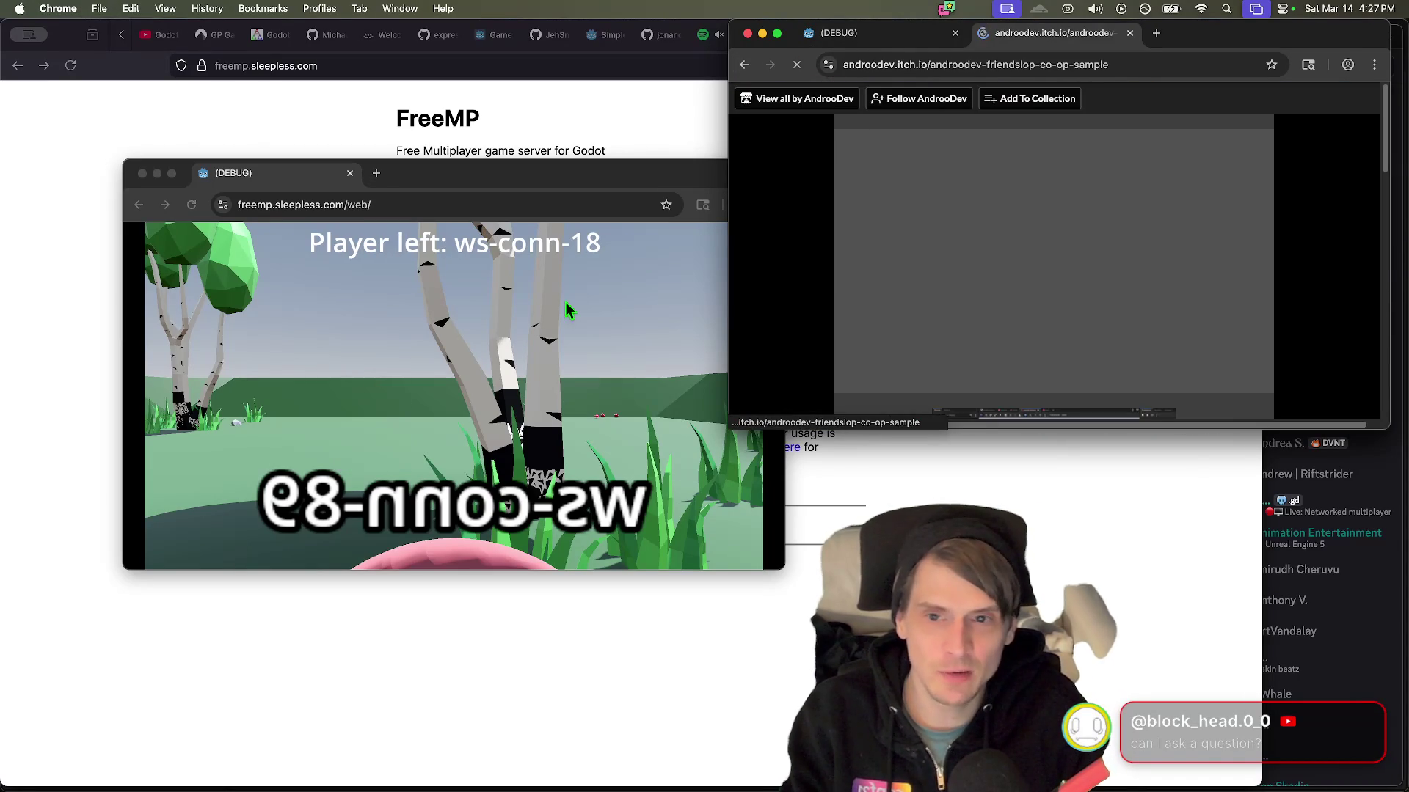
Load the AndrooDev itch.io page in a new tab of the left Chrome window.
left_click(443, 205)
key("Escape")
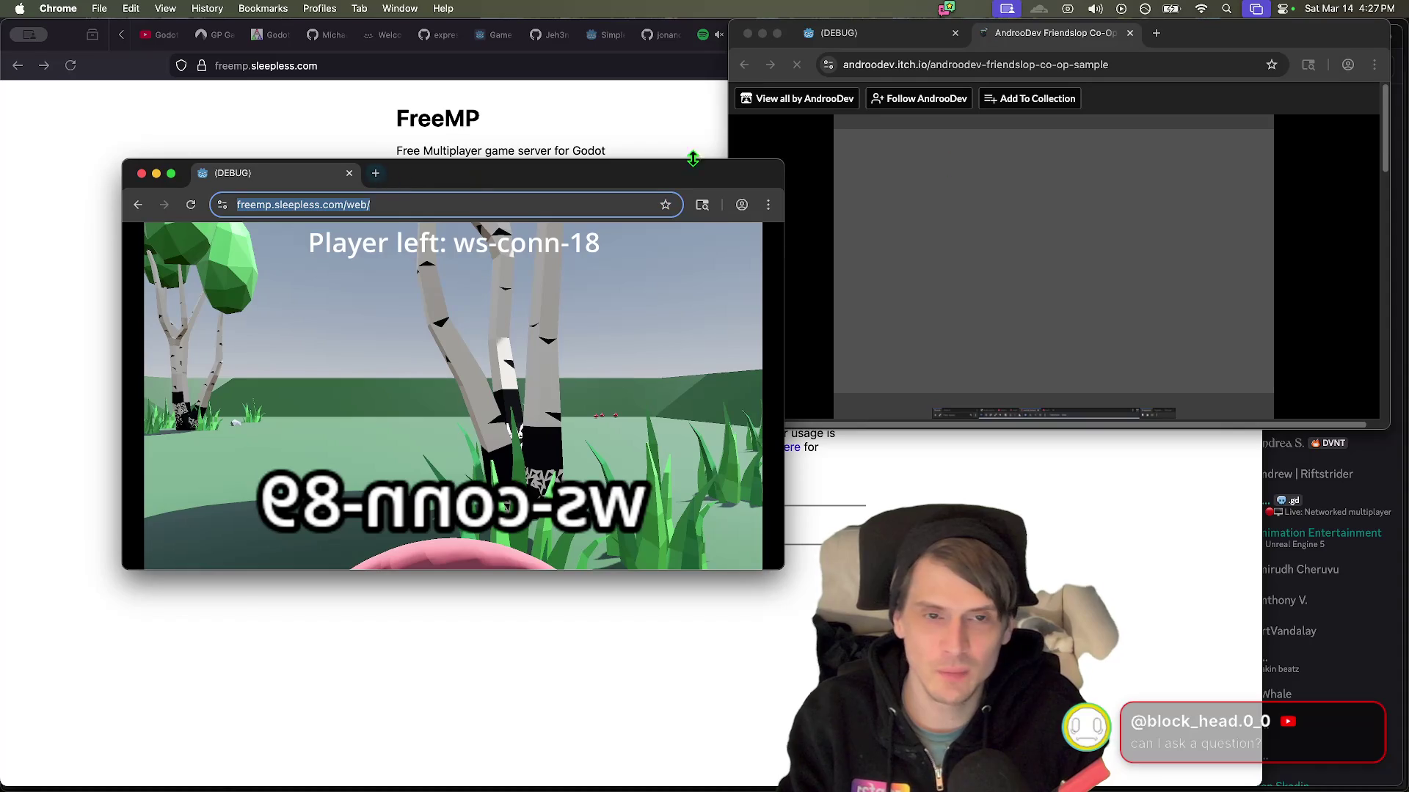
left_click(734, 161)
left_click(379, 190)
key("super+t")
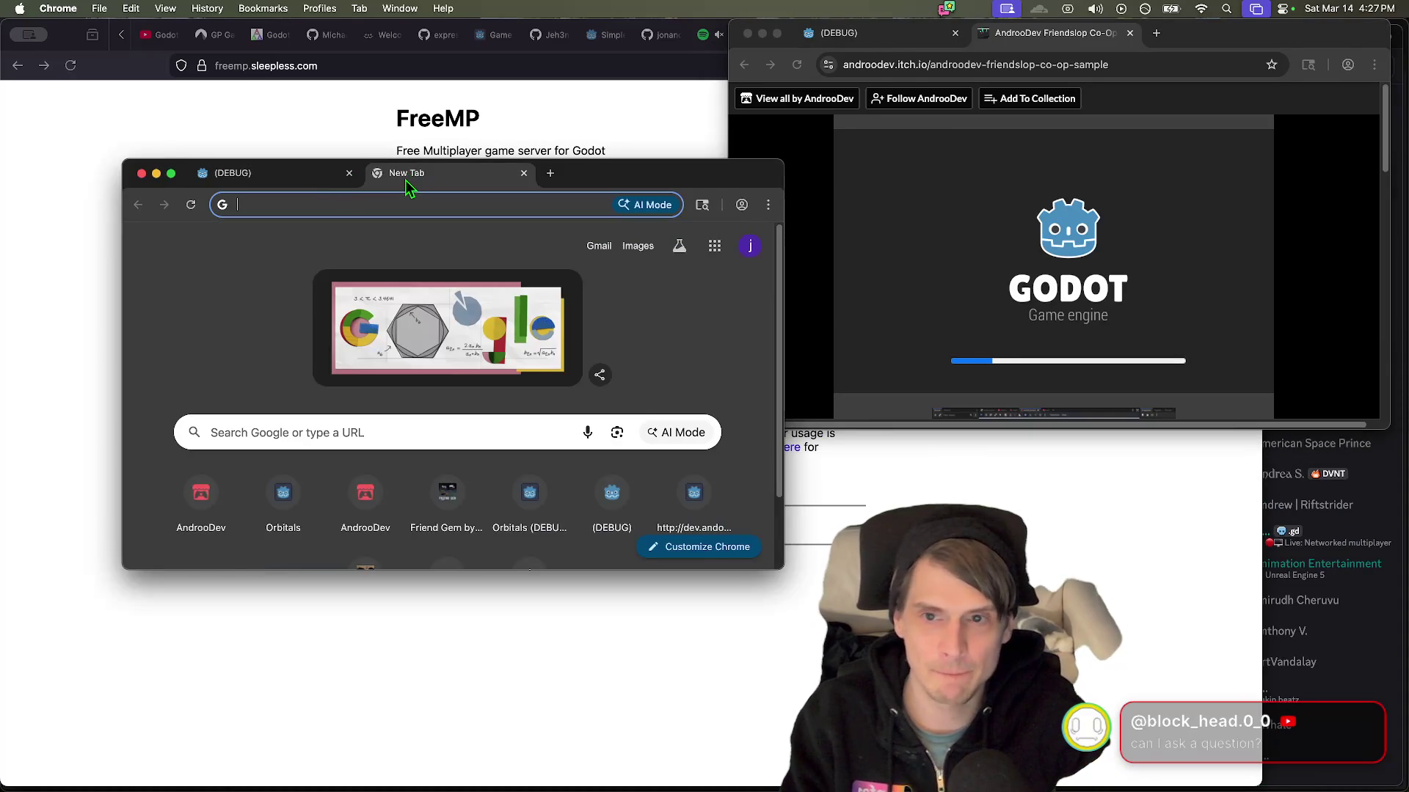
type("wb")
key("Escape")
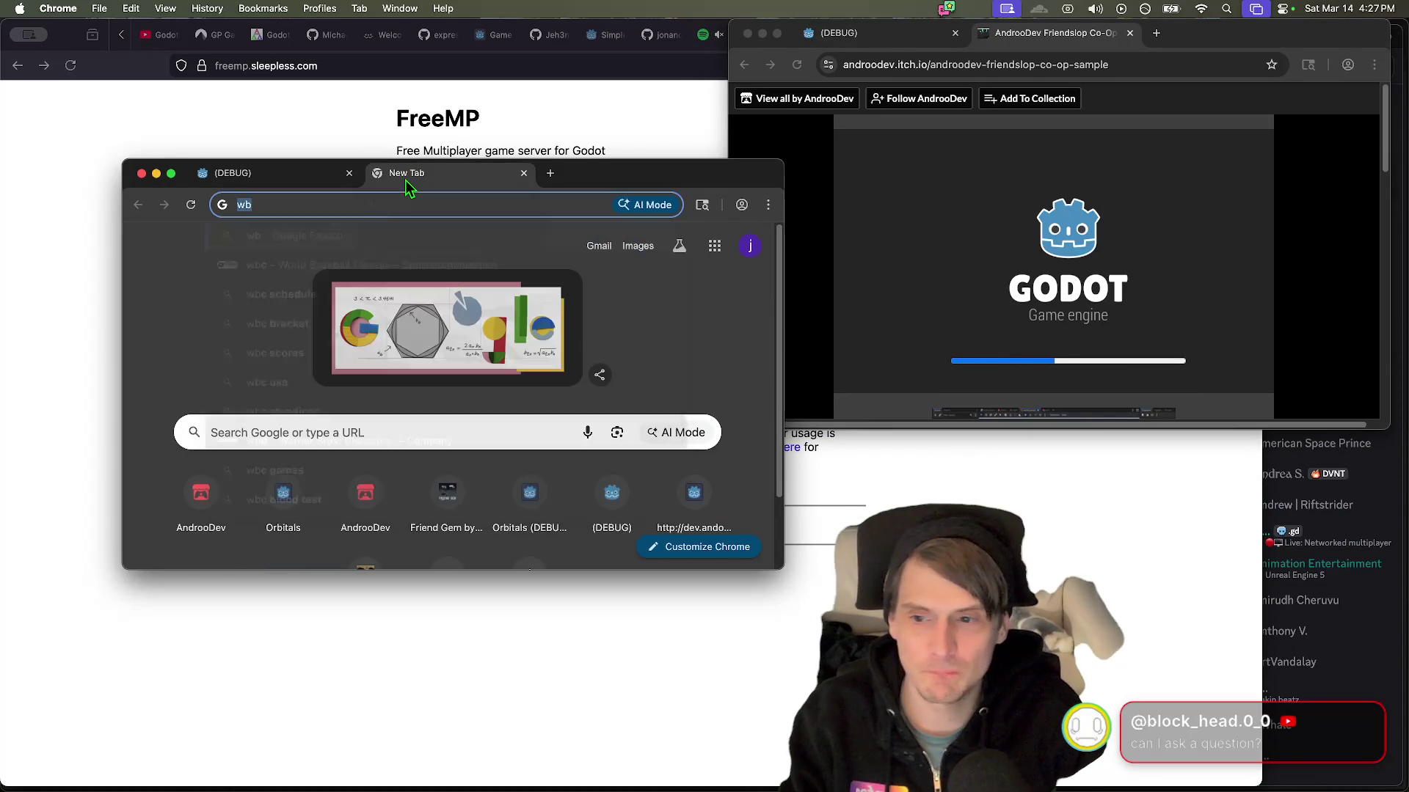
left_click(283, 487)
Enlarge and reposition the AndrooDev window, then open its Friendslop Co-Op Sample page.
left_click(1016, 235)
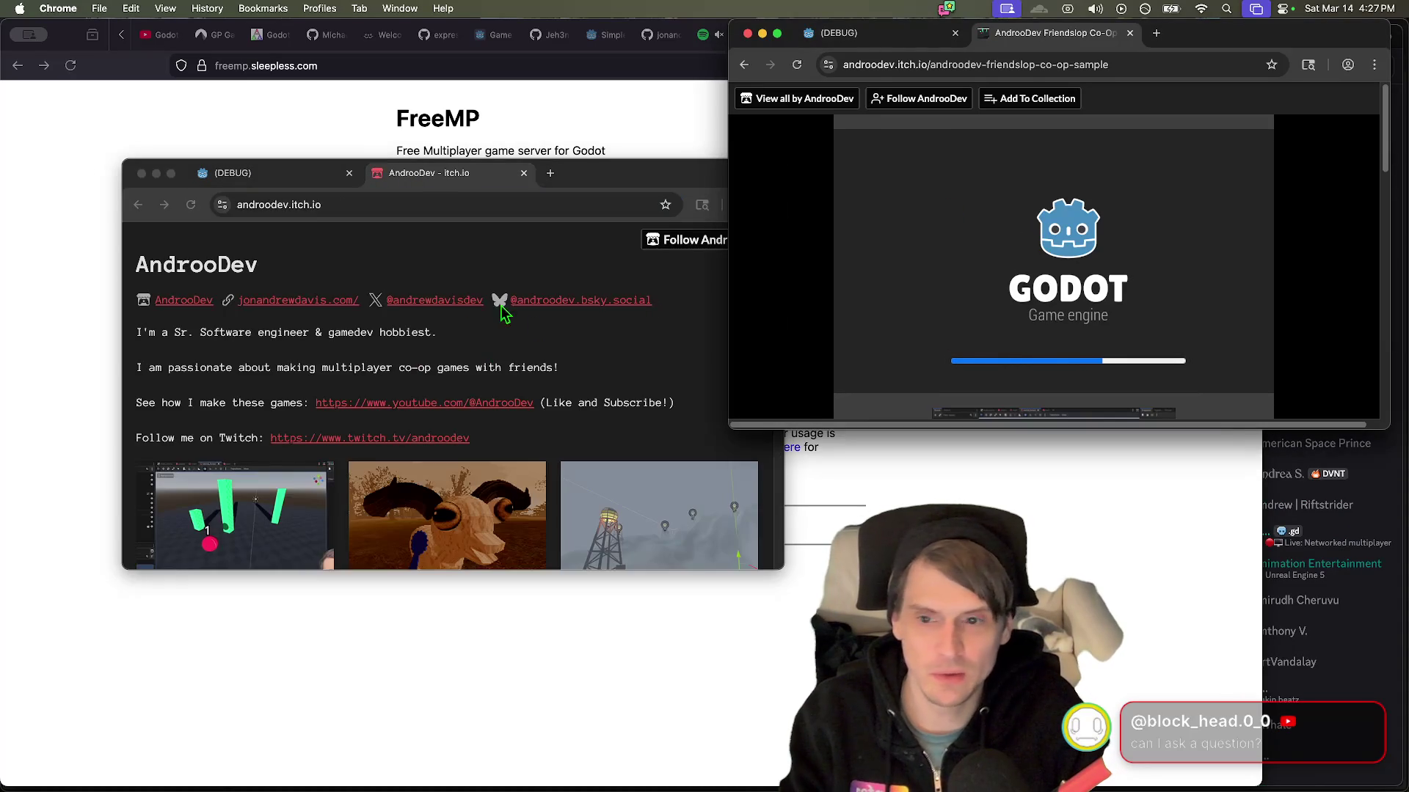
left_click(499, 319)
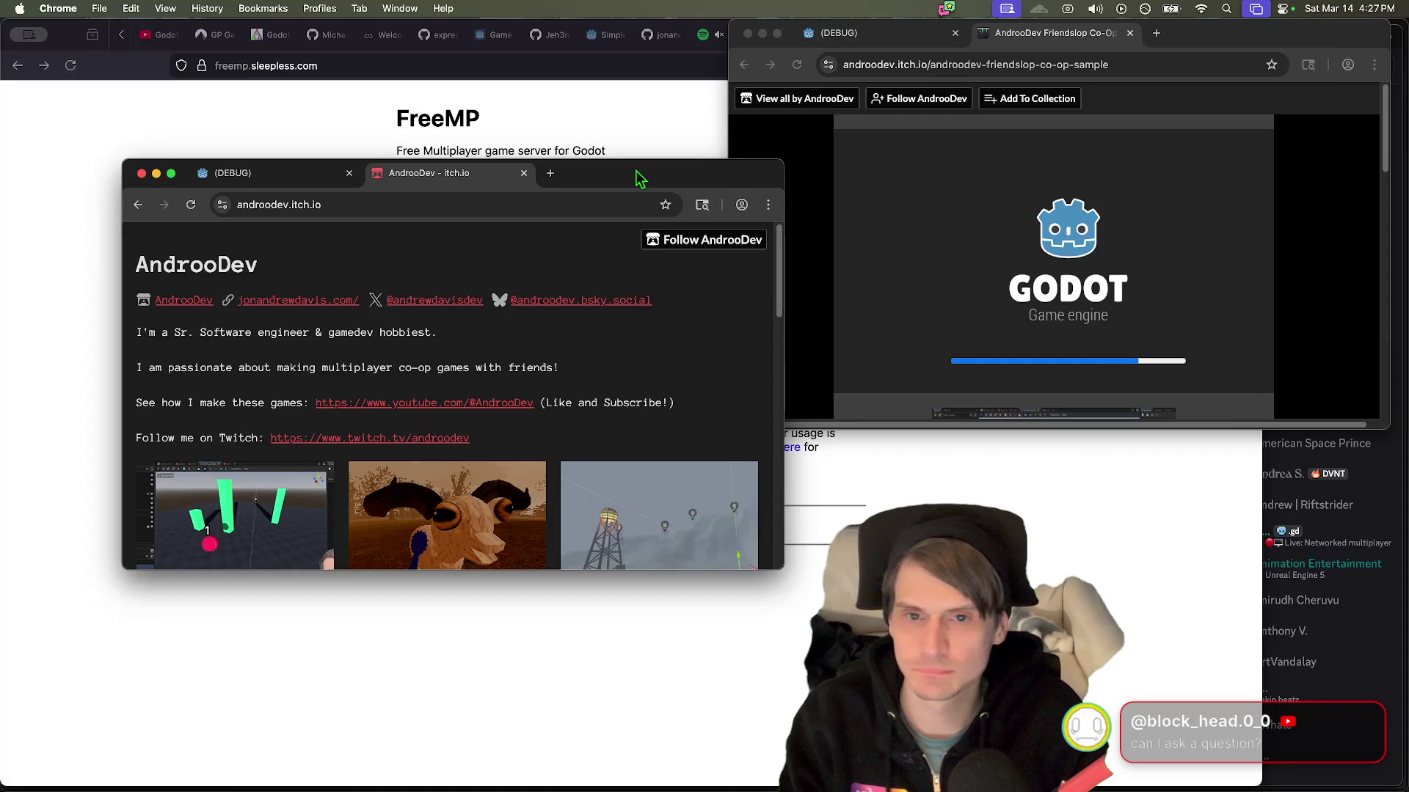
left_click_drag(639, 173, 547, 68)
left_click(205, 498)
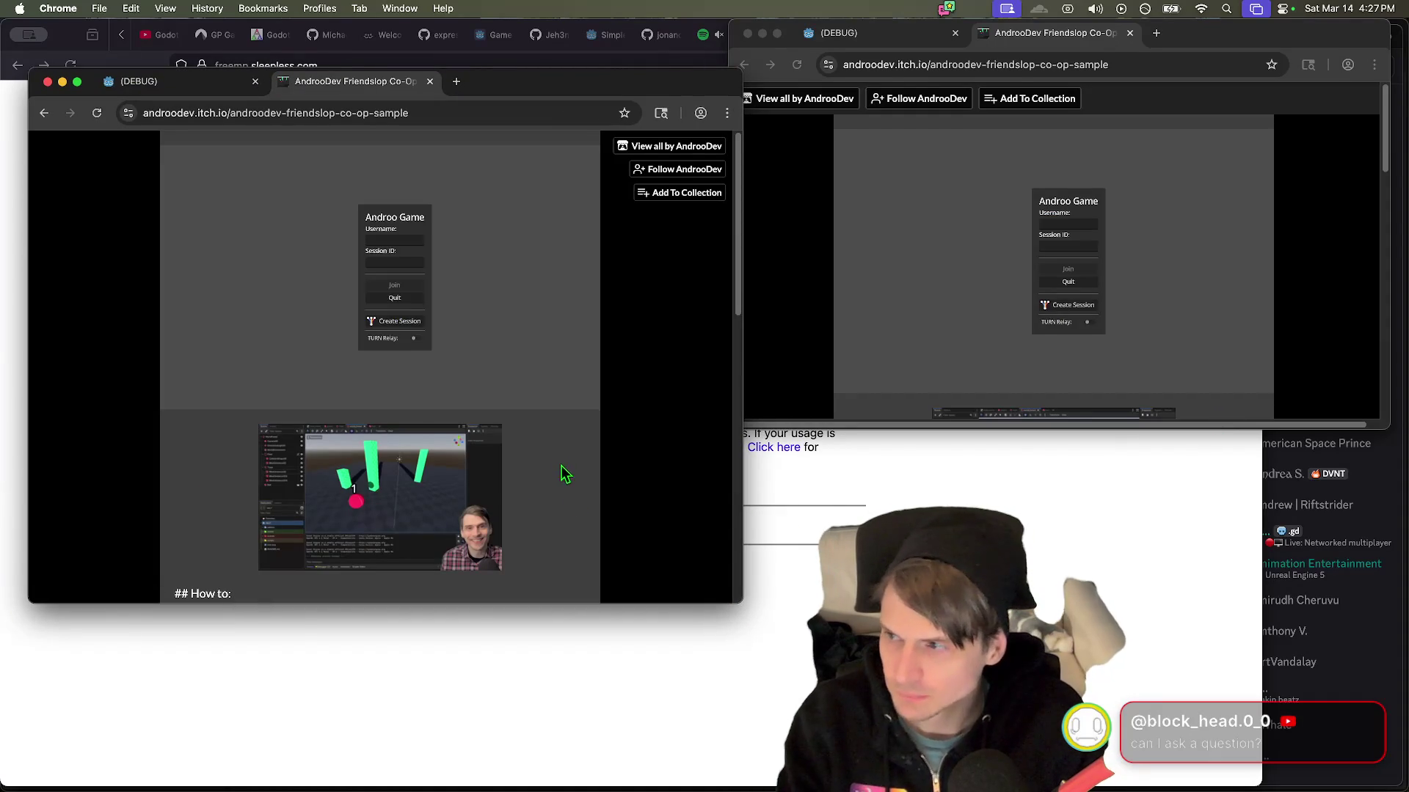
Create a host session in the left game and paste its session ID in the second window.
left_click(403, 323)
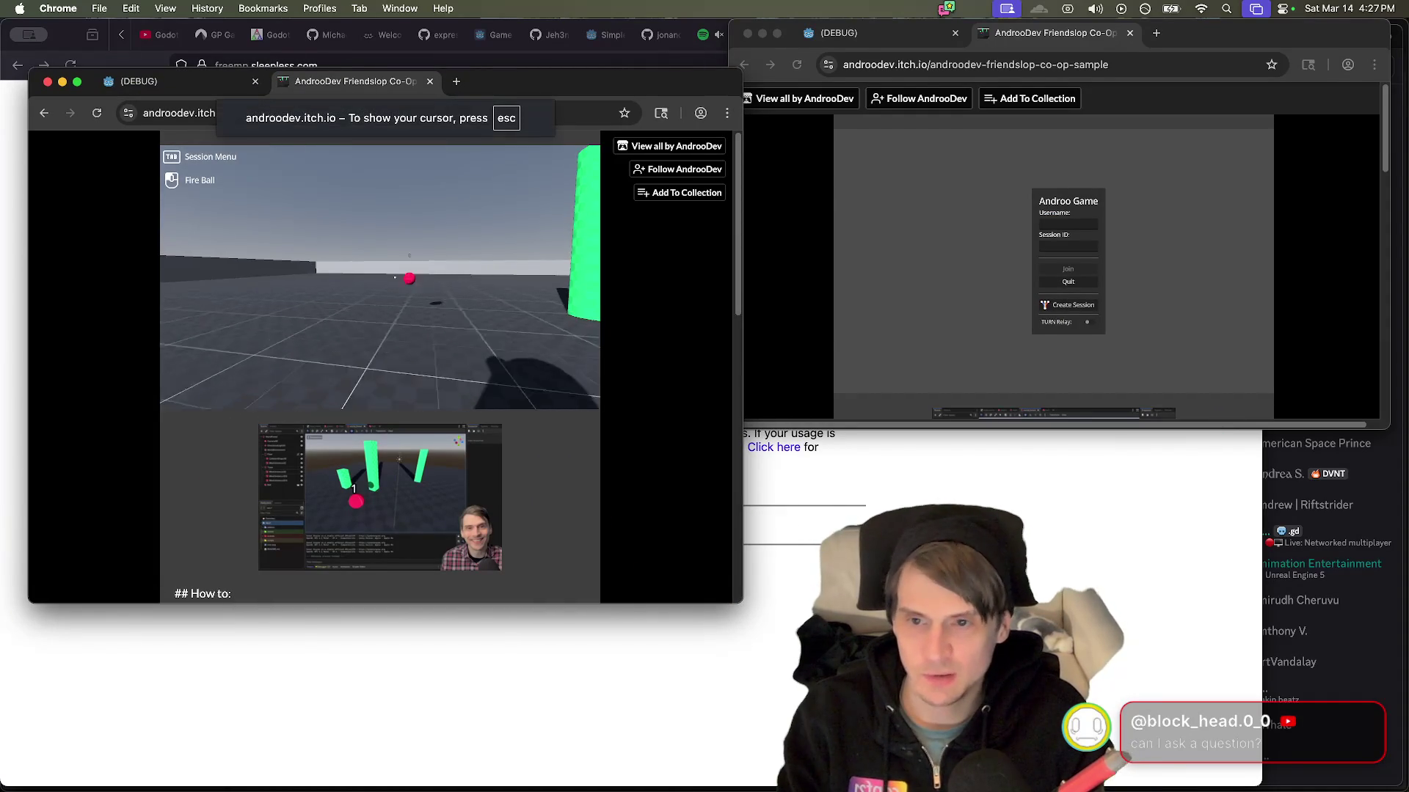
key("Escape")
left_click(1031, 271)
left_click(1068, 246)
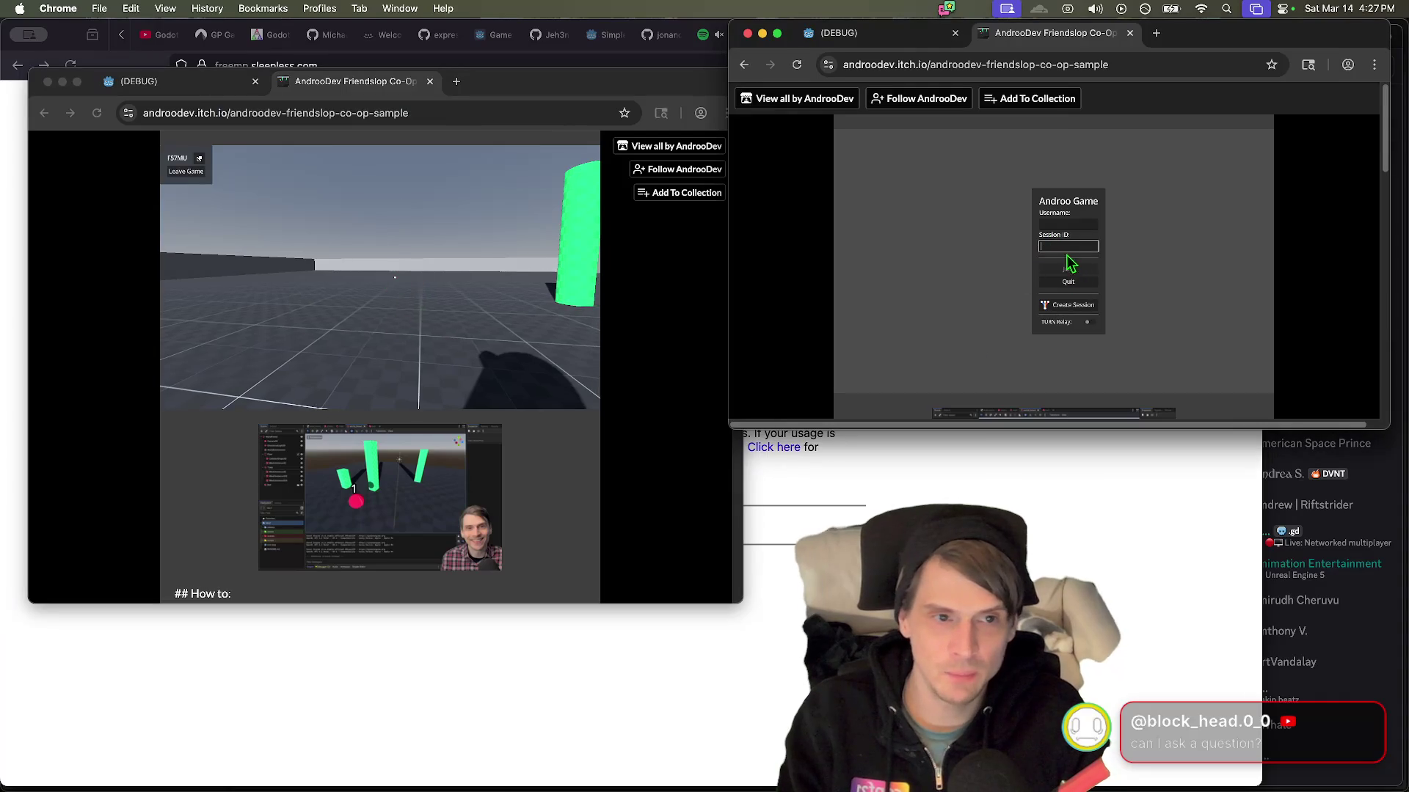
key("super+grave")
left_click(1006, 191)
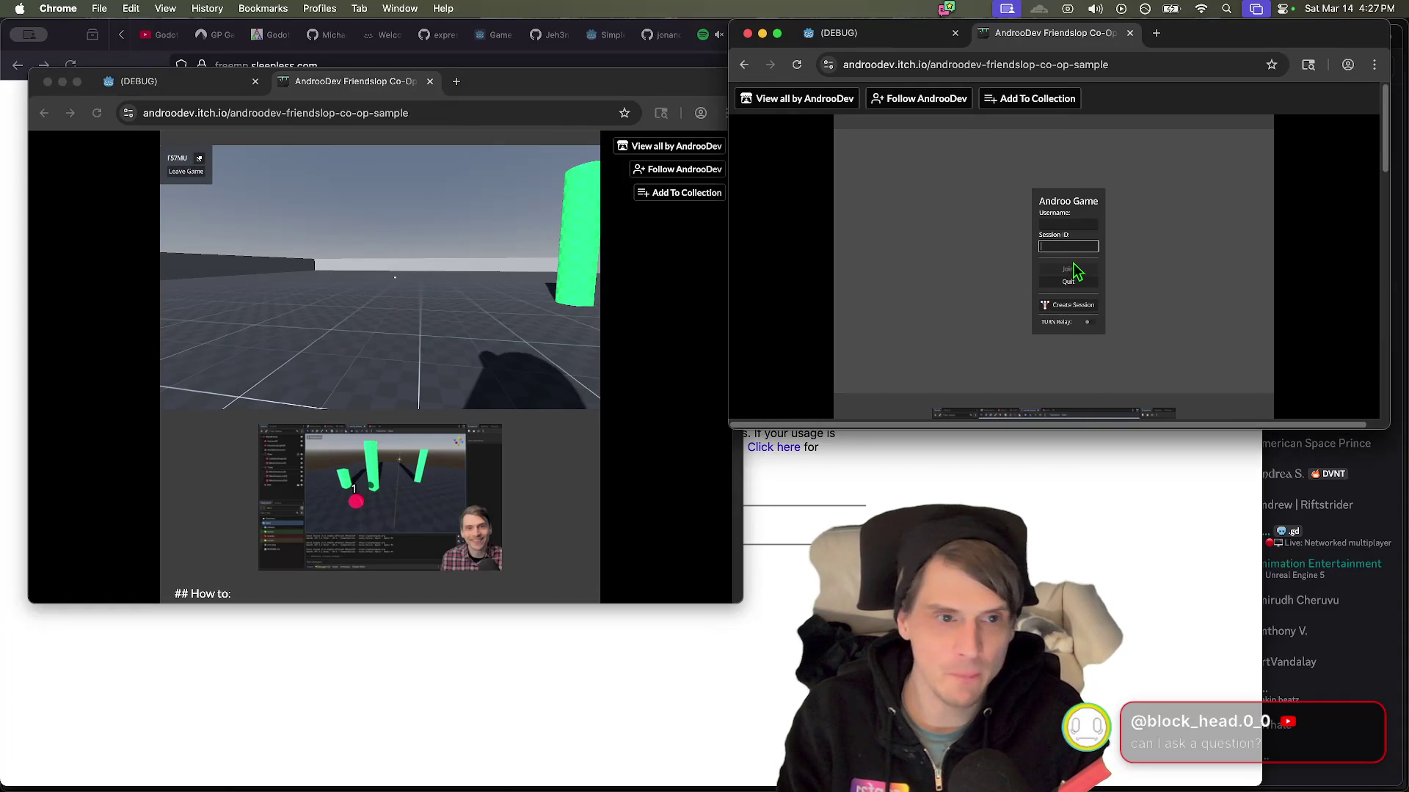
right_click(1073, 245)
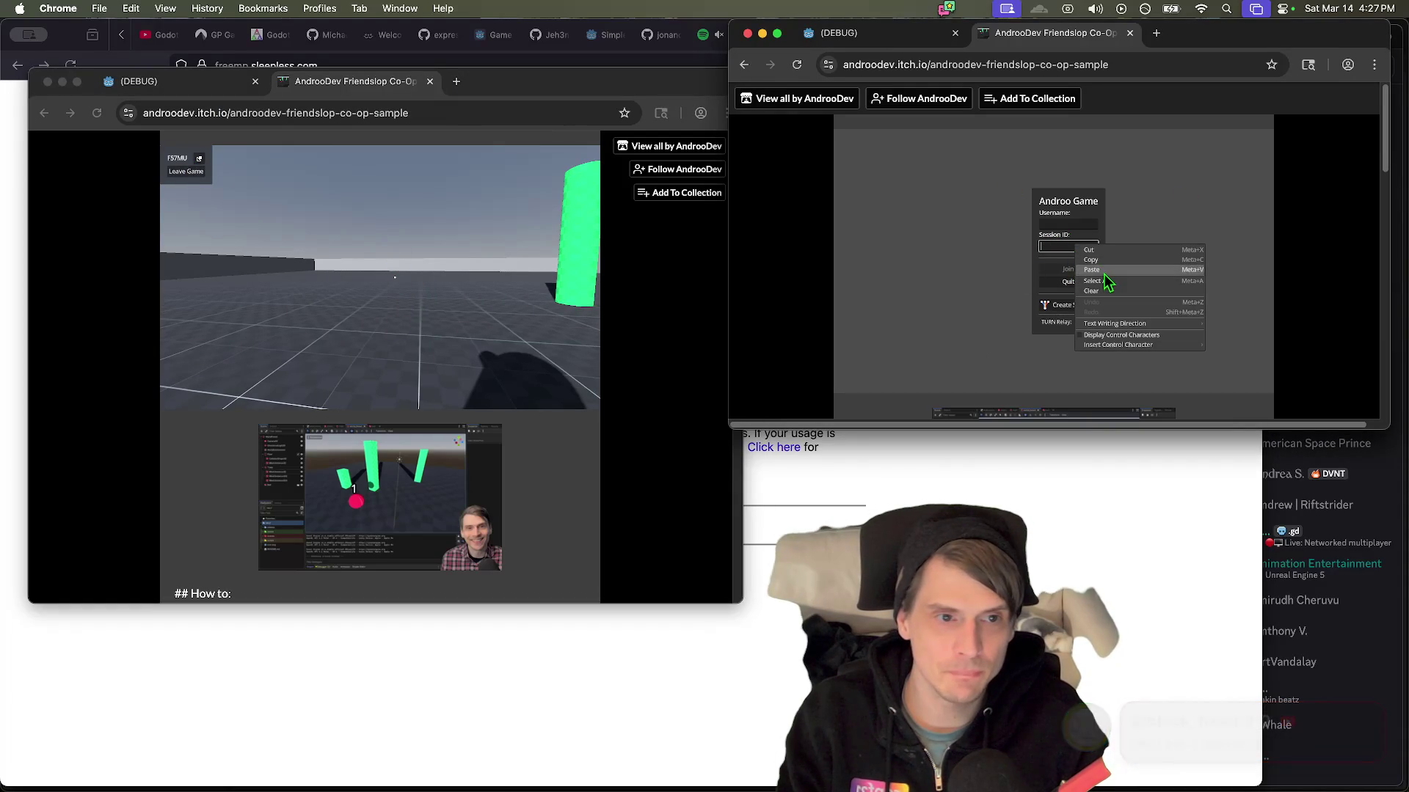
left_click(1139, 273)
Fill in the username and the host's session ID, then join the session as efef.
left_click(1067, 225)
type("dfdf")
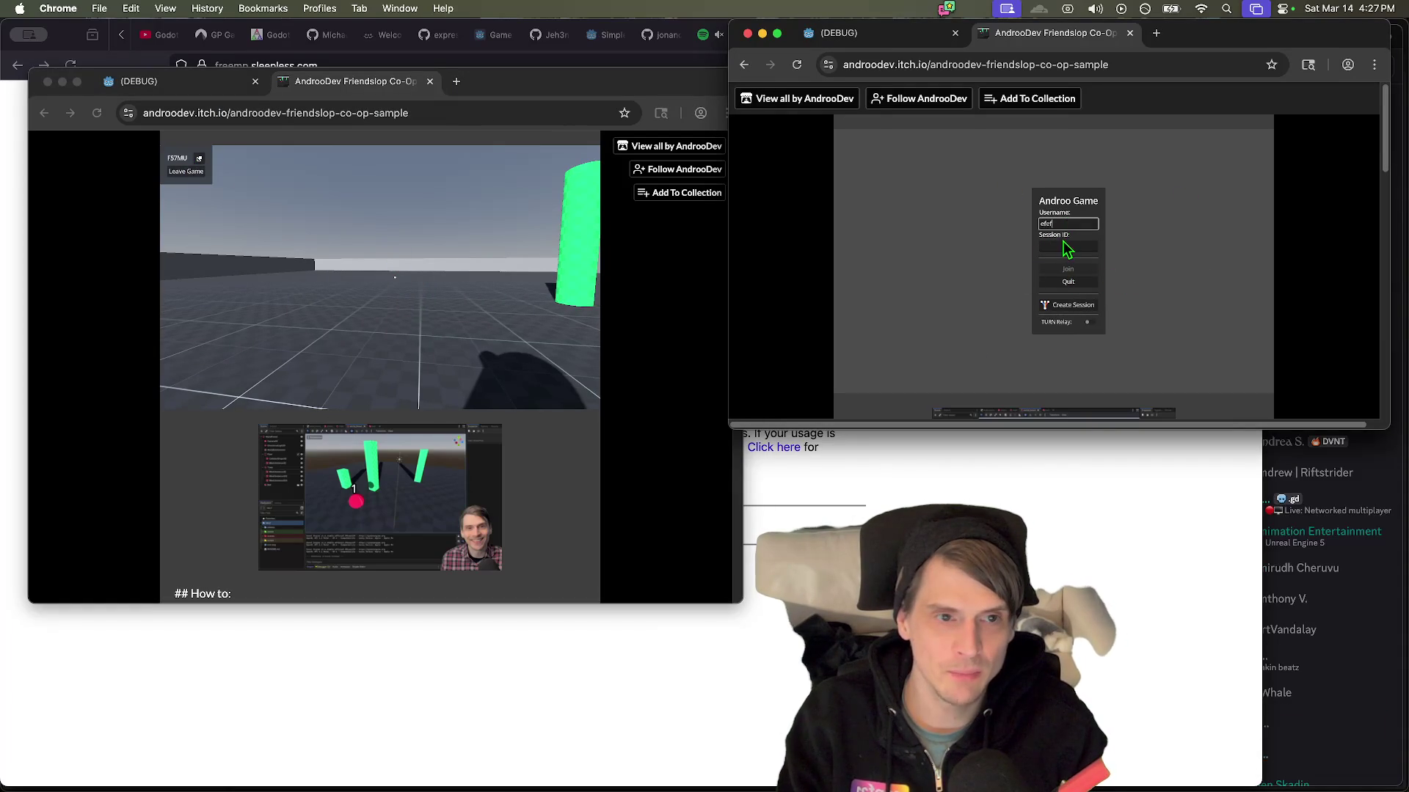
left_click(1067, 248)
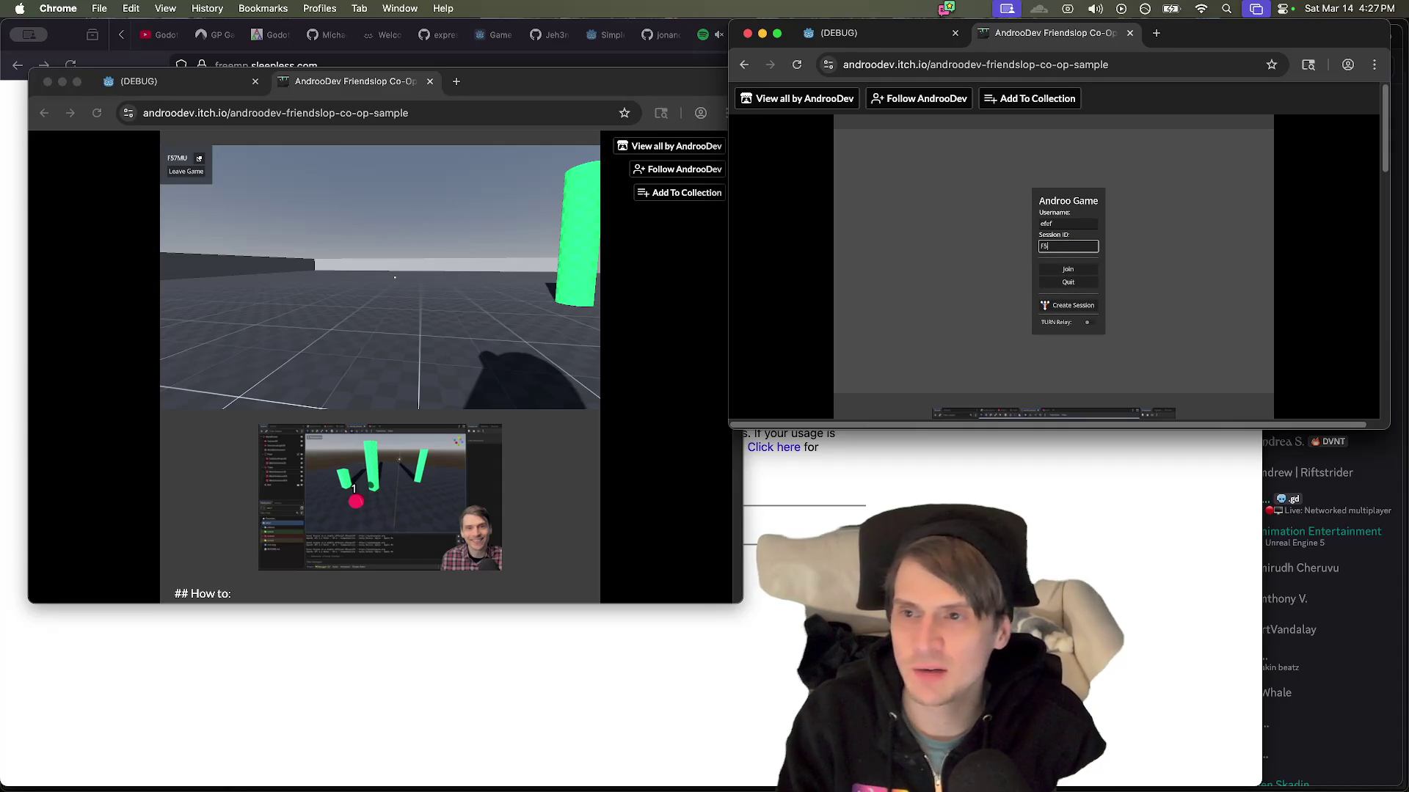
type("7MU")
left_click(1068, 272)
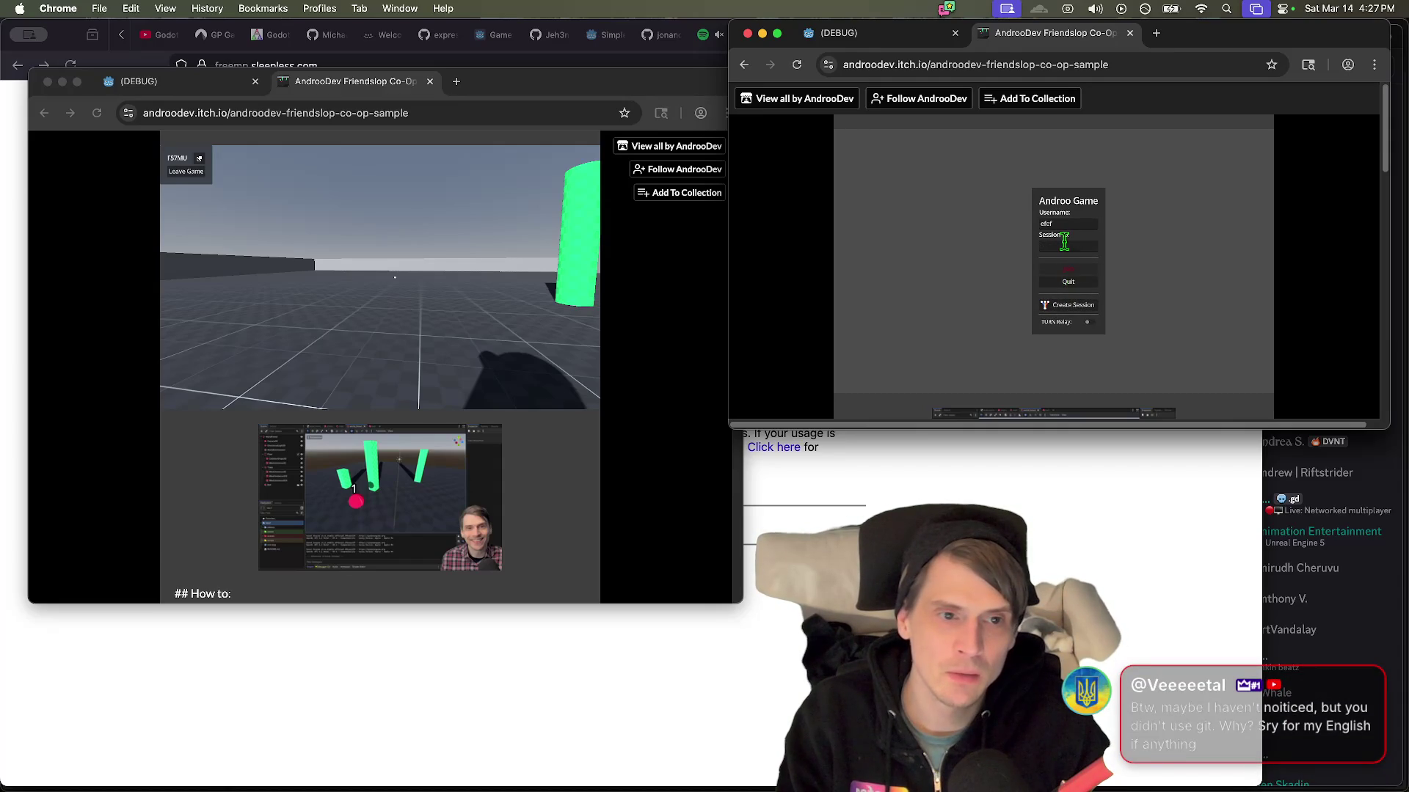
left_click(267, 217)
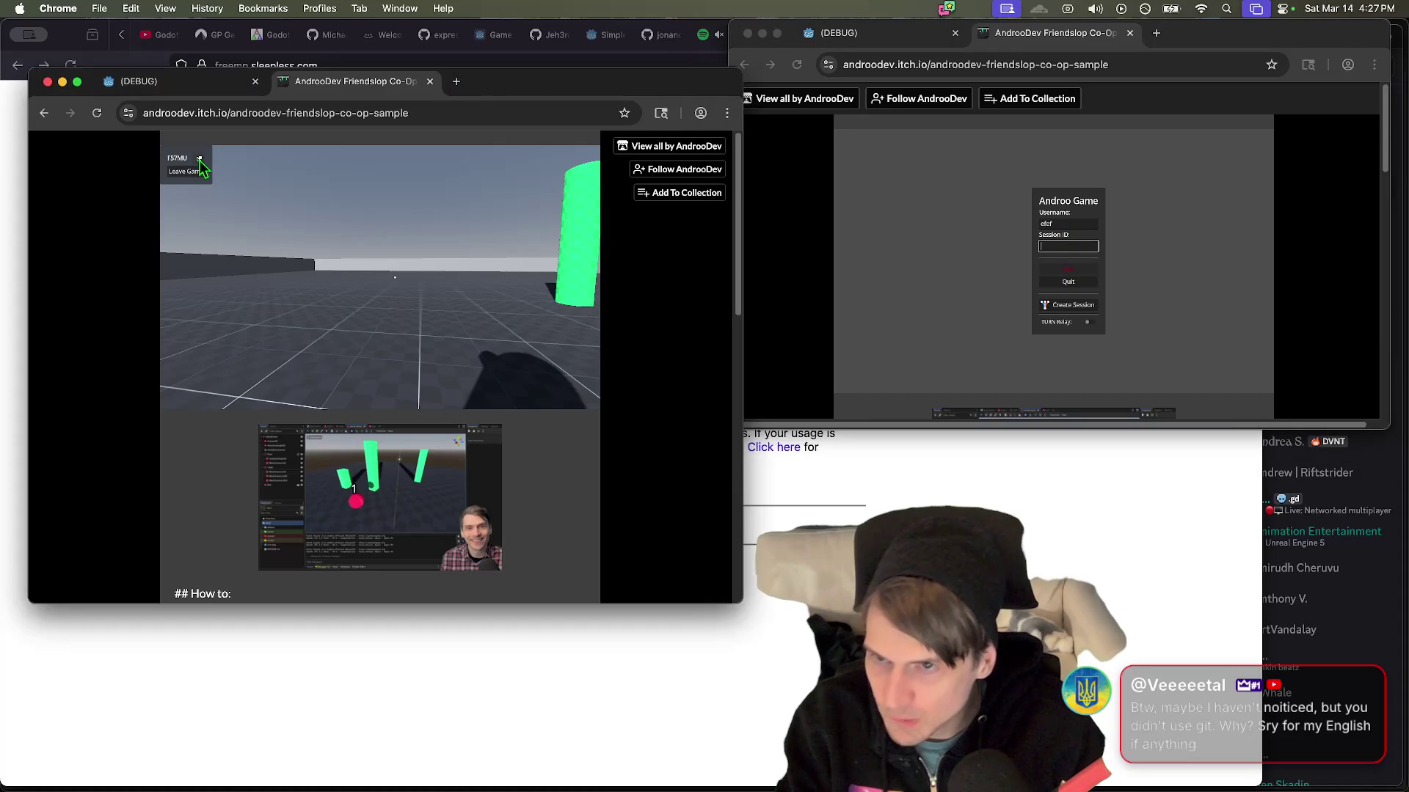
left_click(966, 340)
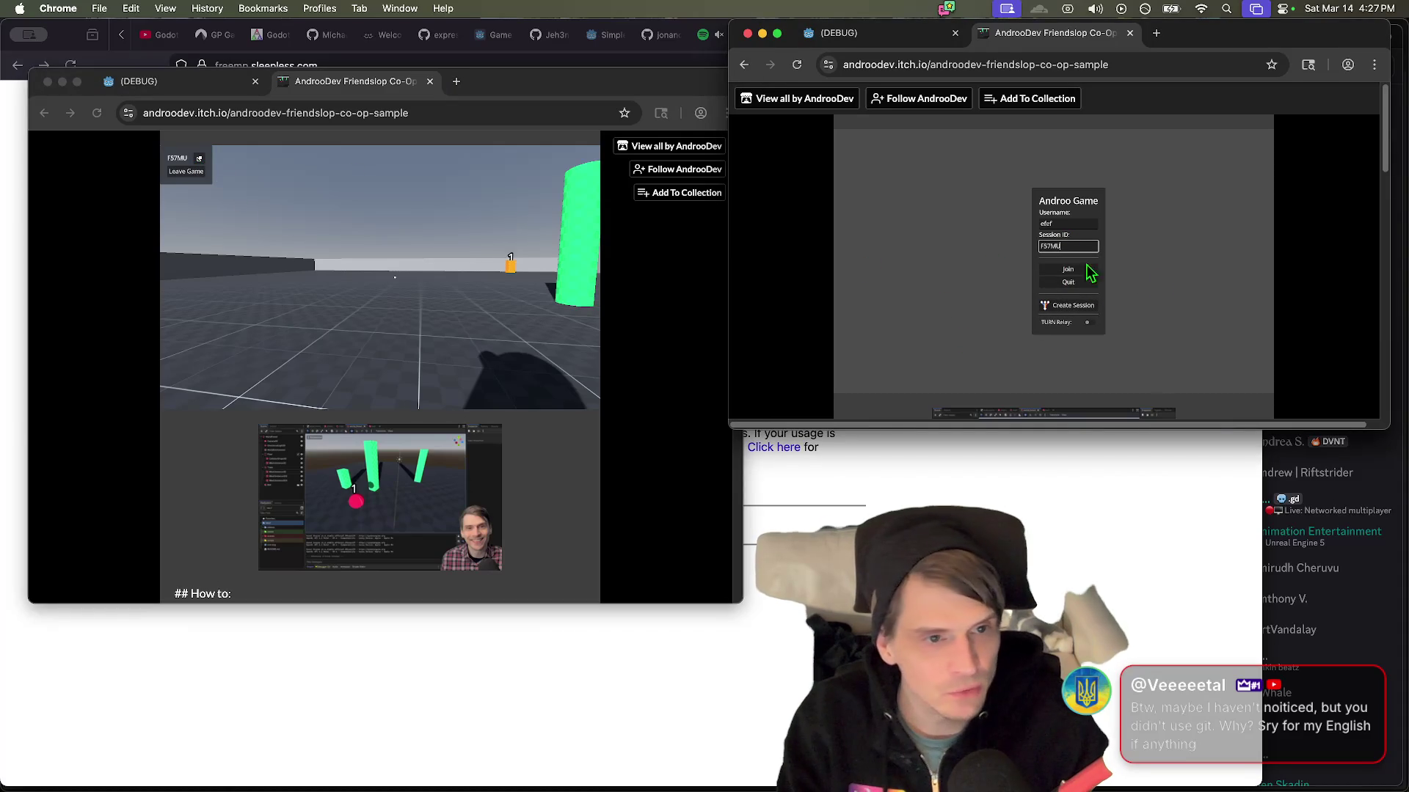
left_click(1063, 270)
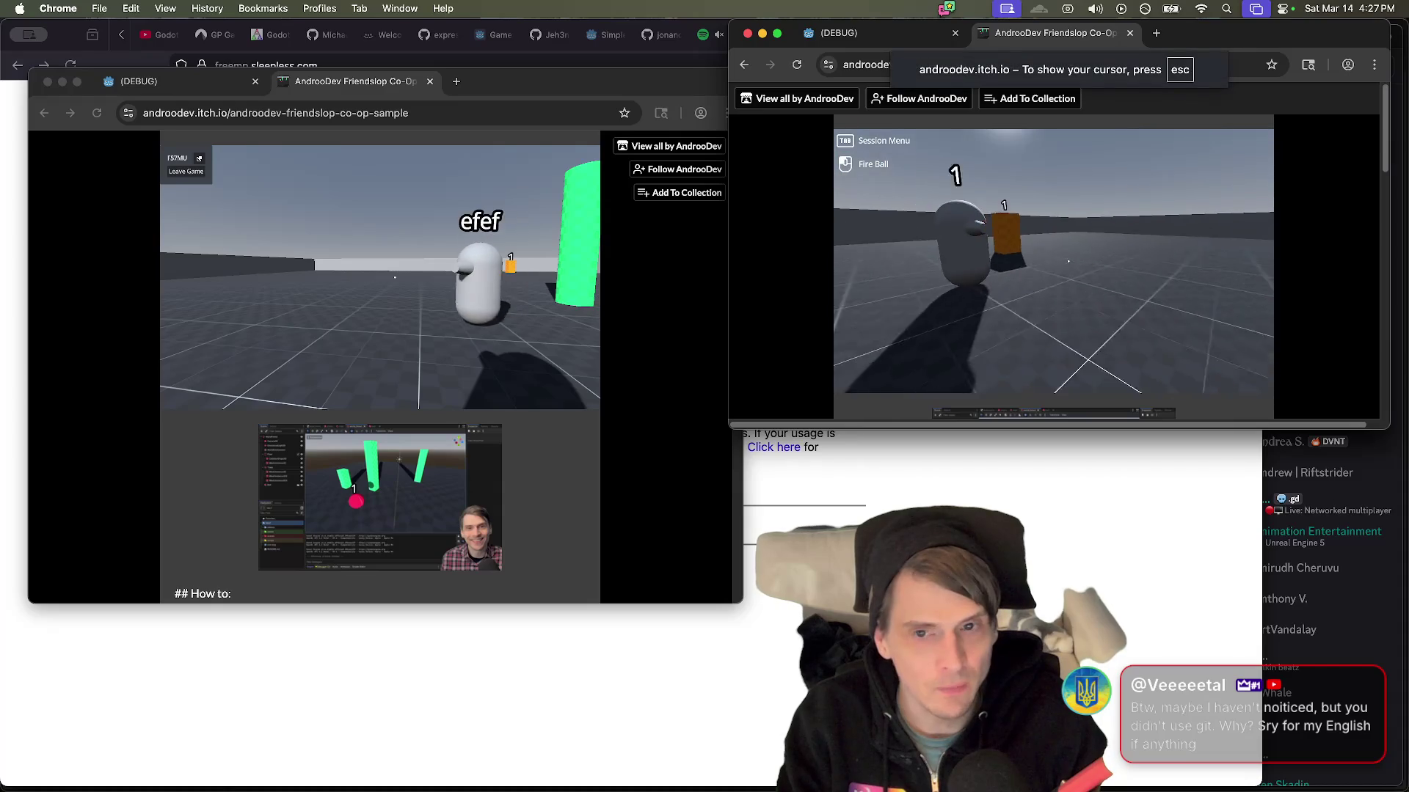
Walk efef around the arena and fire a fireball.
key("w")
left_click(1068, 261)
key("w")
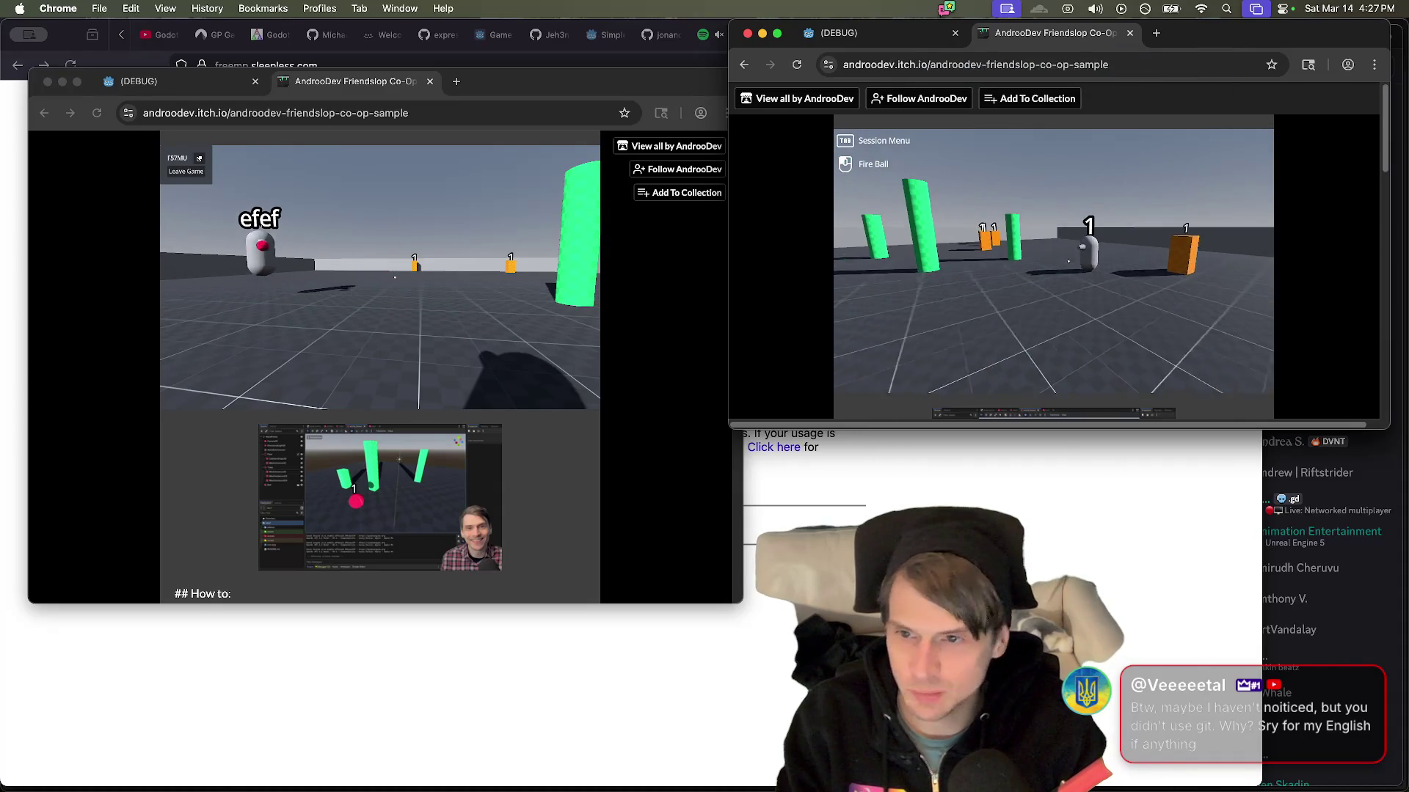
key("w")
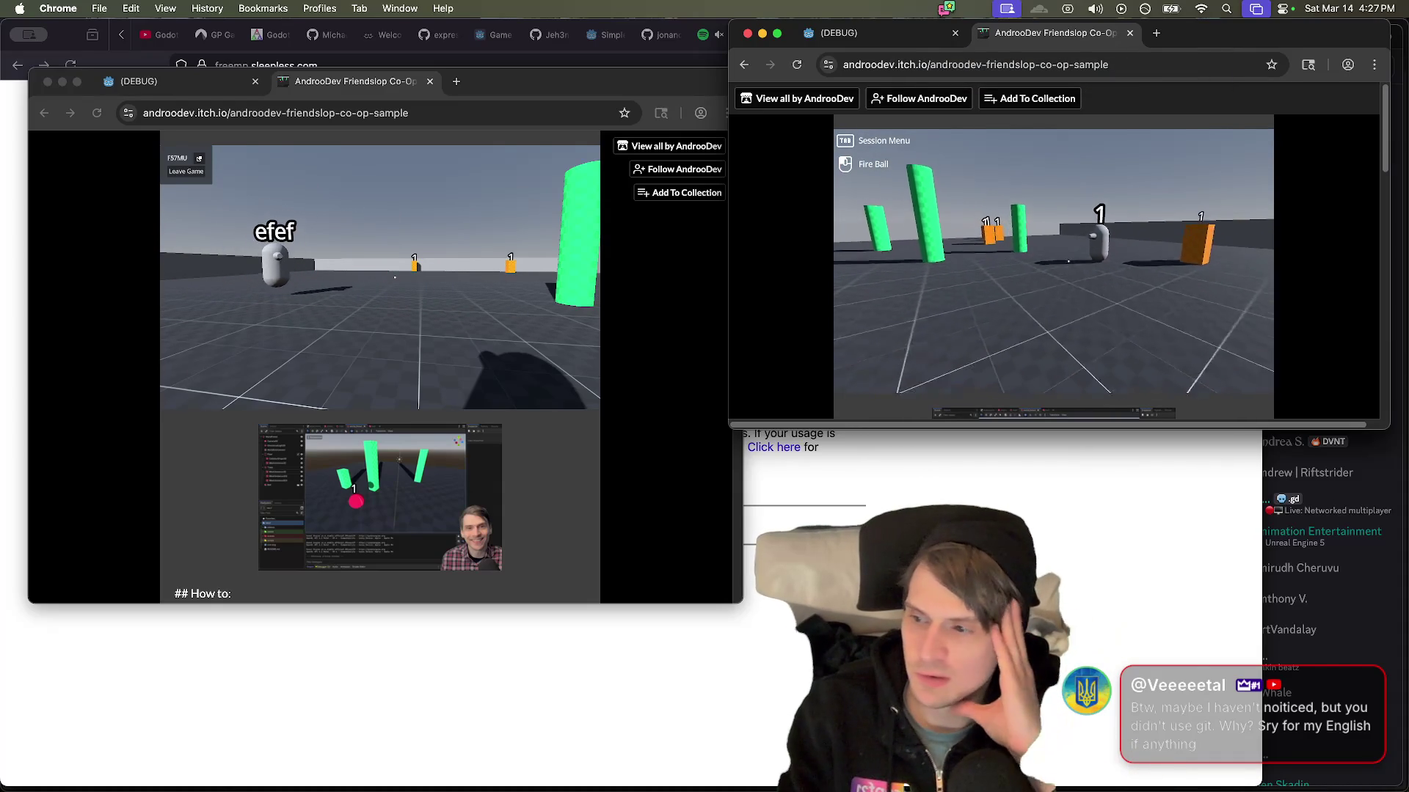
key("w")
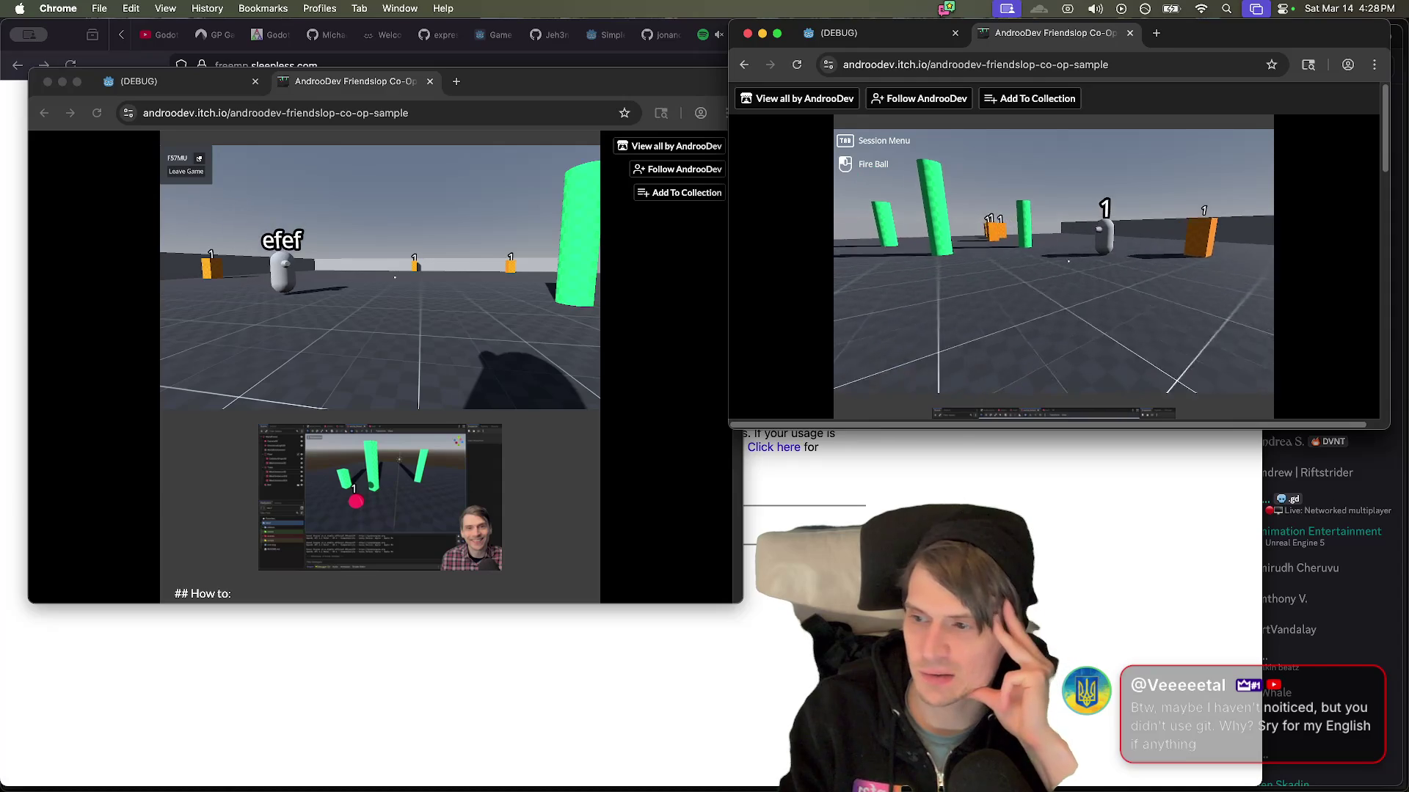
key("super+Tab")
key("super+Tab")
key("super+Tab")
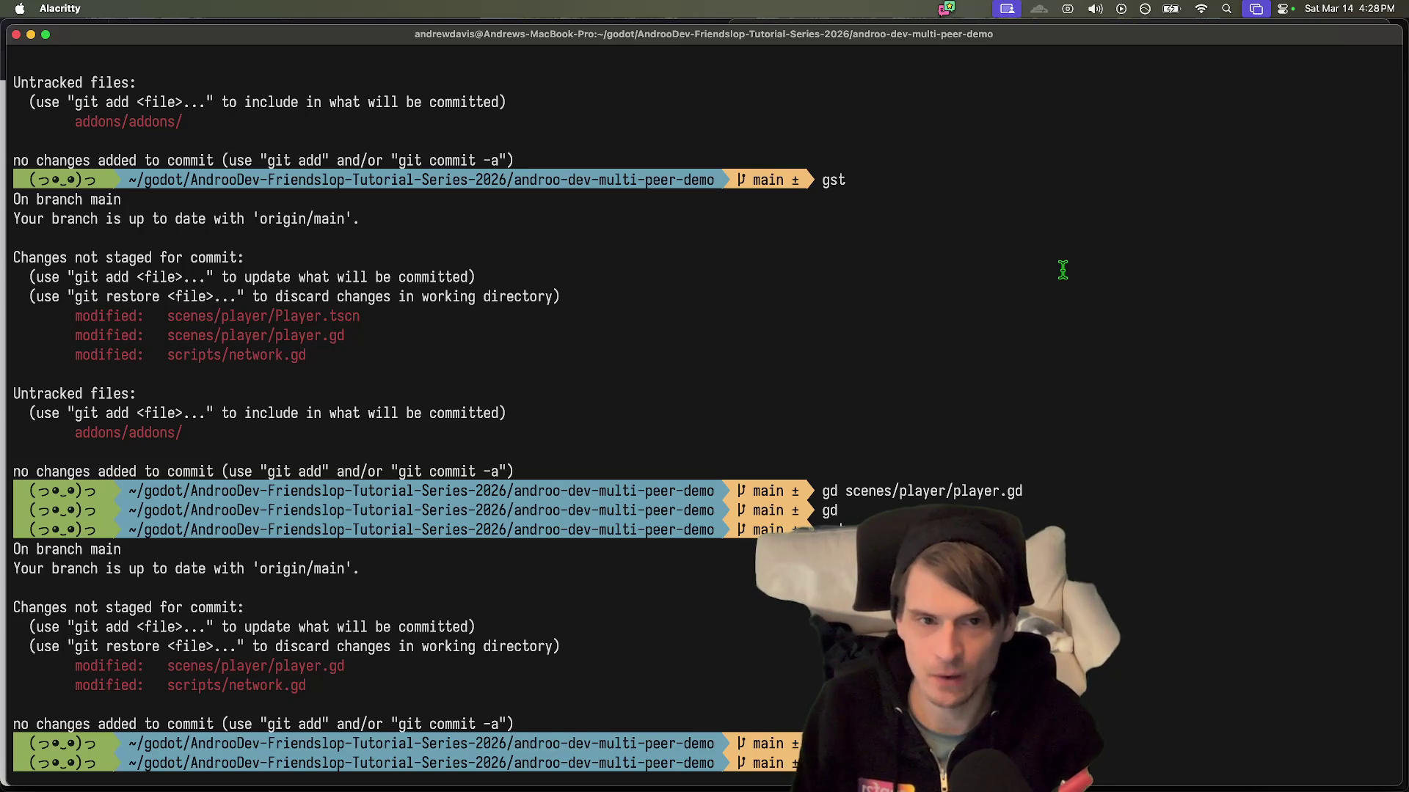
Run gd (git diff) to review the player.gd and network.gd changes, then return to Chrome.
key("Return")
key("Return")
type("gd")
key("Return")
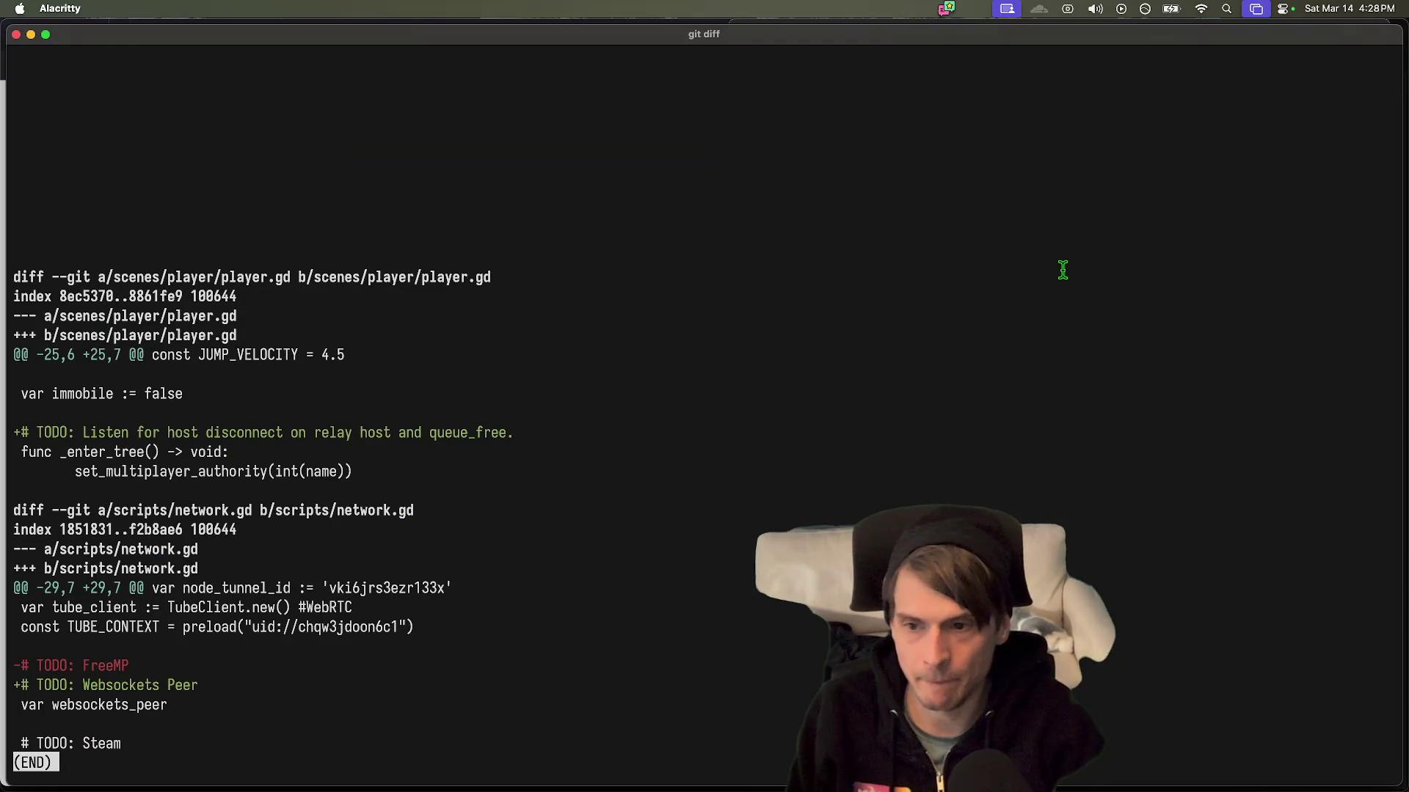
key("q")
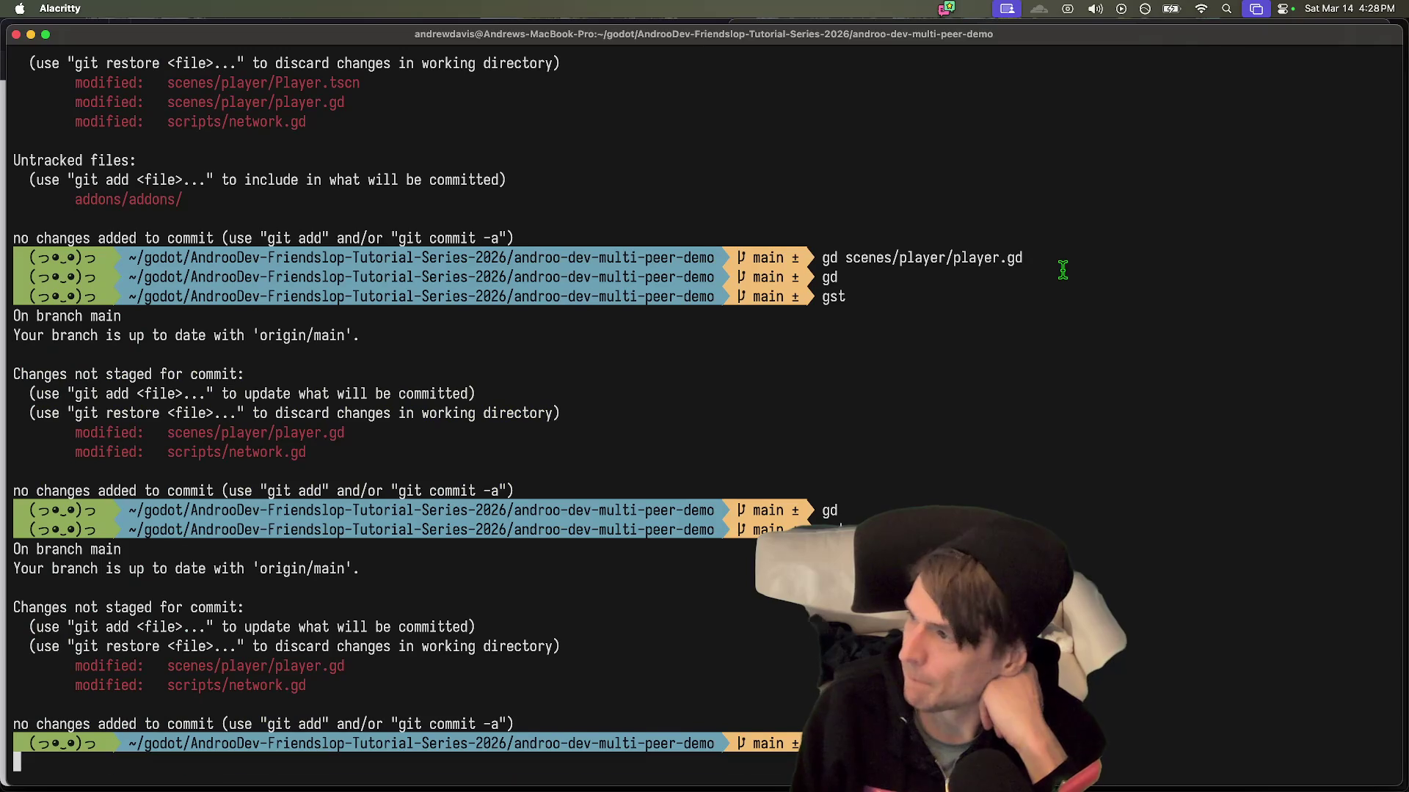
key("super+Tab")
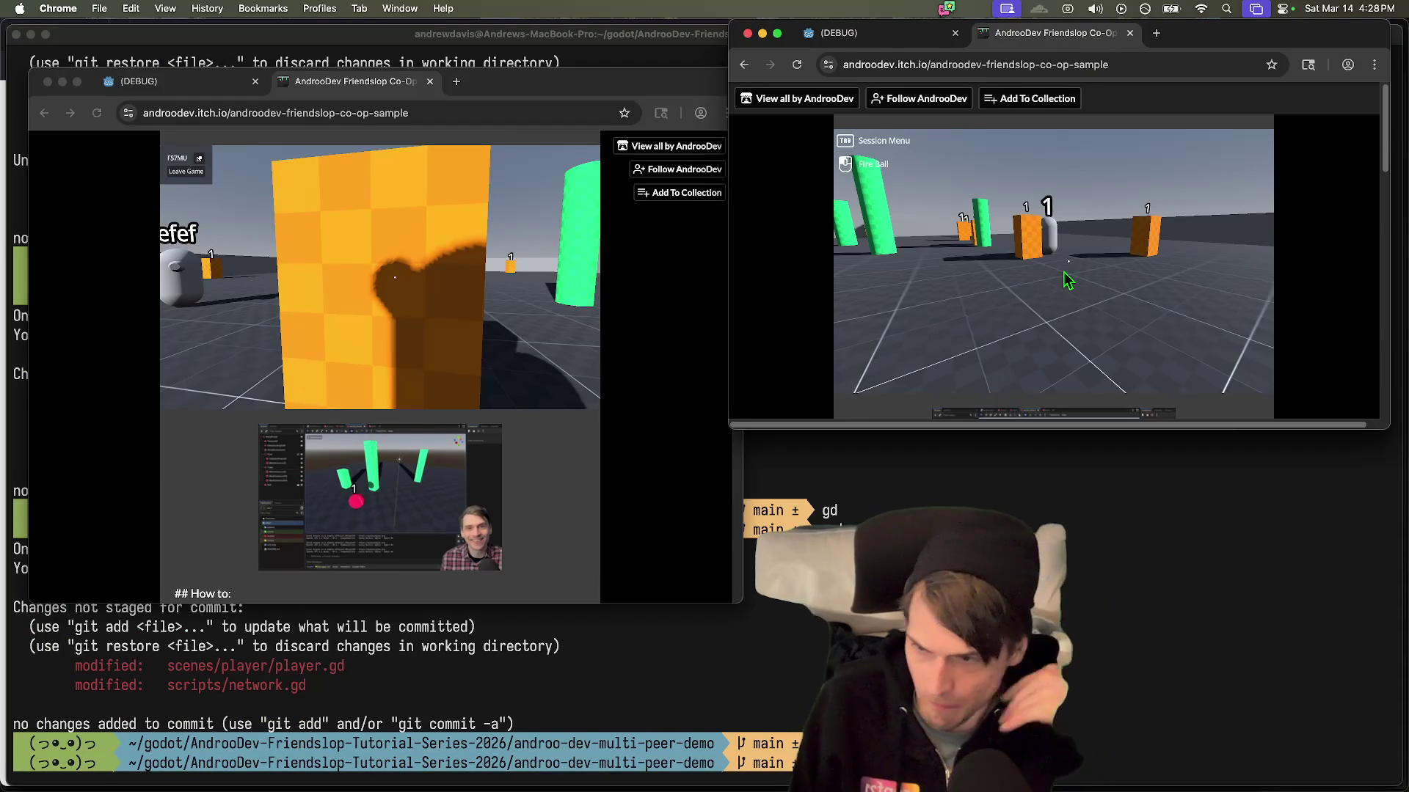
As the host player, turn toward the boxes and fire a fireball.
left_click(438, 279)
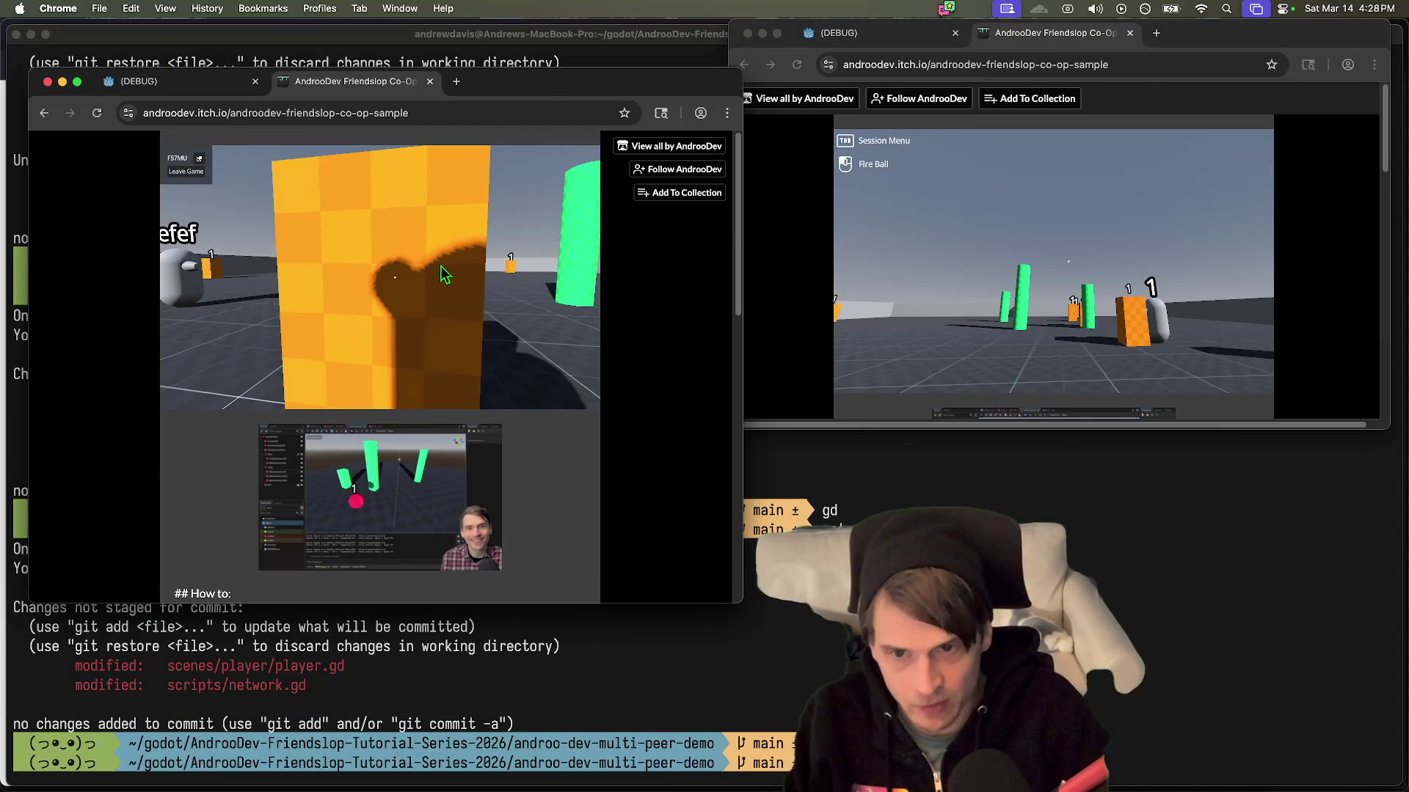
left_click(442, 275)
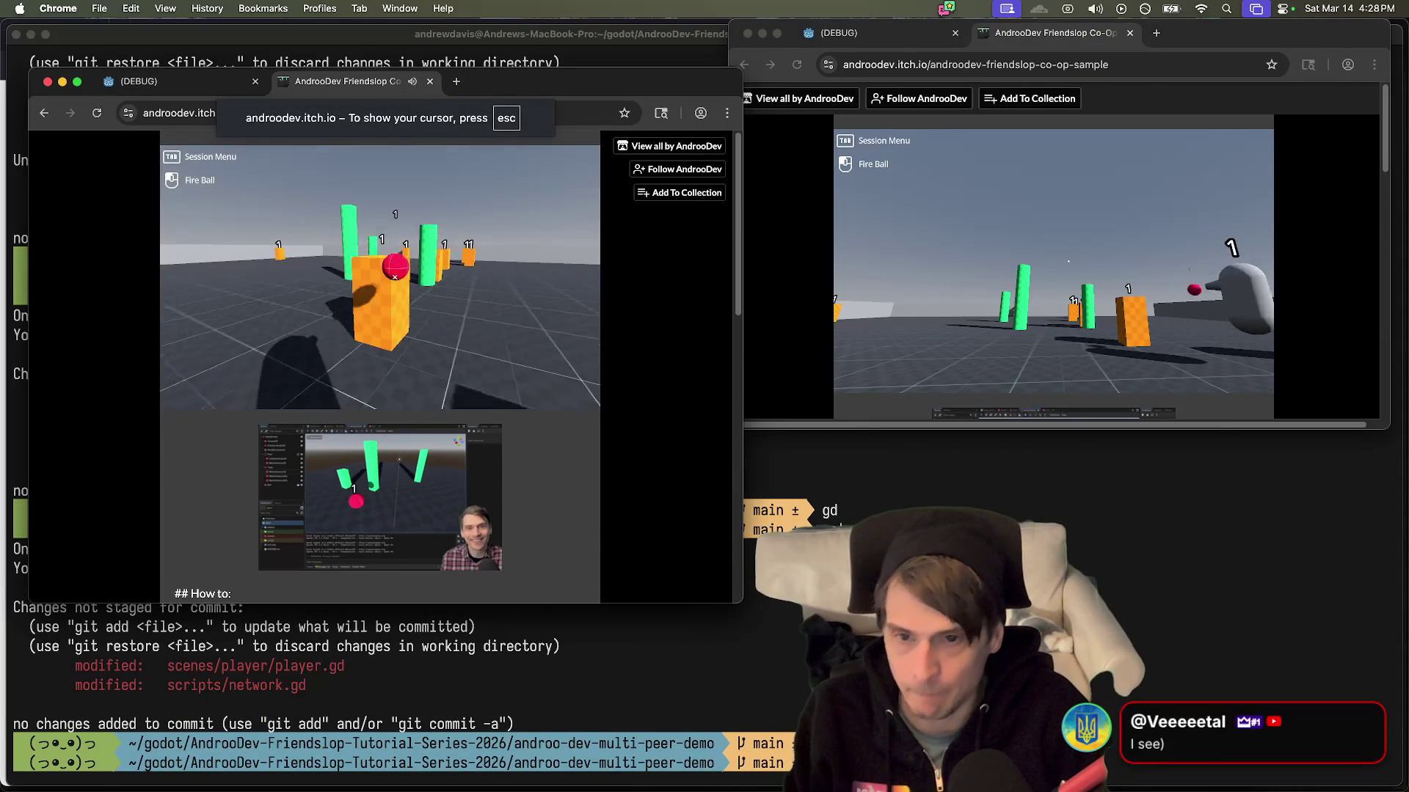
key("w")
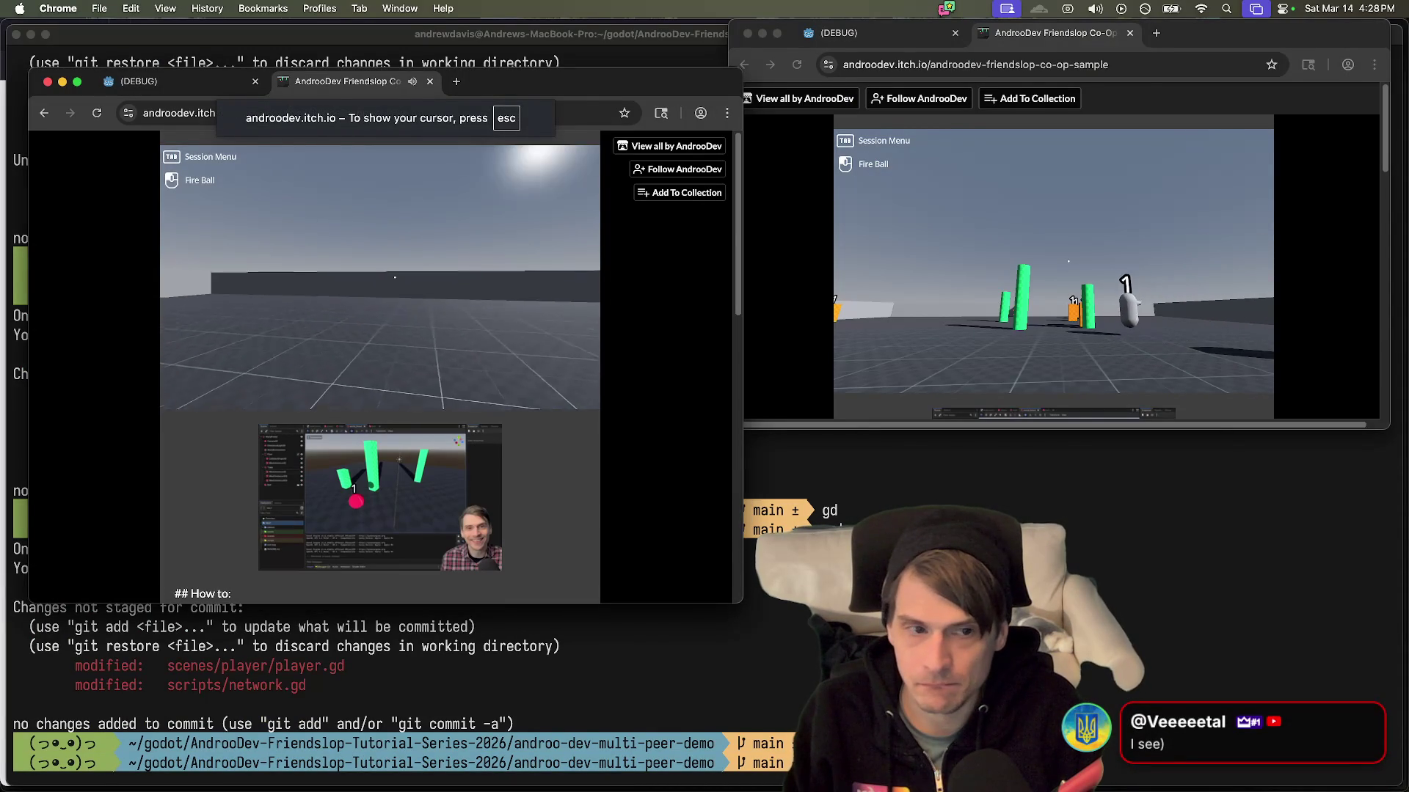
left_click(395, 277)
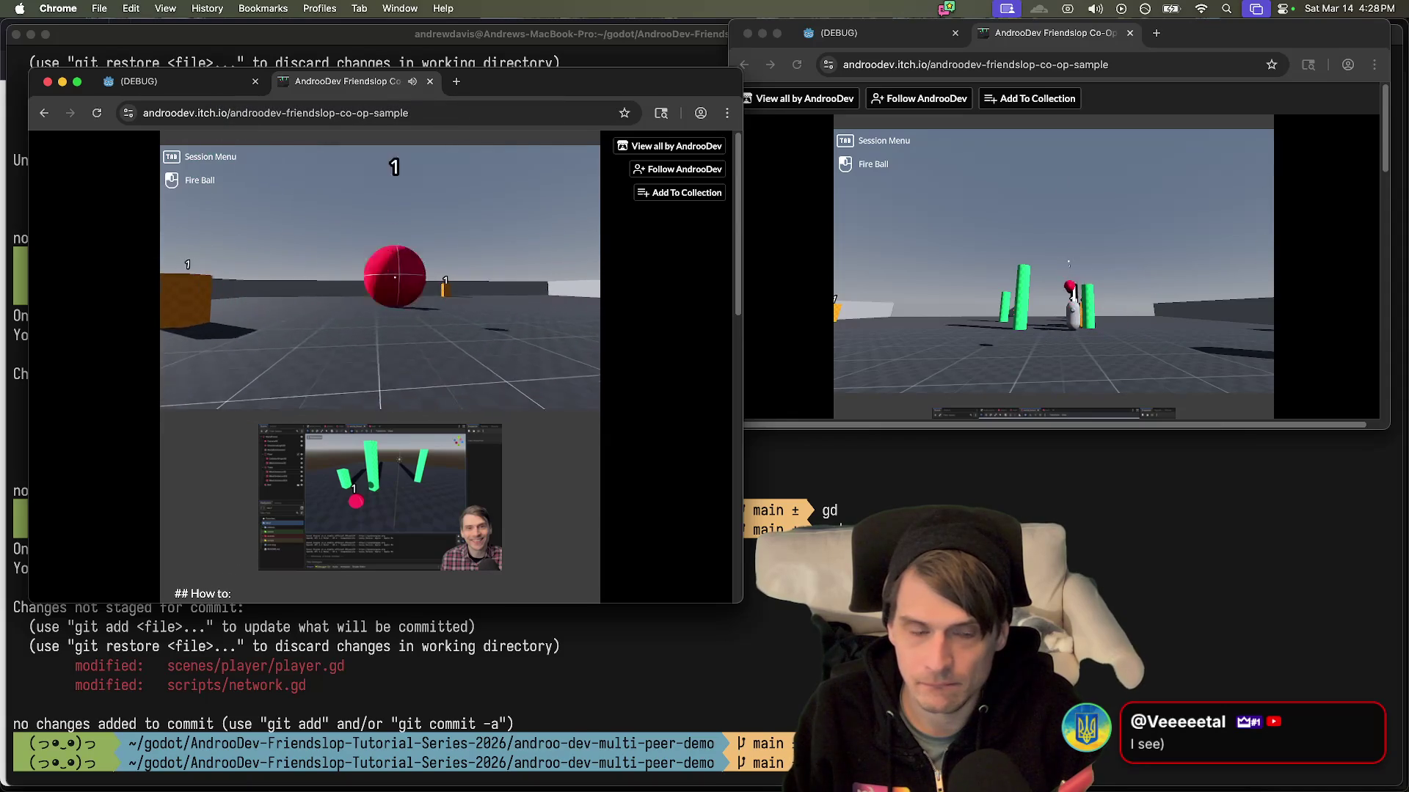
key("w")
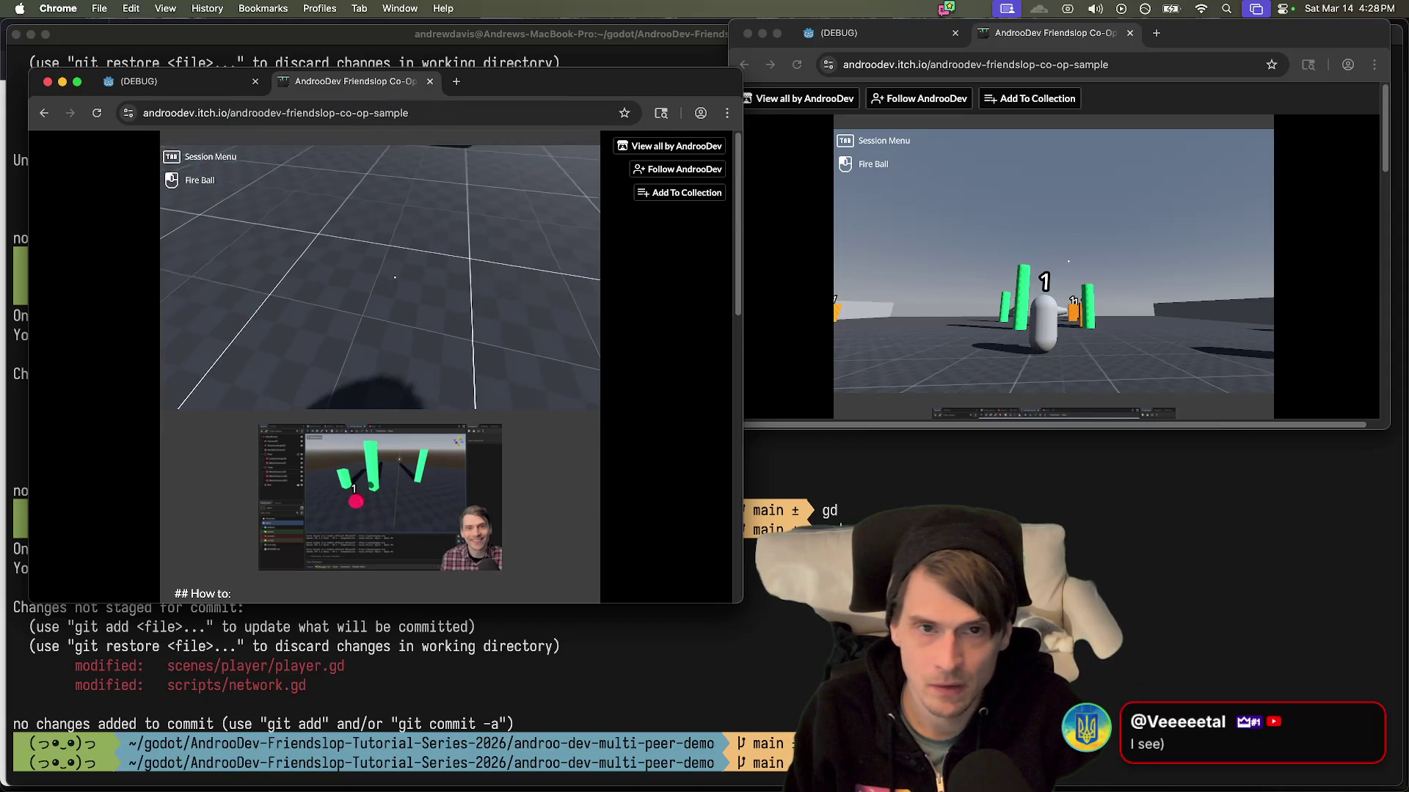
key("super+Tab")
key("super+Tab")
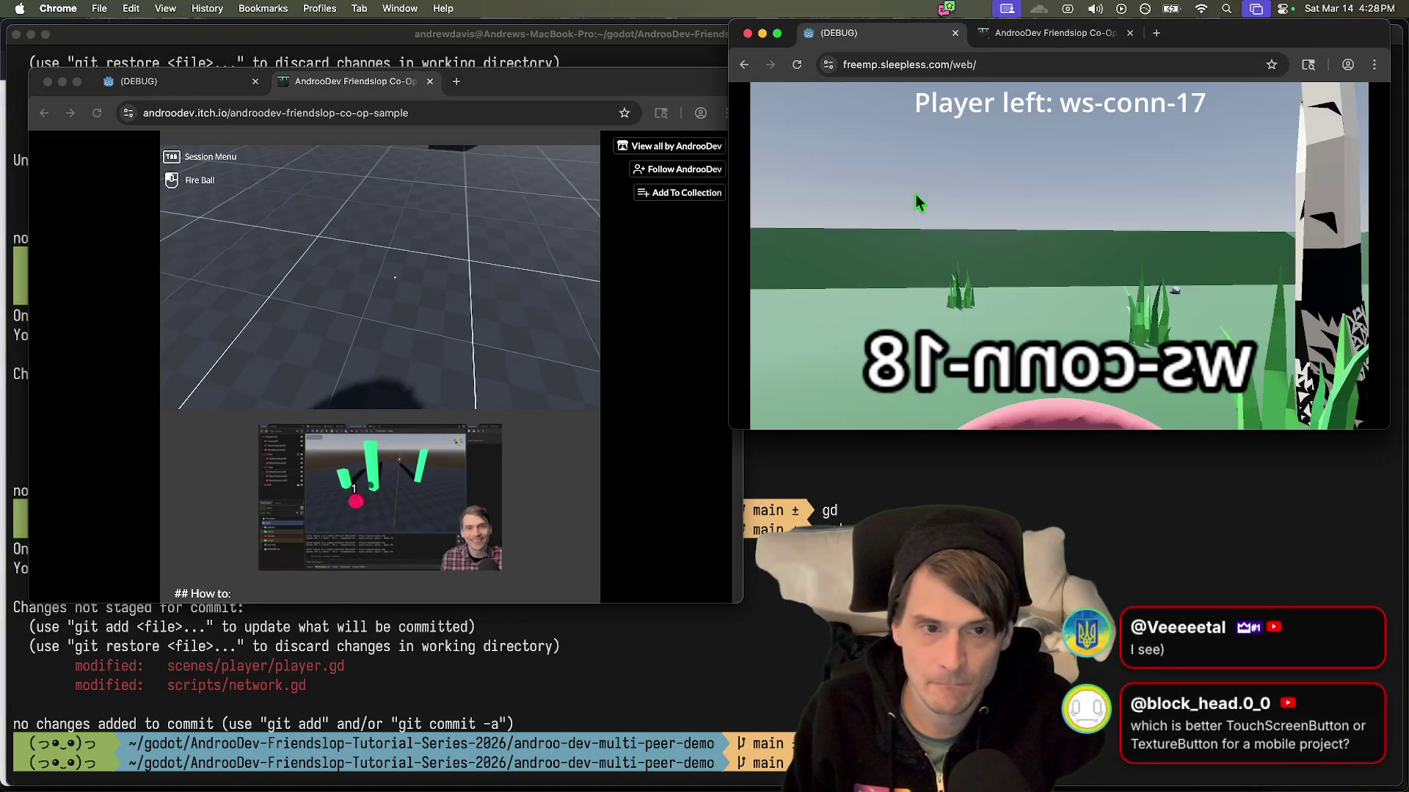
Close the FreeMP (DEBUG) tabs in both Chrome windows.
left_click(457, 279)
key("super+1")
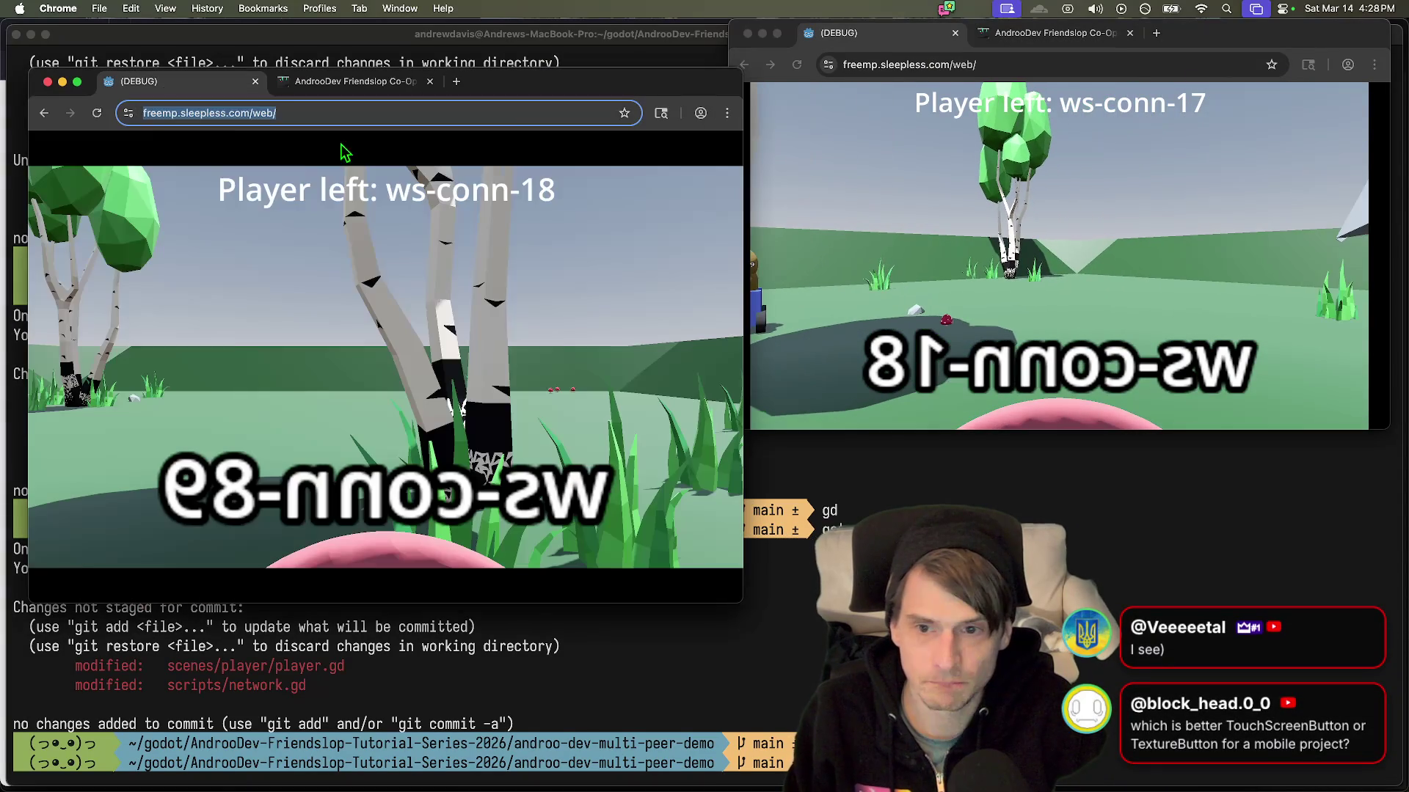
type("wd")
key("Escape")
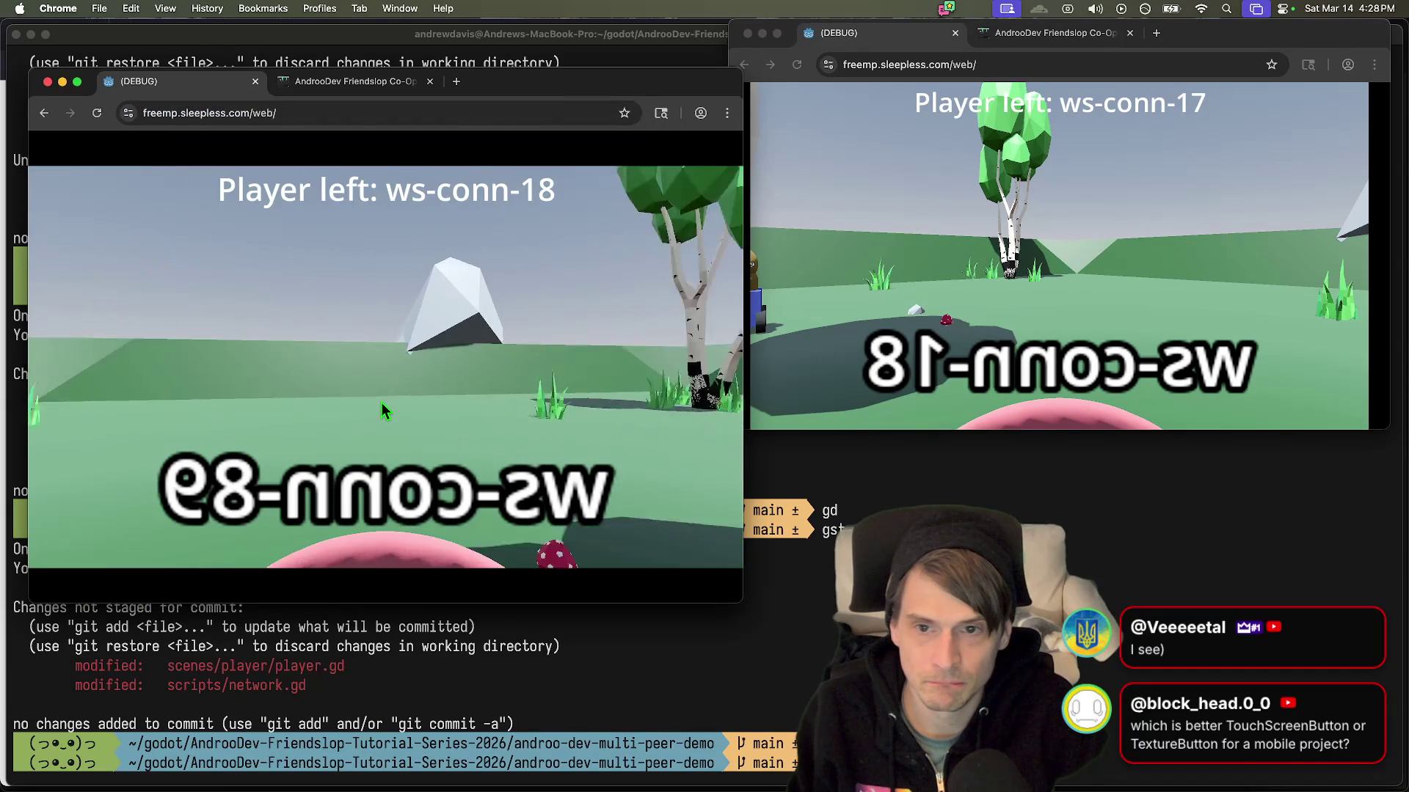
key("Left")
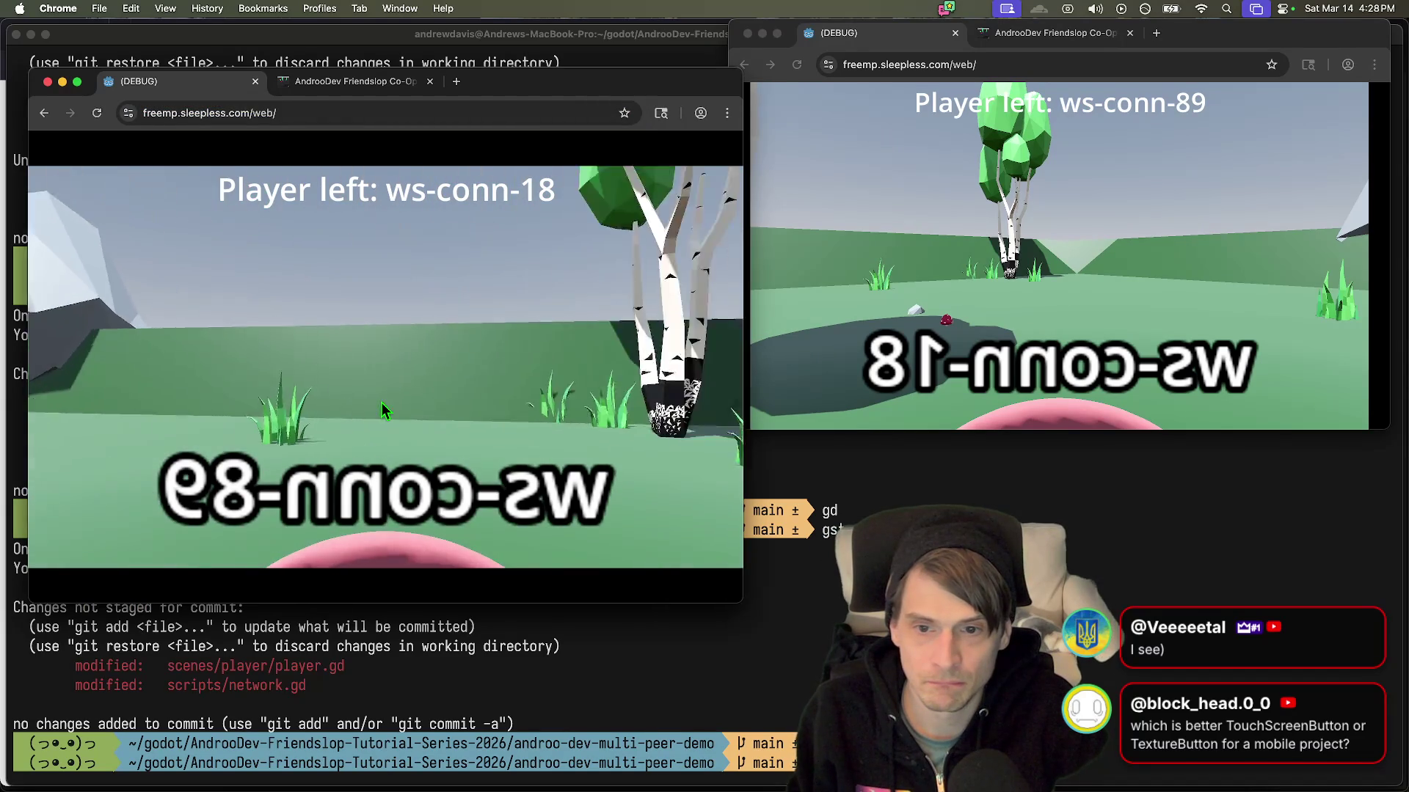
key("super+w")
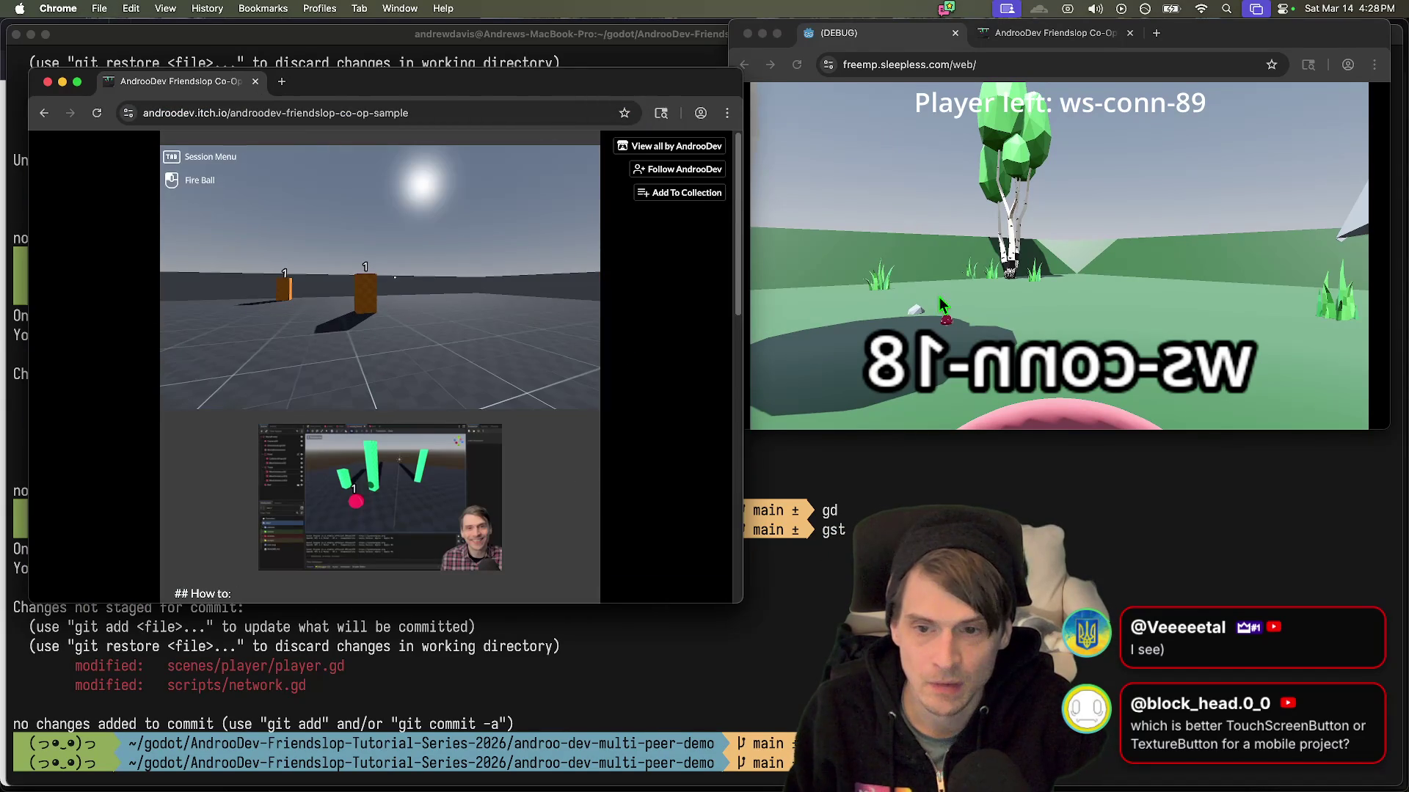
key("super+grave")
key("super+w")
key("super+grave")
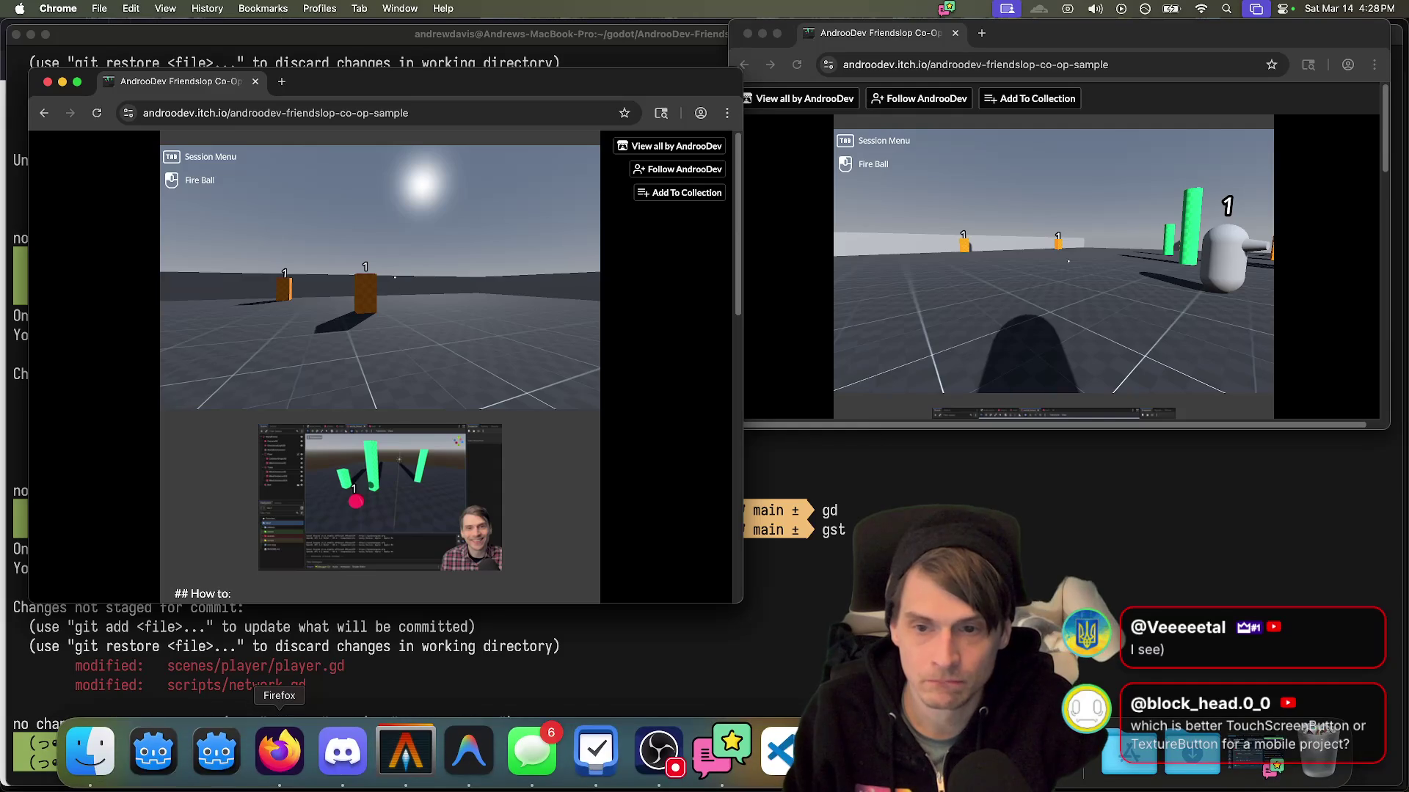
left_click(273, 760)
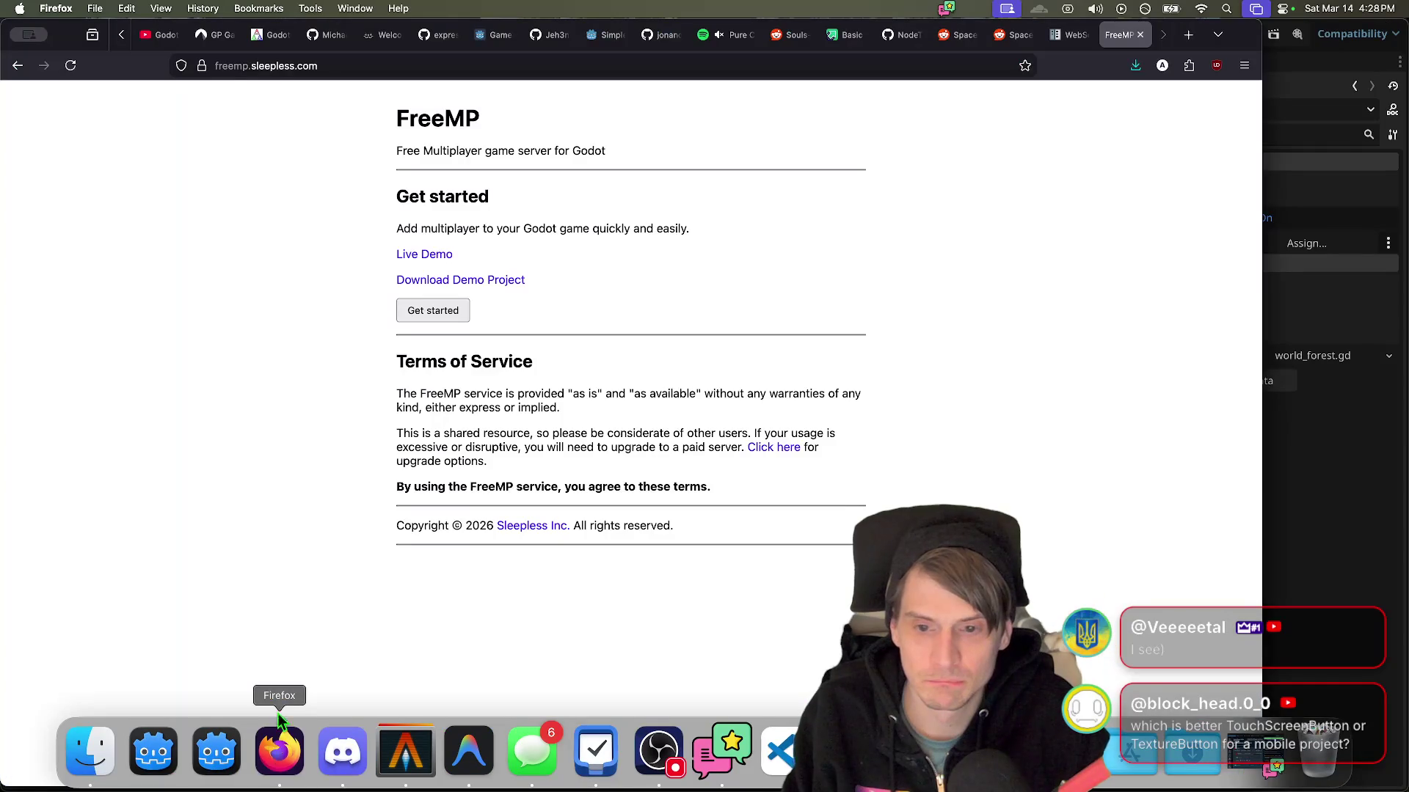
Switch to the WebSocketMultiplayerPeer reference and scroll to the create_client and create_server descriptions.
key("ctrl+shift+Tab")
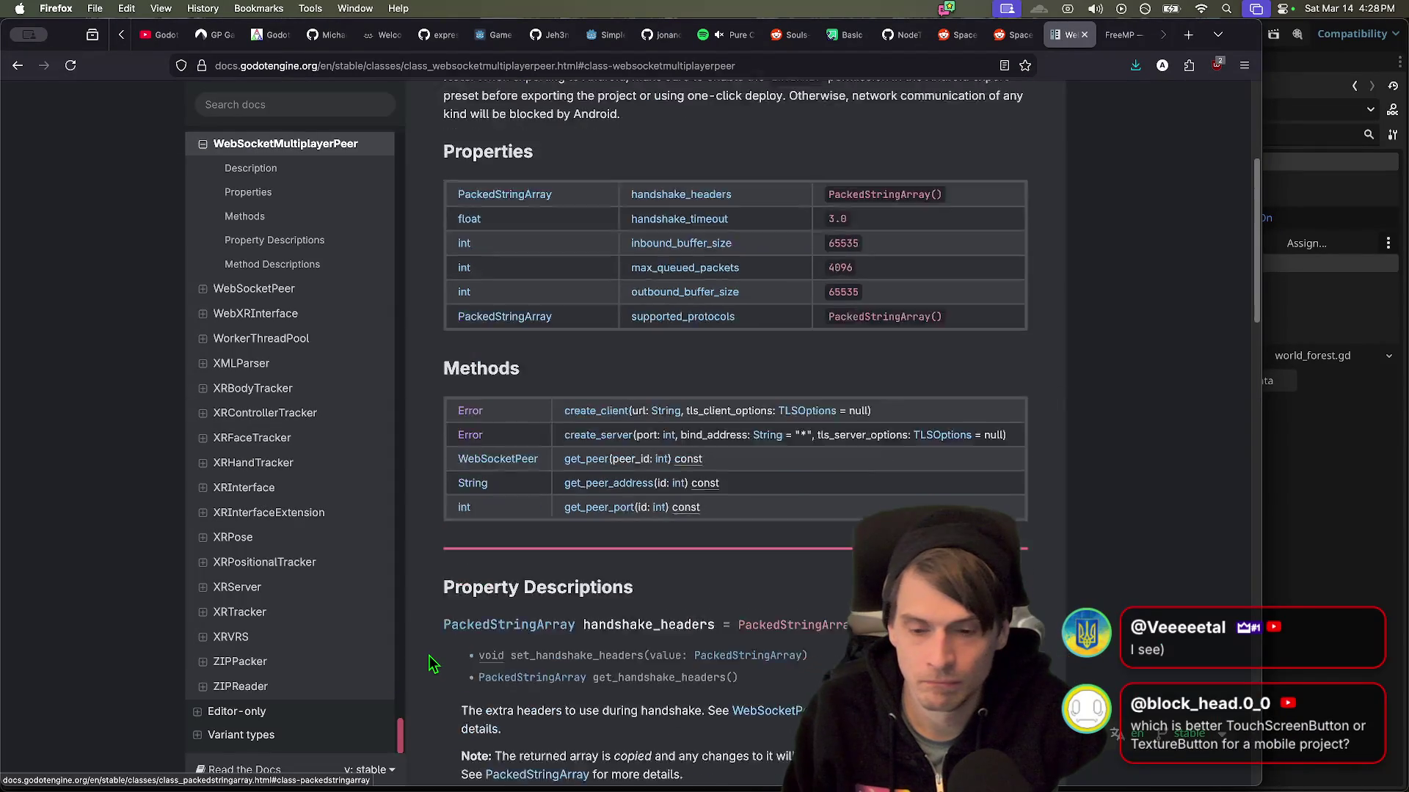
scroll(433, 664, "down", 5)
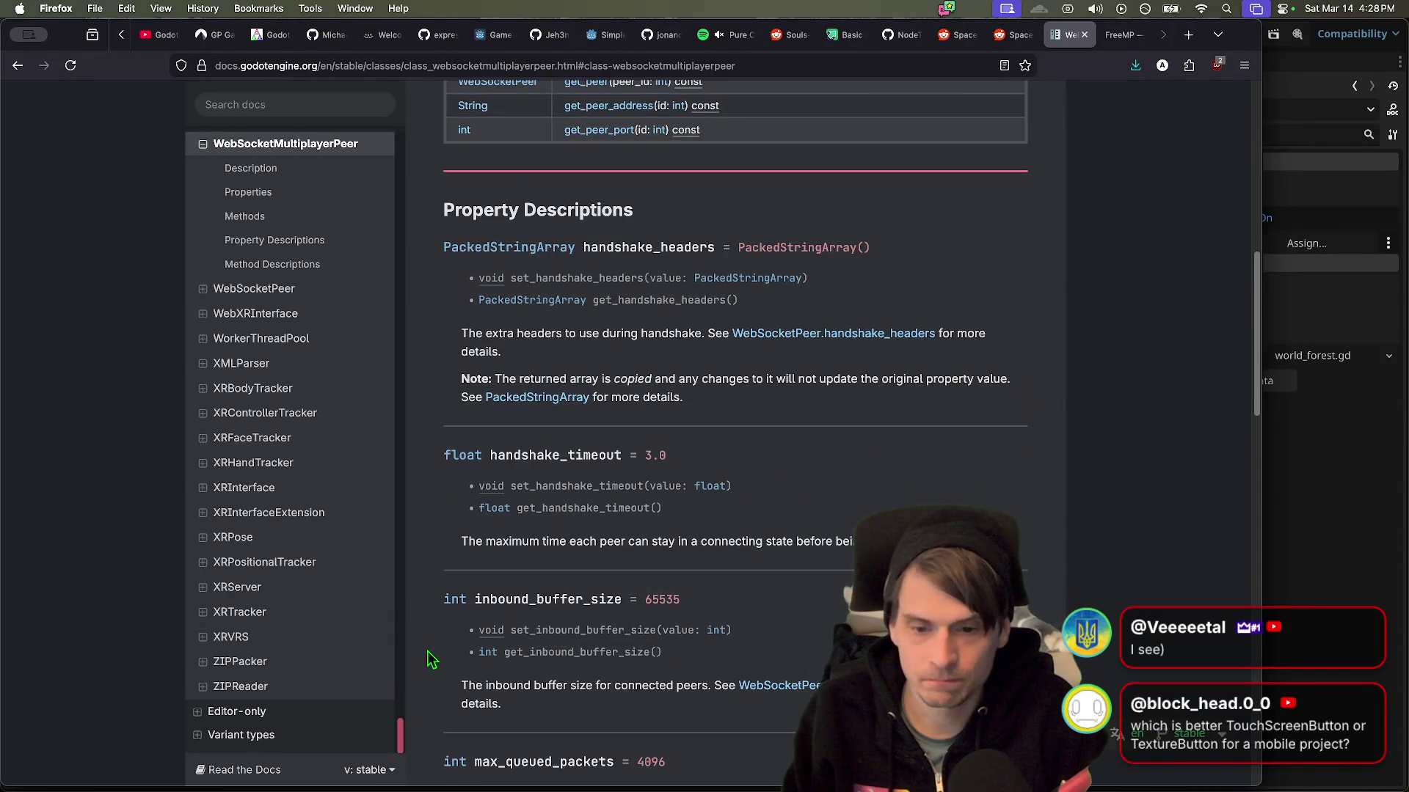
scroll(431, 658, "down", 15)
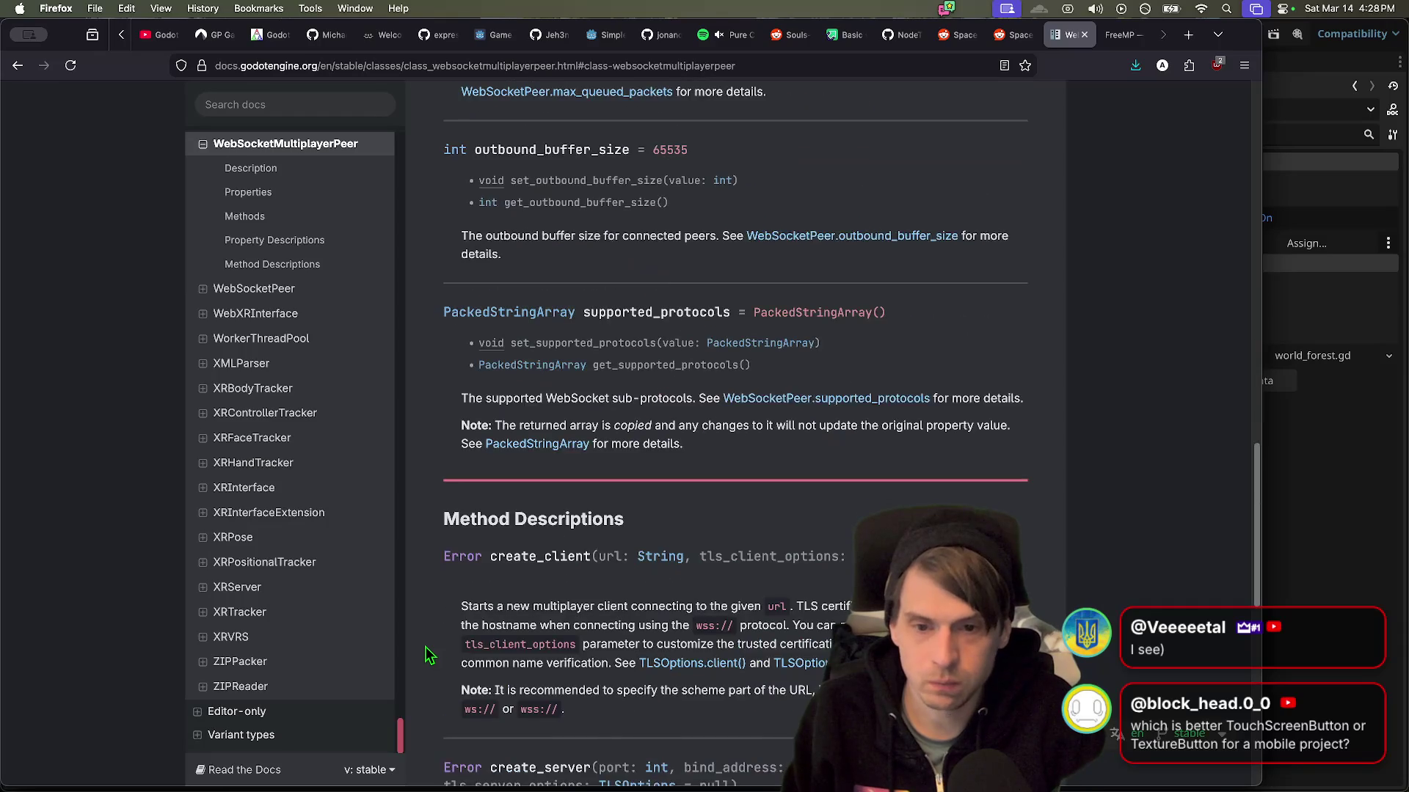
scroll(433, 655, "up", 6)
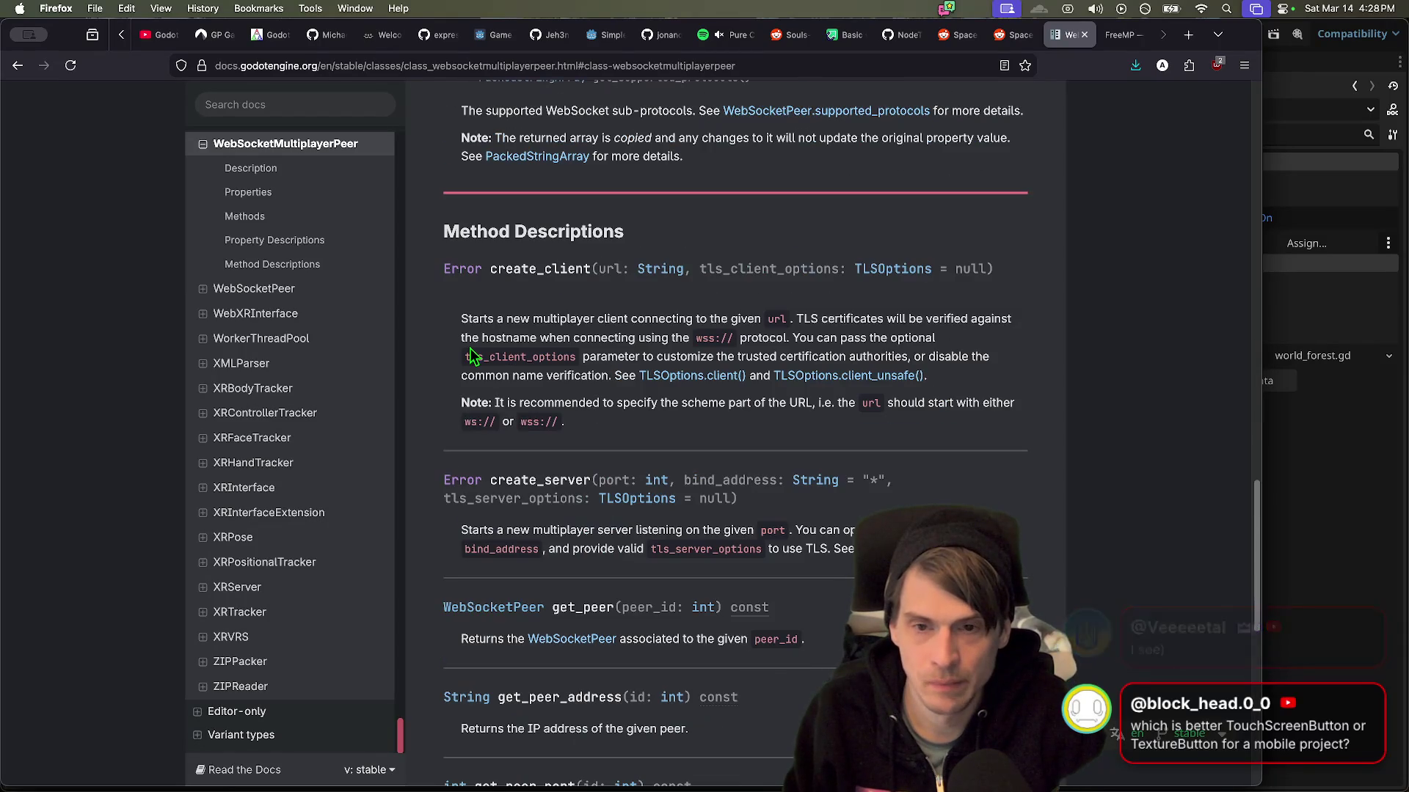
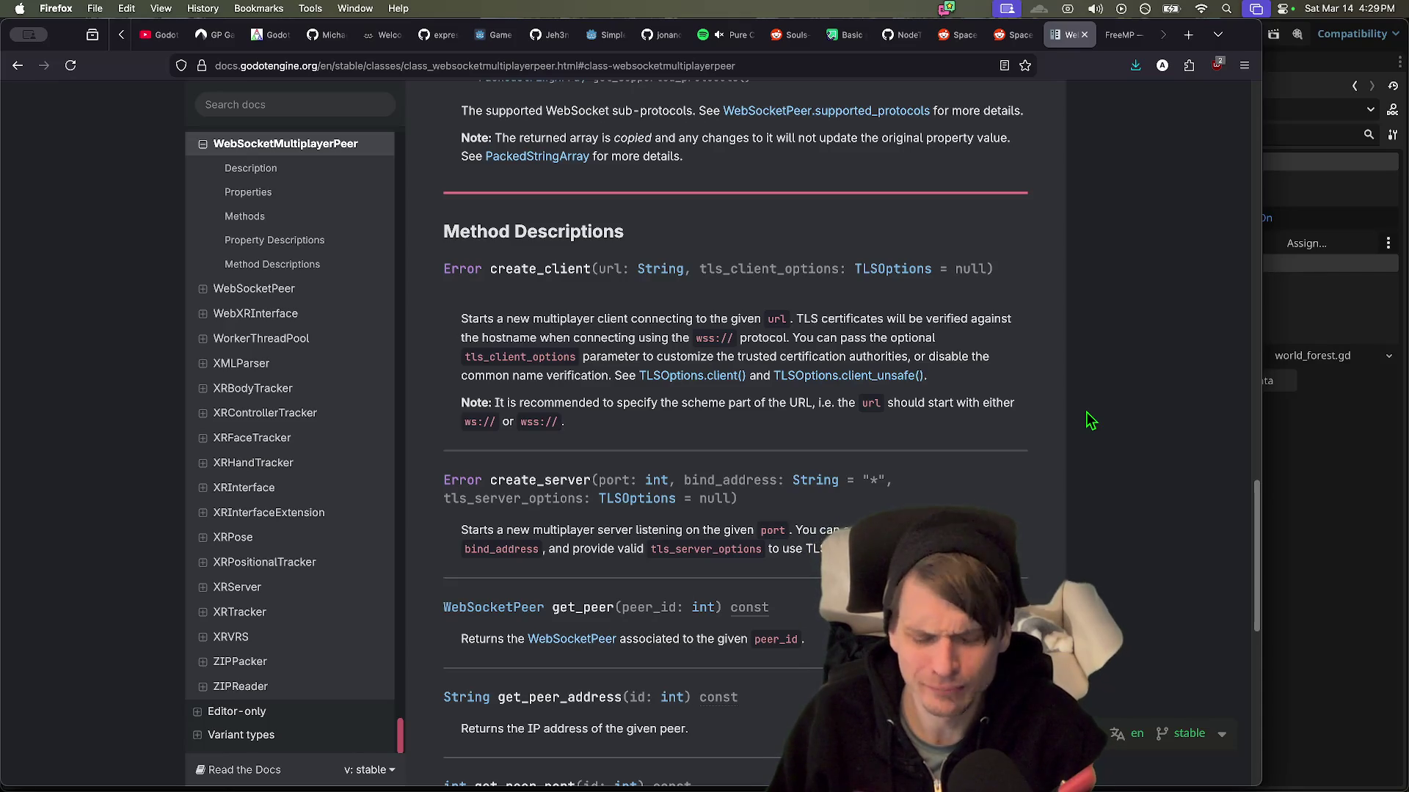
Finish reading the WebSocketMultiplayerPeer method docs in Firefox and bring the Godot editor forward.
scroll(1090, 419, "down", 1)
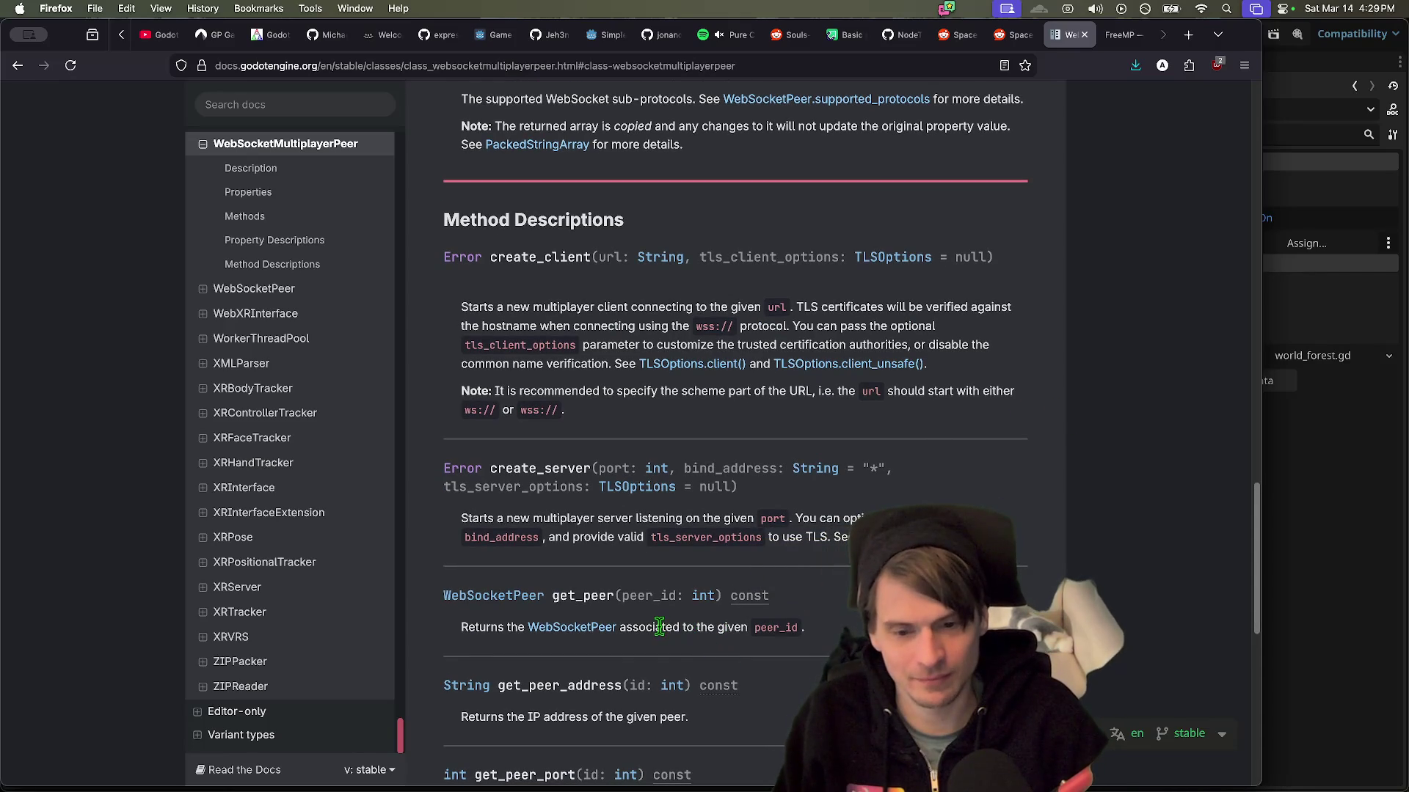
left_click(1304, 87)
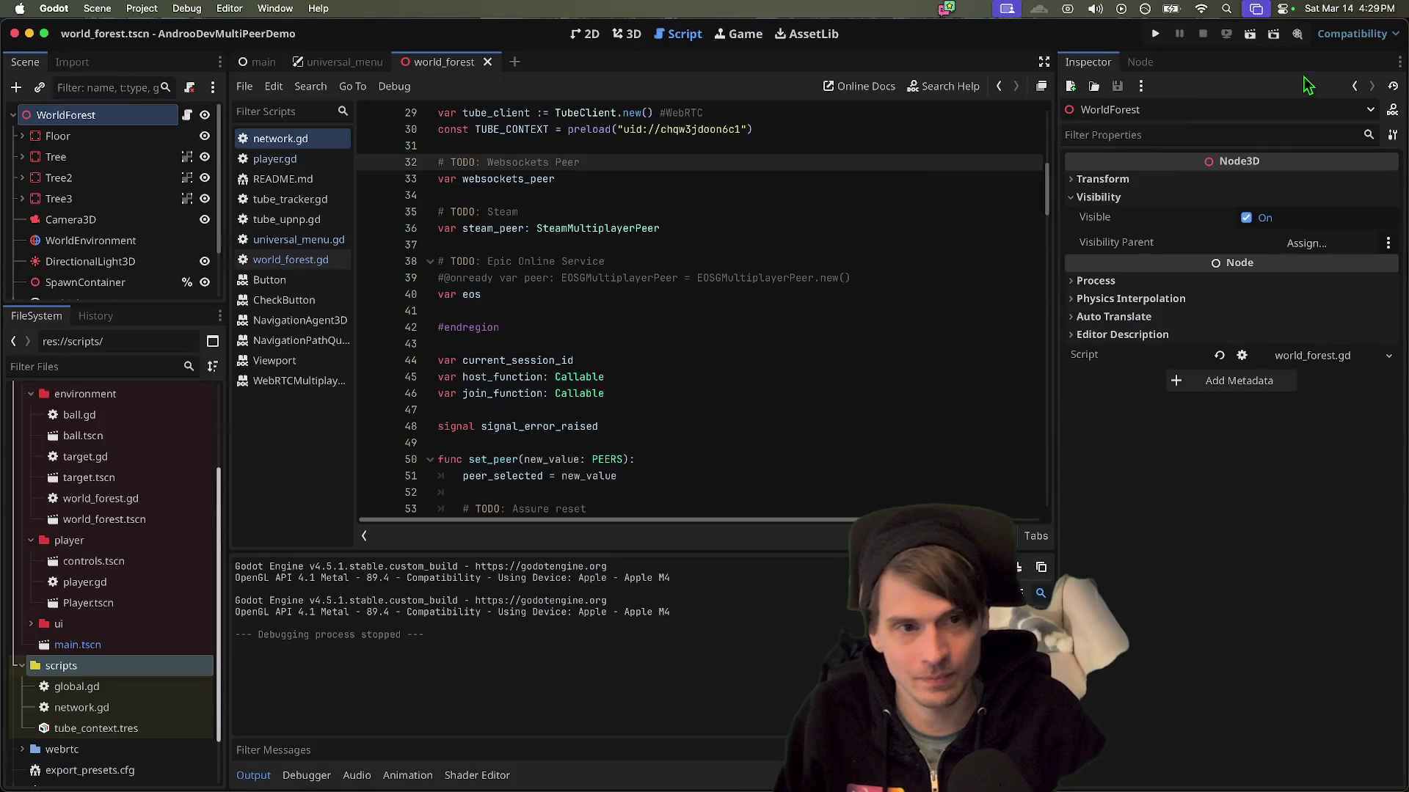
Add an empty line below the websockets_peer declaration in network.gd.
scroll(733, 309, "up", 5)
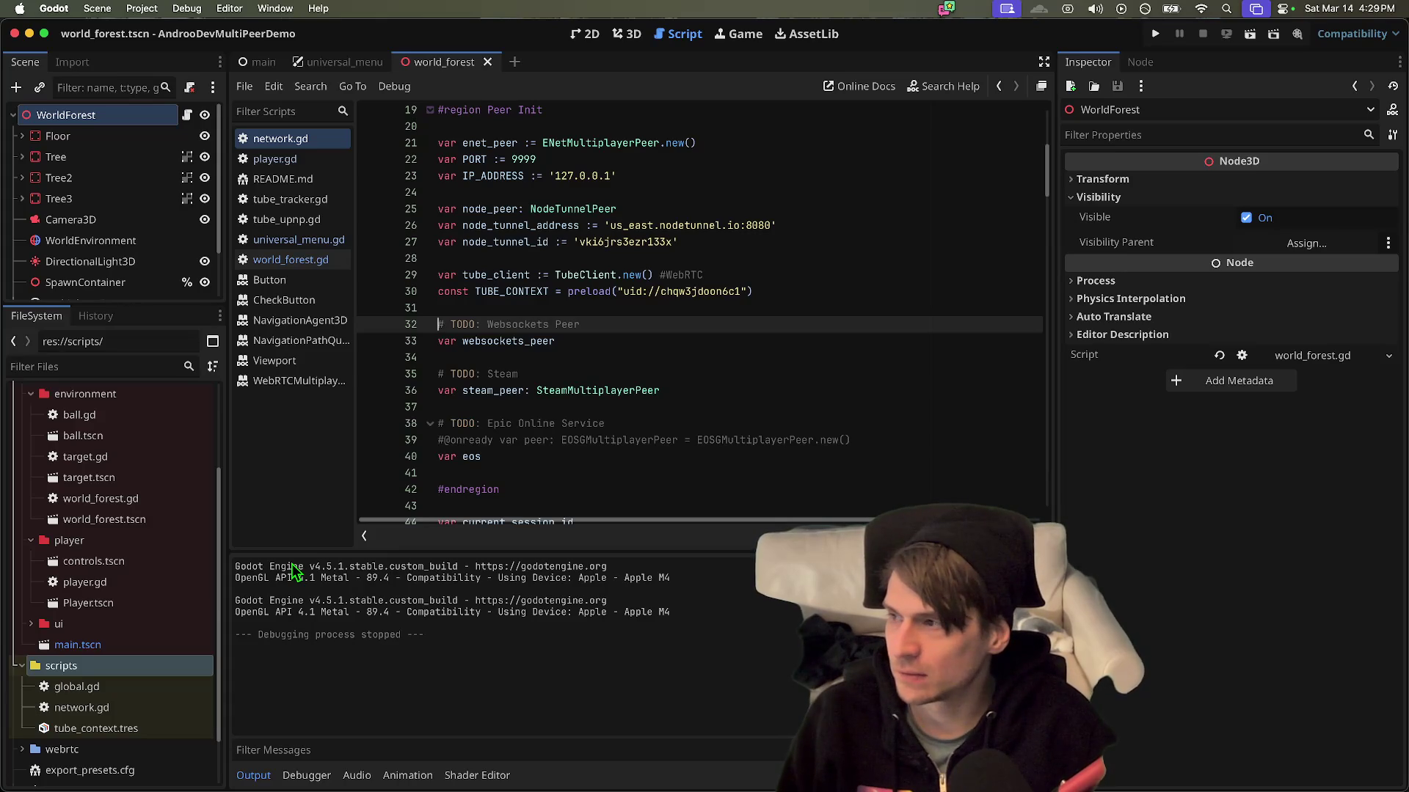
key("Down")
key("End")
key("Return")
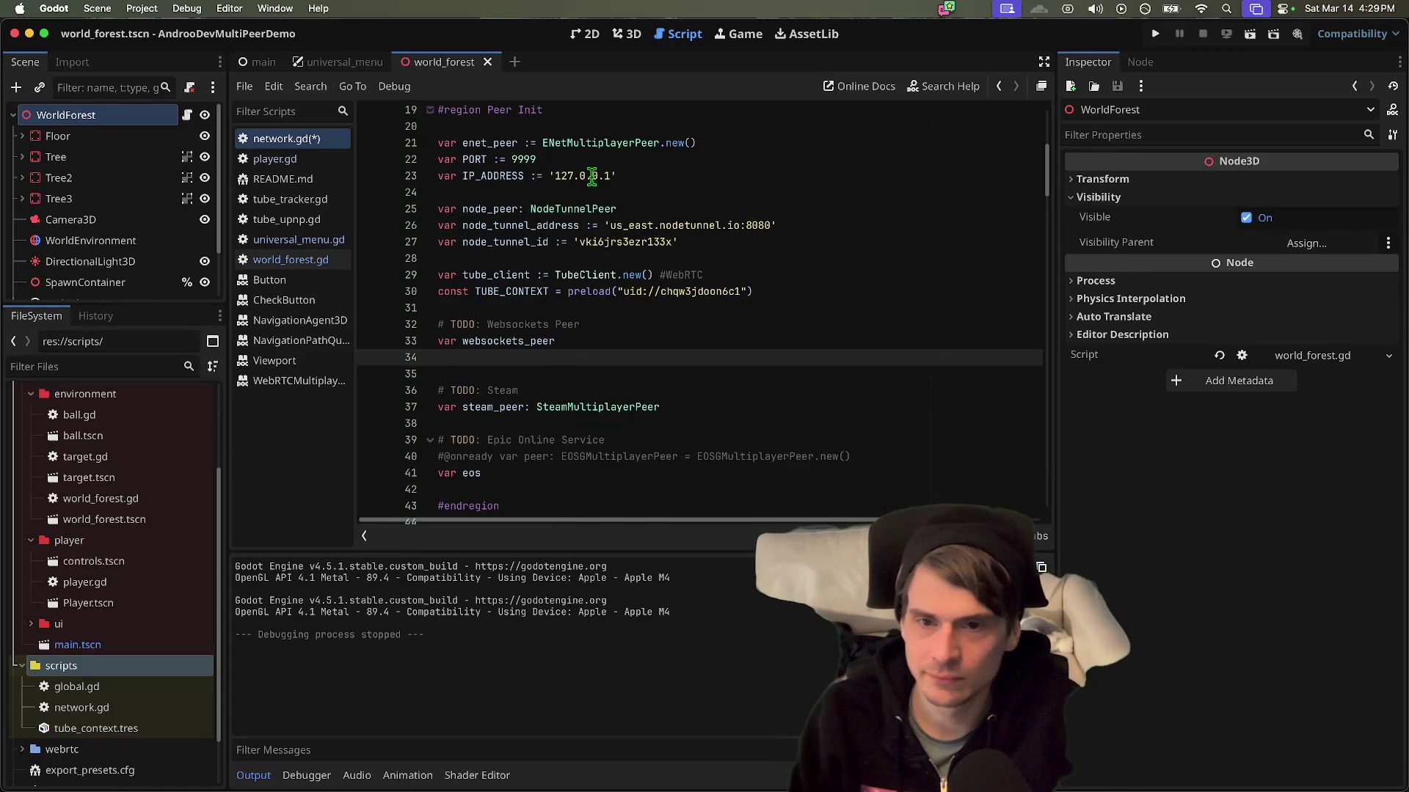
Highlight the PORT and IP_ADDRESS declarations, then switch to the WebSocketMultiplayerPeer docs in Firefox.
left_click_drag(619, 176, 284, 165)
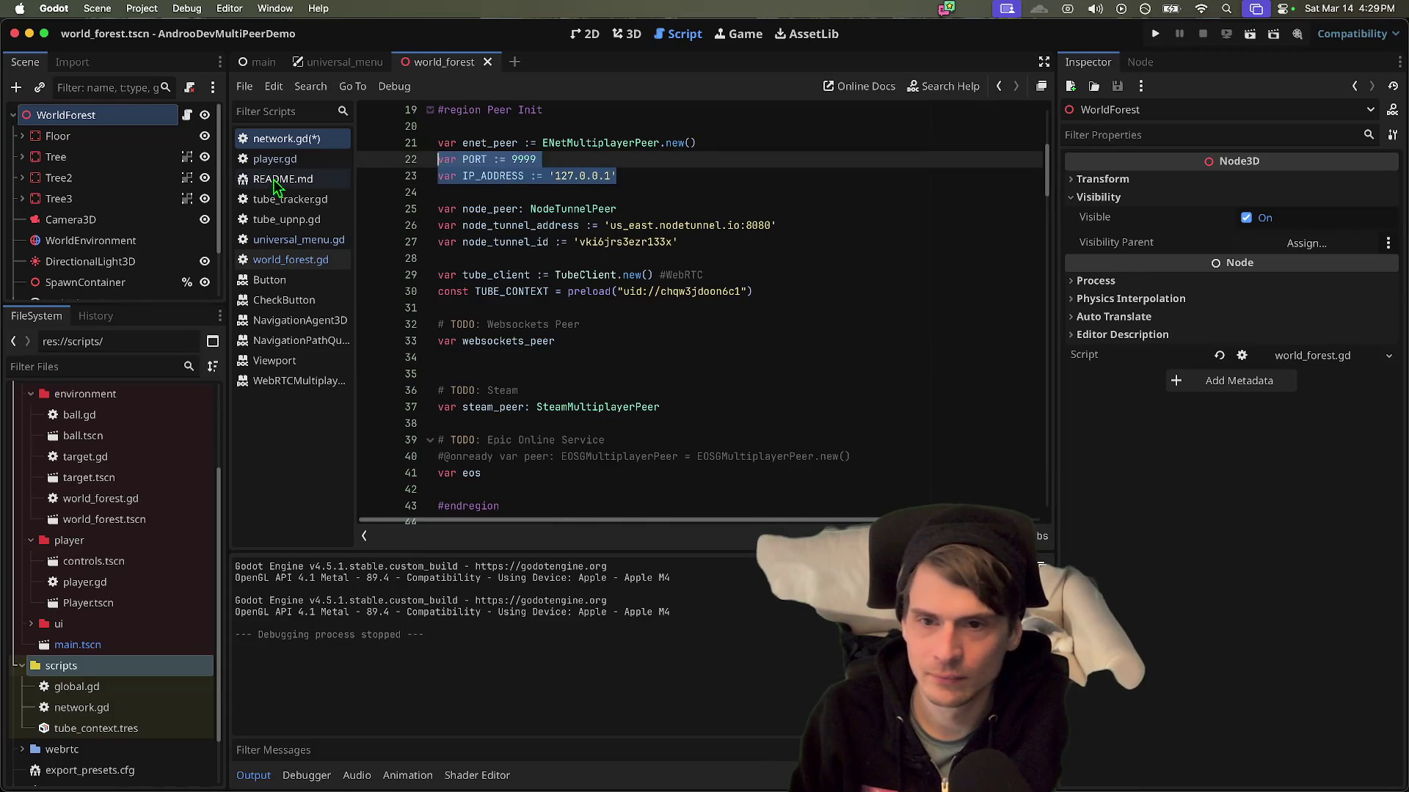
left_click(671, 371)
key("super+Tab")
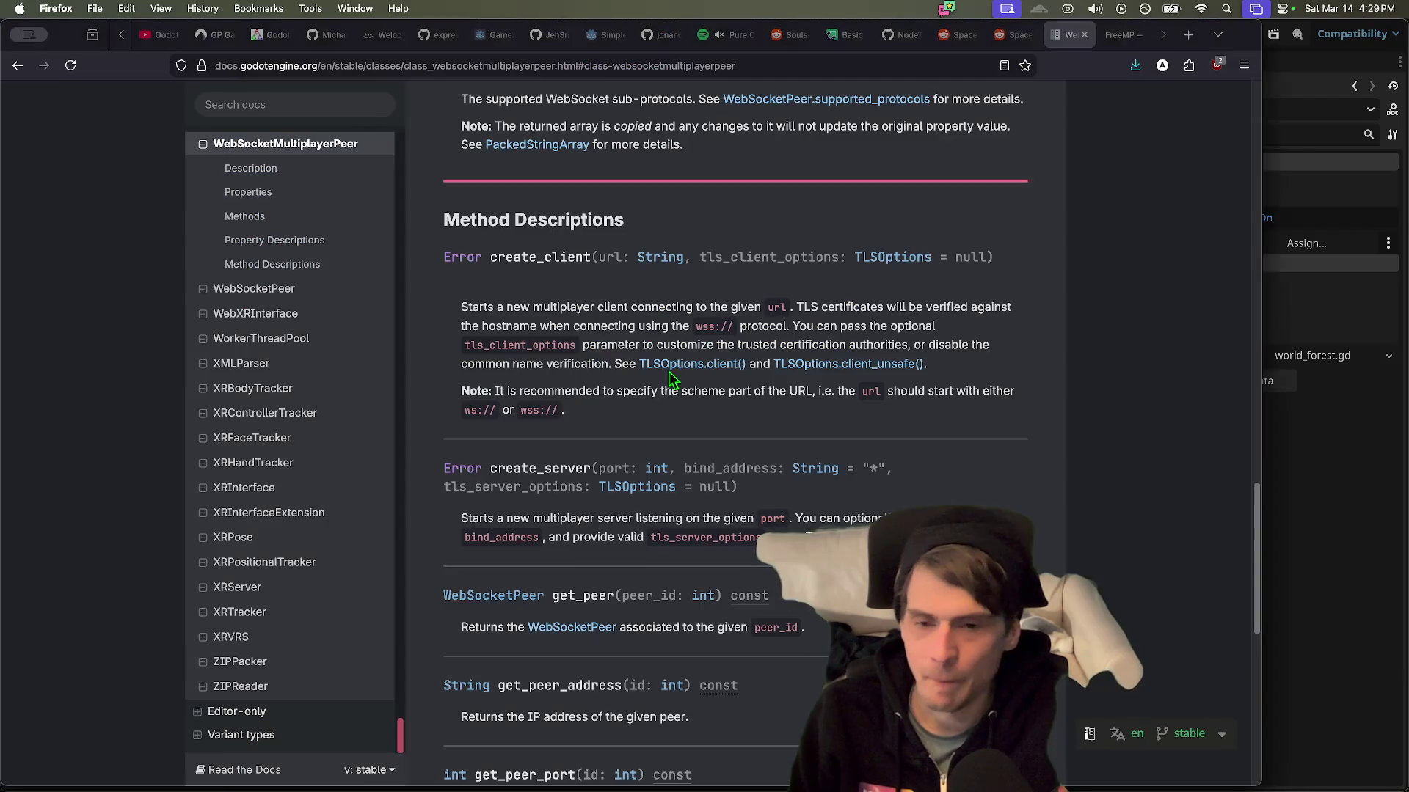
Highlight create_client, its tls_client_options parameter and the wss:// note, then return to Godot.
scroll(628, 400, "up", 1)
double_click(539, 269)
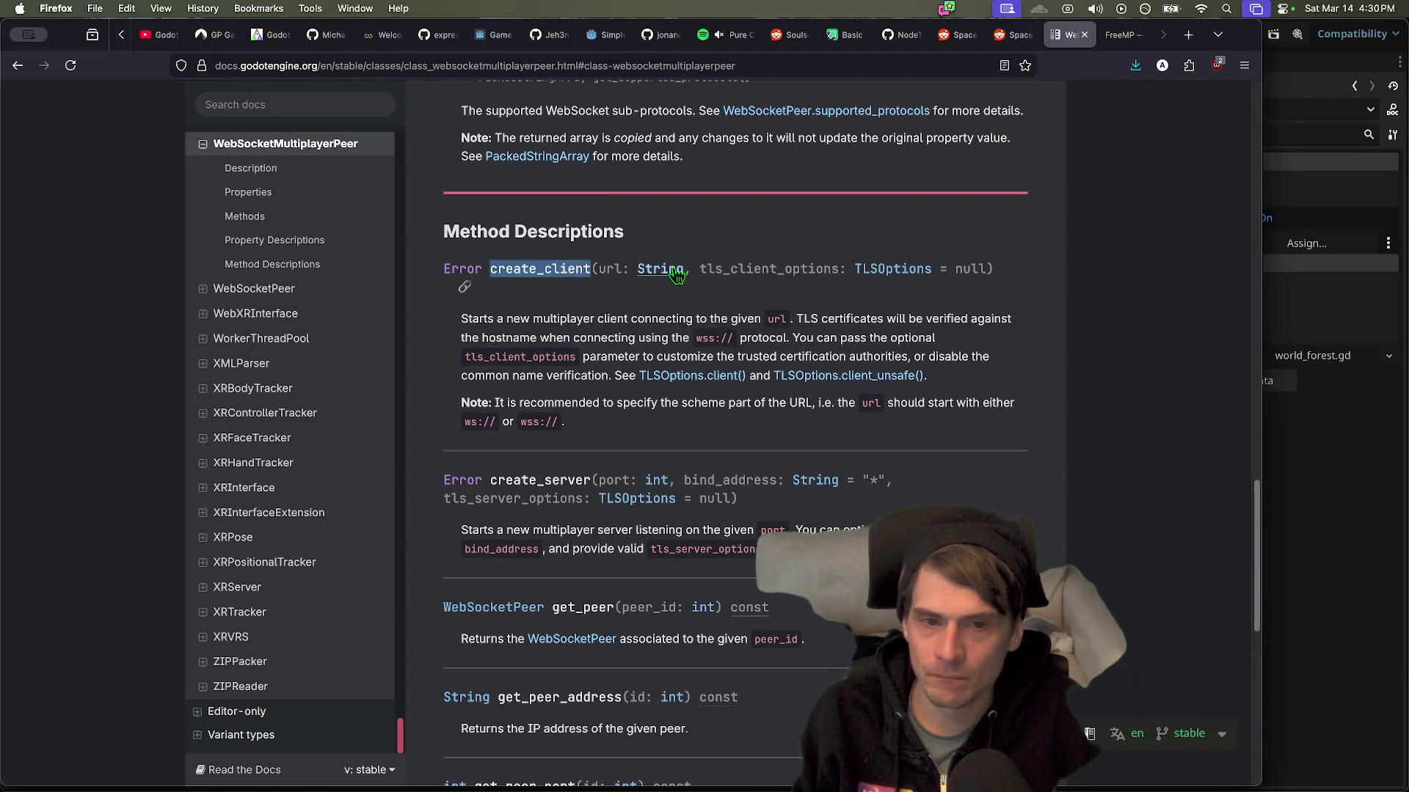
double_click(769, 269)
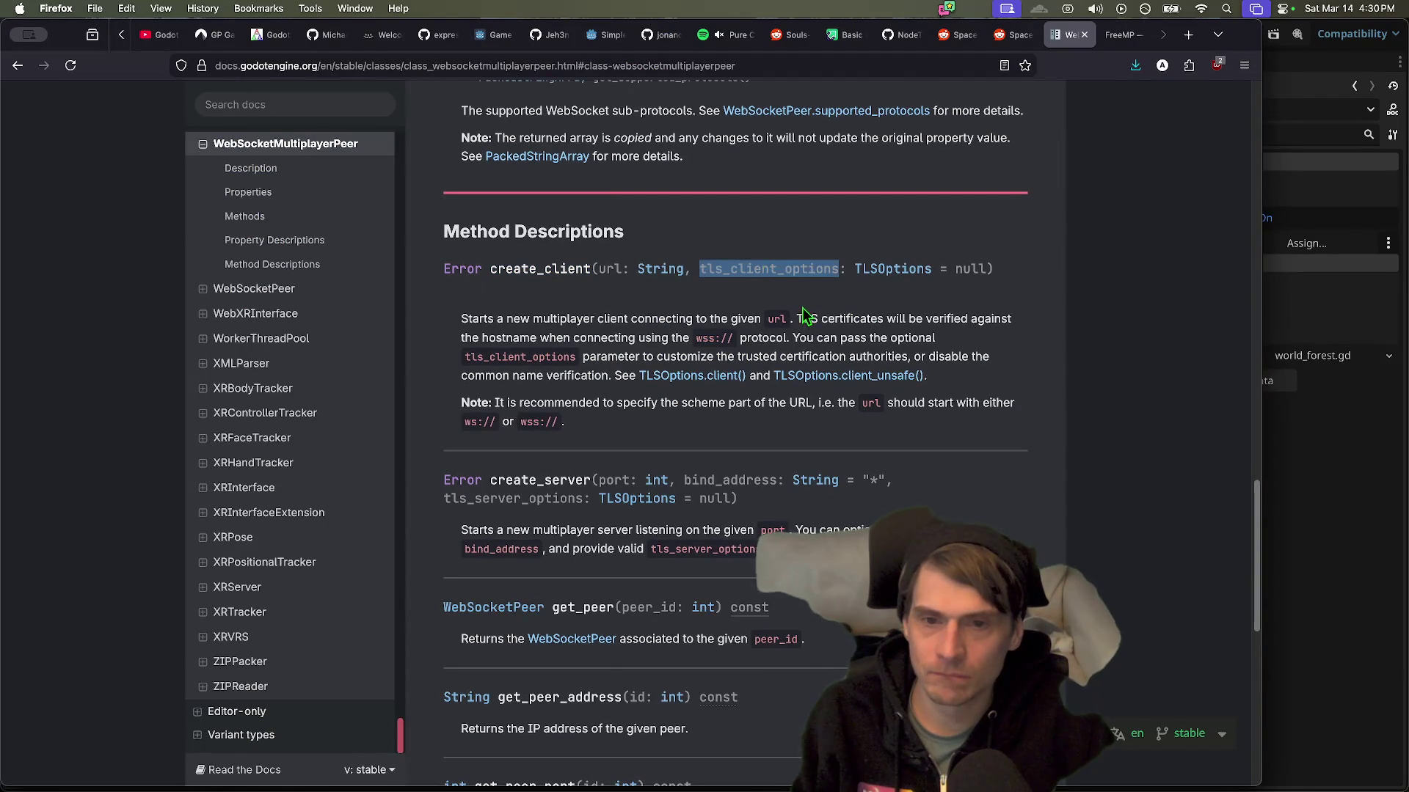
double_click(716, 337)
left_click_drag(715, 338, 697, 341)
key("super+Tab")
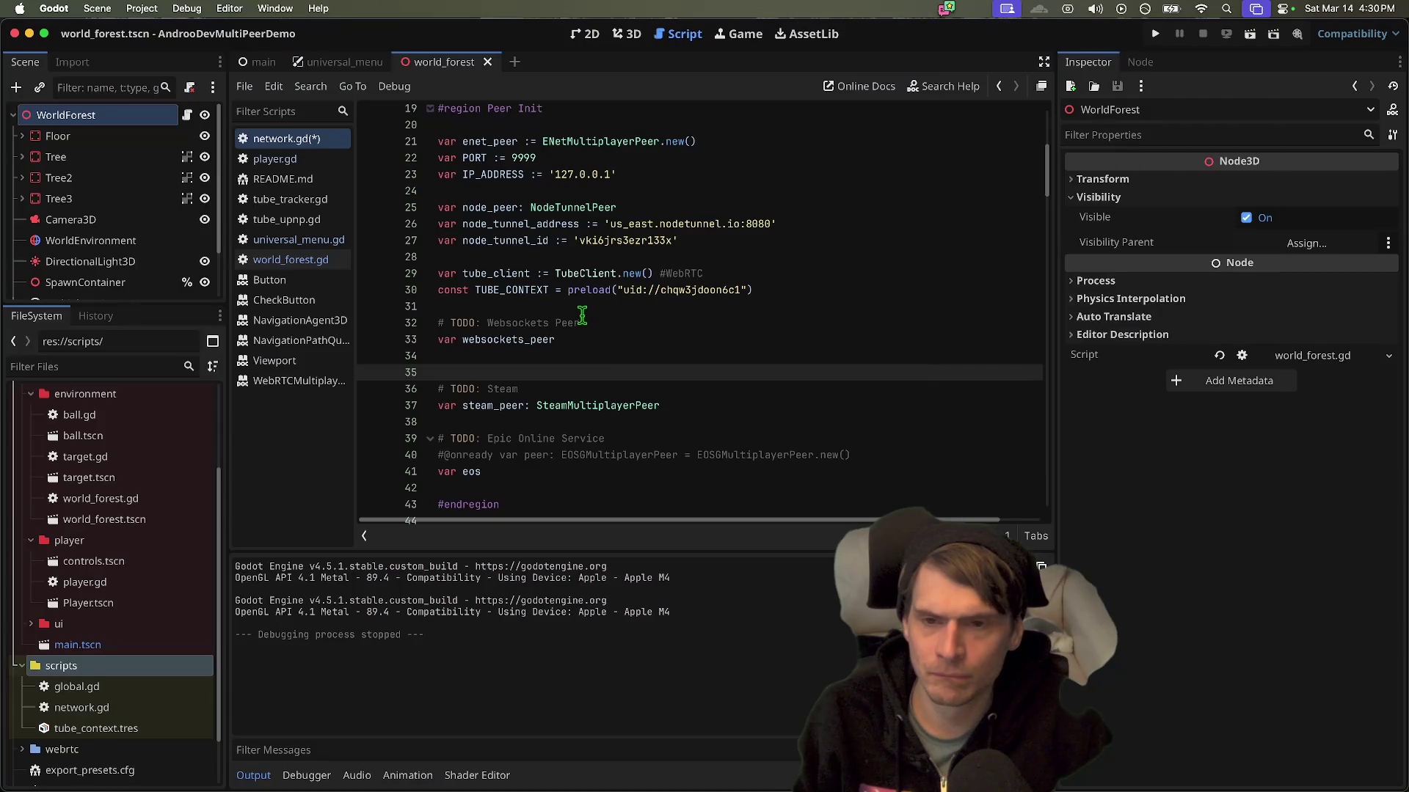
Duplicate the start_server and join_server functions below join_node.
left_click(559, 341)
scroll(661, 400, "down", 15)
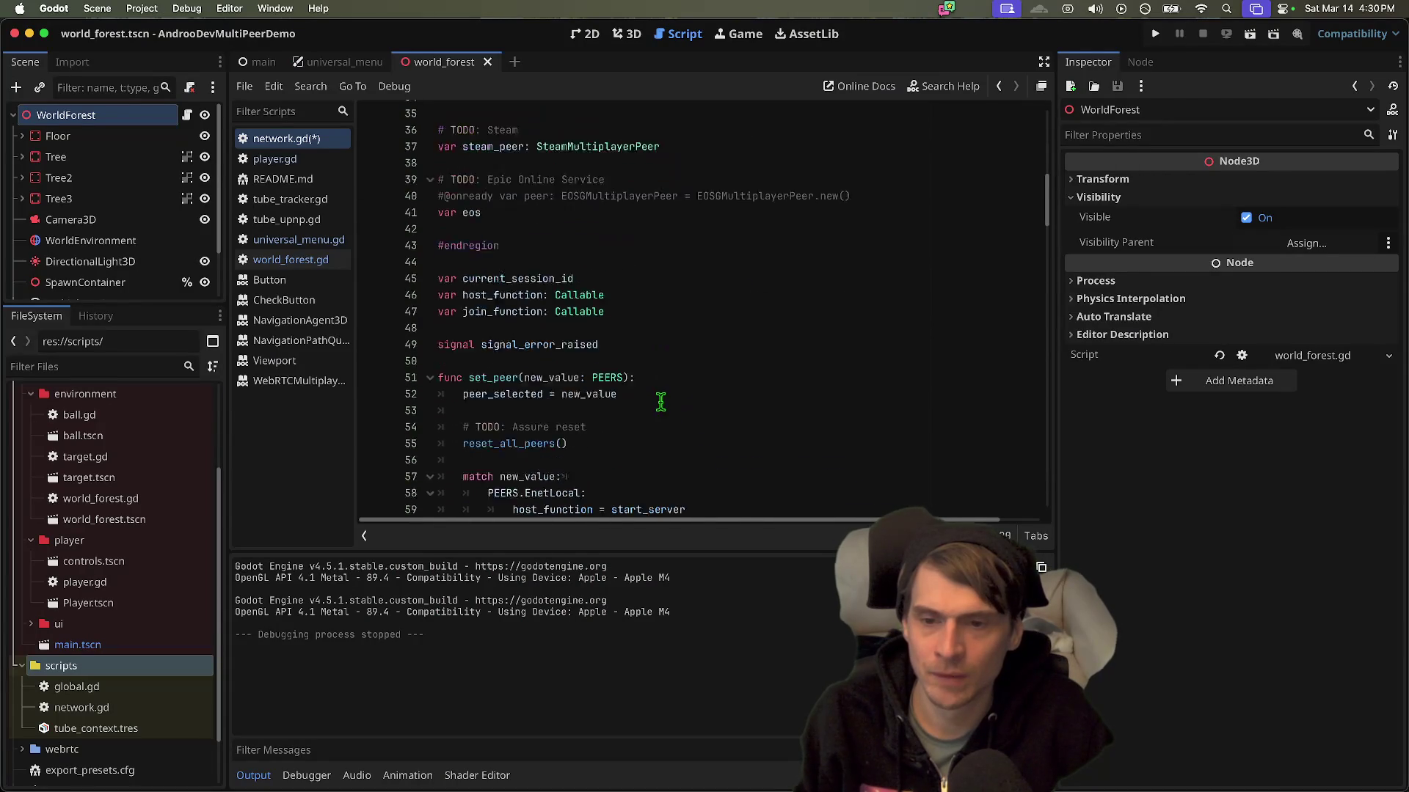
scroll(660, 396, "down", 3)
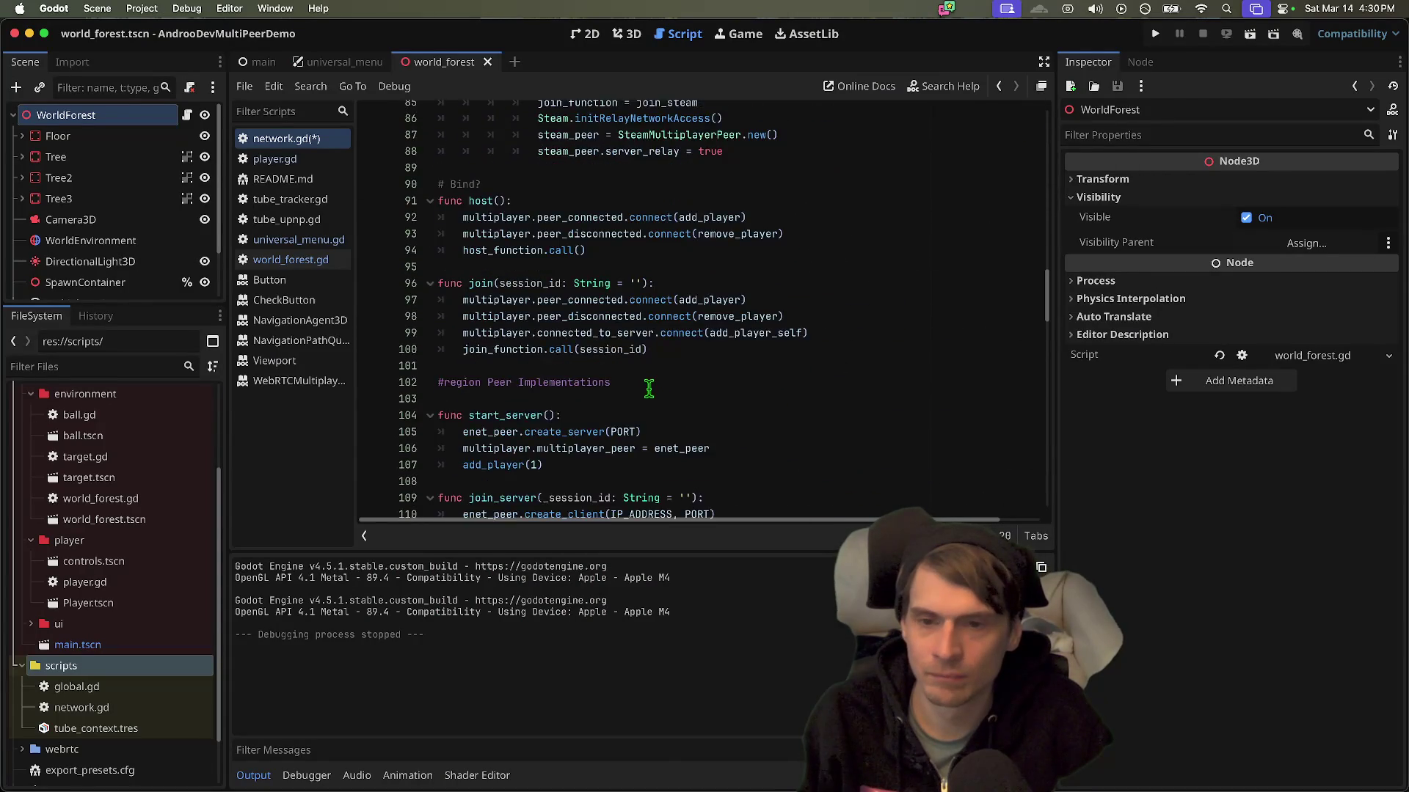
scroll(649, 387, "down", 2)
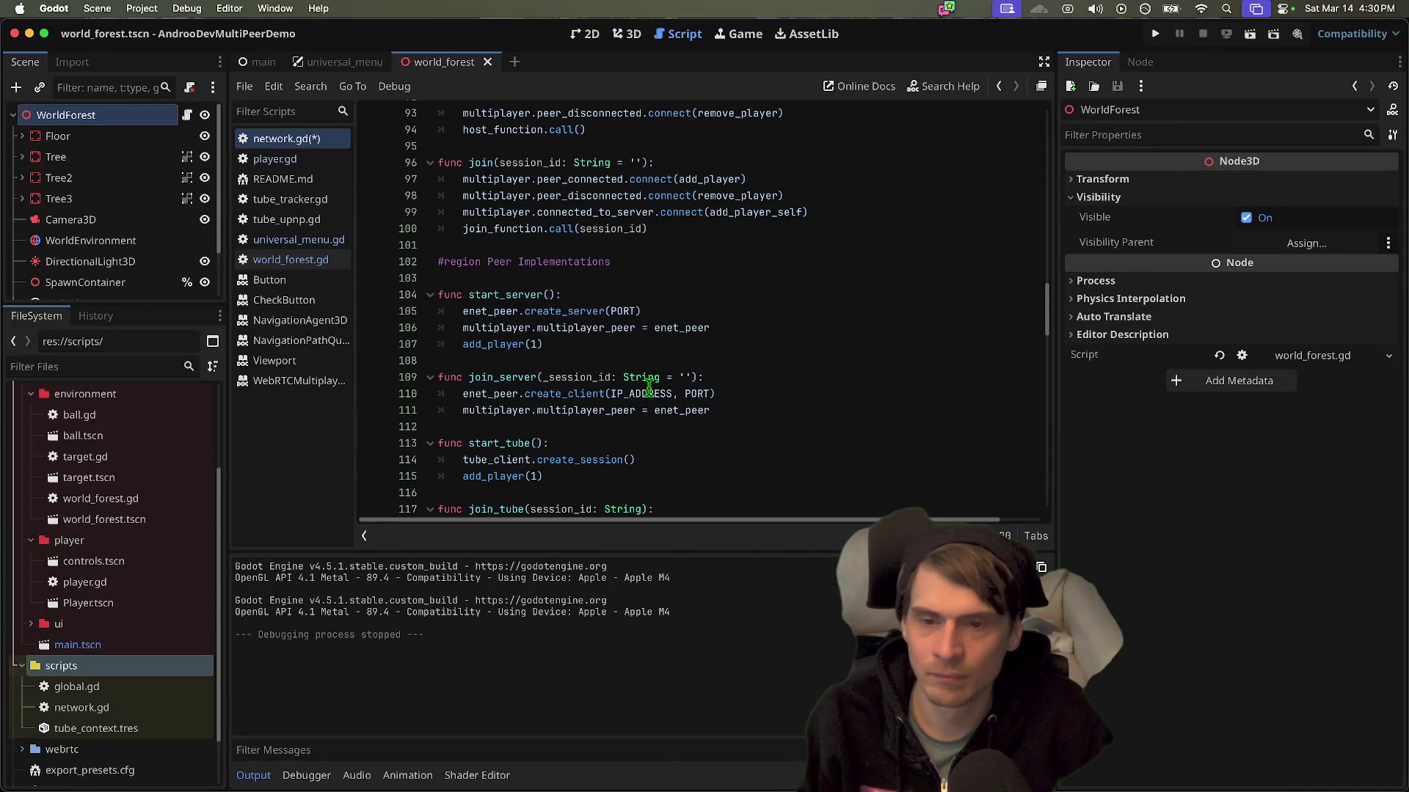
mouse_move(772, 413)
left_mouse_down()
mouse_move(438, 294)
mouse_move(438, 360)
left_mouse_up()
key("super+c")
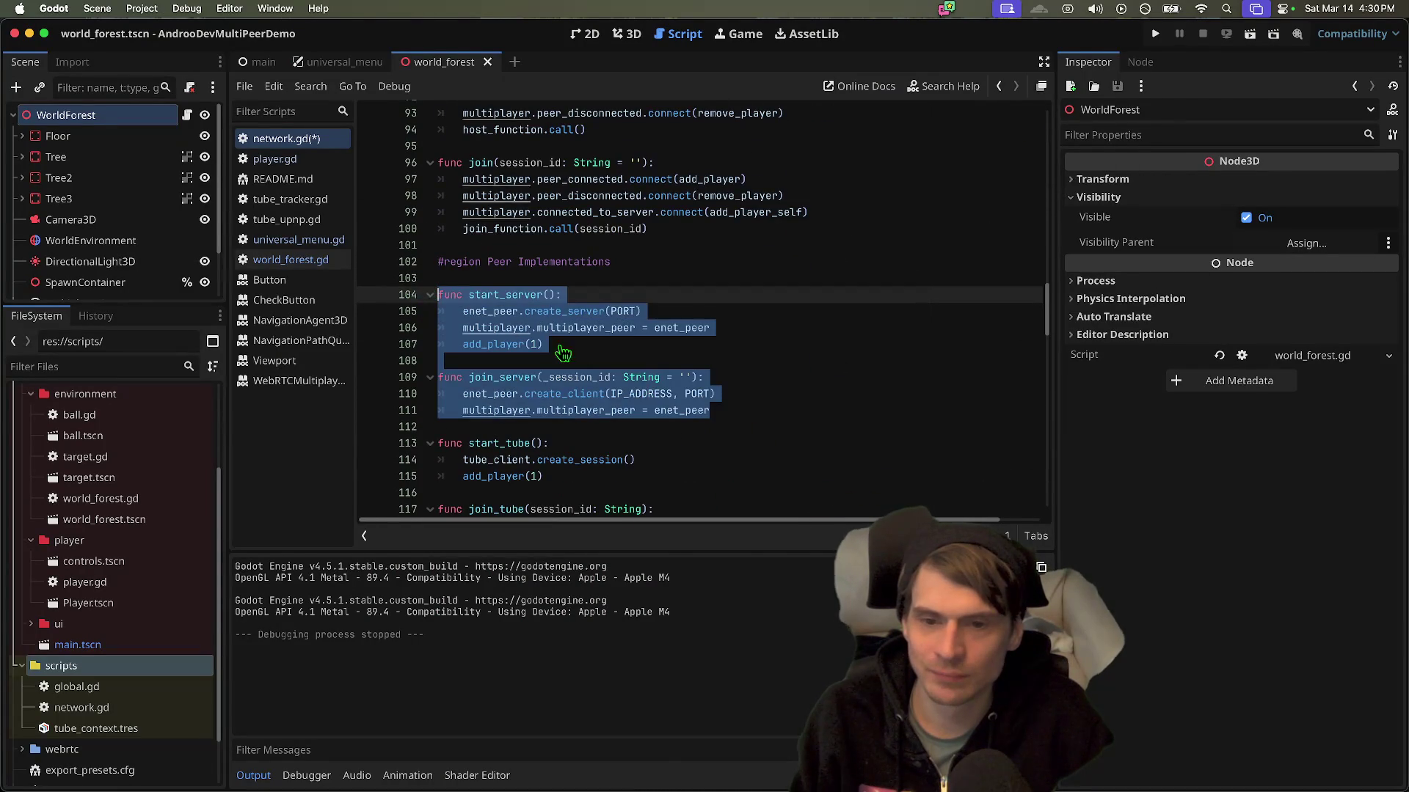
scroll(775, 398, "down", 6)
scroll(686, 253, "down", 1)
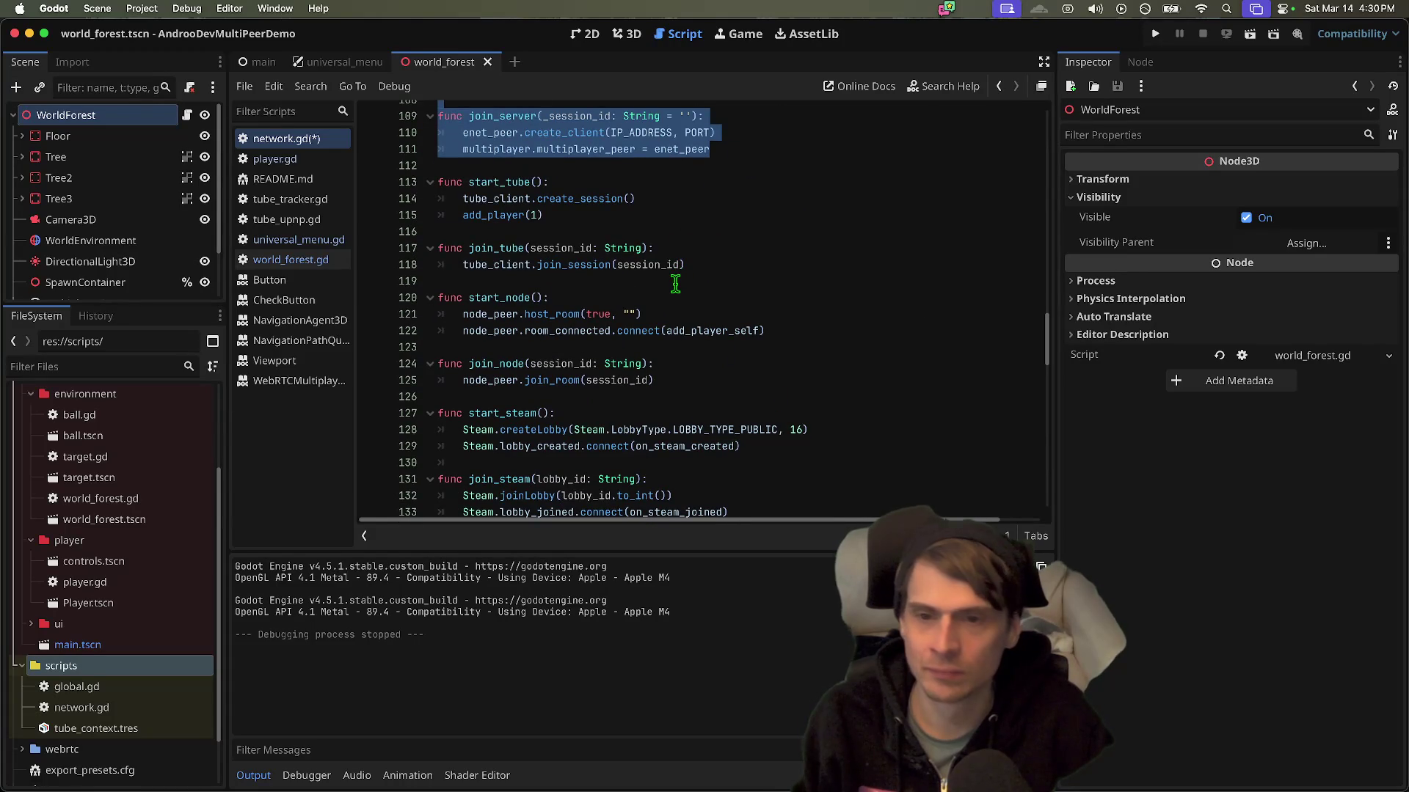
left_click(679, 281)
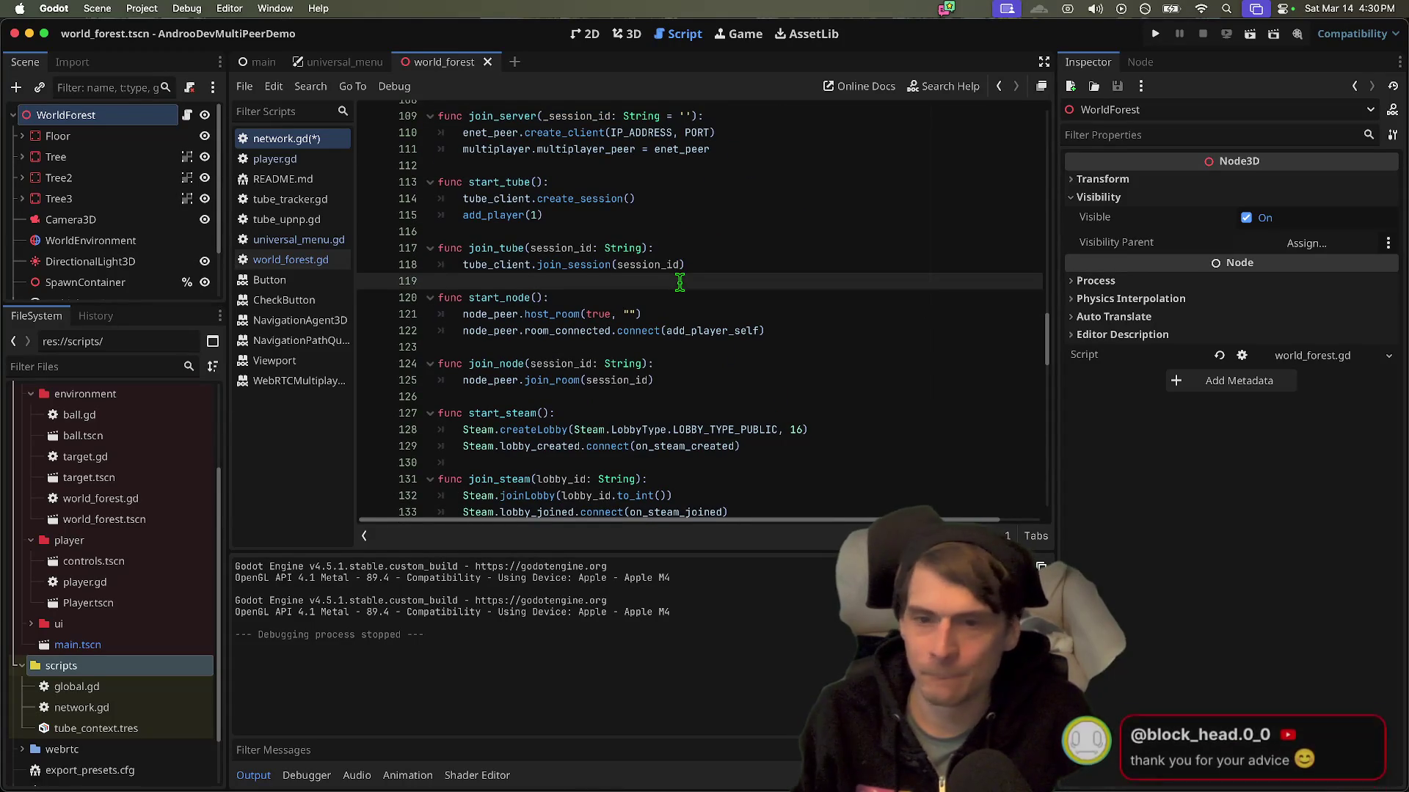
left_click(711, 396)
key("Return")
key("Return")
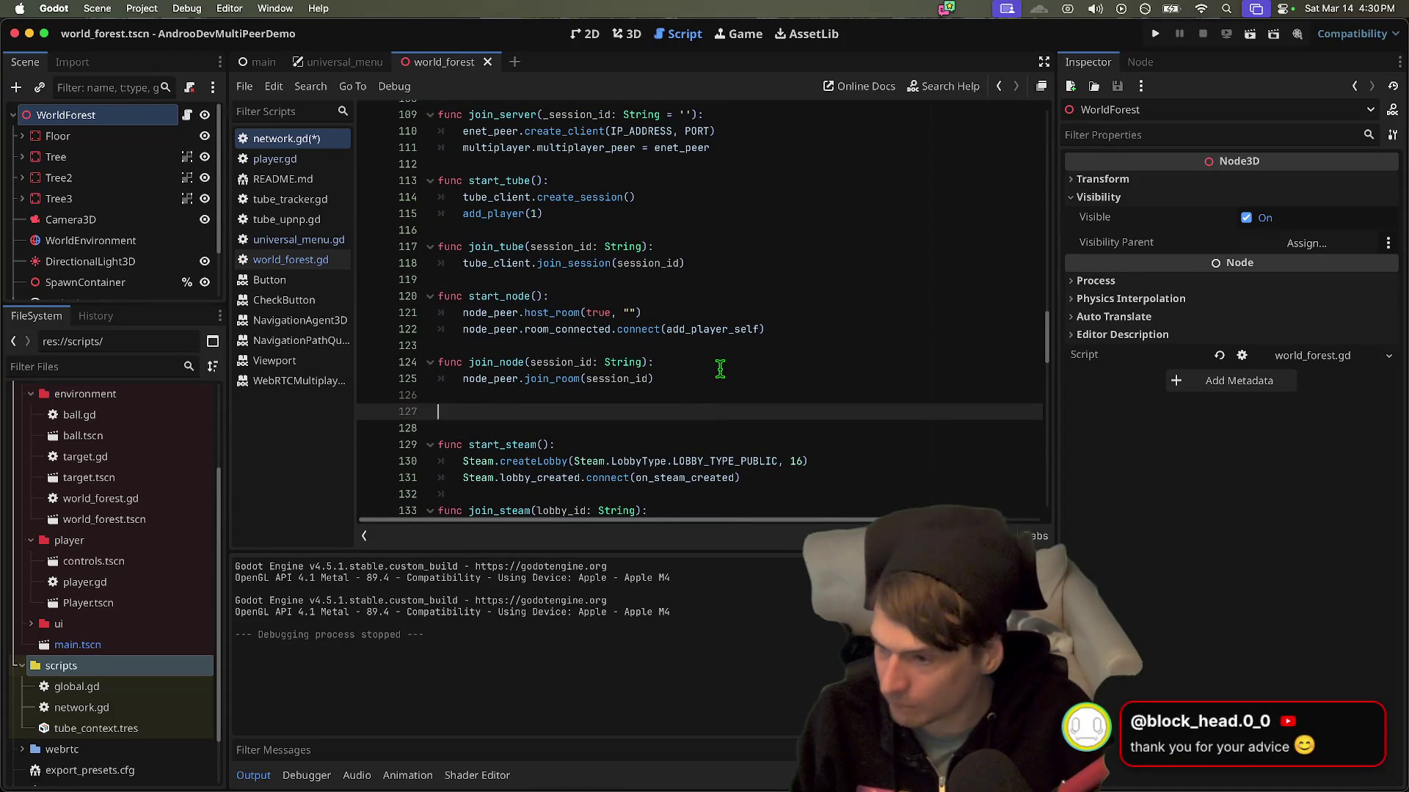
key("super+v")
Rename the copied functions to start_websockets and join_websockets.
left_click(544, 377)
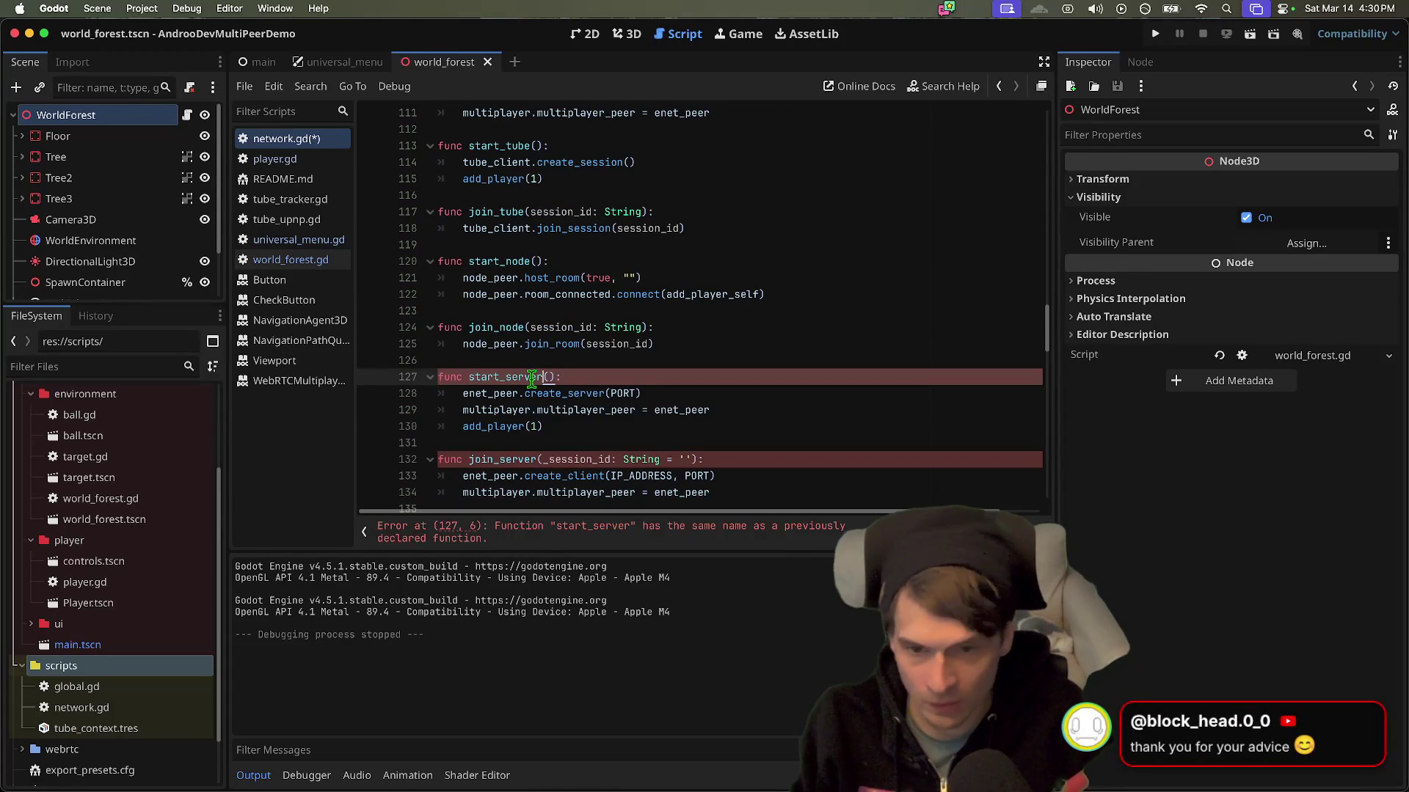
key("BackSpace")
key("BackSpace")
key("BackSpace")
type("webso")
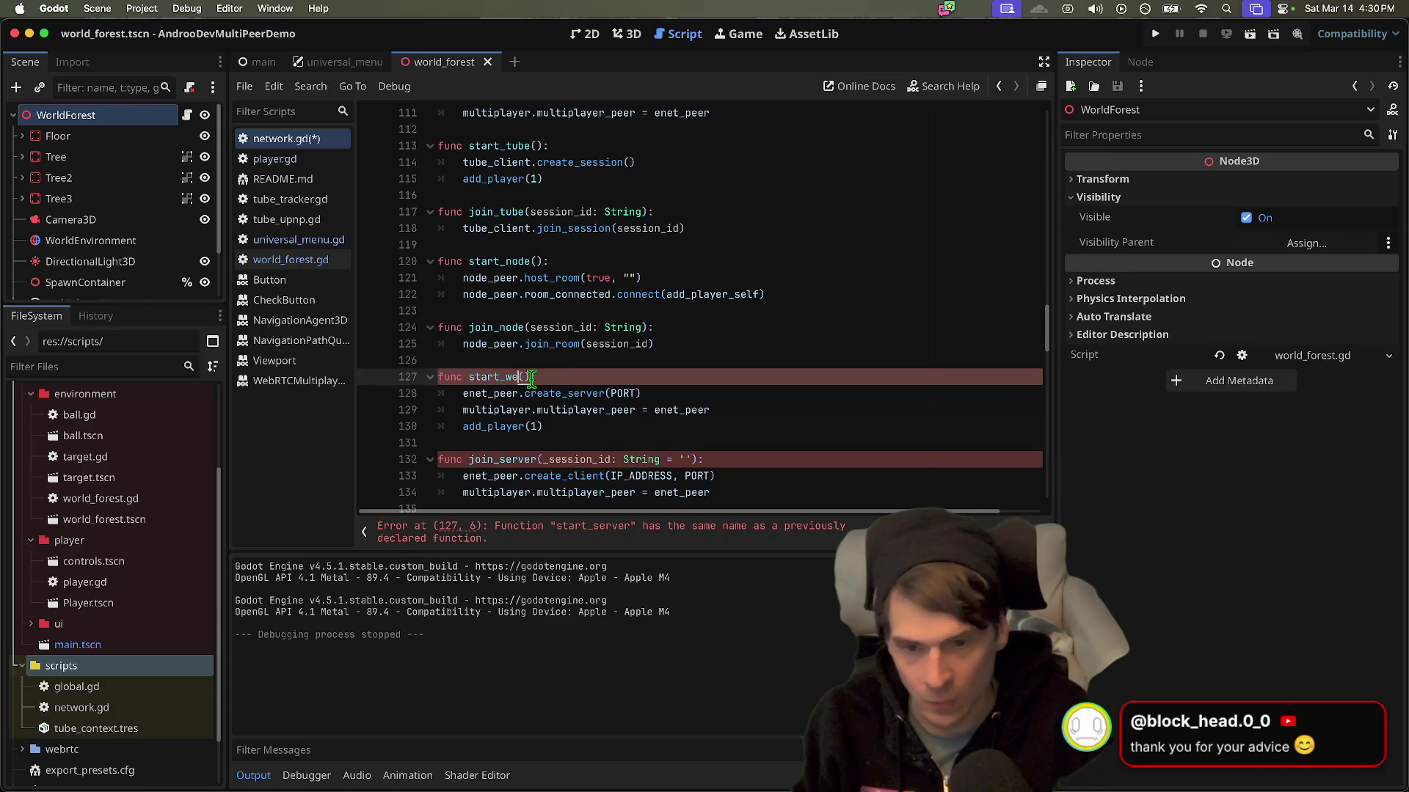
type("ckets")
left_click(534, 459)
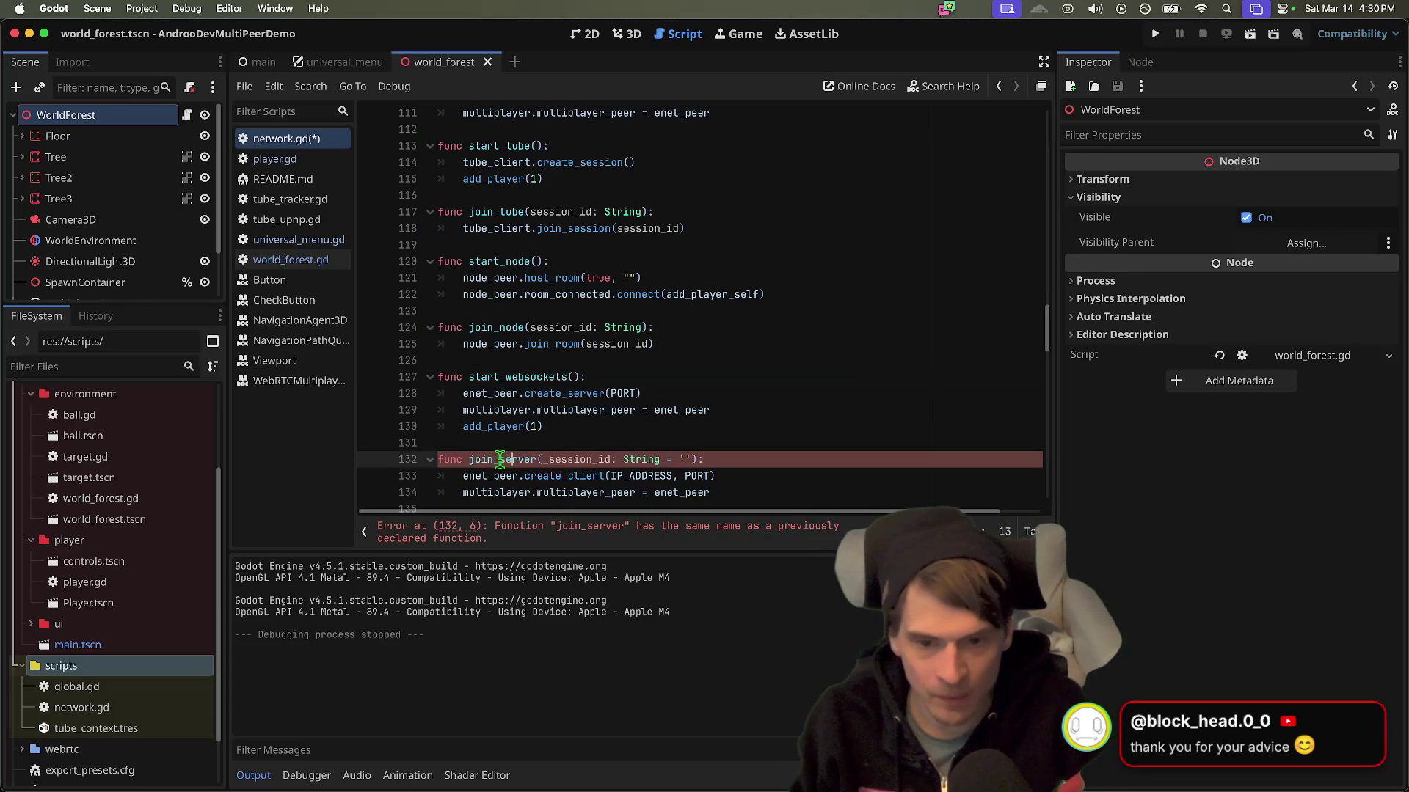
key("BackSpace")
key("BackSpace")
key("BackSpace")
type("webso")
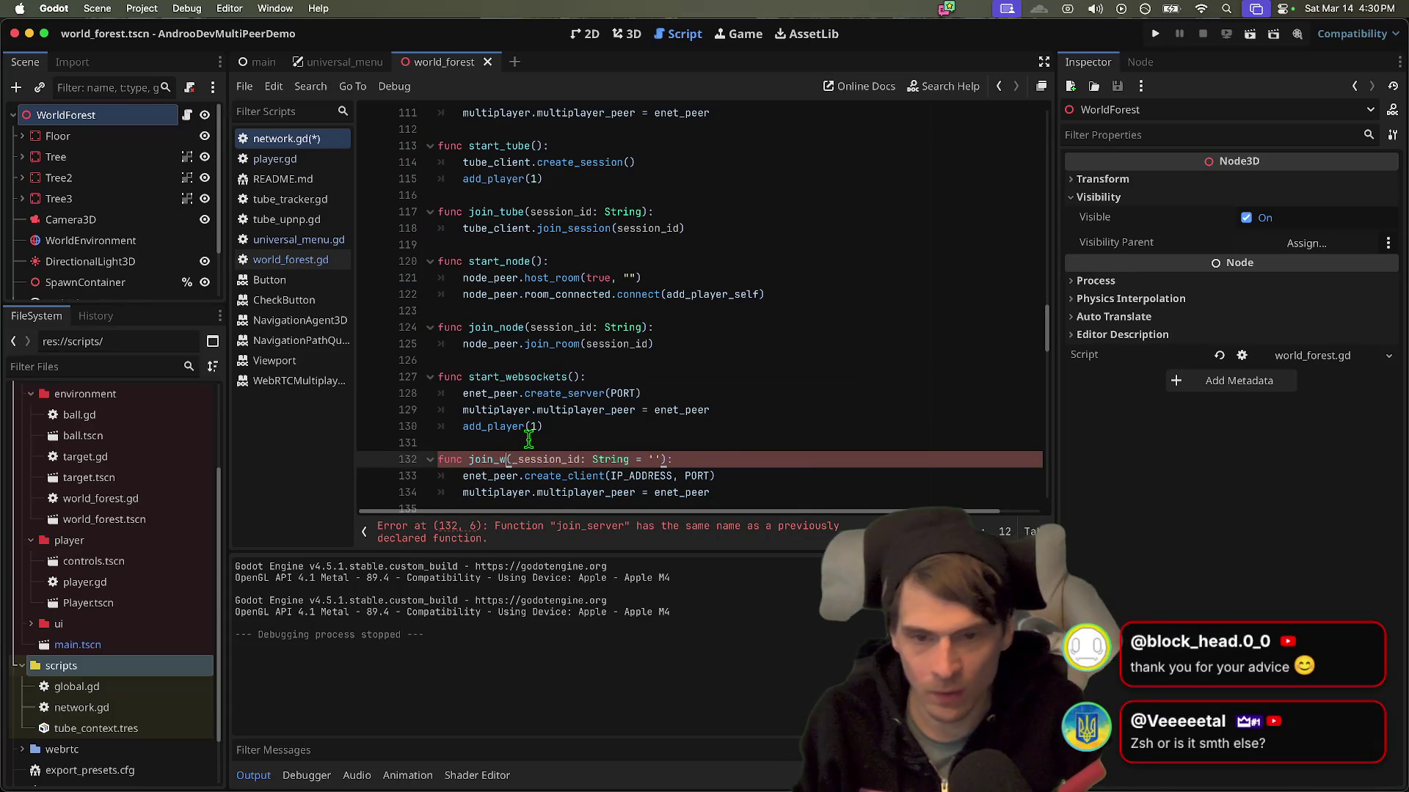
type("ckets")
scroll(724, 512, "down", 1)
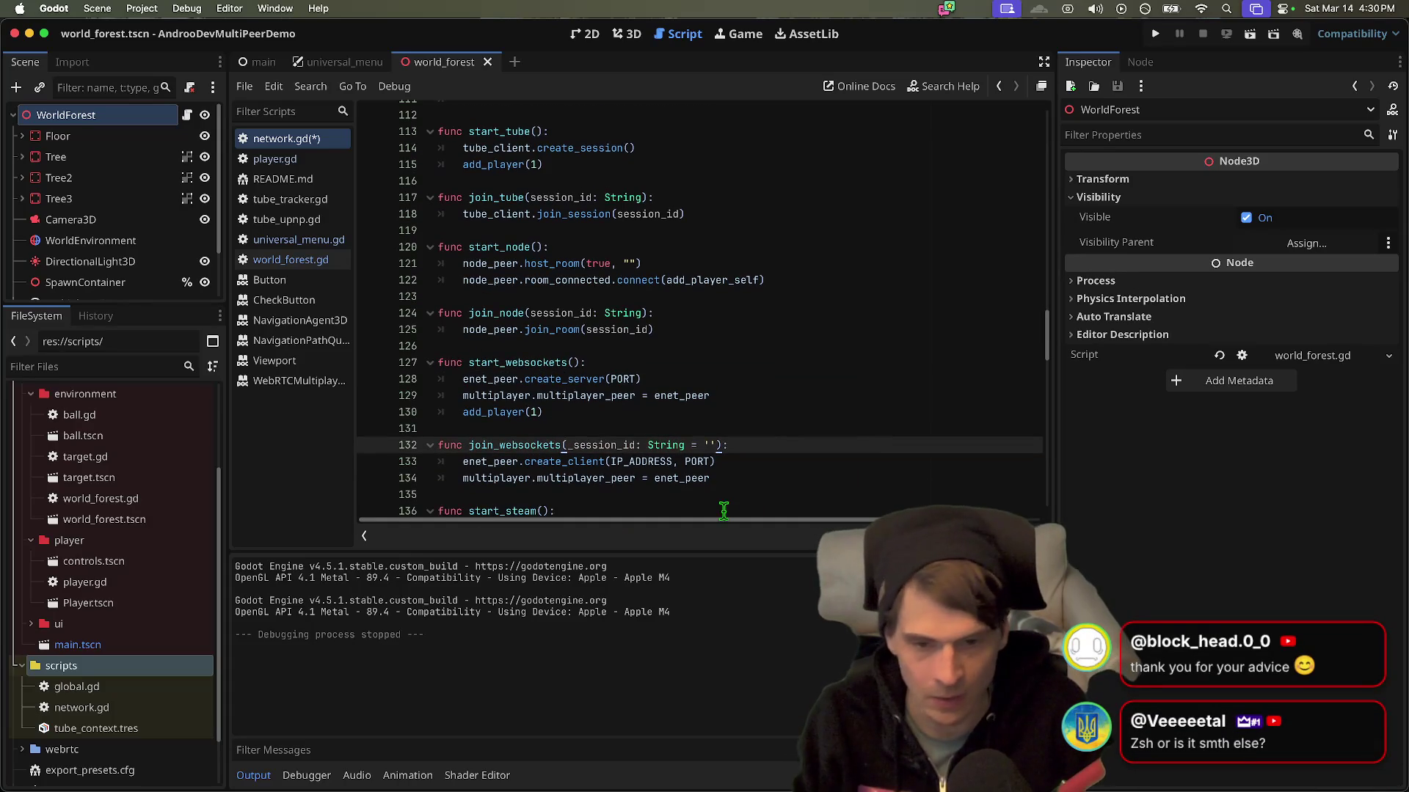
double_click(558, 460)
double_click(490, 461)
scroll(594, 352, "up", 15)
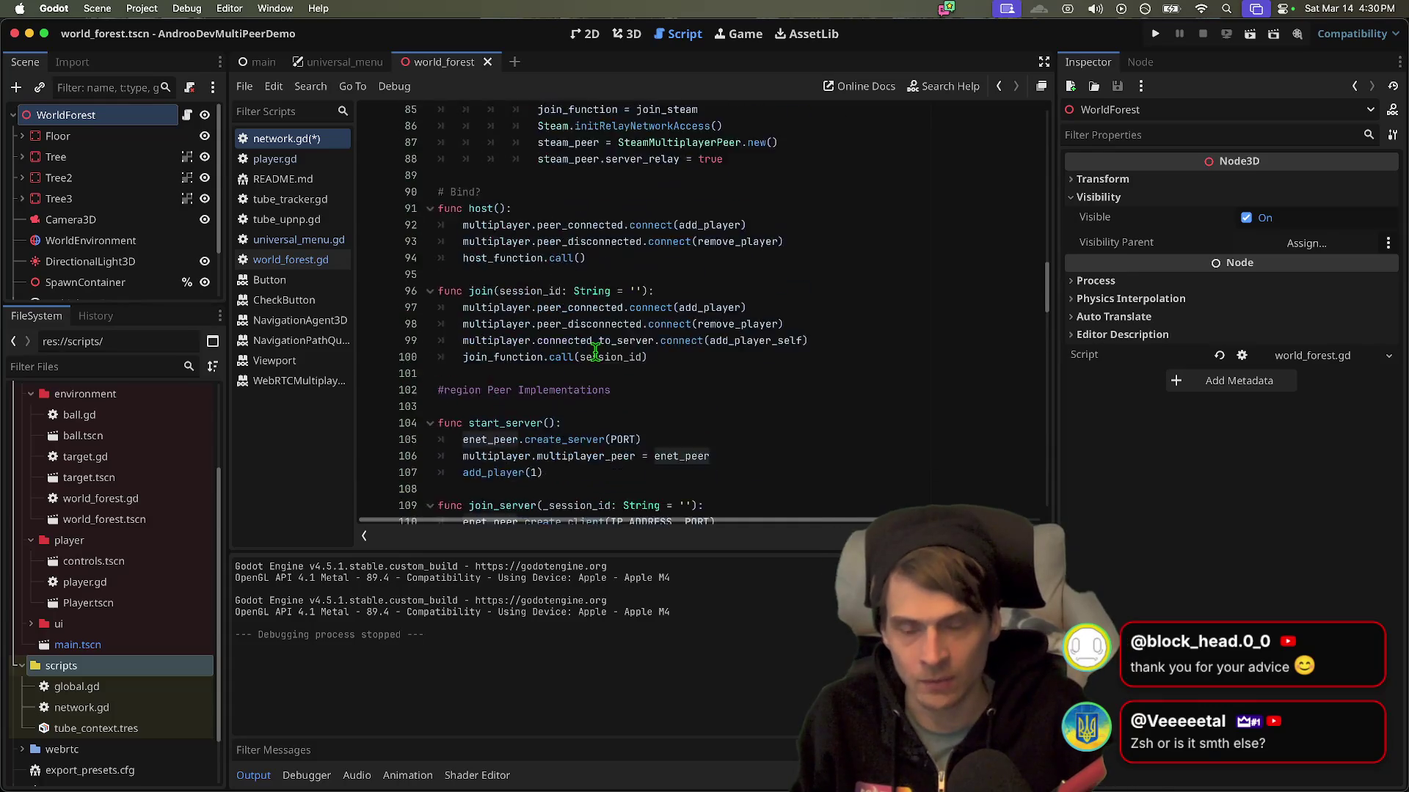
scroll(594, 352, "up", 7)
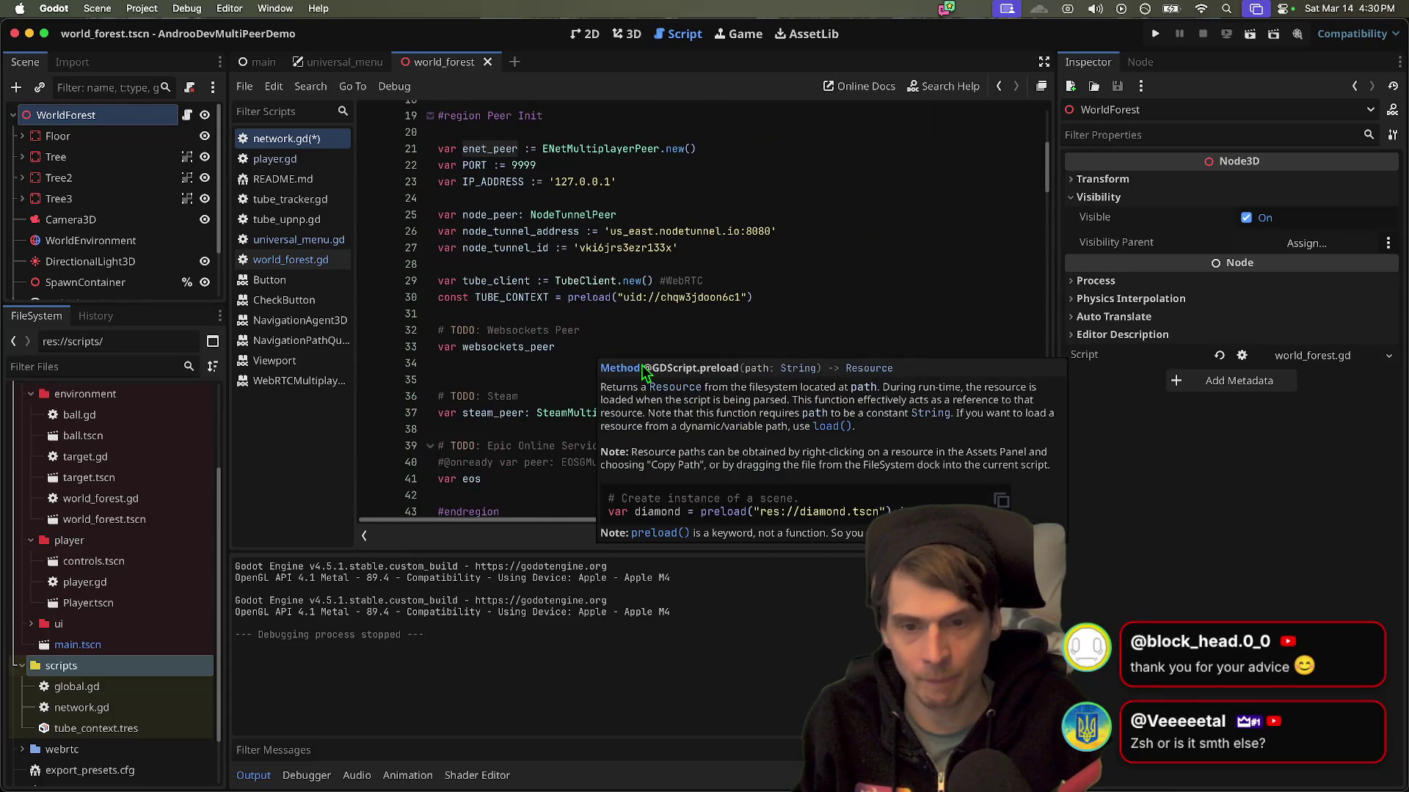
Initialize websockets_peer as WebSocketMultiplayerPeer.new() on line 33.
left_click(648, 353)
key("BackSpace")
key("BackSpace")
type(":= We")
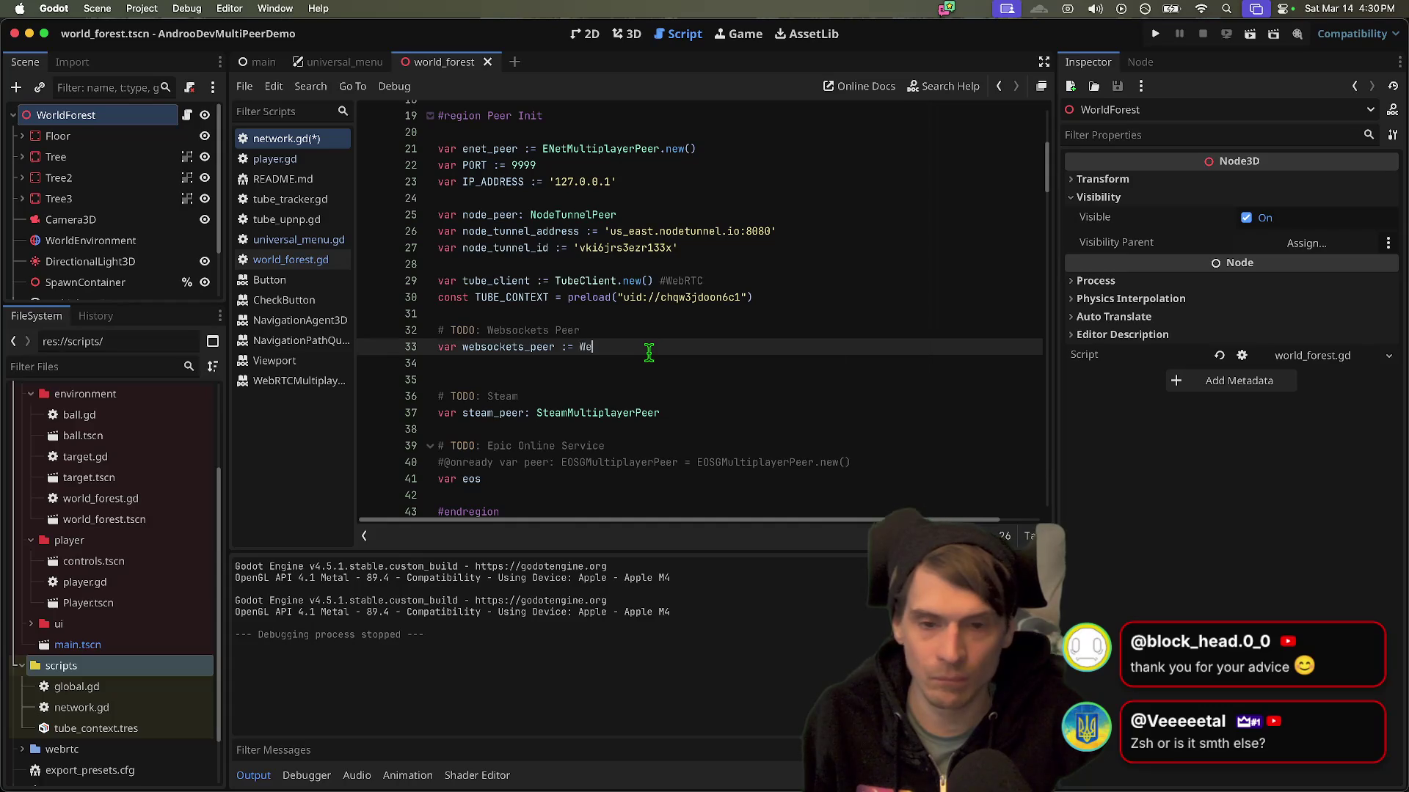
type("bsocke")
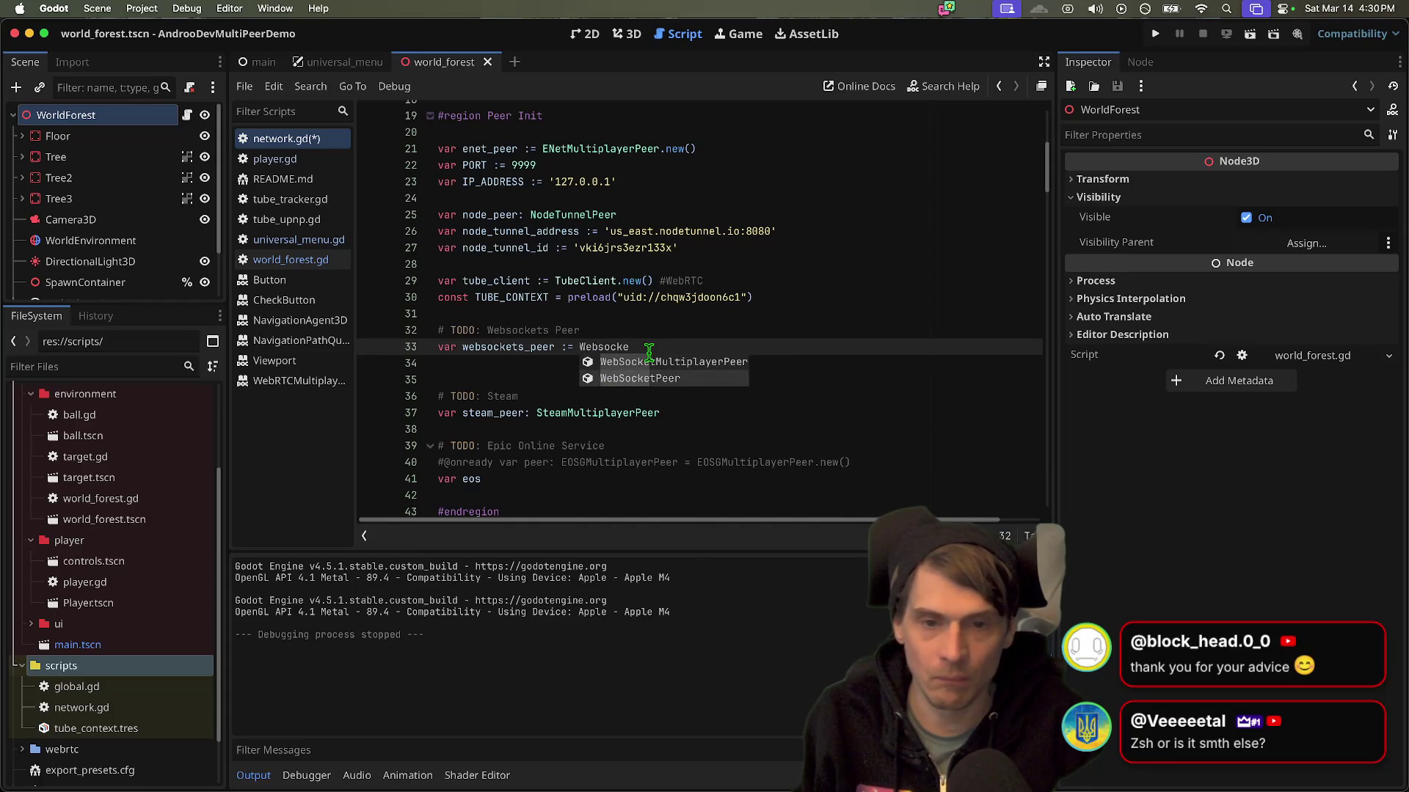
key("Return")
type(".new")
key("Return")
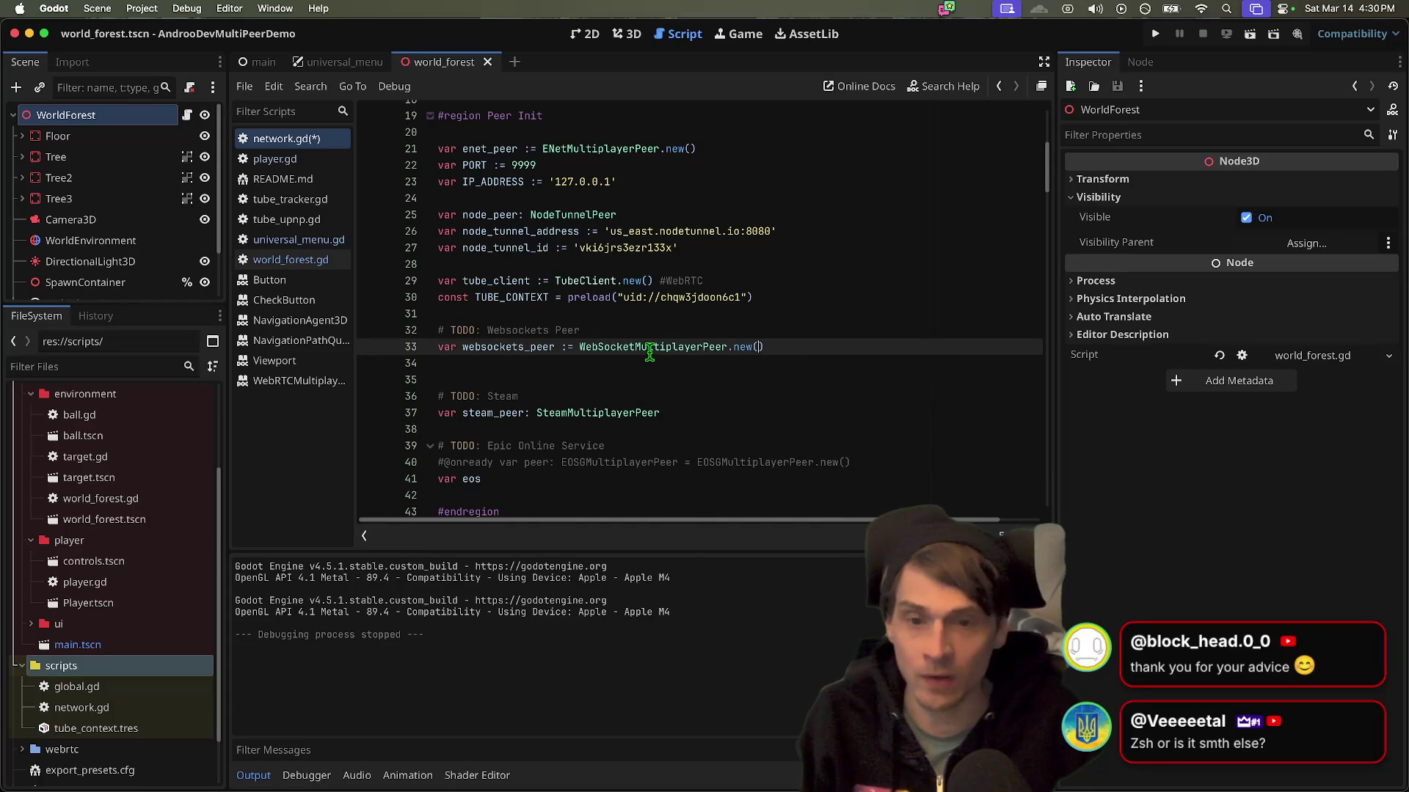
double_click(519, 354)
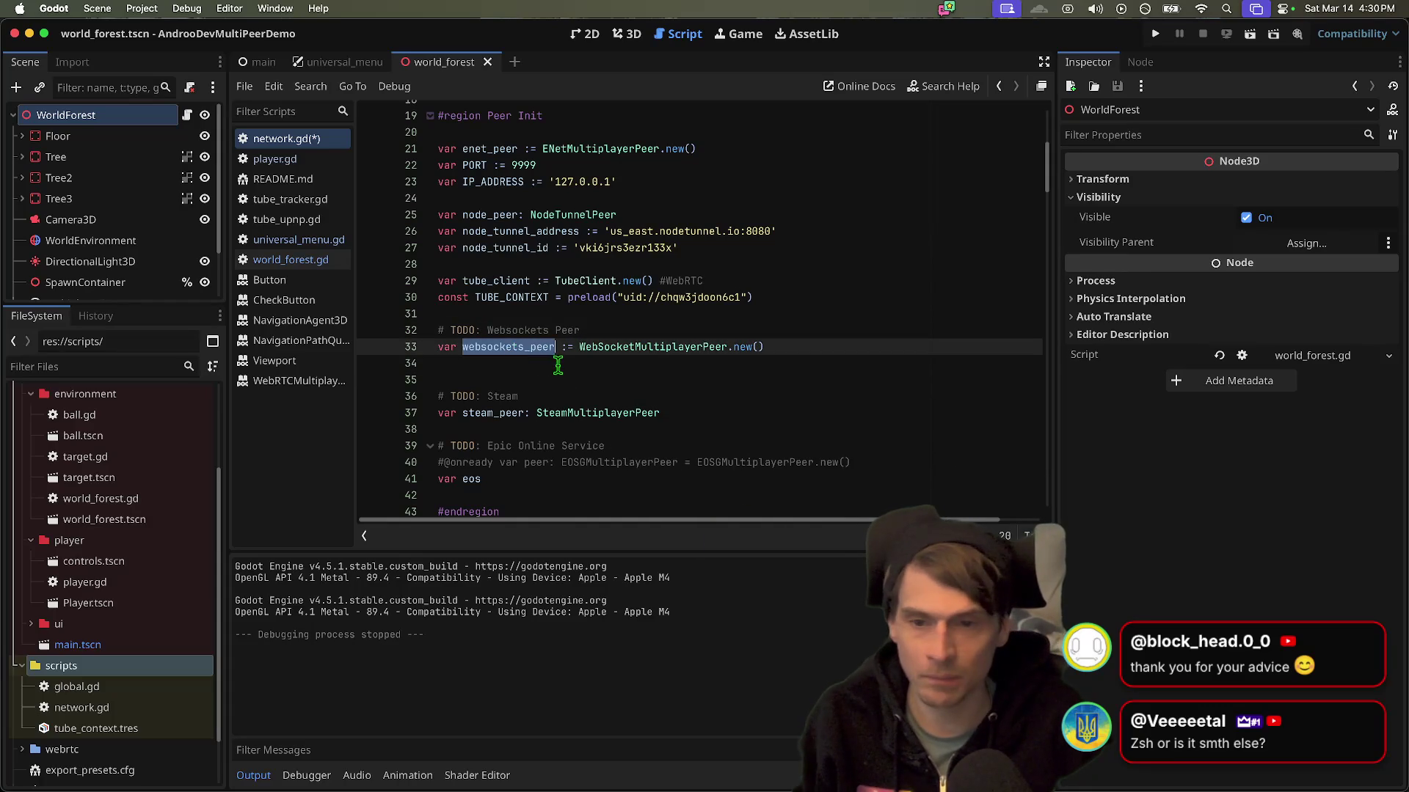
double_click(616, 347)
Replace enet_peer with websockets_peer throughout start_websockets and join_websockets.
scroll(690, 308, "down", 15)
scroll(691, 301, "down", 10)
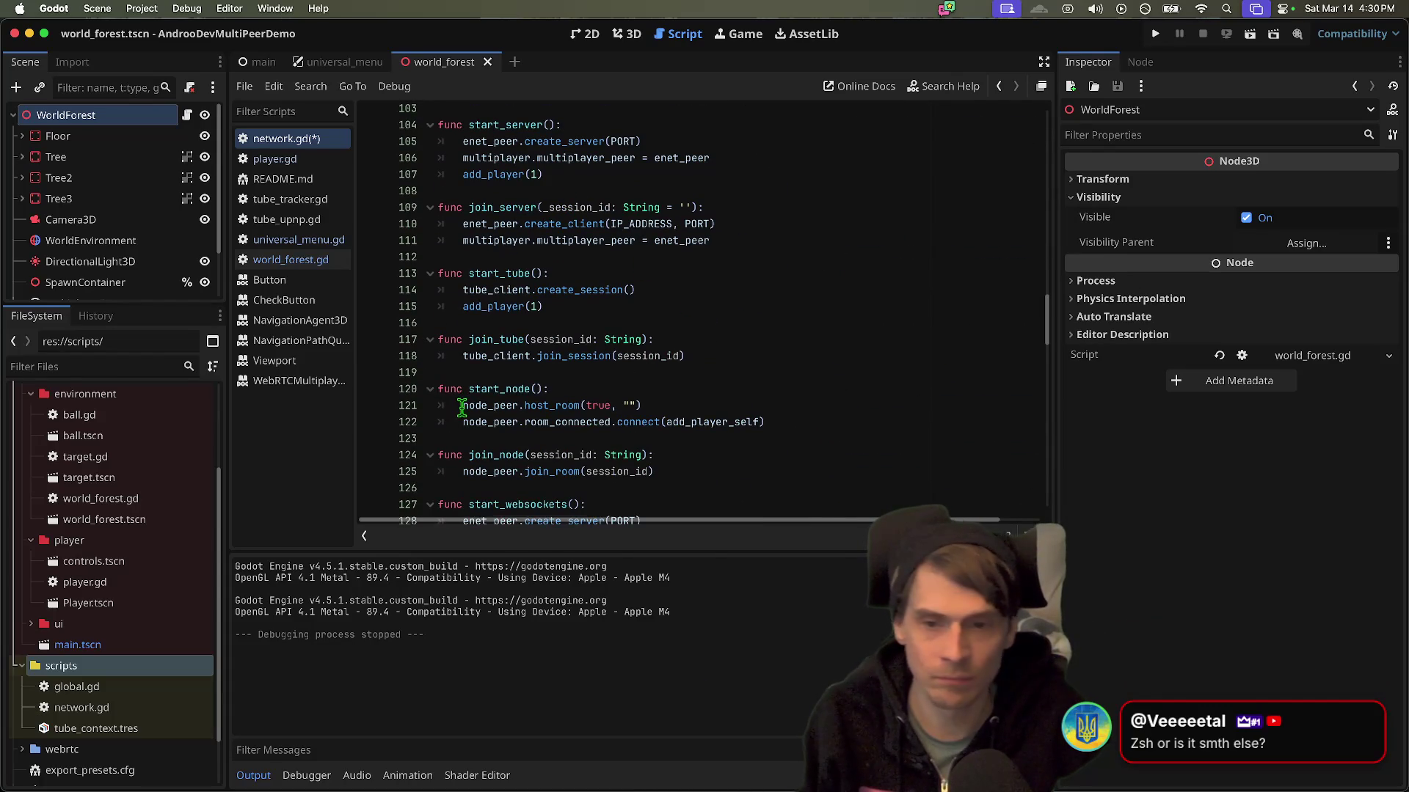
scroll(484, 338, "down", 3)
double_click(564, 367)
double_click(490, 367)
scroll(660, 396, "down", 1)
key("super+d")
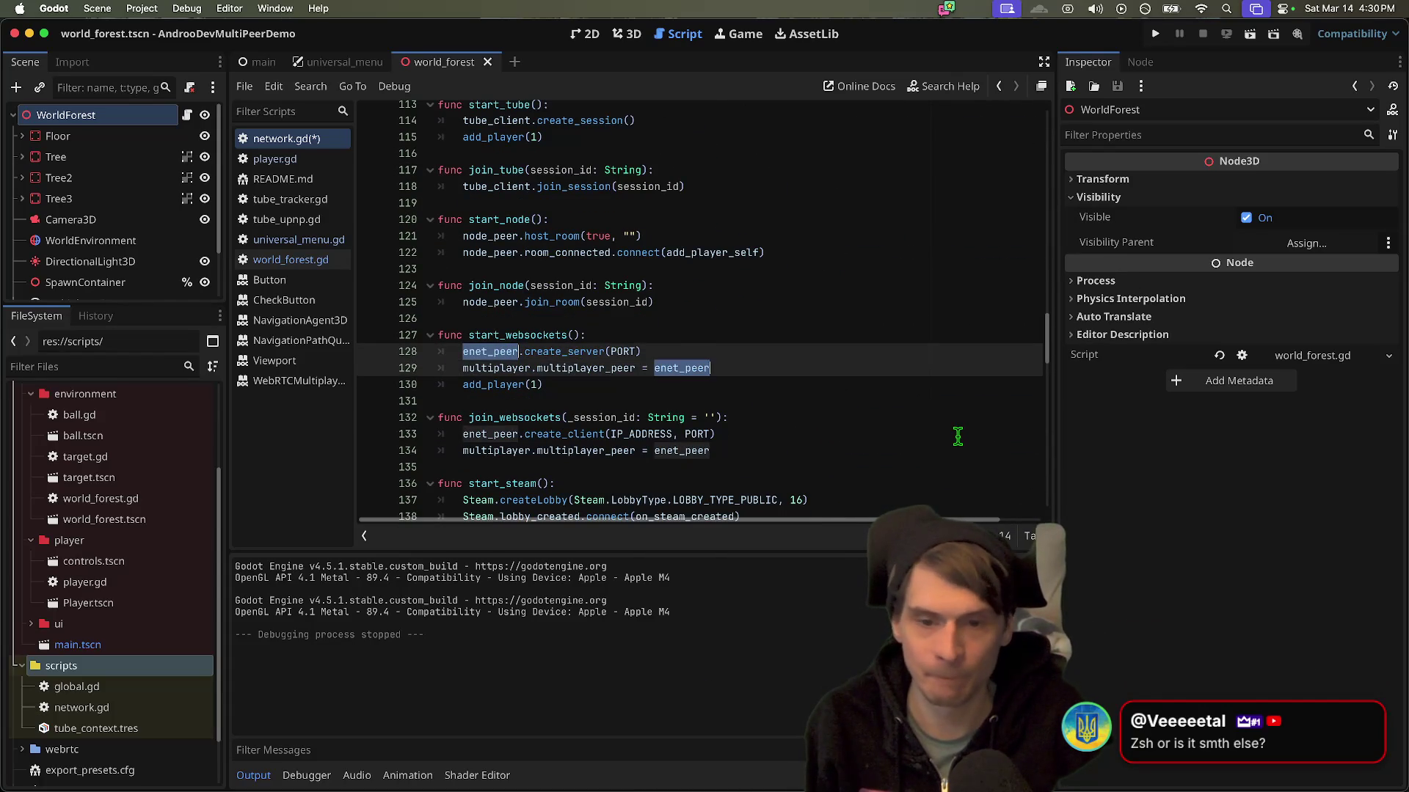
type("websockets_peer")
key("super+z")
key("super+shift+z")
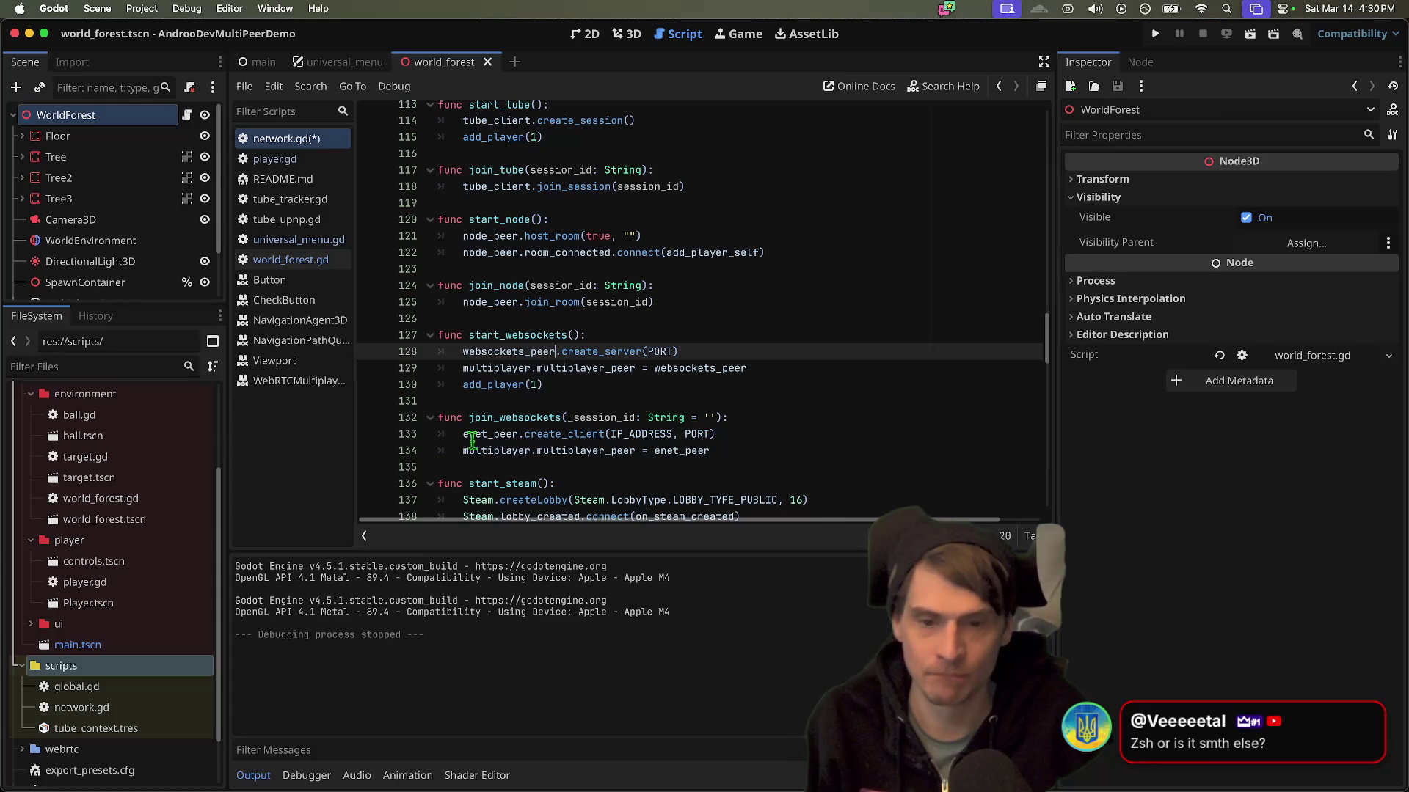
double_click(473, 434)
key("super+d")
type("websockets_peer")
left_click(923, 401)
scroll(923, 400, "down", 3)
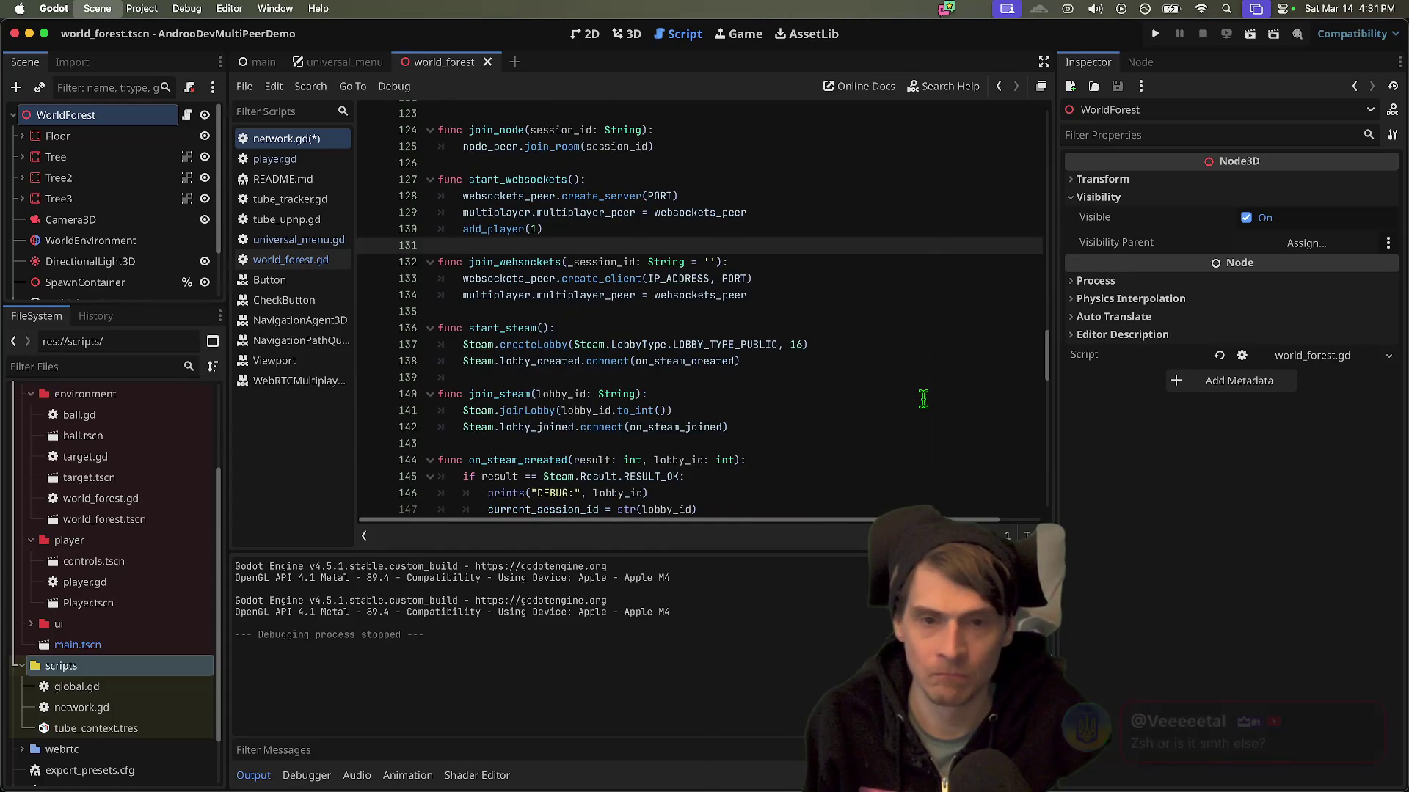
Save network.gd and remove the extra PORT argument from create_client on line 133.
key("super+s")
left_click(700, 530)
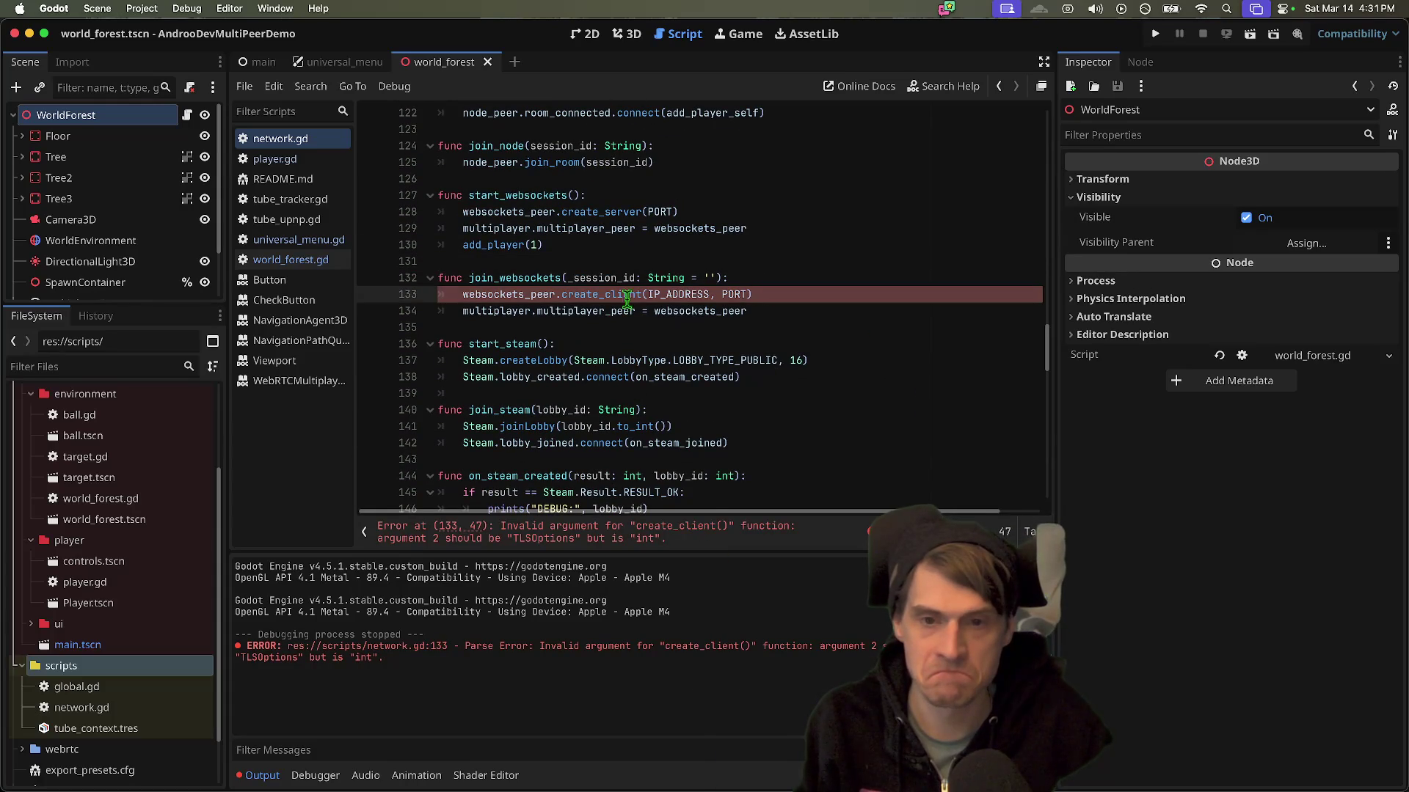
double_click(737, 295)
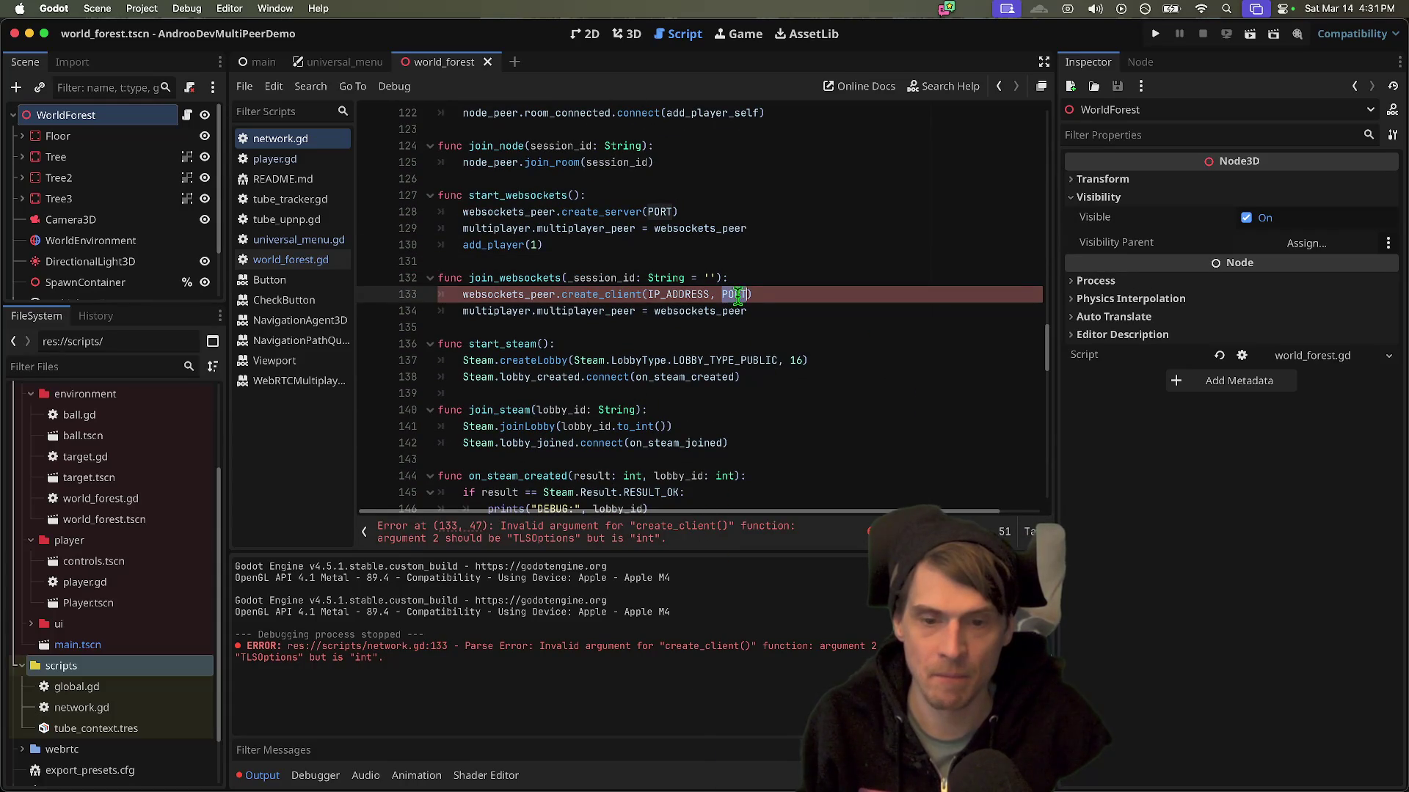
key("BackSpace")
key("BackSpace")
key("BackSpace")
key("Up")
key("End")
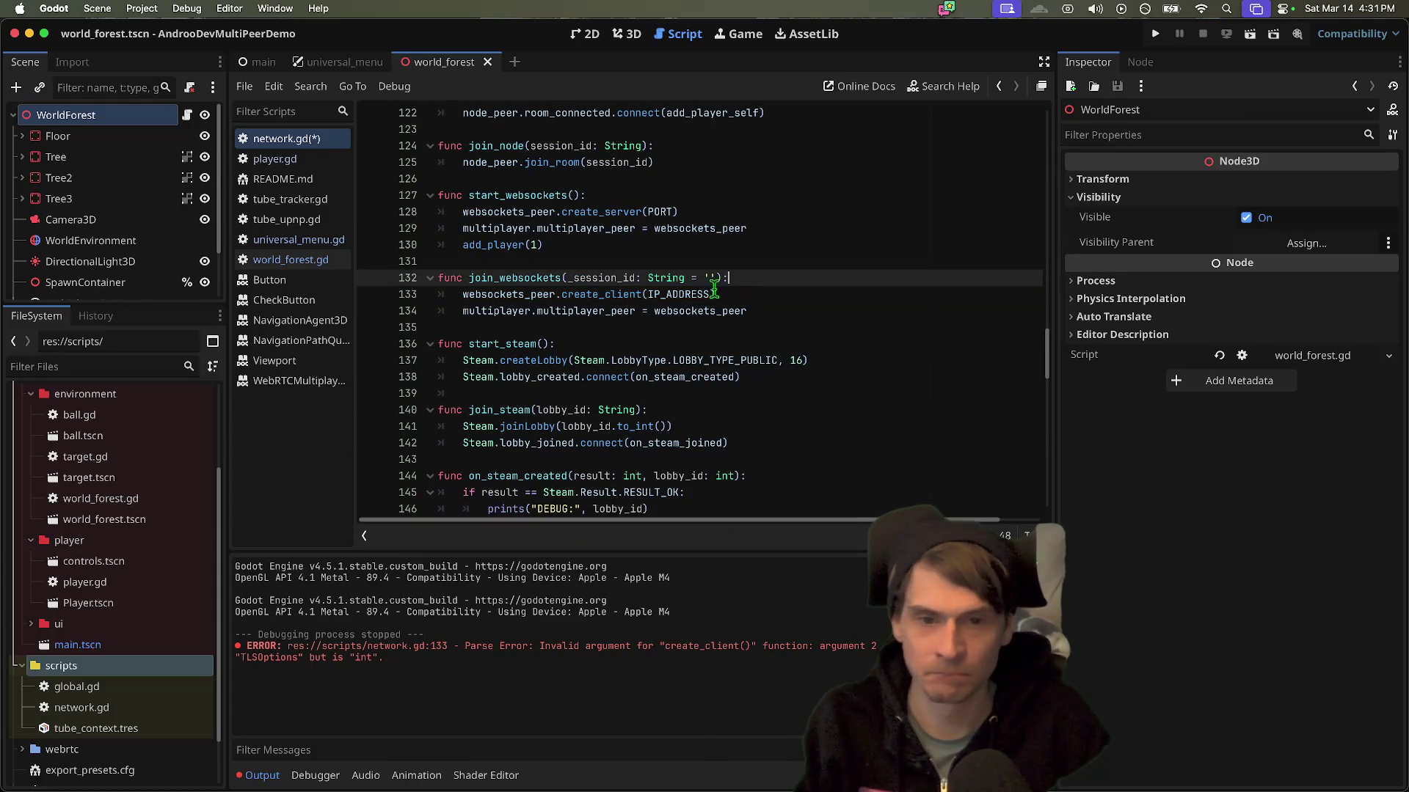
double_click(679, 295)
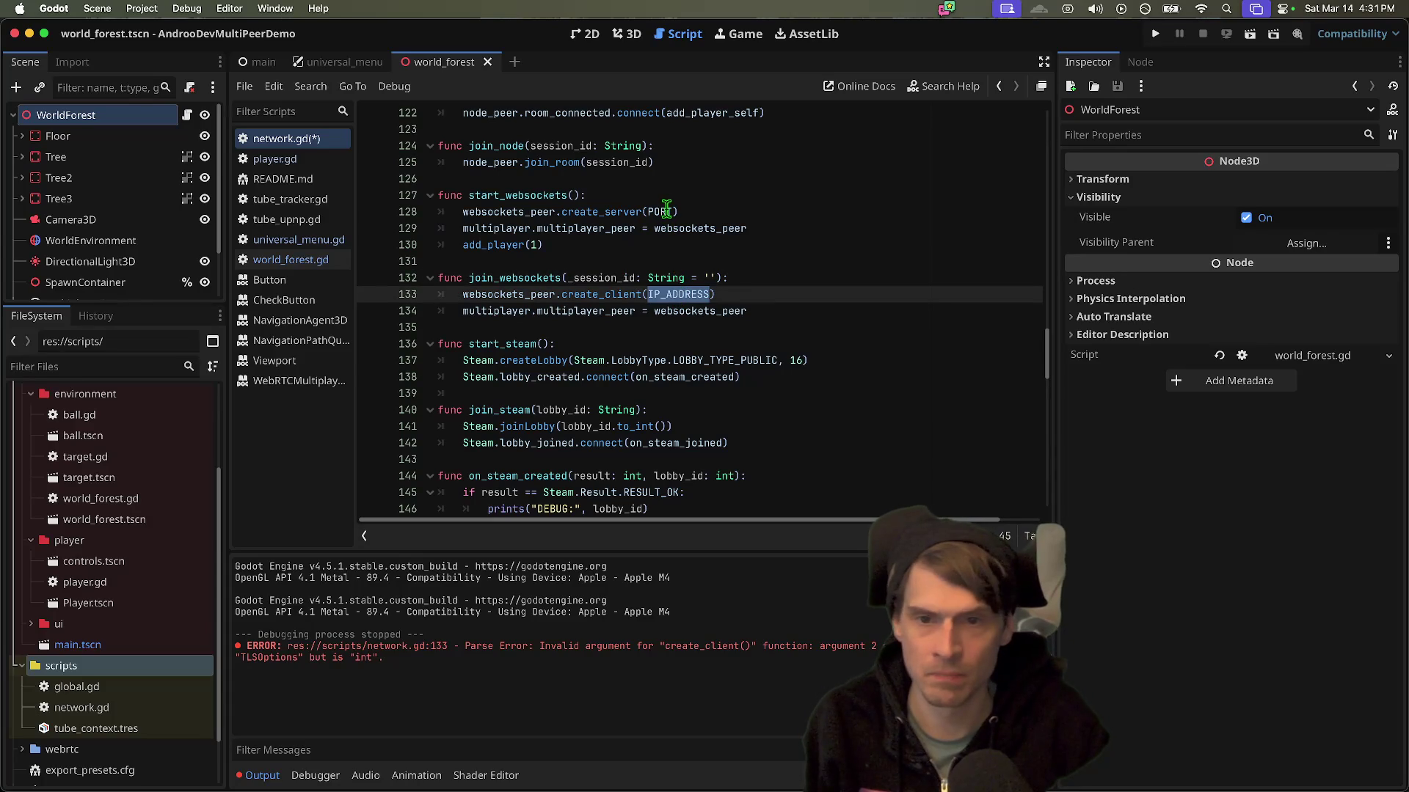
Check the WebSocketMultiplayerPeer docs, then replace IP_ADDRESS with the "ws://127.0.0.1" URL.
left_click(572, 220, "super")
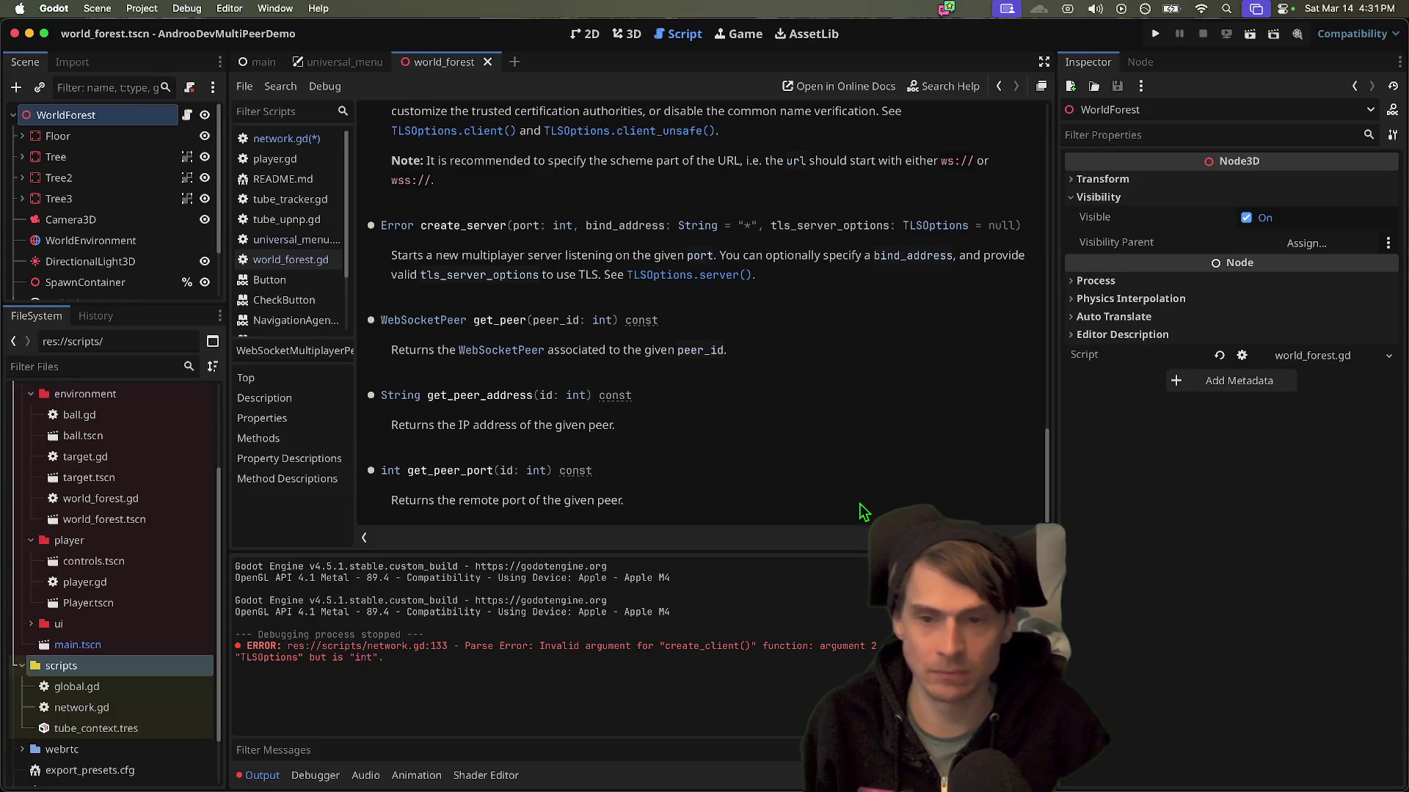
scroll(858, 398, "up", 1)
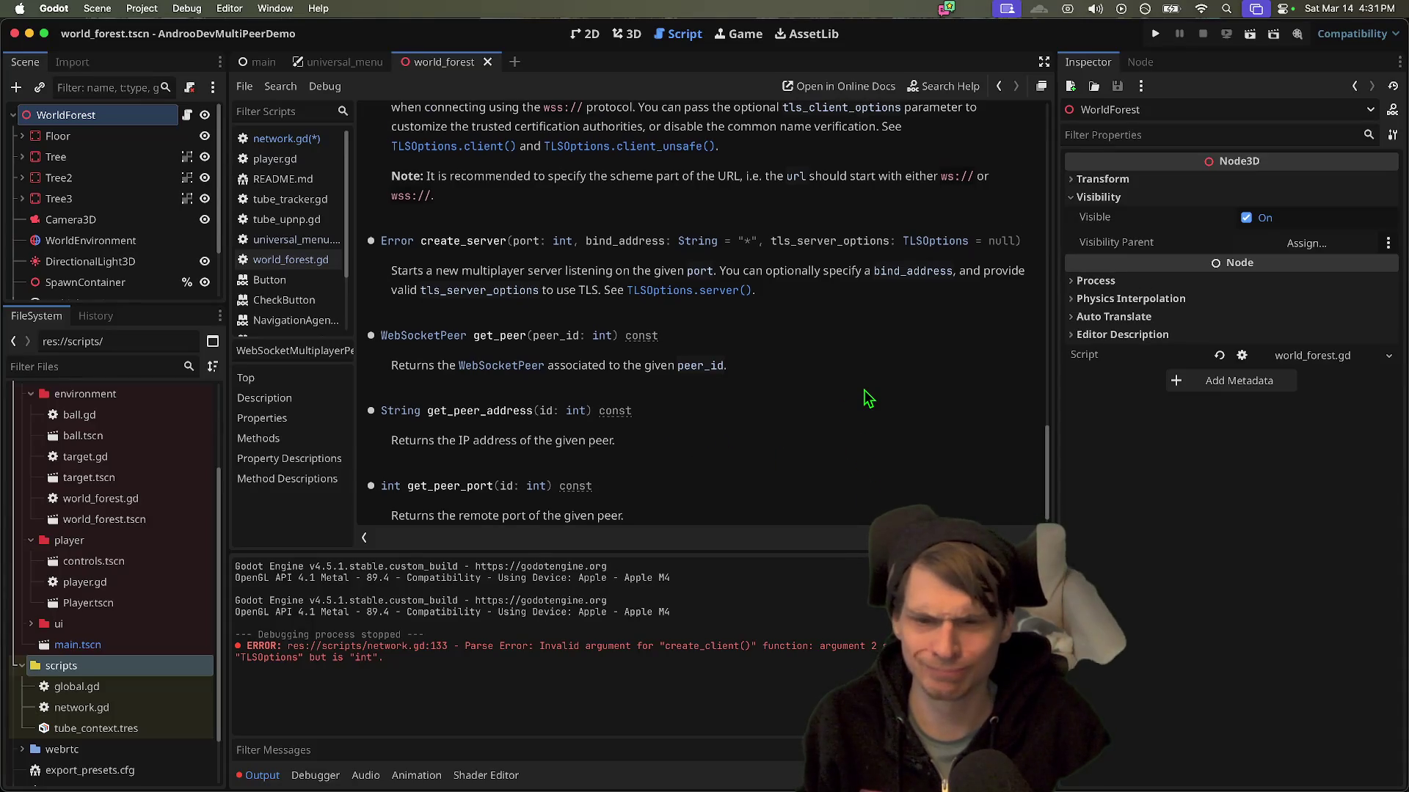
scroll(868, 398, "down", 1)
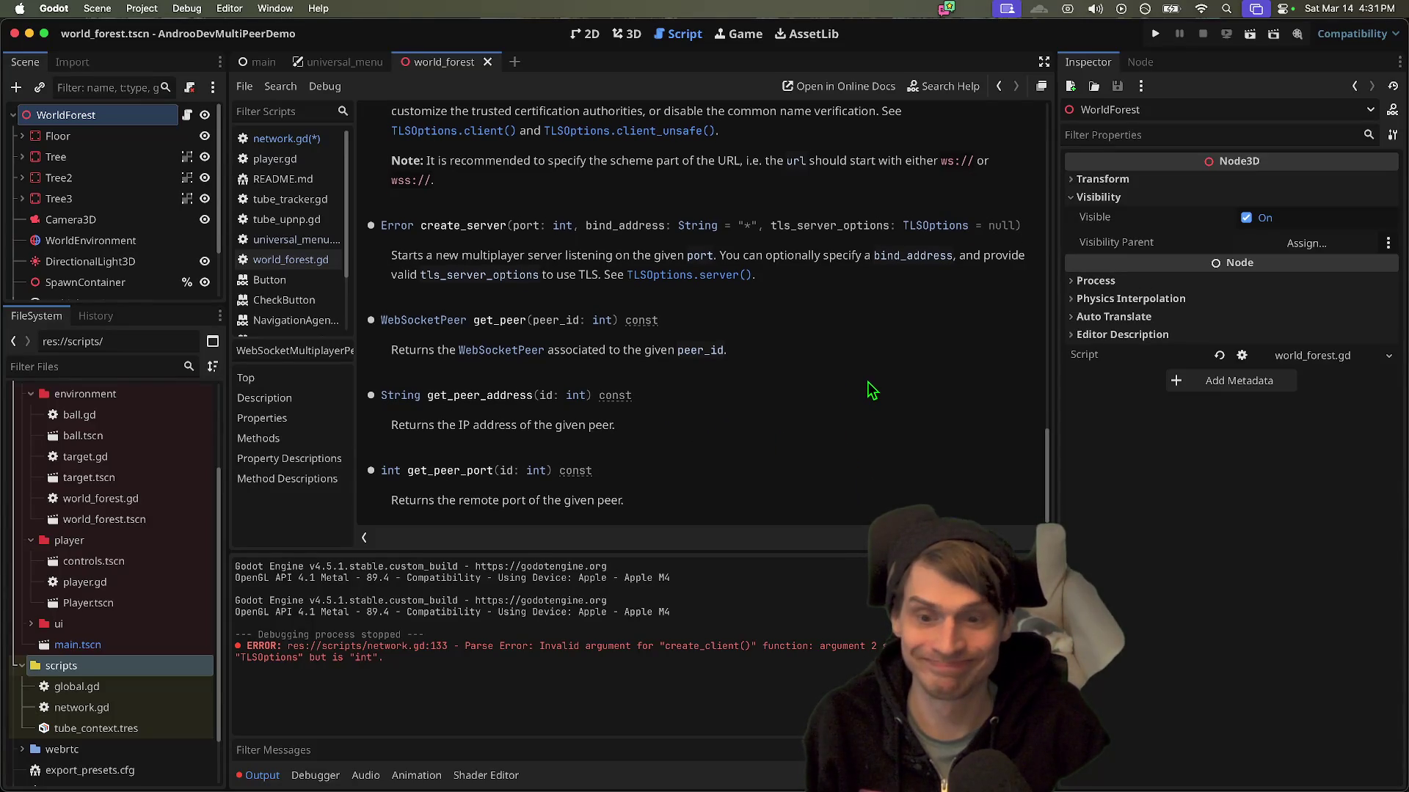
scroll(871, 391, "up", 7)
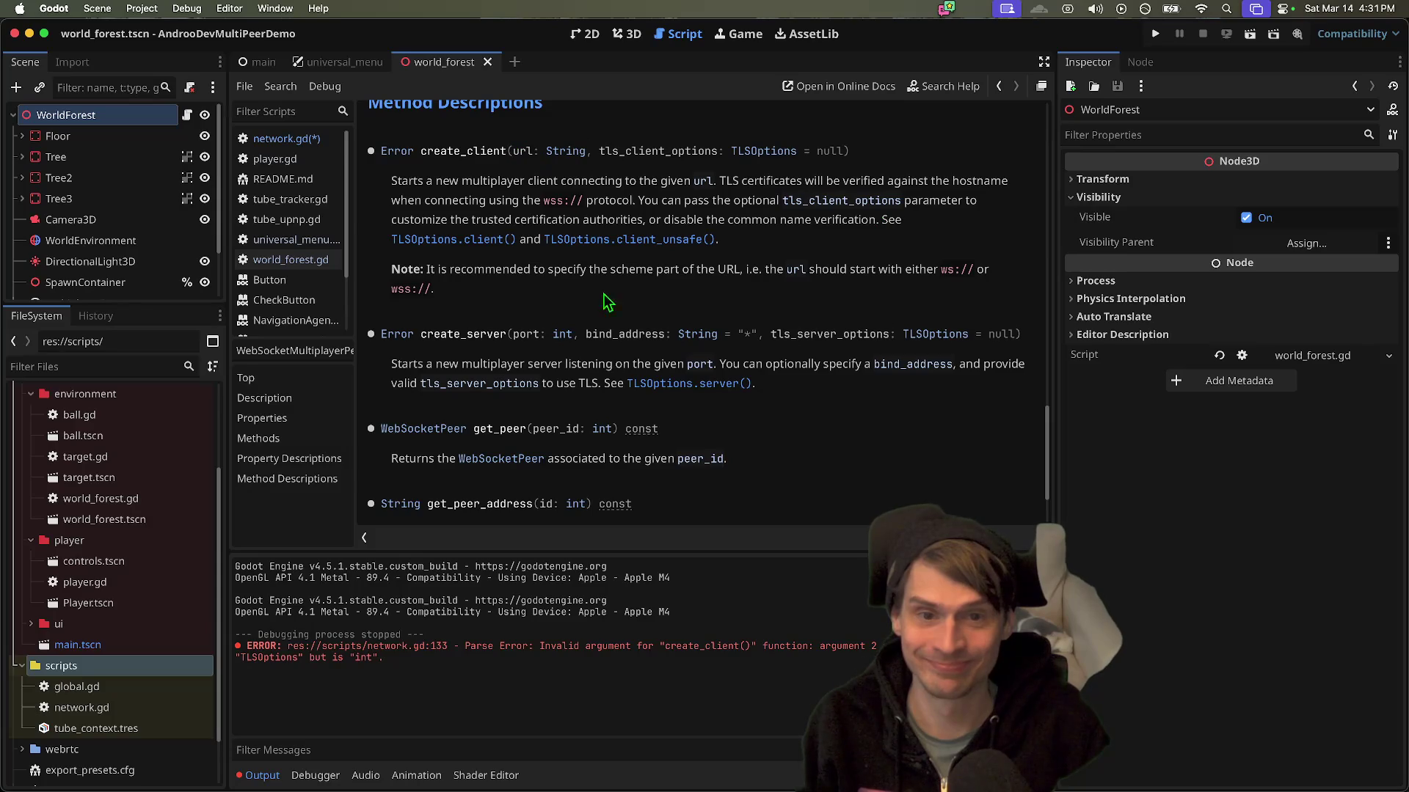
key("alt+Left")
left_click(711, 277)
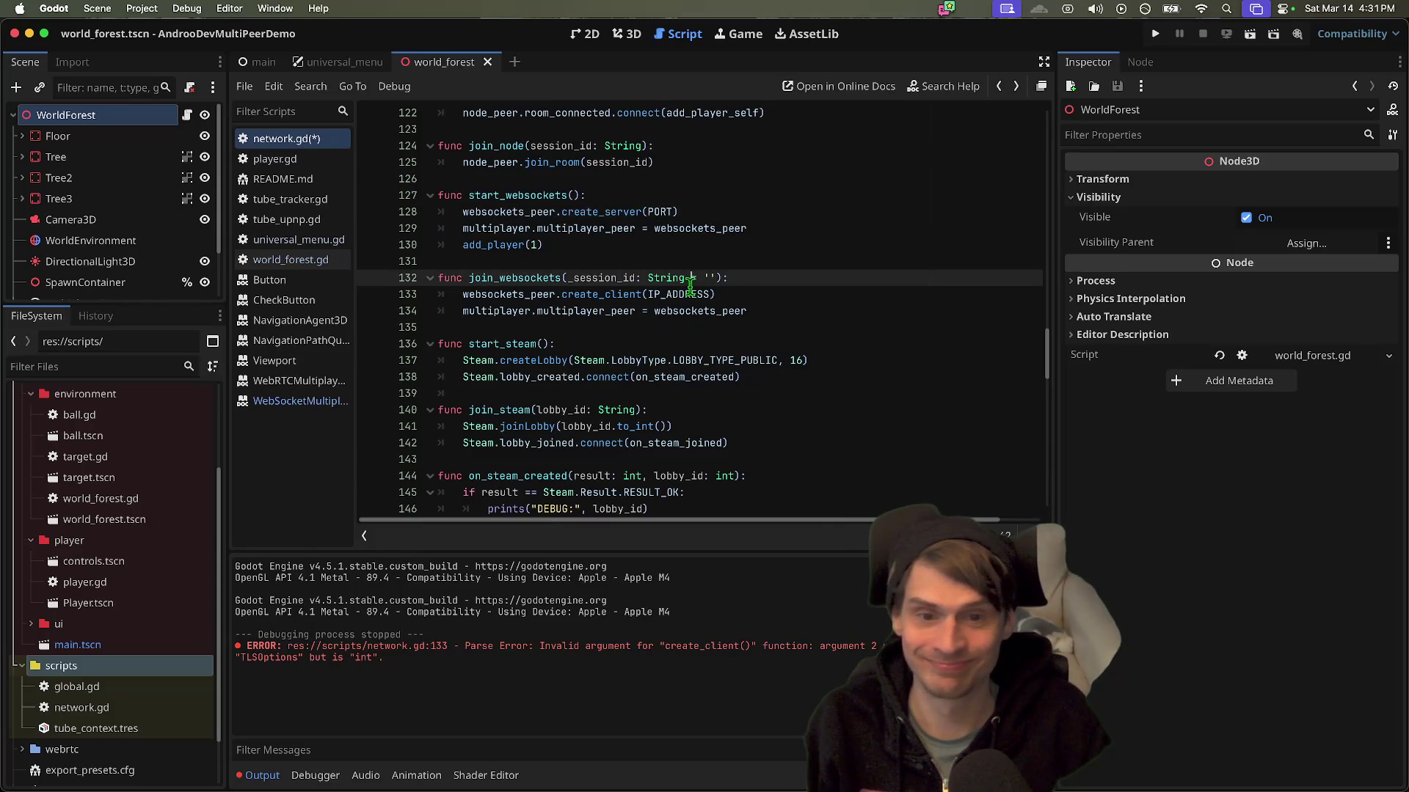
double_click(693, 295)
type("\"W")
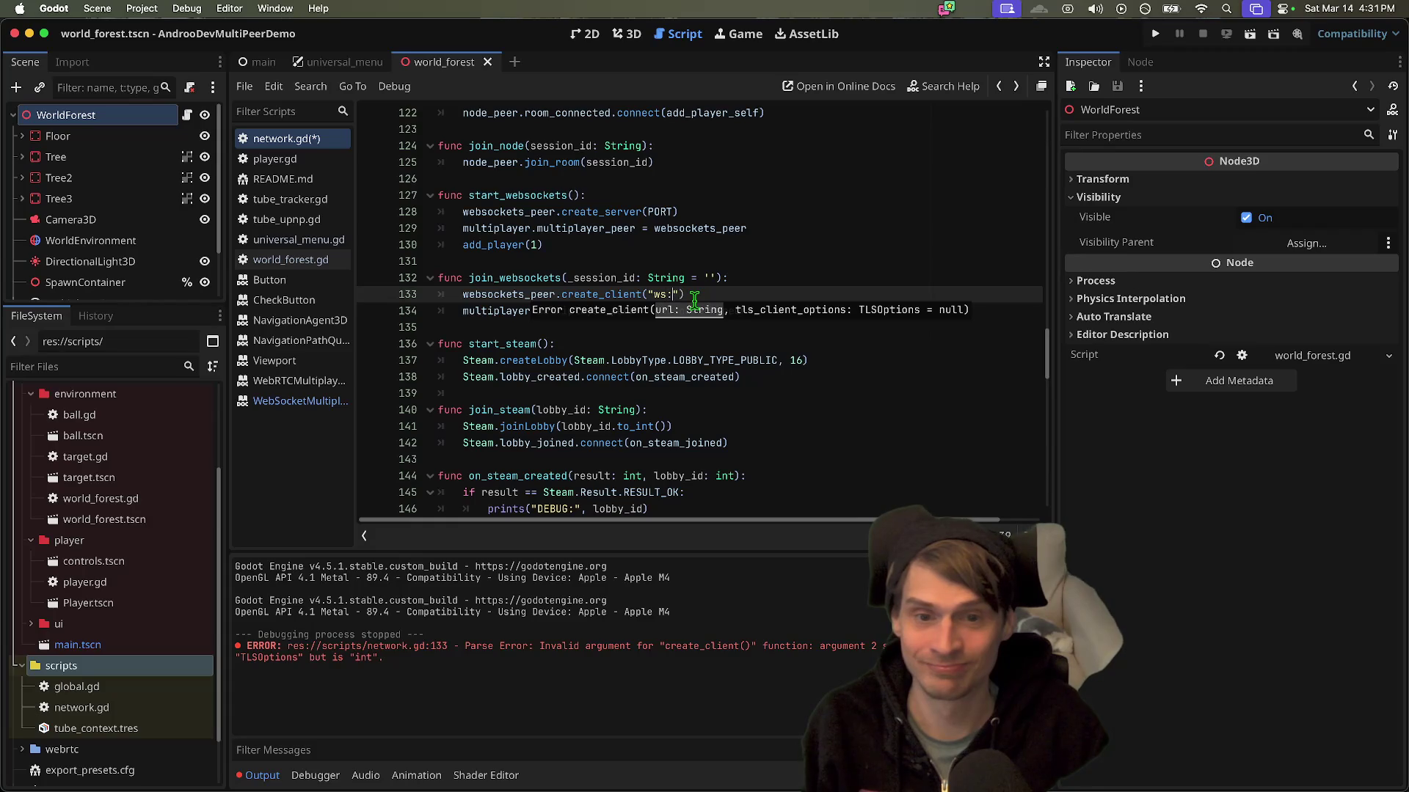
type("7.0.0")
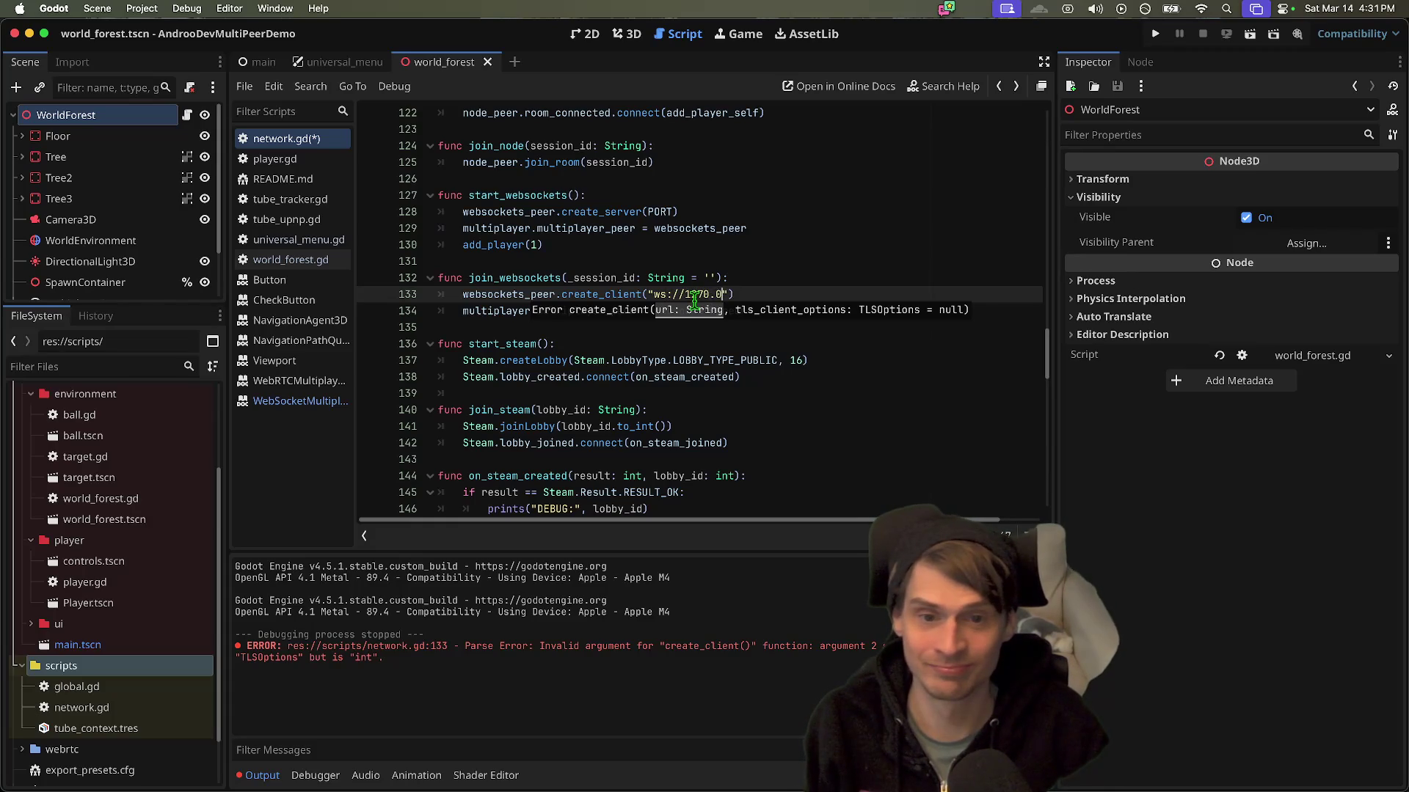
type(".0.1")
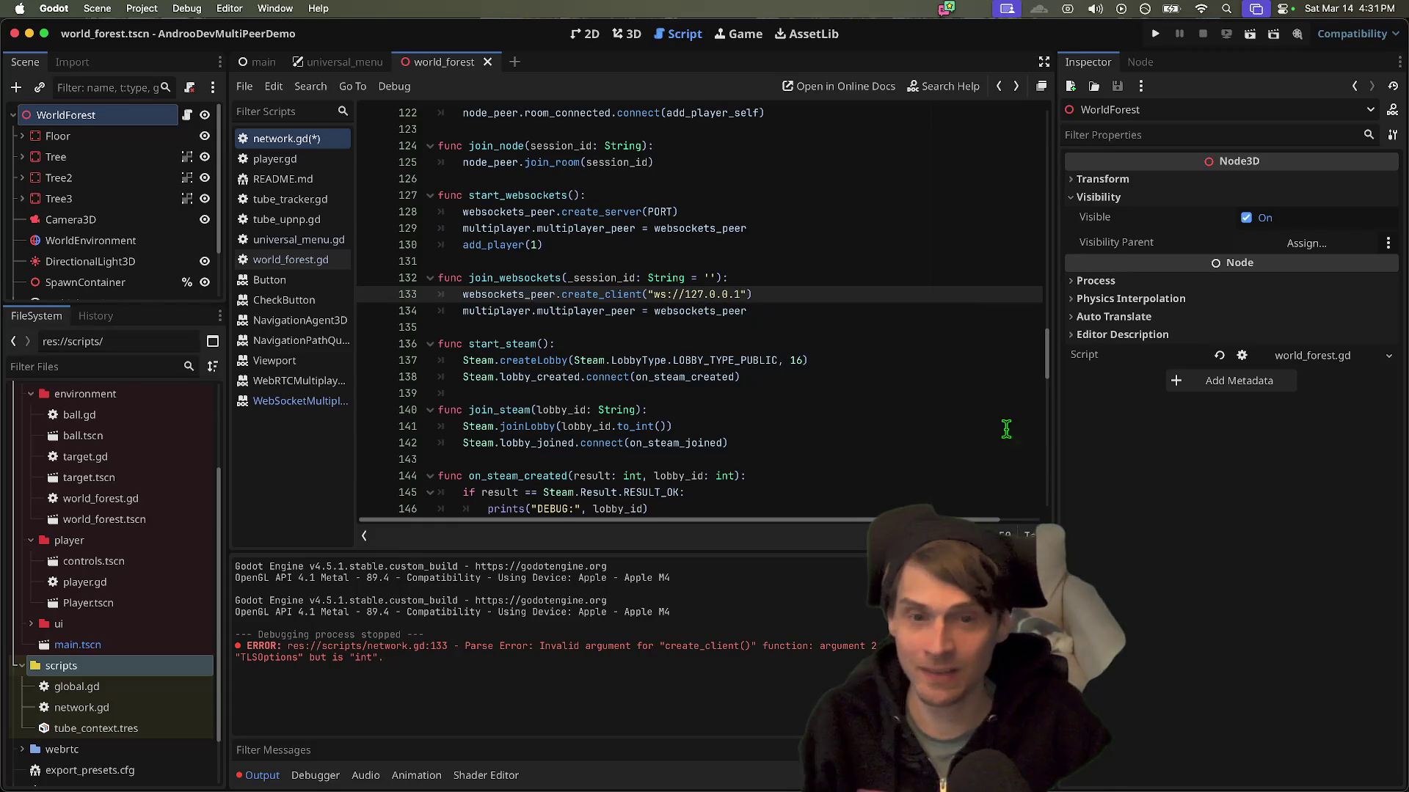
scroll(693, 301, "up", 2)
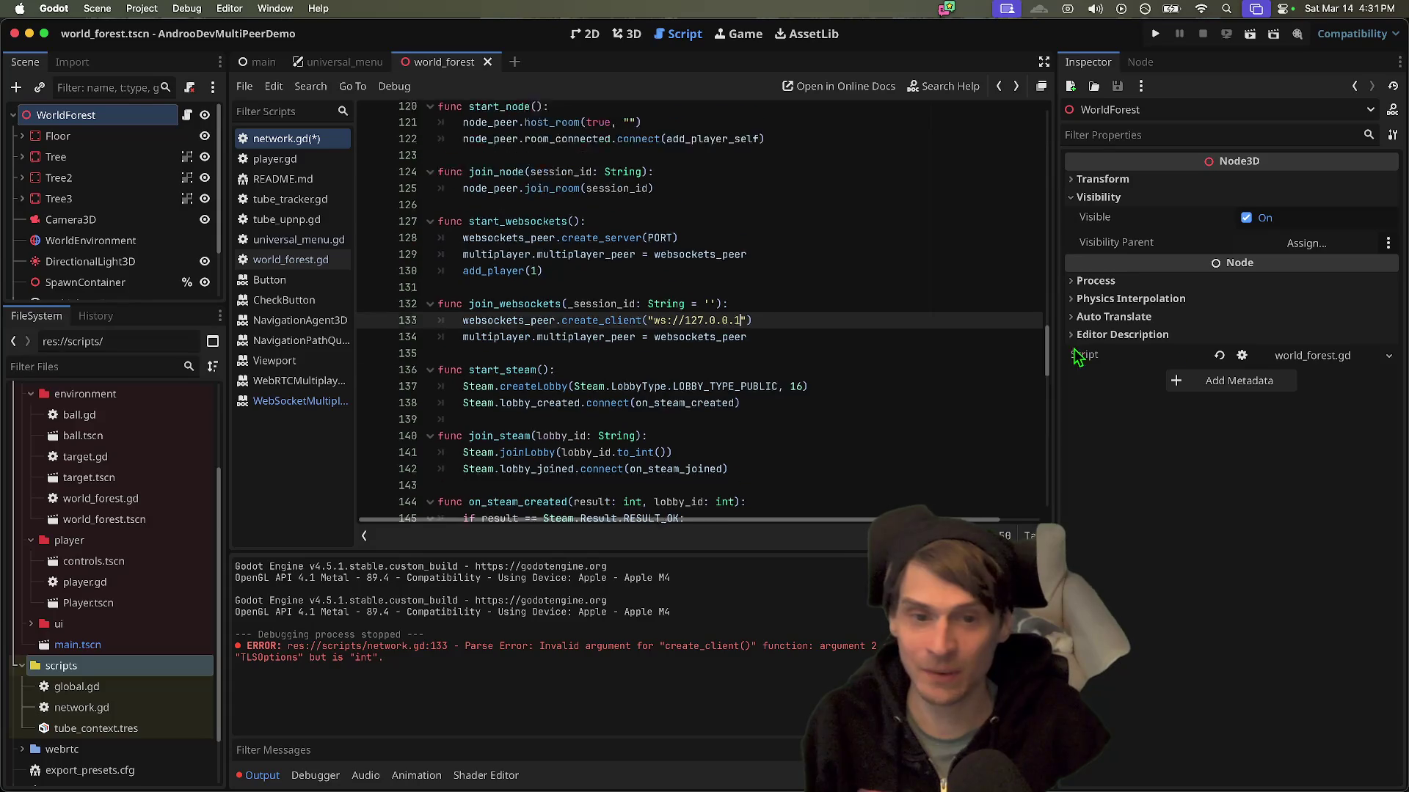
mouse_move(1048, 365)
left_mouse_down()
mouse_move(1034, 128)
mouse_move(1027, 158)
left_mouse_up()
Duplicate the IP_ADDRESS declaration below websockets_peer as WEBSOCKETS_ADDRESS = 'ws://127.0.0.1'.
left_click(686, 360)
scroll(678, 374, "down", 3)
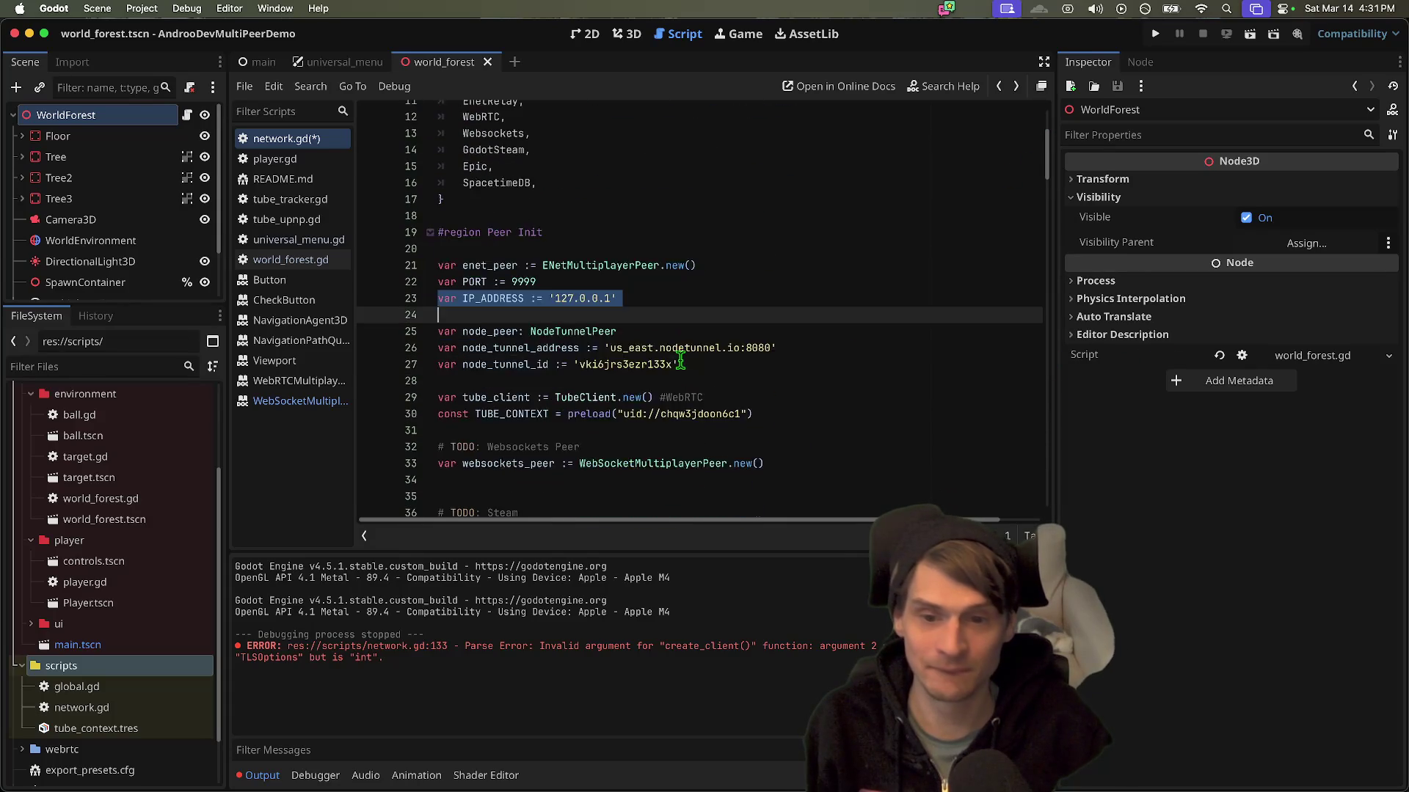
left_click(671, 408)
type("var IP_ADDRESS := '127.0.0.1'")
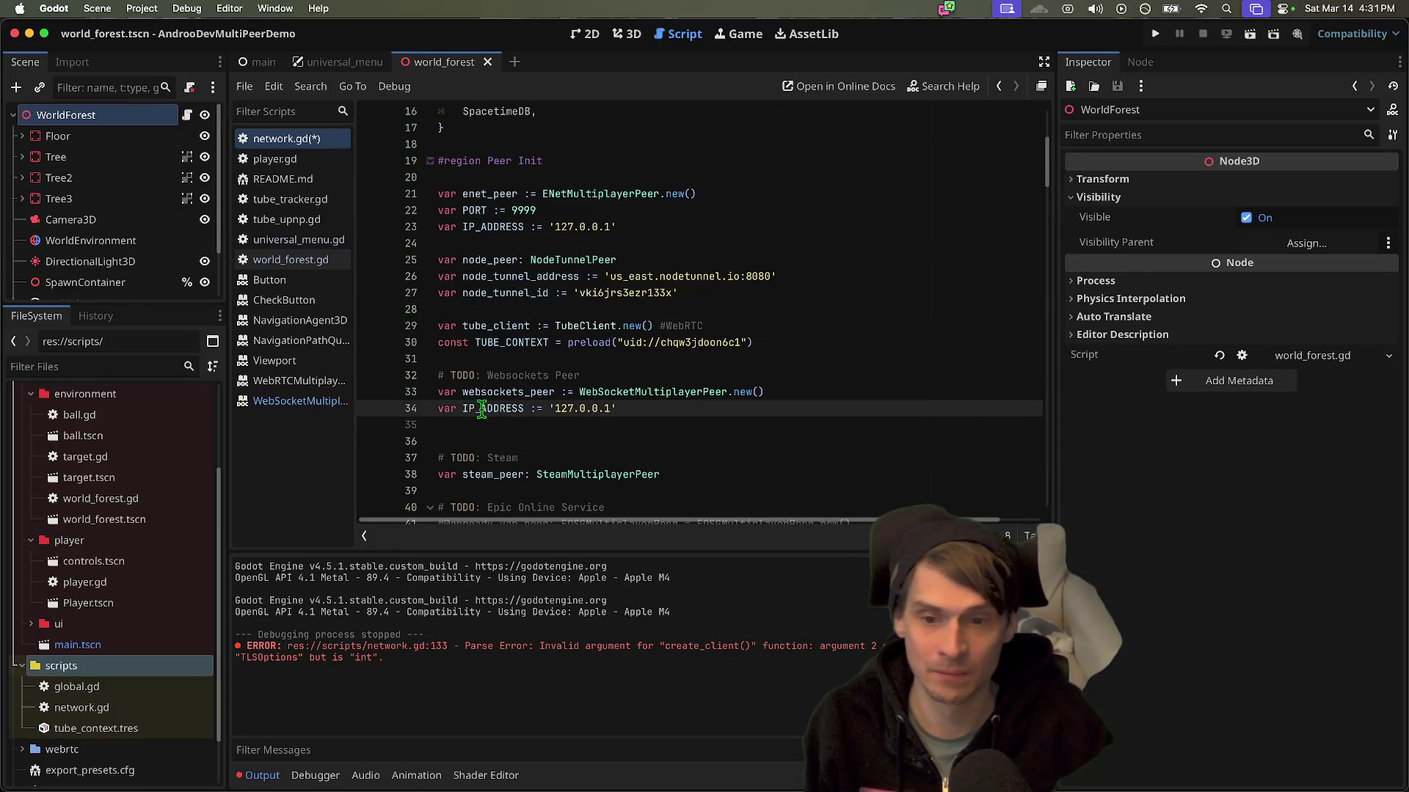
key("BackSpace")
key("BackSpace")
type("WEBSO")
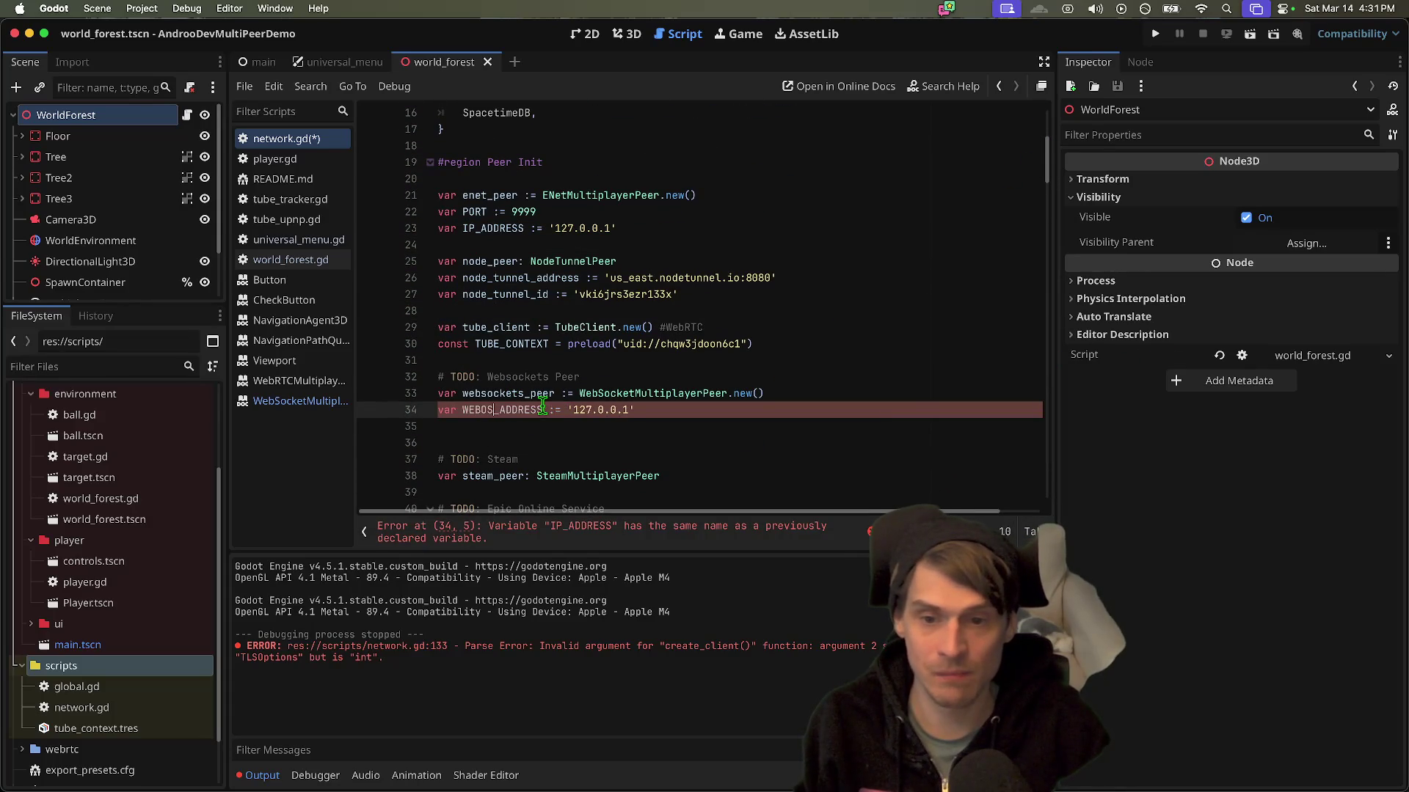
type("CKETS")
double_click(535, 410)
left_click(602, 409)
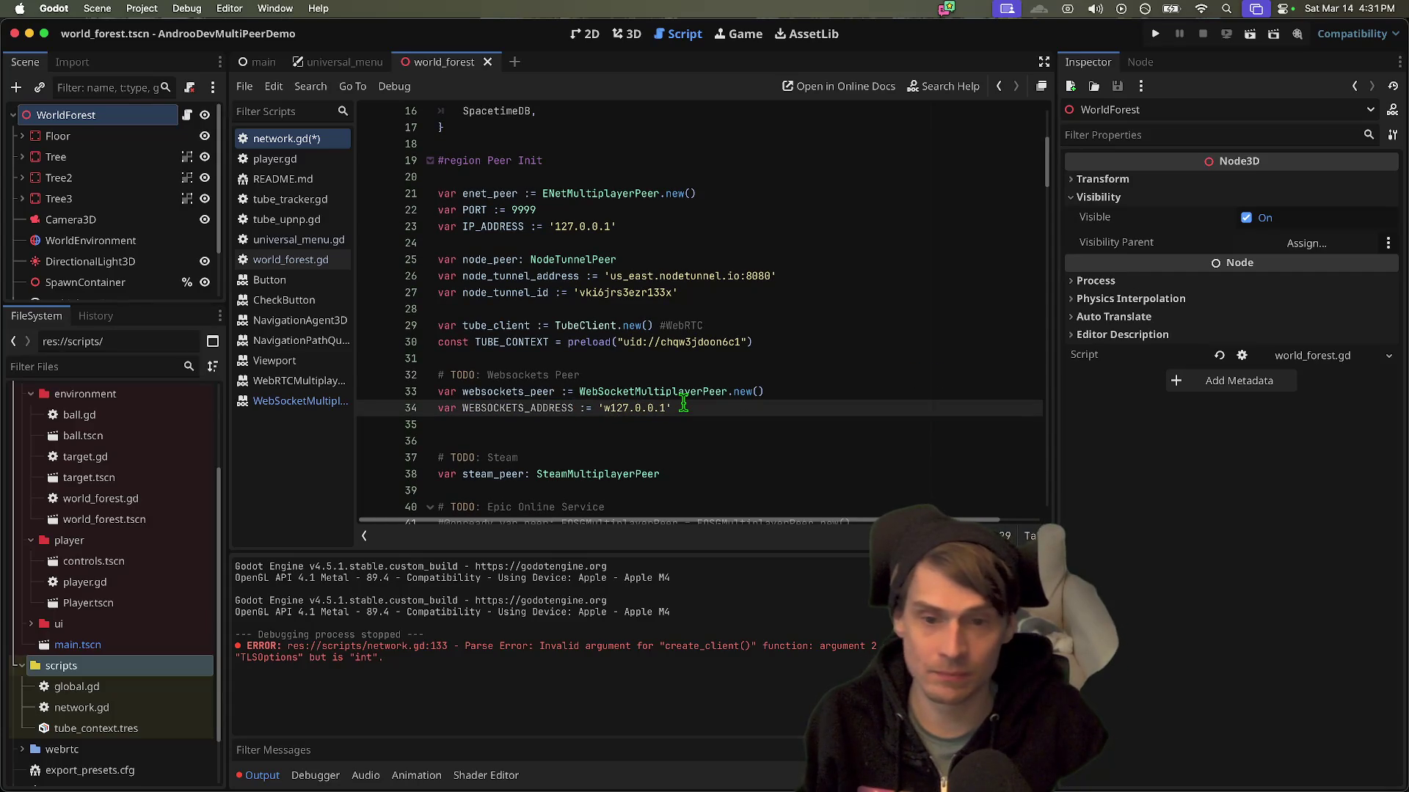
key("super+Right")
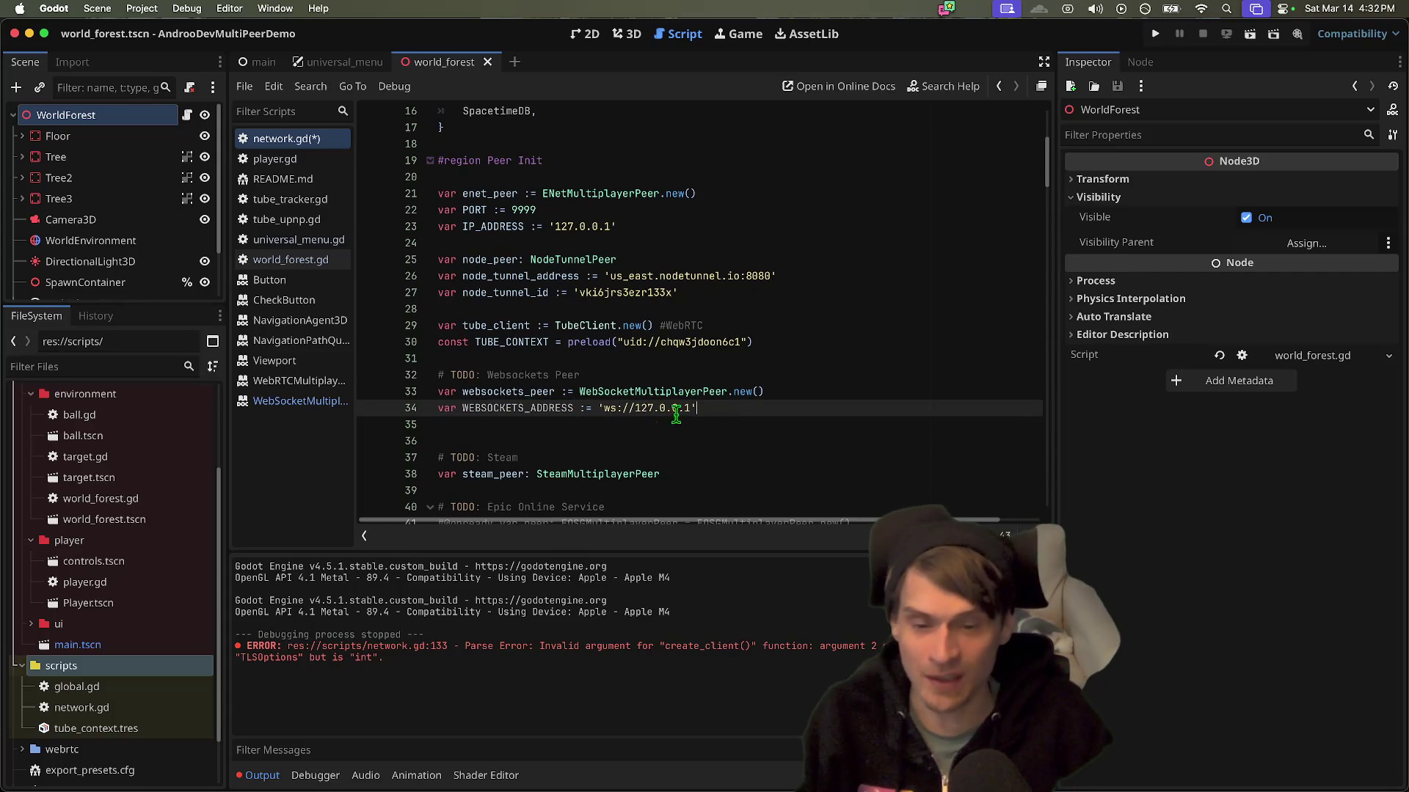
Look up where websockets_peer is used, then switch to the Alacritty terminal.
double_click(500, 408)
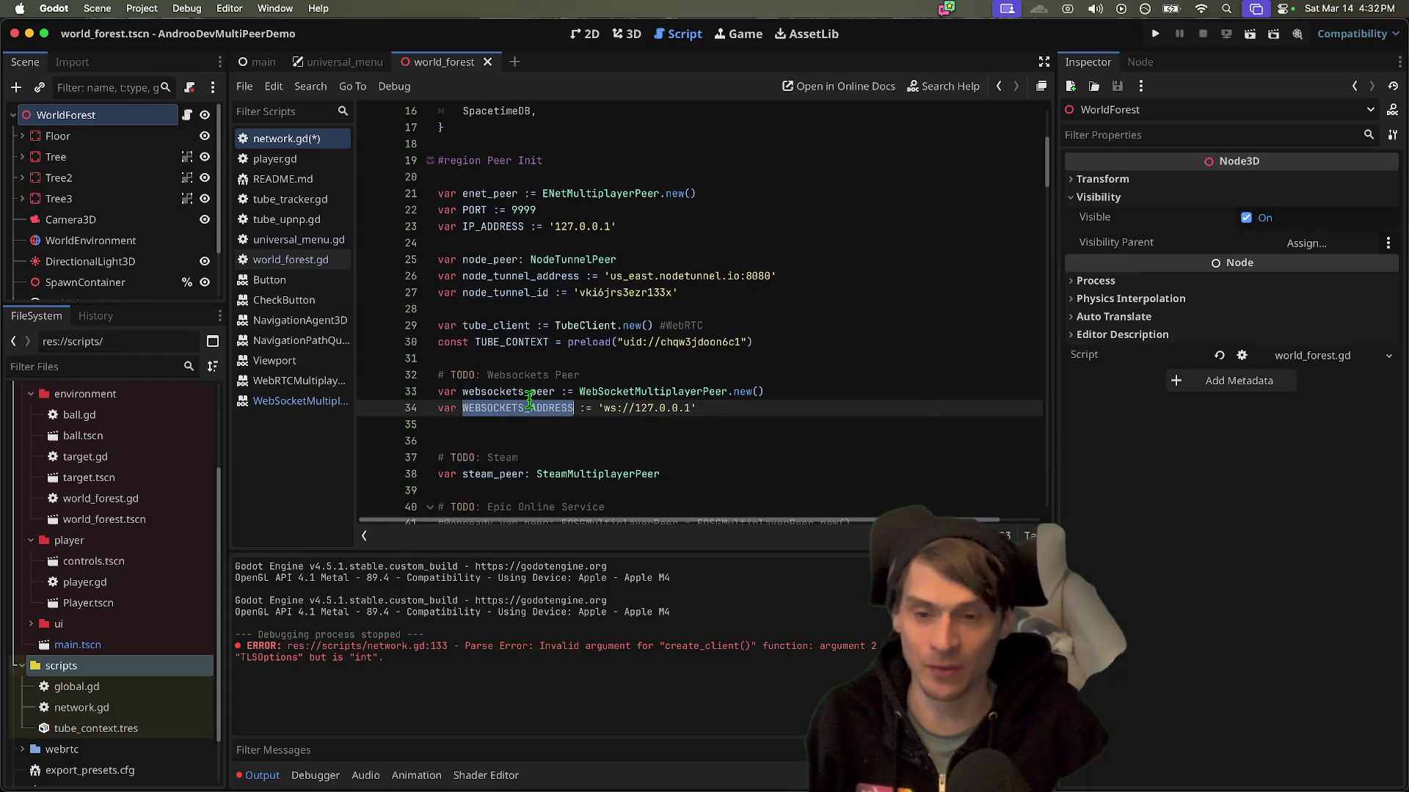
double_click(608, 386)
scroll(831, 383, "down", 1)
double_click(506, 386)
key("super+d")
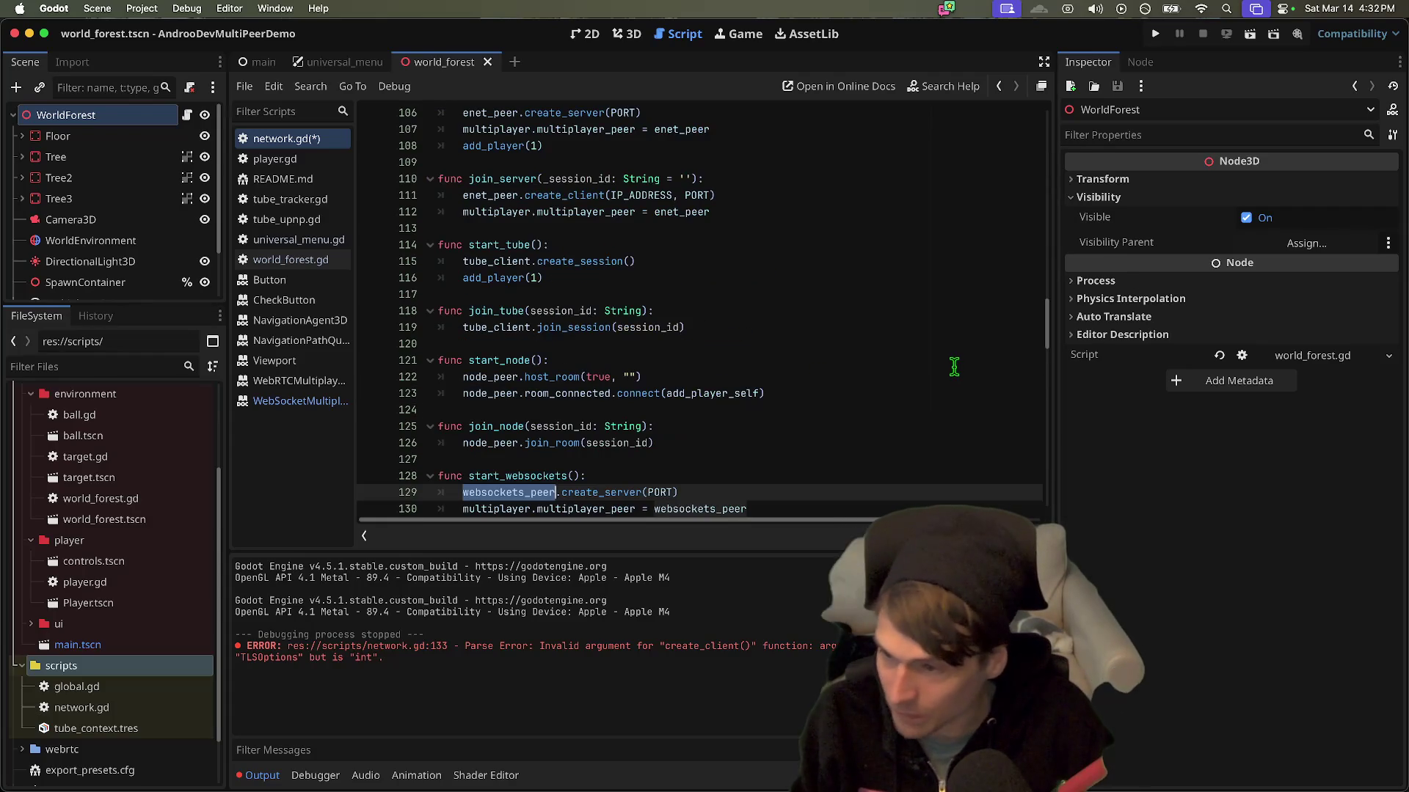
key("super+Tab")
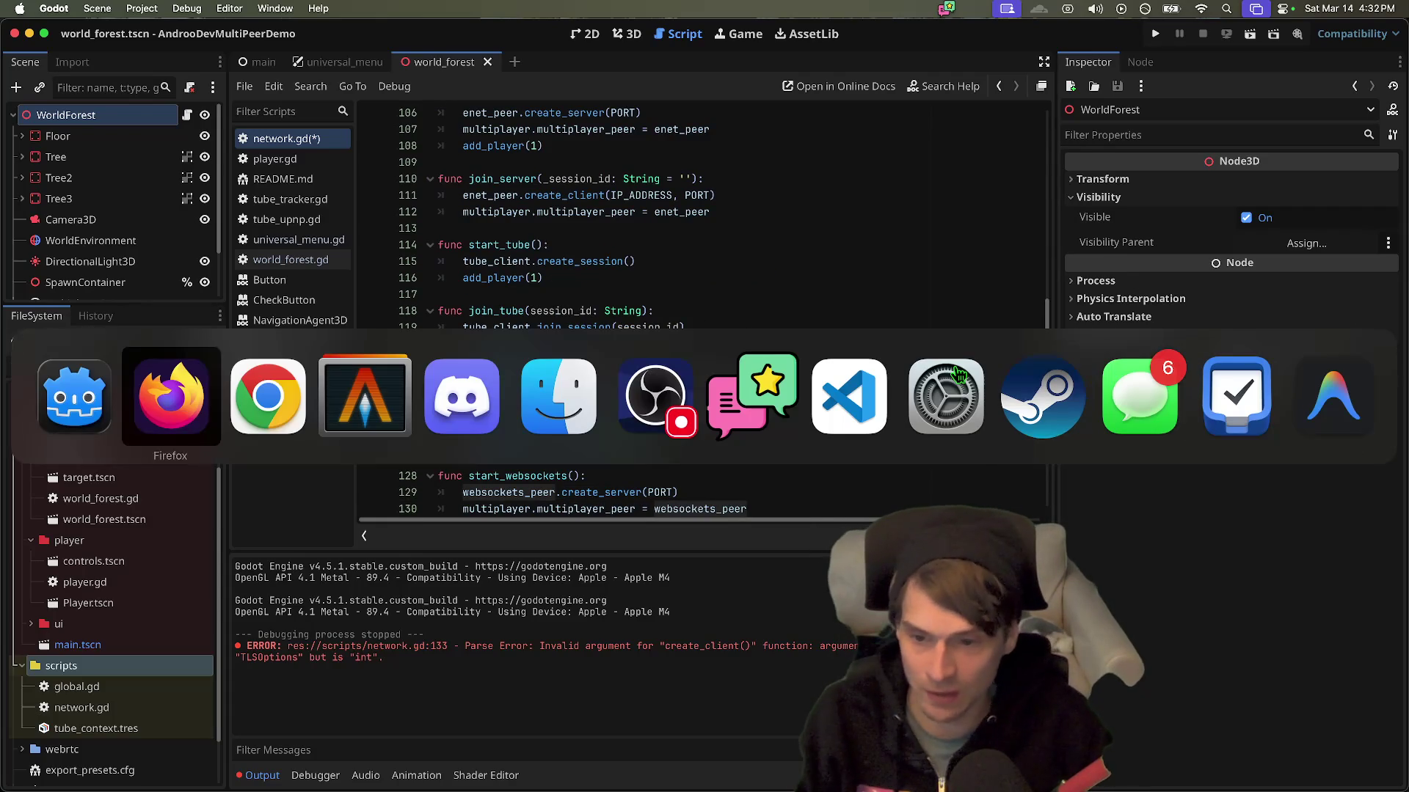
key("super+Tab")
key("super+Tab")
Clear the terminal, list the omz commands, reload zsh and run neofetch.
key("ctrl+l")
type("omz")
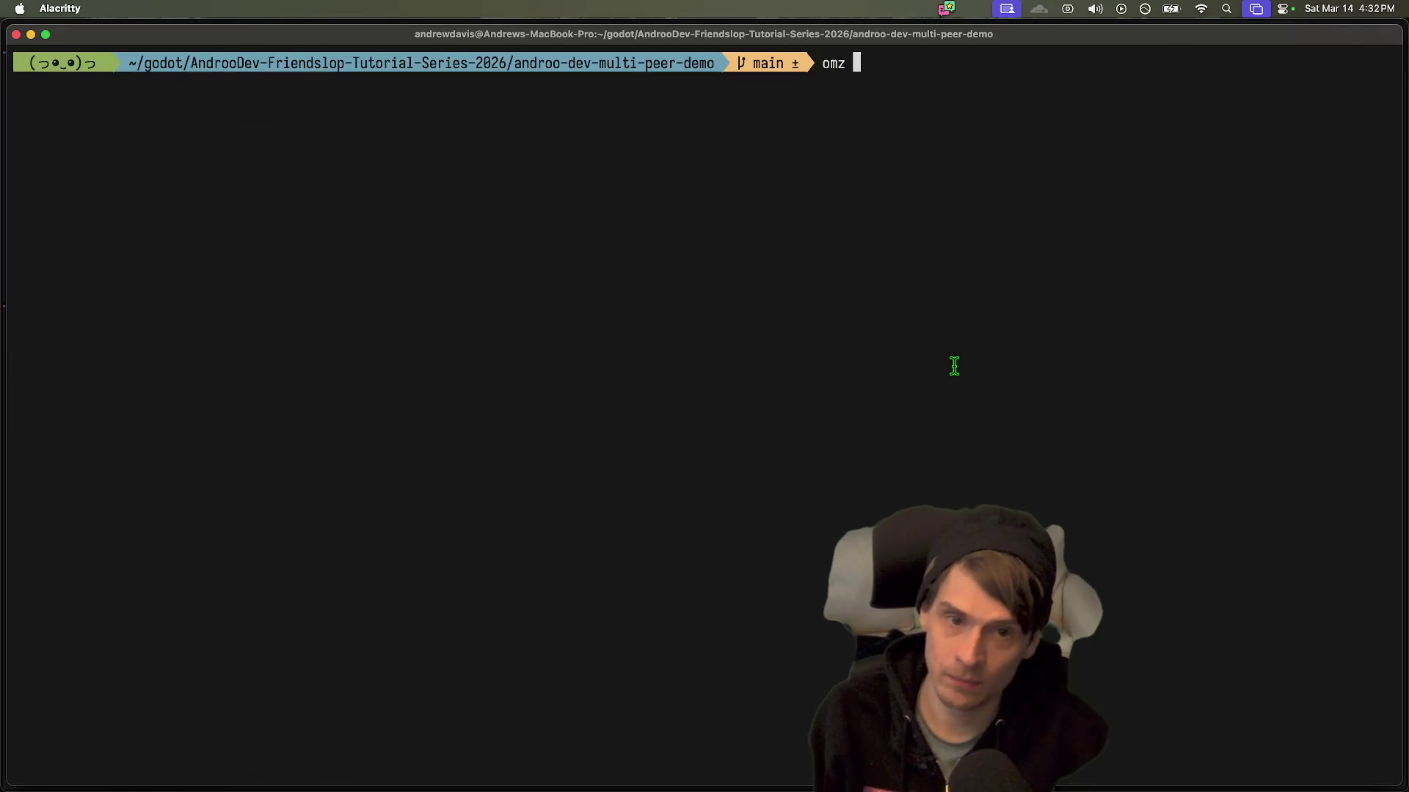
key("Return")
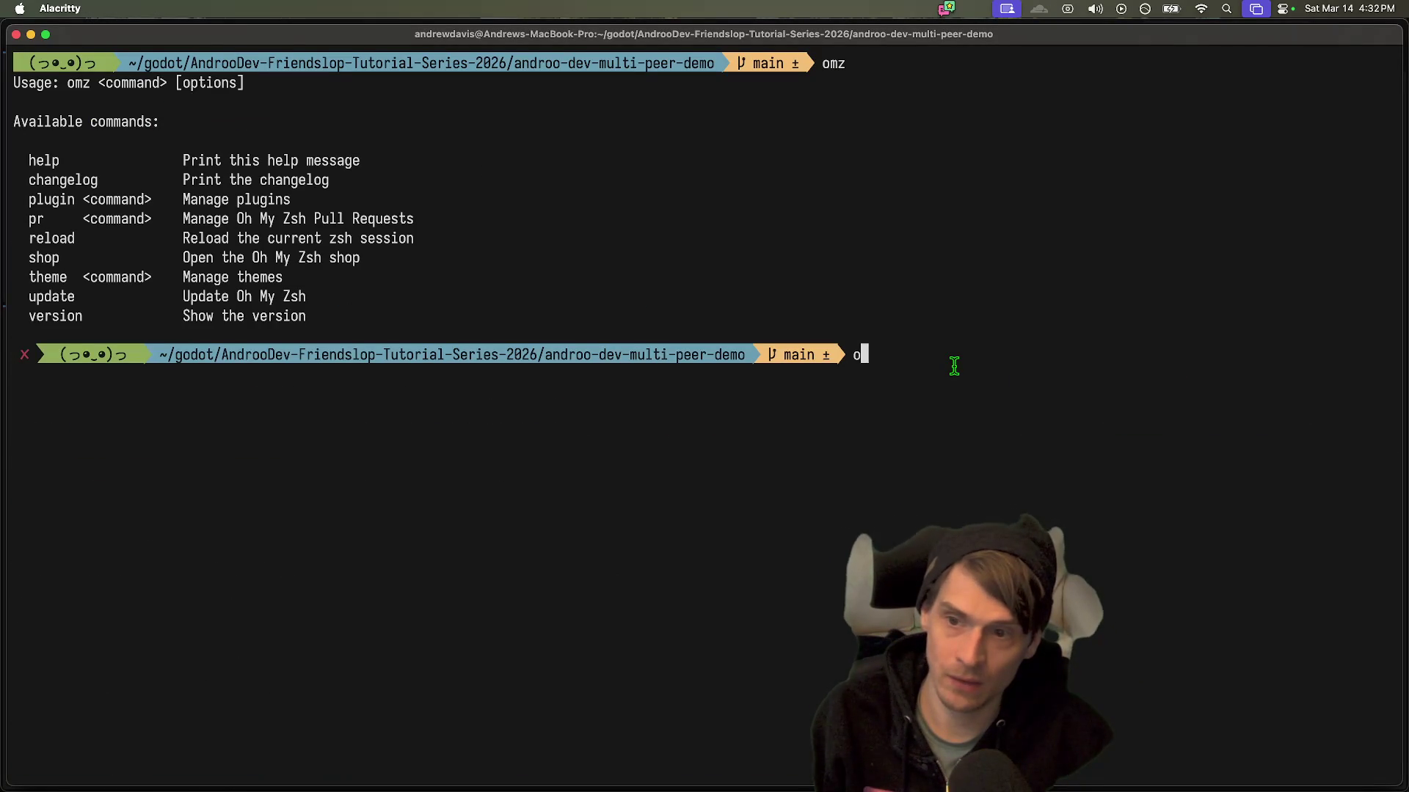
type("ad")
key("Return")
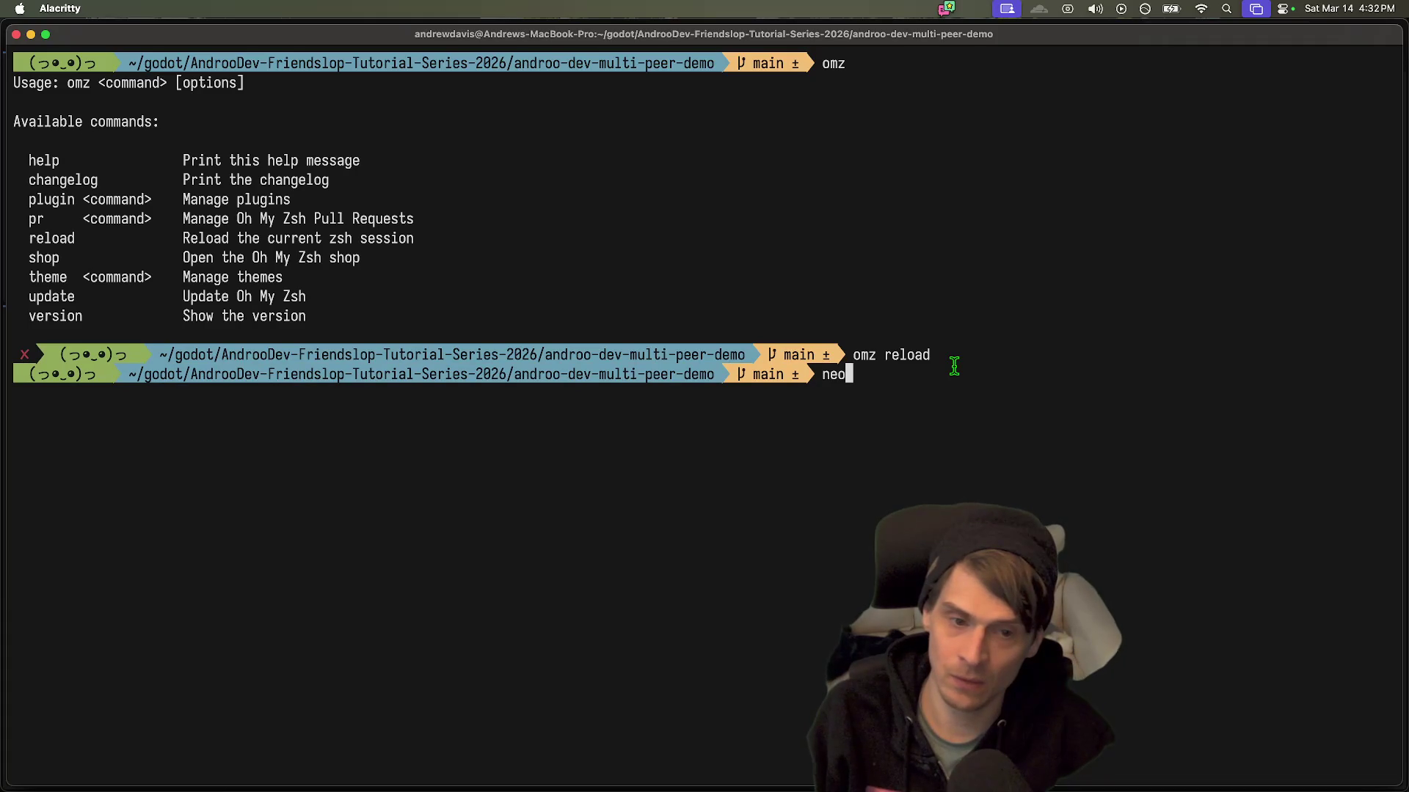
type("h")
key("Return")
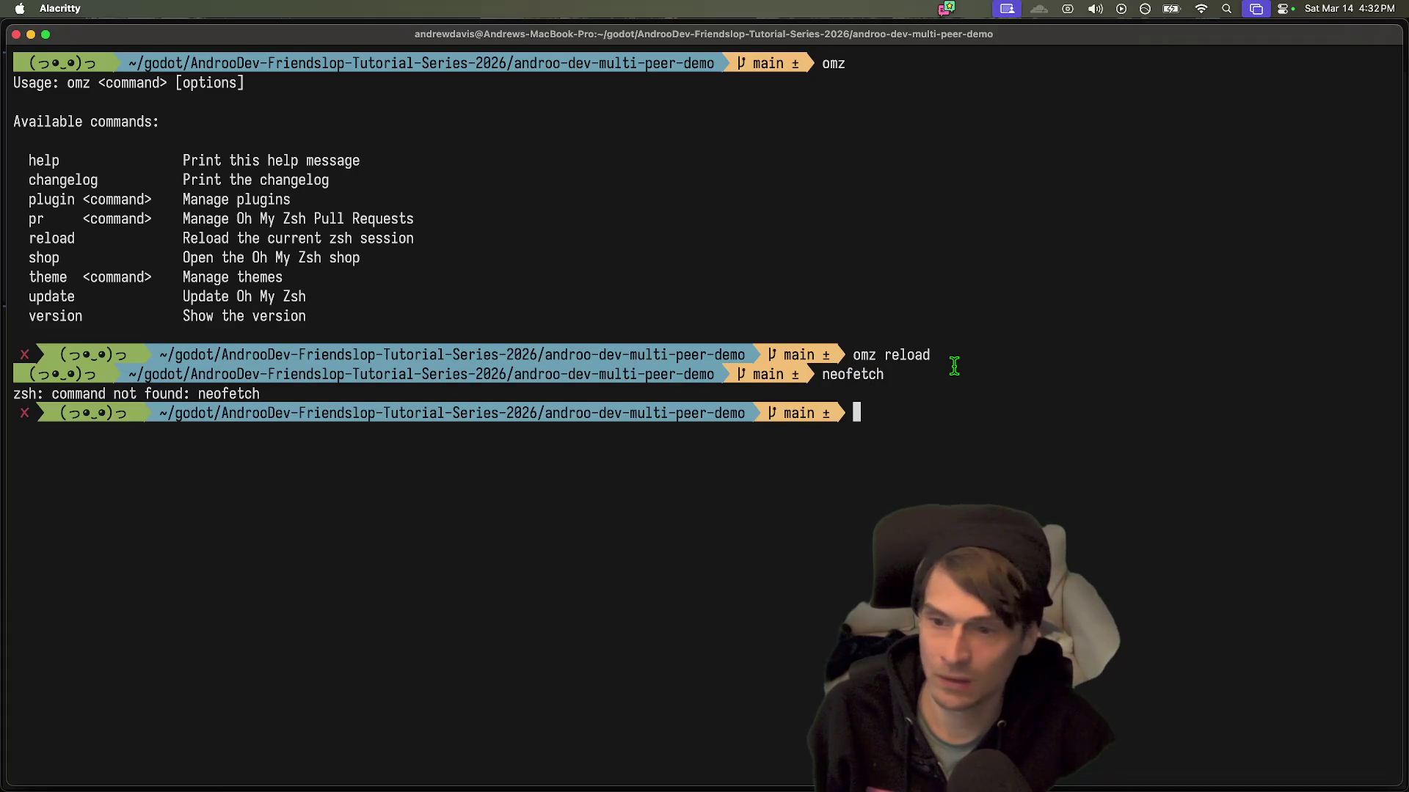
Show the installed Oh My Zsh version and update it with omz update.
type("c")
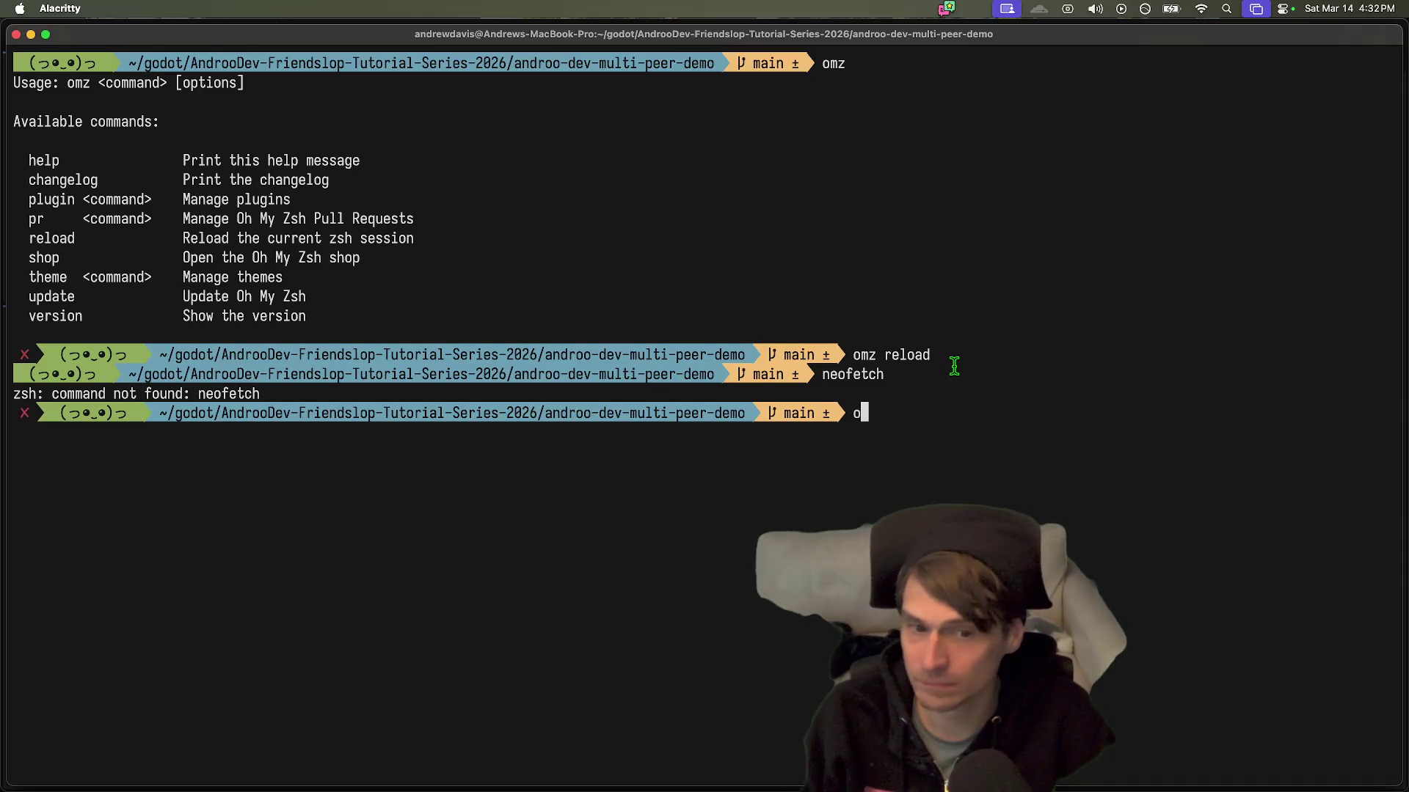
type("oz ")
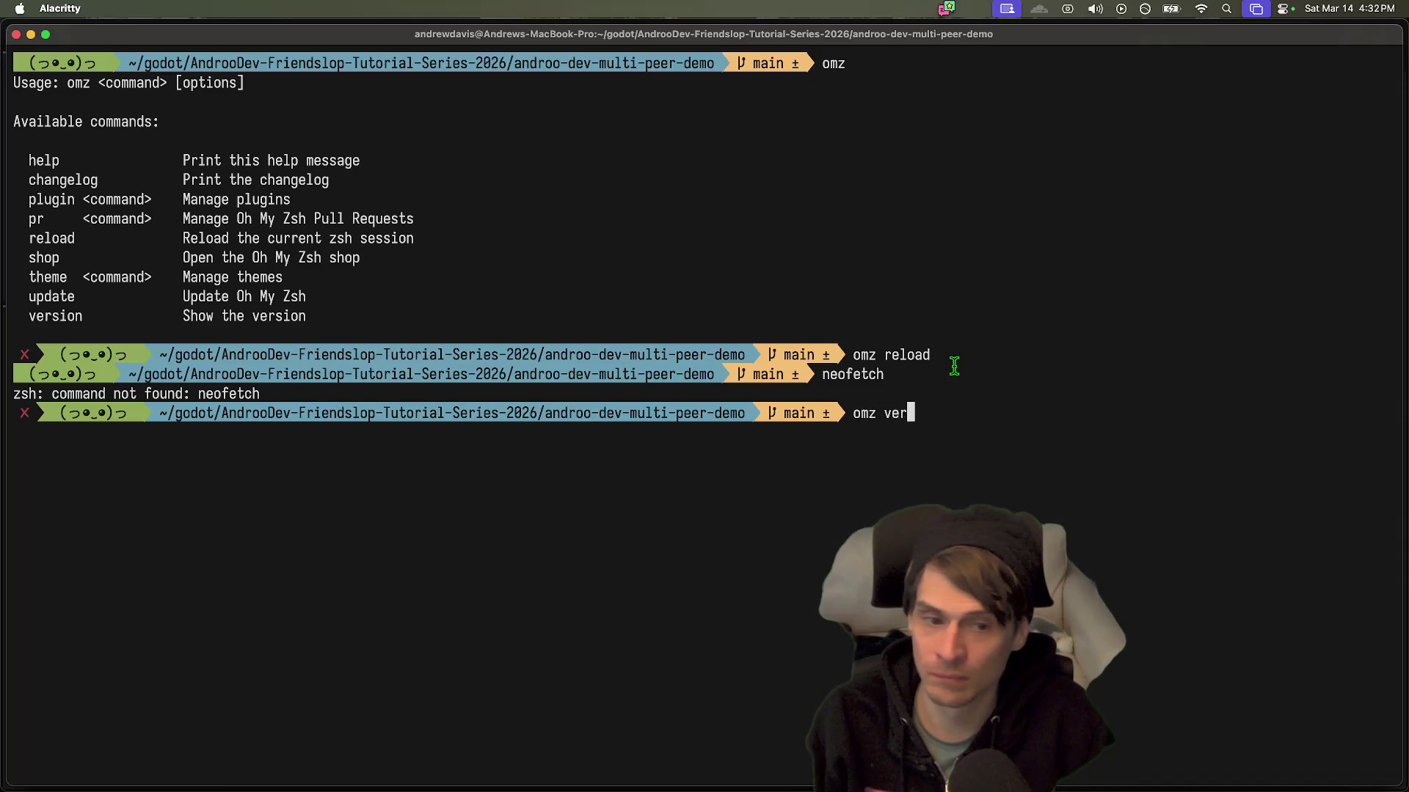
type("on")
key("Return")
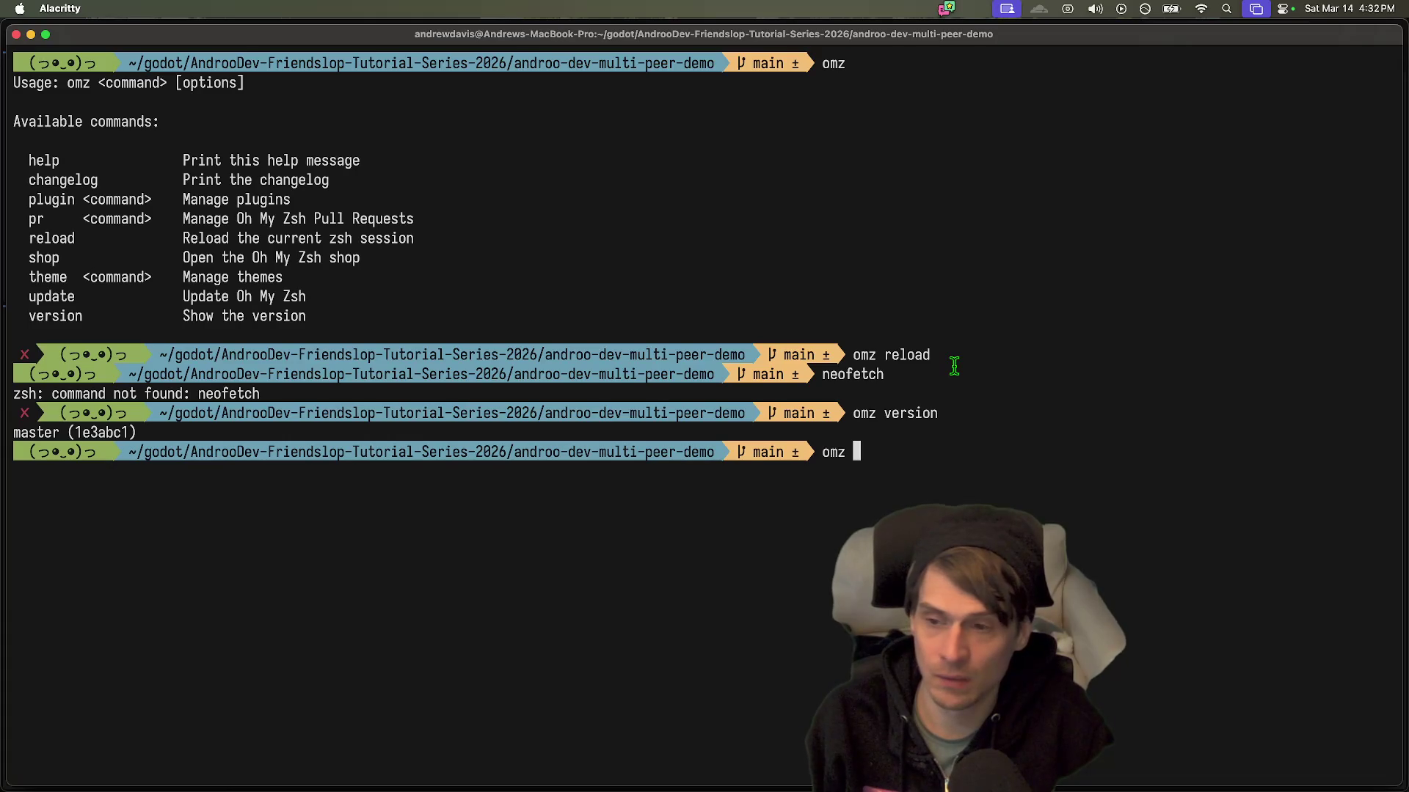
key("Return")
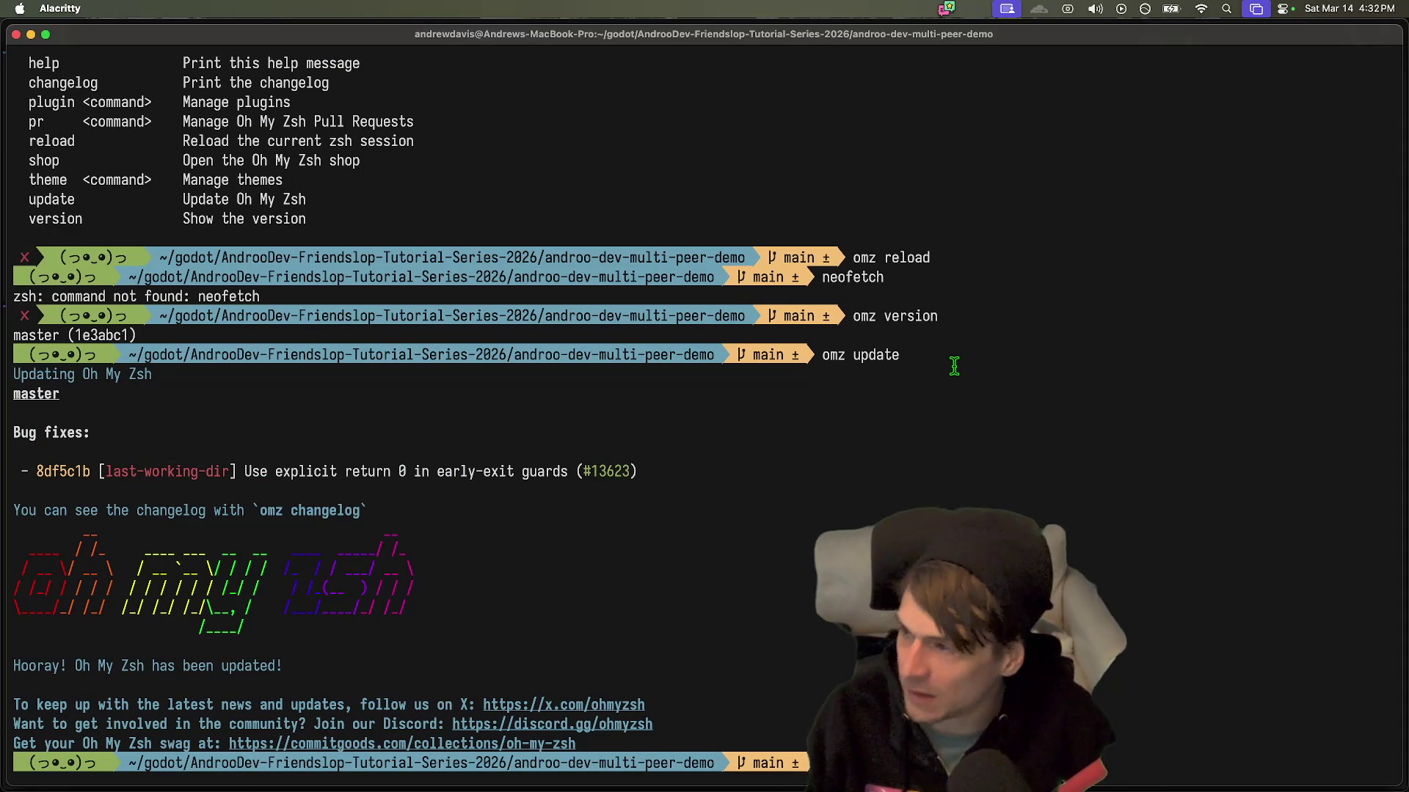
key("super+Tab")
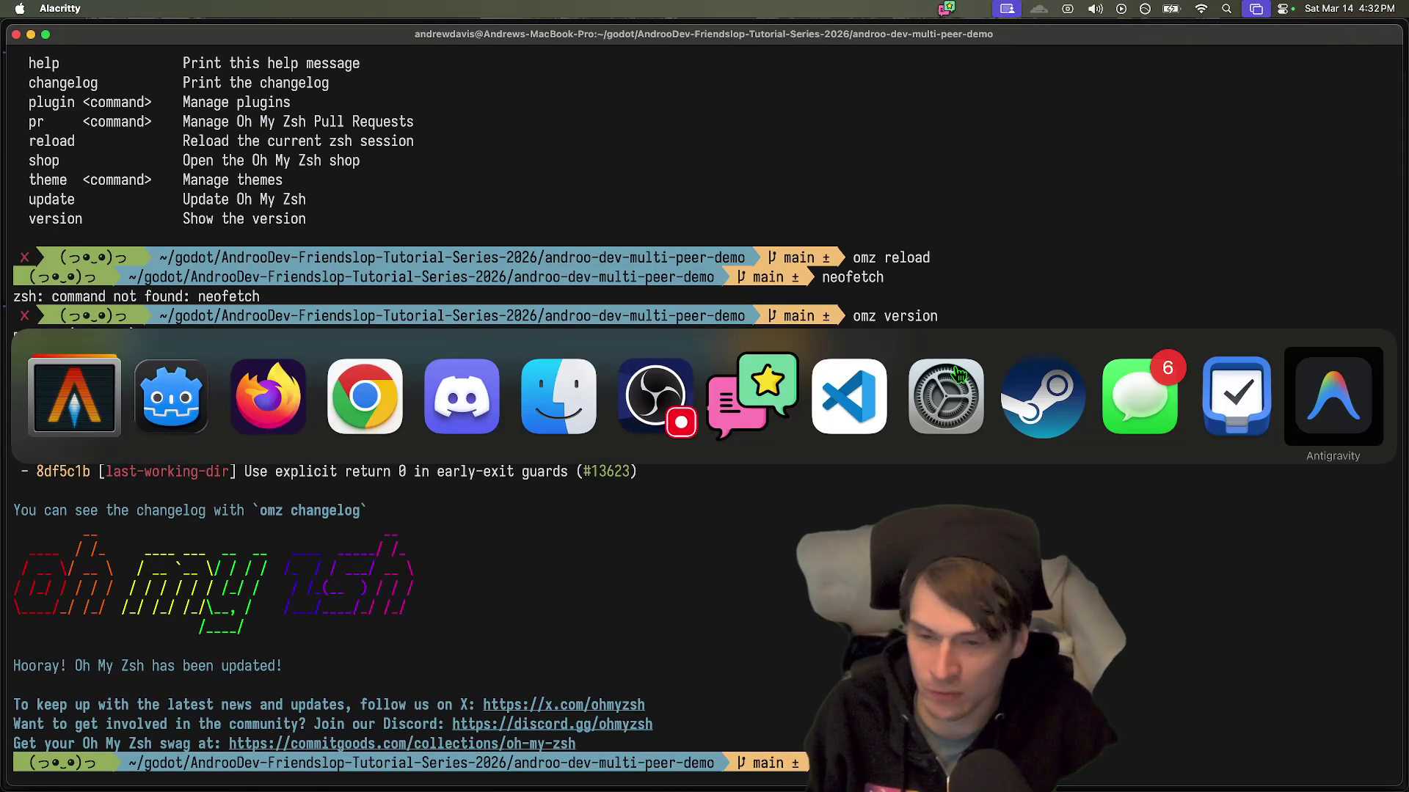
key("super+Tab")
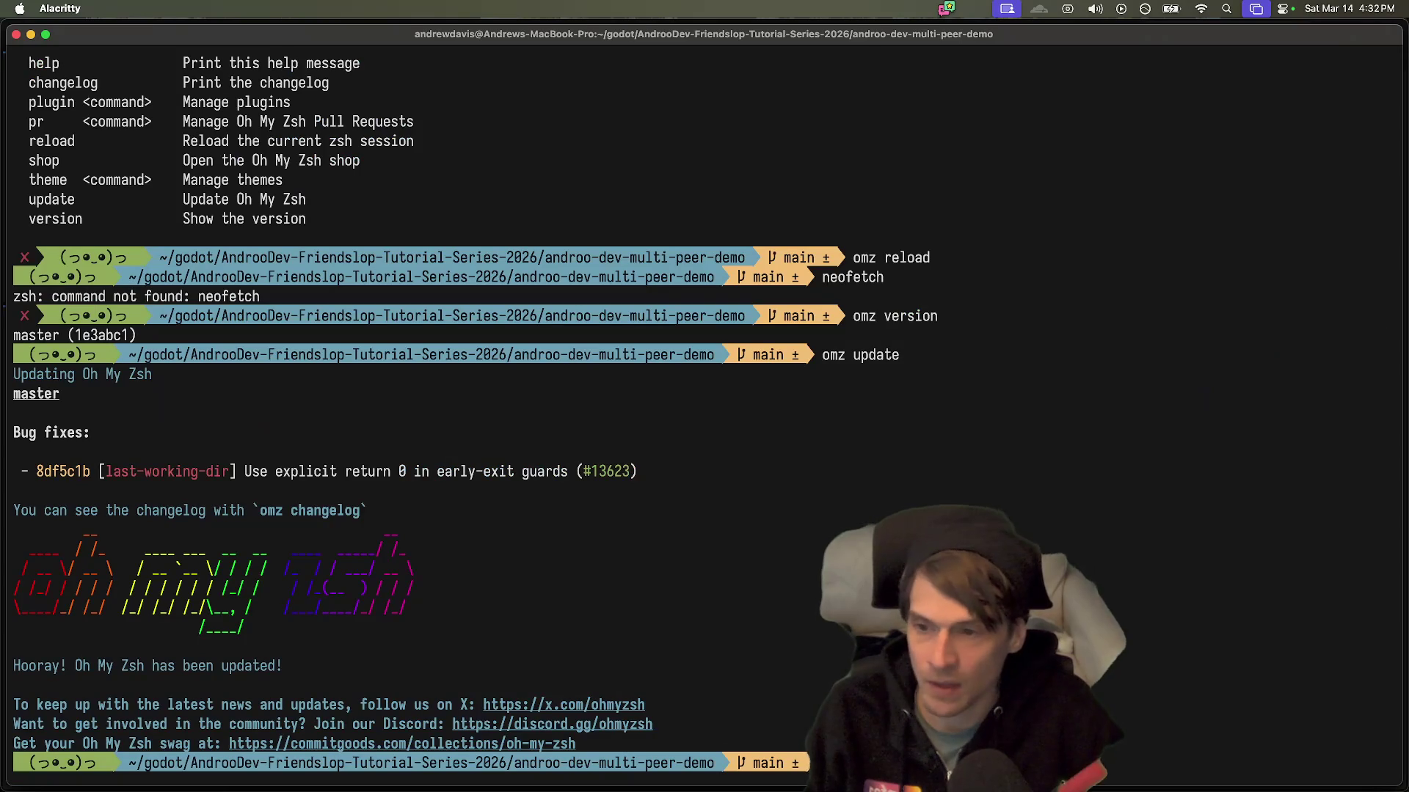
Search the web for 'alacritty' in Firefox and open its GitHub repository.
mouse_move(344, 755)
left_click(278, 760)
type("alacritty")
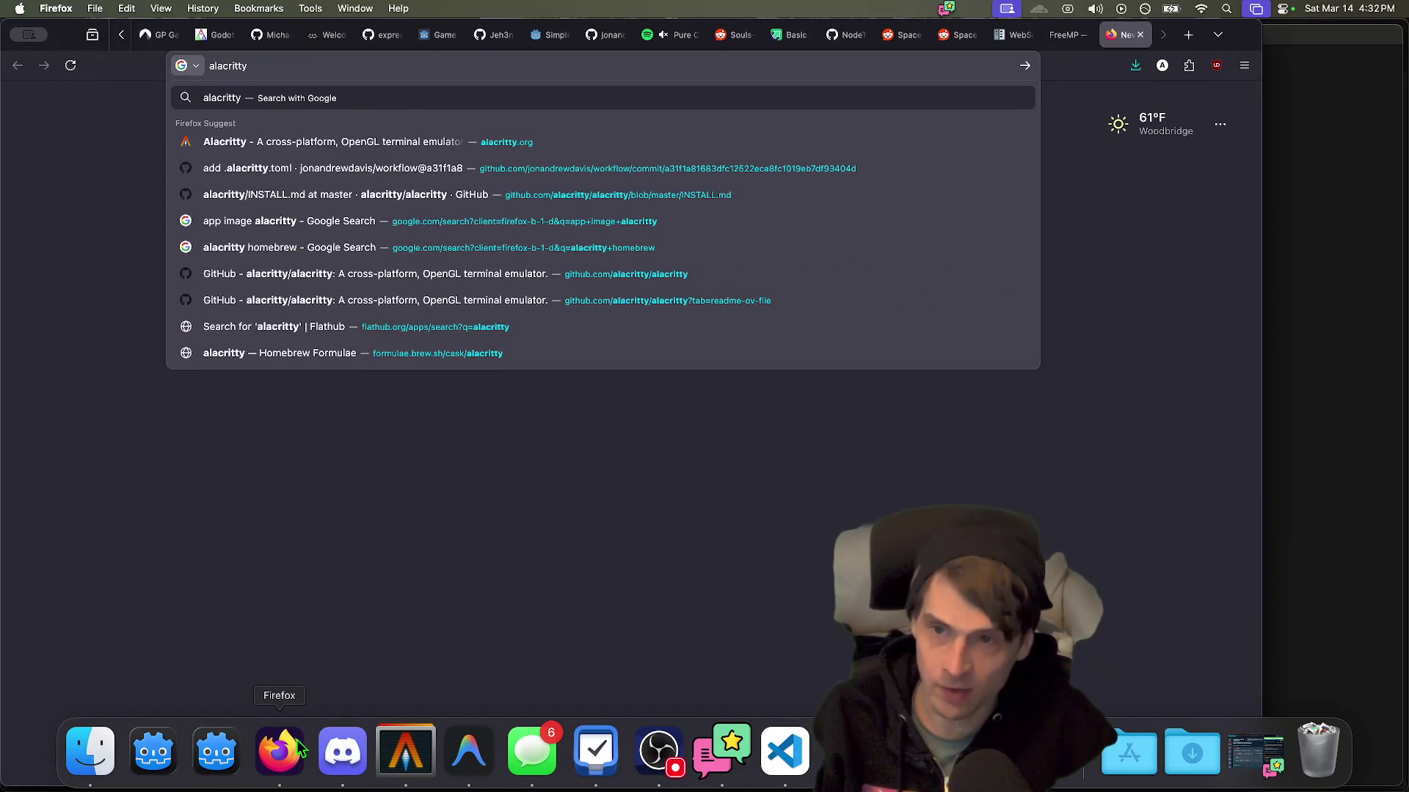
key("Return")
left_click(439, 246)
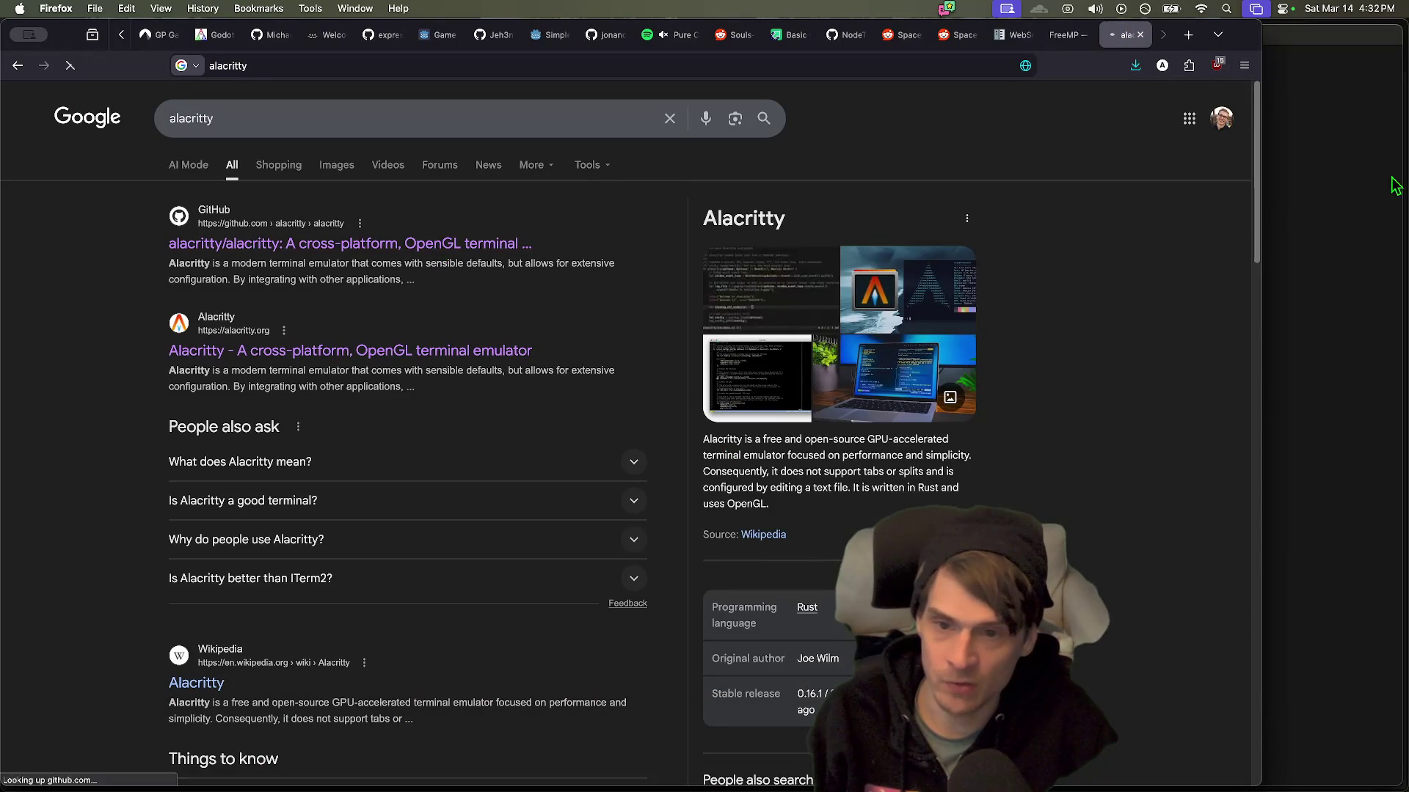
Skim the alacritty README, go back to the search results and return to the terminal.
scroll(1102, 399, "down", 10)
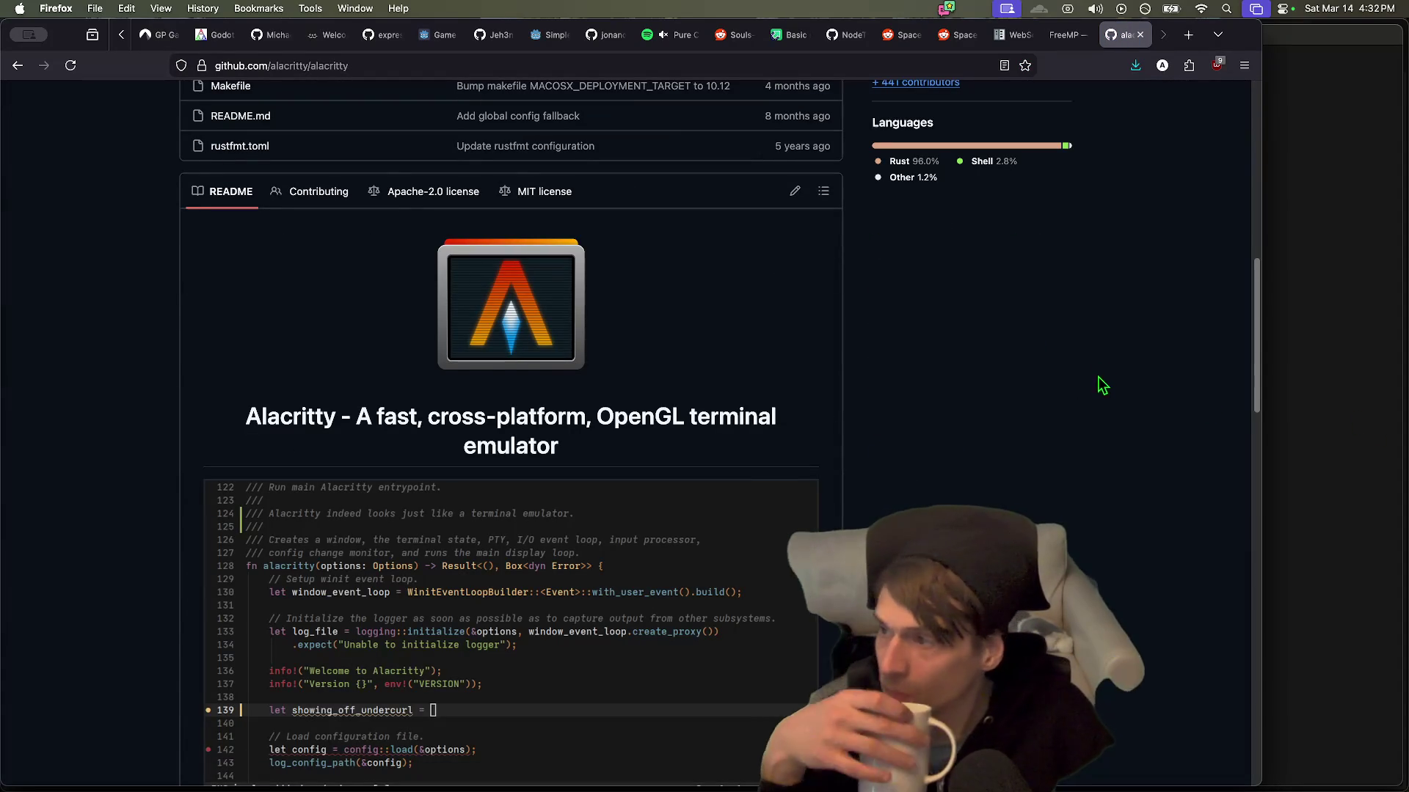
scroll(1049, 422, "down", 1)
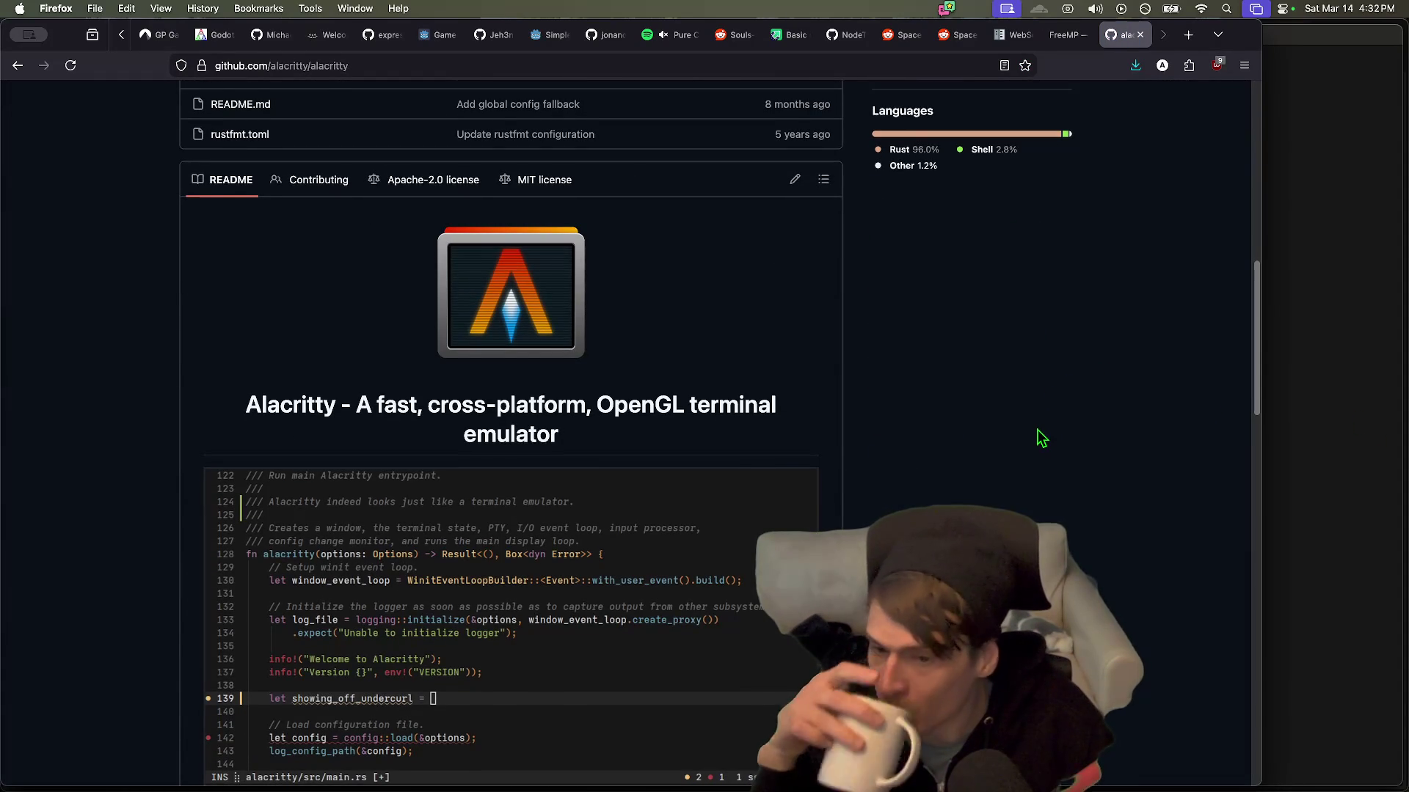
scroll(1049, 425, "down", 5)
scroll(1048, 426, "down", 9)
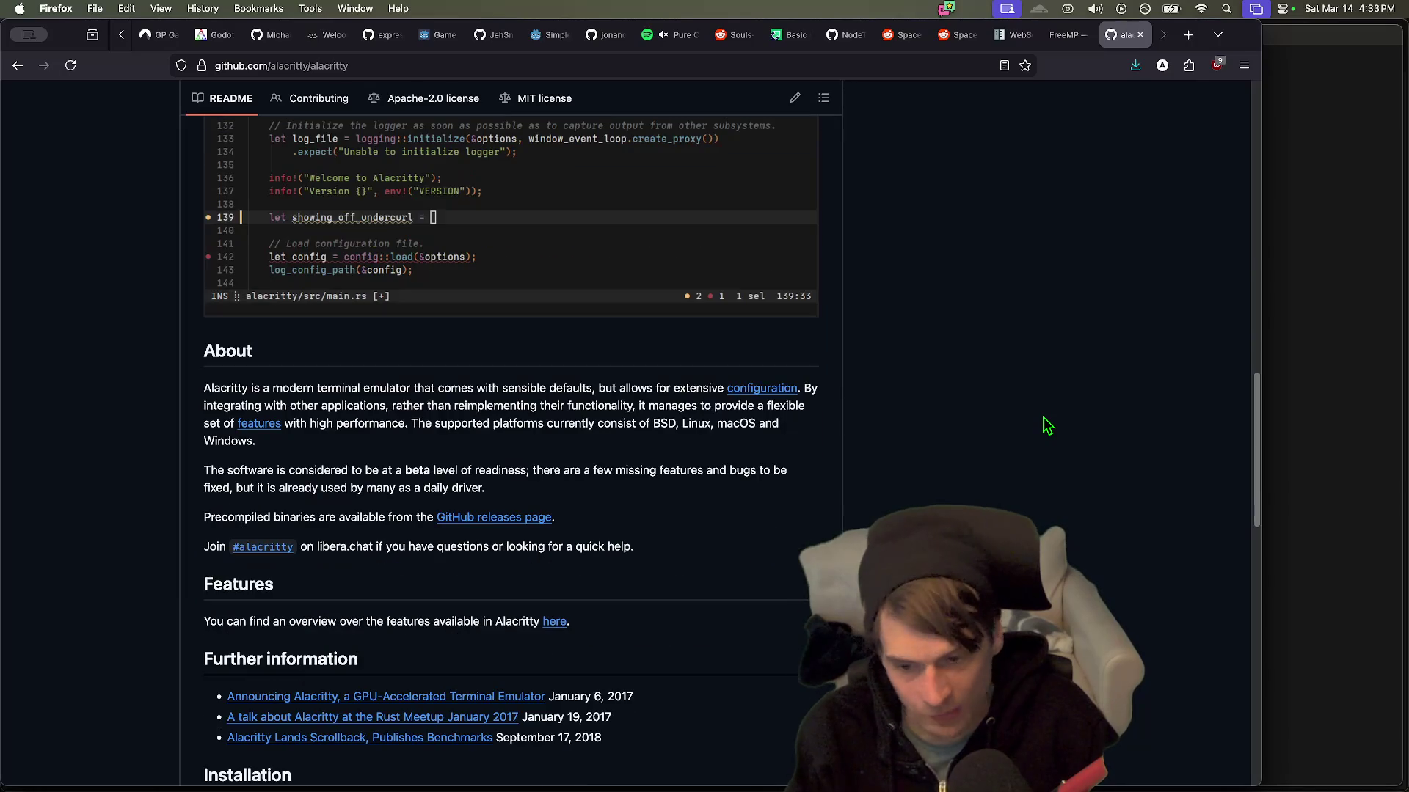
scroll(1069, 455, "up", 10)
key("super+Left")
scroll(937, 442, "down", 7)
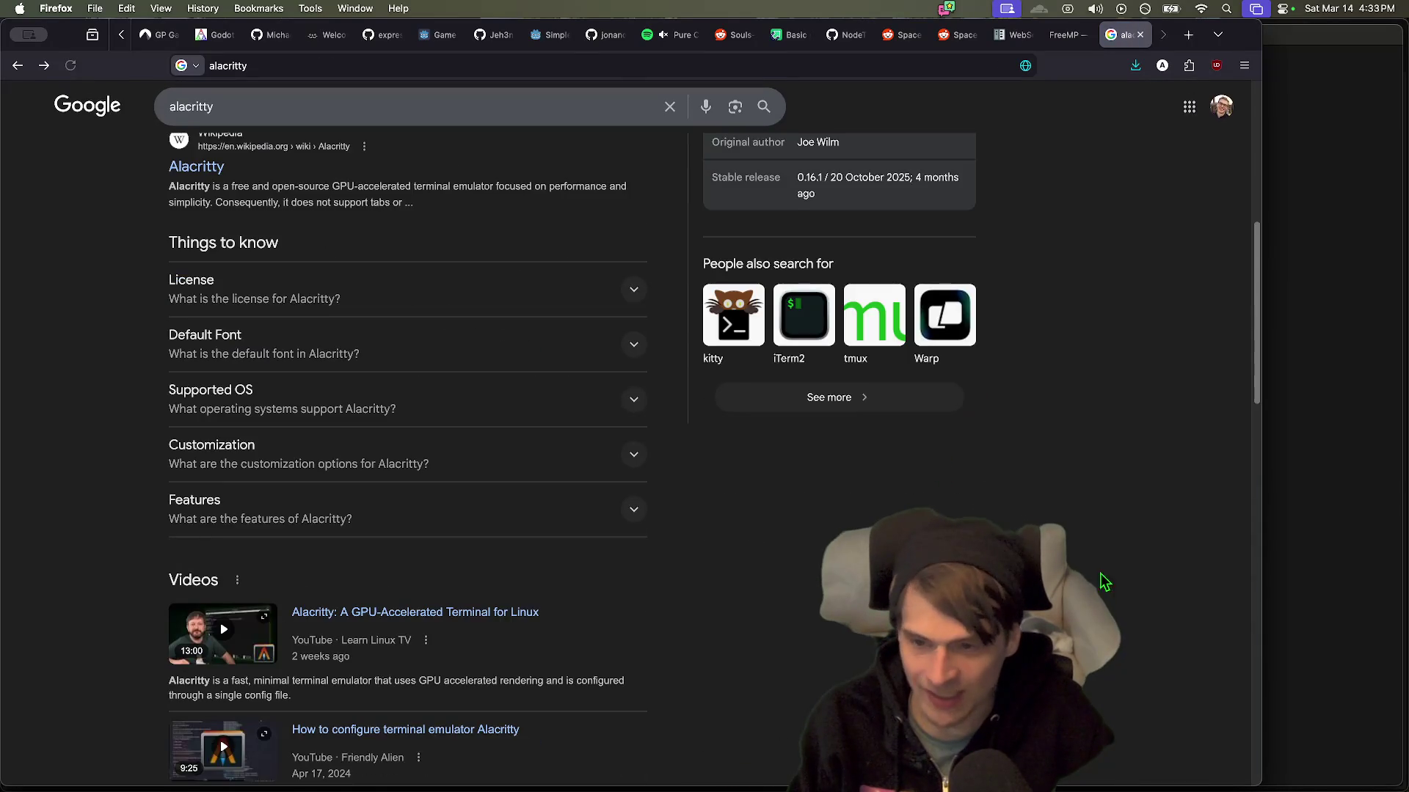
key("super+Tab")
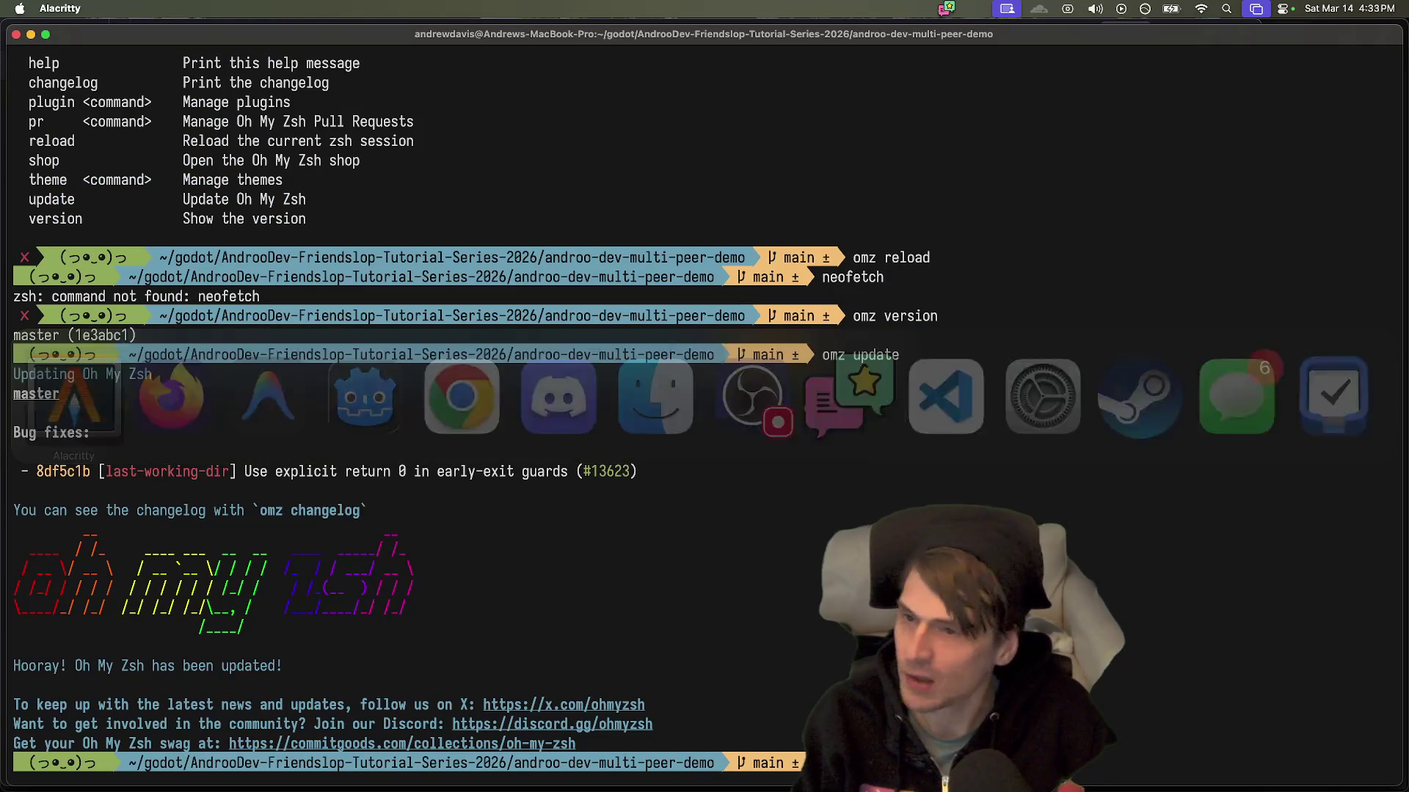
Open a new Alacritty tab, run clear, and close the extra tabs with Cmd+W.
key("super+t")
key("super+t")
key("super+t")
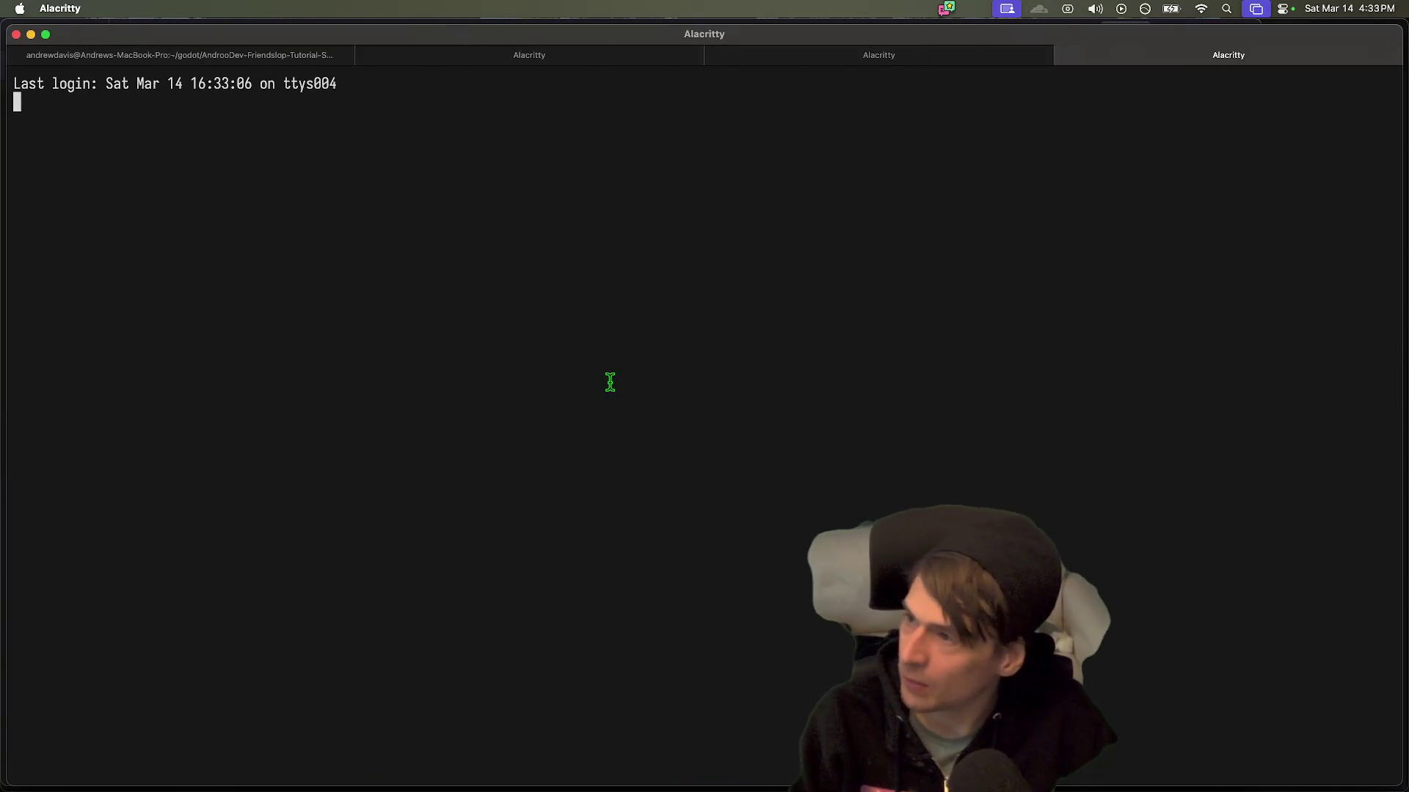
key("super+2")
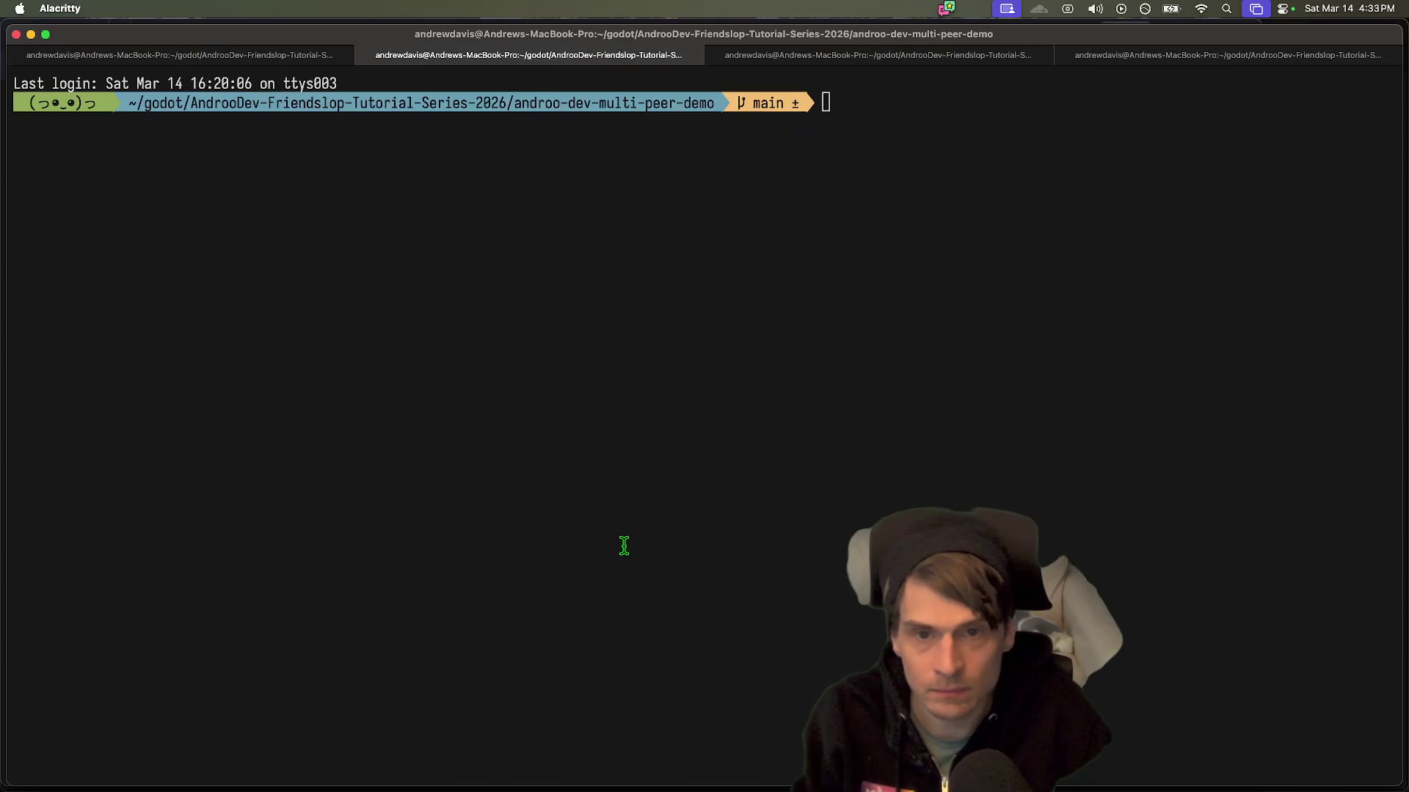
type("lear")
key("Return")
key("super+4")
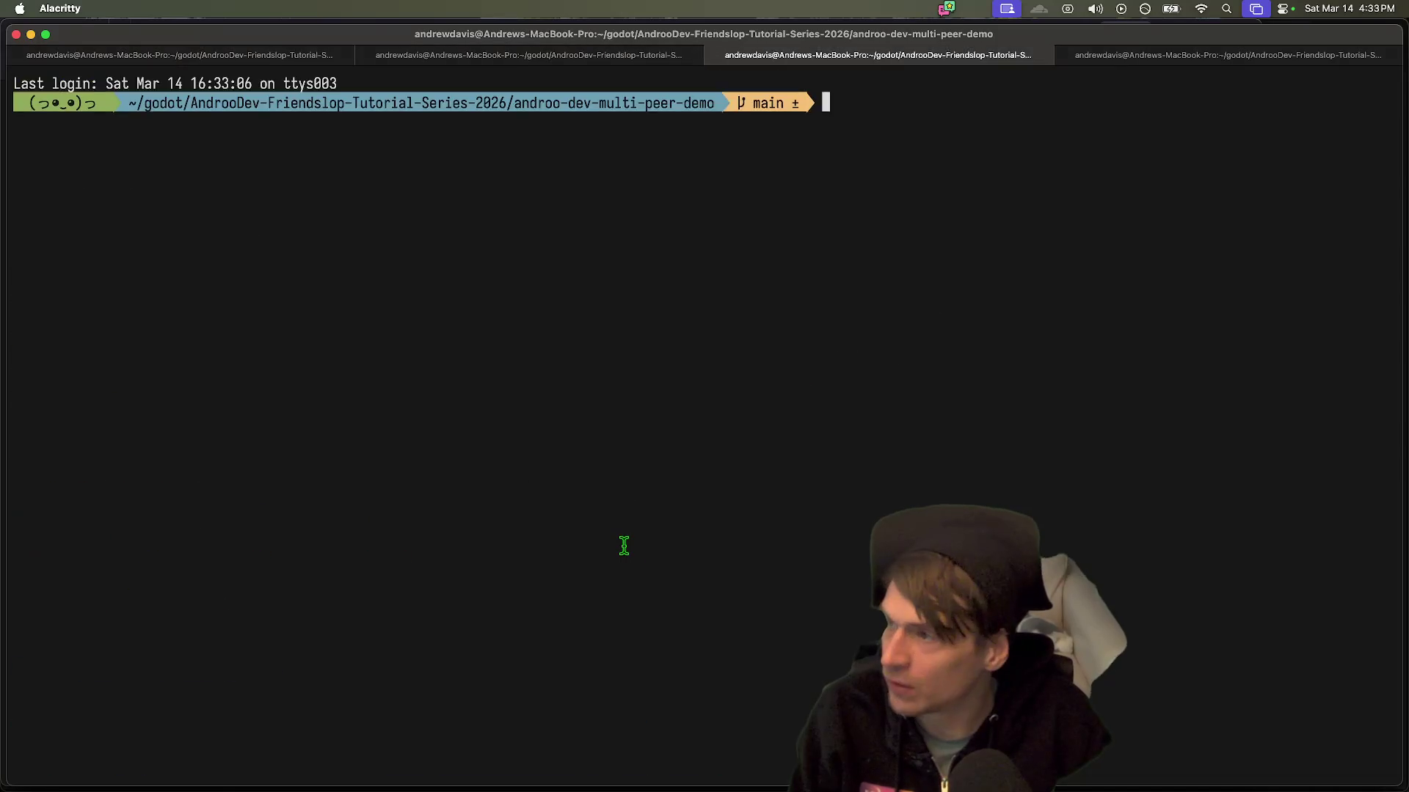
key("super+3")
key("super+w")
key("super+w")
key("super+w")
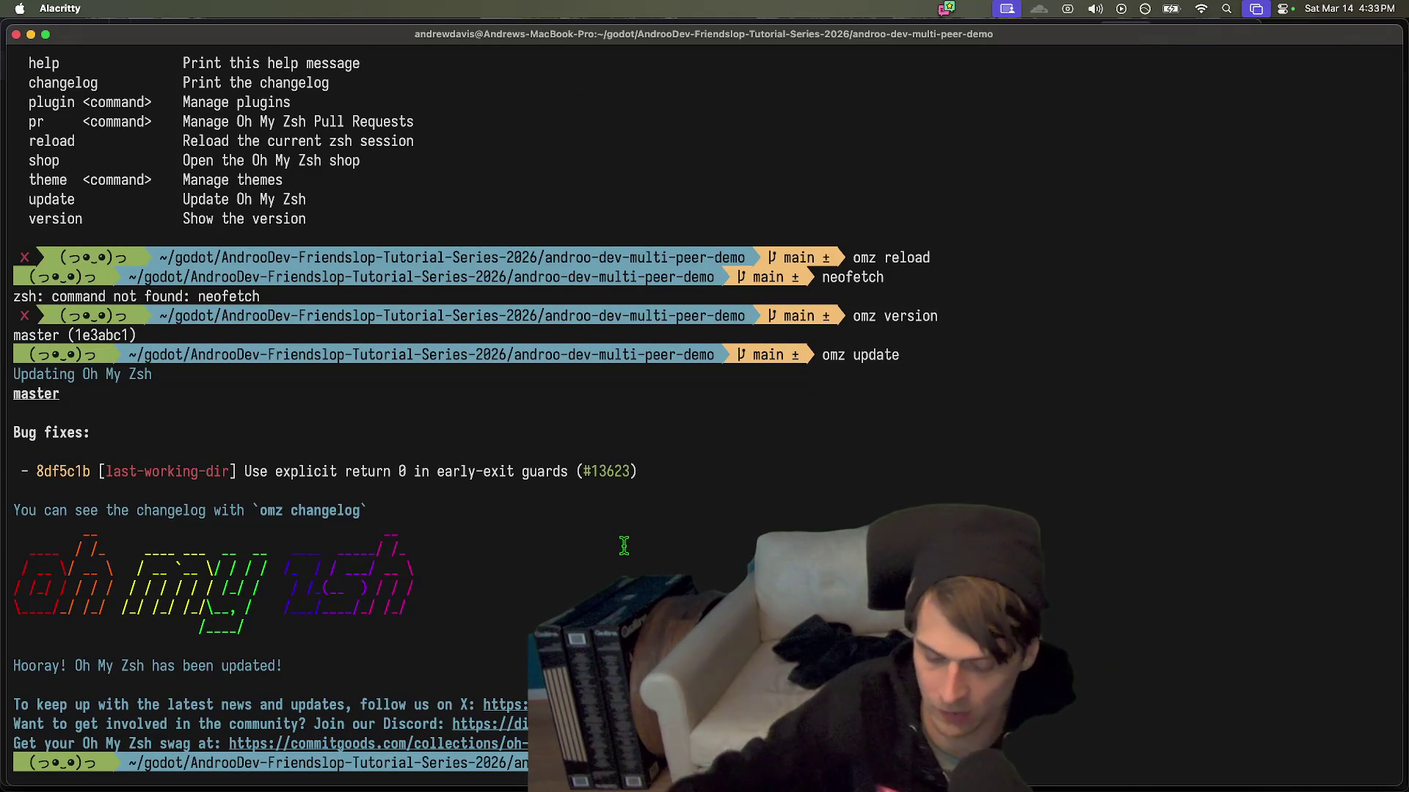
key("super+Tab")
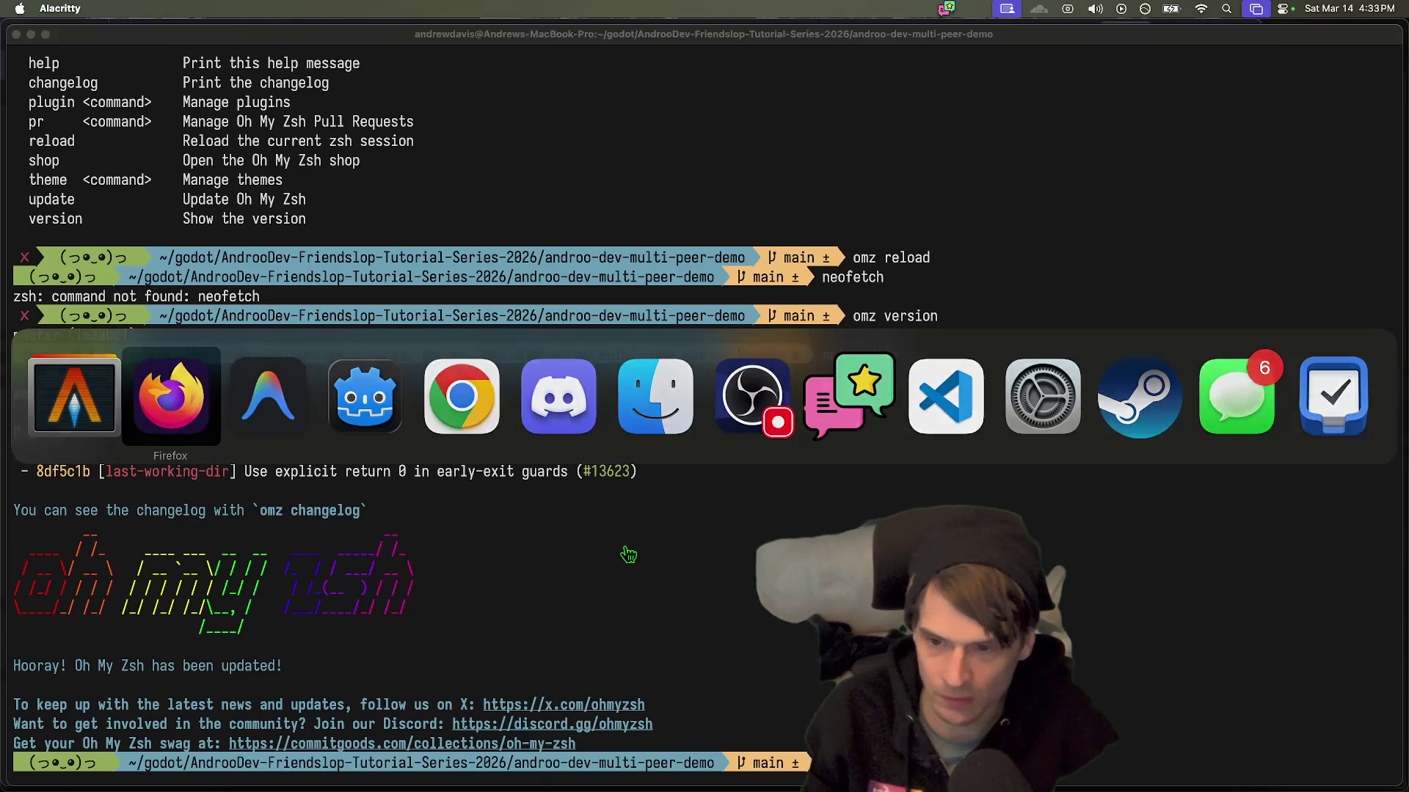
Search 'moonlander', browse the ZSA Moonlander product page, then return to Alacritty.
type("moonlander")
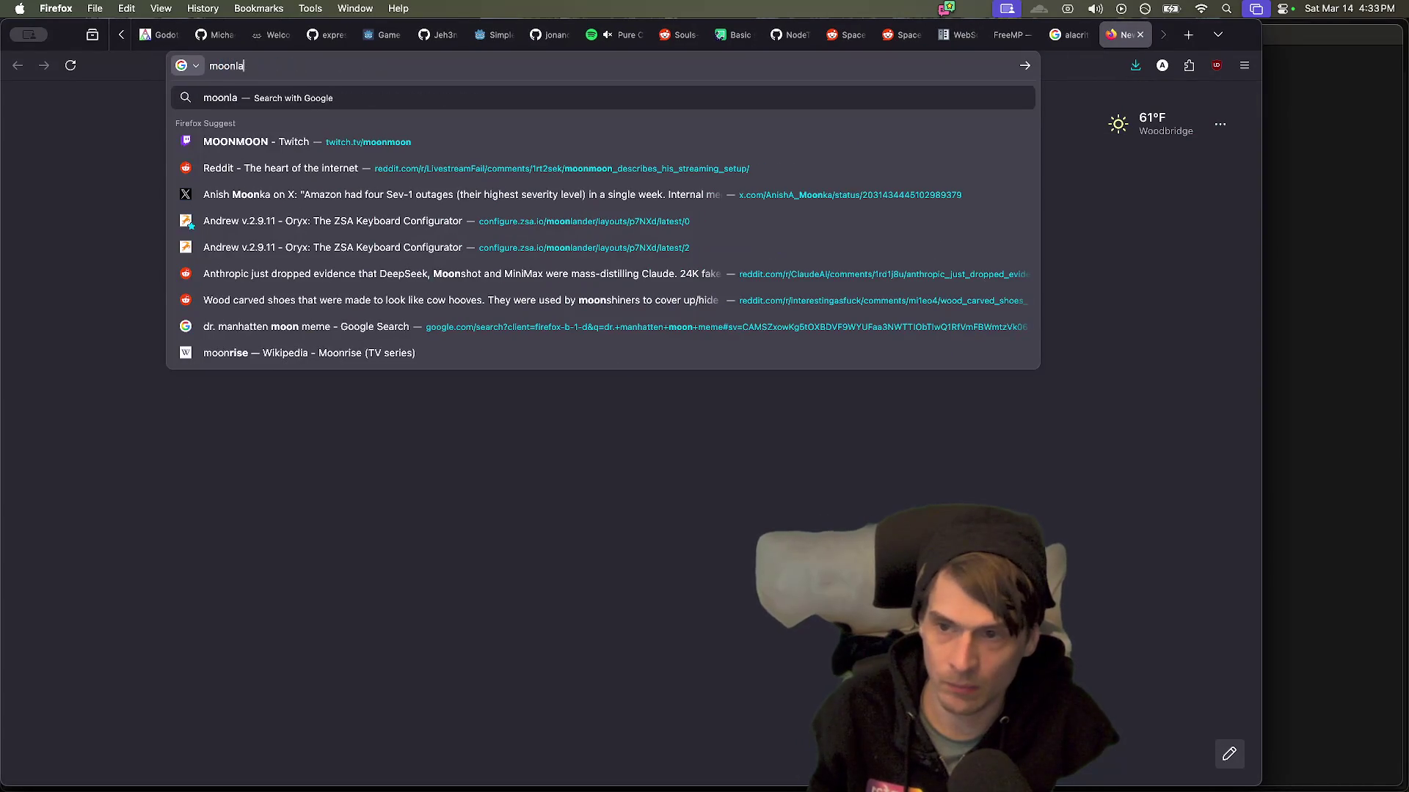
key("Return")
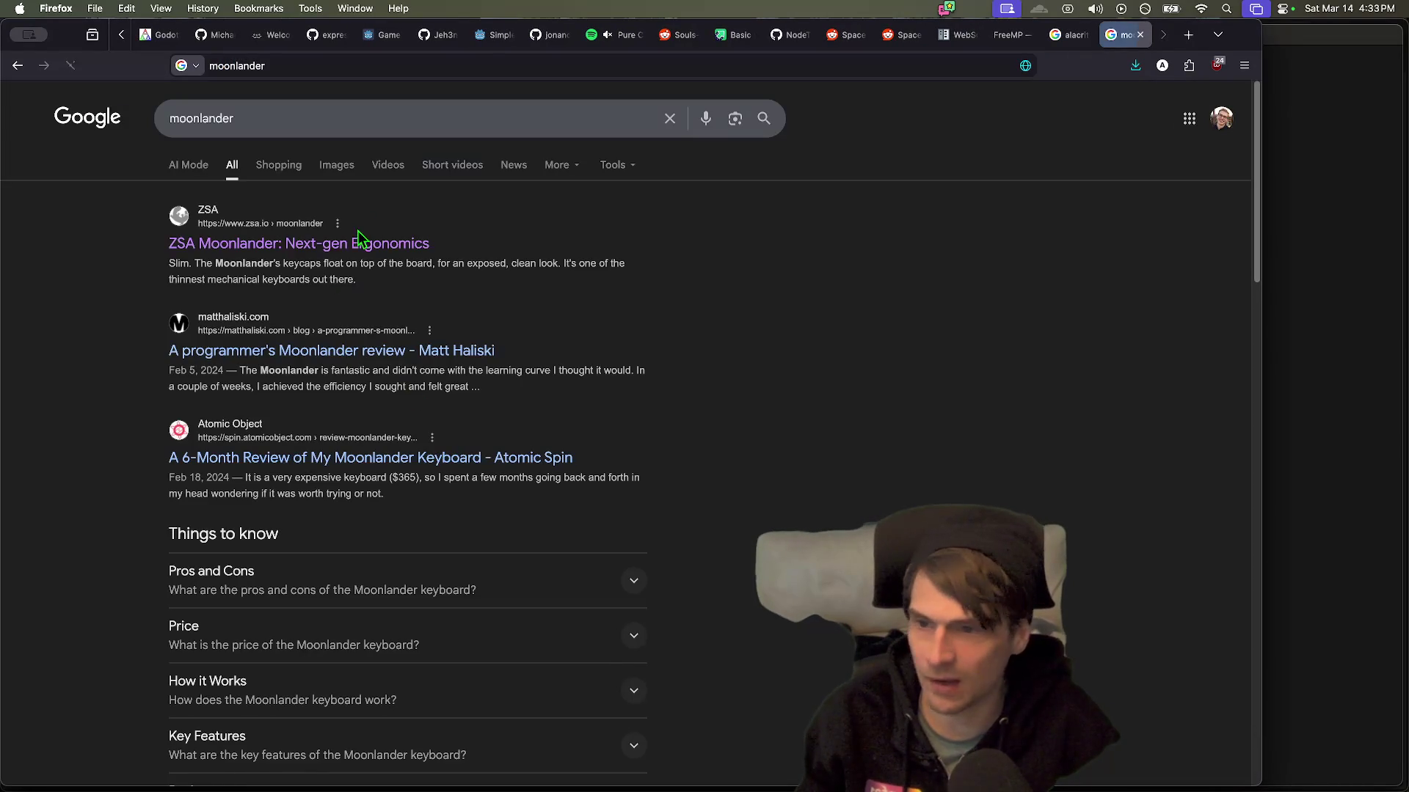
left_click(360, 234)
scroll(948, 469, "down", 5)
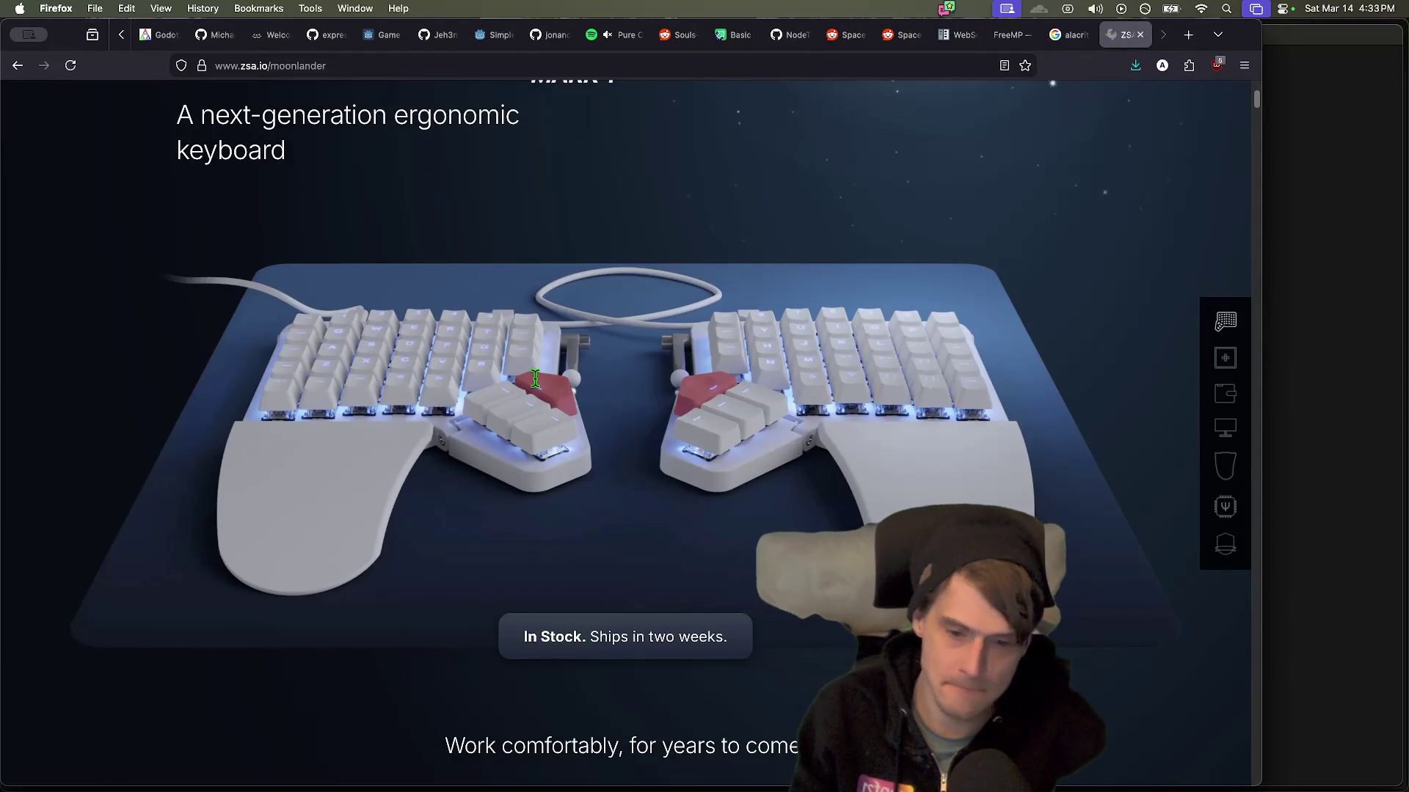
right_click(558, 363)
left_click(512, 650)
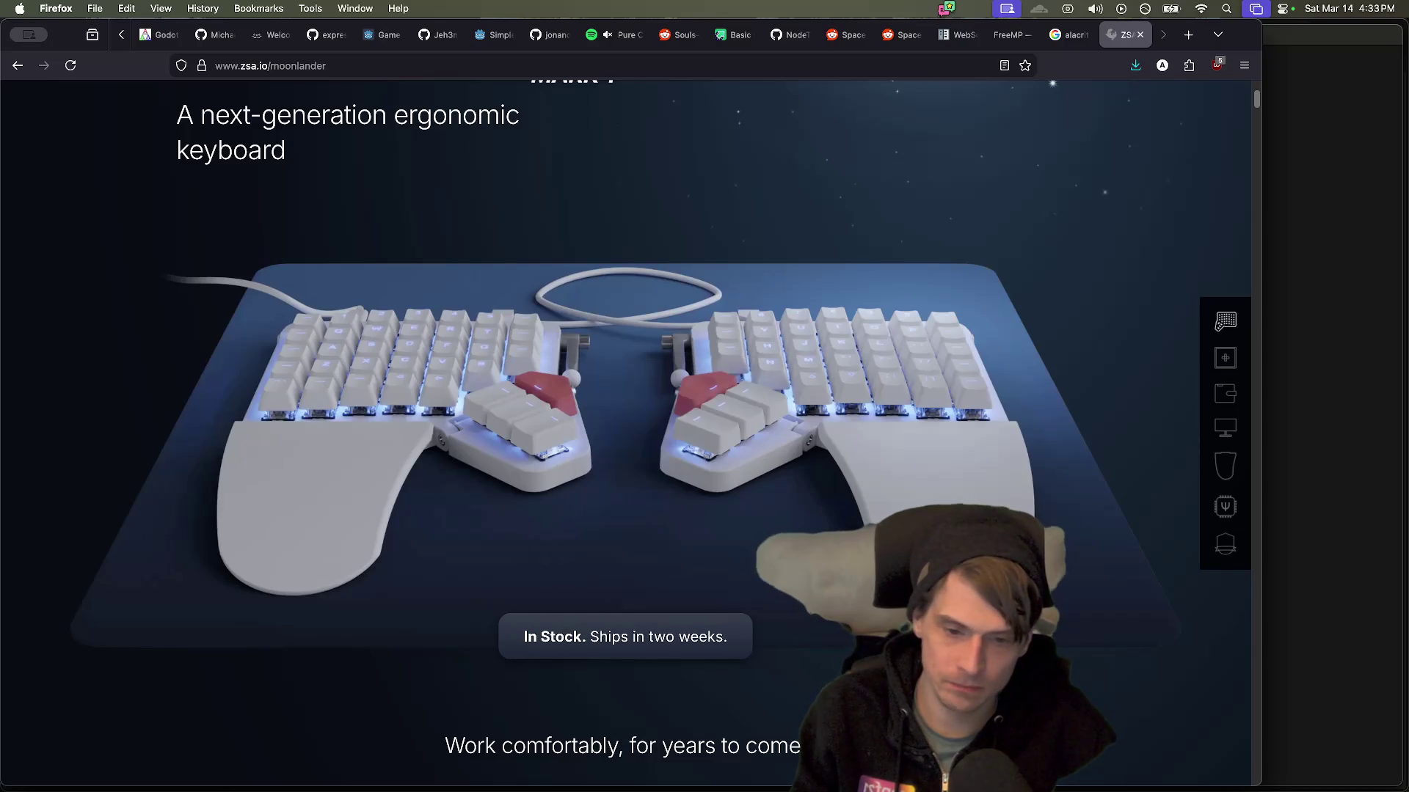
scroll(513, 651, "down", 6)
scroll(631, 440, "down", 5)
scroll(631, 440, "up", 10)
key("super+Tab")
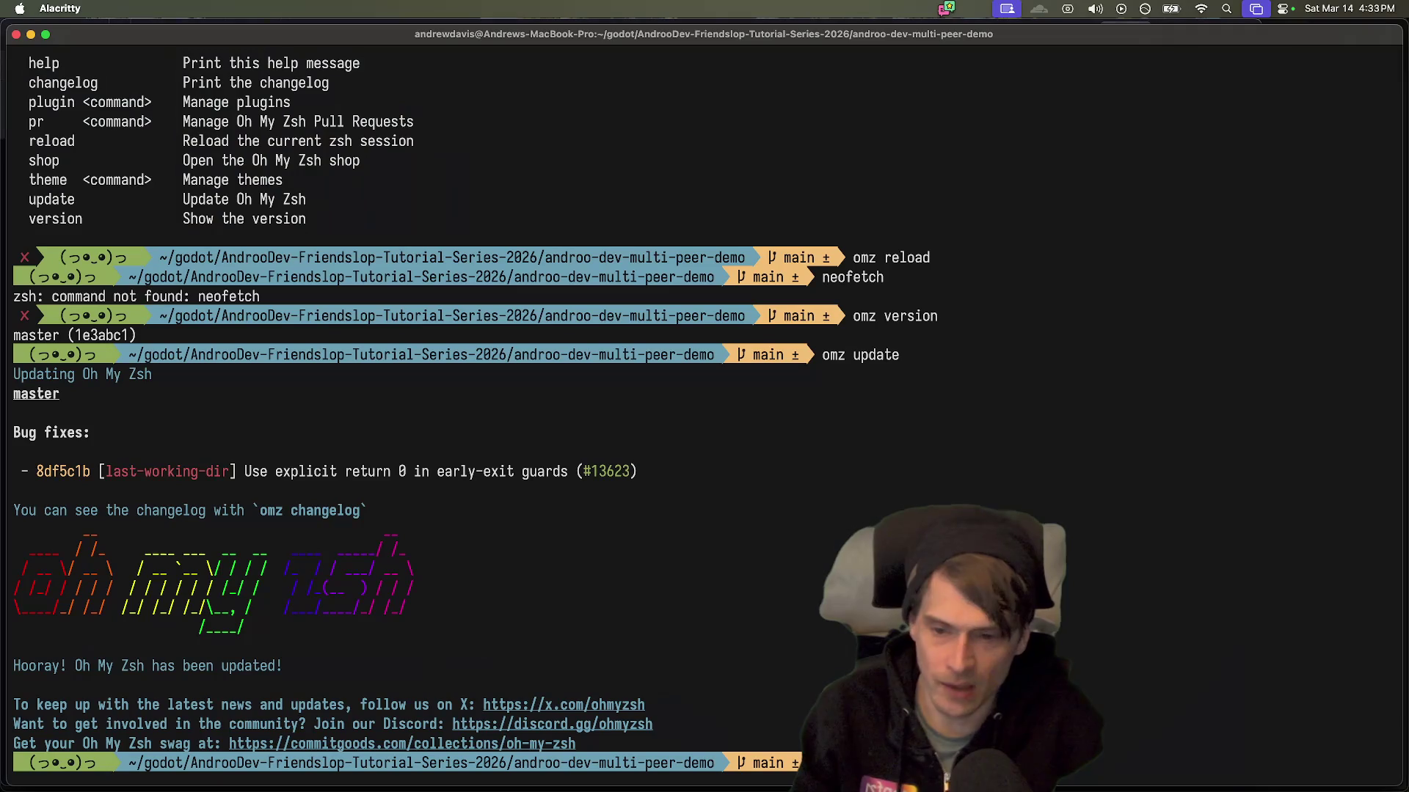
key("super+Tab")
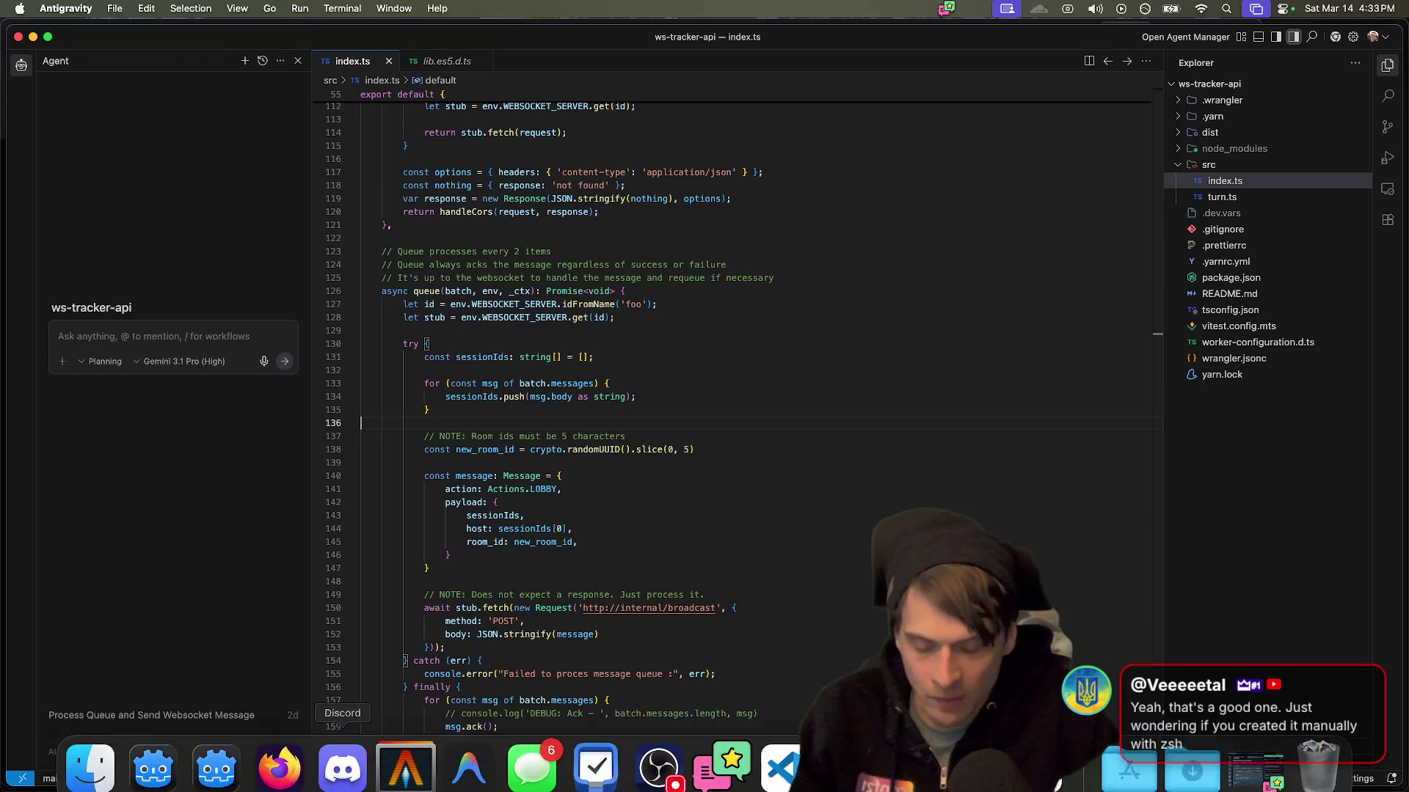
left_click(386, 748)
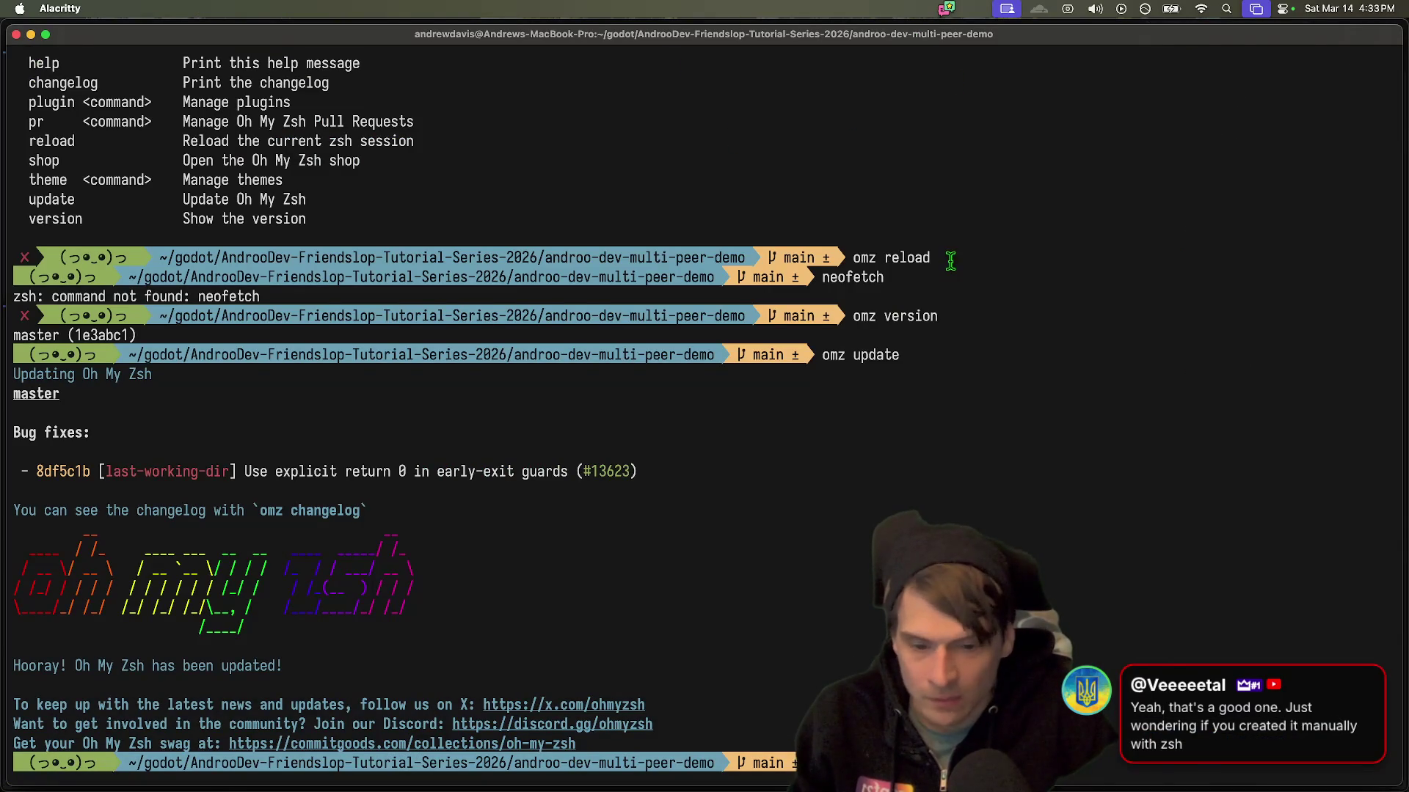
key("super+Tab")
right_click(917, 420)
key("Escape")
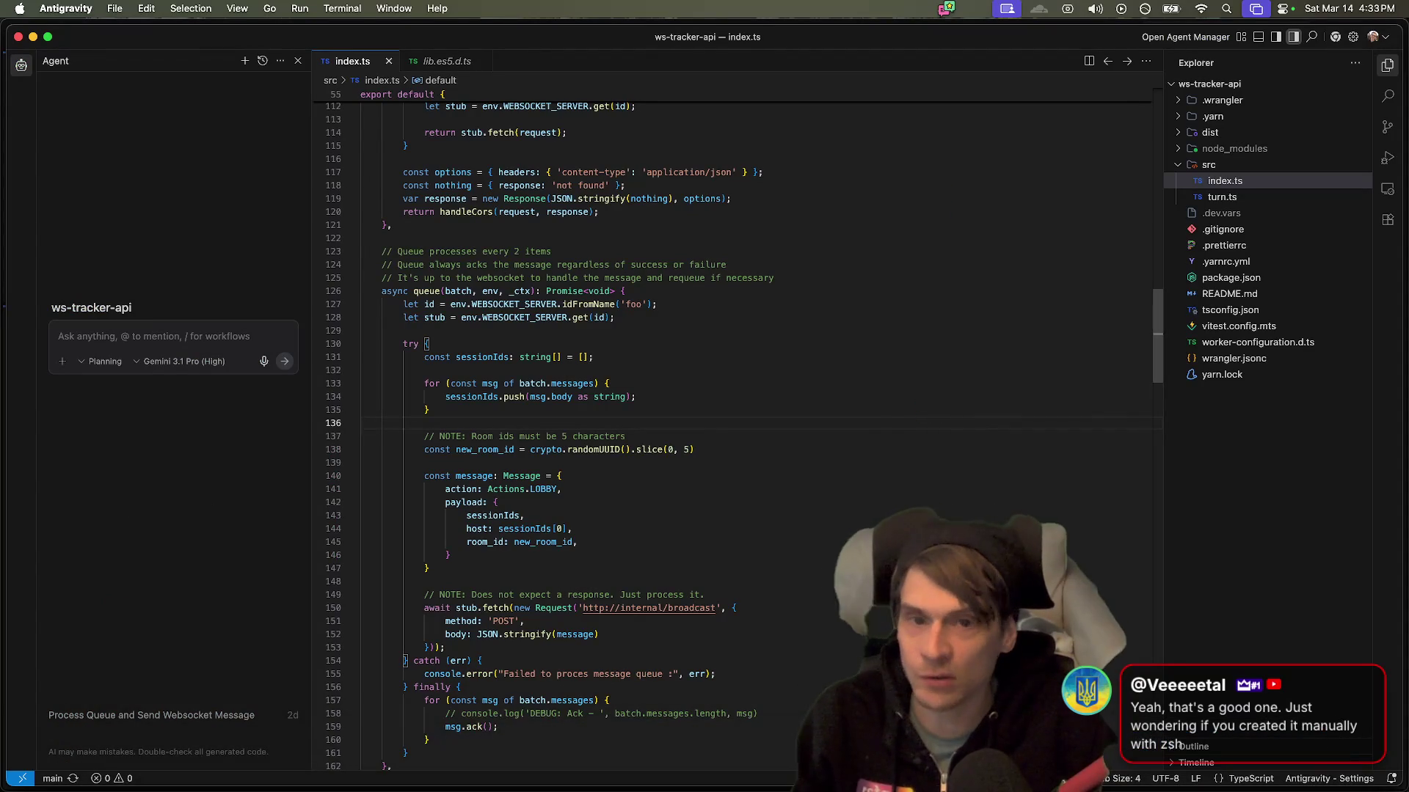
key("super+Tab")
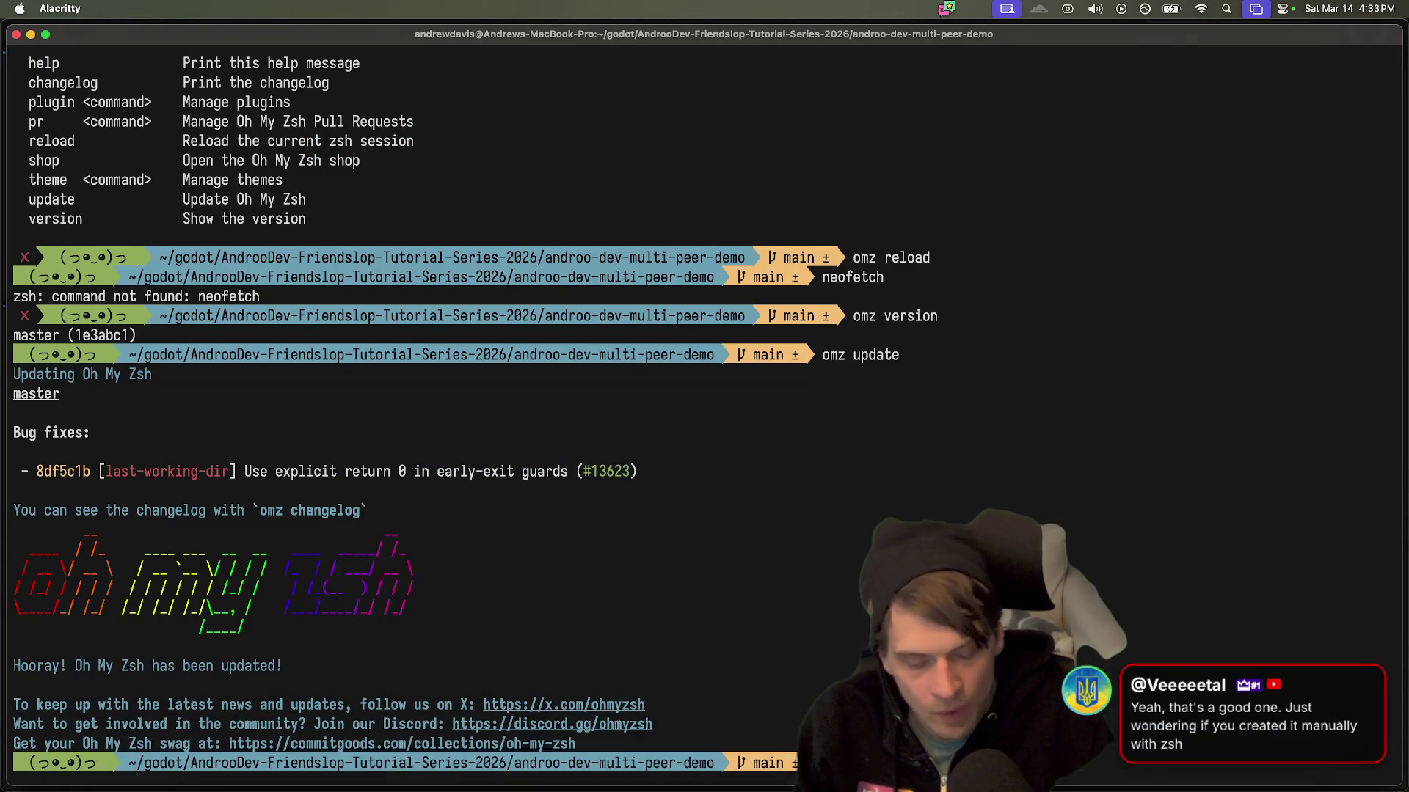
key("super+Tab")
Save network.gd, run the project briefly, stop it, and allow microphone access.
left_click(791, 248)
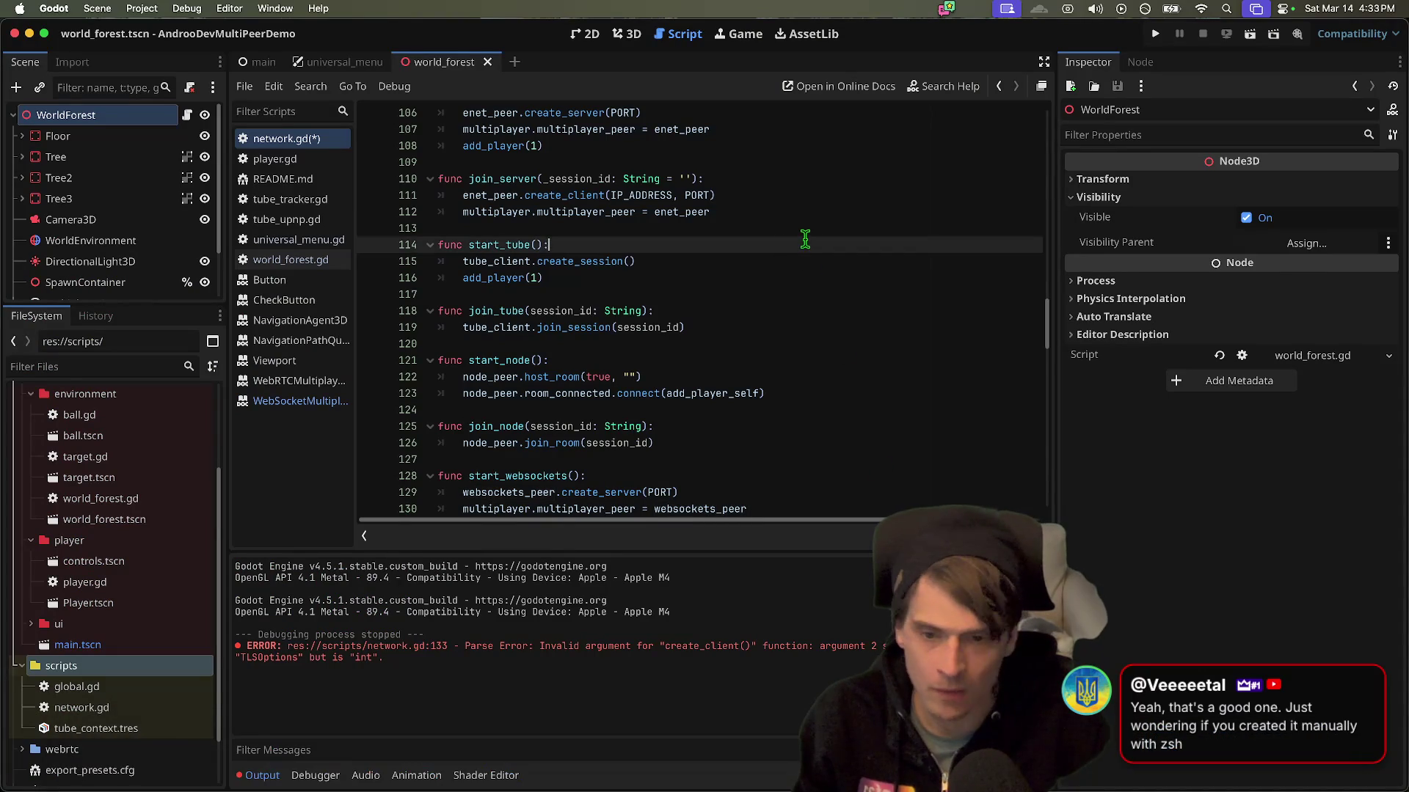
scroll(804, 239, "down", 3)
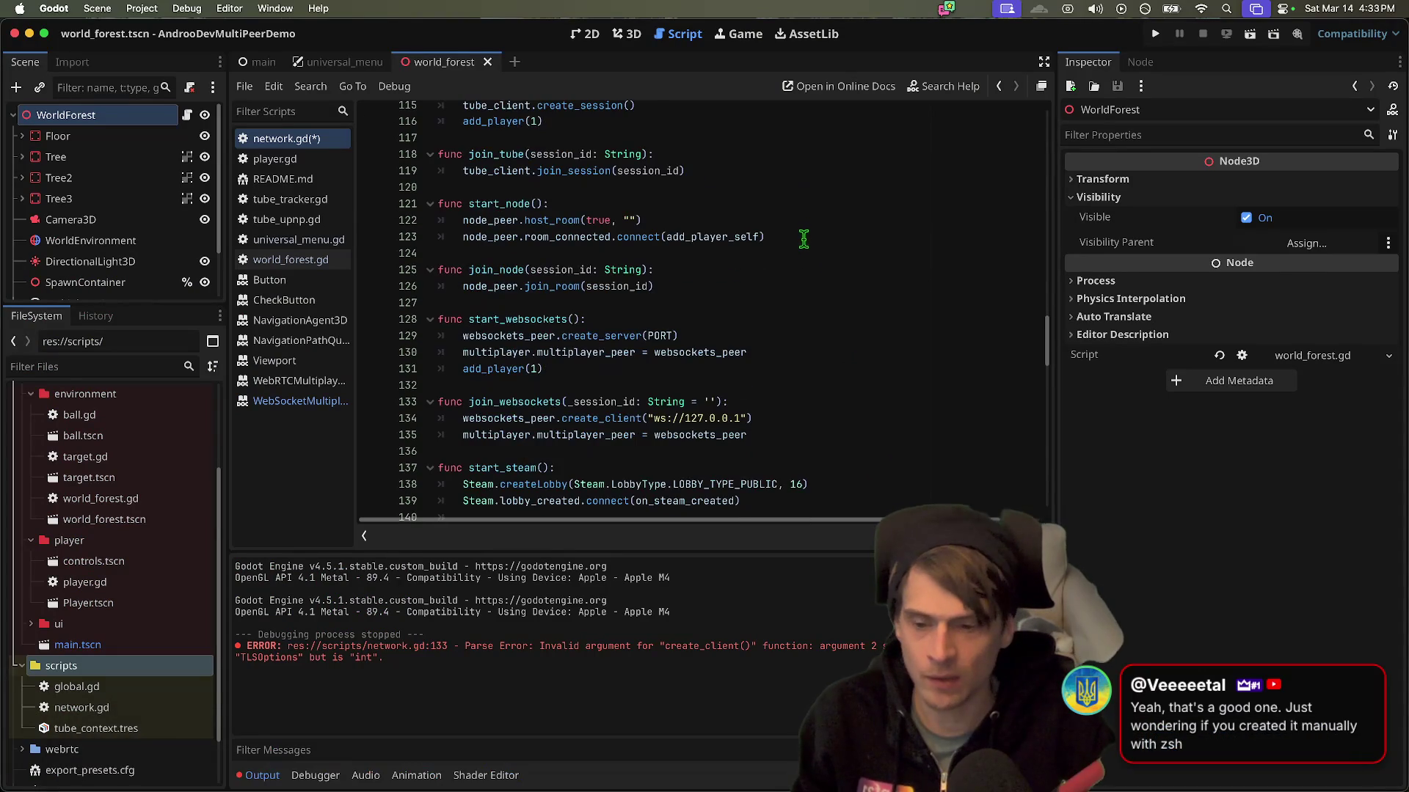
left_click(652, 420)
key("super+s")
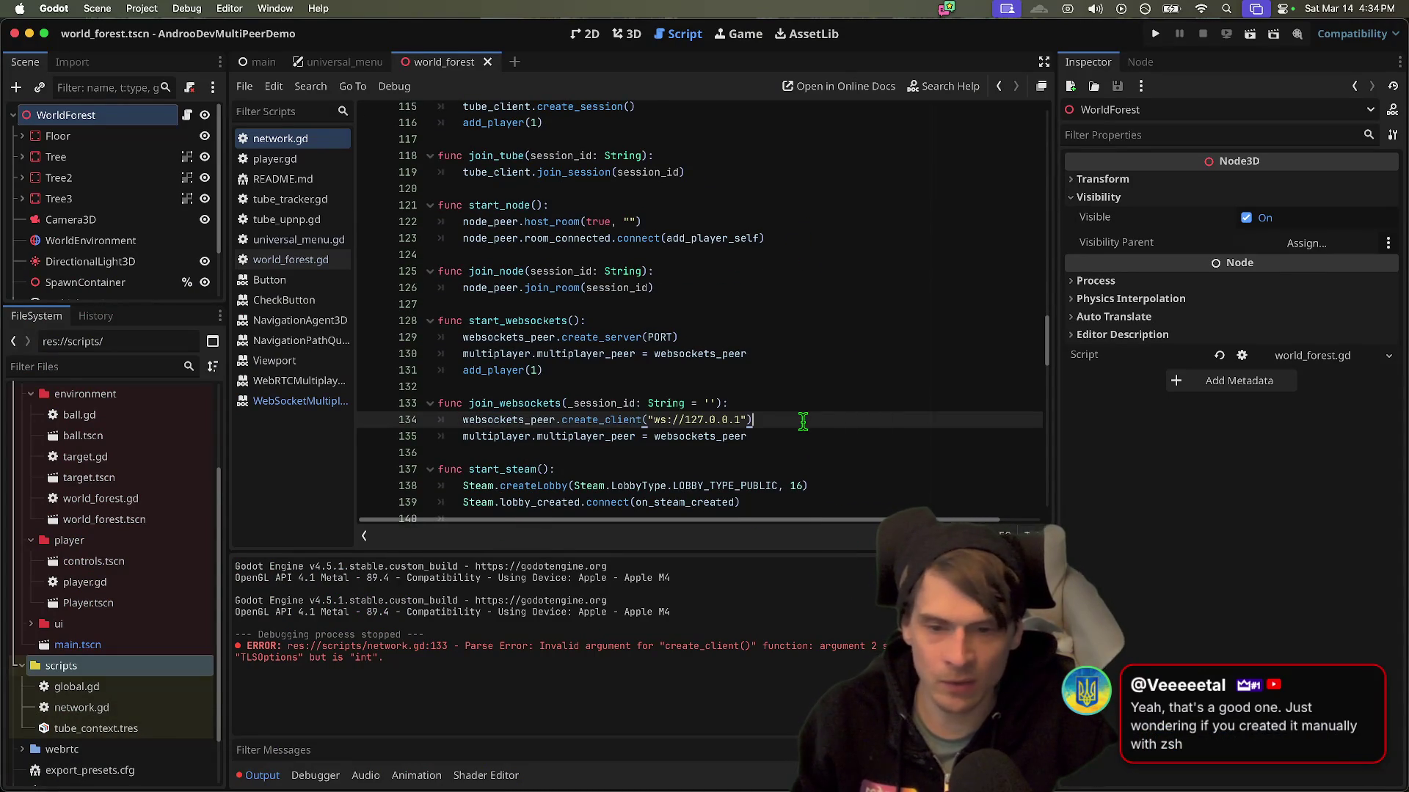
key("super+b")
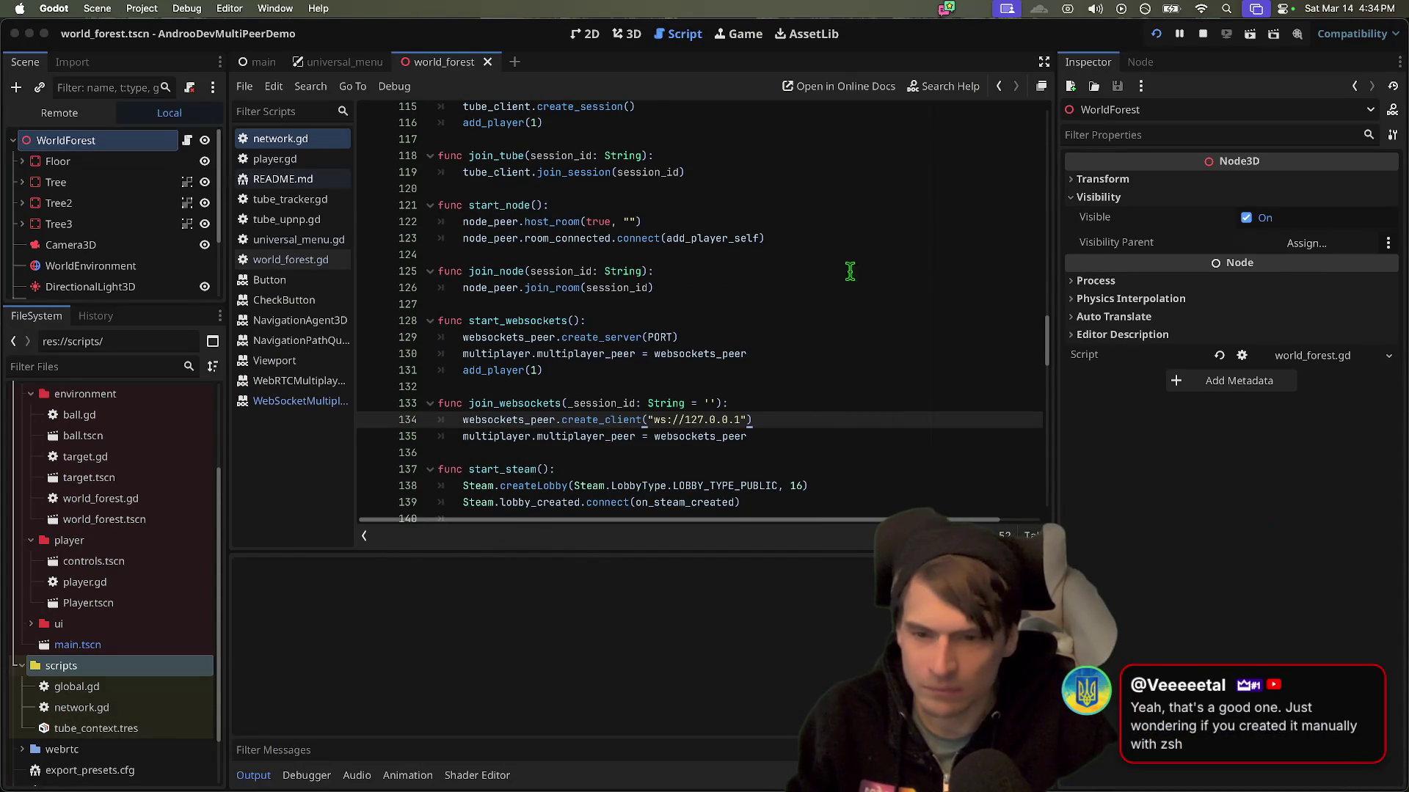
left_click(1202, 34)
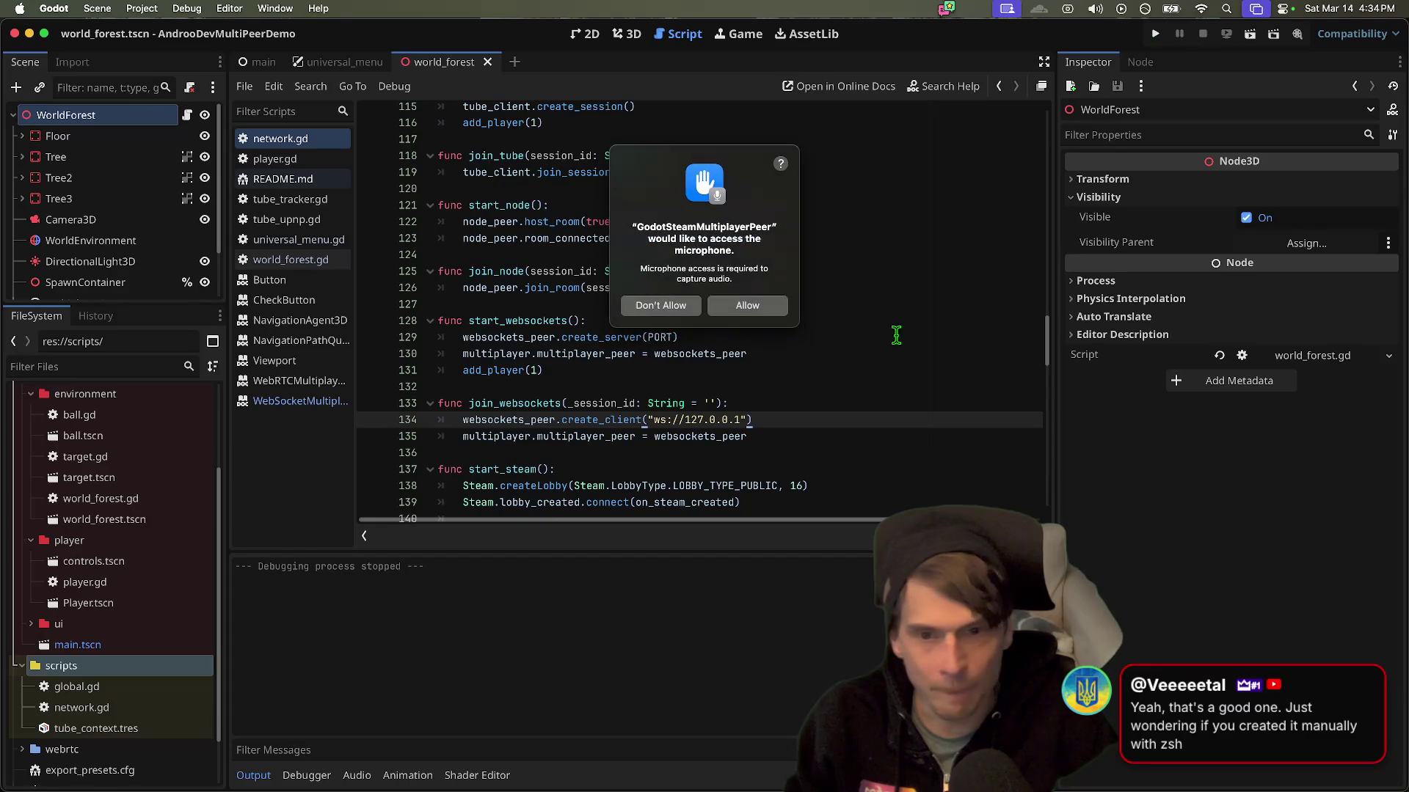
left_click(778, 307)
Insert blank lines after line 77 and copy the PEERS.EnetLocal block from lines 59–61.
scroll(777, 307, "up", 10)
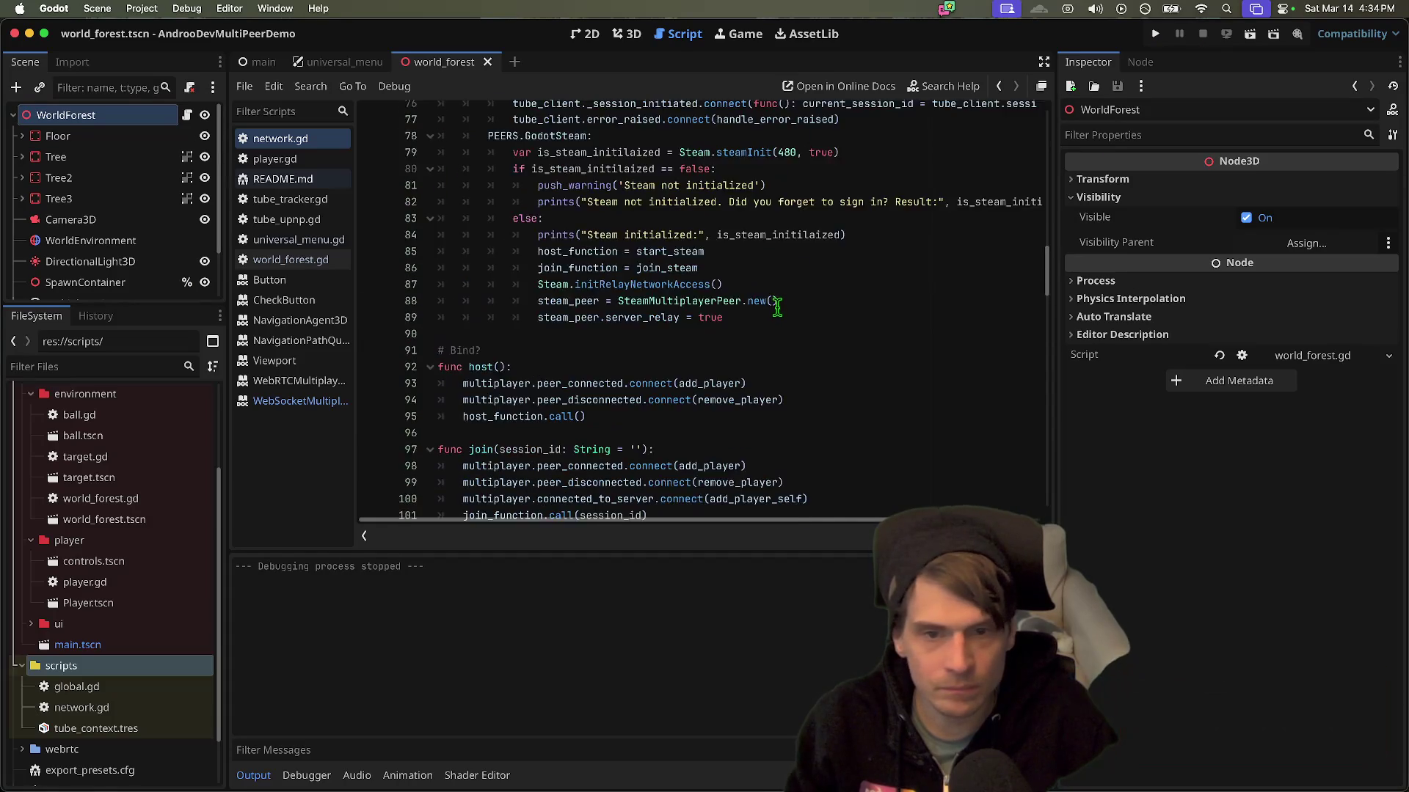
scroll(777, 307, "up", 3)
scroll(807, 330, "up", 3)
left_click(907, 444)
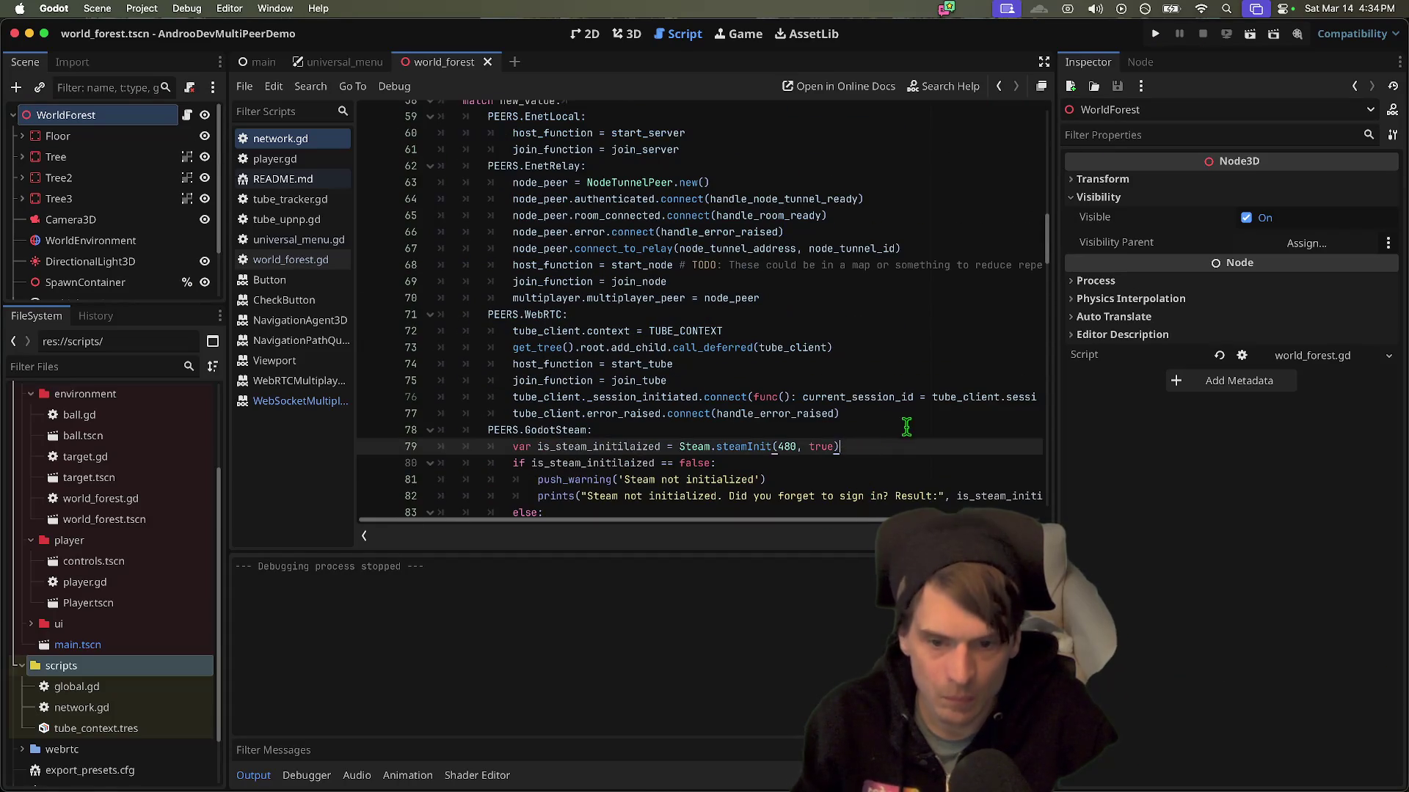
key("Up")
key("Home")
key("Up")
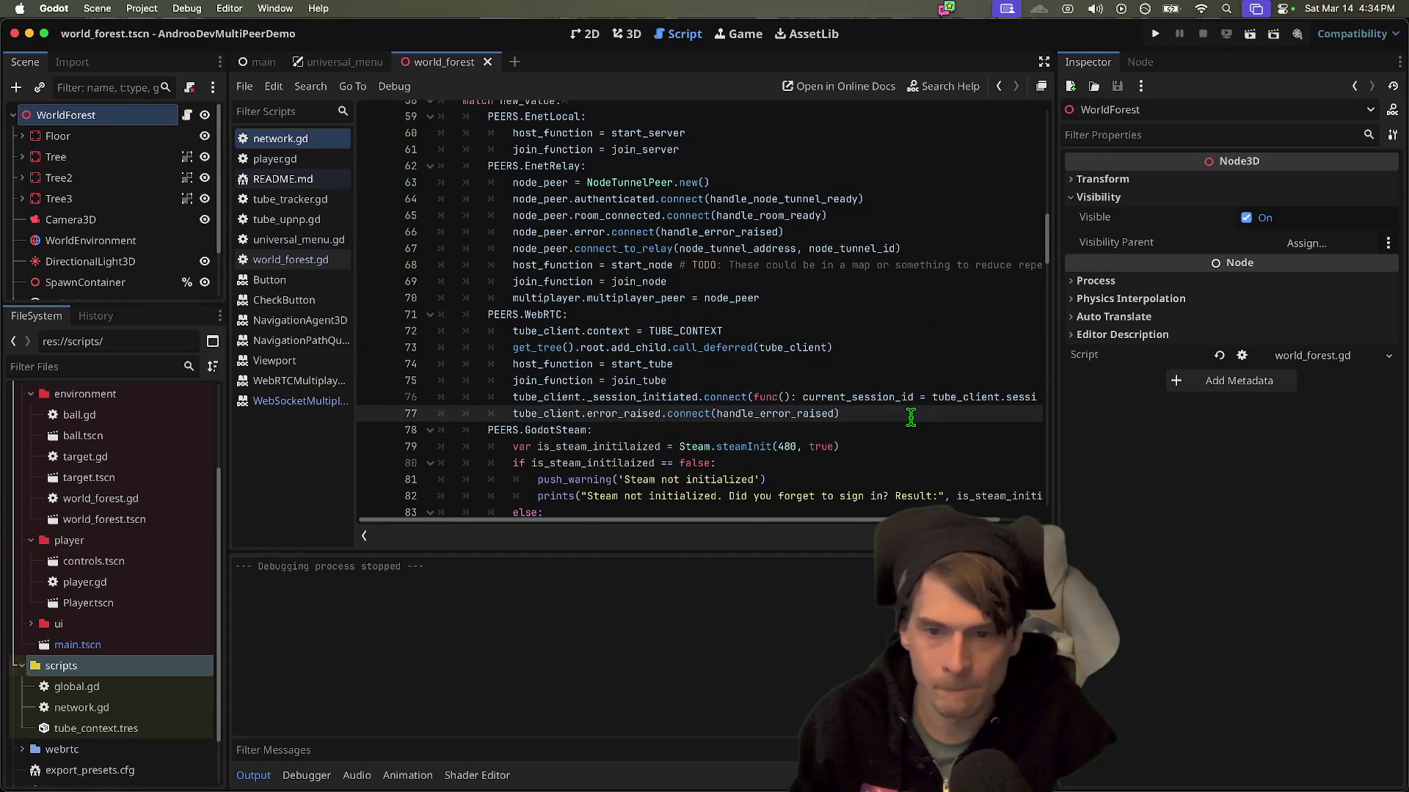
key("Return")
key("Return")
key("Up")
key("Up")
left_click_drag(679, 150, 680, 118)
key("ctrl+c")
left_click(597, 430)
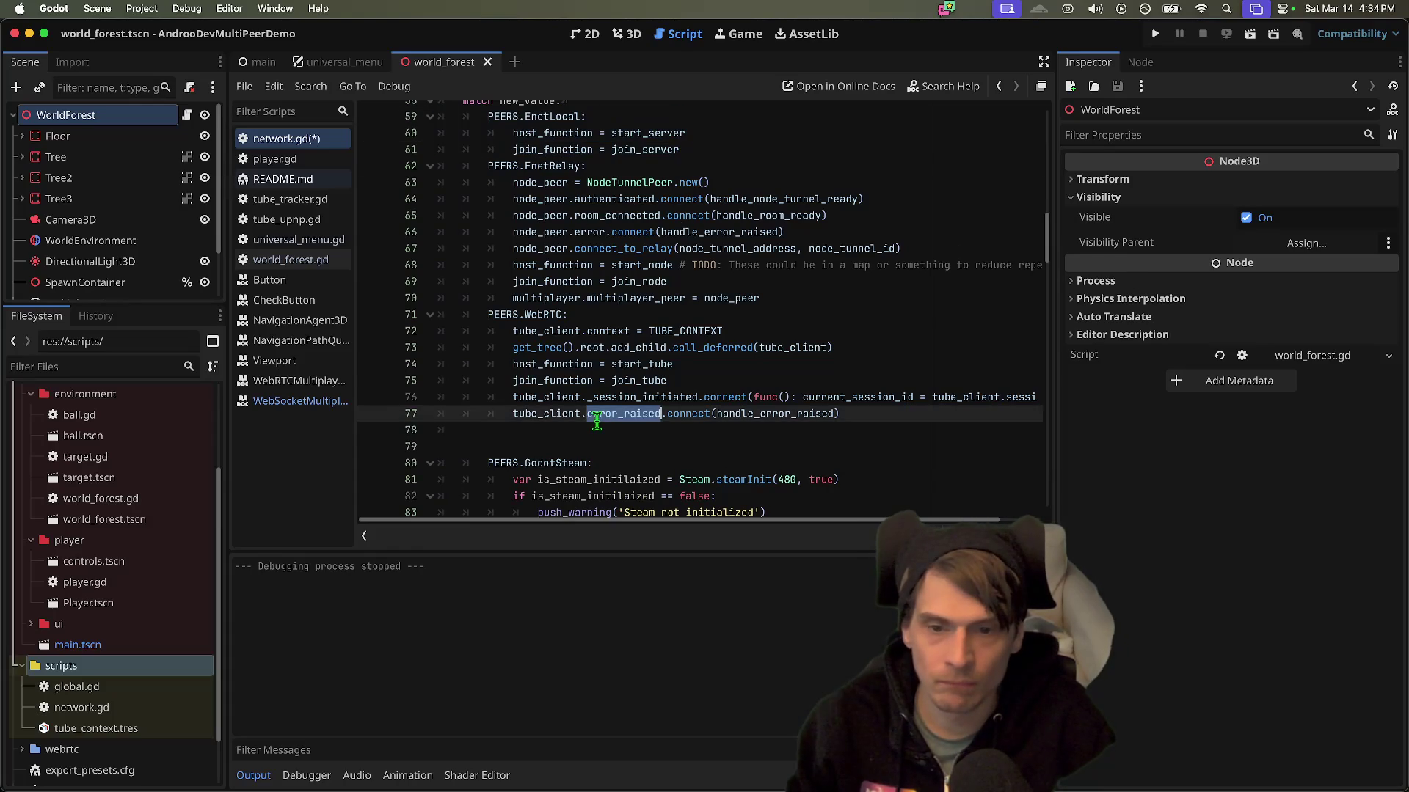
Paste the EnetLocal block at line 78 and change its host function to start_websockets.
key("ctrl+v")
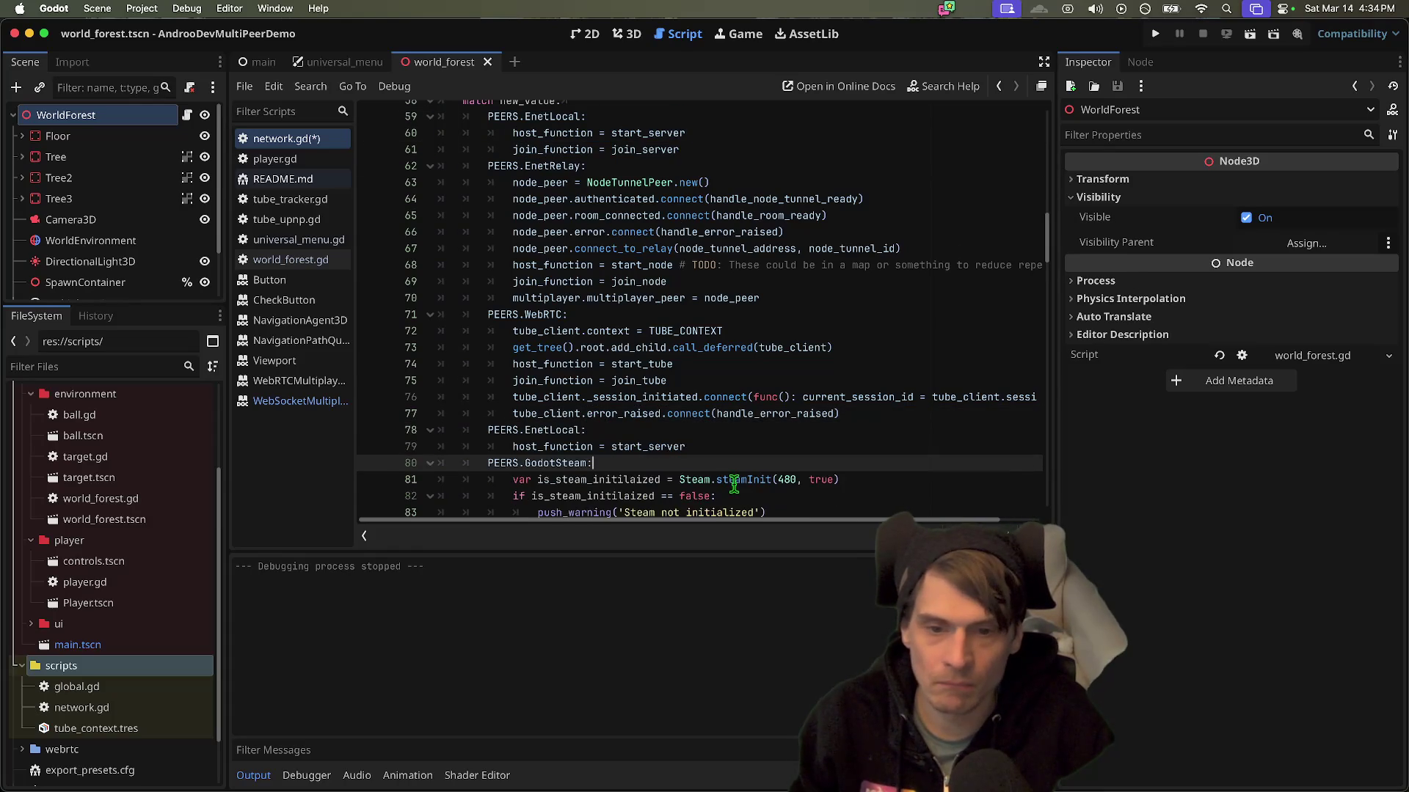
double_click(639, 447)
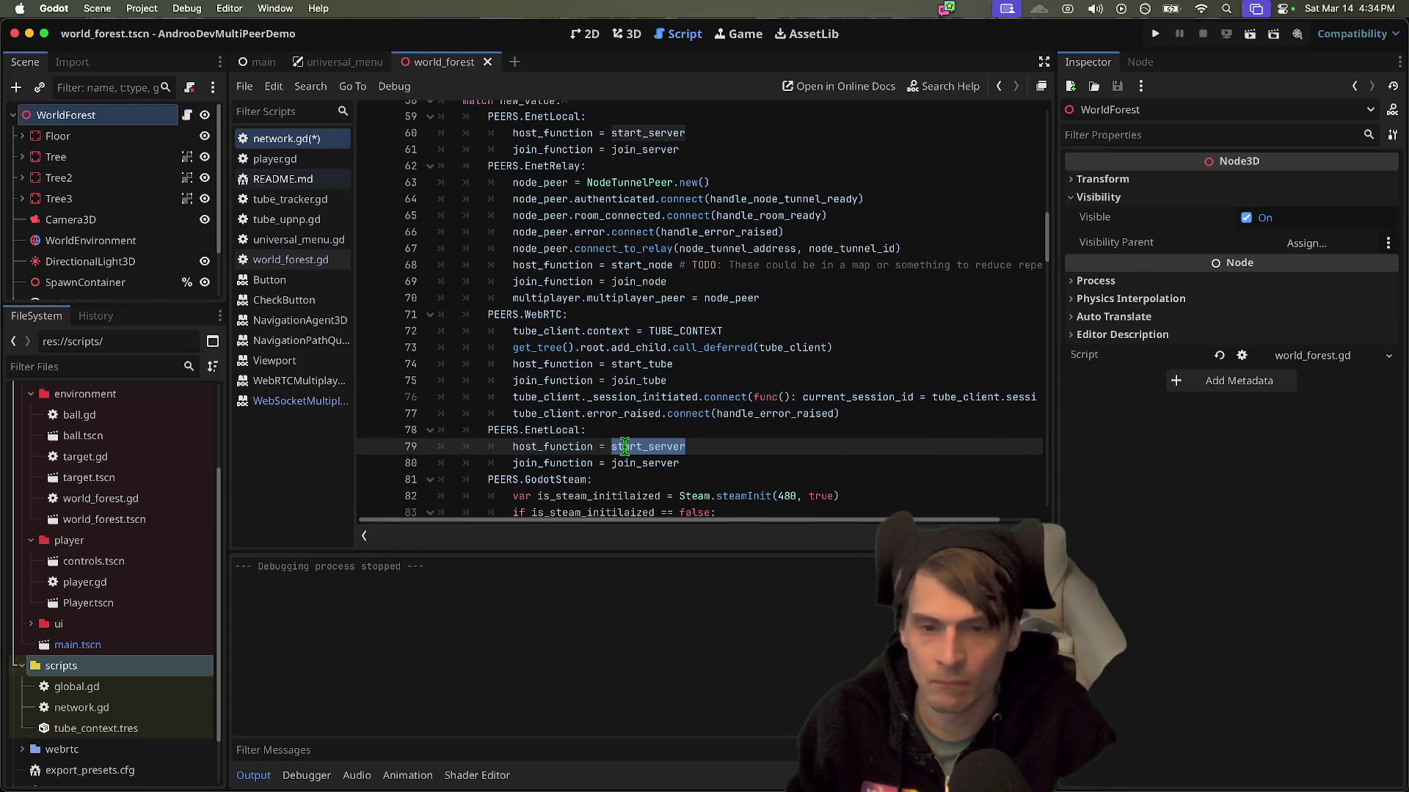
key("BackSpace")
type("t_w")
key("Return")
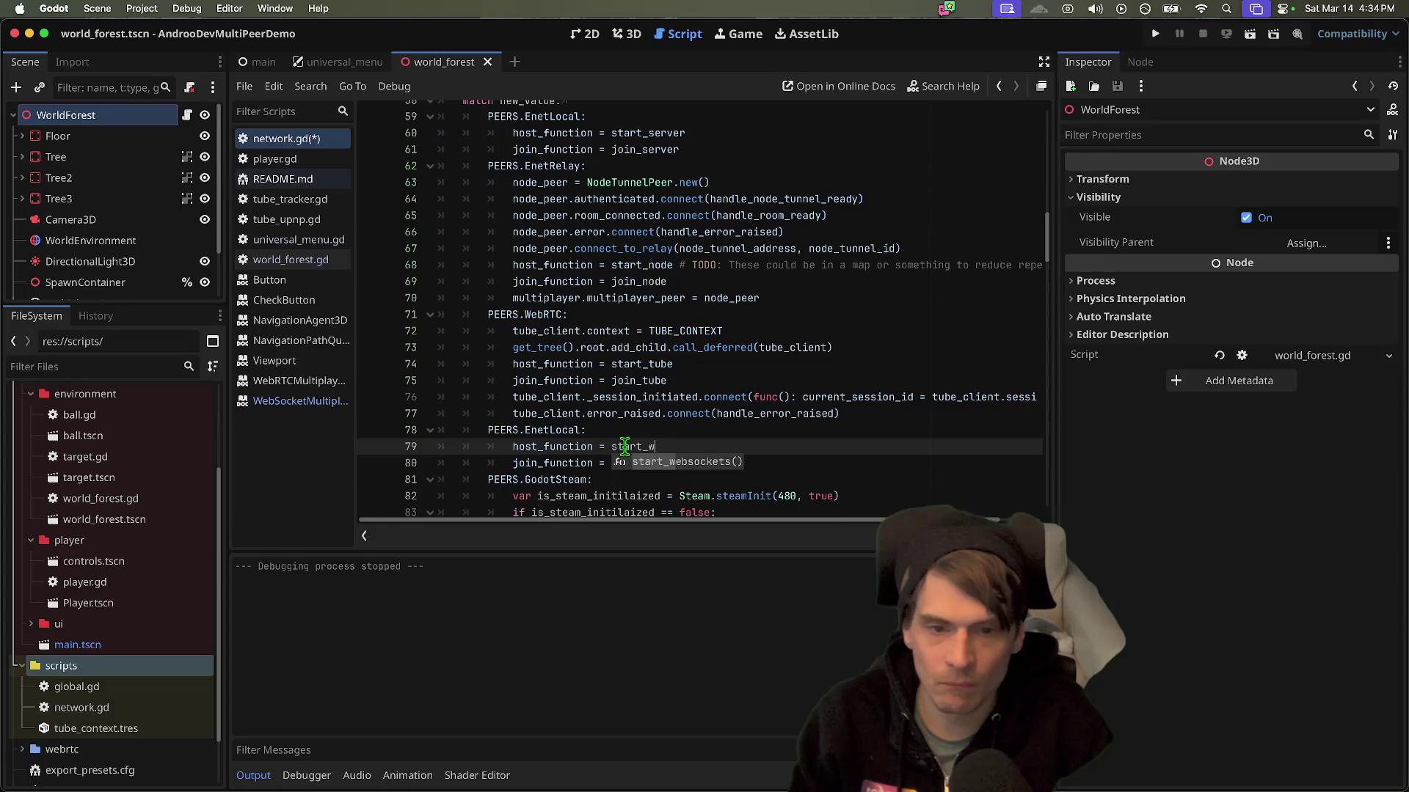
Set the duplicated case's join function to join_websockets, save network.gd and run the project.
key("Down")
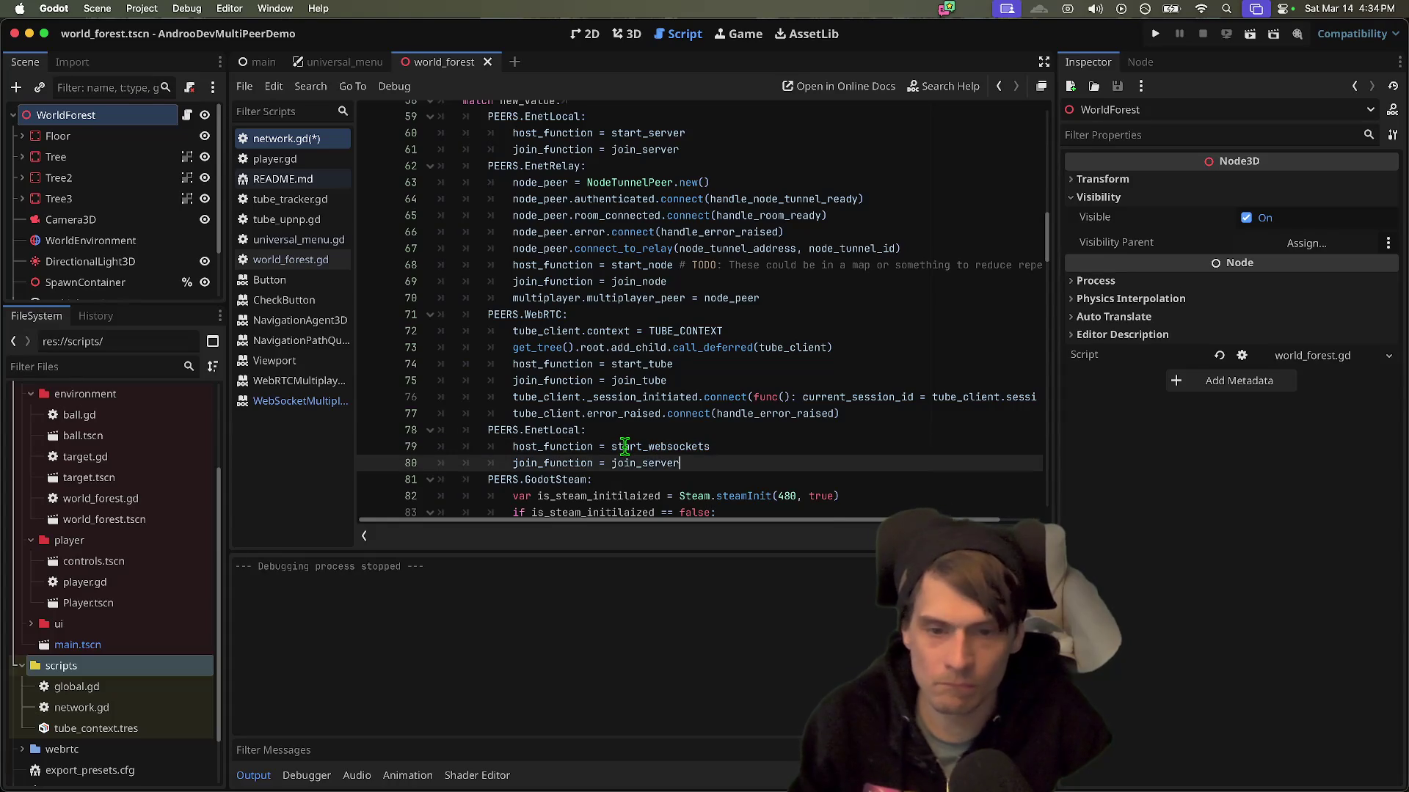
type("w")
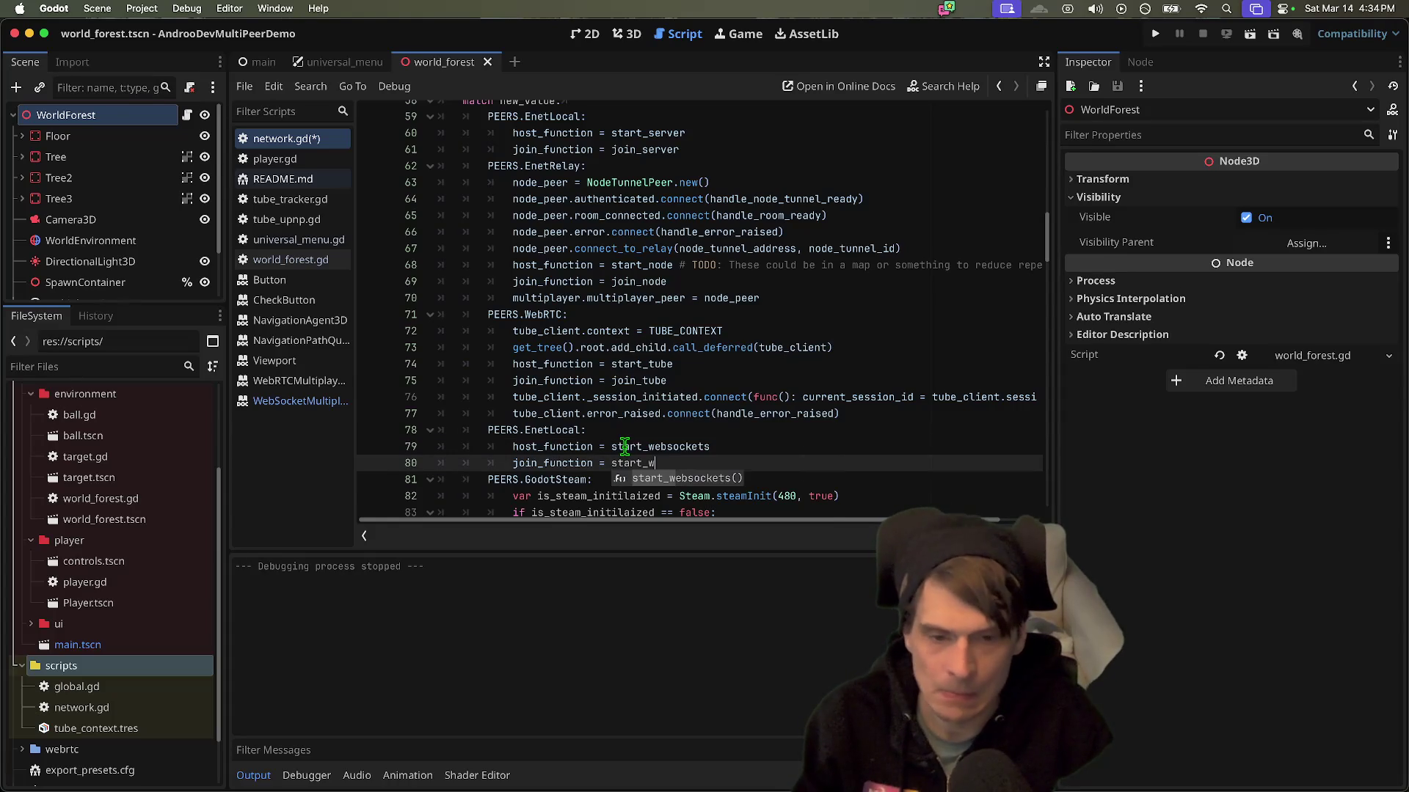
key("alt+BackSpace")
type("join_w")
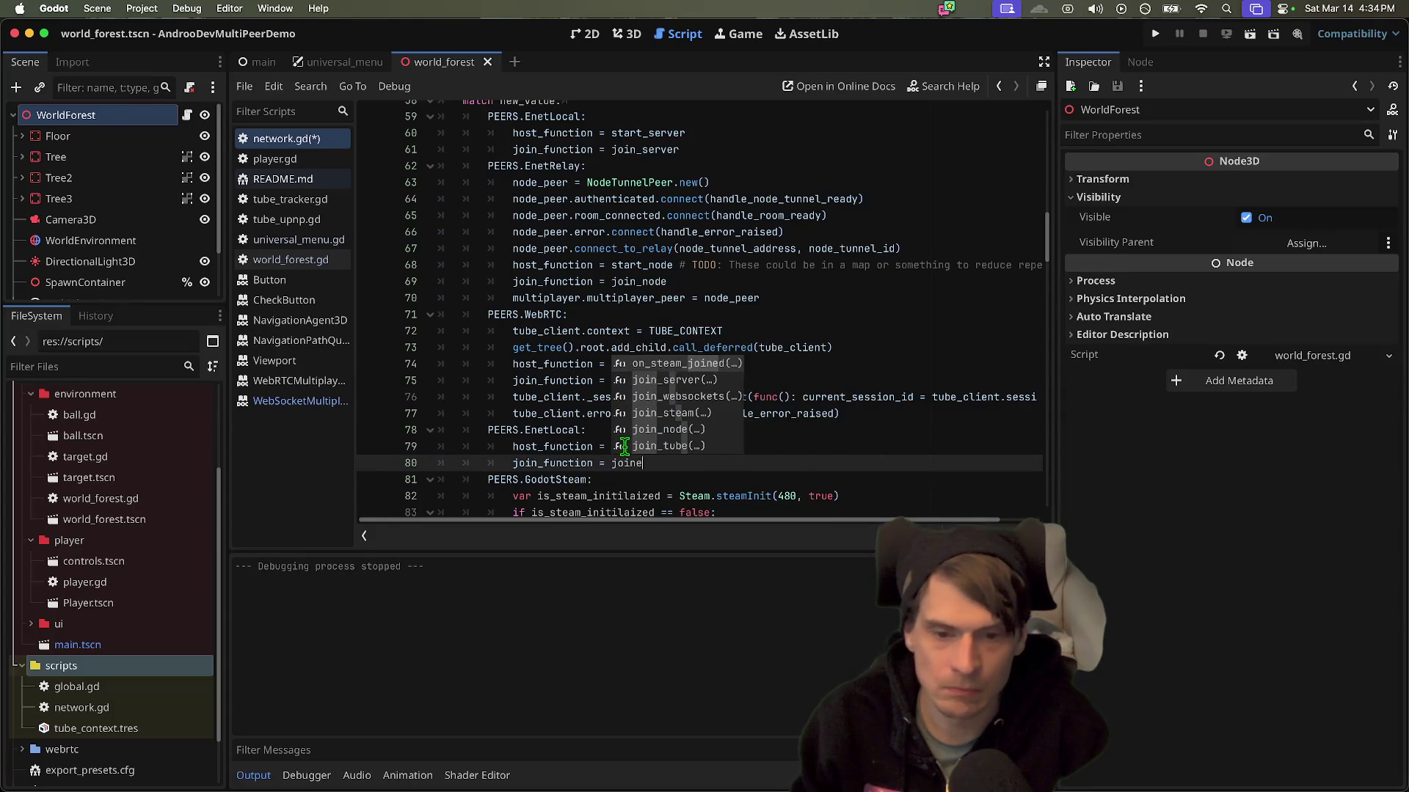
key("Return")
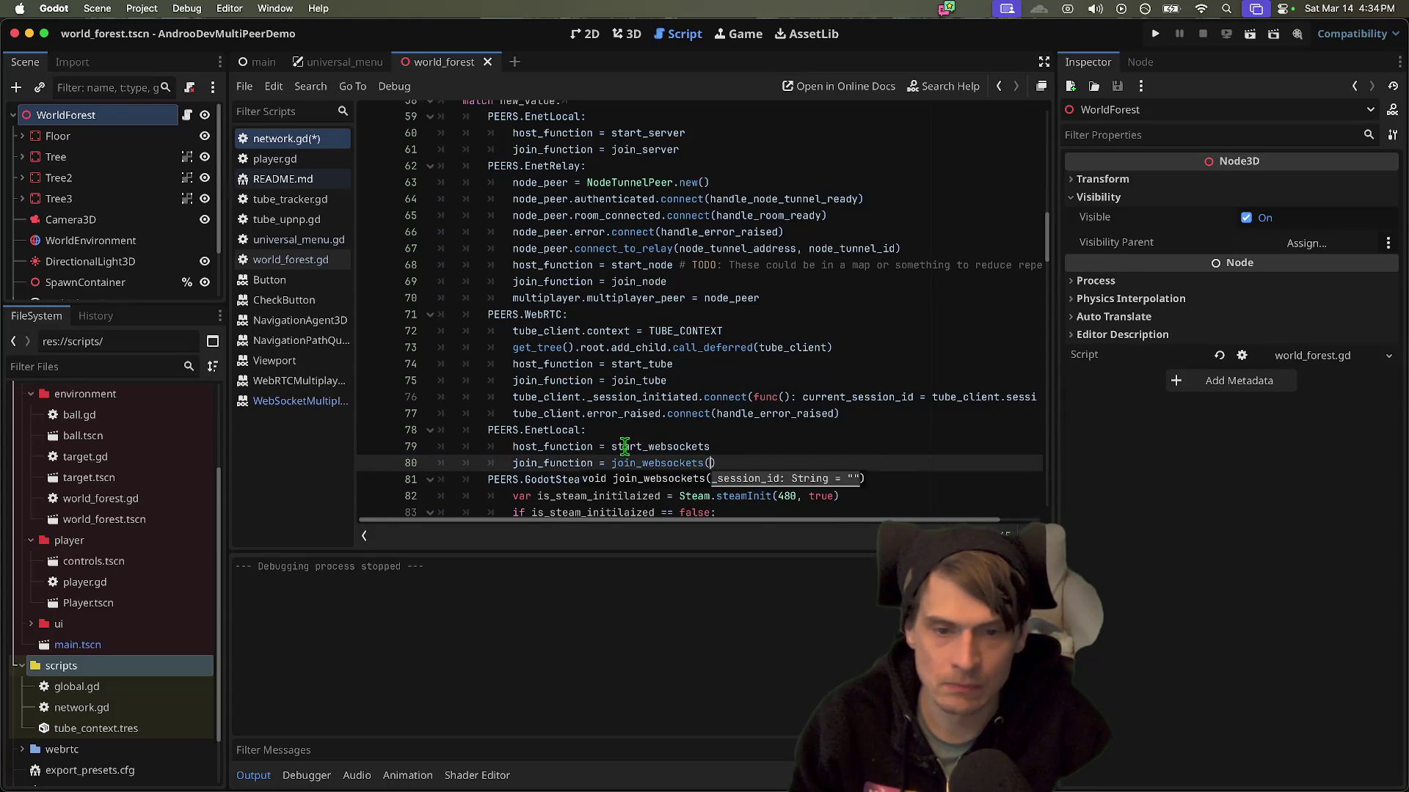
key("Down")
key("ctrl+s")
scroll(620, 470, "down", 5)
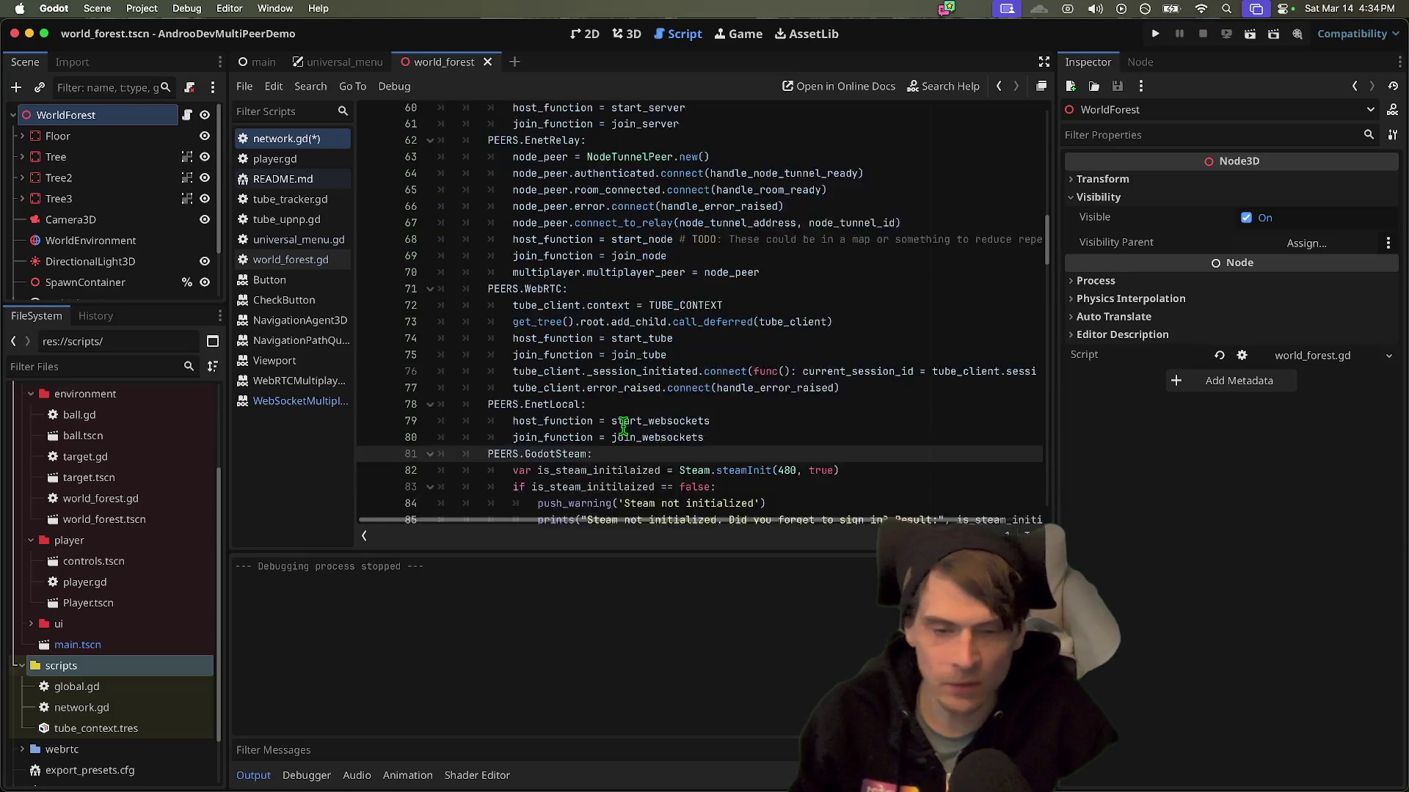
key("super+b")
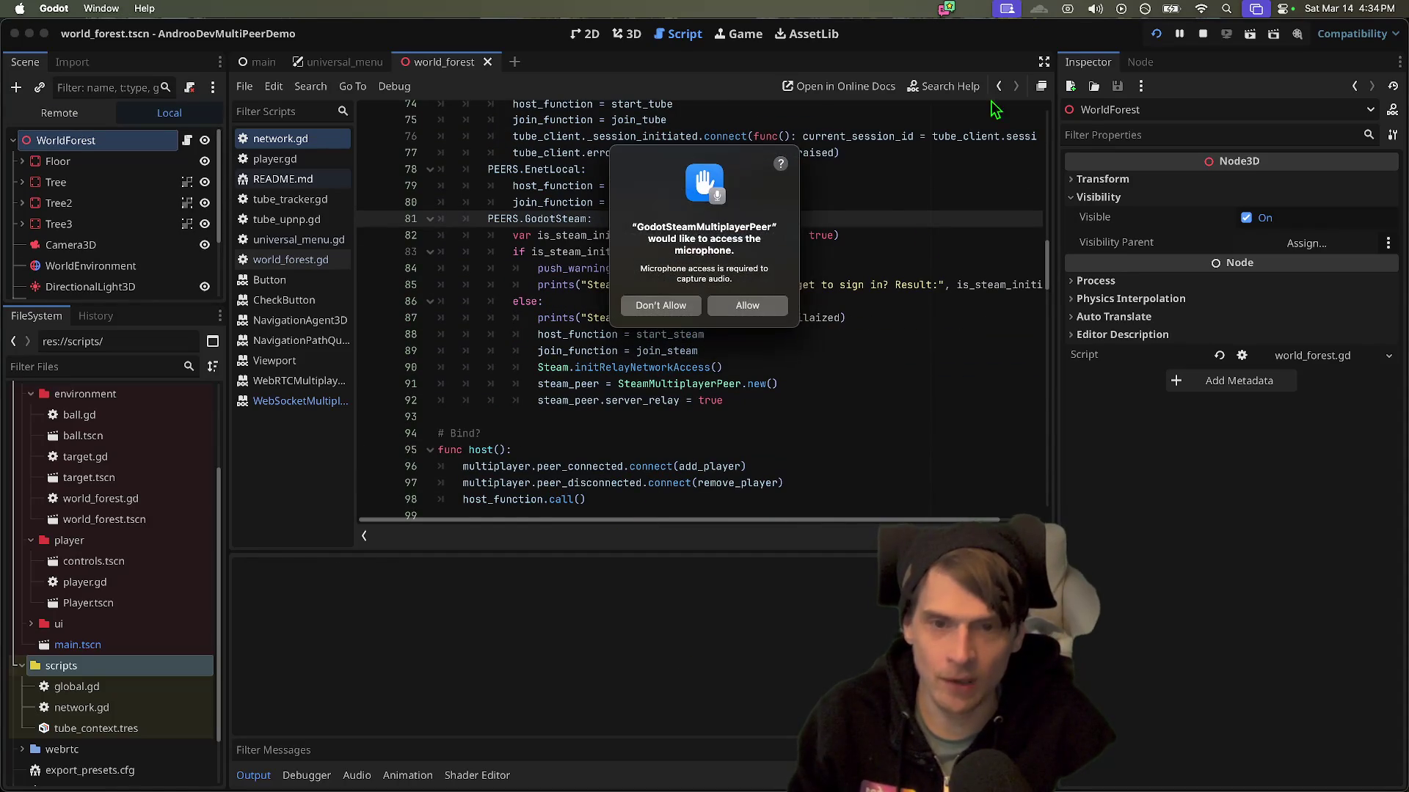
Allow mic access in both games, create a Websockets session, then stop after the null Callable error.
left_click(773, 302)
left_click(773, 302)
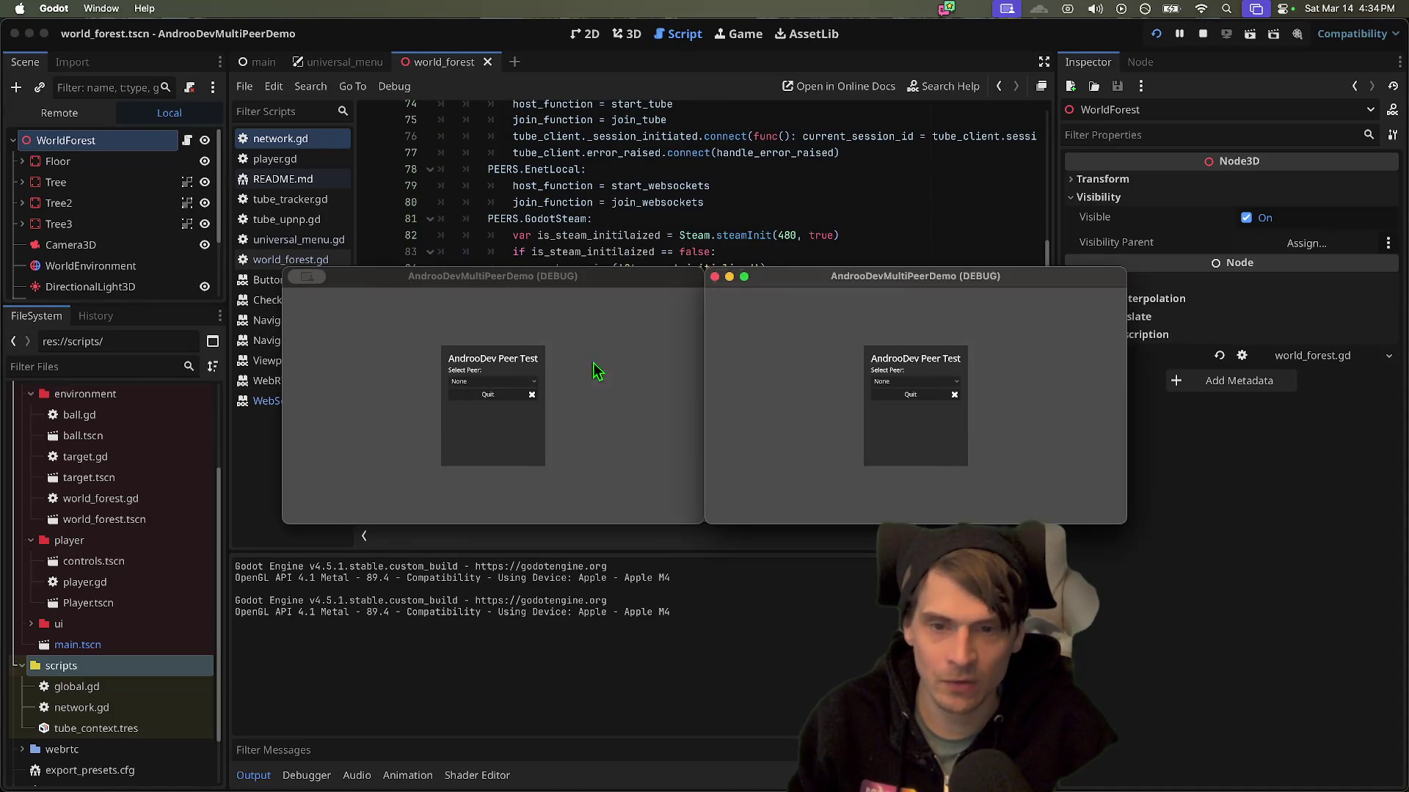
left_click(477, 383)
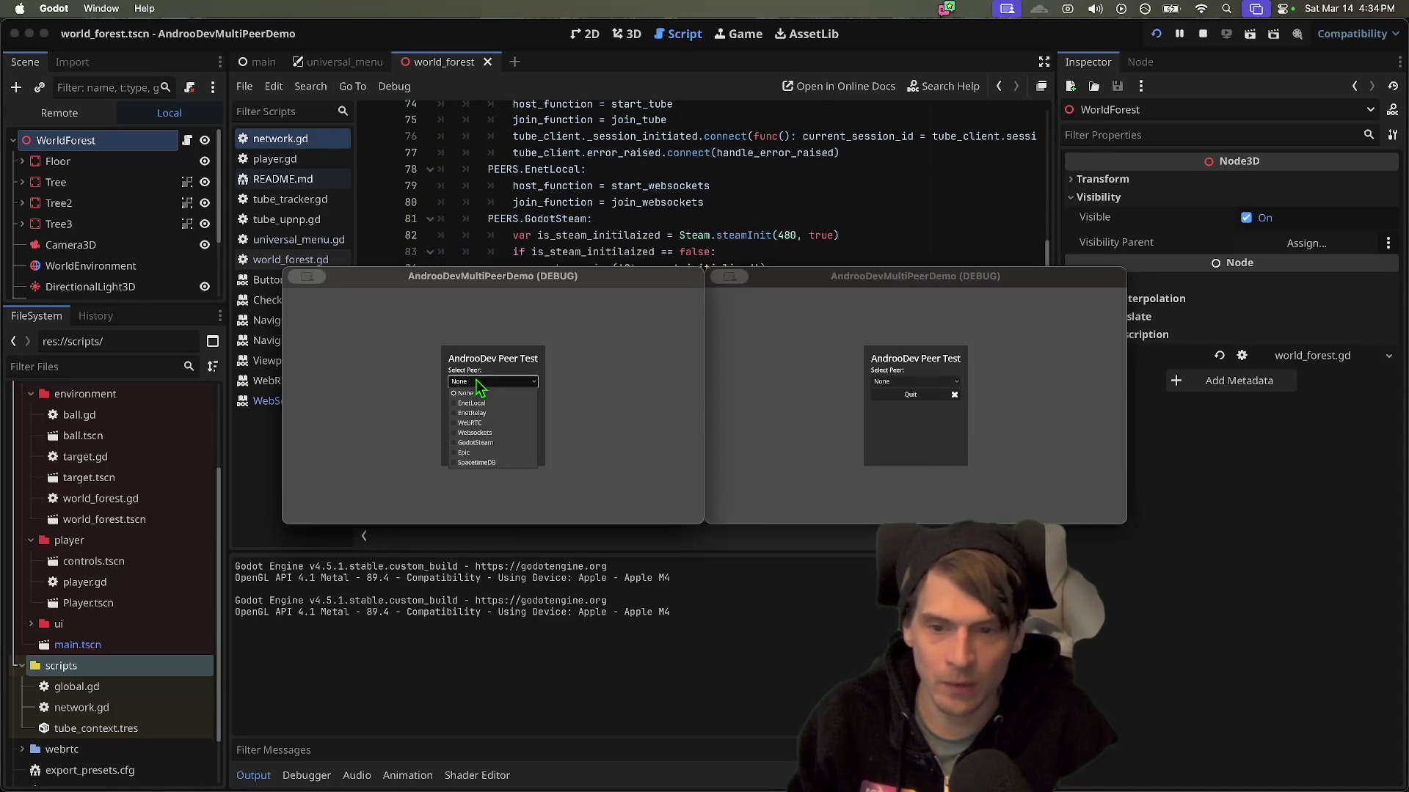
left_click(505, 438)
left_click(488, 455)
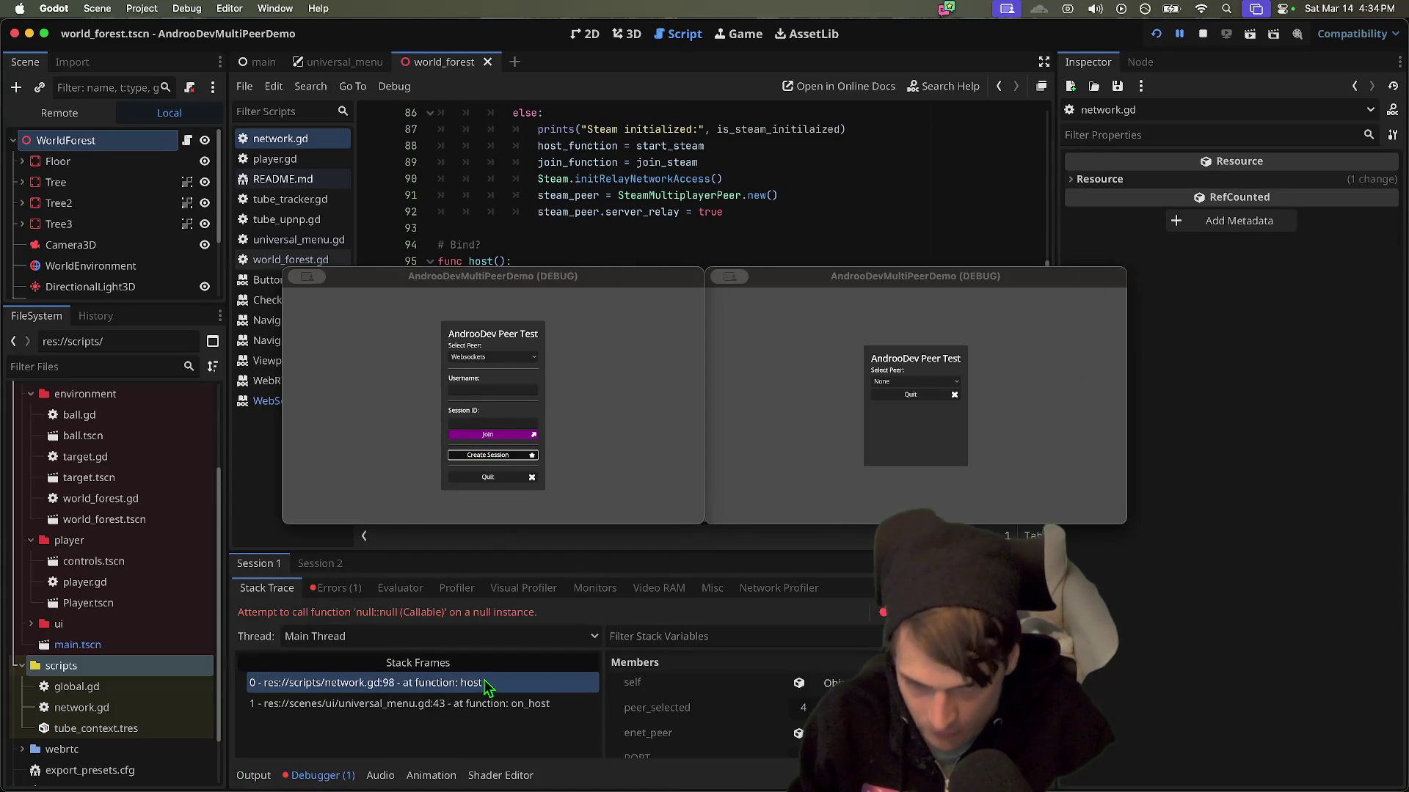
left_click(1203, 34)
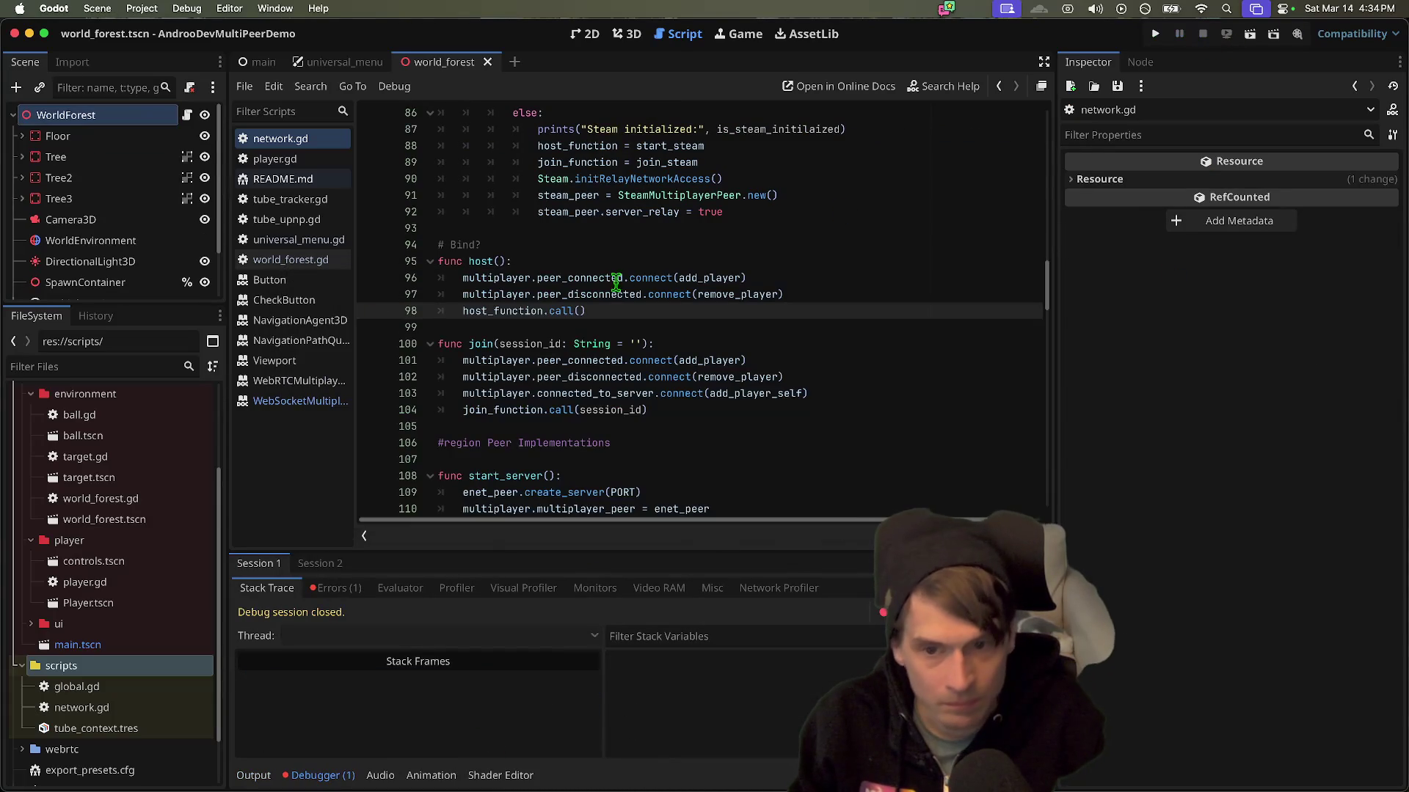
scroll(657, 304, "up", 7)
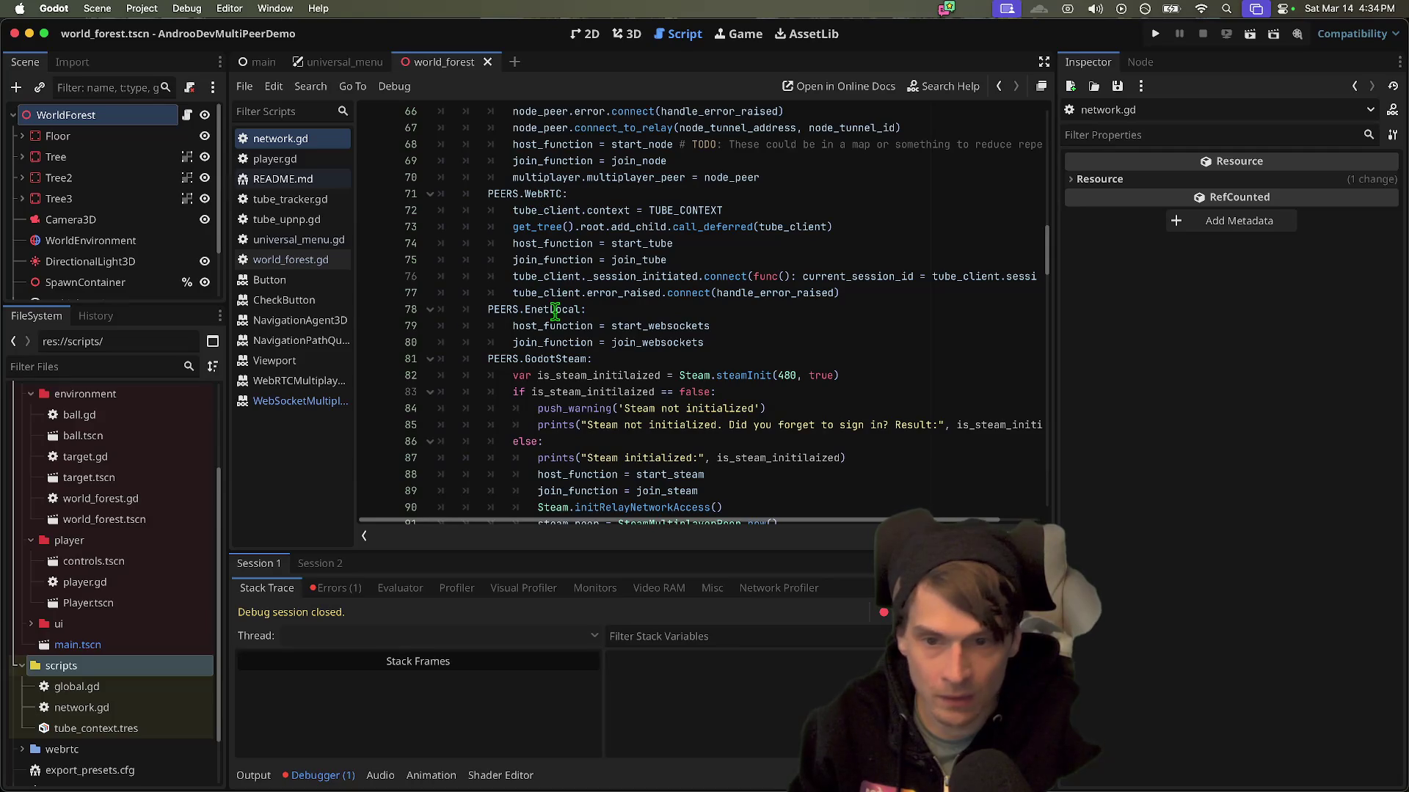
Rename the line 78 case from EnetLocal to PEERS.Websockets, save, and rerun the project.
left_click(554, 310)
key("alt+BackSpace")
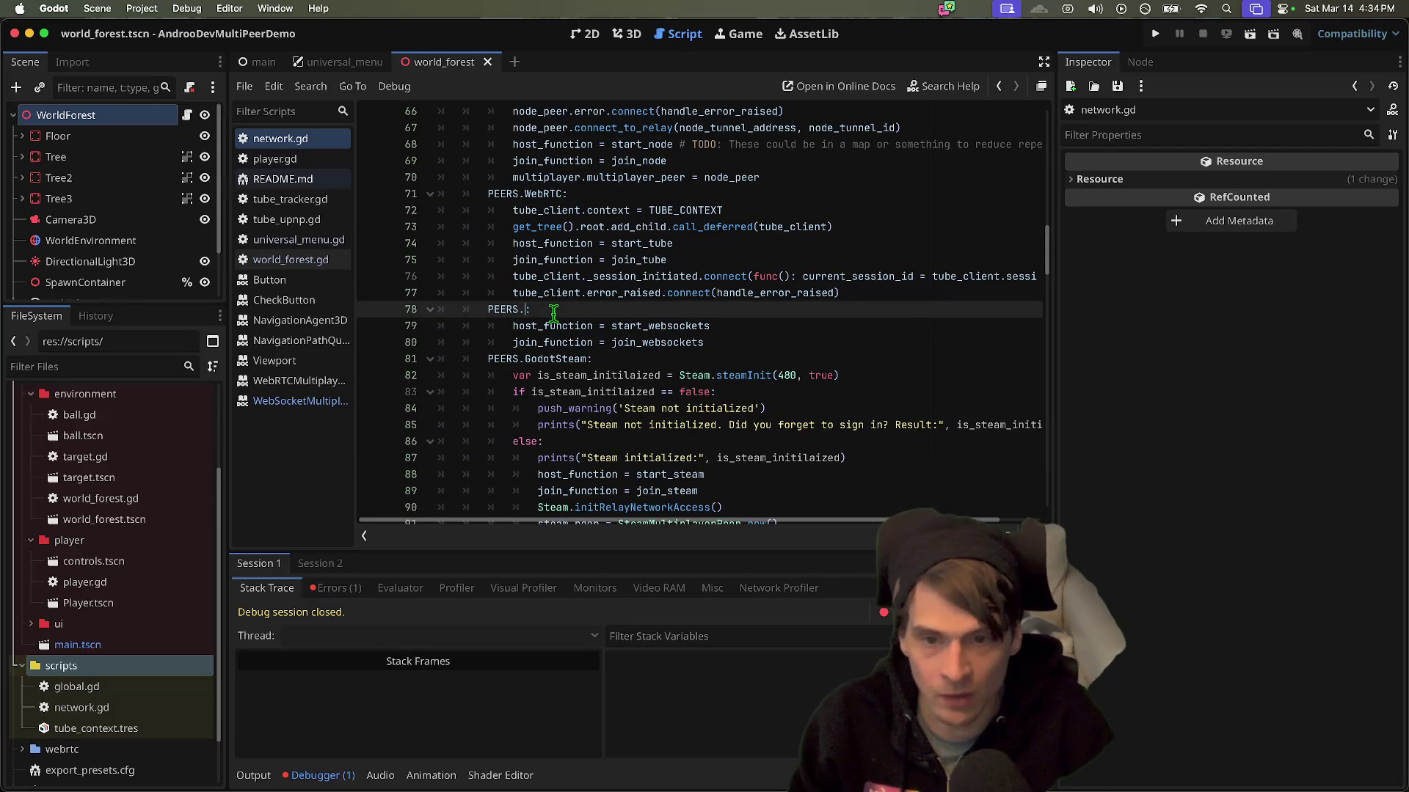
type("W")
key("Return")
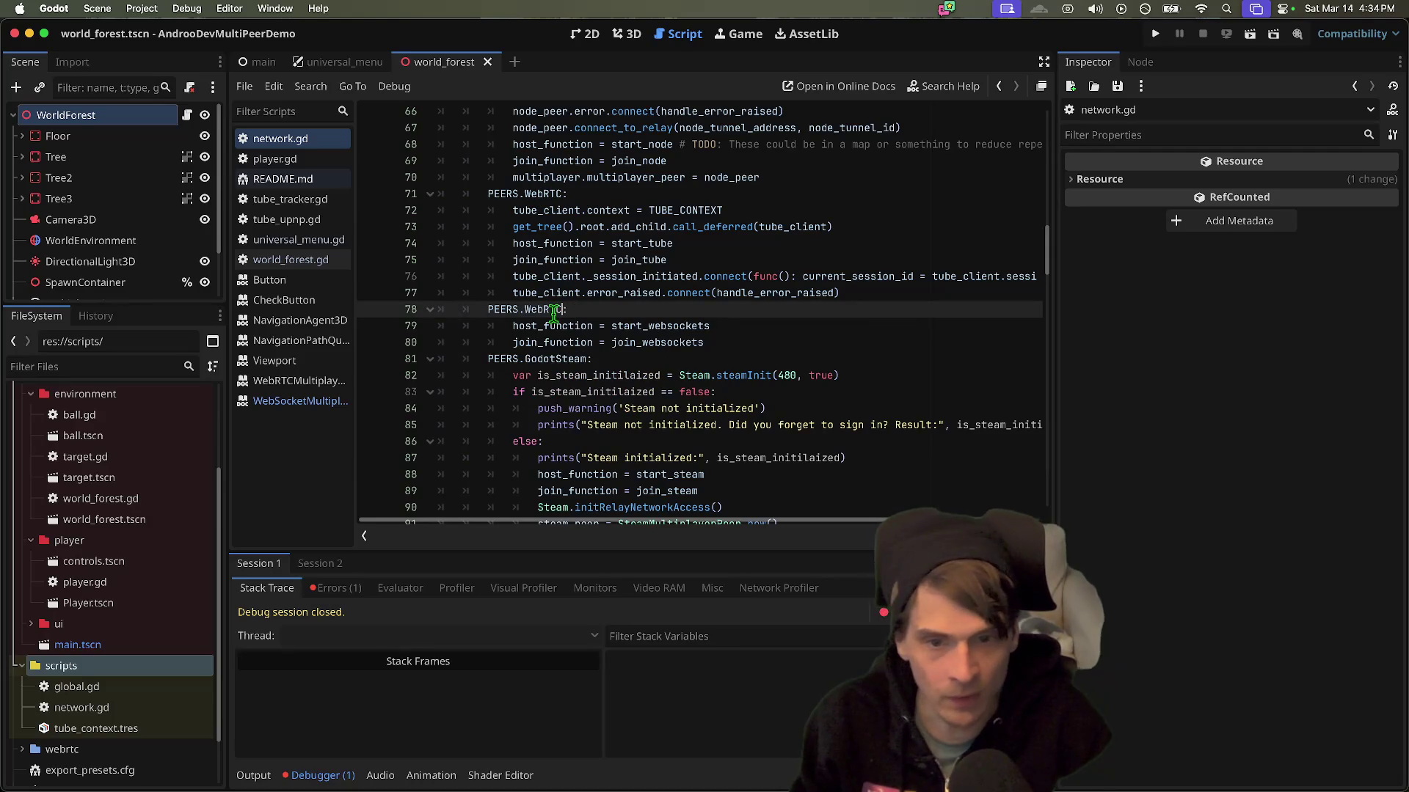
key("Return")
key("super+s")
key("super+b")
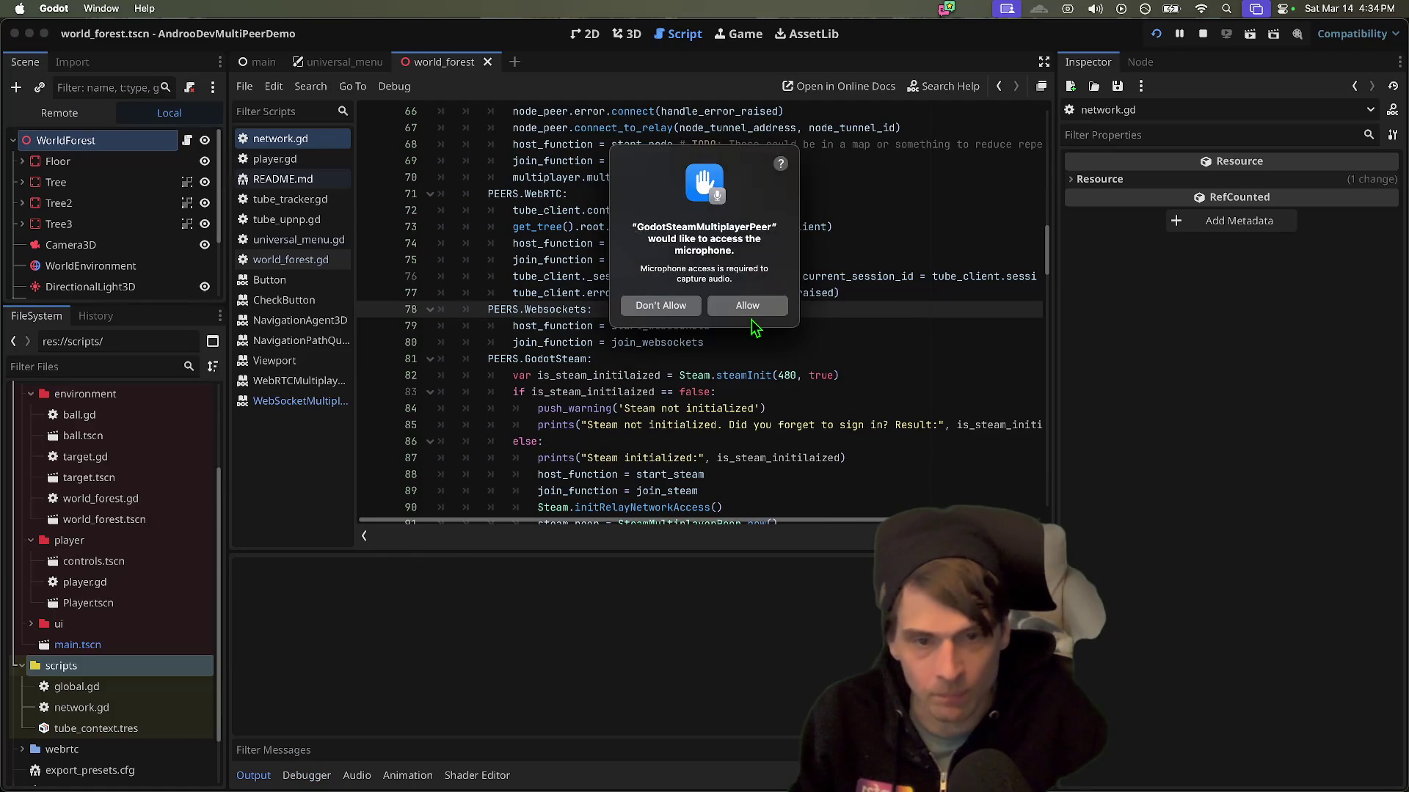
Allow microphone access and create a Websockets session in the first game window.
left_click(747, 305)
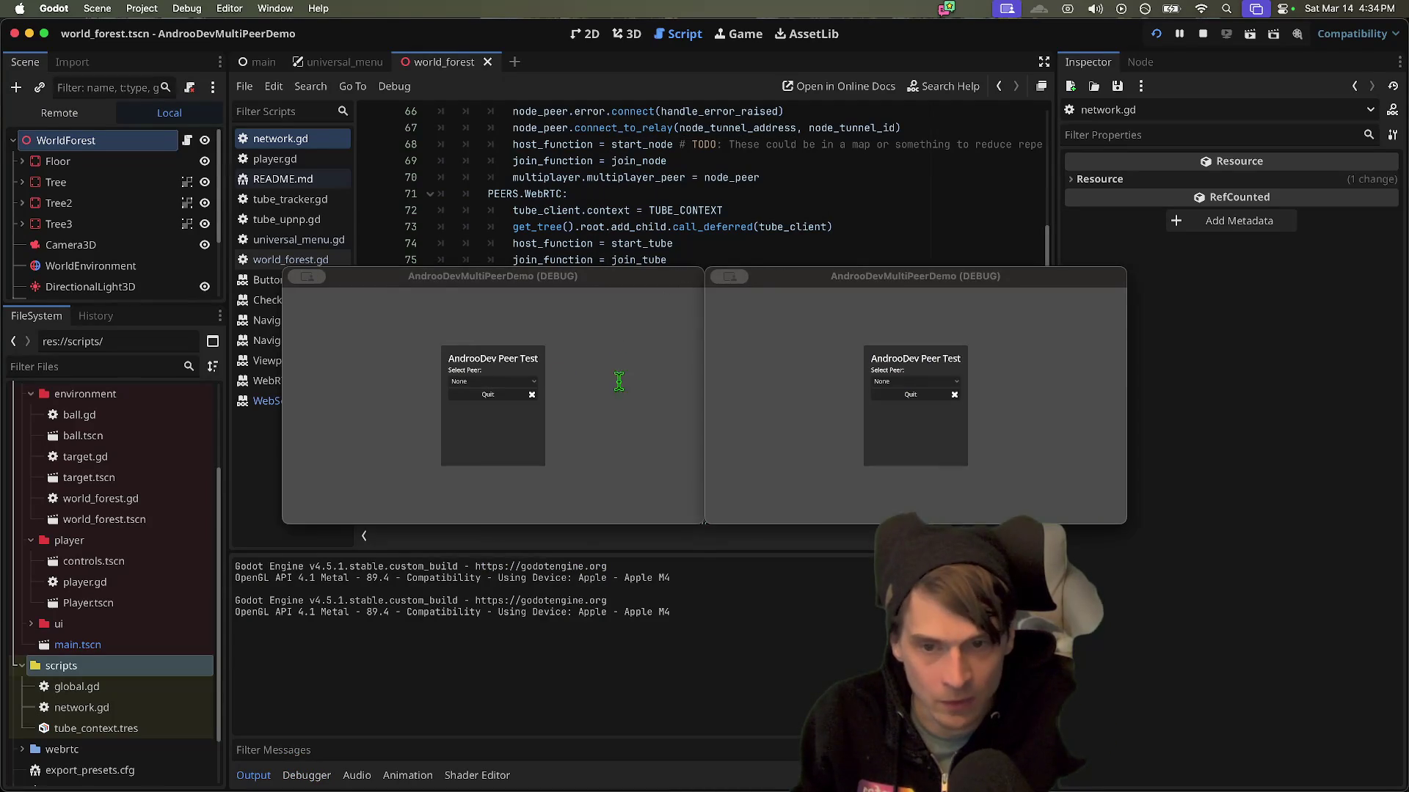
left_click(506, 381)
left_click(506, 433)
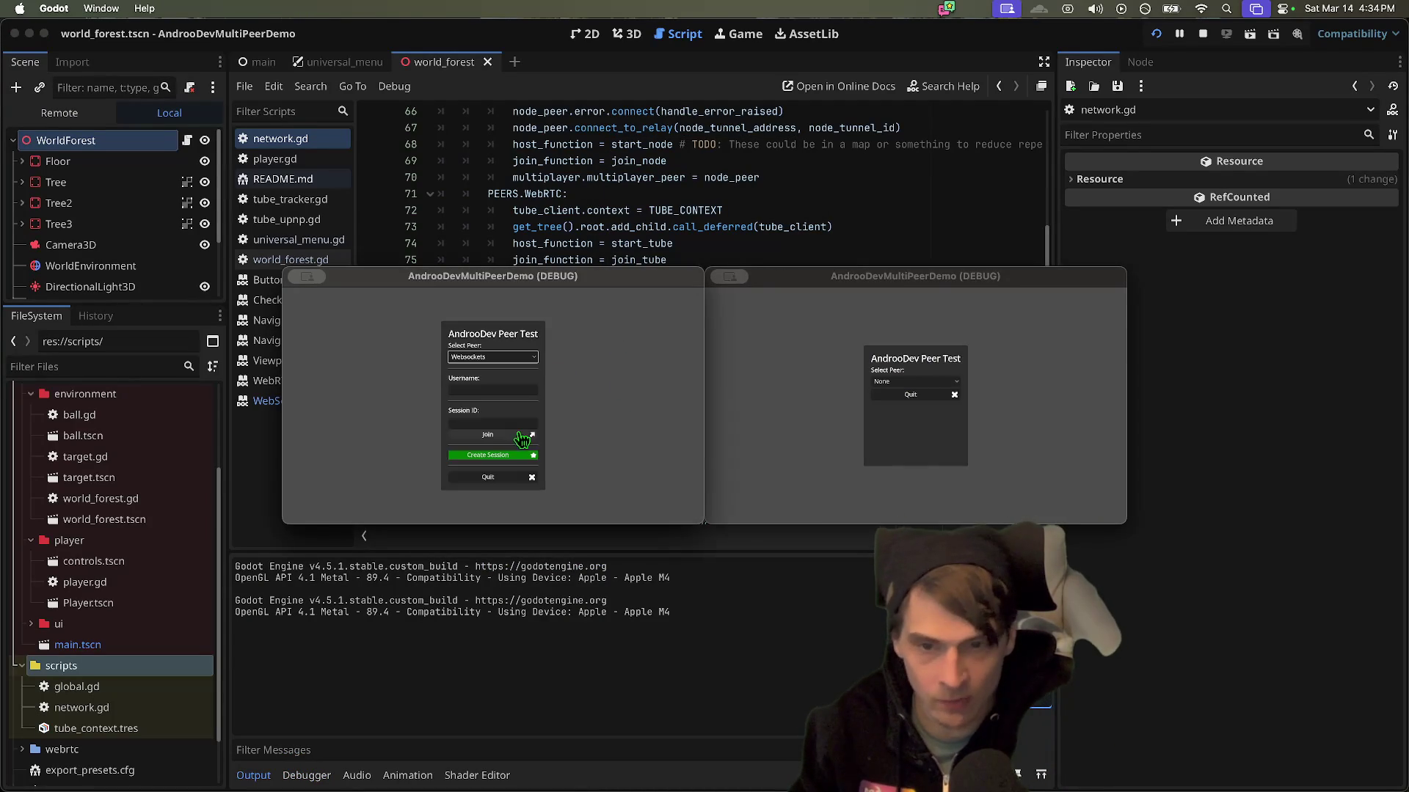
left_click(488, 455)
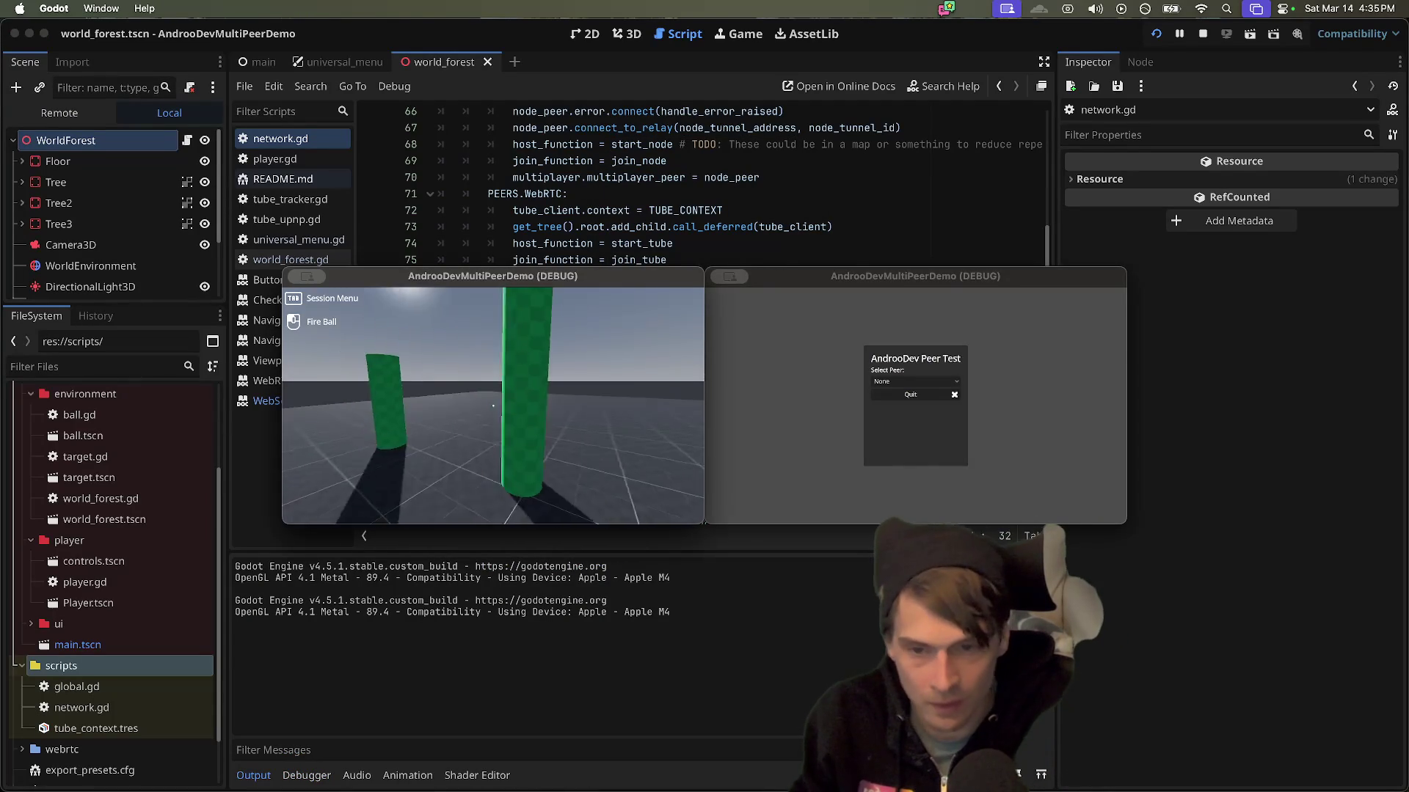
Select Websockets in the second game window and join the hosted session.
left_click(812, 437)
left_click(915, 382)
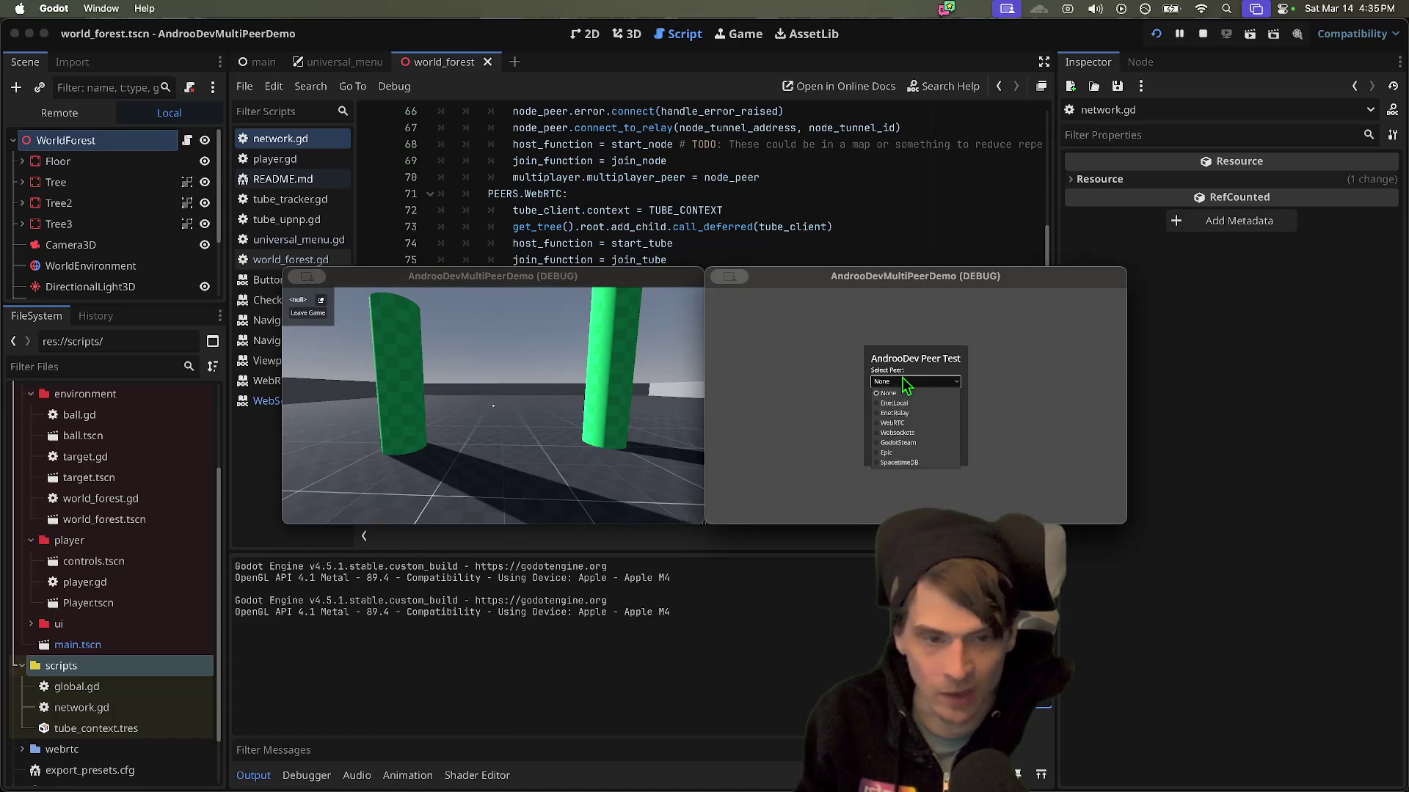
left_click(892, 433)
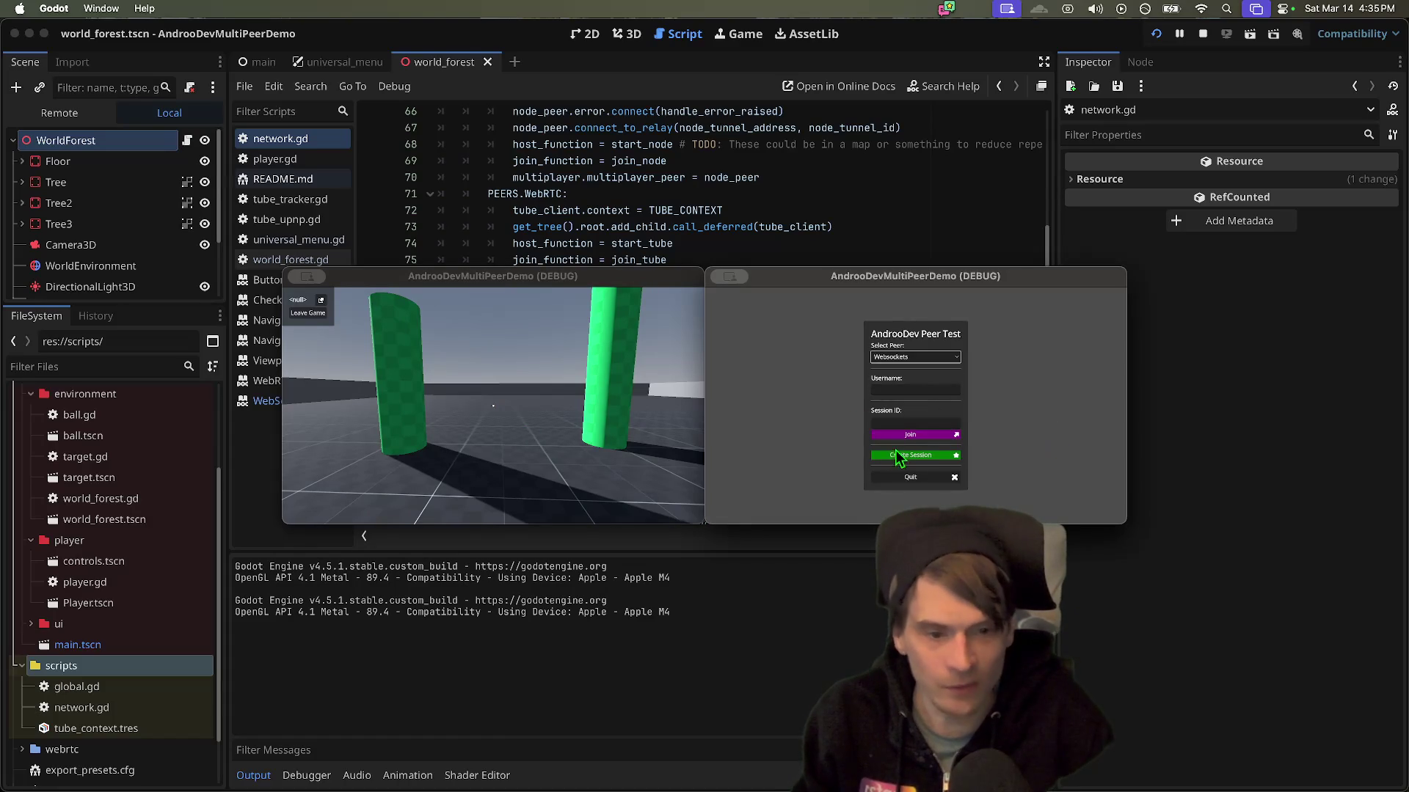
left_click(937, 438)
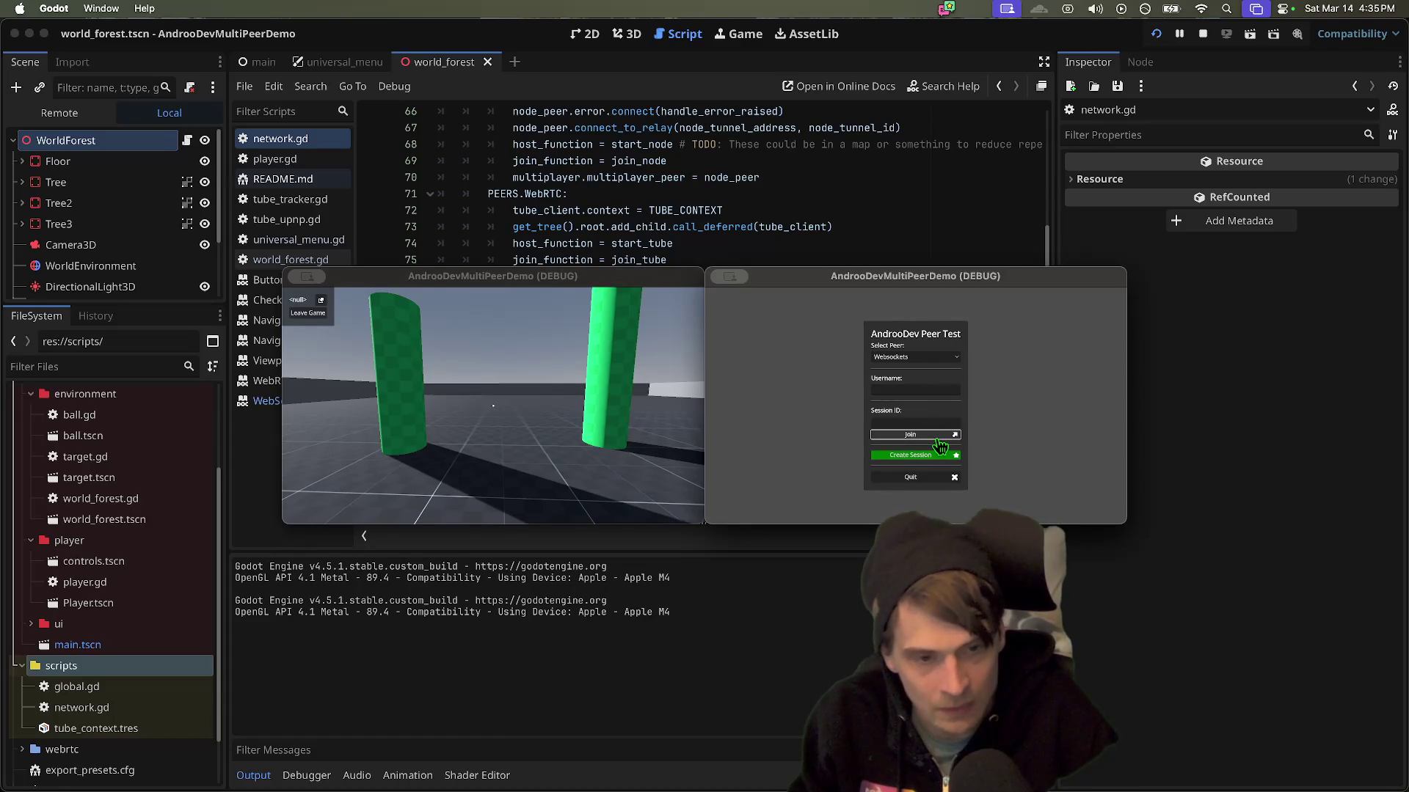
left_click(939, 440)
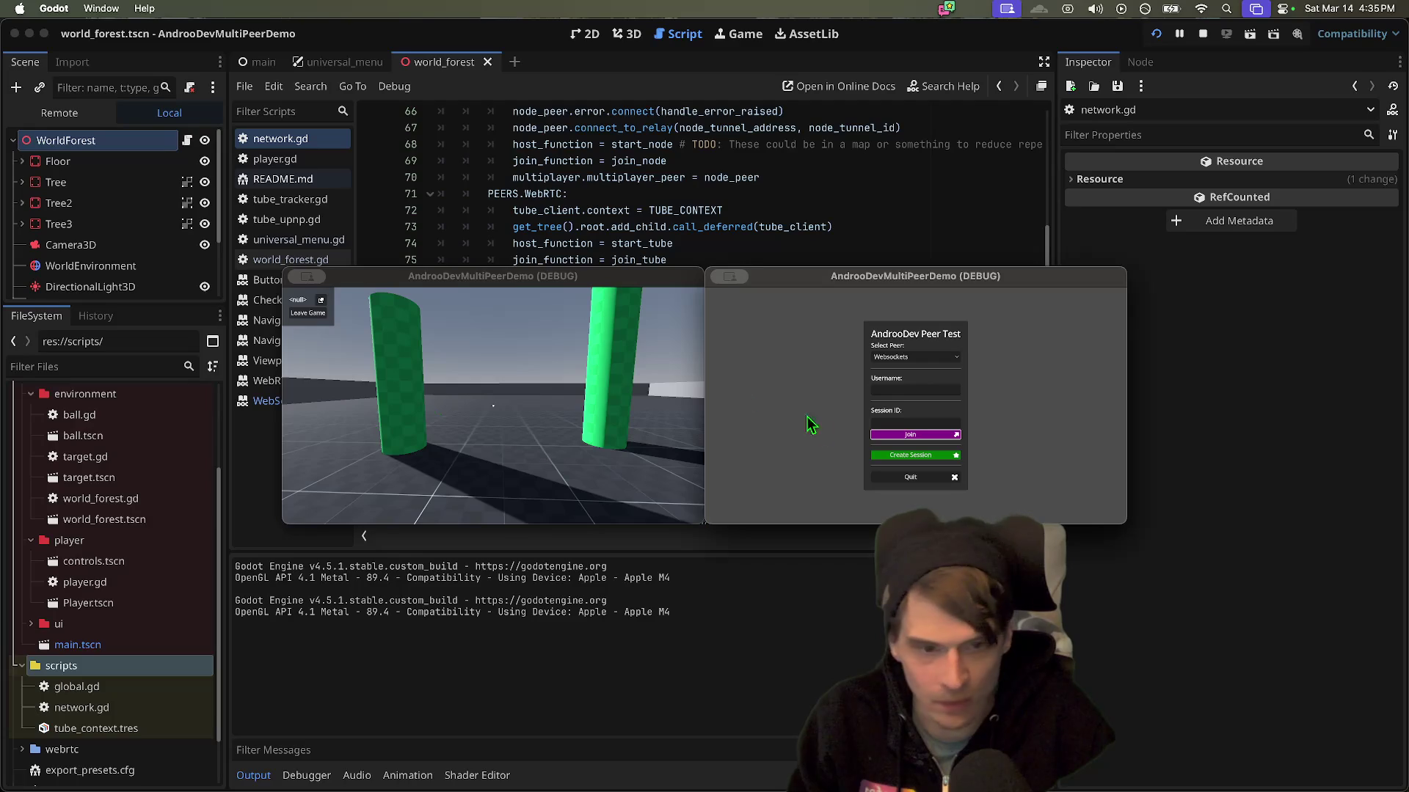
left_click(304, 306)
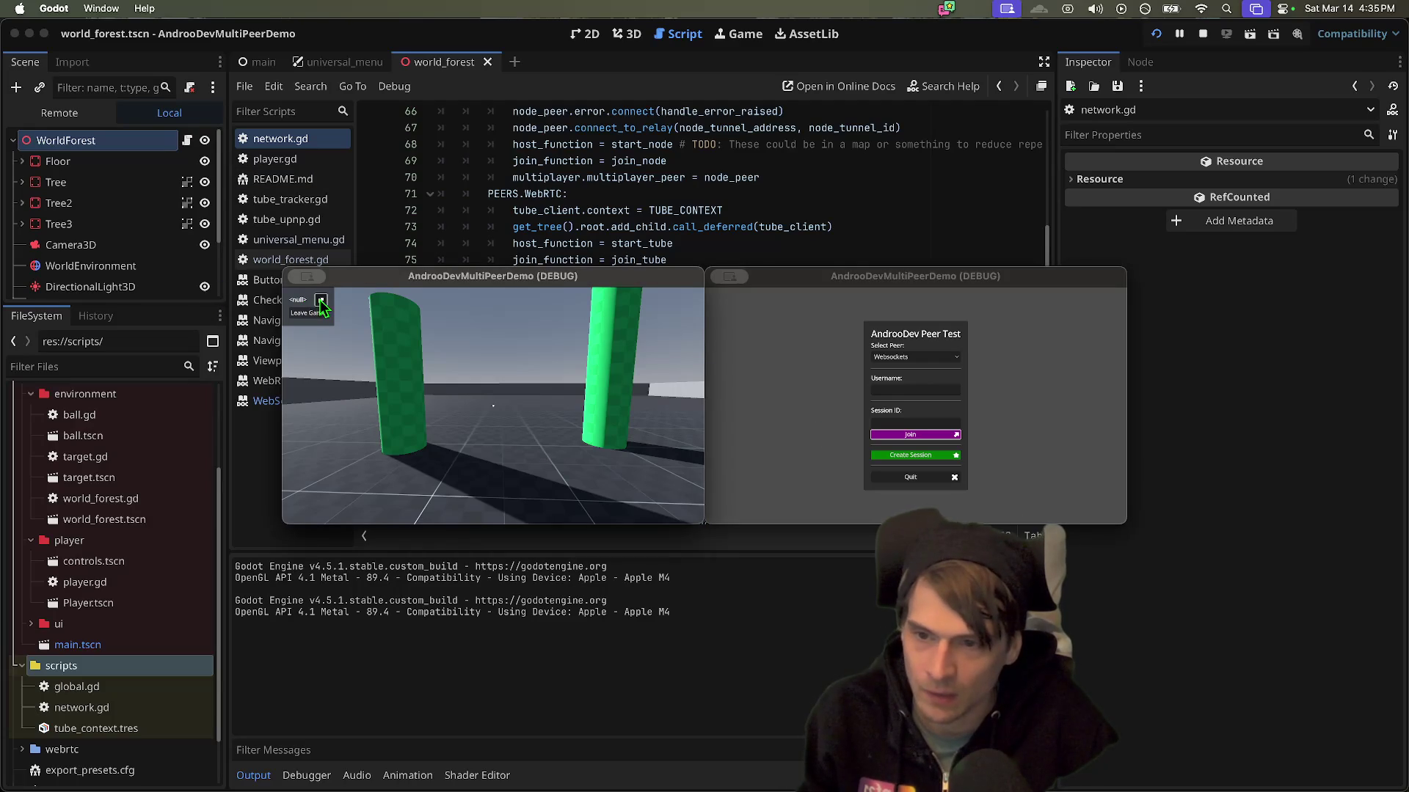
left_click(269, 300)
left_click(740, 447)
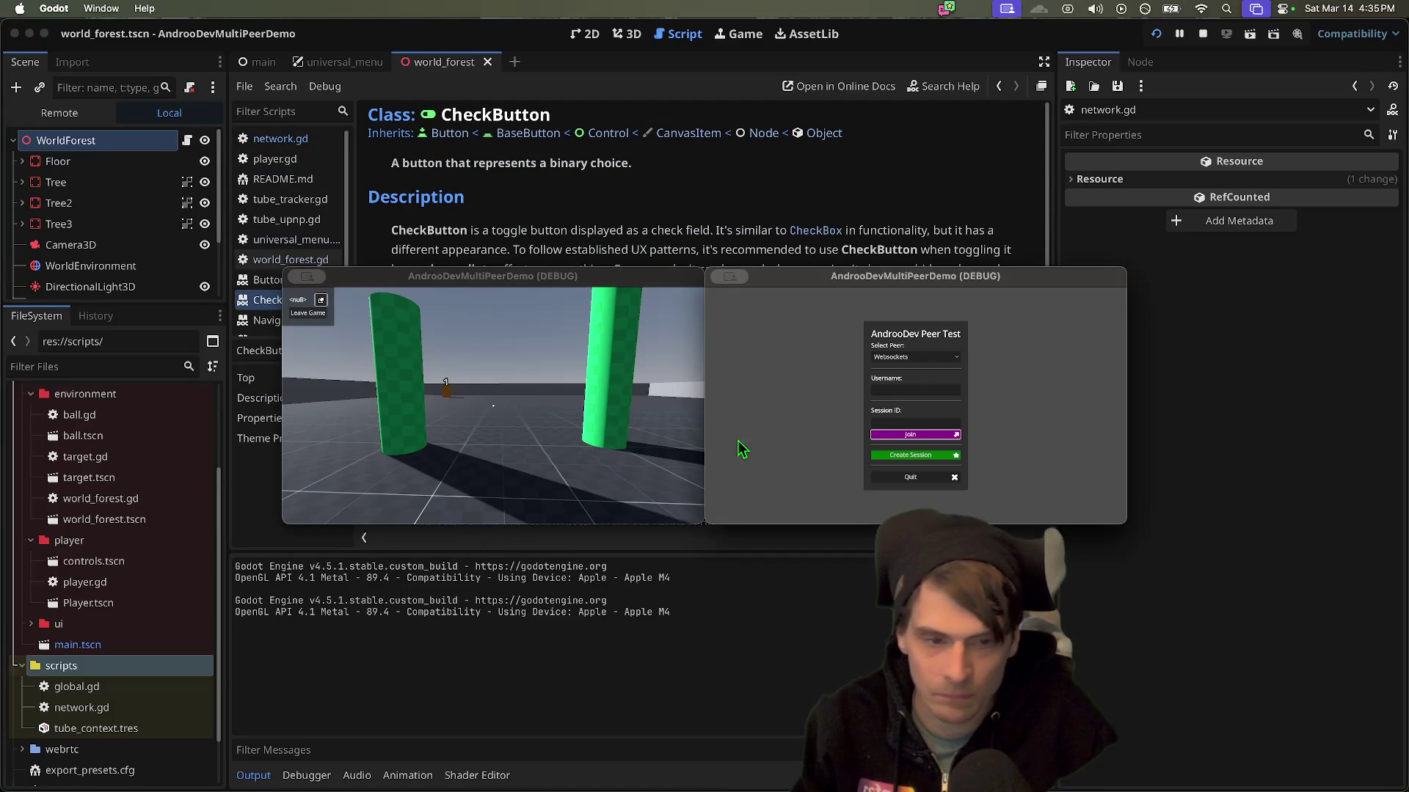
Retry joining, then review Session 2's four errors, jump to network.gd:101 in join(), and stop the games.
left_click(910, 435)
left_click(913, 423)
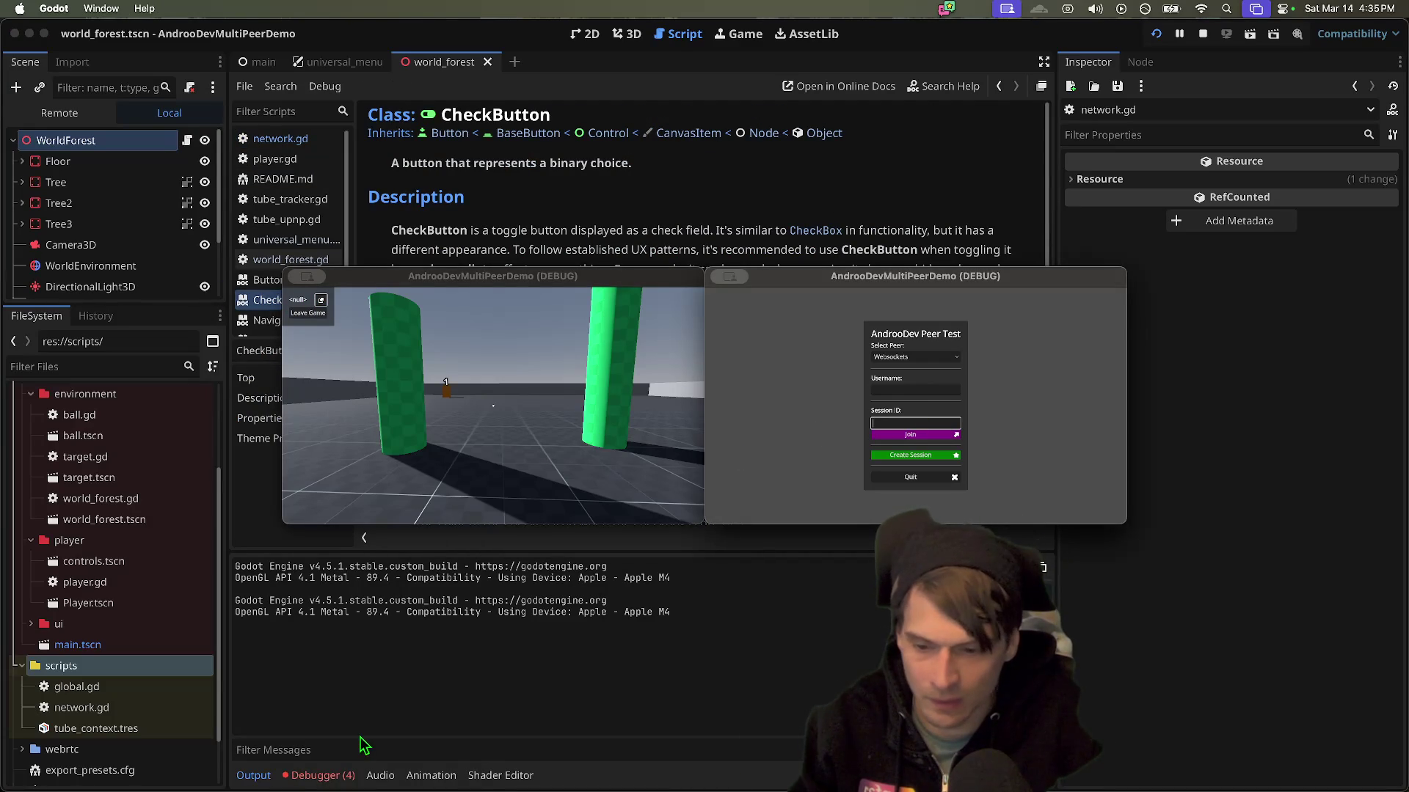
left_click(319, 775)
left_click(320, 564)
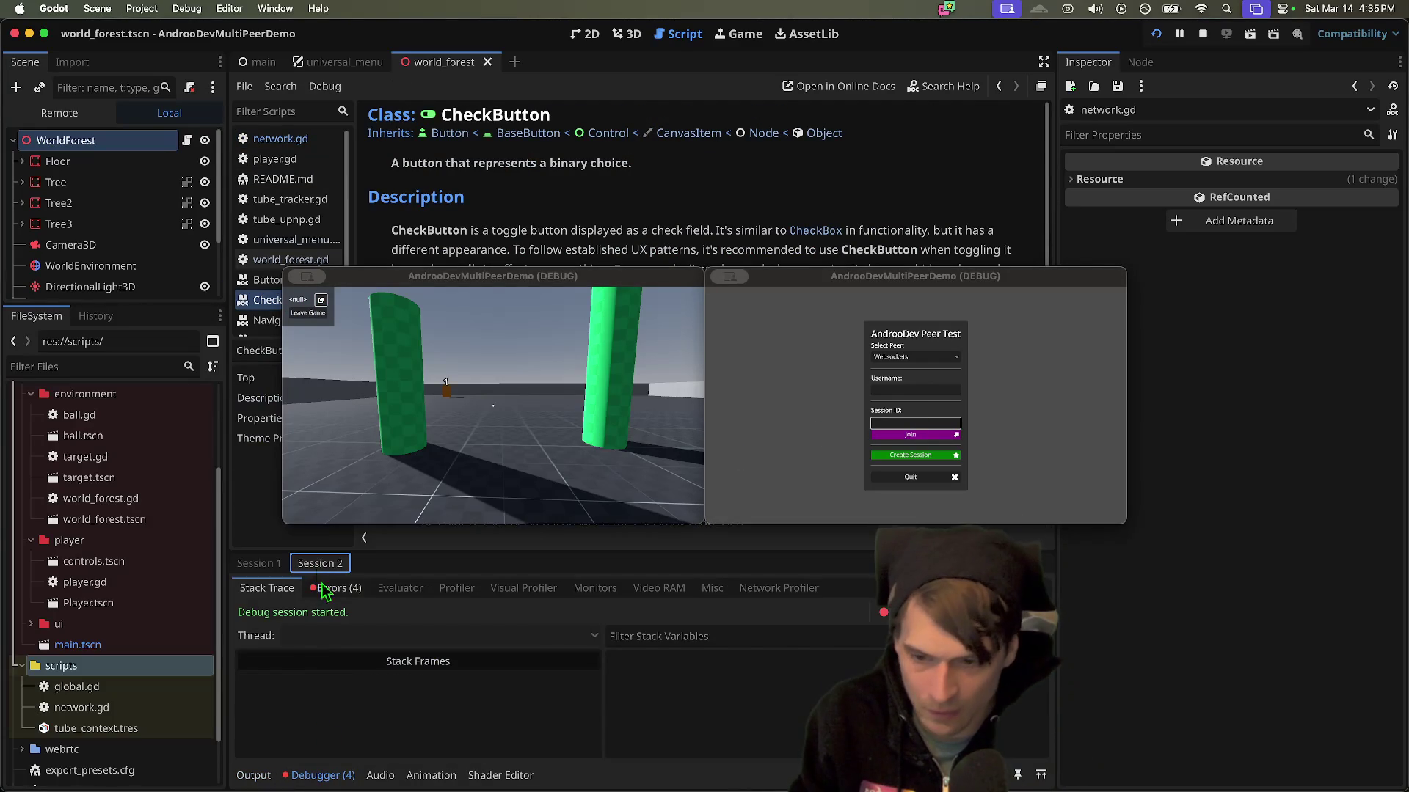
left_click(324, 590)
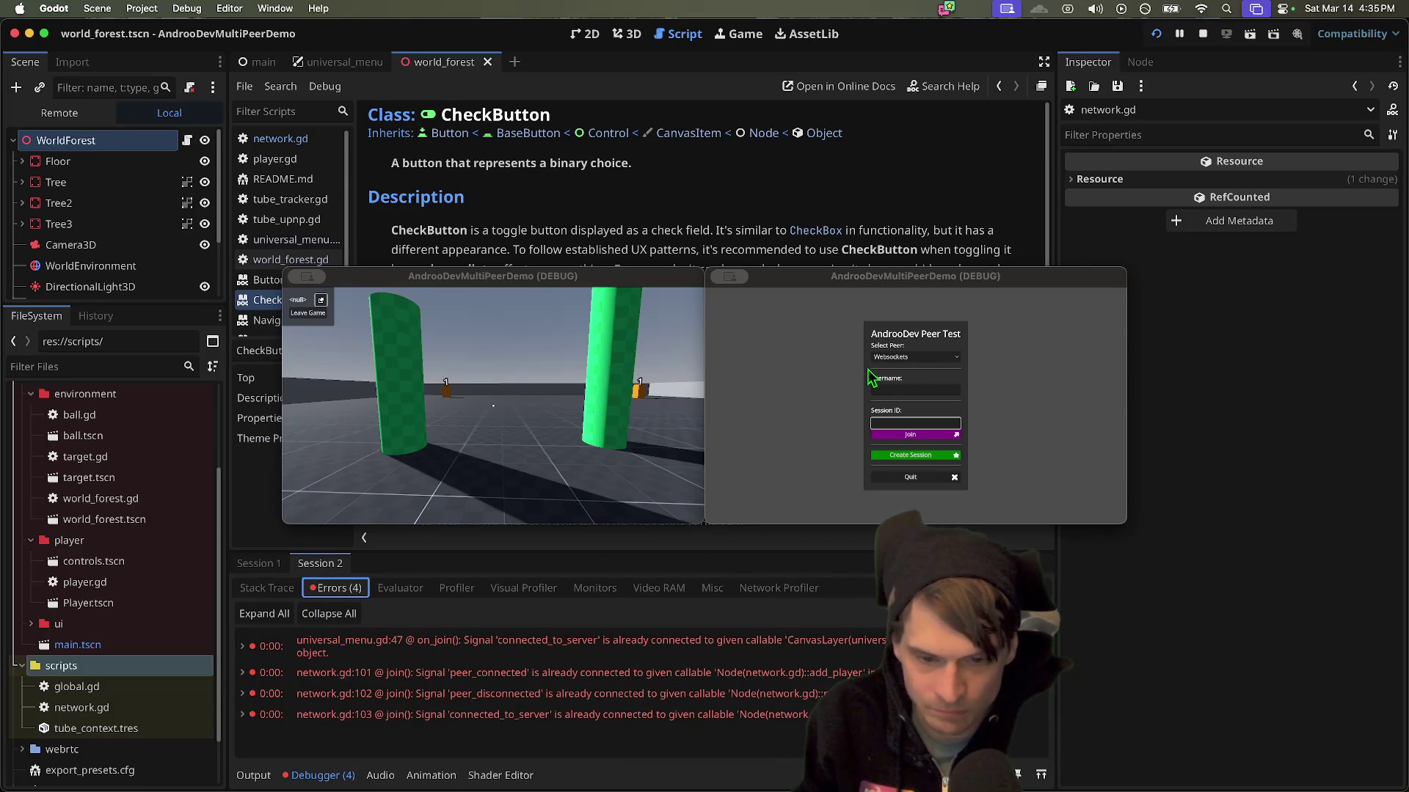
left_click(660, 672)
left_click(676, 714)
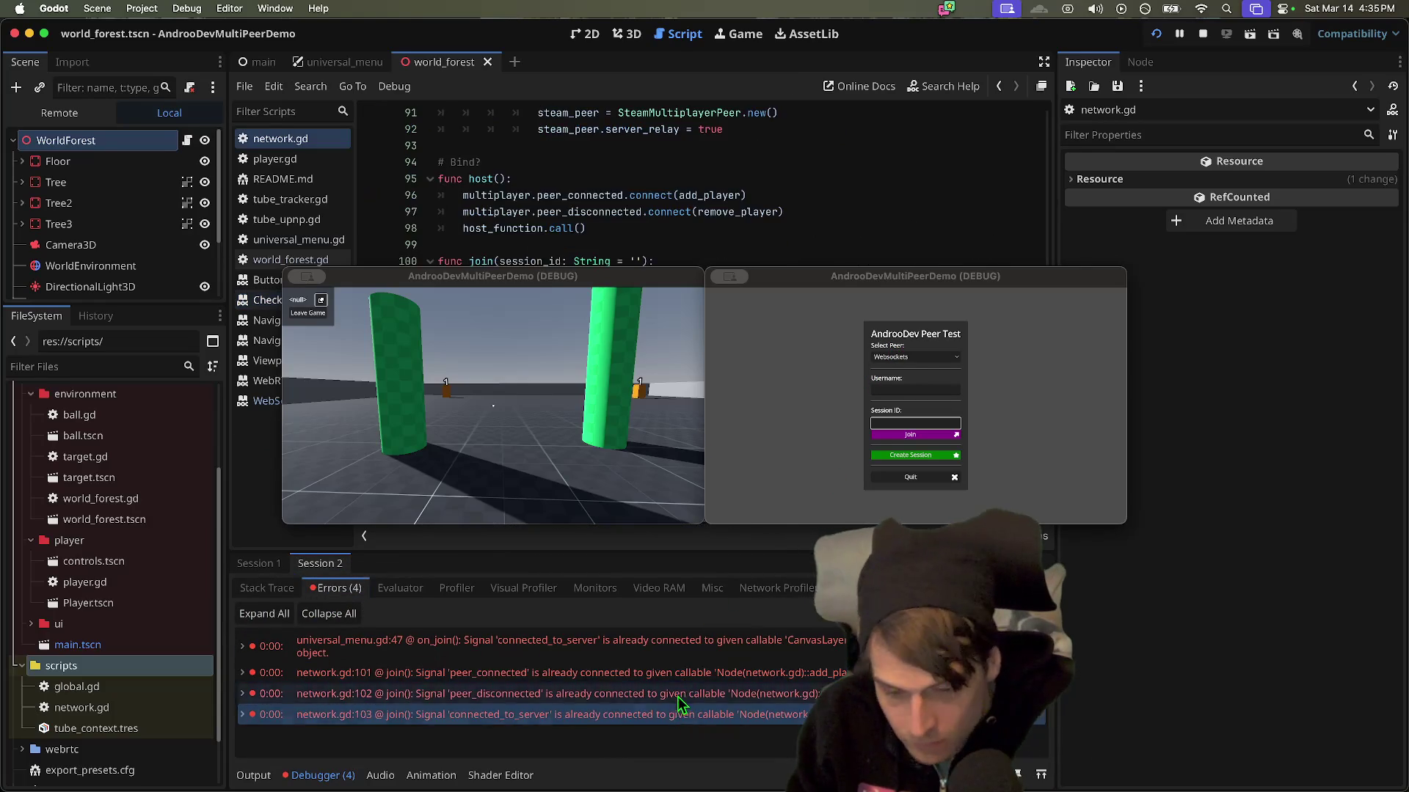
left_click(677, 673)
left_click(1202, 34)
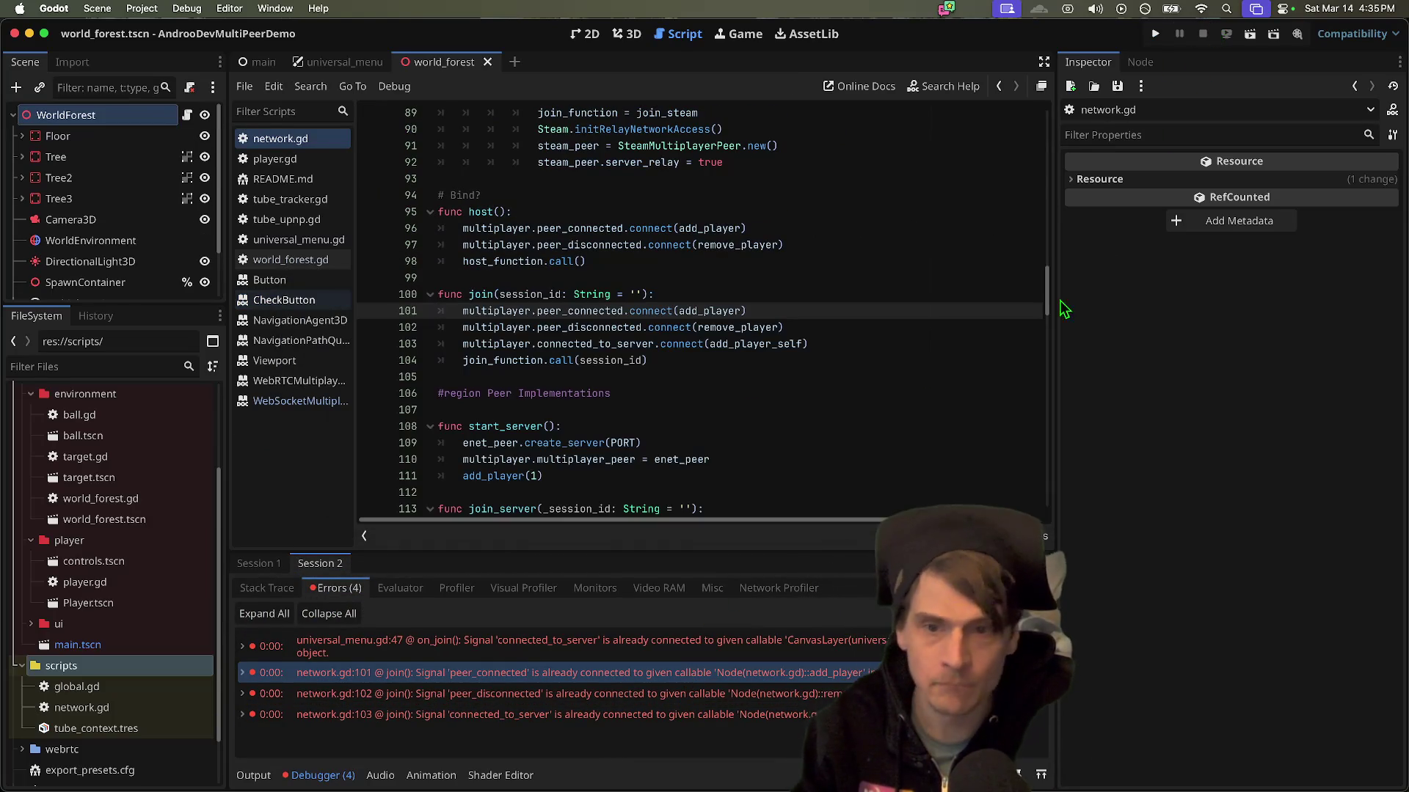
Highlight the uses of host_function, start_websockets, Websockets and websockets_peer in network.gd.
scroll(653, 406, "up", 10)
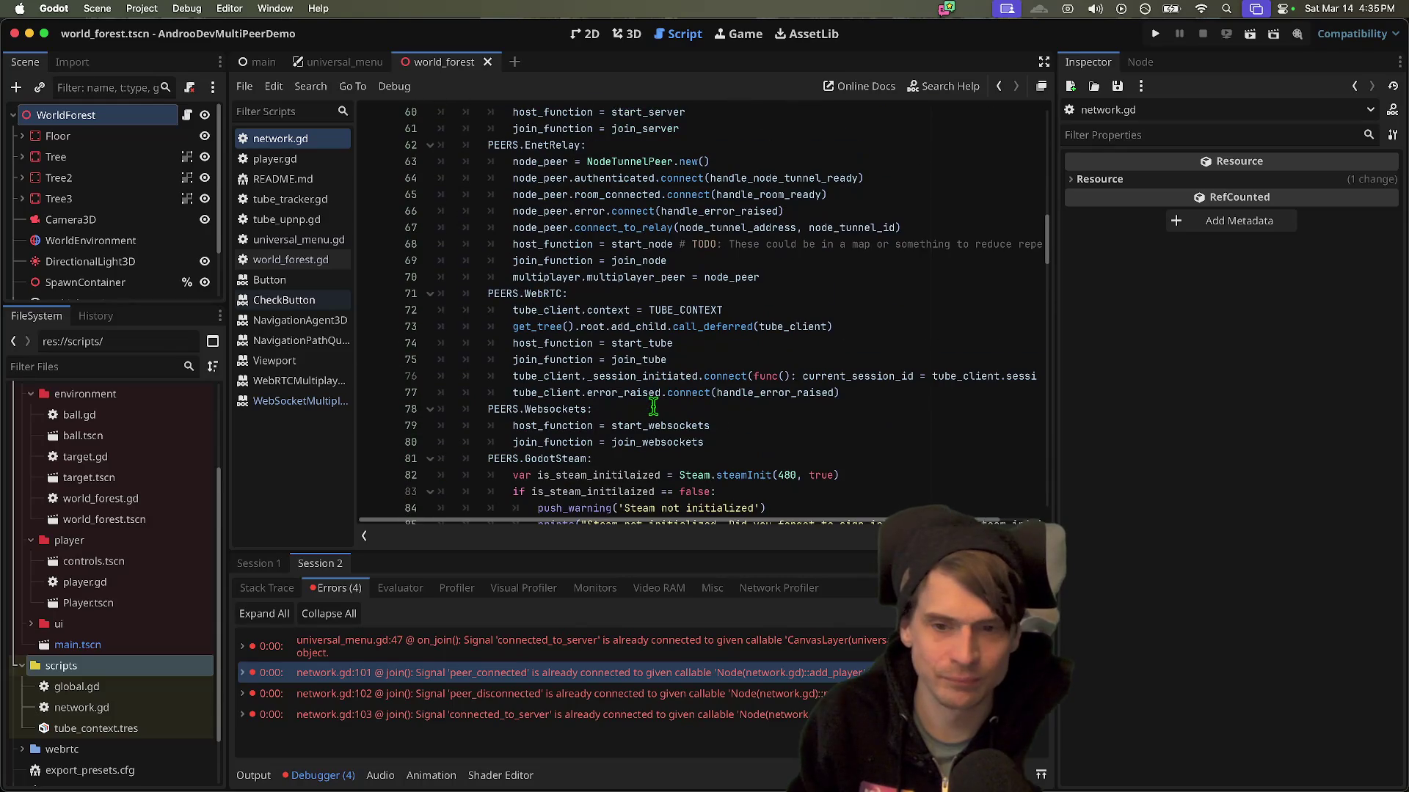
scroll(733, 220, "up", 3)
scroll(836, 238, "down", 3)
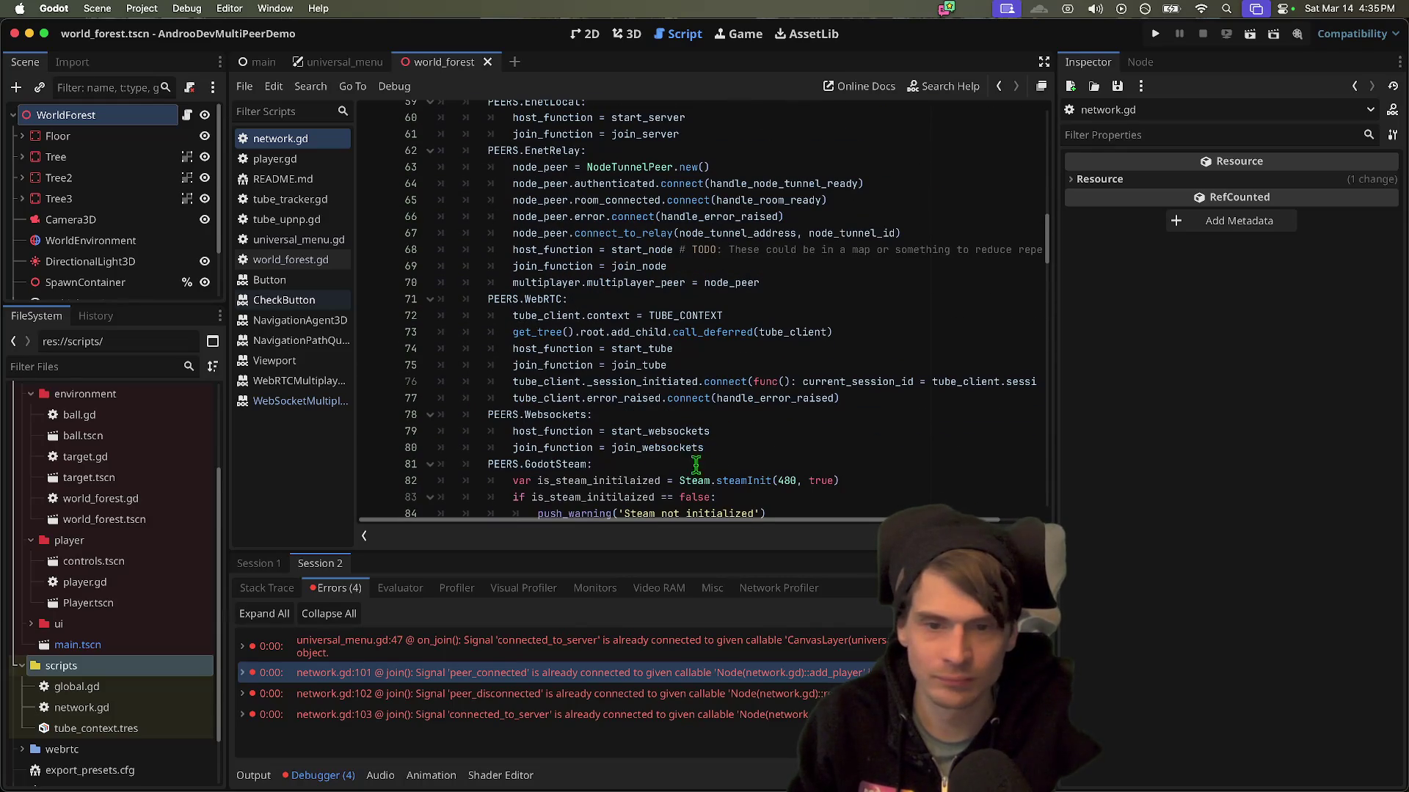
left_click(597, 433)
double_click(557, 433)
double_click(613, 433)
left_click(492, 433)
double_click(531, 415)
scroll(514, 426, "up", 10)
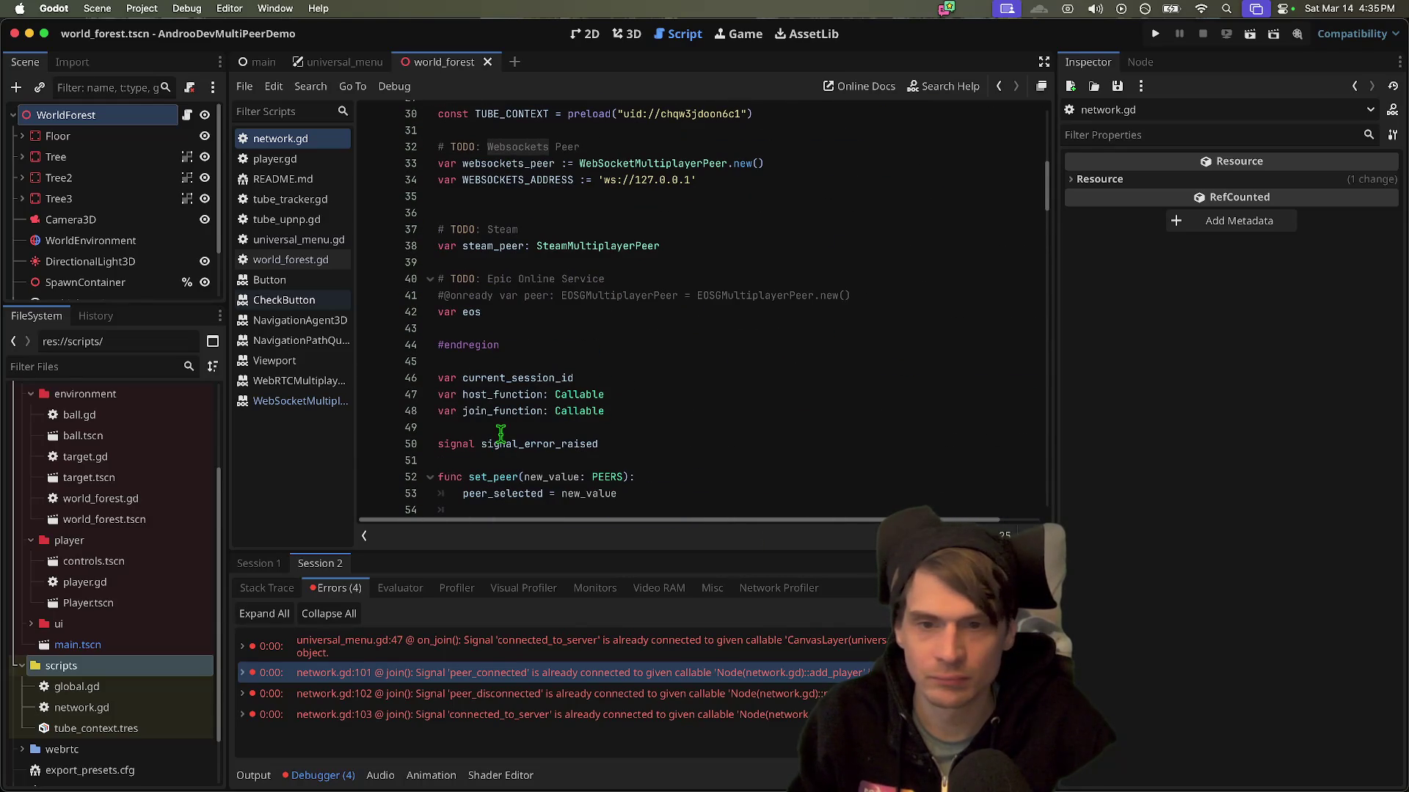
double_click(523, 163)
key("super+d")
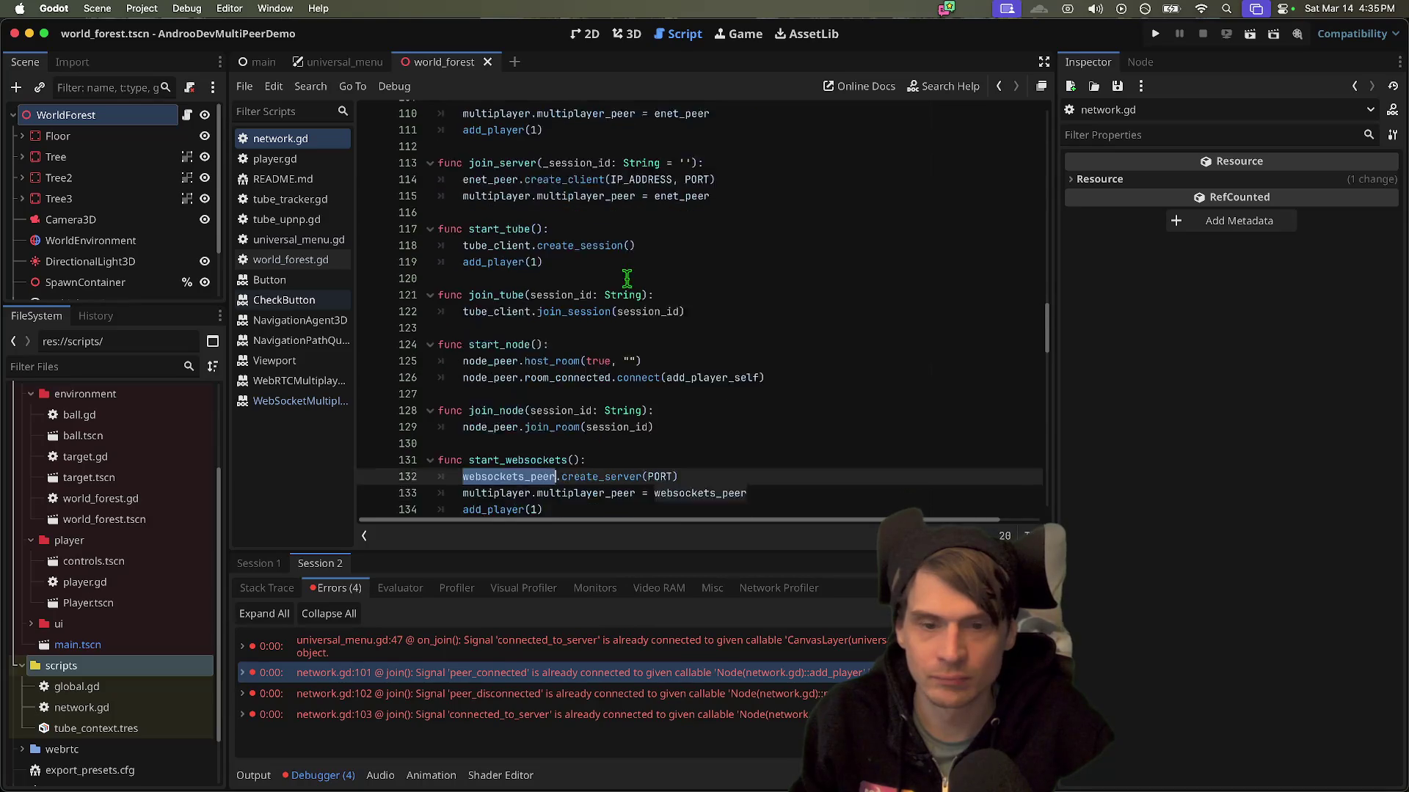
Change the client address to wss://127.0.0.1 and open the create_server documentation.
left_click(664, 419)
type("s")
left_click(913, 433)
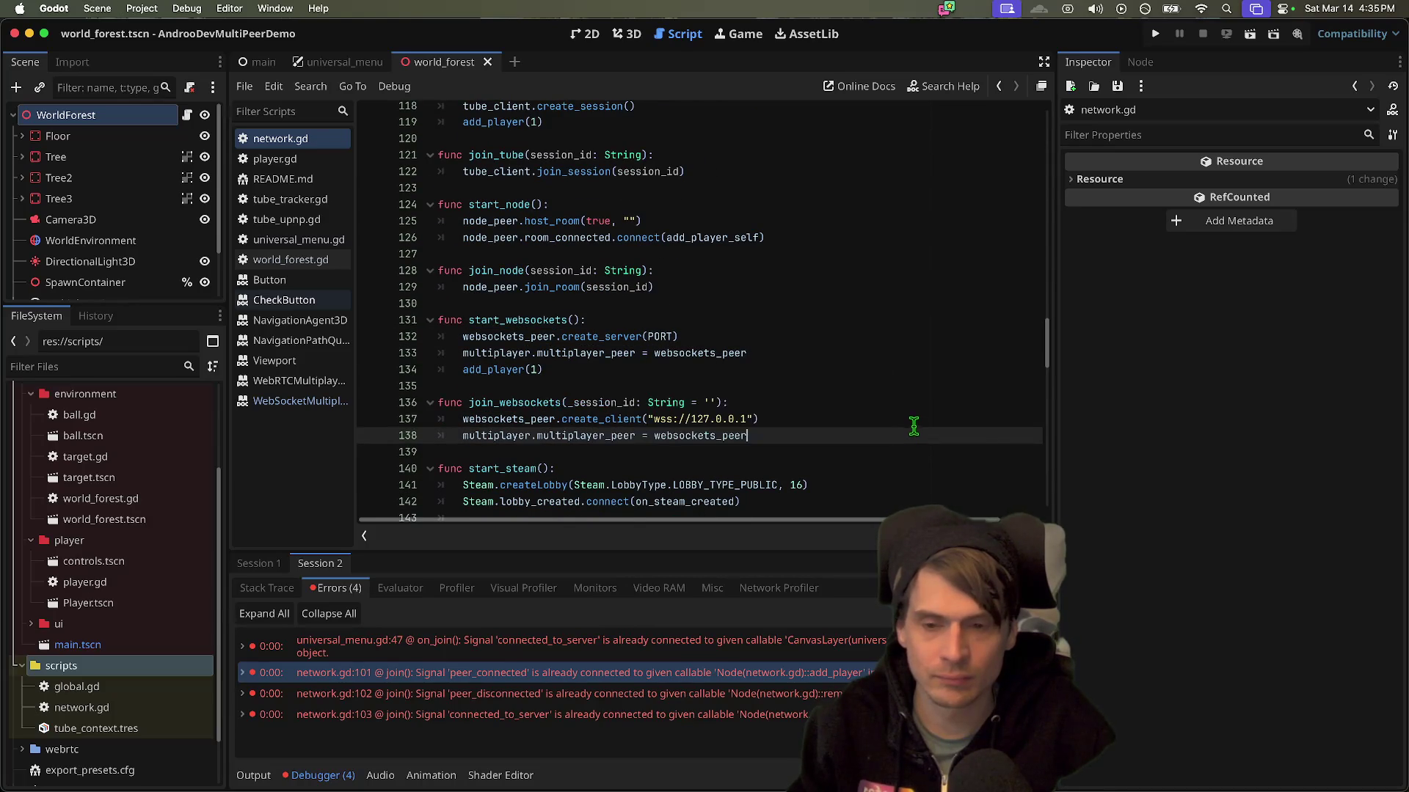
scroll(914, 424, "down", 1)
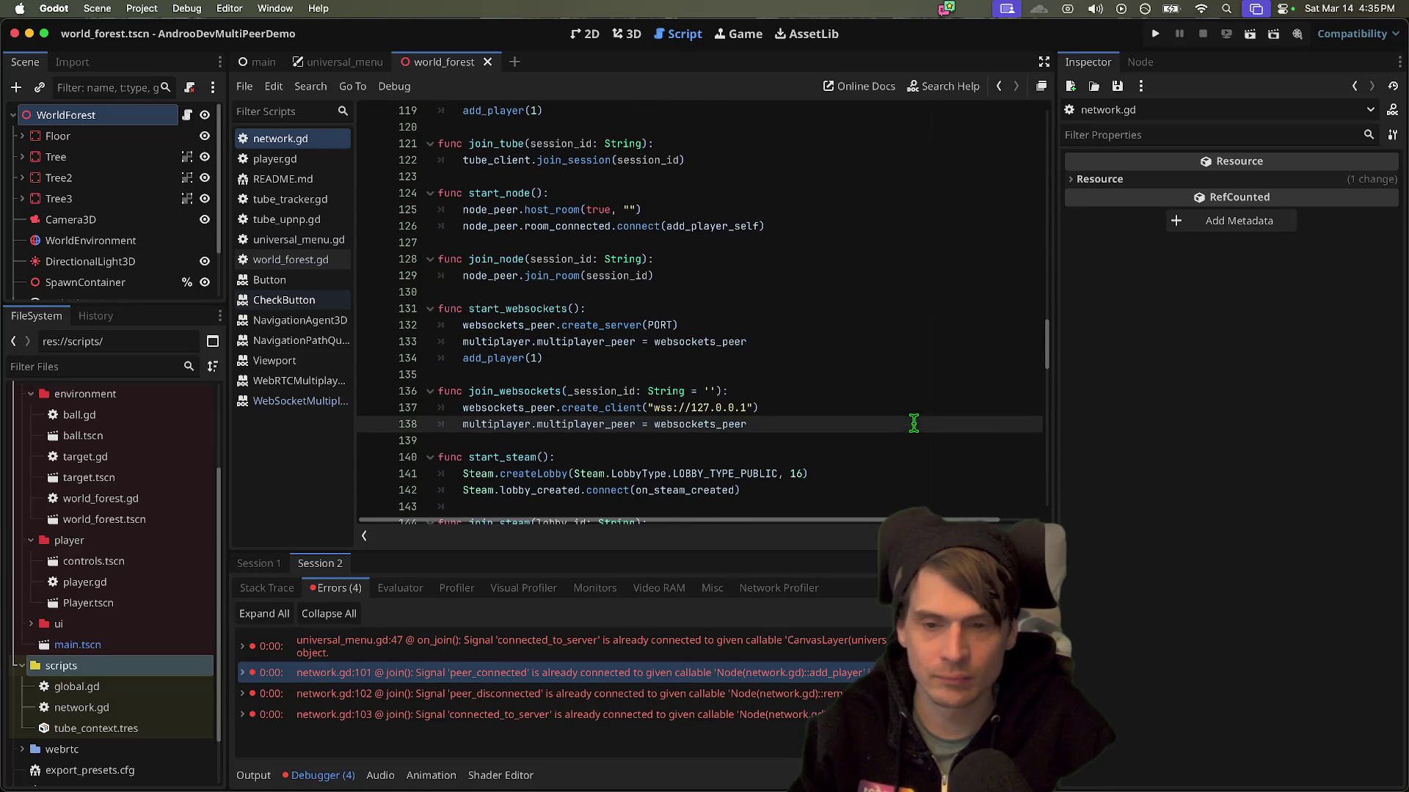
left_click(600, 325, "super")
scroll(903, 335, "up", 2)
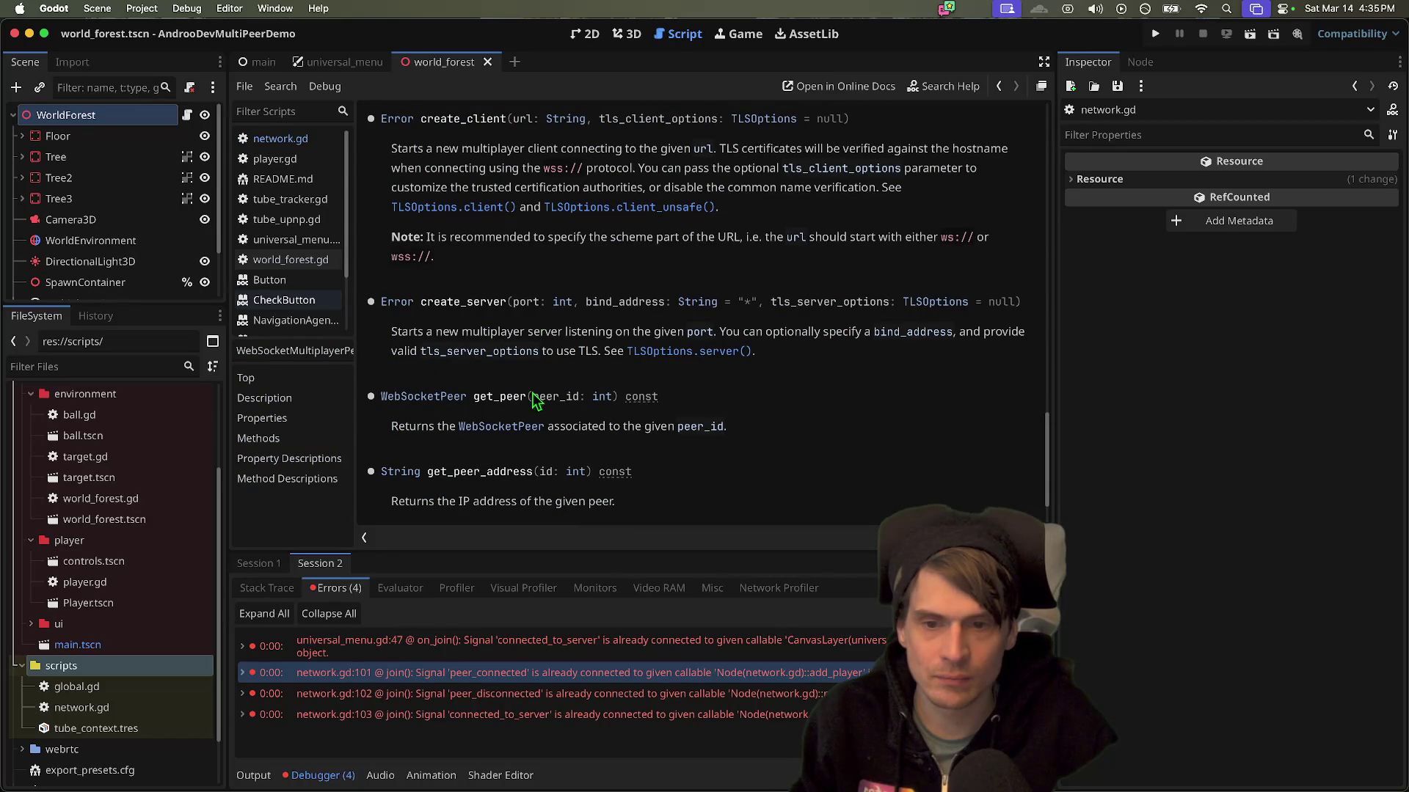
Open the create_client reference and its TLSOptions.client() link, then reopen create_client.
key("alt+Left")
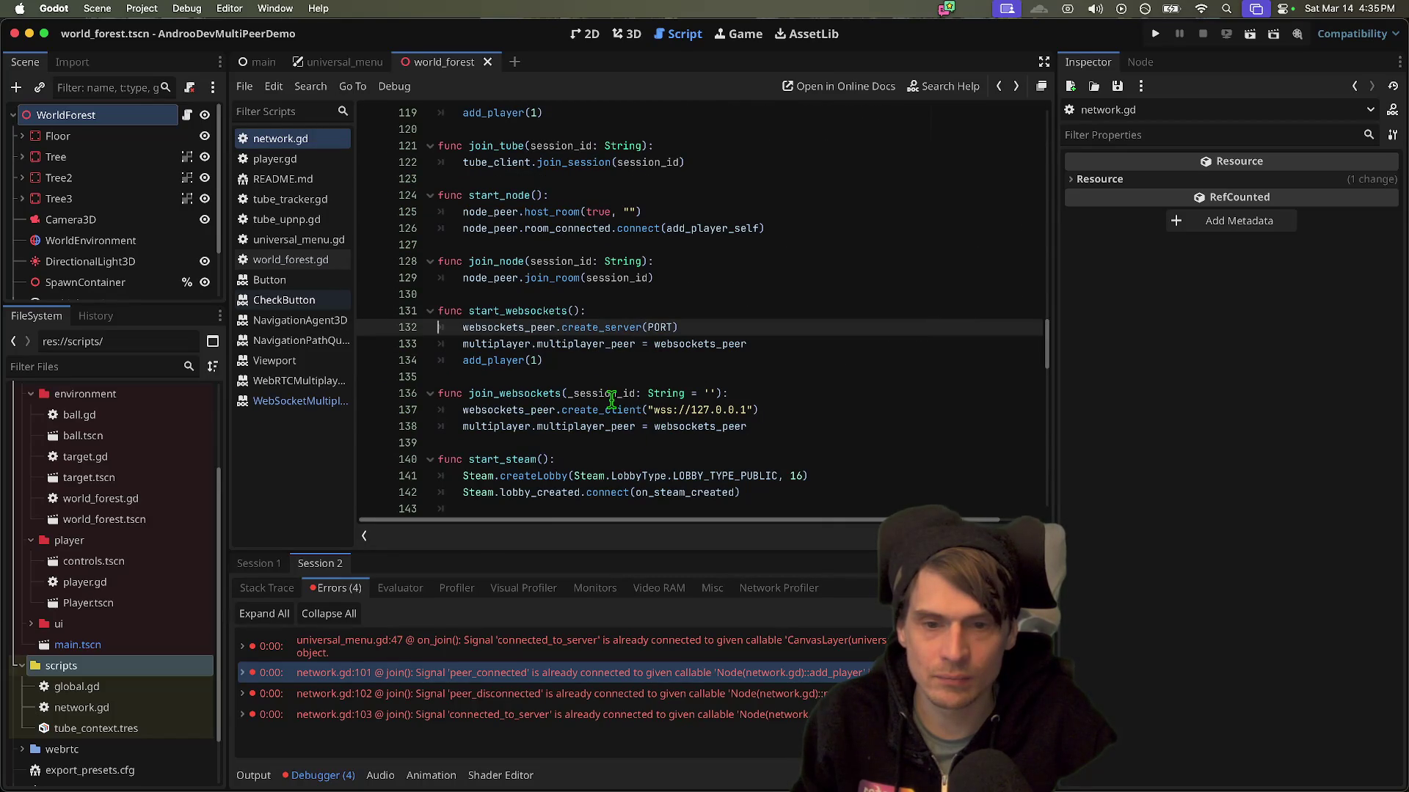
left_click(609, 407, "super")
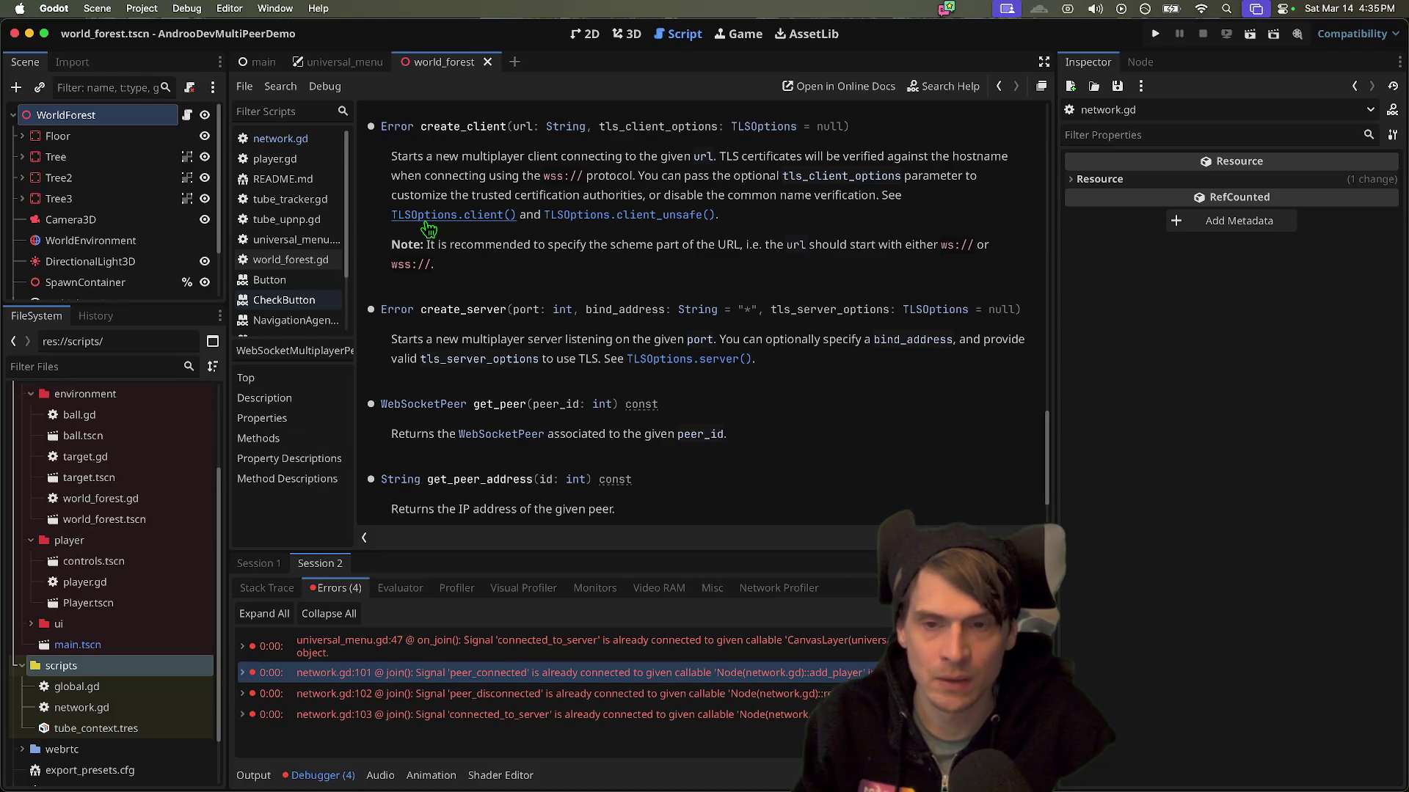
left_click(427, 220)
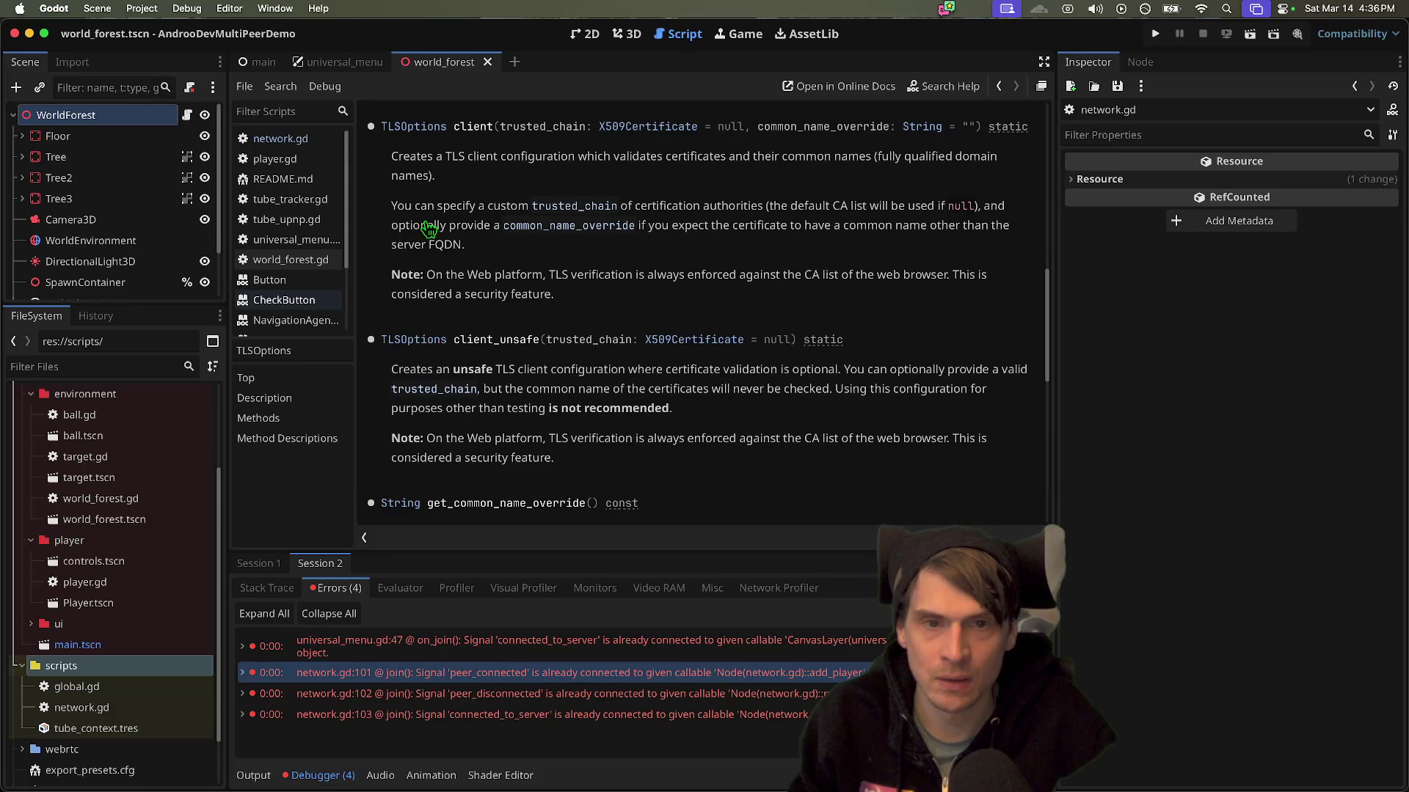
key("alt+Left")
key("alt+Left")
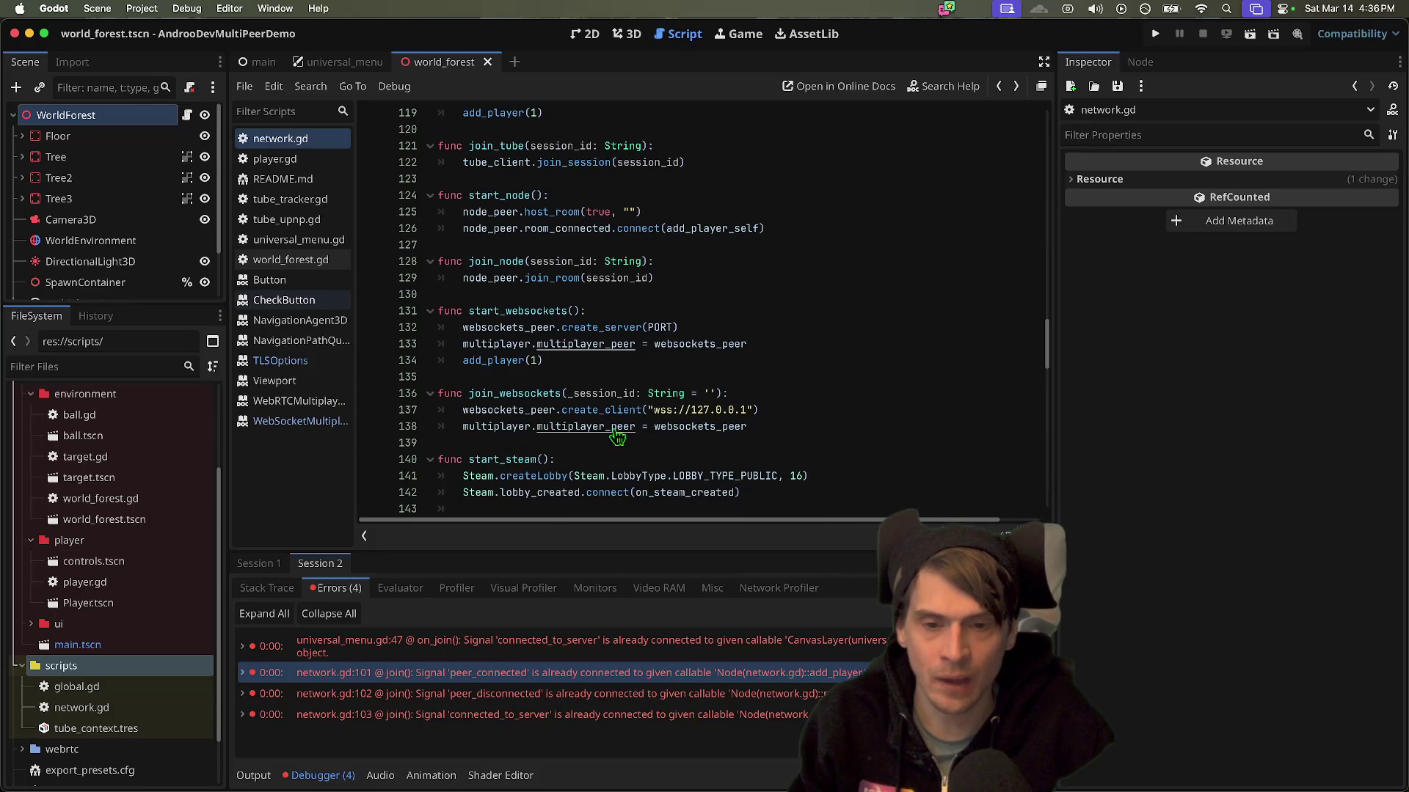
left_click(602, 415, "ctrl")
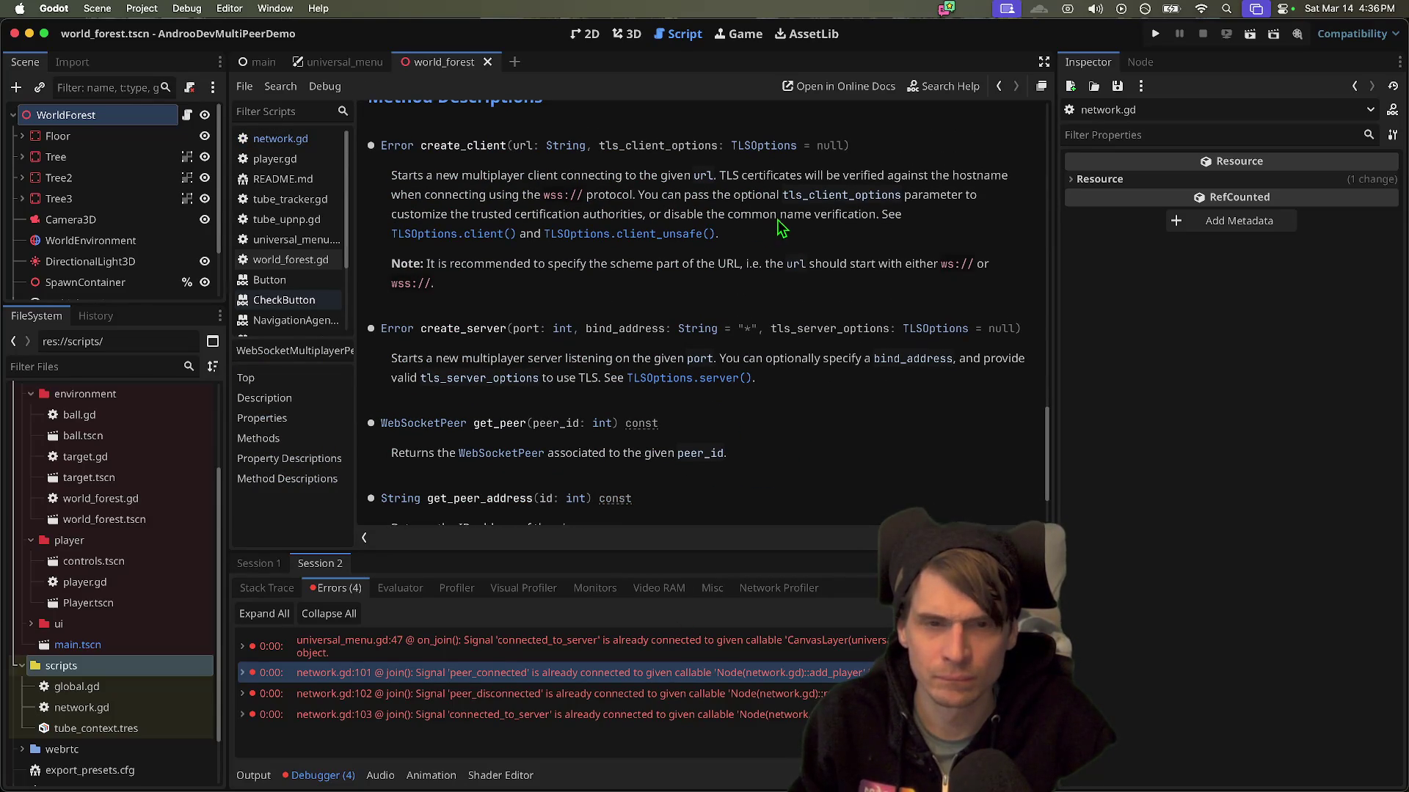
Read create_client's tls_client_options and URL scheme notes, then TLSOptions client_unsafe, and return to network.gd.
left_click_drag(788, 189, 767, 152)
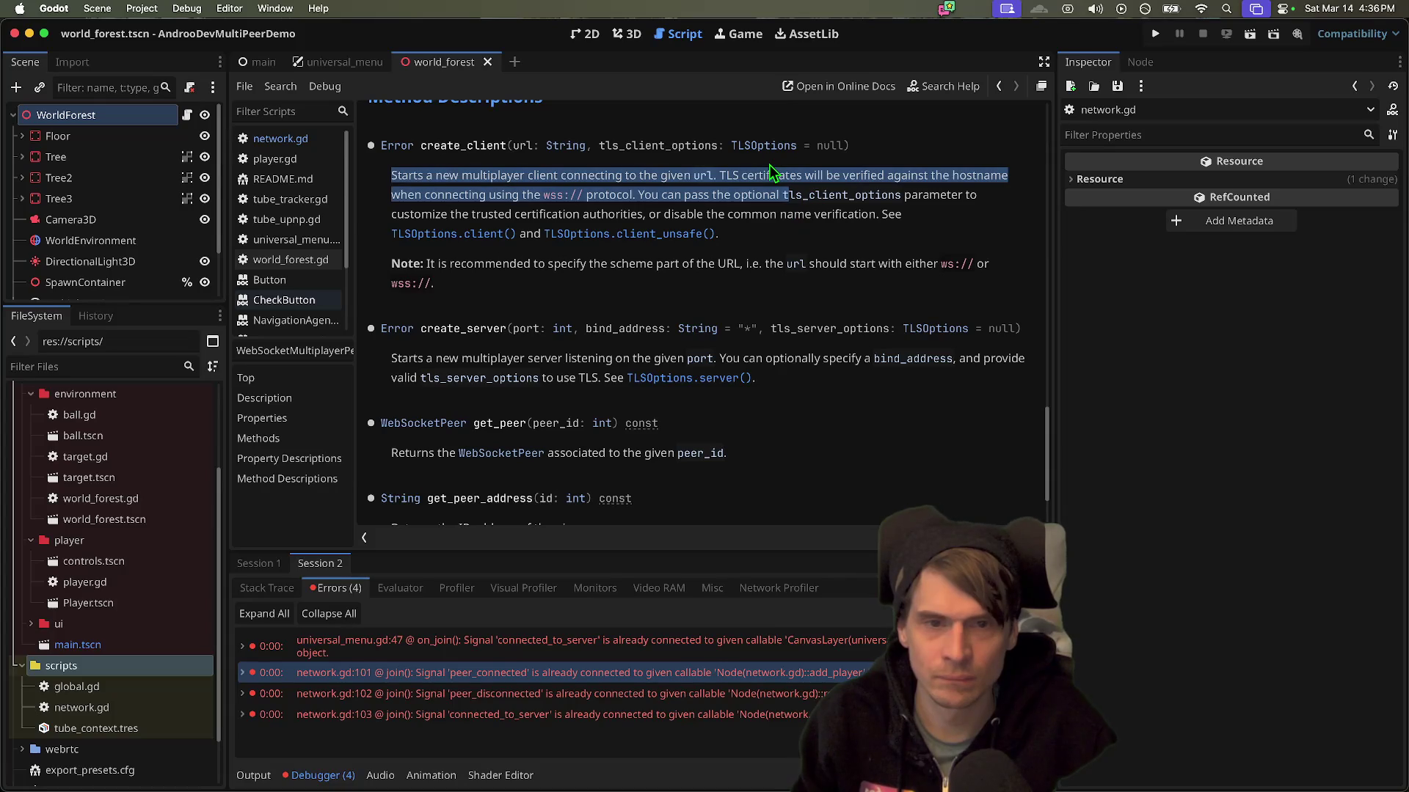
left_click(764, 182)
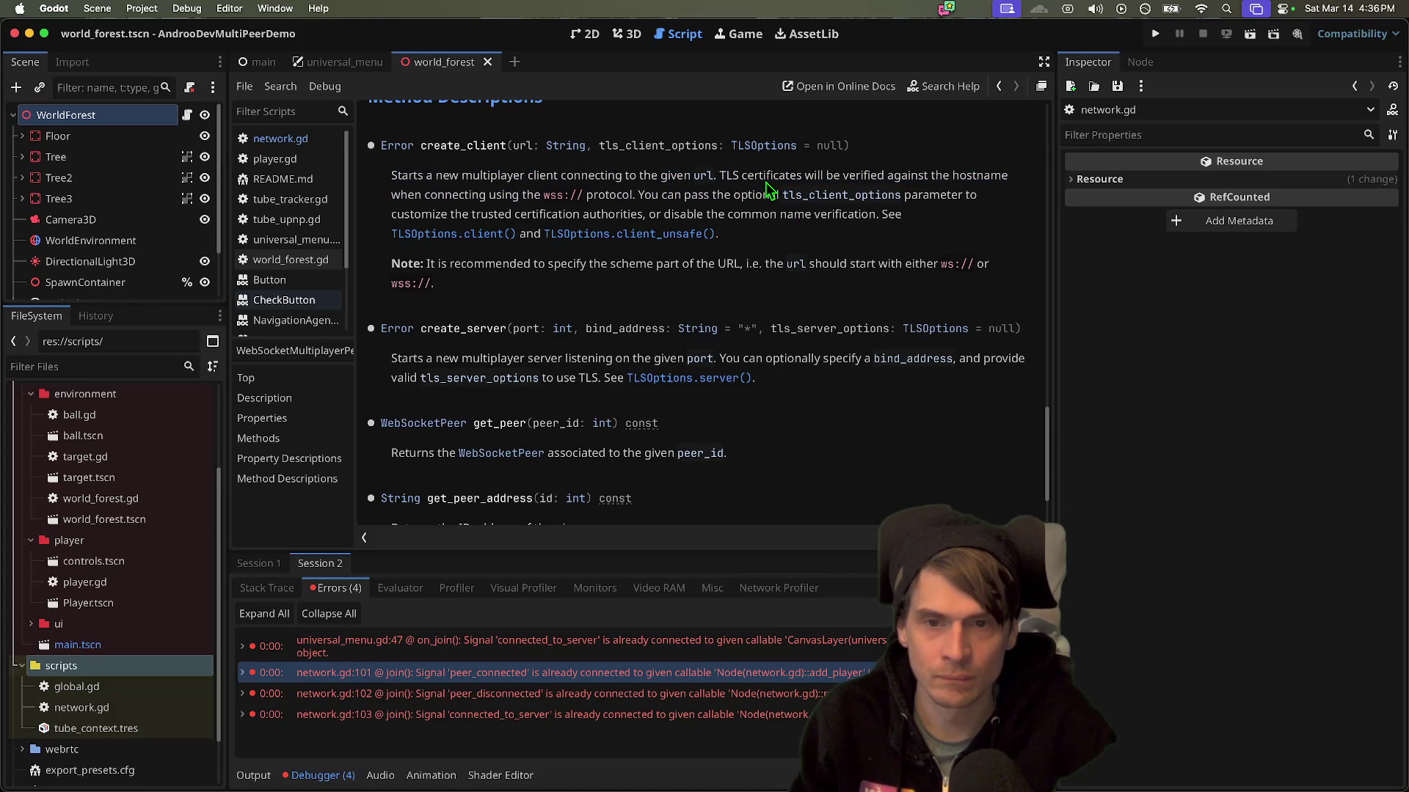
double_click(811, 197)
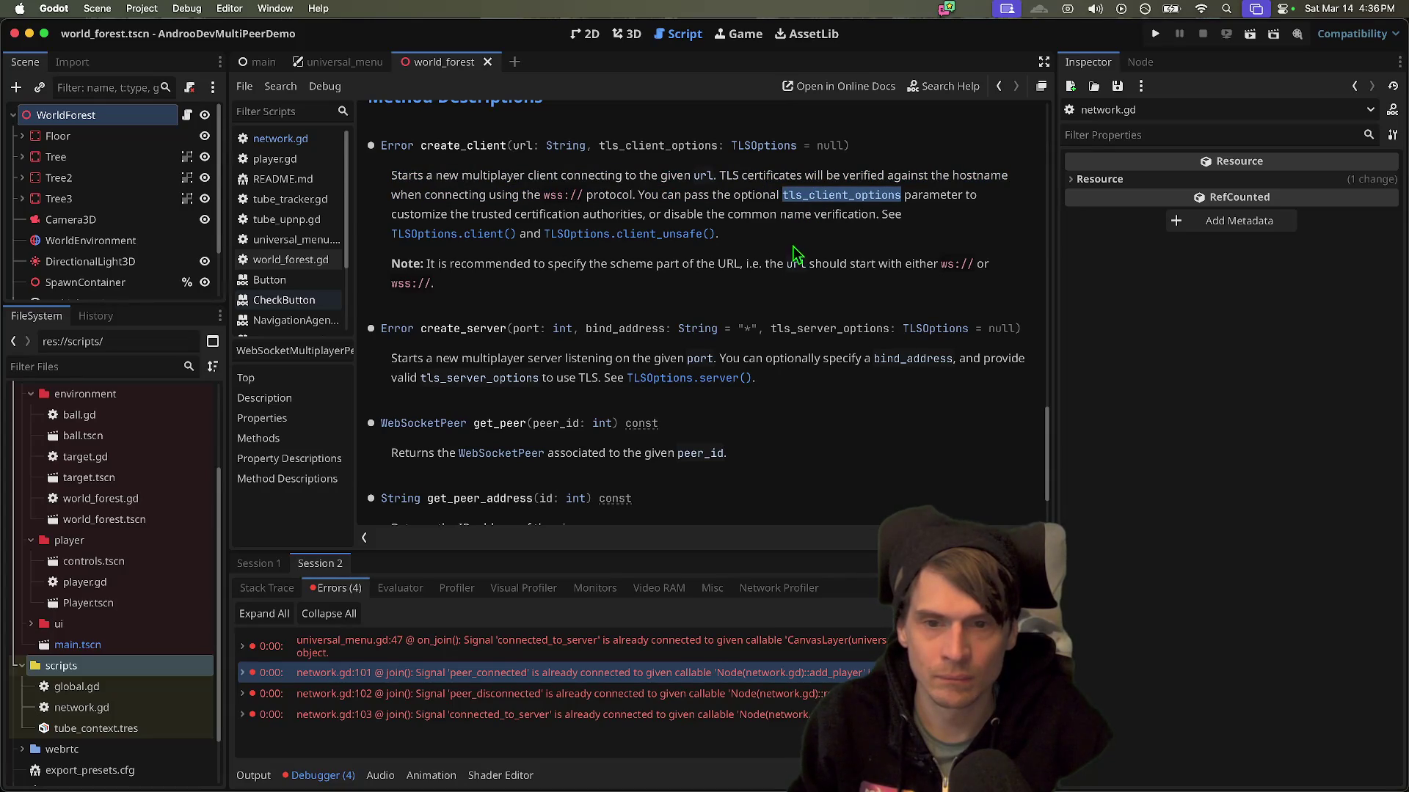
left_click_drag(779, 267, 594, 273)
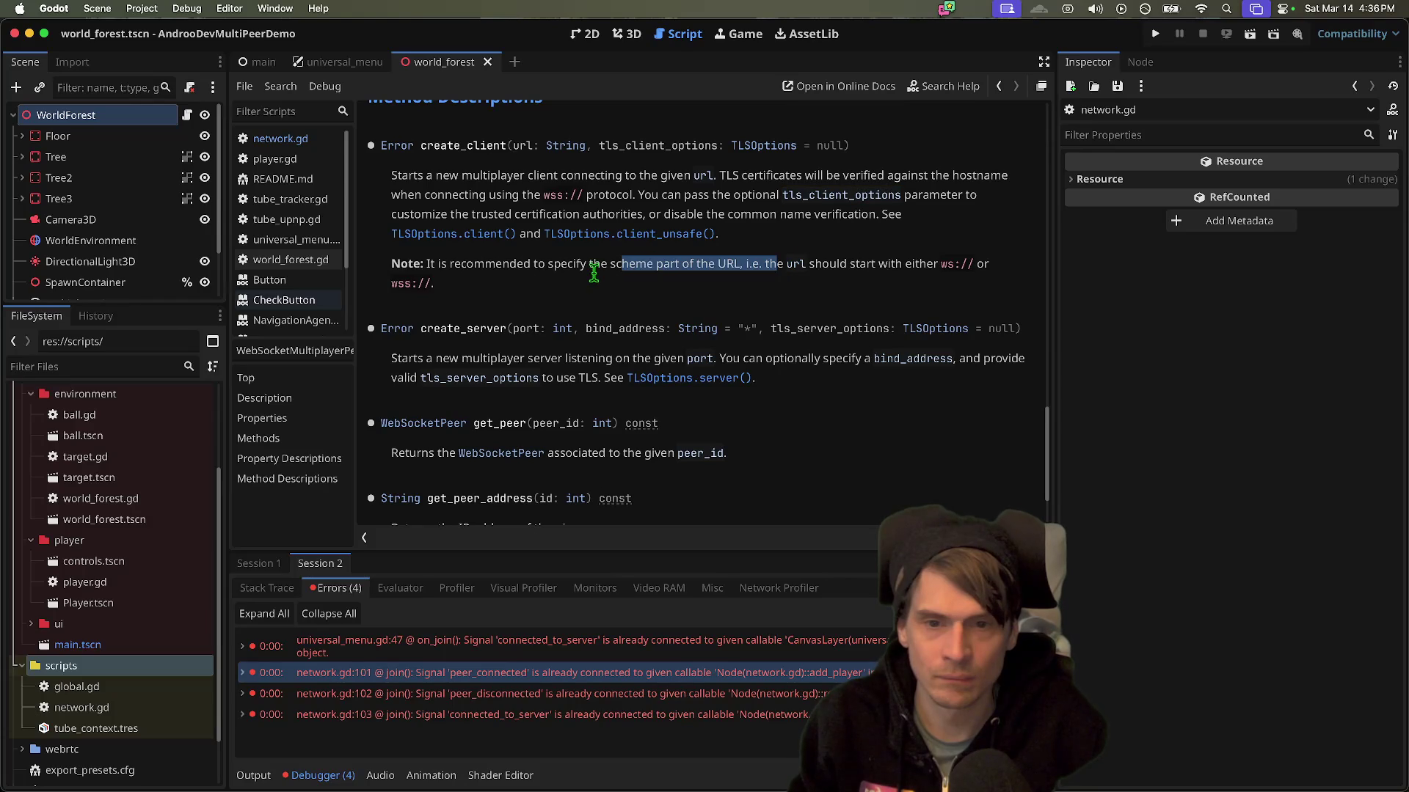
left_click(598, 275)
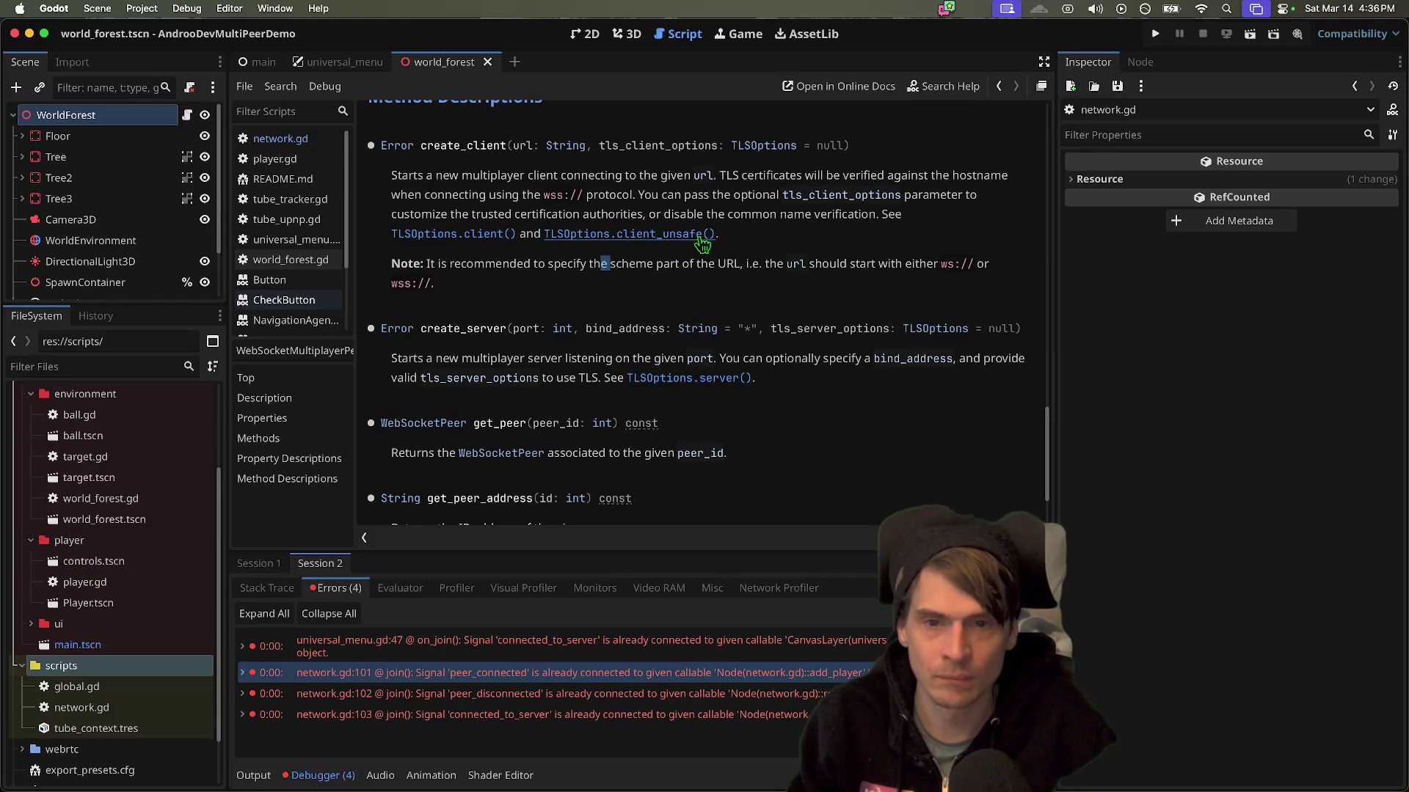
left_click_drag(675, 256, 393, 264)
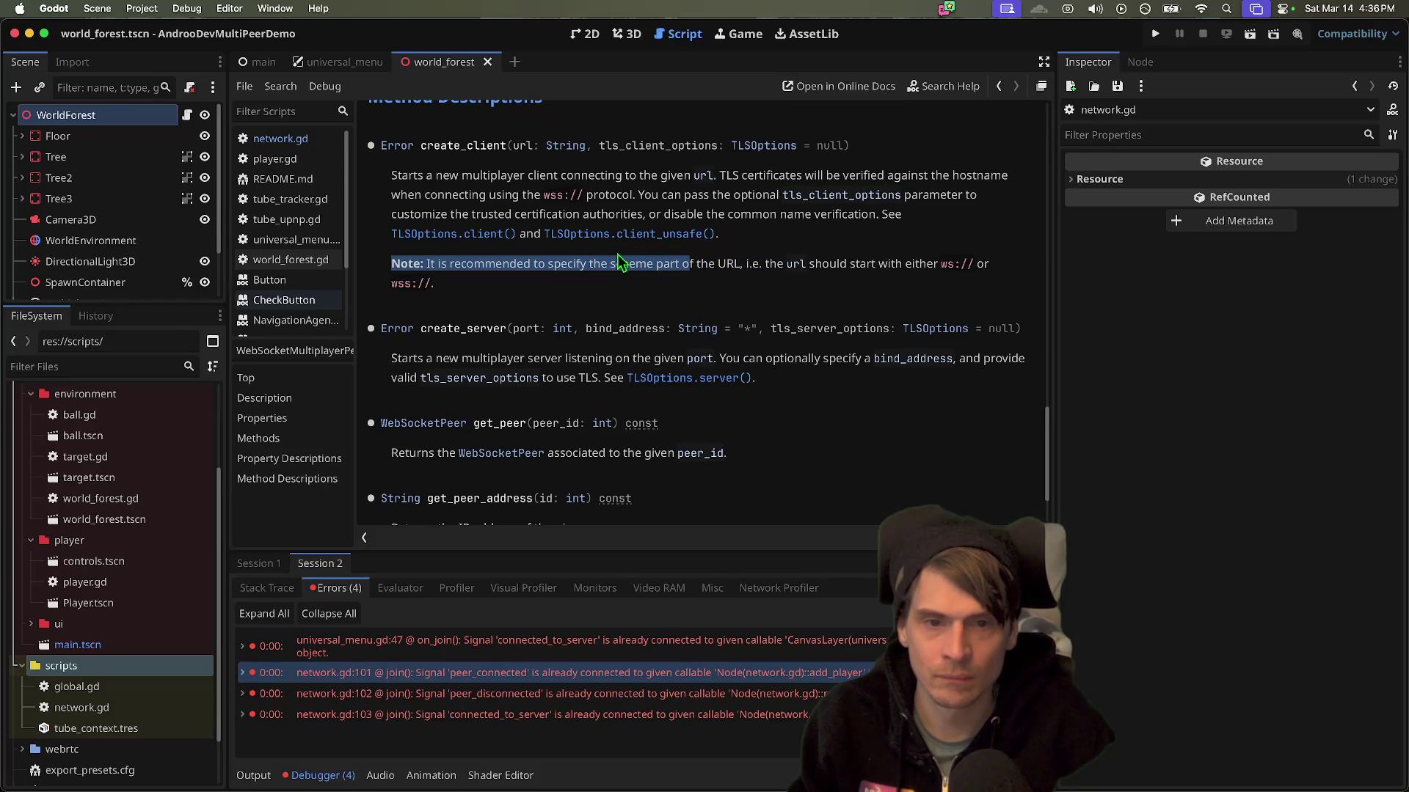
double_click(802, 195)
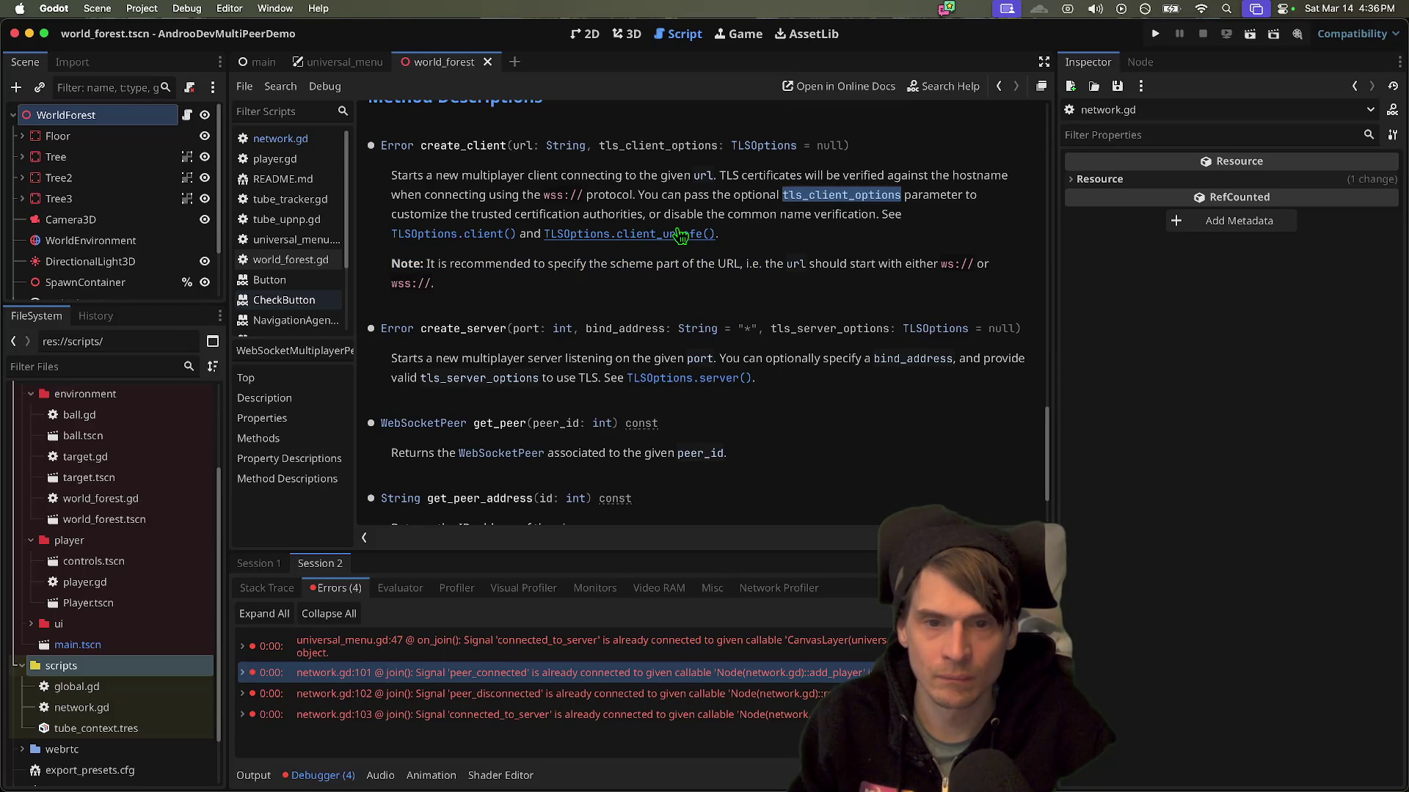
left_click(449, 238)
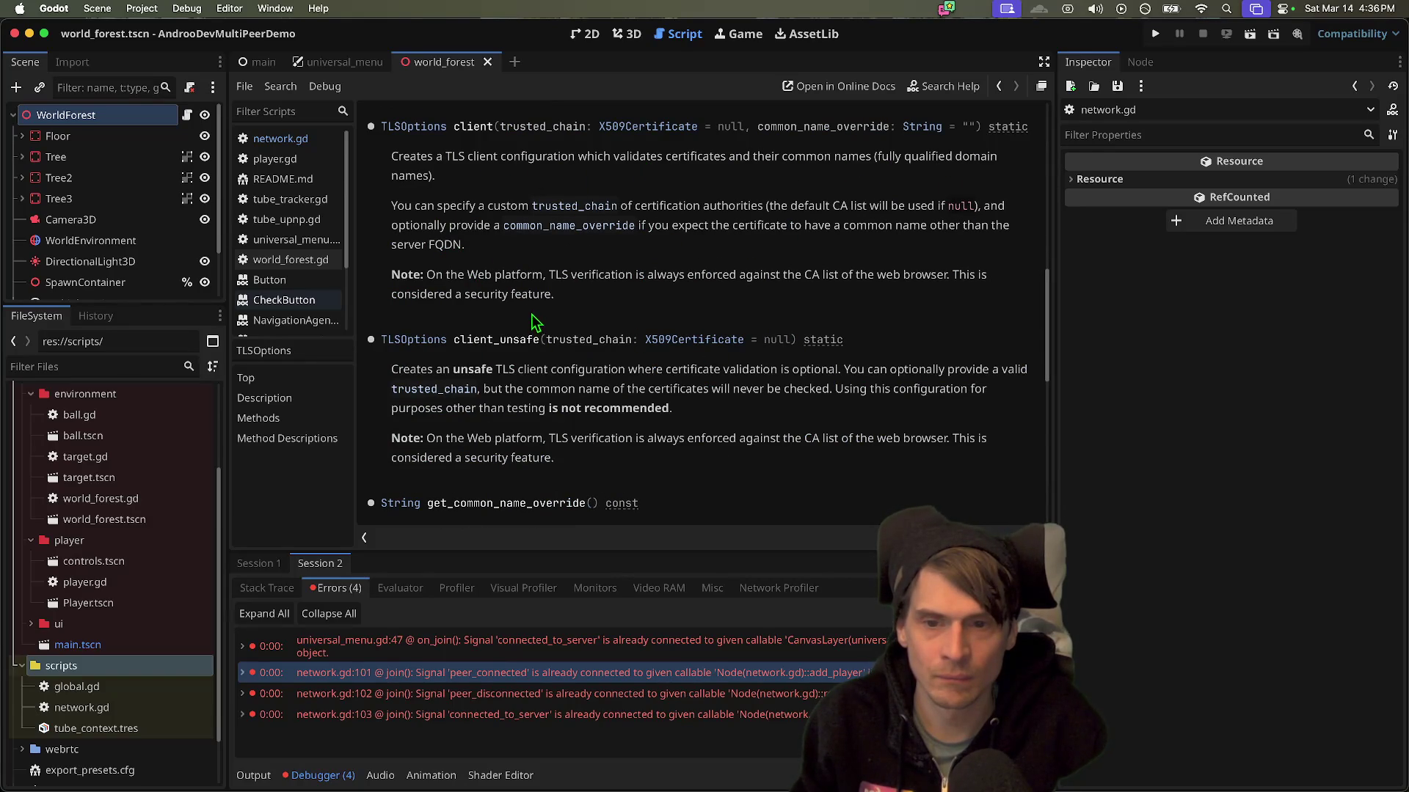
double_click(520, 344)
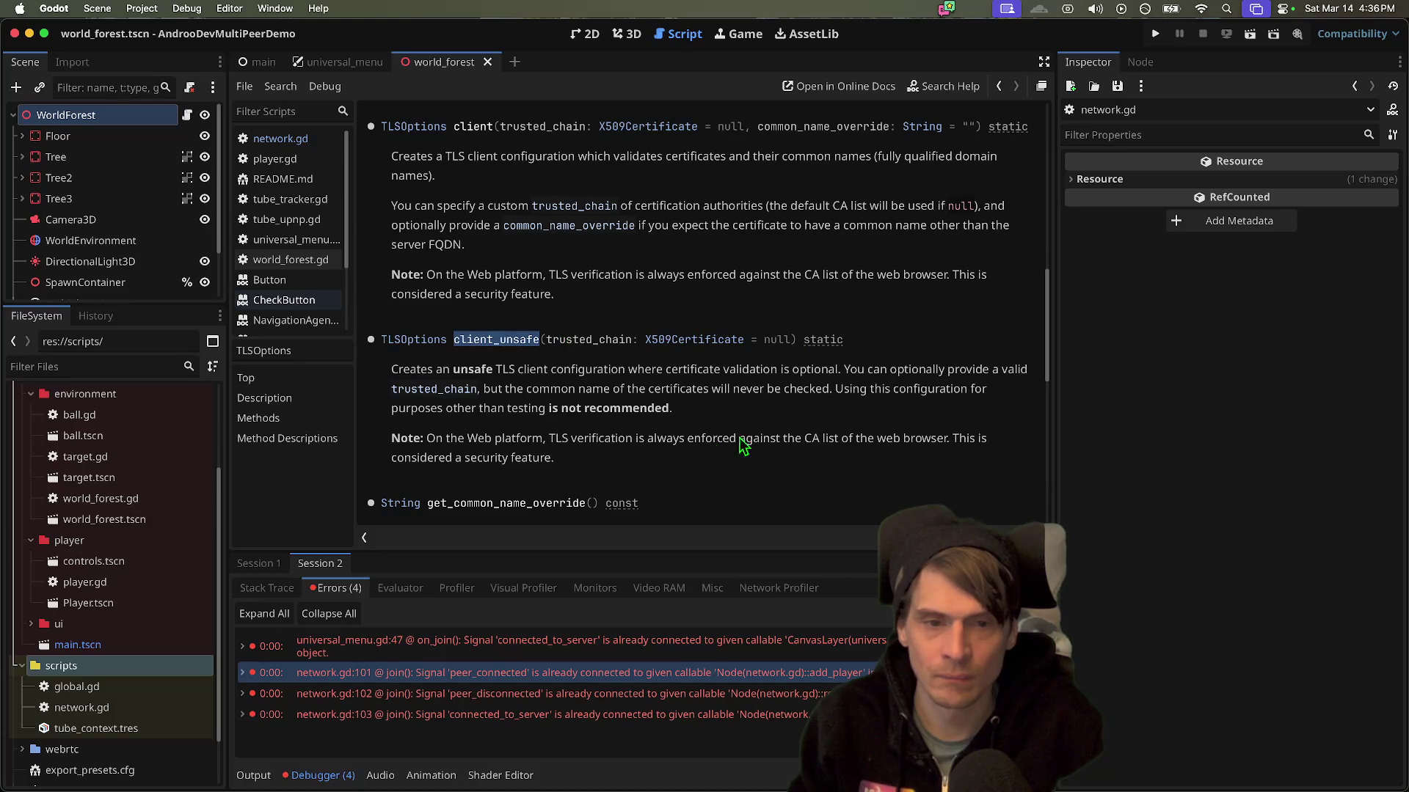
key("alt+Left")
key("alt+Left")
key("alt+Left")
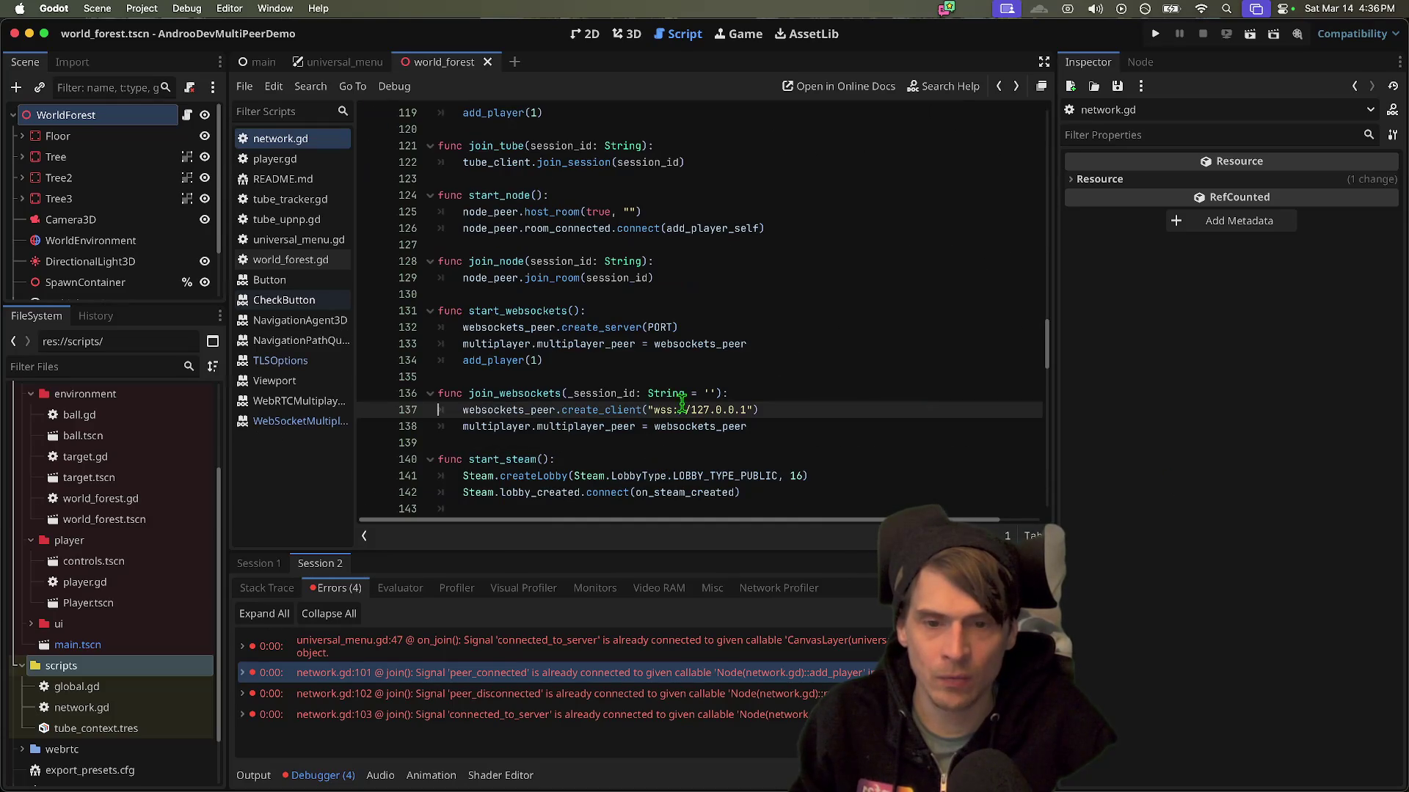
Remove the PORT argument from create_server and check its reference.
double_click(663, 327)
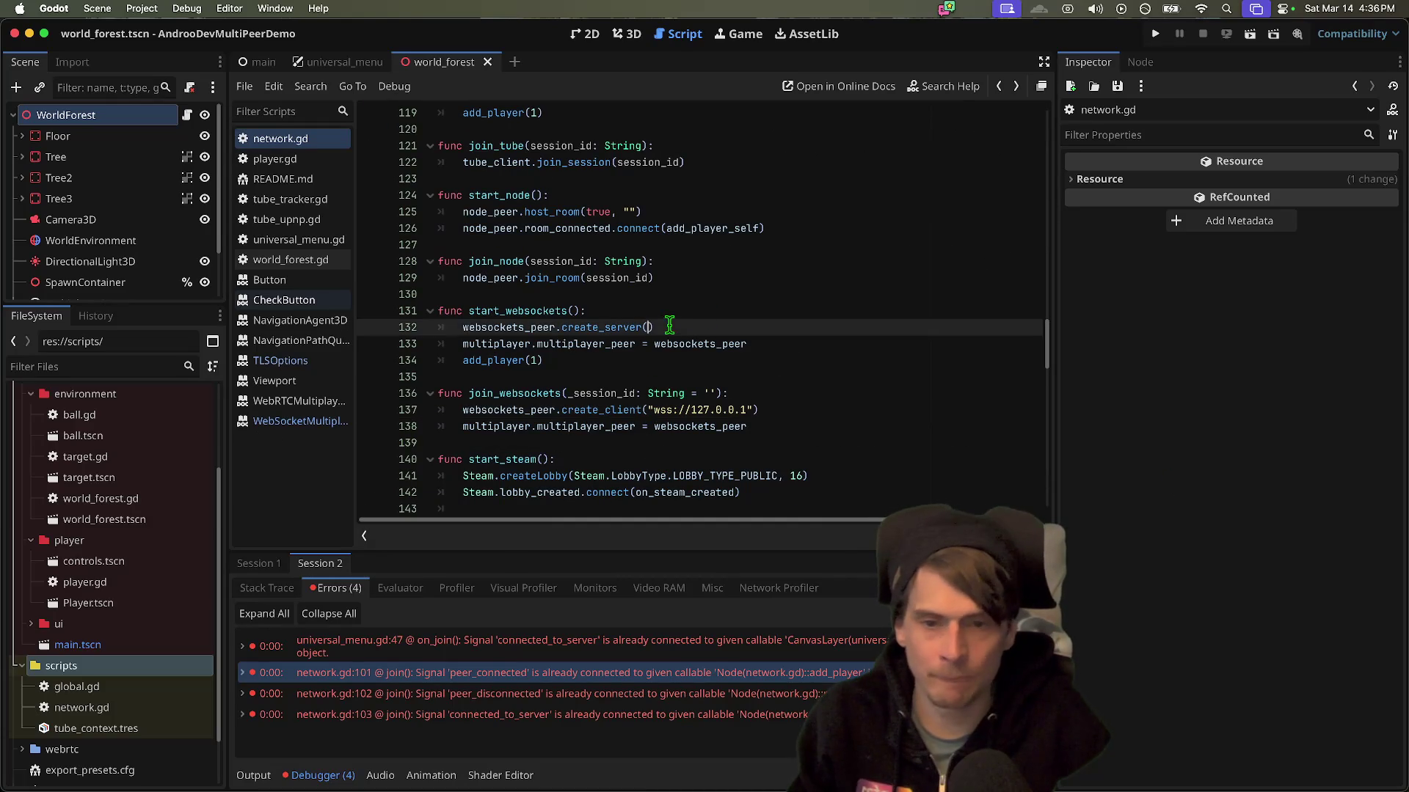
key("BackSpace")
left_click_drag(664, 261, 707, 274)
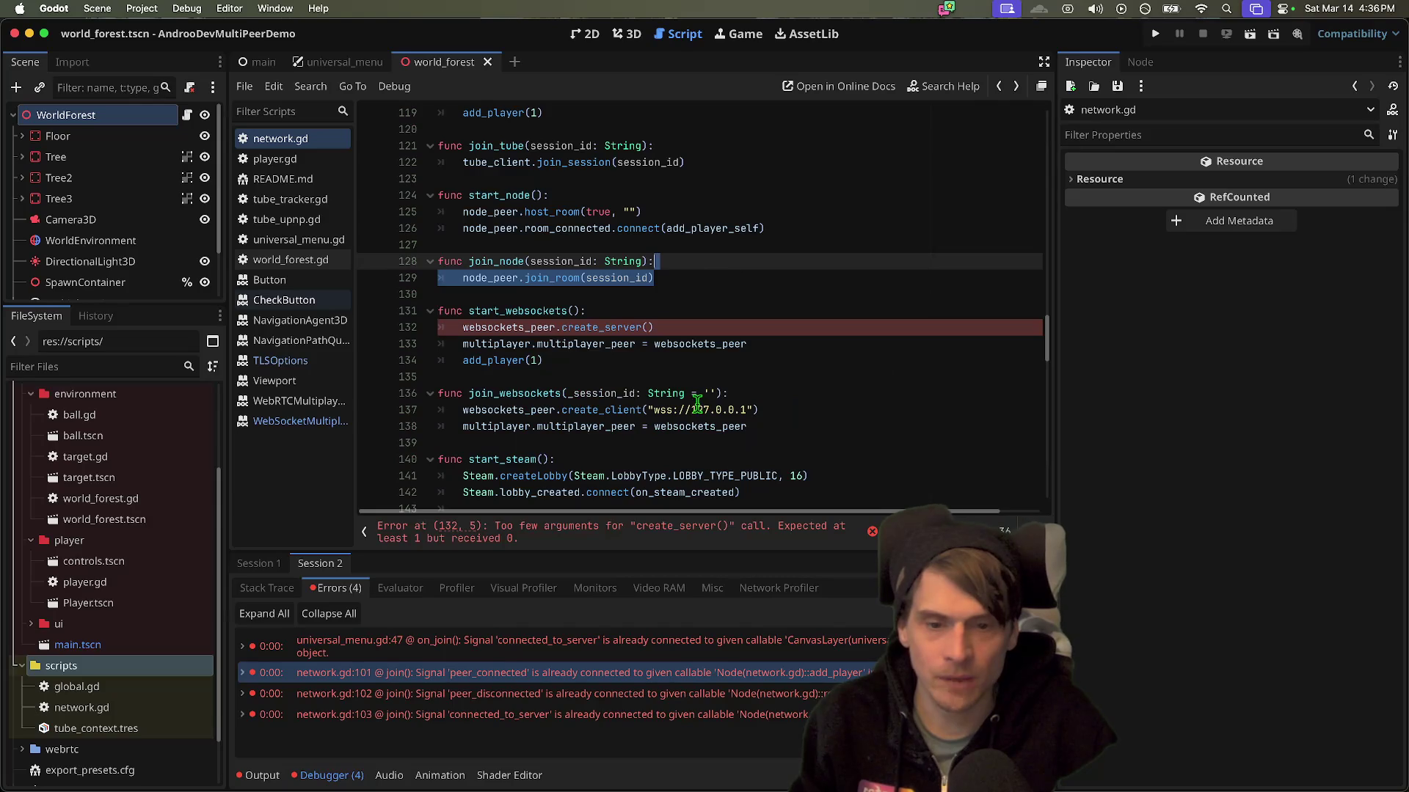
left_click(628, 328, "ctrl")
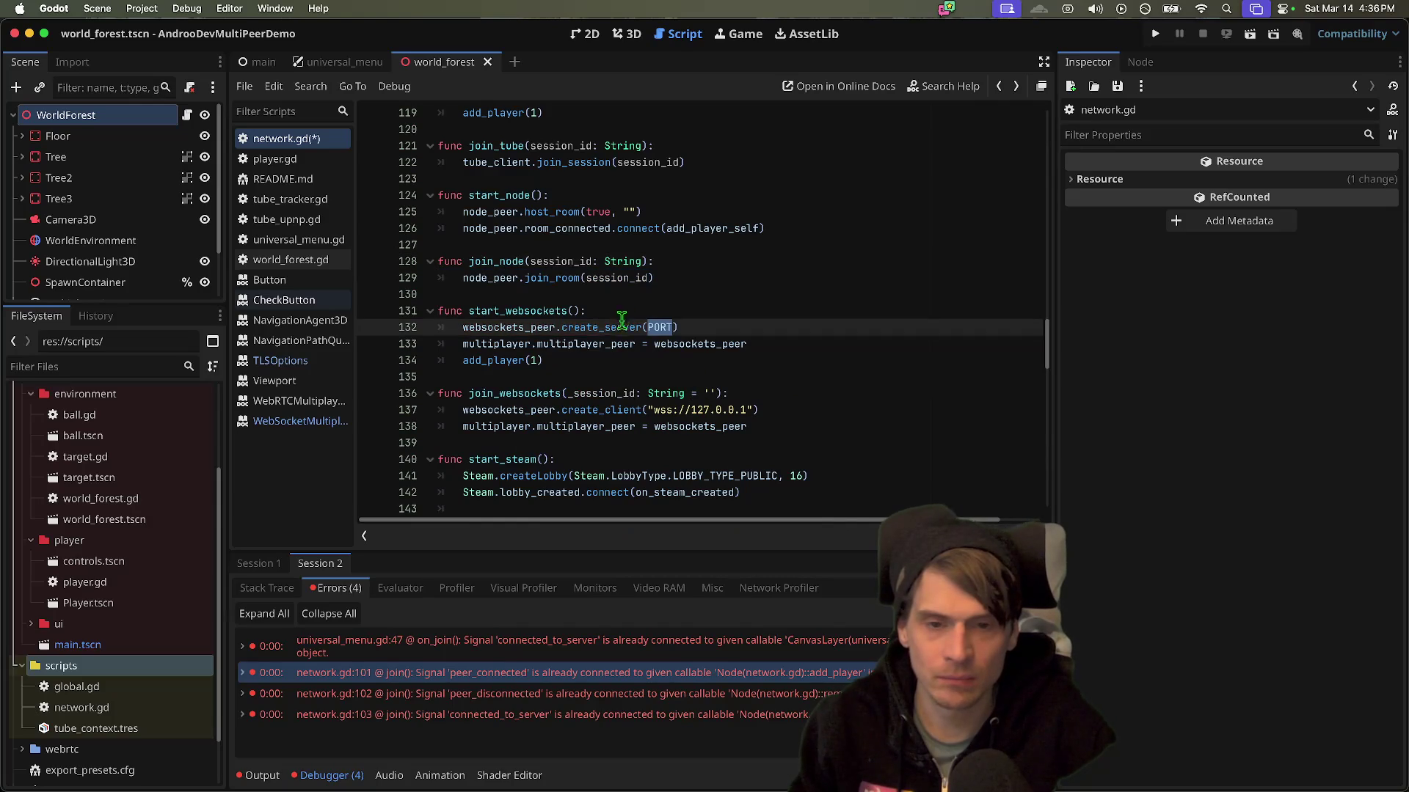
key("alt+Left")
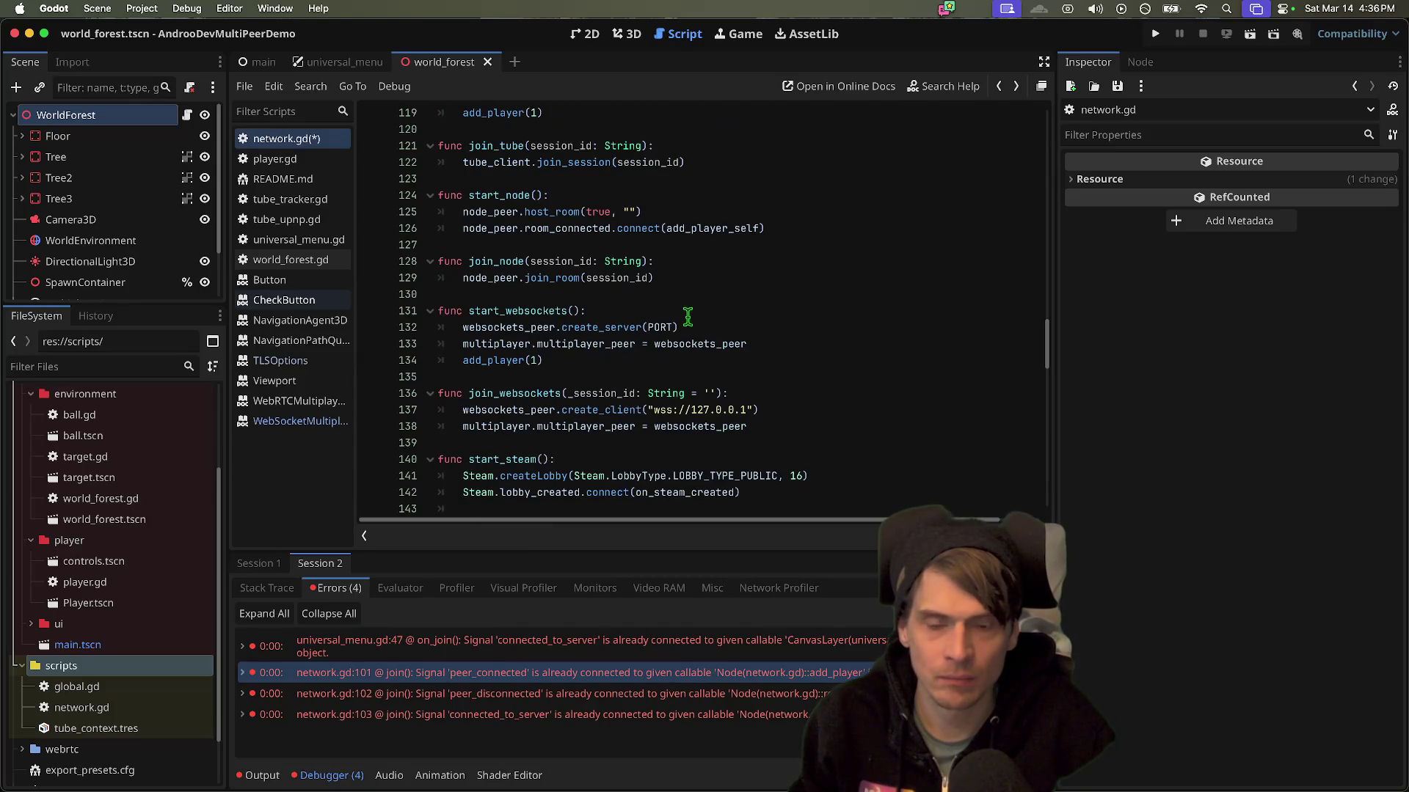
scroll(1048, 305, "up", 20)
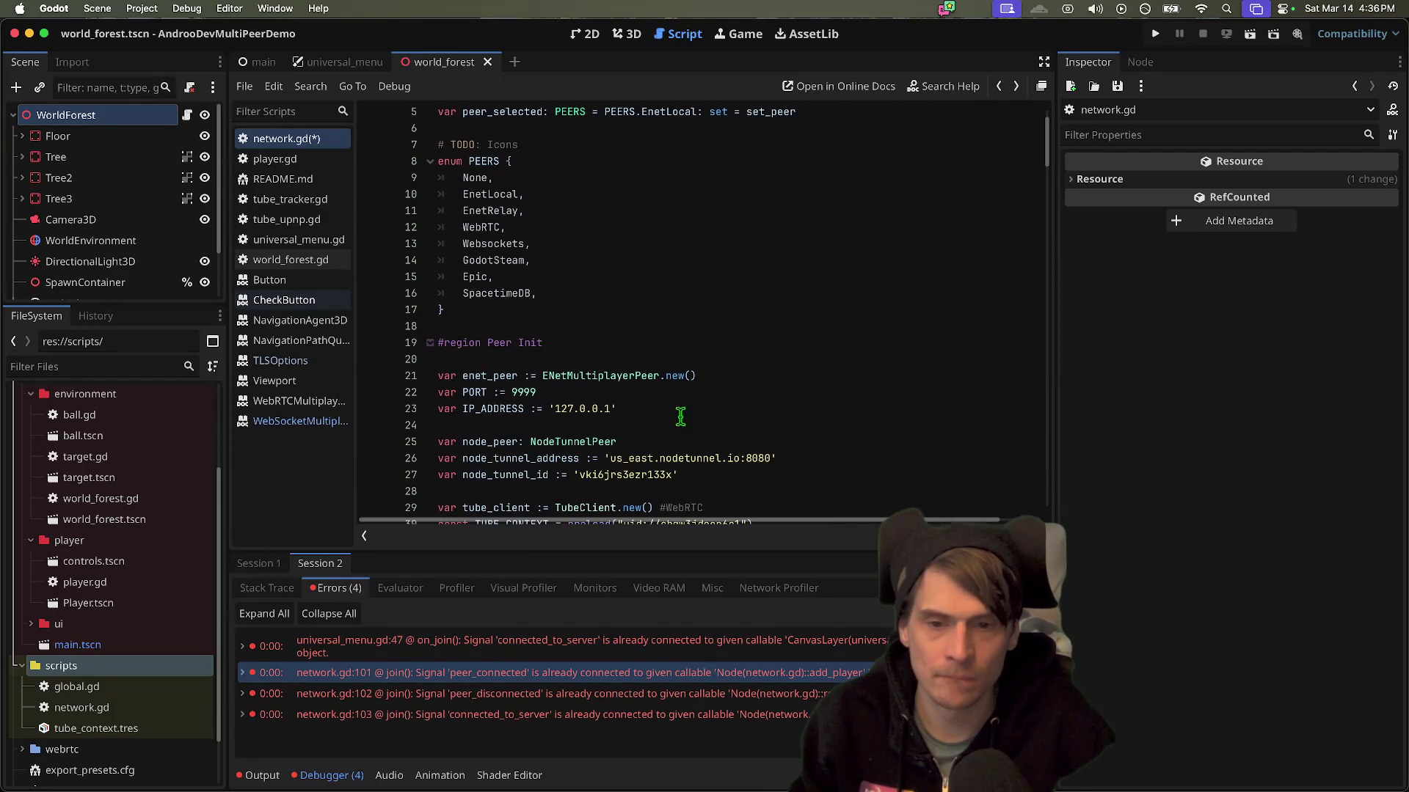
Append /9999 to the 127.0.0.1 client address and replace create_client with client_unsafe.
double_click(538, 392)
scroll(729, 418, "down", 20)
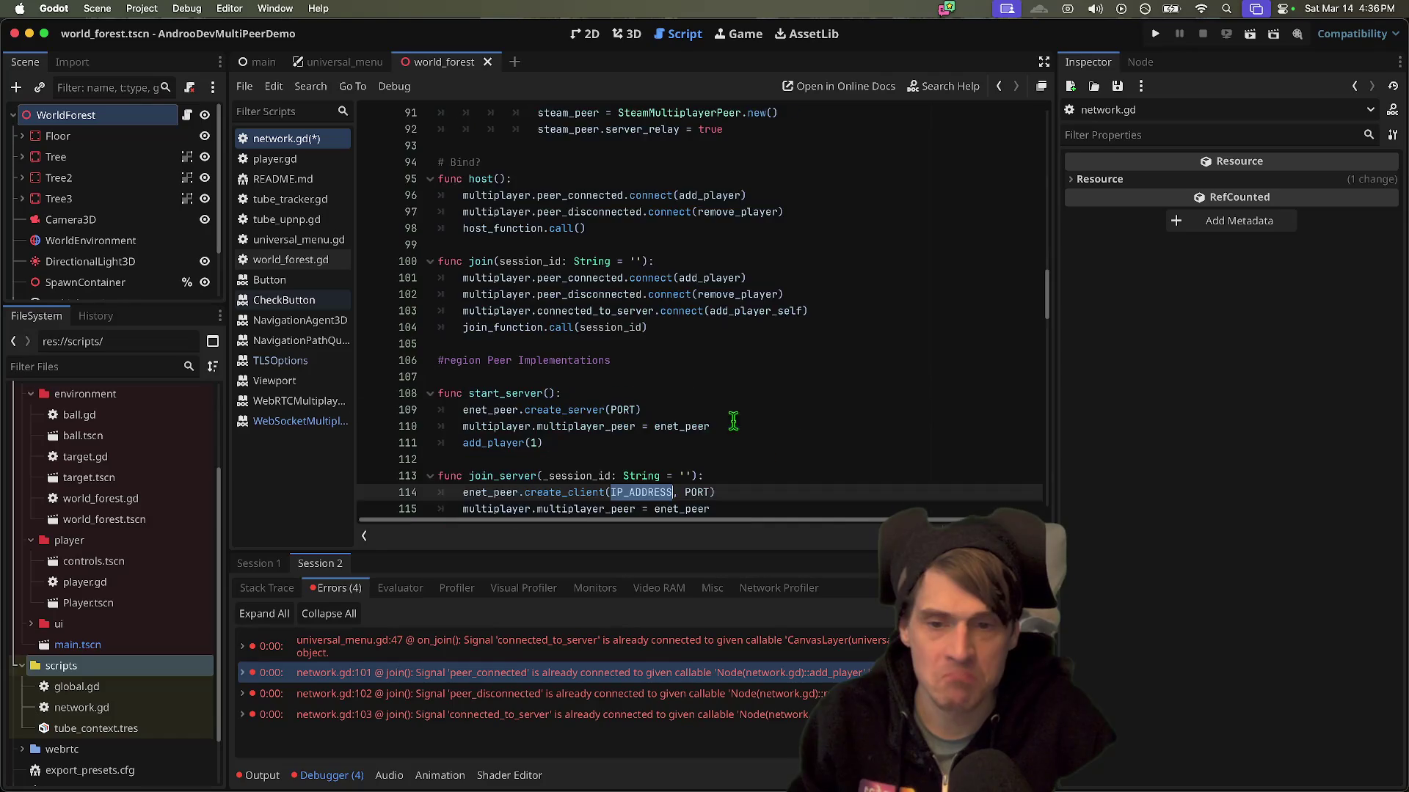
scroll(802, 383, "down", 2)
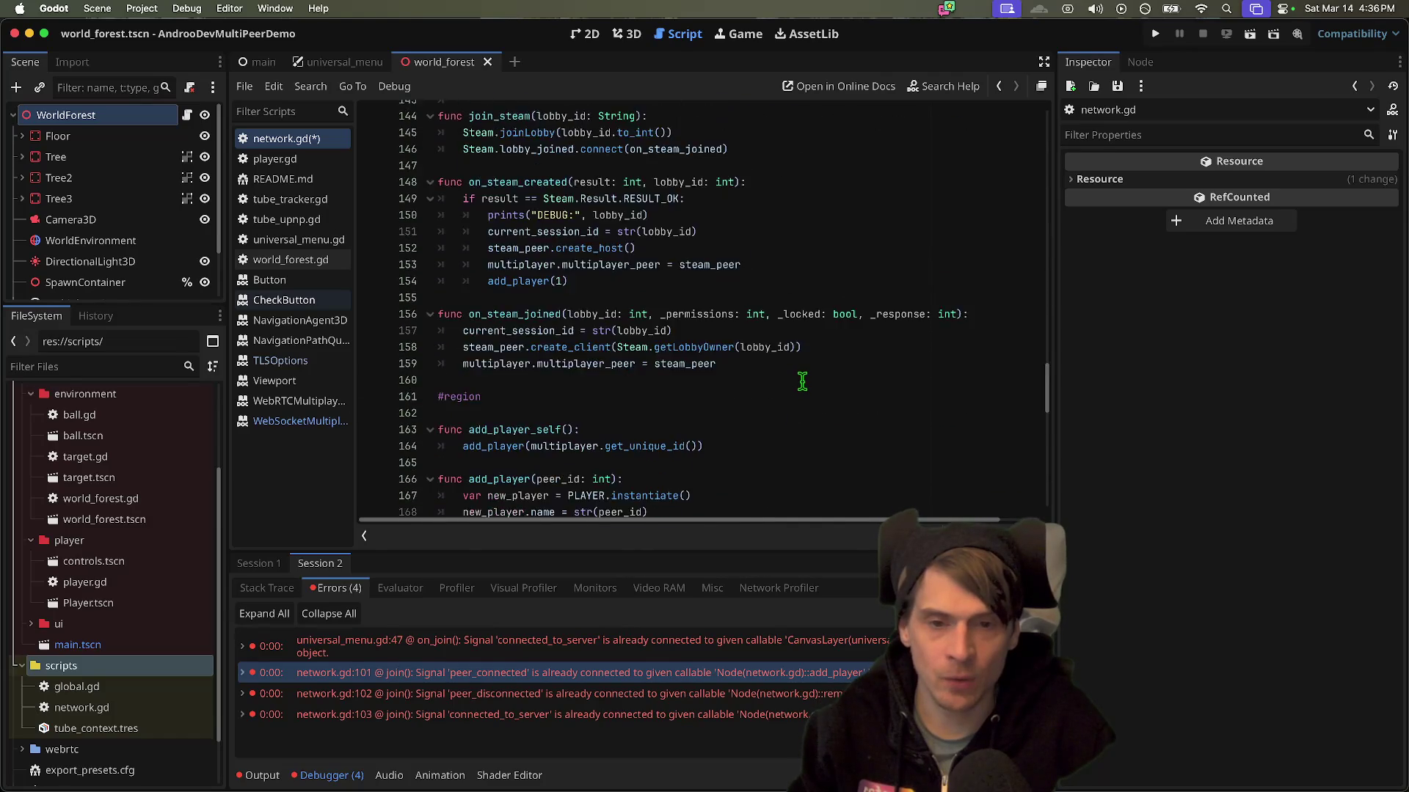
scroll(802, 378, "up", 5)
left_click(801, 375)
type("/9999")
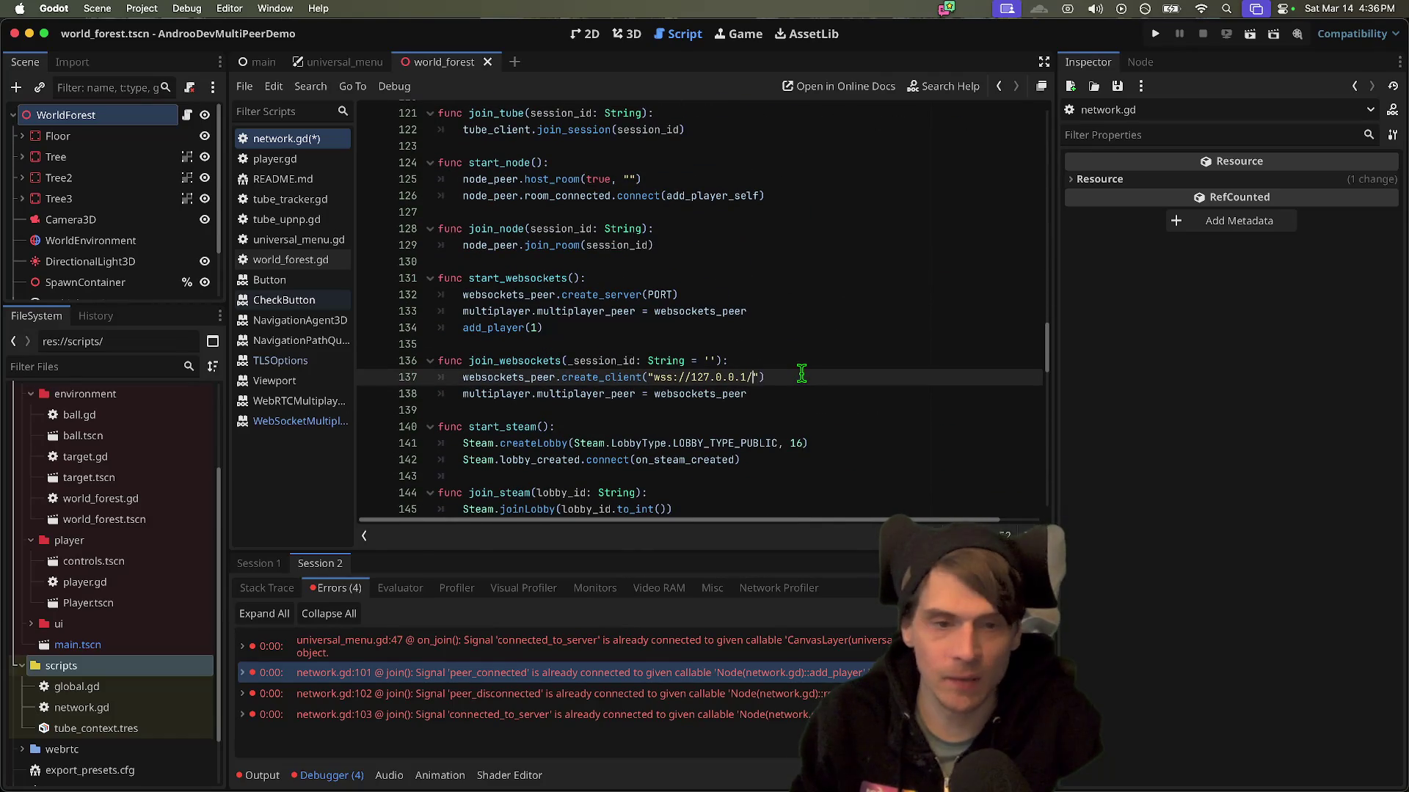
double_click(622, 377)
type("client_unsafe")
left_click(867, 359)
Save, restore create_client with the wss://127.0.0.1/9999 address, and run the project.
key("ctrl+s")
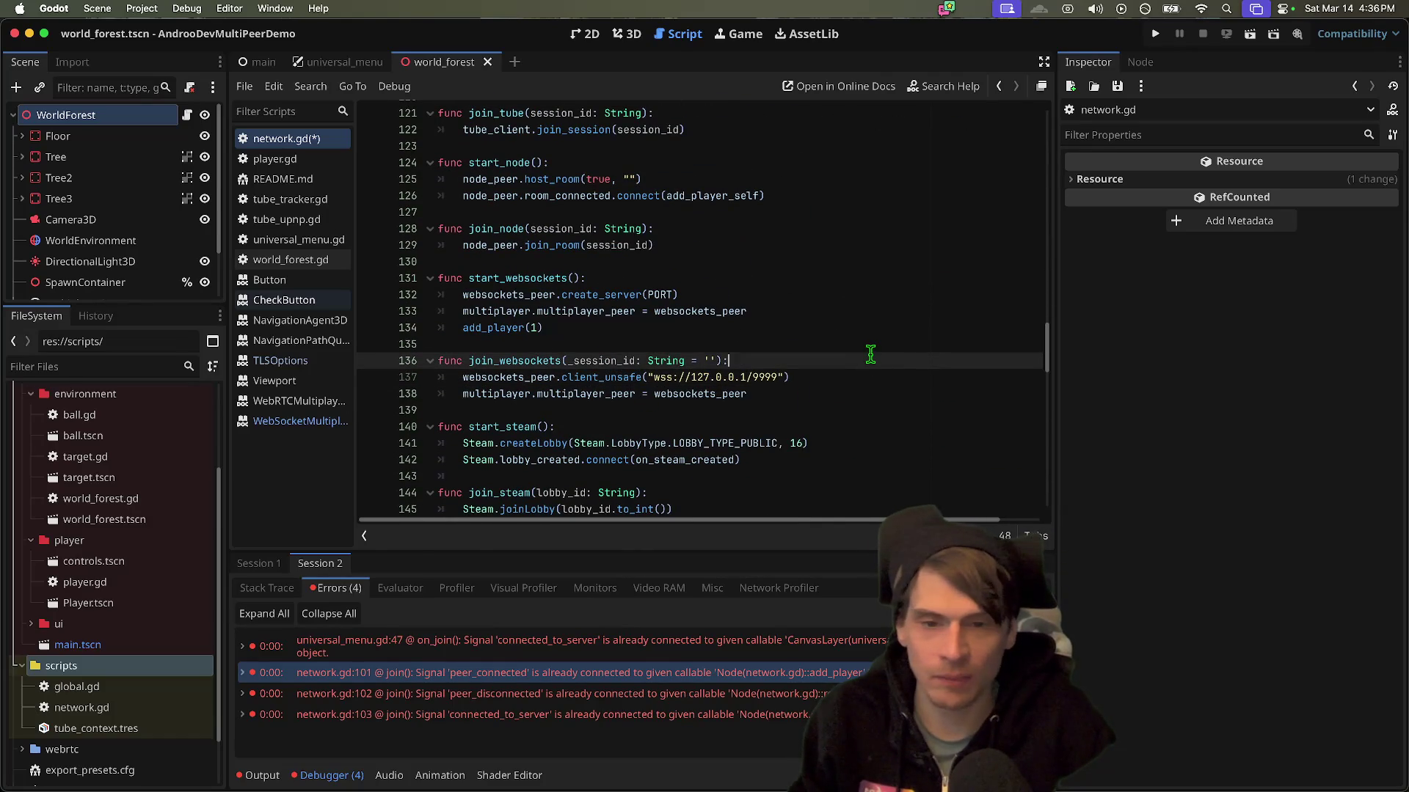
key("Down")
key("Down")
key("Down")
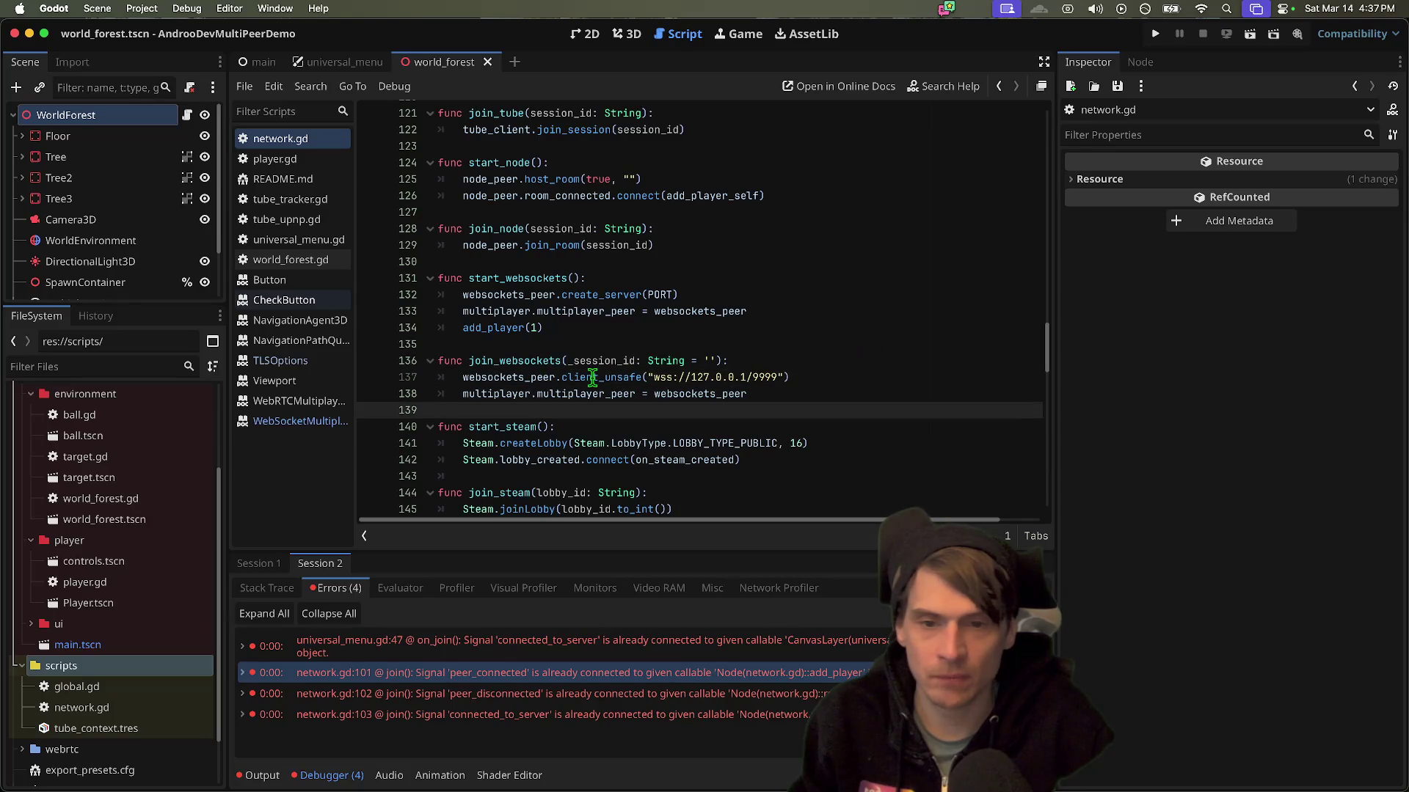
key("super+b")
key("Up")
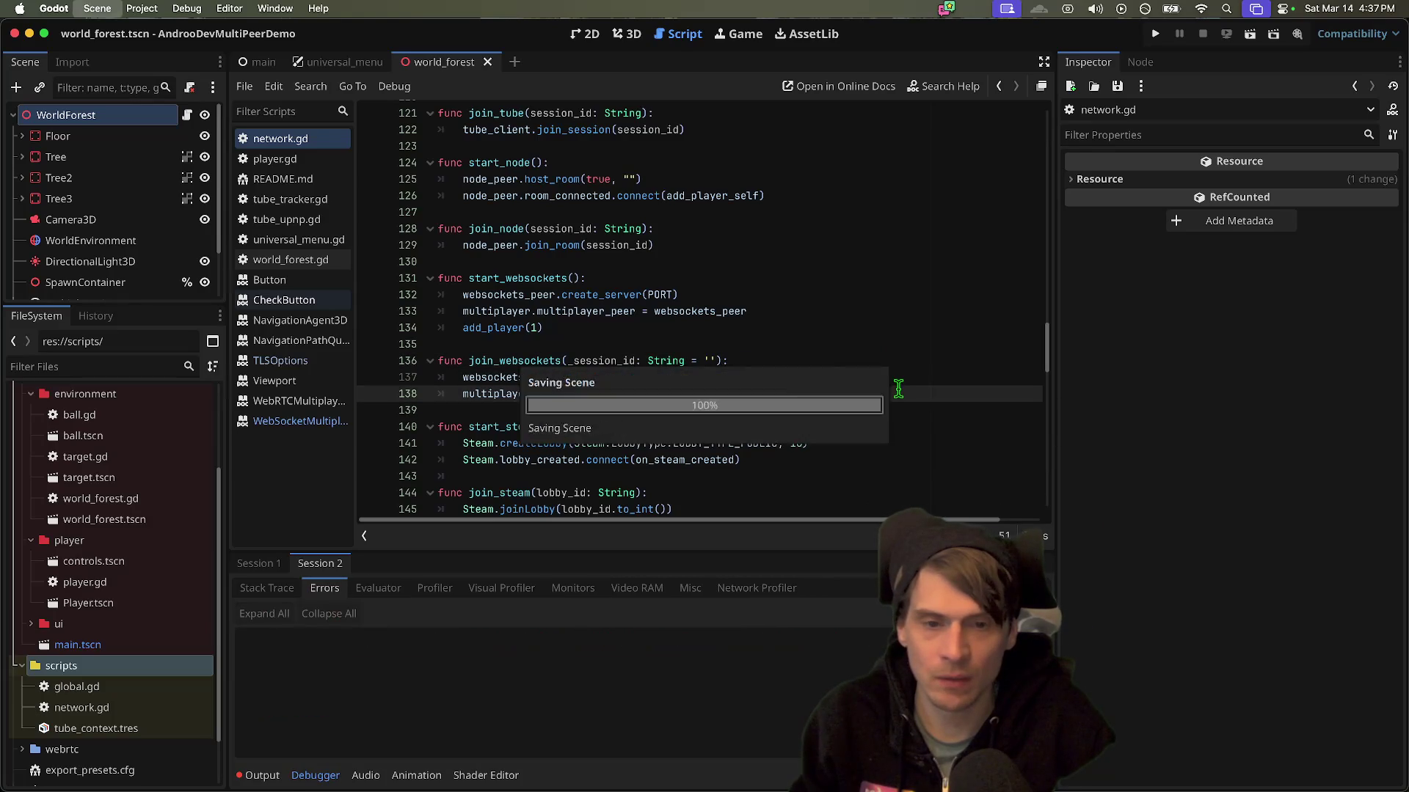
key("super+z")
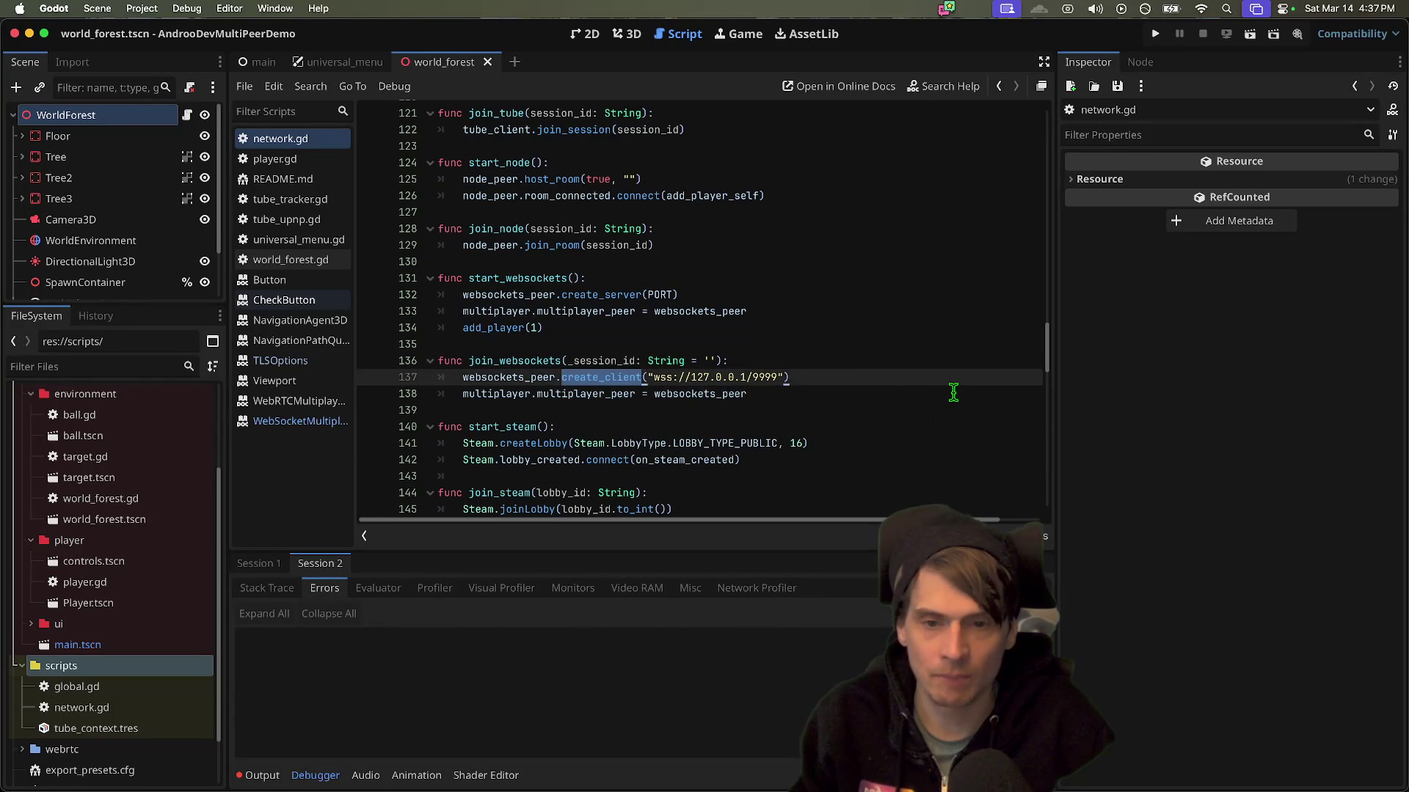
key("super+b")
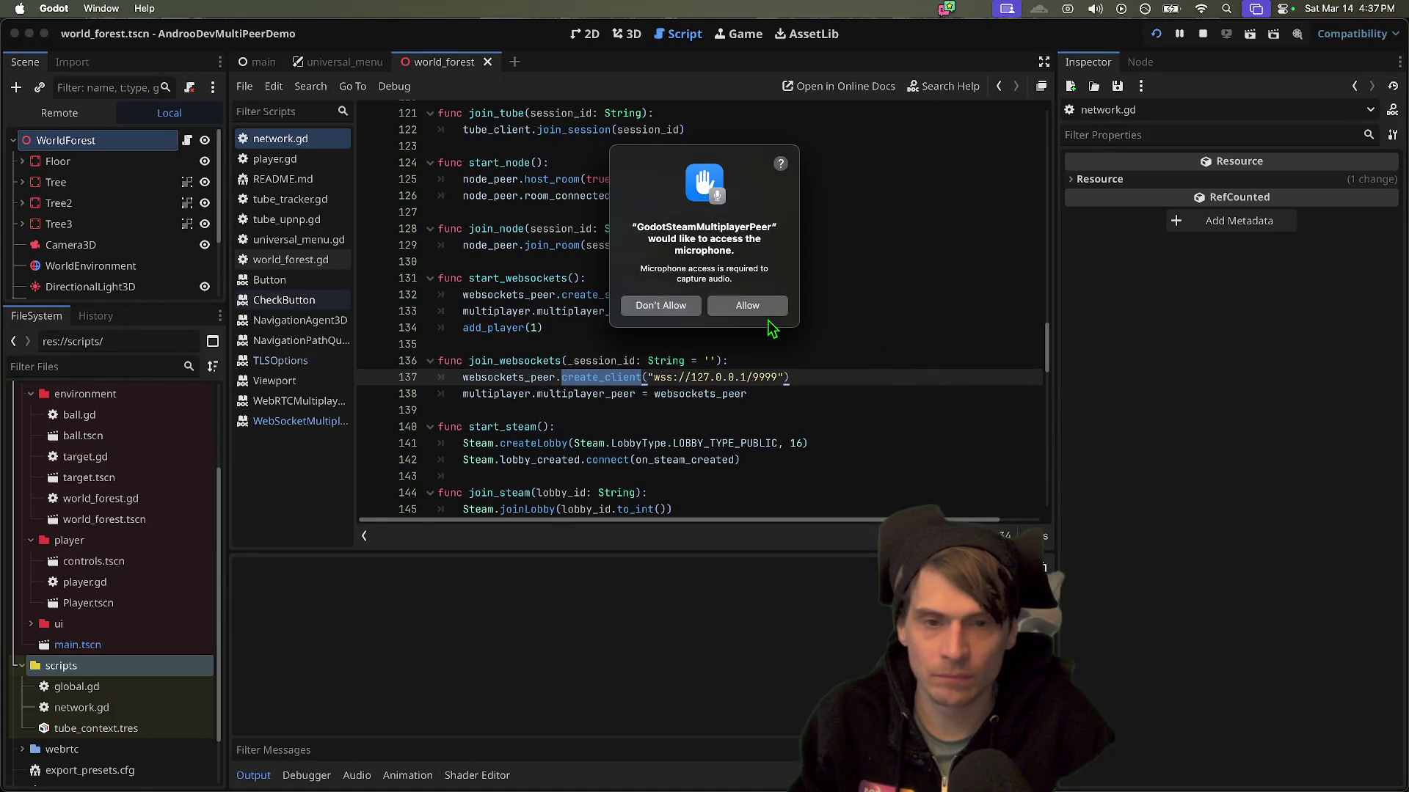
Allow microphone access for both game instances and host a Websockets session in the first.
left_click(770, 312)
left_click(747, 308)
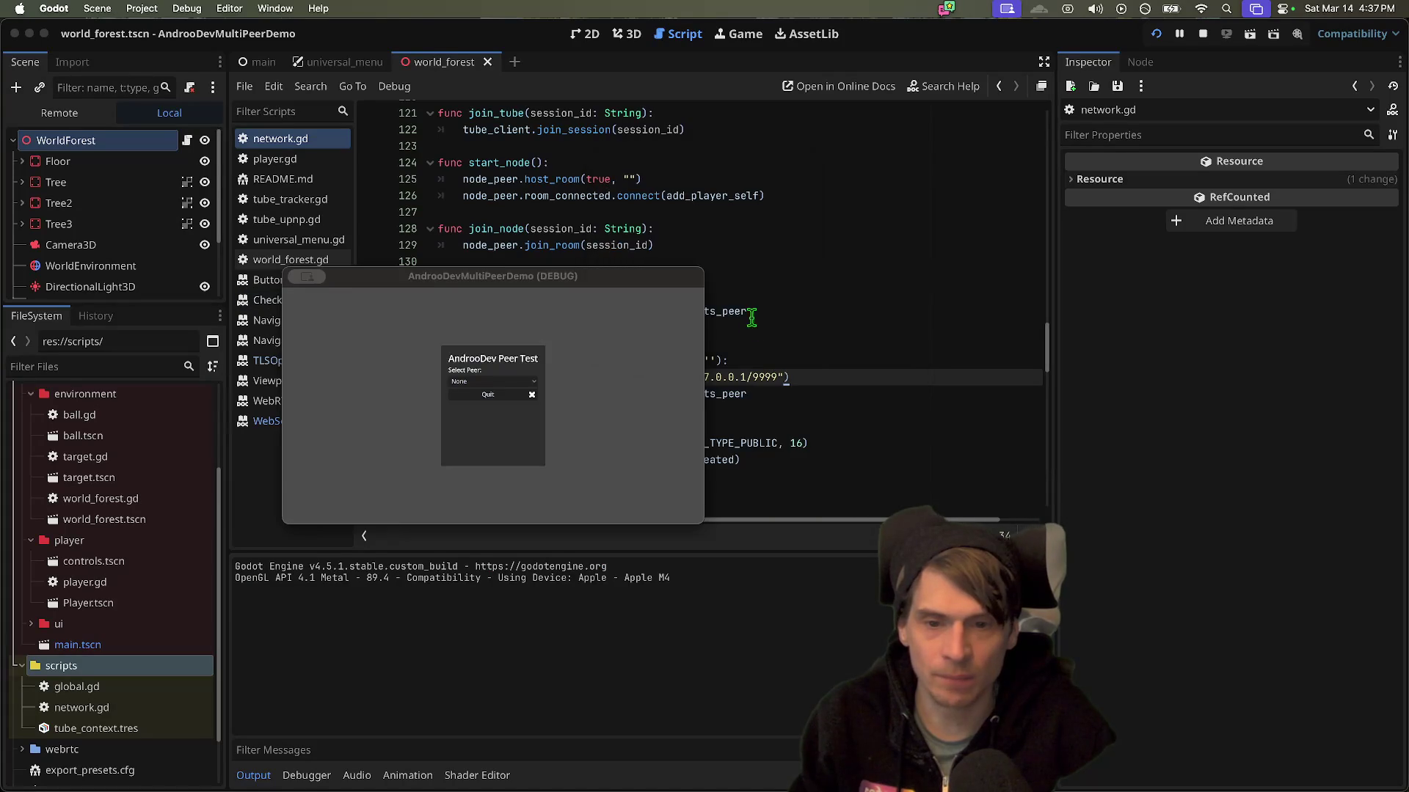
left_click(535, 380)
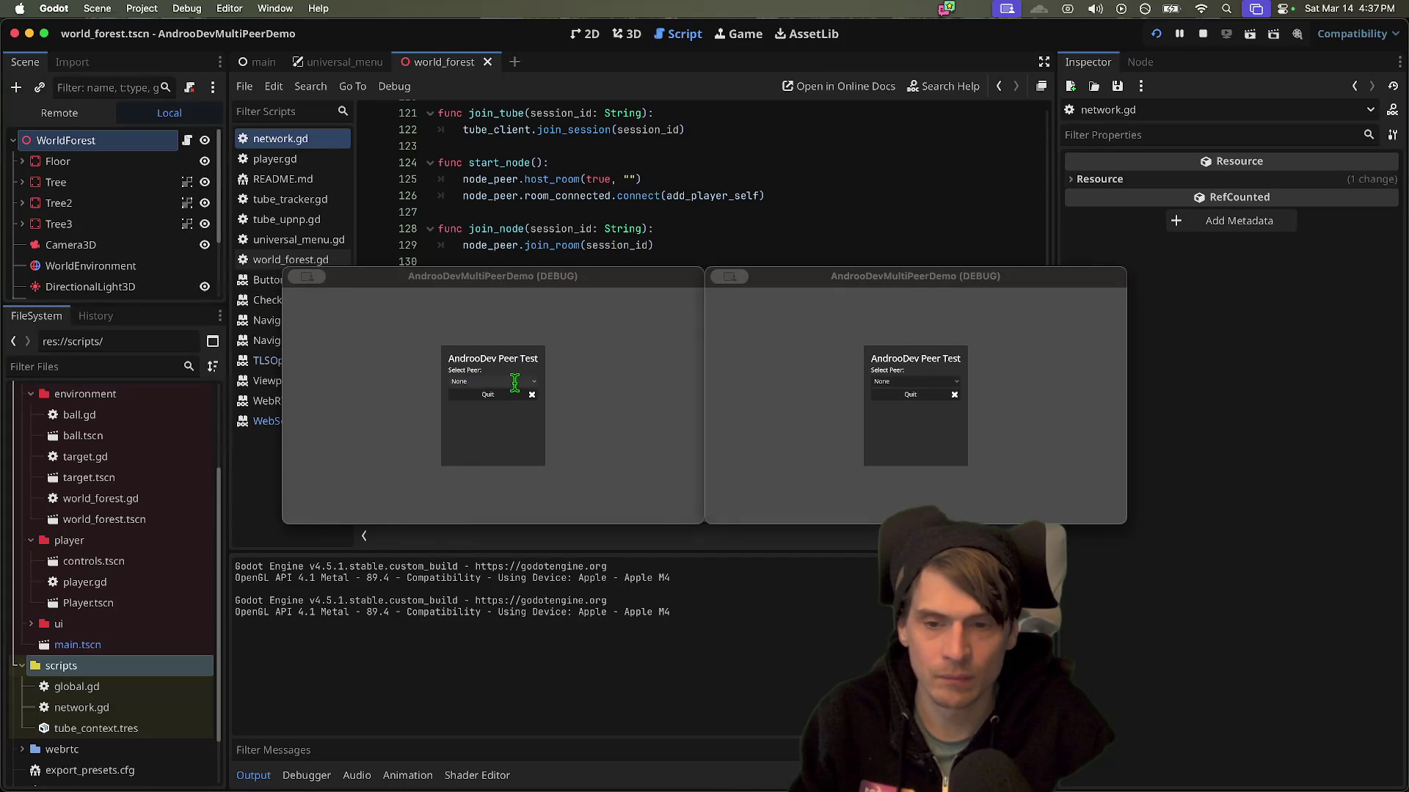
left_click(509, 434)
left_click(506, 456)
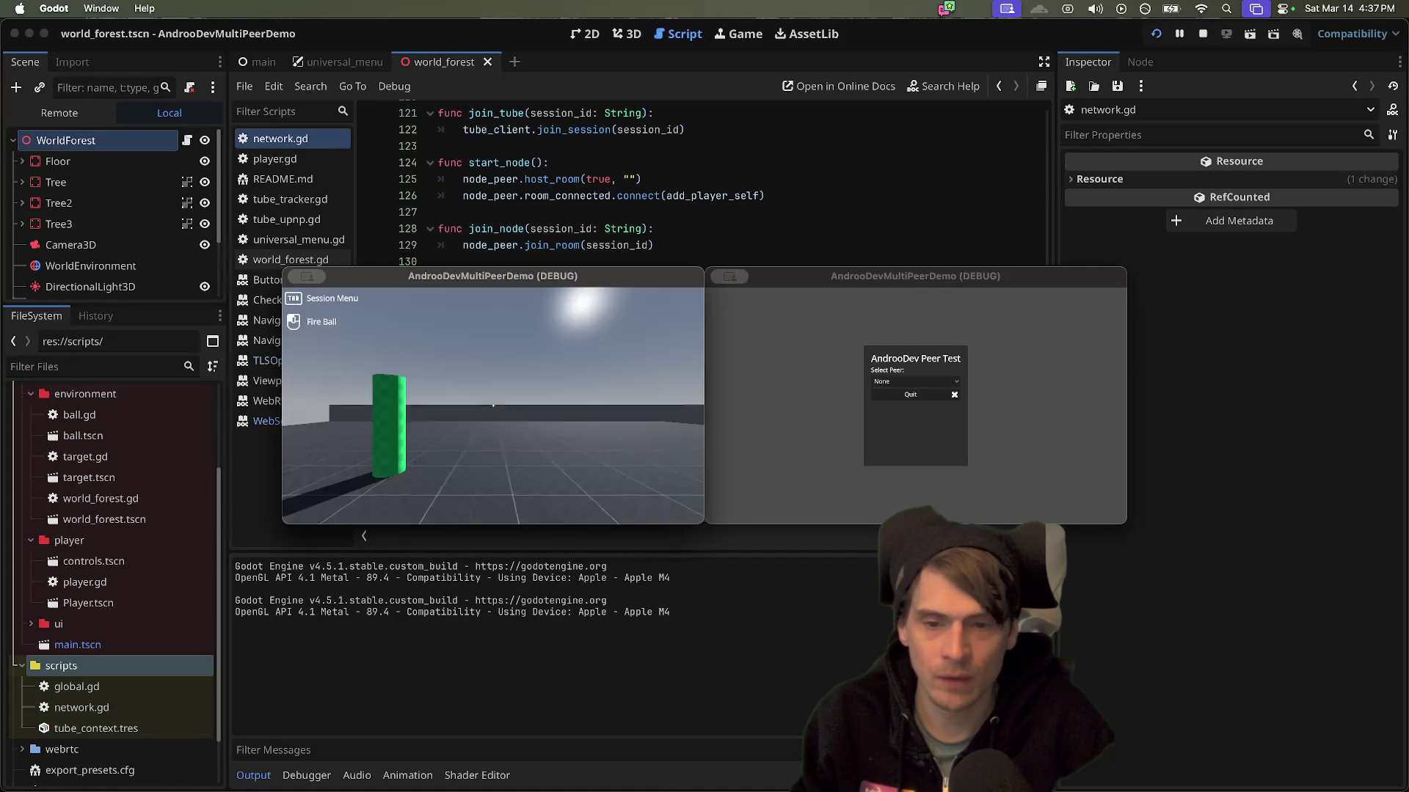
Pick Websockets in the second peer, arrange both windows, and join with session ID 'ee'.
left_click(834, 416)
left_click(928, 383)
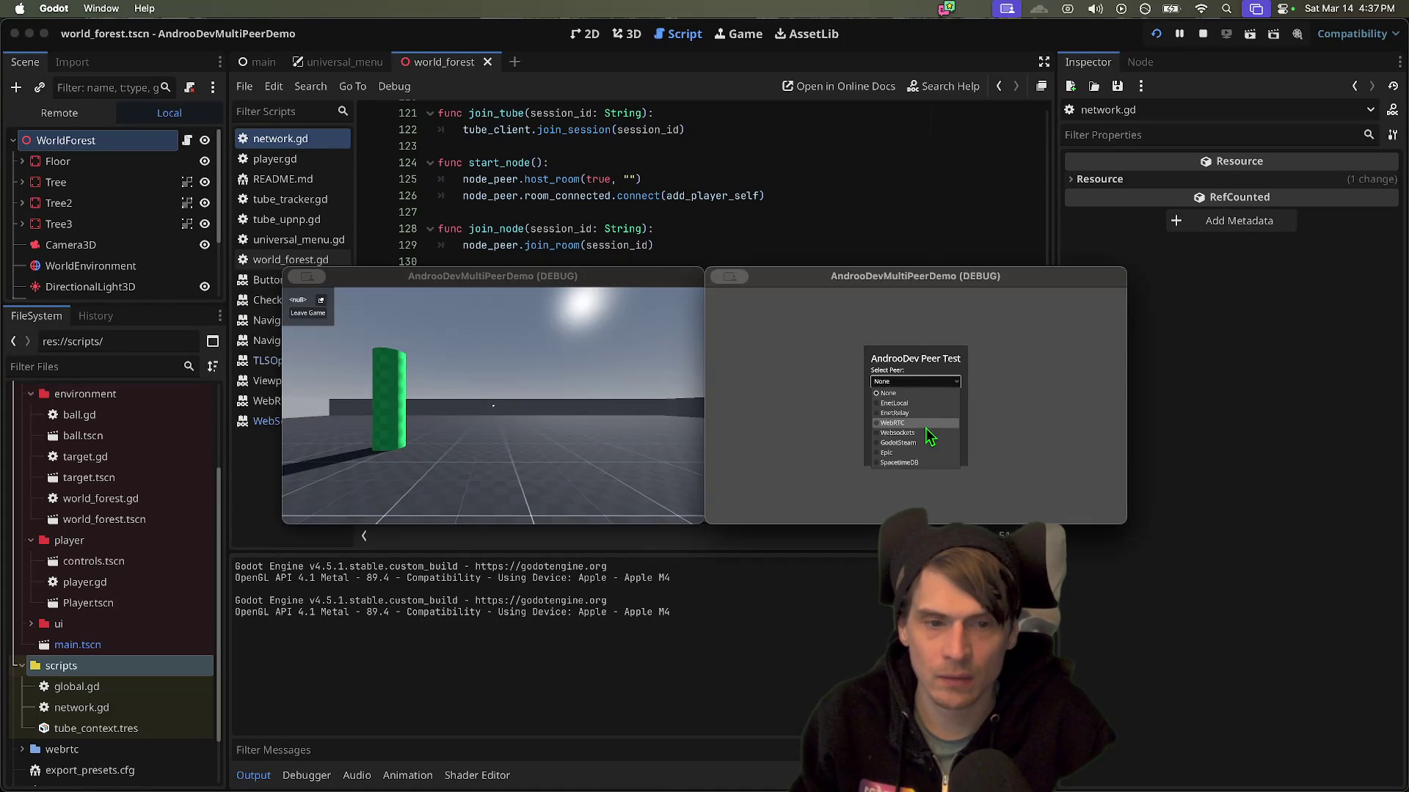
left_click(925, 434)
left_click(930, 438)
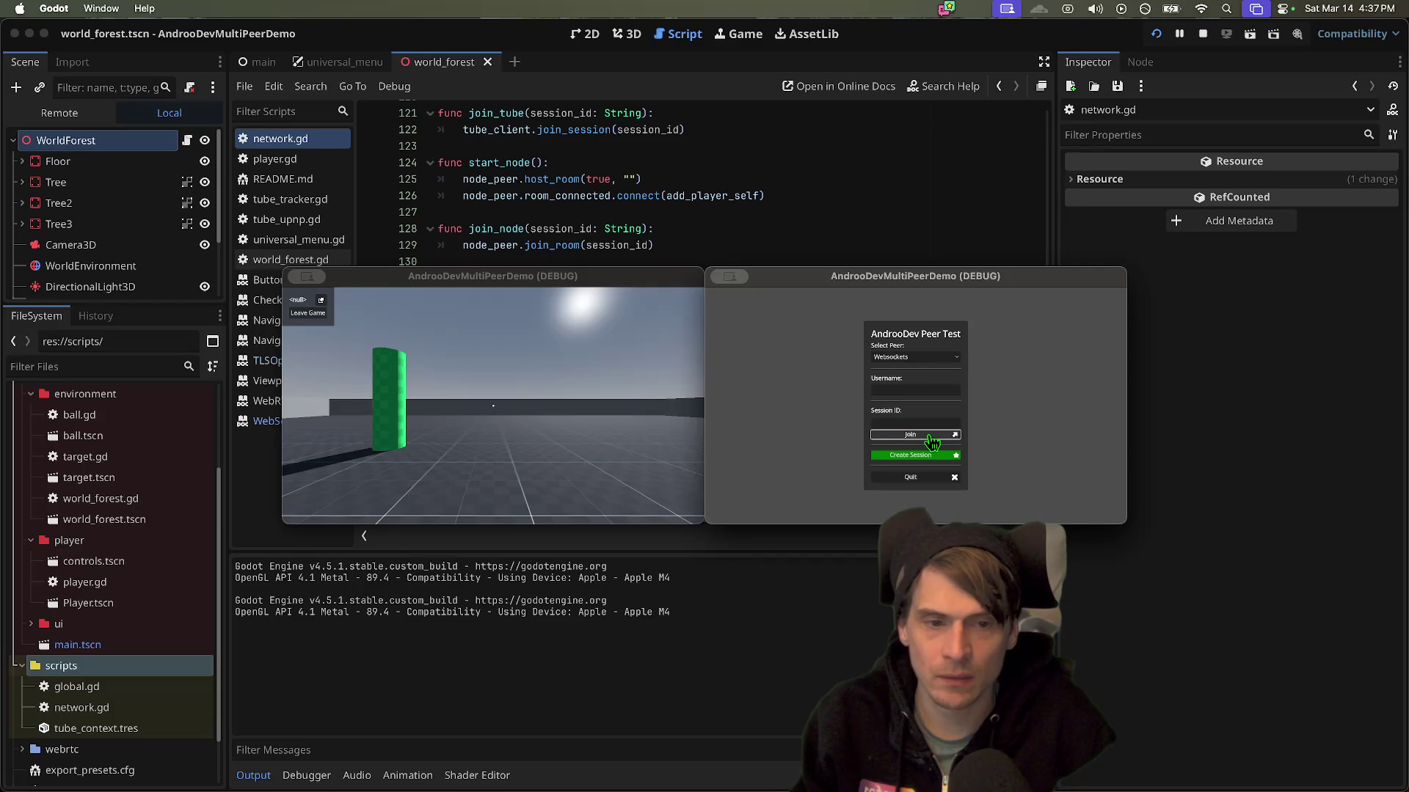
left_click_drag(942, 279, 1057, 141)
left_click_drag(492, 279, 174, 107)
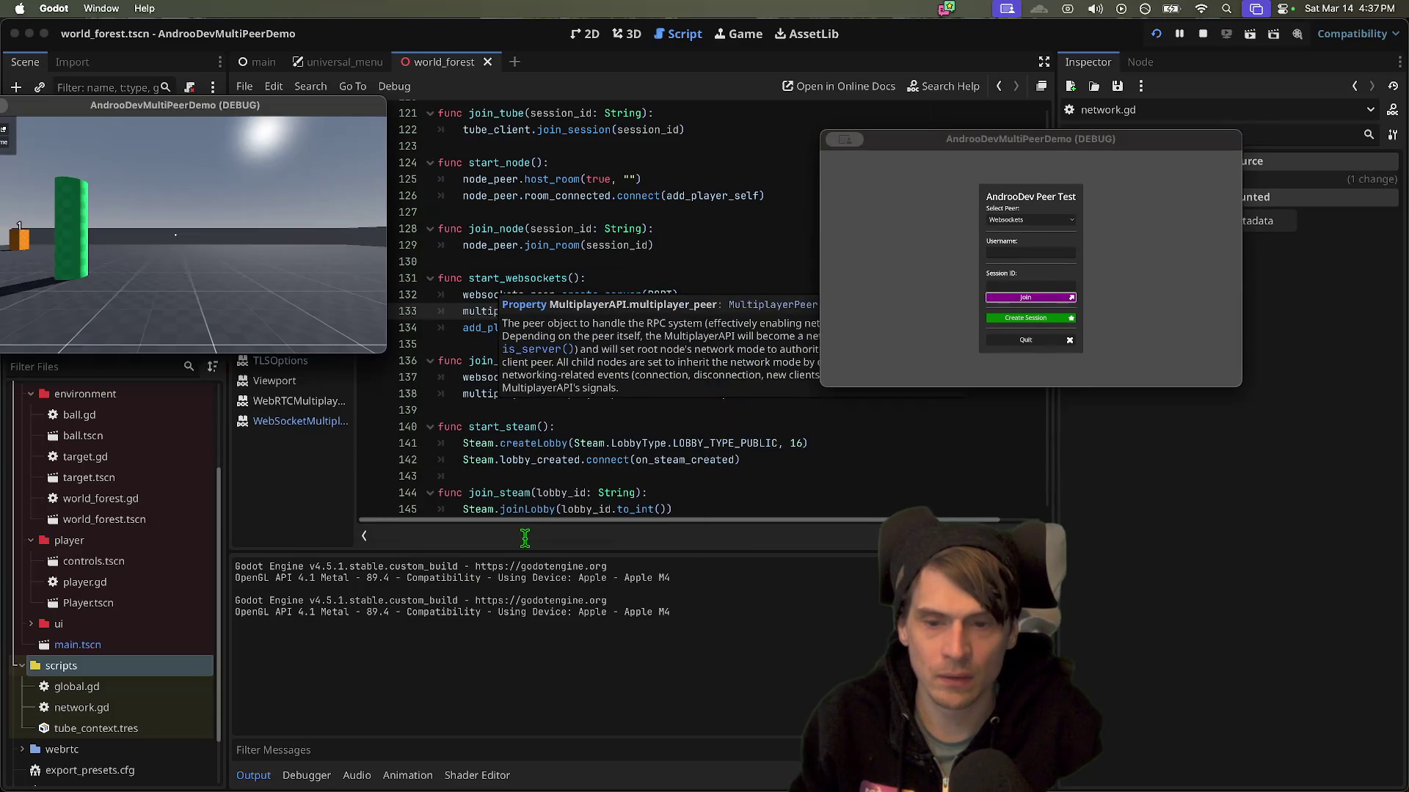
left_click(1018, 285)
type("eee")
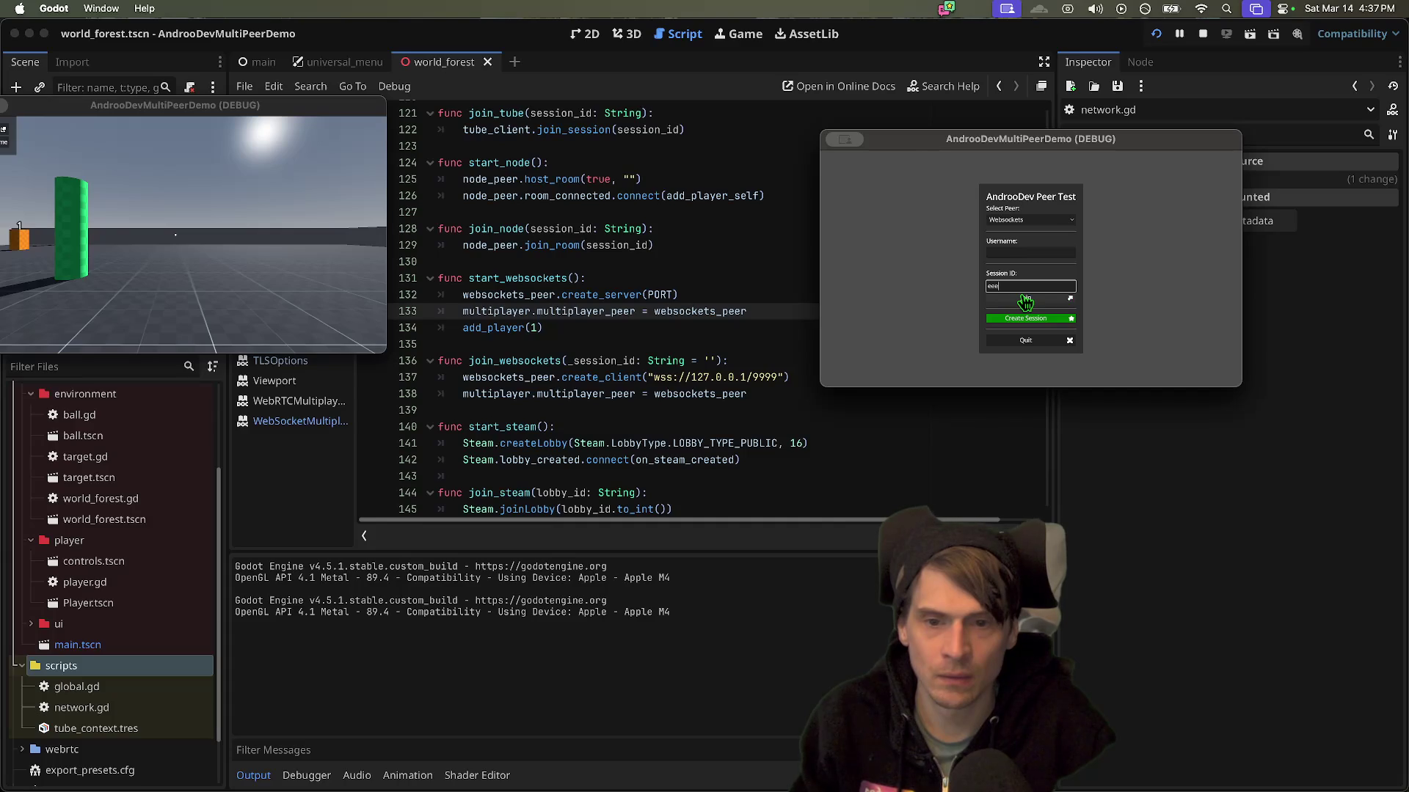
left_click(1025, 299)
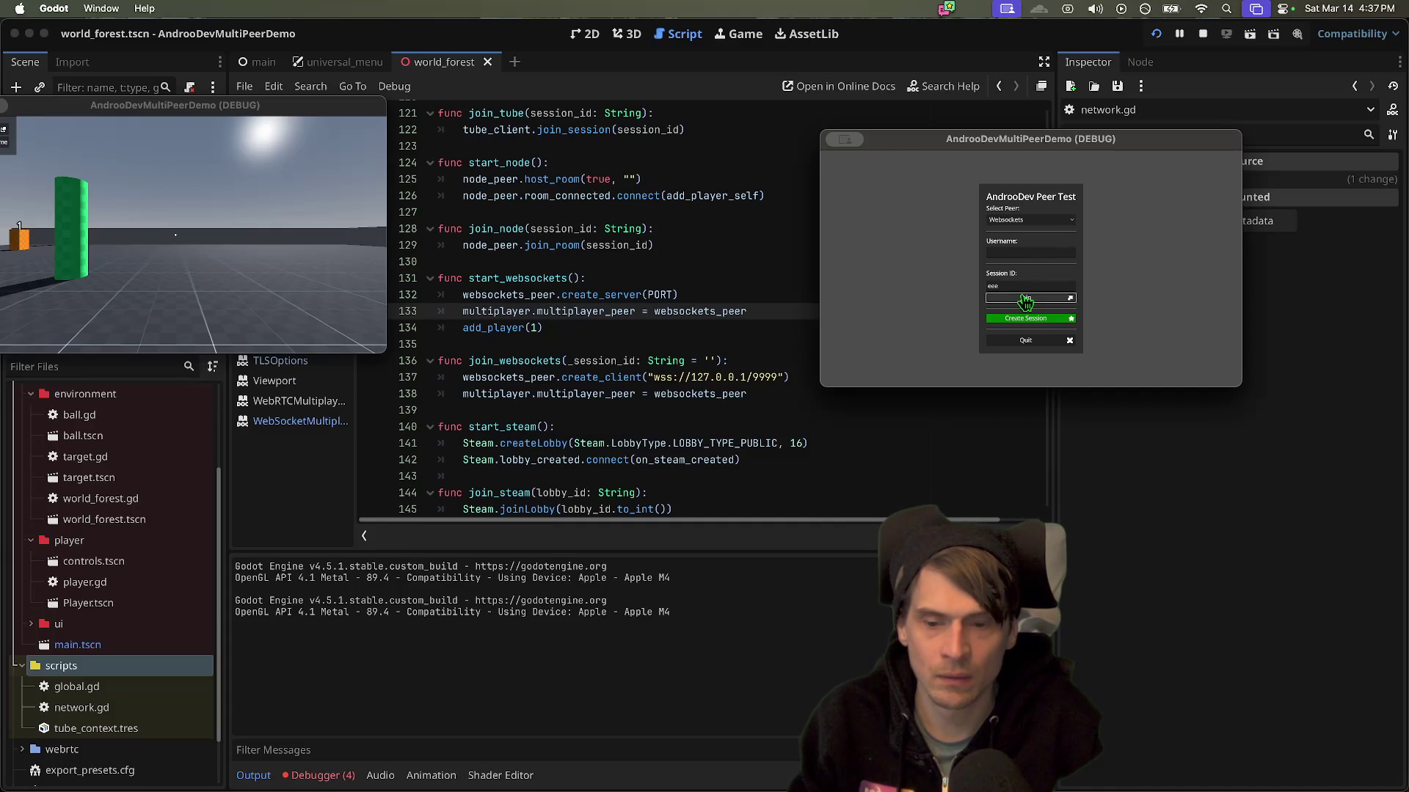
Stop the running project, open the create_client documentation, and switch to Firefox.
left_click(951, 495)
left_click(747, 393)
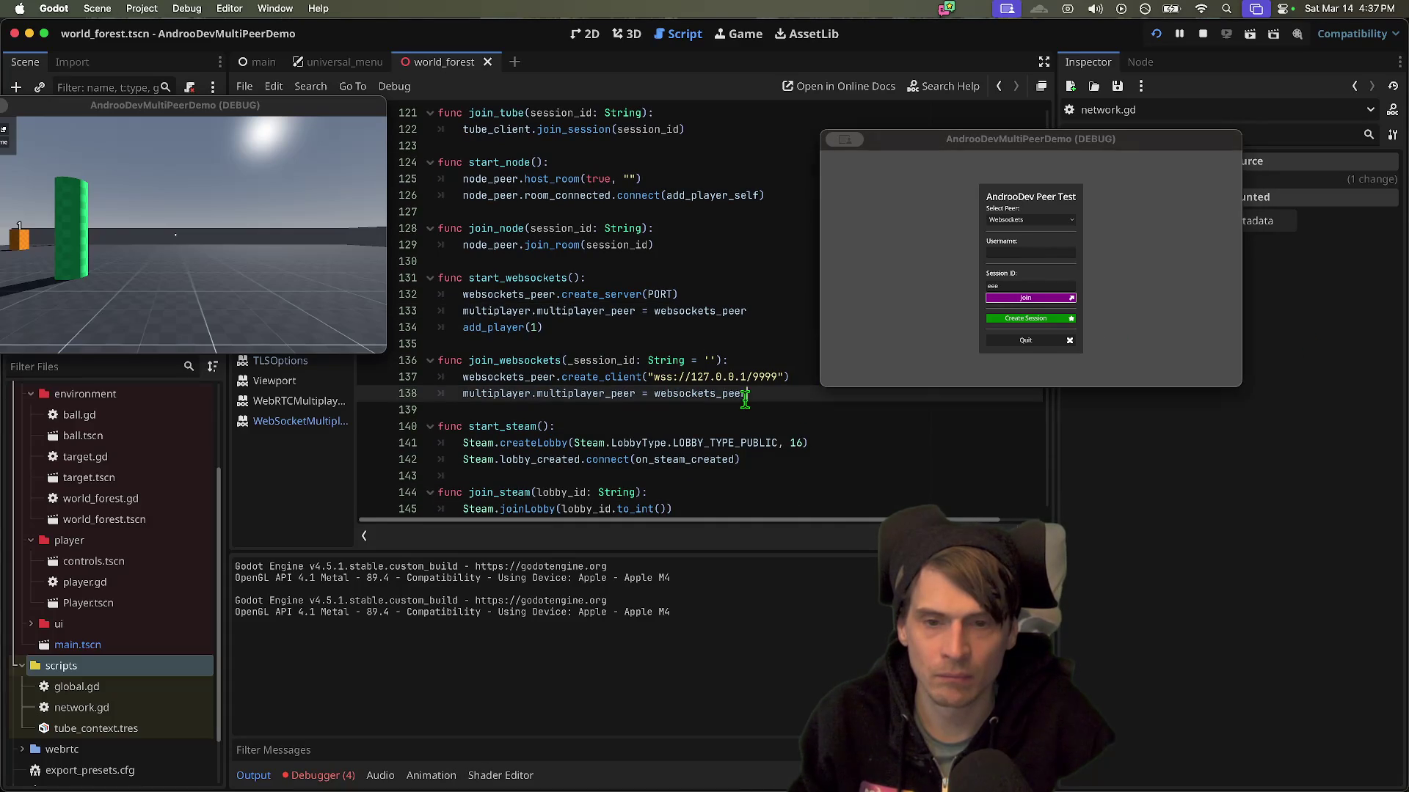
left_click(1200, 37)
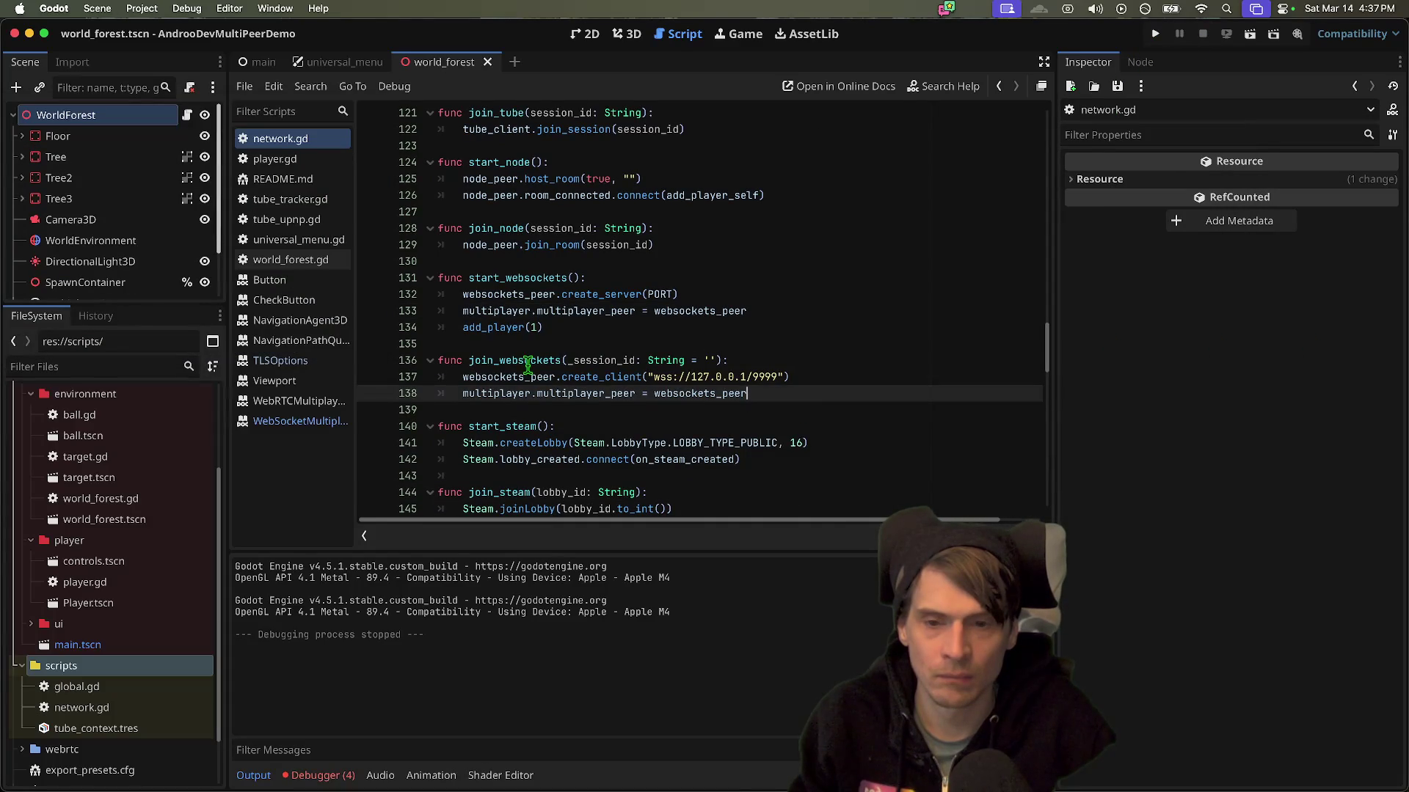
left_click(633, 378, "super")
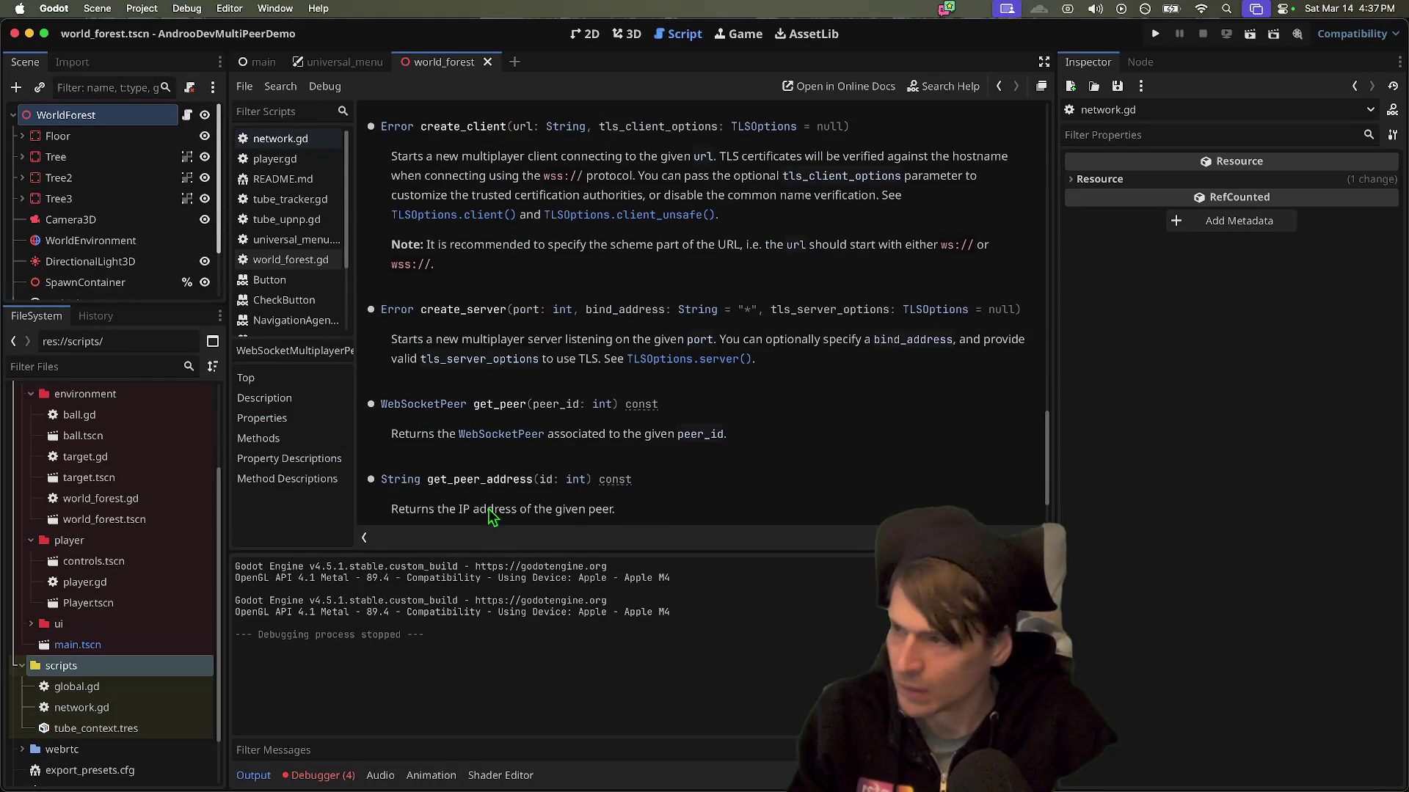
key("super+Tab")
key("Tab")
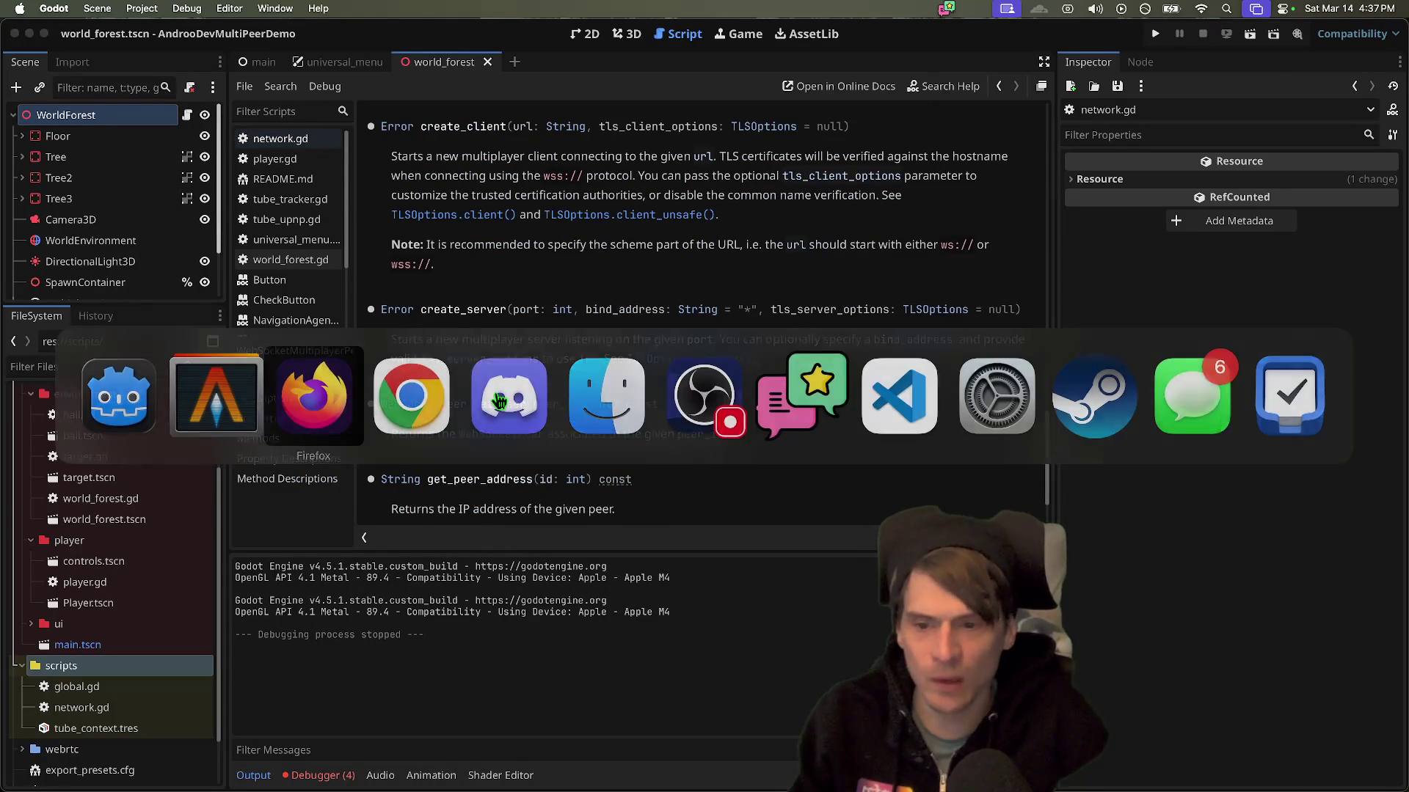
Try address-bar searches for 'godot d' and 'godot examples', browsing the suggestions.
type("godot d")
key("BackSpace")
key("BackSpace")
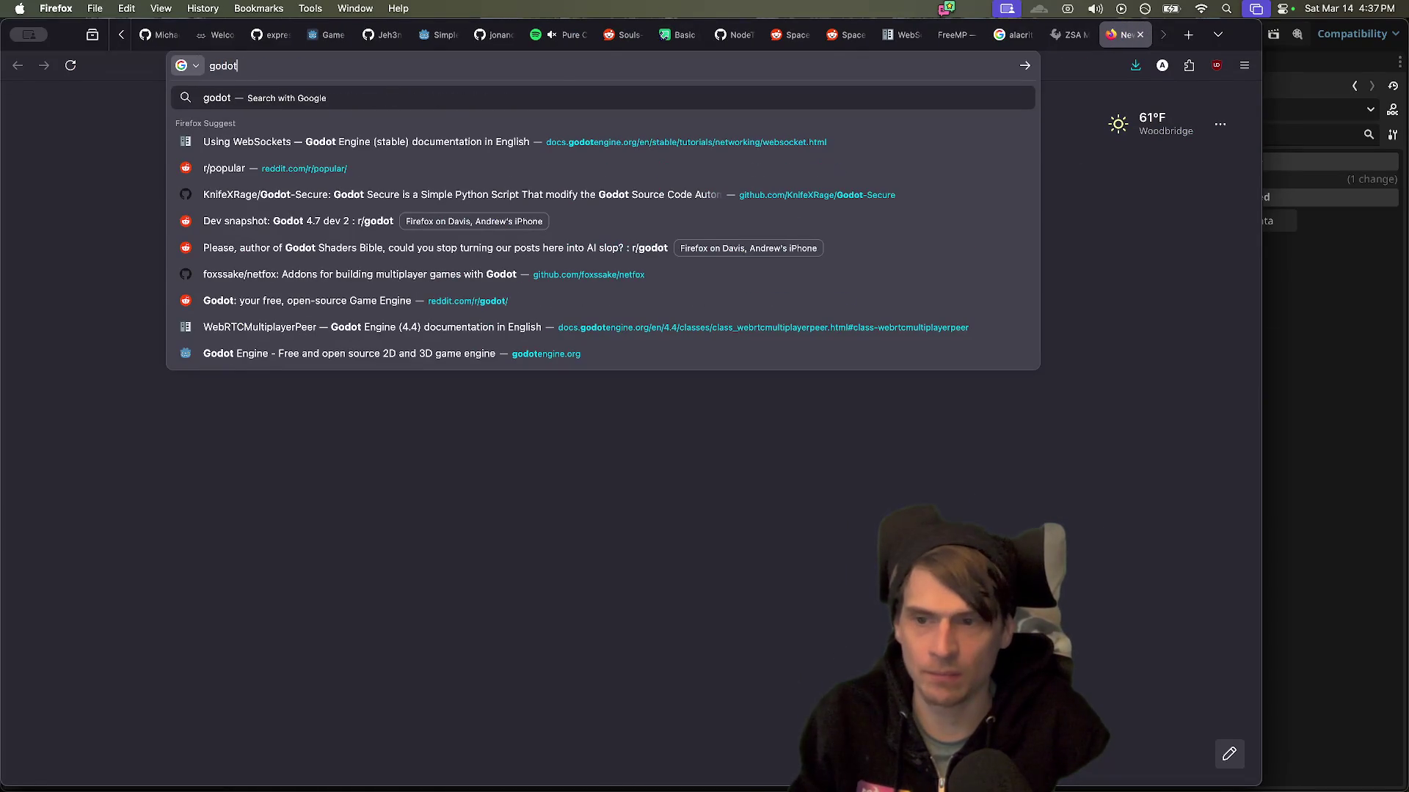
key("Down")
key("Down")
key("Down")
key("Down")
key("Down")
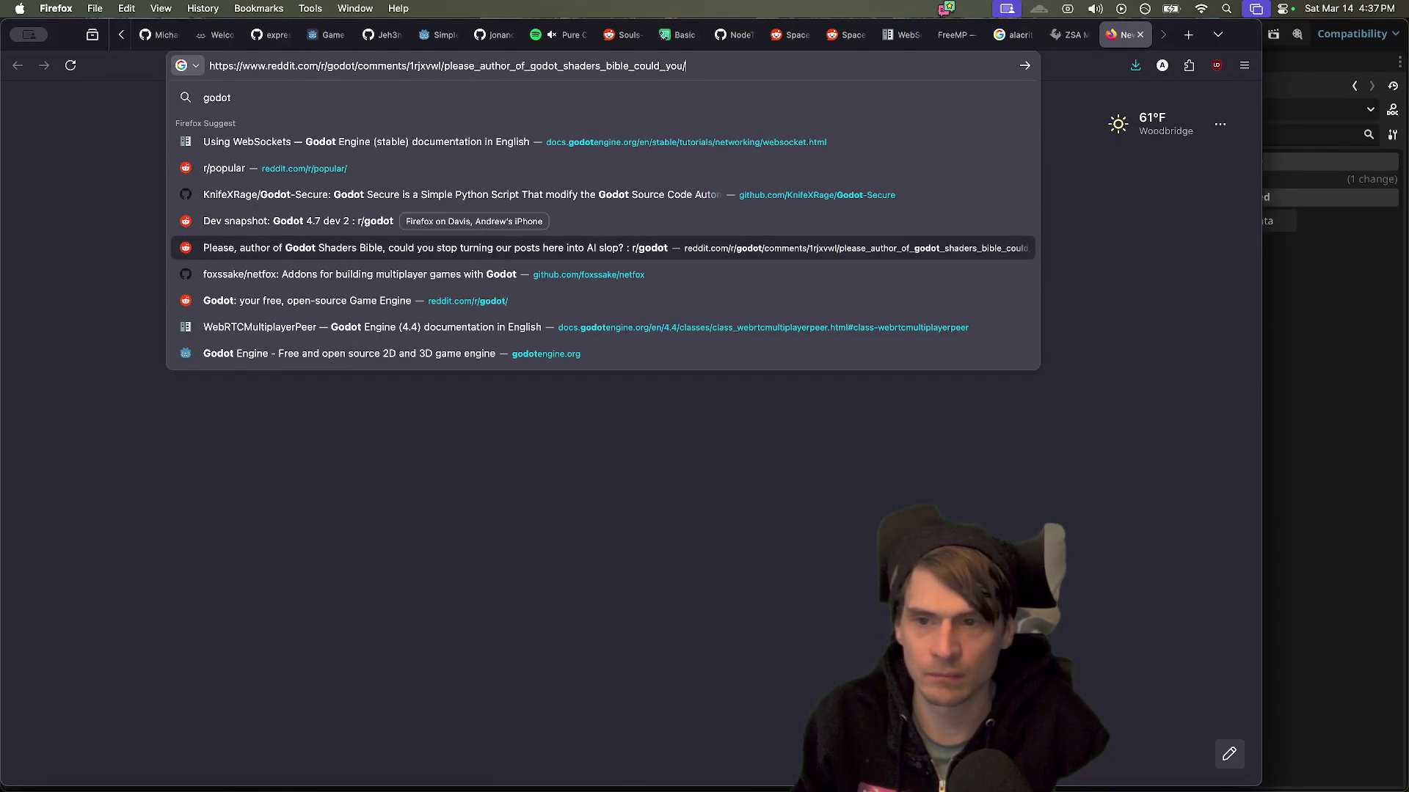
key("Escape")
type("docs")
type("godot examples")
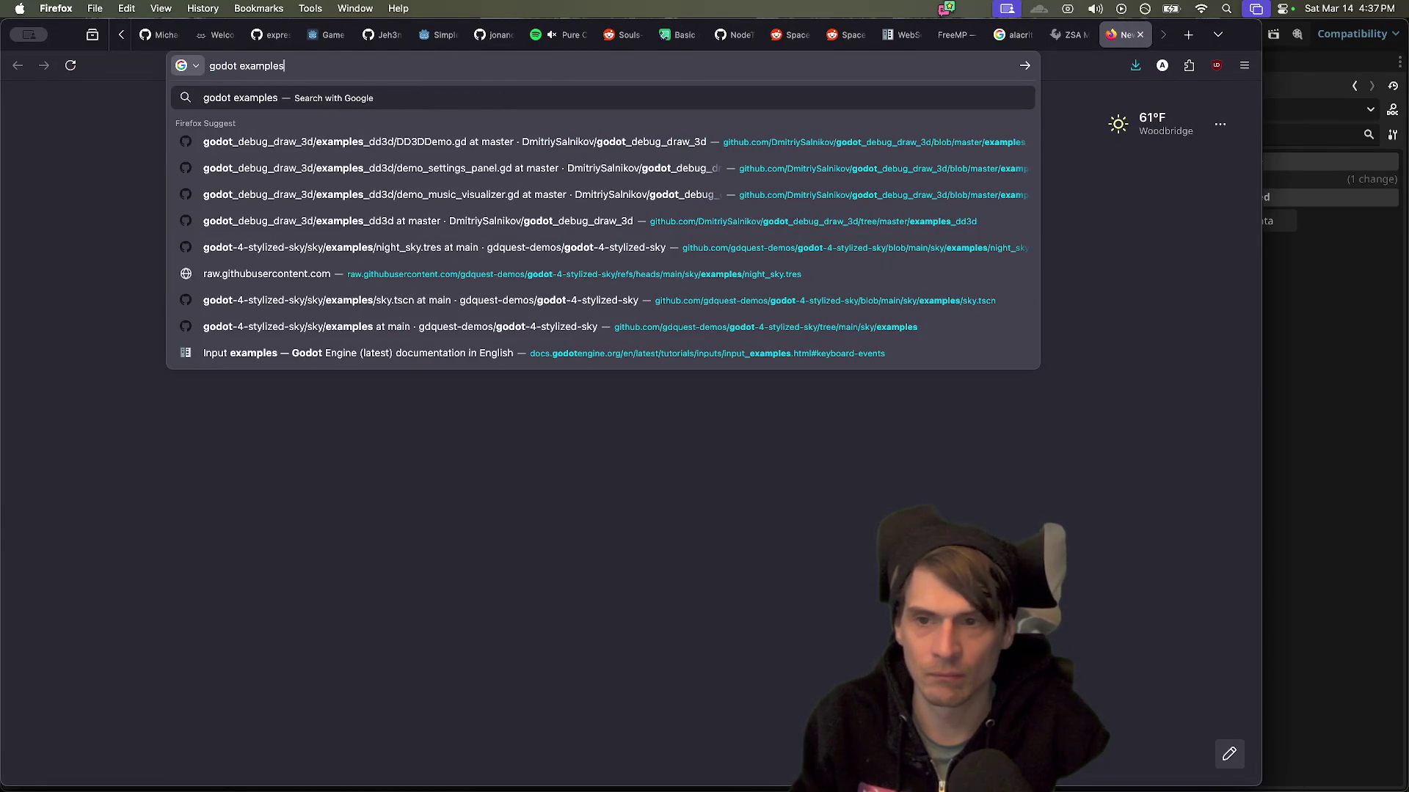
key("Down")
key("Down")
key("Down")
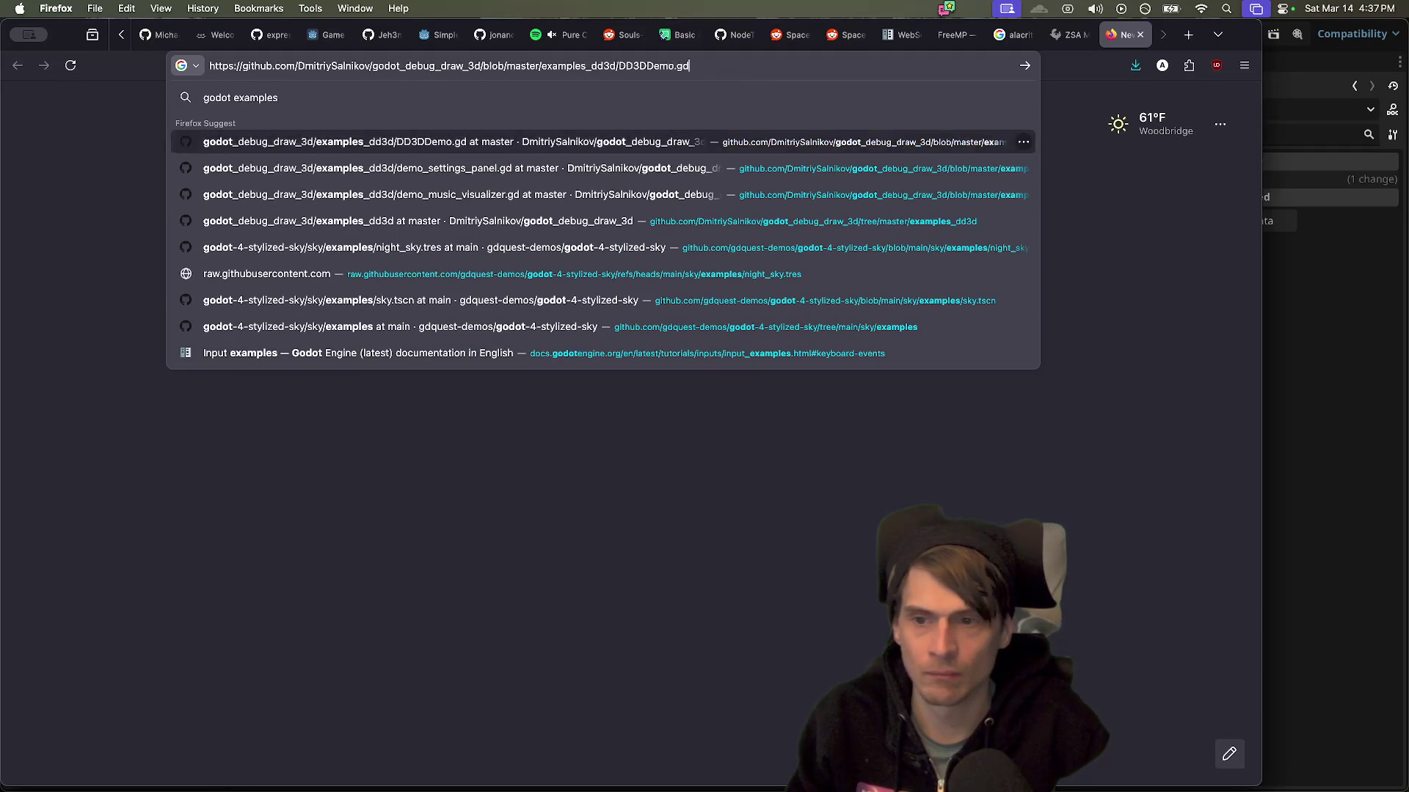
key("Down")
key("Down")
key("Down")
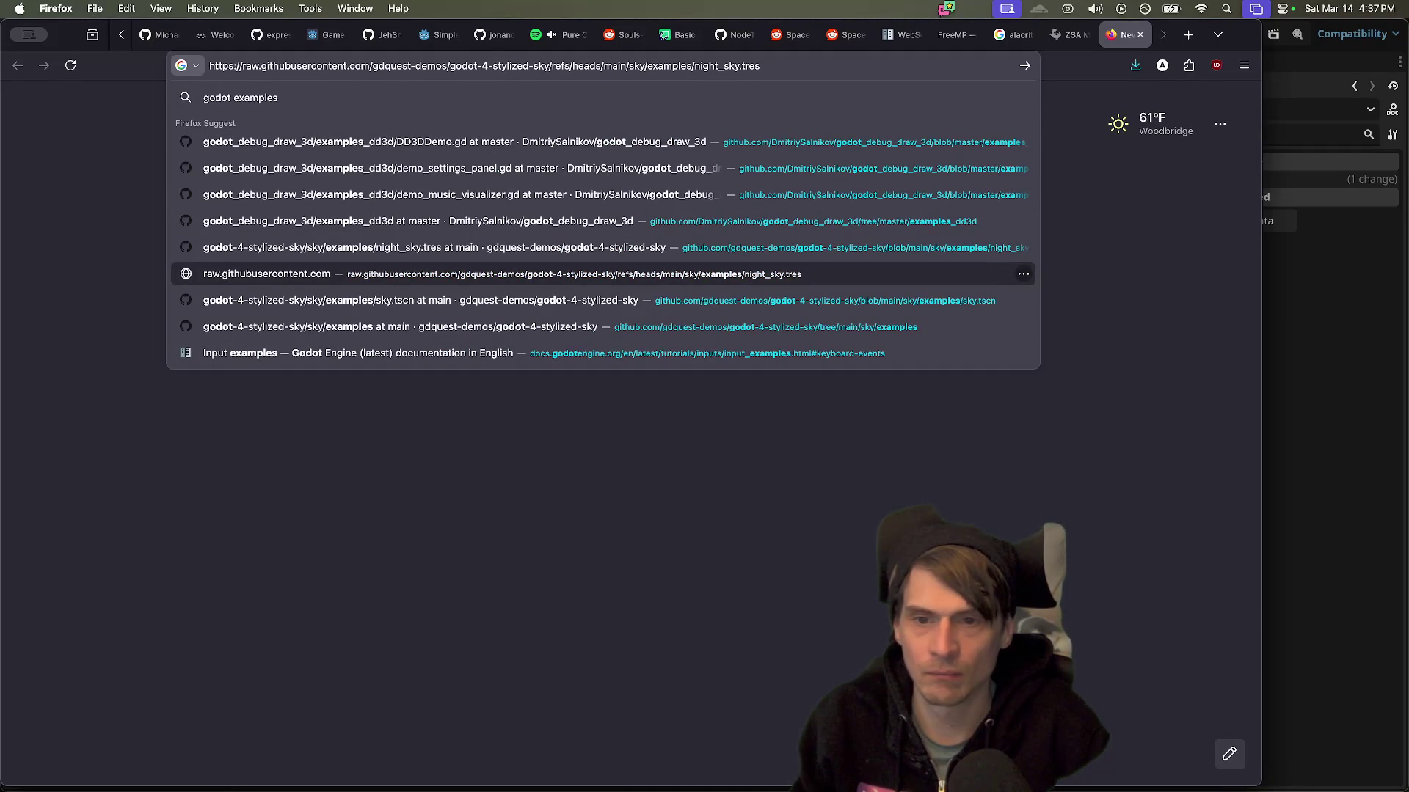
key("Up")
key("Up")
key("Up")
Search 'godot network' and open the WebSocketServer.gd suggestion on GitHub.
key("super+l")
type("godot network")
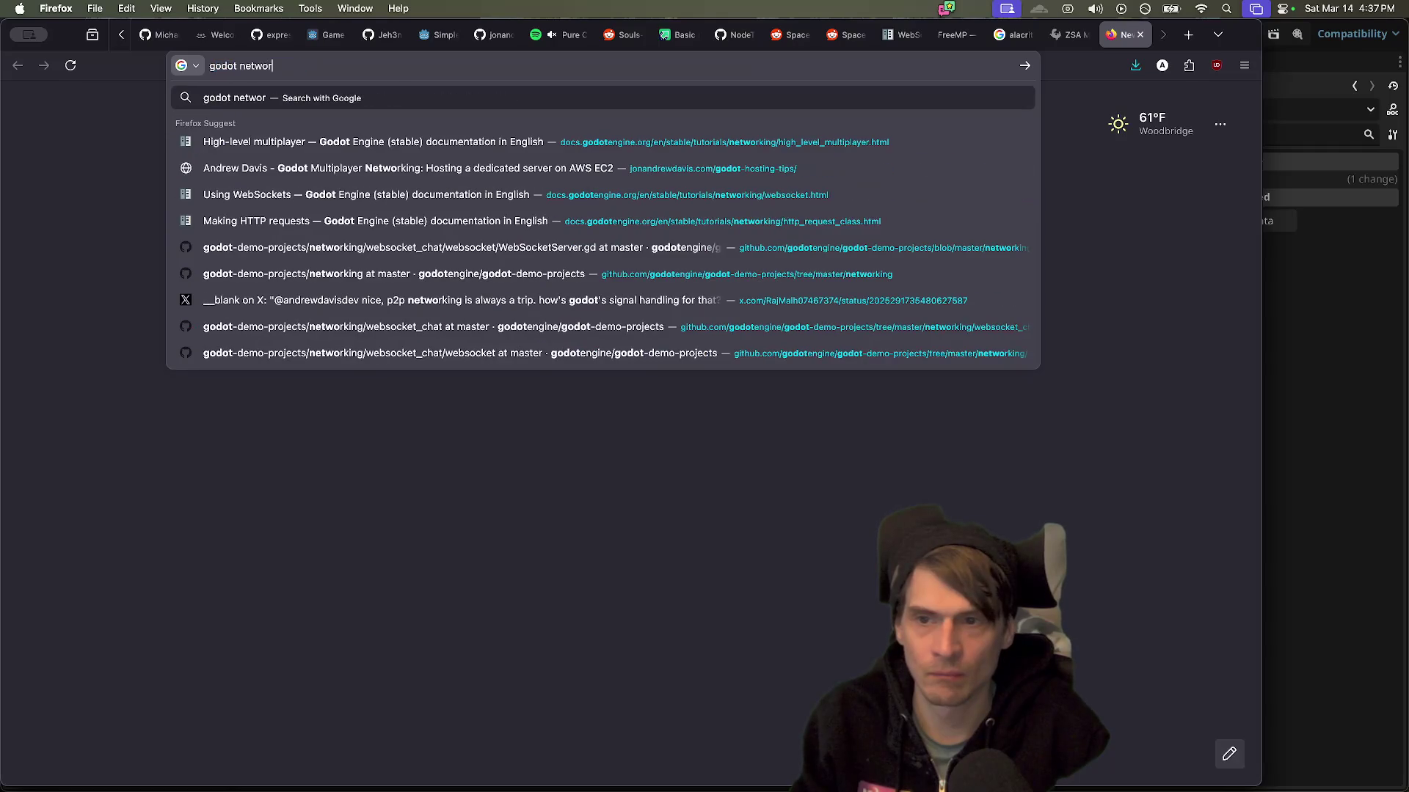
key("Down")
key("Down")
key("Down")
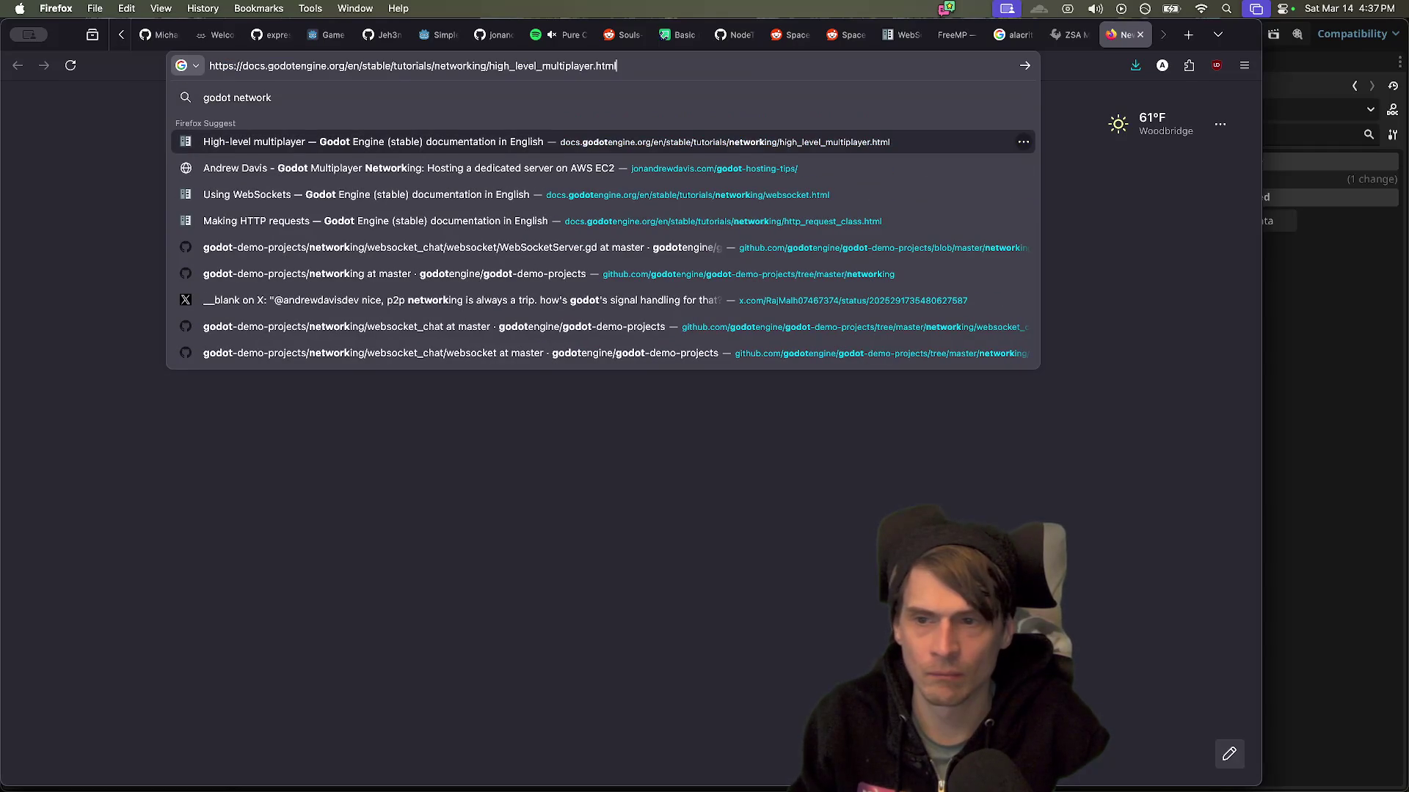
key("Return")
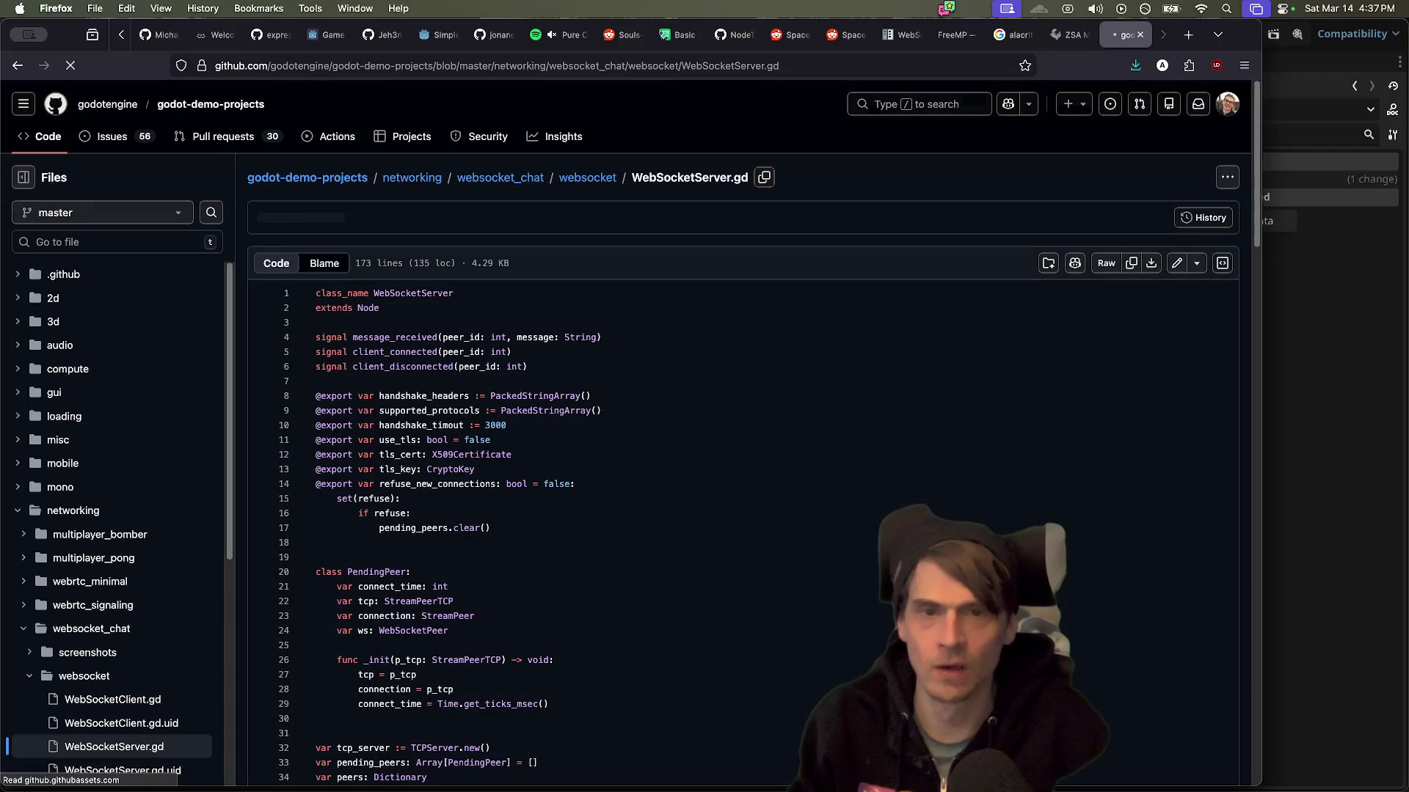
Open networking/websocket_multiplayer on GitHub and read its README description.
left_click(397, 190)
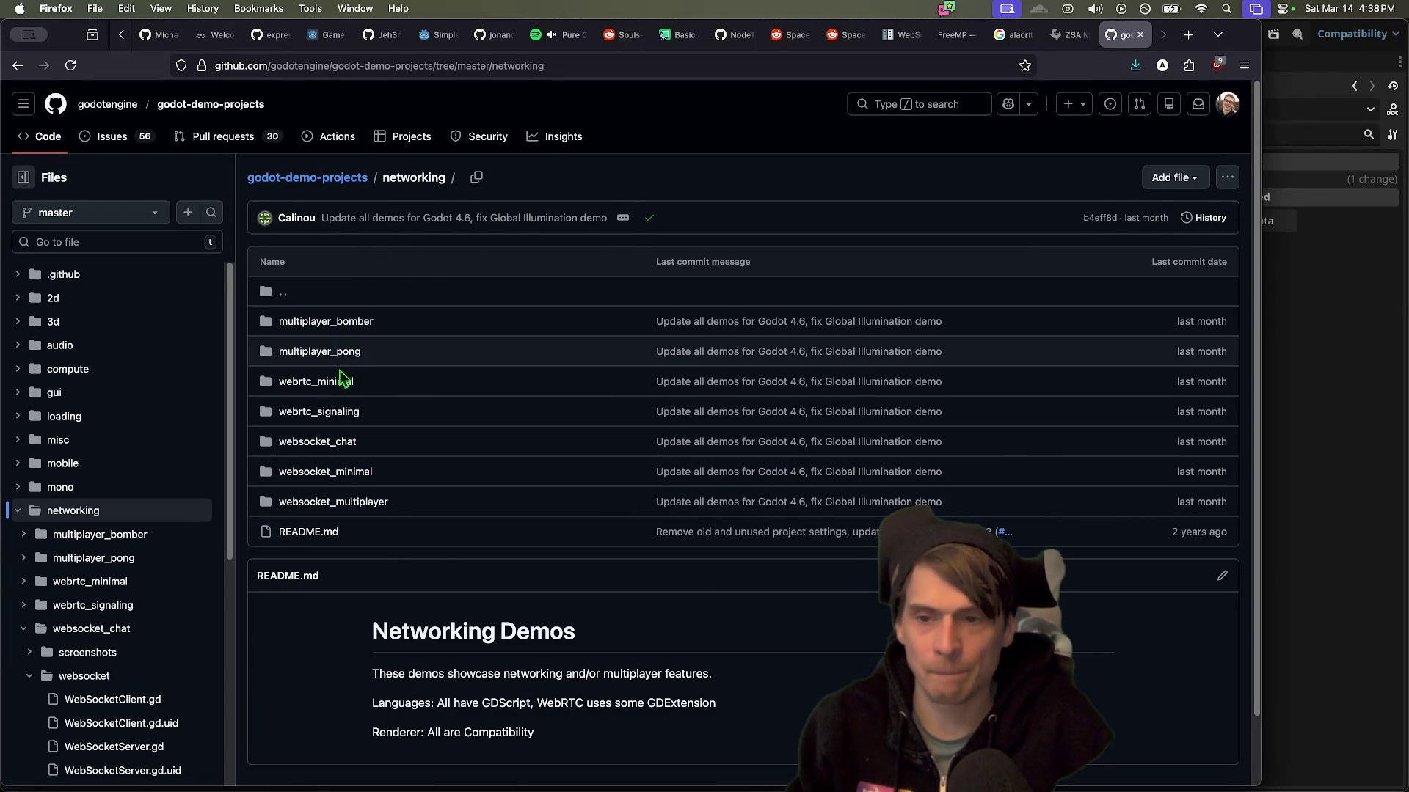
left_click(349, 501)
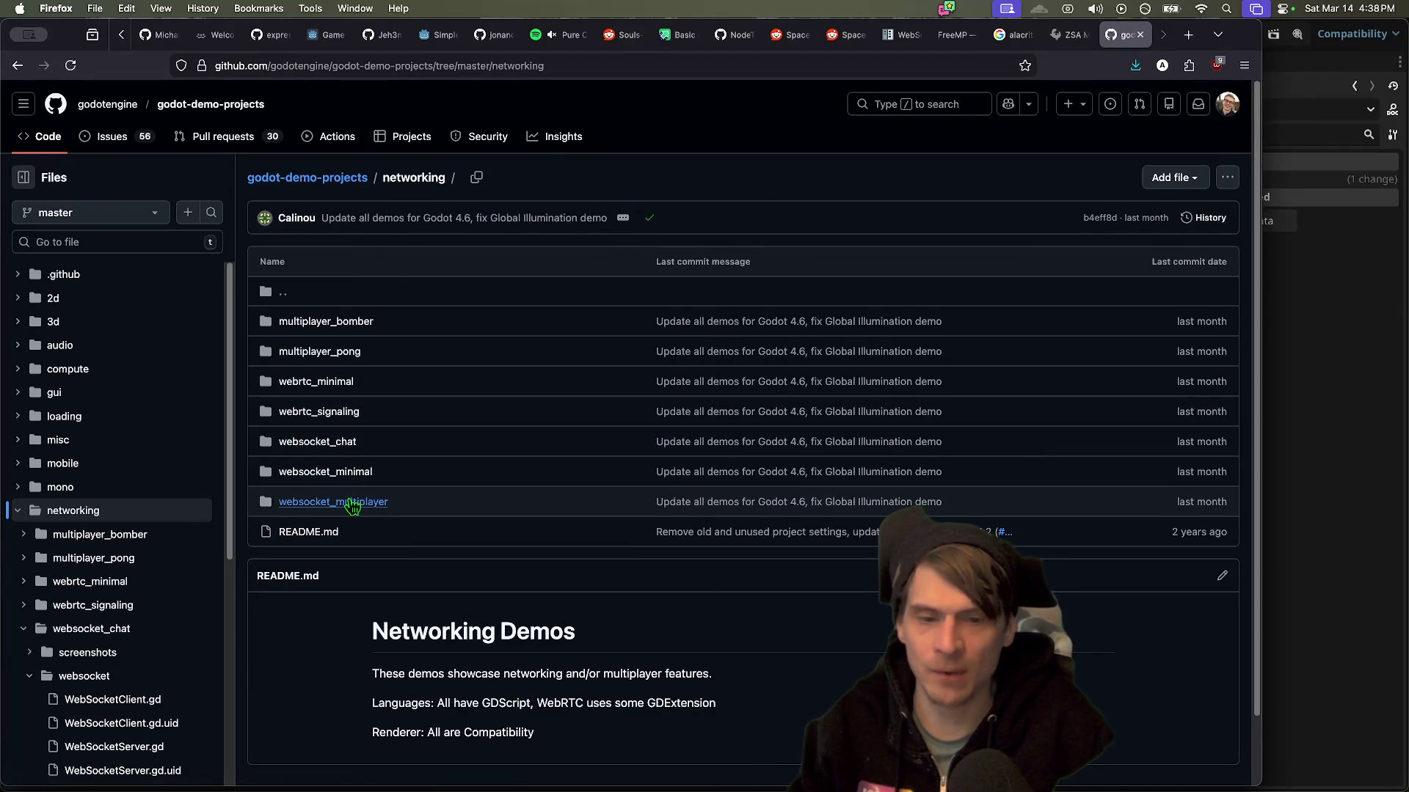
scroll(349, 501, "down", 5)
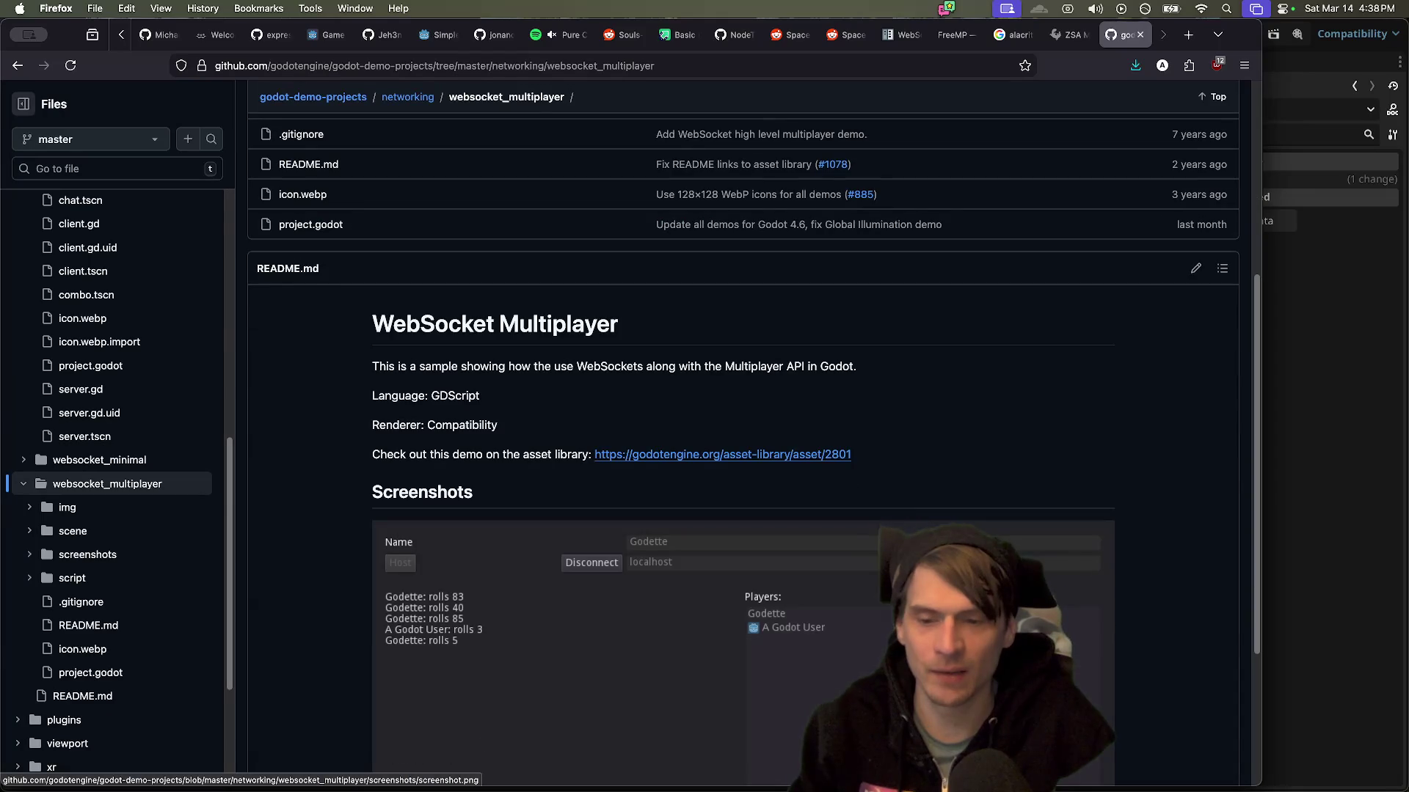
scroll(647, 397, "down", 5)
scroll(647, 397, "up", 3)
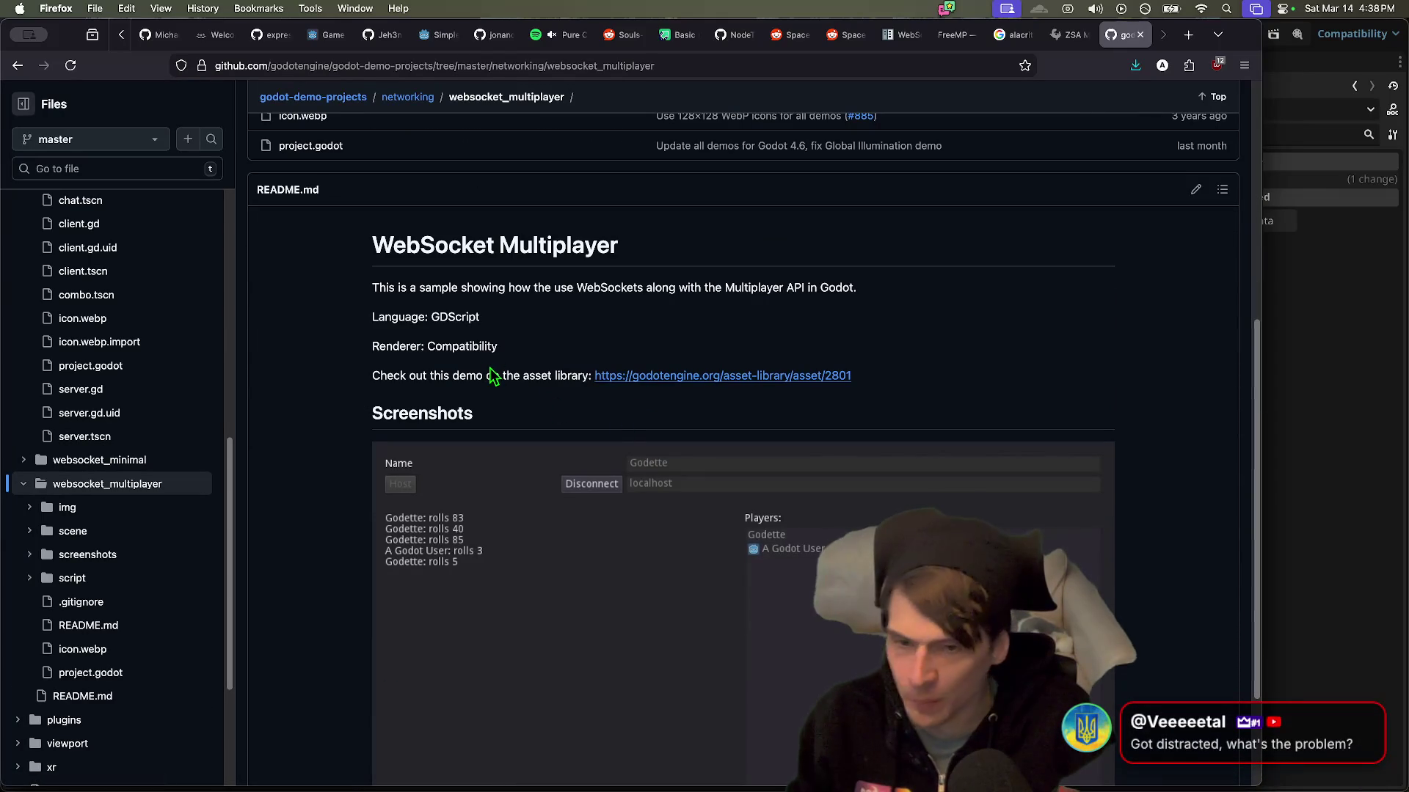
left_click_drag(1094, 355, 1077, 236)
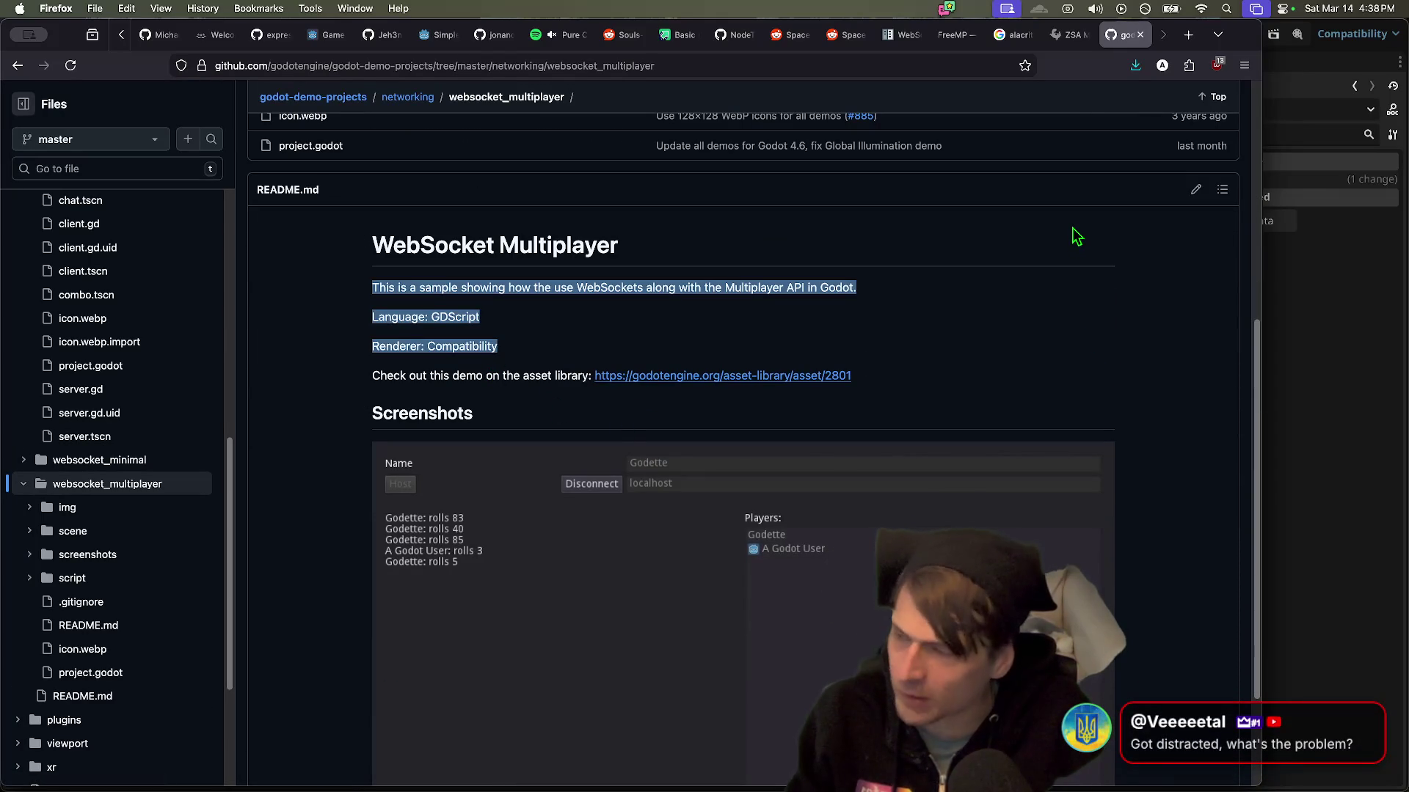
left_click(970, 297)
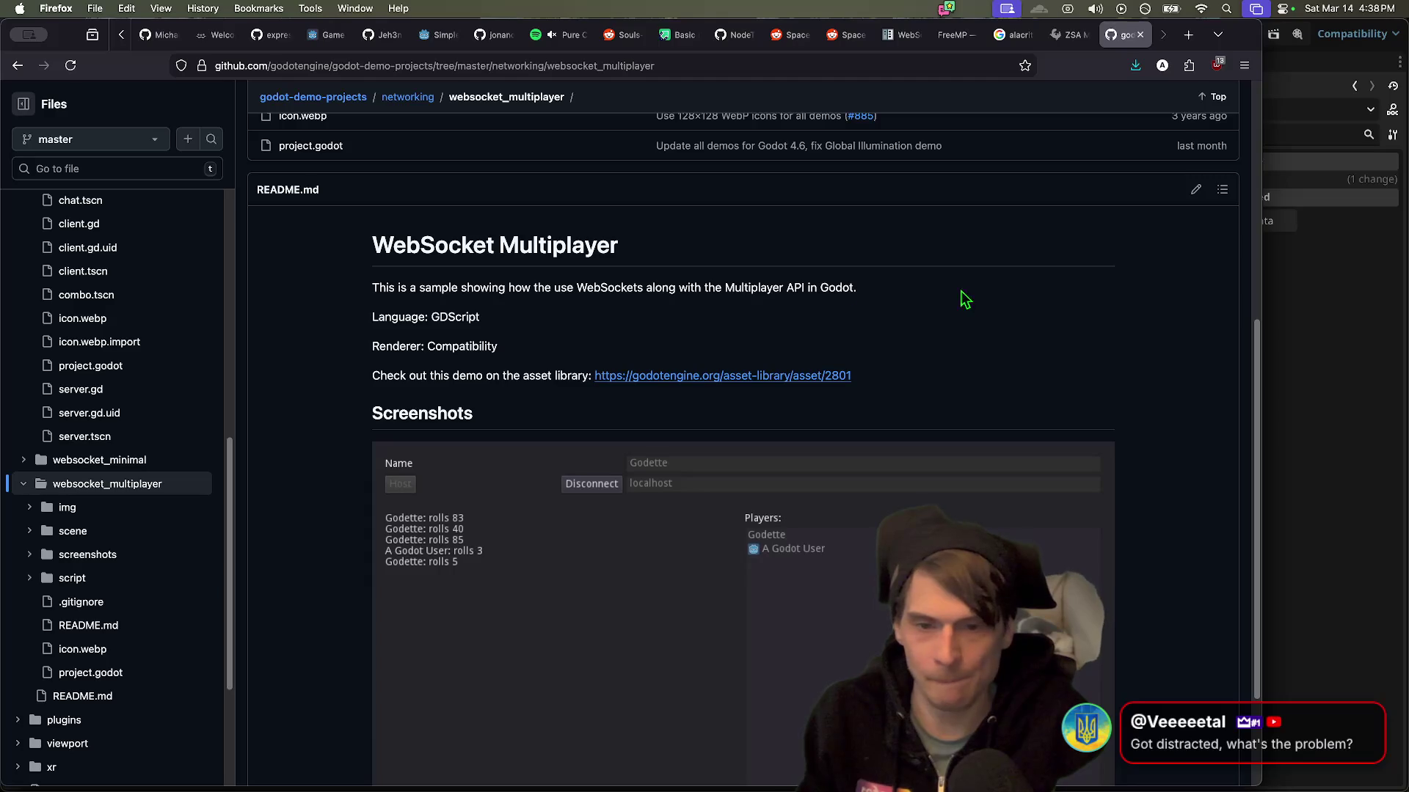
Scroll through the README, then open the websocket_chat demo folder listing.
scroll(448, 425, "down", 3)
scroll(354, 415, "up", 7)
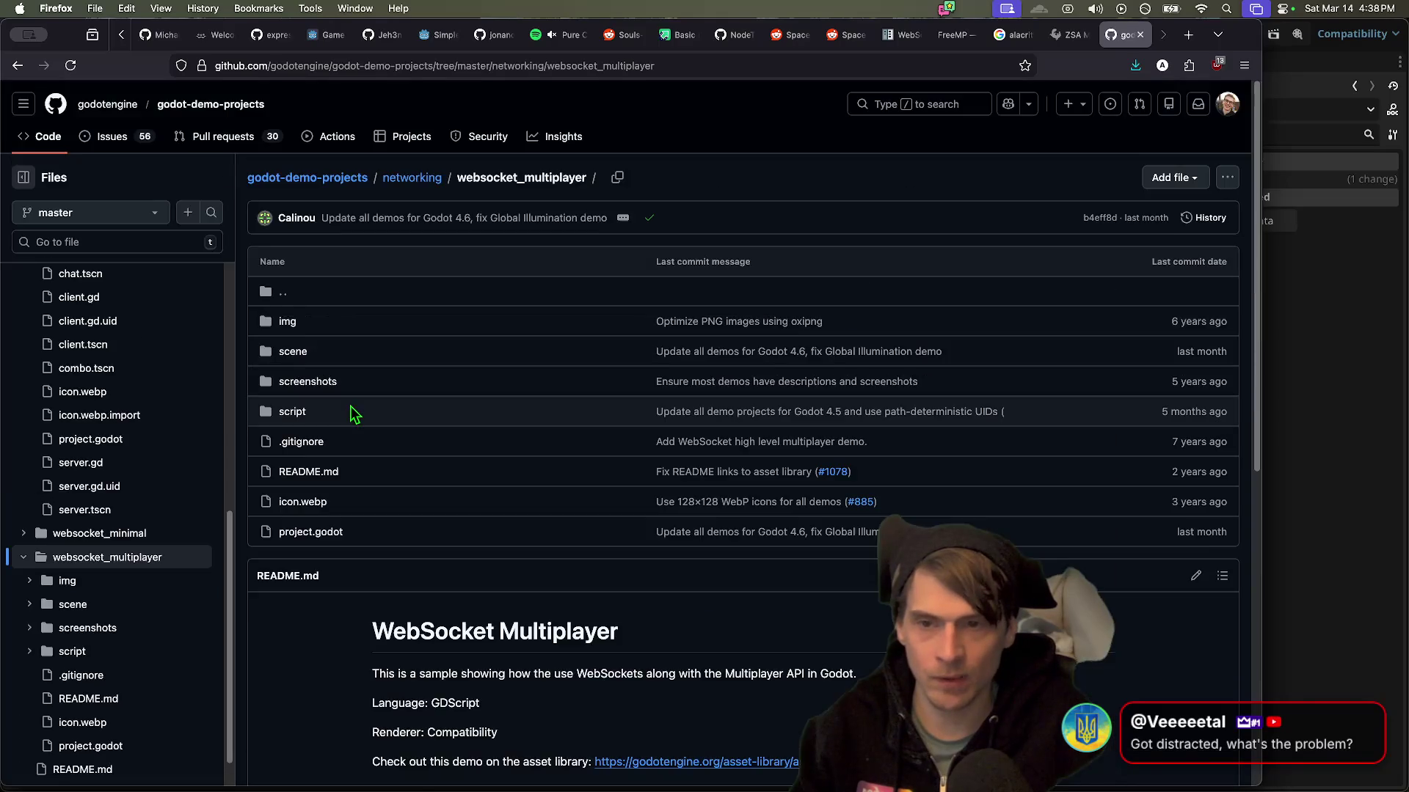
scroll(355, 433, "down", 2)
scroll(827, 274, "up", 2)
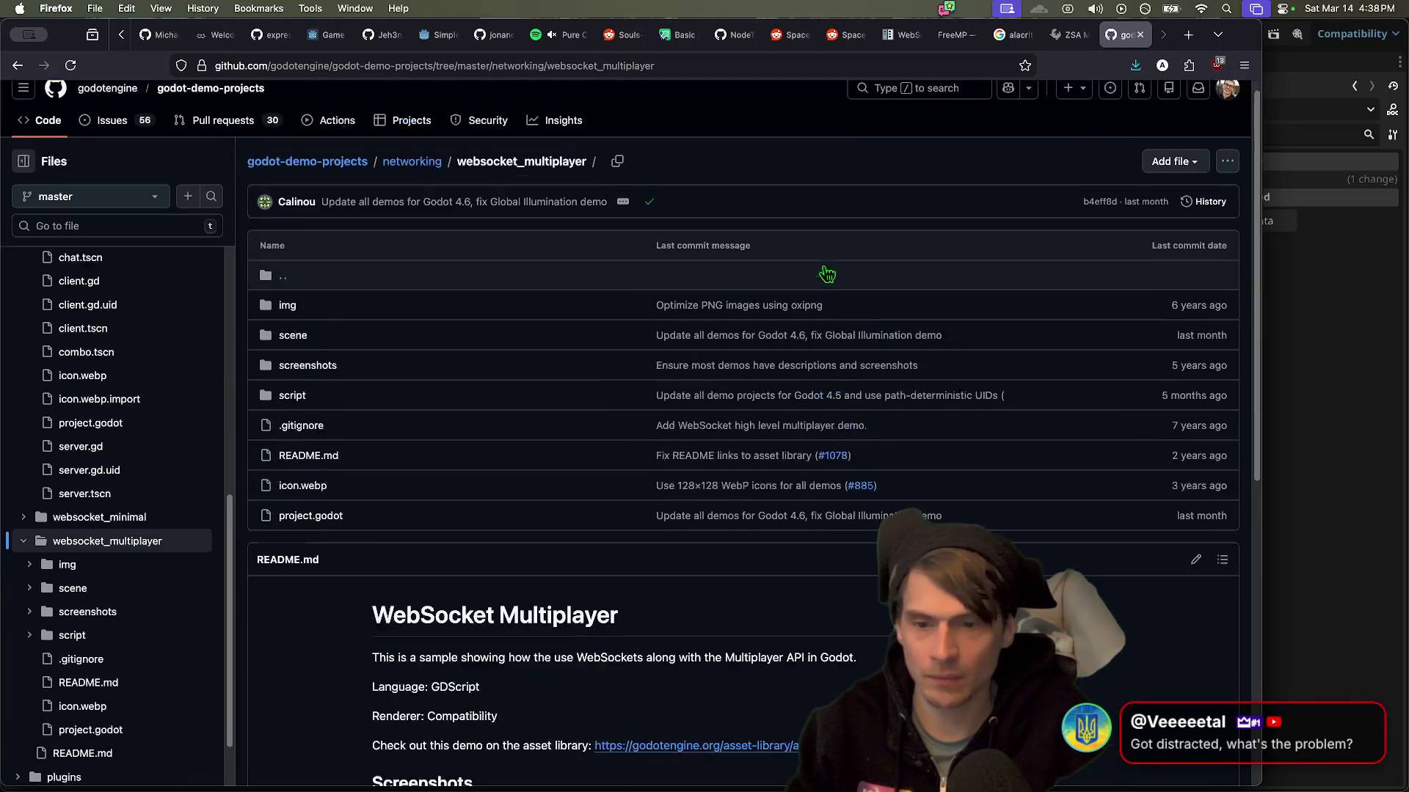
scroll(826, 274, "up", 1)
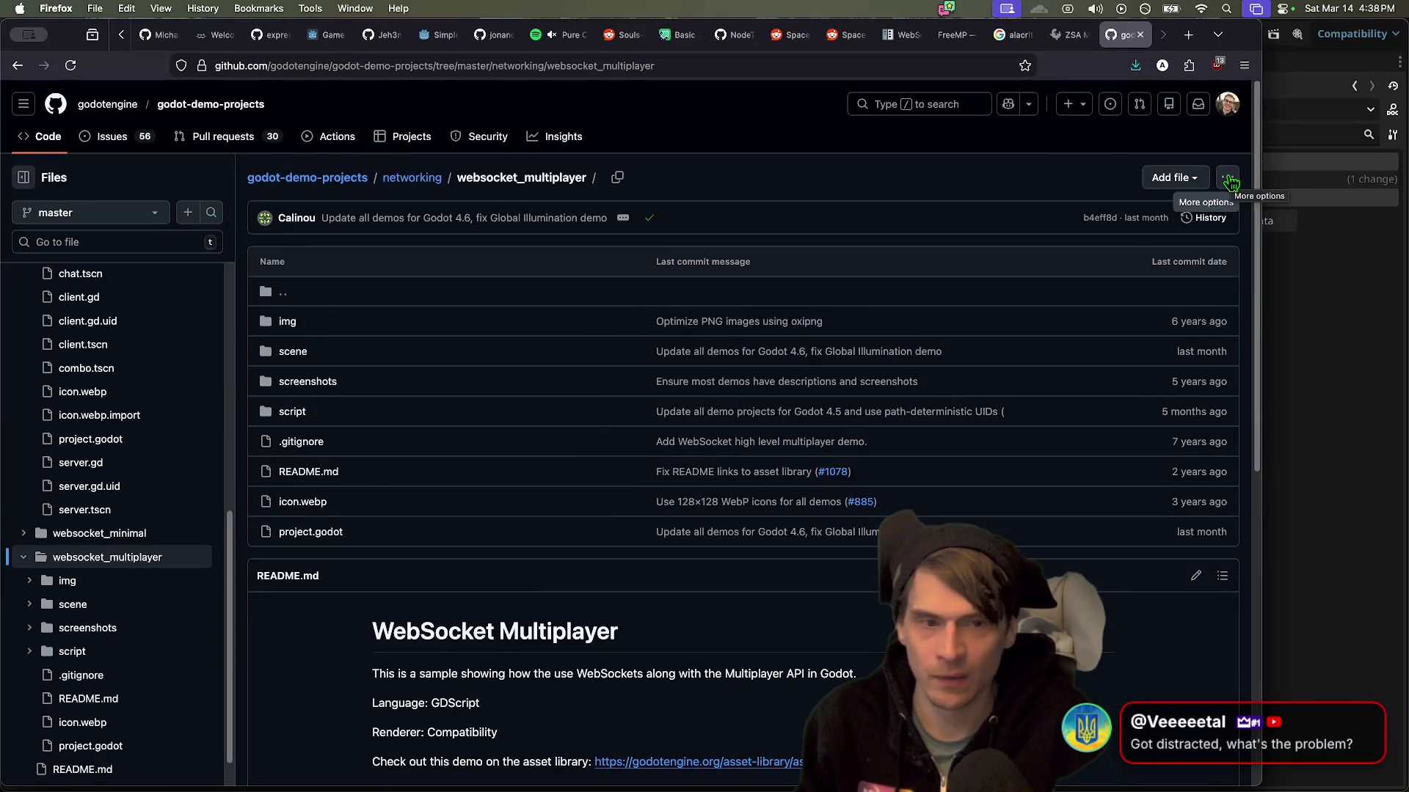
scroll(183, 517, "up", 10)
left_click(85, 676)
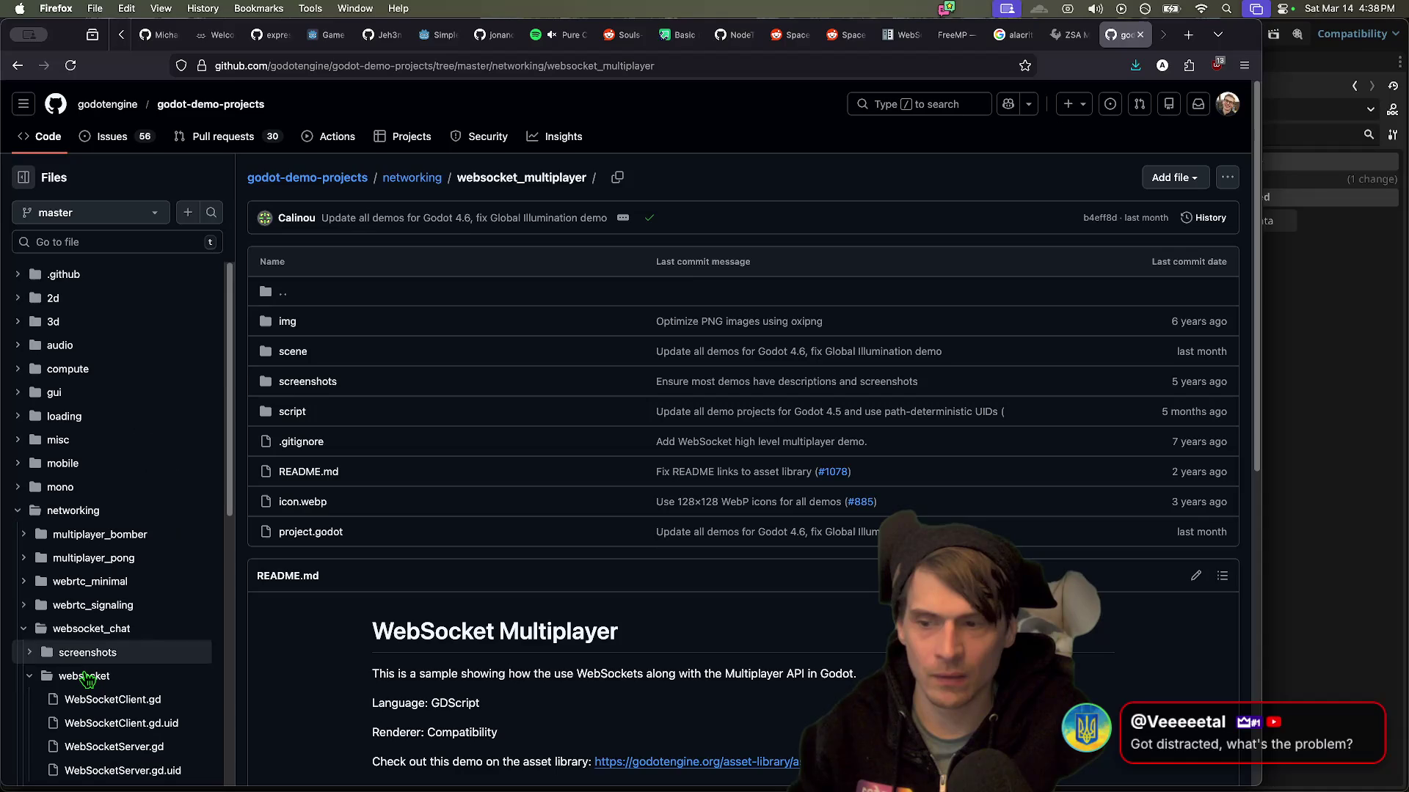
left_click(91, 628)
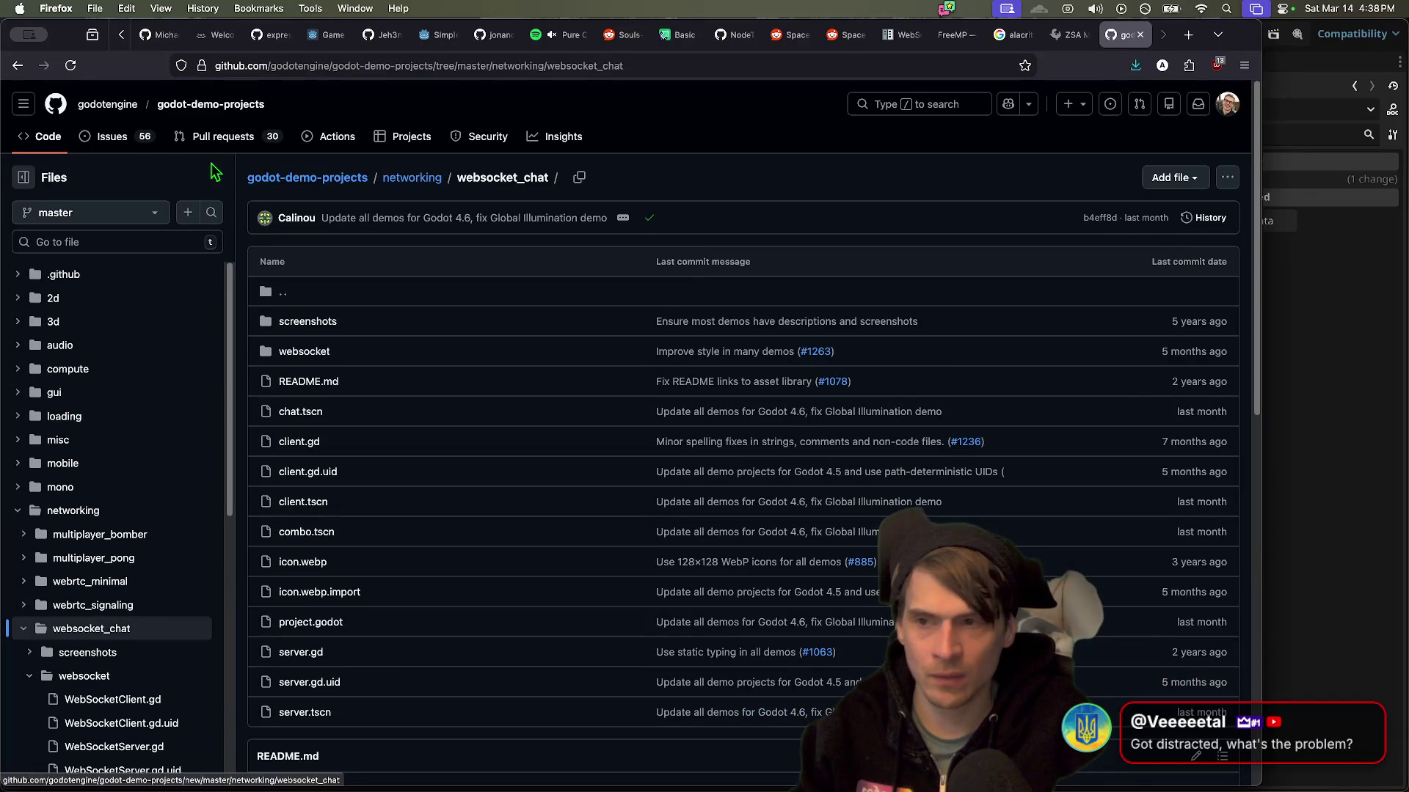
Return to the godot-demo-projects root, copy its HTTPS clone URL, and switch to the terminal.
left_click(230, 106)
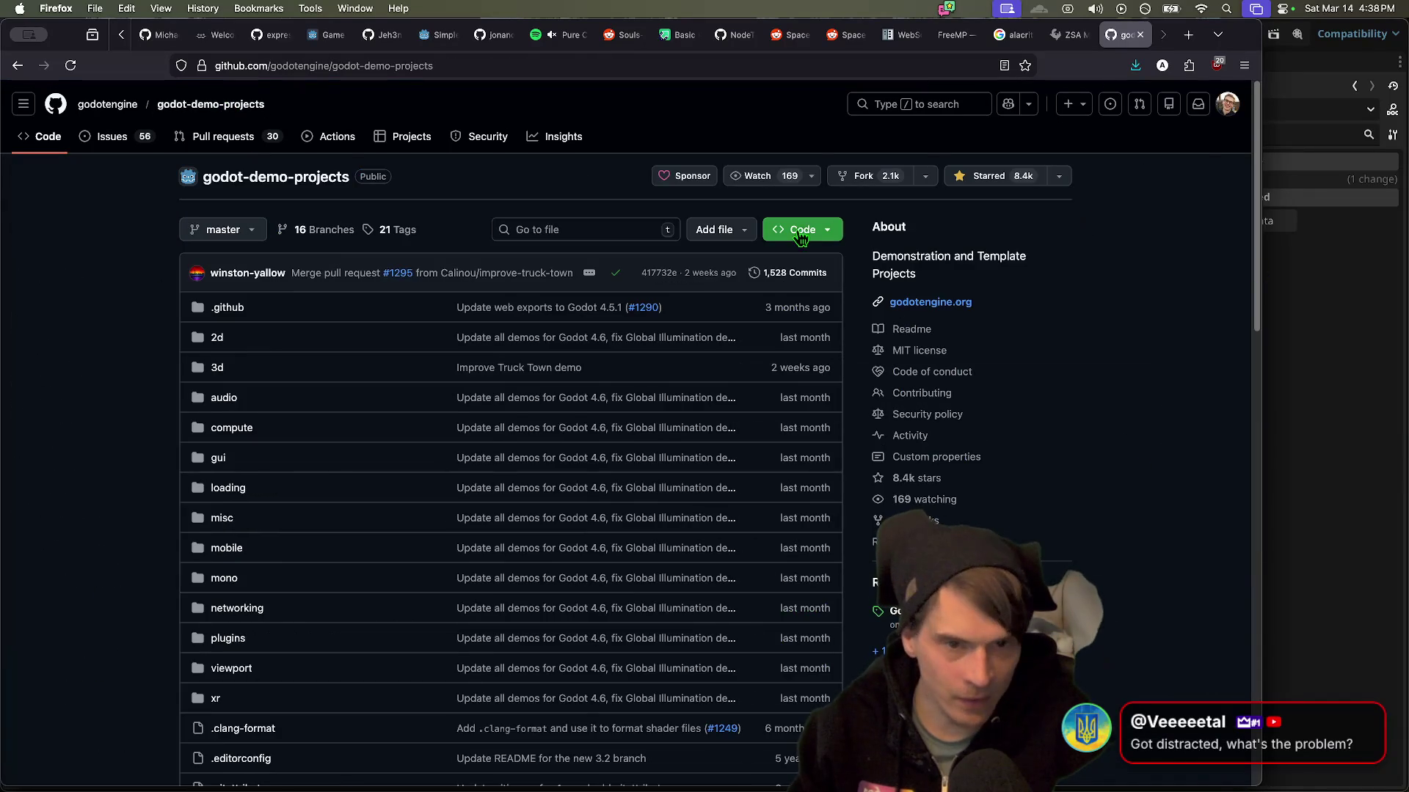
left_click(801, 234)
left_click(832, 361)
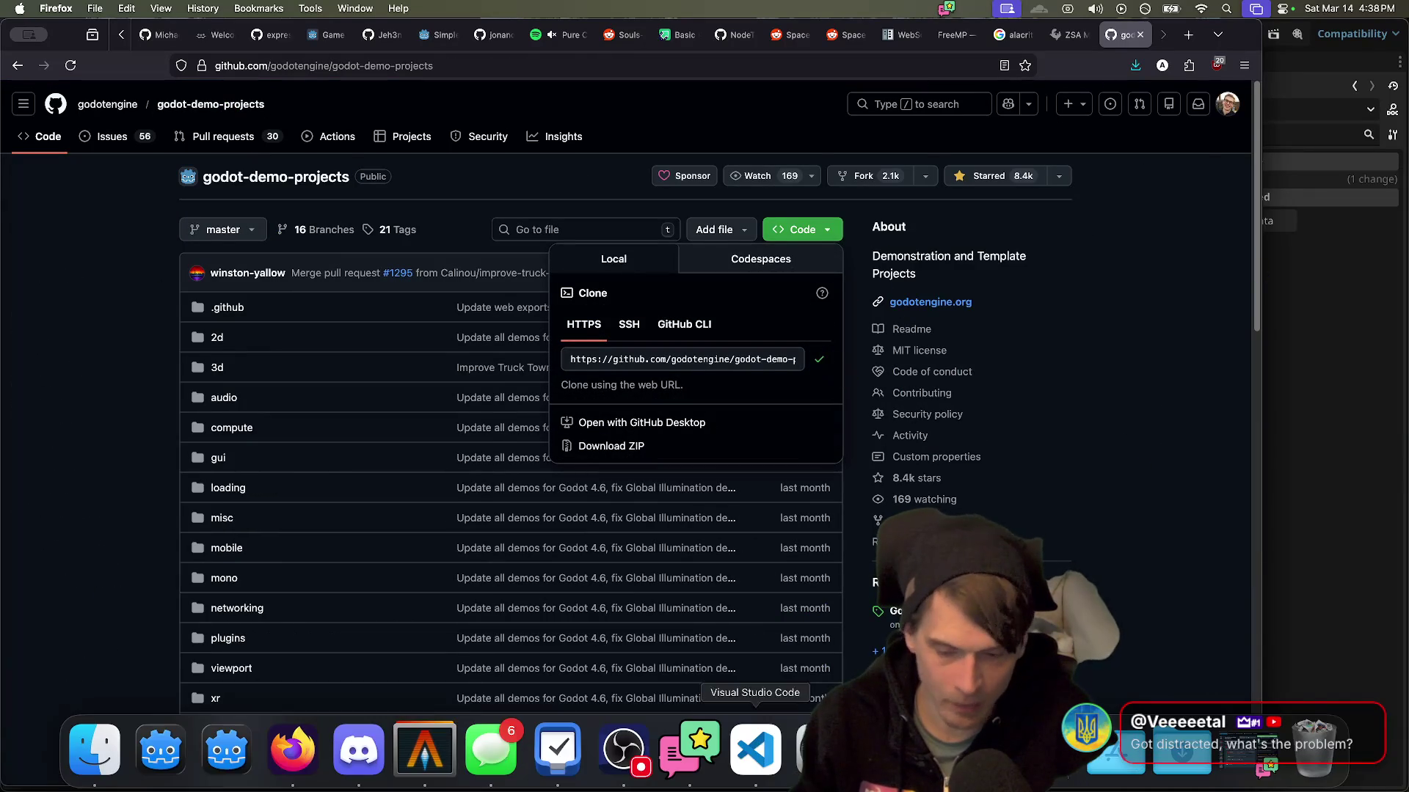
left_click(439, 749)
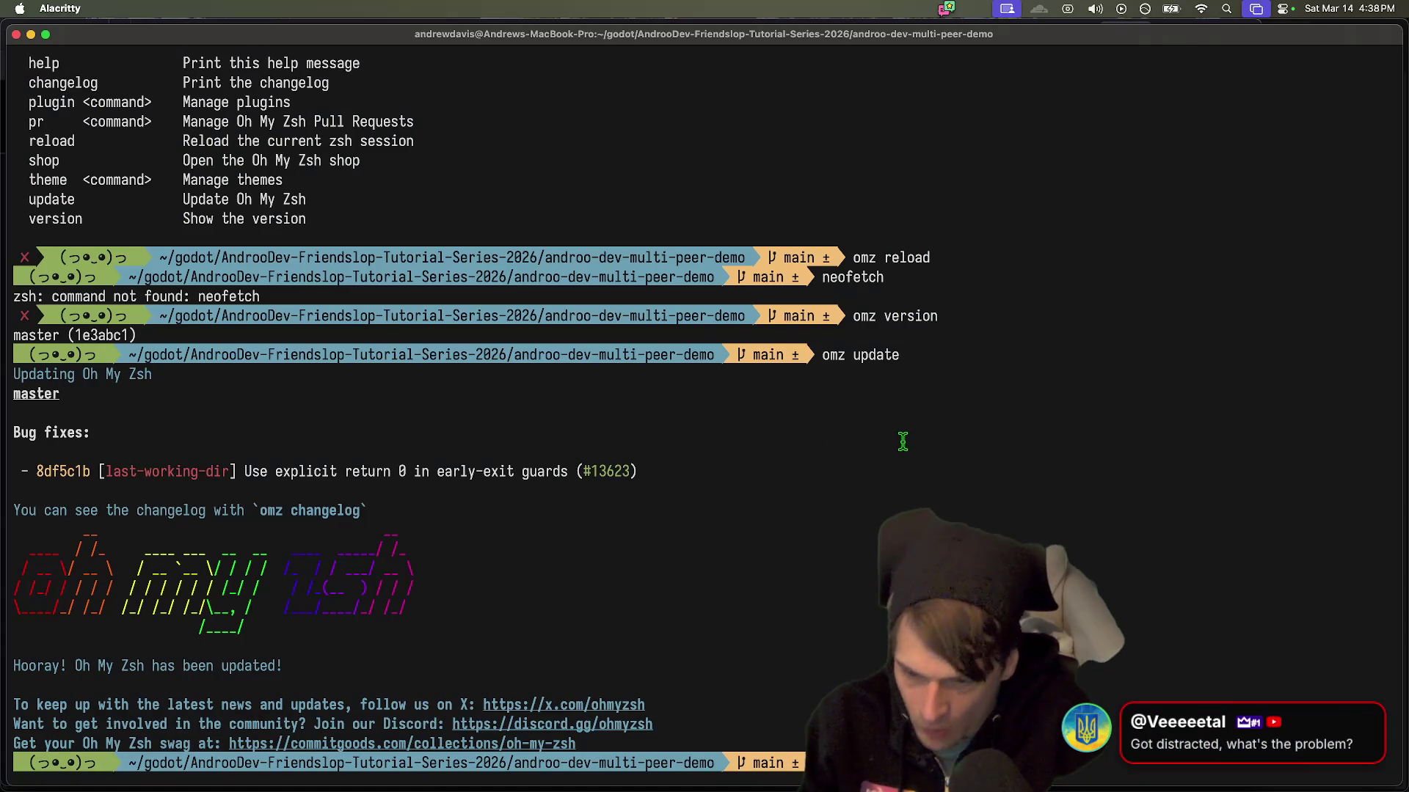
In a new tab, jump to ~/godot, check git status, and git clone the pasted godot-demo-projects URL.
key("super+t")
type("j godot")
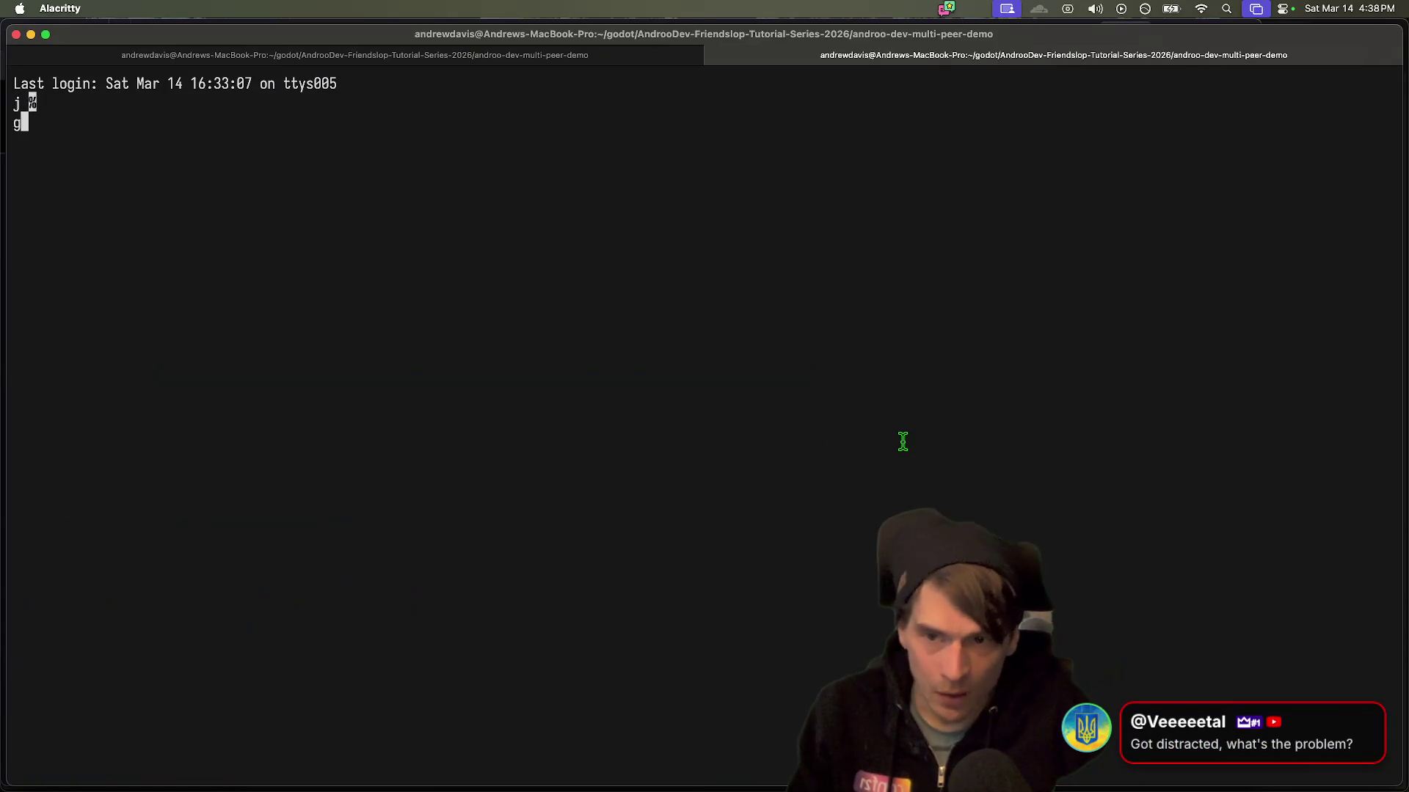
key("Return")
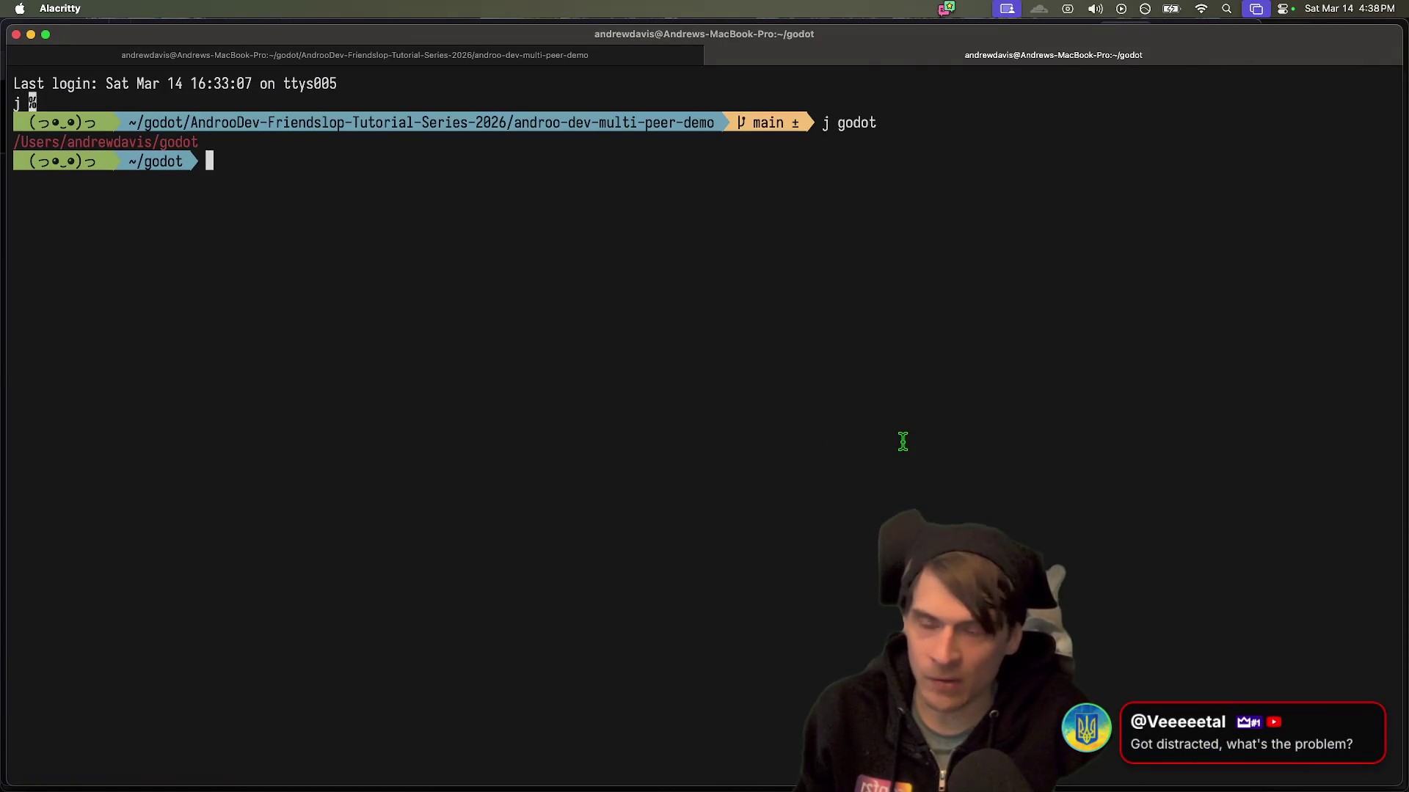
type("gst")
key("Return")
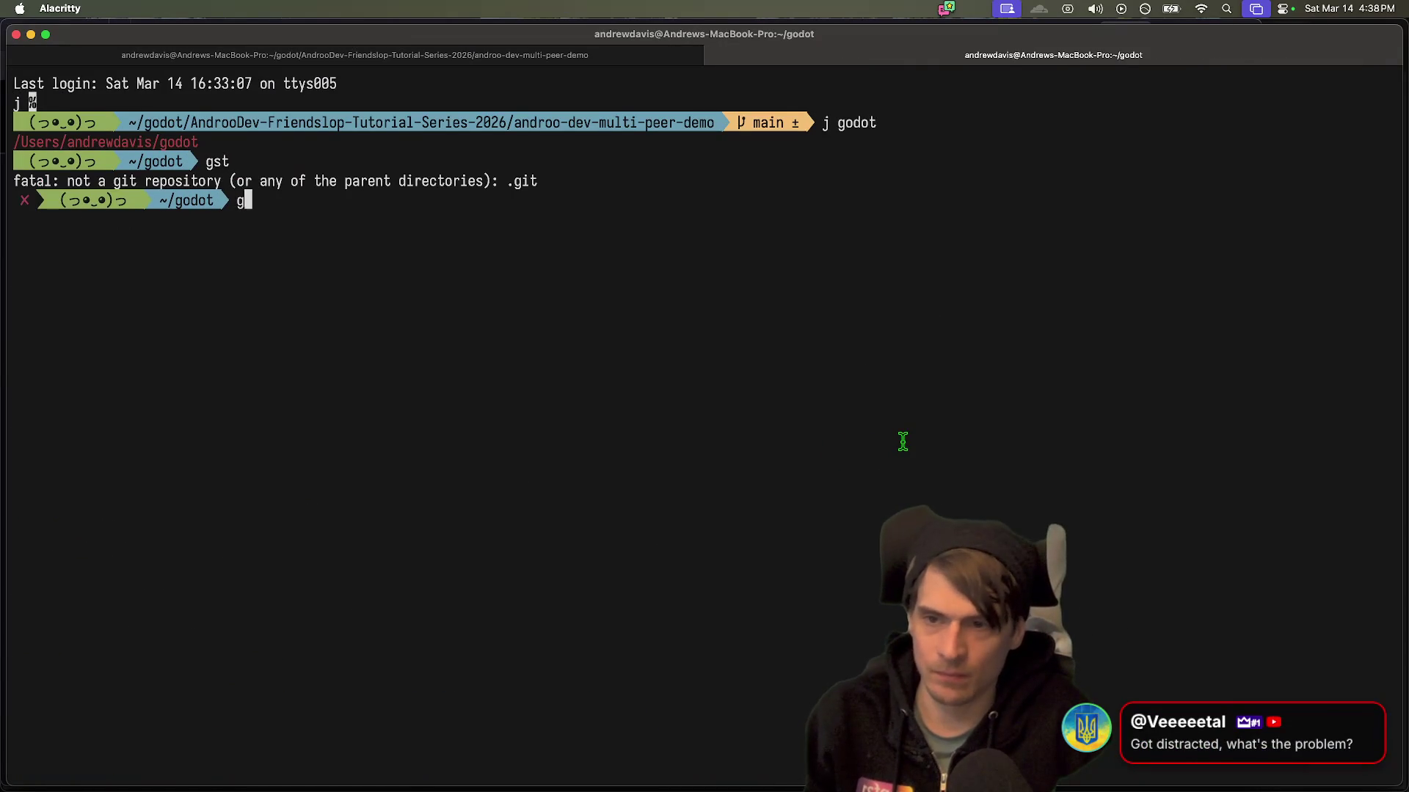
key("super+v")
key("Return")
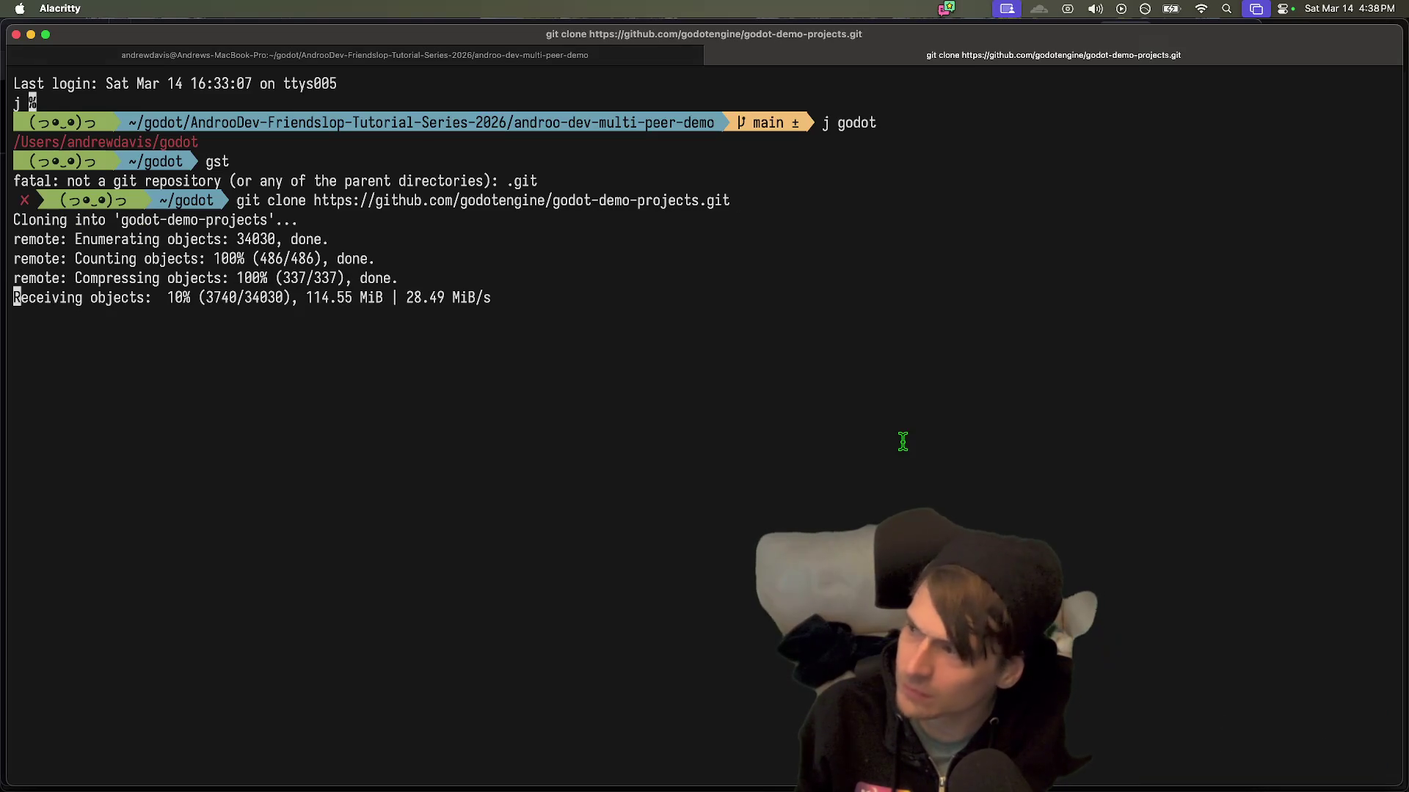
left_click(20, 8)
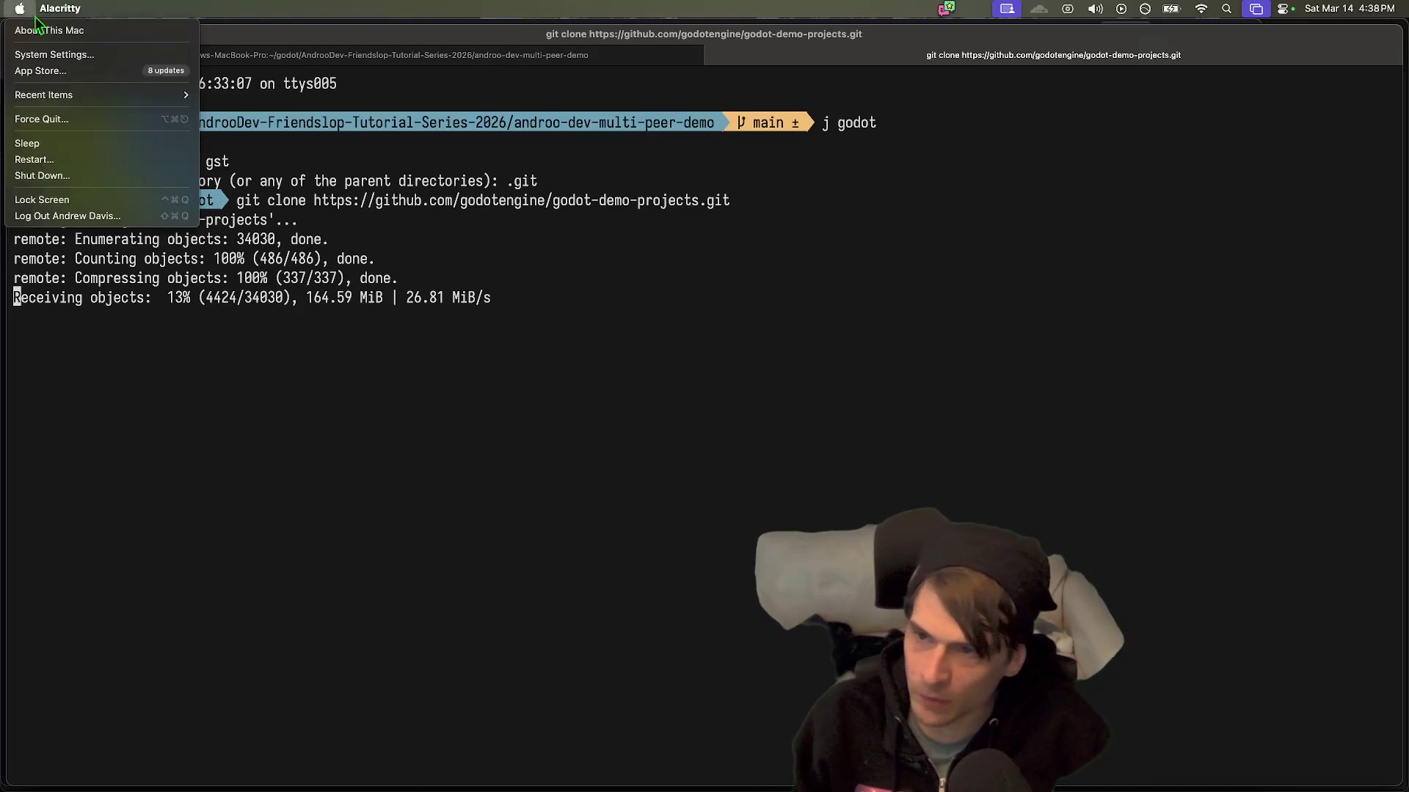
Open About This Mac's More Info and search 'stor' to reach the Storage page.
left_click(48, 30)
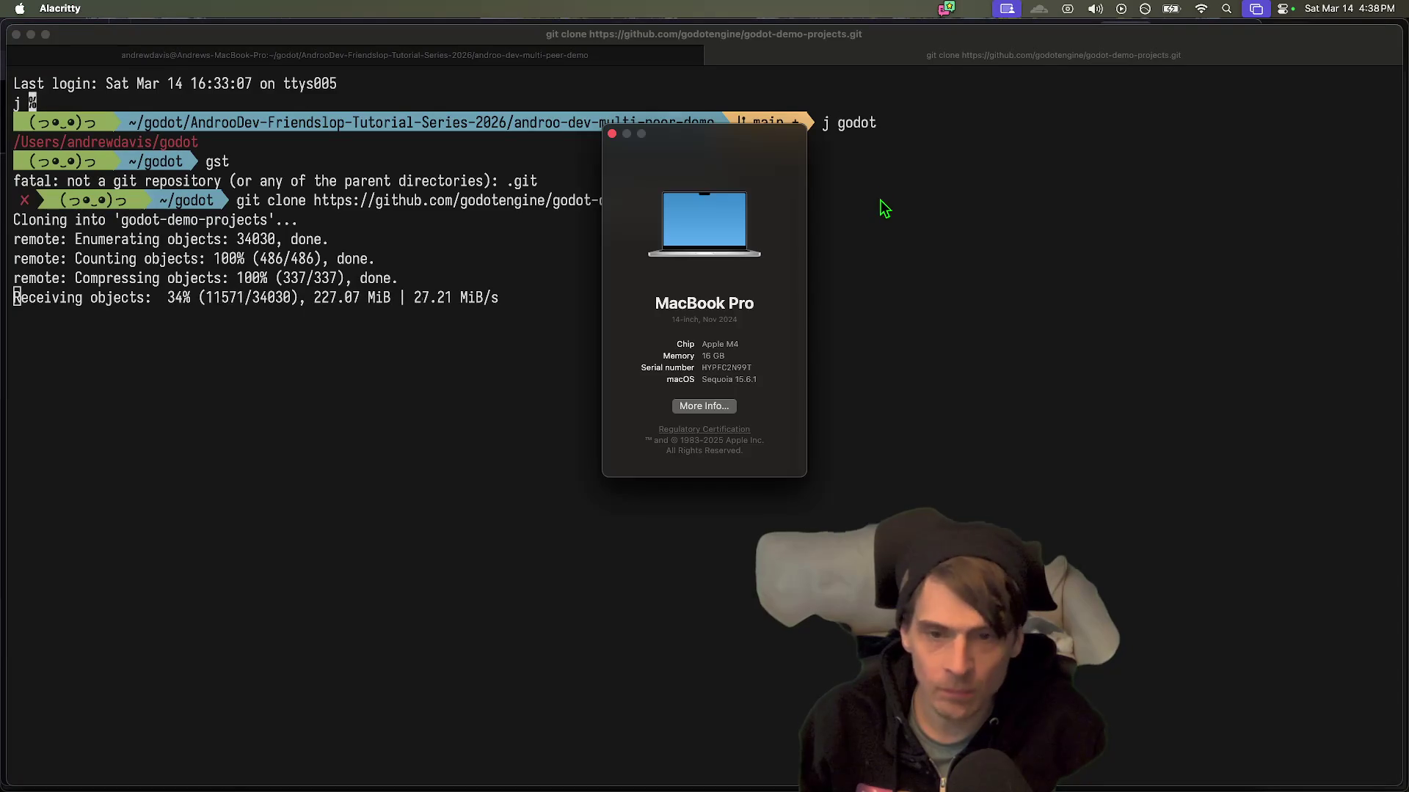
left_click(704, 406)
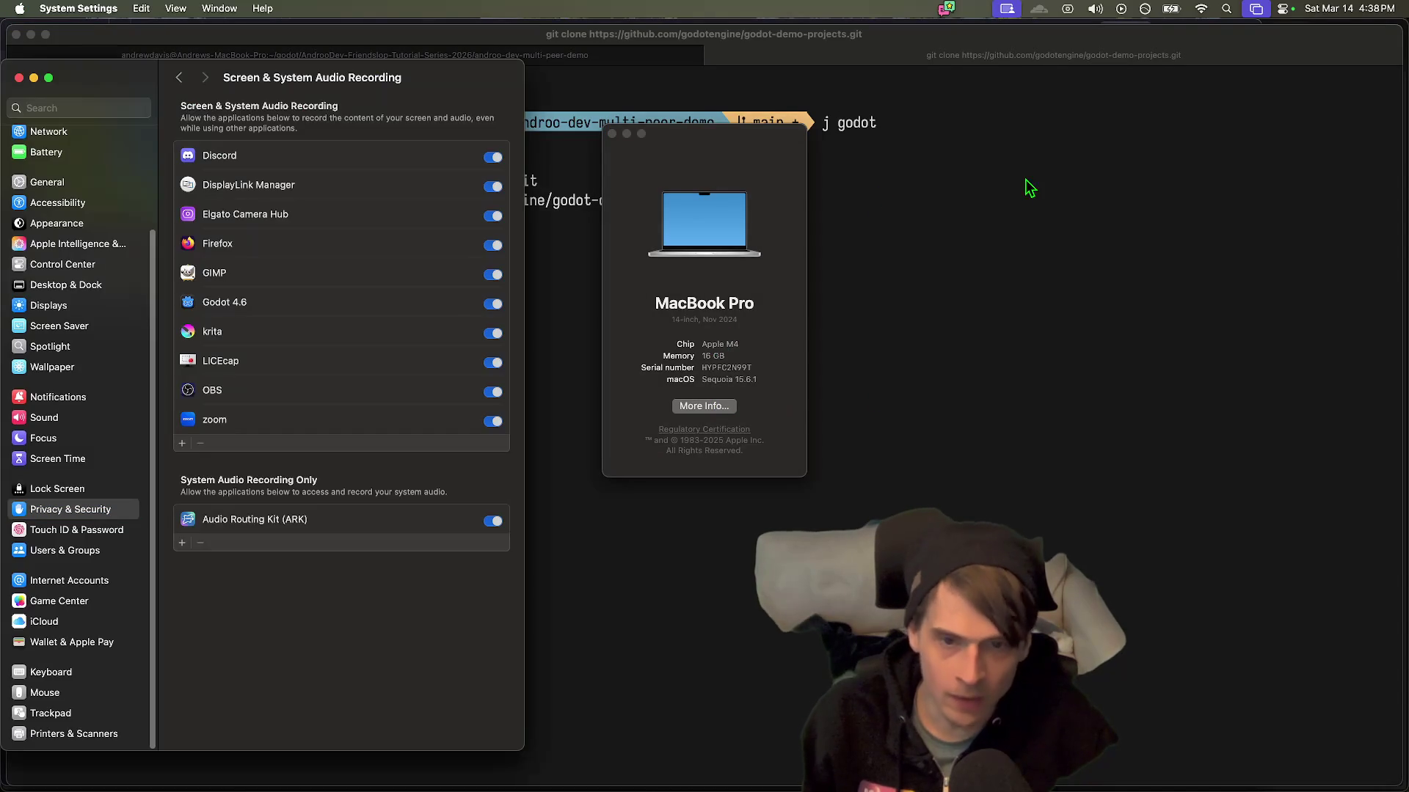
scroll(61, 163, "up", 3)
type("str")
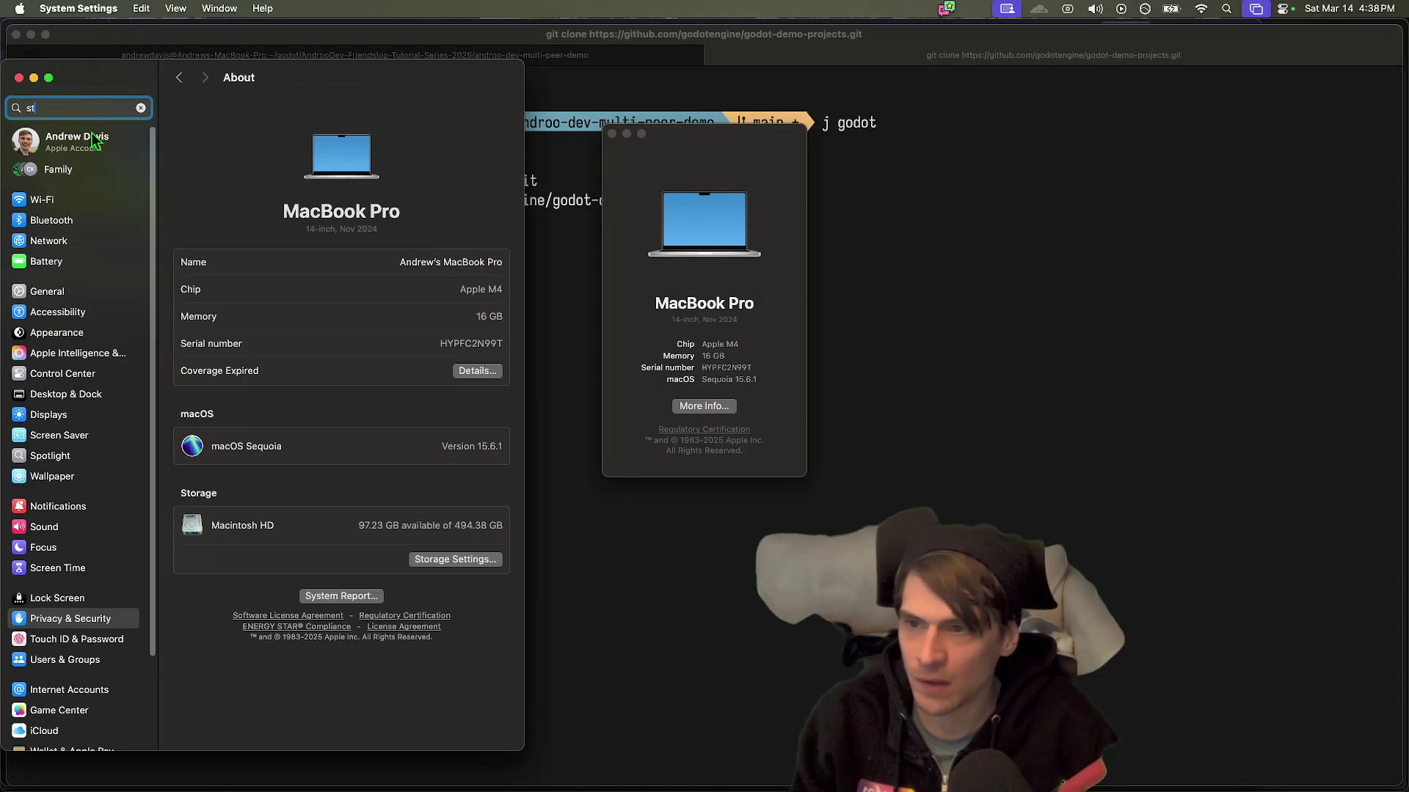
key("BackSpace")
type("or")
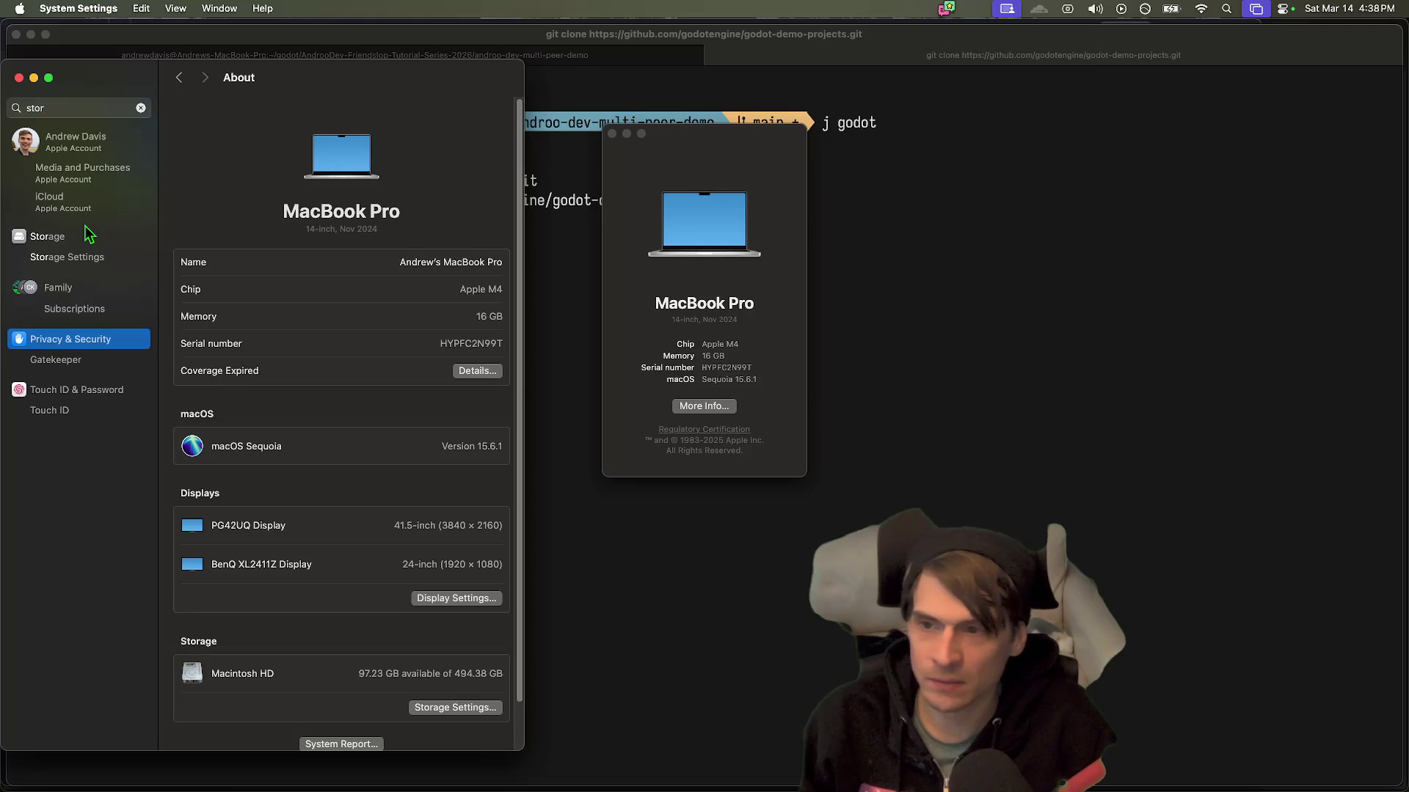
left_click(79, 234)
Read the 96.84 GB available, then quit System Settings and close the Mac info window.
mouse_move(444, 86)
left_mouse_down()
mouse_move(1126, 85)
mouse_move(494, 113)
left_mouse_up()
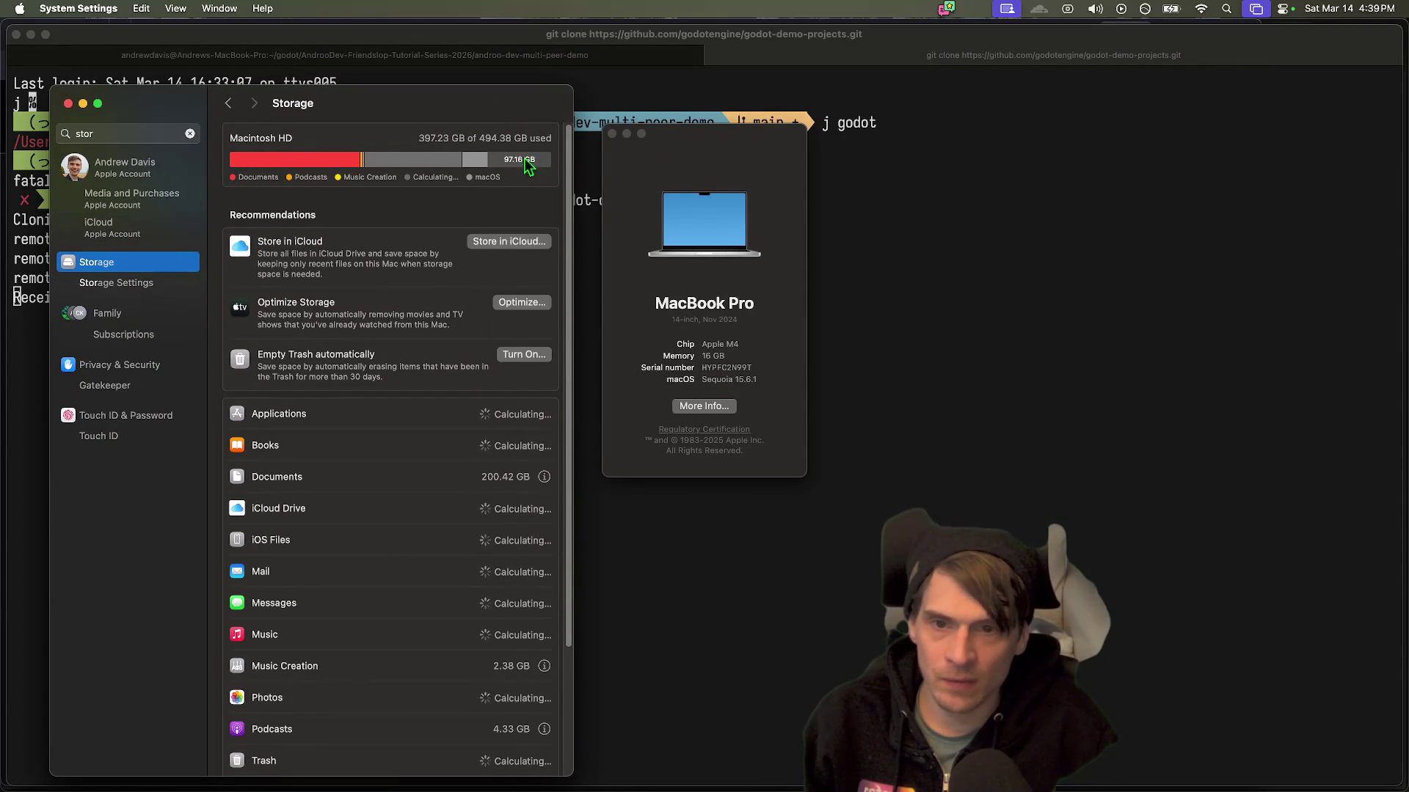
mouse_move(518, 176)
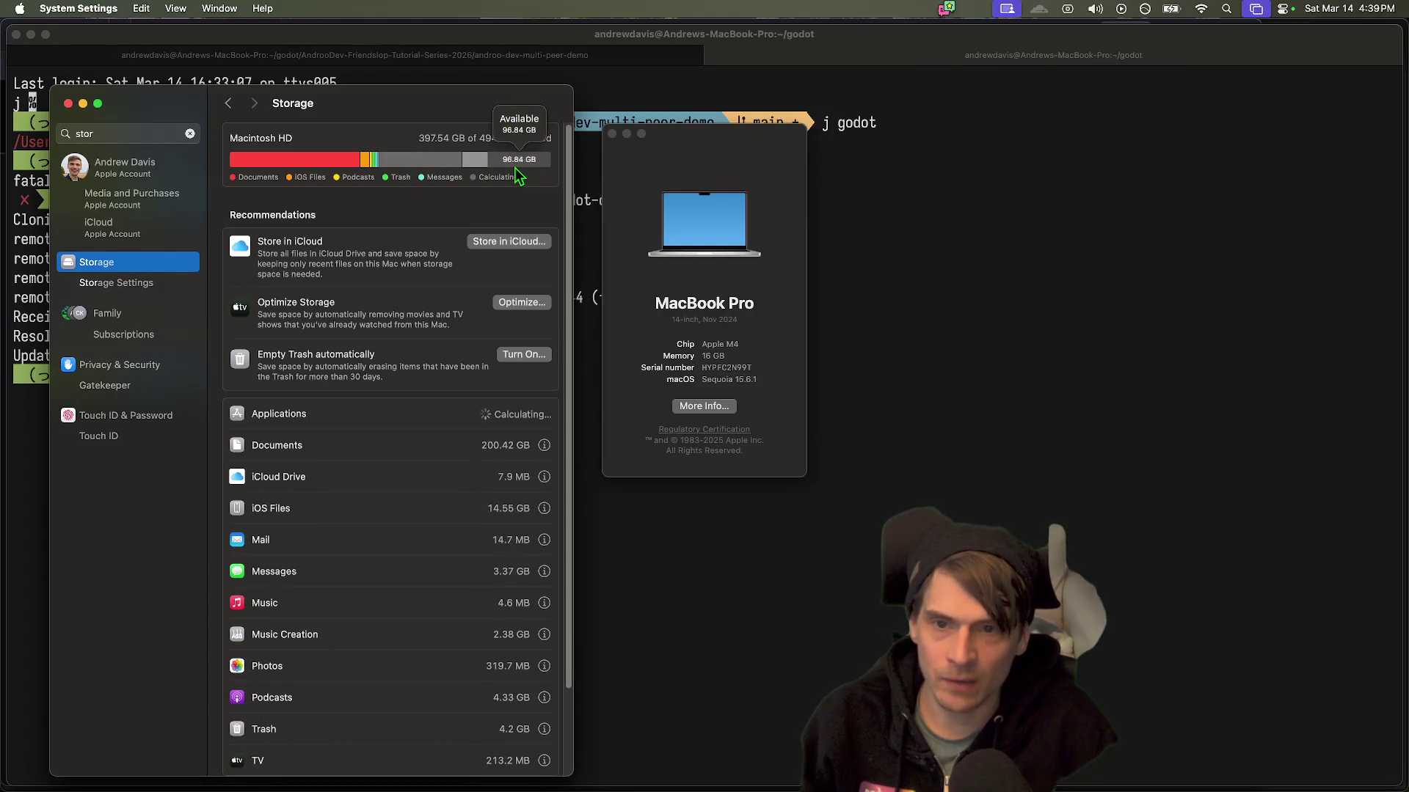
left_click_drag(506, 110, 508, 114)
key("super+q")
key("super+w")
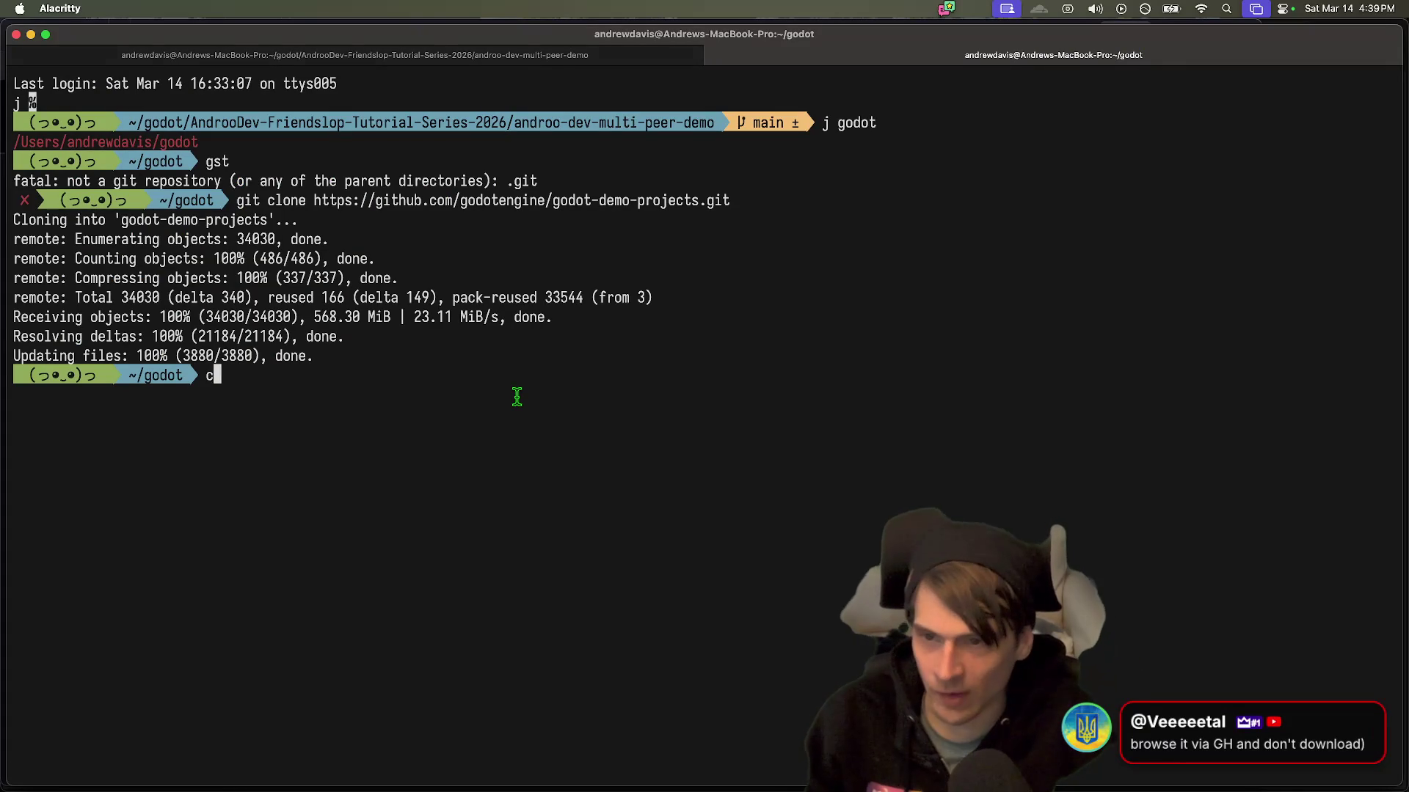
Change into godot-demo-projects via tab completion, list its contents with ls, and return to Godot.
type("d g")
key("Tab")
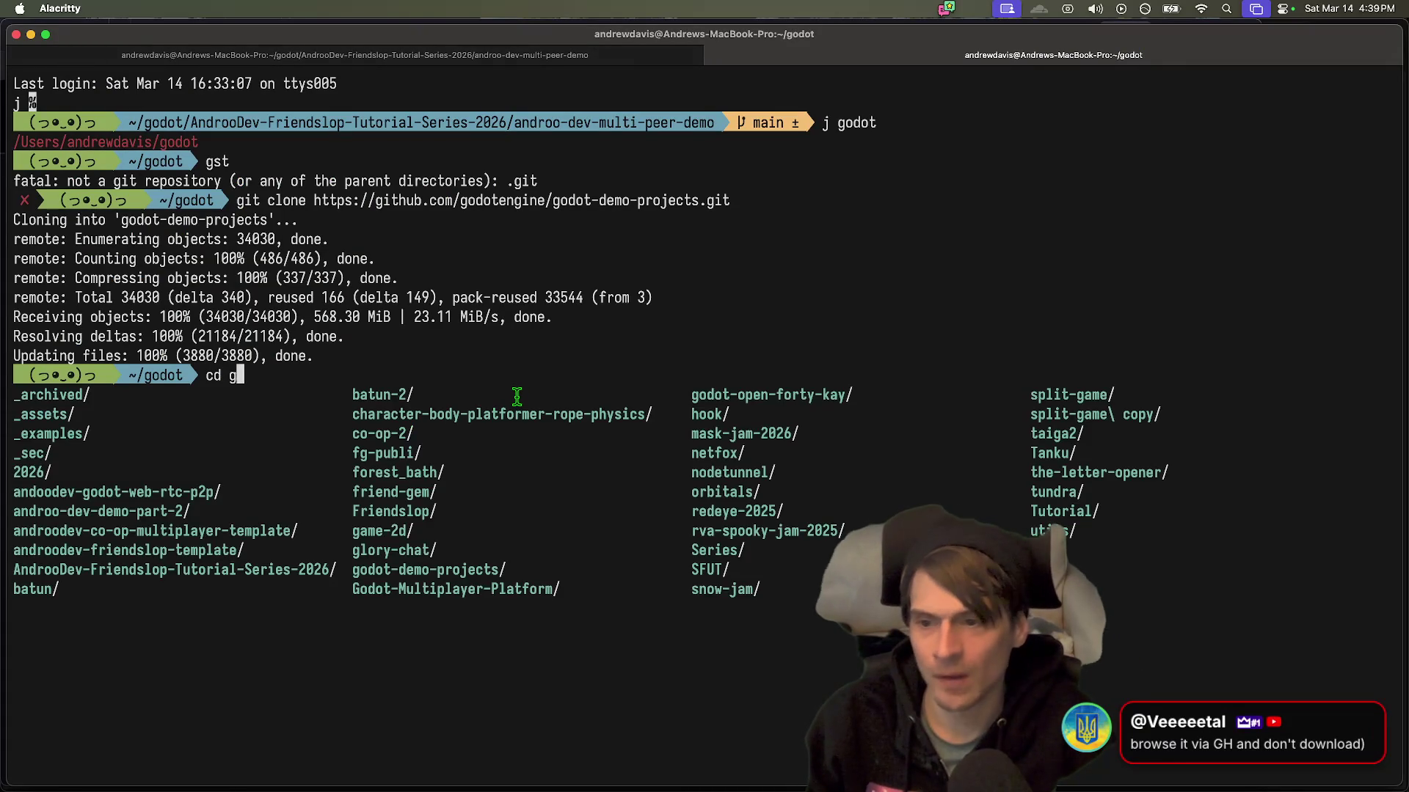
type("o")
key("Tab")
key("Tab")
key("Tab")
key("Return")
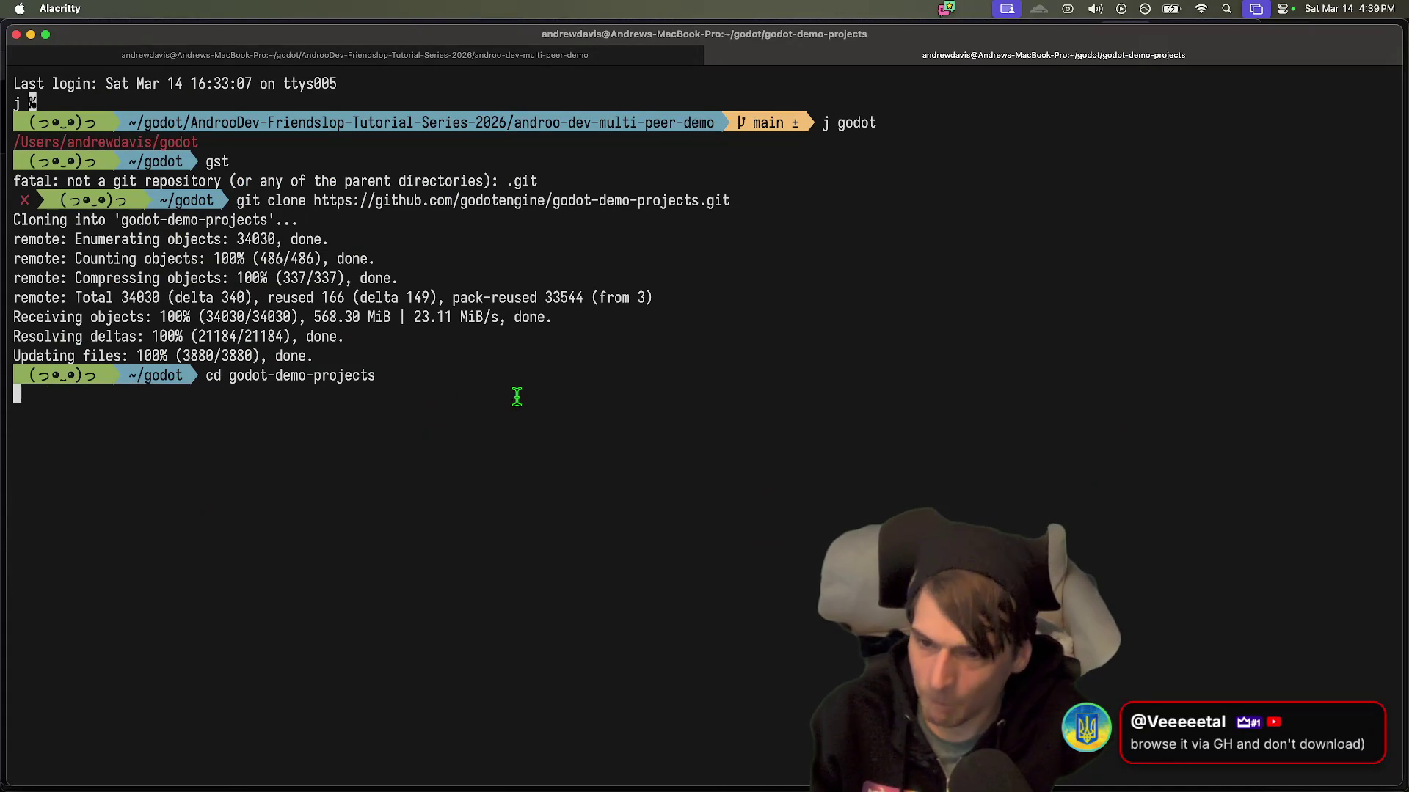
type("ls")
key("Return")
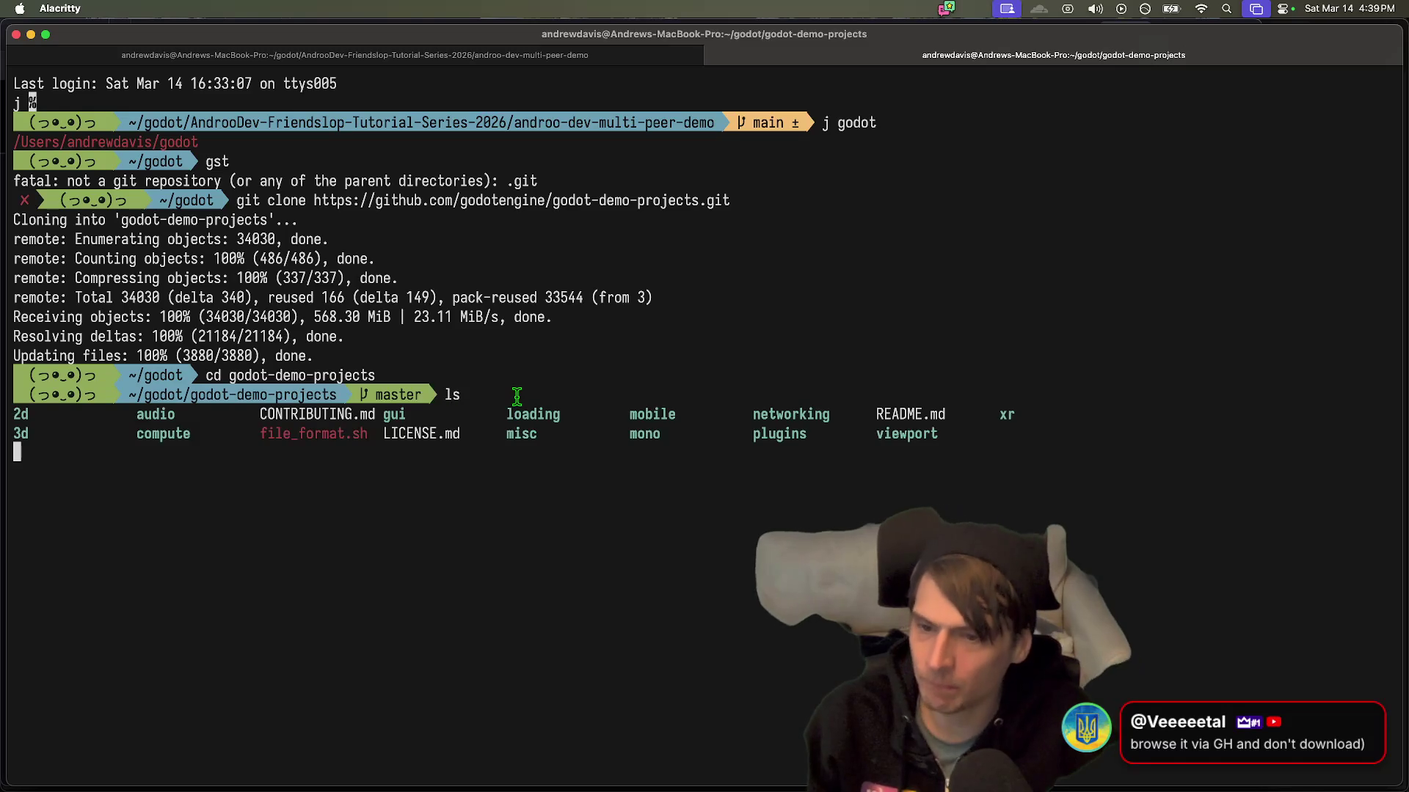
left_click(857, 749)
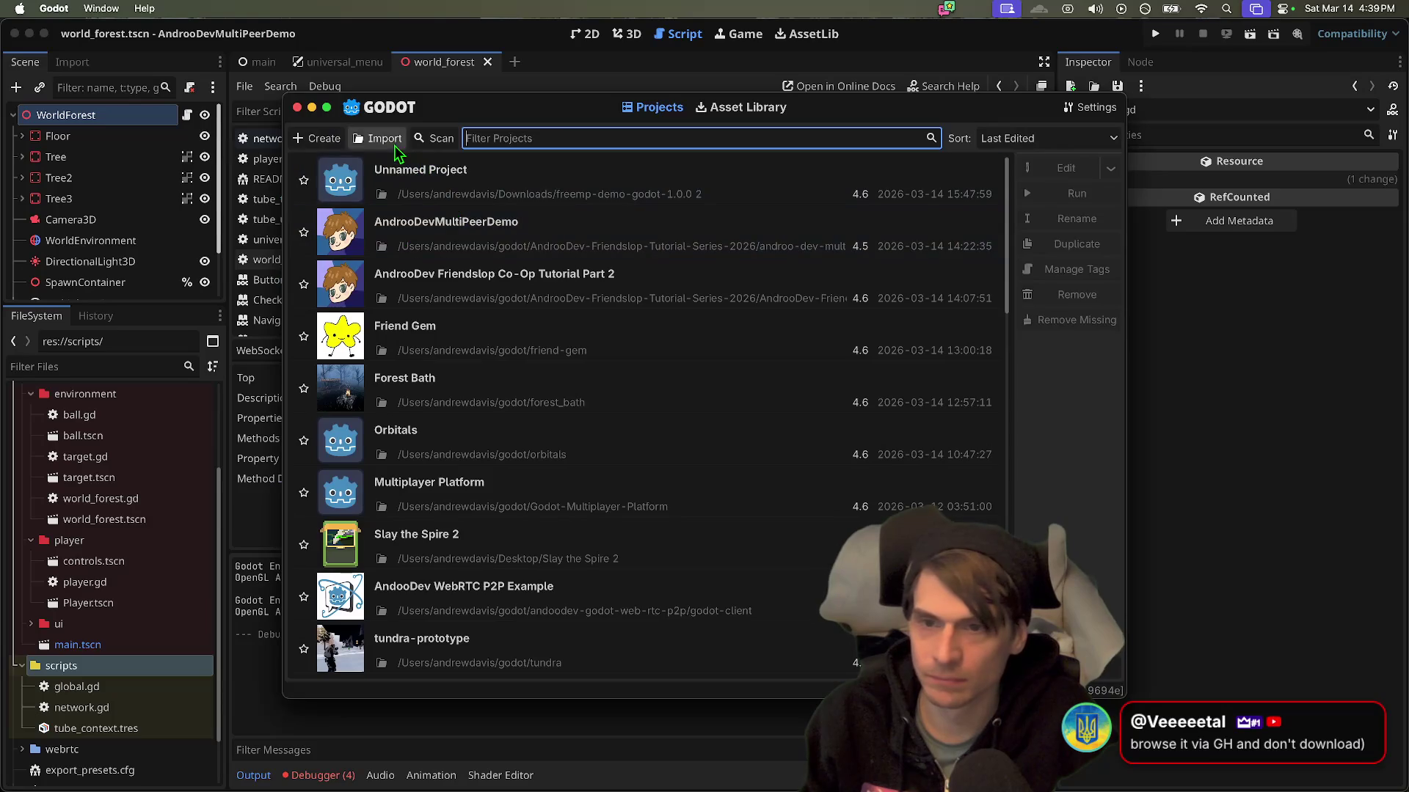
Import godot-demo-projects/networking/websocket_multiplayer/project.godot and dismiss the microphone request.
left_click(377, 138)
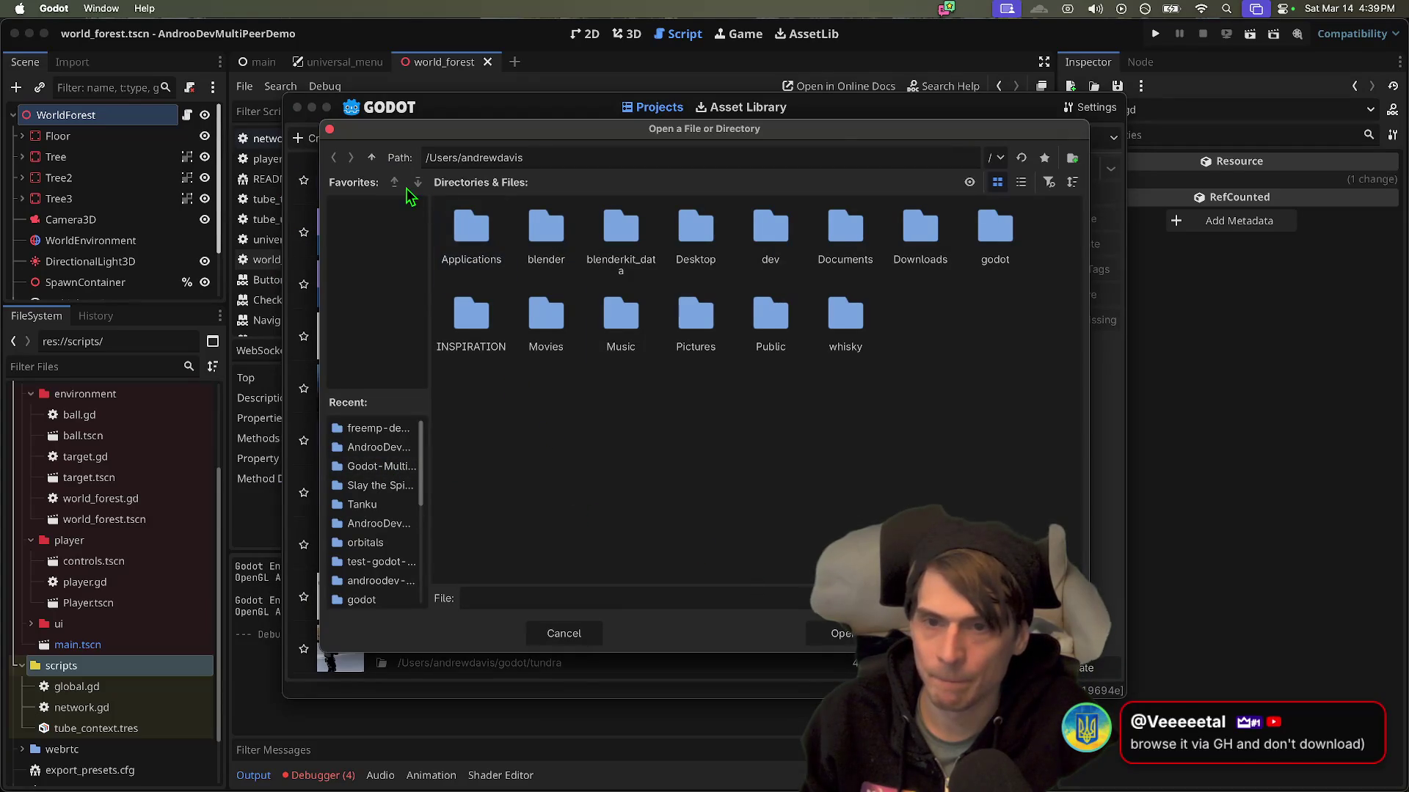
key("g")
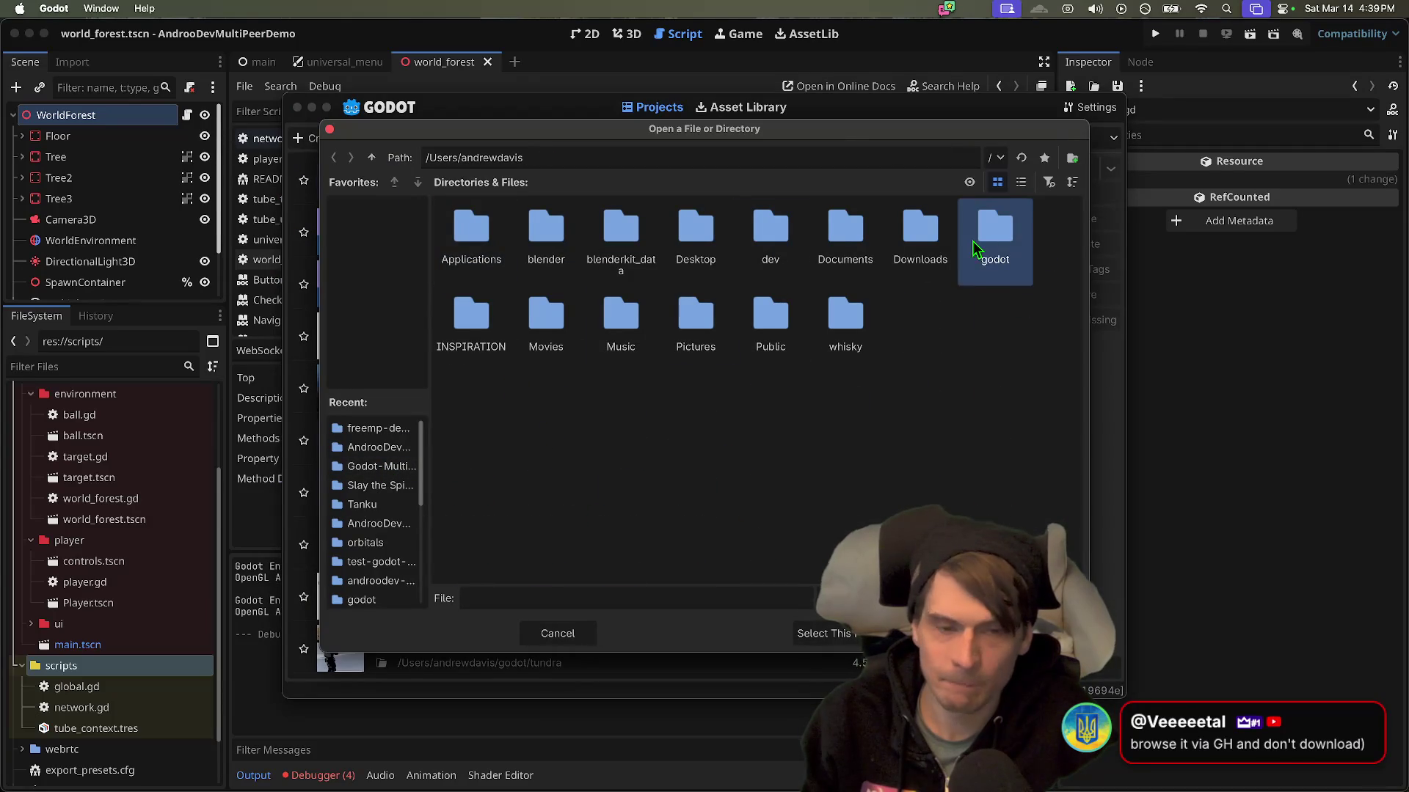
double_click(976, 250)
scroll(778, 381, "down", 1)
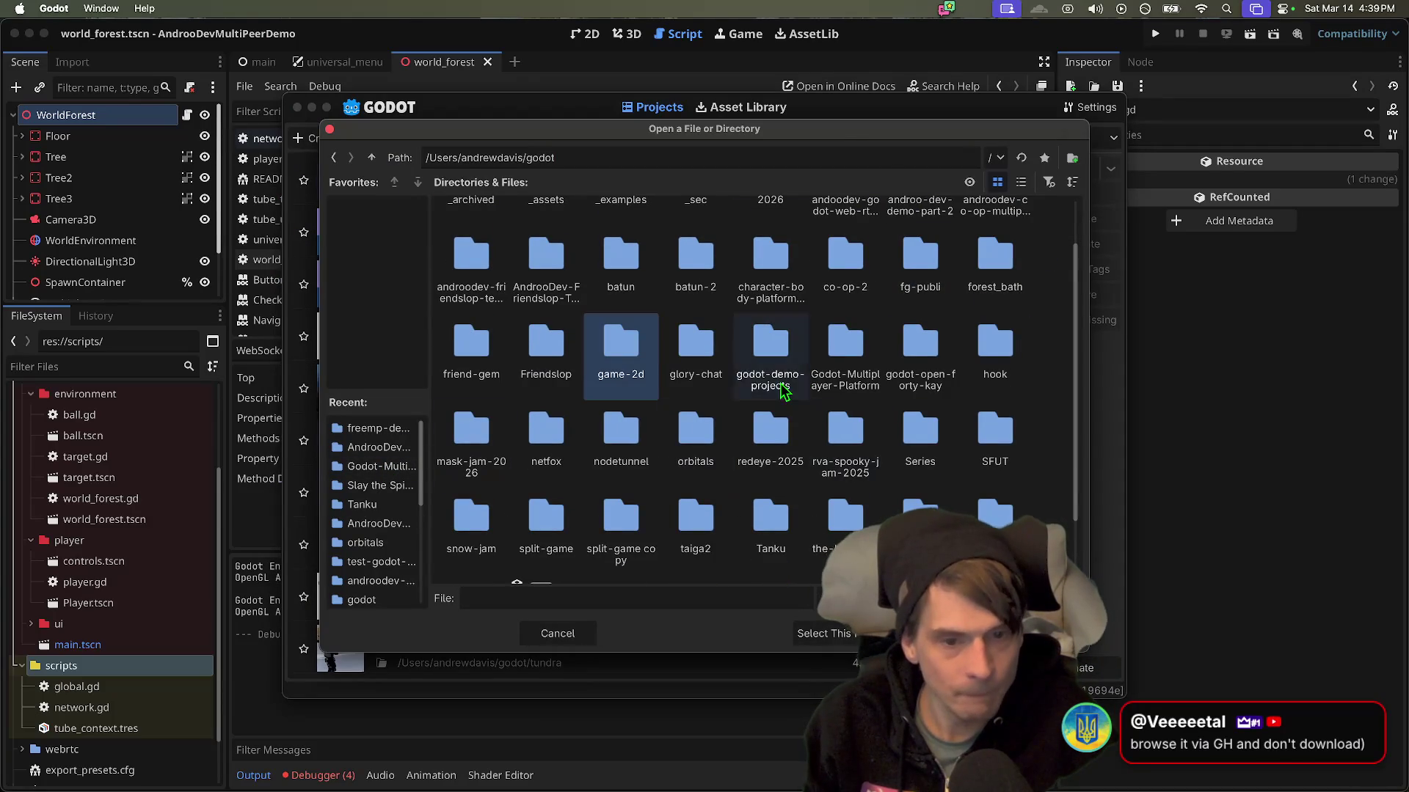
double_click(784, 392)
double_click(541, 328)
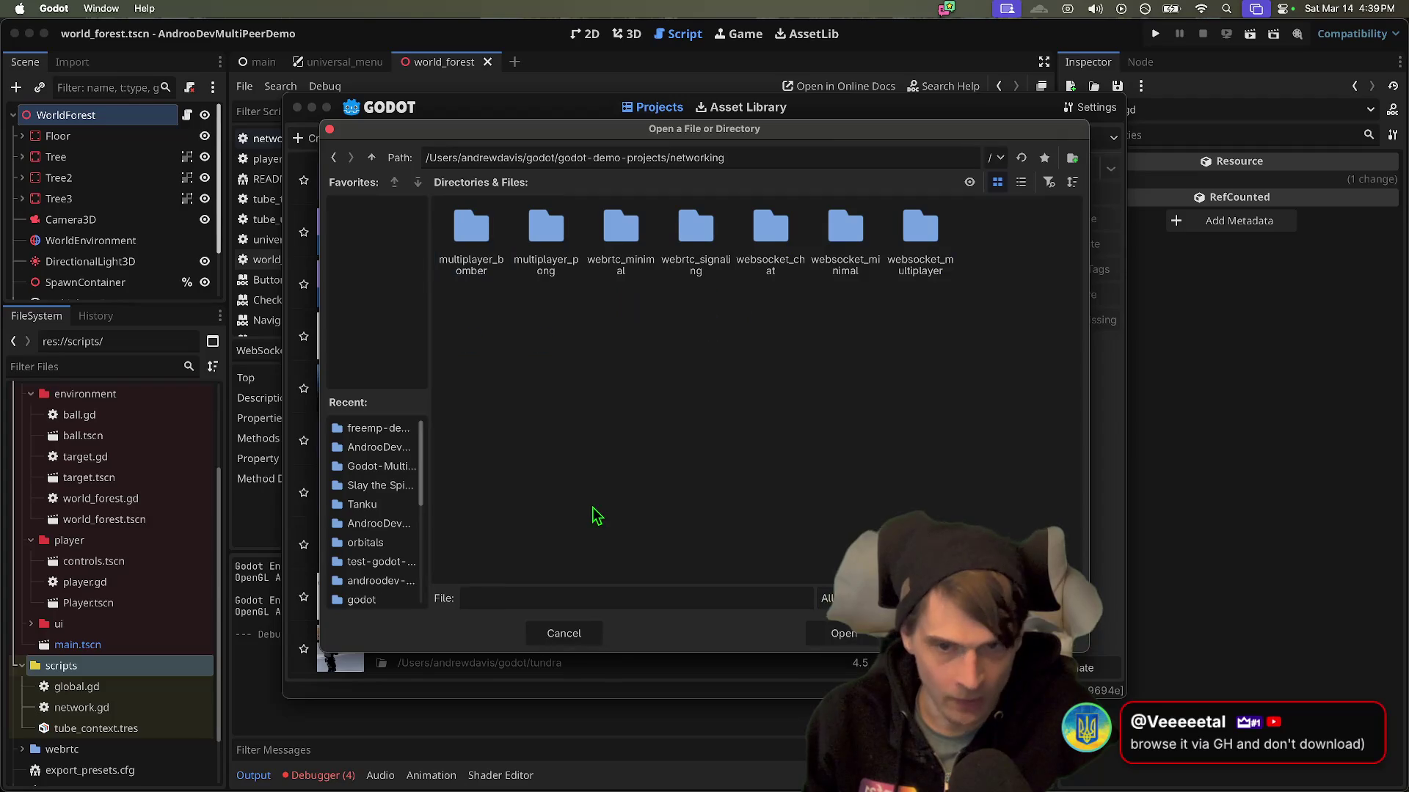
left_click(1020, 182)
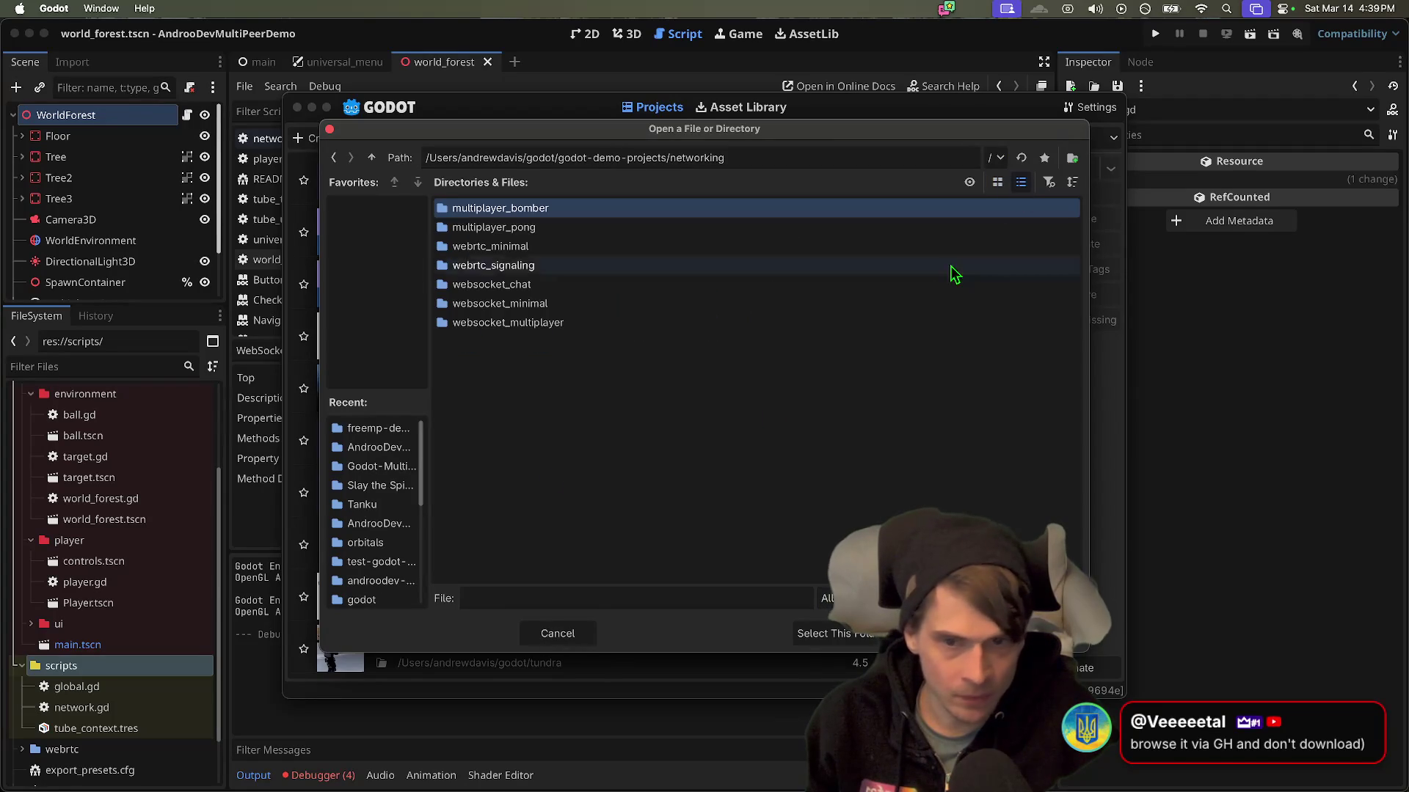
double_click(534, 331)
double_click(535, 289)
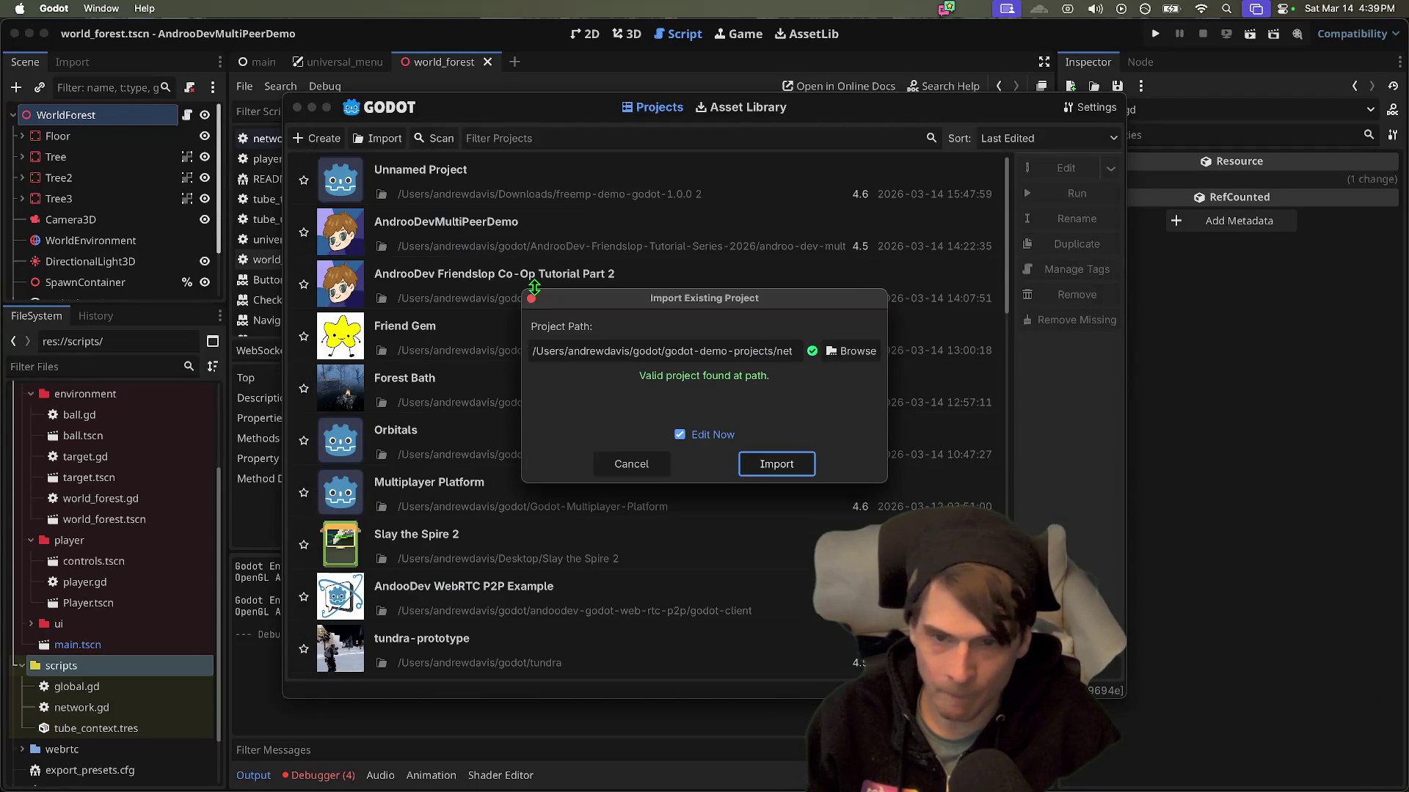
left_click(770, 465)
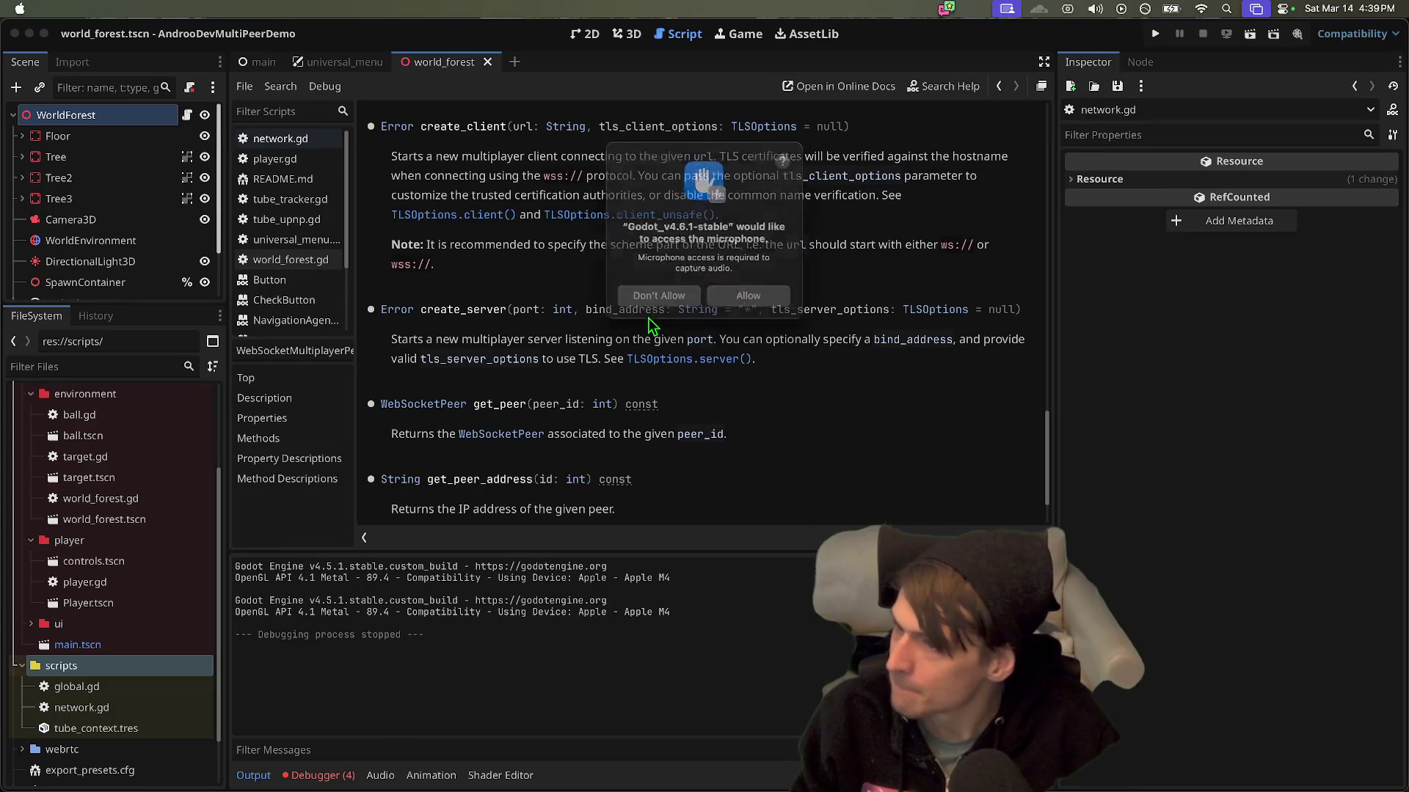
left_click(741, 291)
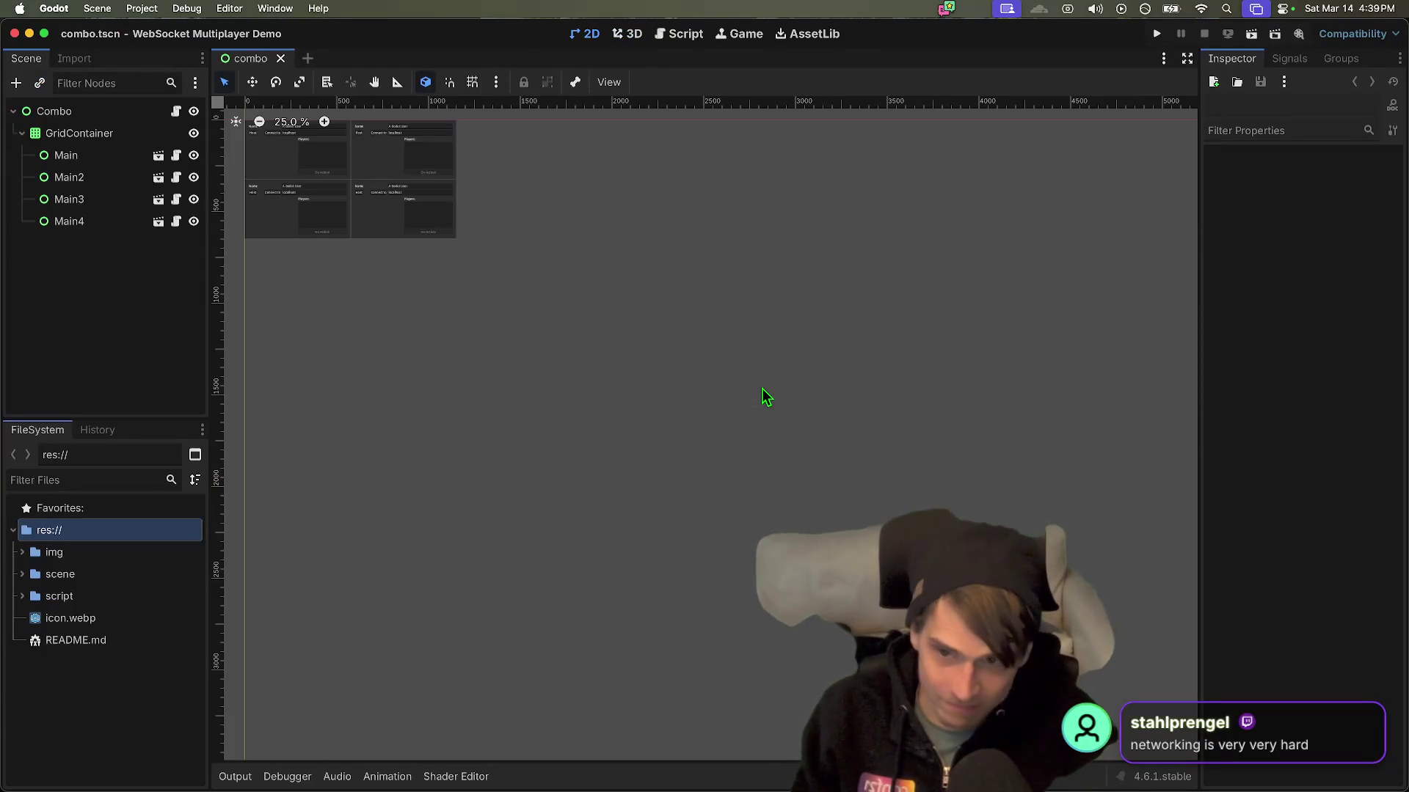
Run the combo scene, host from the top-left instance, and connect the top-right one.
scroll(418, 339, "up", 3)
scroll(355, 399, "up", 5)
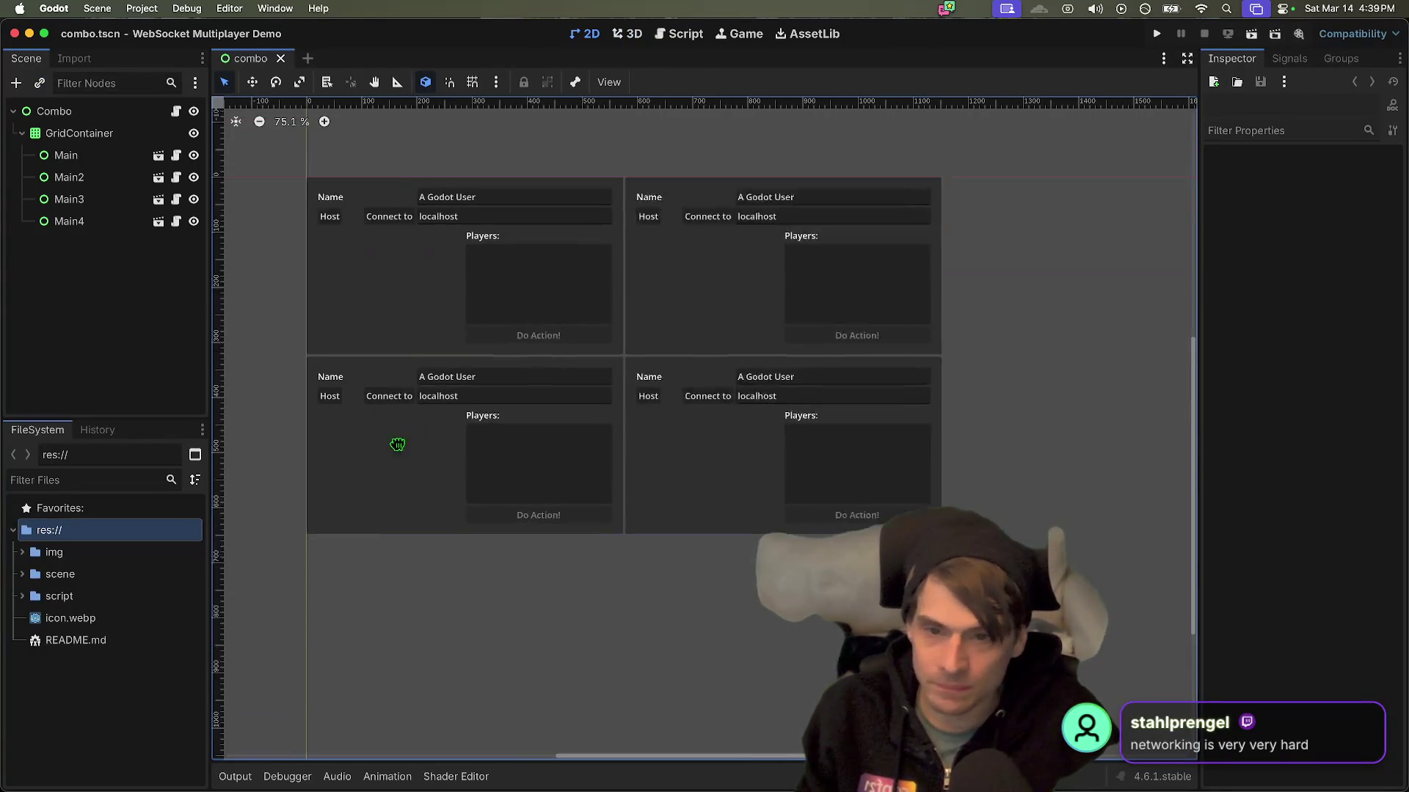
key("super+b")
left_click_drag(681, 277, 378, 205)
left_click(210, 246)
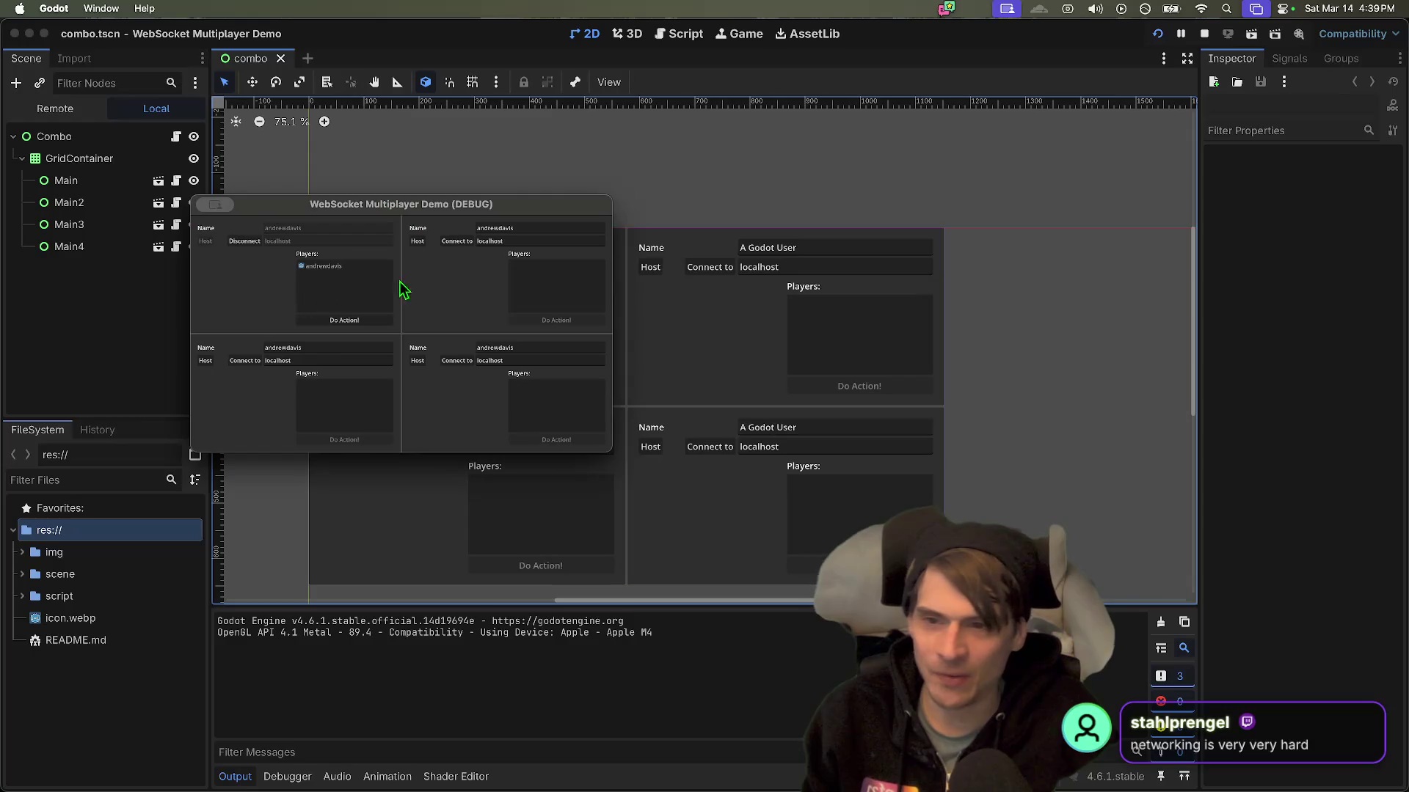
double_click(547, 228)
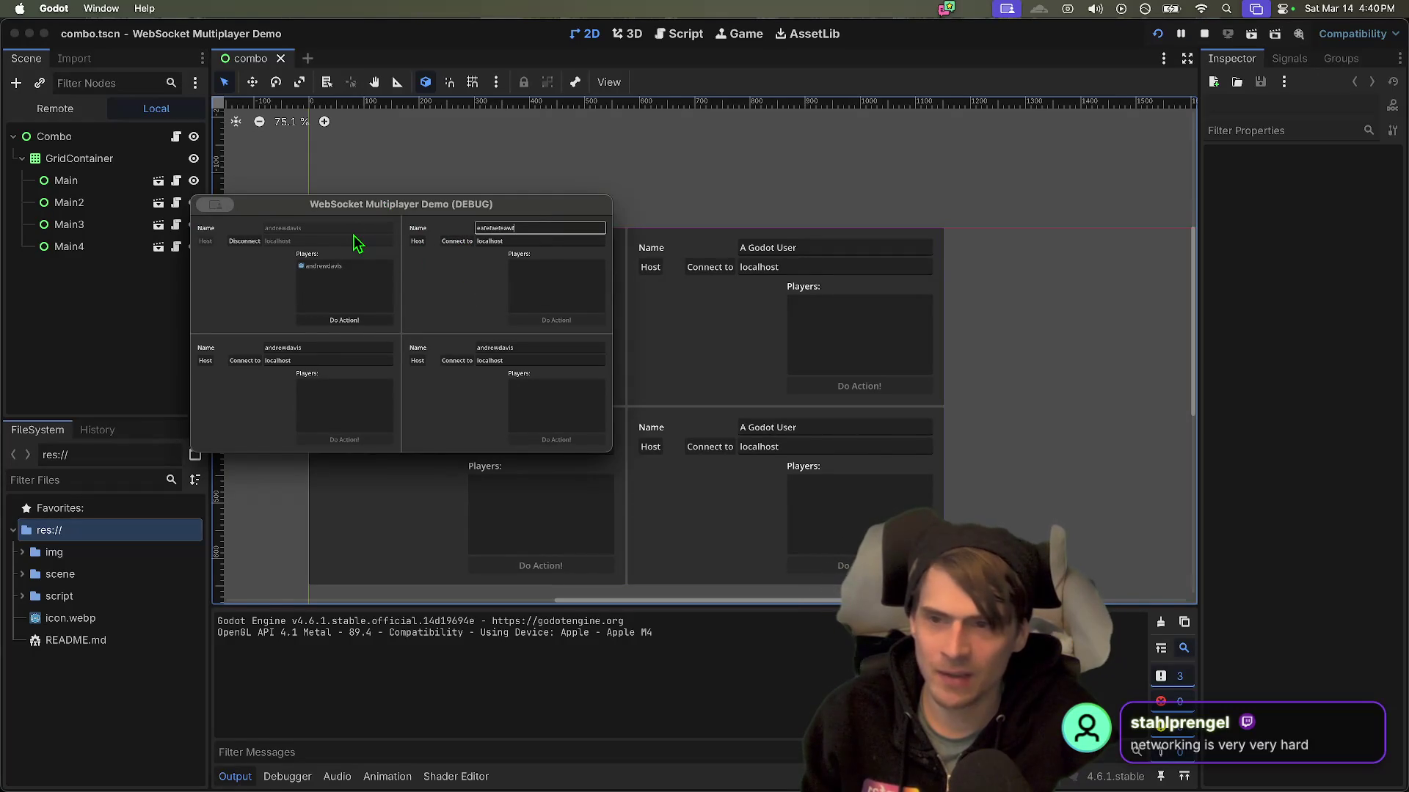
left_click(453, 244)
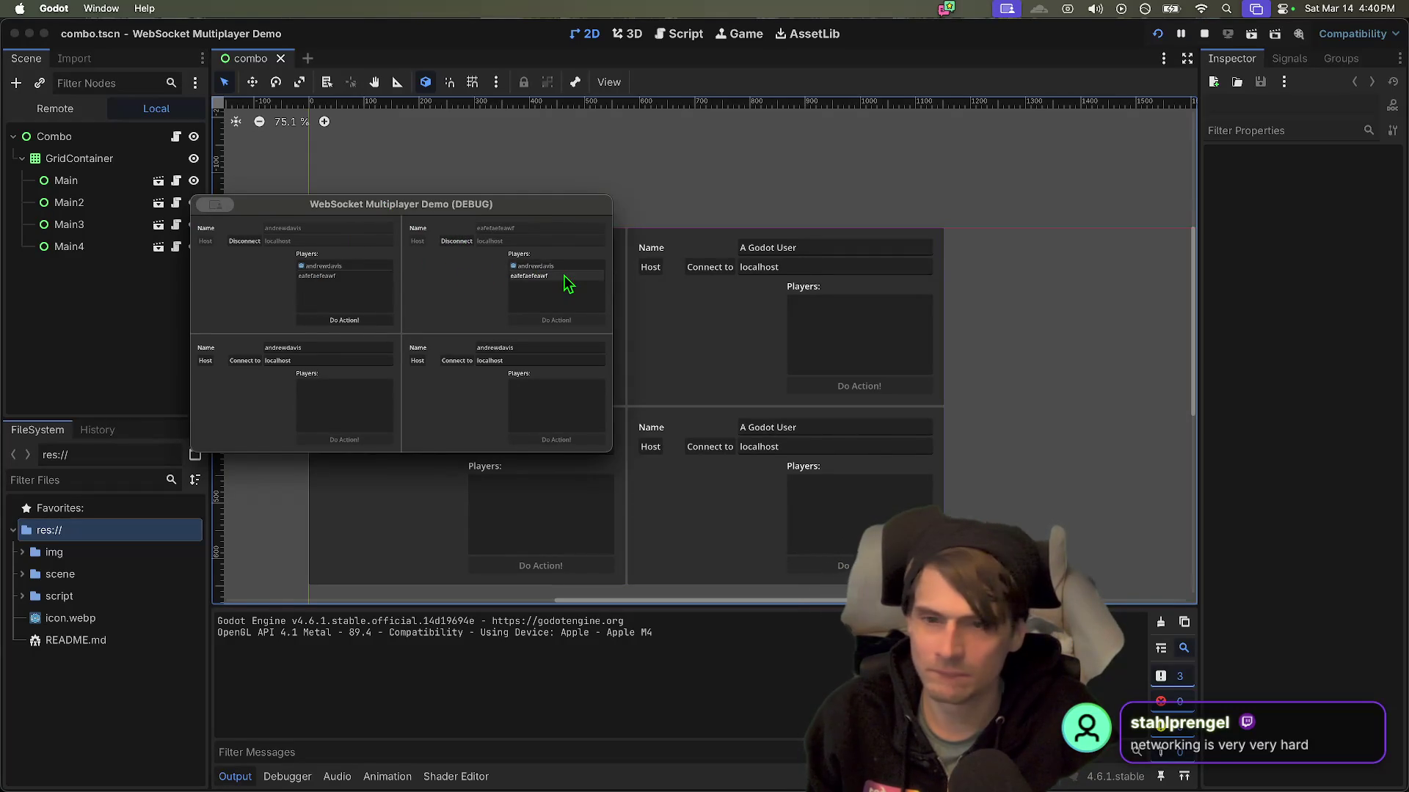
Disconnect and re-host, then reconnect and disconnect the top-right instance, dismissing the closed-connection alerts.
left_click(244, 241)
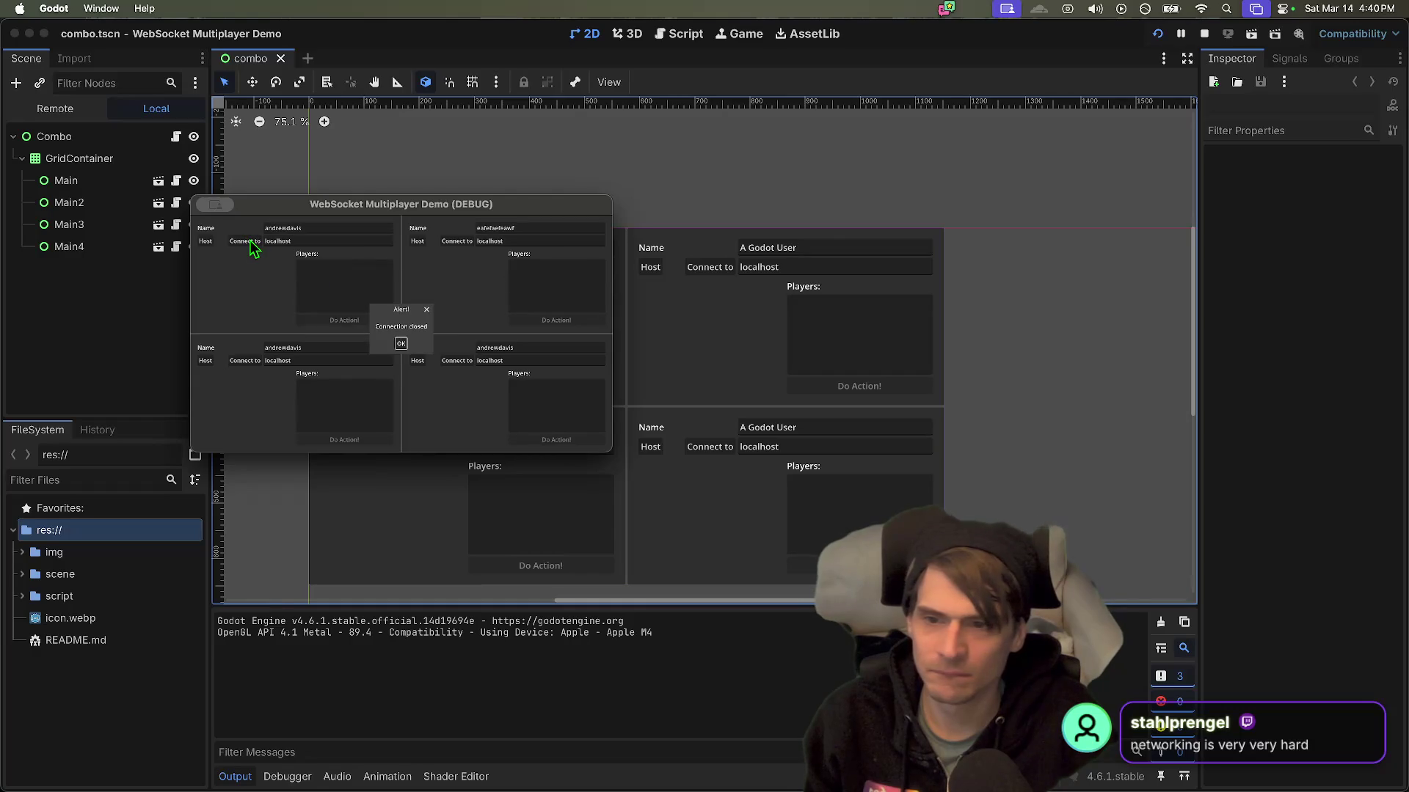
left_click(401, 344)
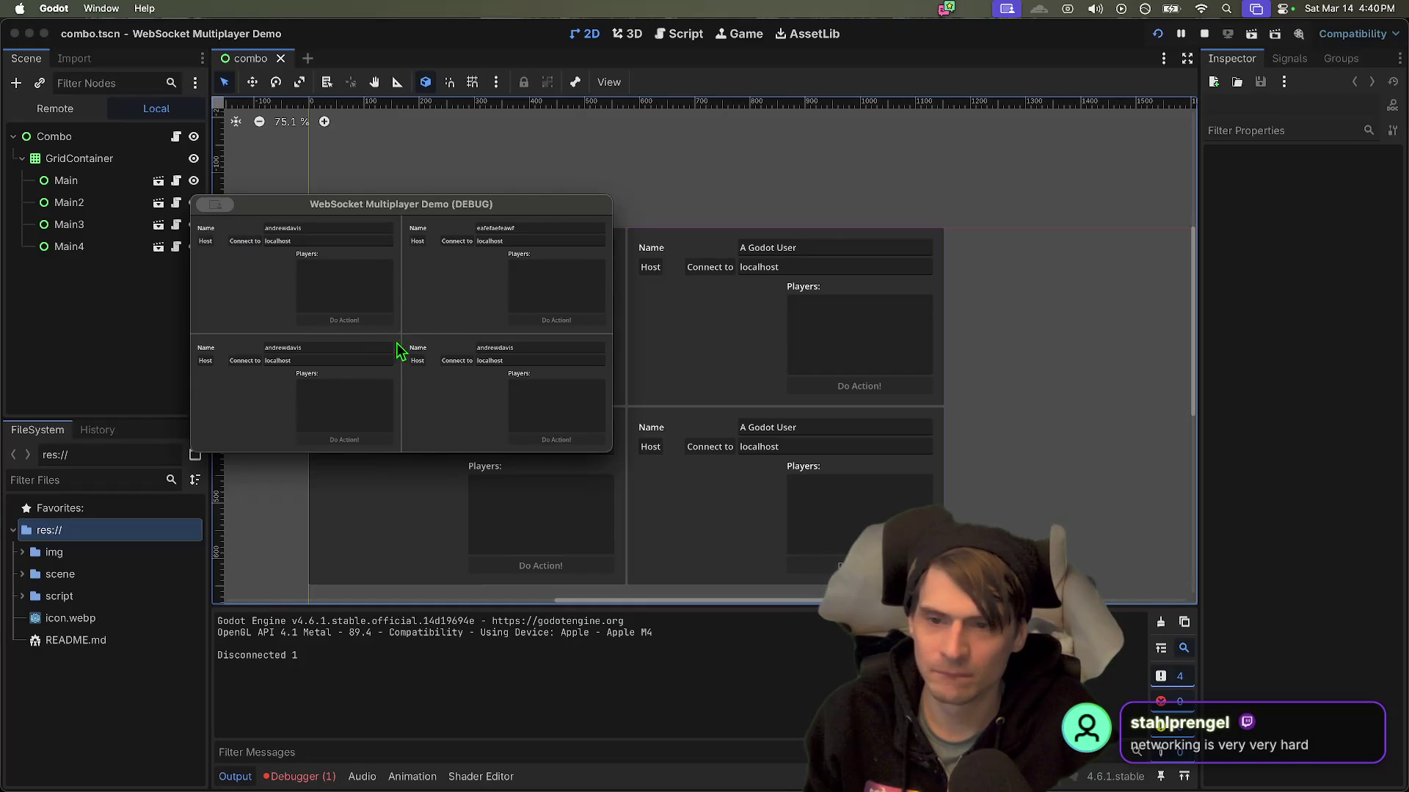
left_click(205, 242)
left_click(461, 243)
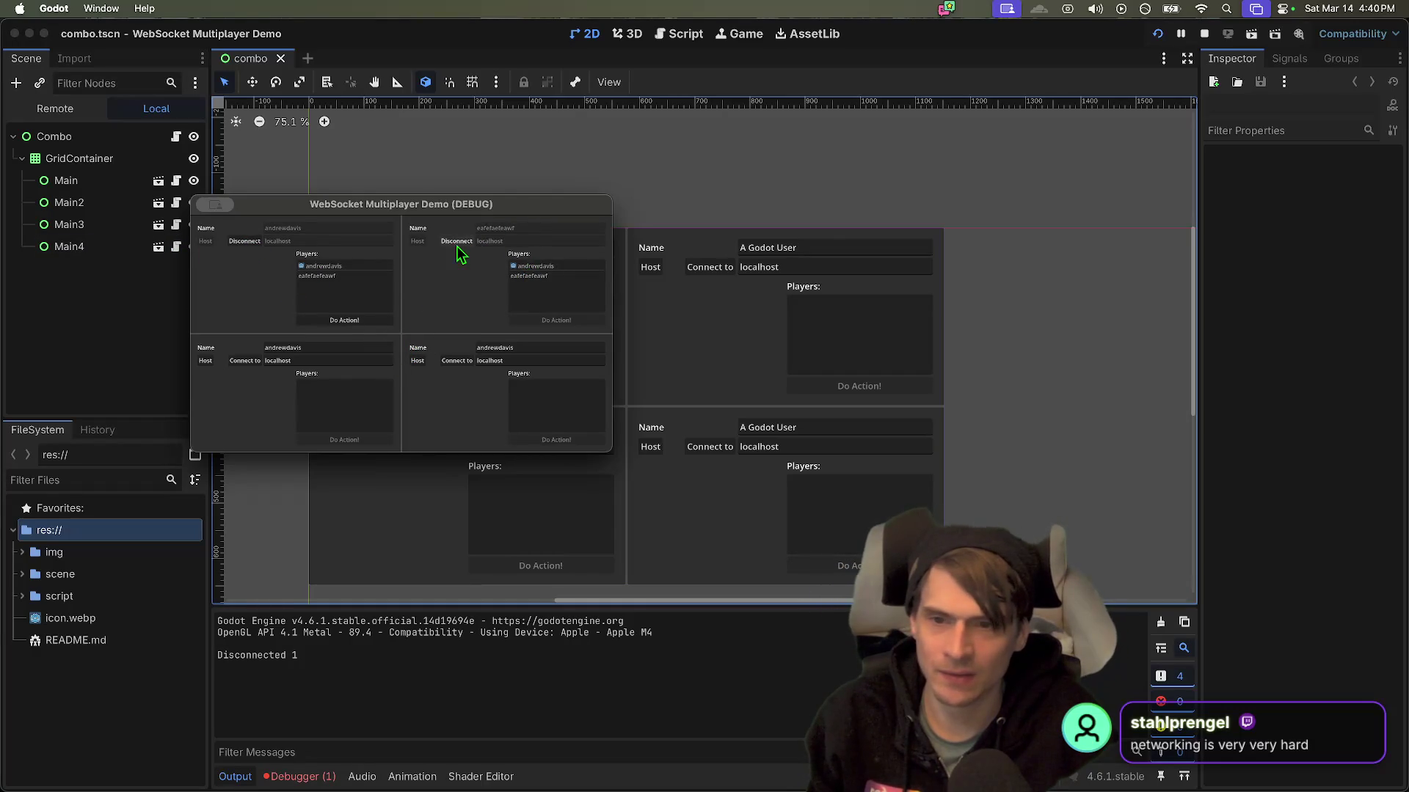
left_click(457, 243)
left_click(402, 345)
Connect the bottom-left, bottom-right and top-right instances, then stop the project.
left_click(216, 367)
left_click(417, 361)
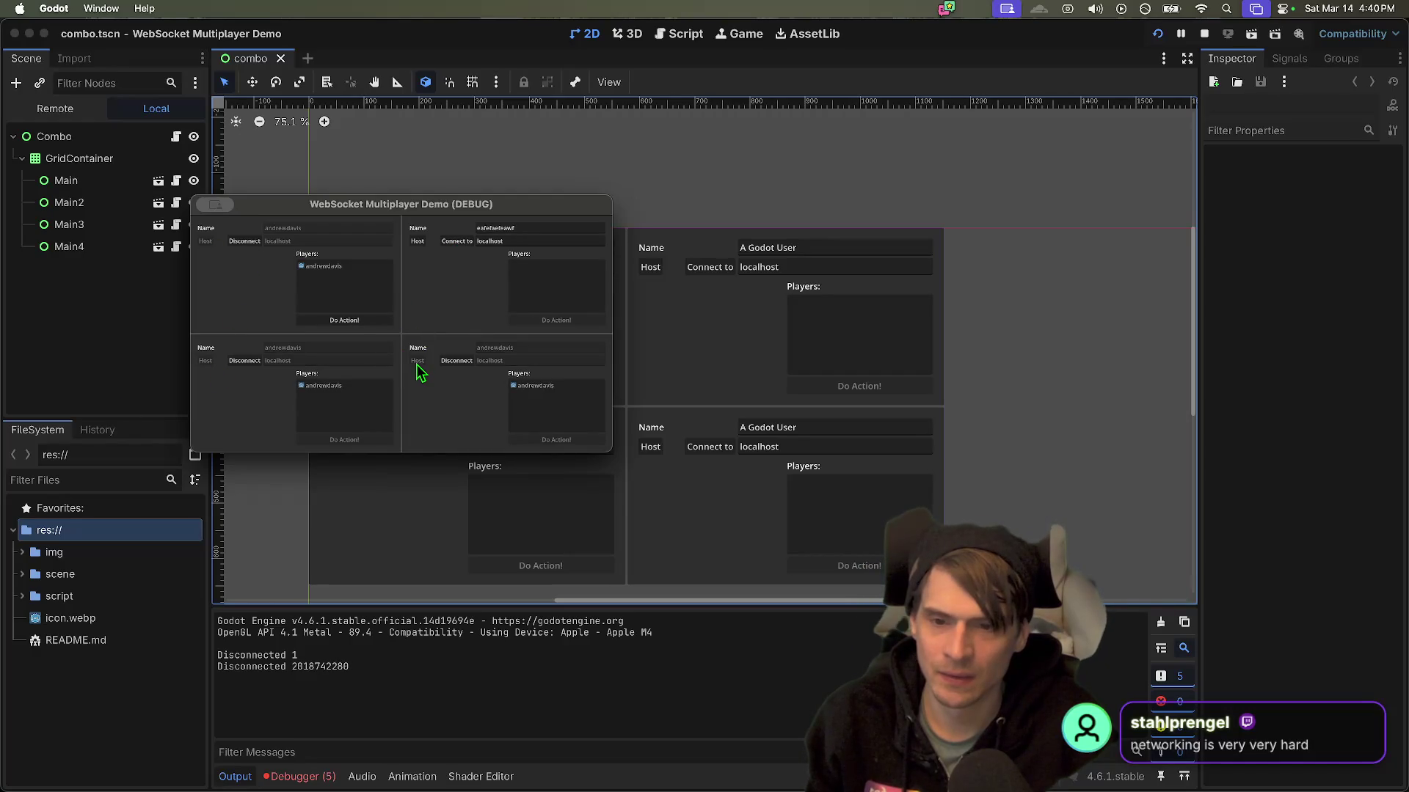
left_click(455, 243)
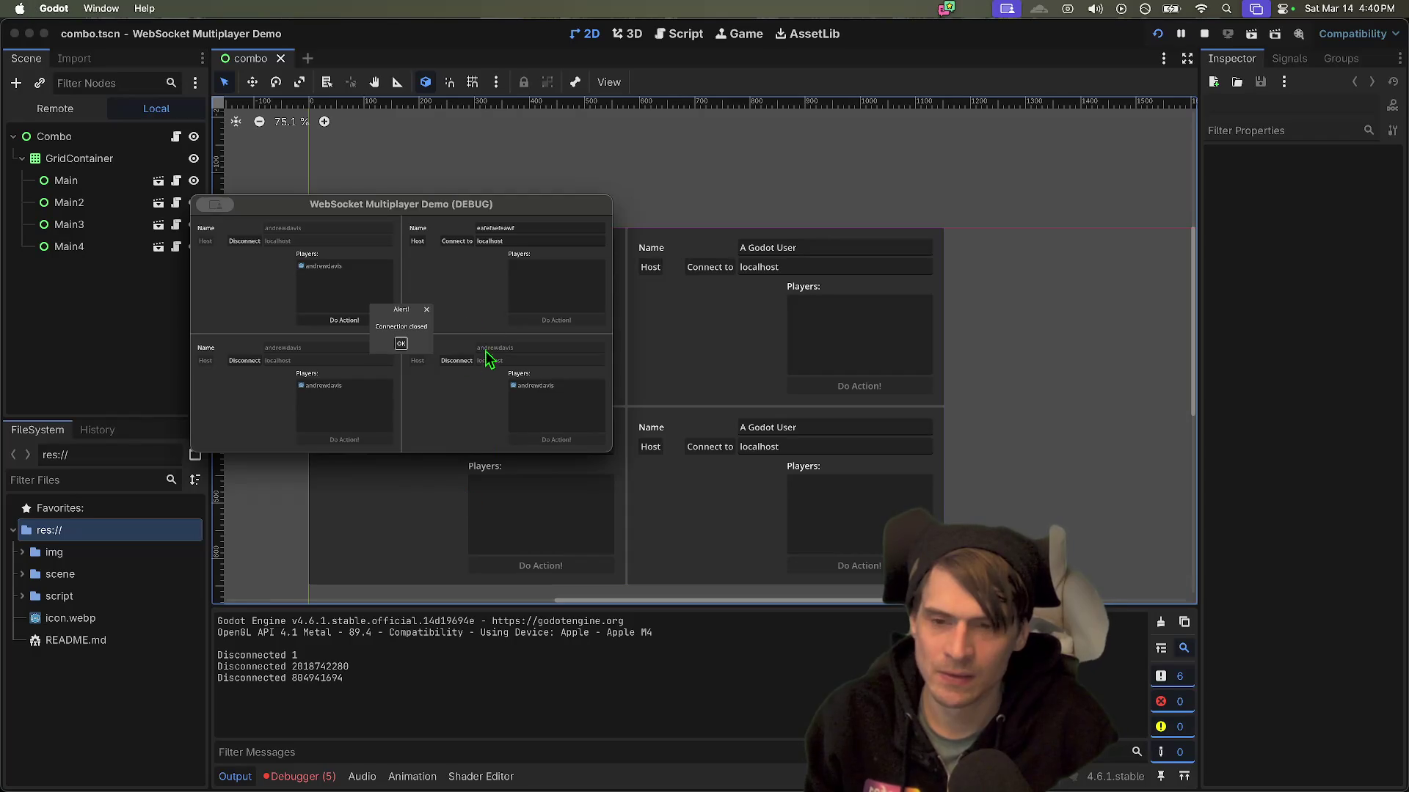
left_click(1205, 35)
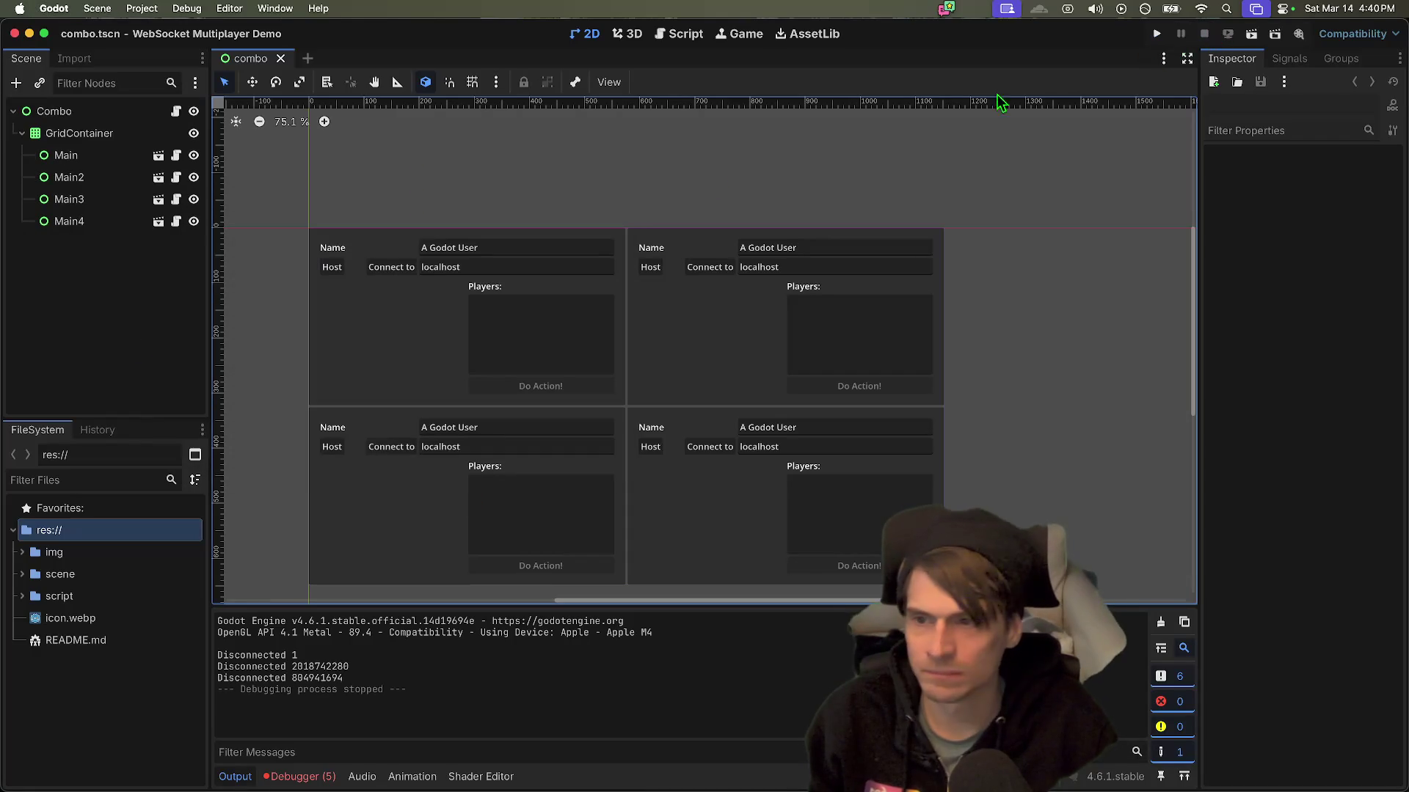
left_click(176, 110)
Open game.tscn and main.tscn from the scene folder in FileSystem.
left_click(697, 424)
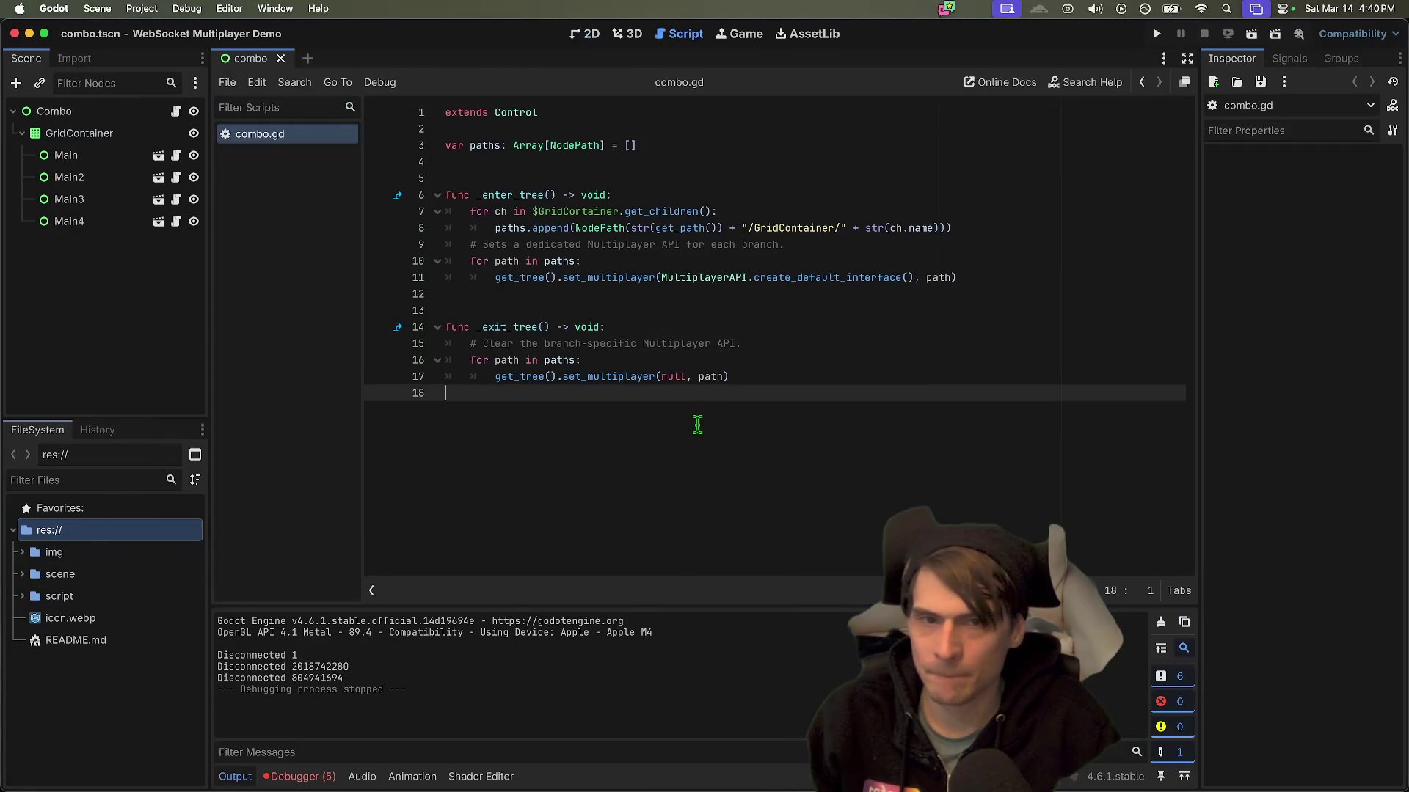
double_click(121, 575)
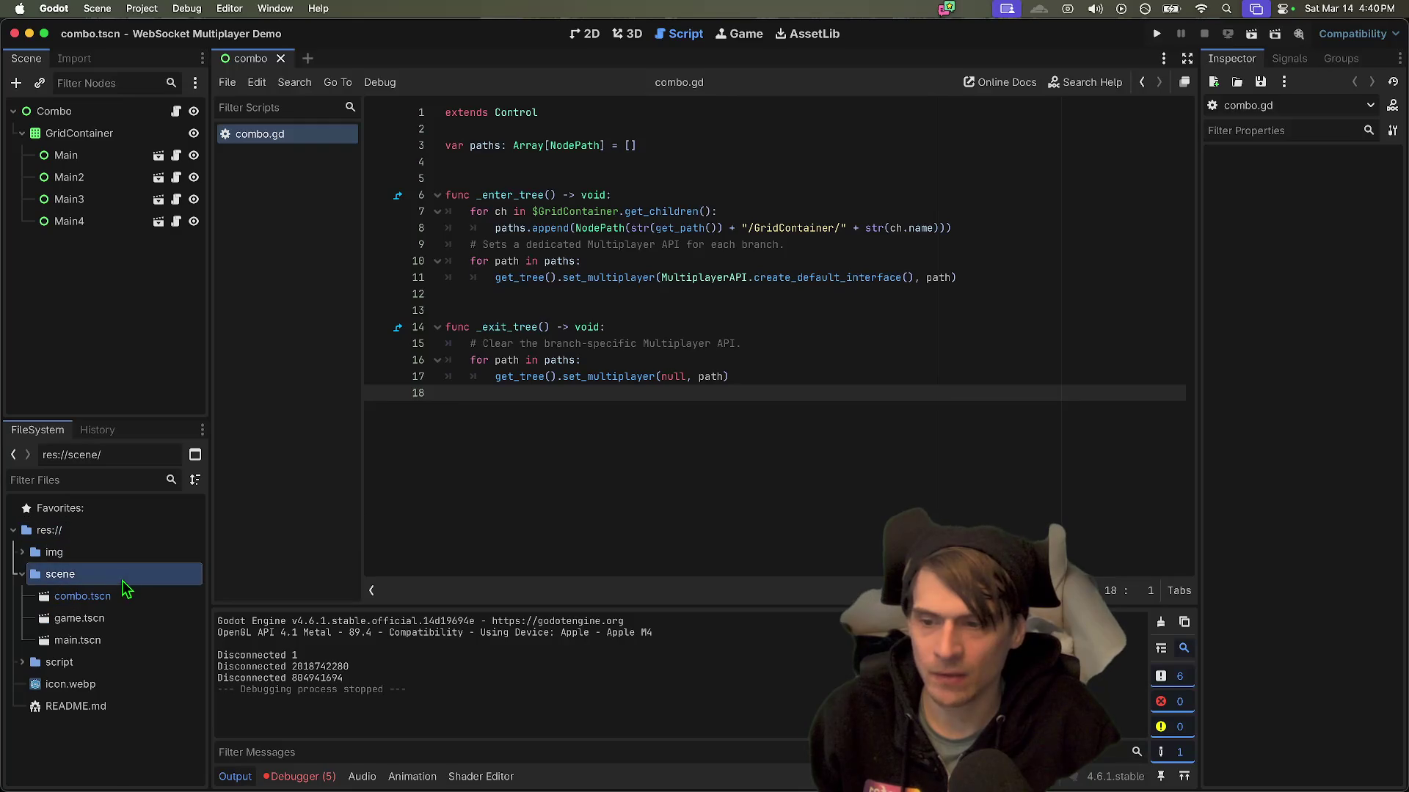
double_click(118, 619)
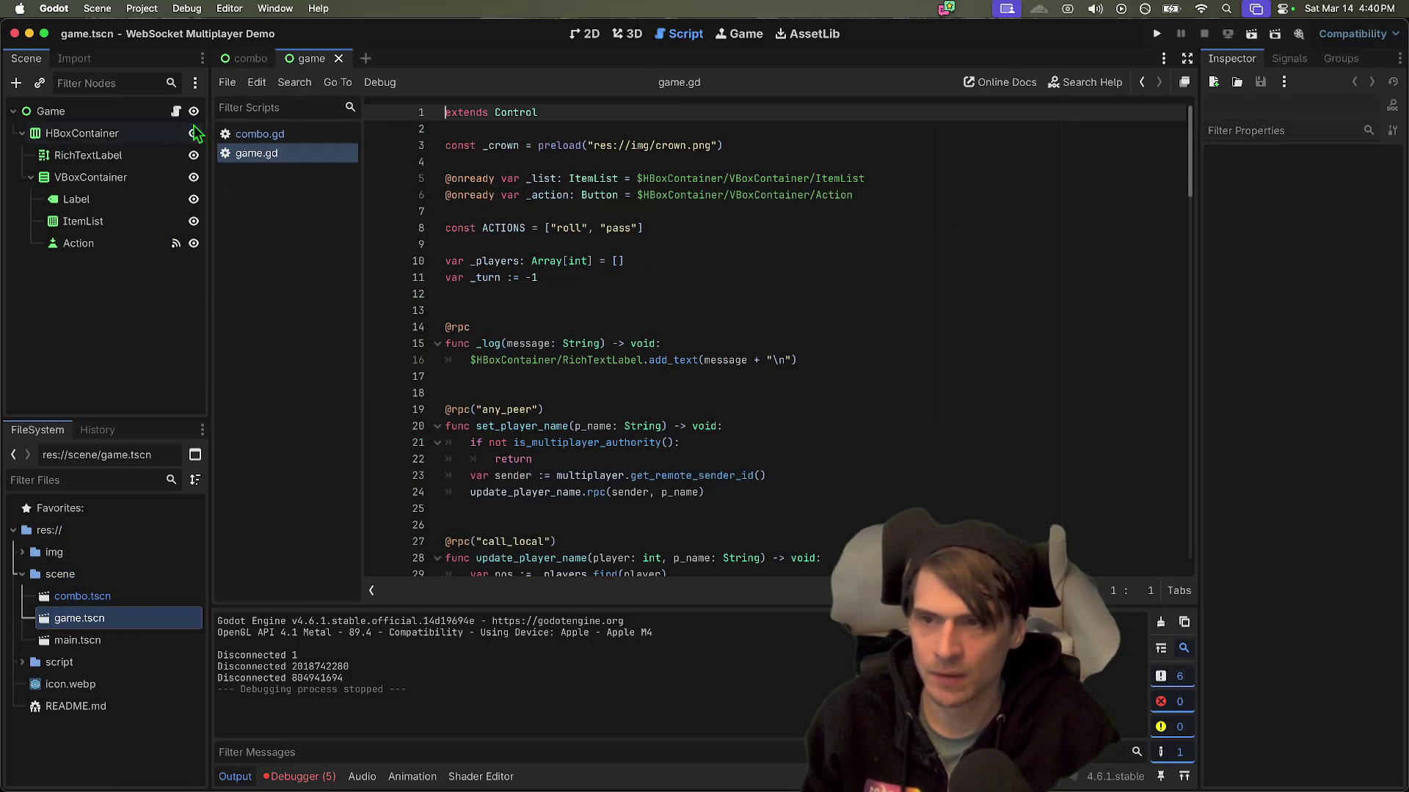
scroll(641, 277, "down", 1)
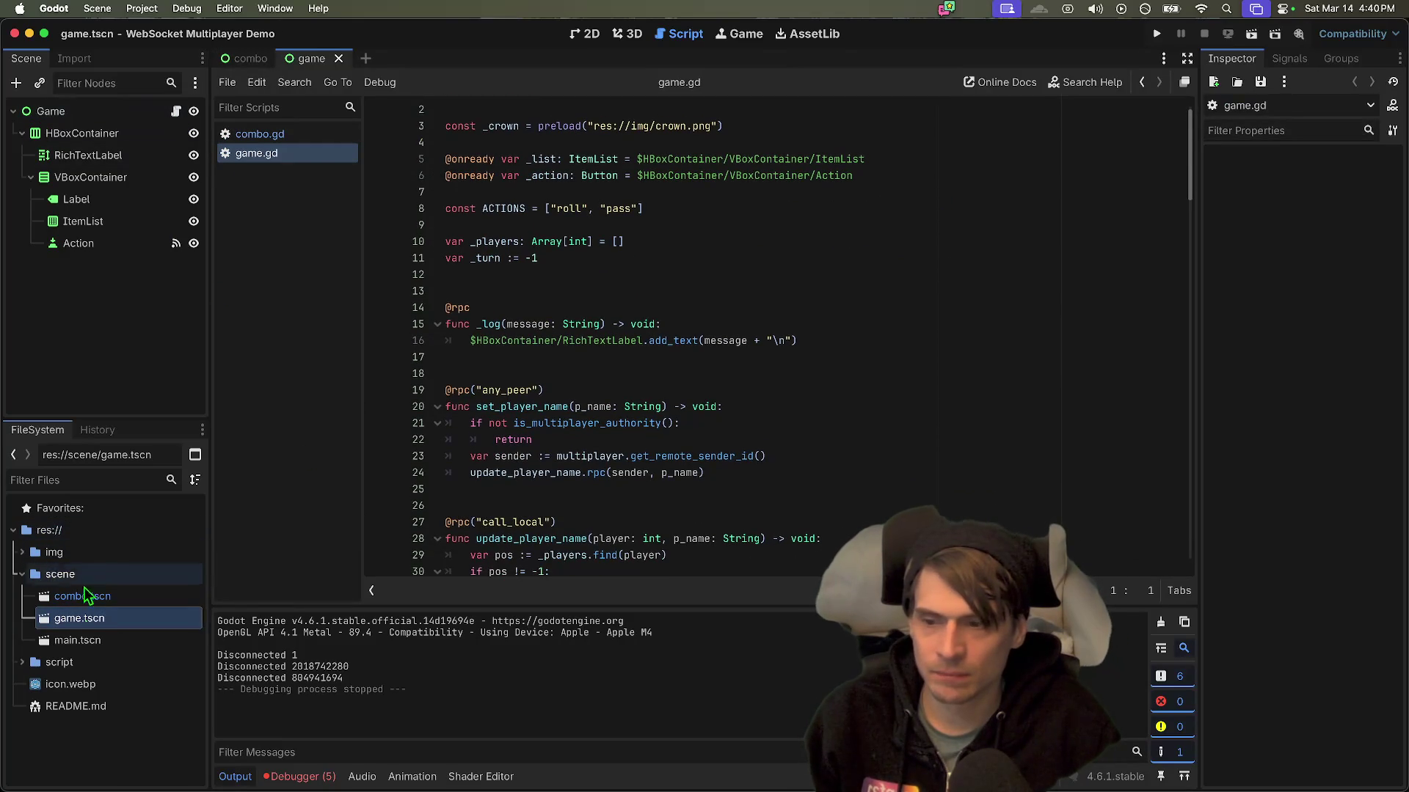
double_click(77, 640)
scroll(108, 383, "down", 2)
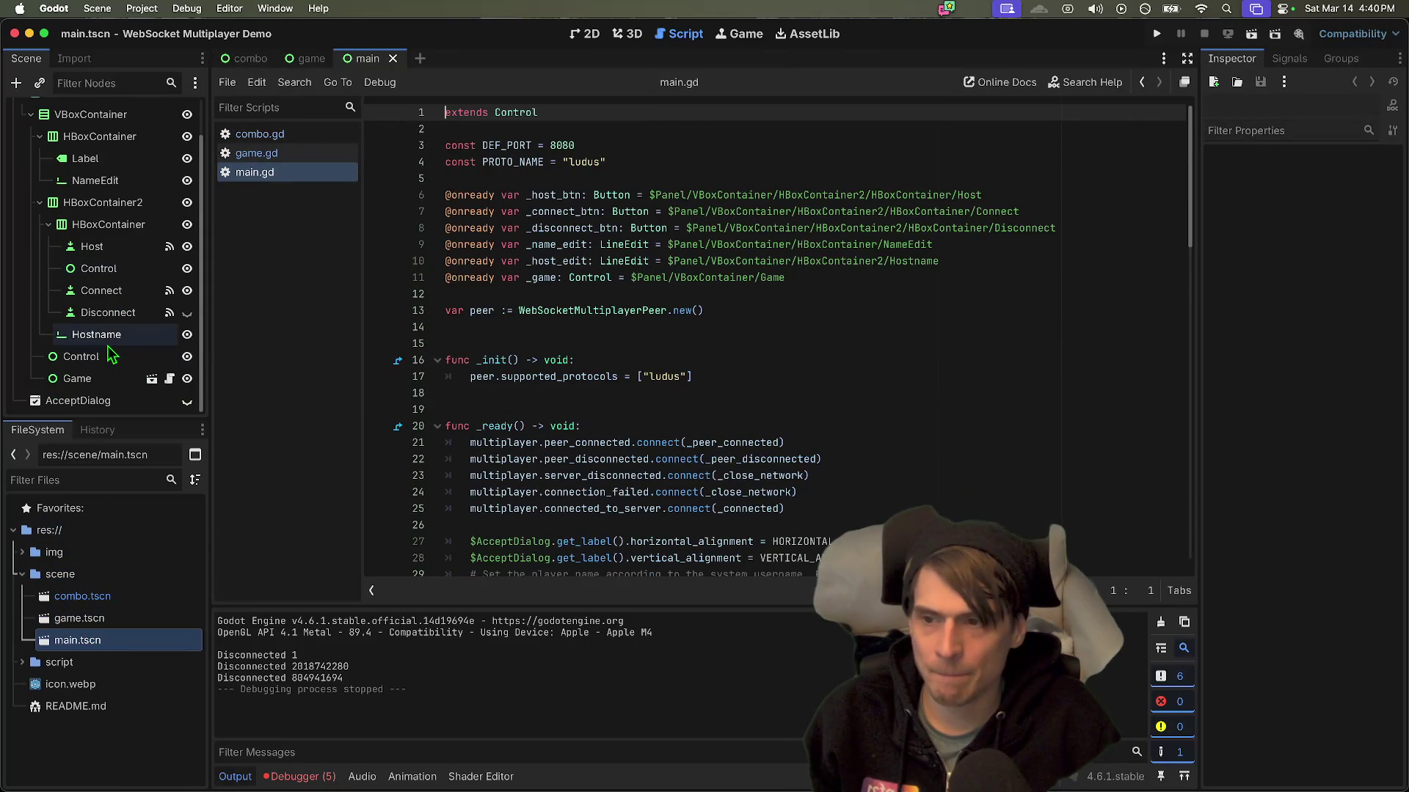
scroll(108, 359, "up", 2)
Open main.gd and read up on WebSocketMultiplayerPeer and its supported_protocols setting.
left_click(170, 111)
scroll(661, 178, "down", 4)
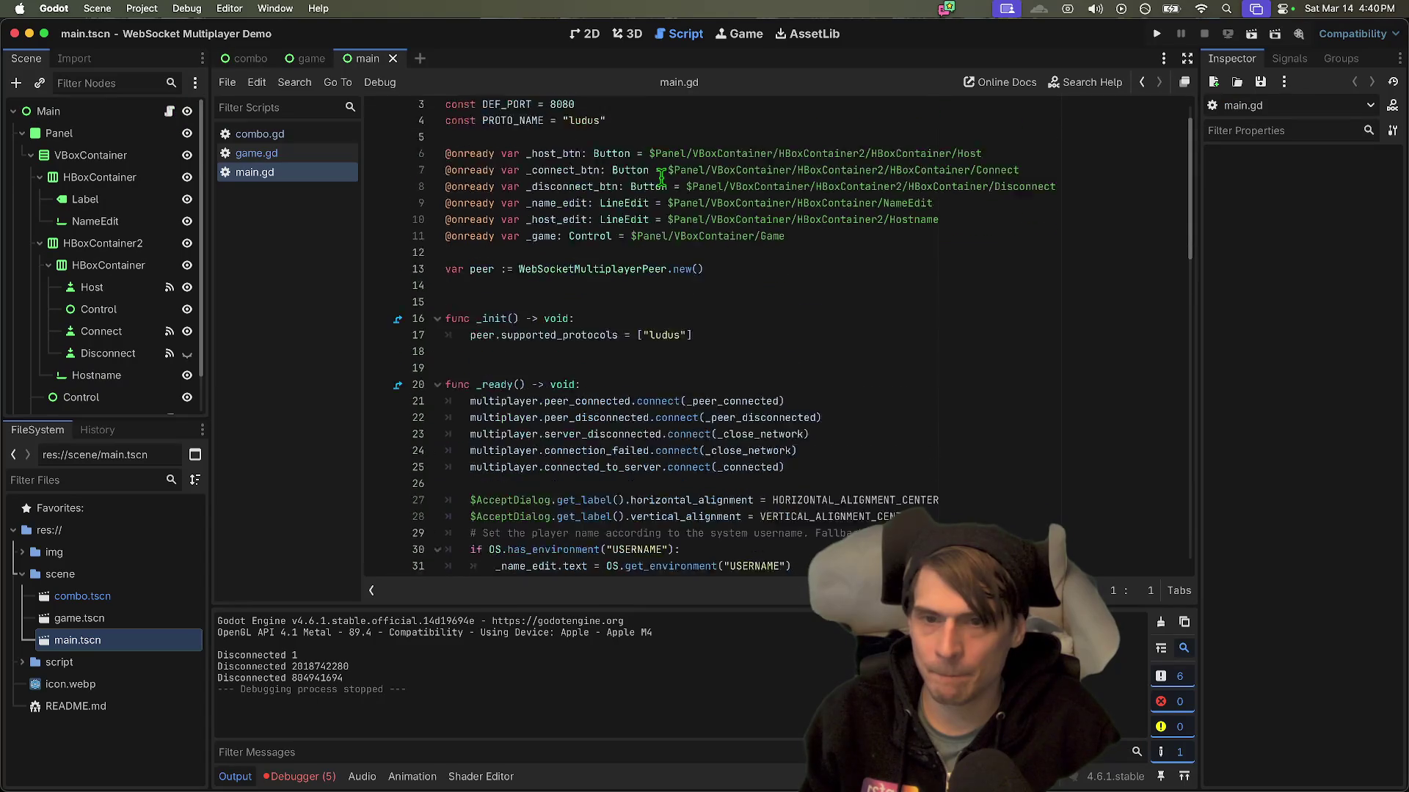
scroll(710, 232, "up", 2)
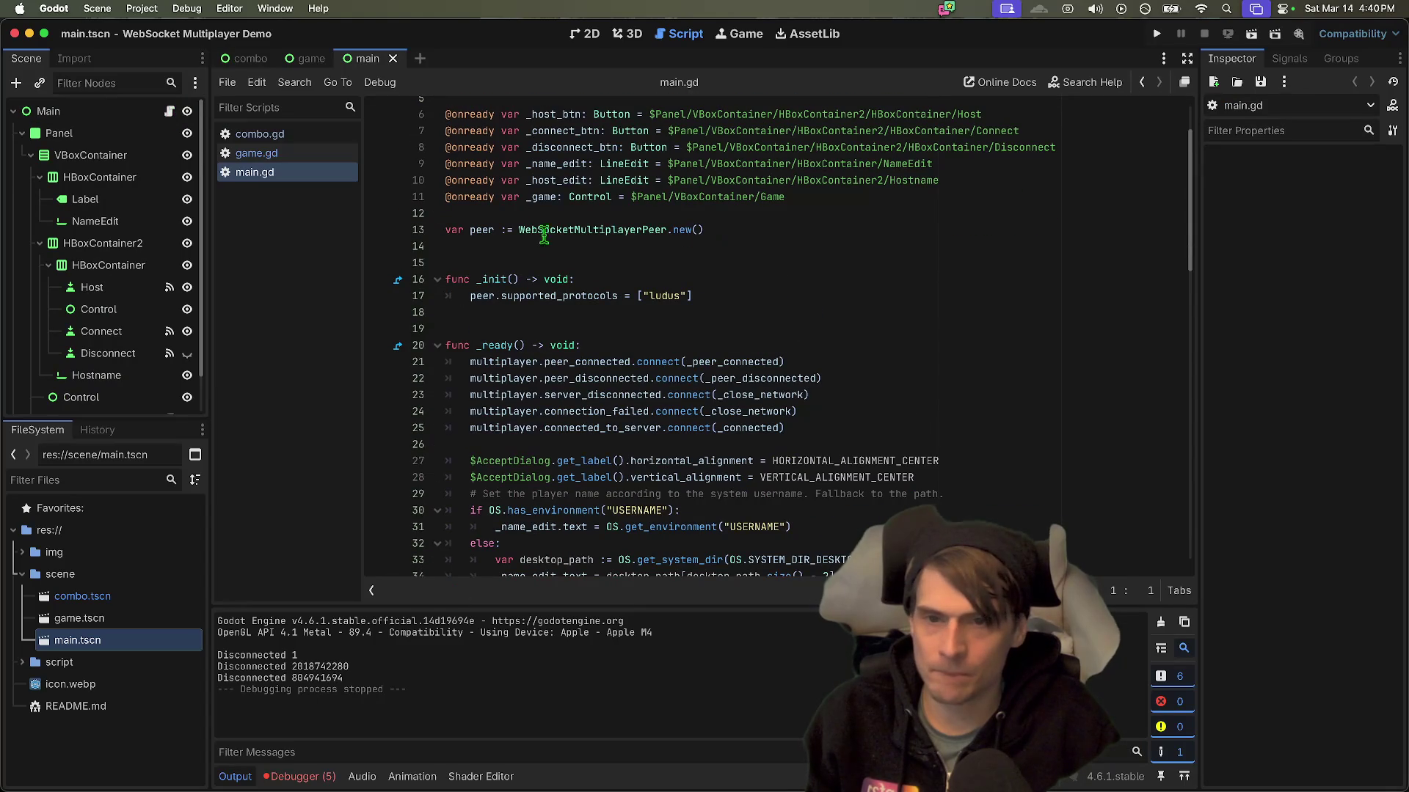
double_click(559, 231)
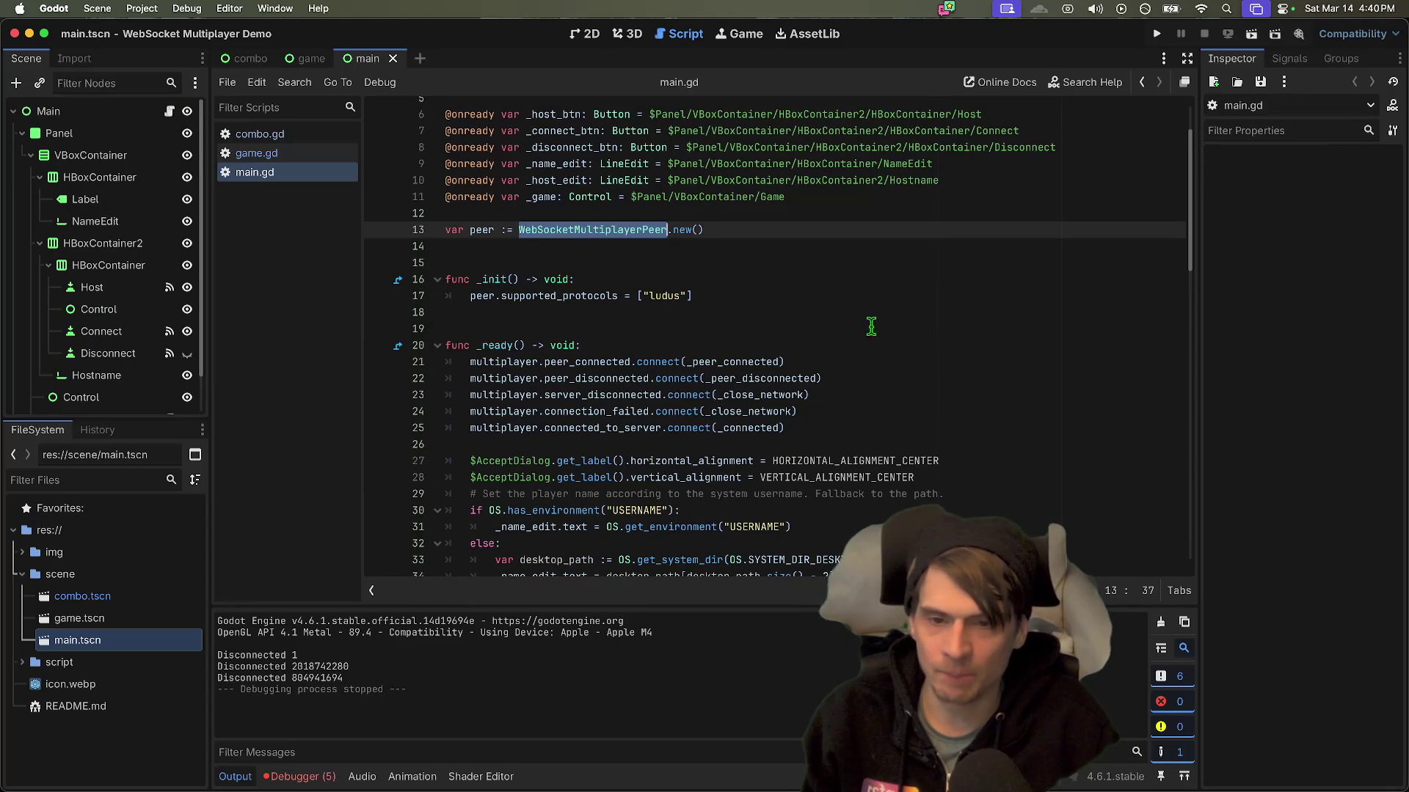
double_click(559, 296)
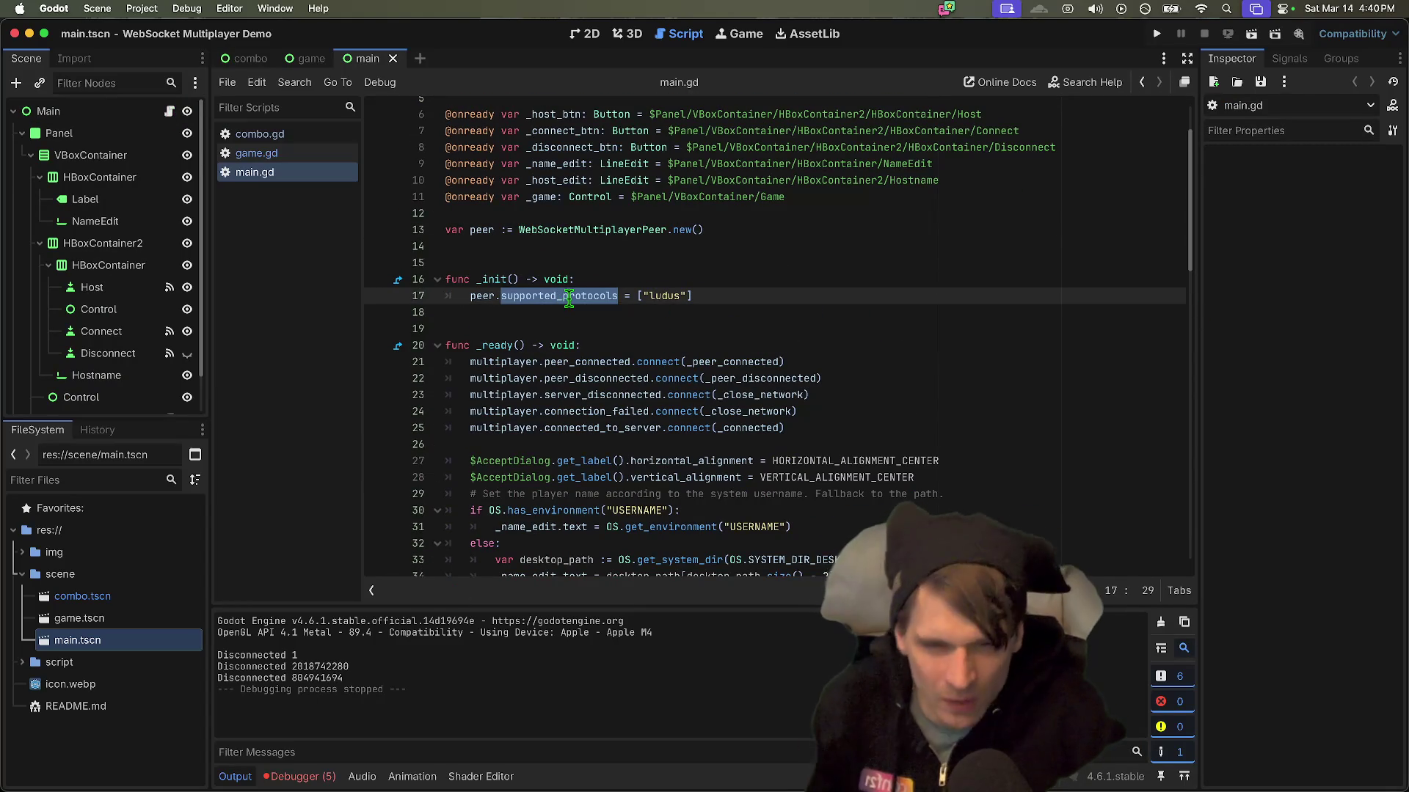
mouse_move(569, 301)
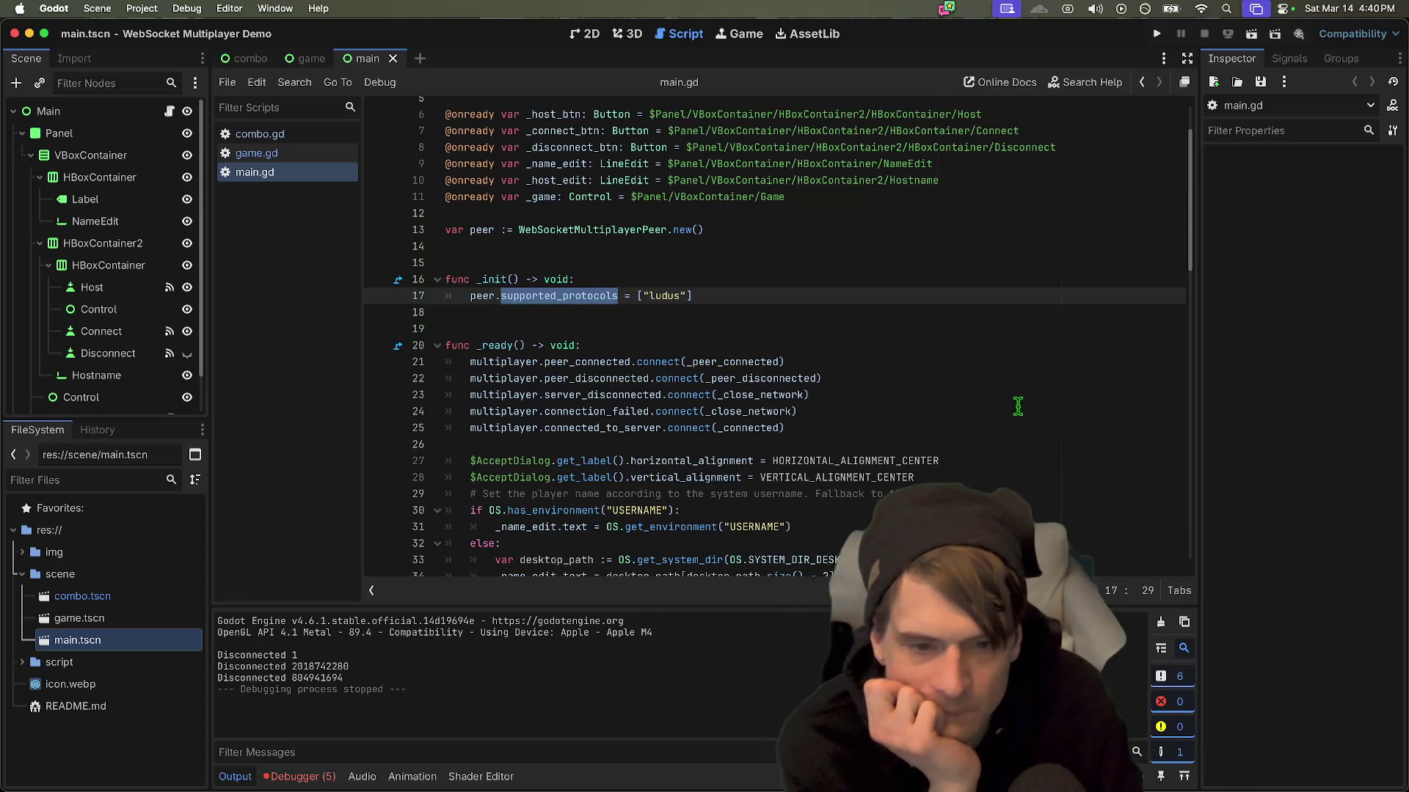
scroll(1018, 407, "down", 2)
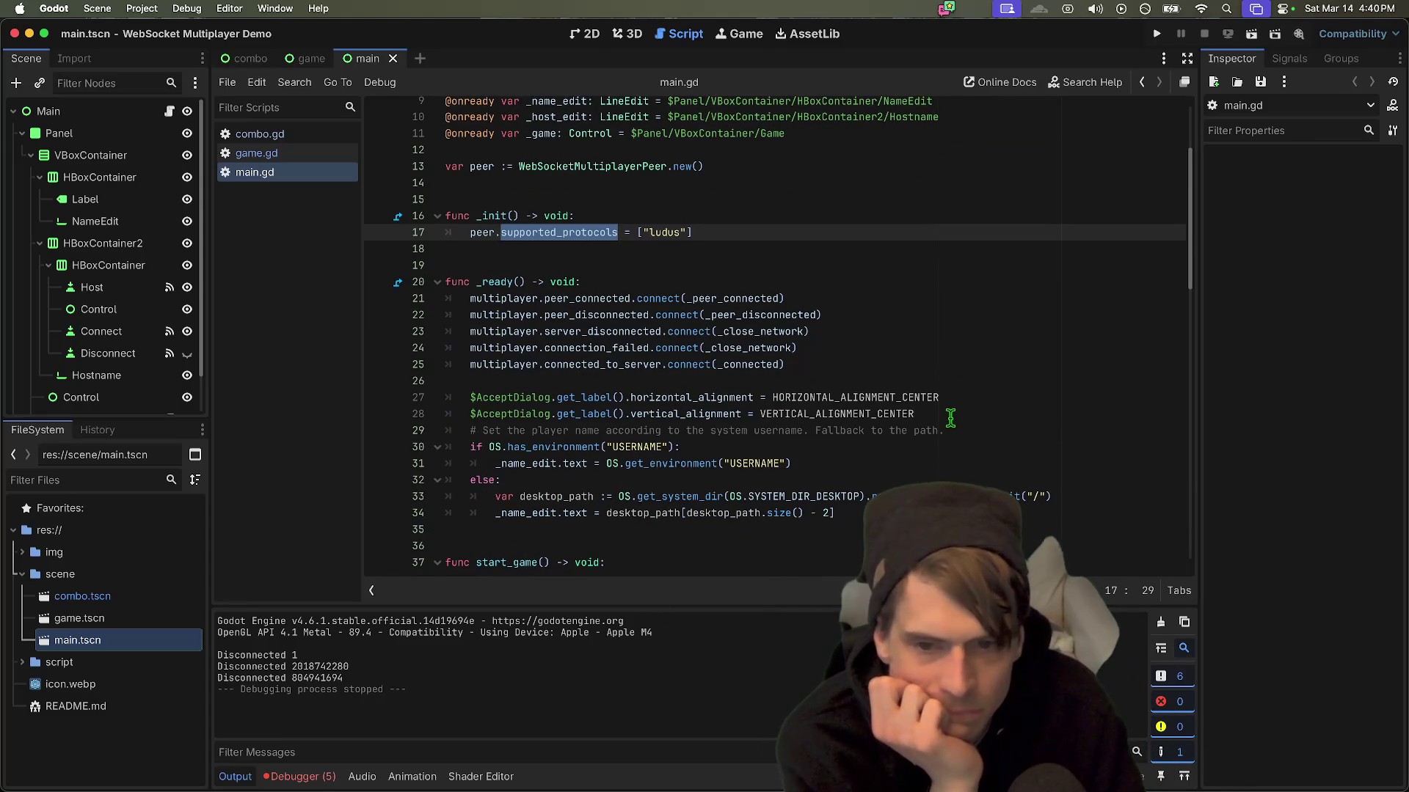
scroll(950, 418, "down", 2)
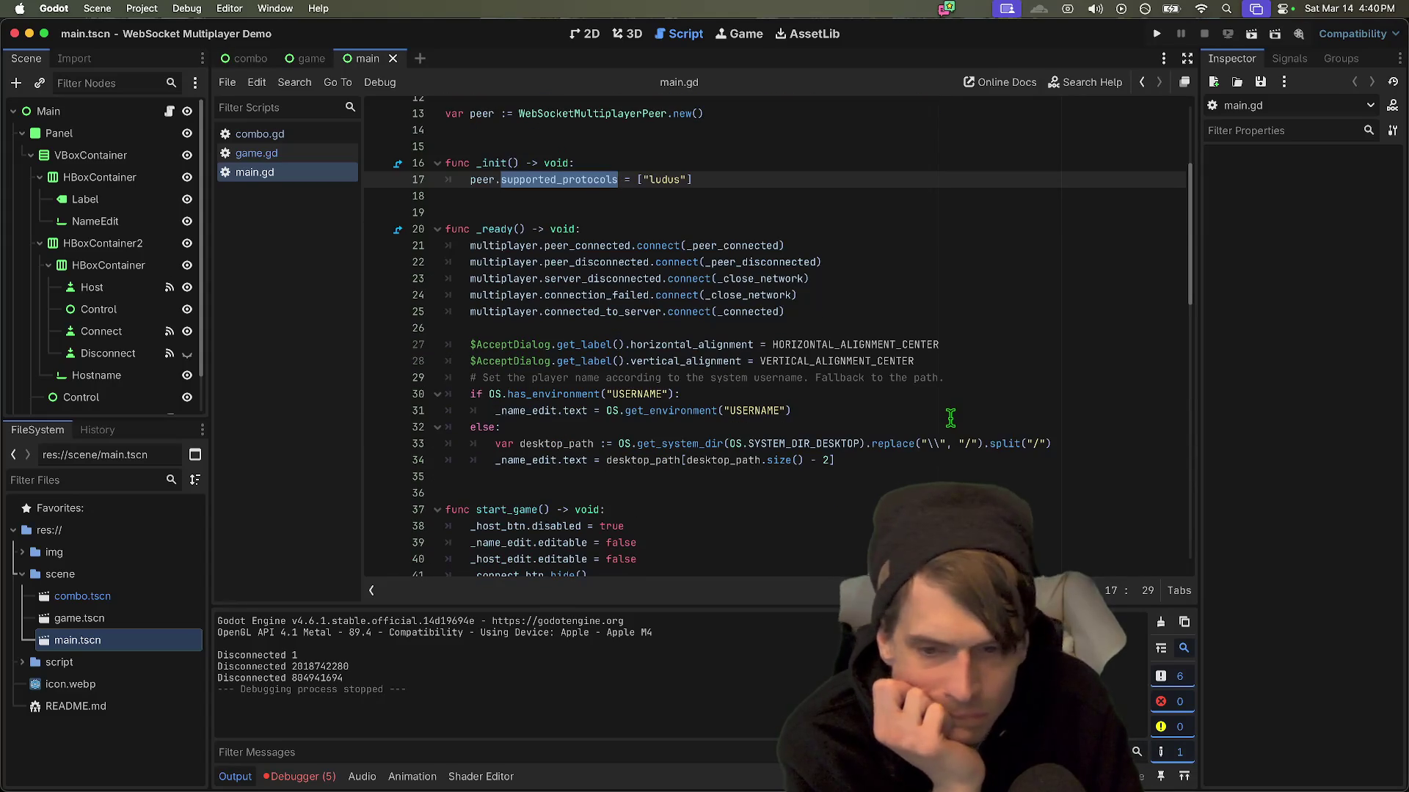
scroll(946, 418, "down", 1)
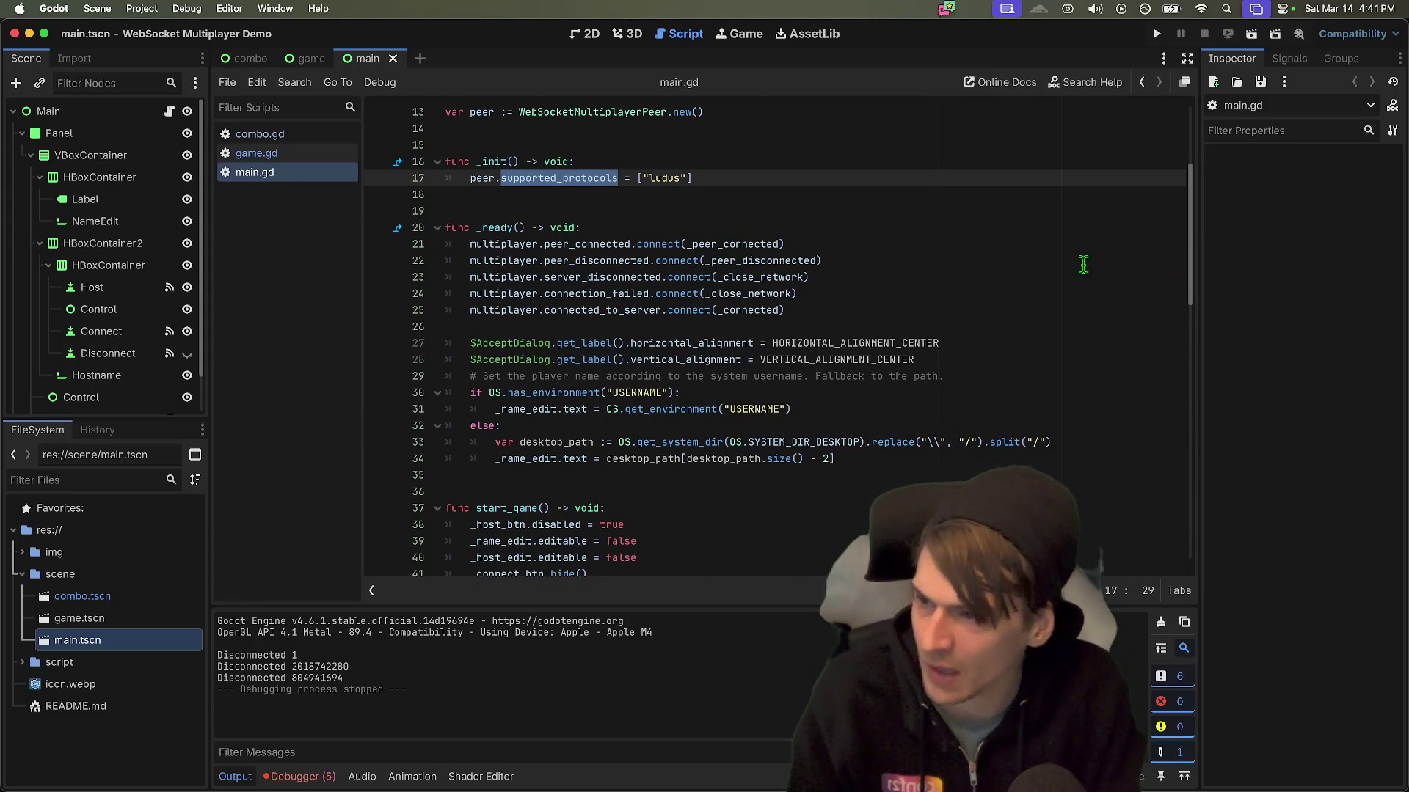
scroll(1057, 269, "down", 1)
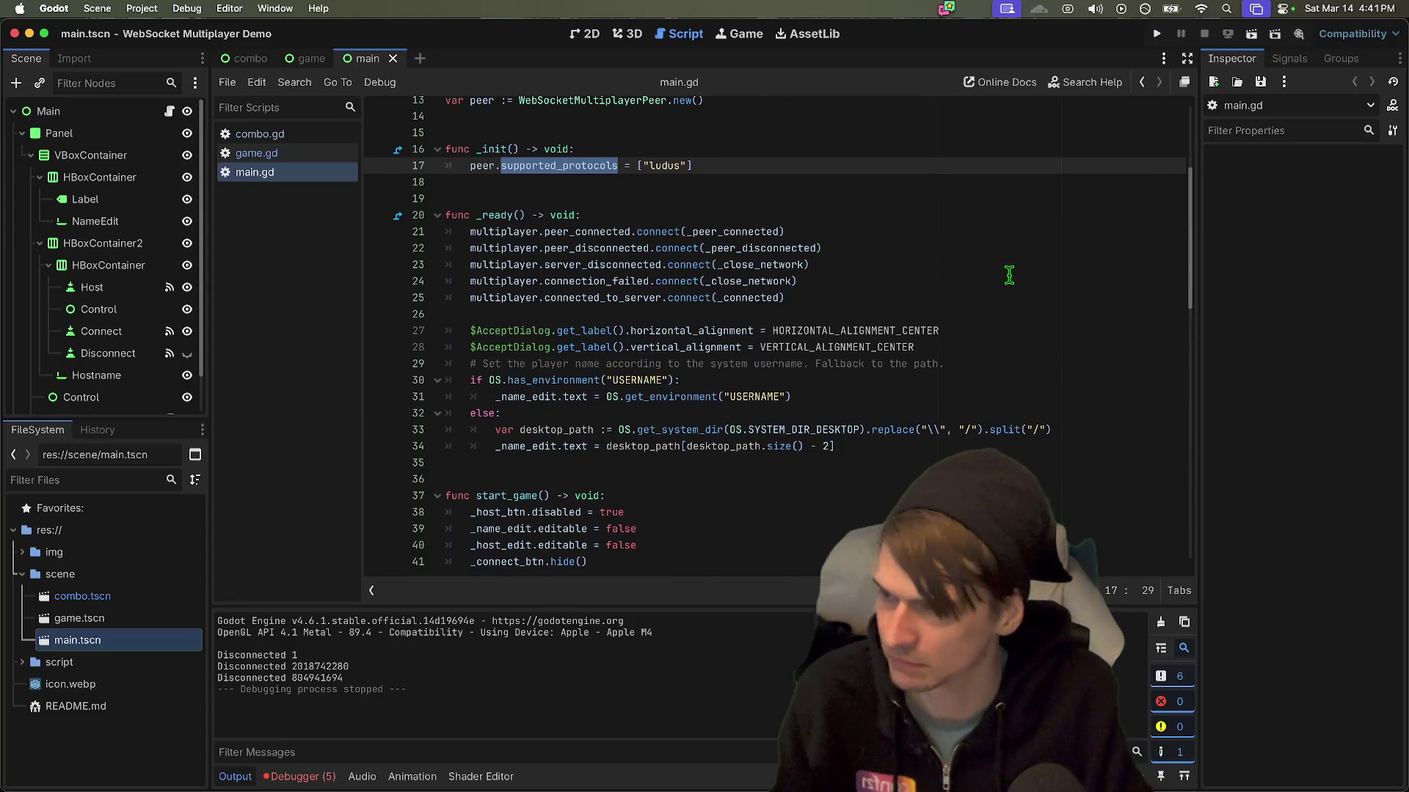
scroll(1010, 275, "down", 3)
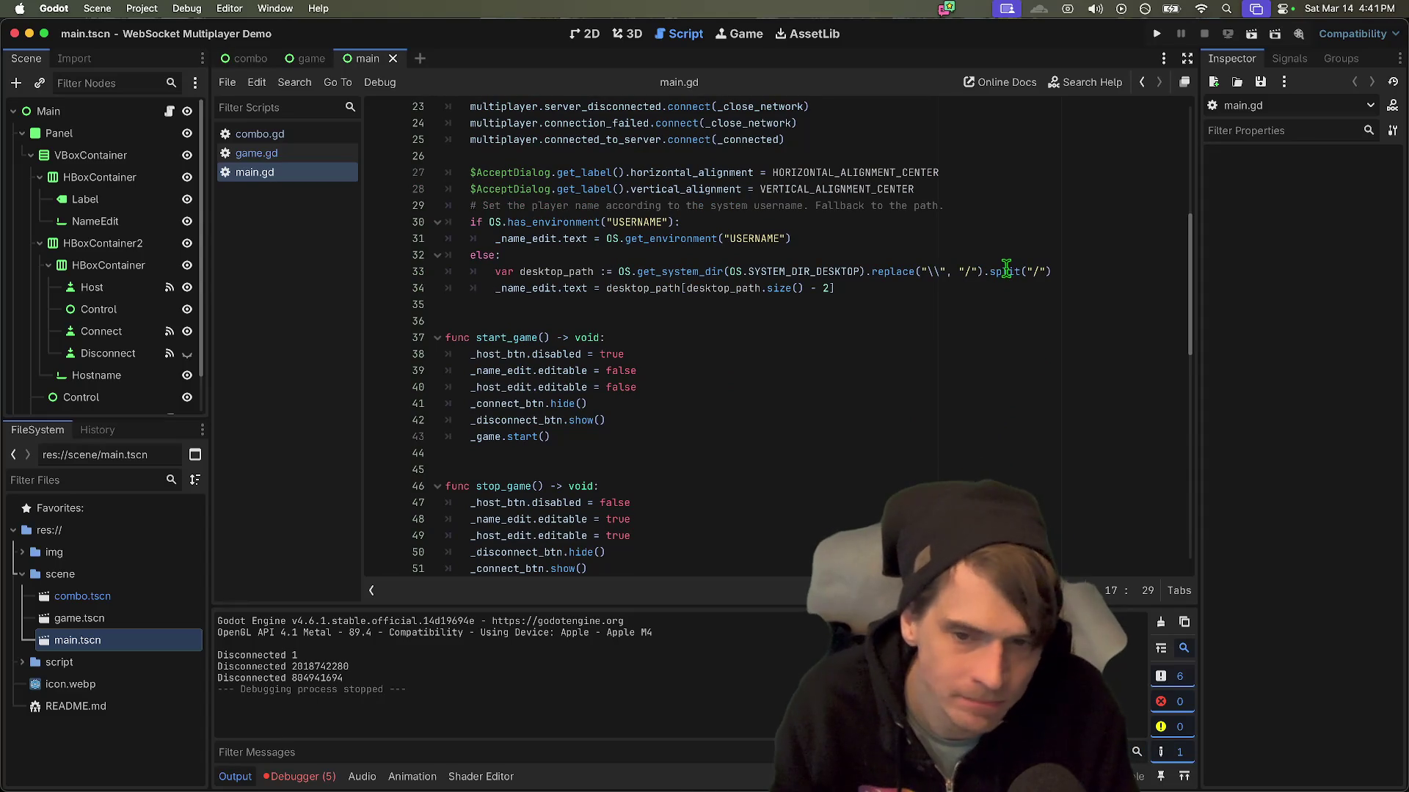
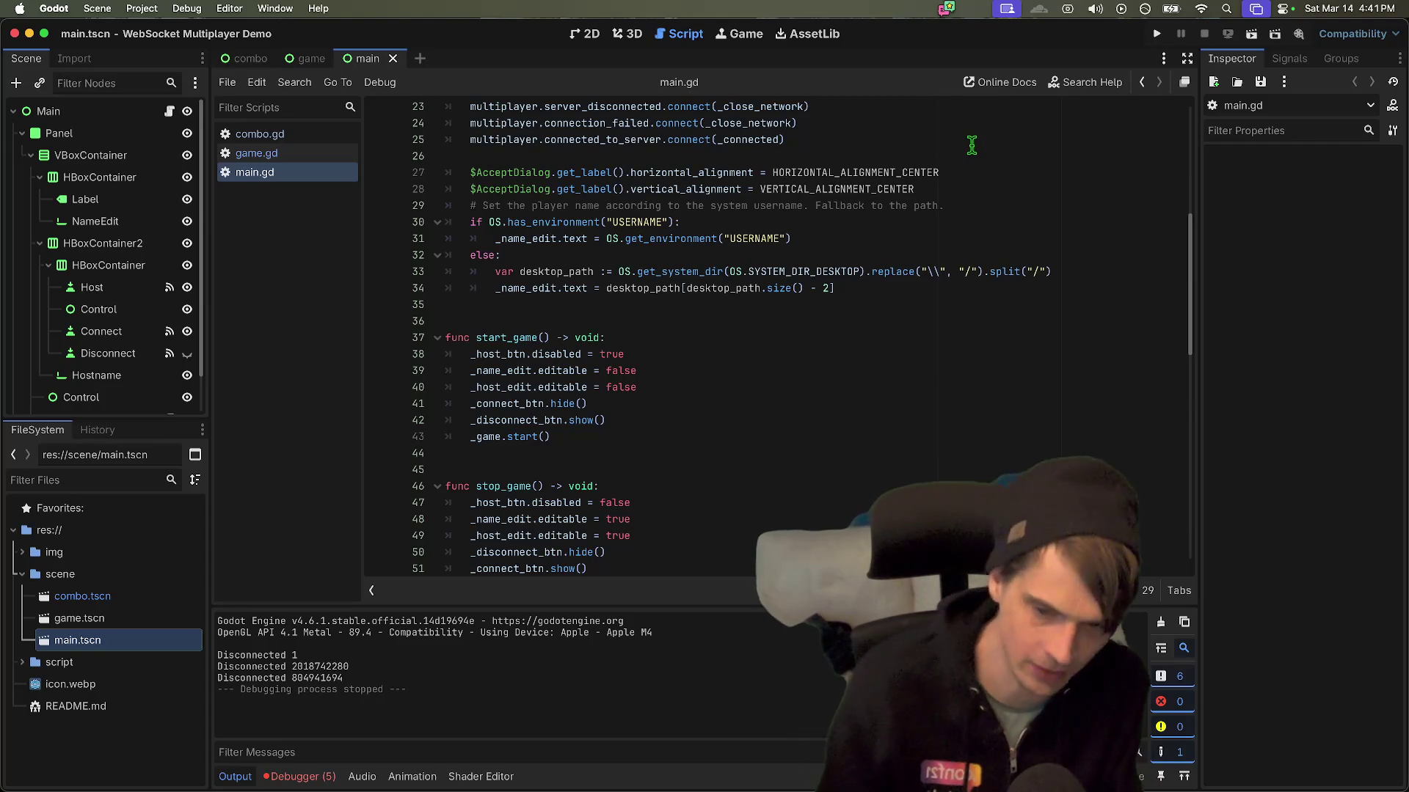
Browse main.gd, selecting on_peer_del and the DEF_PORT argument on line 78.
scroll(970, 142, "down", 3)
scroll(1002, 174, "down", 7)
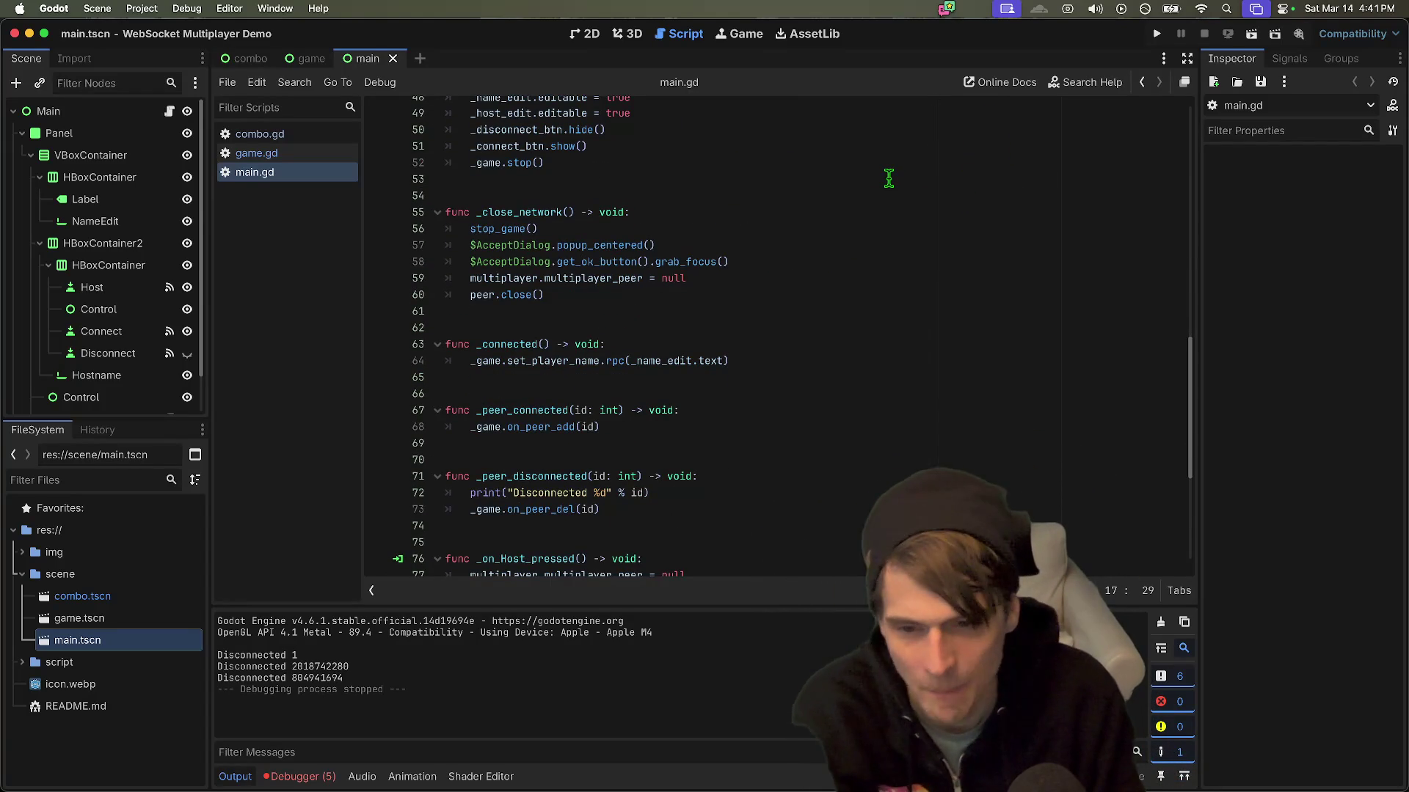
scroll(889, 176, "down", 1)
scroll(884, 195, "down", 1)
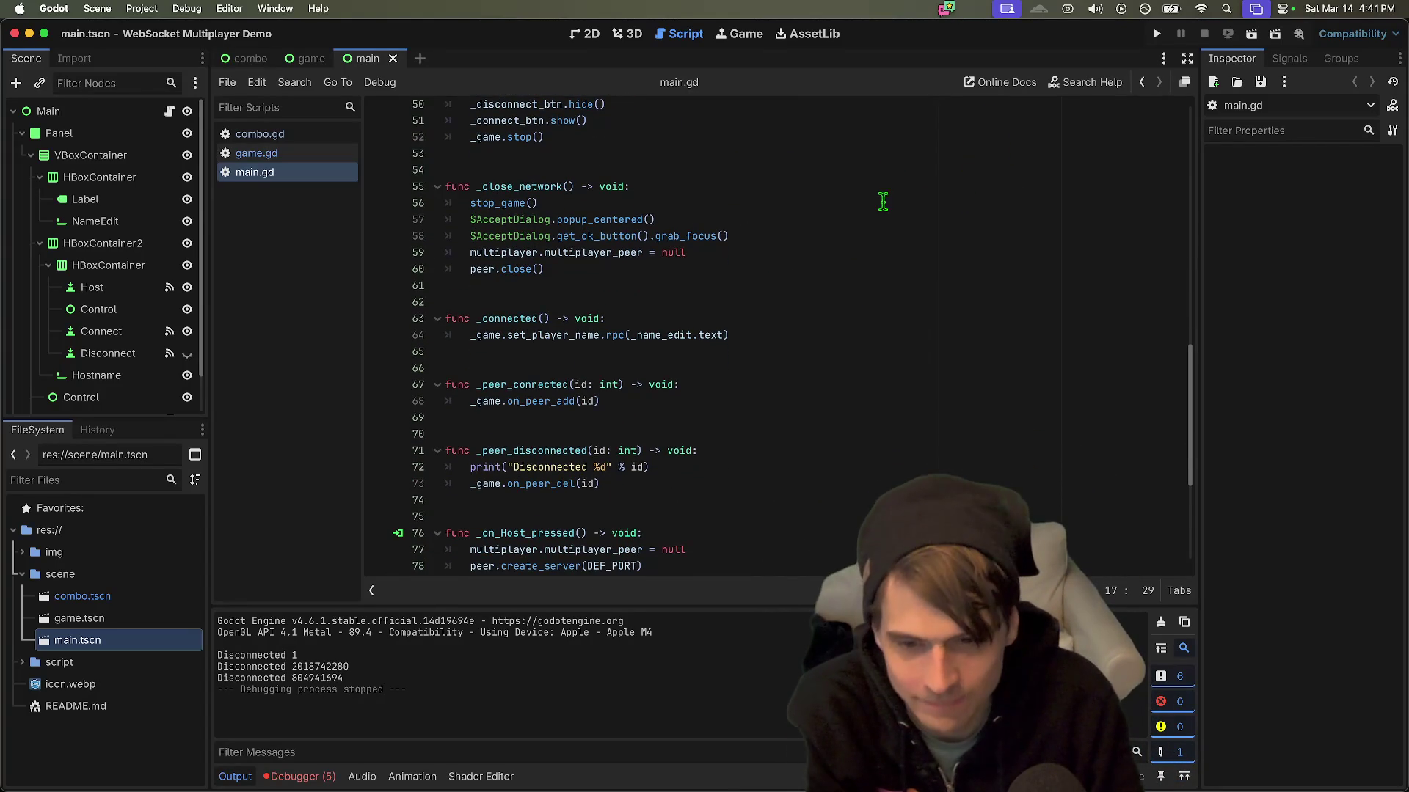
double_click(564, 471)
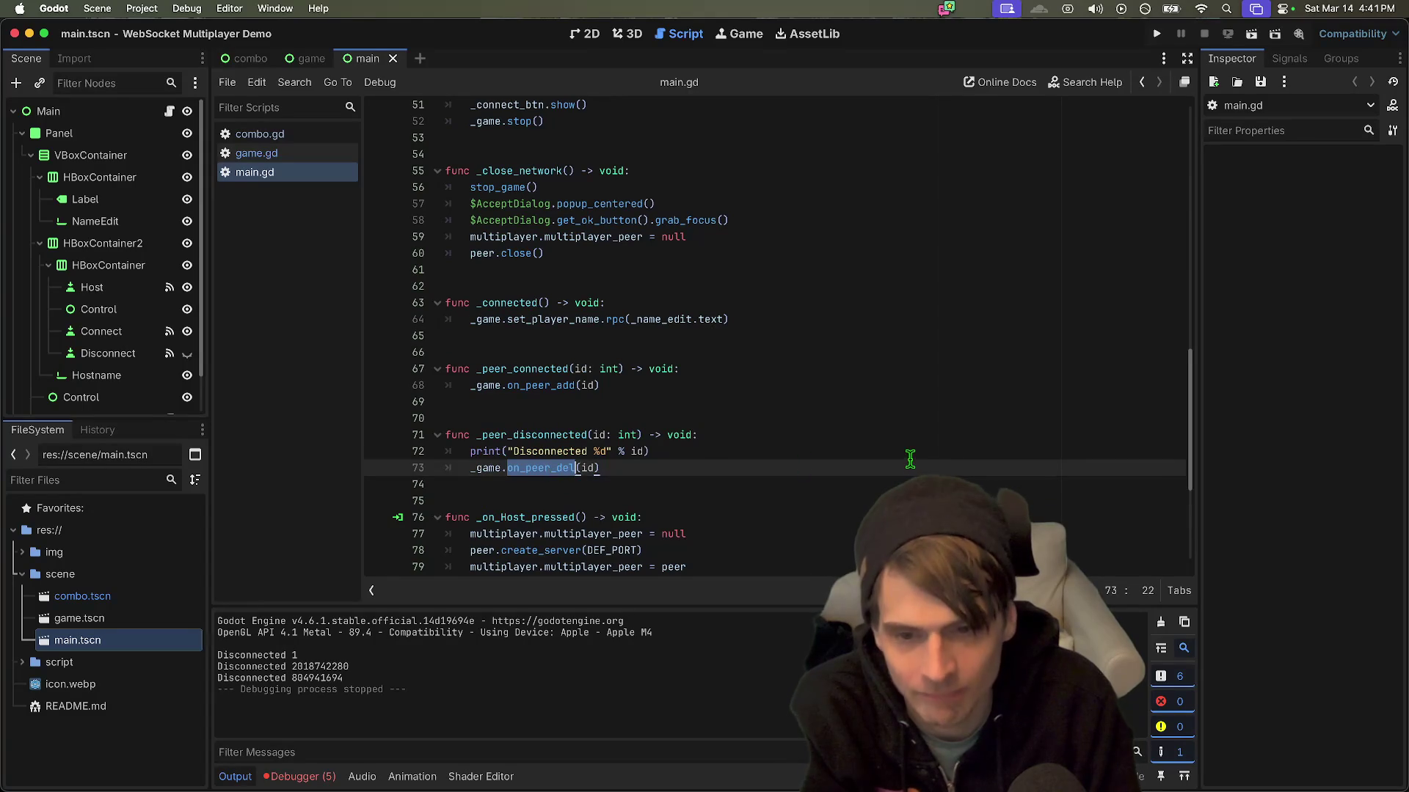
scroll(561, 426, "down", 3)
left_click(502, 419)
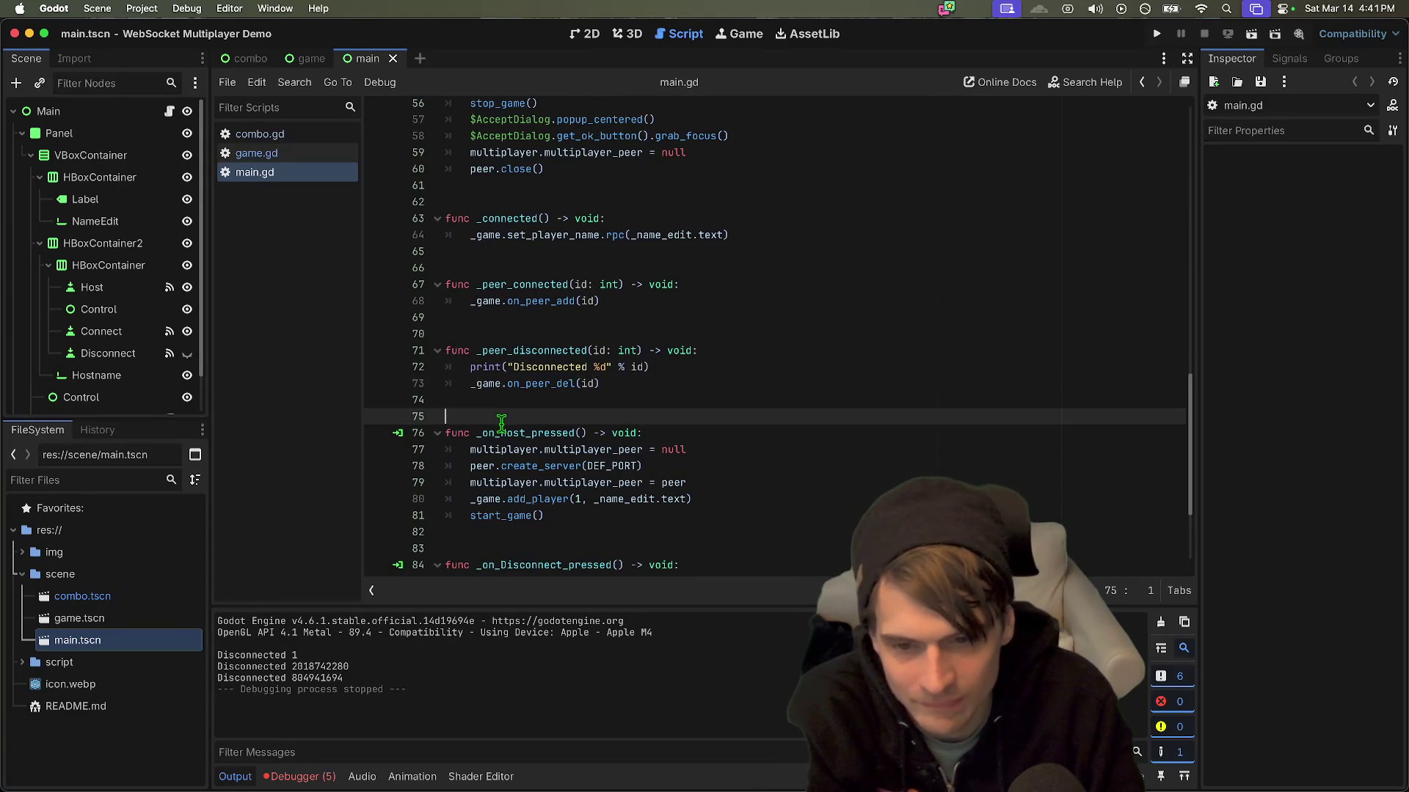
left_click(715, 467)
key("Left")
key("shift+Left")
key("shift+Left")
key("shift+Left")
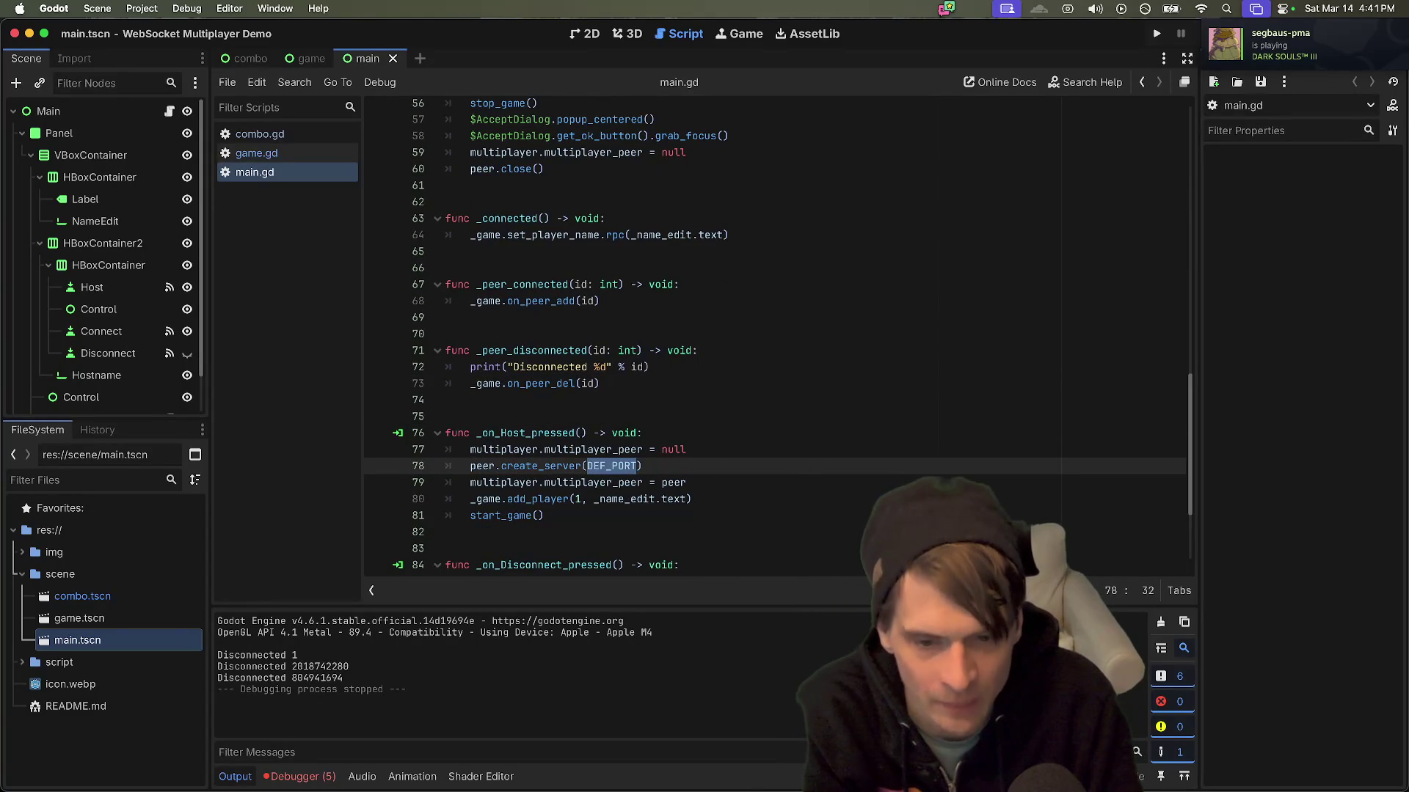
Select the DEF_PORT and PROTO_NAME constant lines at the top of main.gd.
scroll(756, 504, "down", 2)
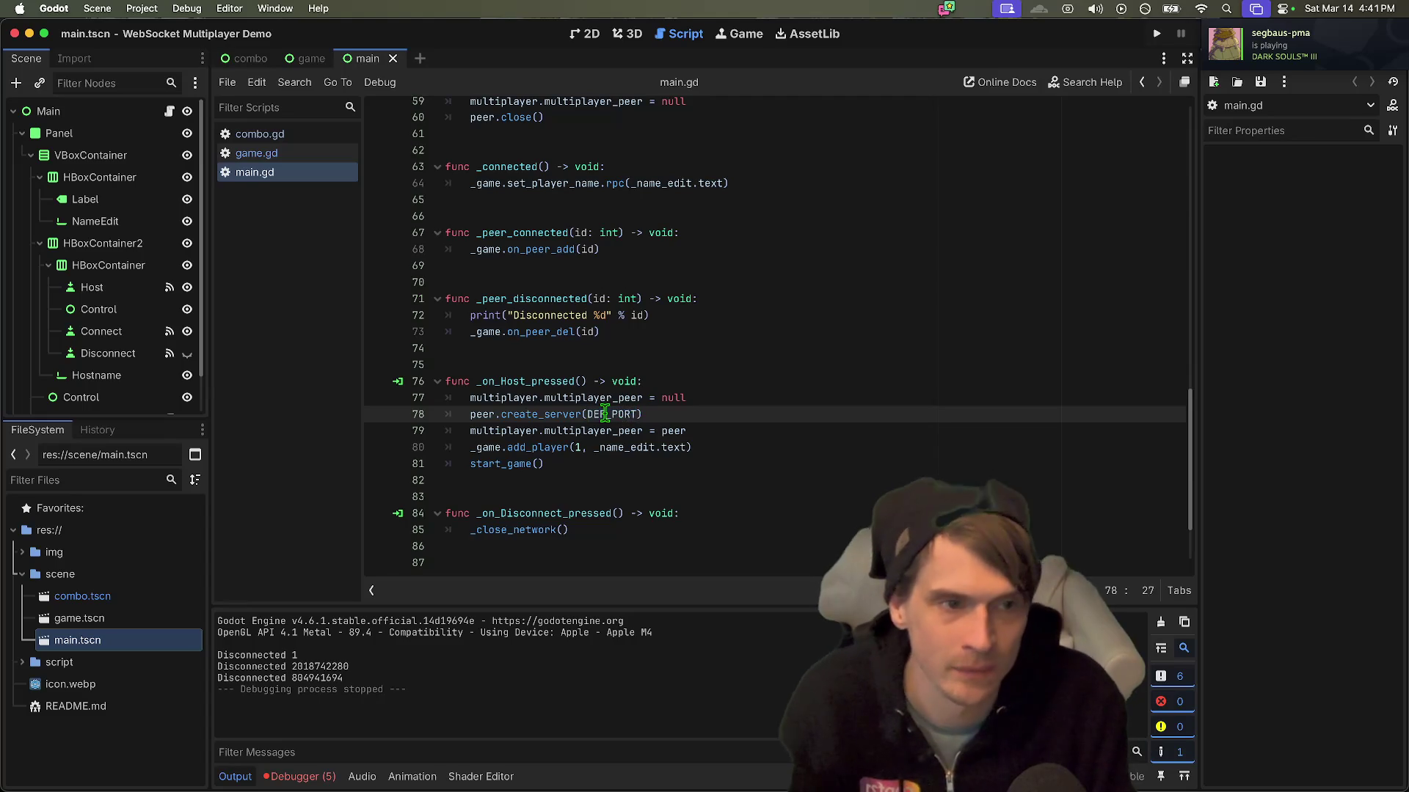
scroll(861, 452, "down", 2)
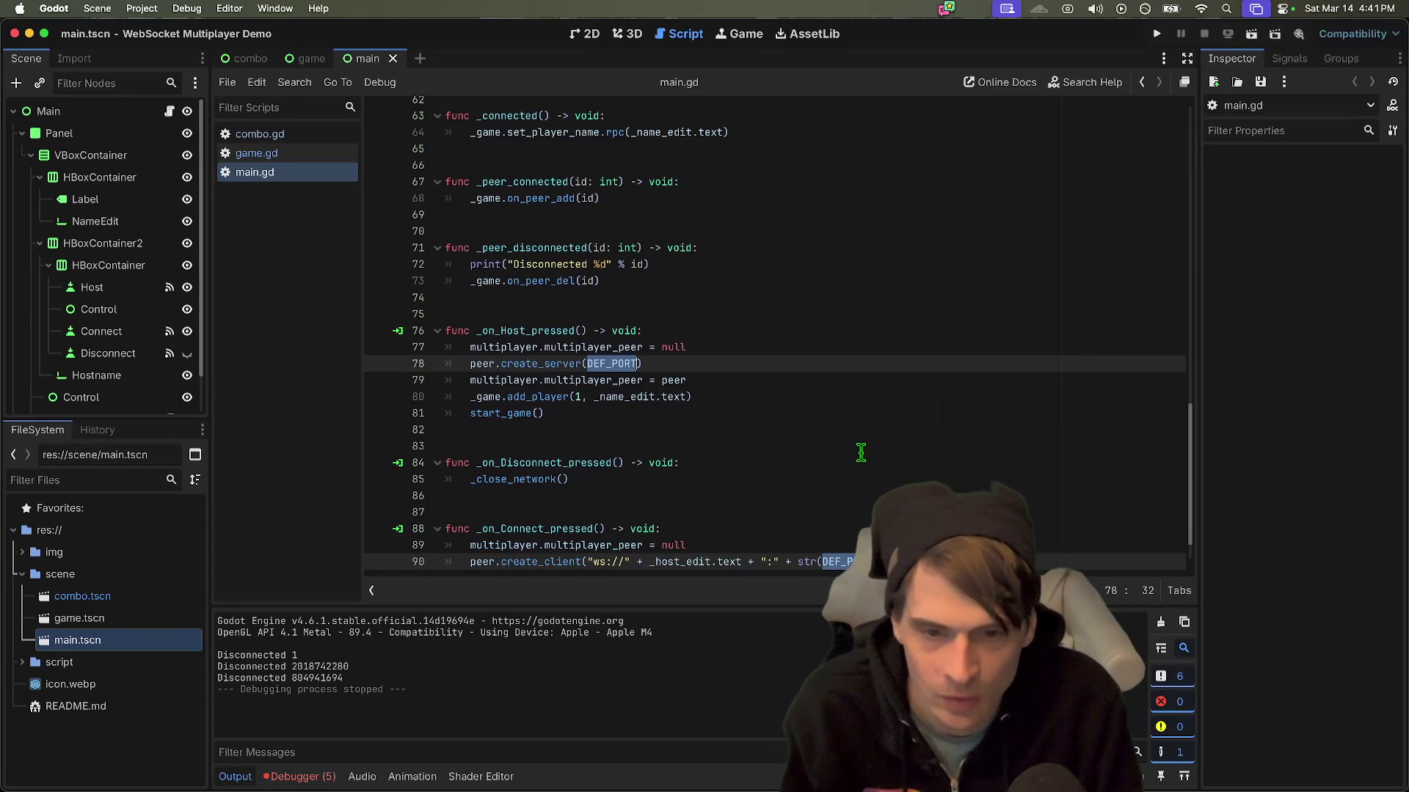
scroll(860, 452, "up", 20)
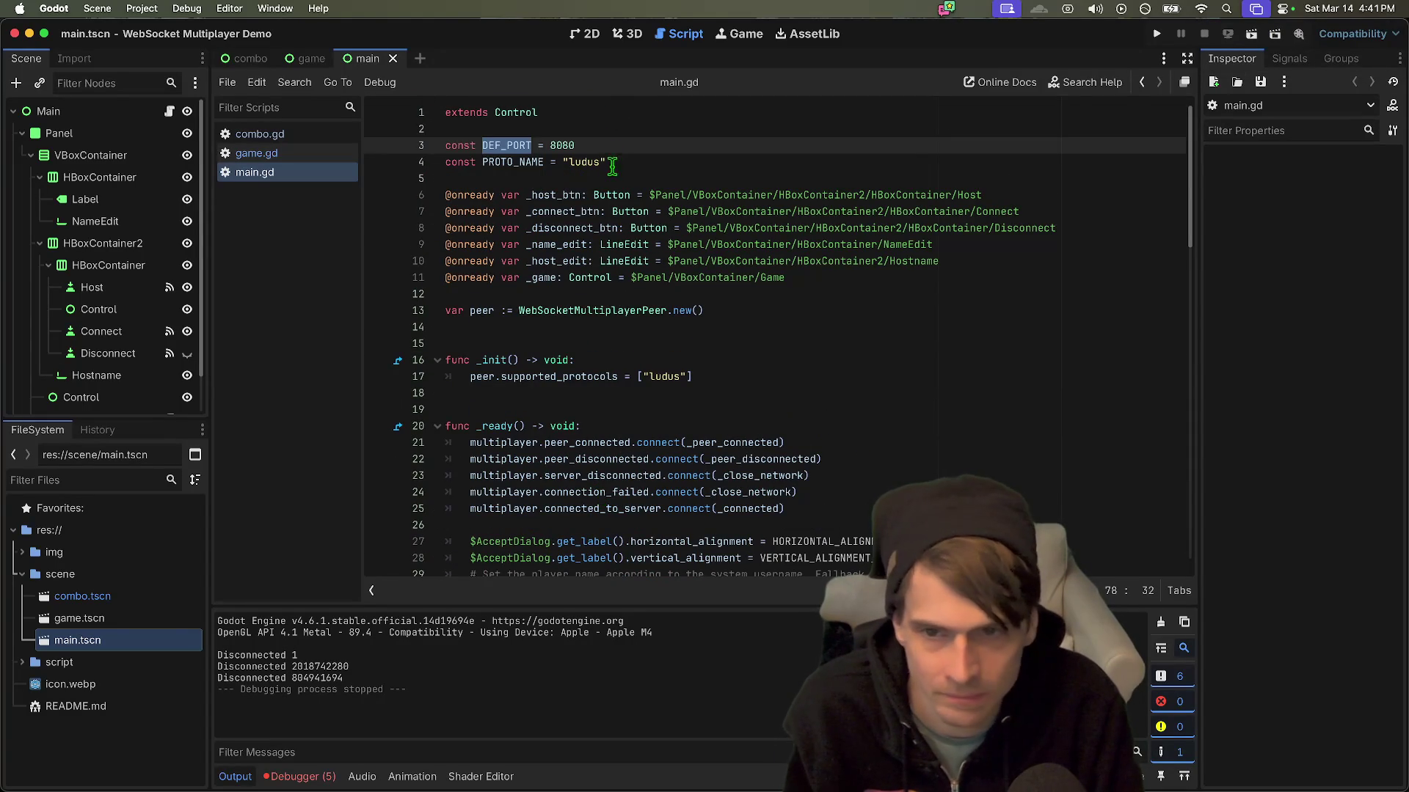
left_click_drag(611, 166, 443, 145)
key("cmd+c")
mouse_move(416, 787)
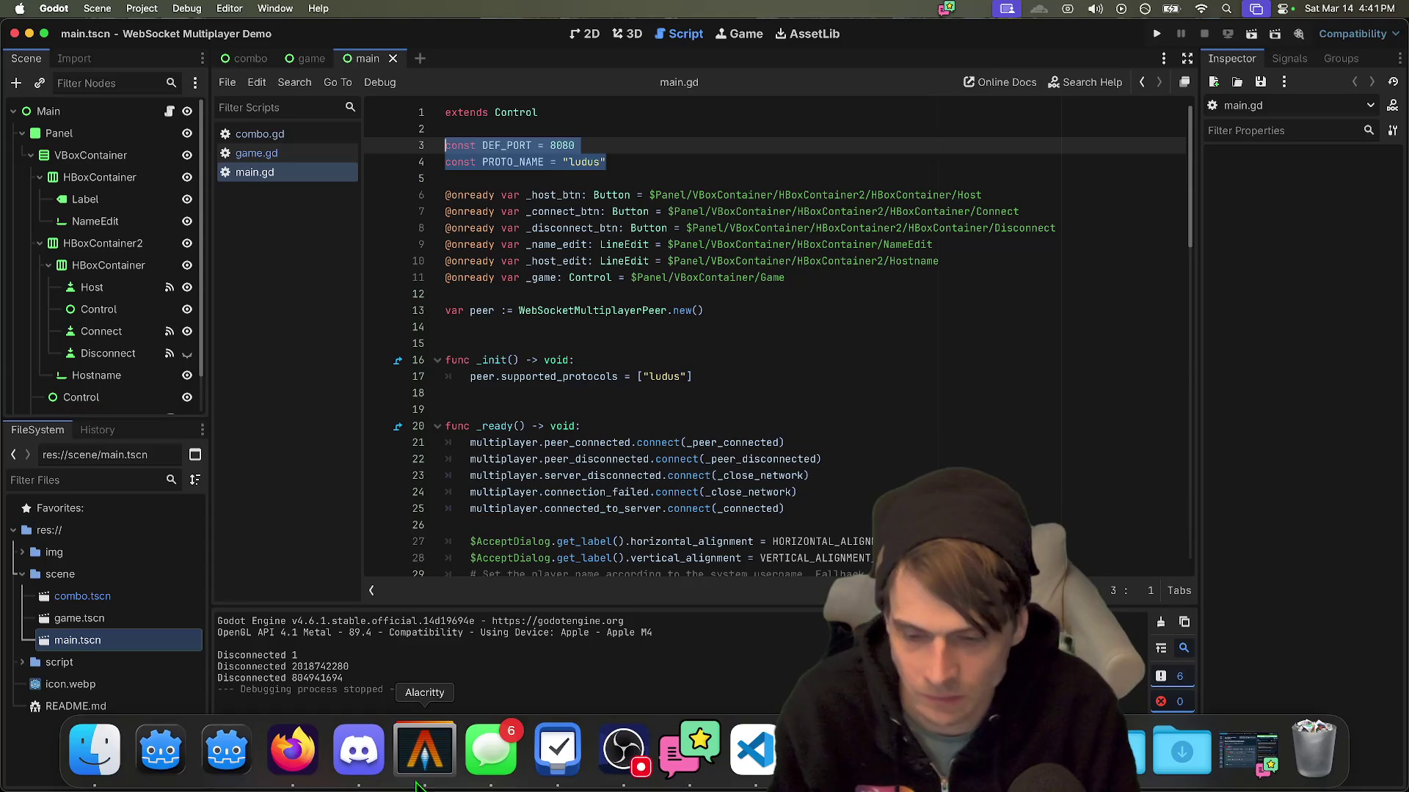
left_click(821, 749)
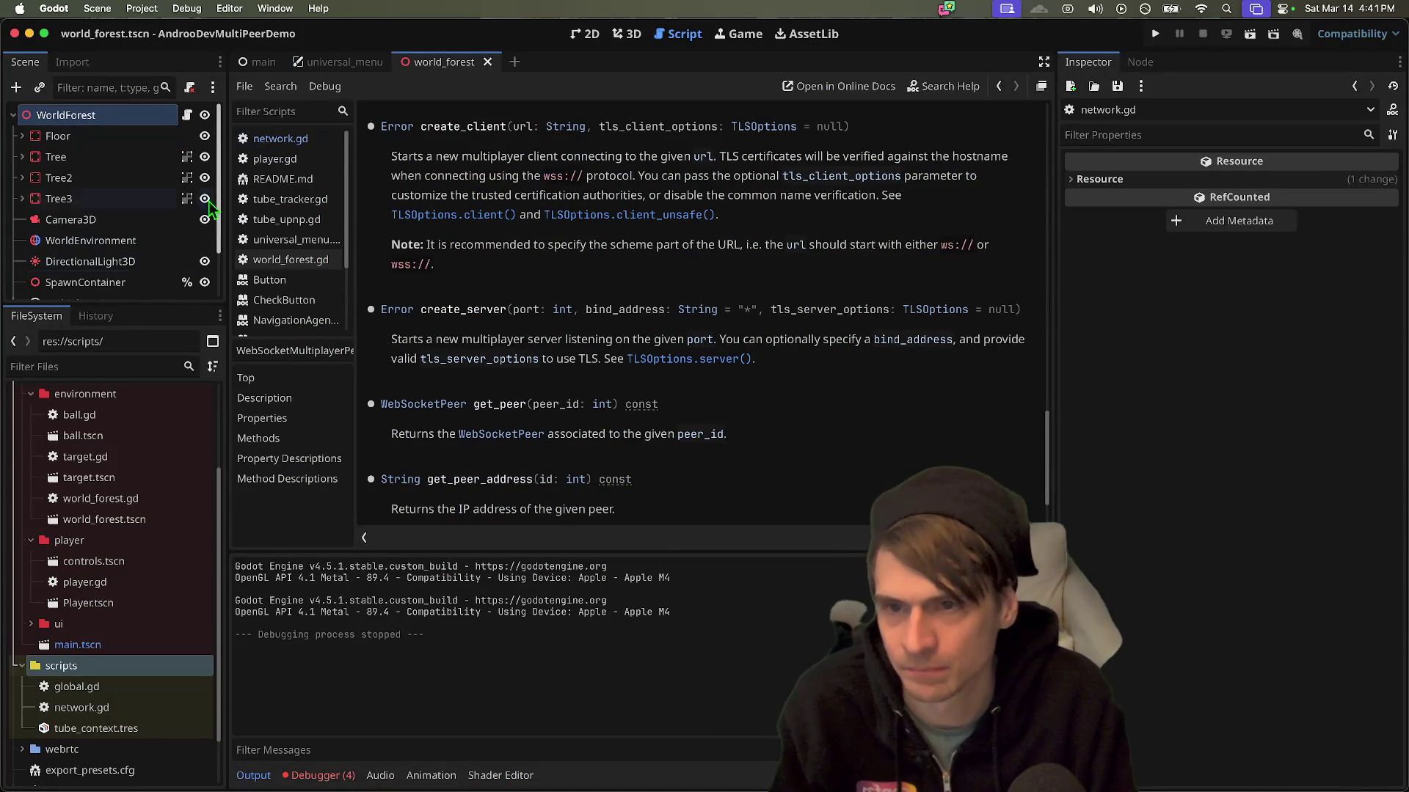
Paste the DEF_PORT and PROTO_NAME constants onto blank line 35 of network.gd.
left_click(263, 63)
left_click(293, 140)
scroll(616, 343, "up", 10)
scroll(616, 343, "up", 15)
right_click(703, 424)
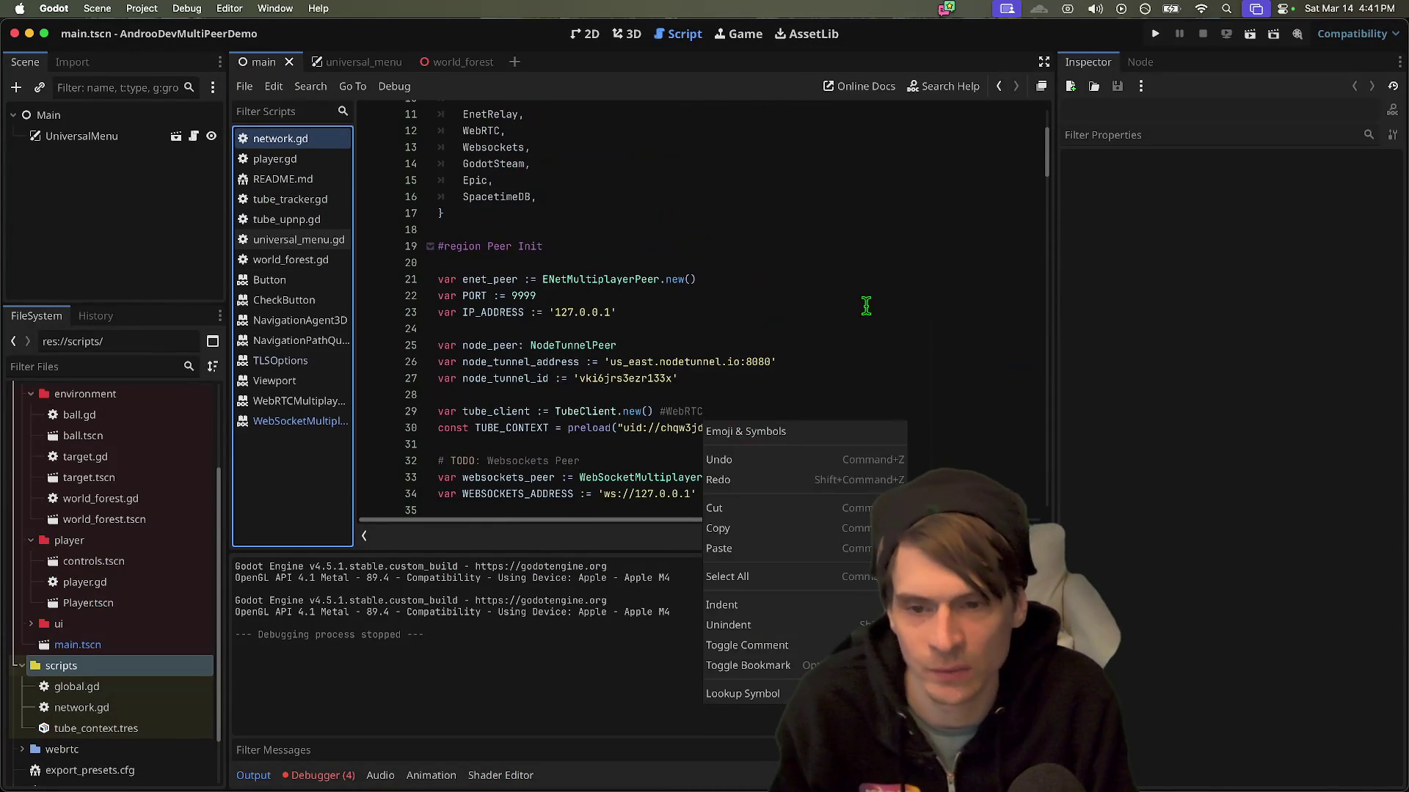
left_click(854, 293)
scroll(844, 309, "down", 2)
left_click(709, 424)
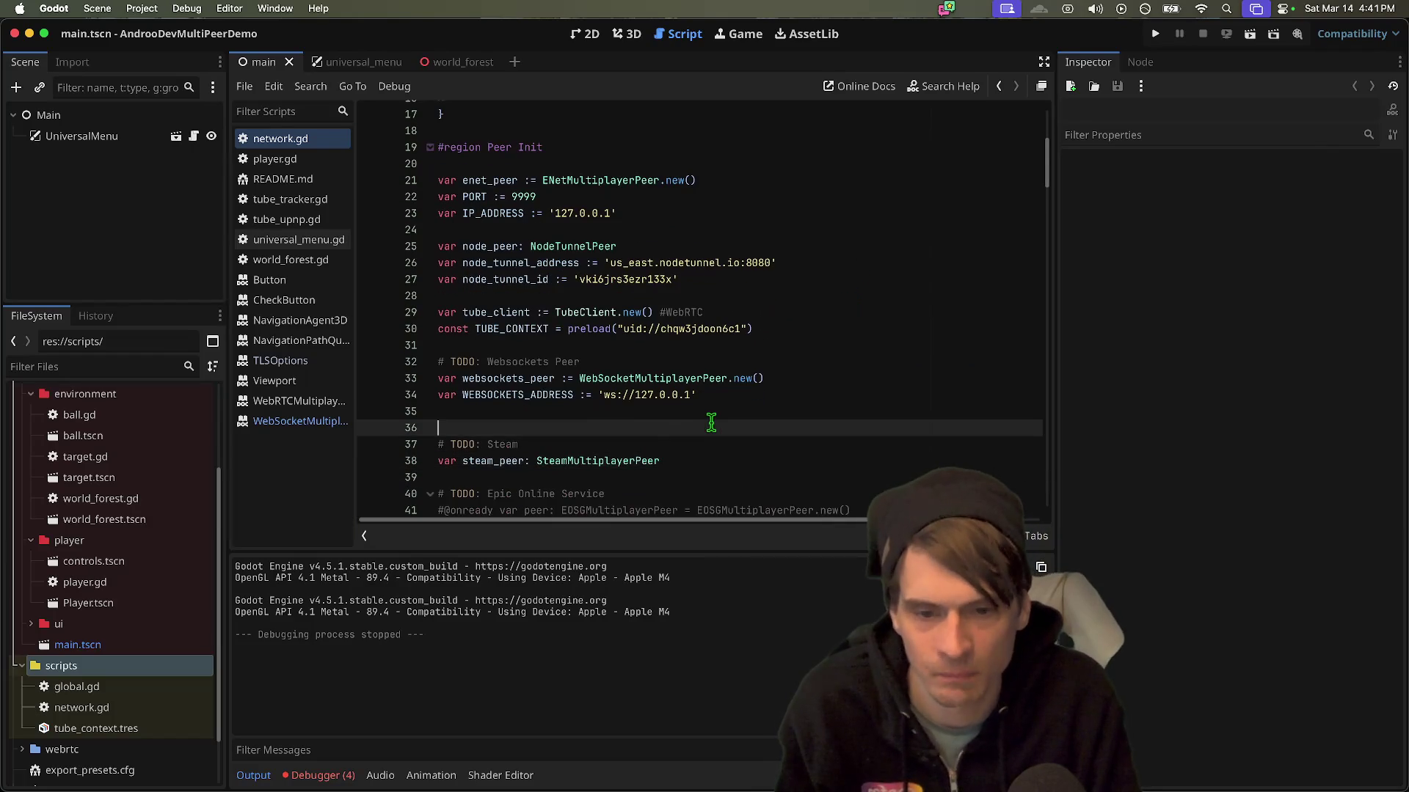
left_click(715, 414)
key("cmd+v")
Delete the WEBSOCKETS_ADDRESS line from network.gd.
left_click(808, 459)
triple_click(818, 396)
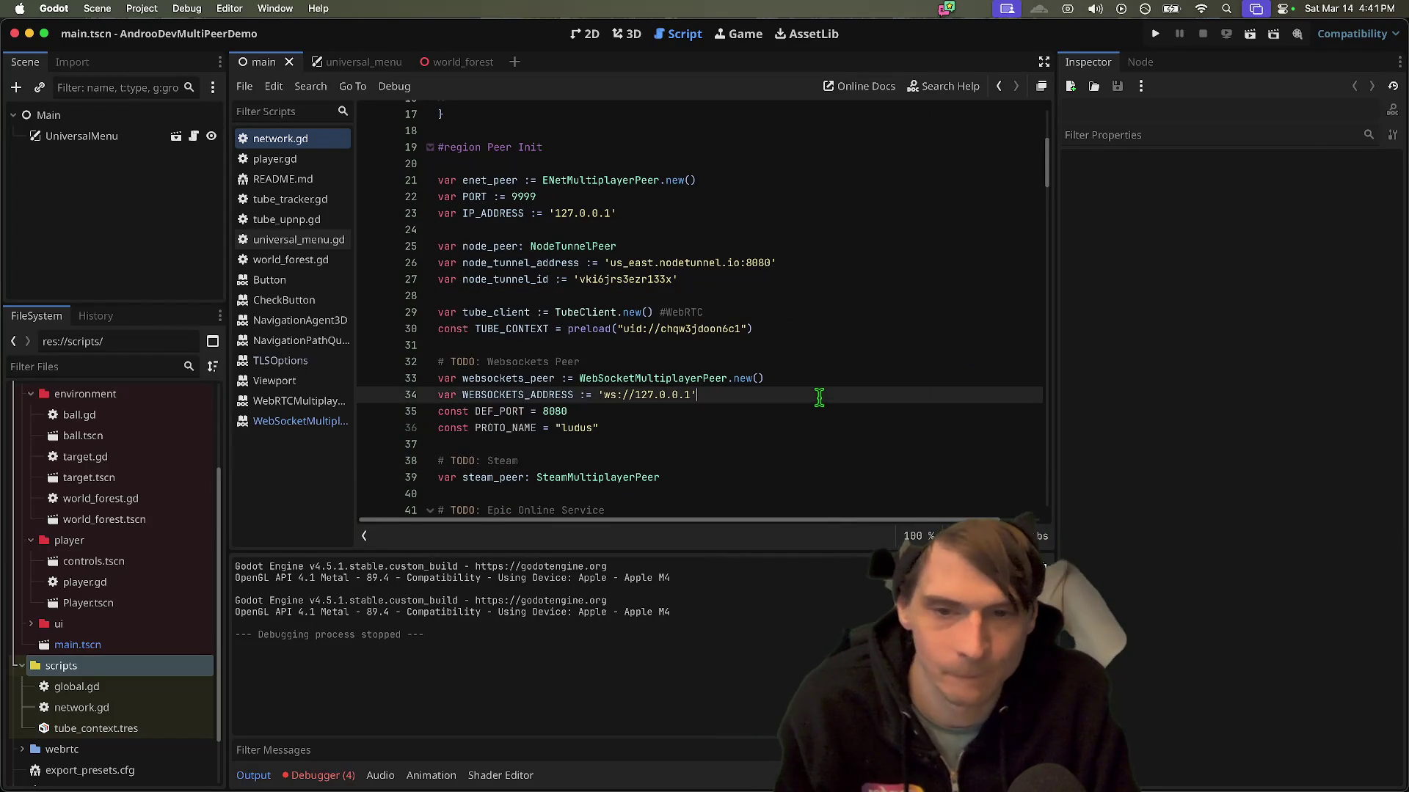
key("BackSpace")
key("Down")
key("Down")
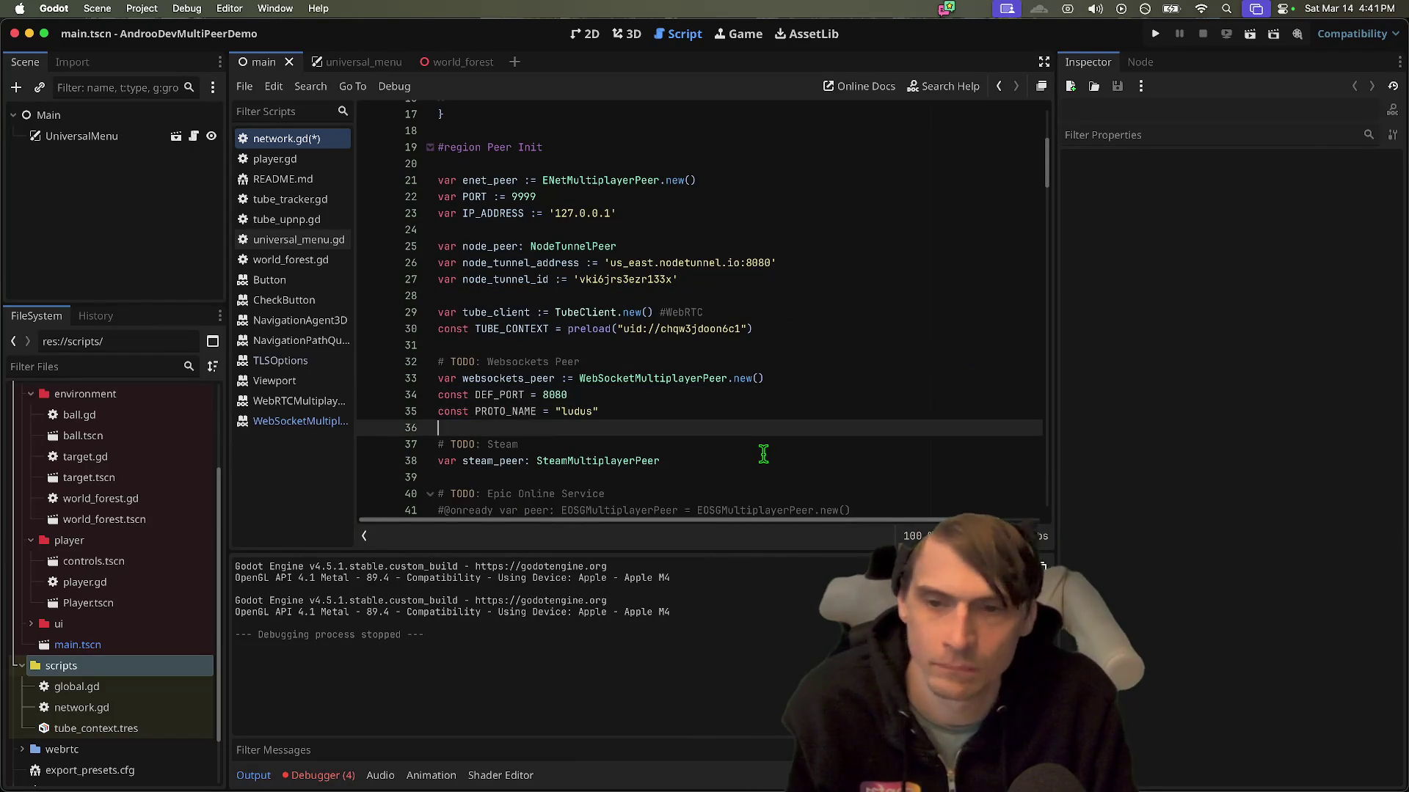
Add the demo's supported_protocols line to the Websockets case, with peer renamed to websockets_peer.
key("cmd+Tab")
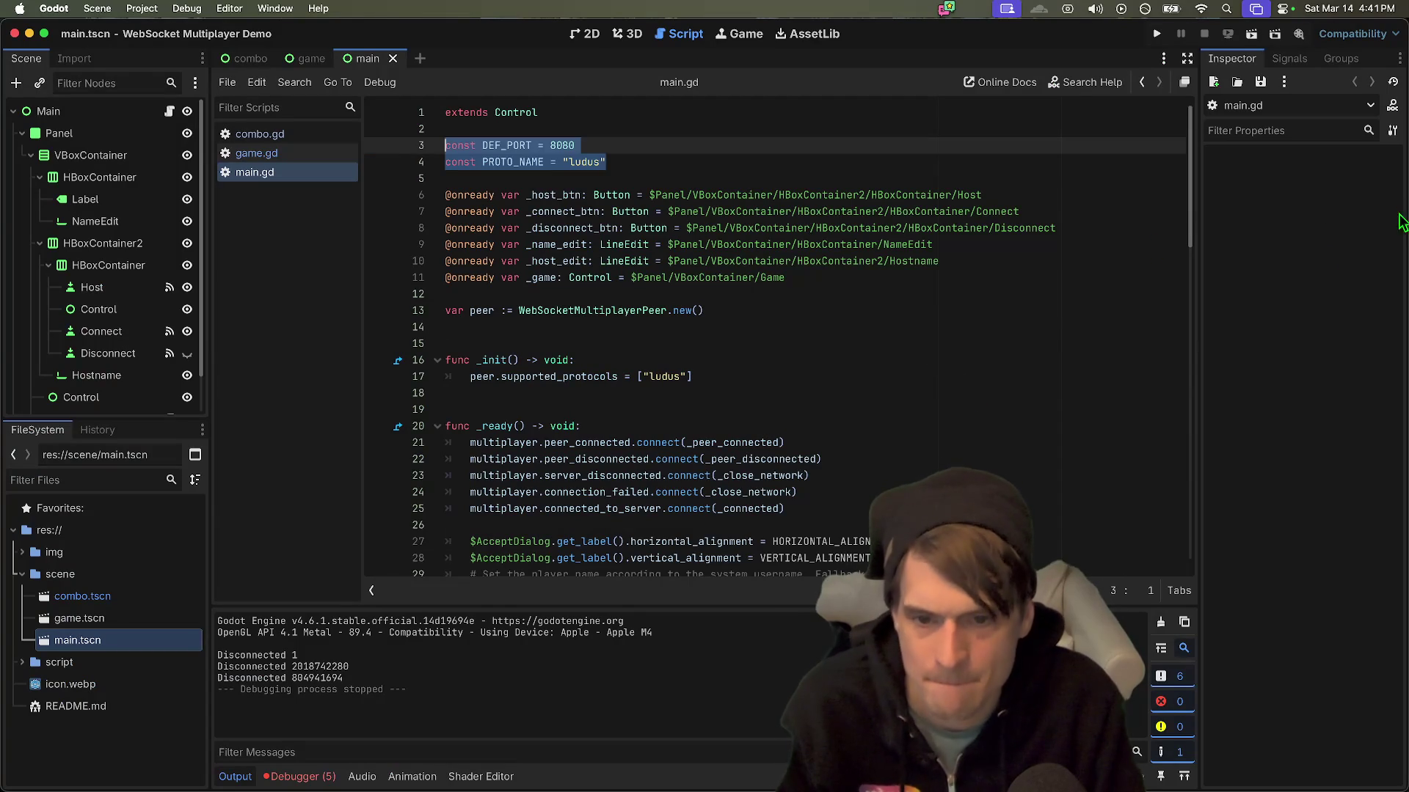
scroll(921, 350, "down", 2)
triple_click(732, 305)
key("super+Tab")
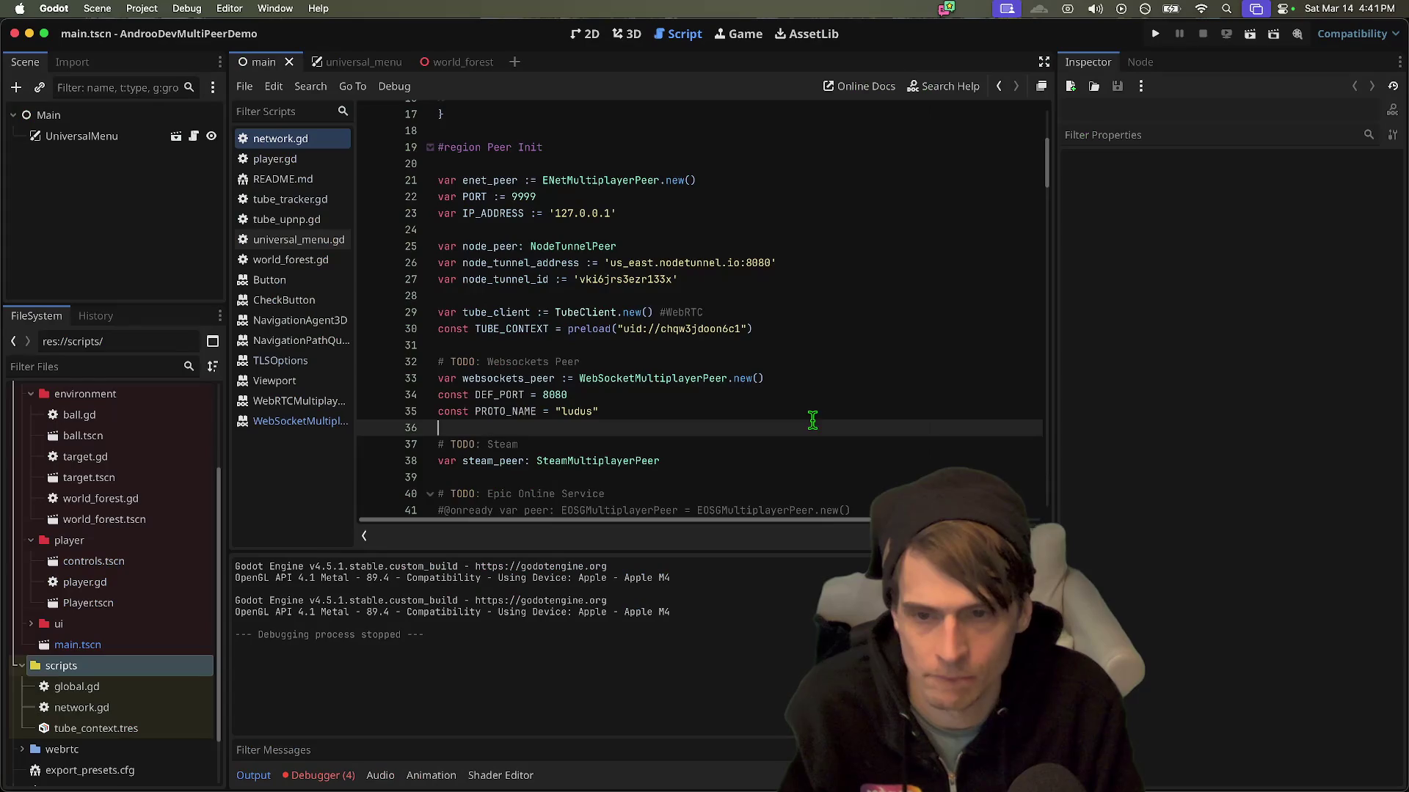
scroll(806, 424, "down", 10)
scroll(806, 423, "down", 5)
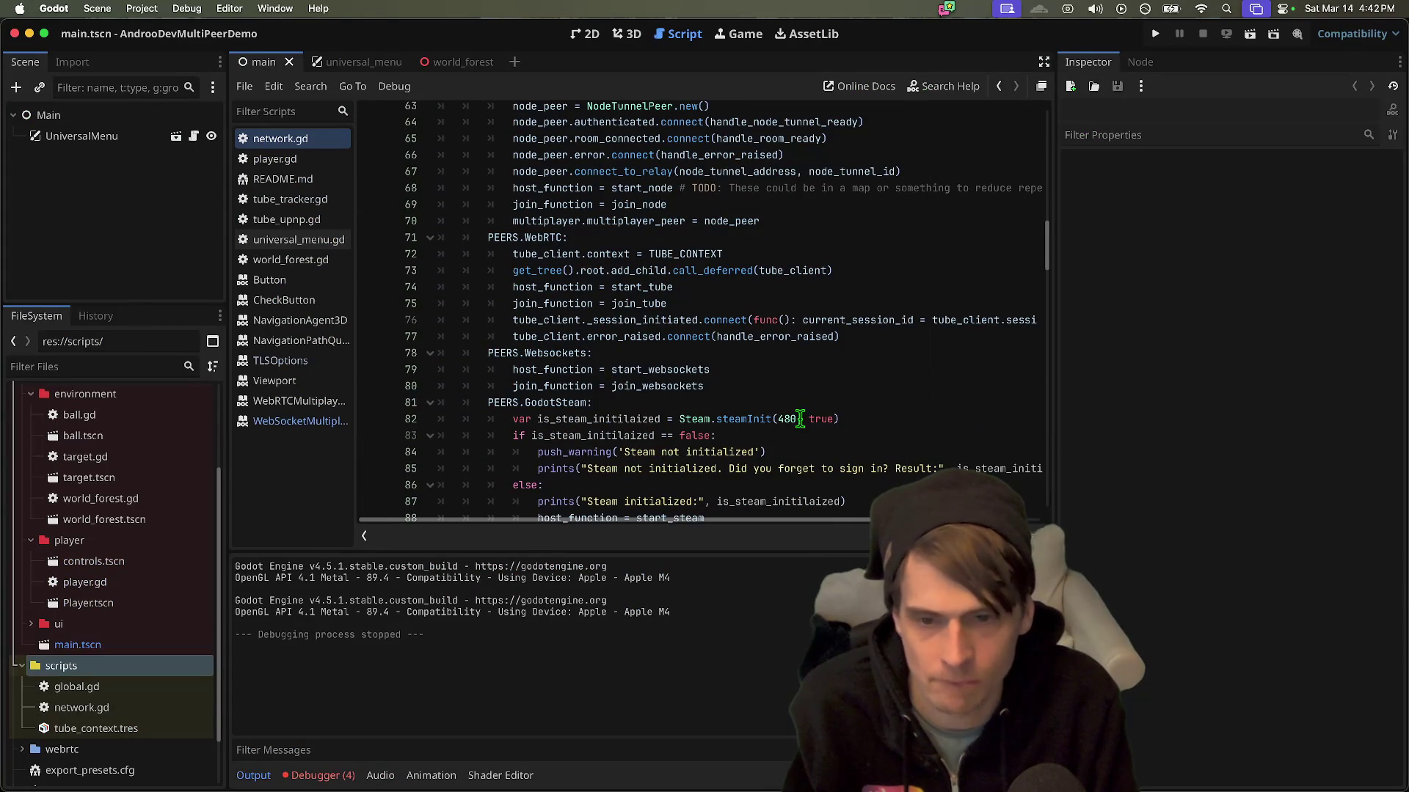
left_click(814, 380)
key("Return")
key("ctrl+v")
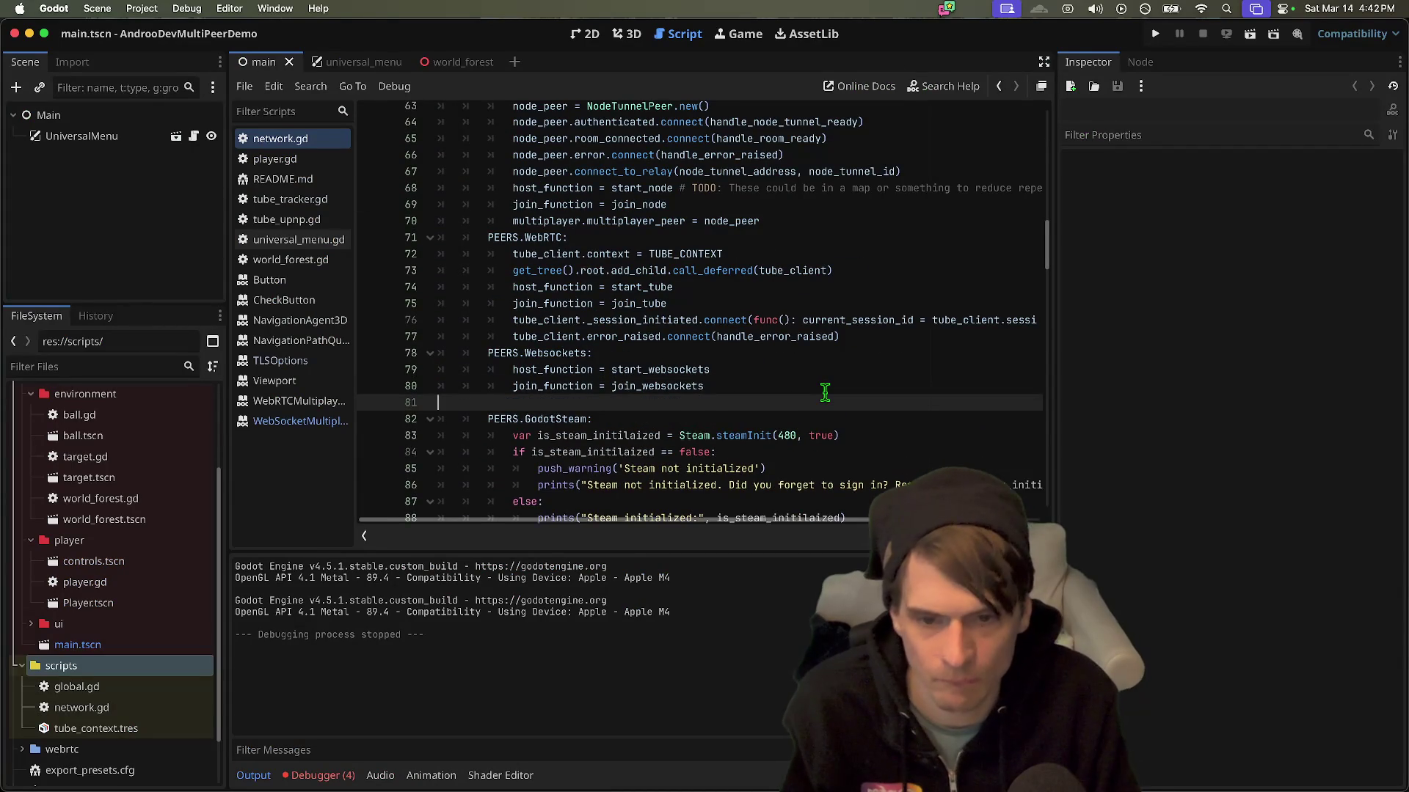
key("Up")
key("Tab")
double_click(522, 402)
type("websockets_peer.supported_protocols = [\"ludus")
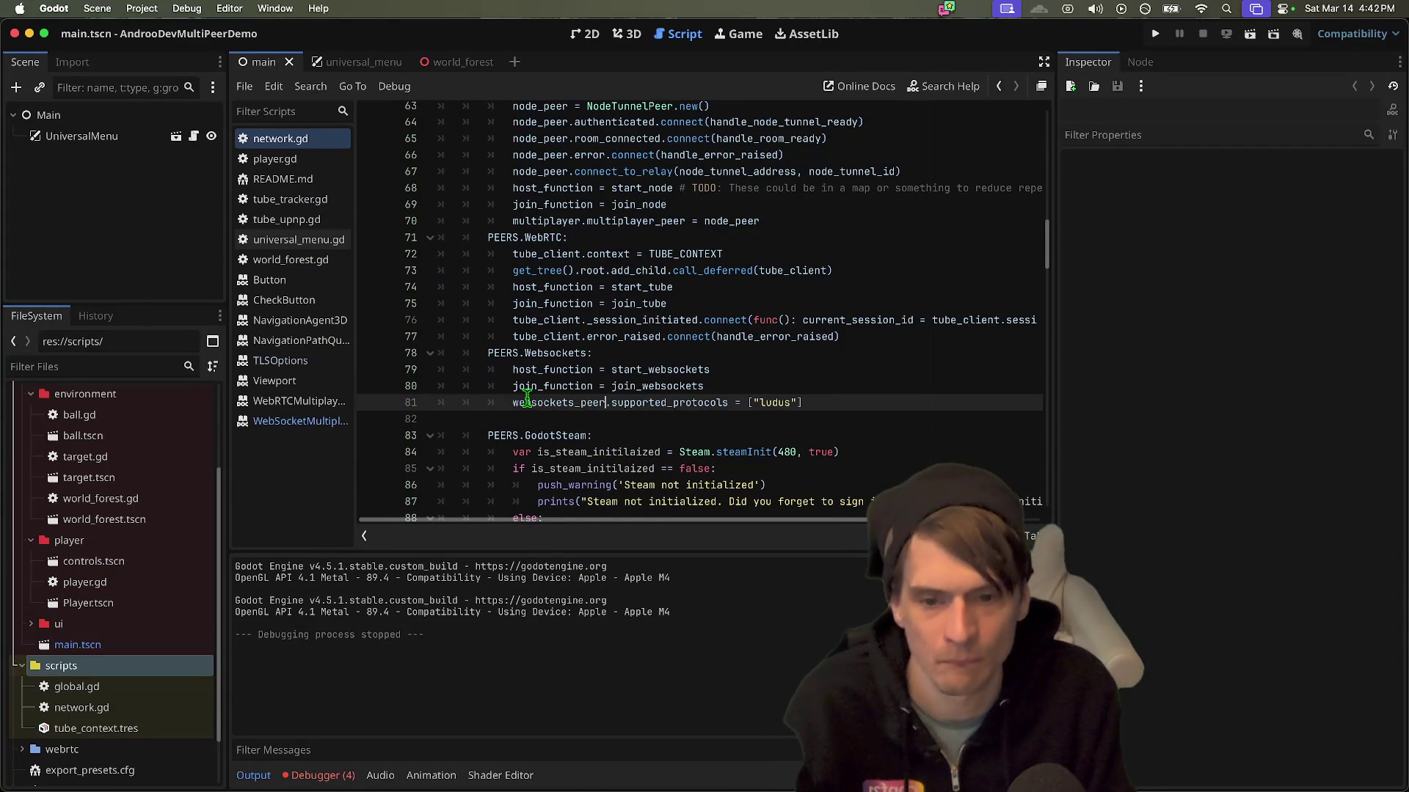
Check the PROTO_NAME 'ludus' constant in the demo's main.gd, then return to network.gd.
key("super+Tab")
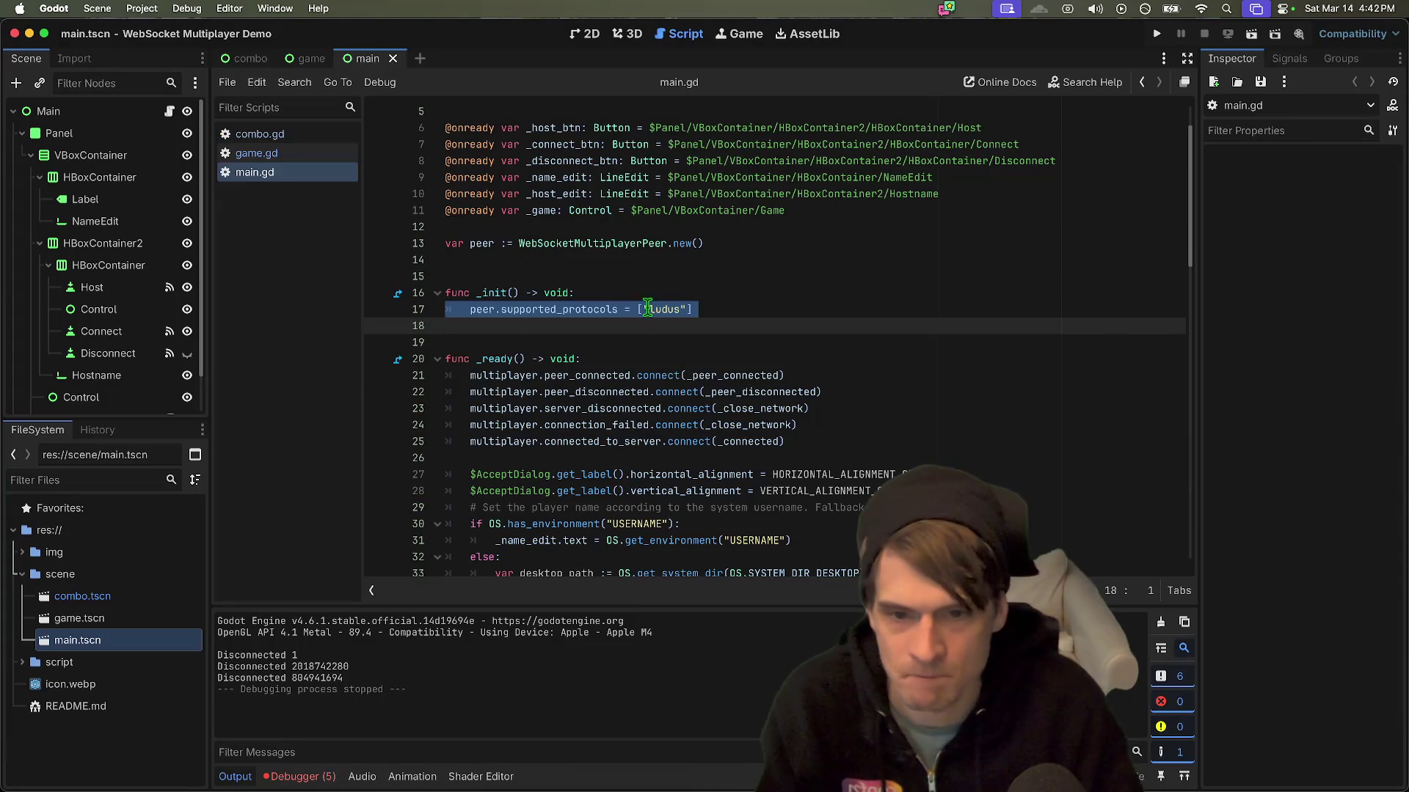
double_click(560, 292)
scroll(567, 294, "up", 2)
double_click(572, 162)
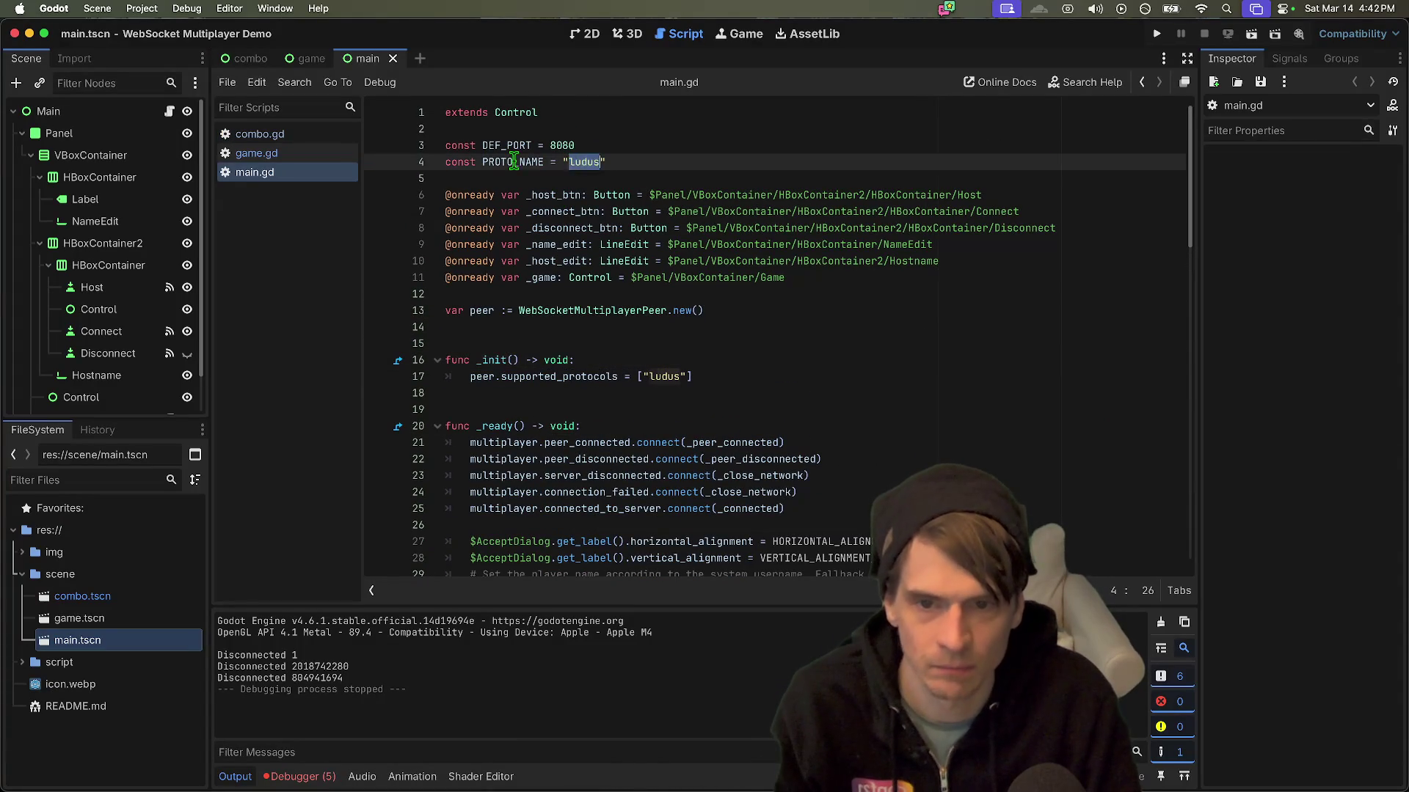
double_click(514, 162)
triple_click(515, 162)
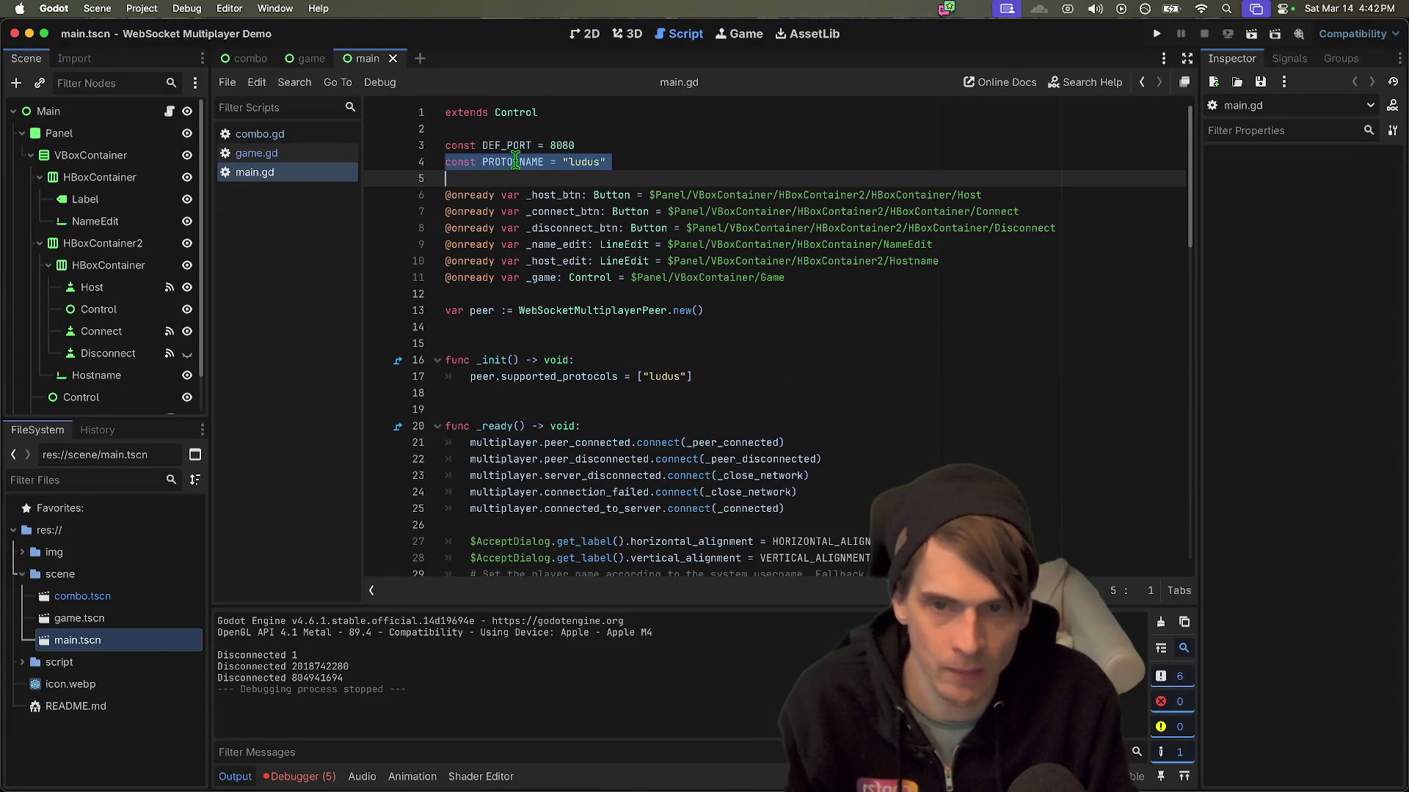
double_click(515, 161)
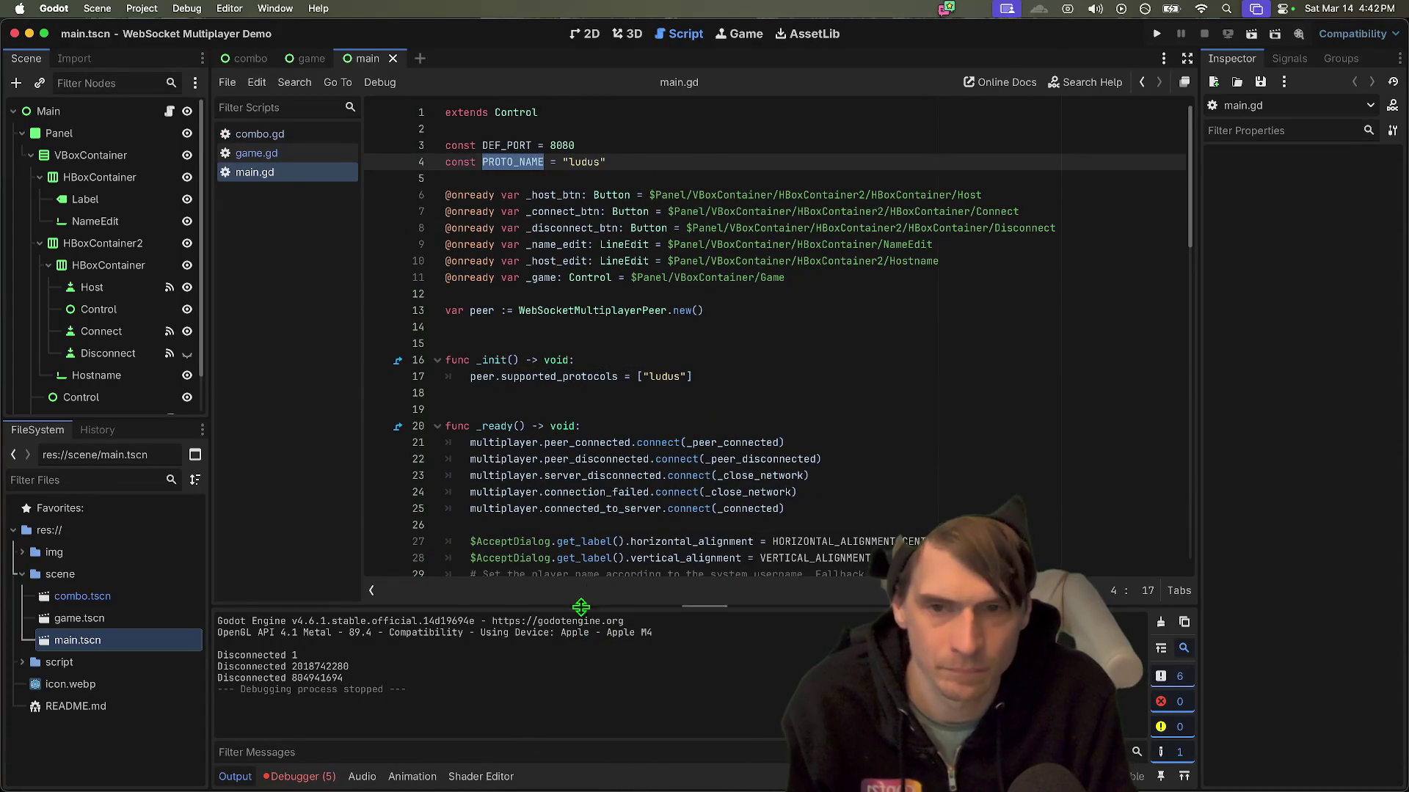
key("super+grave")
scroll(616, 425, "up", 5)
scroll(615, 411, "down", 6)
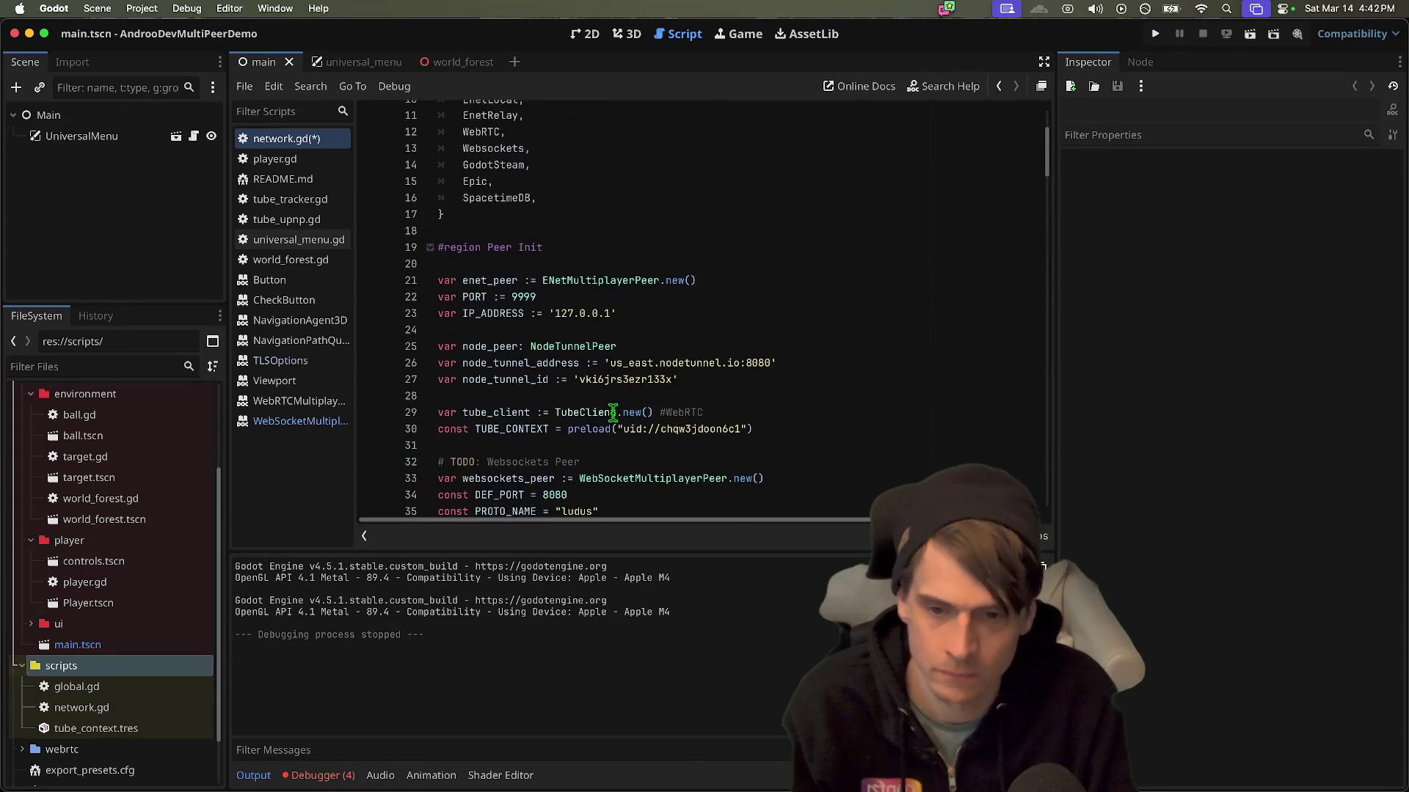
Delete the PROTO_NAME line and rename DEF_PORT to WS_PORT in network.gd.
left_click(652, 352)
key("super+shift+k")
double_click(503, 333)
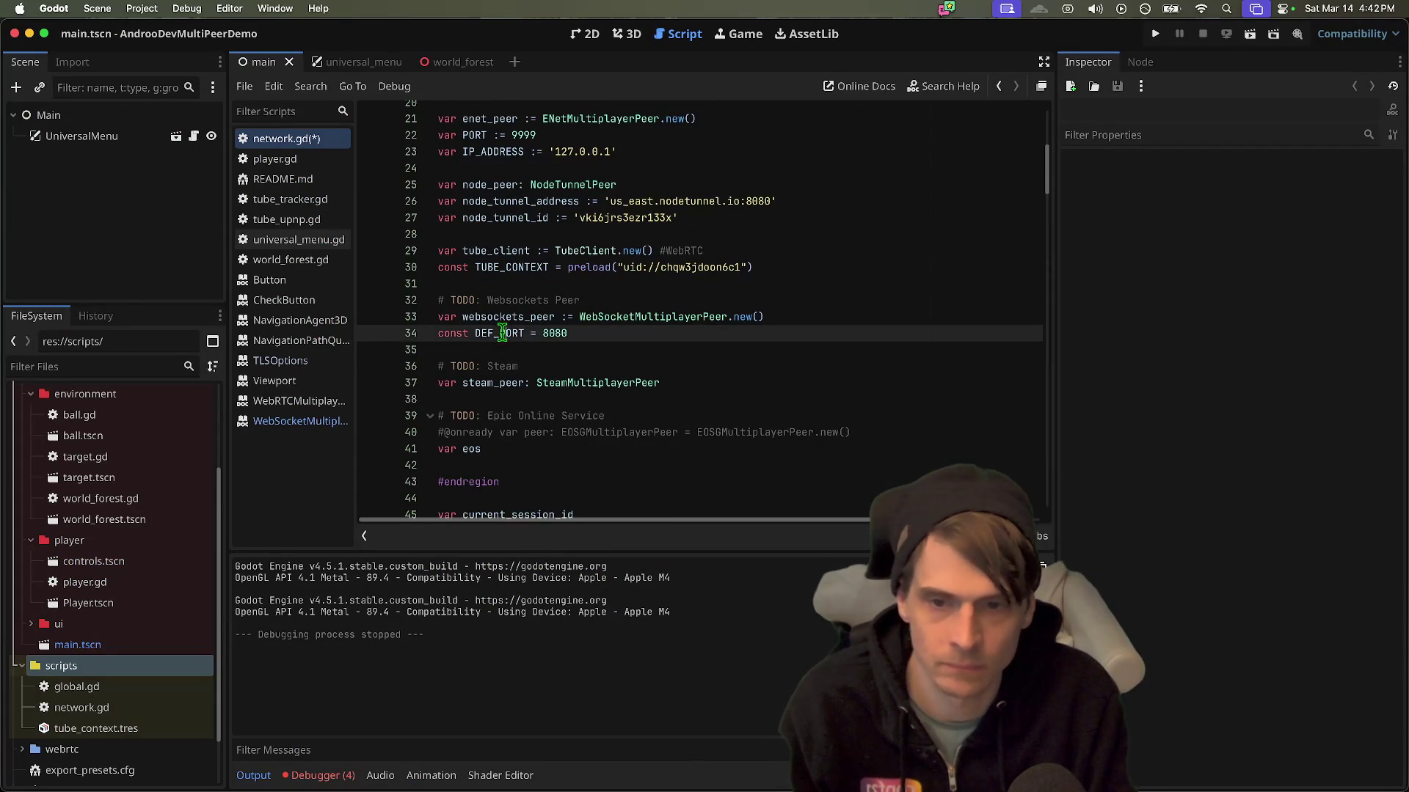
type("WE")
key("BackSpace")
type("_PORT")
Save network.gd and go back to the demo's main.gd.
left_click(534, 316)
key("super+s")
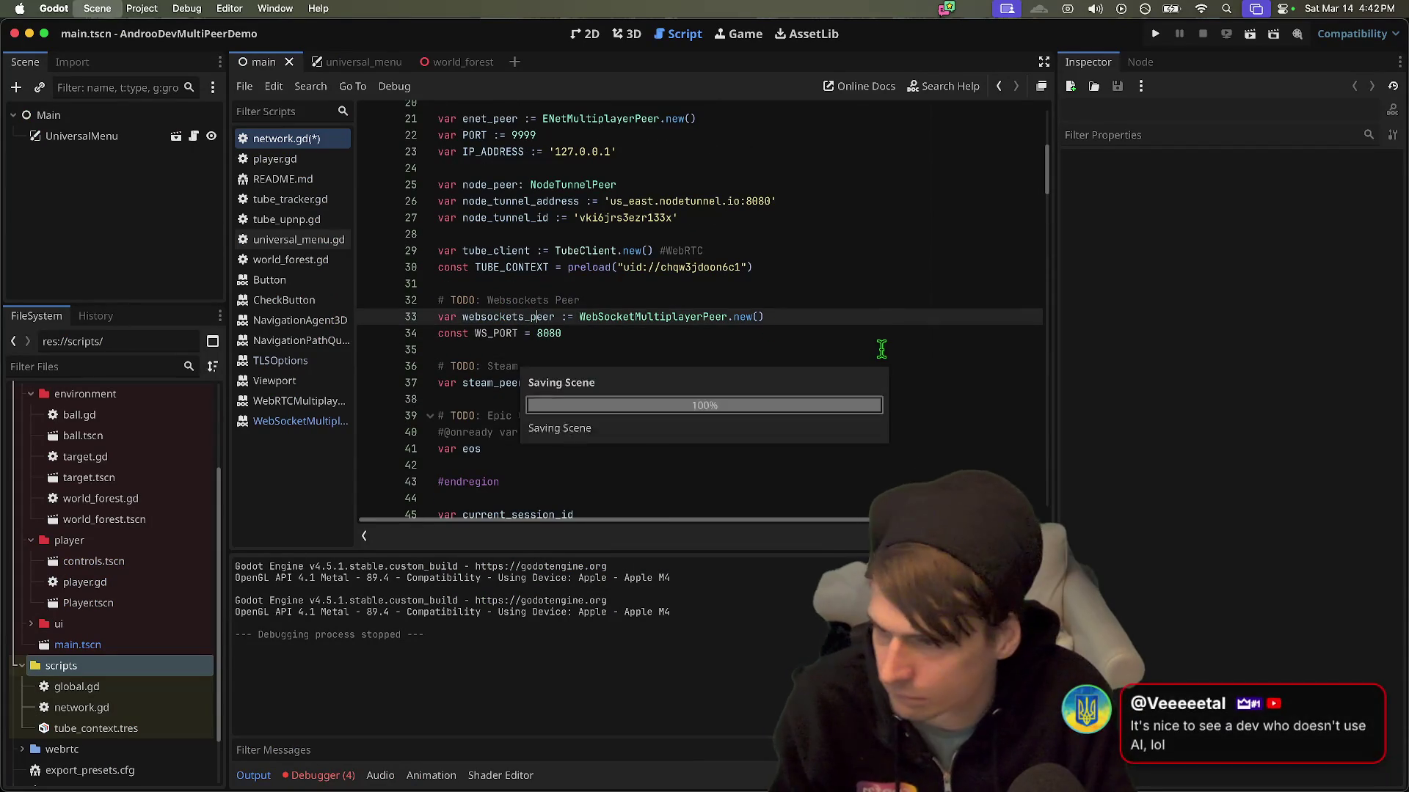
key("super+Tab")
scroll(880, 353, "down", 2)
scroll(877, 345, "up", 2)
scroll(807, 378, "down", 5)
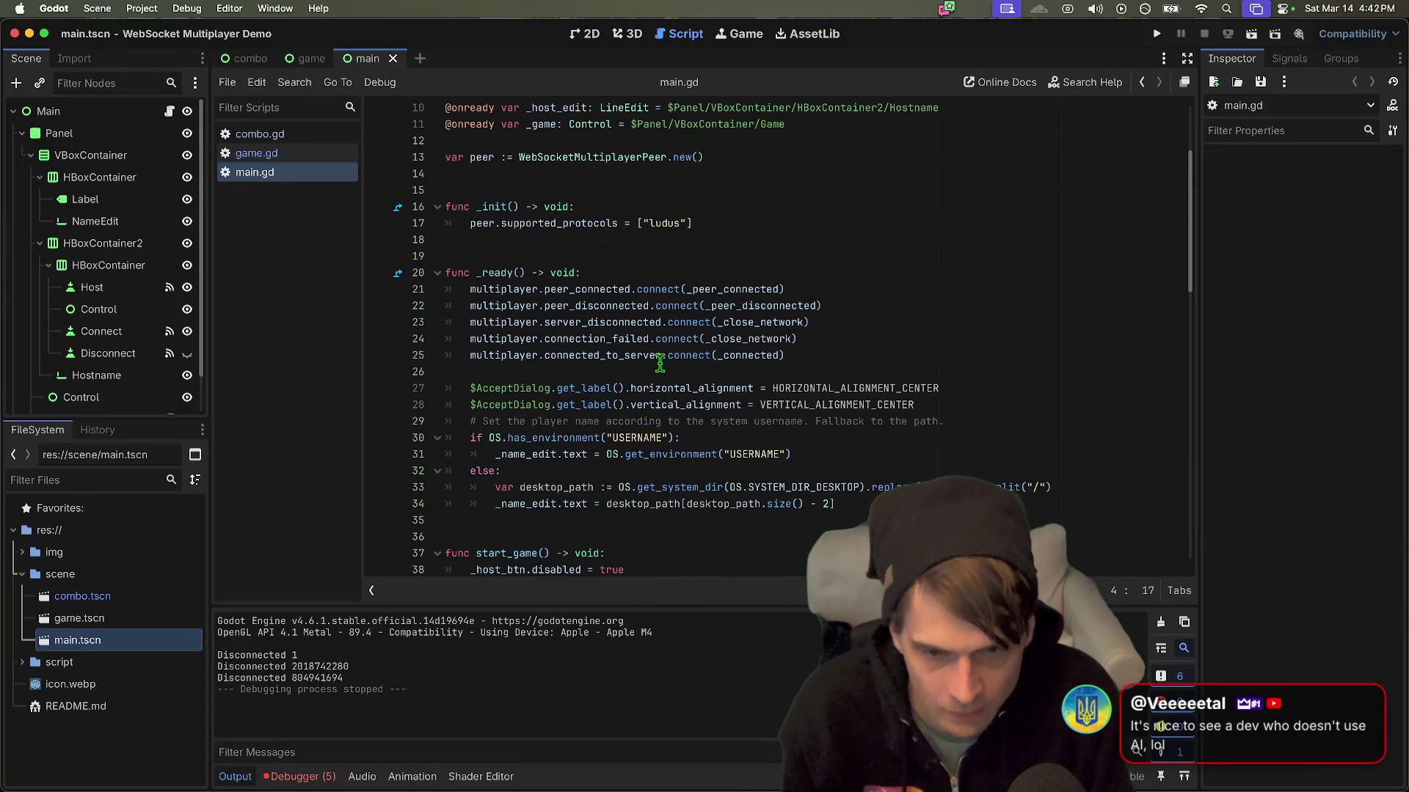
Clear the five logged errors in the Debugger's Errors tab and return to Output.
scroll(659, 365, "down", 2)
left_click(699, 502)
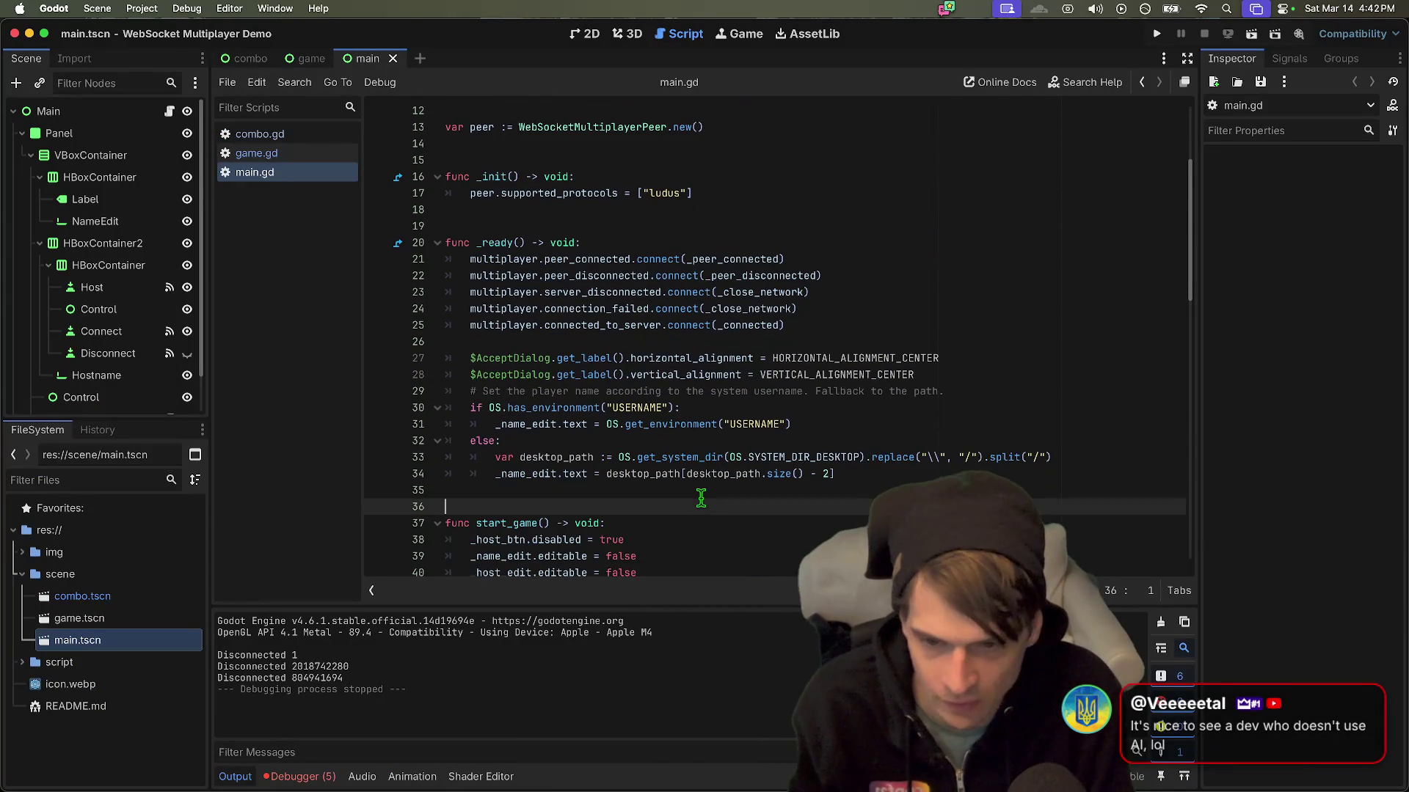
scroll(699, 502, "down", 2)
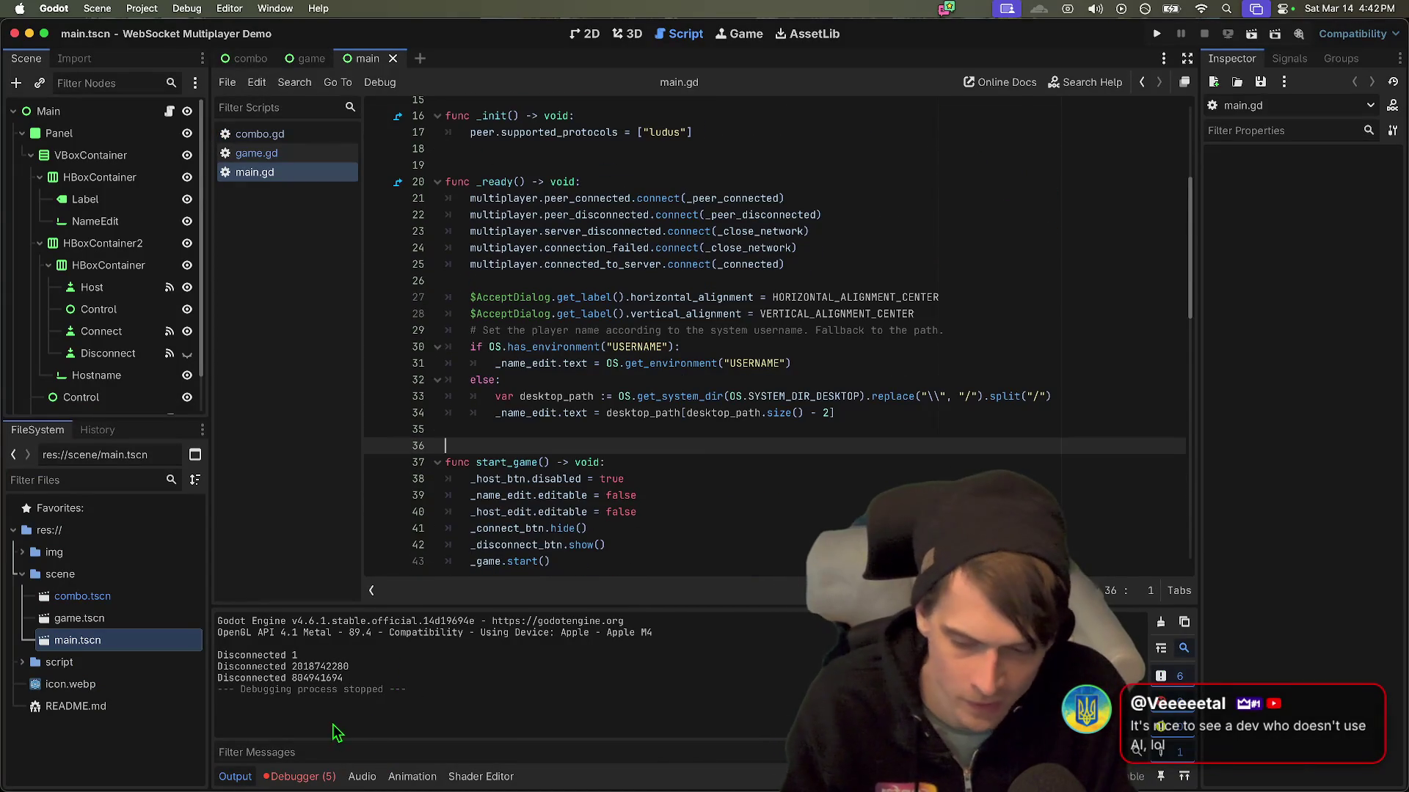
left_click(304, 777)
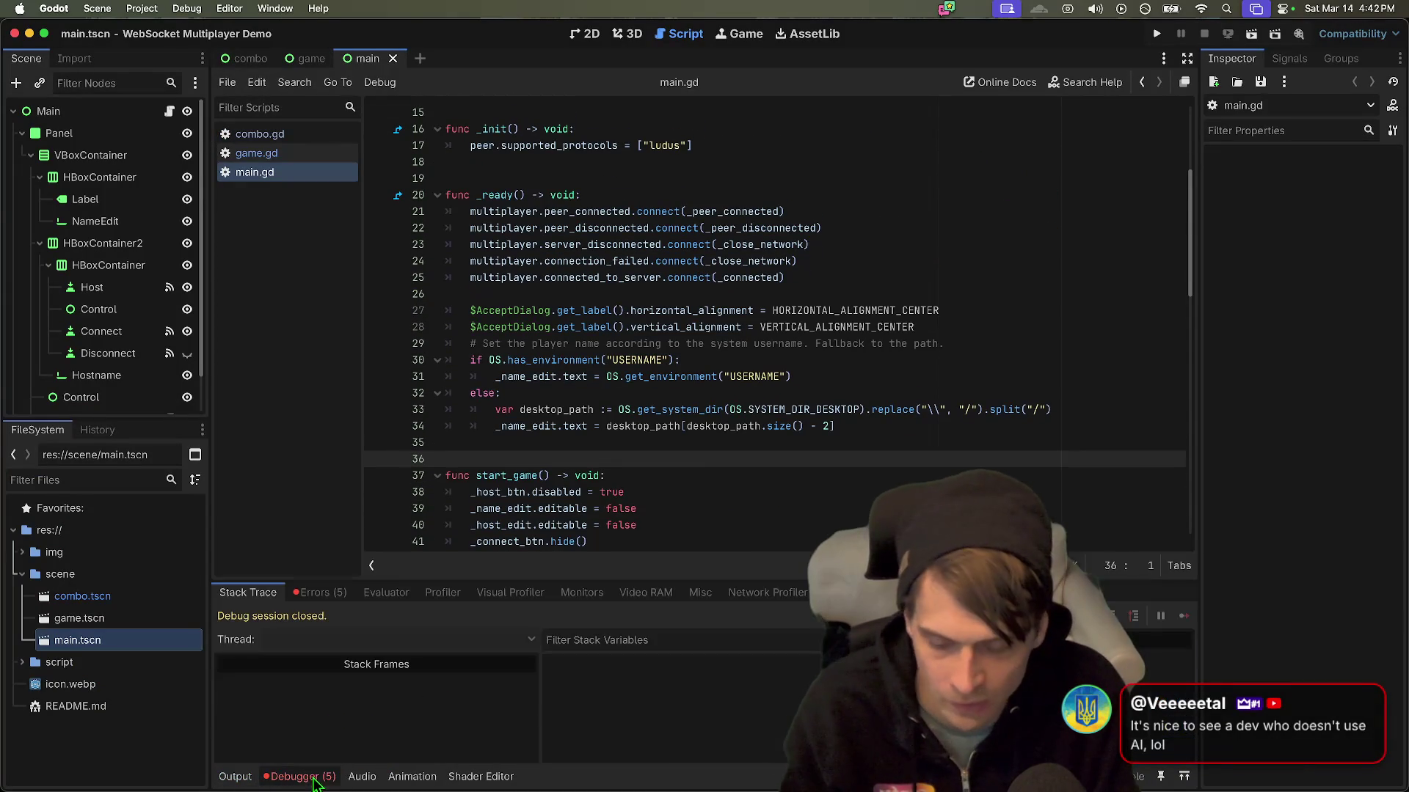
left_click(342, 596)
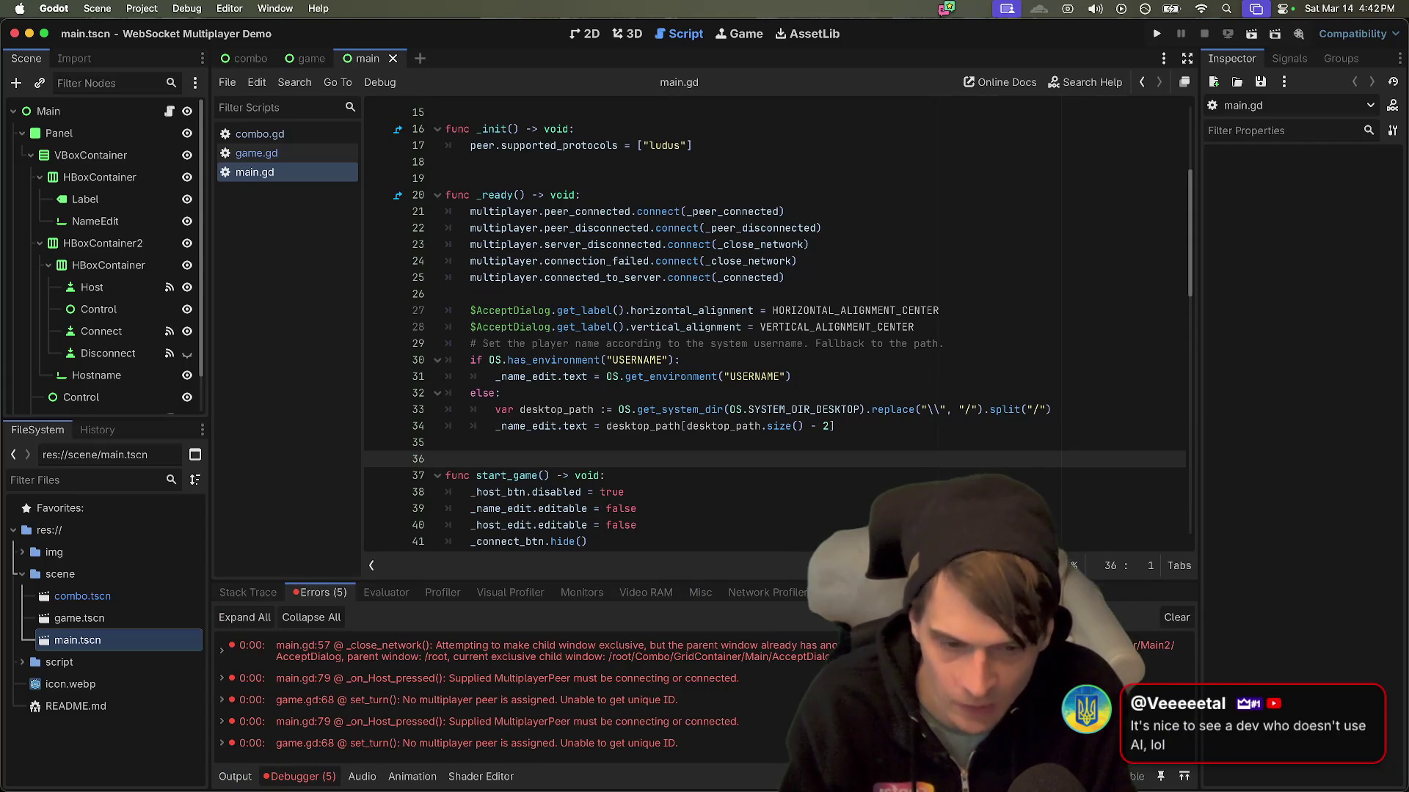
left_click(1159, 620)
left_click(248, 593)
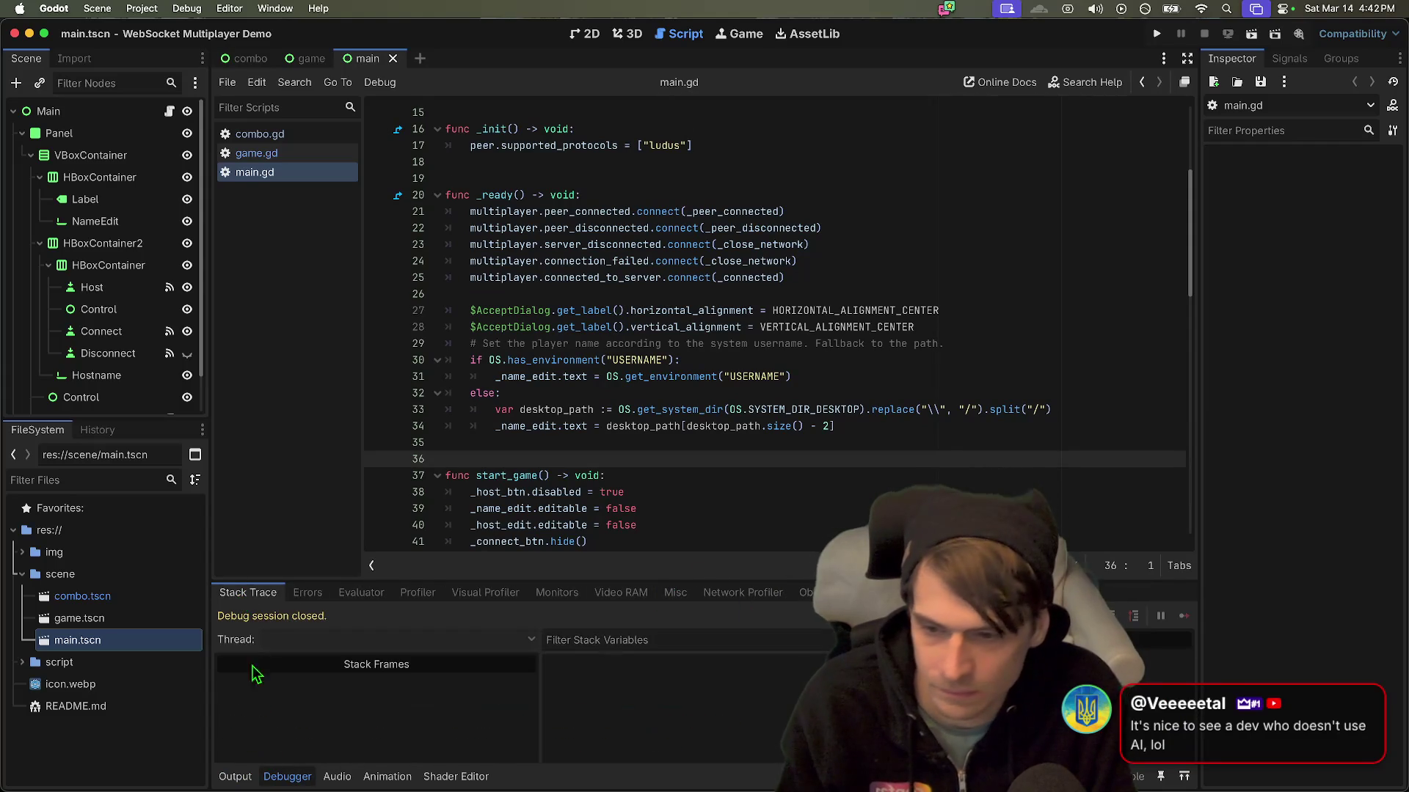
left_click(236, 777)
Delete the empty line 36 just above start_game in main.gd.
key("Delete")
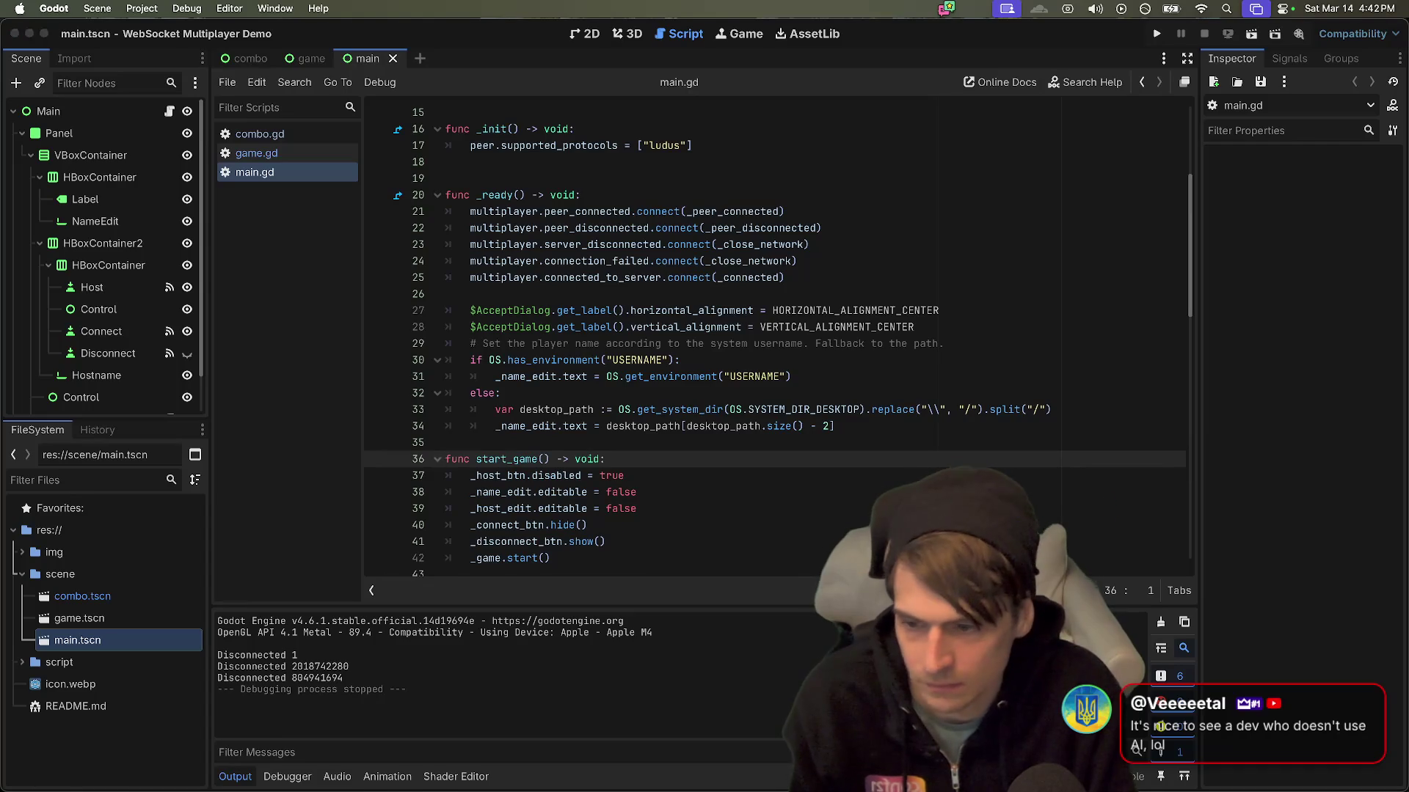
key("super+Tab")
key("super+Tab")
scroll(909, 352, "down", 2)
left_click(785, 318)
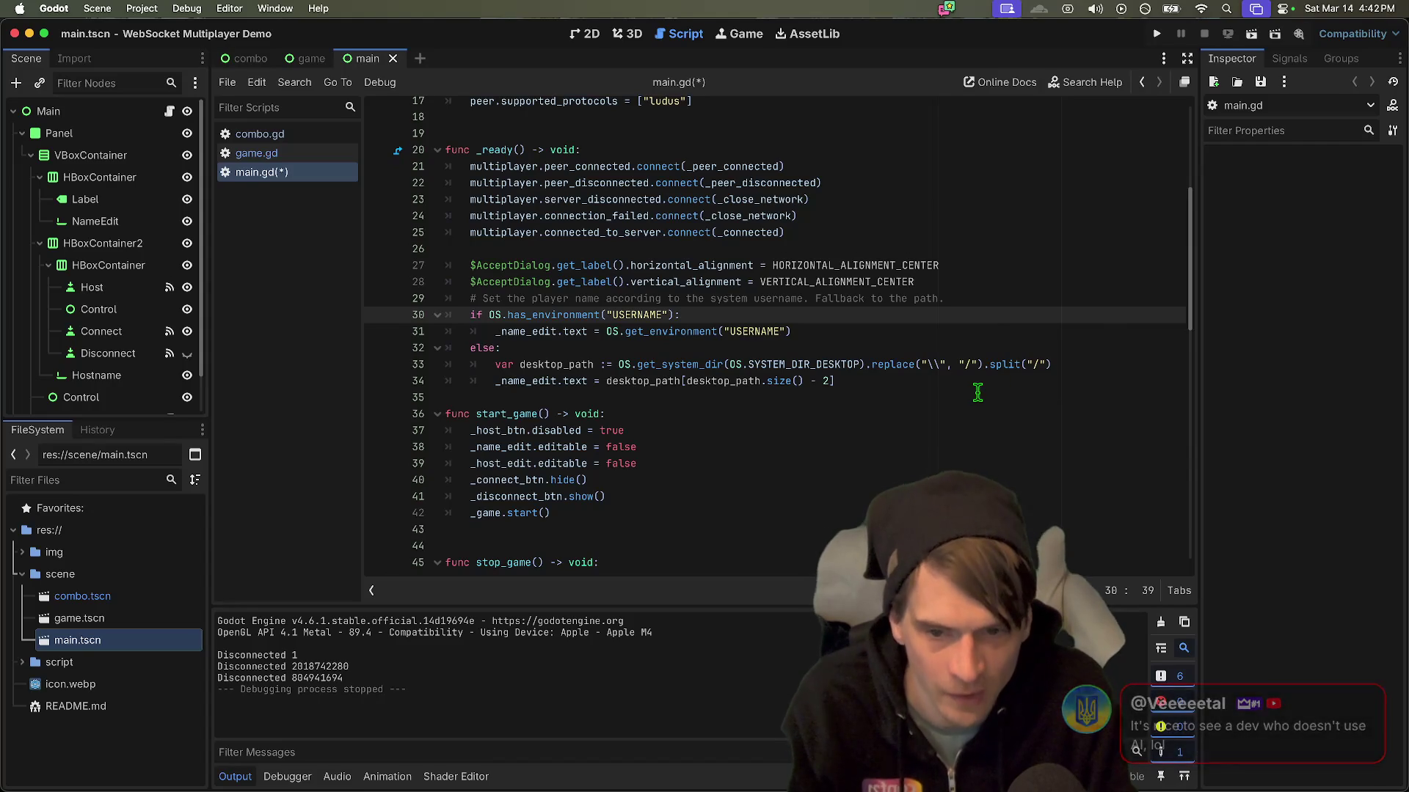
left_click(555, 314)
double_click(555, 314)
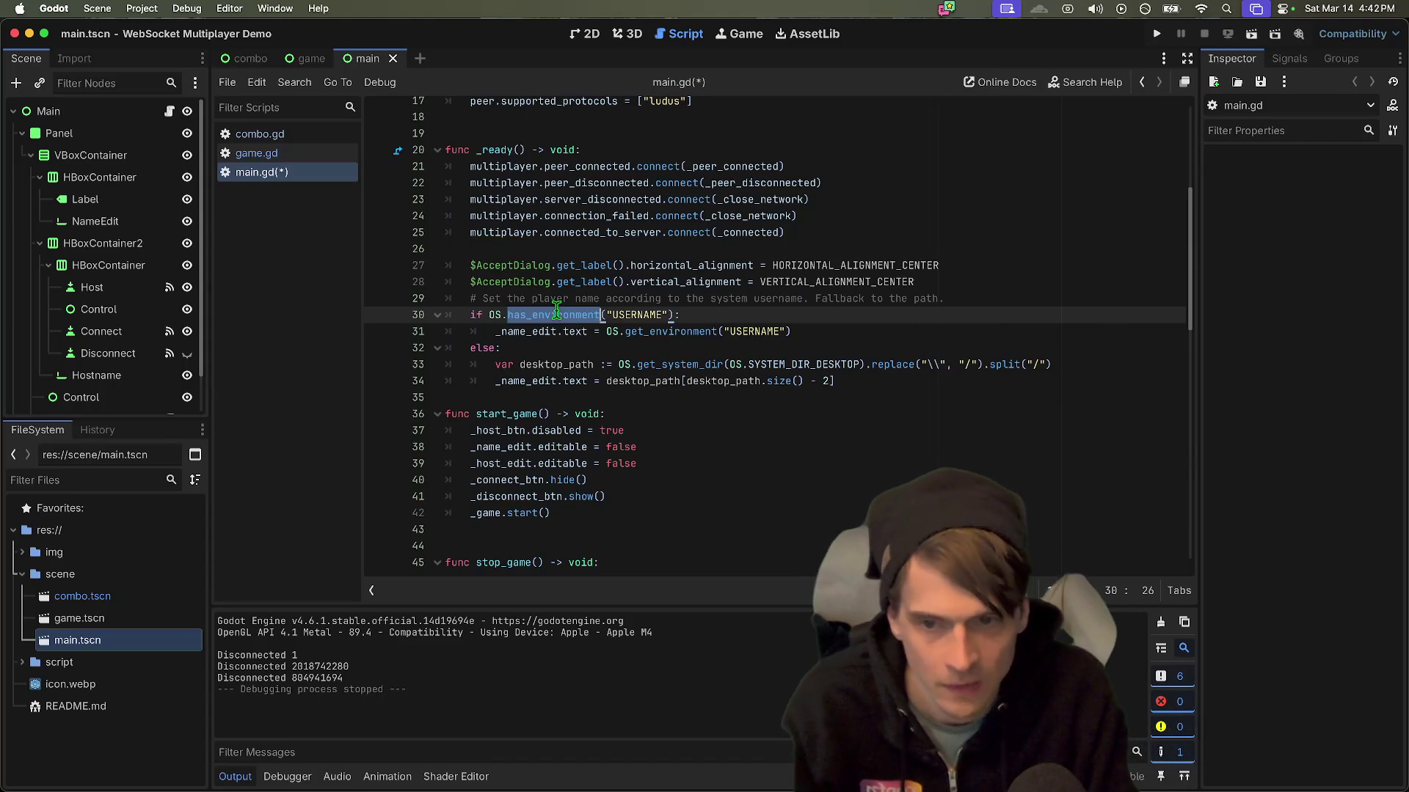
scroll(783, 307, "down", 1)
left_click(959, 230)
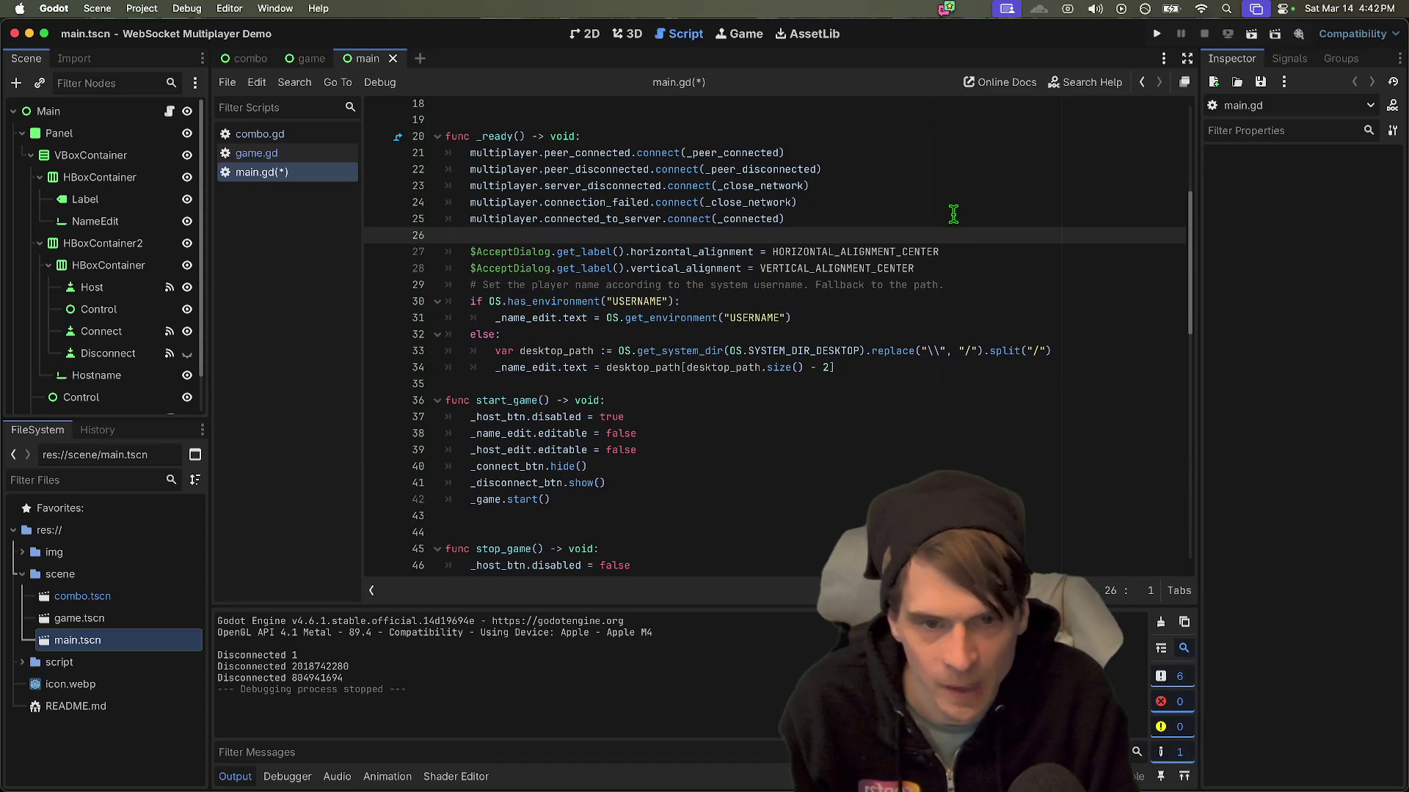
scroll(925, 440, "down", 2)
left_click(836, 473)
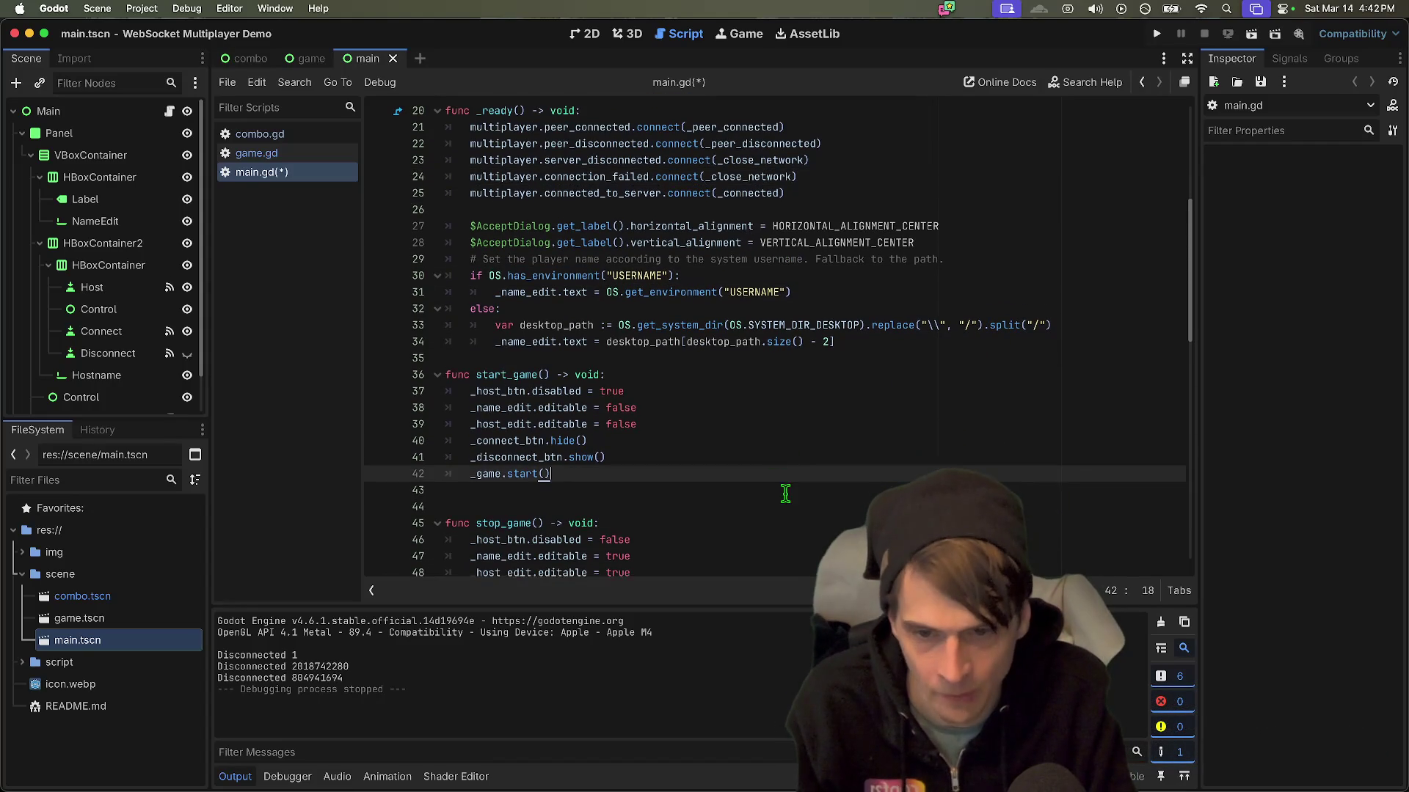
scroll(844, 470, "down", 1)
left_click(905, 440)
scroll(889, 356, "down", 3)
scroll(1064, 345, "down", 3)
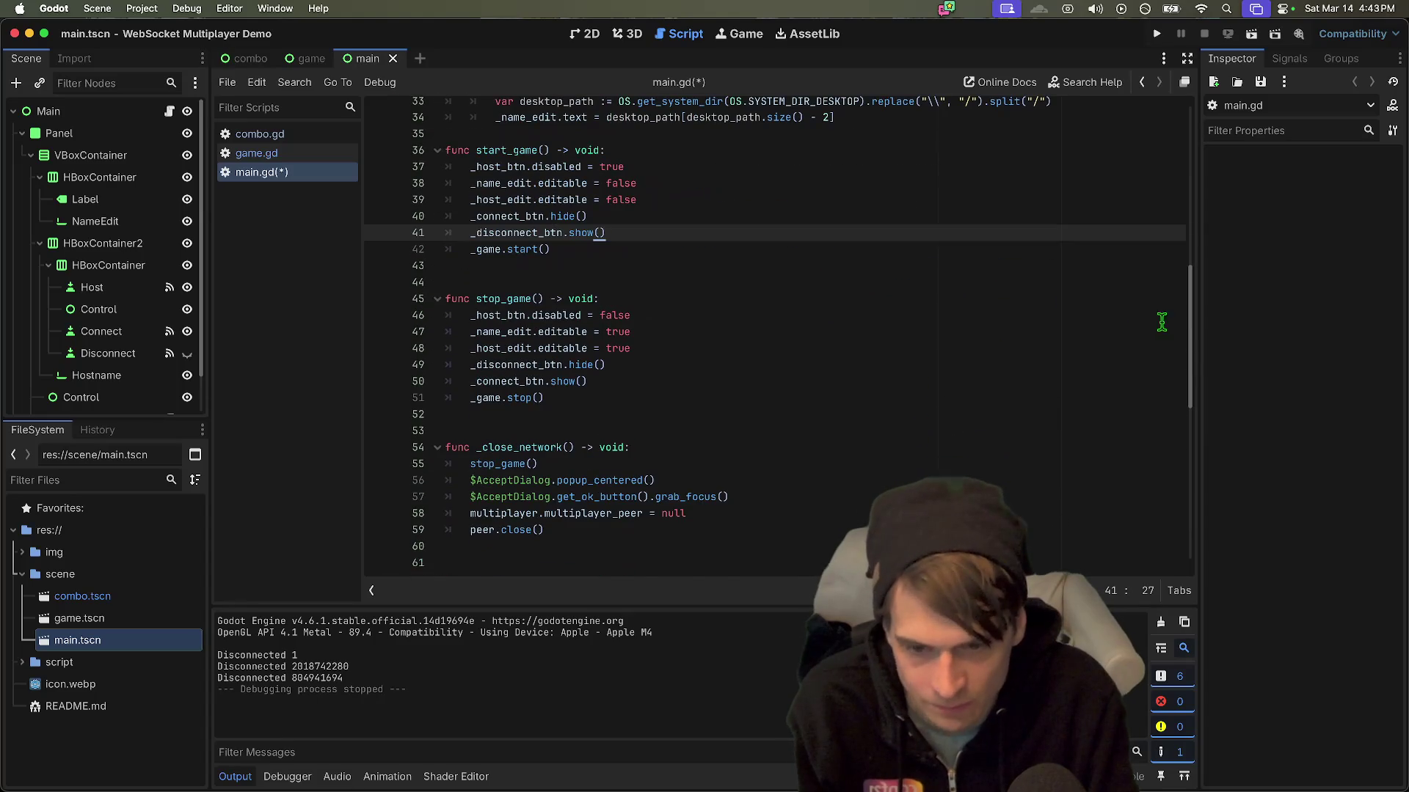
scroll(946, 388, "down", 2)
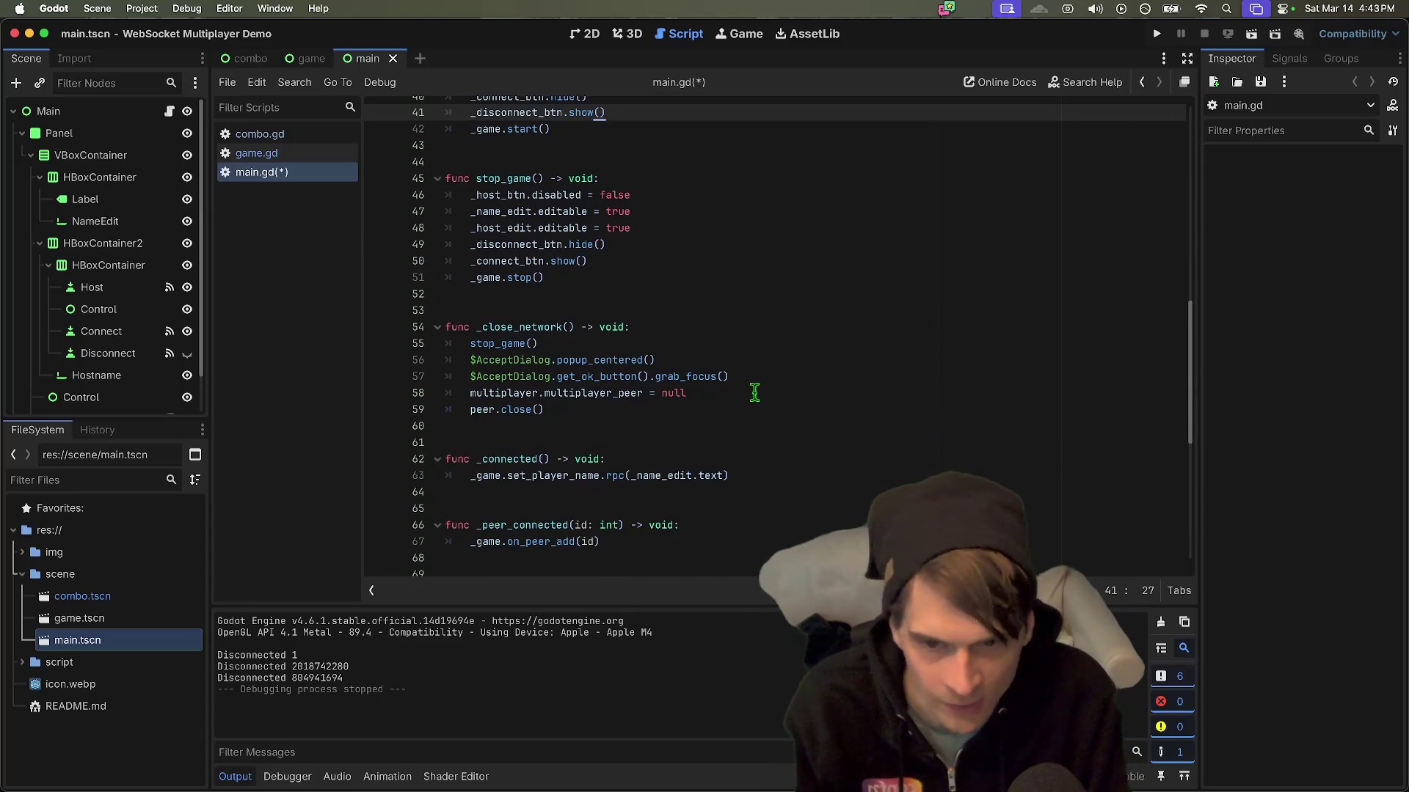
scroll(690, 331, "up", 3)
left_click(536, 200)
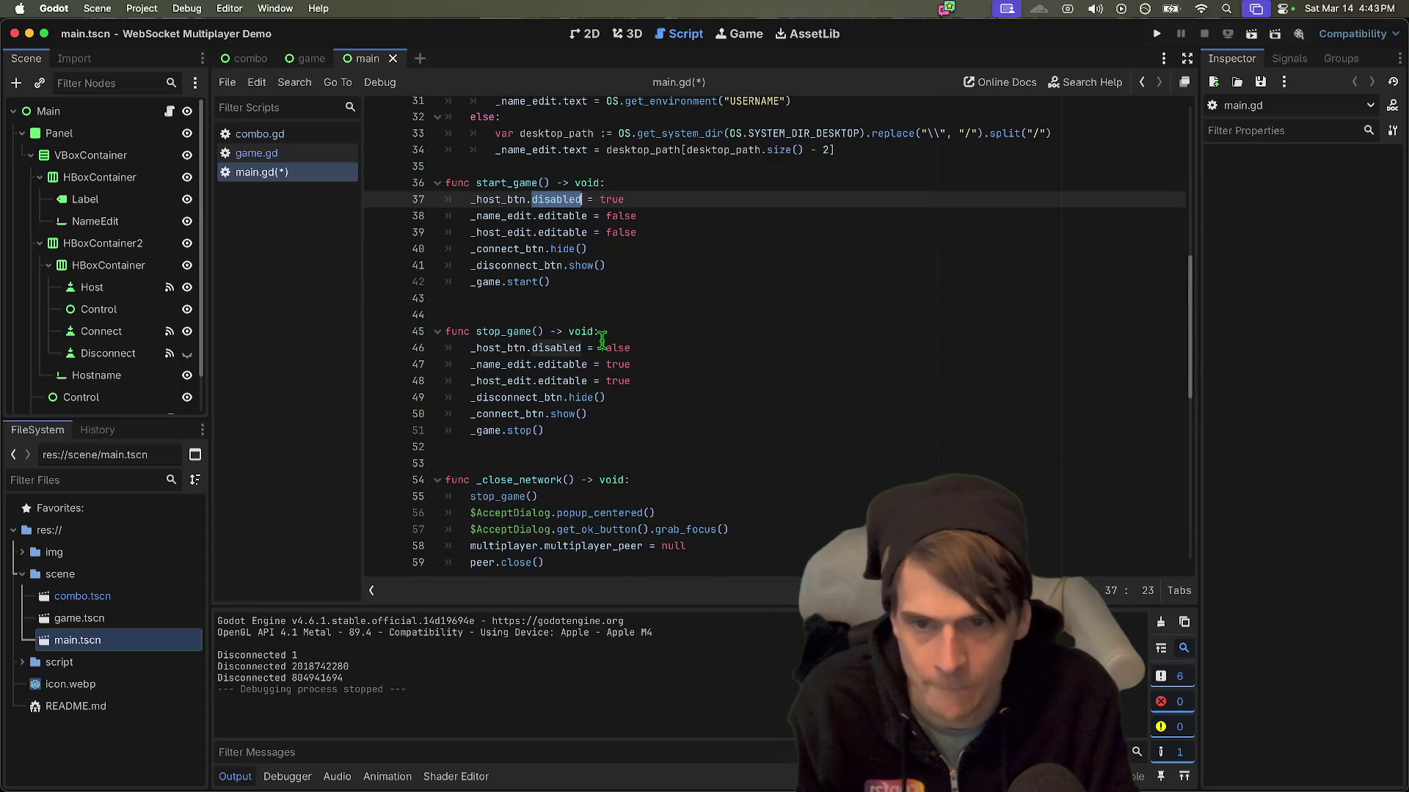
left_click(510, 334)
scroll(557, 352, "down", 2)
left_click(655, 389)
left_click(821, 517)
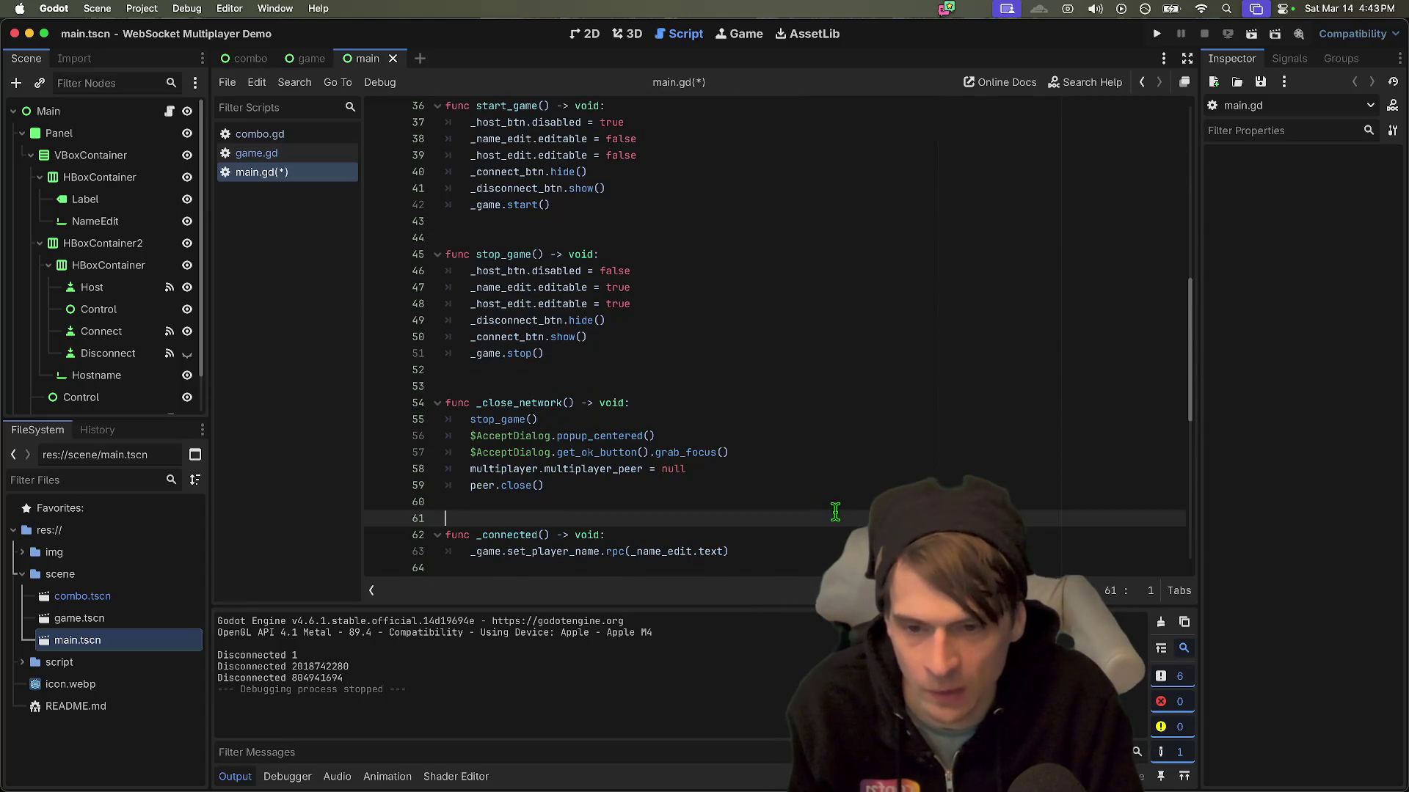
left_click(787, 422)
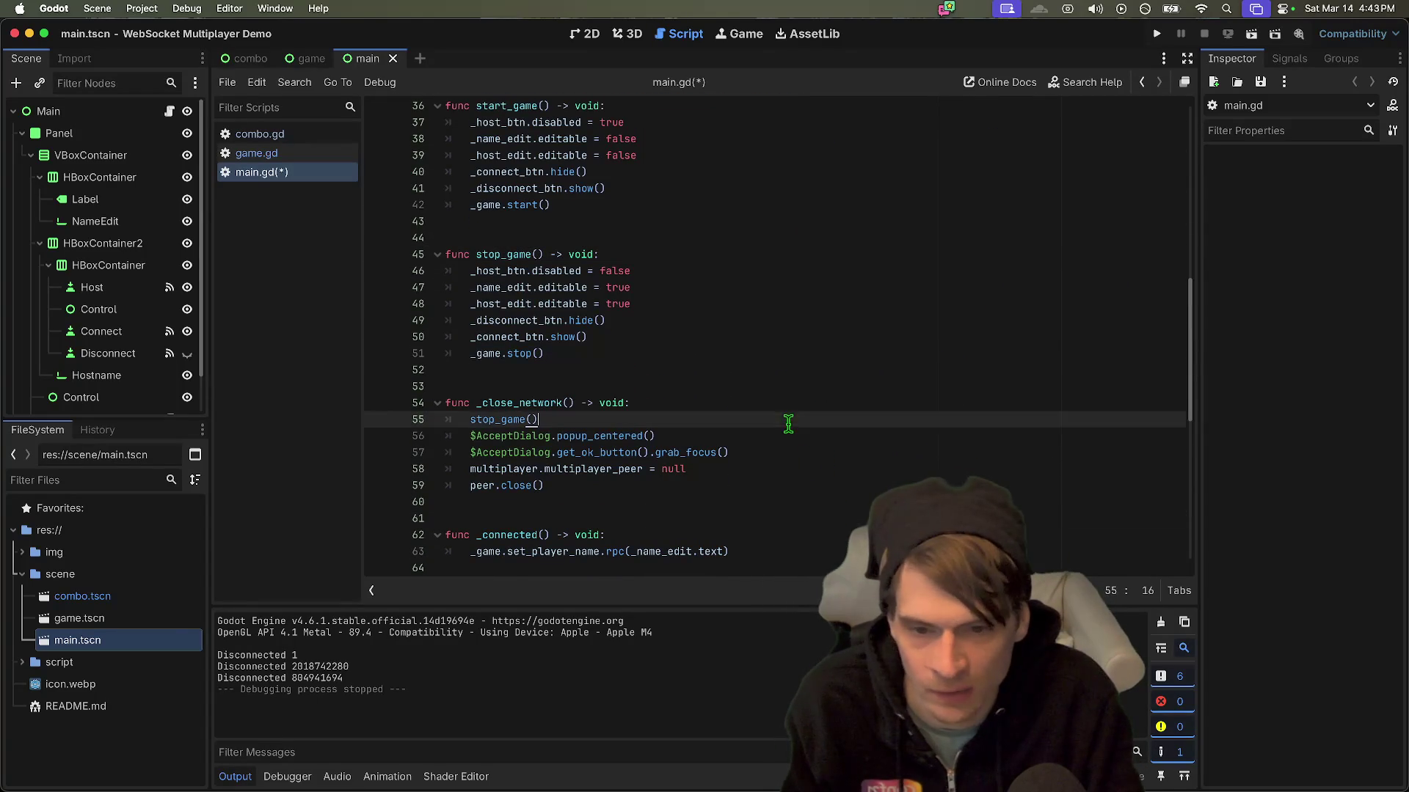
double_click(499, 467)
double_click(526, 399)
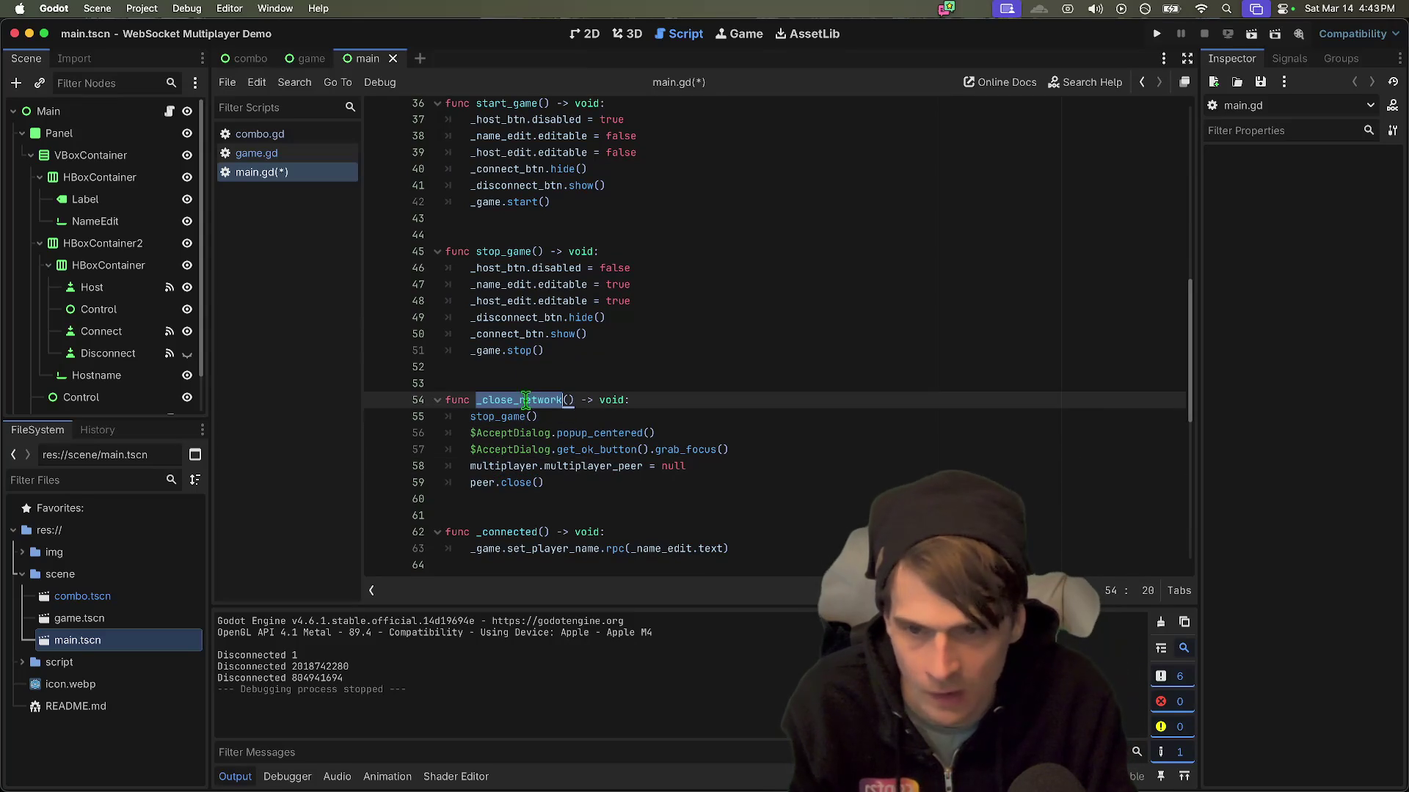
scroll(574, 381, "down", 2)
scroll(548, 433, "down", 1)
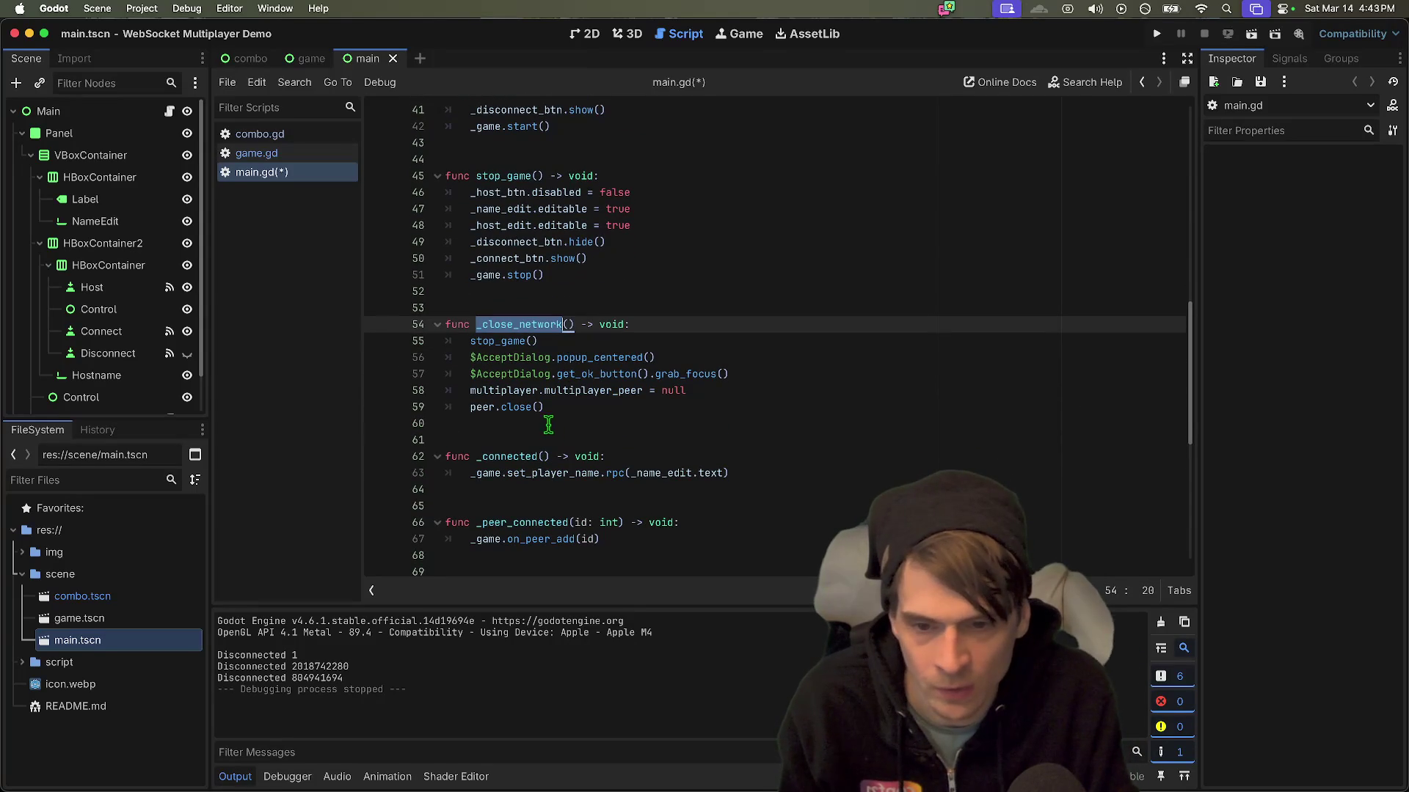
scroll(423, 520, "down", 2)
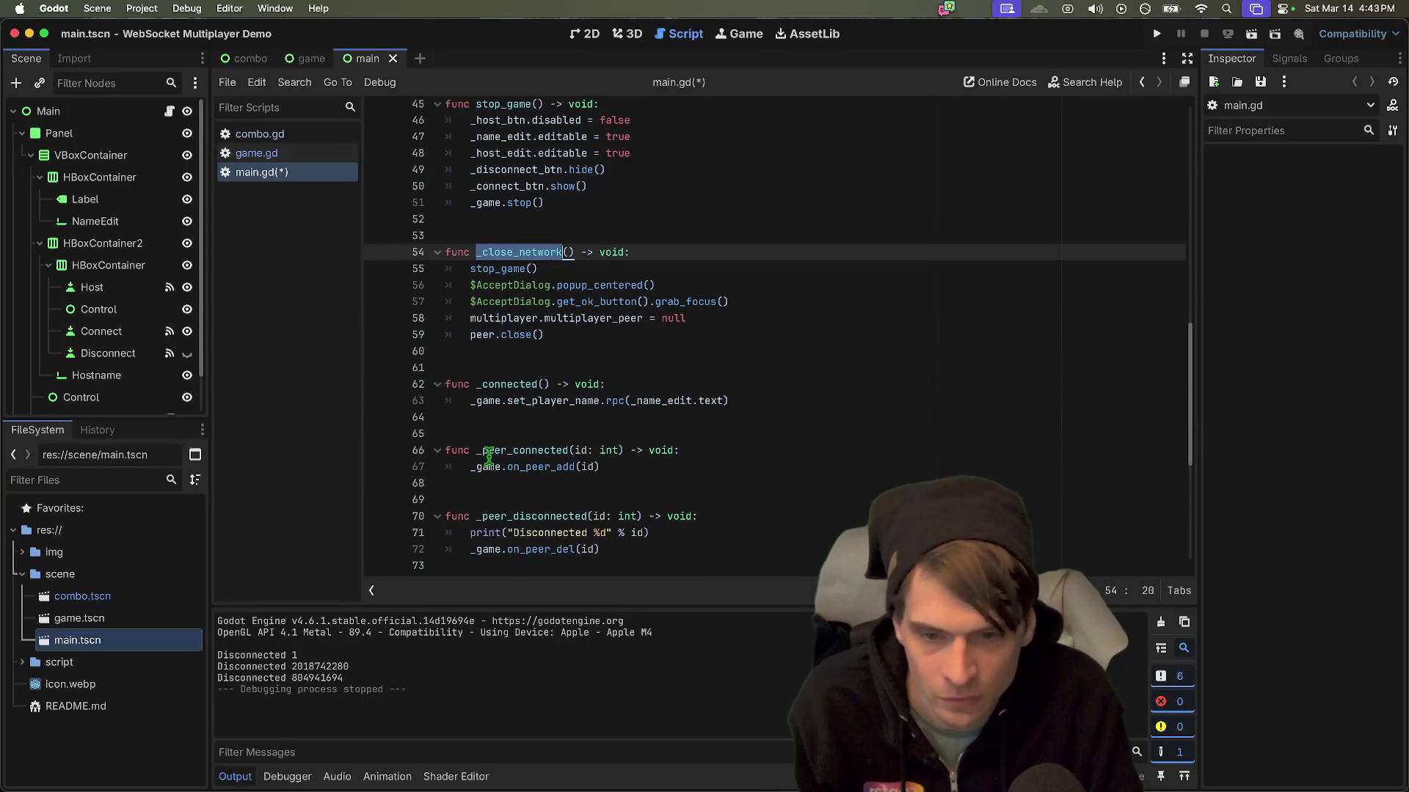
scroll(750, 335, "up", 8)
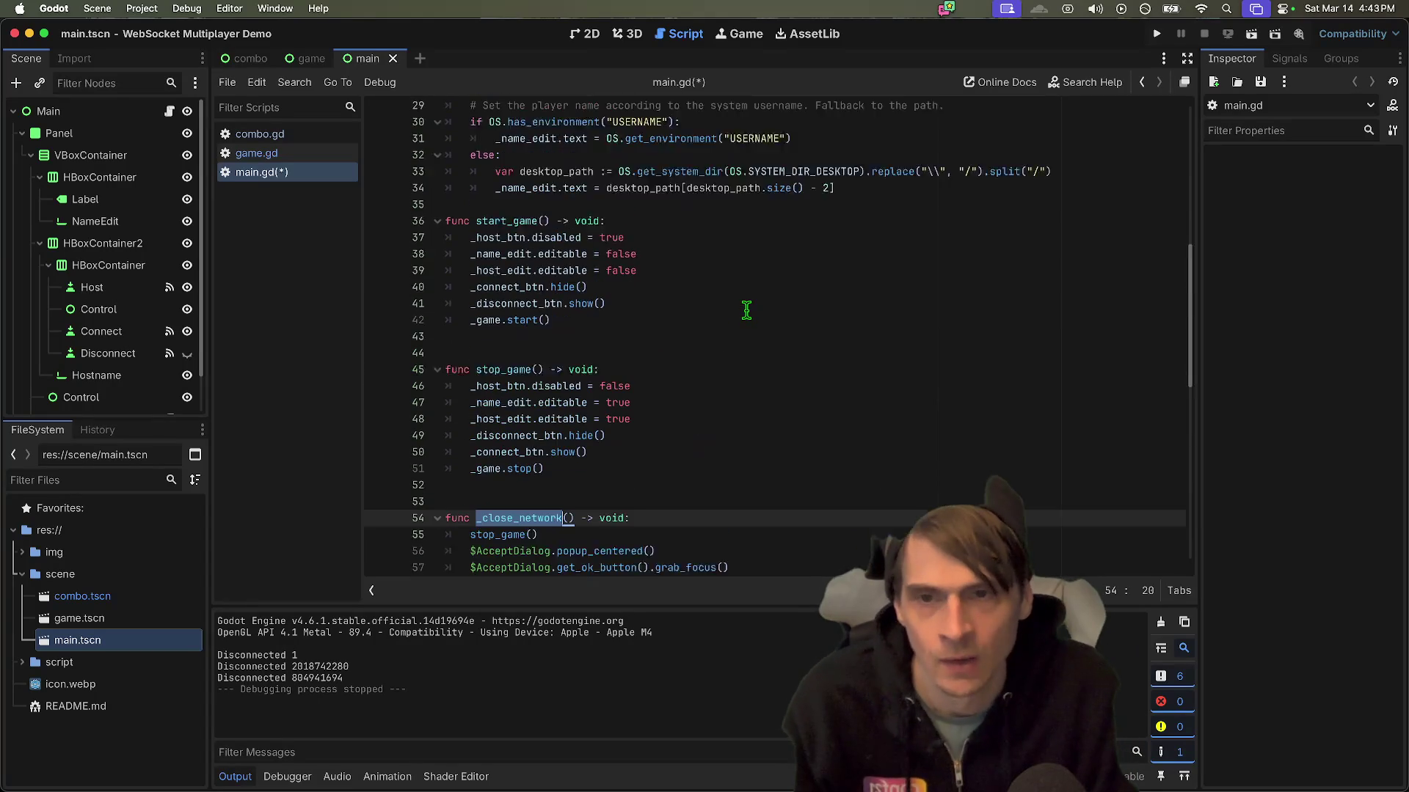
left_click_drag(471, 255, 587, 305)
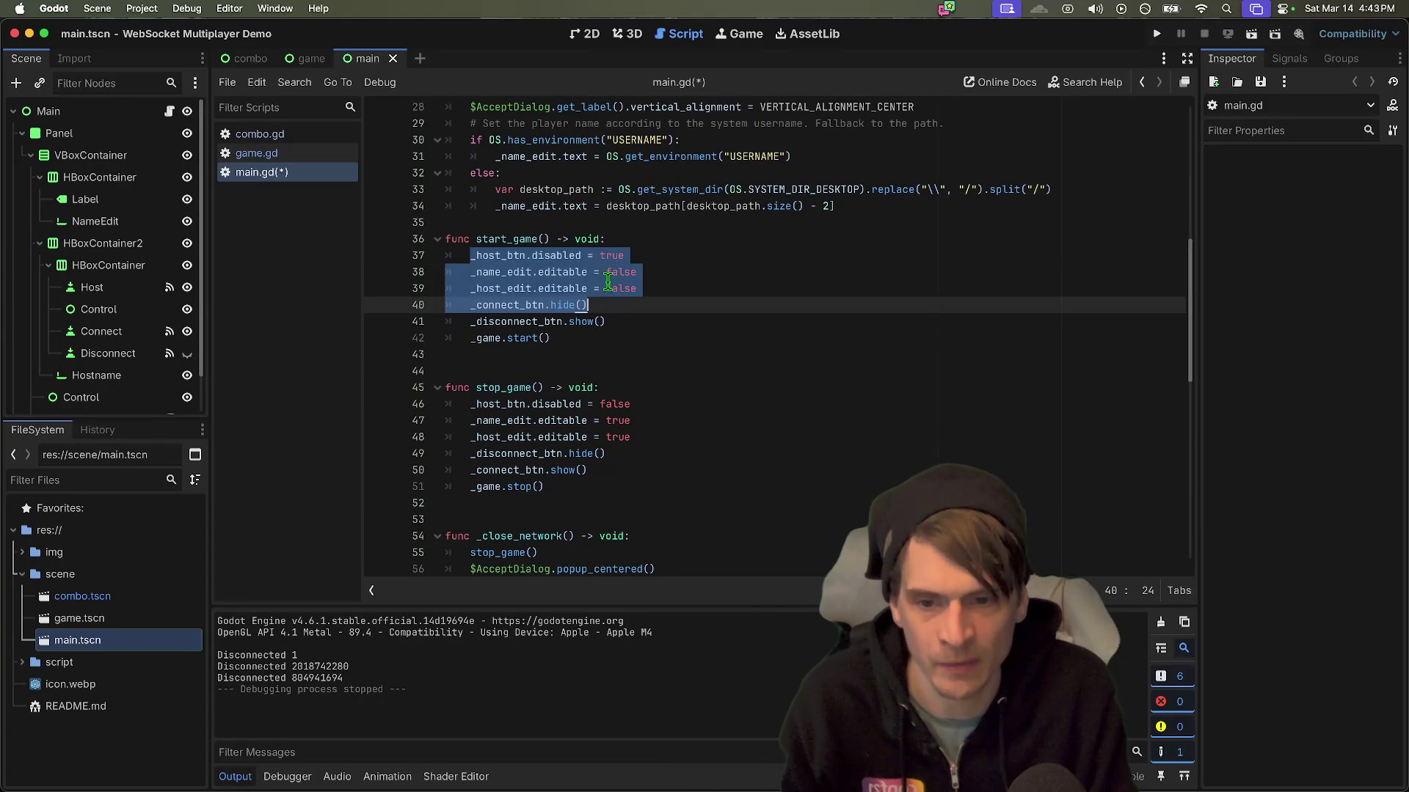
left_click(565, 320)
scroll(465, 372, "down", 1)
double_click(522, 323)
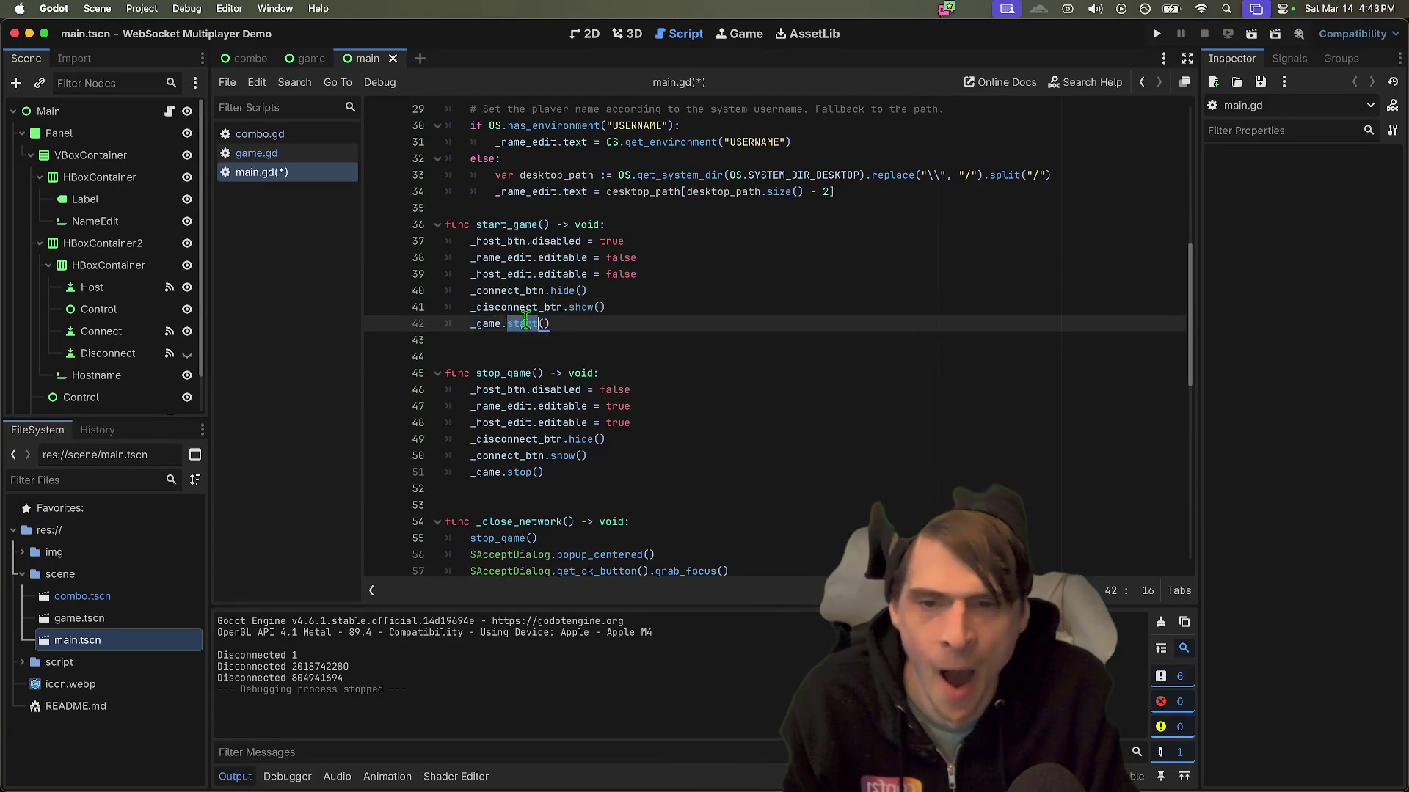
scroll(829, 370, "down", 12)
scroll(759, 496, "down", 3)
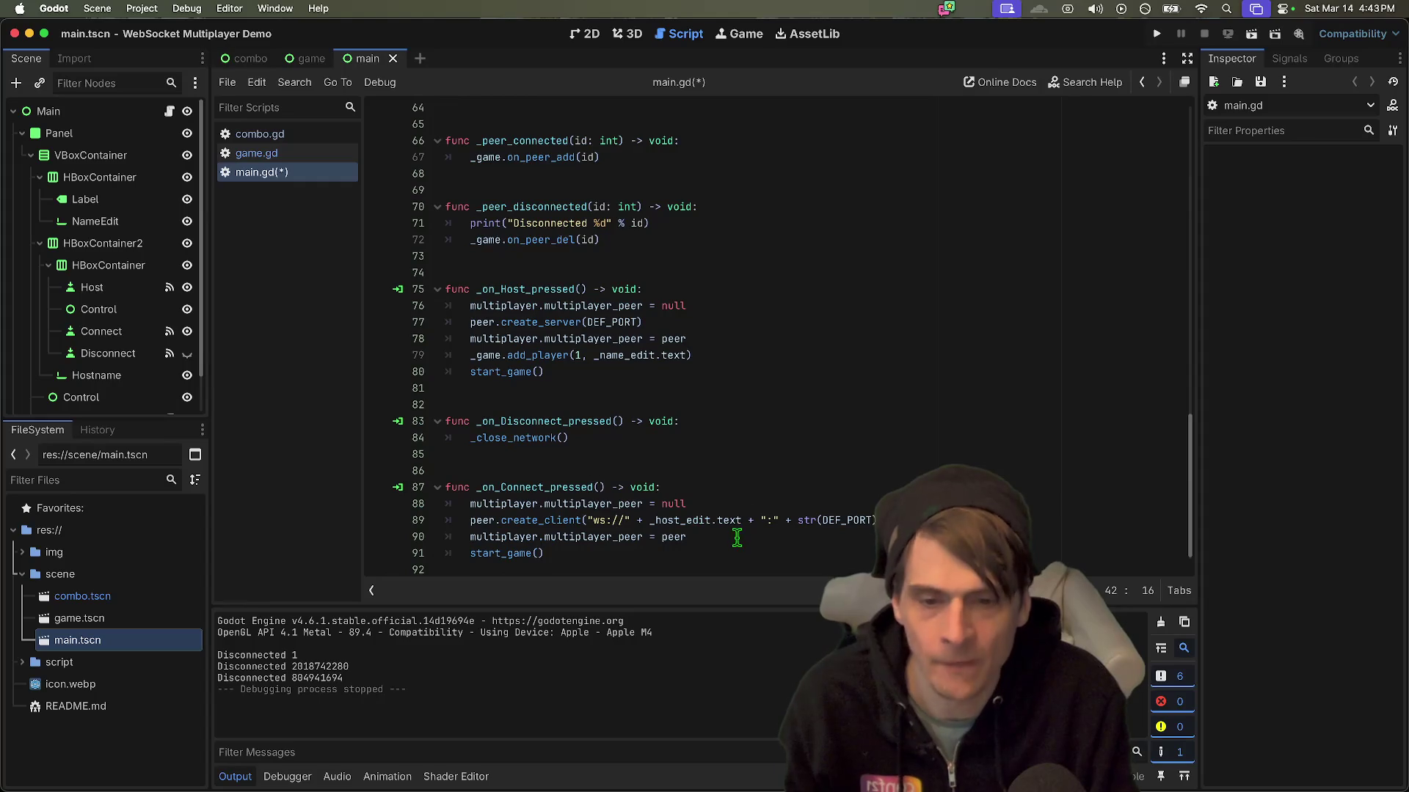
left_click_drag(736, 538, 326, 522)
scroll(775, 335, "down", 1)
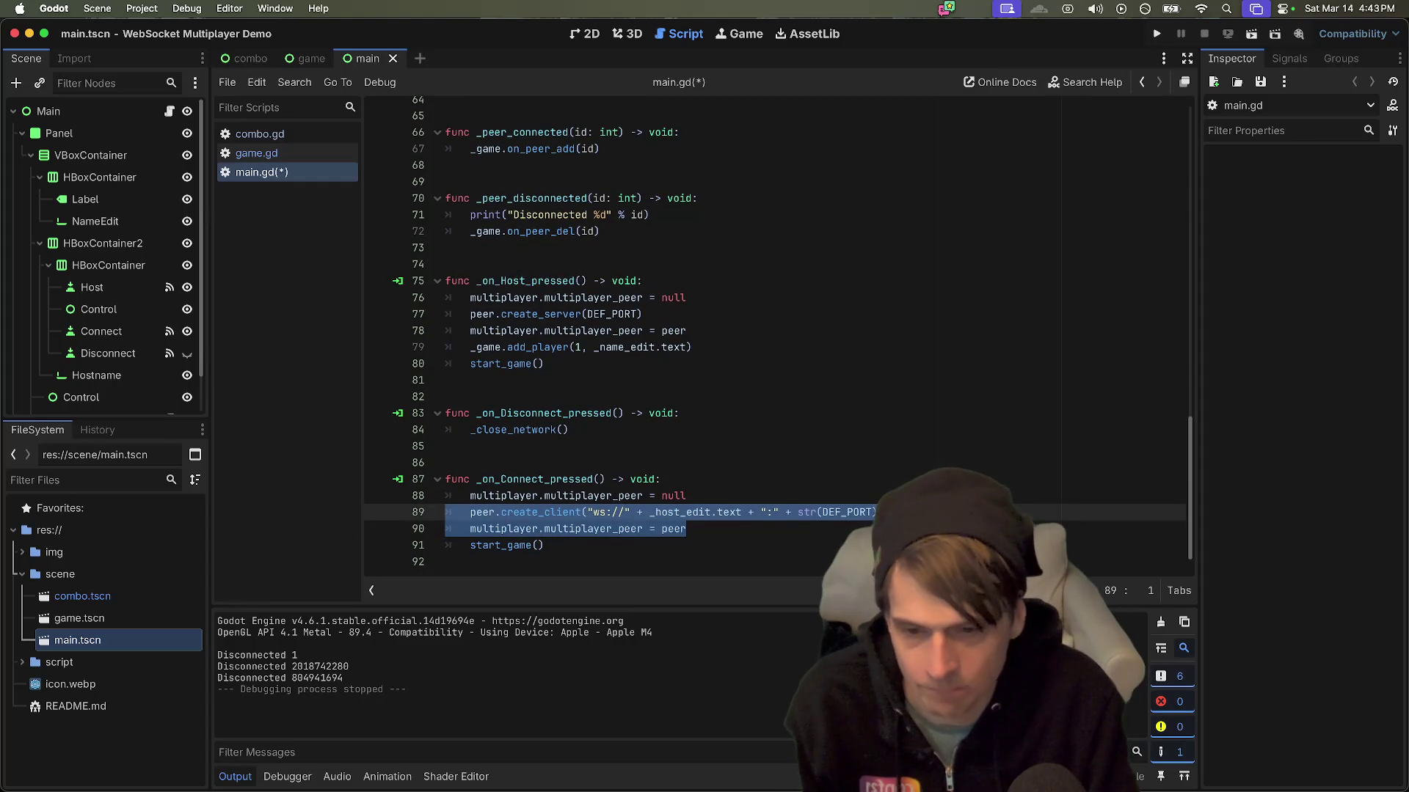
key("End")
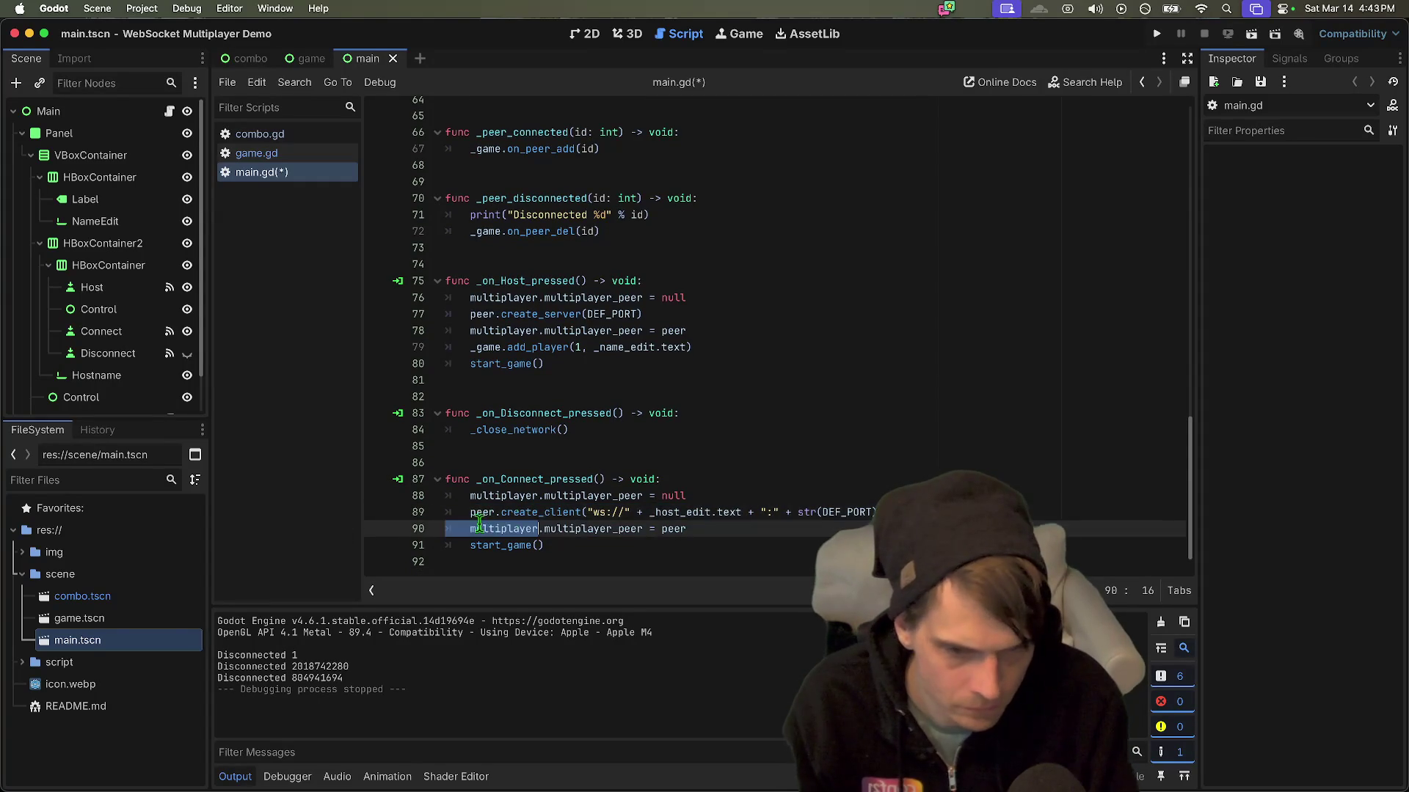
left_click_drag(652, 512, 730, 512)
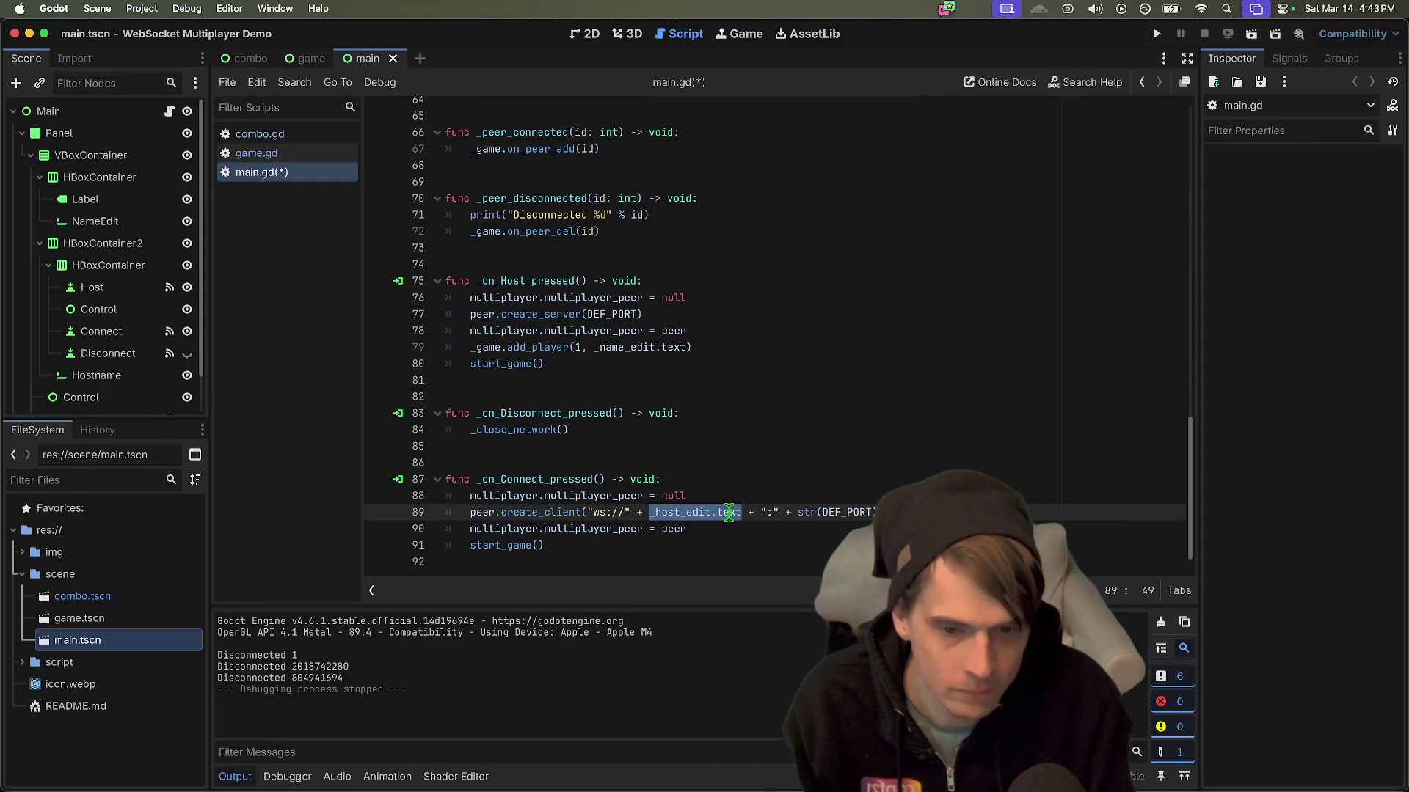
double_click(651, 512)
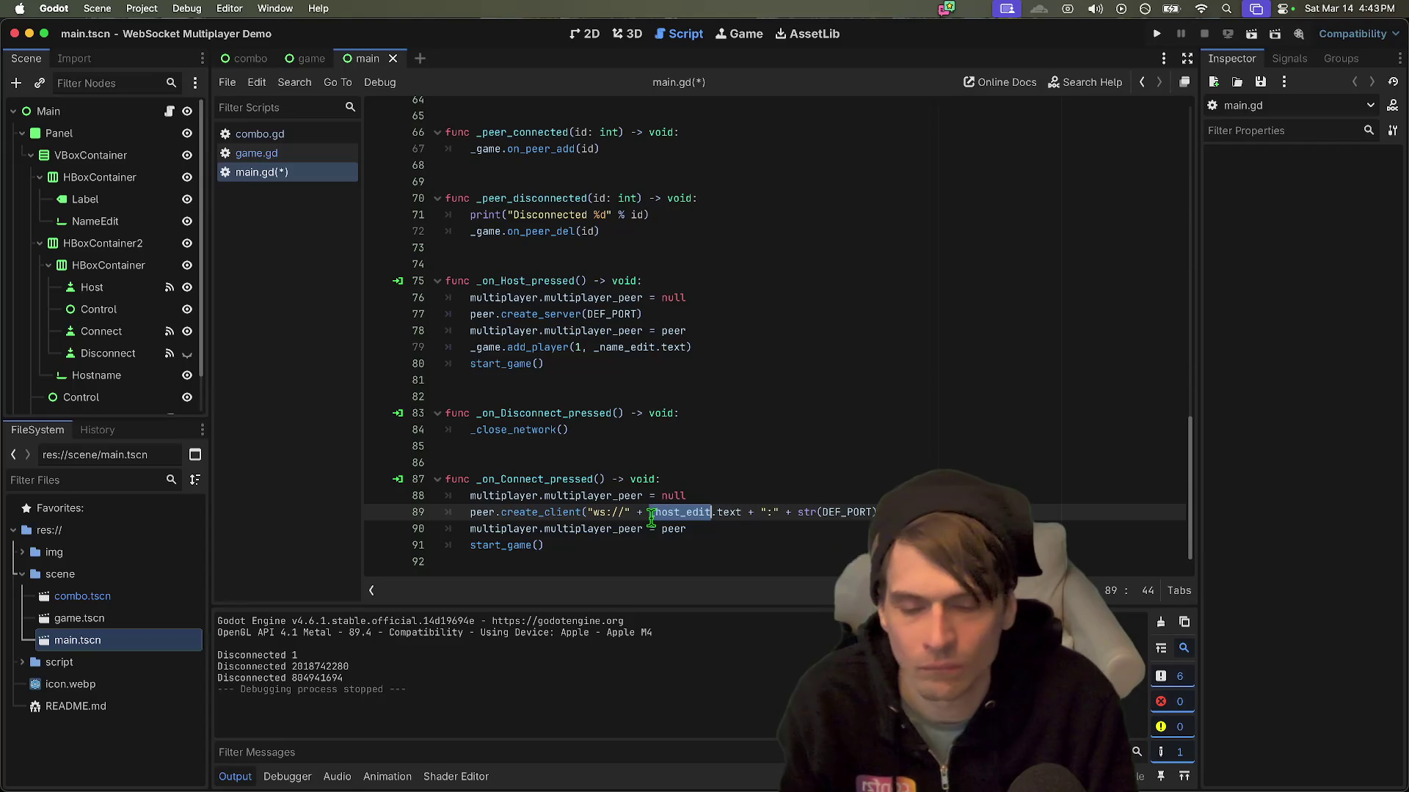
left_click_drag(457, 511, 1120, 509)
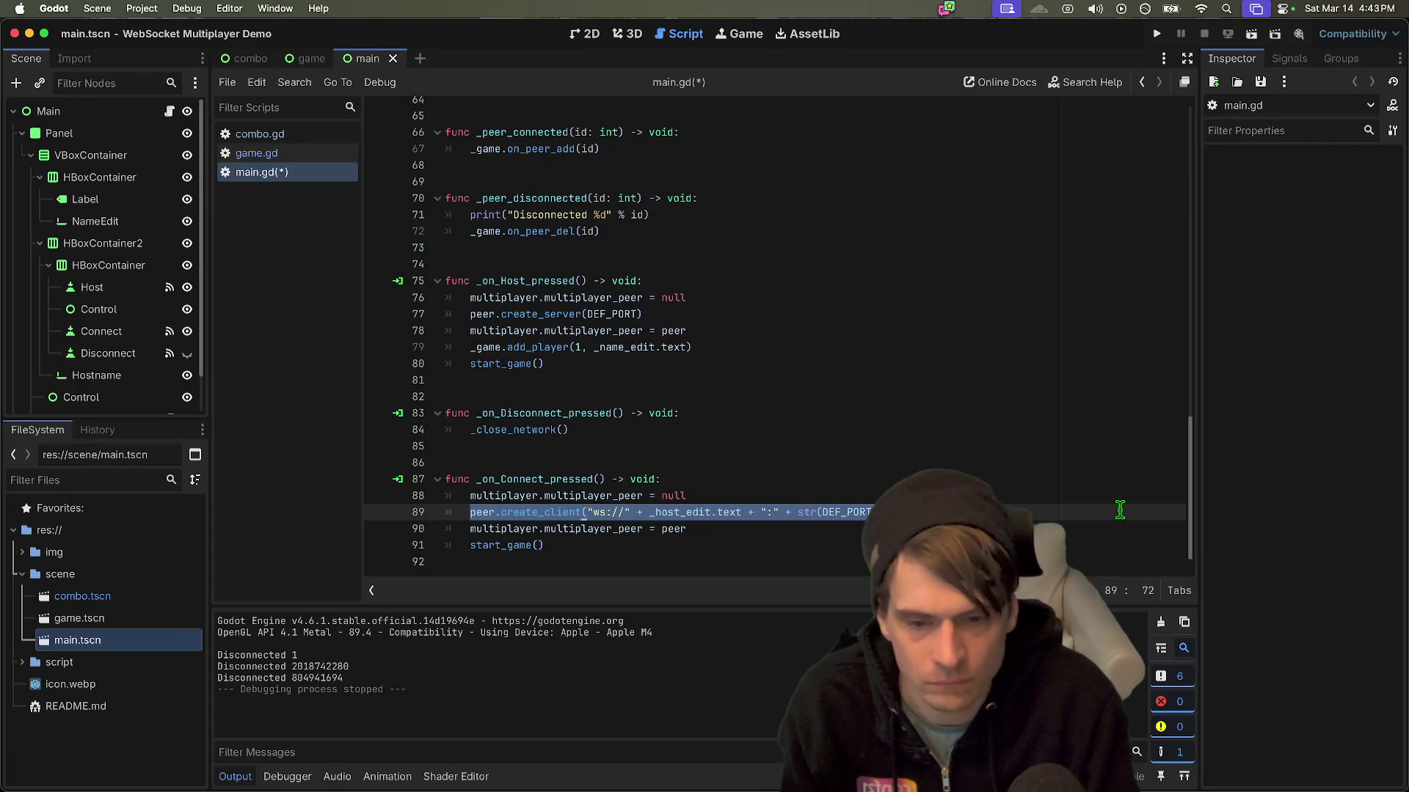
left_click_drag(686, 528, 446, 496)
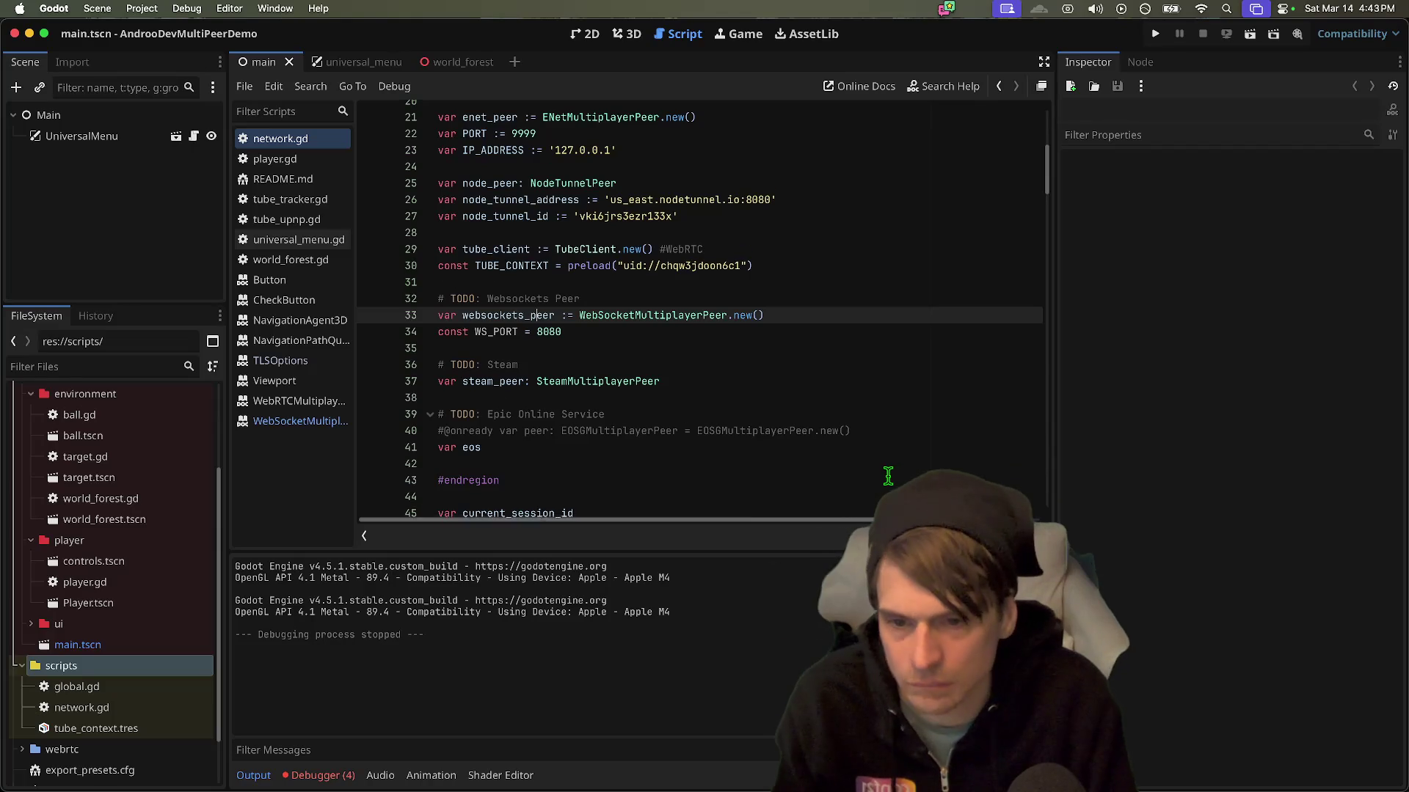
Paste the demo's three client setup lines into join_websockets, removing the old create_client line.
scroll(888, 476, "down", 3)
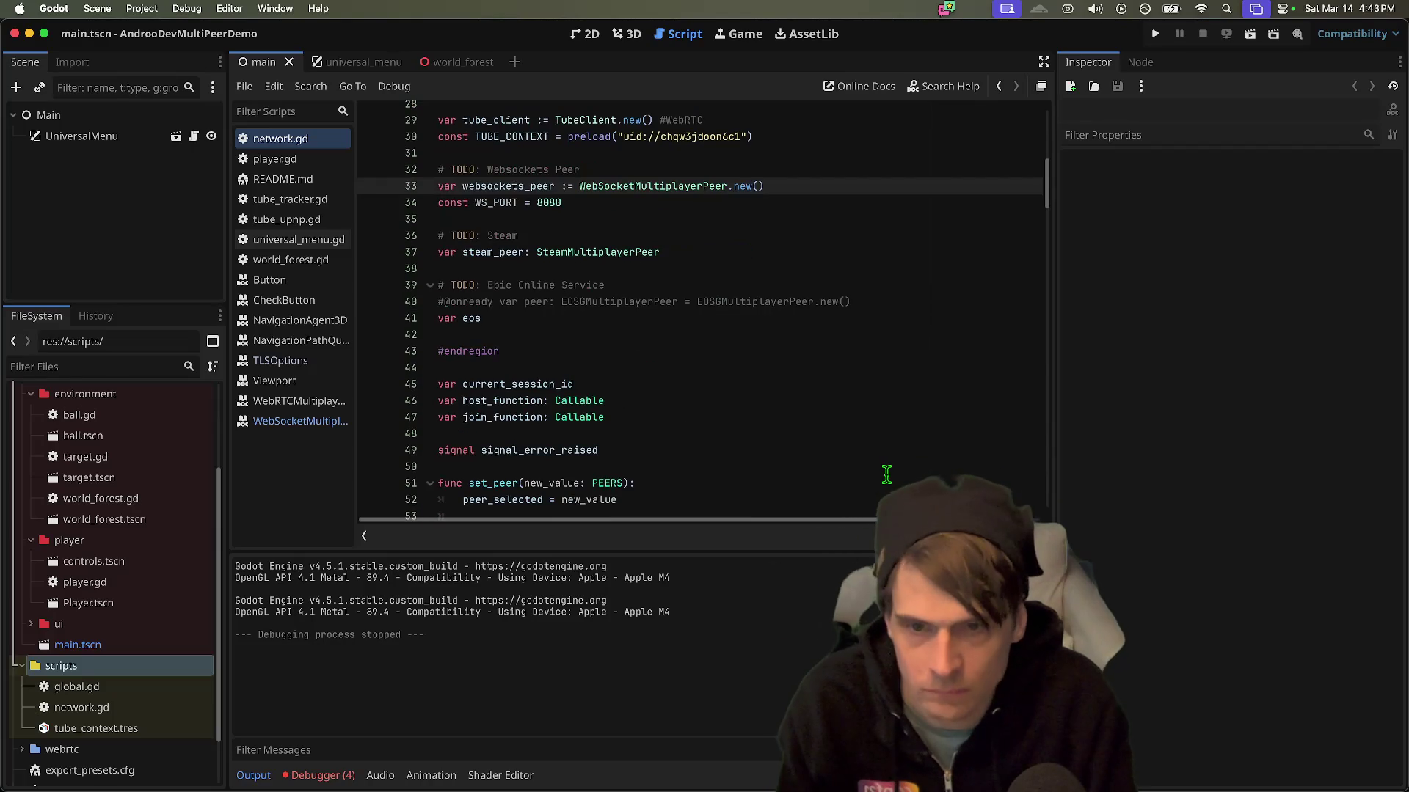
scroll(394, 445, "down", 12)
left_click(330, 139)
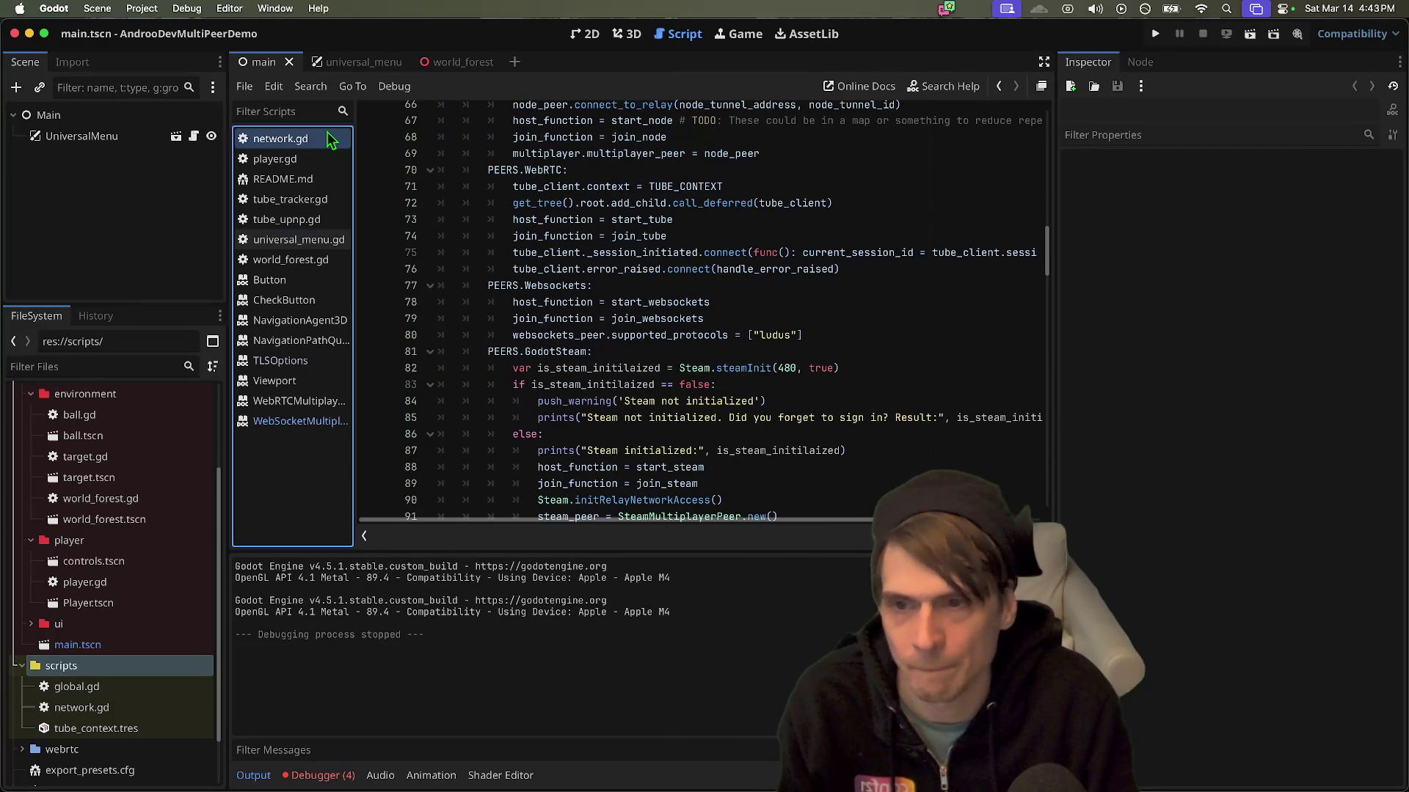
scroll(698, 444, "down", 18)
scroll(699, 443, "up", 5)
scroll(699, 443, "down", 1)
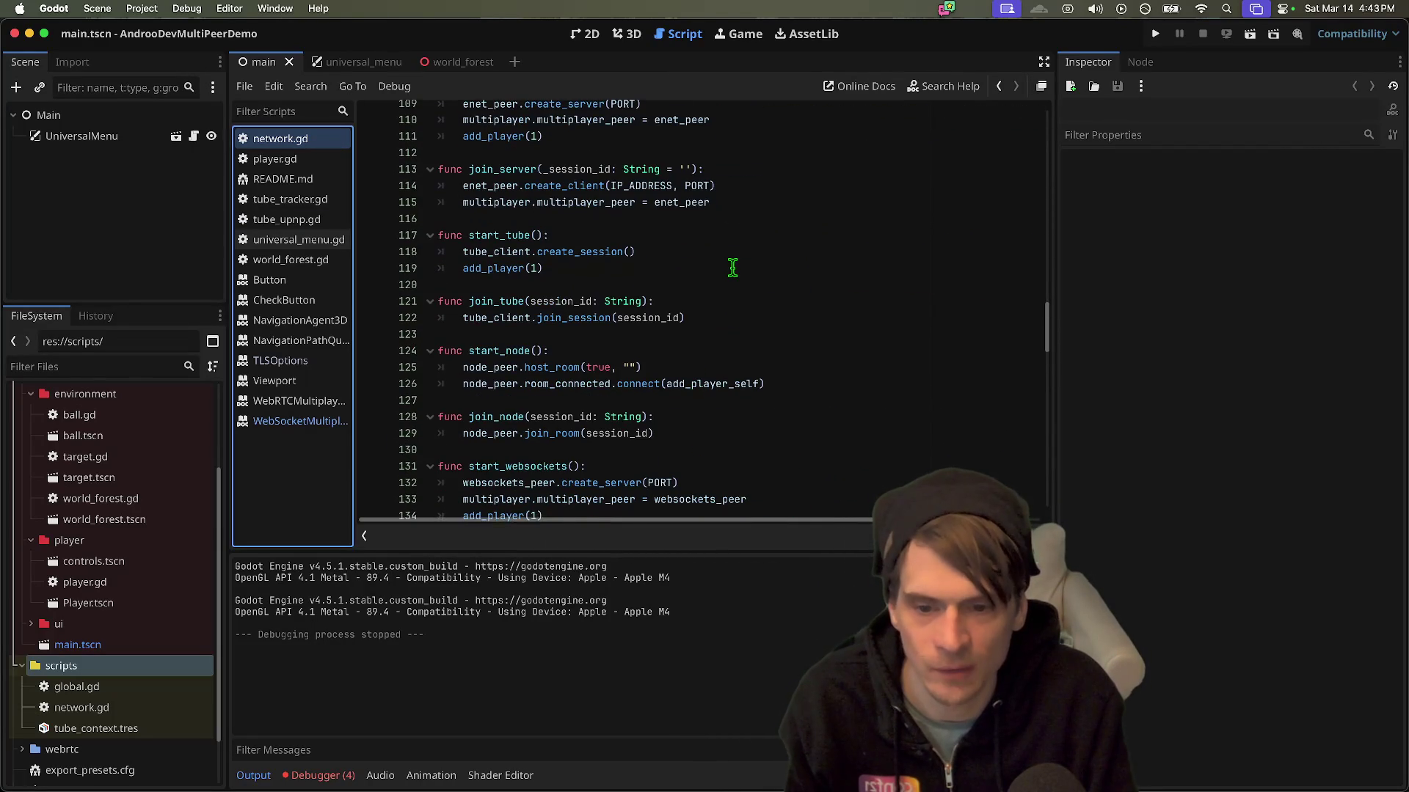
scroll(734, 301, "down", 3)
left_click(851, 321)
key("Down")
key("Down")
key("Down")
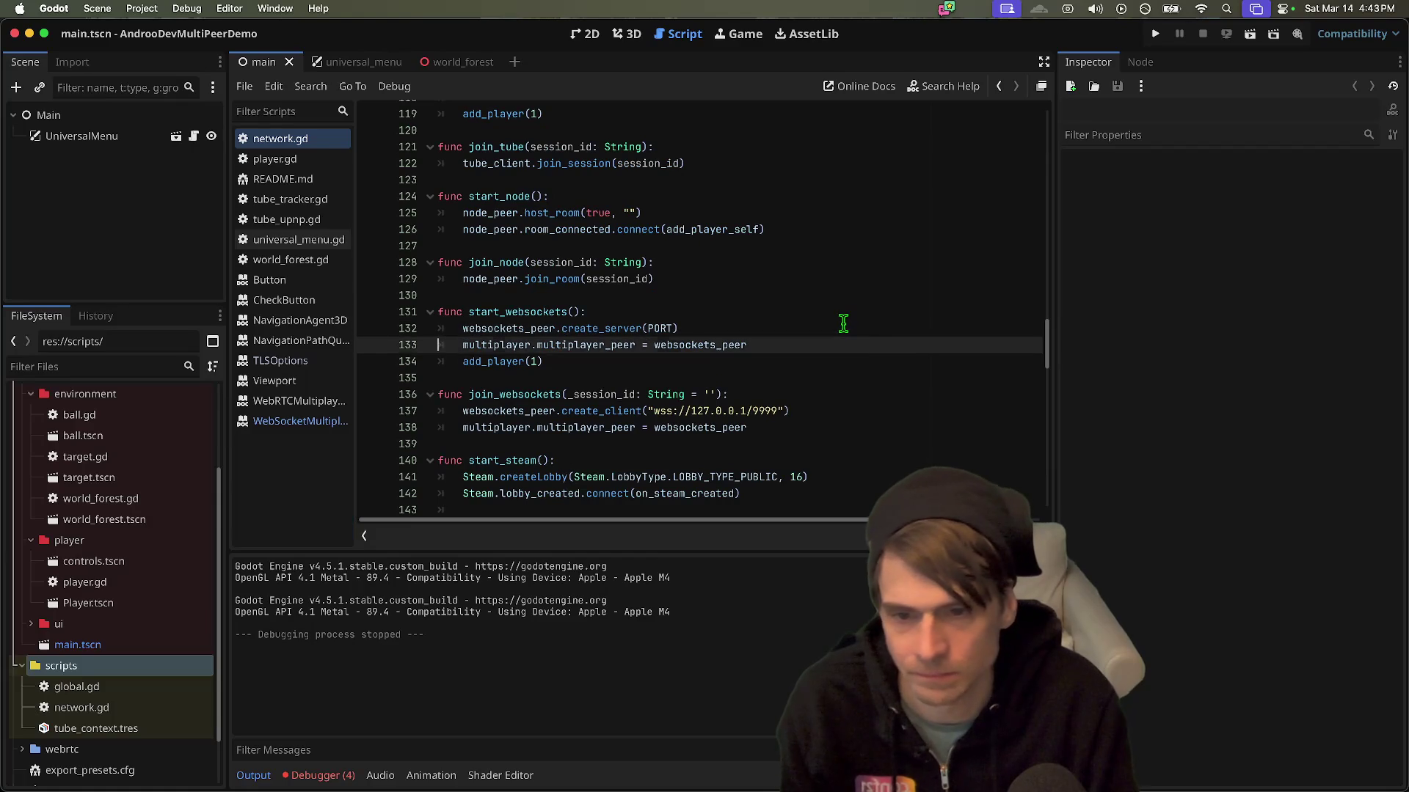
key("Home")
key("Return")
key("Return")
type("multiplayer.multiplayer_peer = null \tpeer.create_client(\"ws://\" + _host_edit.text + \":\" + str(DEF_PORT)) \tmultiplayer.multiplayer_peer = peer")
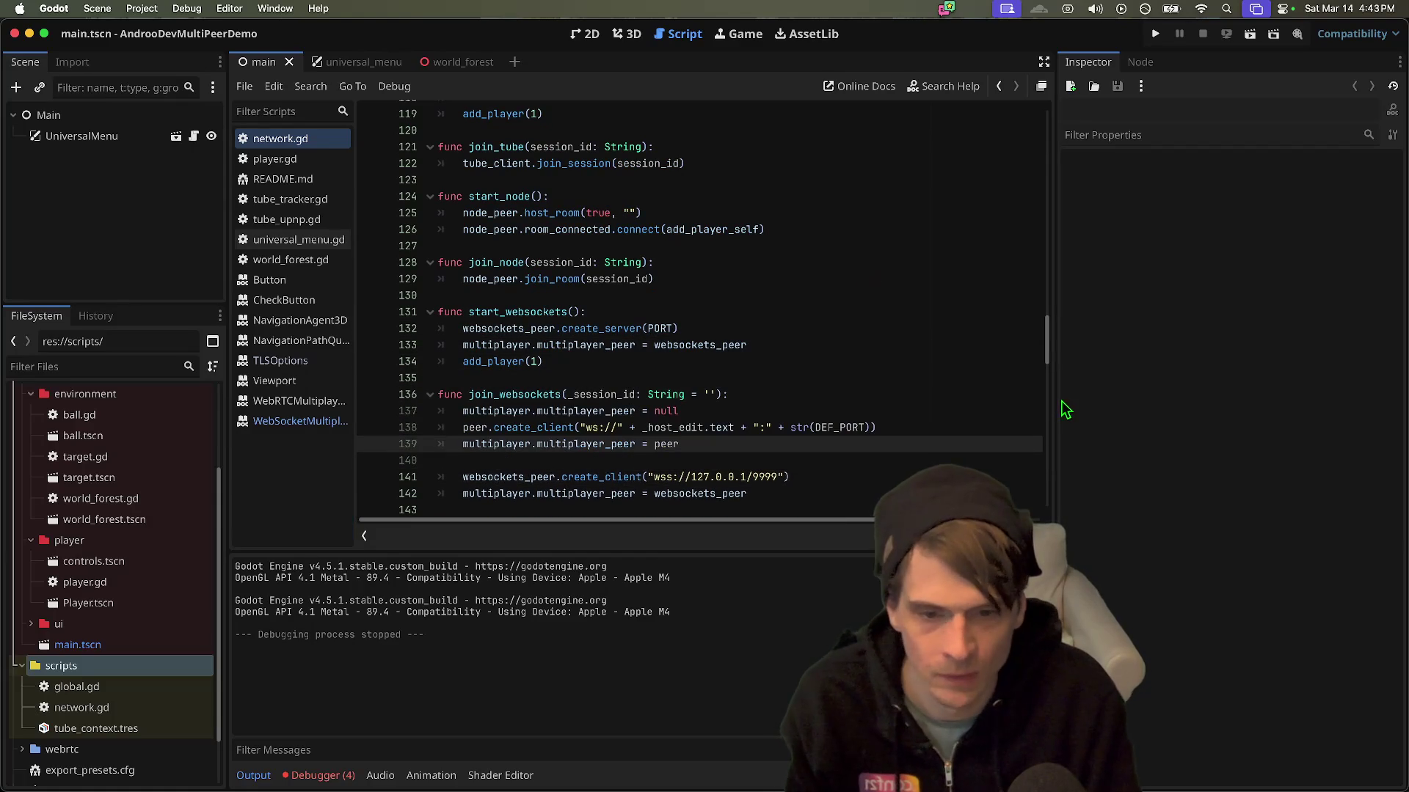
key("Down")
key("super+shift+k")
key("super+shift+k")
Replace DEF_PORT with WS_PORT in the create_client call and select _host_edit.text.
double_click(684, 430)
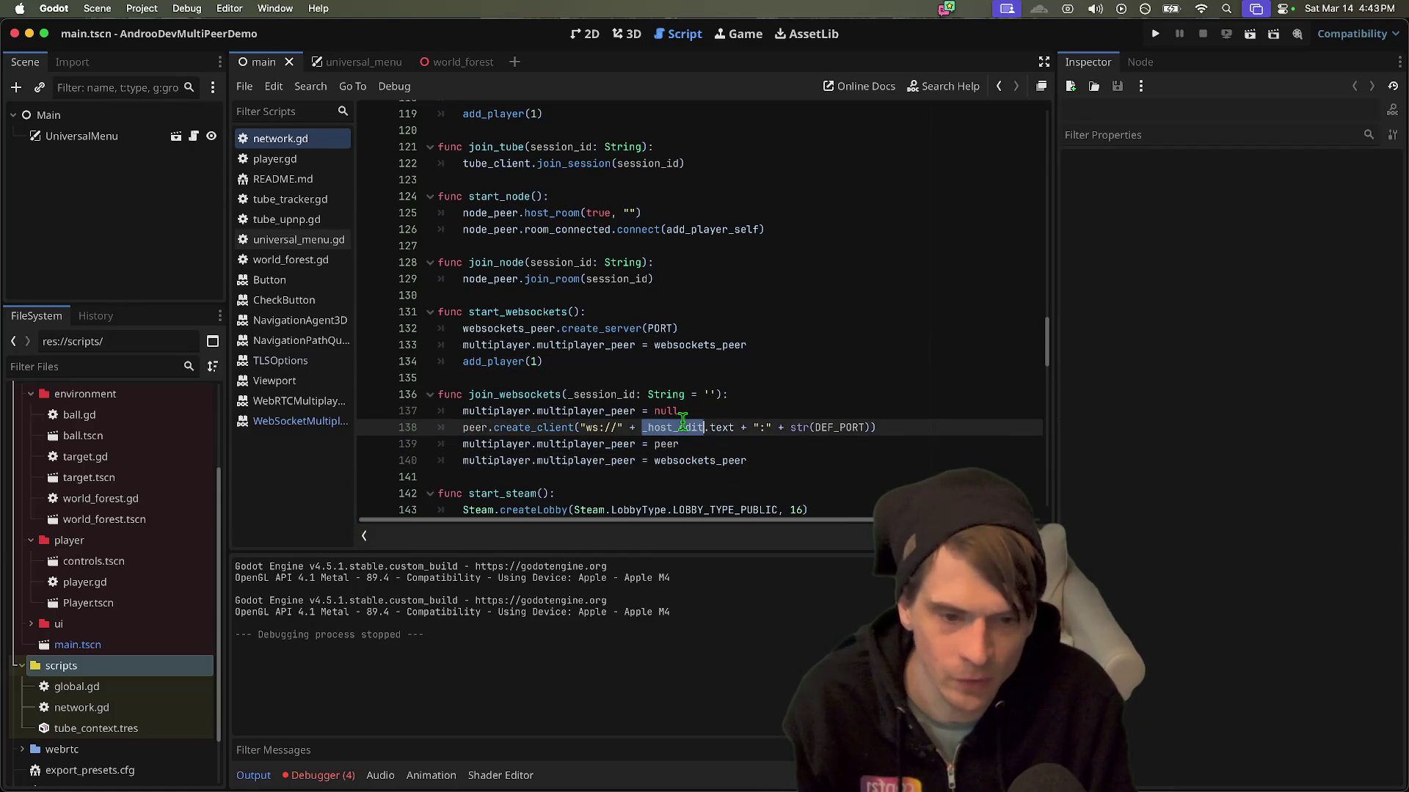
double_click(827, 439)
type("WS_PO")
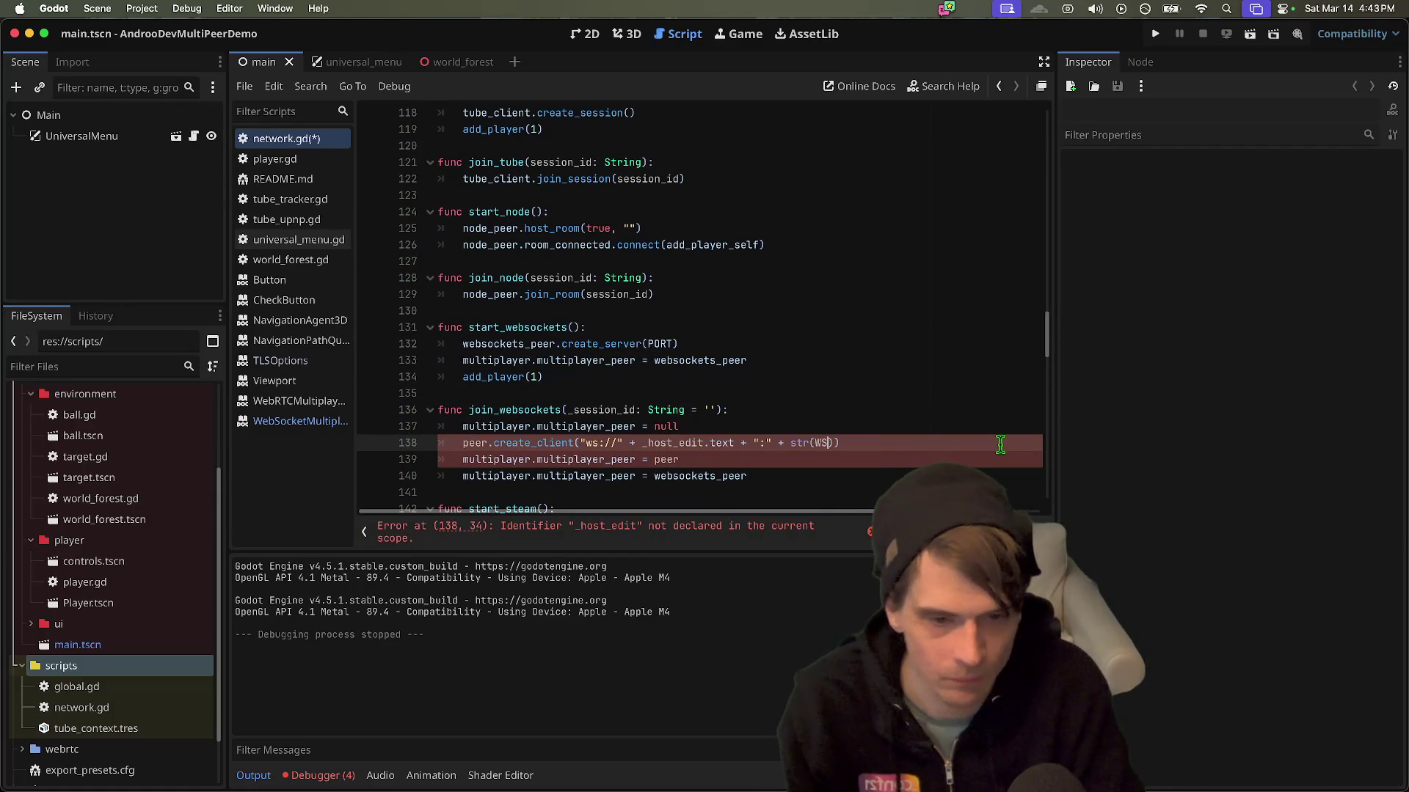
key("Return")
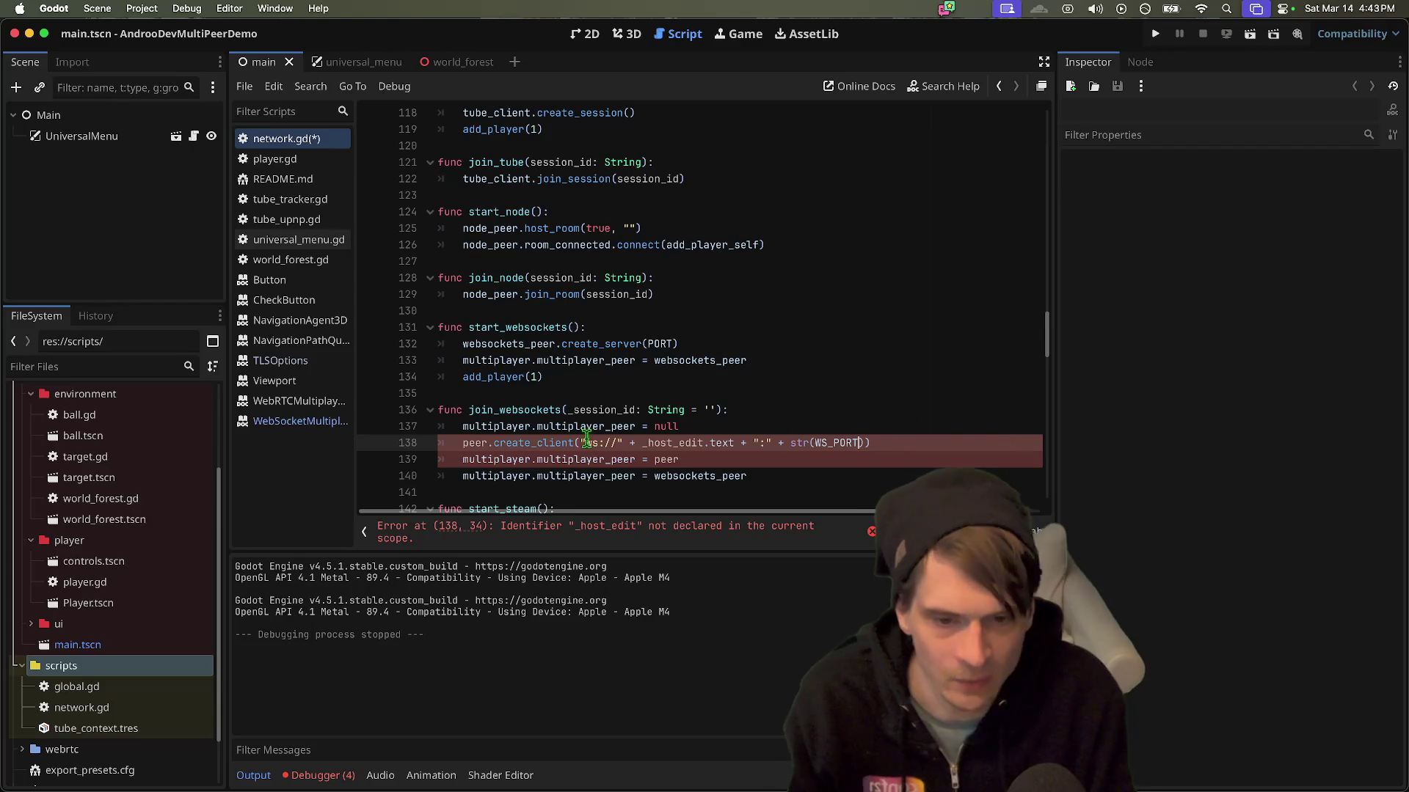
double_click(658, 443)
left_click_drag(658, 443, 731, 443)
key("super+Tab")
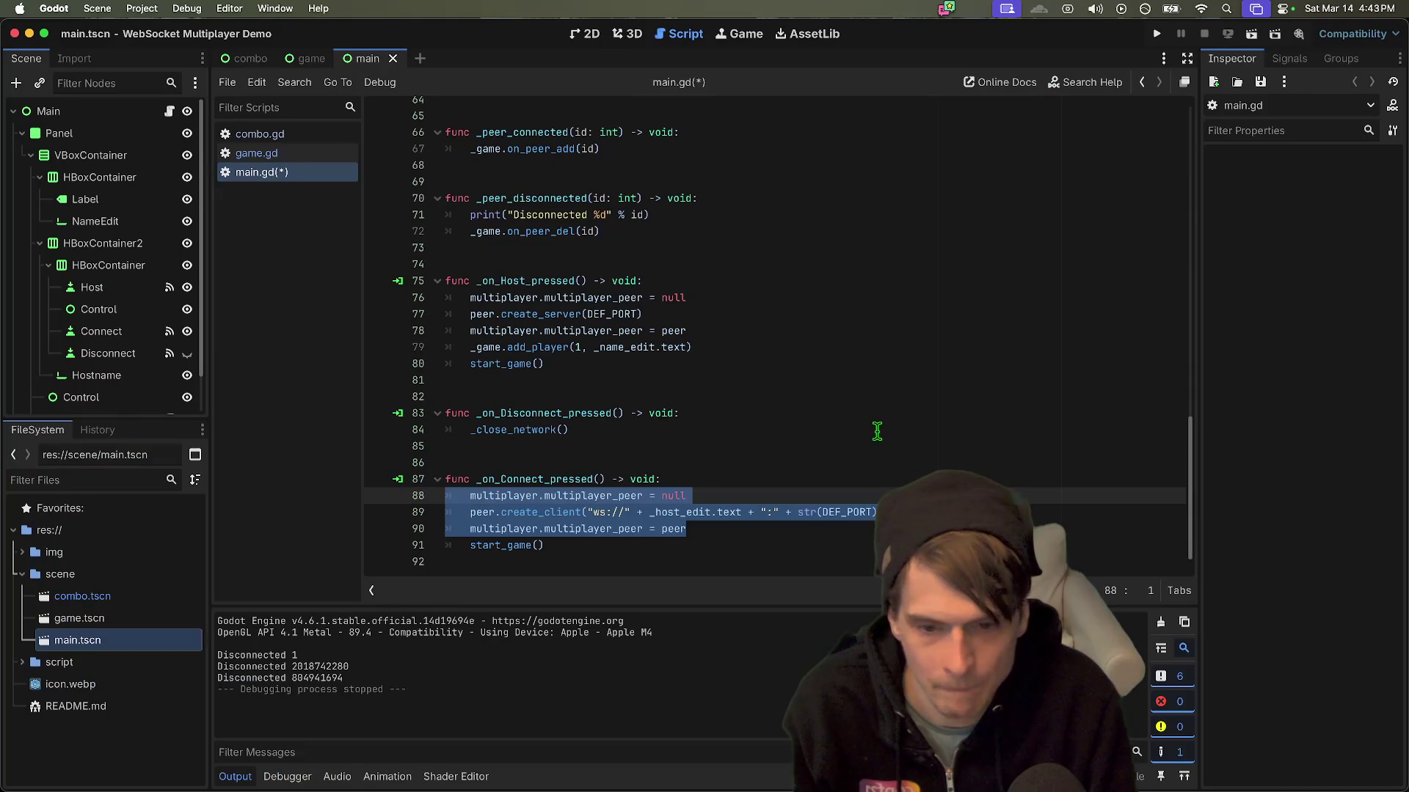
Inspect the demo's main scene UI in the 2D view, zooming the canvas.
left_click(719, 512)
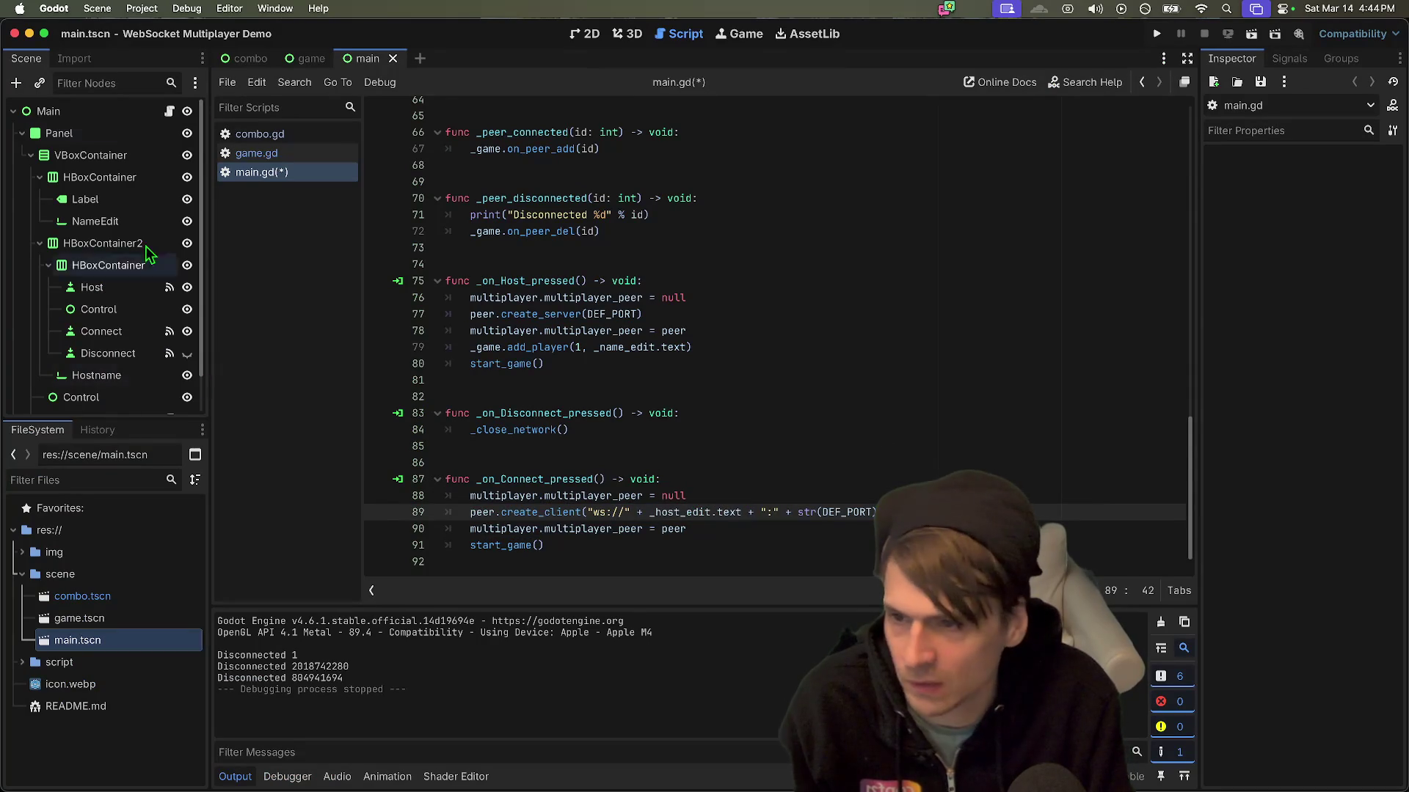
left_click(587, 34)
scroll(465, 314, "up", 5)
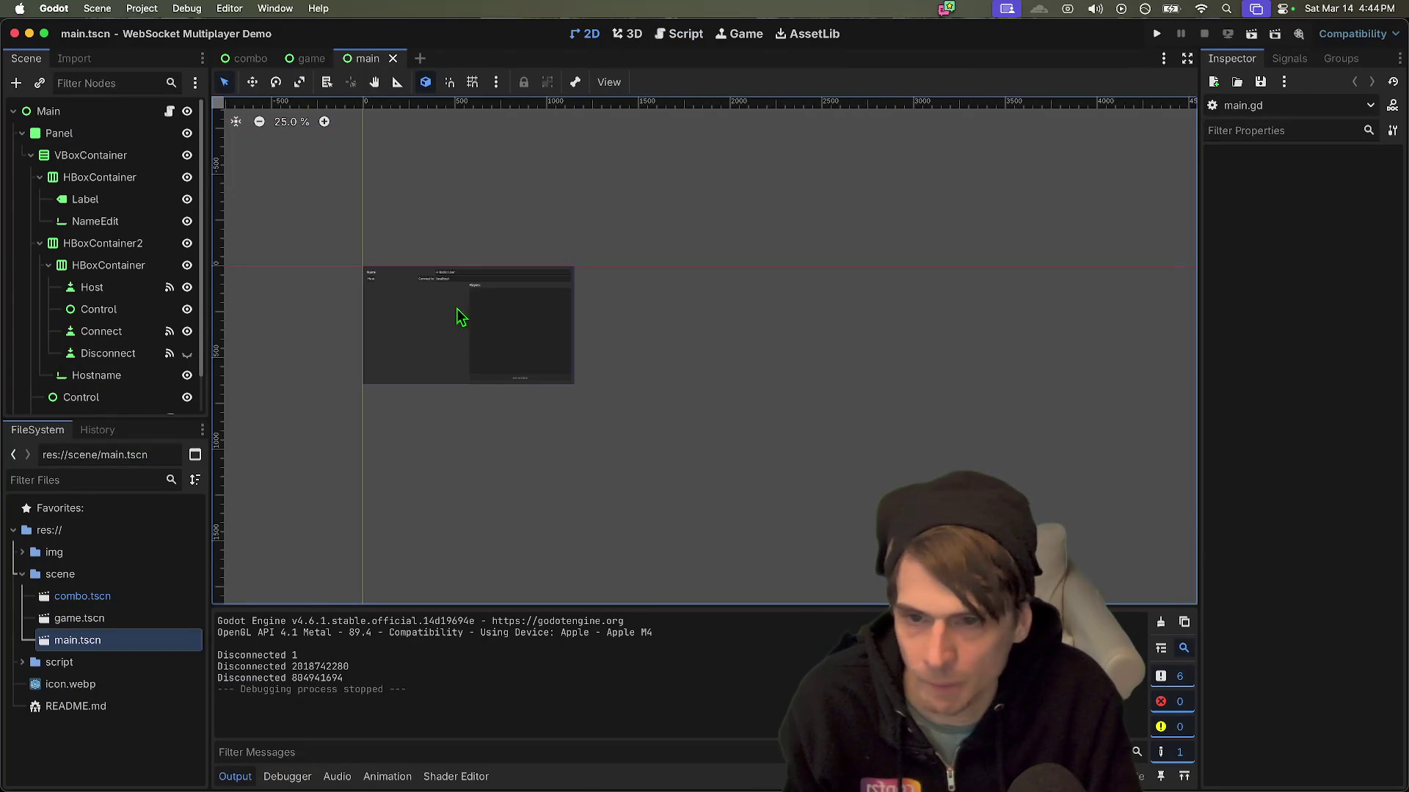
scroll(457, 297, "down", 3)
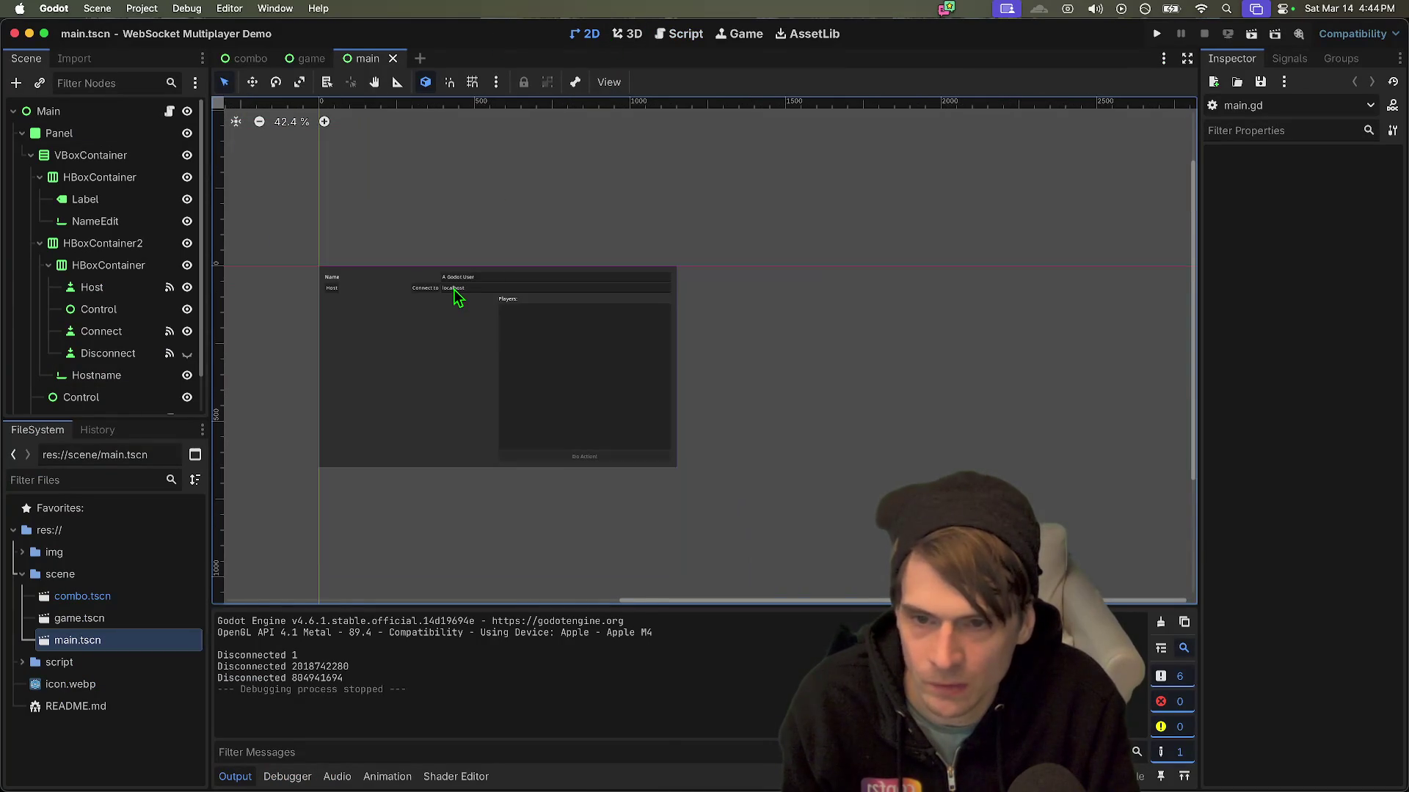
key("super+Tab")
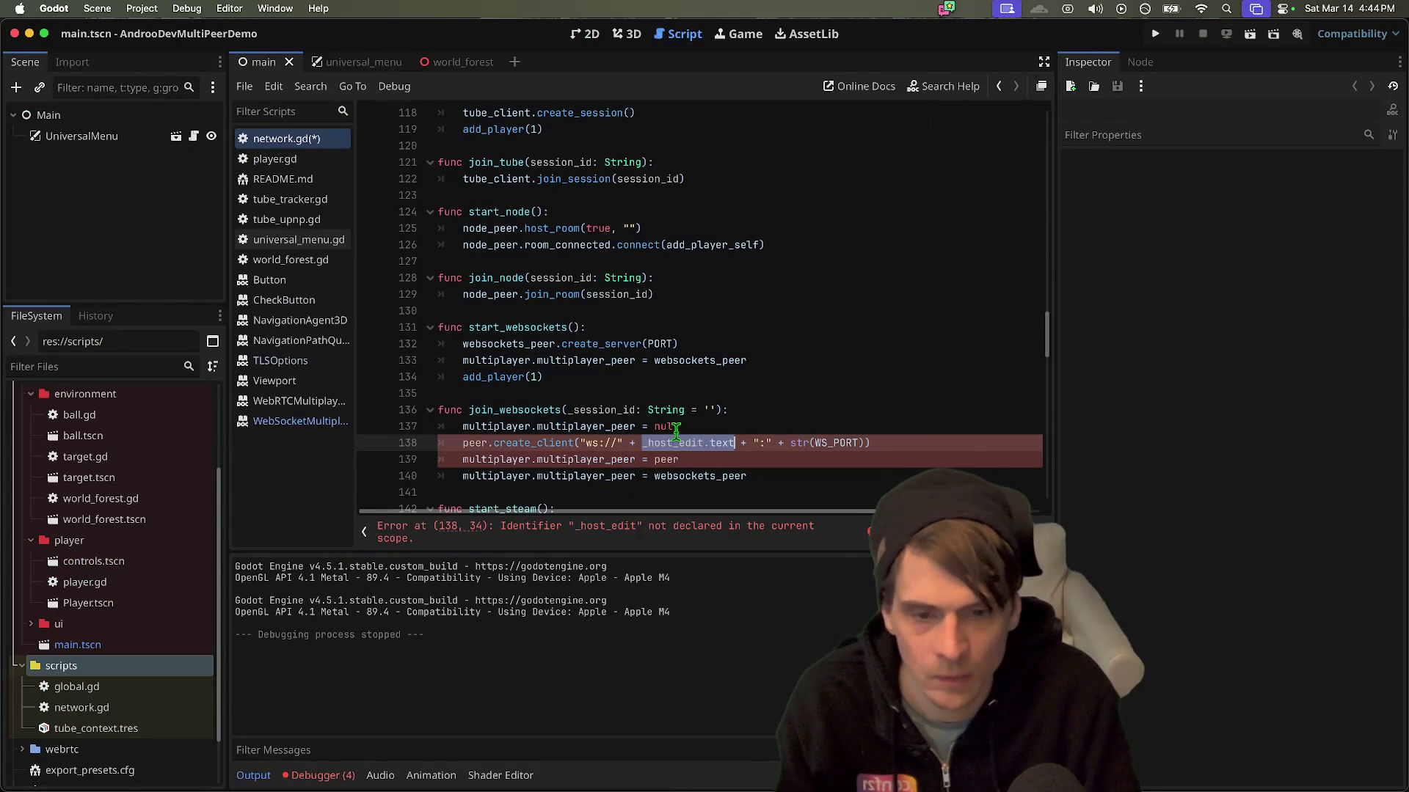
Add const WS_HOST = 'localhost' beside the WS_PORT constant in network.gd.
left_click(828, 443, "super")
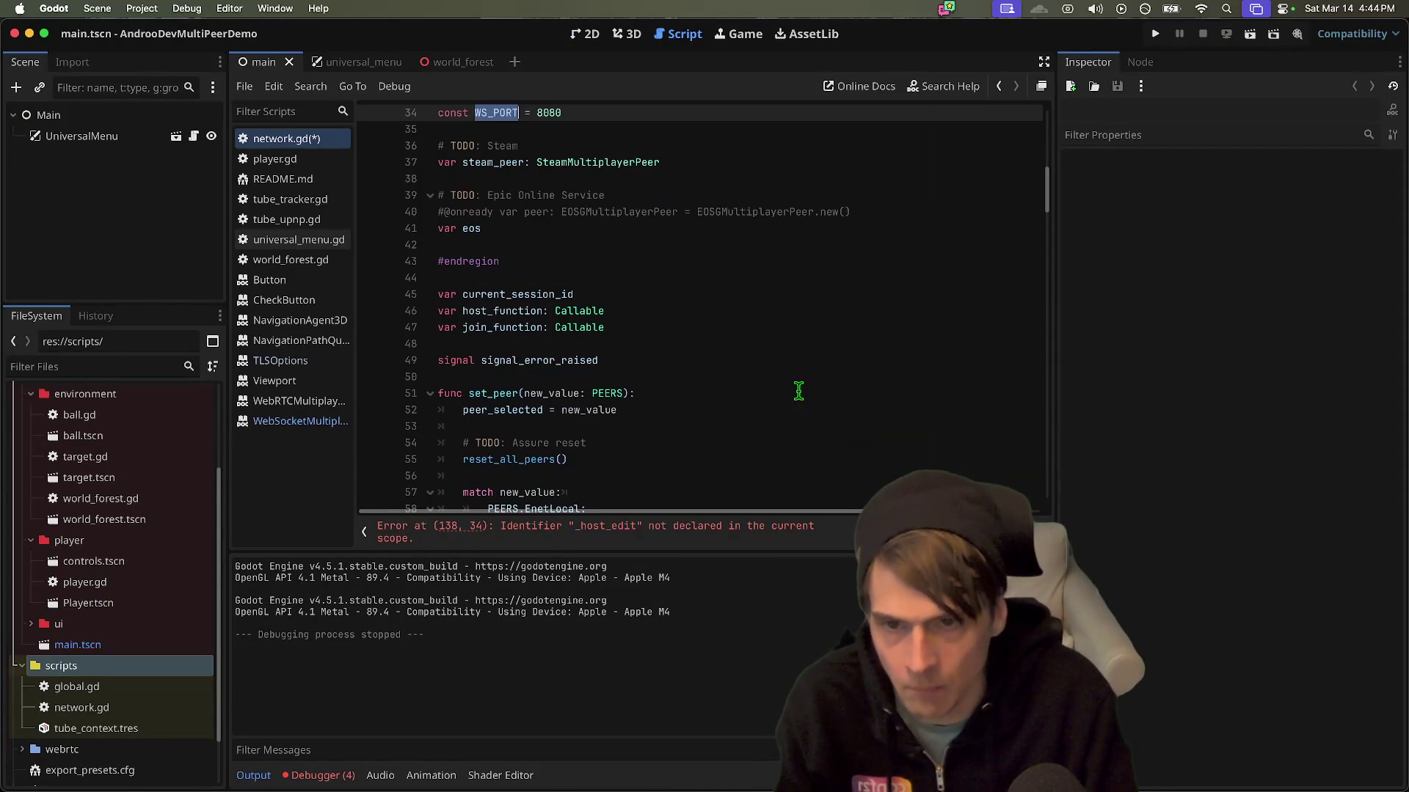
key("Up")
key("End")
key("Return")
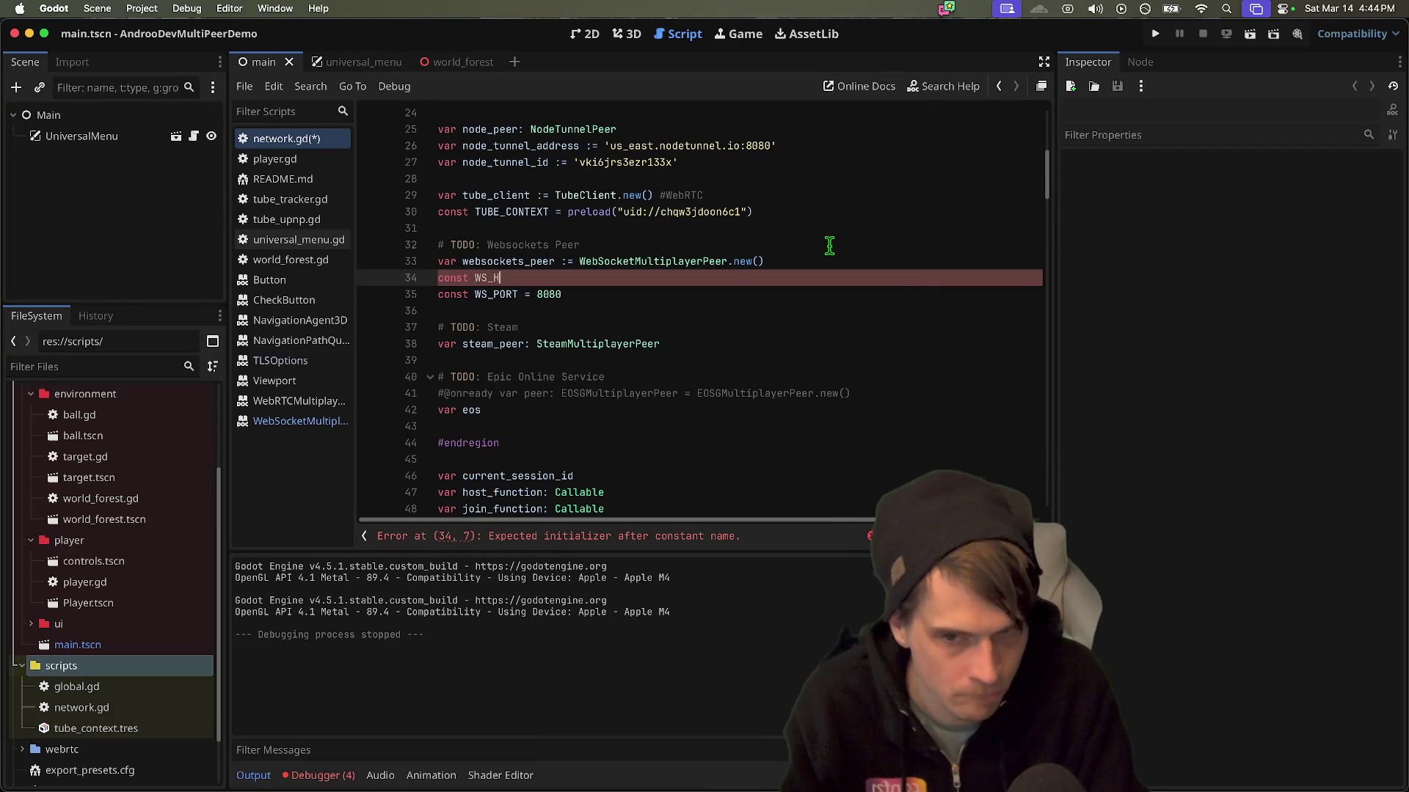
type("'localhost")
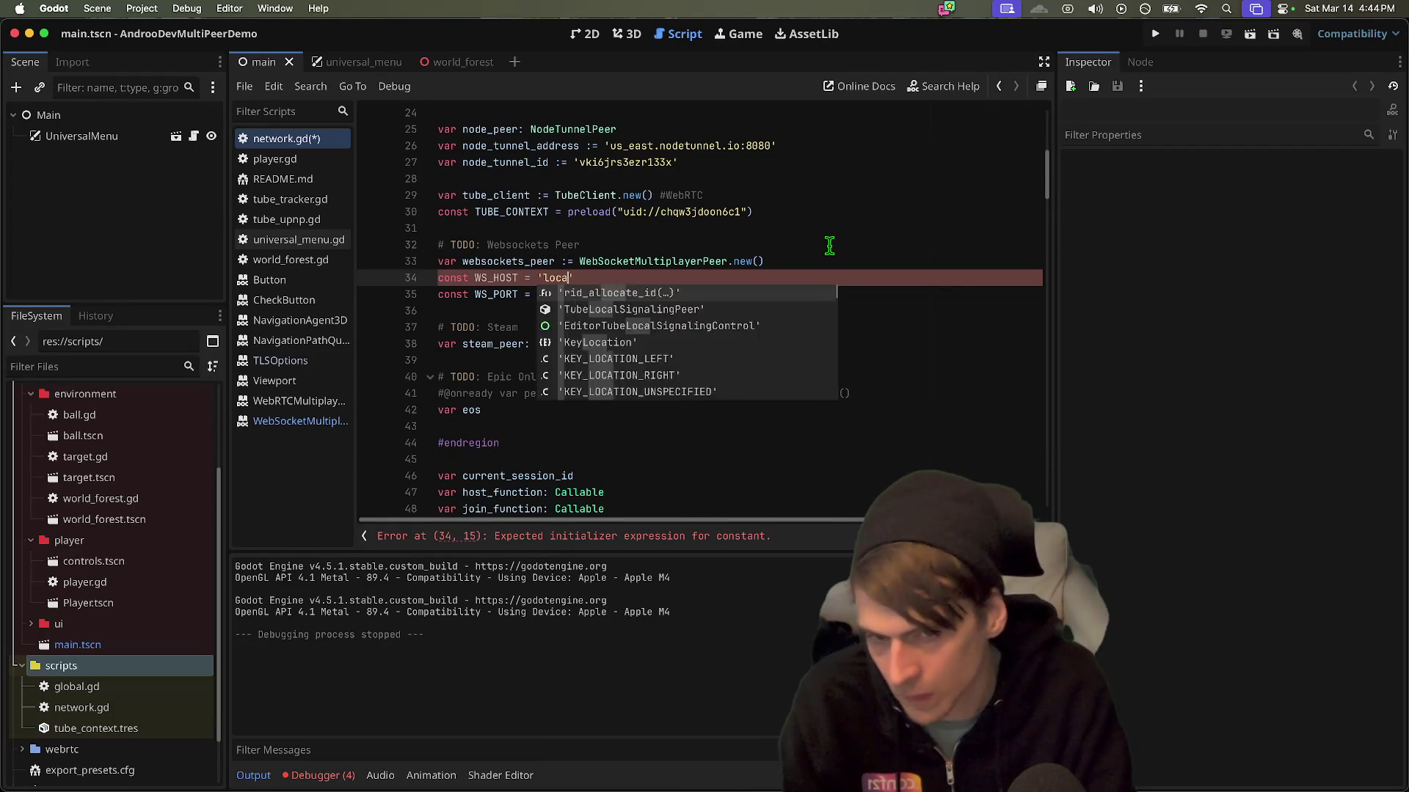
double_click(490, 278)
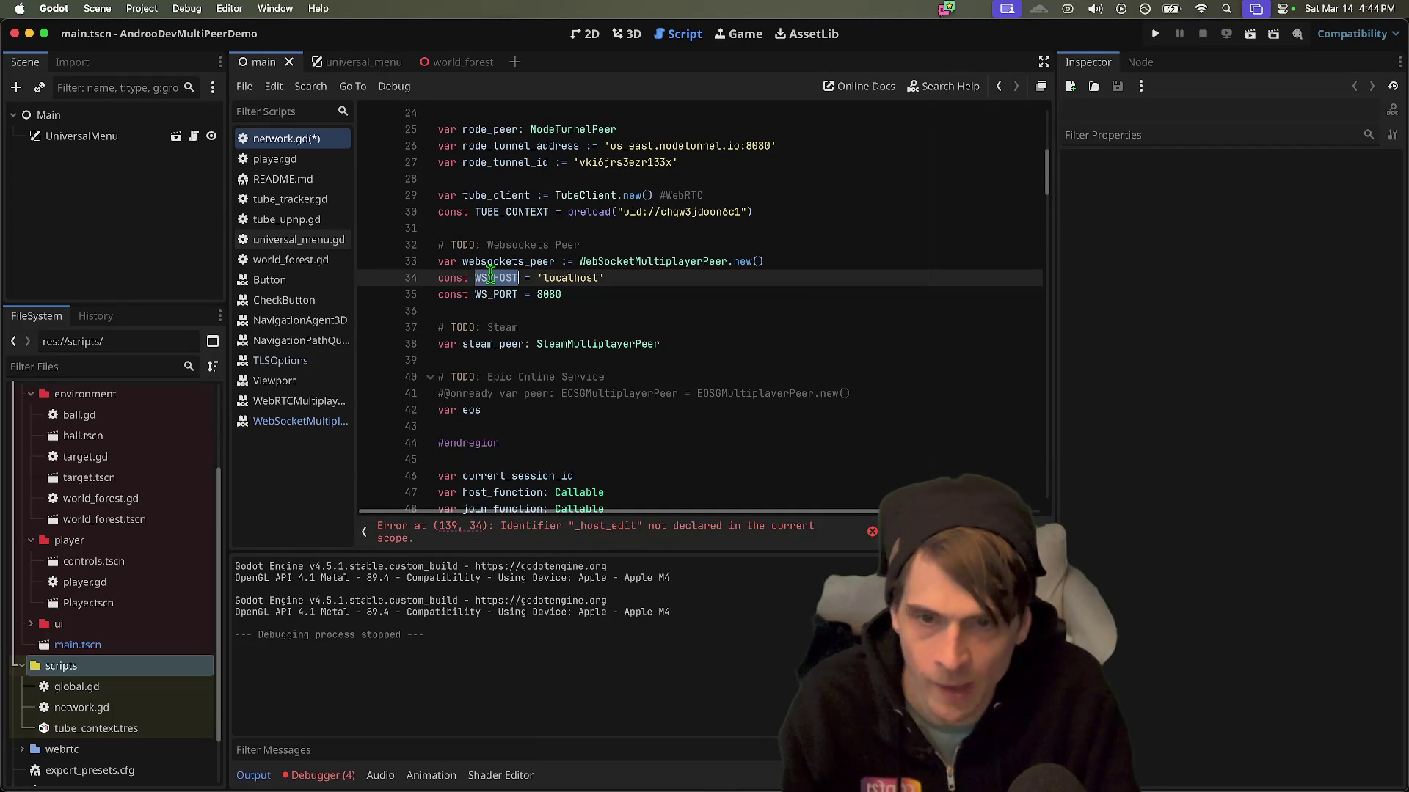
Replace _host_edit.text with WS_HOST in the ws:// address on line 139.
scroll(1049, 174, "down", 20)
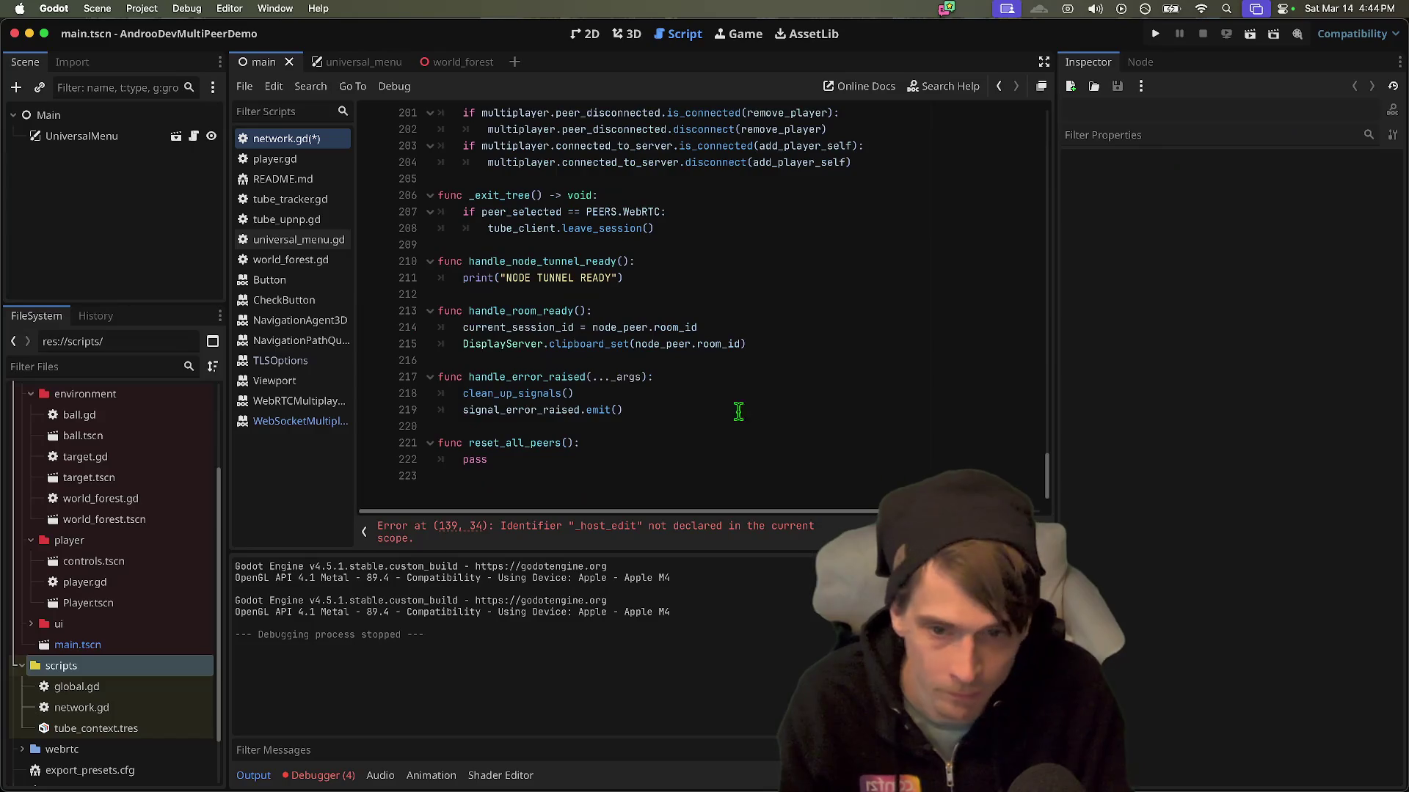
scroll(533, 350, "up", 15)
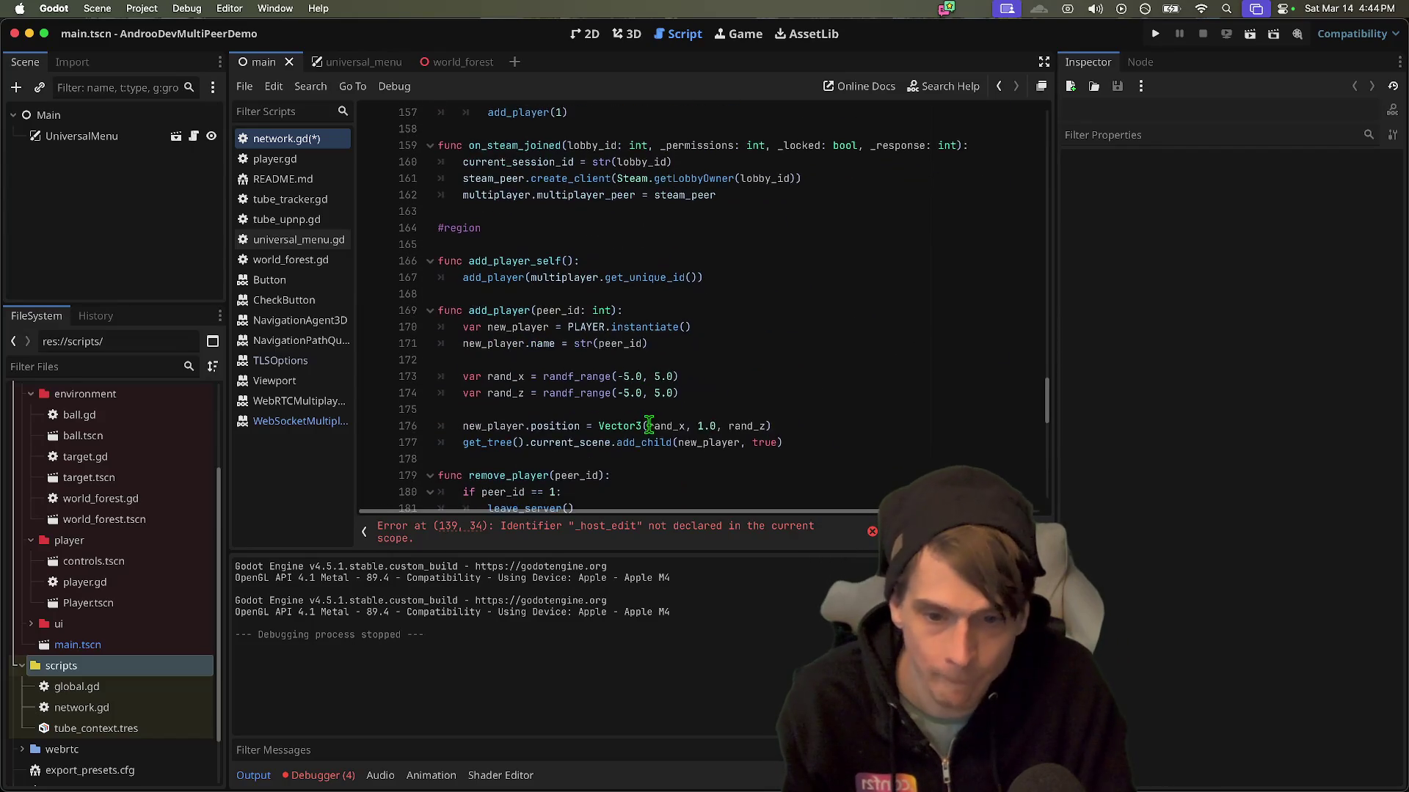
left_click(649, 531)
double_click(702, 294)
left_click_drag(642, 294, 734, 295)
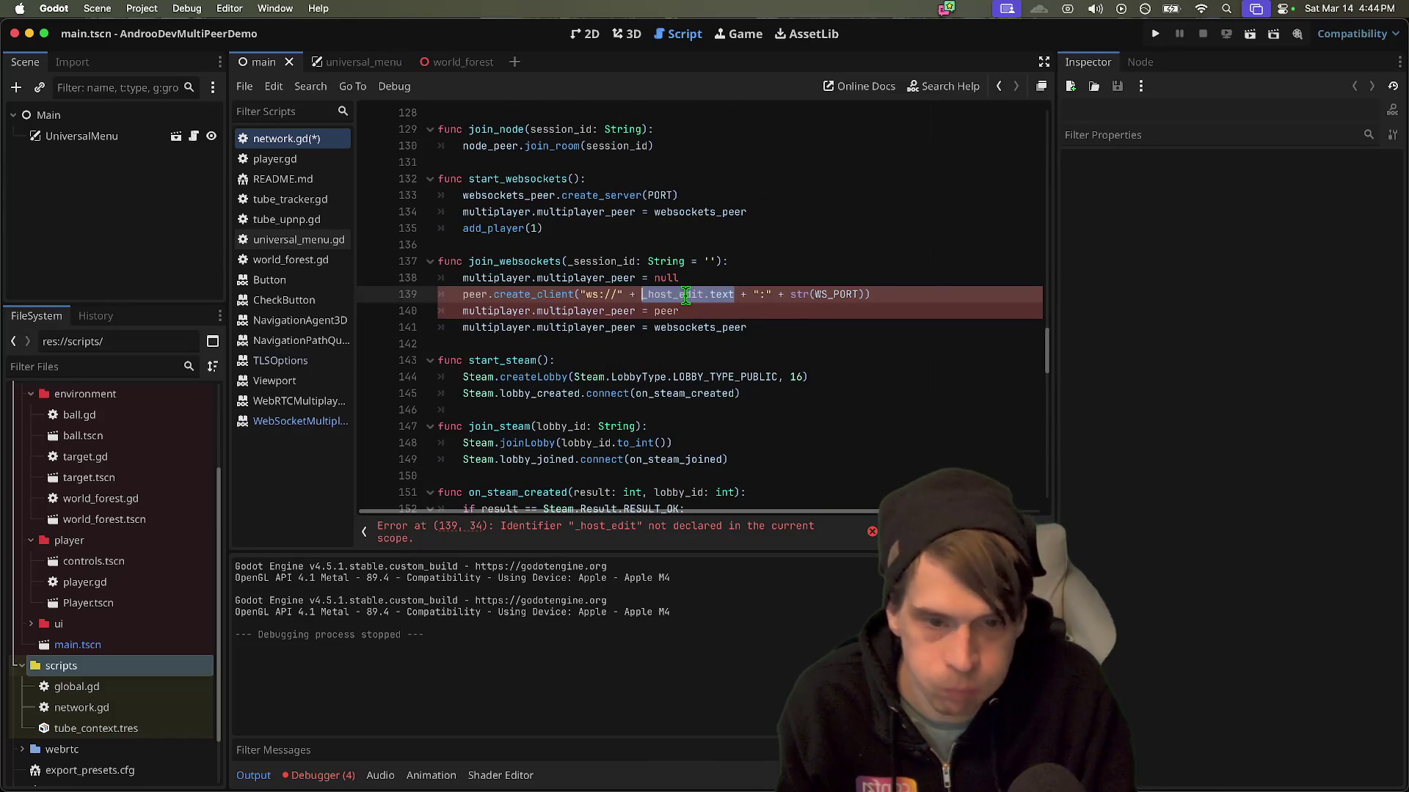
type("WS")
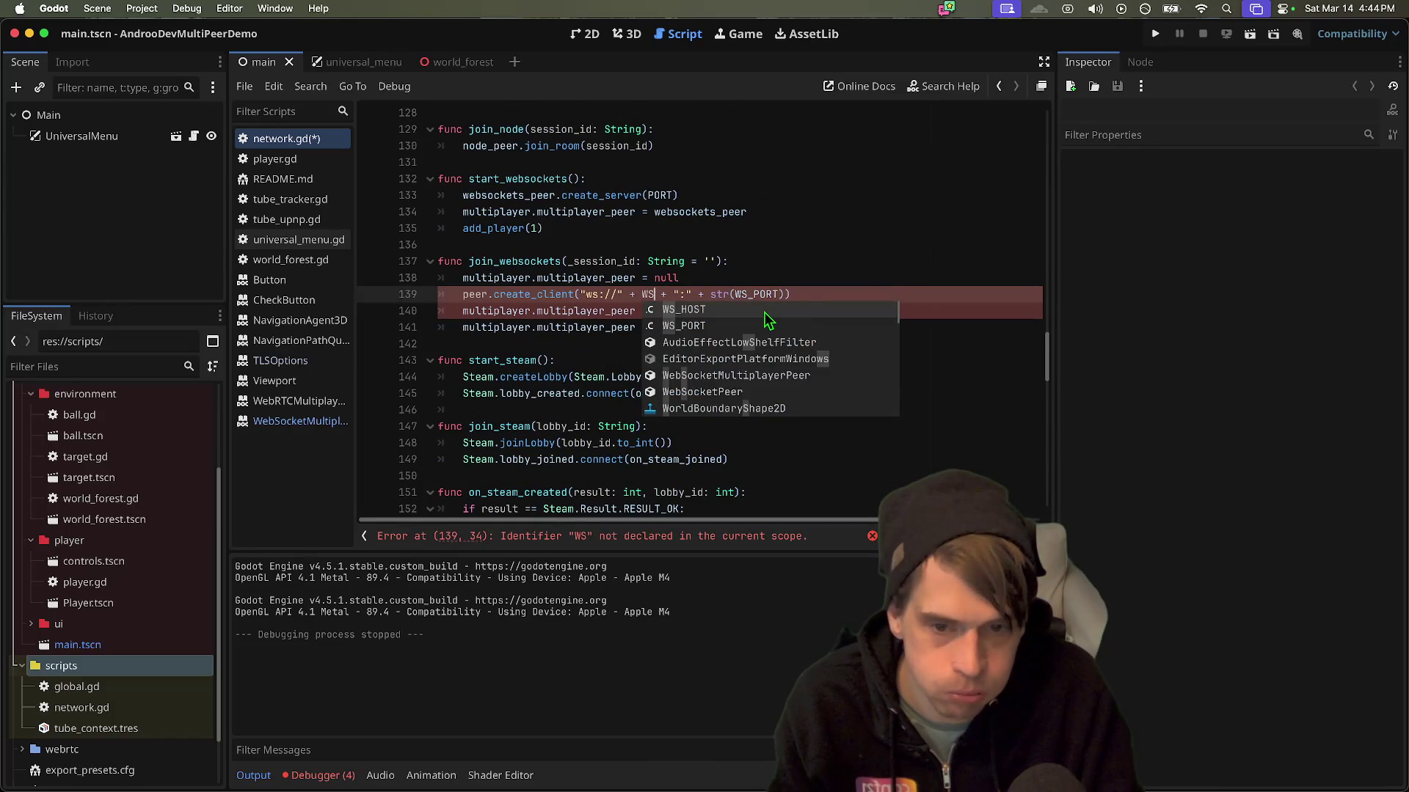
left_click(763, 311)
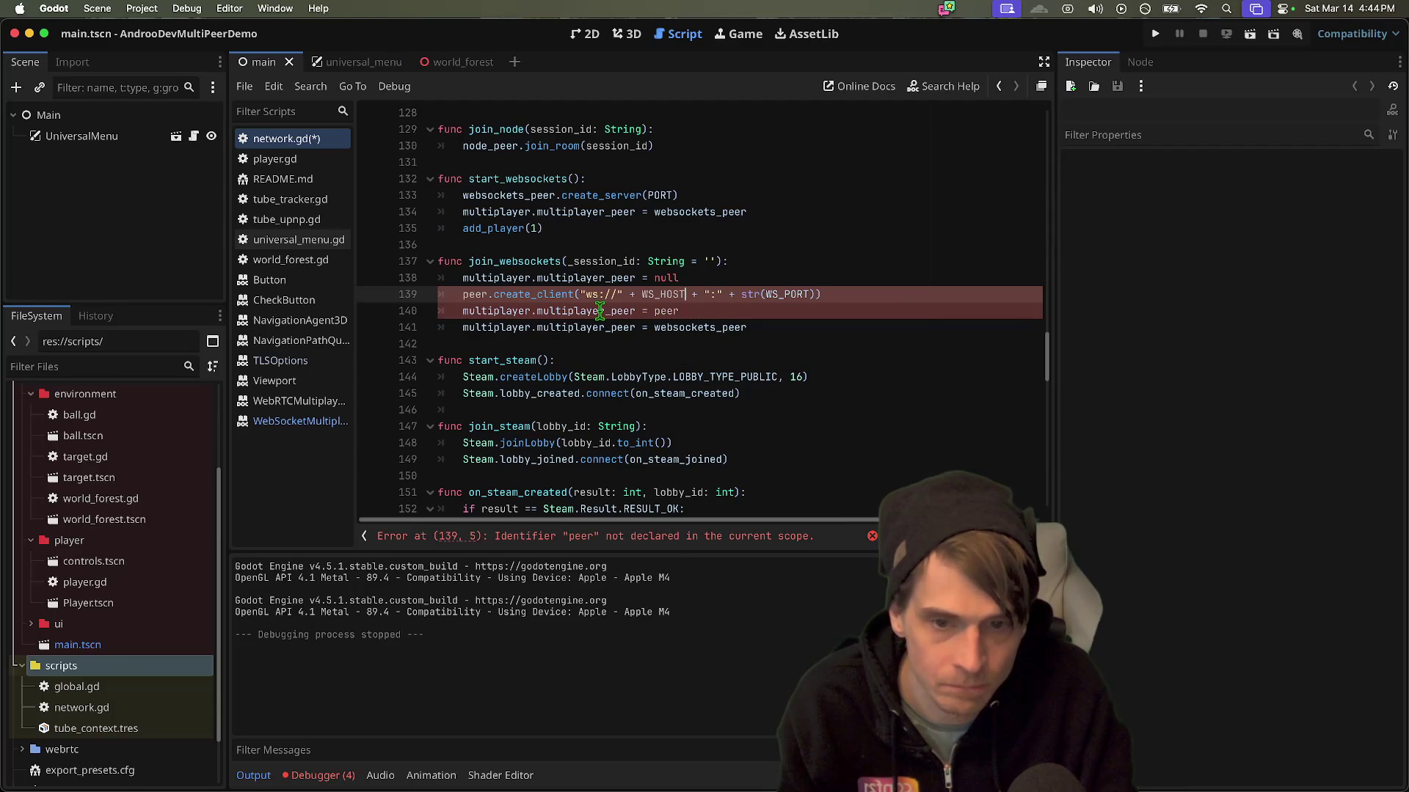
Delete the multiplayer_peer = peer line and call create_client on websockets_peer instead of peer.
double_click(666, 311)
key("super+shift+k")
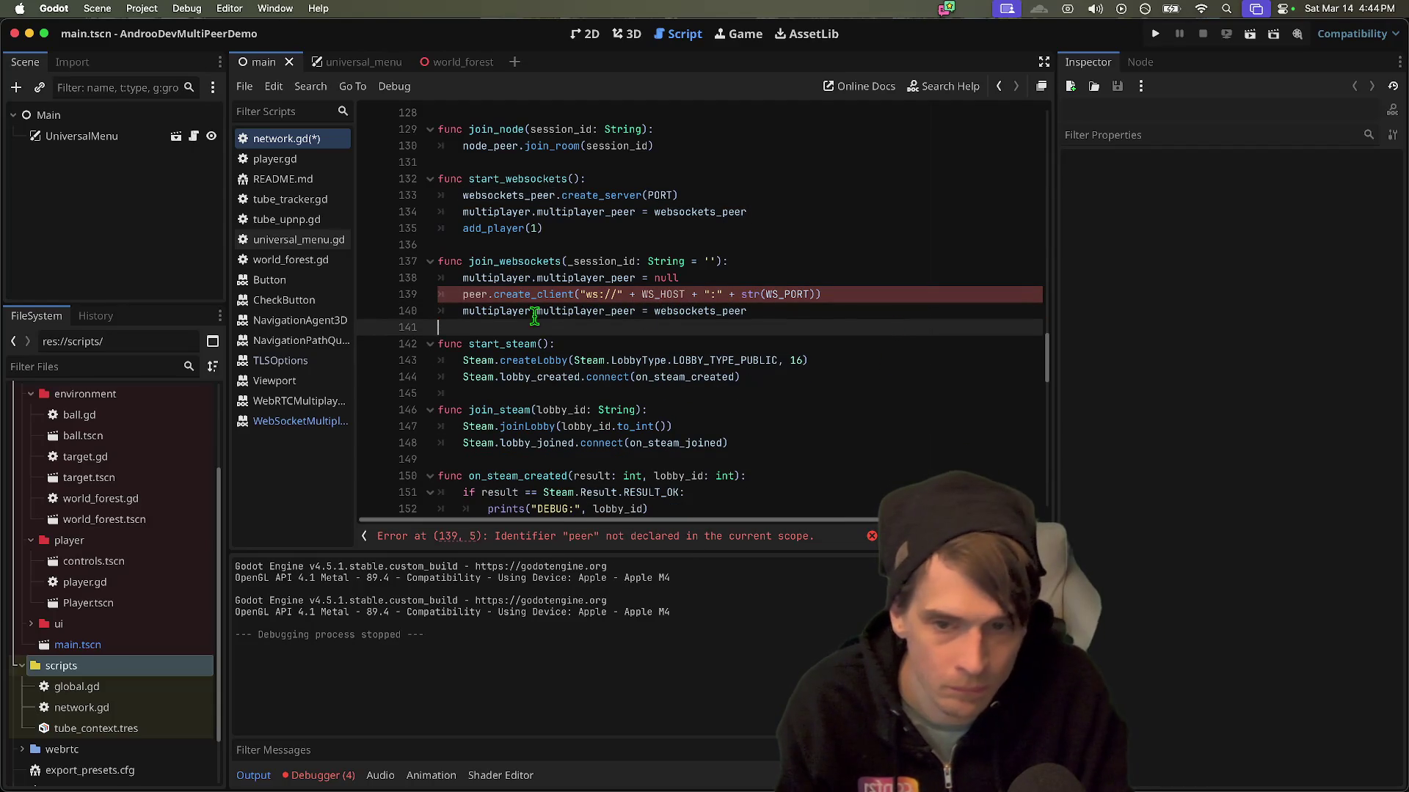
double_click(660, 311)
key("super+c")
double_click(487, 294)
key("super+v")
left_click(815, 228)
key("super+Tab")
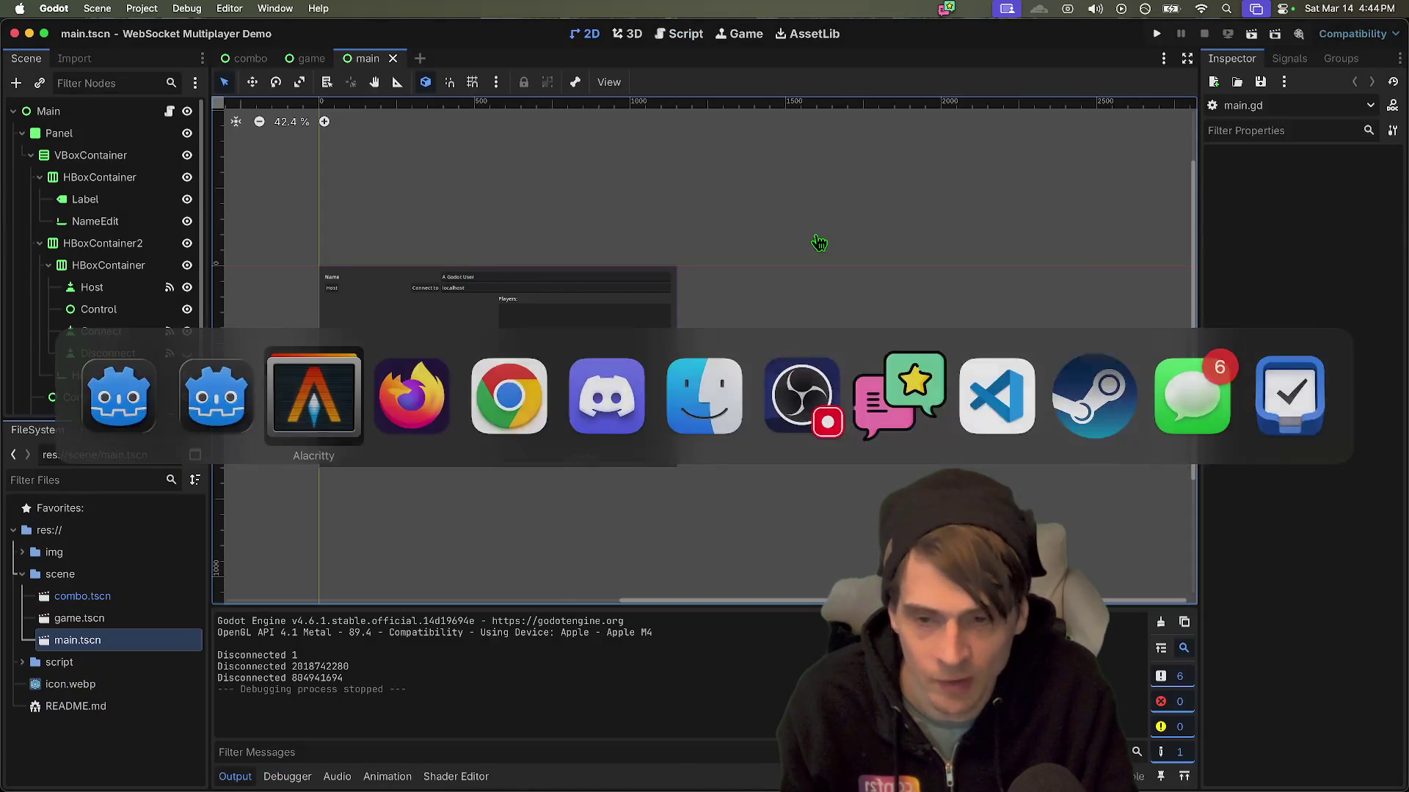
In the demo's main.gd, examine the peer.create_server(DEF_PORT) call in _on_Host_pressed.
key("super+Tab")
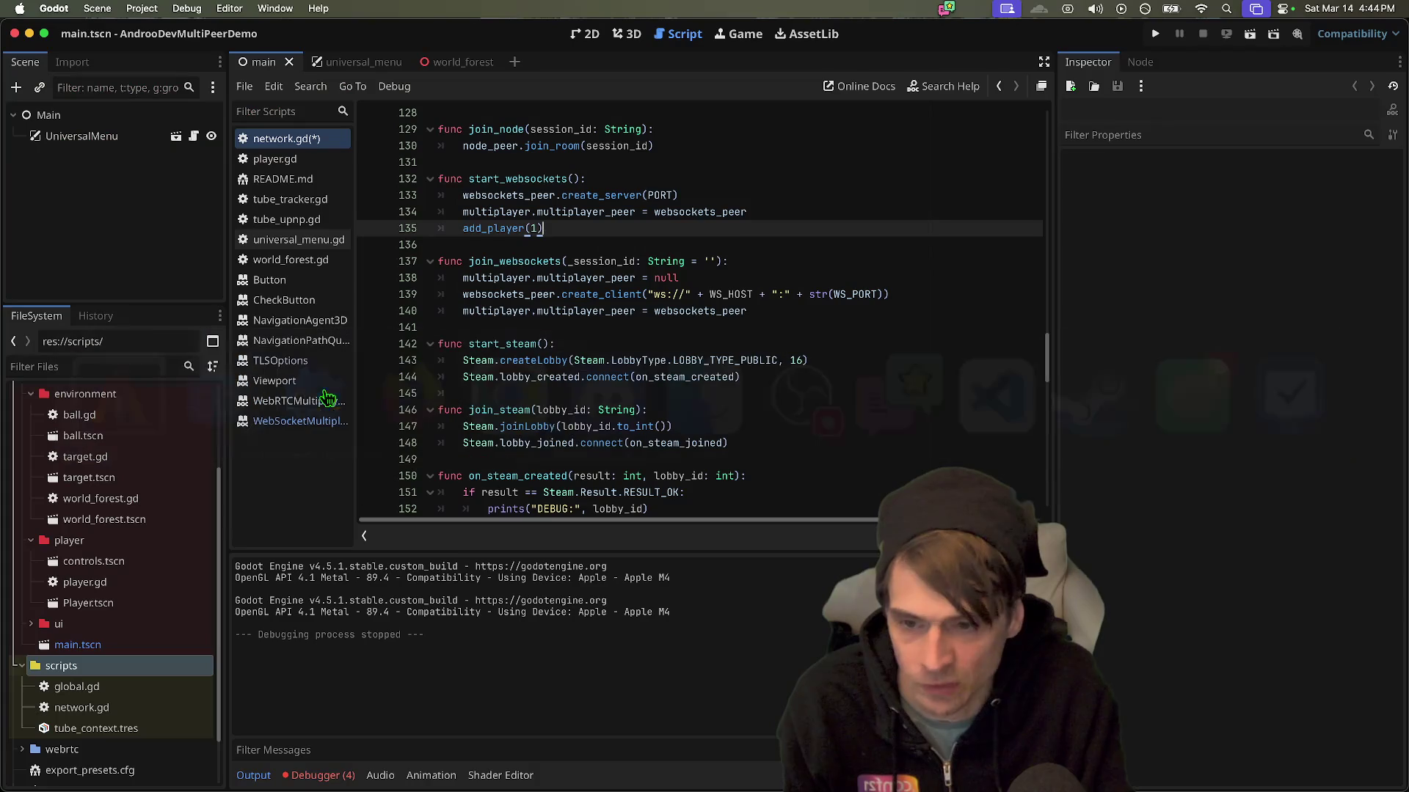
key("super+Tab")
key("super+Tab")
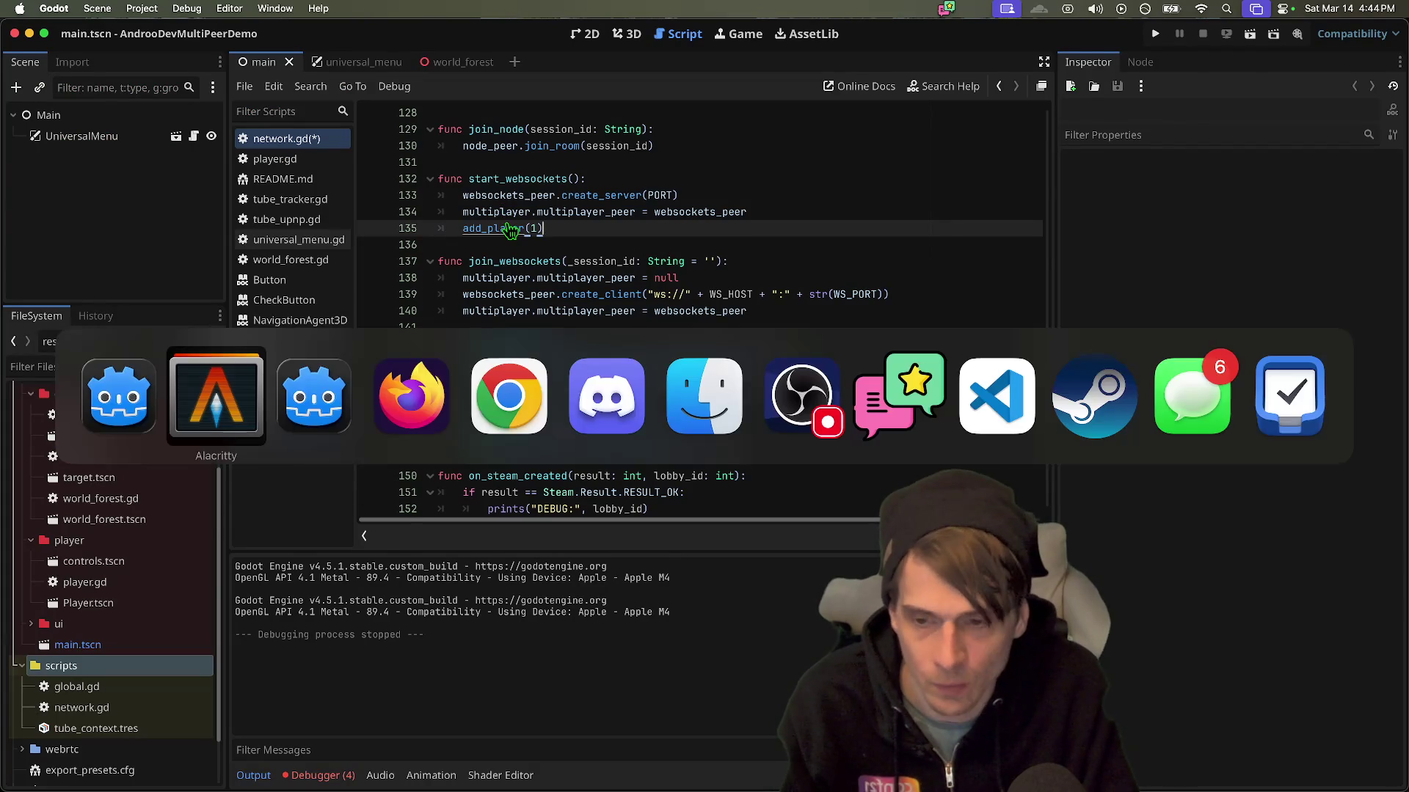
left_click(686, 33)
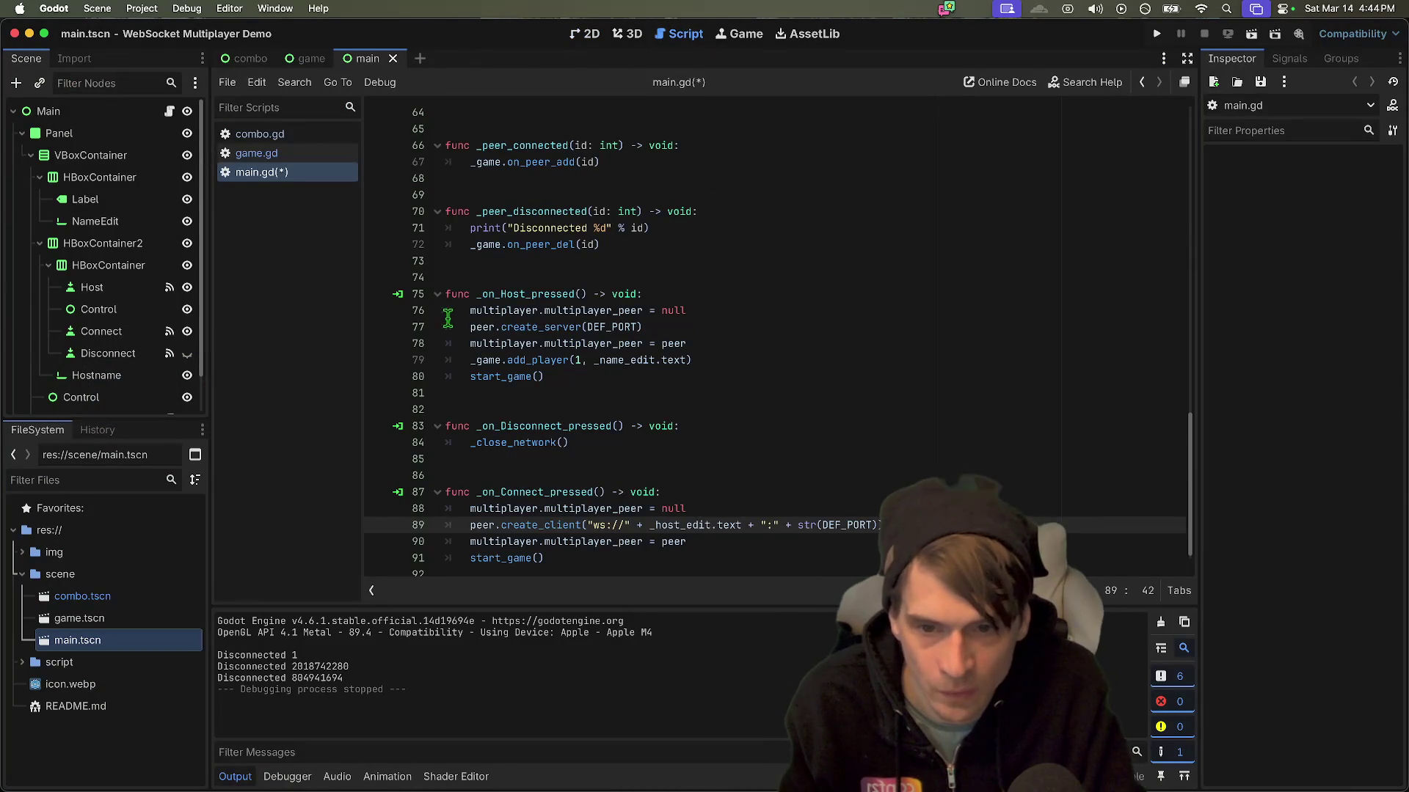
left_click_drag(447, 317, 807, 339)
double_click(609, 326)
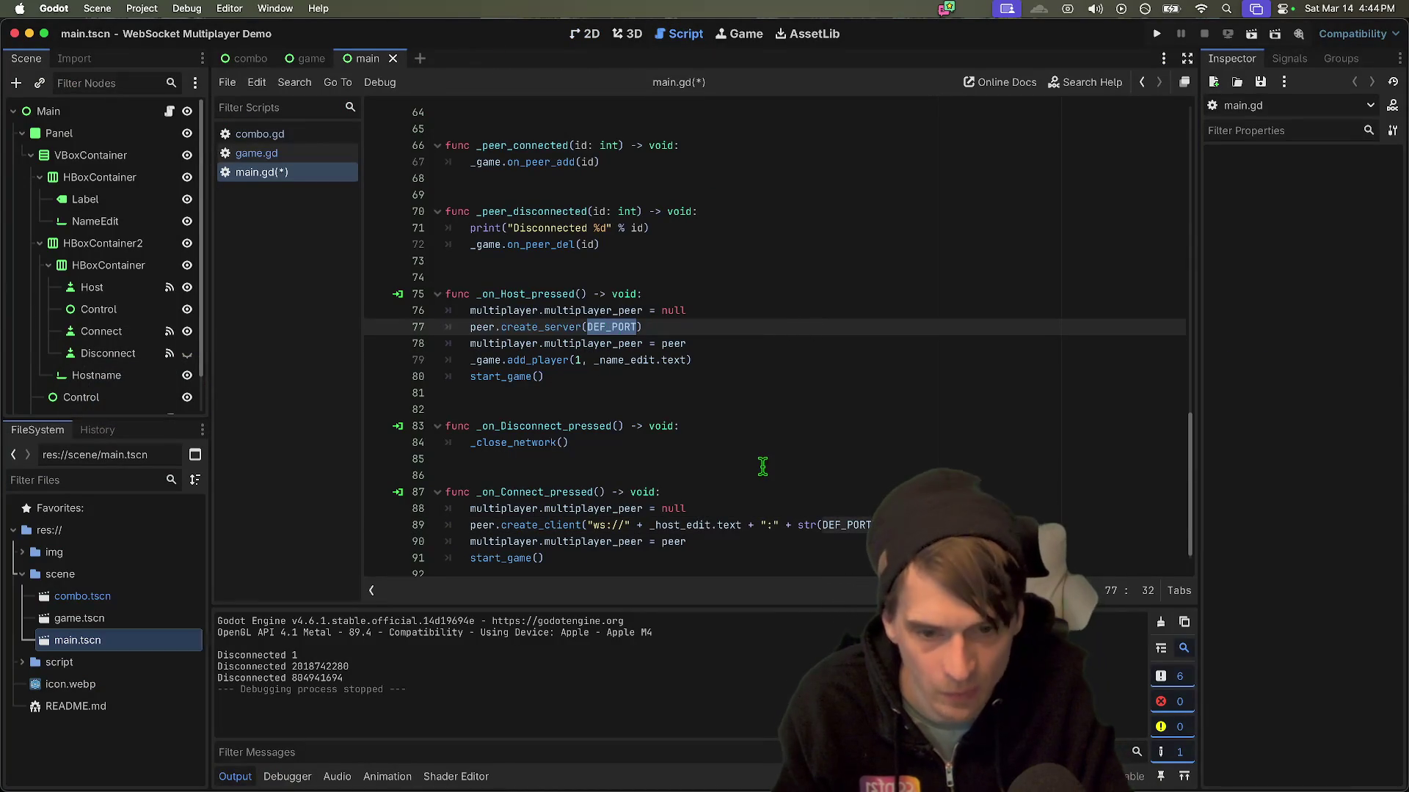
double_click(475, 326)
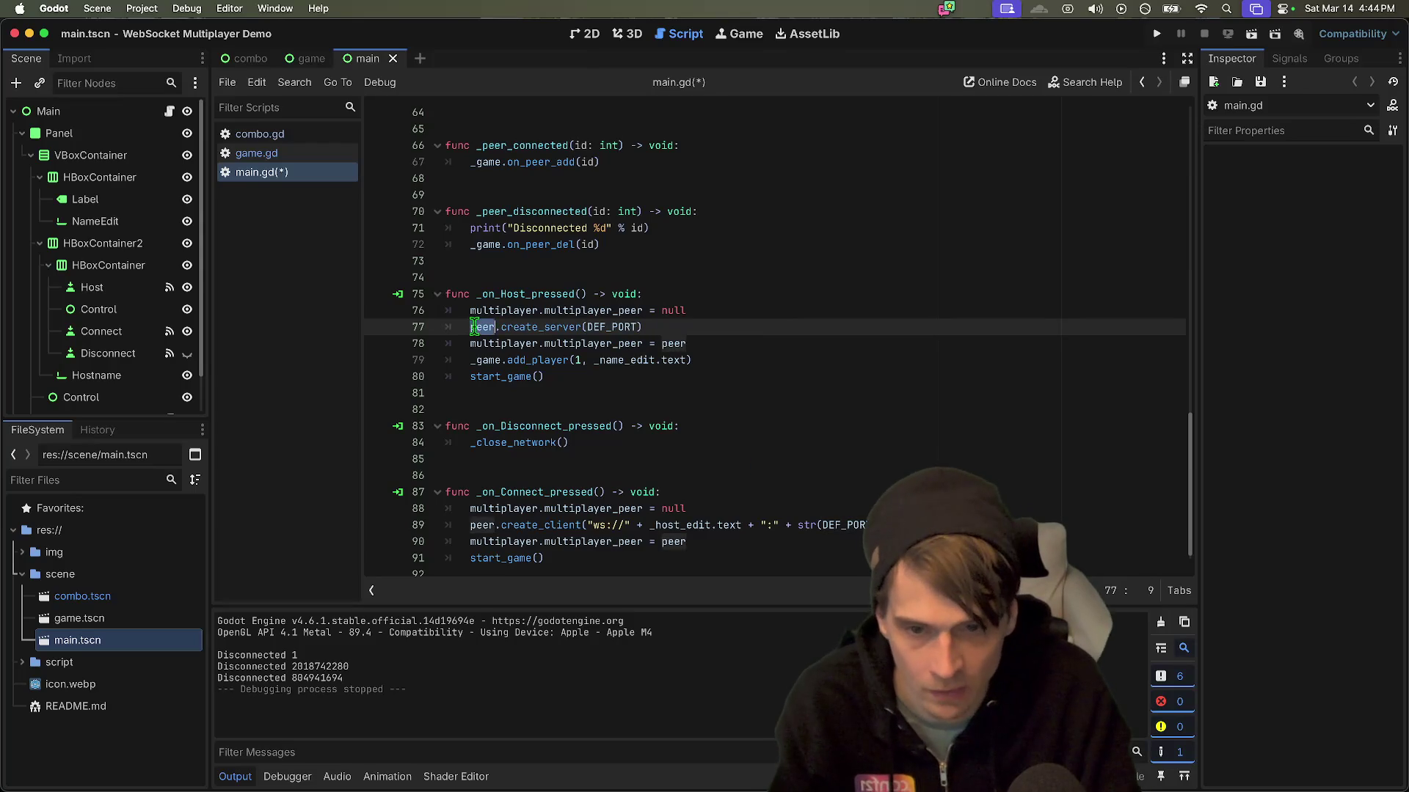
left_click_drag(476, 326, 507, 323)
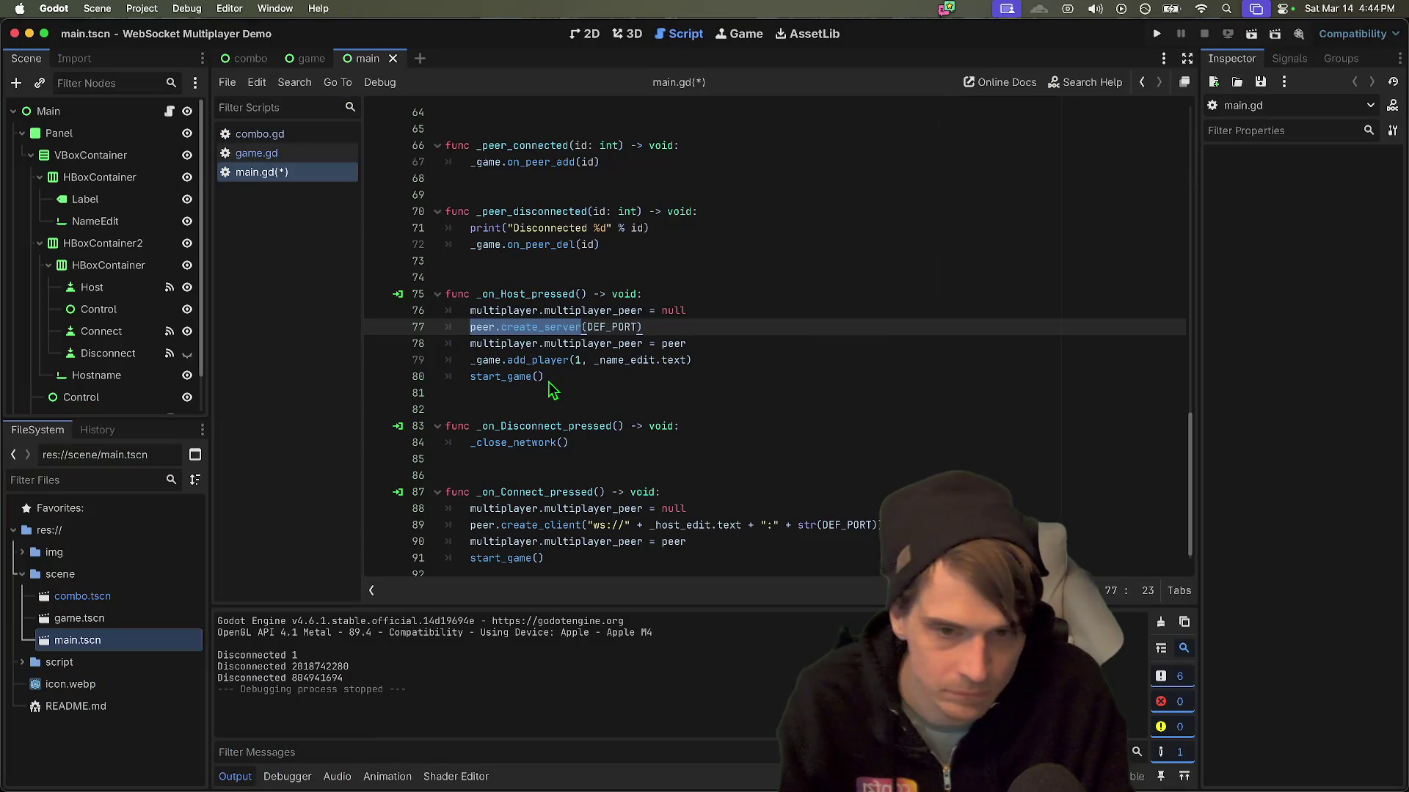
left_click(1072, 479)
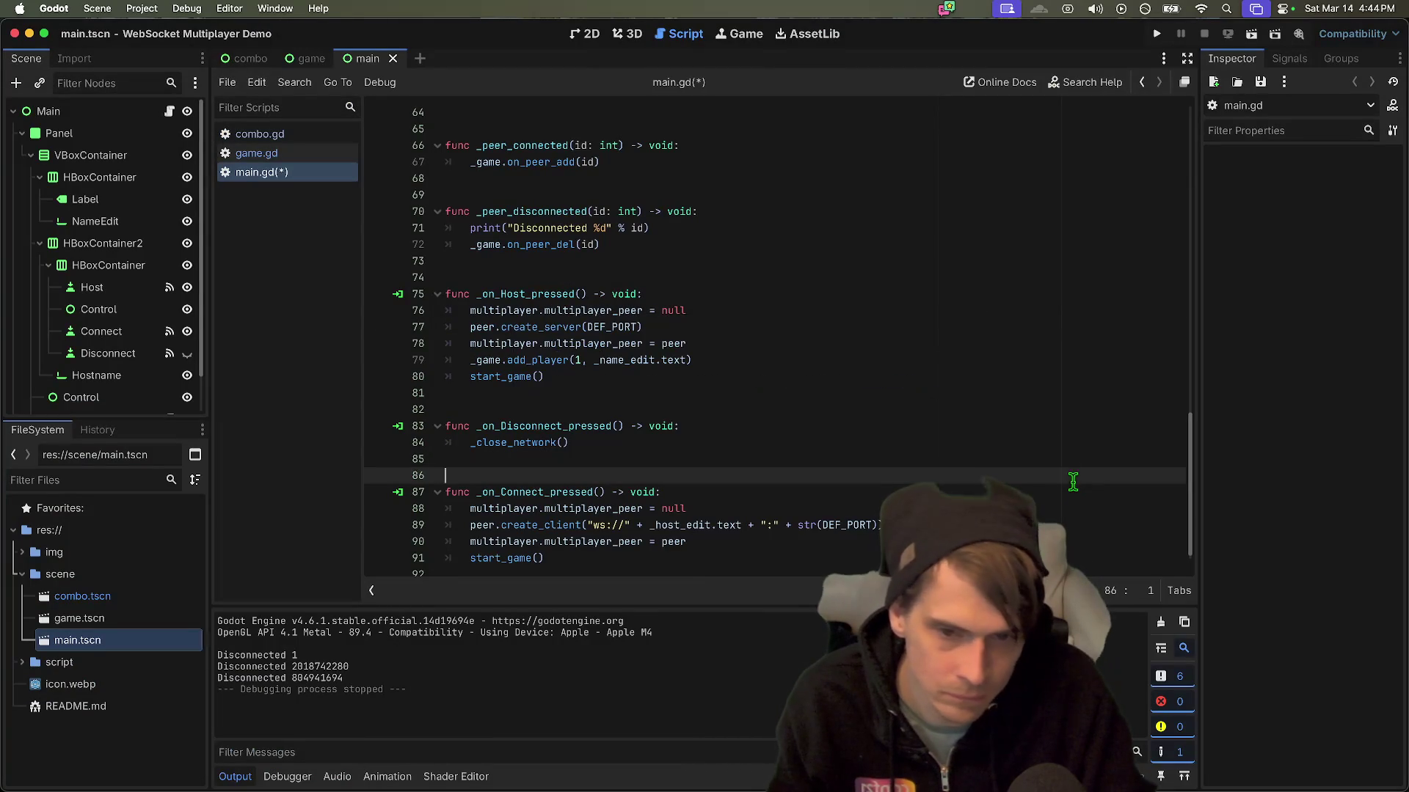
Review the create_client call on line 89 and the _on_Host_pressed function.
left_click(614, 385)
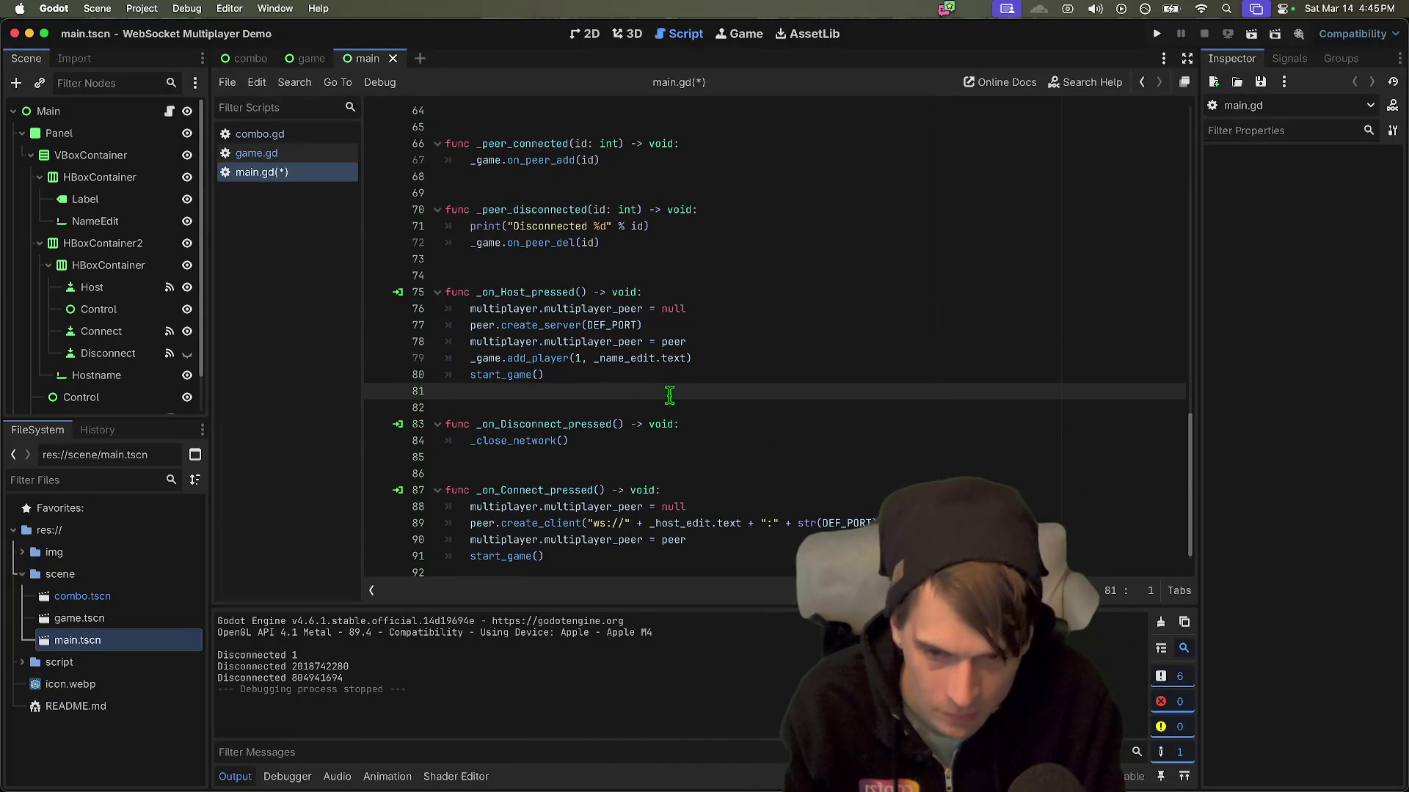
left_click(697, 519)
double_click(697, 520)
double_click(506, 307)
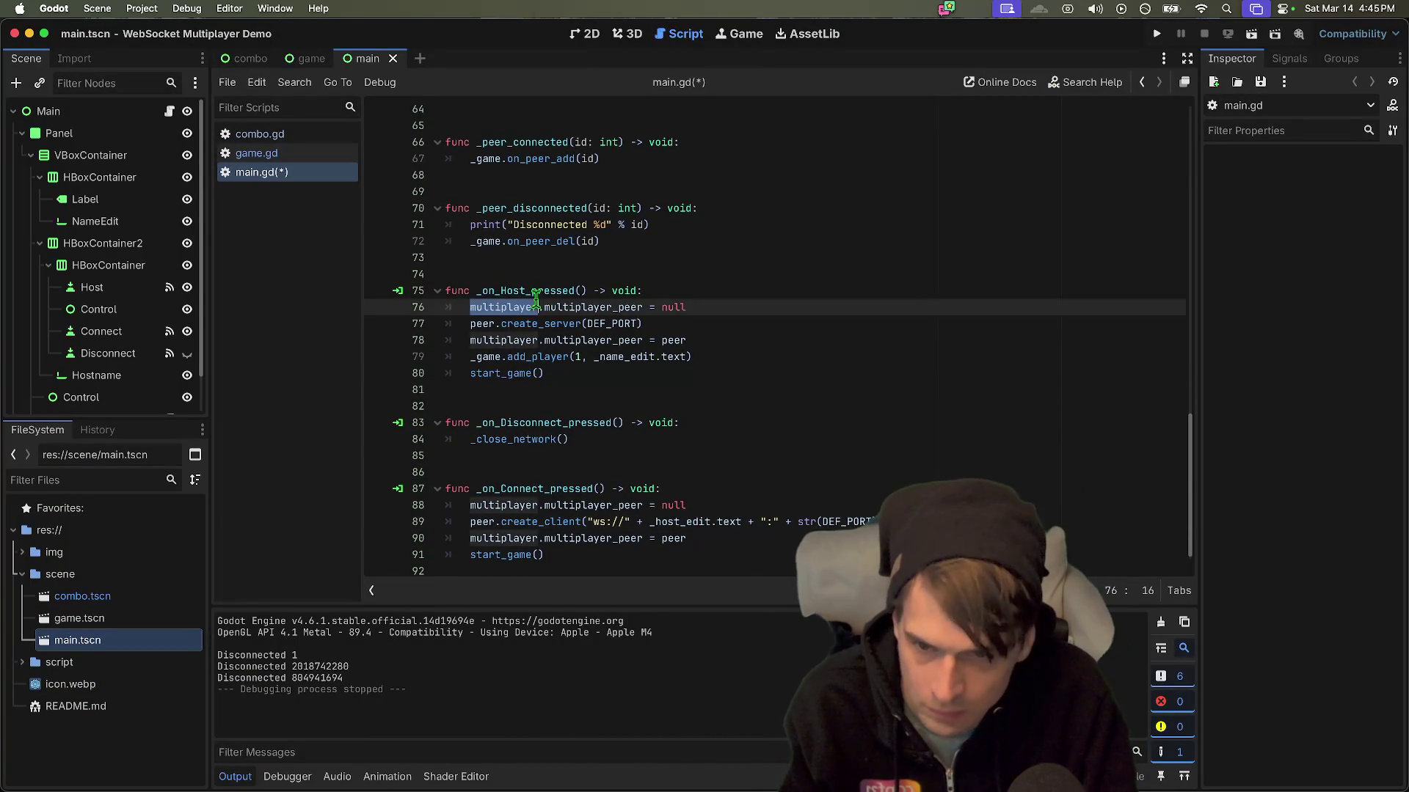
double_click(525, 290)
key("super+Tab")
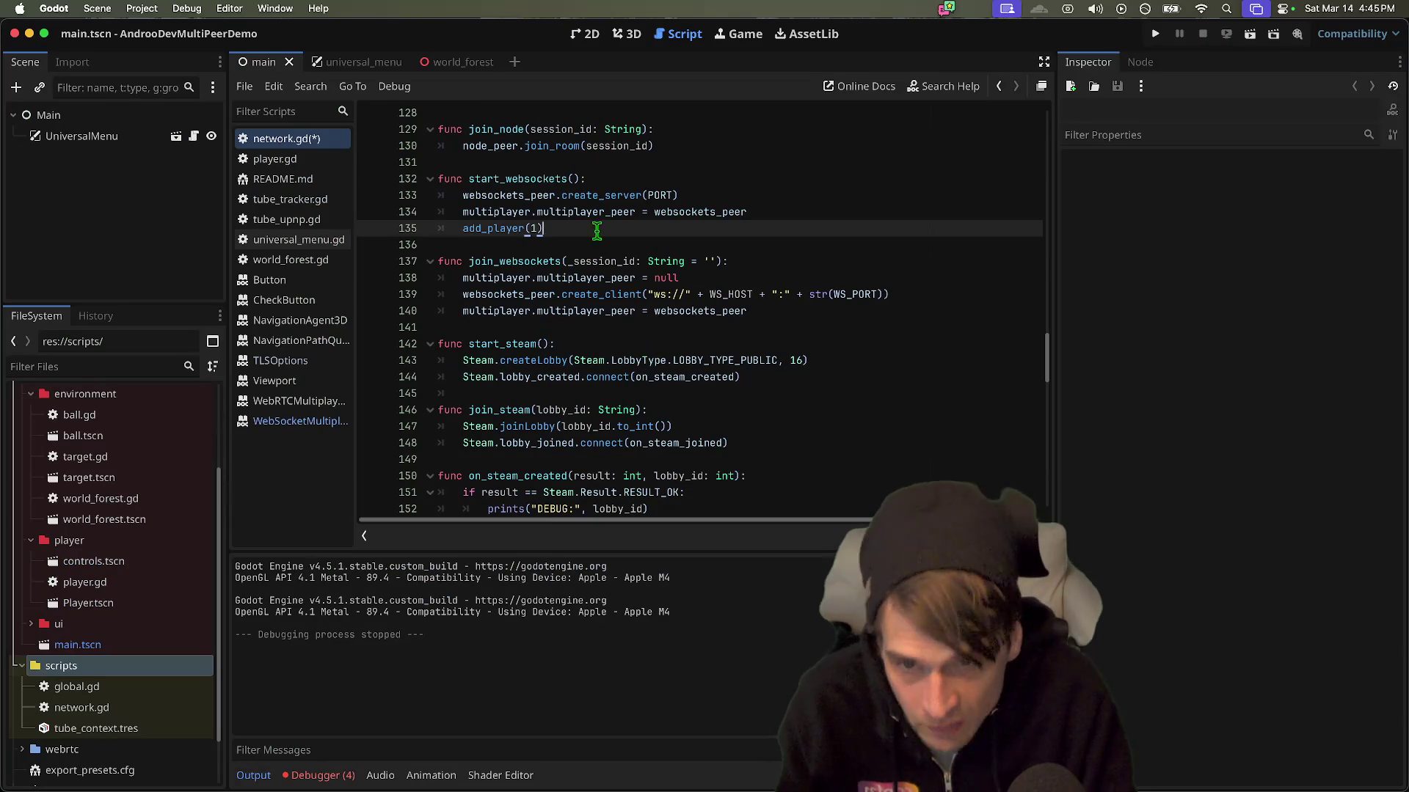
In start_websockets, change create_server(PORT) on line 133 to create_server(WS_PORT).
double_click(525, 180)
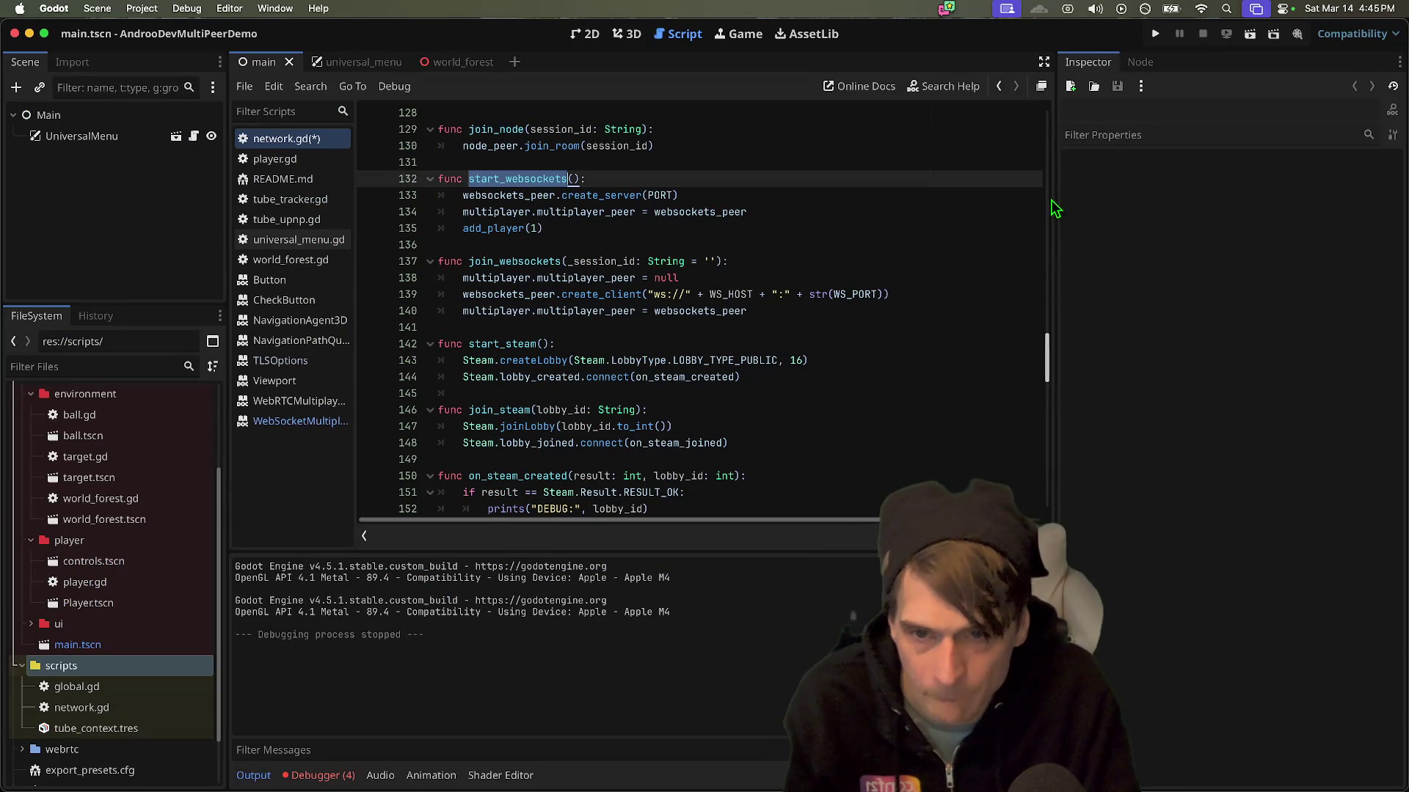
left_click(778, 198)
double_click(660, 196)
type("WS")
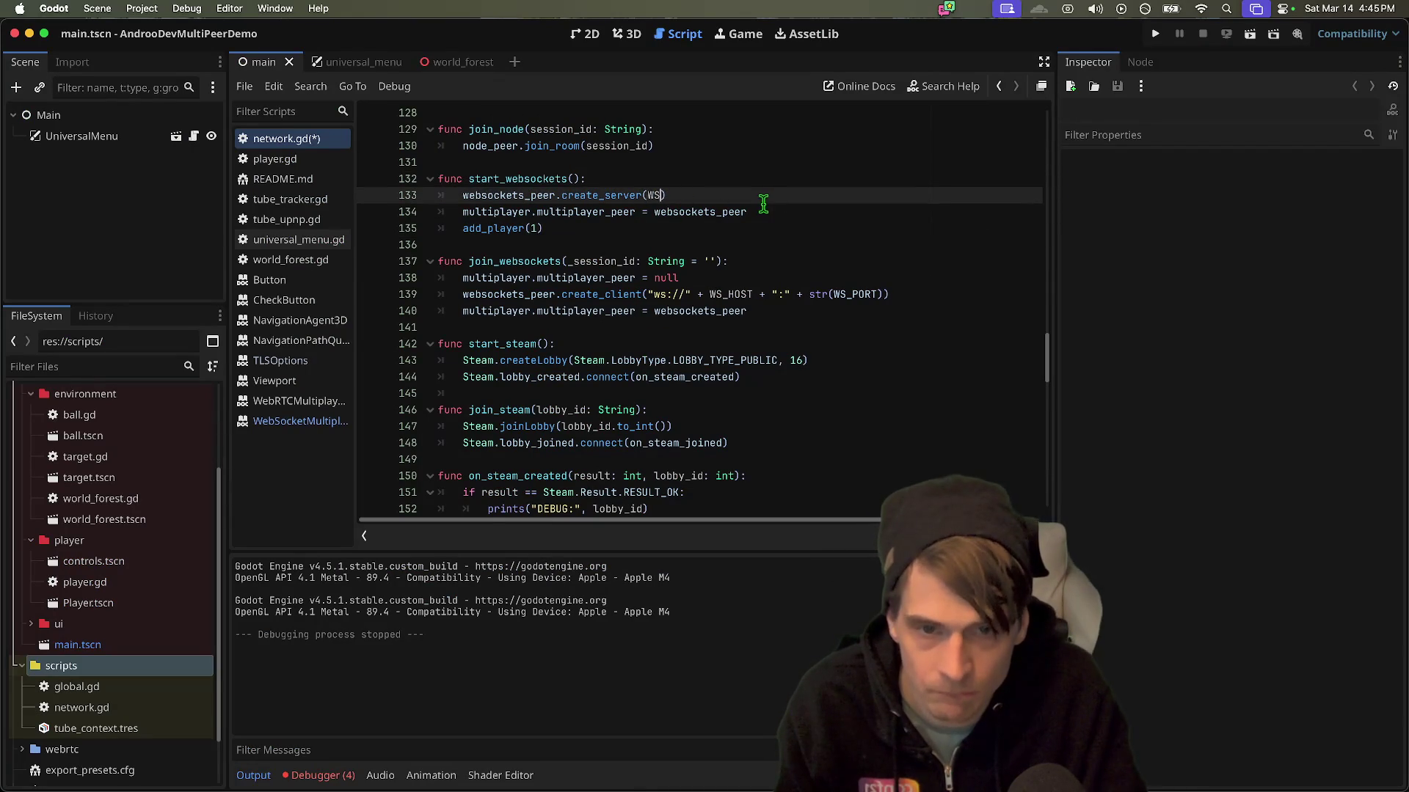
key("Escape")
type("_HOST")
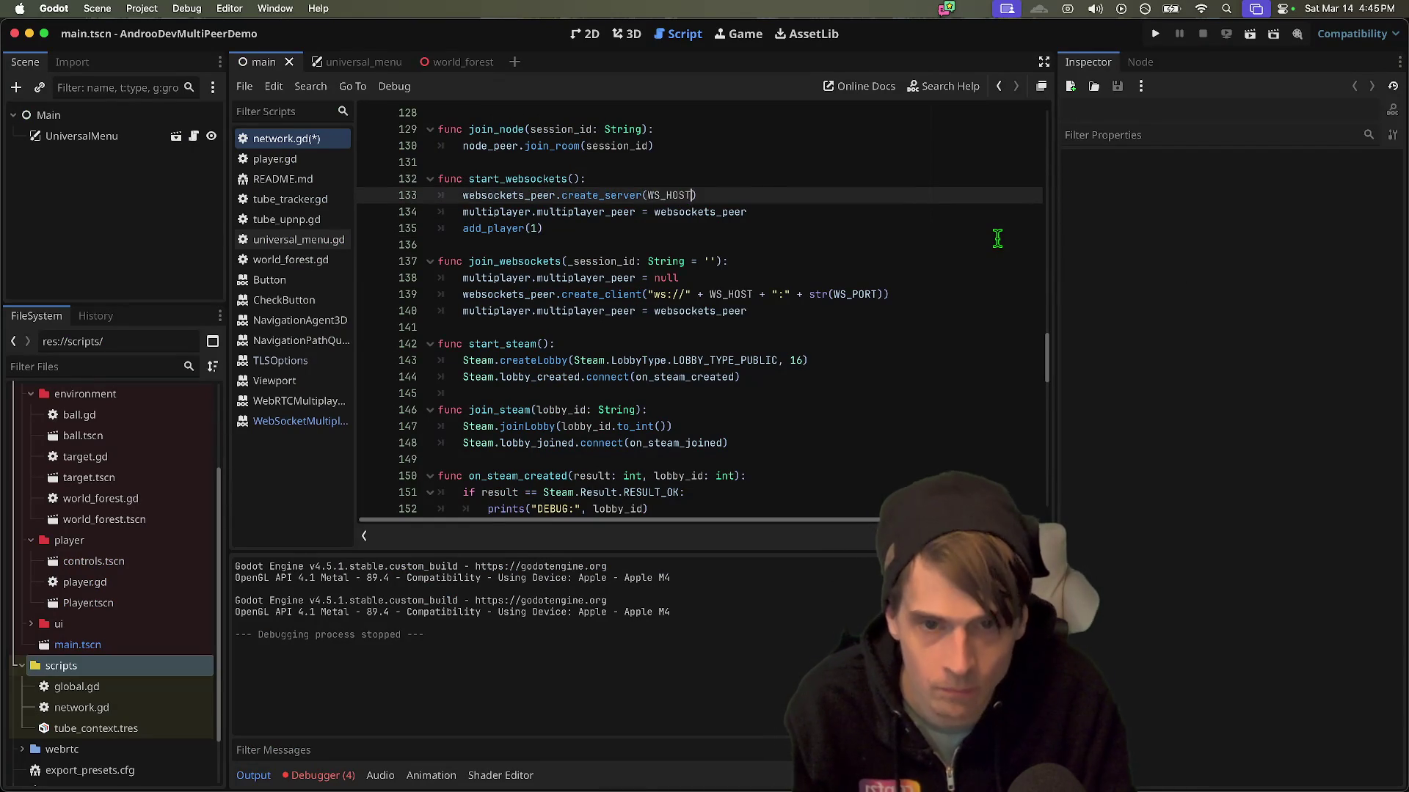
type("RT")
key("Return")
left_click(817, 262)
Select join_websockets (lines 137–140), then view the demo's main.gd around the add_player line.
left_click_drag(833, 317, 201, 266)
key("super+Tab")
left_click(729, 372)
left_click_drag(668, 355, 351, 367)
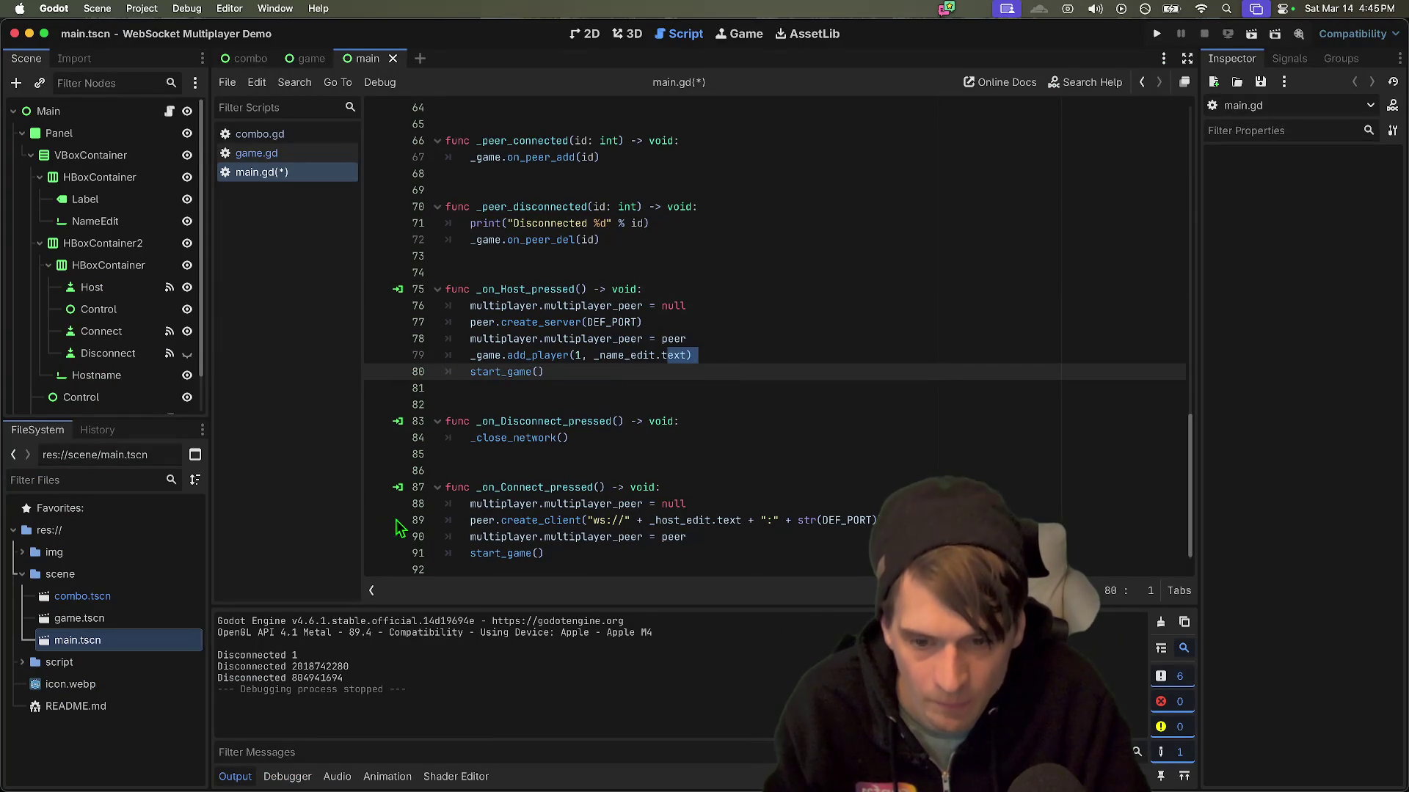
Inspect the _on_Connect_pressed handler and its multiplayer_peer code between lines 67 and 90.
double_click(516, 487)
scroll(704, 539, "down", 1)
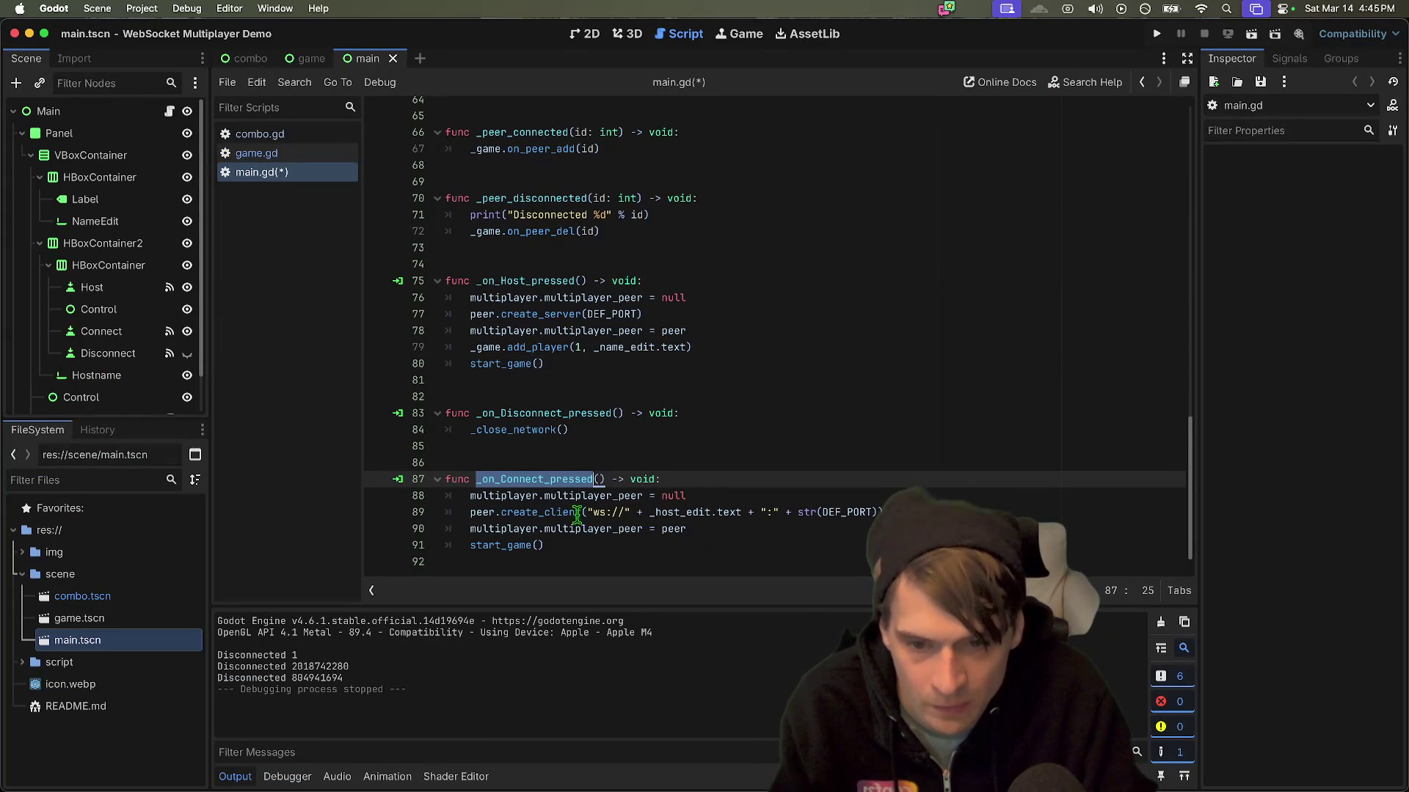
double_click(529, 496)
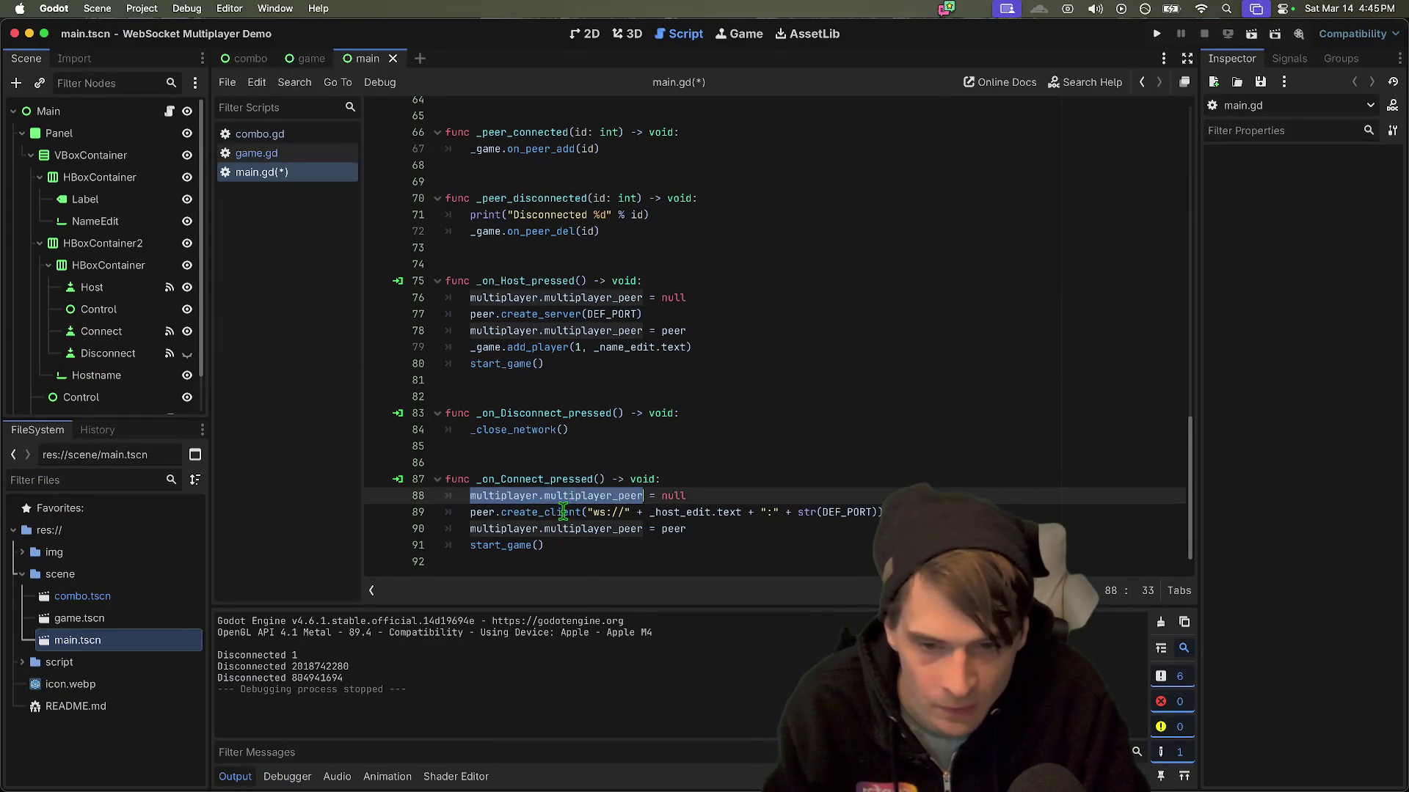
left_click(667, 528)
left_click(712, 396)
scroll(711, 394, "up", 5)
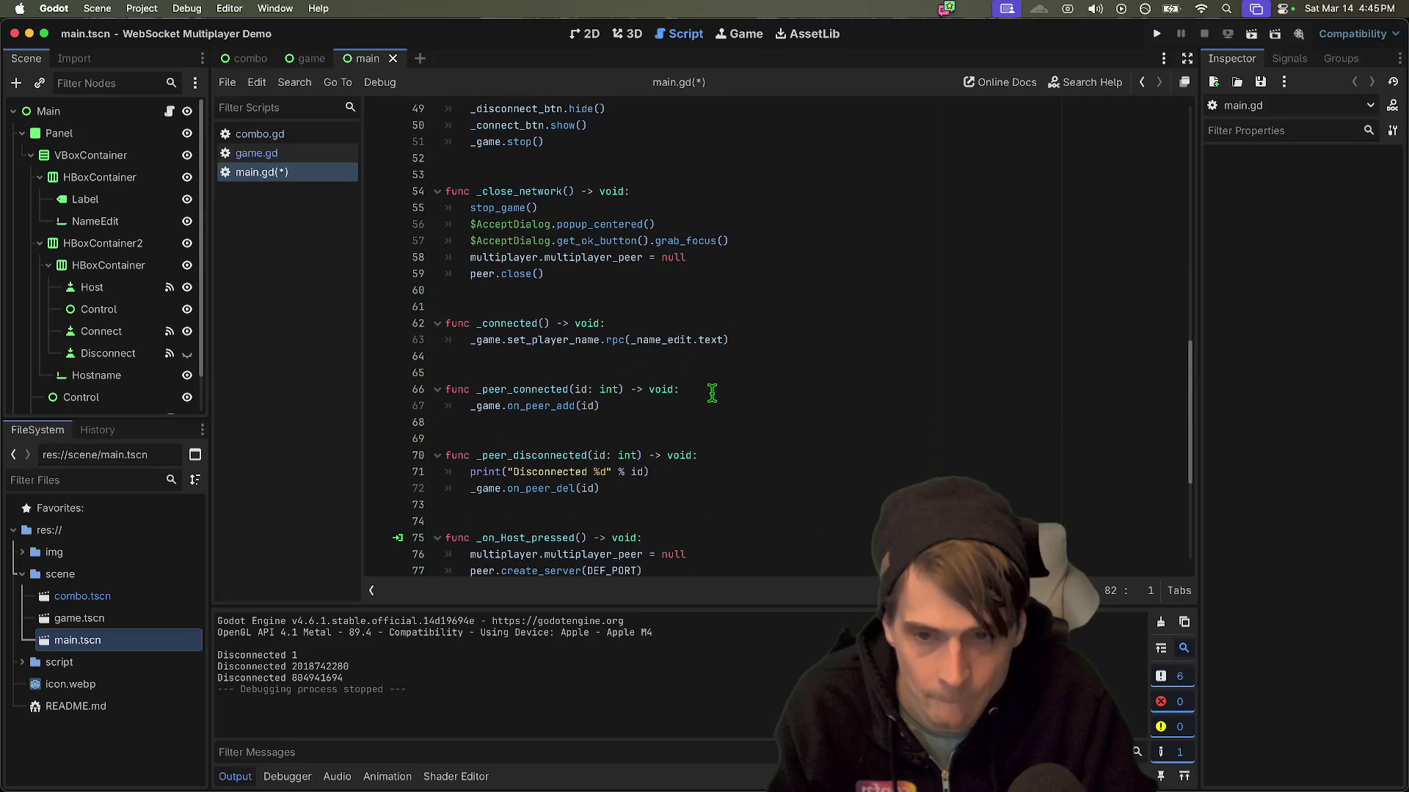
left_click(645, 440)
scroll(646, 440, "up", 1)
left_click(777, 374)
triple_click(767, 429)
scroll(692, 400, "up", 12)
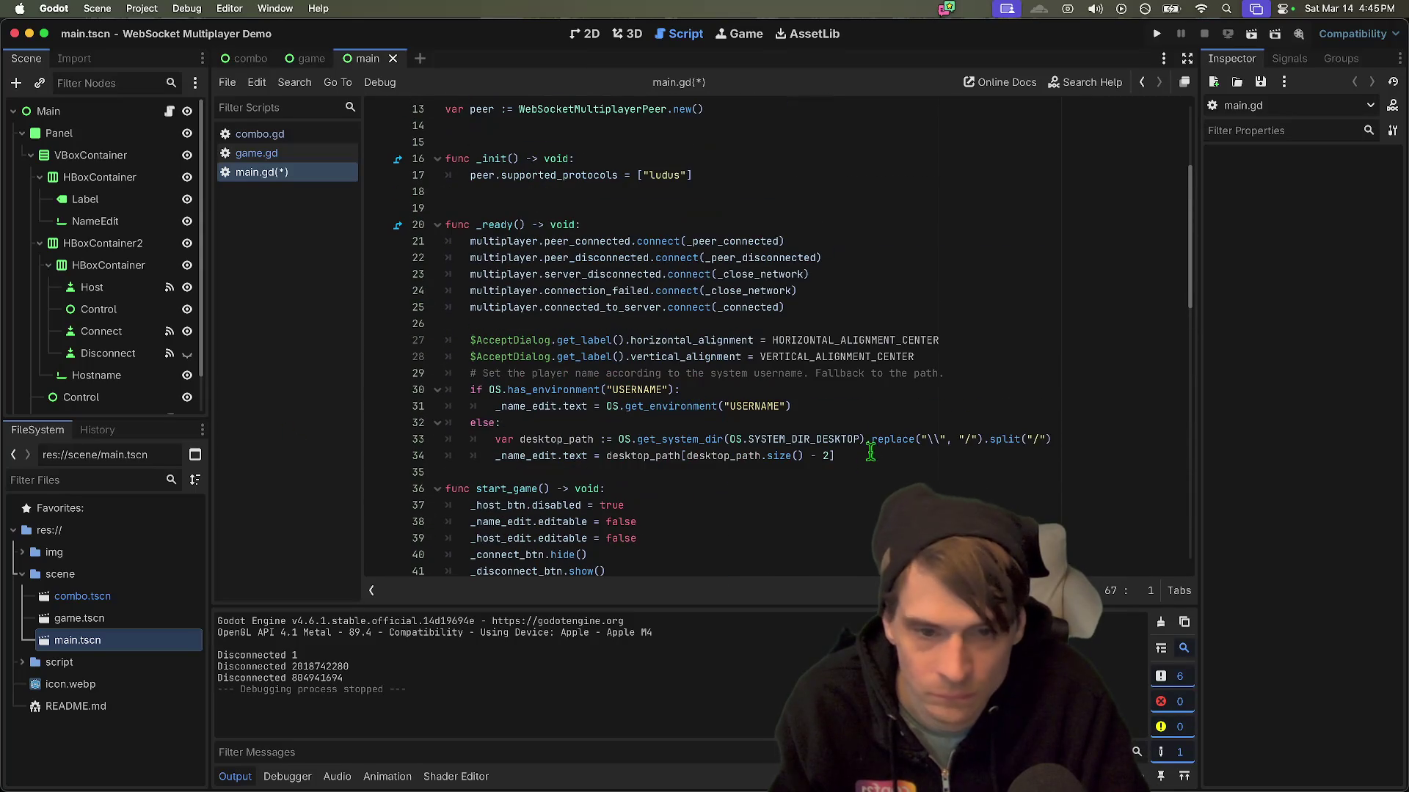
Check the connected_to_server, server_disconnected and peer_disconnected signals in _ready, then bring up Firefox.
right_click(878, 425)
double_click(625, 308)
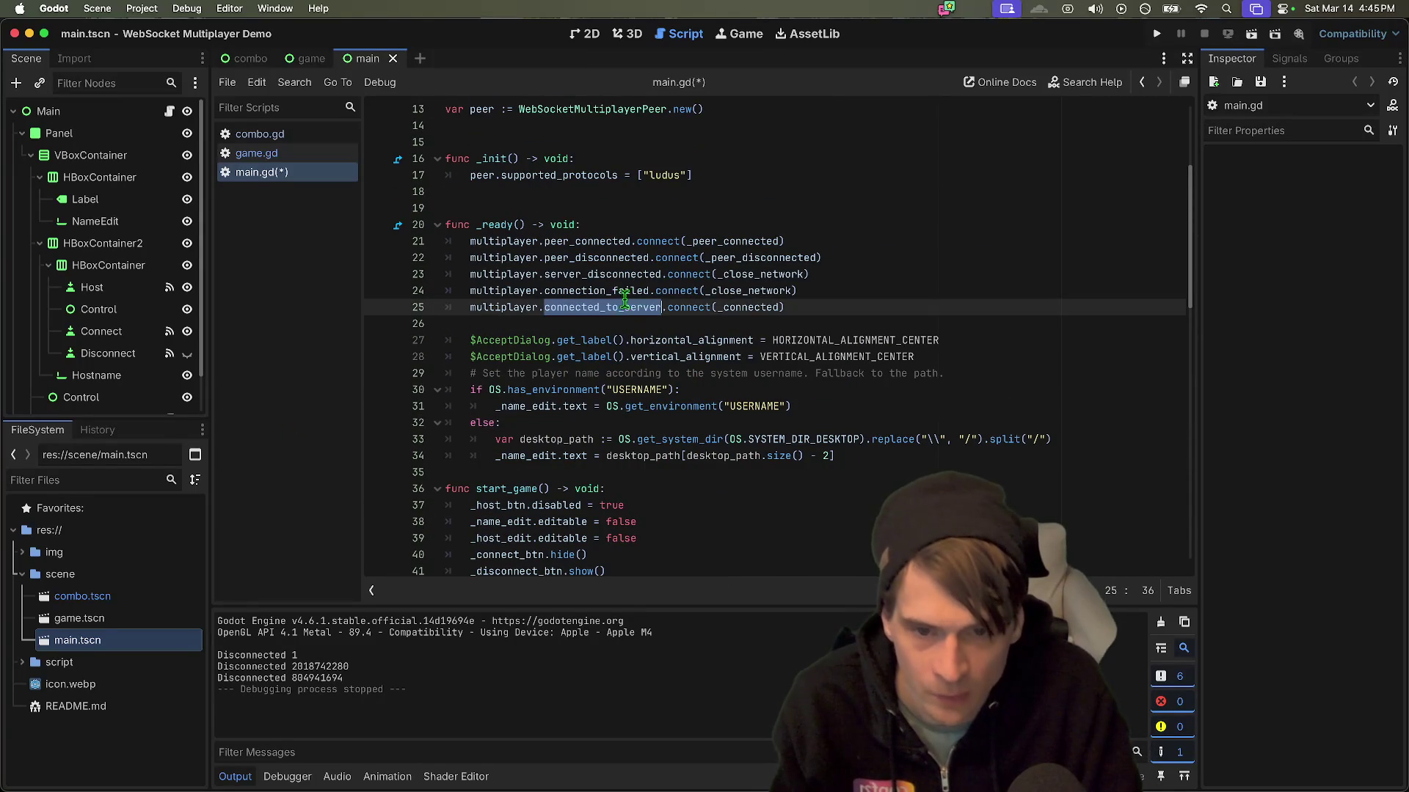
double_click(611, 275)
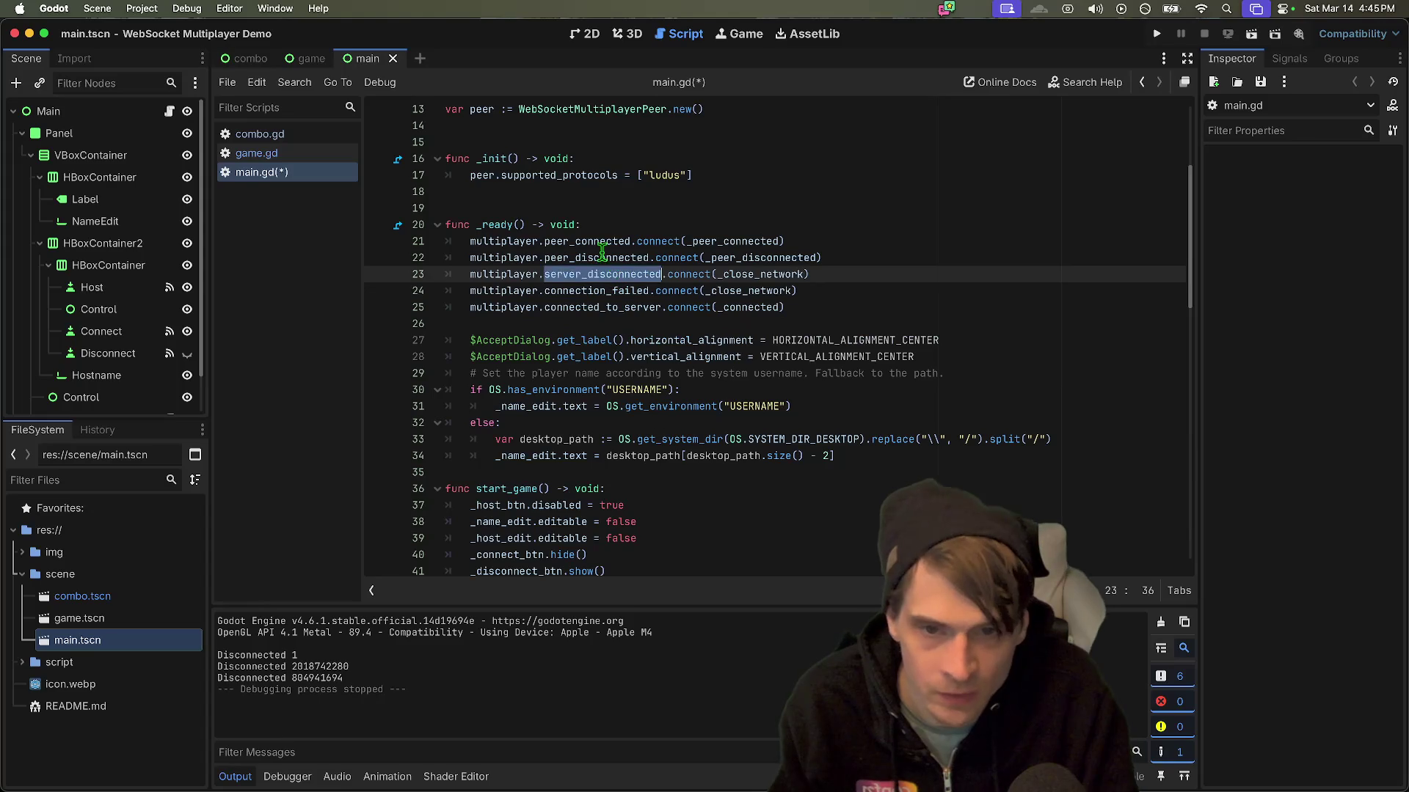
double_click(602, 257)
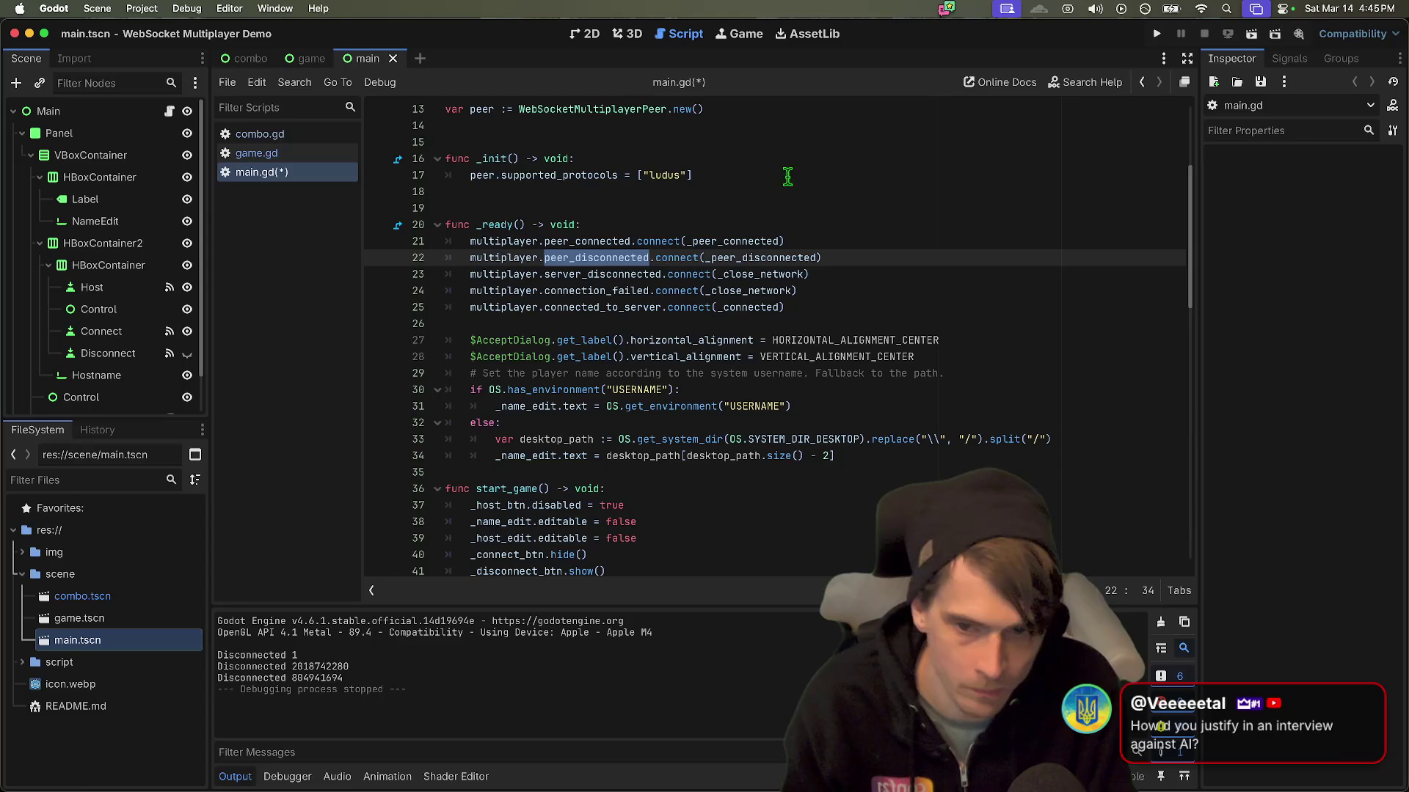
left_click(314, 771)
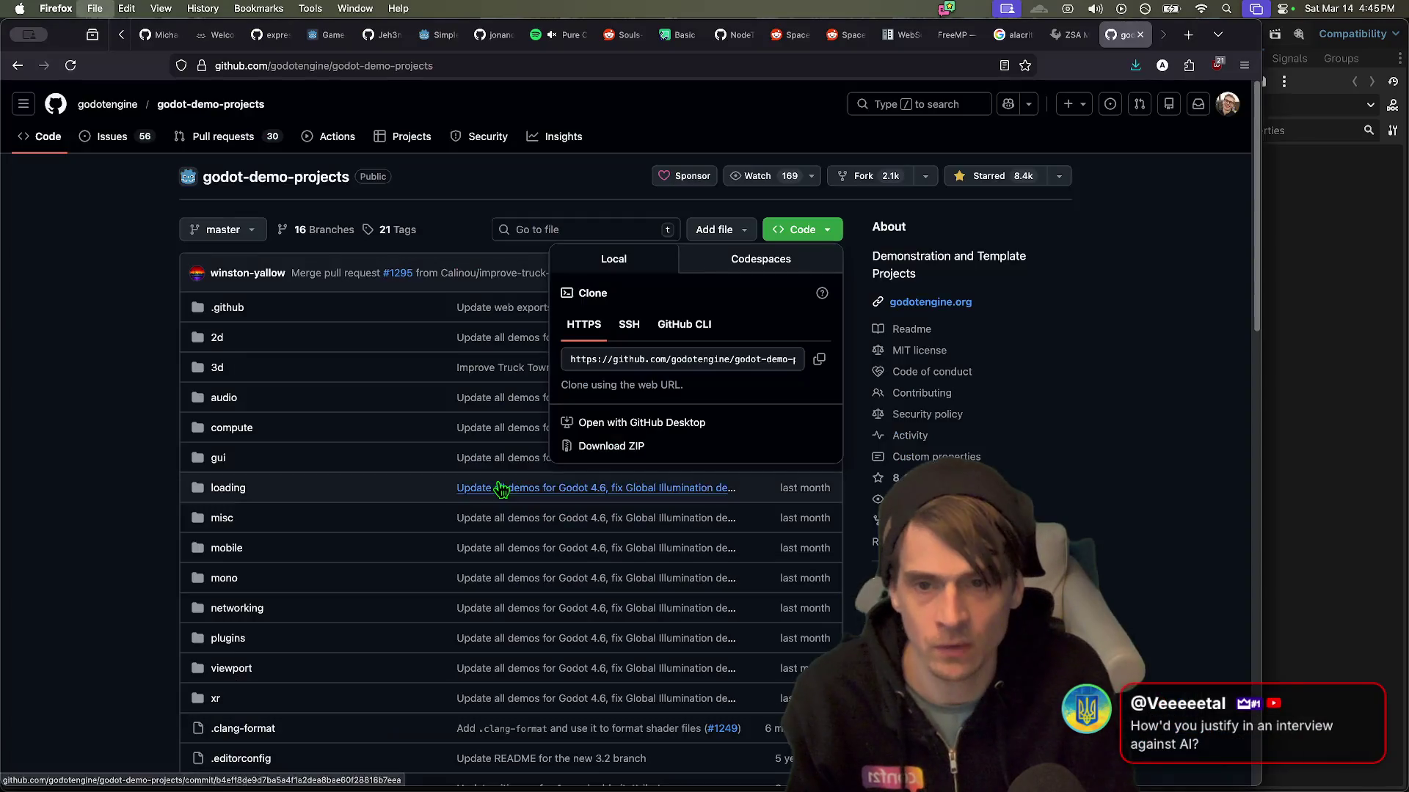
In a new tab, search 'data int' and open Amazon's Designing Data-Intensive Applications page.
key("super+t")
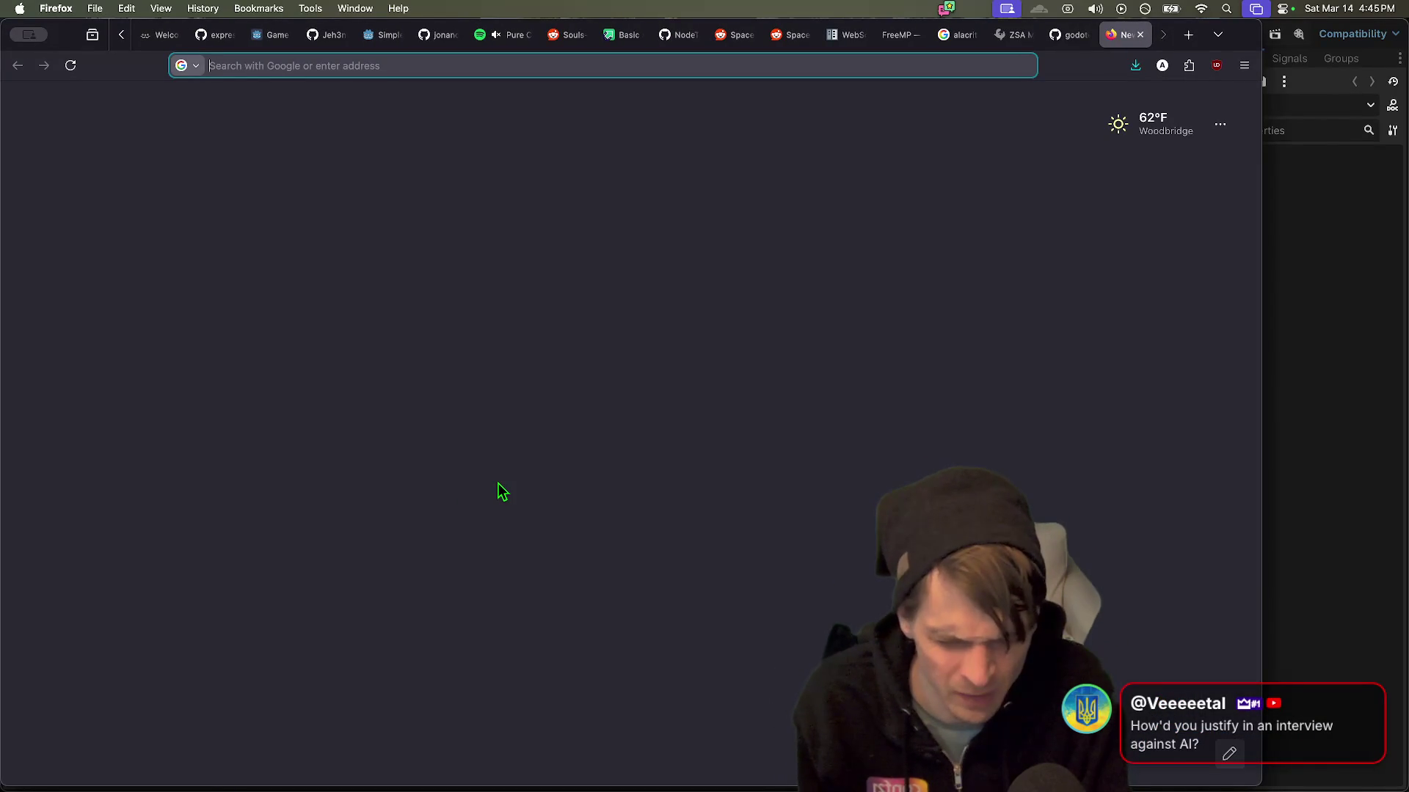
type("data int")
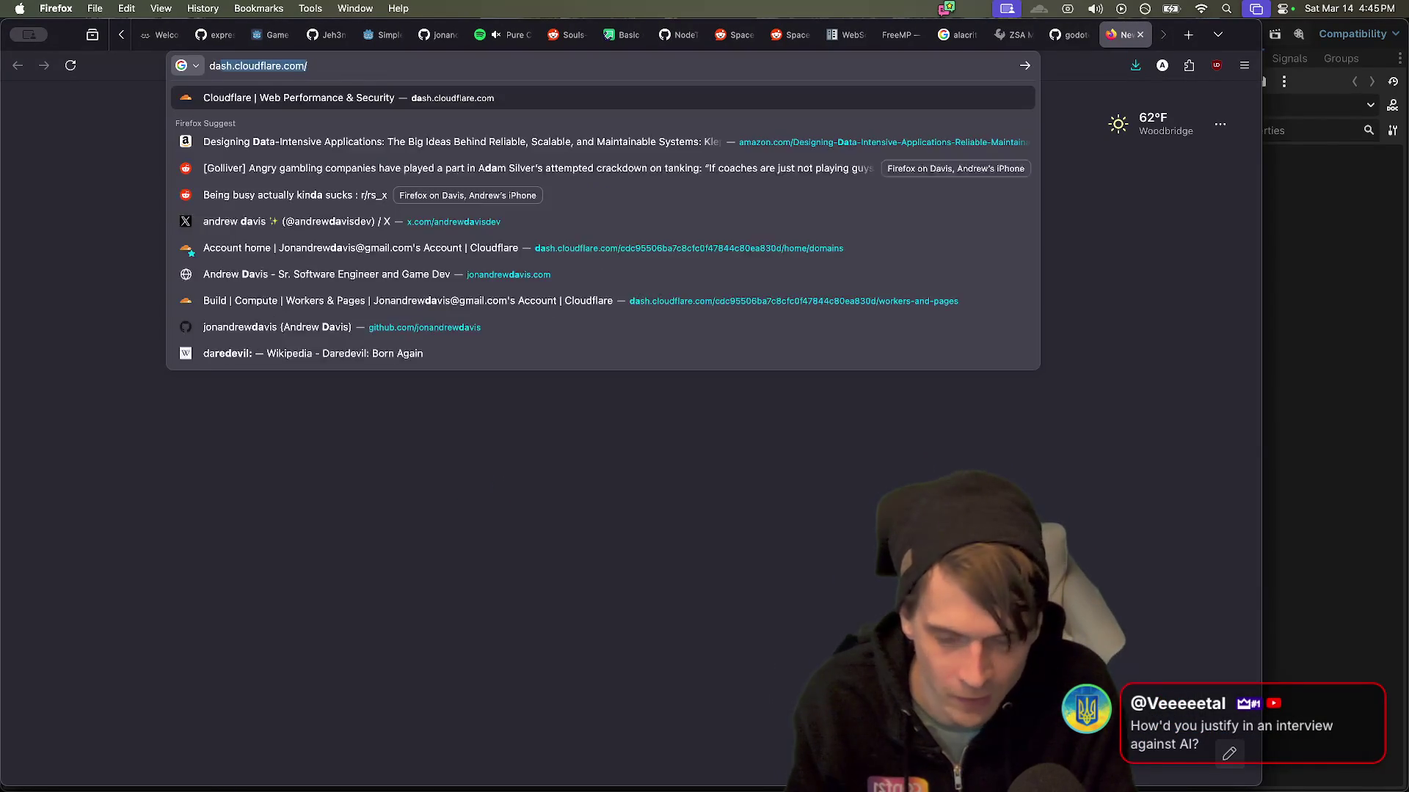
key("Down")
key("Return")
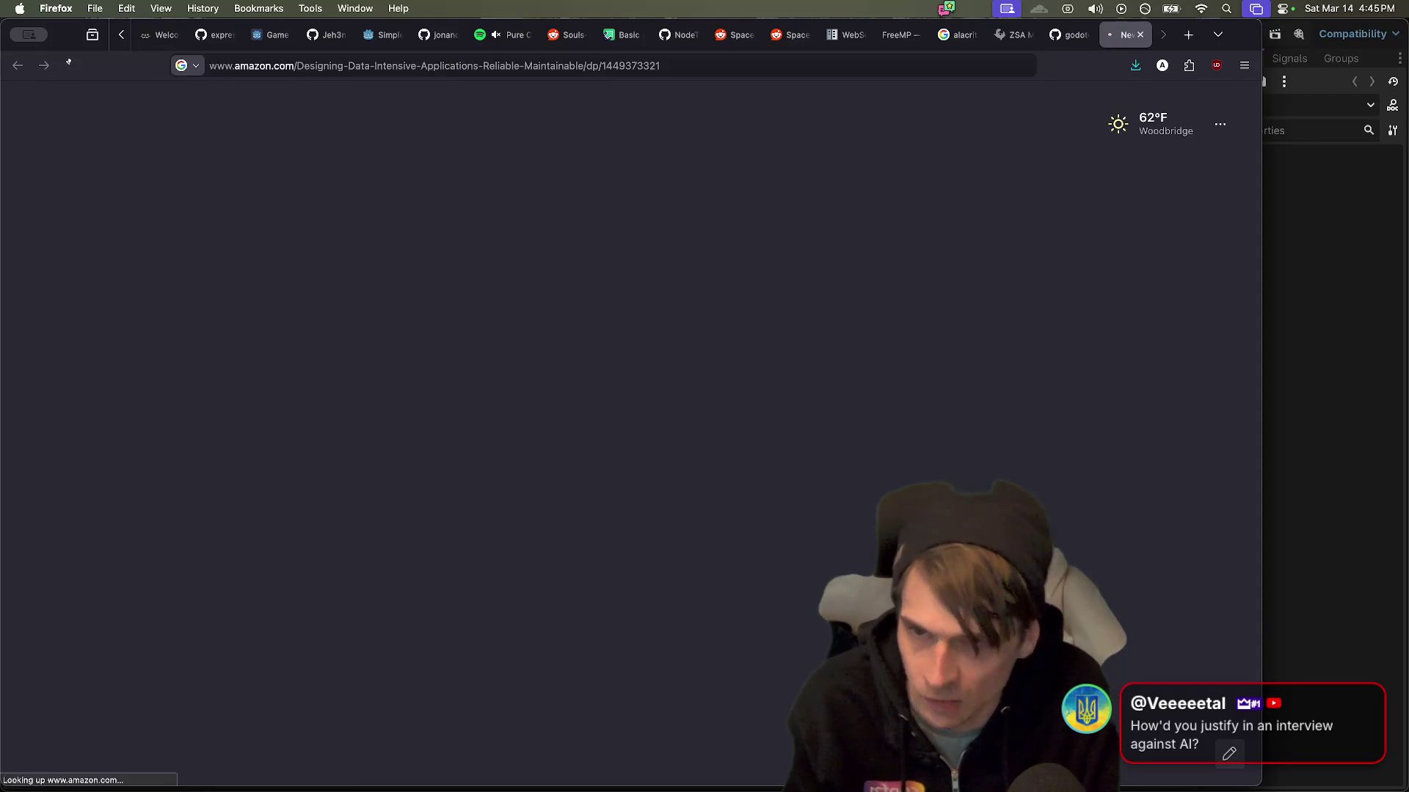
scroll(660, 345, "down", 1)
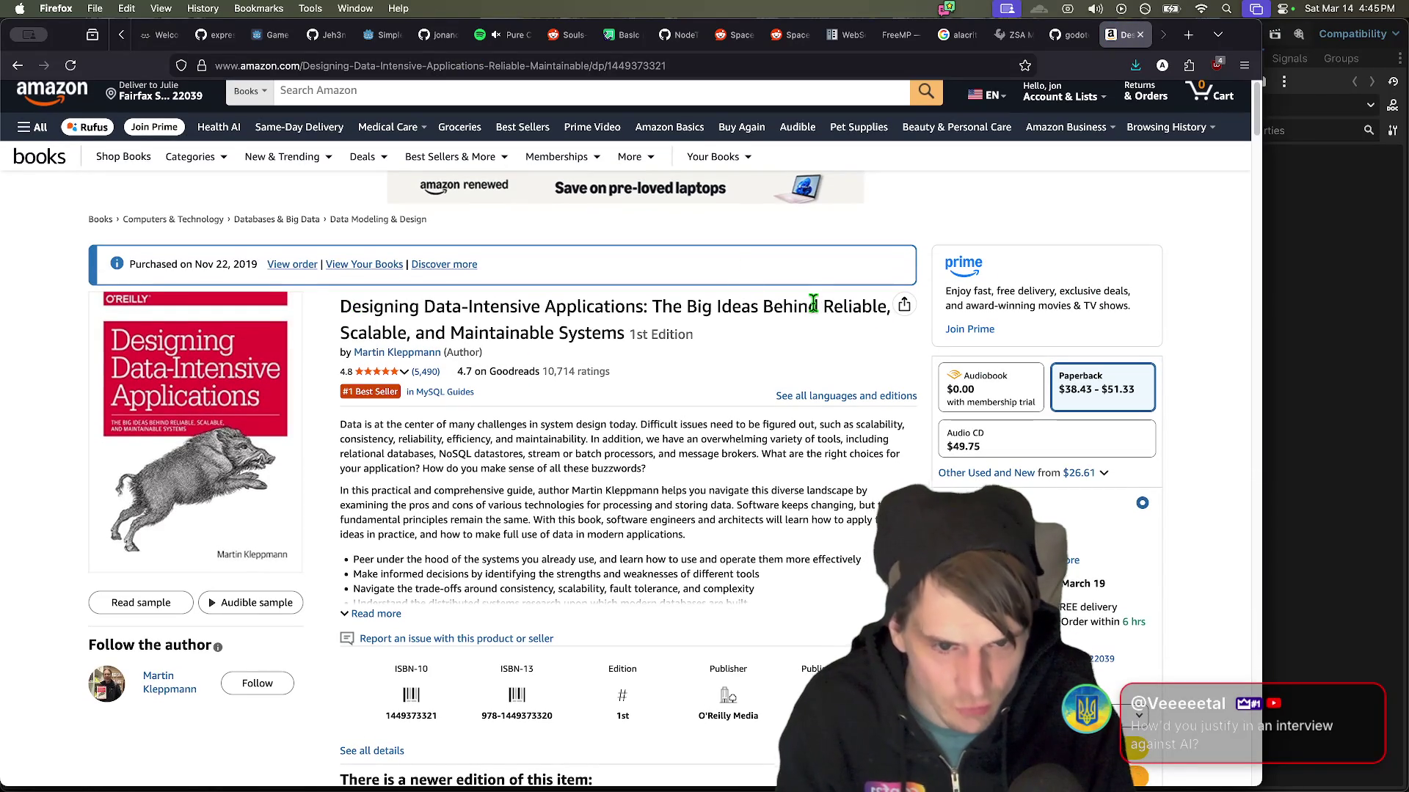
left_click_drag(813, 304, 890, 305)
left_click(870, 306)
left_click_drag(341, 333, 406, 334)
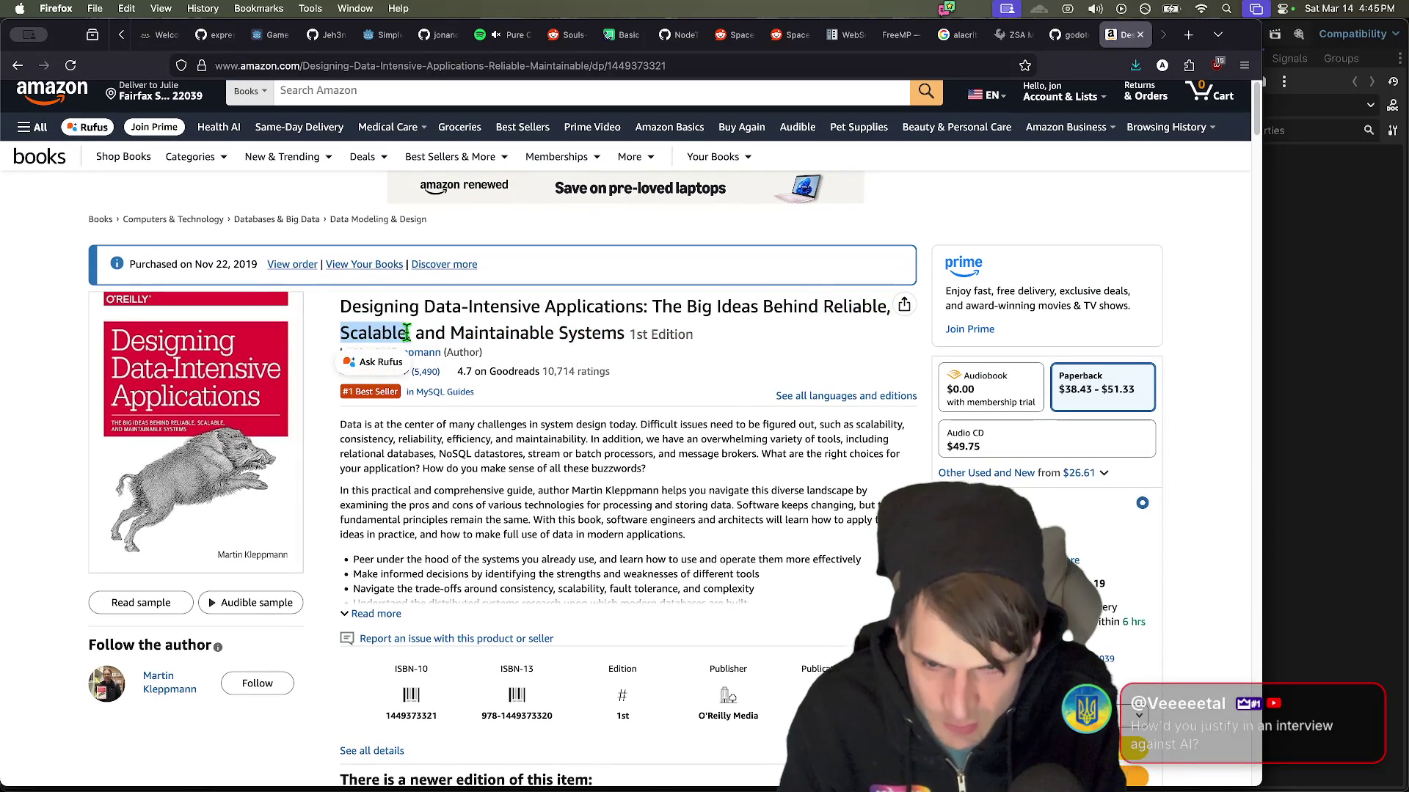
double_click(487, 332)
Scroll down to the book's diagram image and open it in a new tab.
scroll(645, 484, "down", 5)
mouse_move(251, 317)
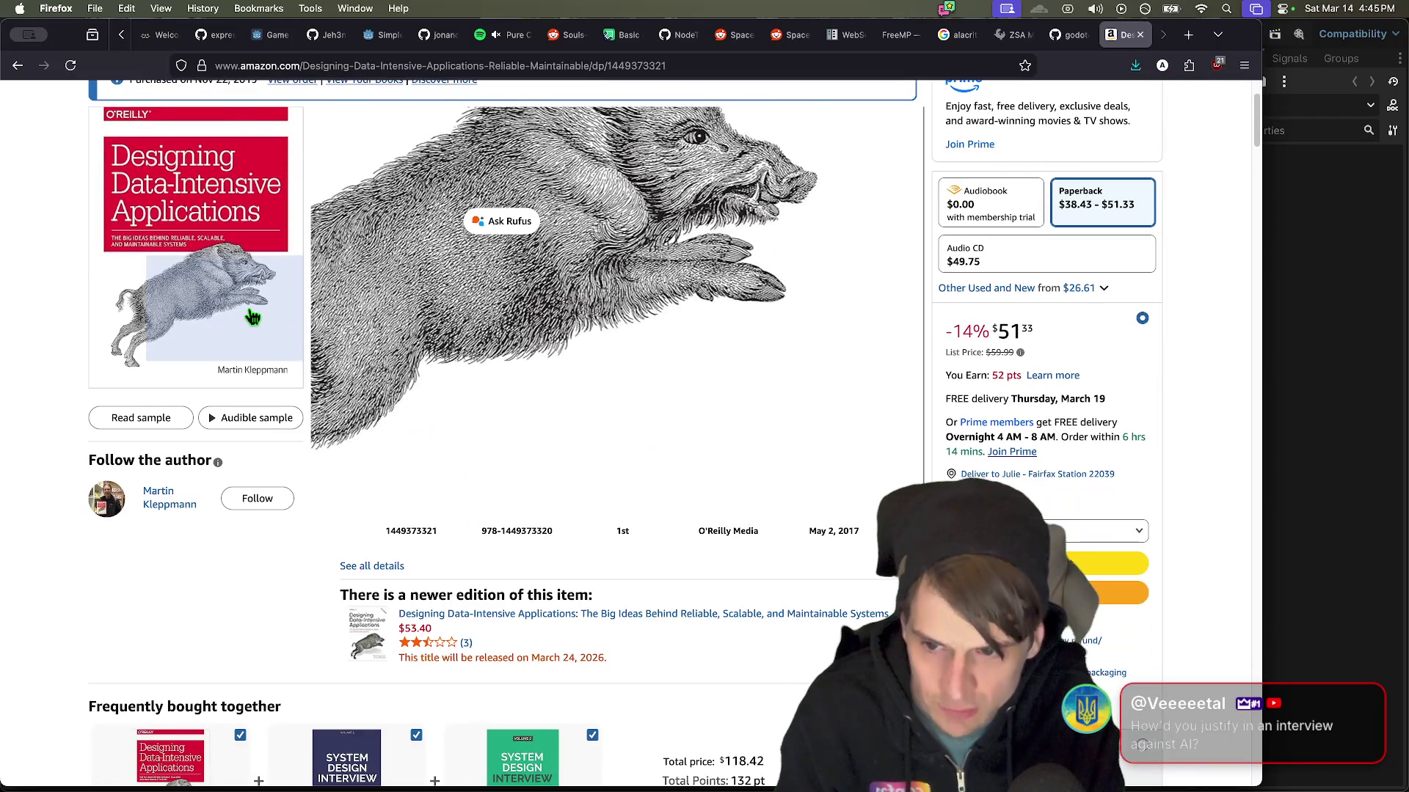
scroll(716, 445, "up", 8)
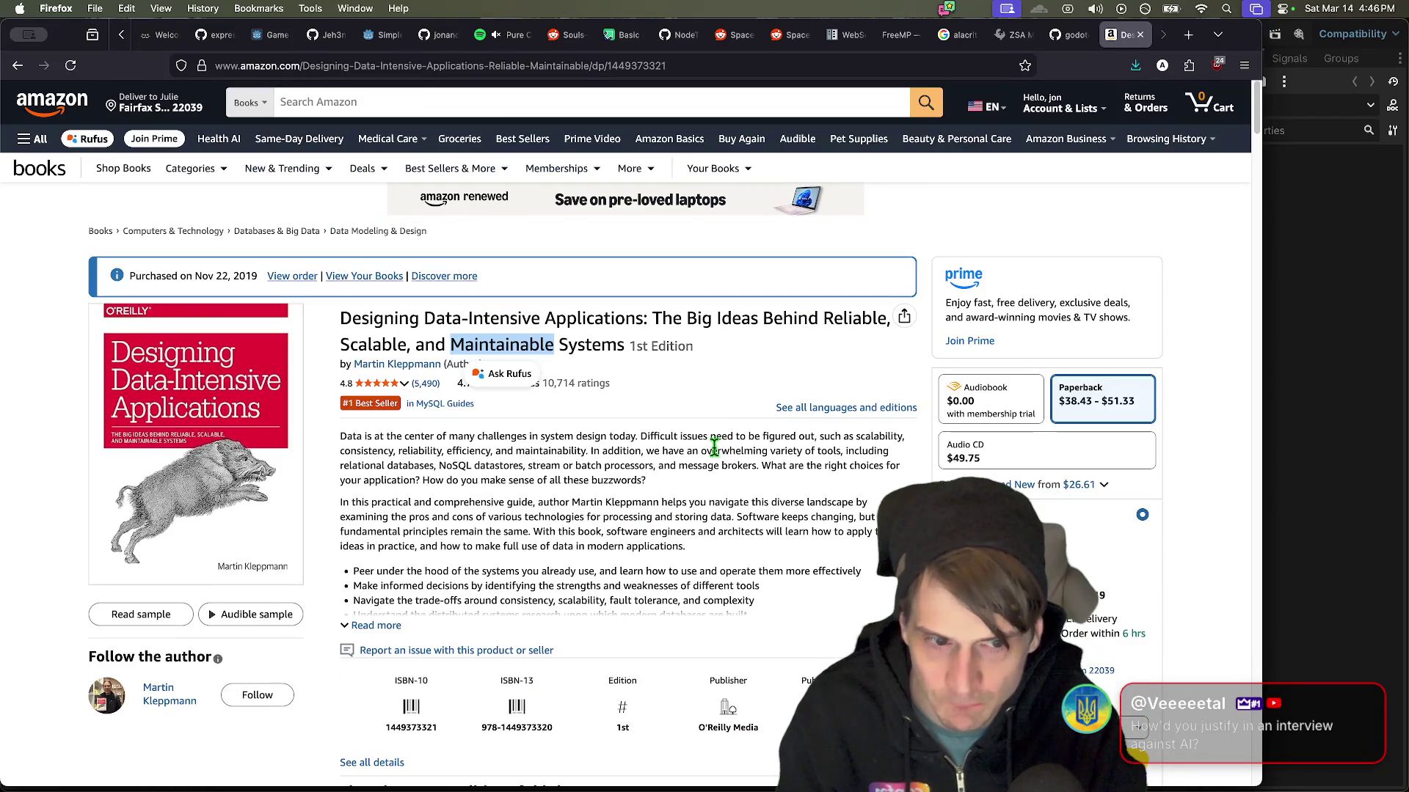
scroll(734, 446, "down", 10)
scroll(1215, 447, "down", 20)
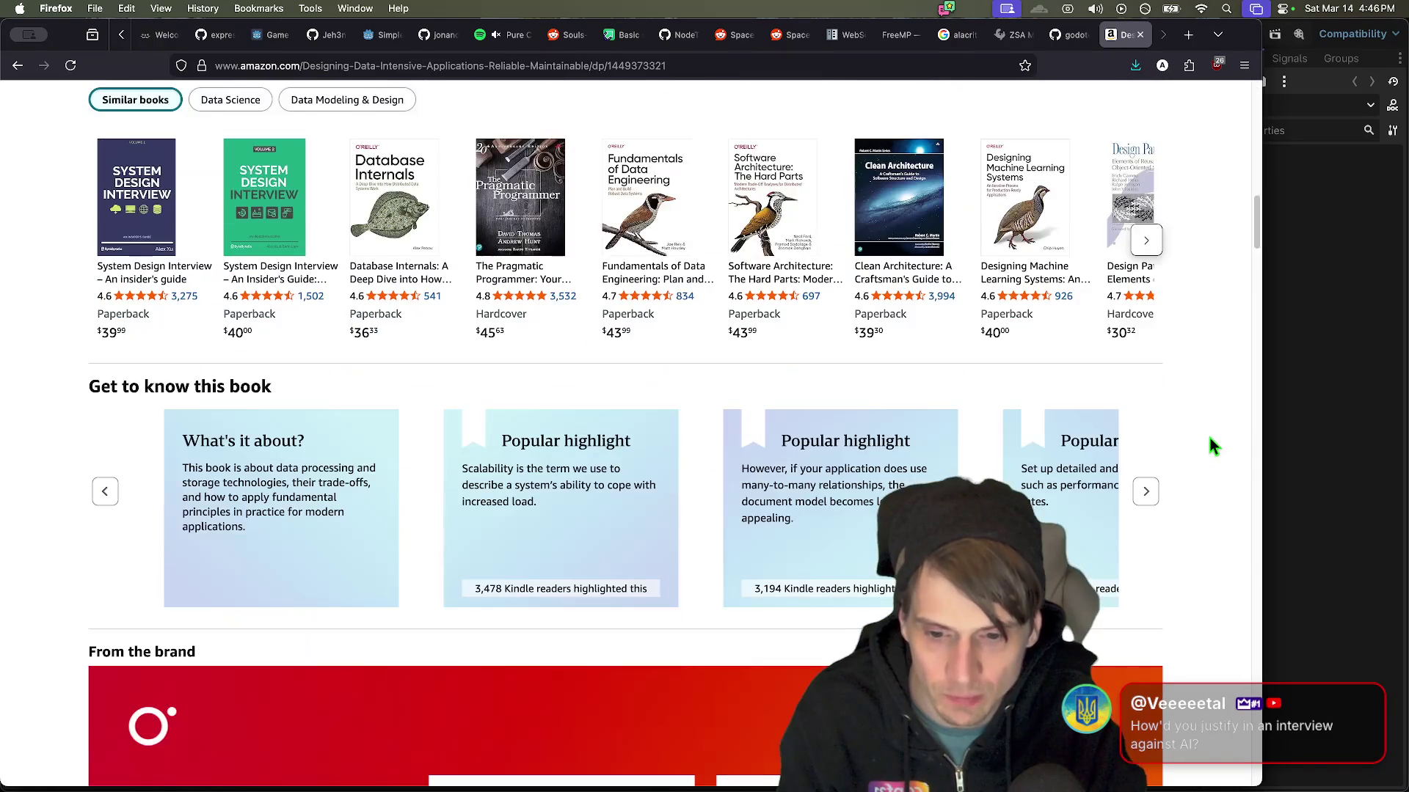
scroll(1208, 429, "down", 18)
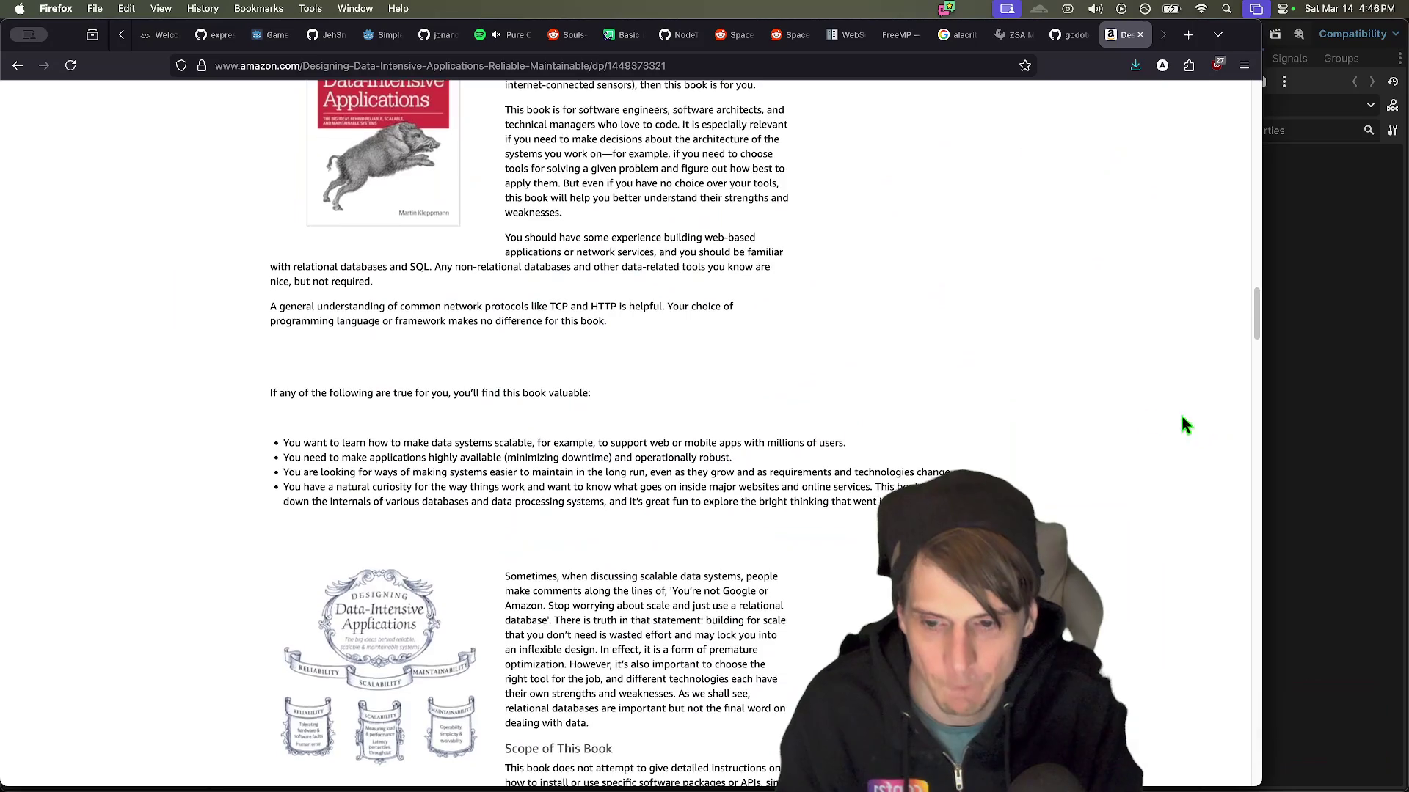
right_click(437, 411)
left_click(529, 386)
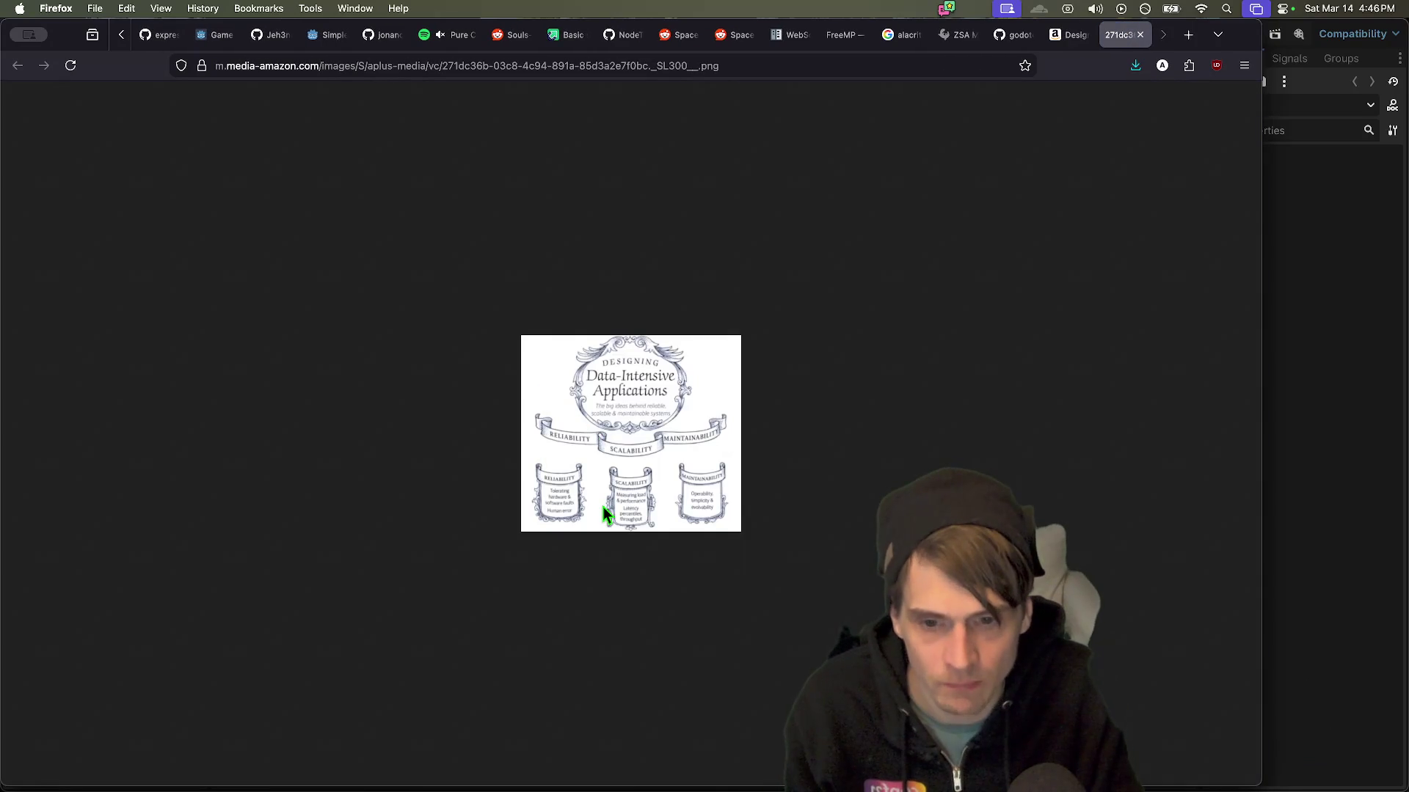
Look back over the Amazon page, then go to the GitHub godot tab and open another tab.
key("ctrl+shift+Tab")
scroll(638, 410, "down", 5)
scroll(639, 420, "down", 5)
scroll(641, 421, "up", 10)
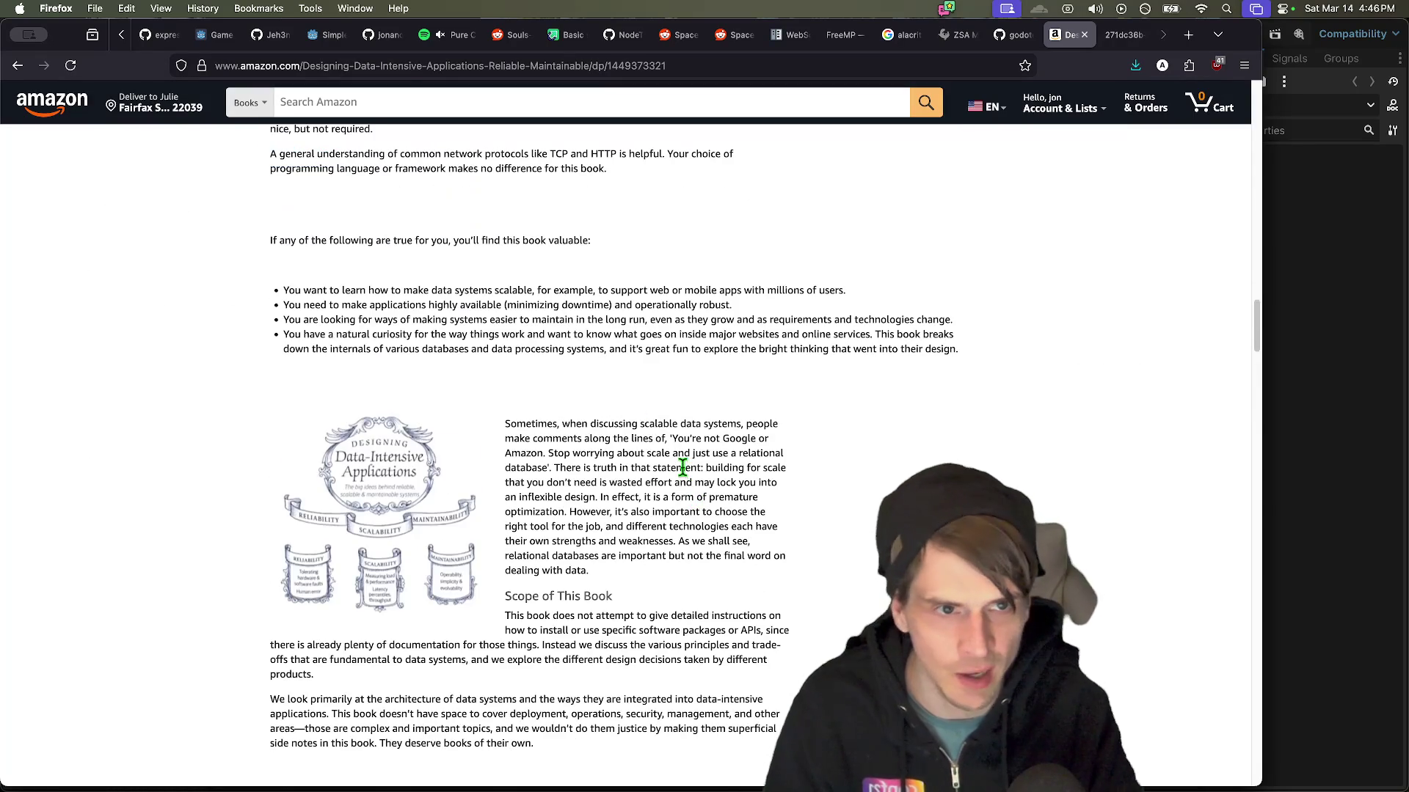
key("ctrl+shift+Tab")
key("ctrl+t")
Search 'designing data', view the Google image result, then switch back to the Godot editor.
type("data")
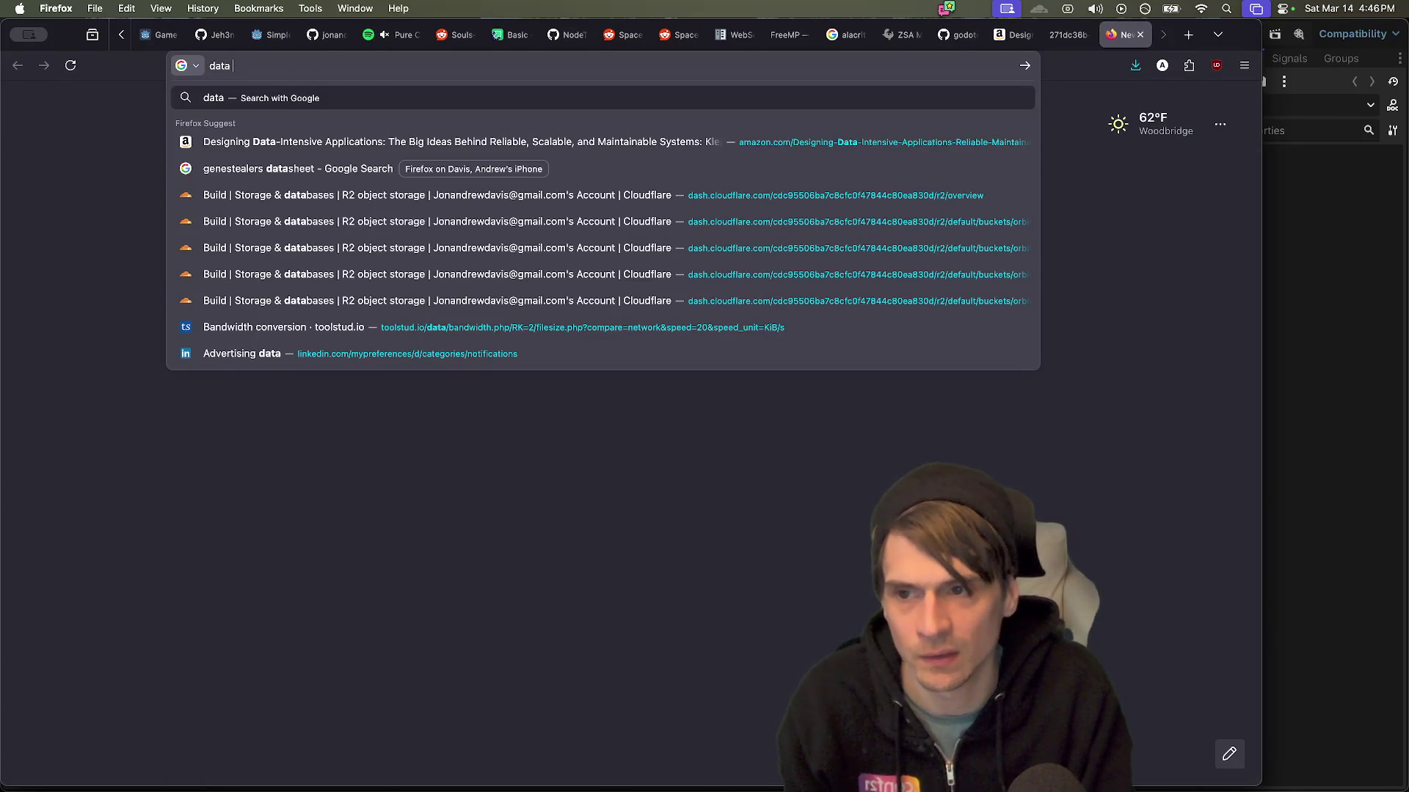
key("BackSpace")
key("BackSpace")
key("BackSpace")
type("designing data")
key("Down")
key("Down")
key("Return")
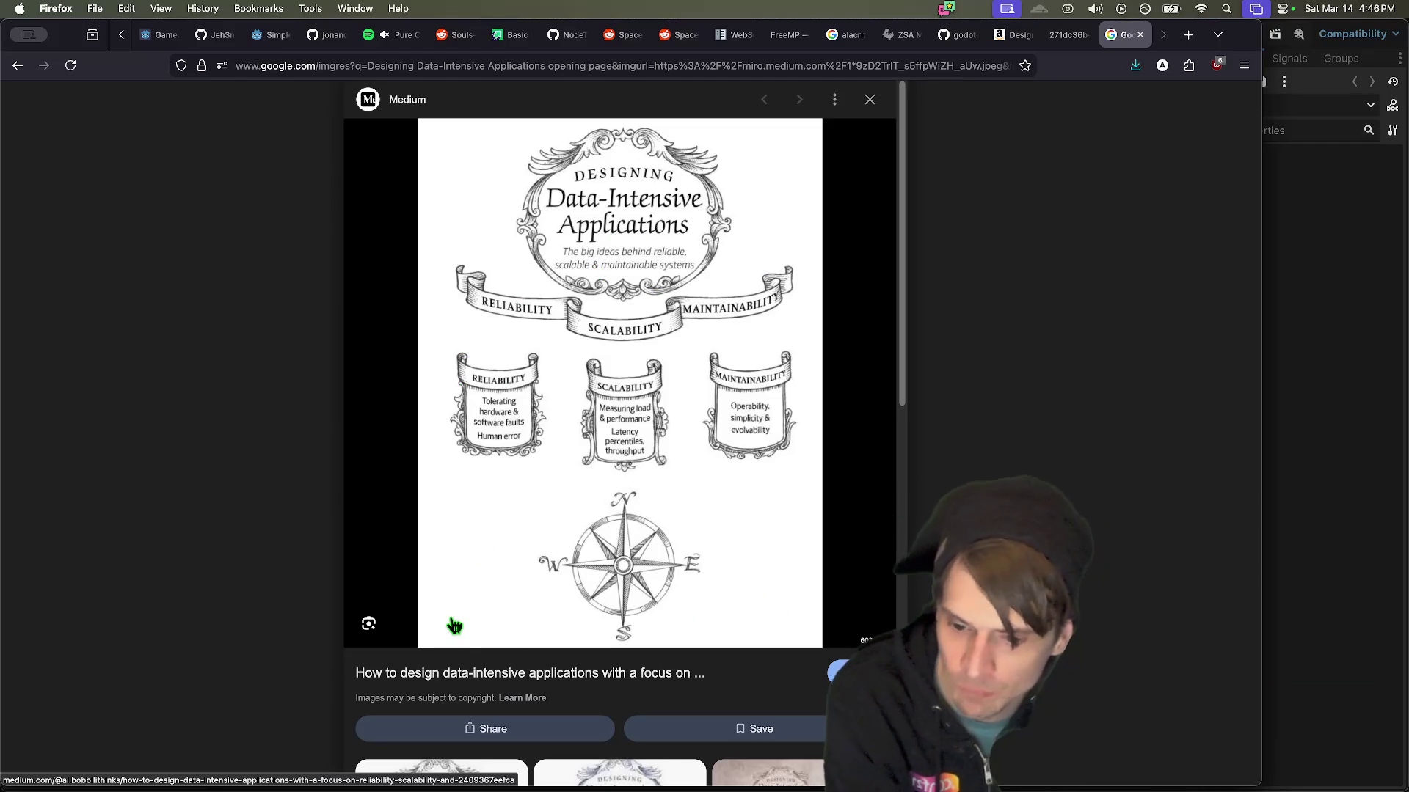
key("super+Tab")
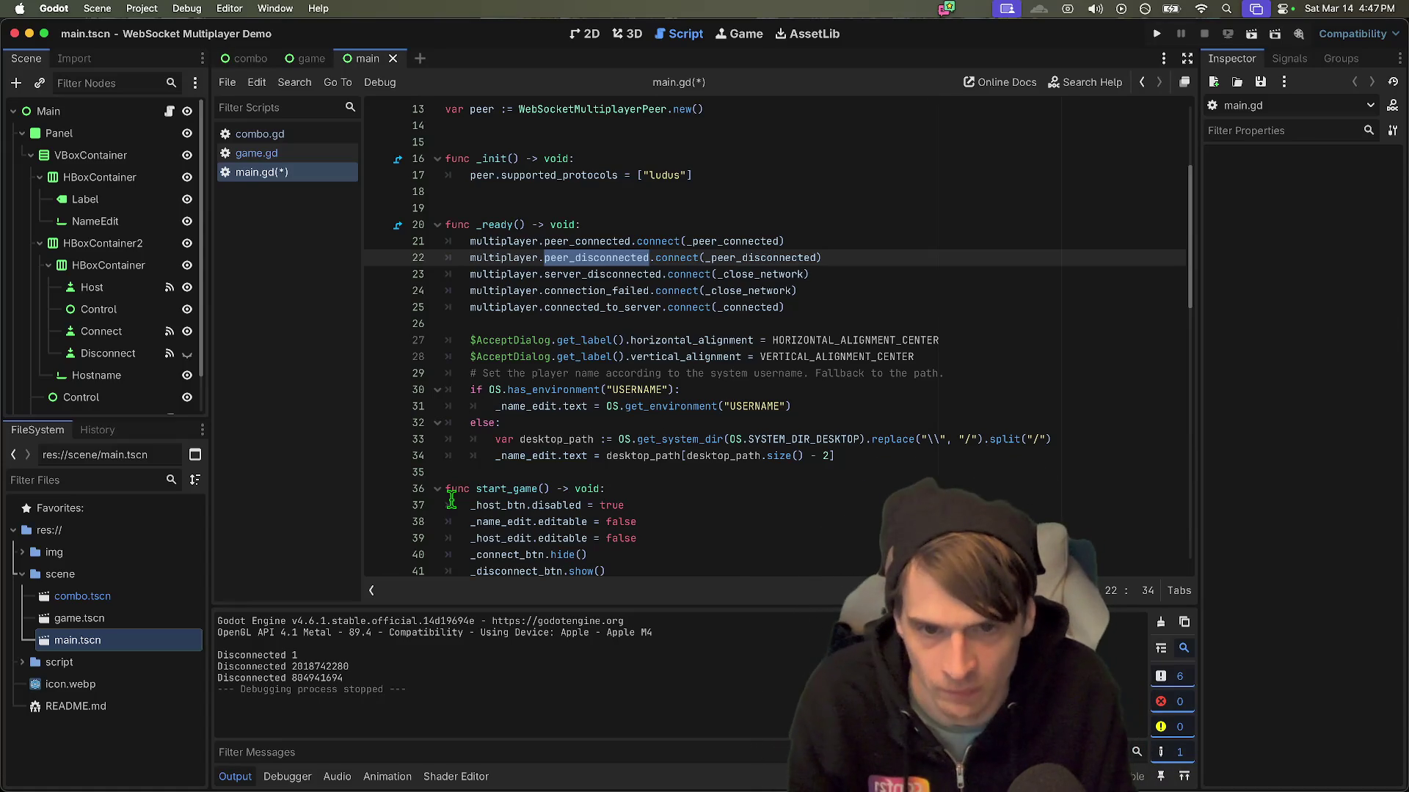
left_click(884, 326)
key("super+b")
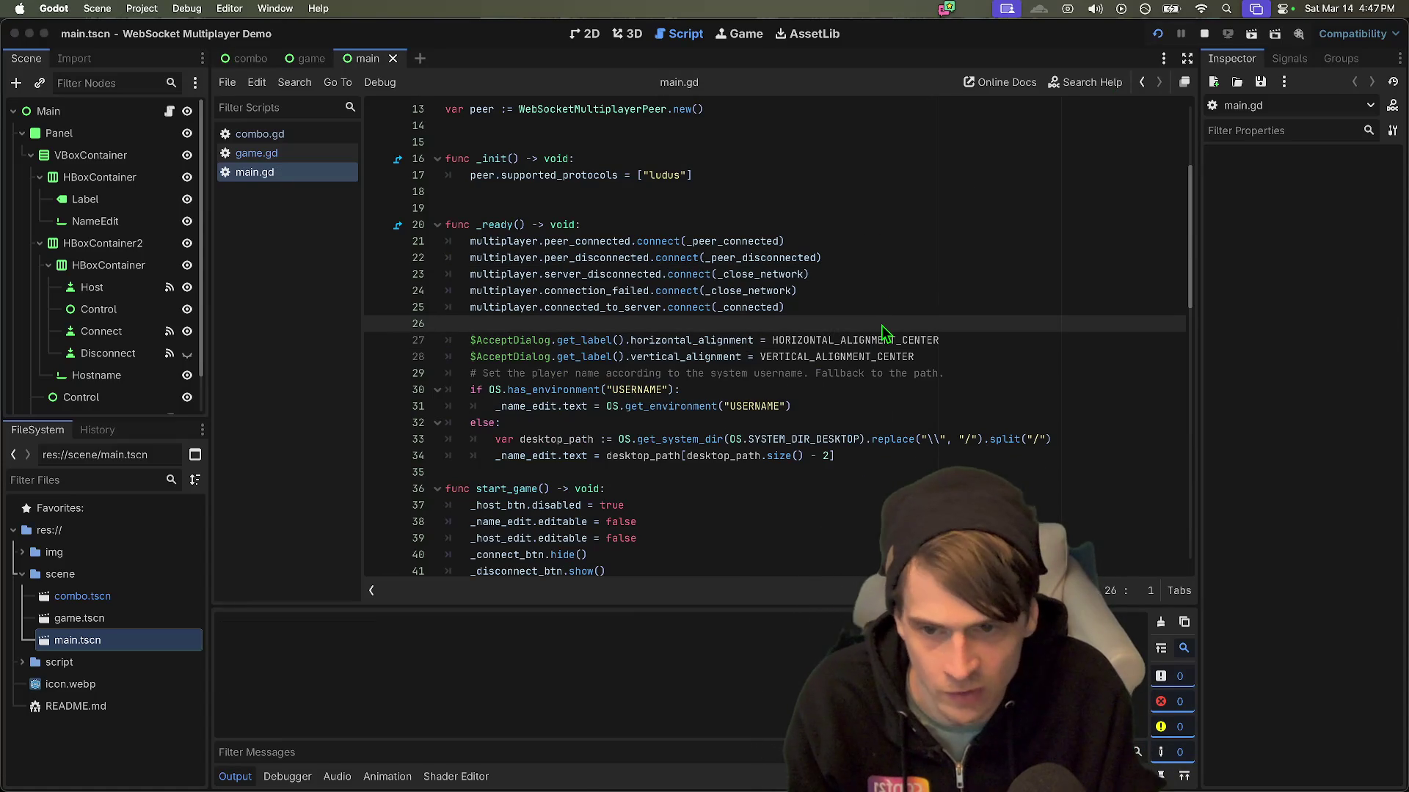
key("super+q")
left_click(834, 259)
mouse_move(292, 748)
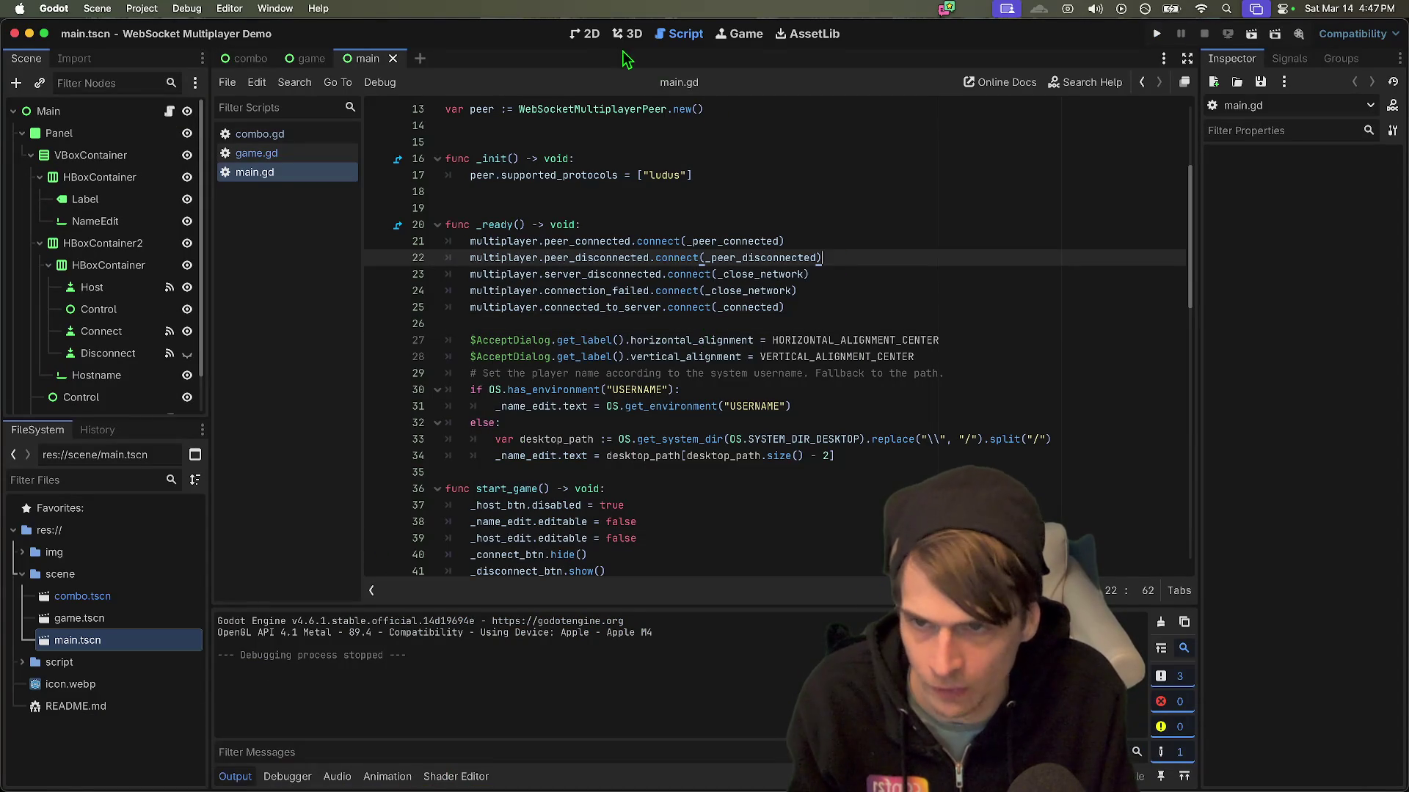
mouse_move(734, 789)
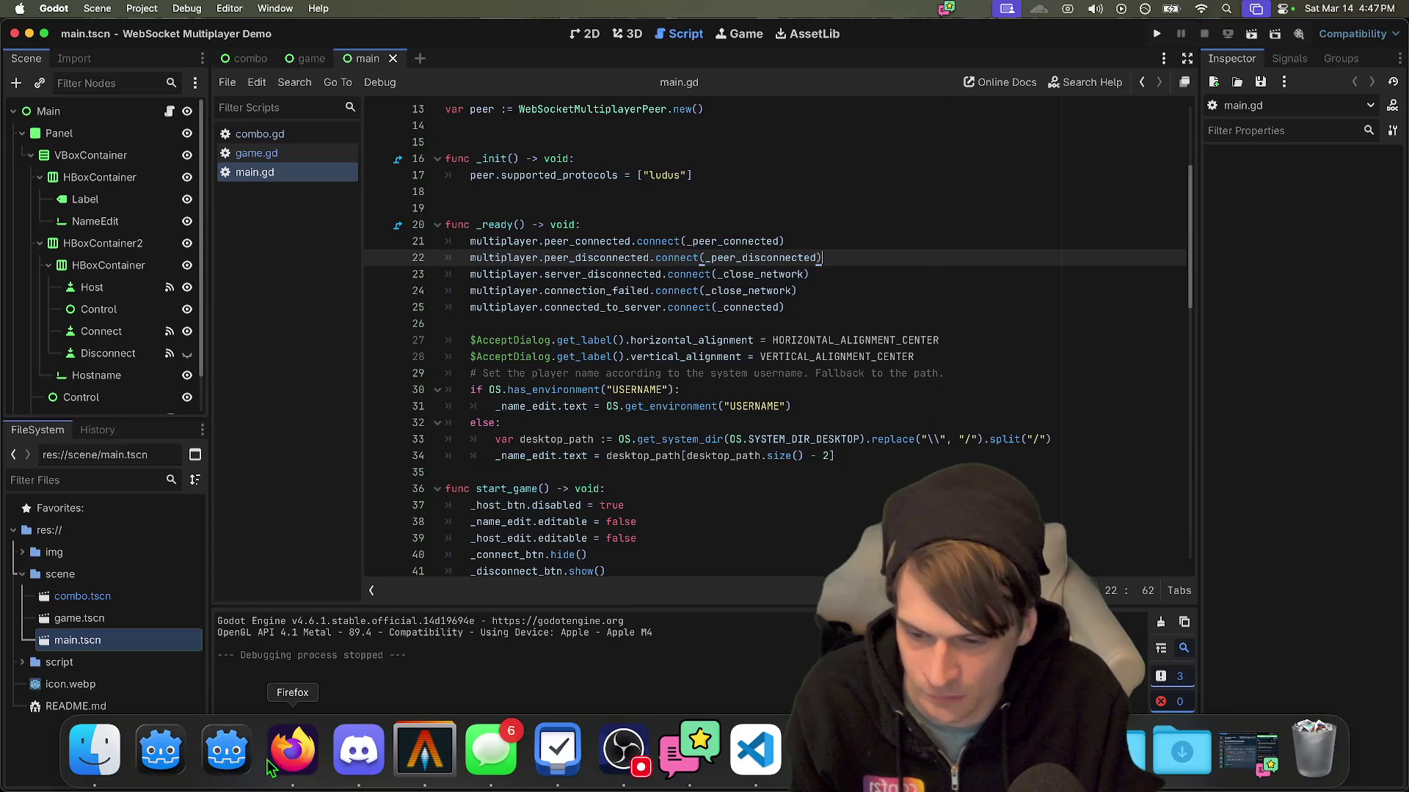
left_click(226, 752)
Run AndrooDevMultiPeerDemo as two instances, allow microphone access, and set both to Websockets.
left_click(851, 327)
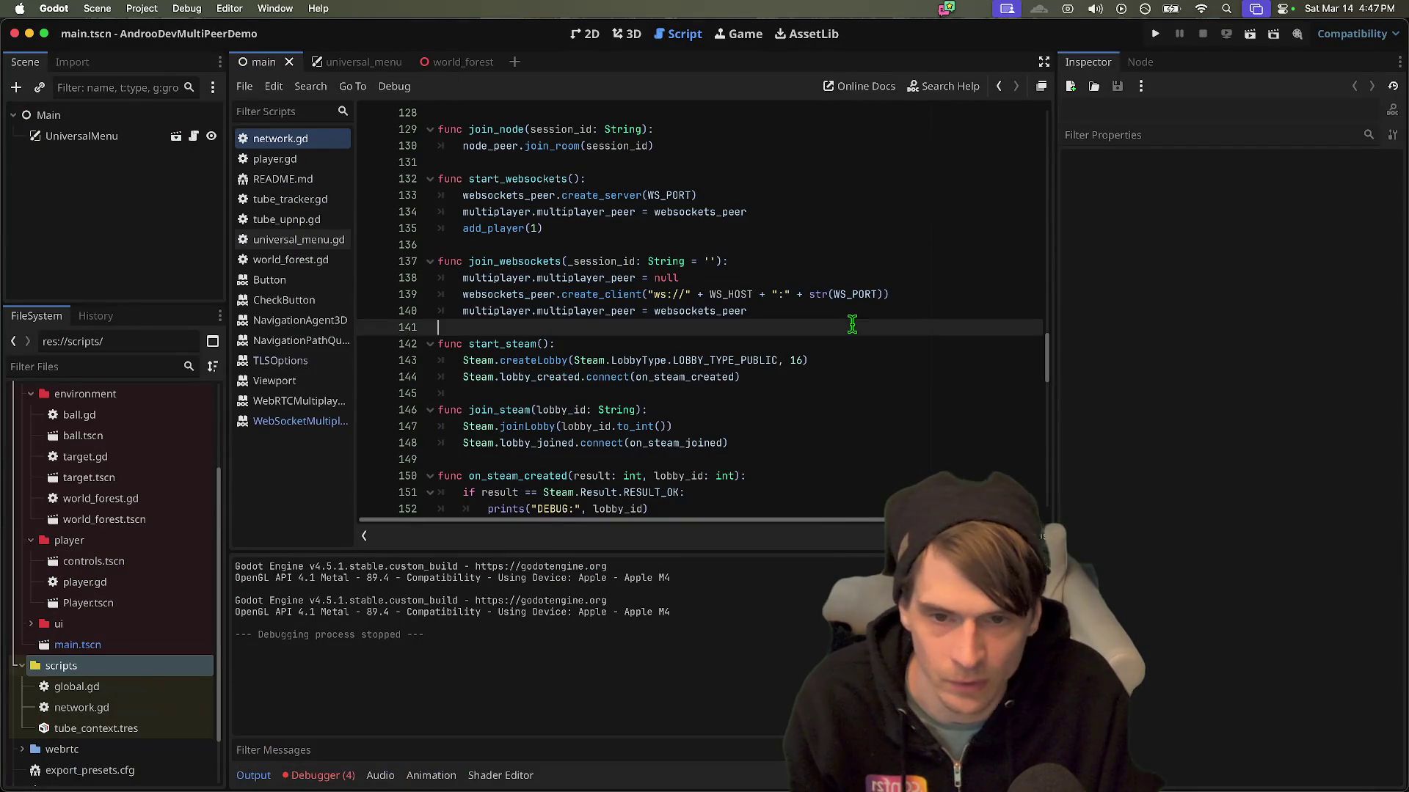
key("super+b")
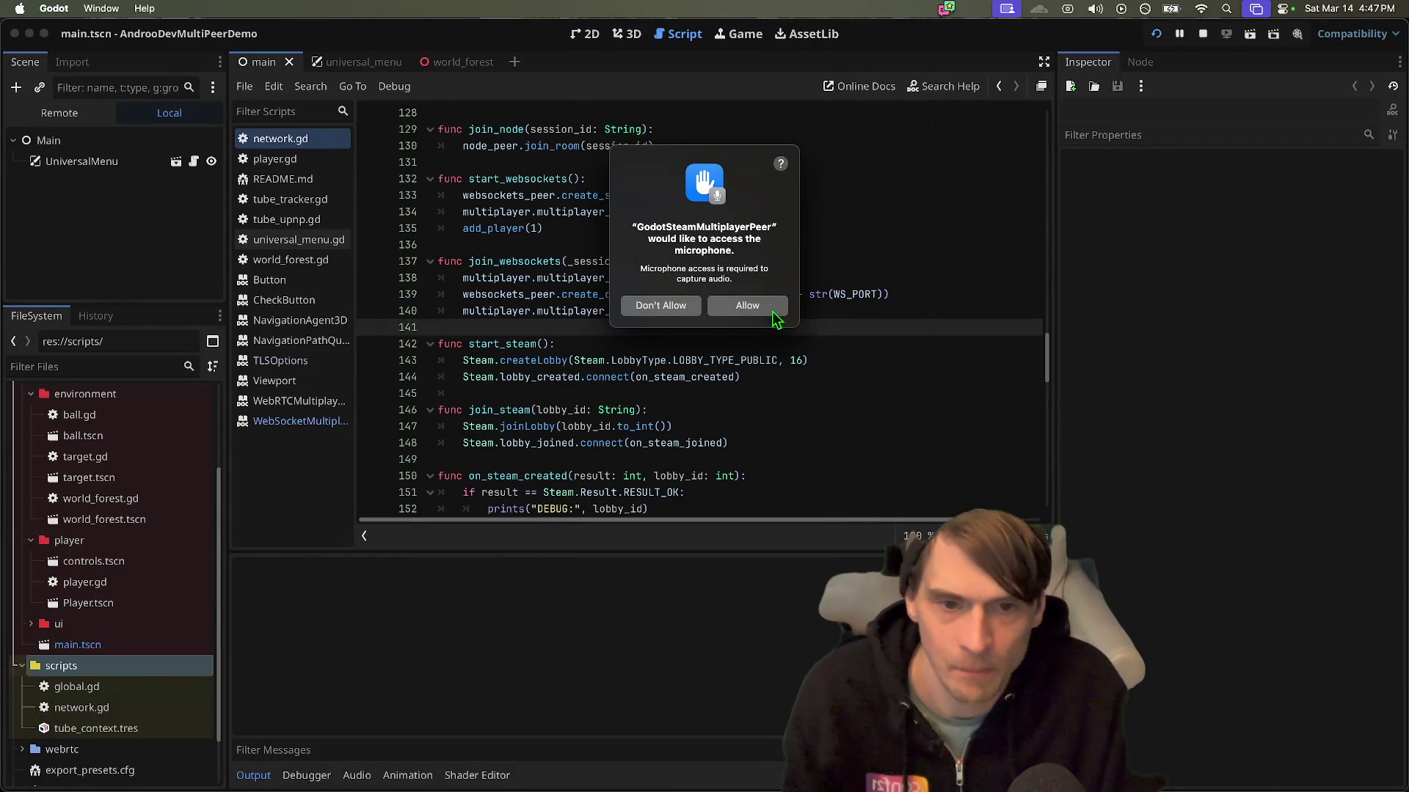
left_click(772, 311)
left_click(748, 305)
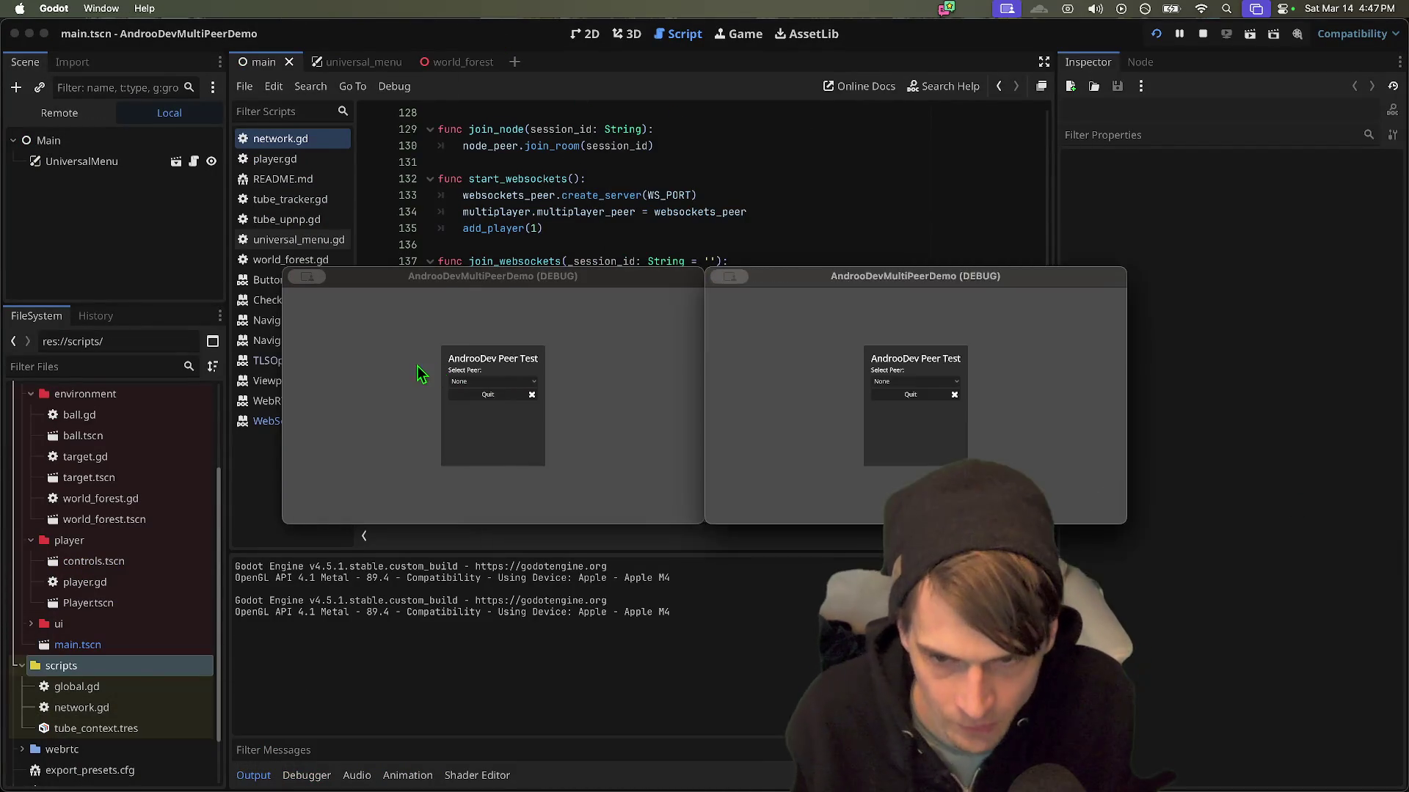
left_click(420, 374)
left_click(476, 381)
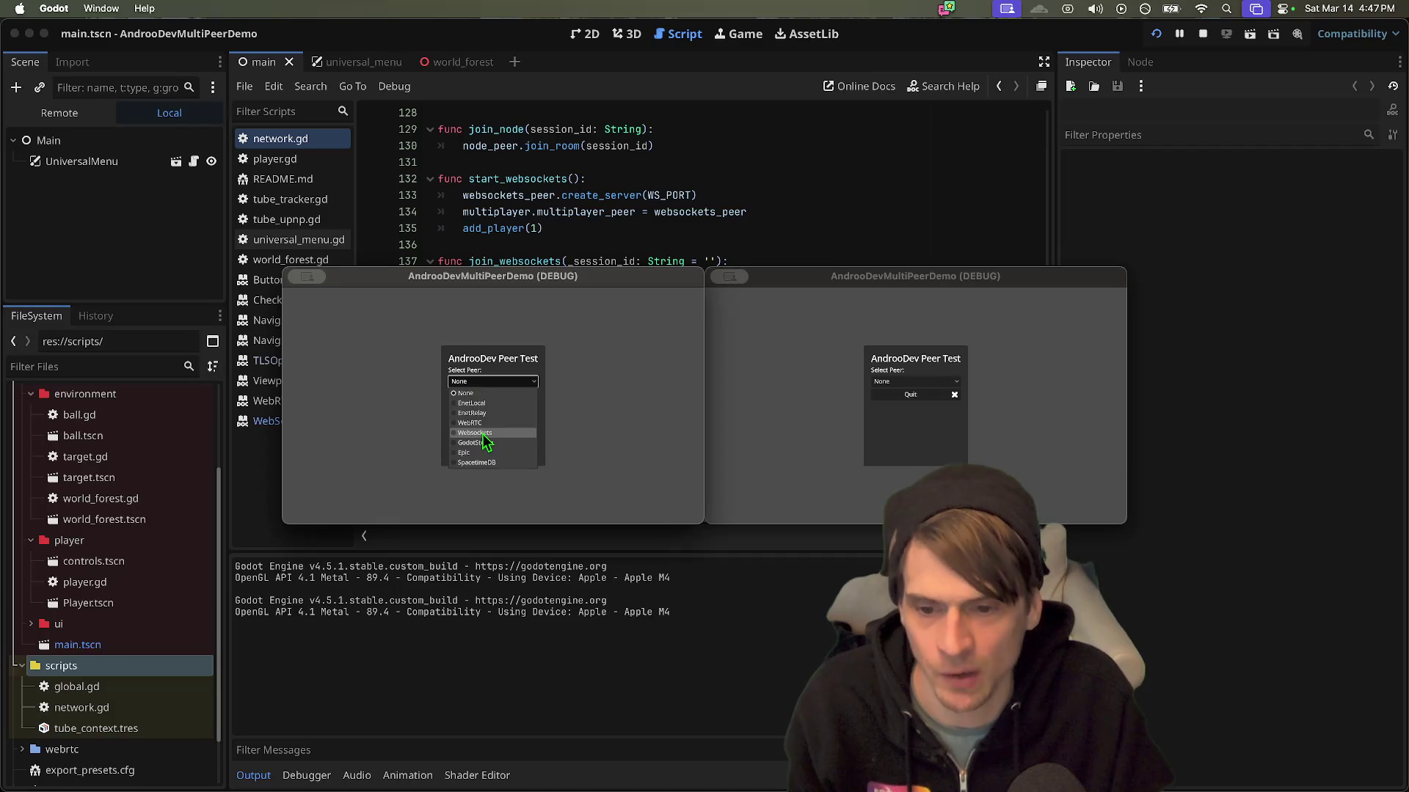
left_click(476, 433)
left_click(915, 382)
left_click(917, 382)
left_click(923, 431)
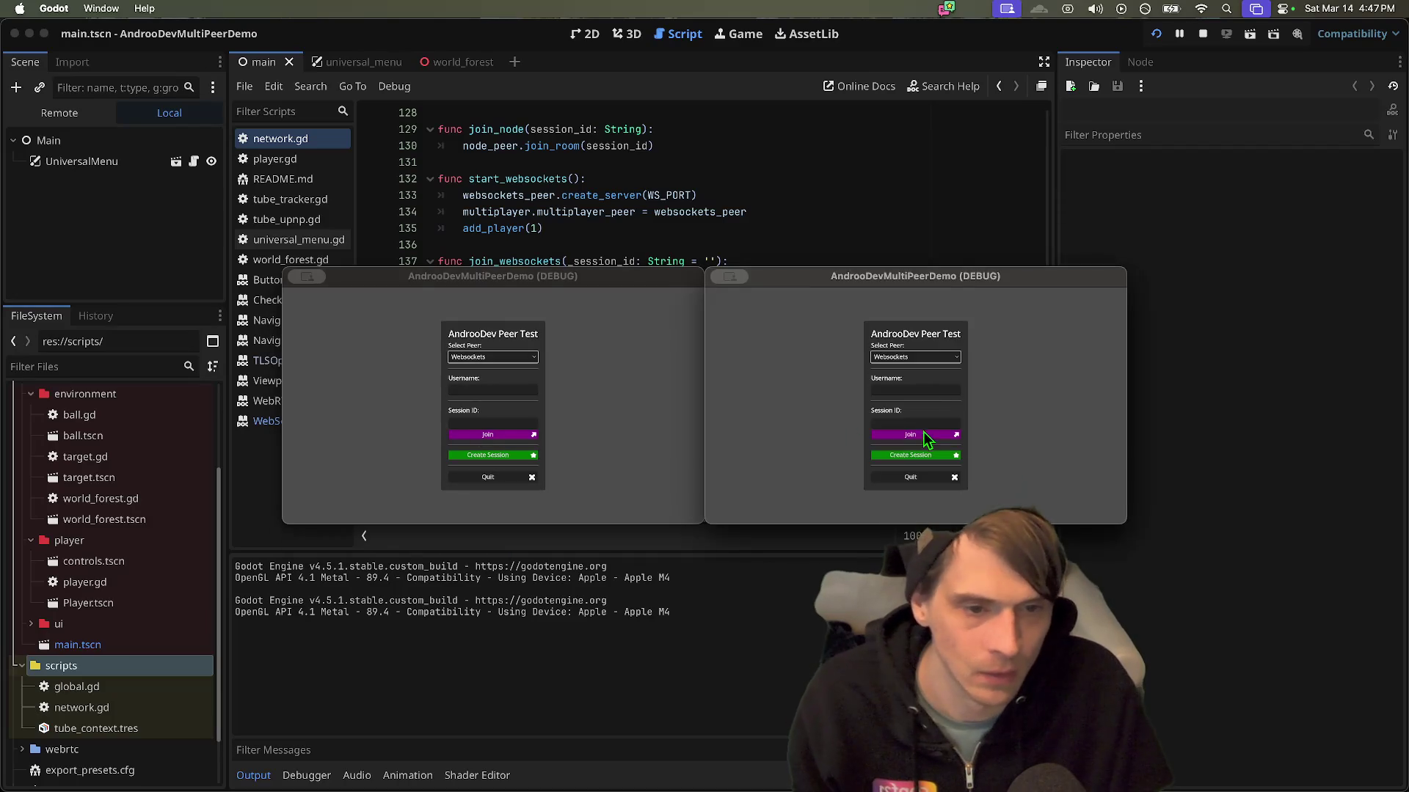
Host a session in the left game, join from the right, walk forward, then close and relaunch.
left_click(590, 399)
left_click(565, 455)
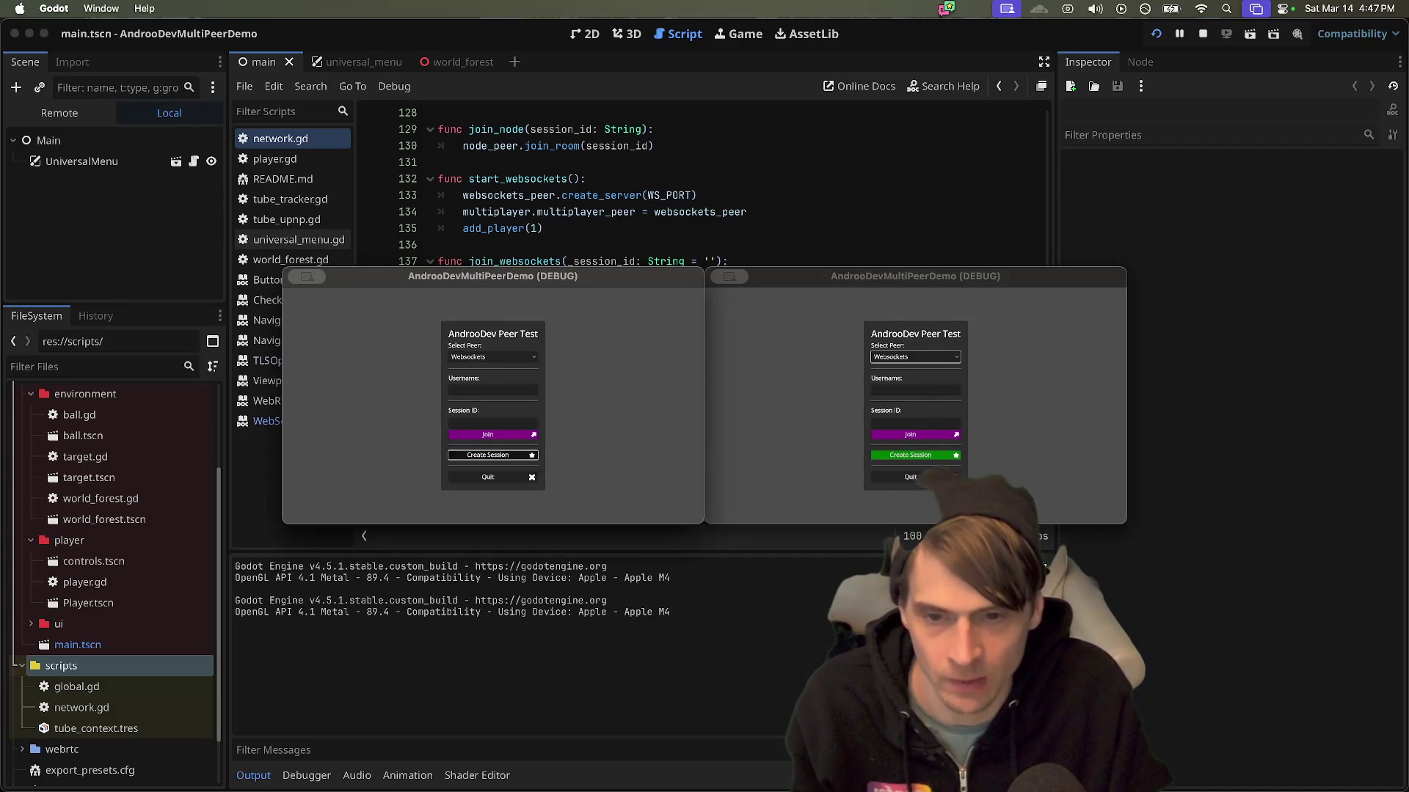
left_click(982, 465)
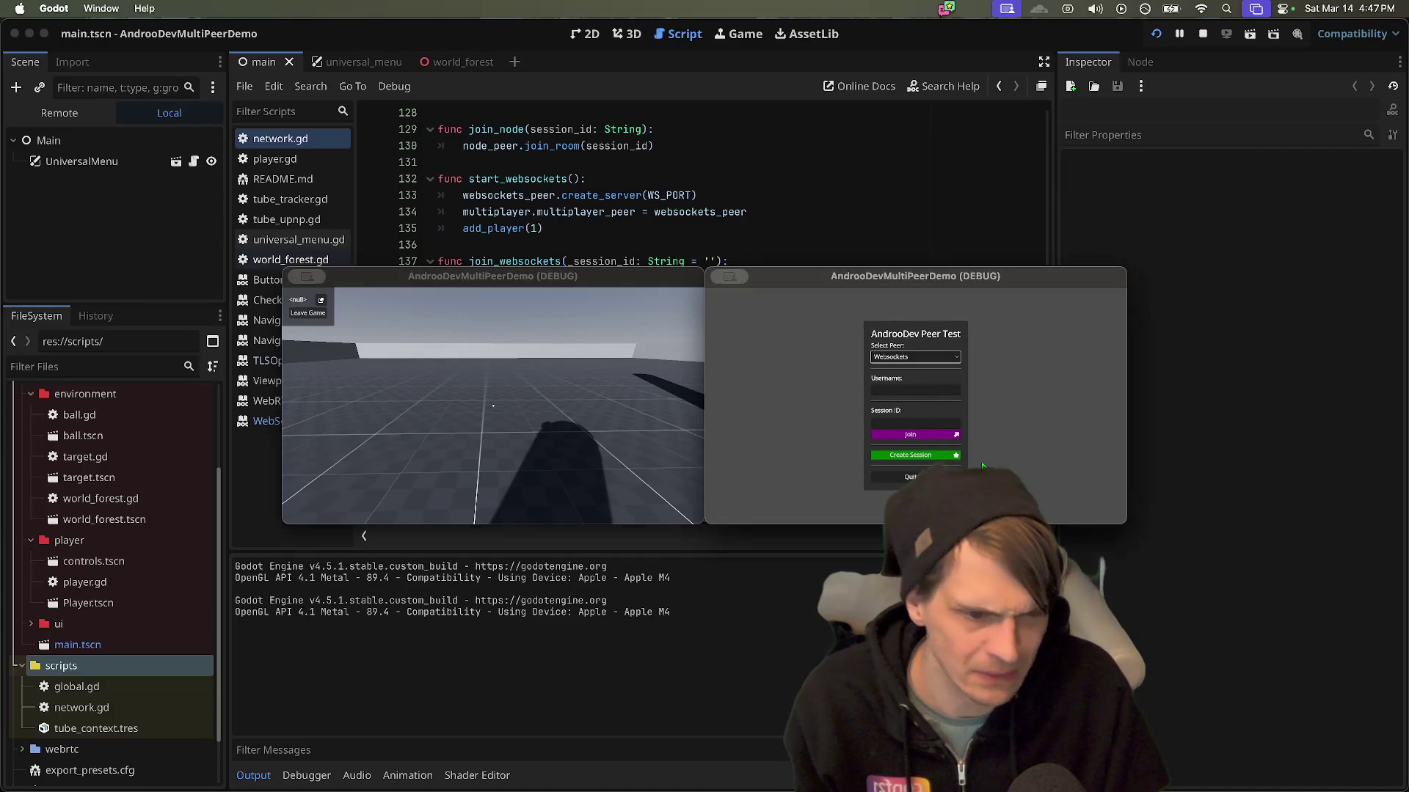
left_click(941, 439)
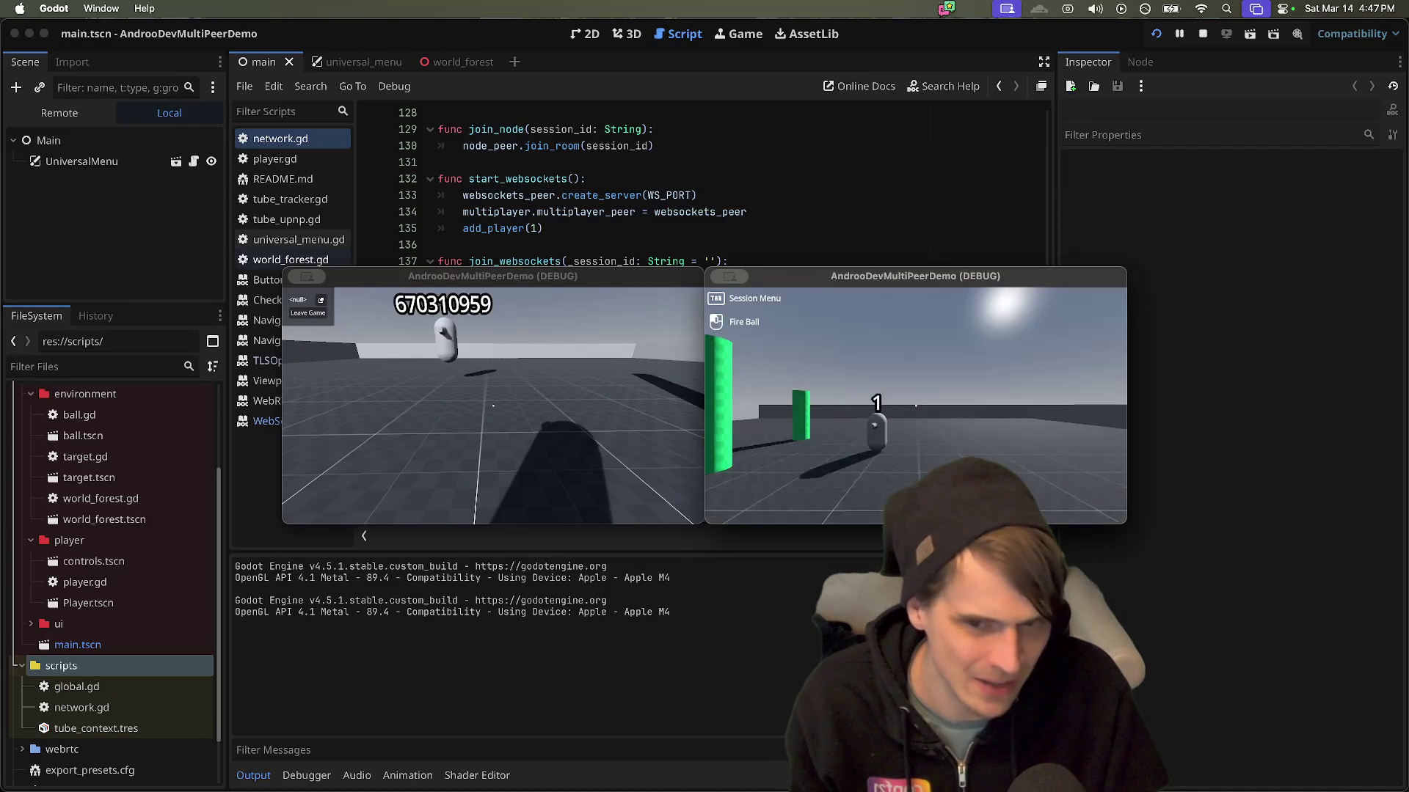
key("w")
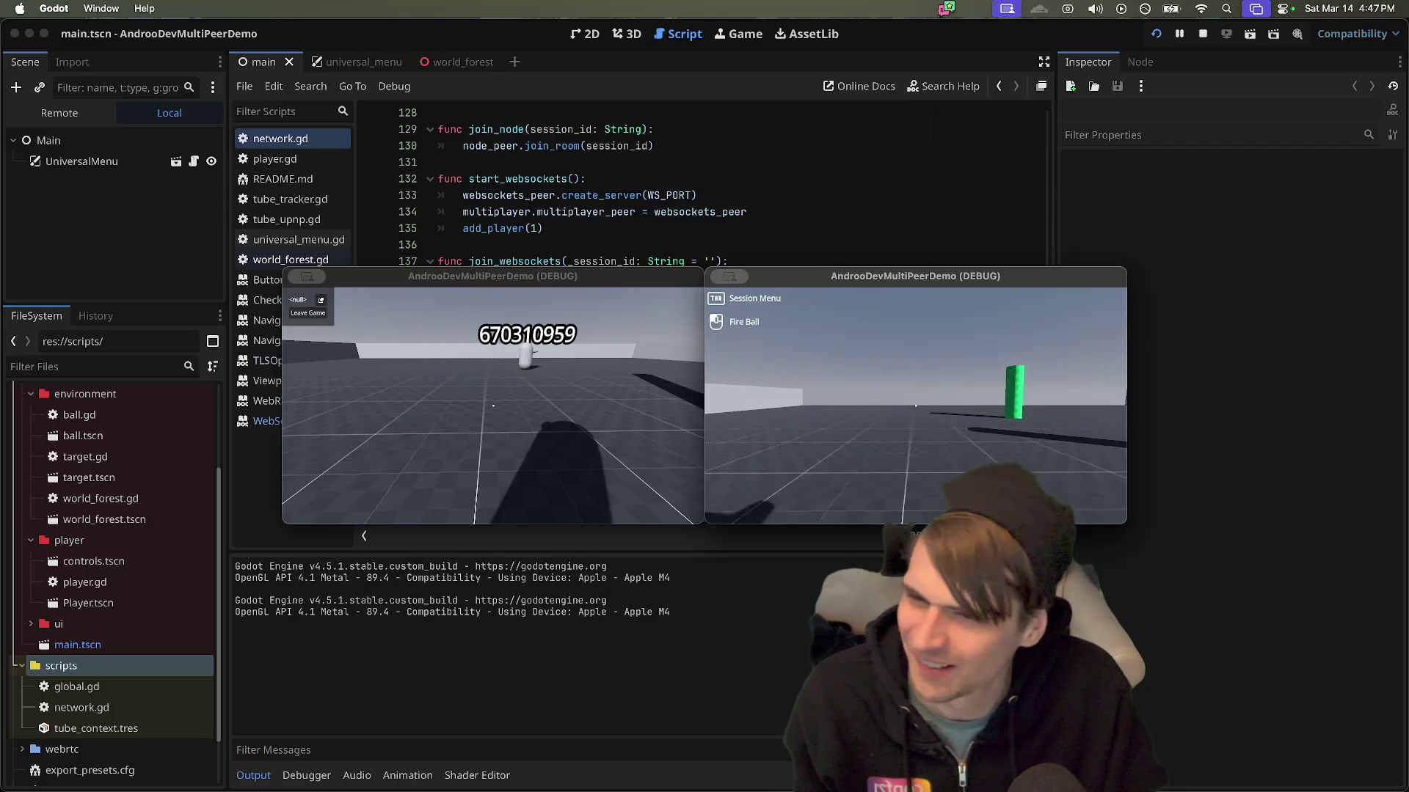
key("super+q")
key("super+b")
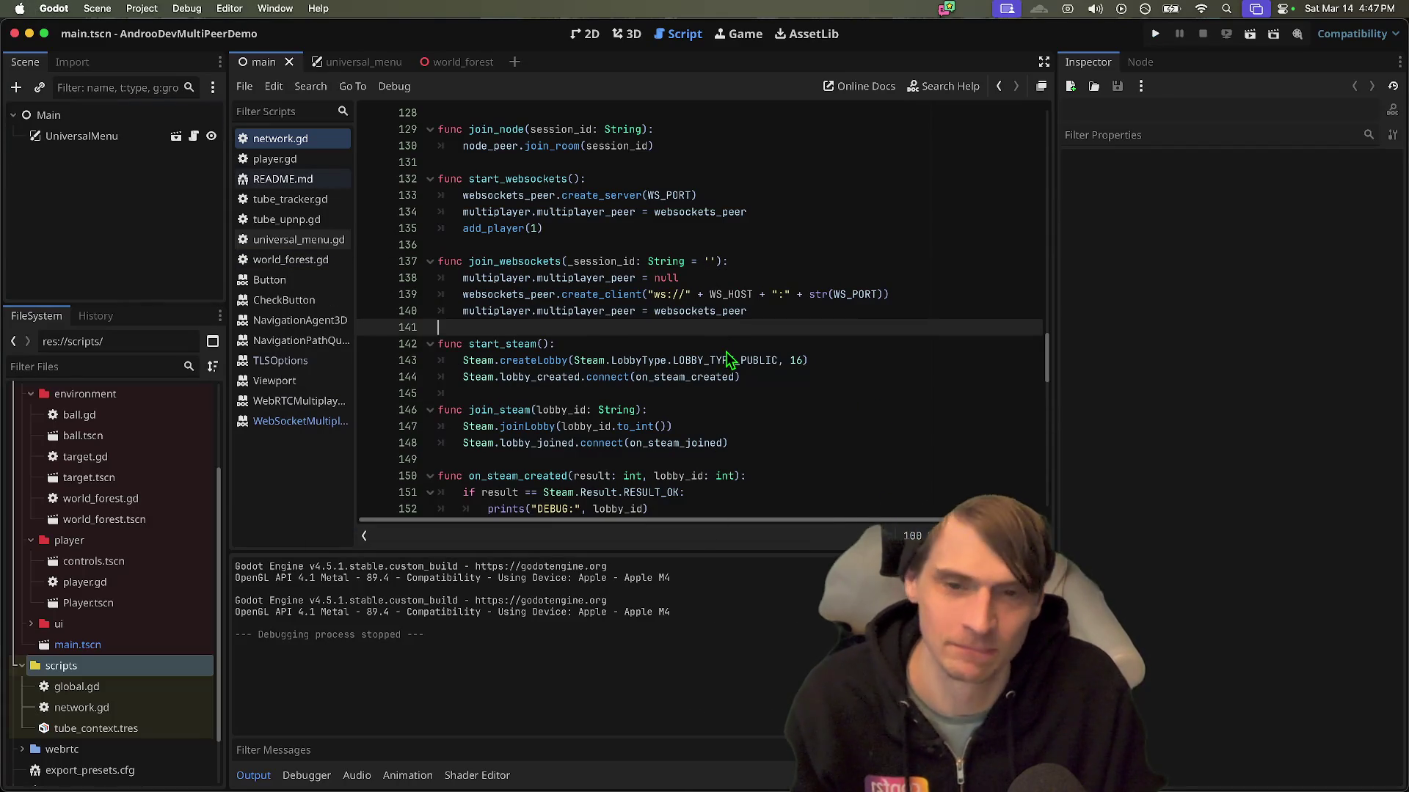
Allow microphone access in both relaunched games and set each to Websockets.
left_click(753, 310)
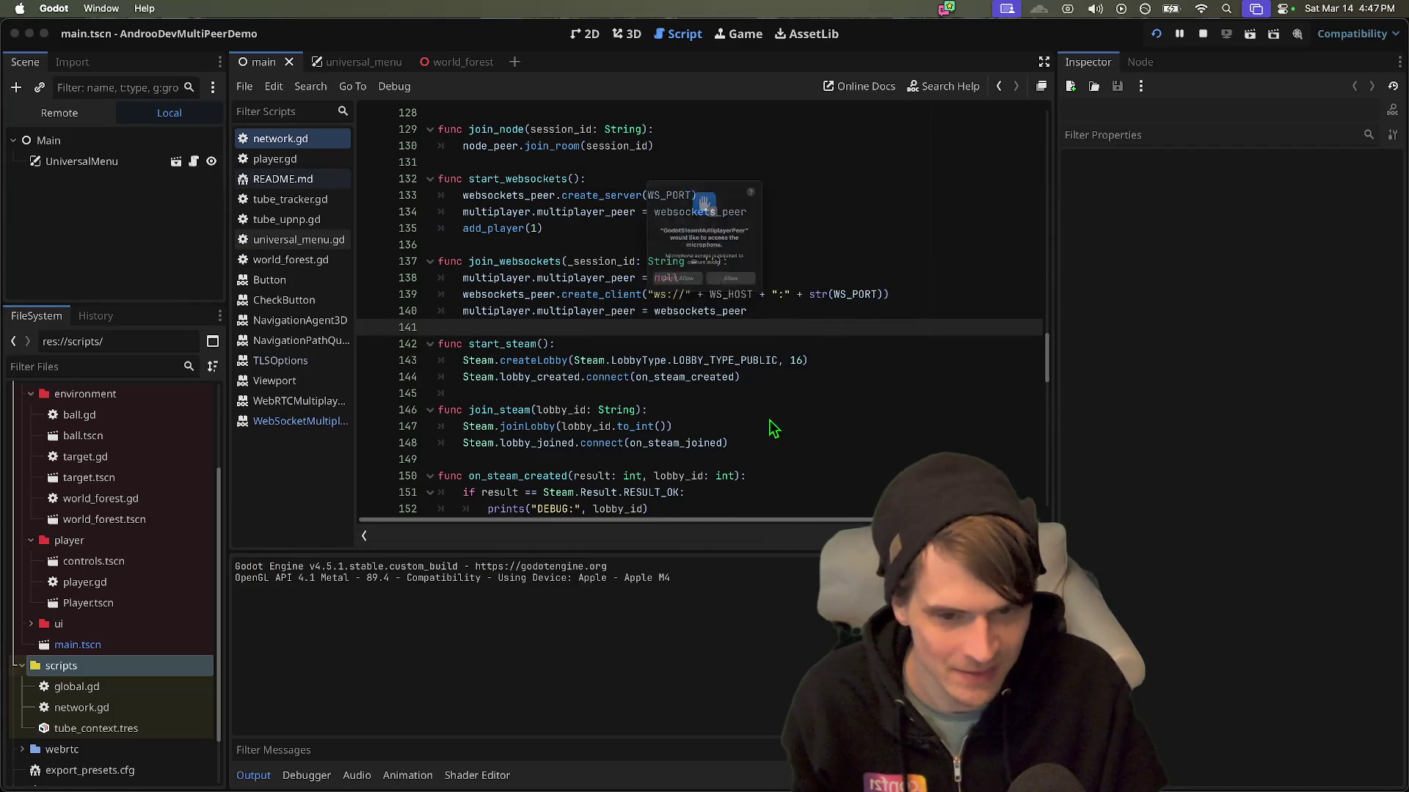
left_click(754, 309)
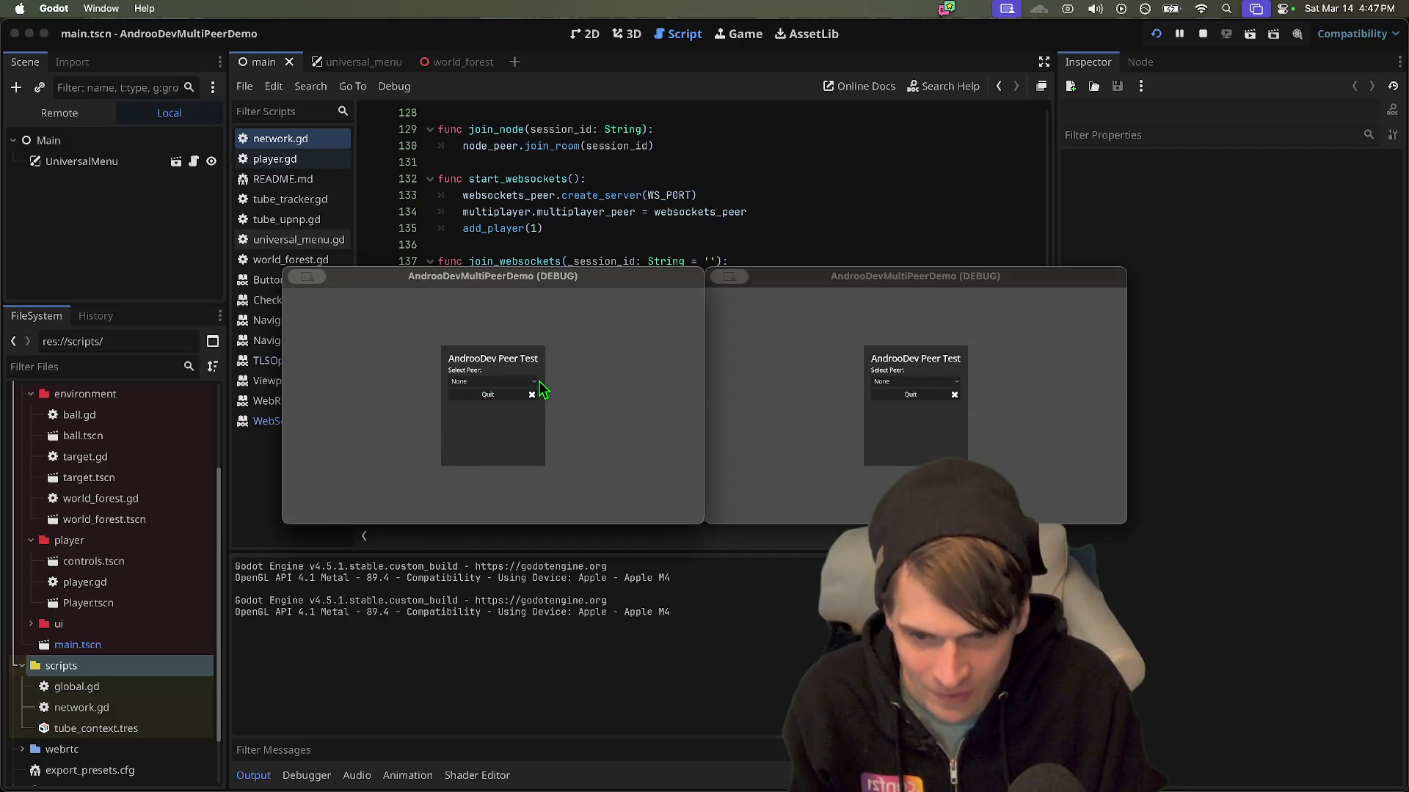
left_click(533, 383)
left_click(491, 433)
left_click(915, 382)
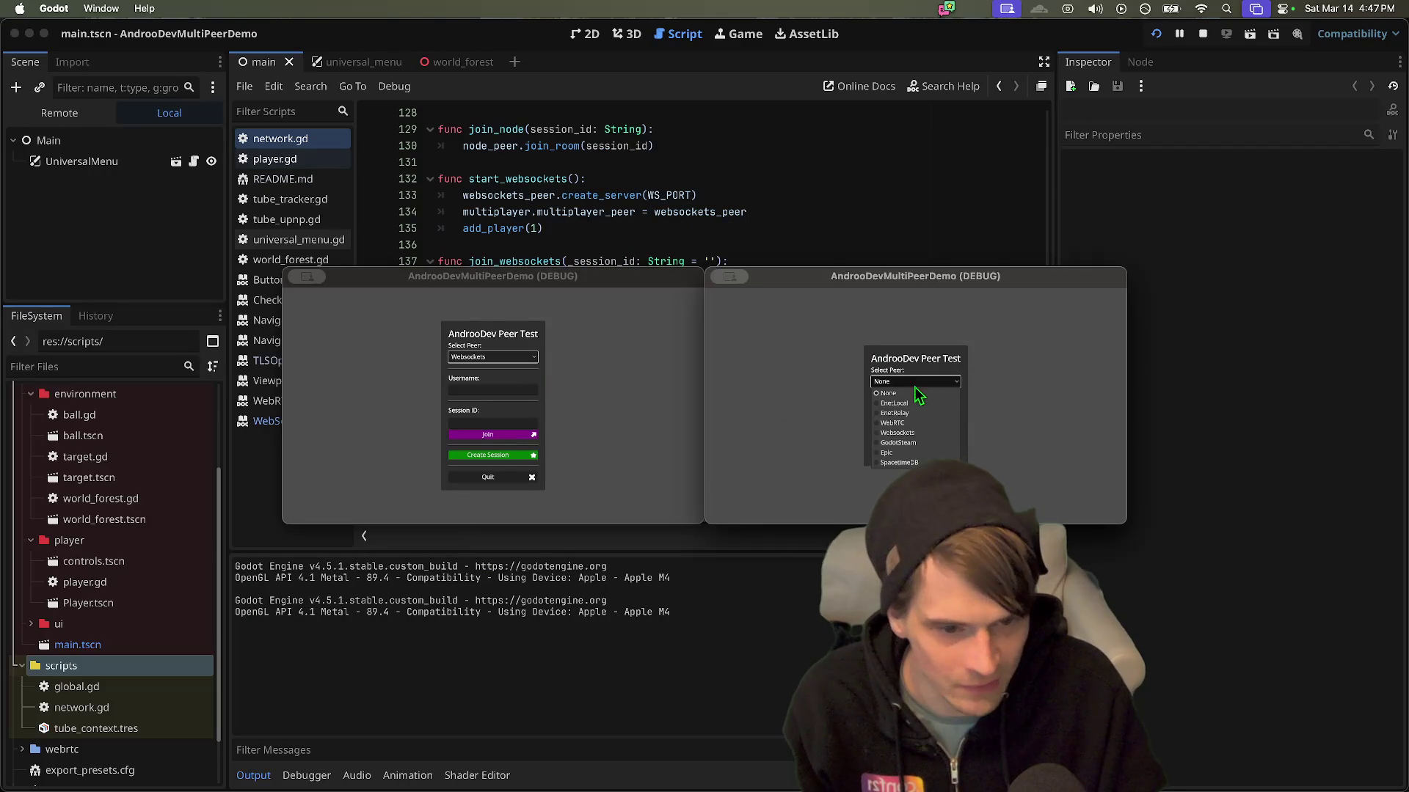
left_click(902, 433)
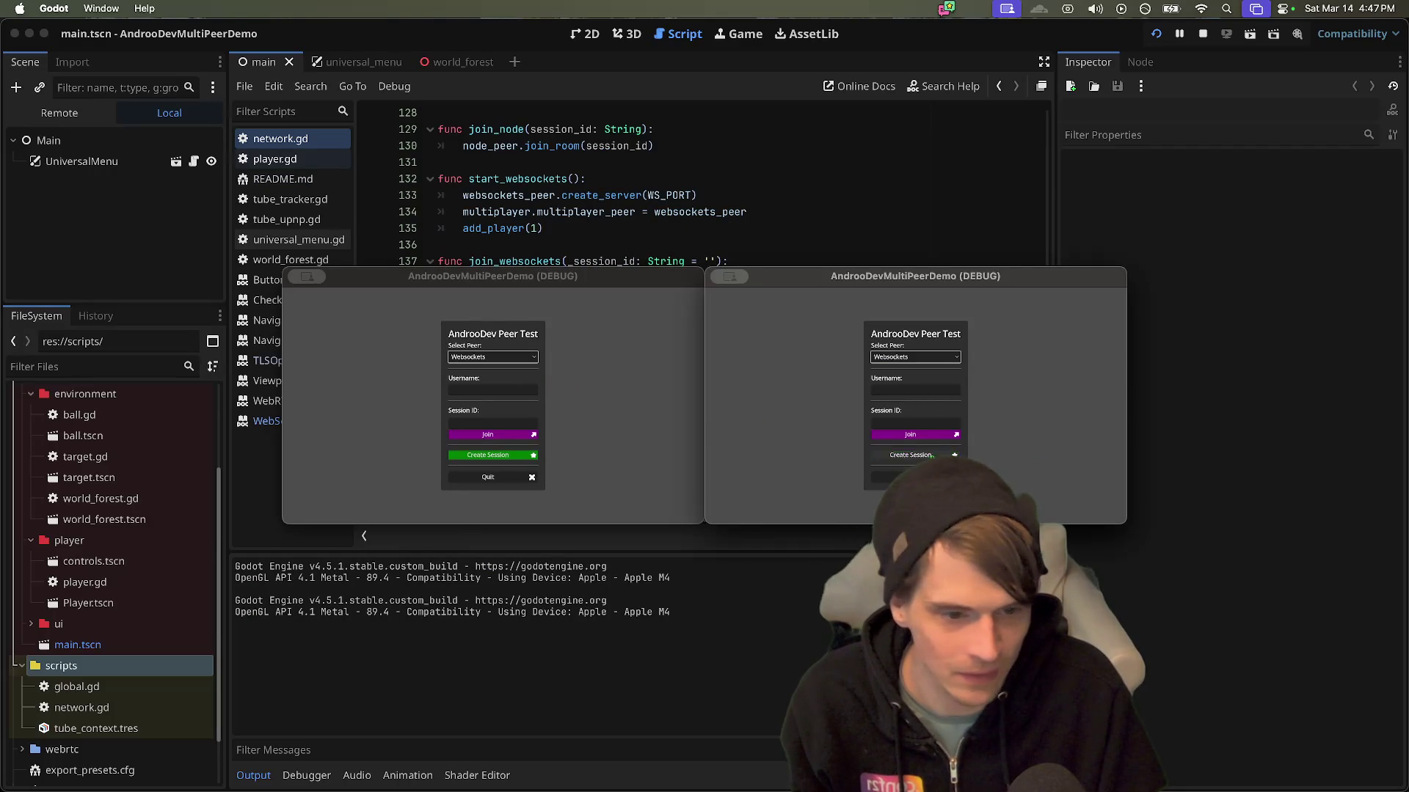
Host from the right game, join from the left, turn and walk toward player 1, then stop.
left_click(932, 456)
left_click(494, 438)
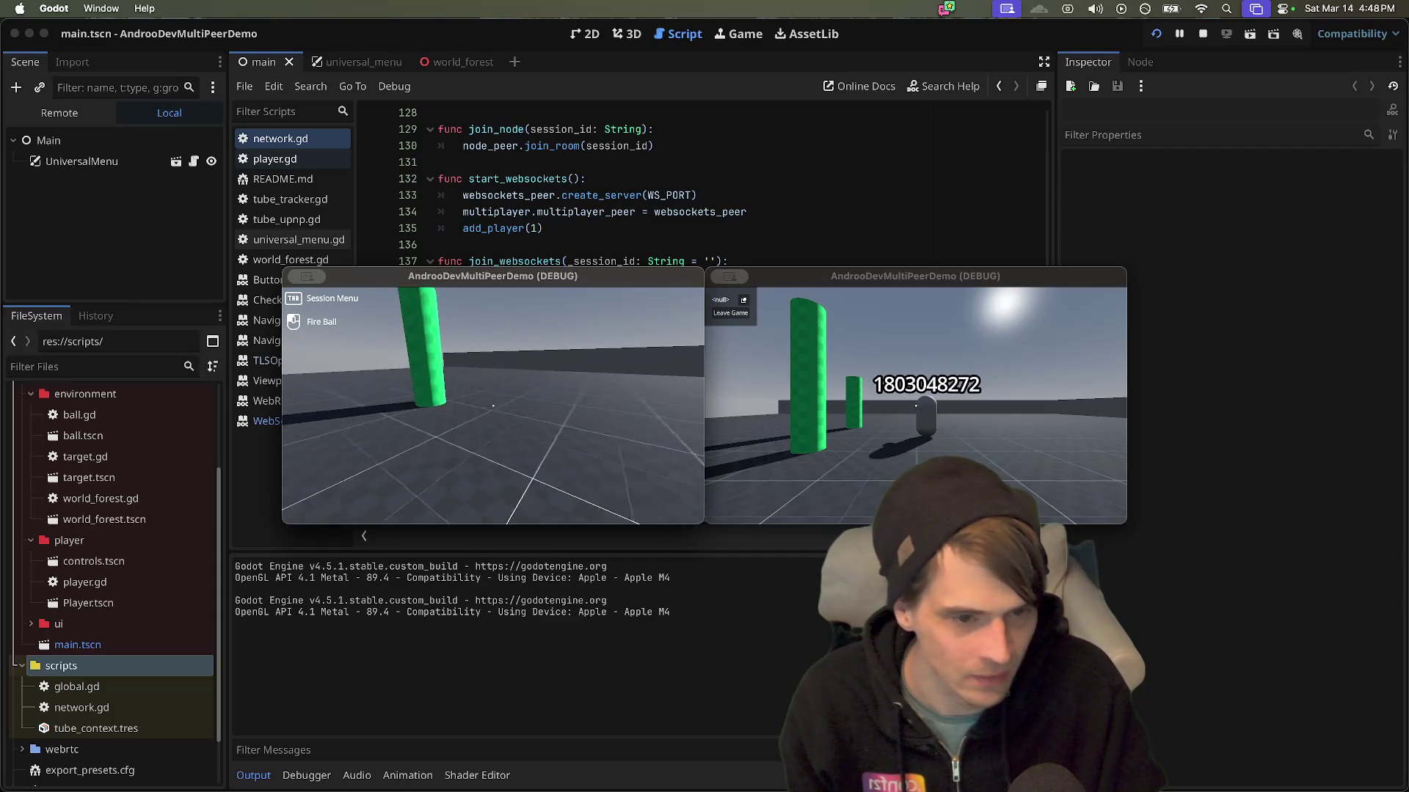
key("Left")
key("Left")
key("Left")
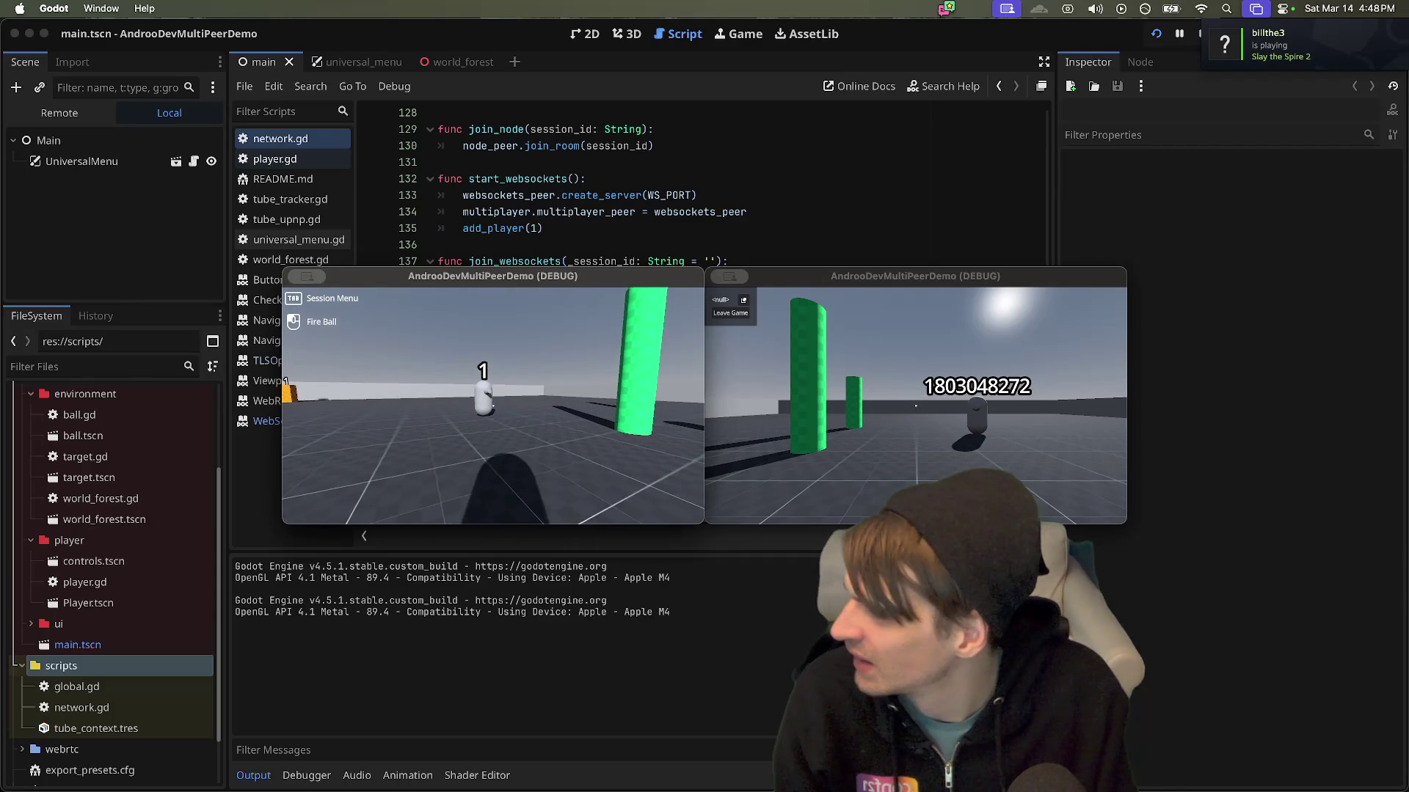
key("Left")
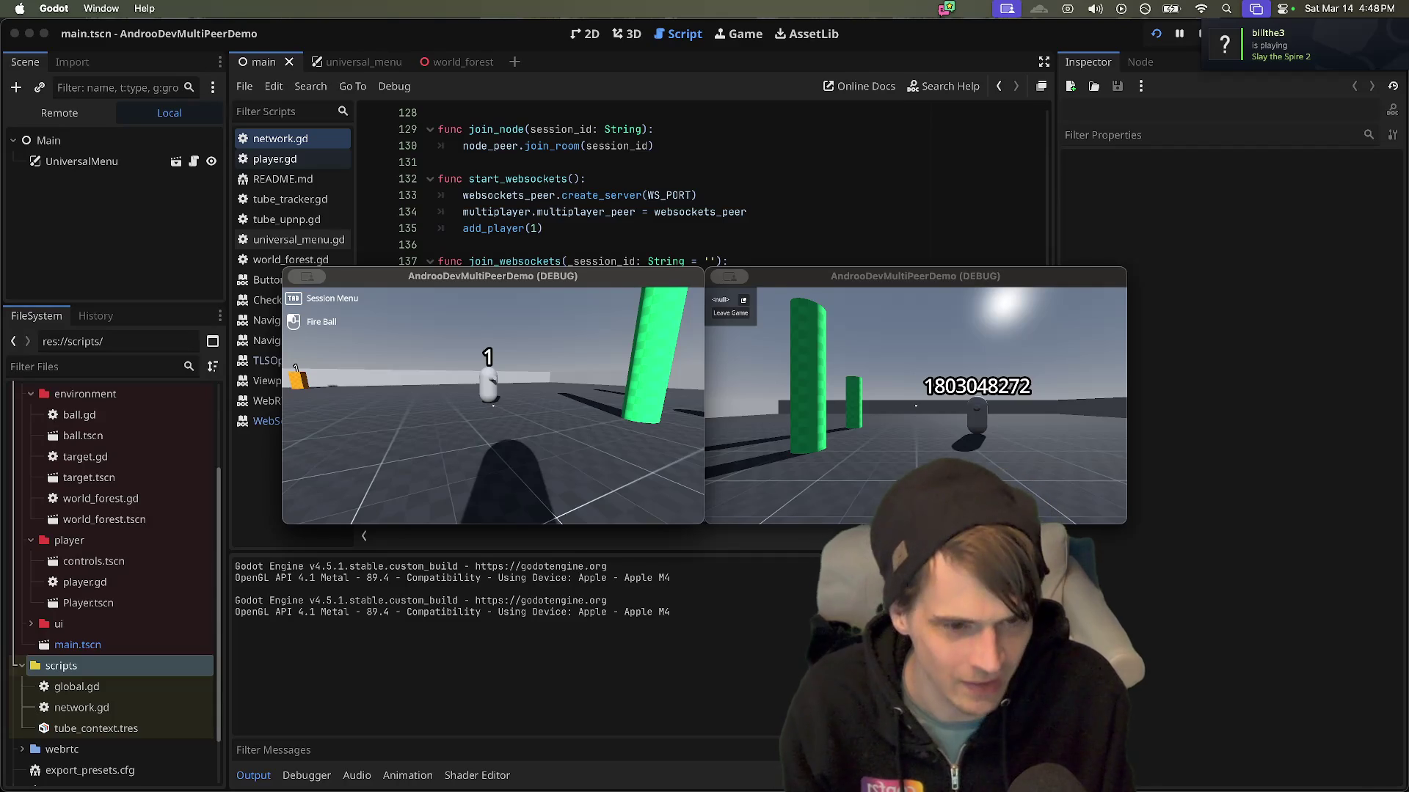
key("Left")
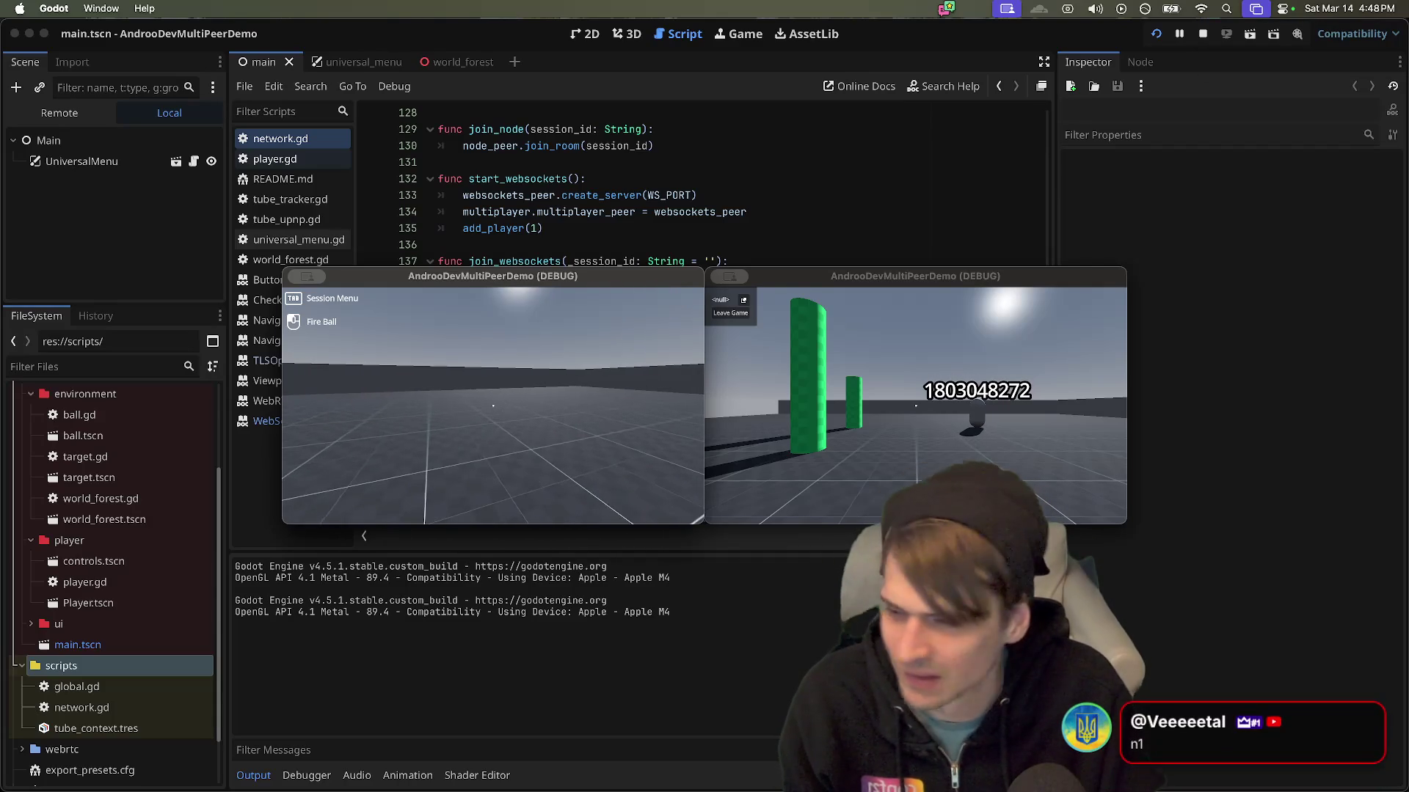
key("Left")
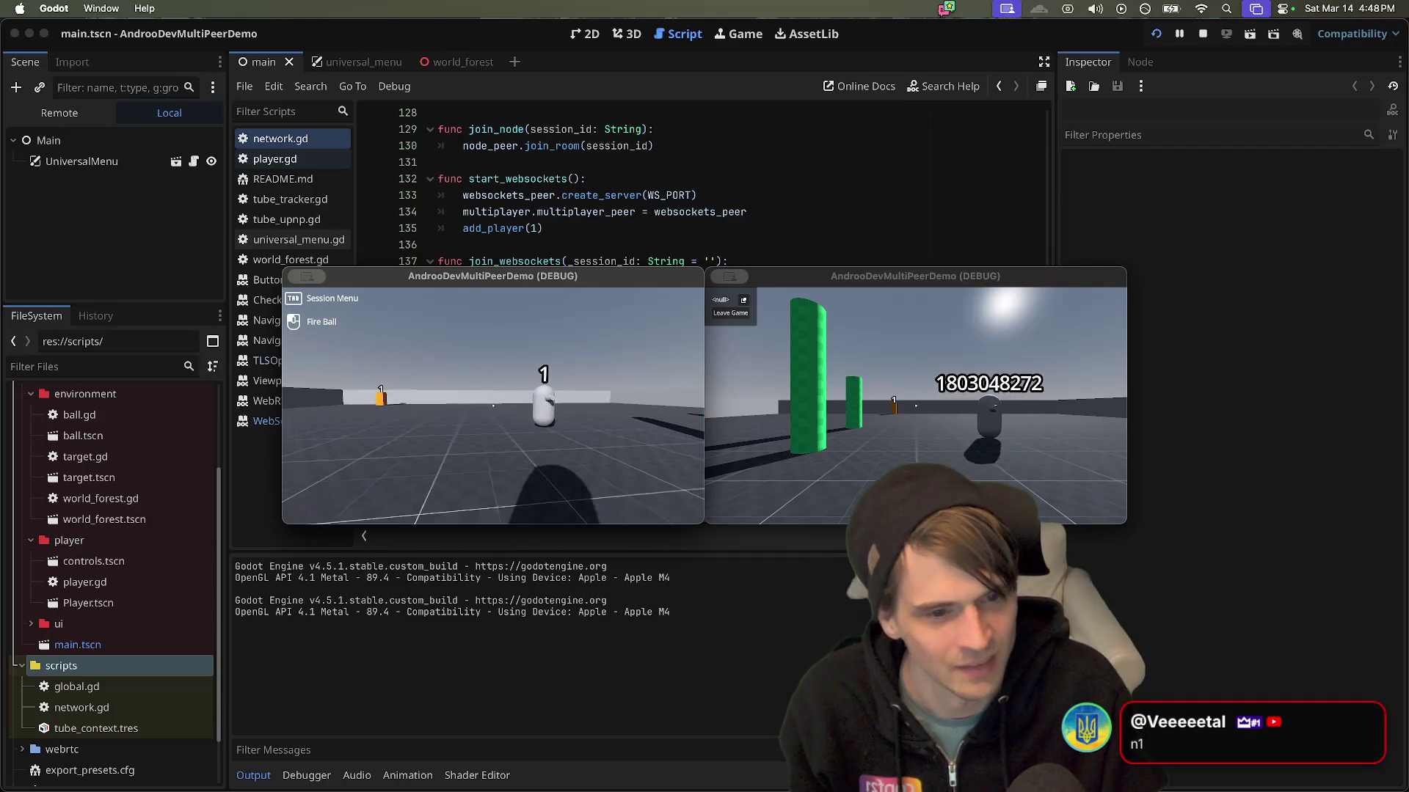
key("Up")
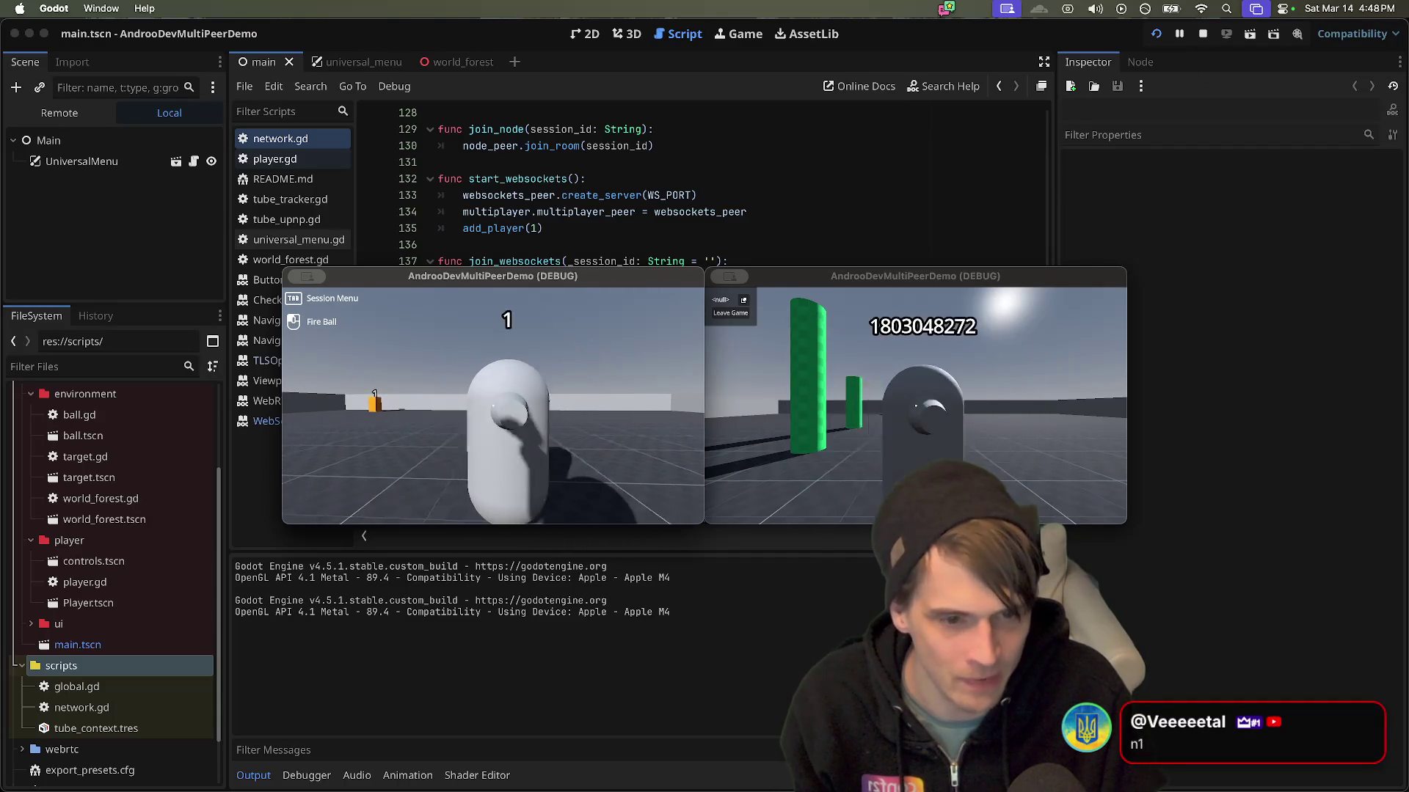
key("Down")
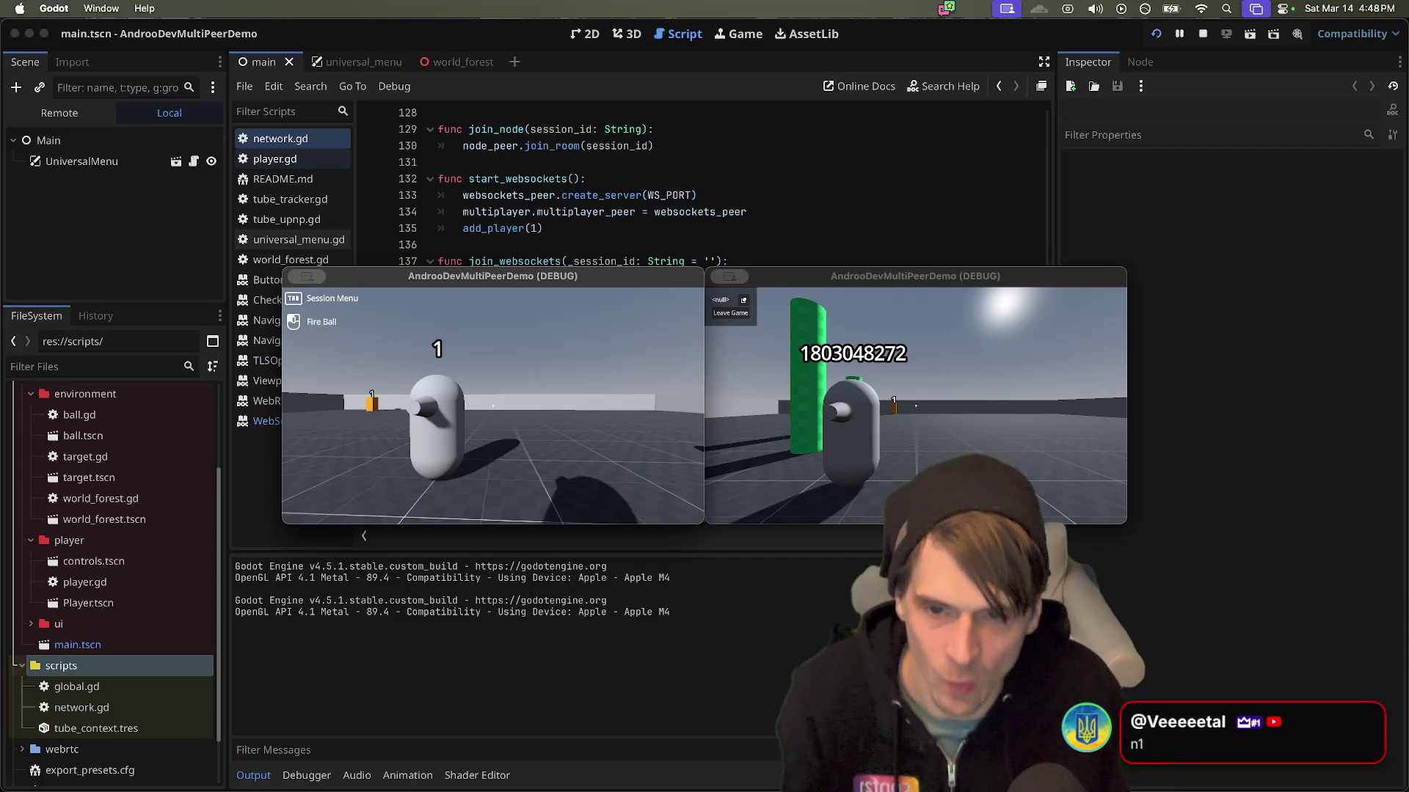
key("super+q")
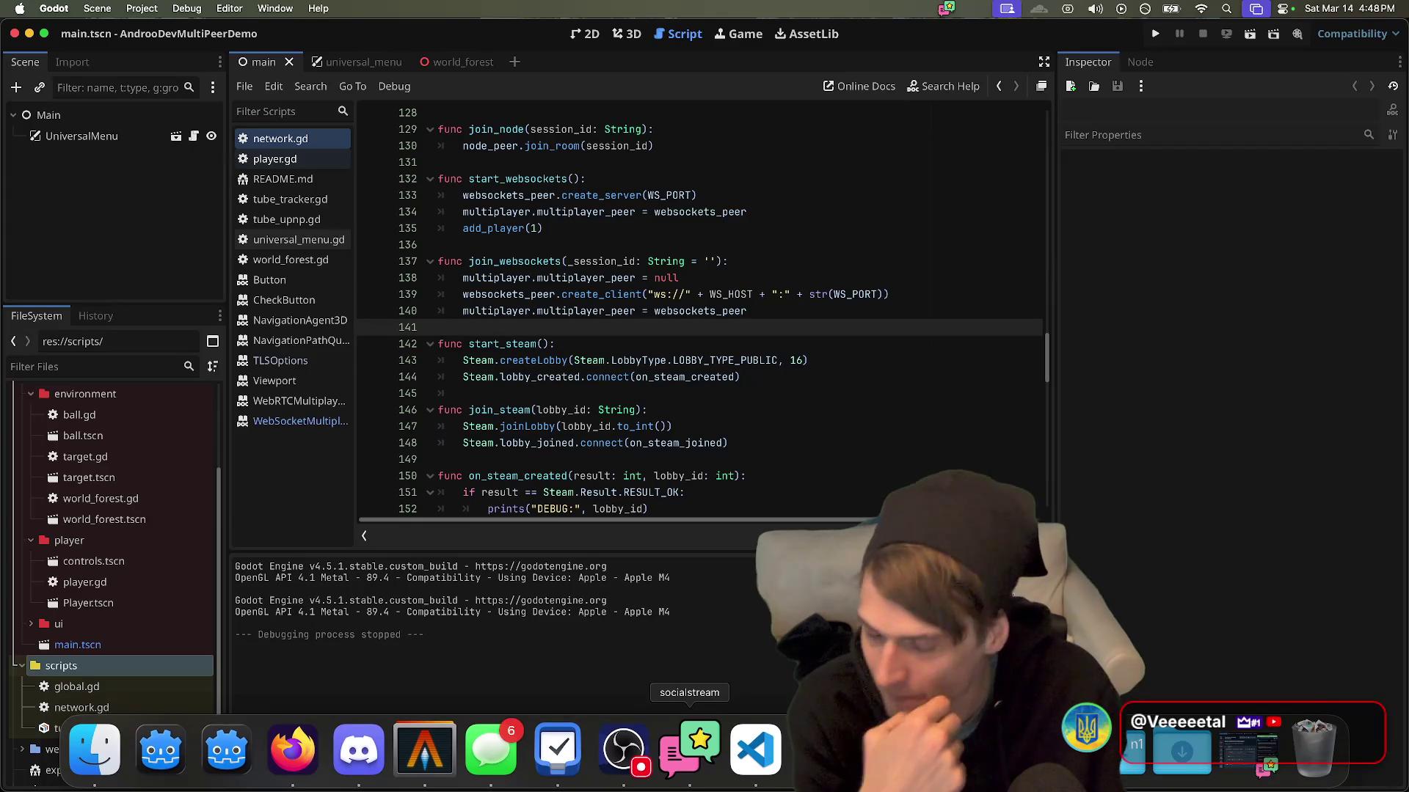
Glance at the terminal and Firefox, then return to the WebSocket Multiplayer Demo editor.
left_click(424, 776)
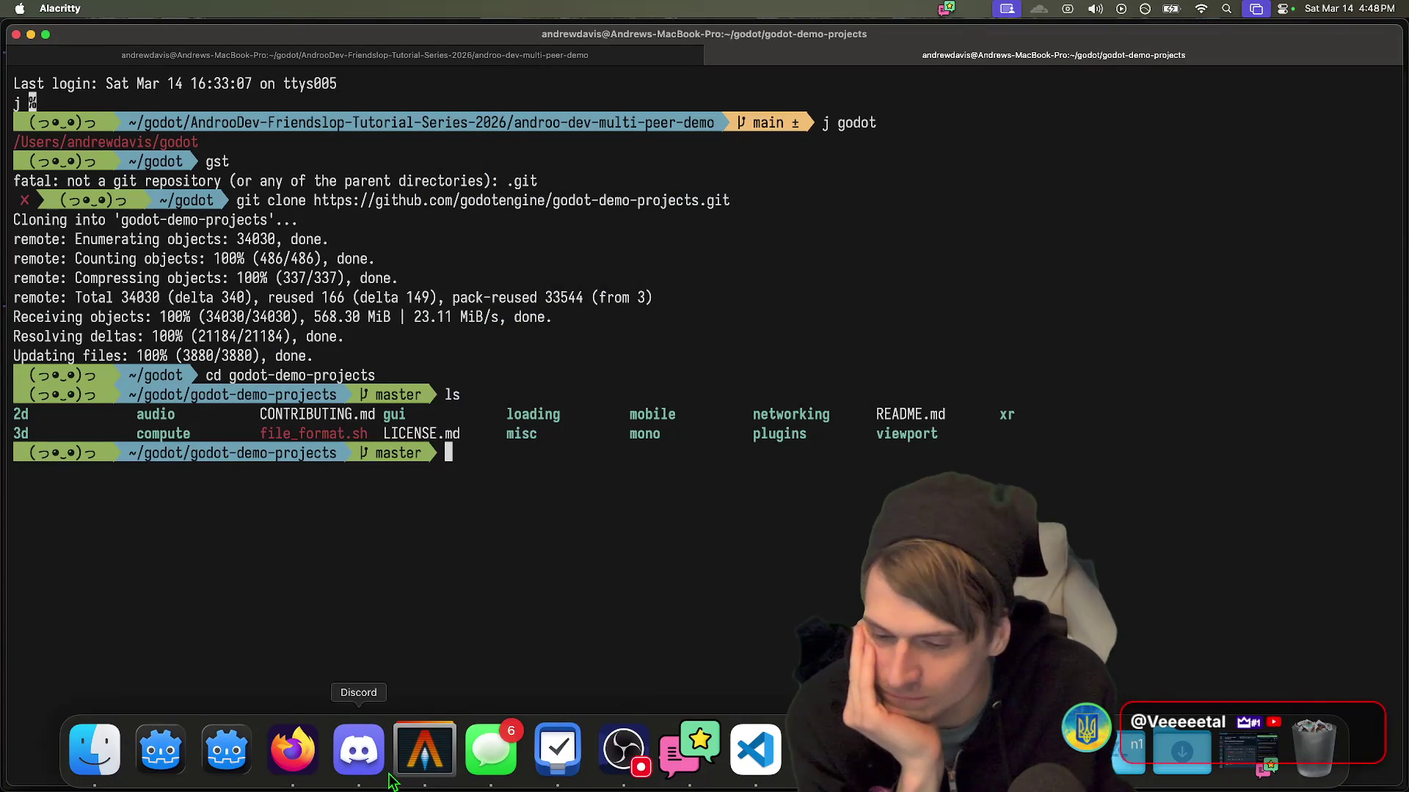
left_click(292, 749)
key("super+Tab")
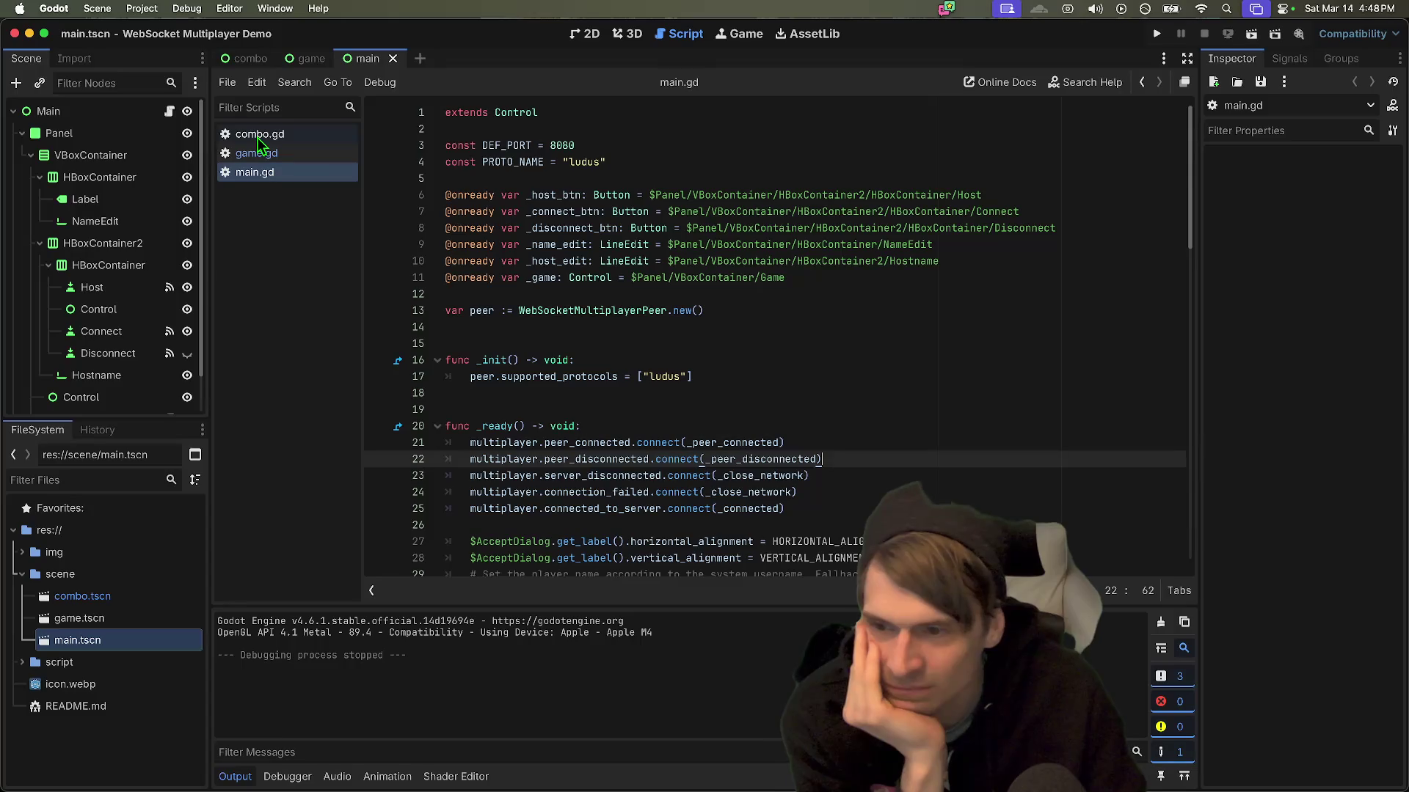
Scroll through main.gd around line 52.
scroll(630, 422, "down", 10)
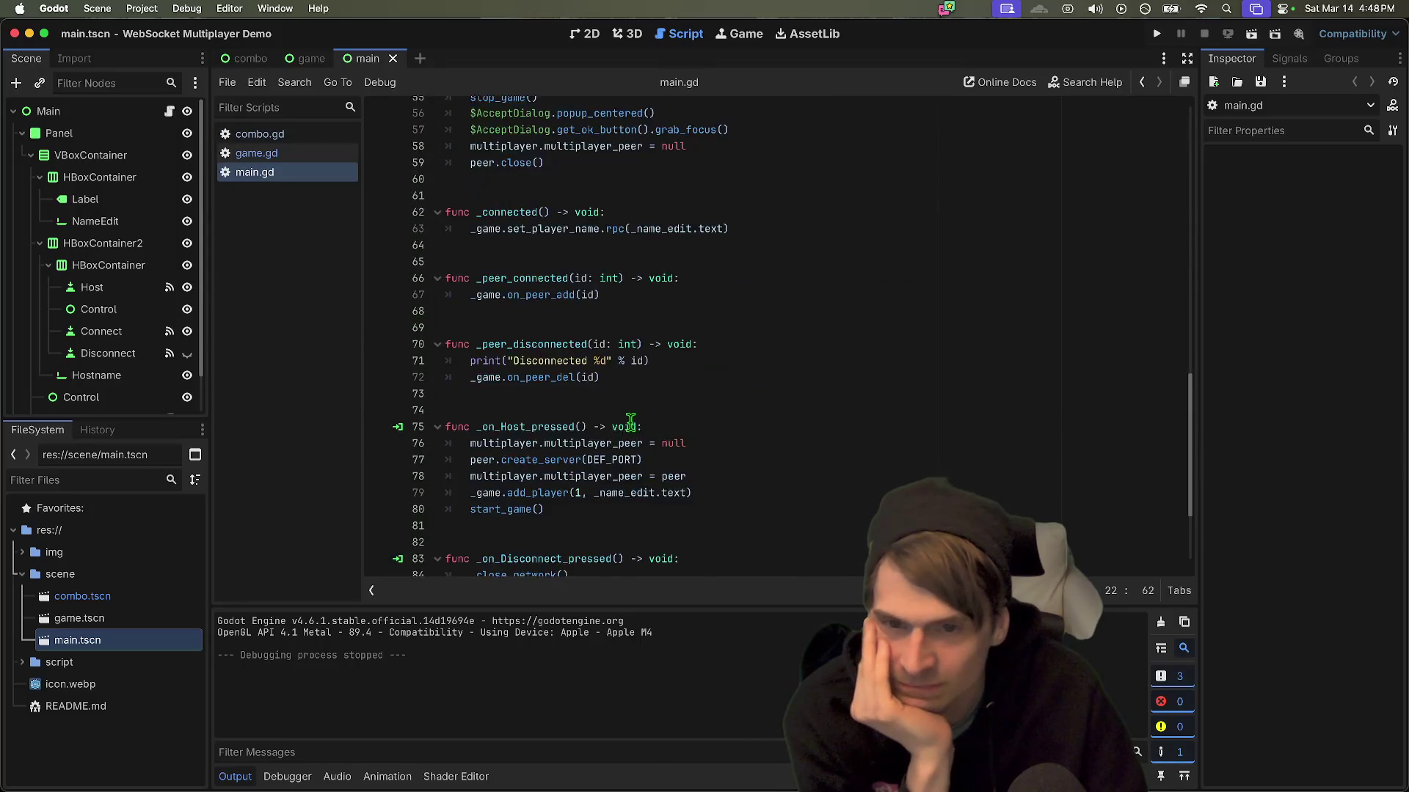
left_click(630, 416)
scroll(736, 470, "up", 4)
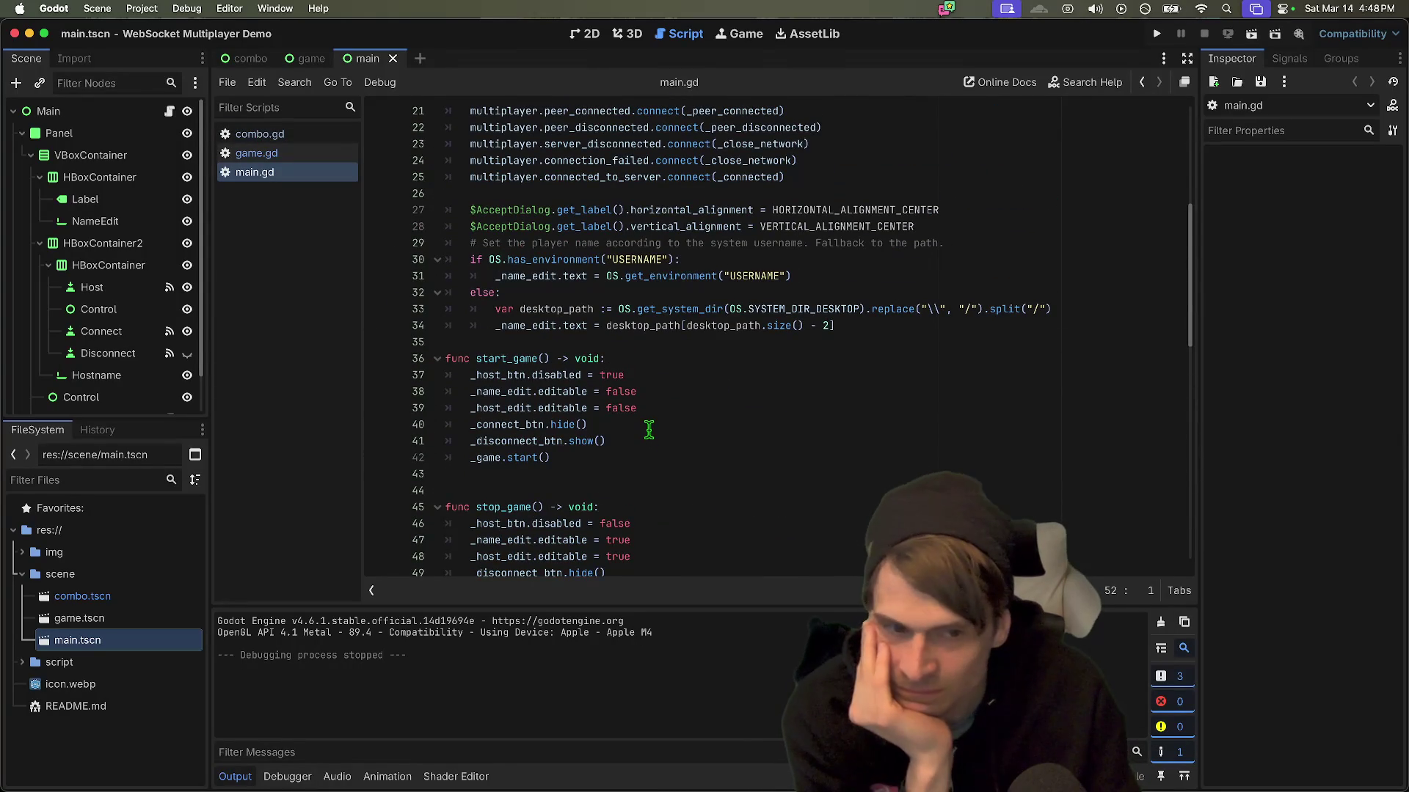
scroll(650, 430, "down", 1)
Review game.gd's turn and player functions, then run the WebSocket Multiplayer Demo.
left_click(339, 154)
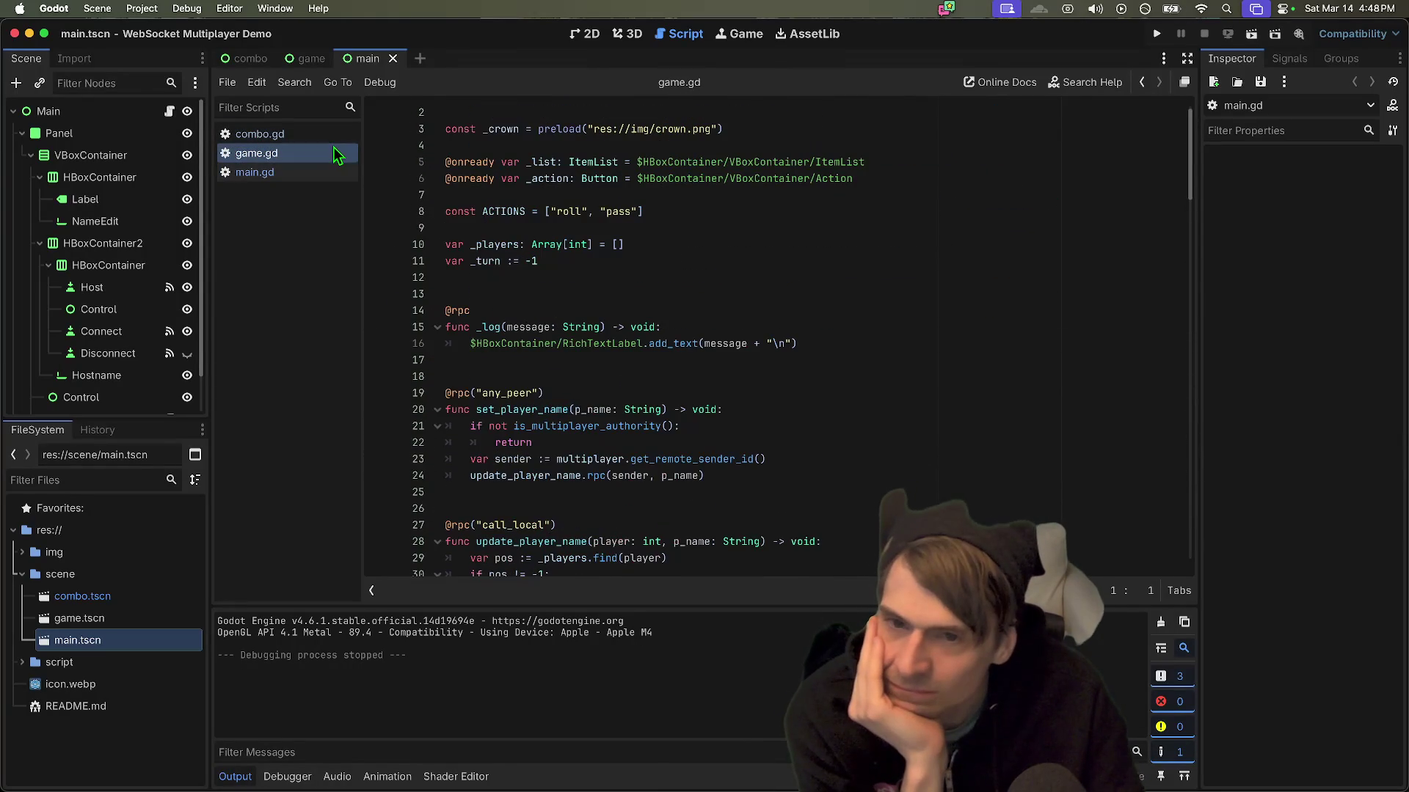
scroll(780, 271, "down", 20)
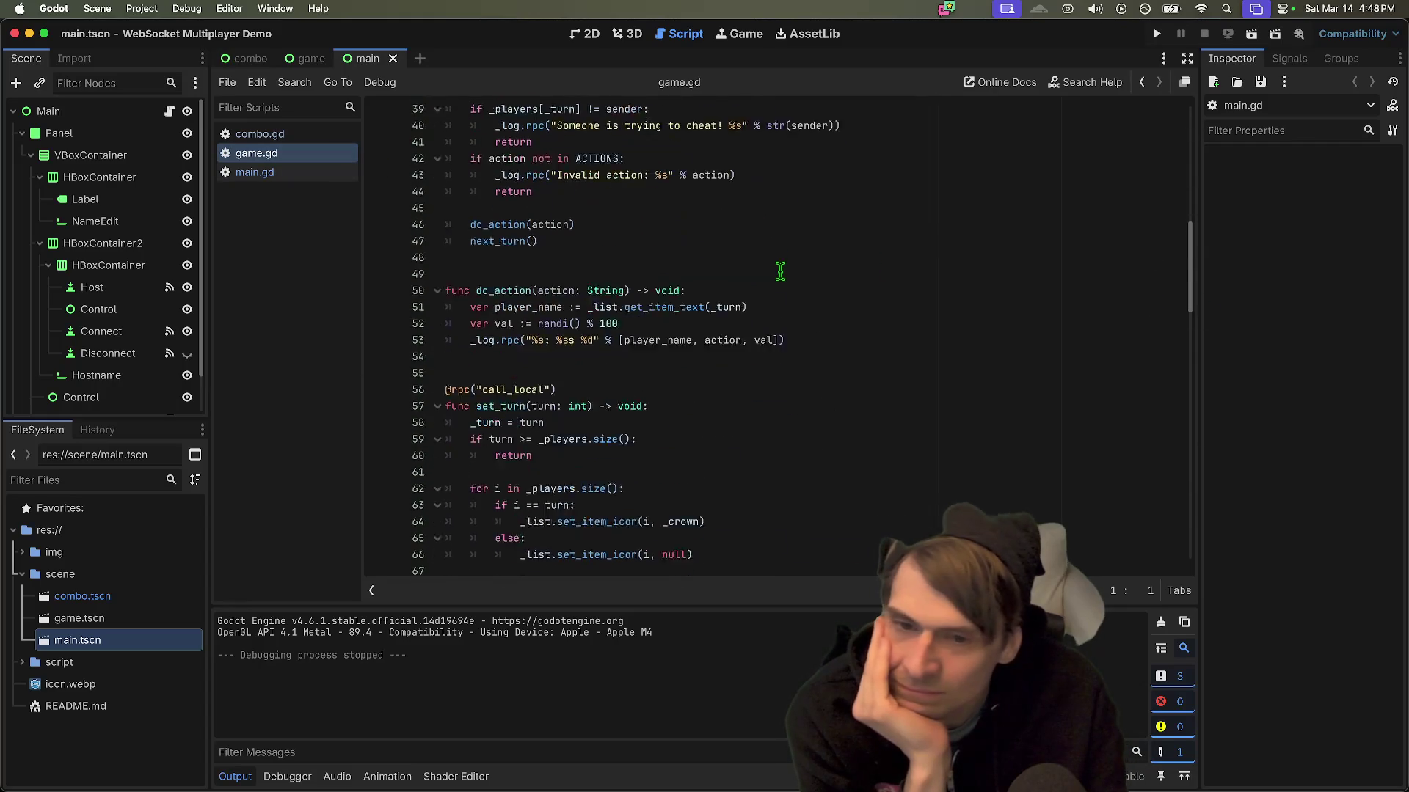
scroll(781, 271, "down", 10)
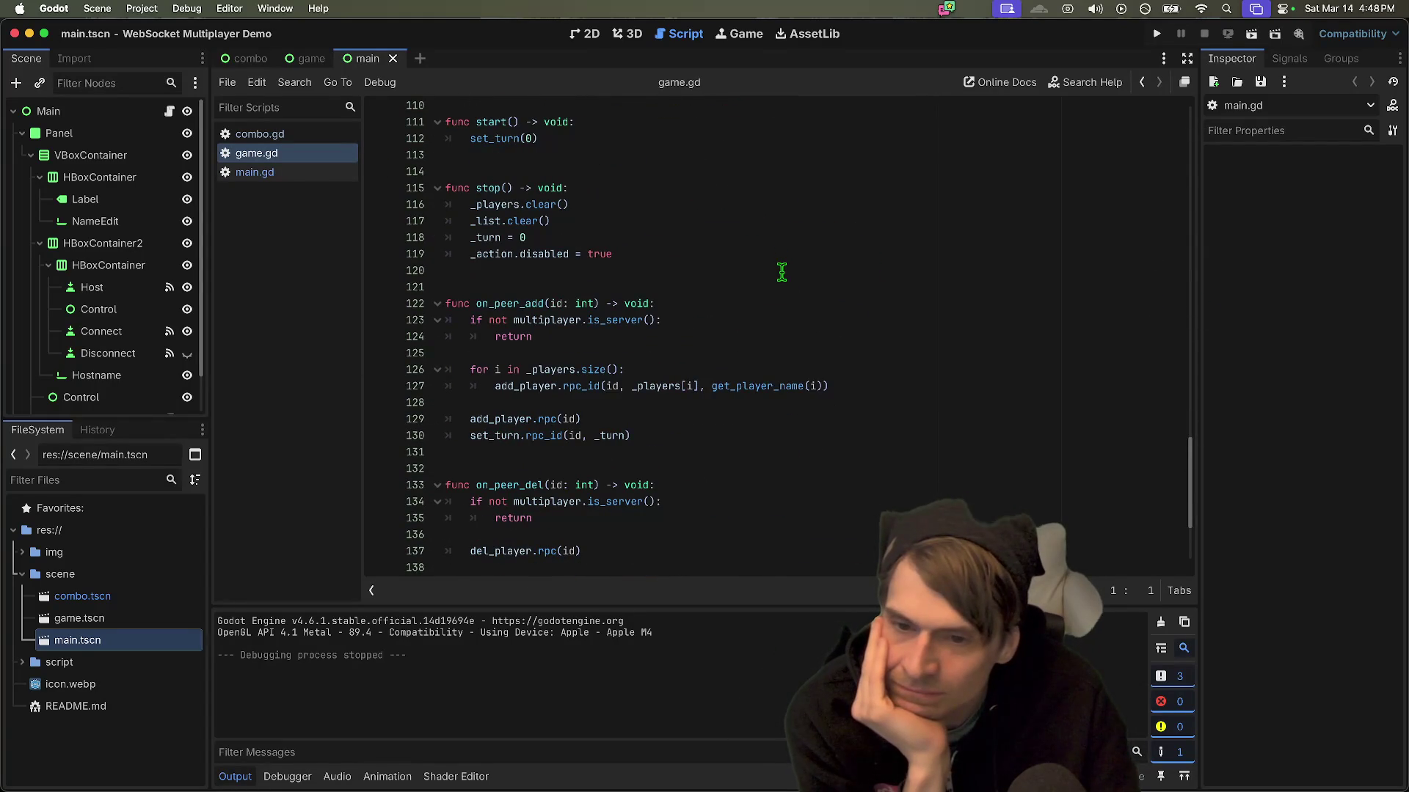
scroll(781, 272, "up", 7)
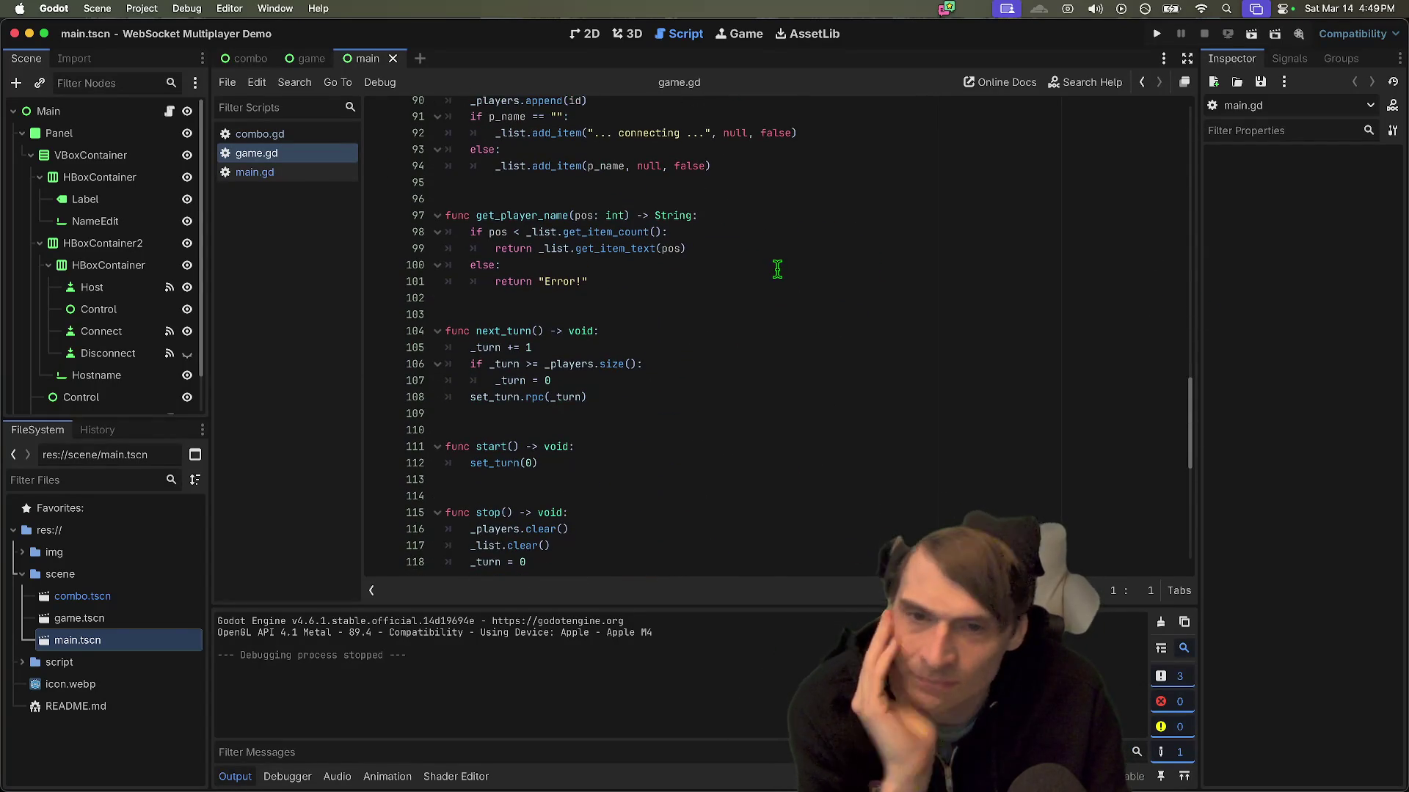
left_click(777, 270)
key("super+b")
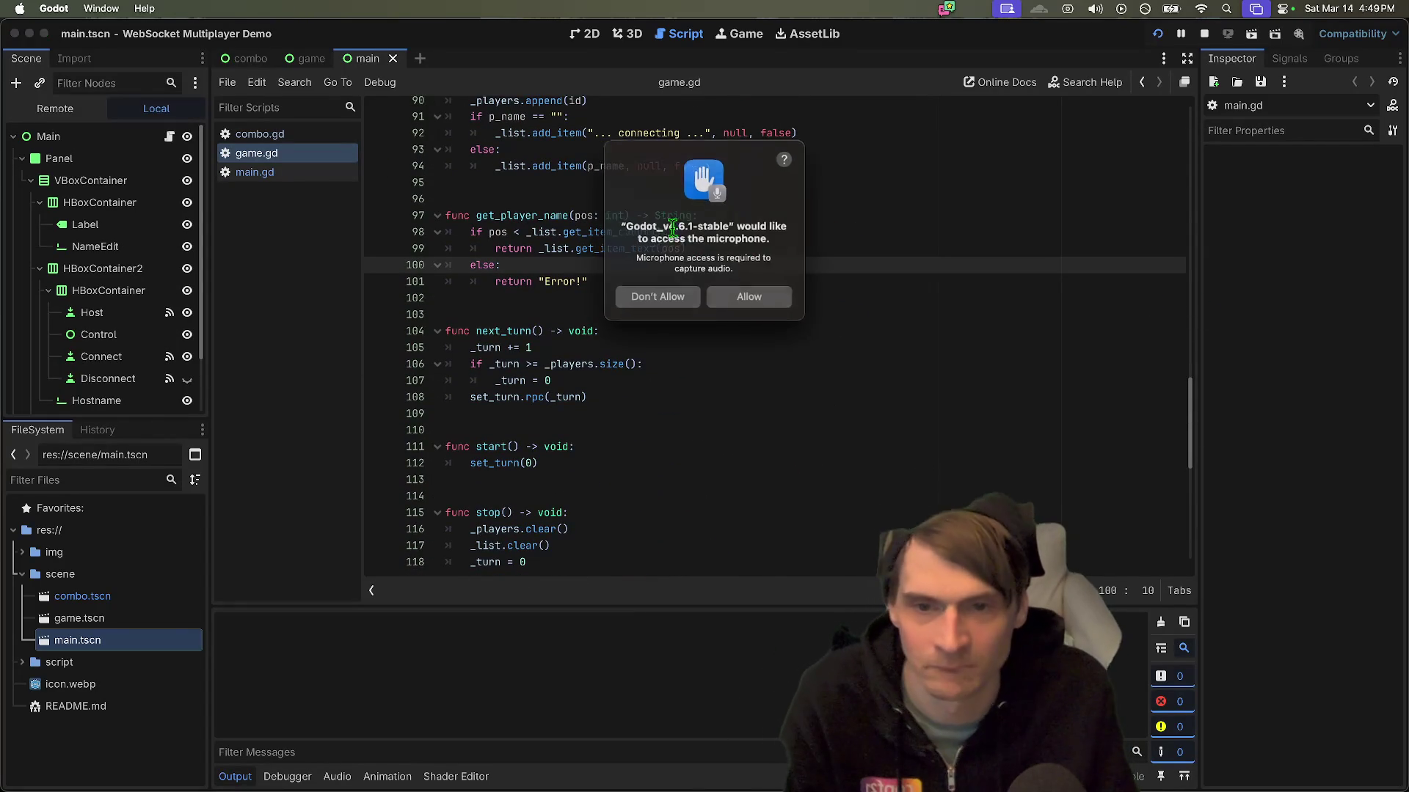
Allow microphone access, dismiss the connection-closed alert, and connect the second instance to the host.
left_click(759, 299)
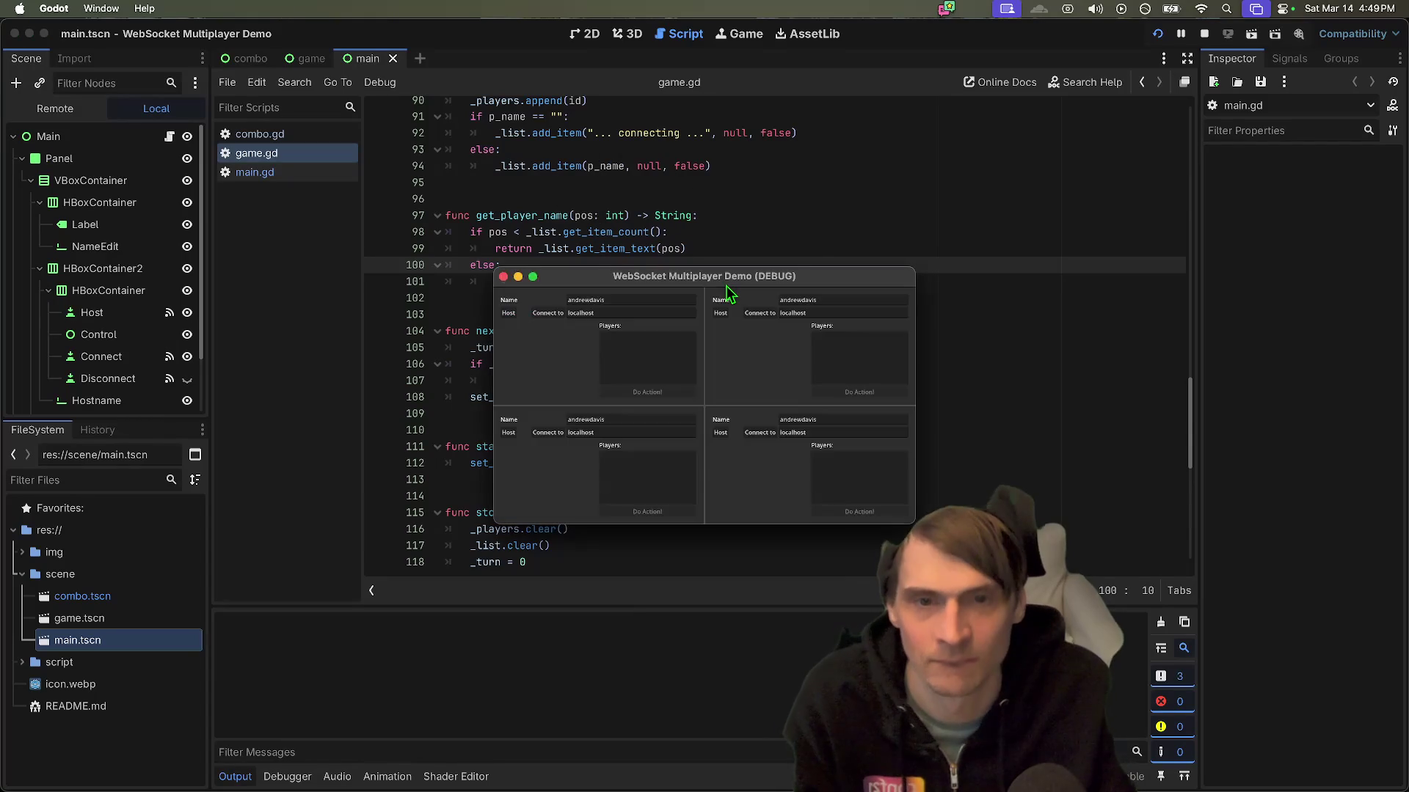
left_click(546, 321)
left_click(704, 417)
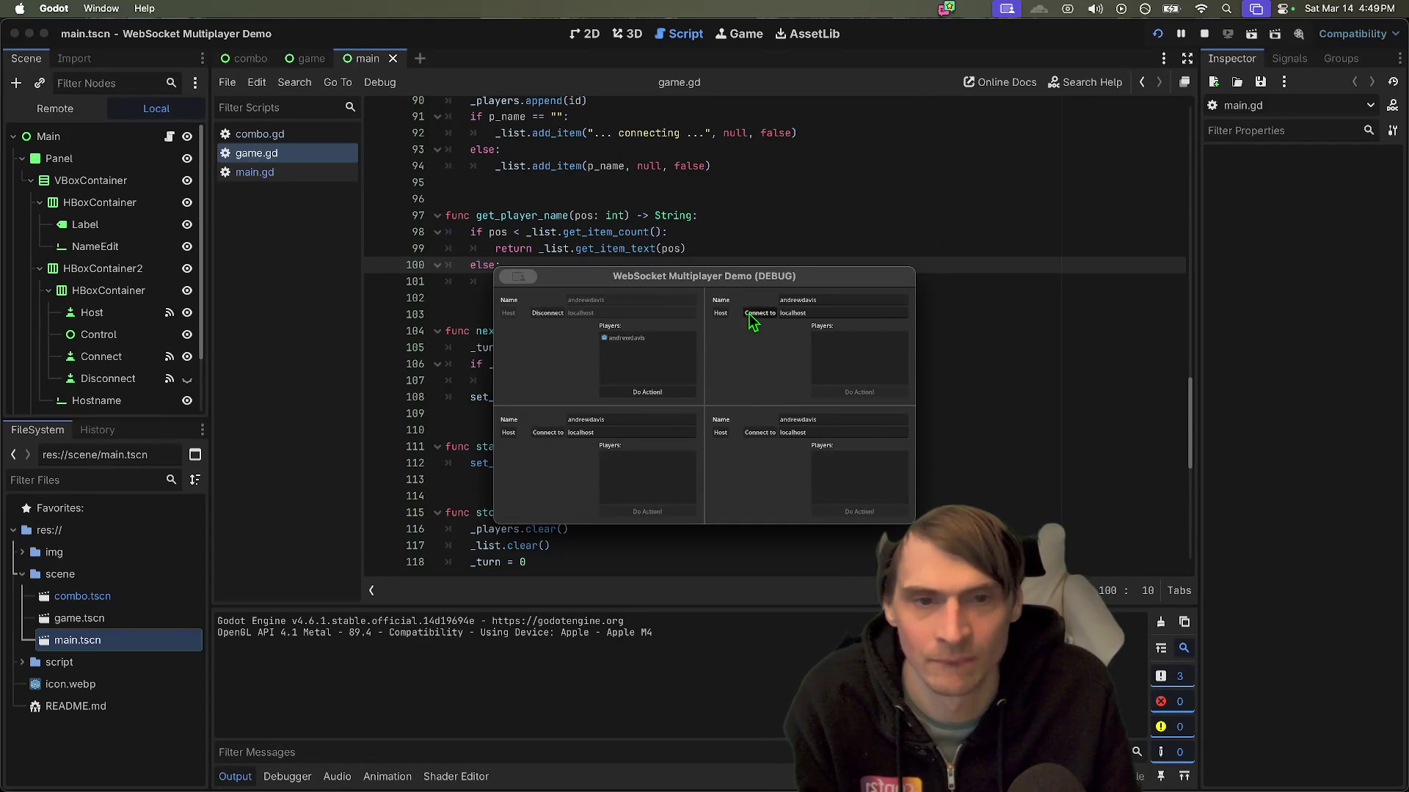
left_click(679, 393)
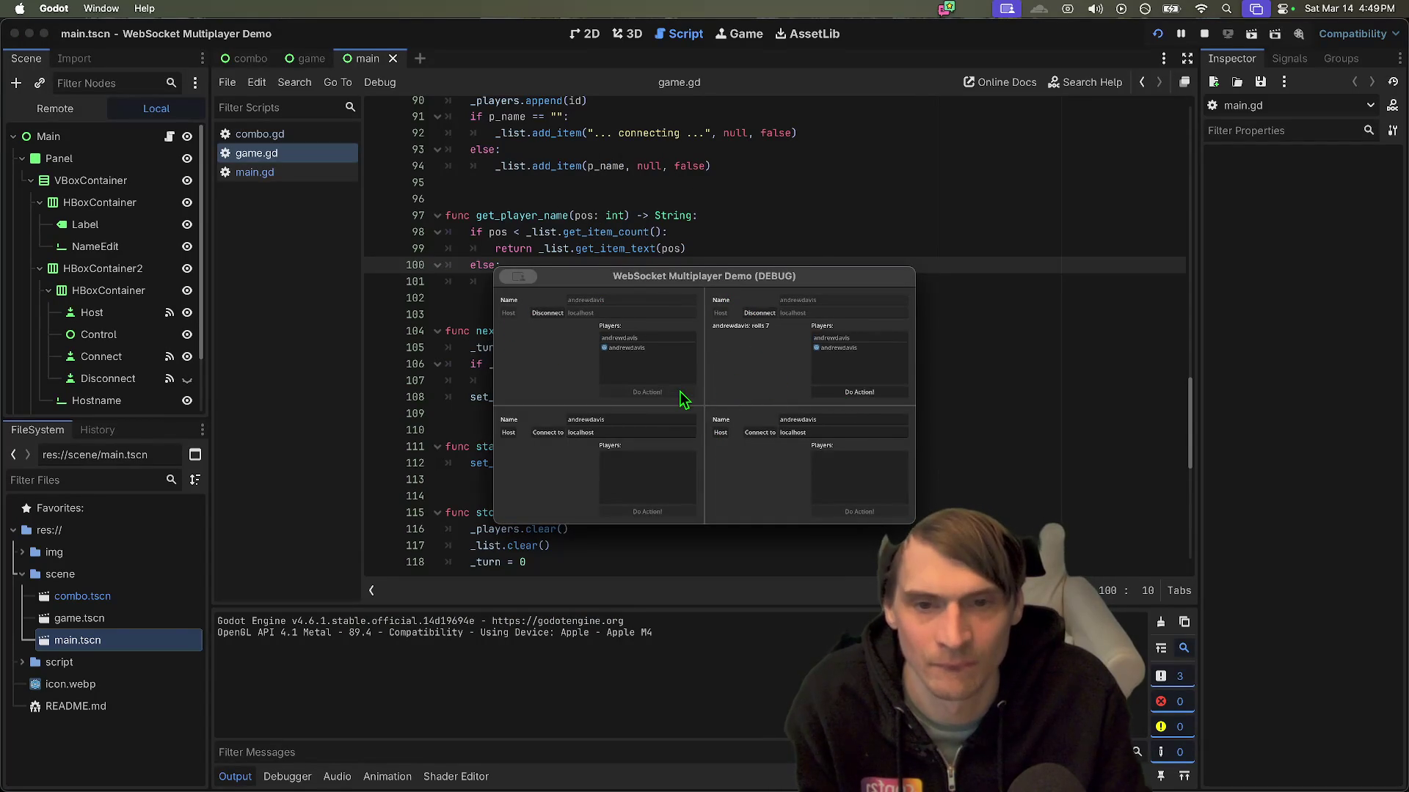
Take five alternating dice-roll turns between the two connected players.
left_click(858, 396)
left_click(672, 394)
left_click(831, 396)
left_click(647, 392)
left_click(858, 396)
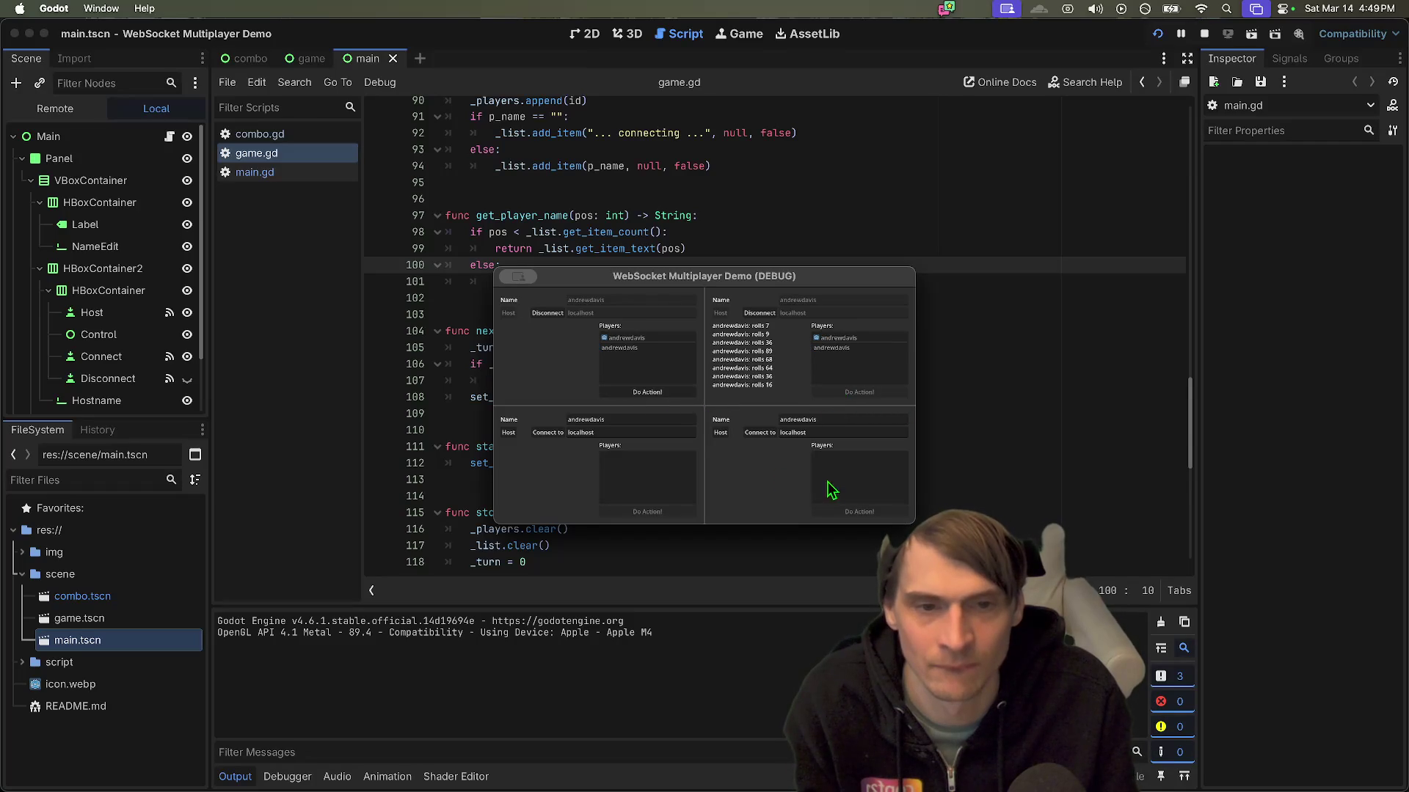
Connect the fourth instance as a third player, roll dice for all three, then stop the game.
left_click(753, 436)
left_click(627, 392)
left_click(860, 393)
left_click(859, 513)
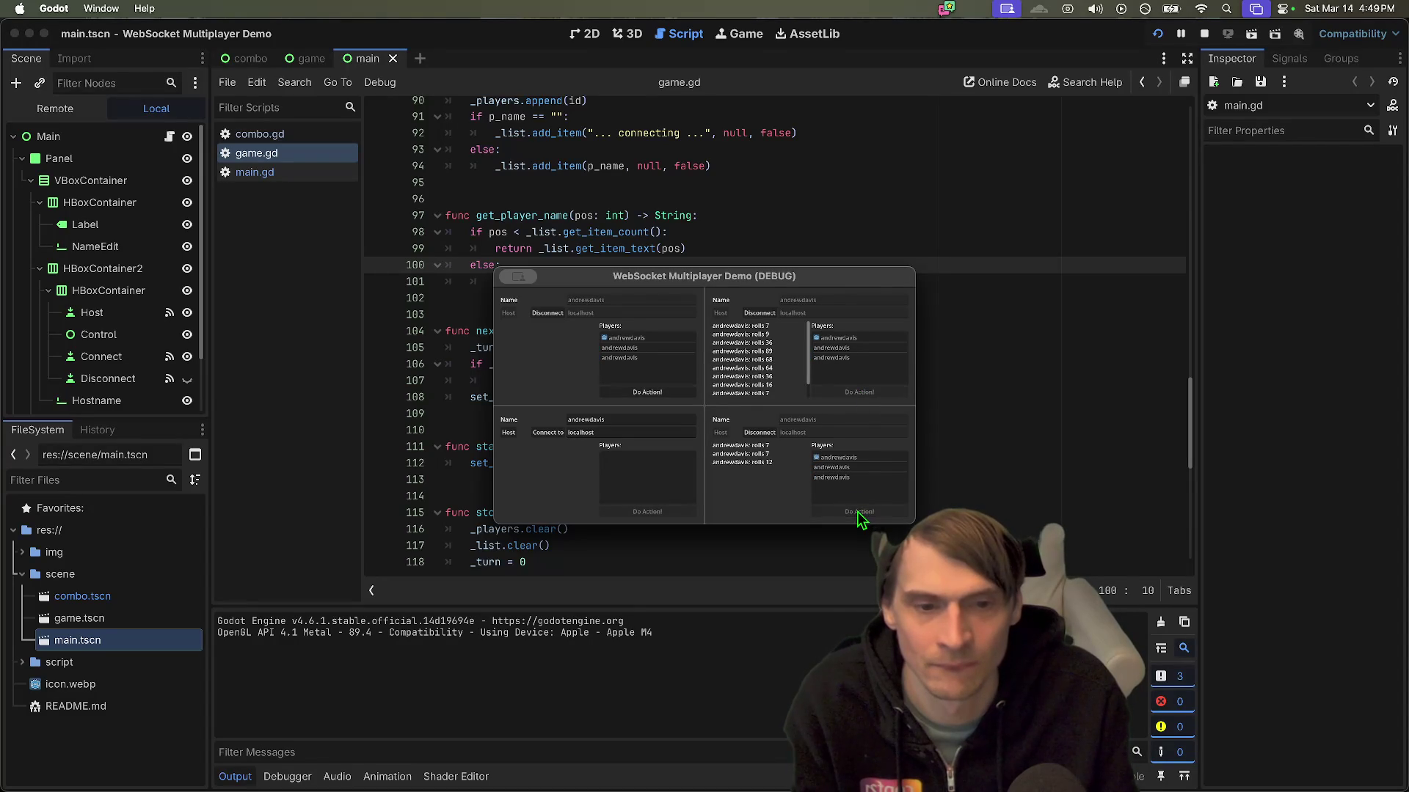
left_click(683, 394)
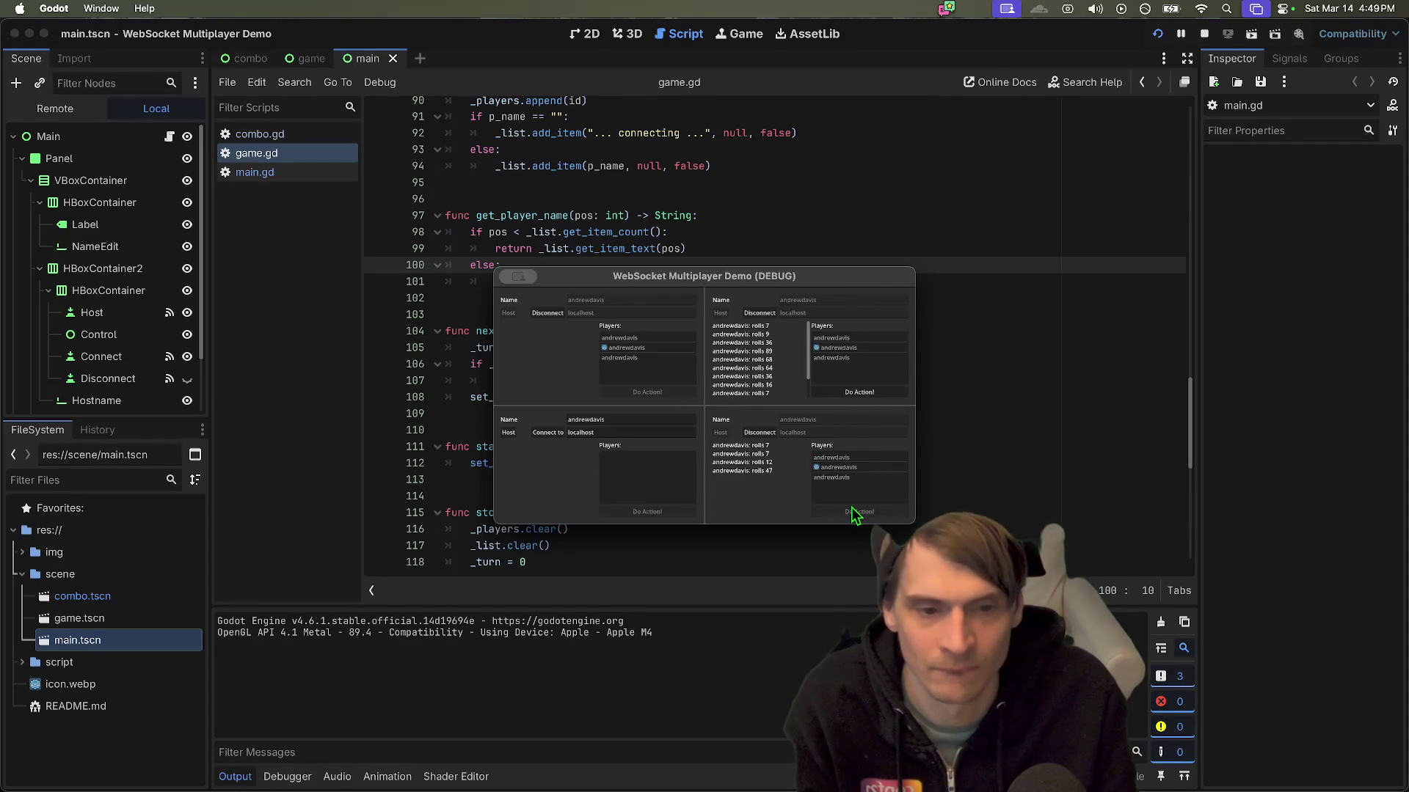
left_click(859, 395)
left_click(855, 512)
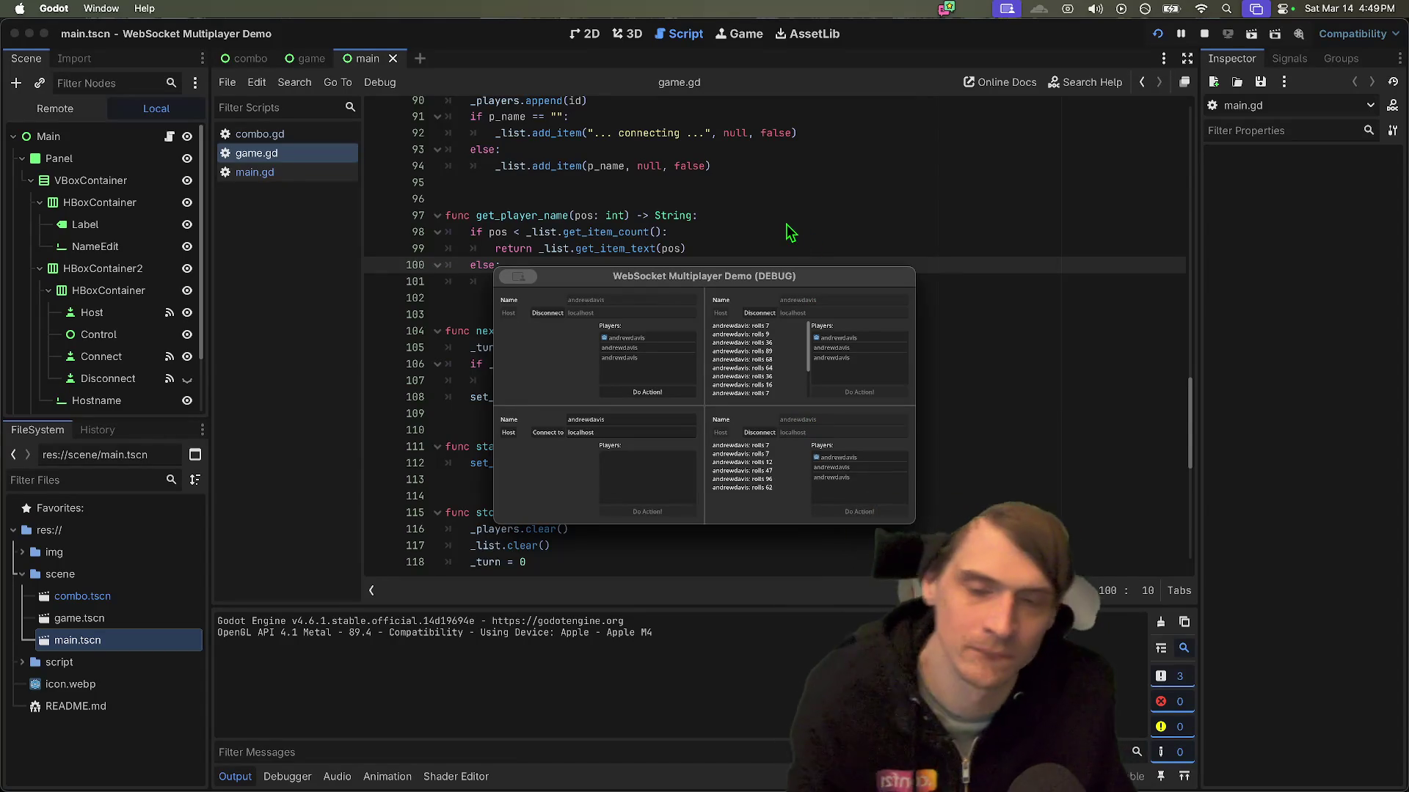
key("super+q")
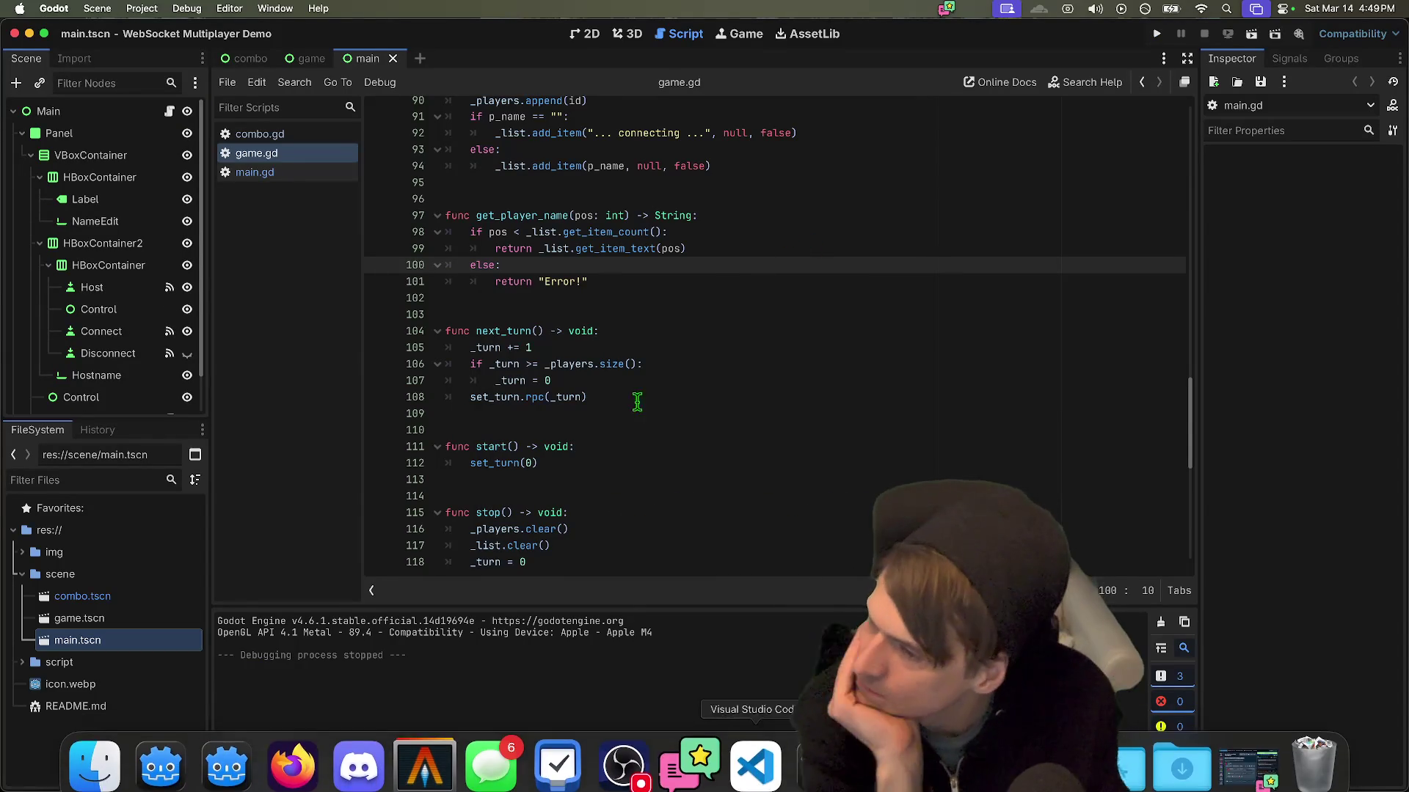
In Firefox, browse godot-demo-projects to the networking > websocket_multiplayer demo folder.
left_click(293, 749)
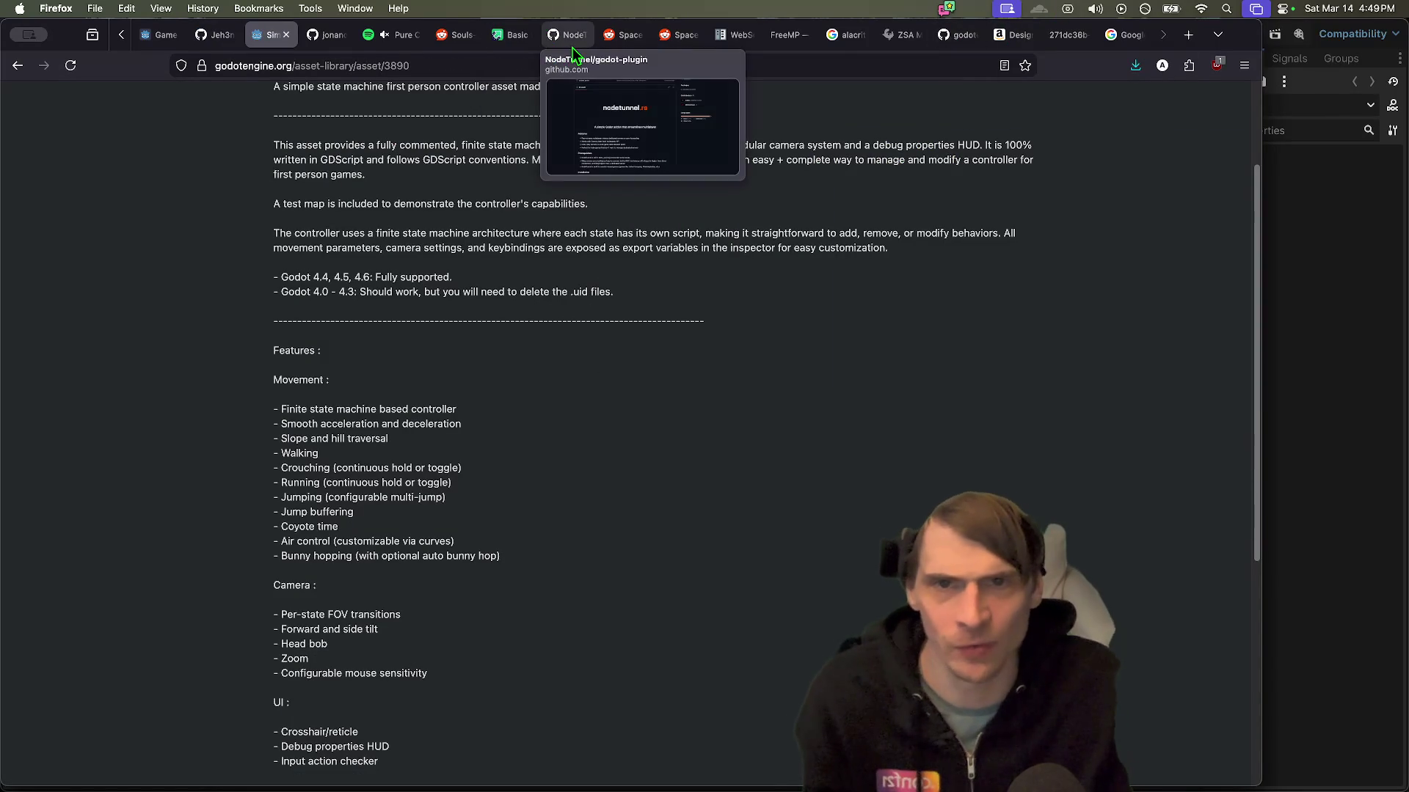
left_click(956, 38)
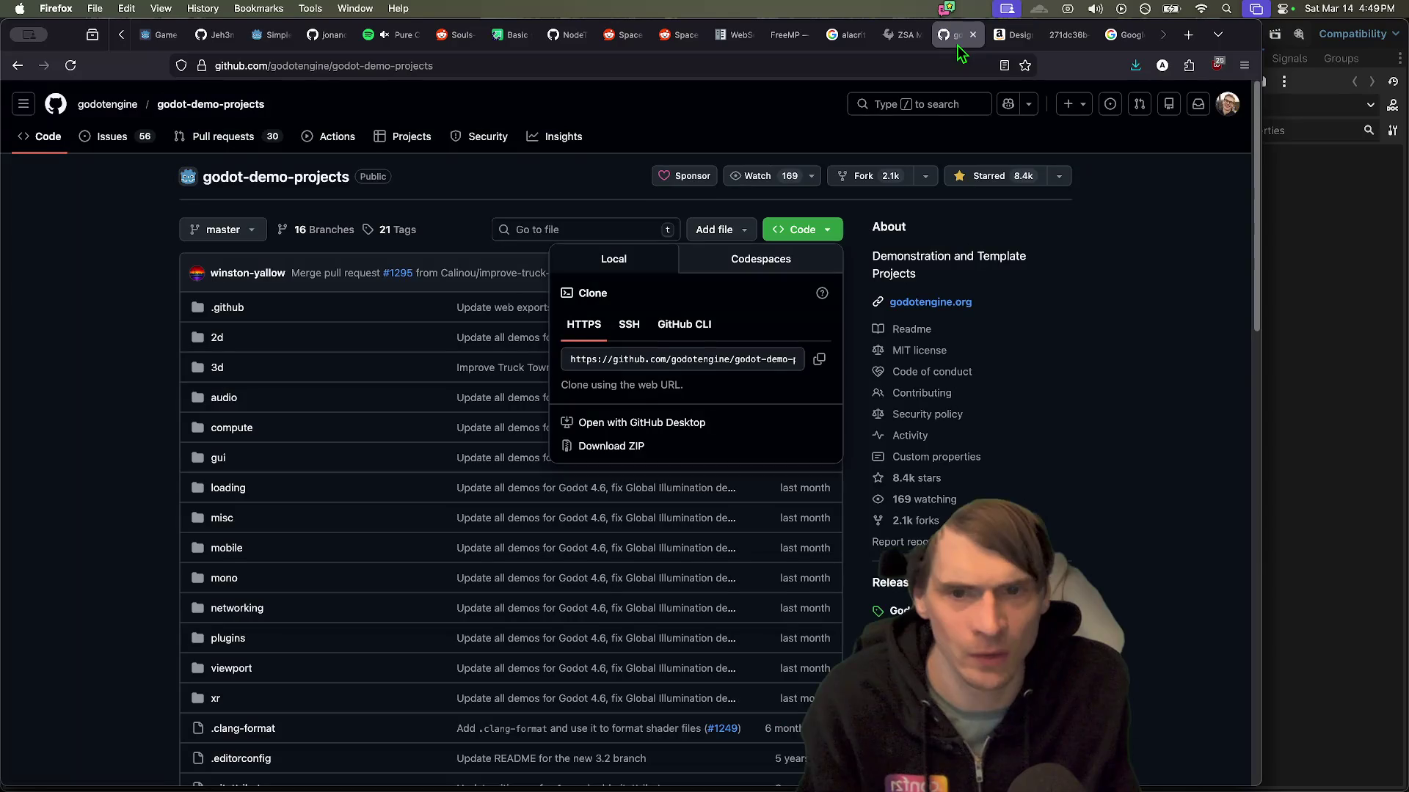
left_click(1146, 328)
scroll(1146, 323, "down", 5)
scroll(249, 301, "up", 2)
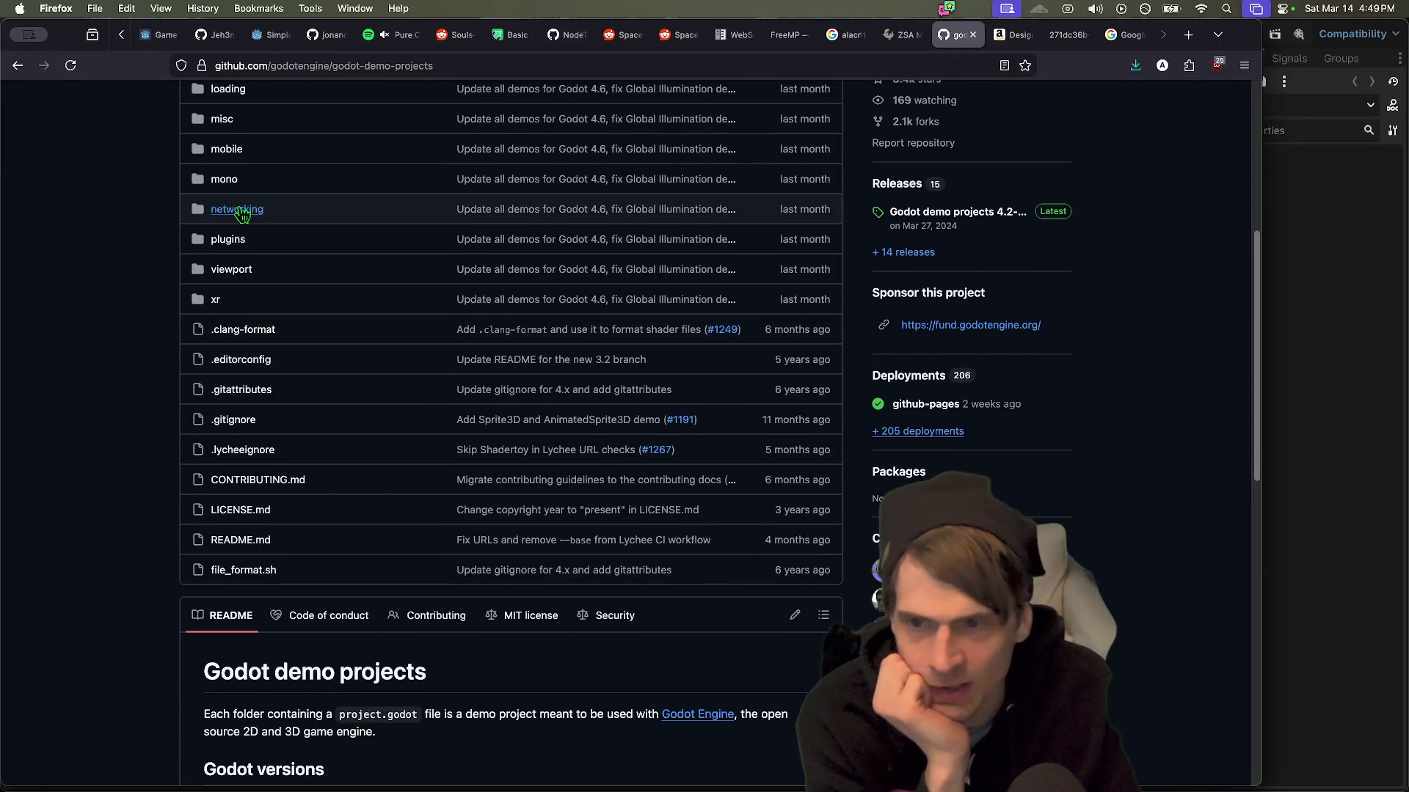
left_click(249, 281)
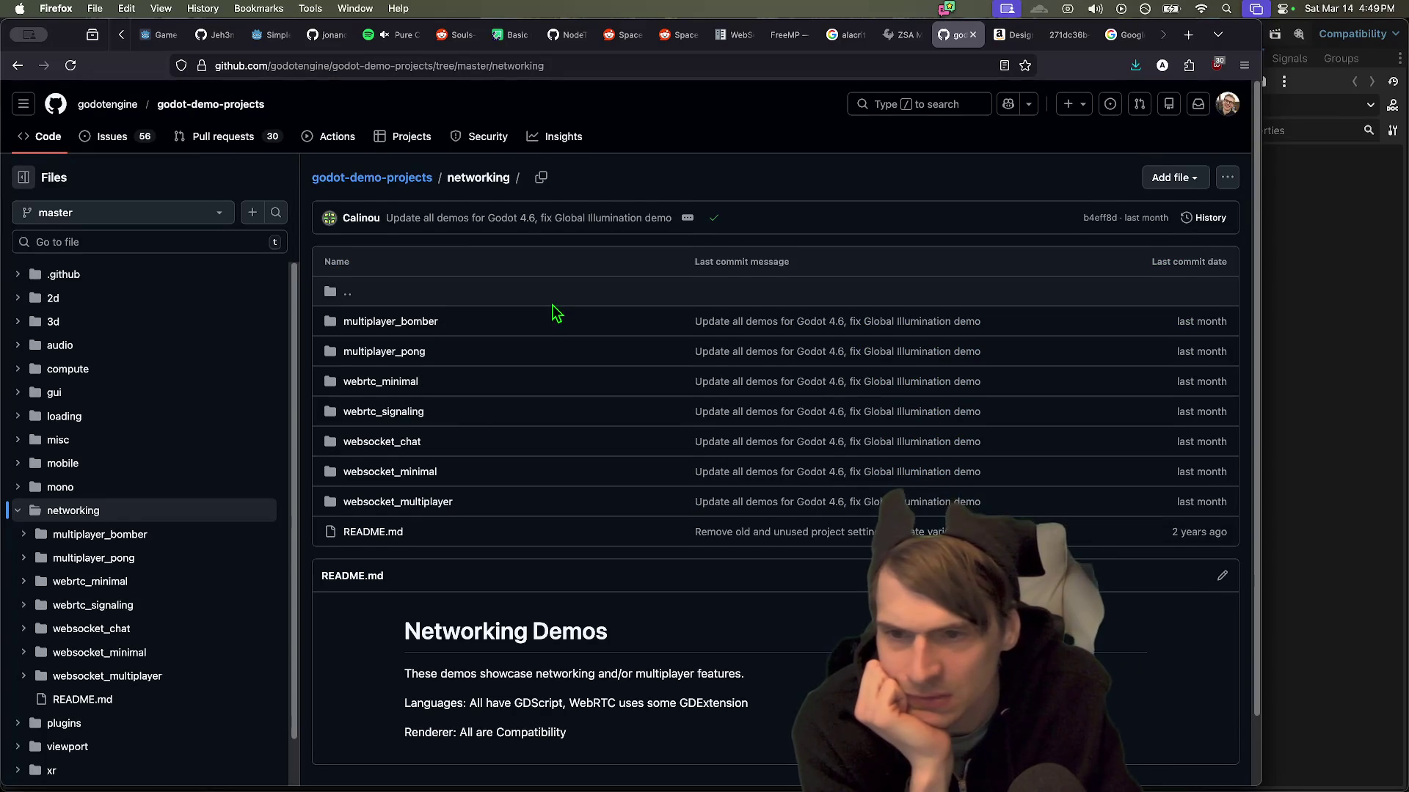
scroll(552, 313, "down", 1)
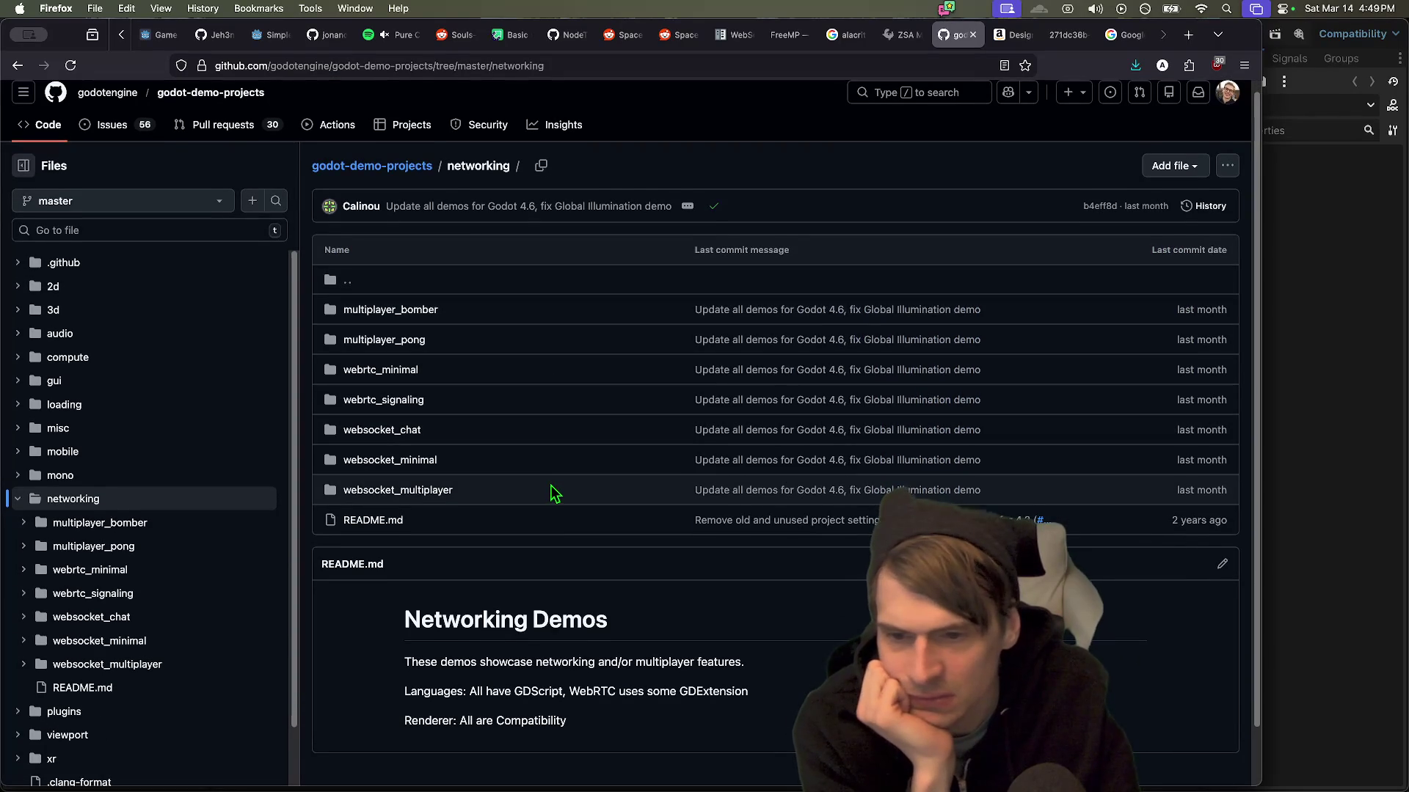
left_click(374, 490)
scroll(1167, 472, "down", 5)
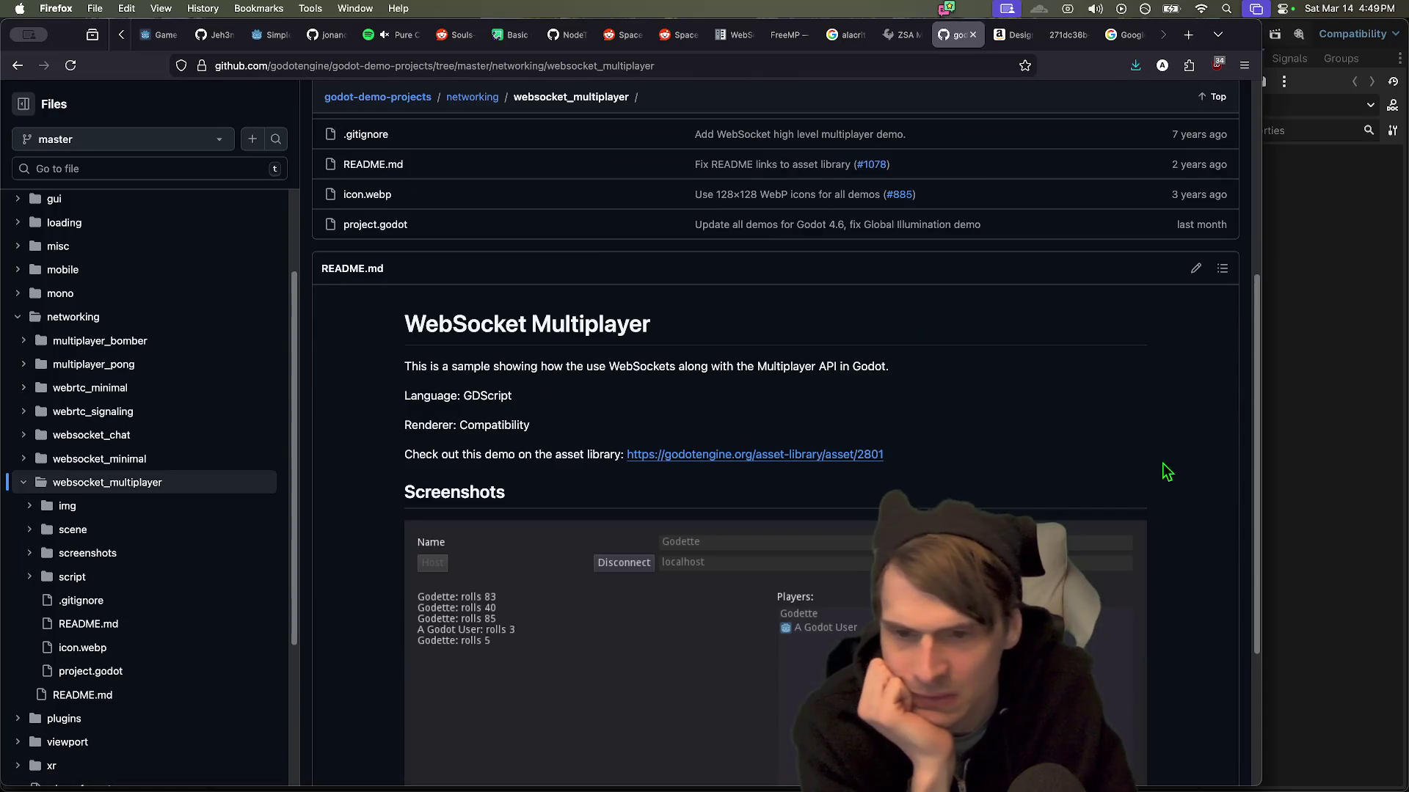
scroll(1166, 471, "down", 3)
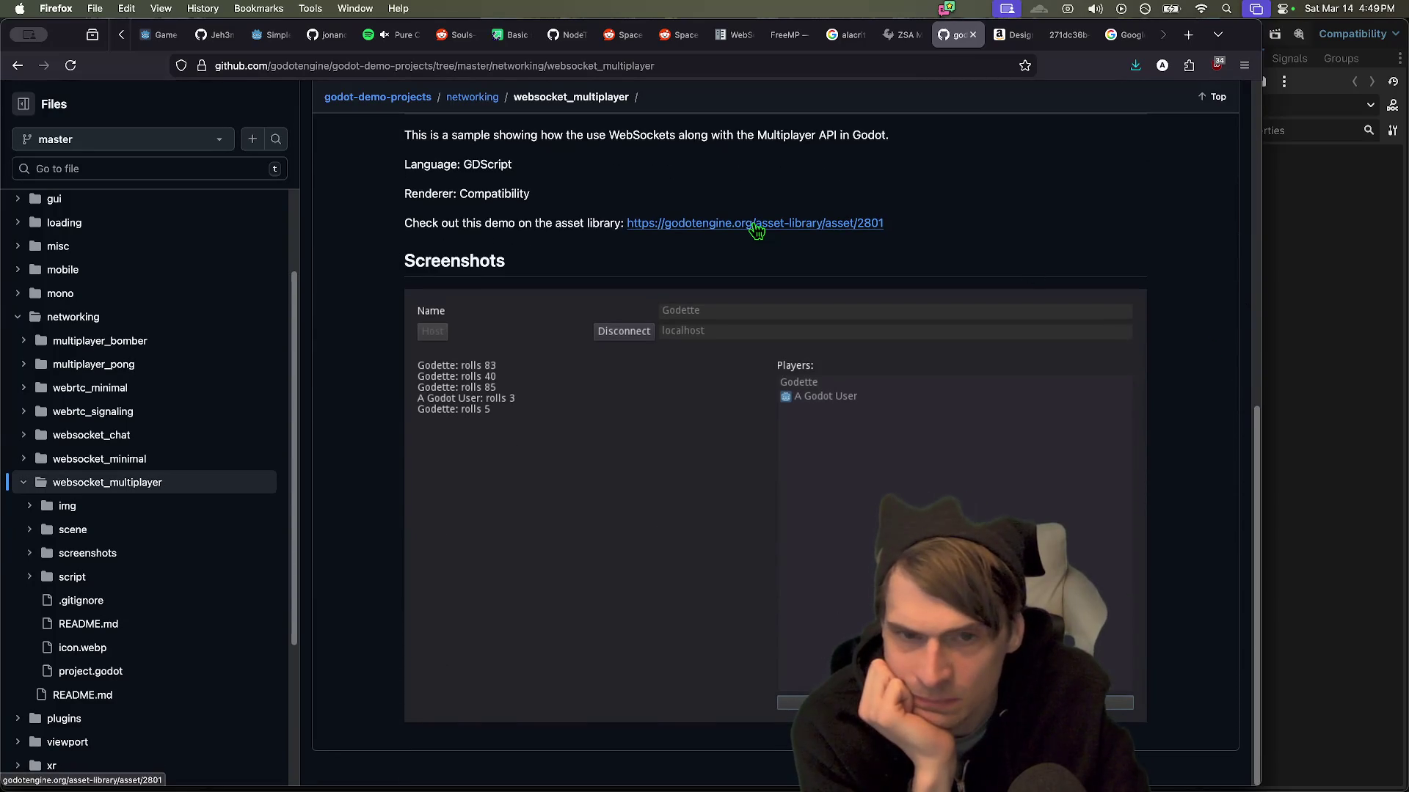
scroll(1005, 208, "up", 2)
View the demo's asset-library page, its files on GitHub, and the repository's issues list.
left_click(1015, 43)
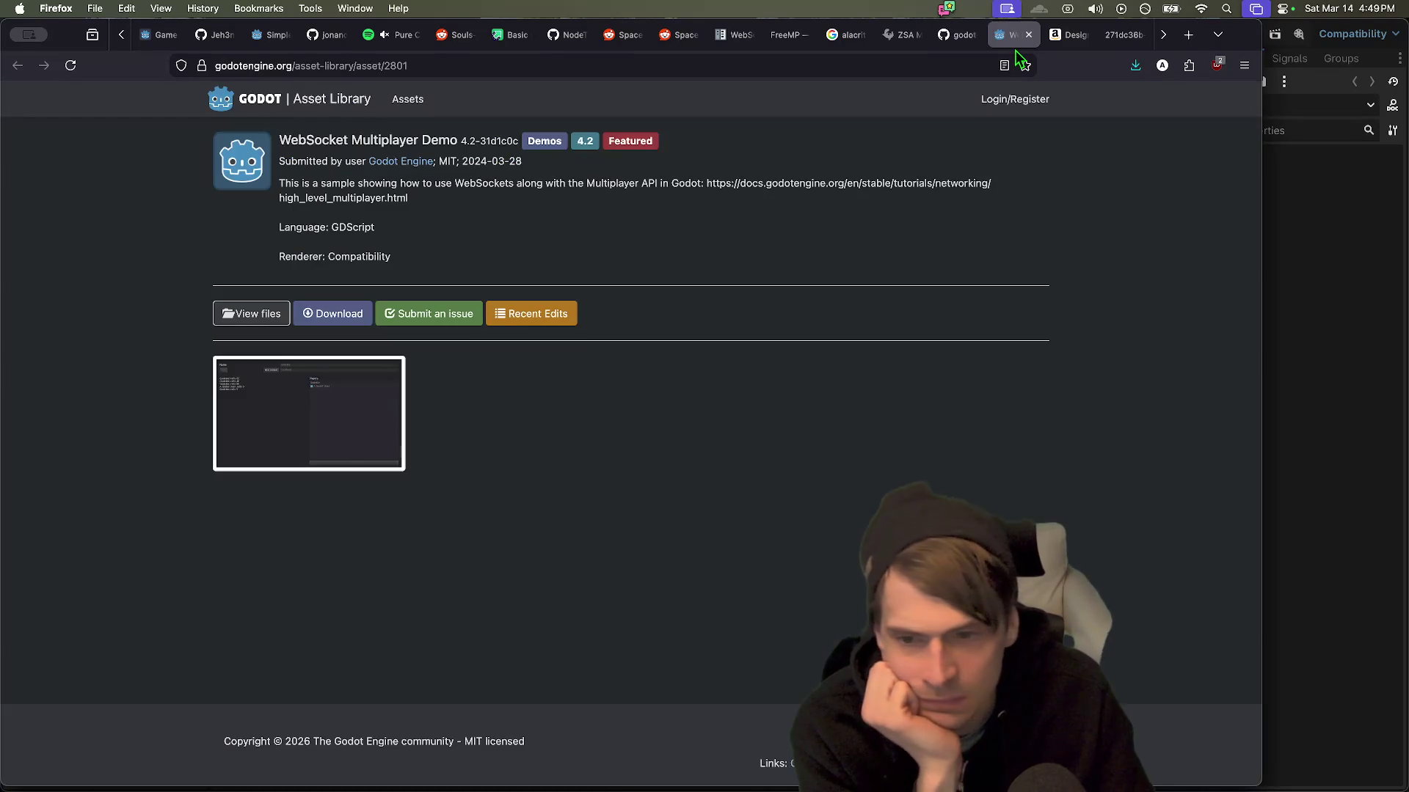
left_click(268, 314)
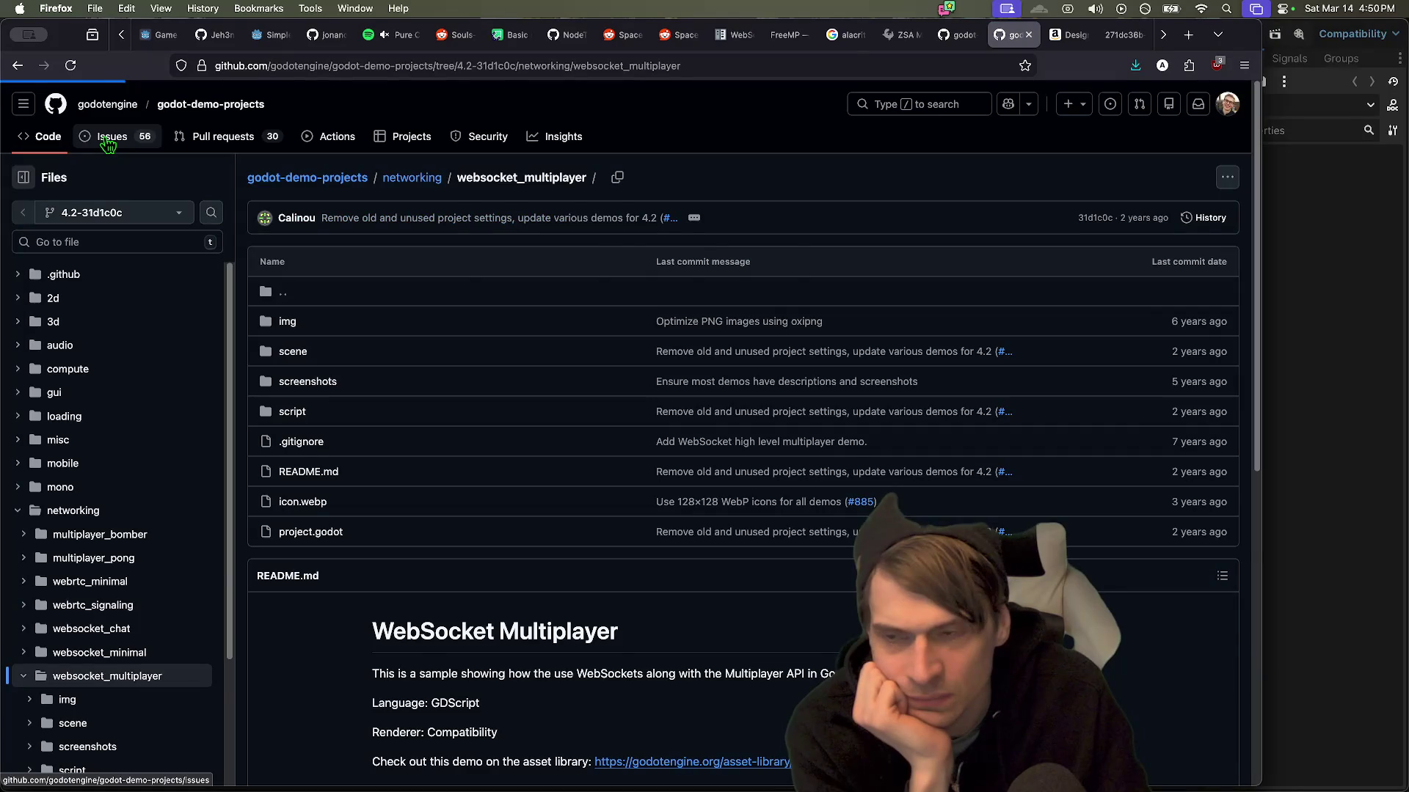
left_click(108, 142)
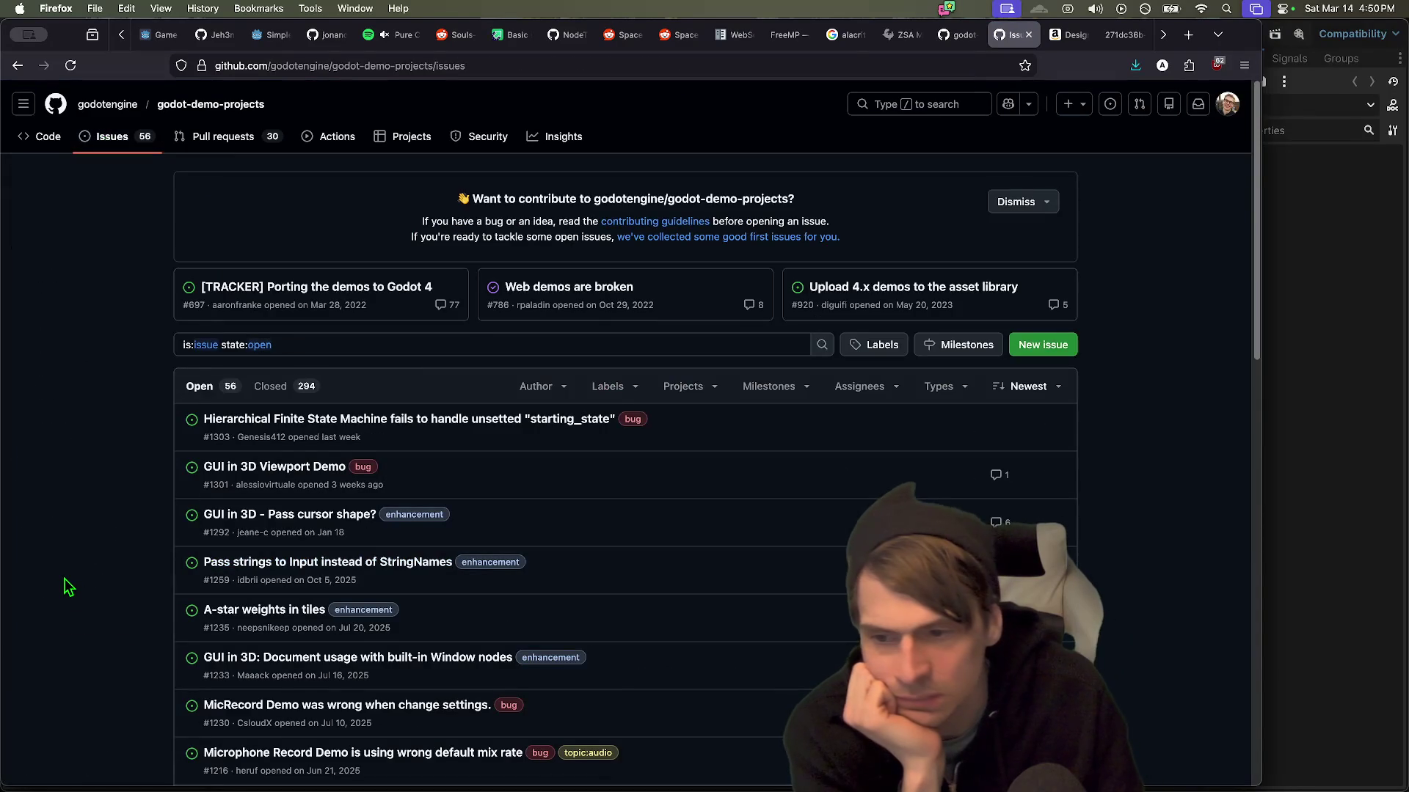
scroll(68, 587, "down", 3)
scroll(69, 587, "down", 10)
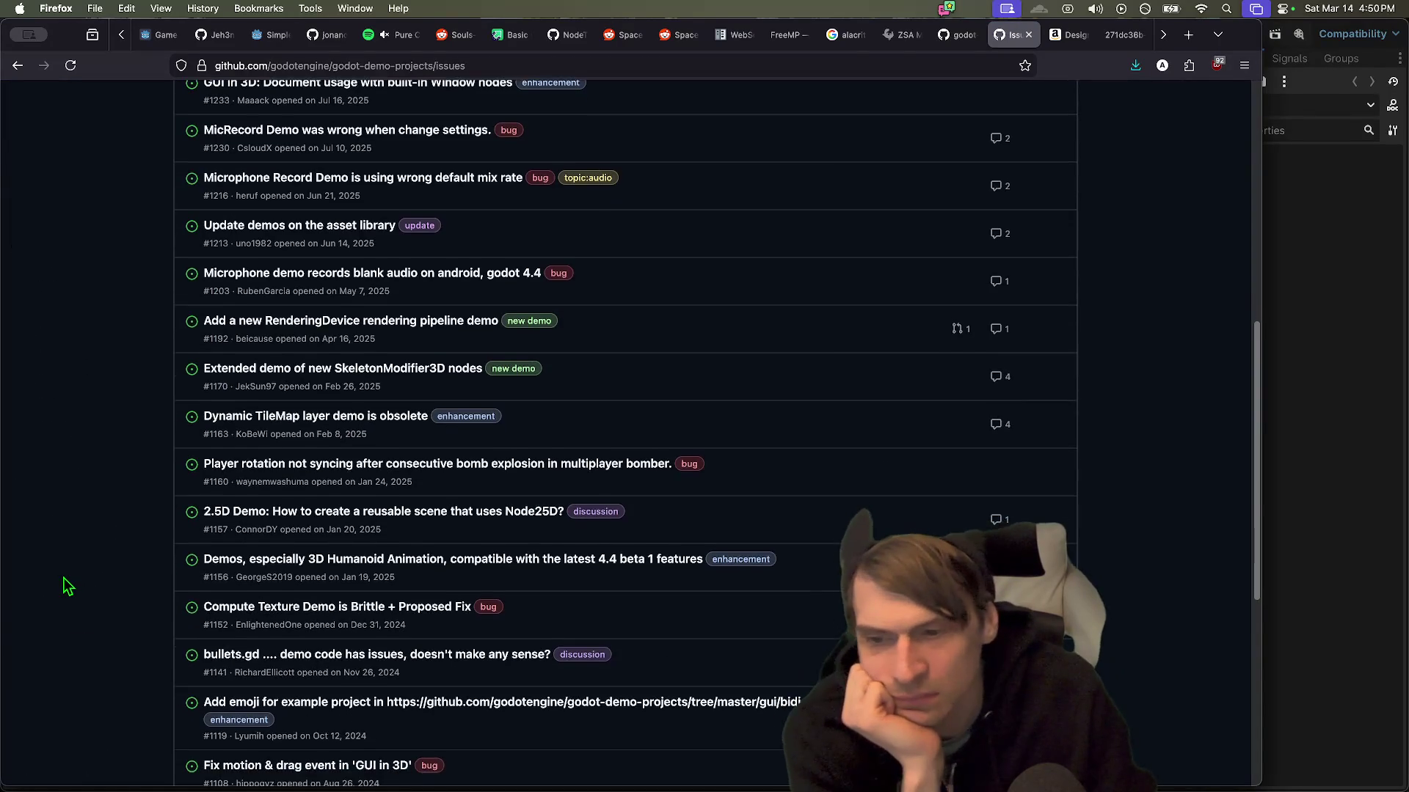
Return to the websocket_multiplayer folder, look into its script folder, then go back to Godot.
key("super+bracketleft")
scroll(1166, 495, "down", 10)
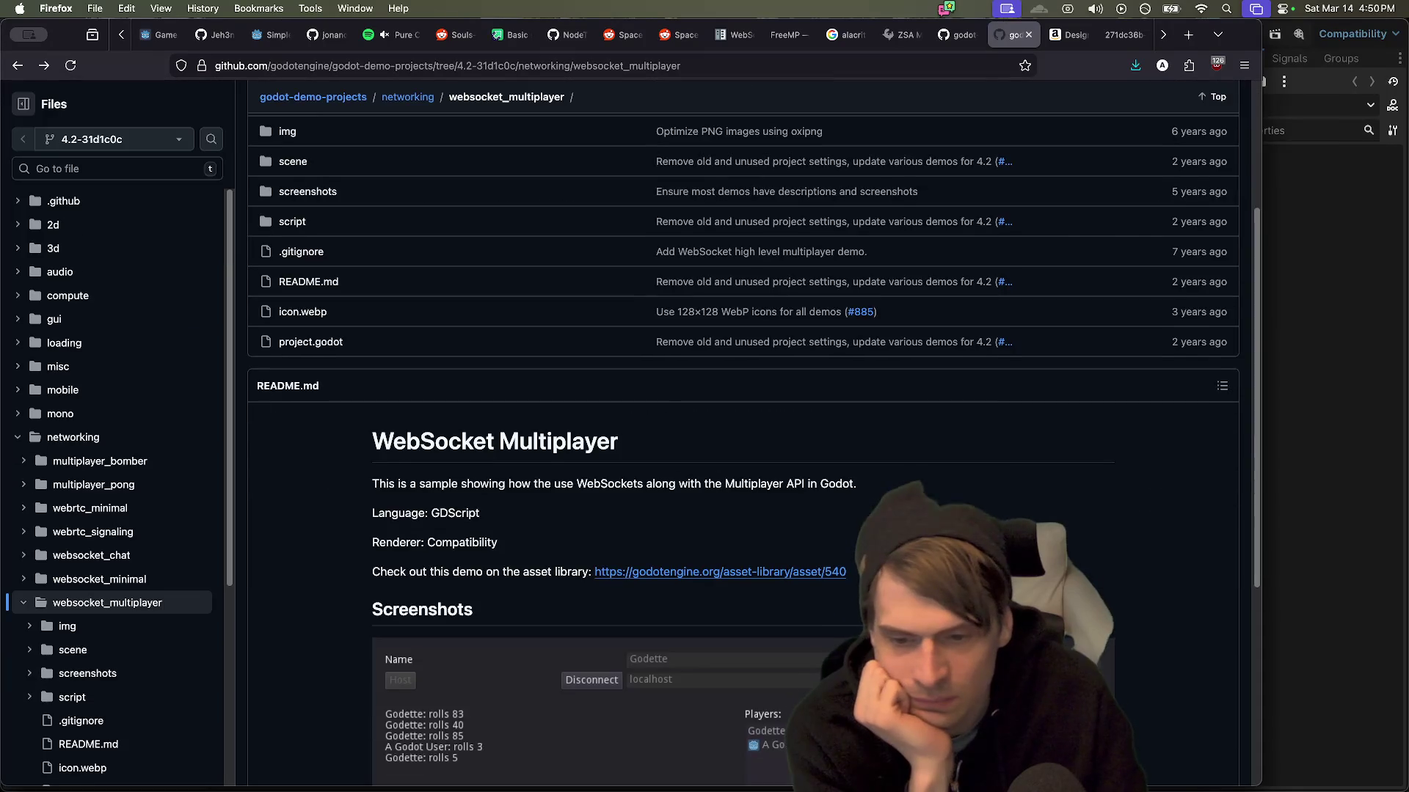
scroll(1173, 439, "up", 10)
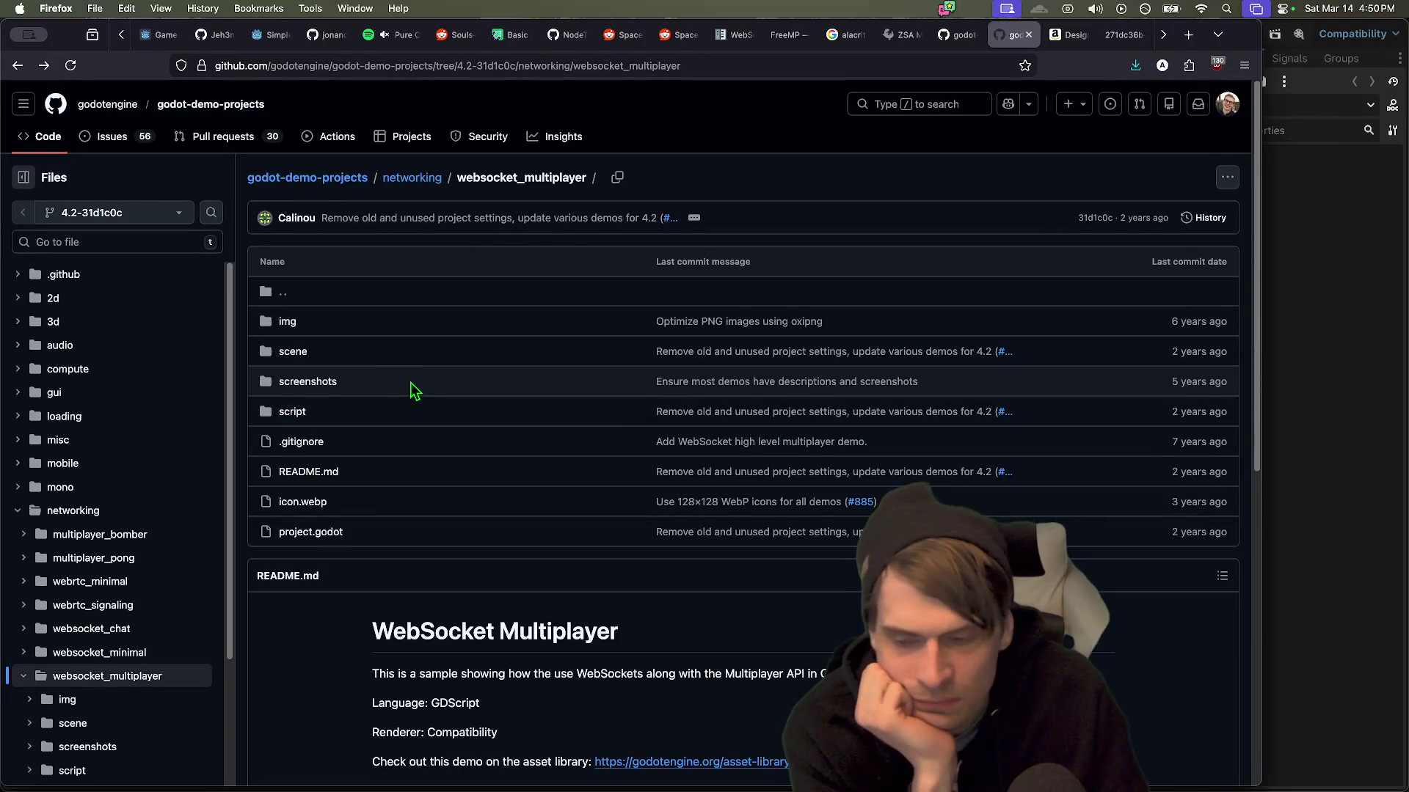
left_click(290, 411)
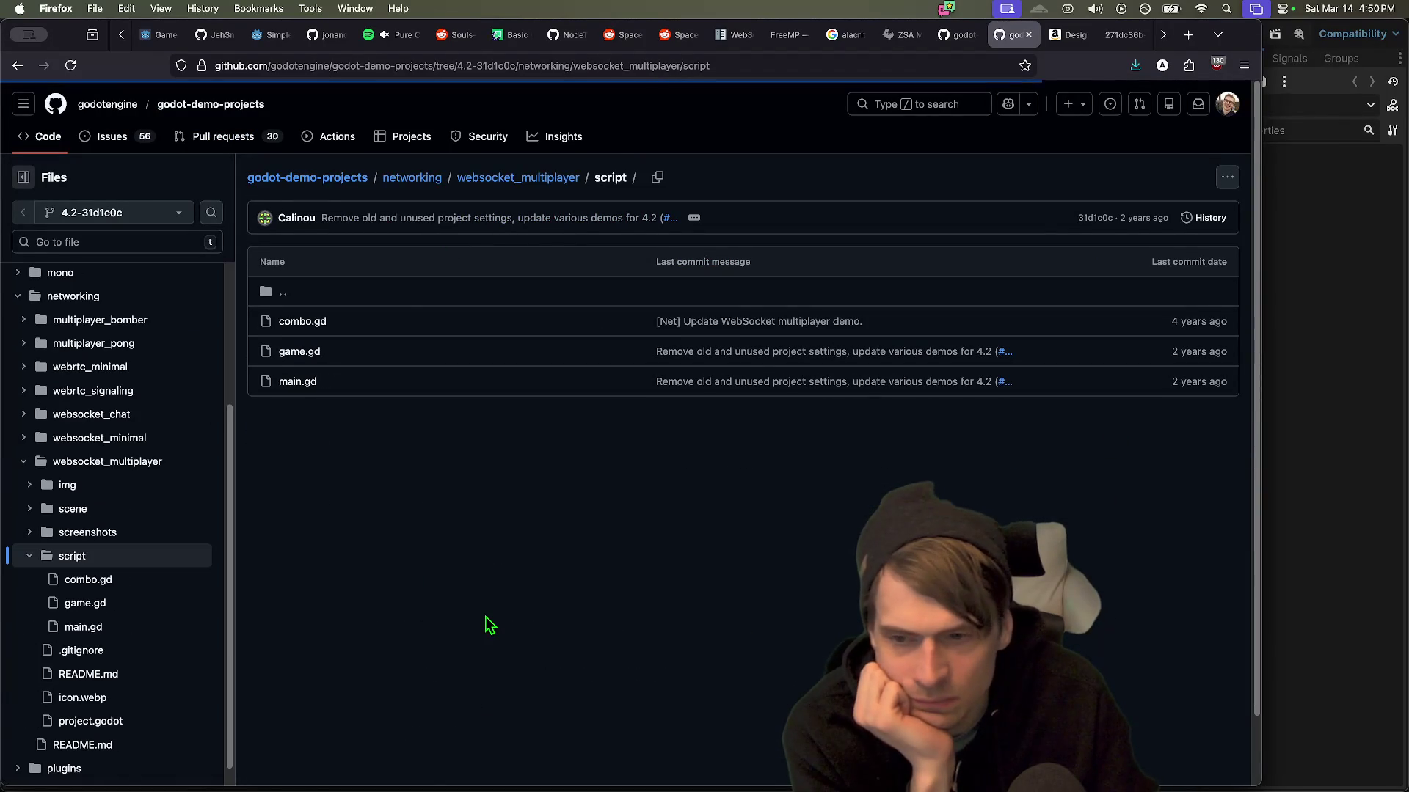
key("super+bracketleft")
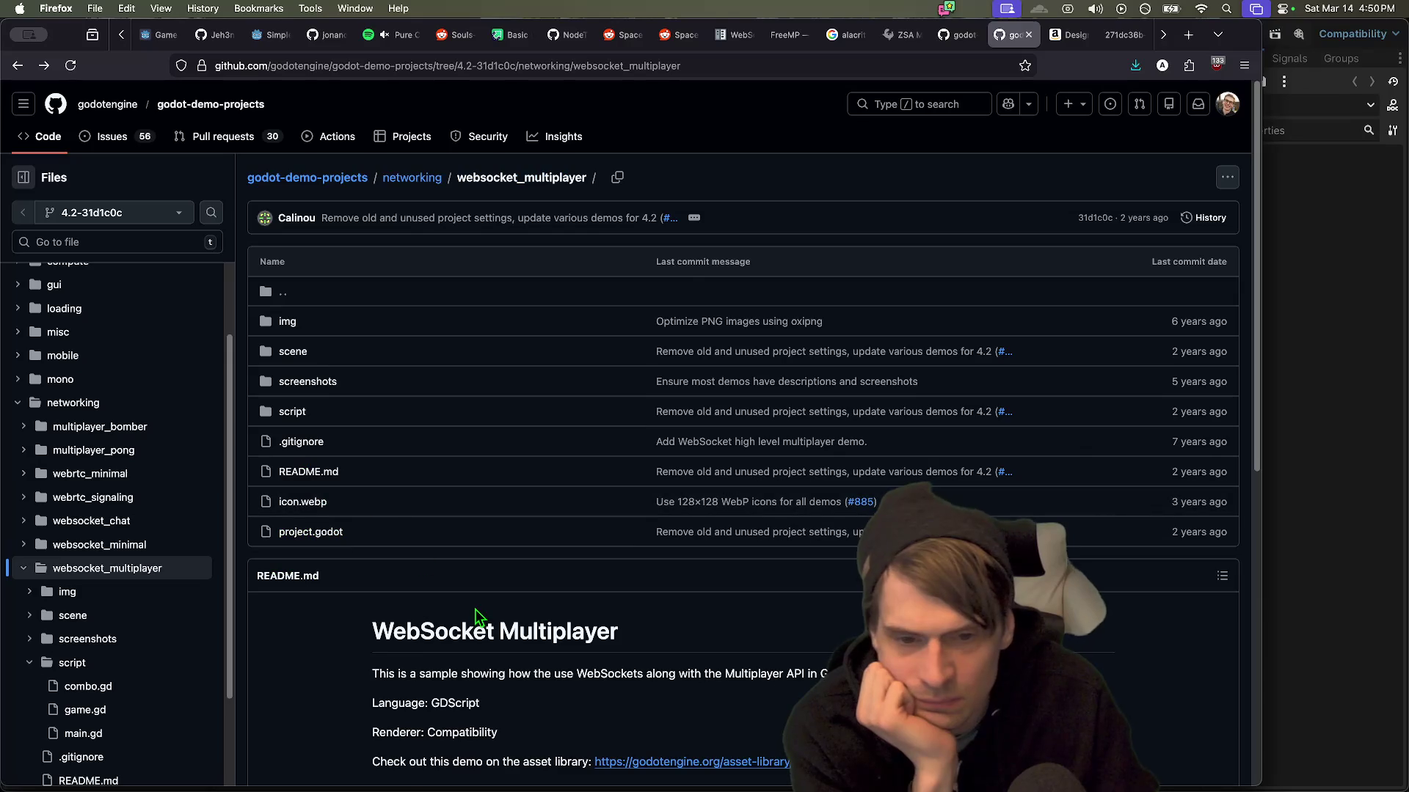
scroll(474, 609, "down", 3)
scroll(444, 591, "down", 3)
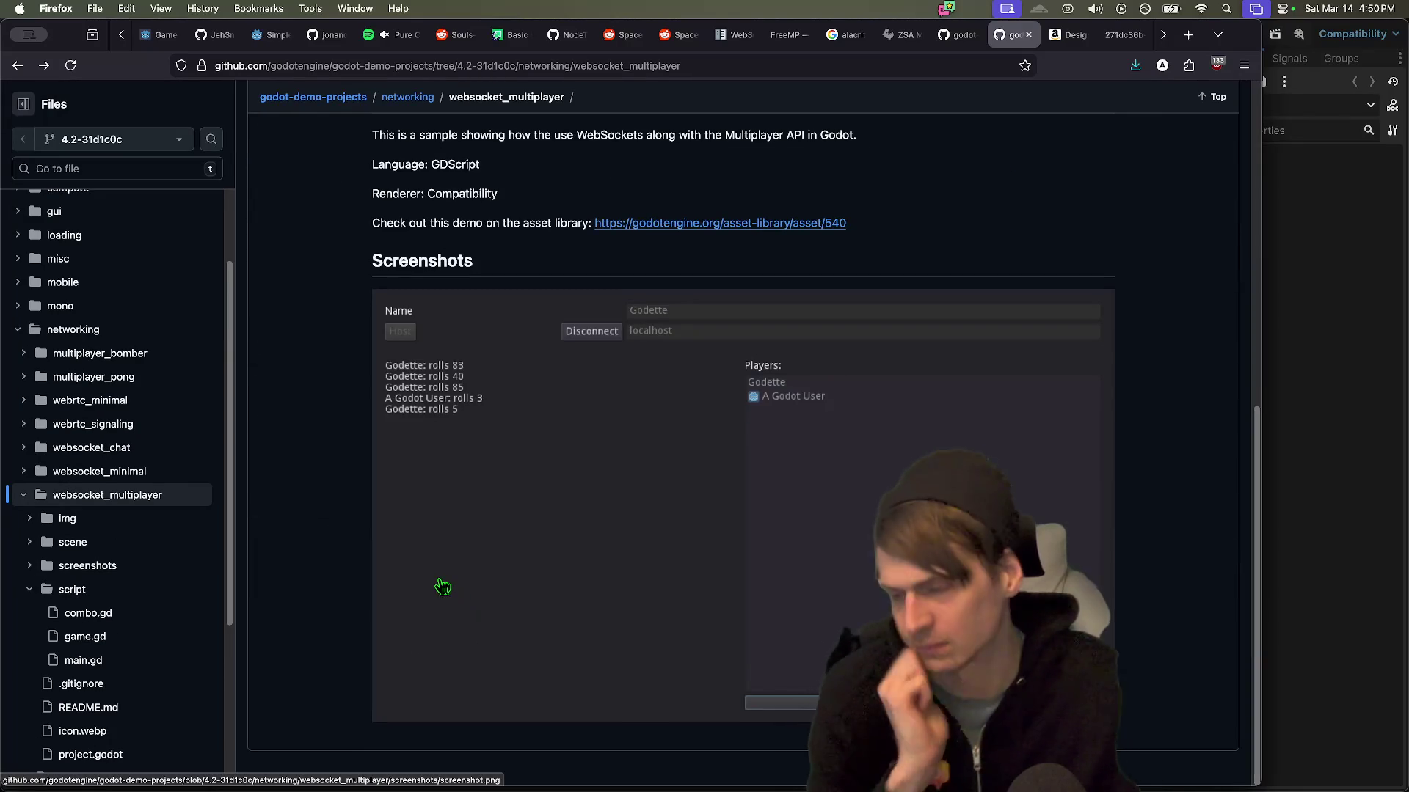
key("super+Tab")
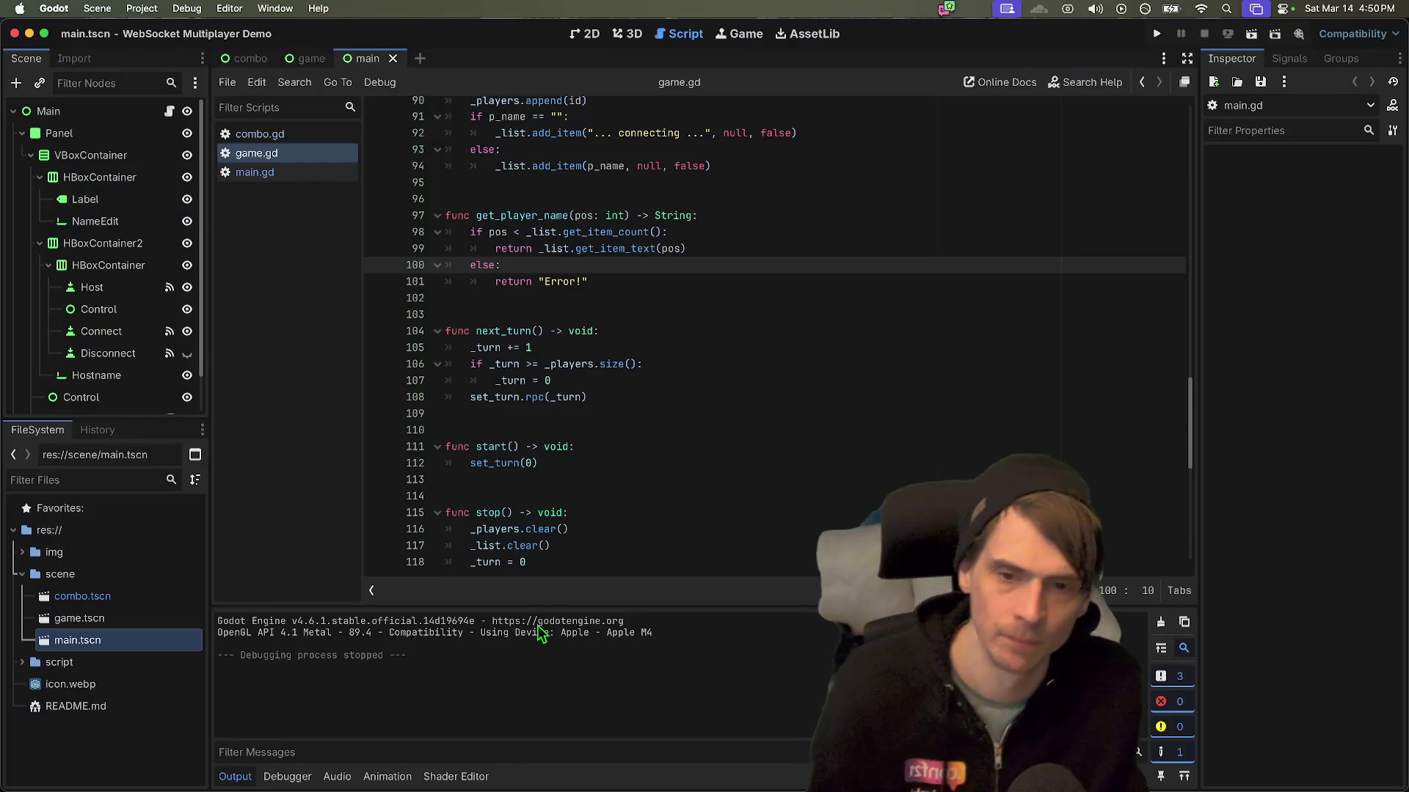
mouse_move(689, 785)
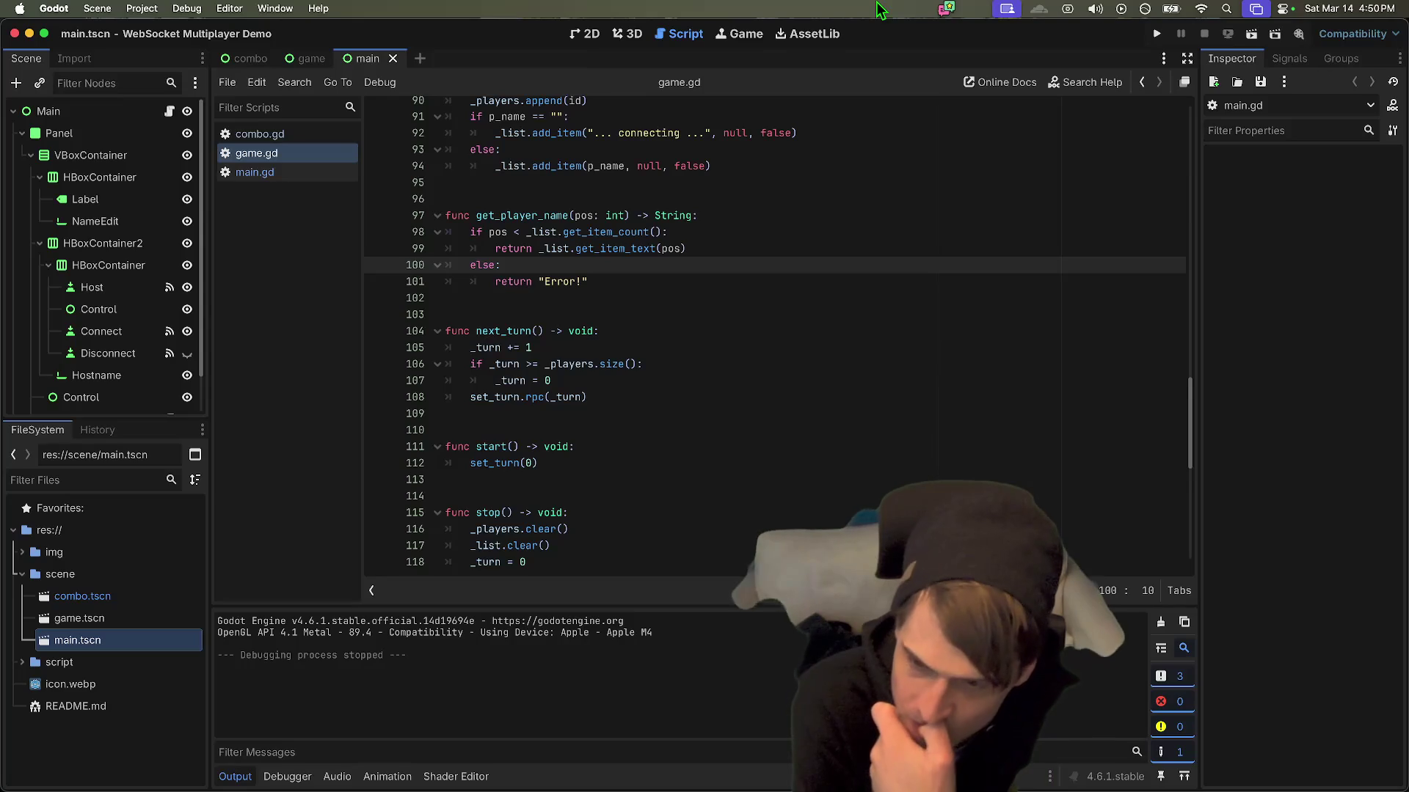
scroll(910, 309, "down", 4)
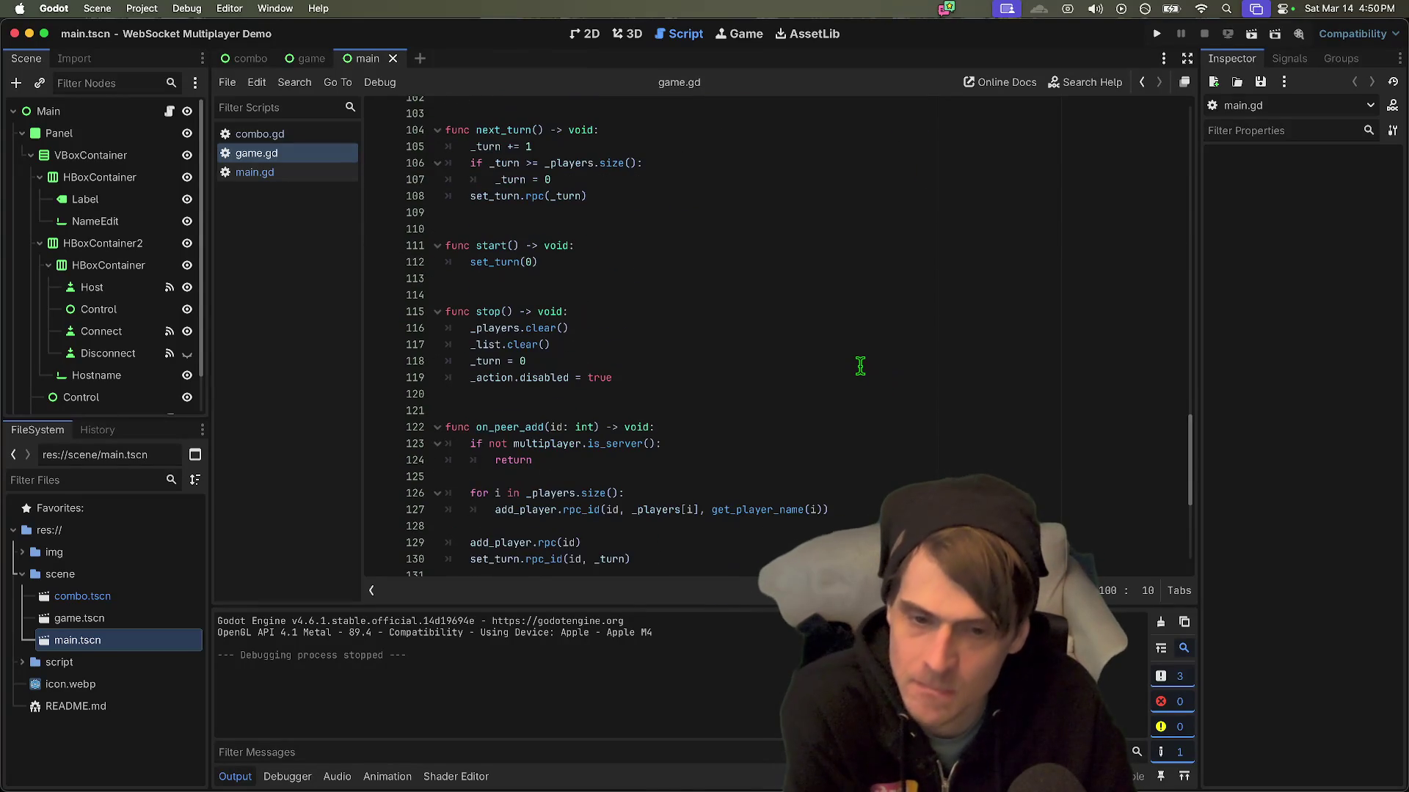
scroll(859, 365, "up", 2)
scroll(863, 361, "up", 10)
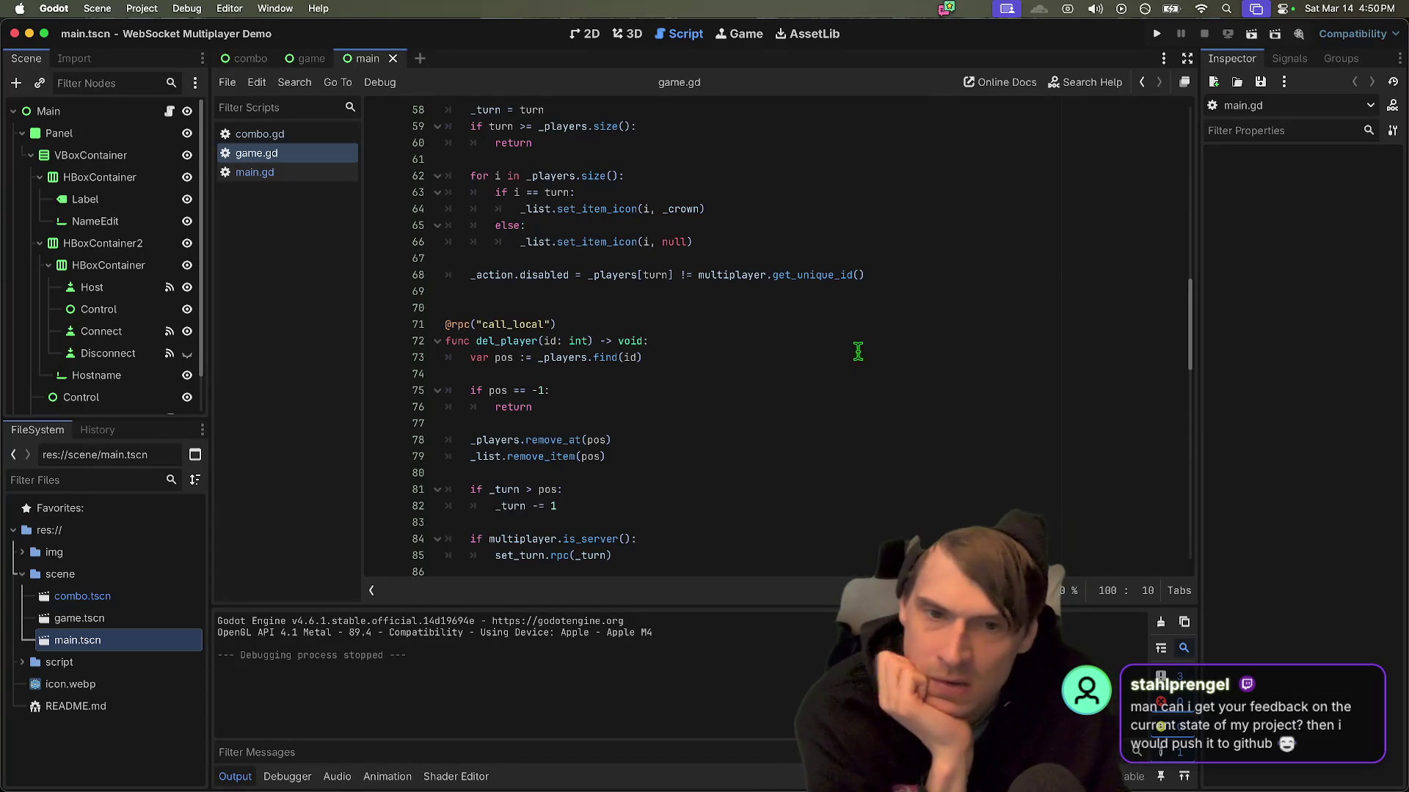
left_click(880, 276)
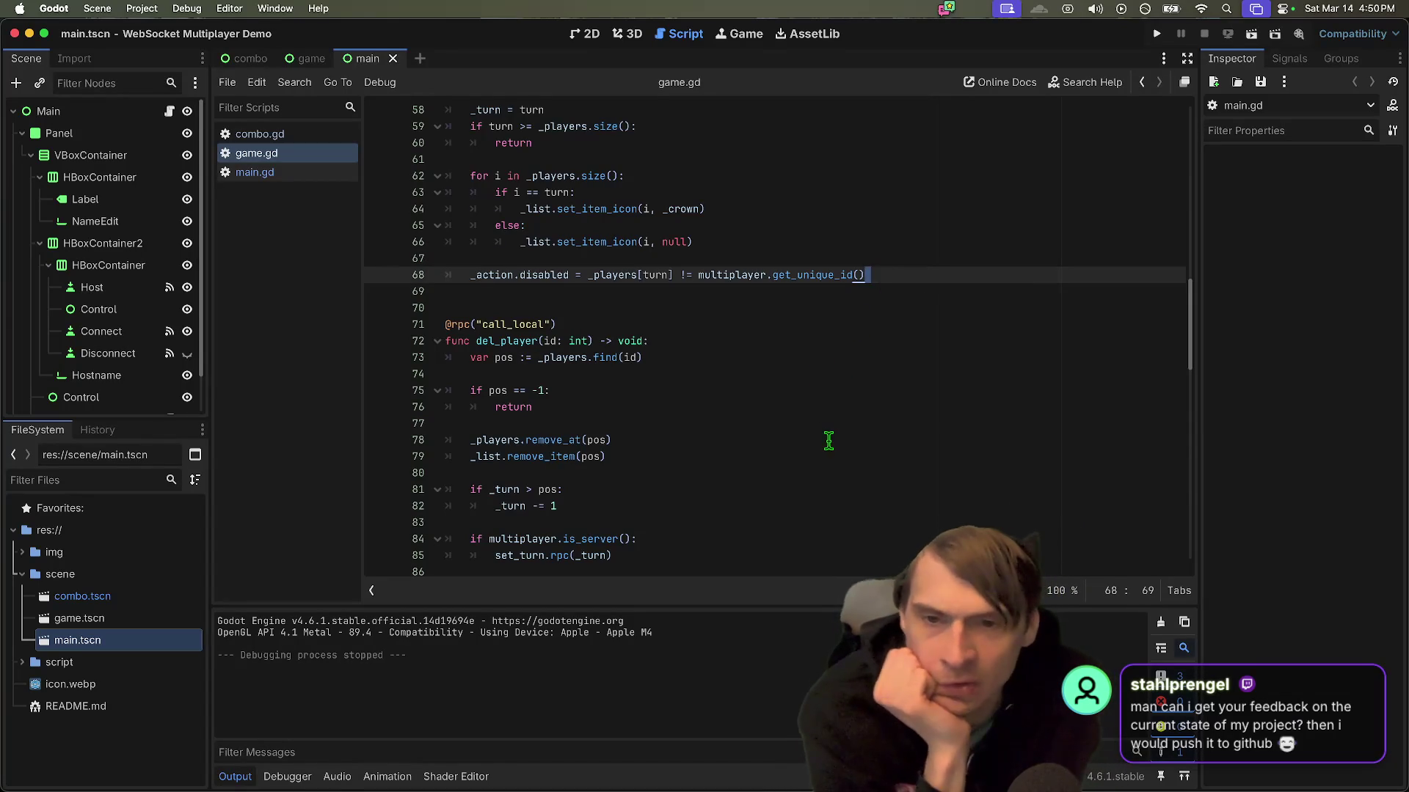
left_click(877, 309)
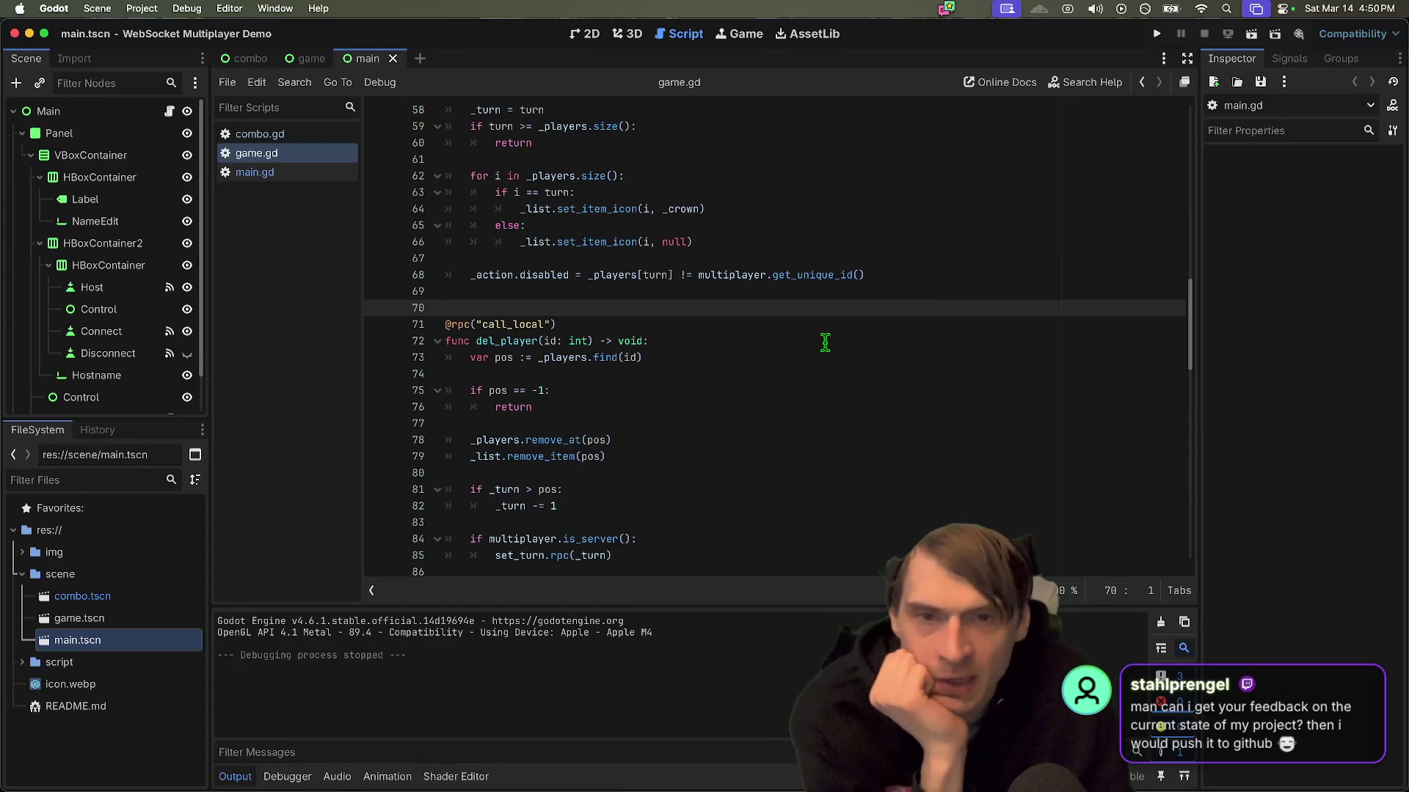
scroll(815, 401, "up", 4)
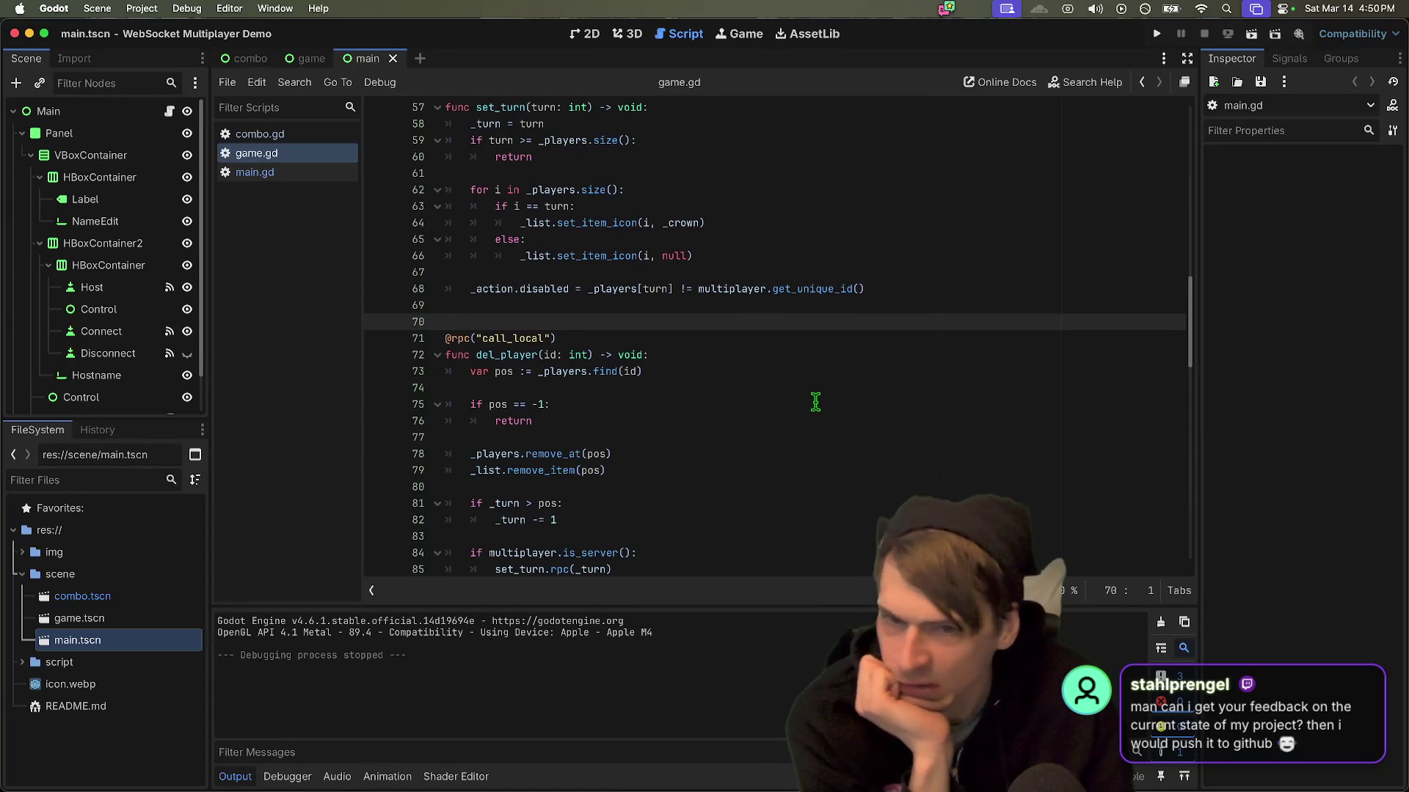
scroll(812, 393, "up", 10)
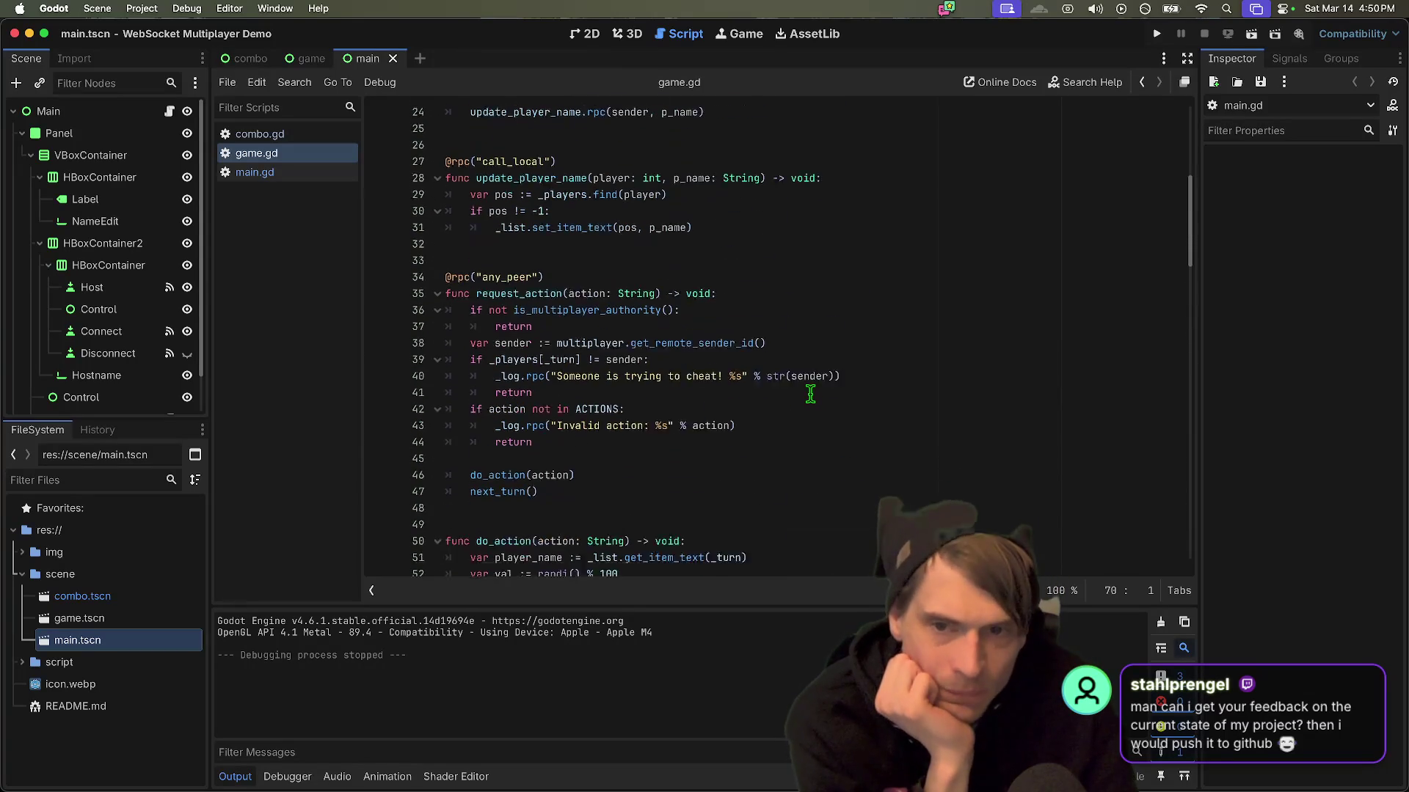
scroll(808, 387, "up", 1)
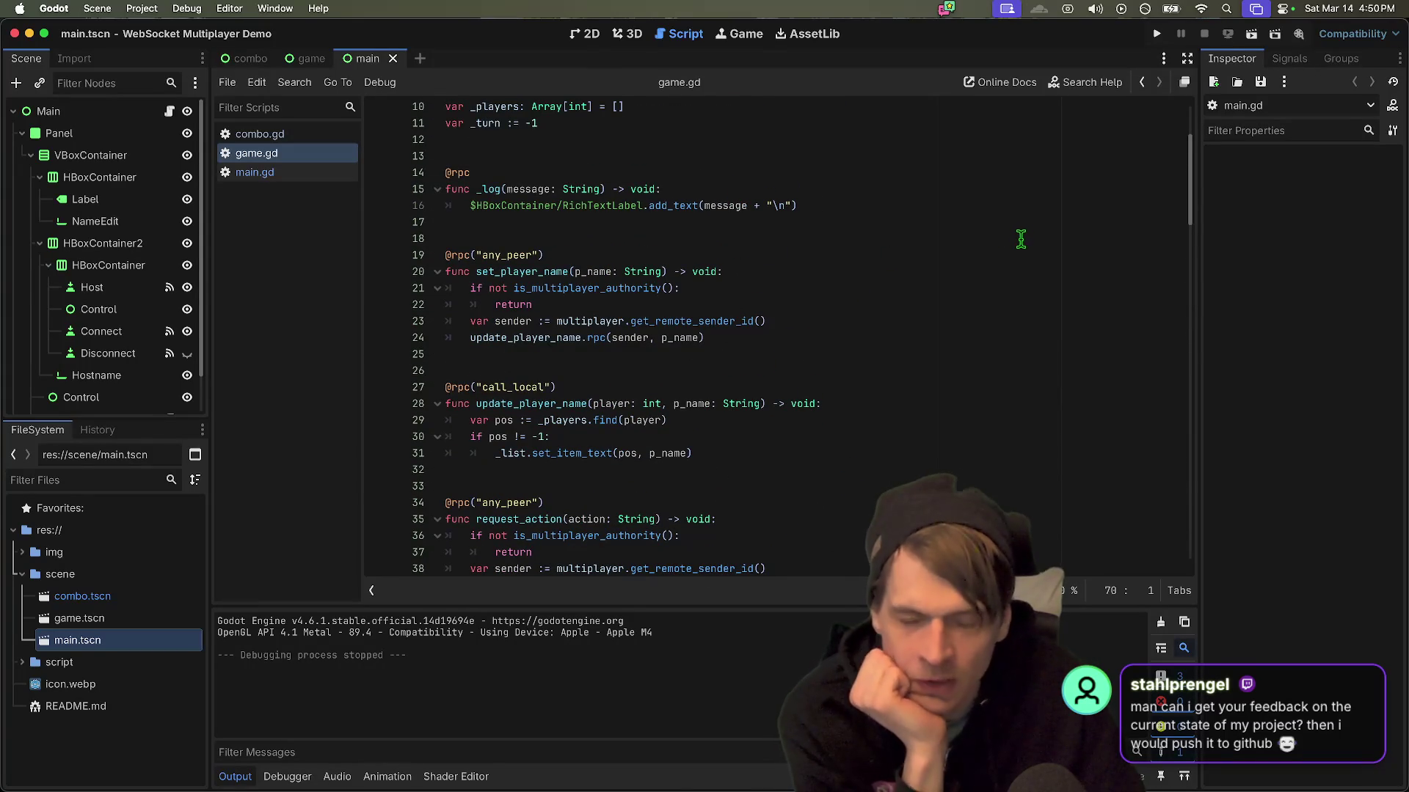
scroll(947, 246, "up", 3)
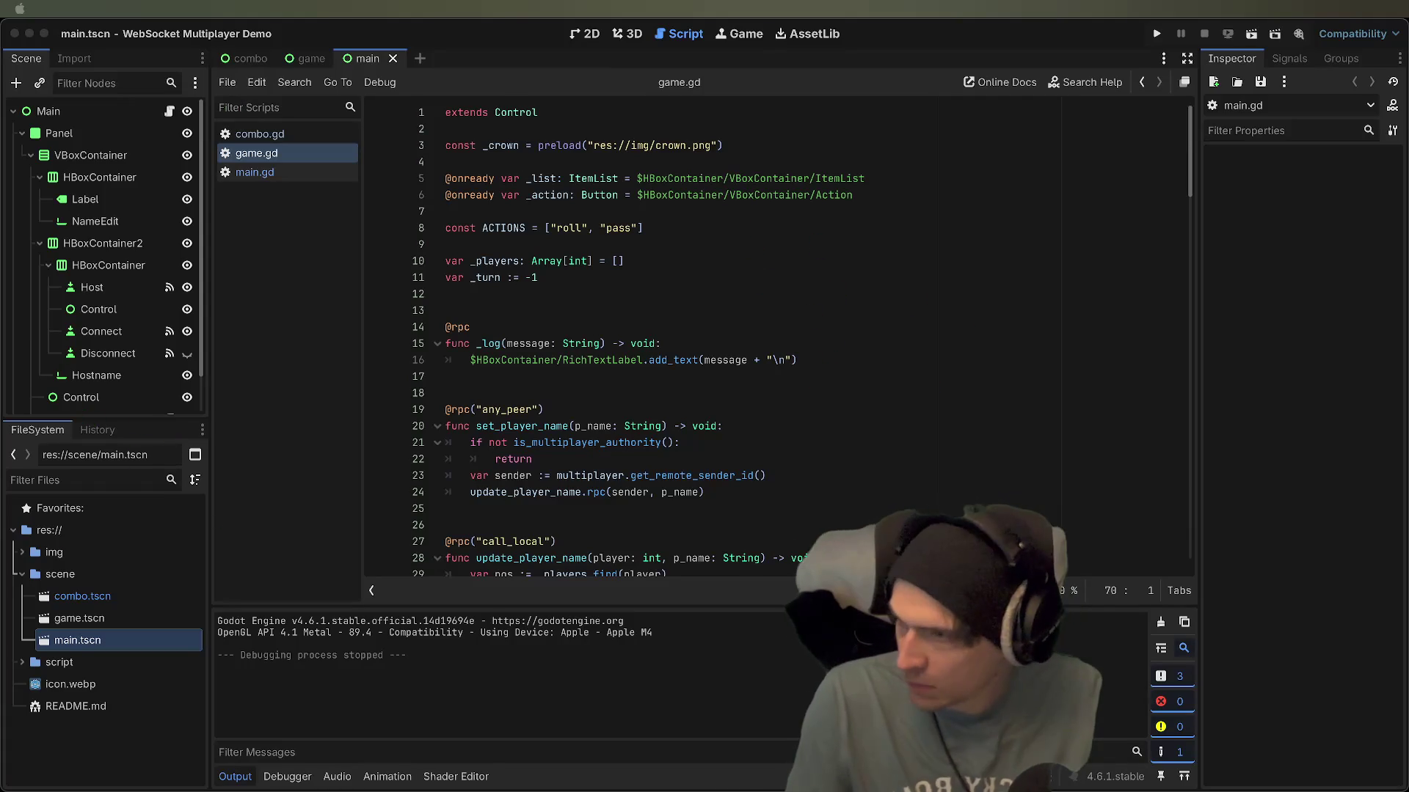
Switch past the Firefox little-rpg page and bring the Alacritty terminal window forward.
key("super+Tab")
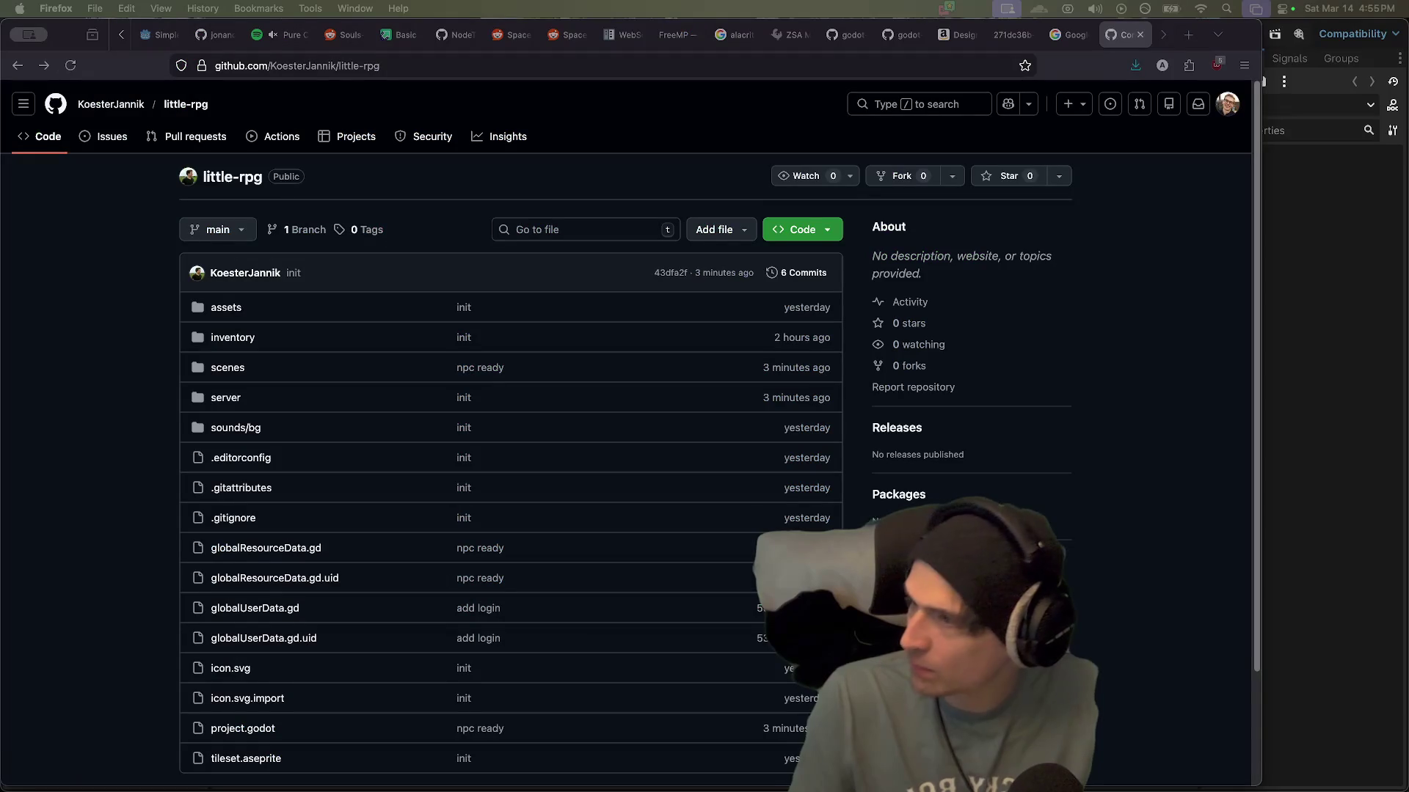
left_click(465, 748)
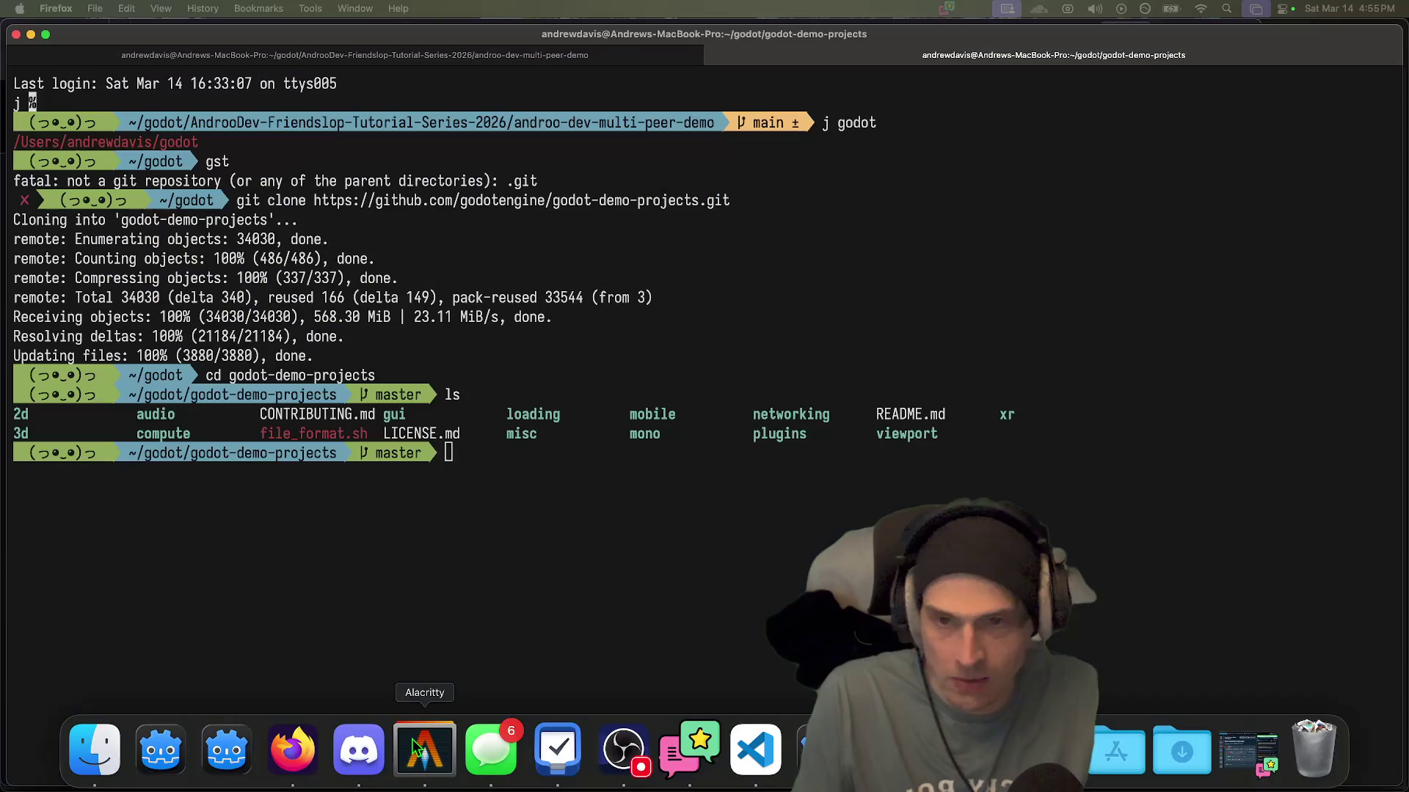
Go up to the godot folder, list it, and enter _examples.
key("super+k")
type("cd ..")
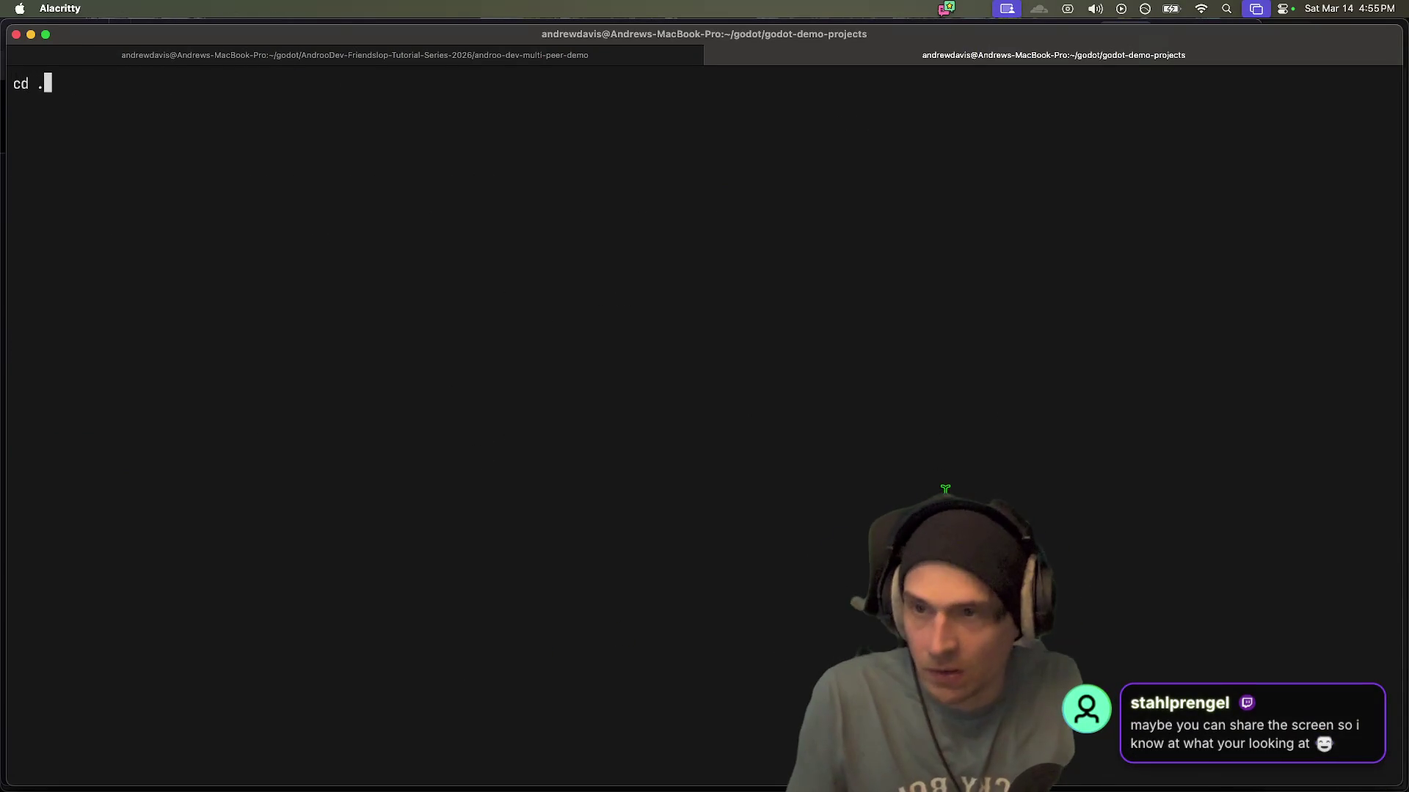
key("Return")
type("ls")
key("Return")
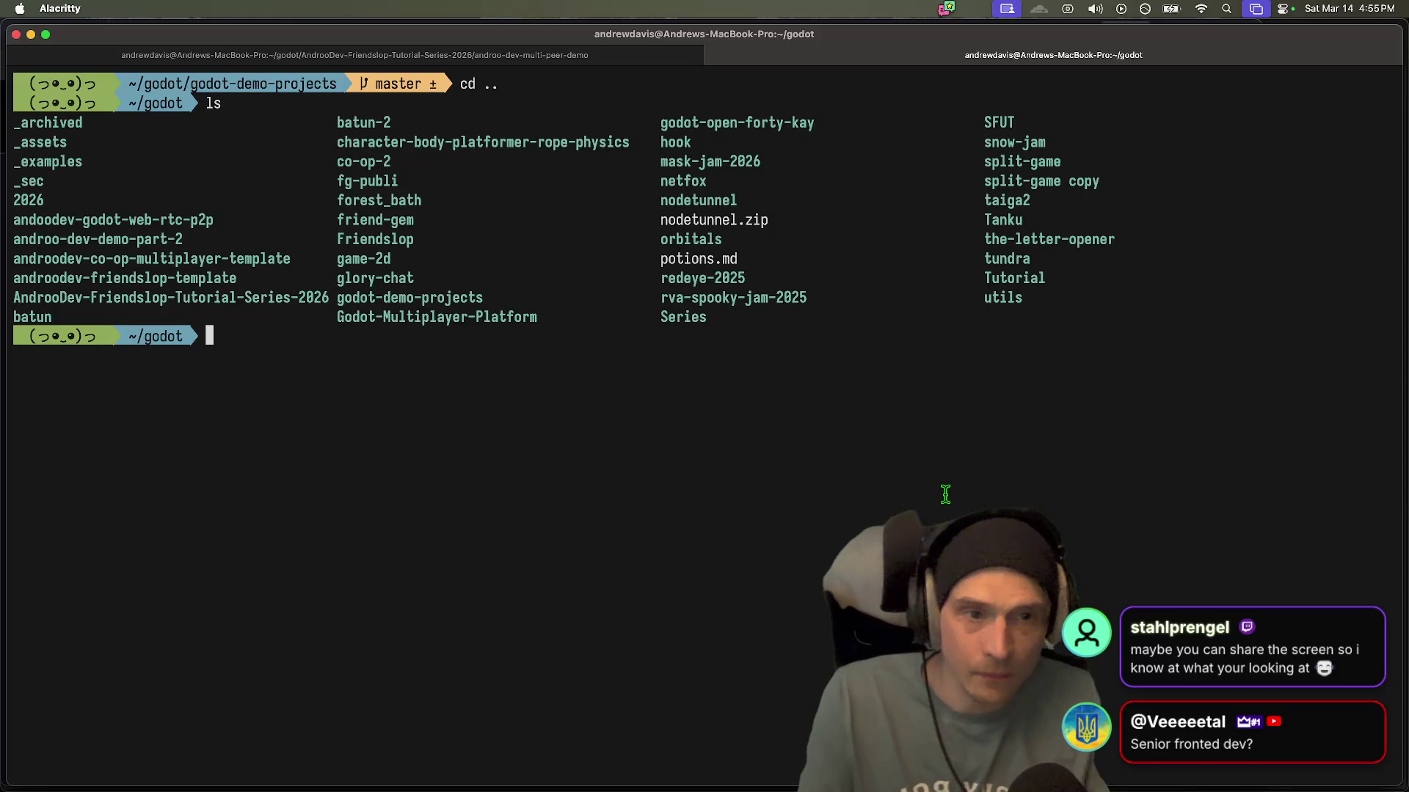
type("cc")
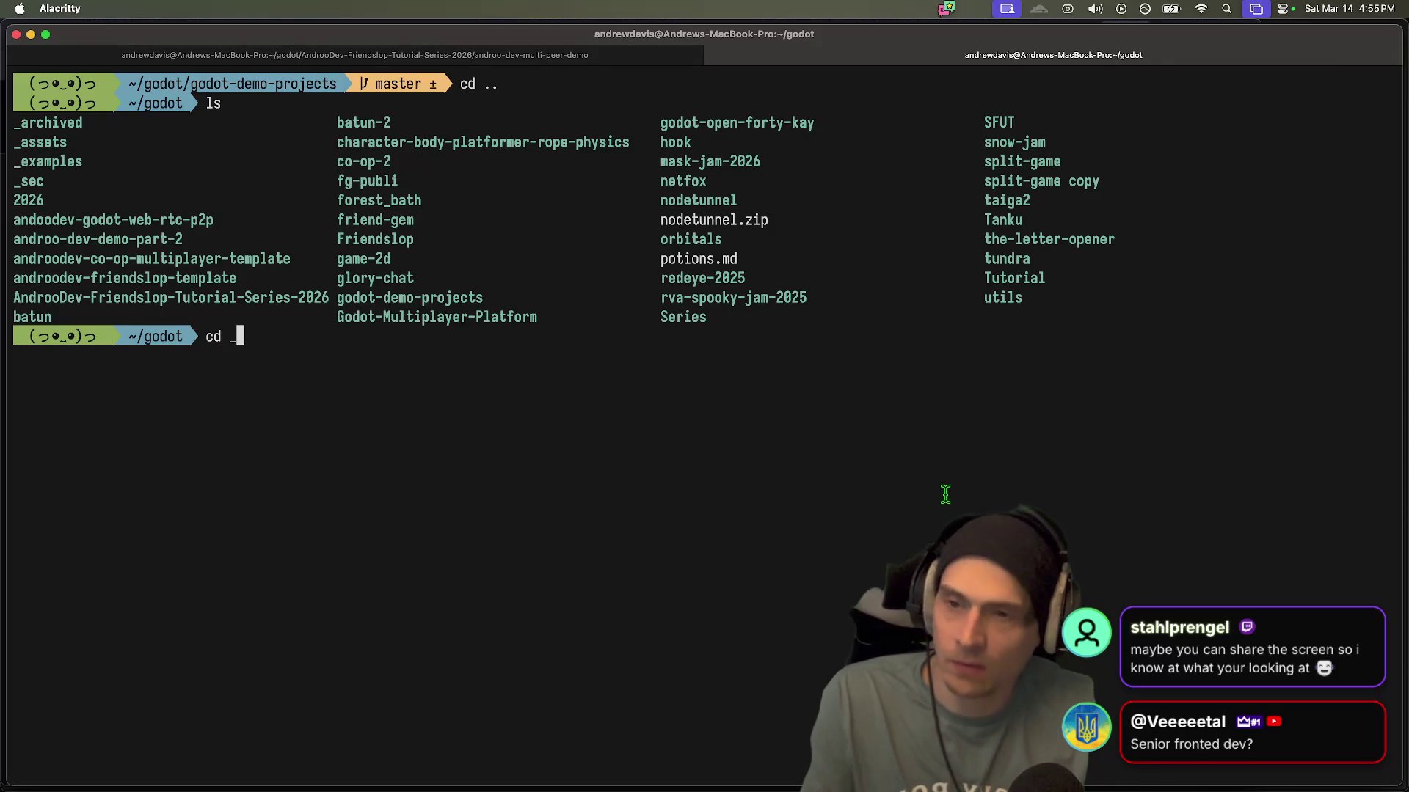
type(" e")
key("Tab")
key("Return")
Clear the screen and git clone the pasted little-rpg repository URL.
type("clear")
key("Return")
type("git clone")
type("https://github.com/KoesterJannik/little-rpg.git")
key("Return")
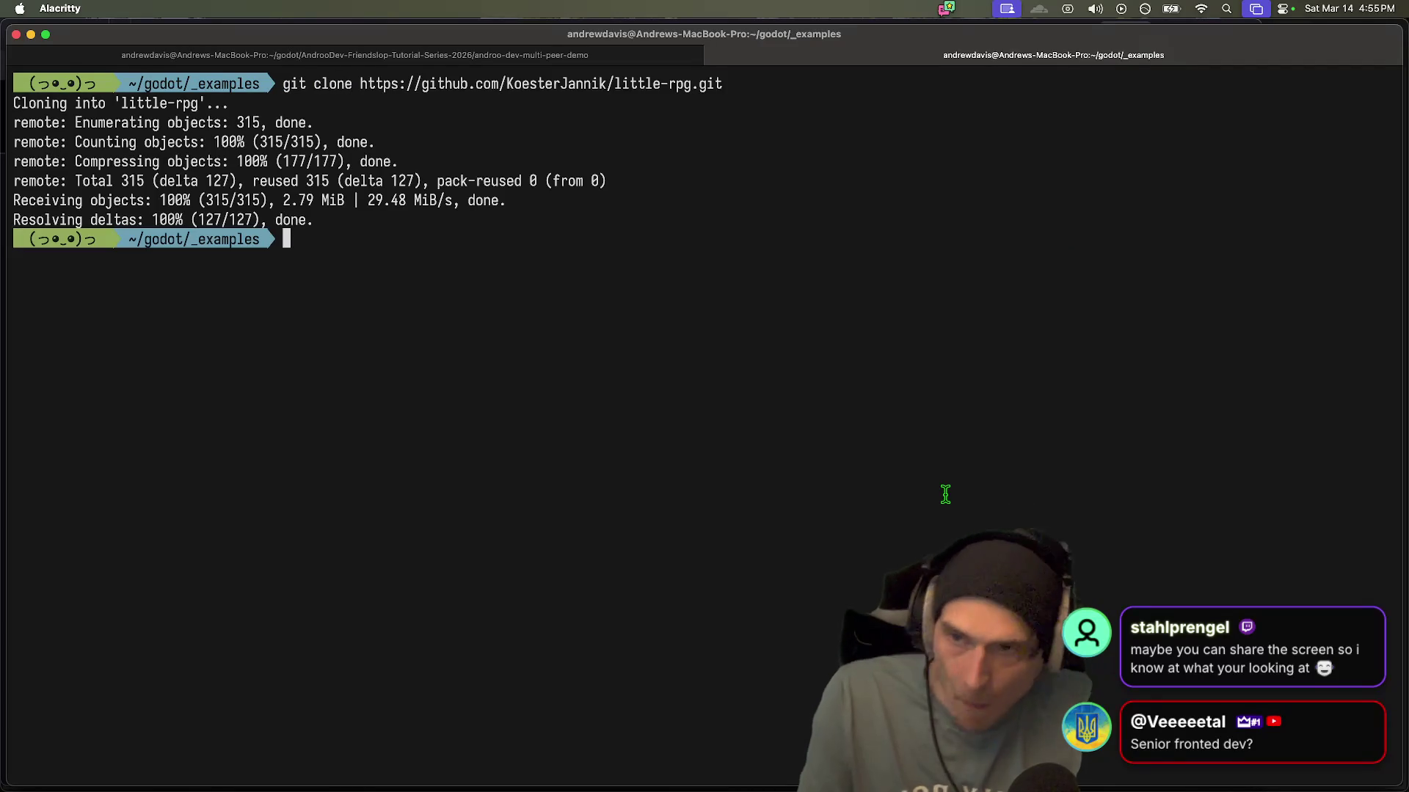
Enter little-rpg/server after some wrong folder attempts and run 'npm intall'.
type("cd")
key("Tab")
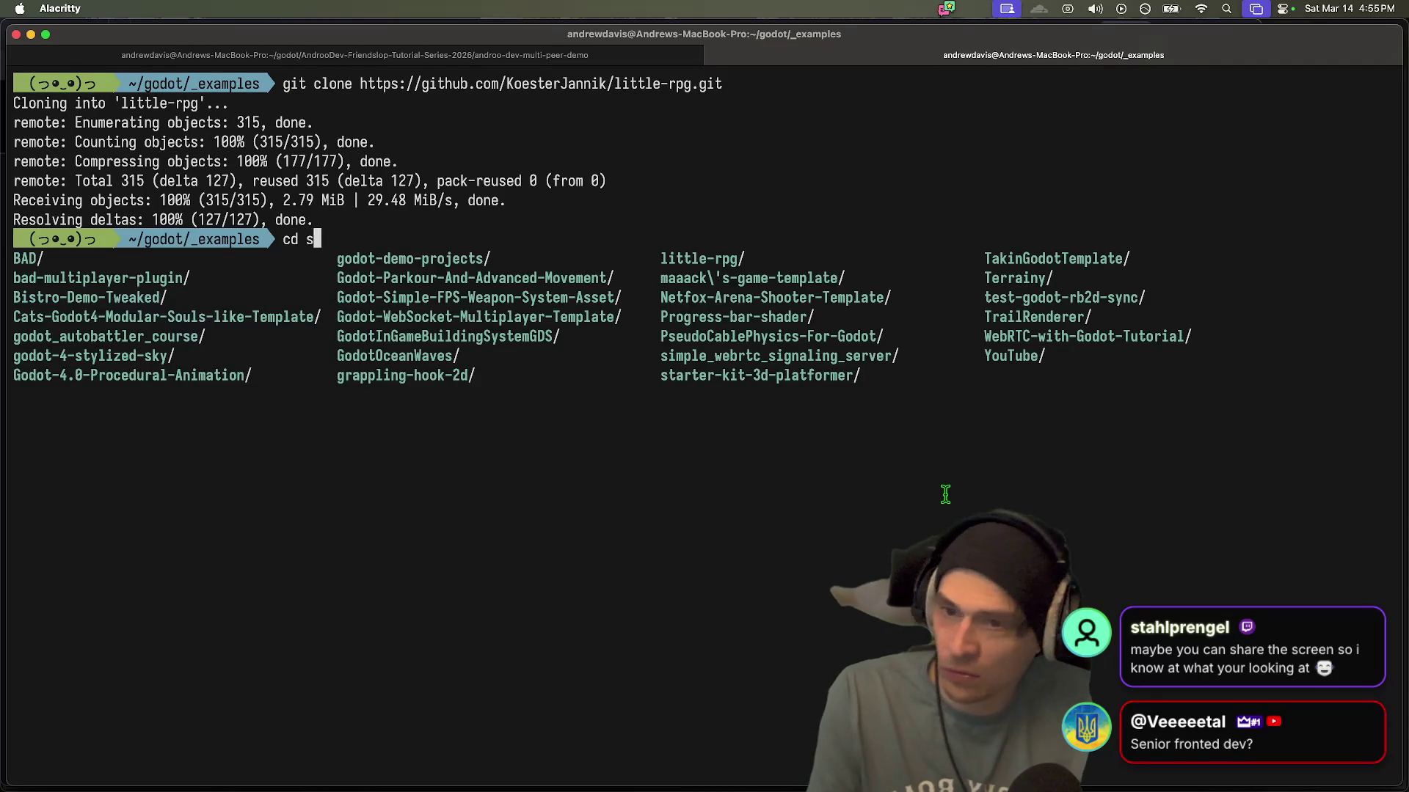
type("i")
key("Tab")
key("ctrl+c")
type("cd ")
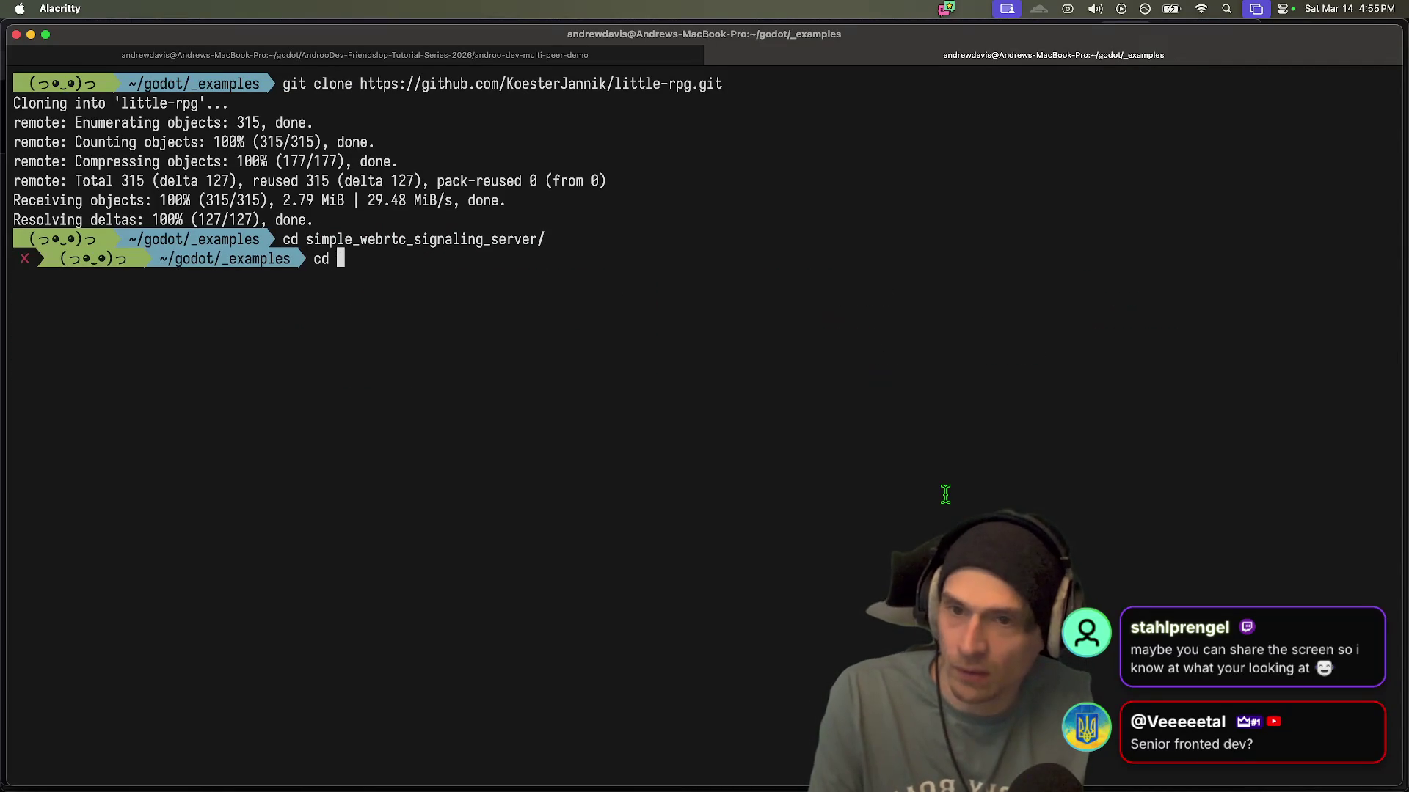
type("Go")
key("Tab")
key("BackSpace")
key("BackSpace")
key("BackSpace")
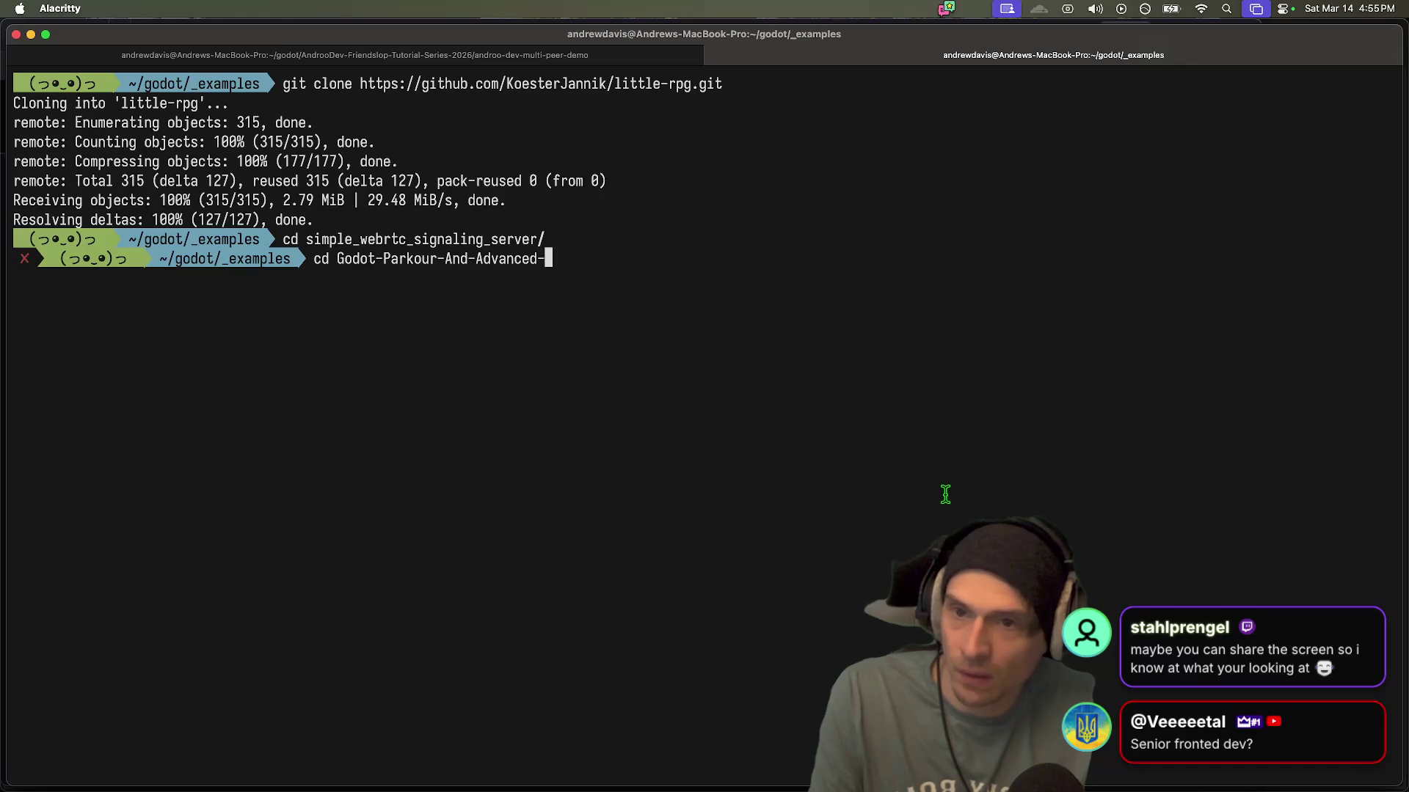
key("BackSpace")
key("BackSpace")
key("BackSpace")
type("lit")
key("Tab")
type("server")
key("Return")
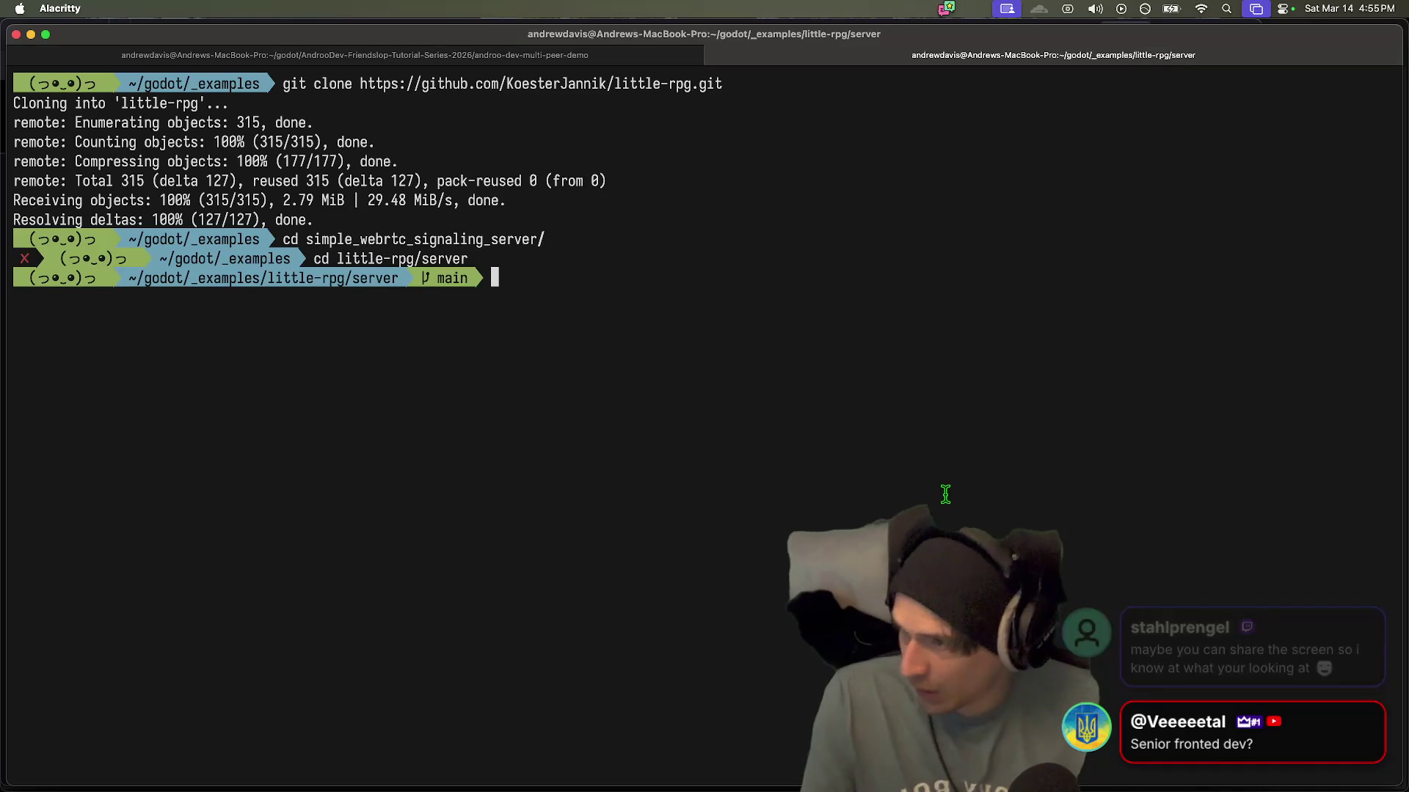
type("npm intall")
key("Return")
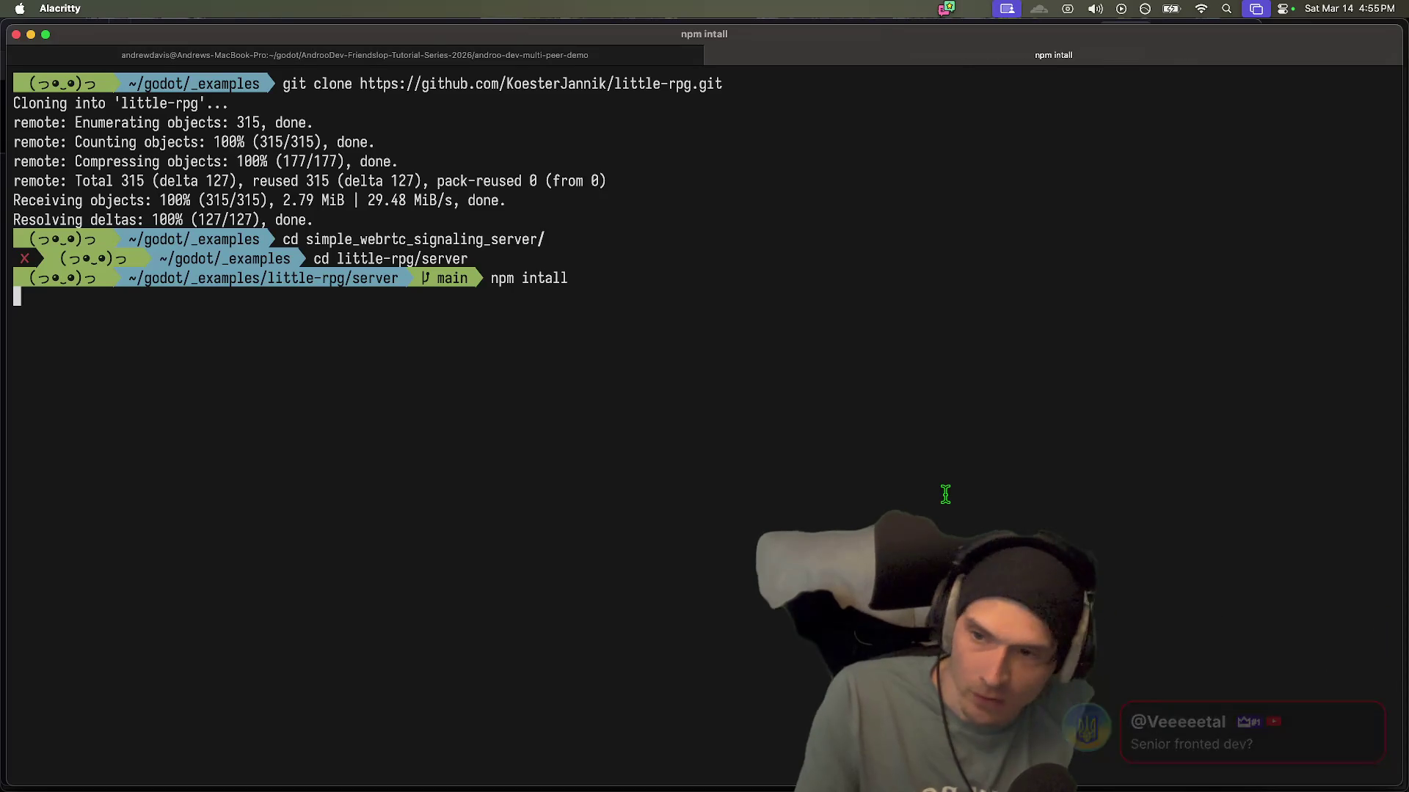
Reopen a terminal tab and jump back to the godot folder.
key("super+w")
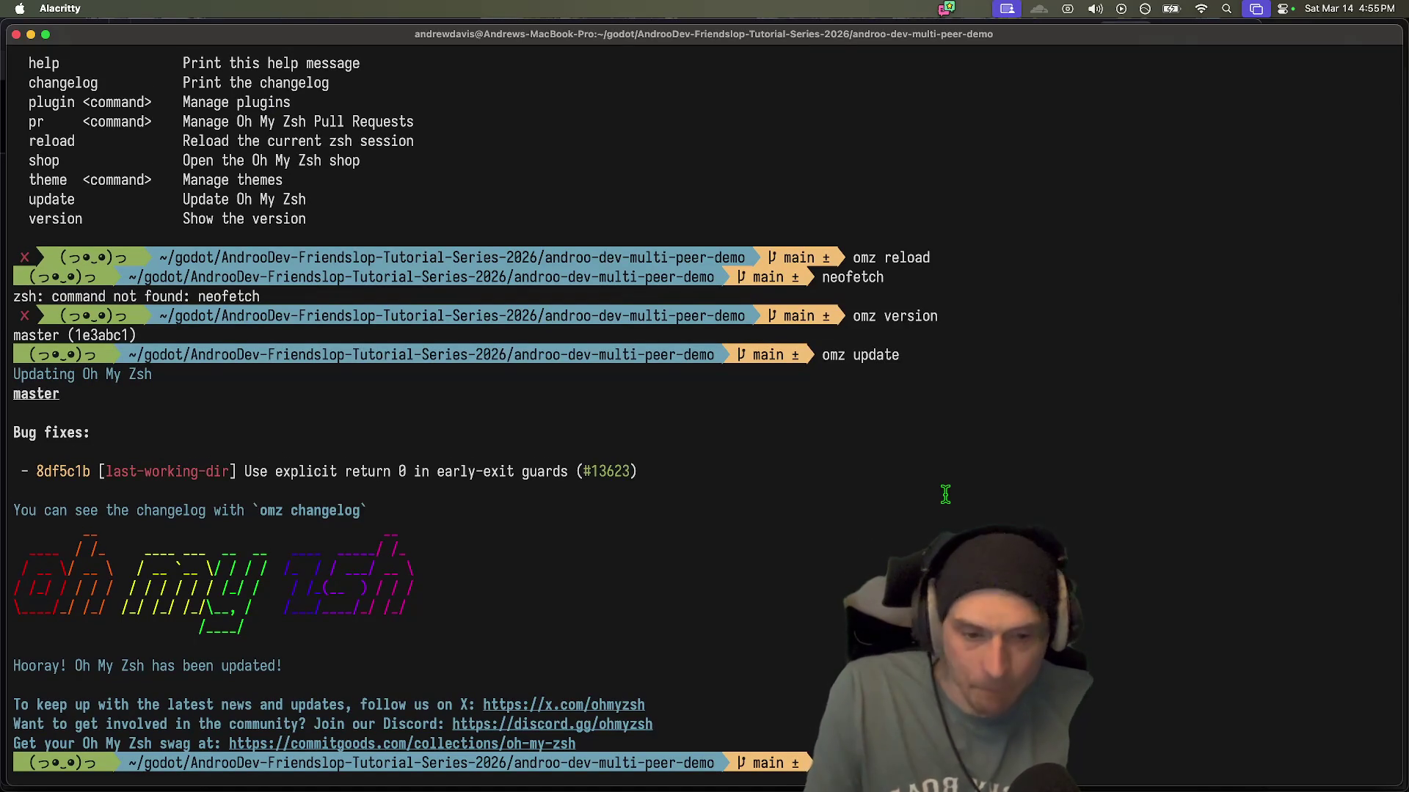
key("super+t")
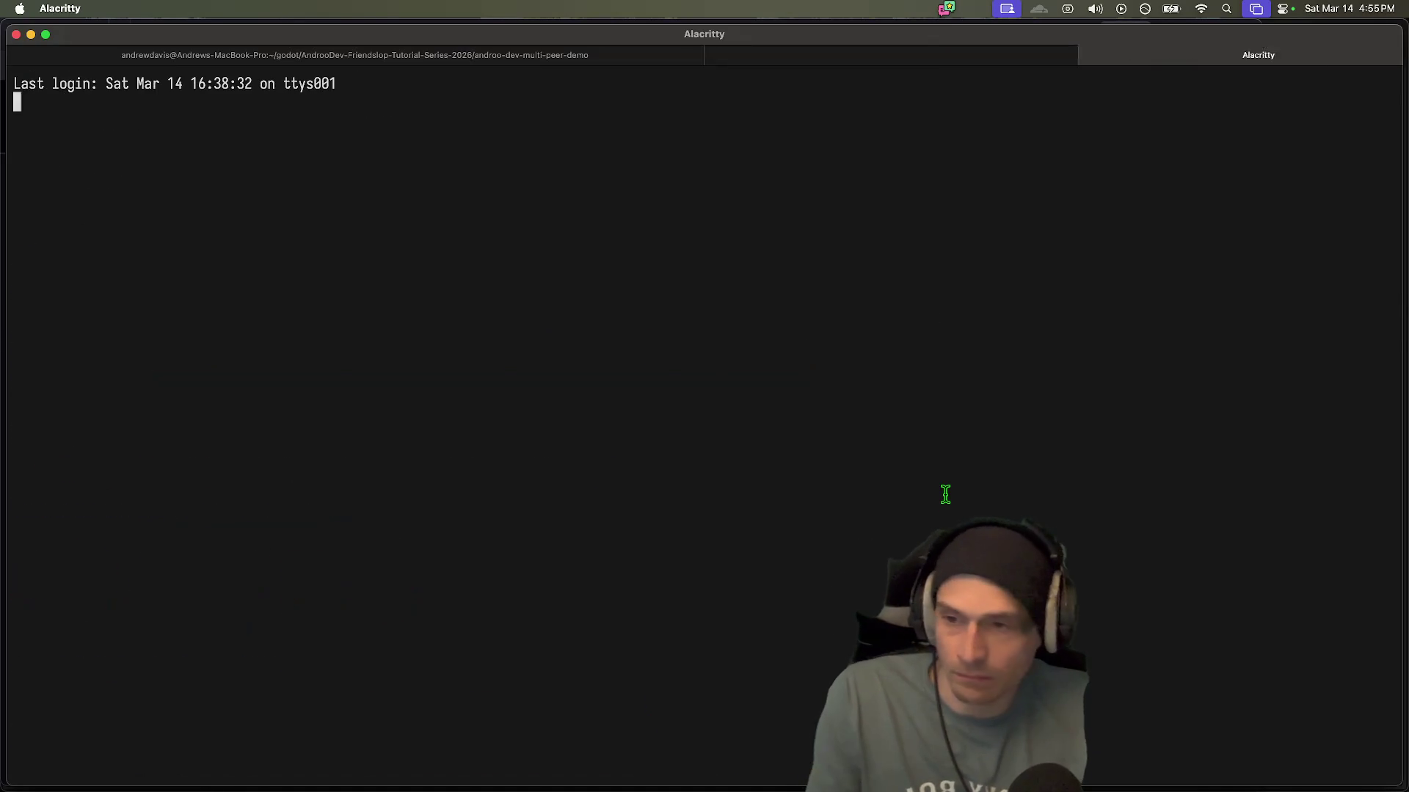
type("j ittl")
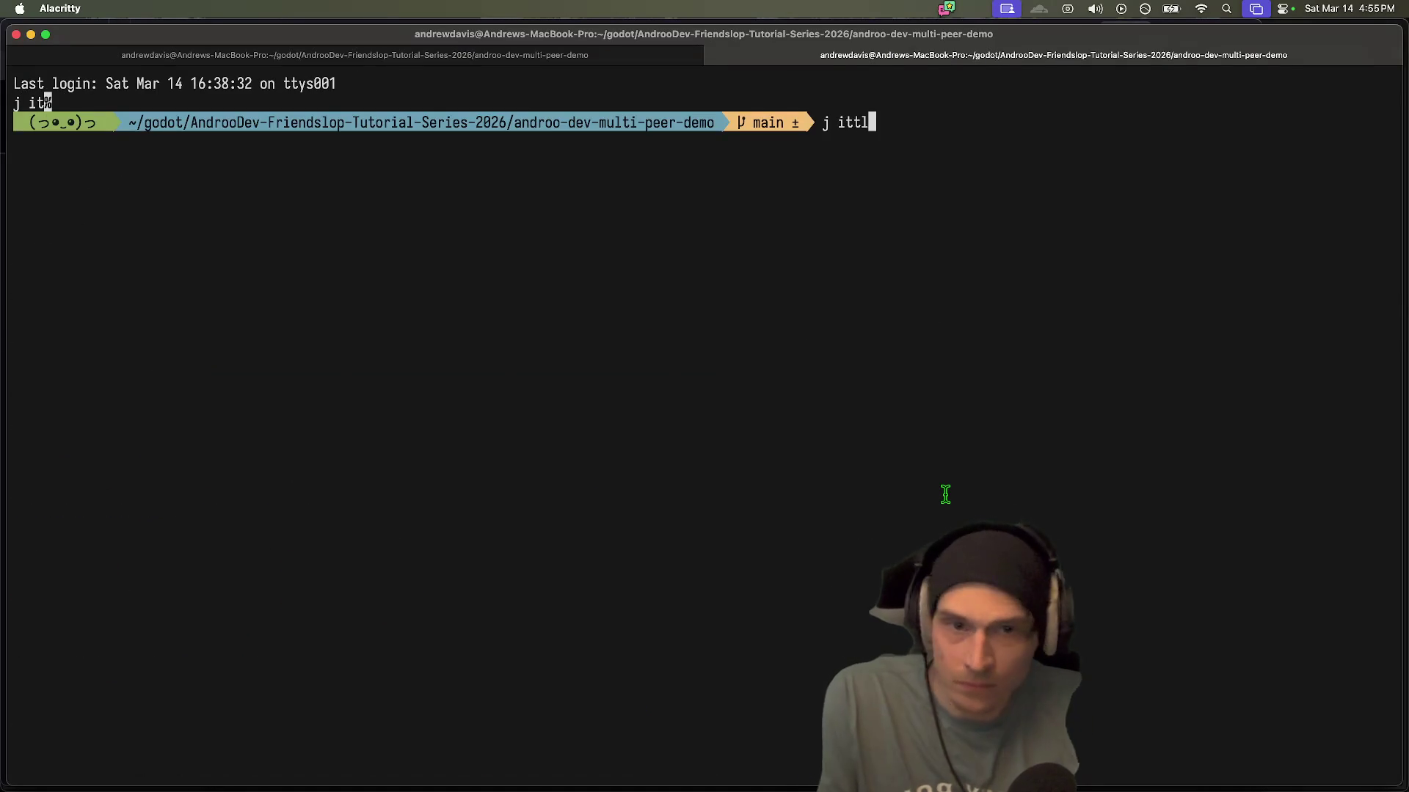
key("BackSpace")
key("BackSpace")
key("BackSpace")
type("little")
key("Return")
type("clear")
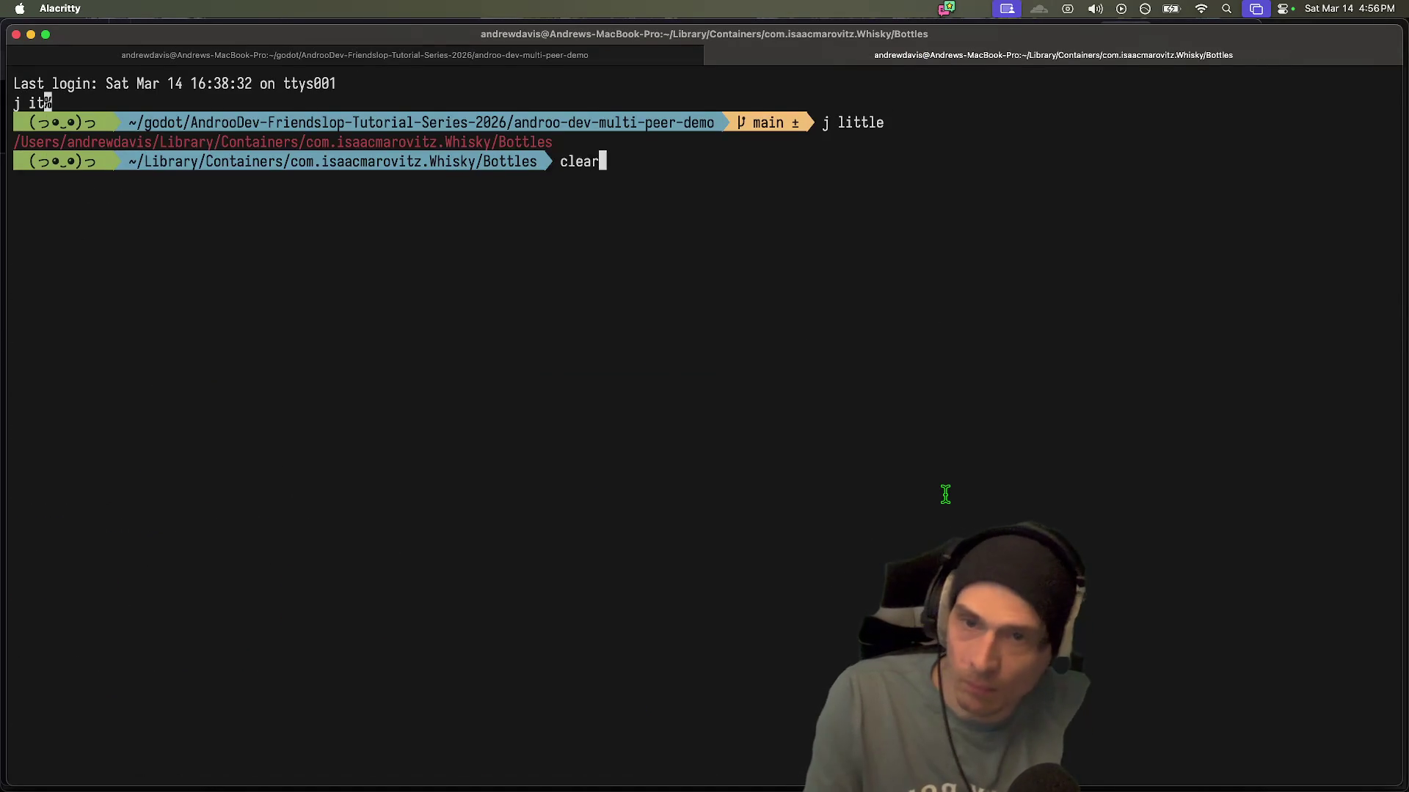
key("Return")
type("cd ..")
key("Return")
type("j d")
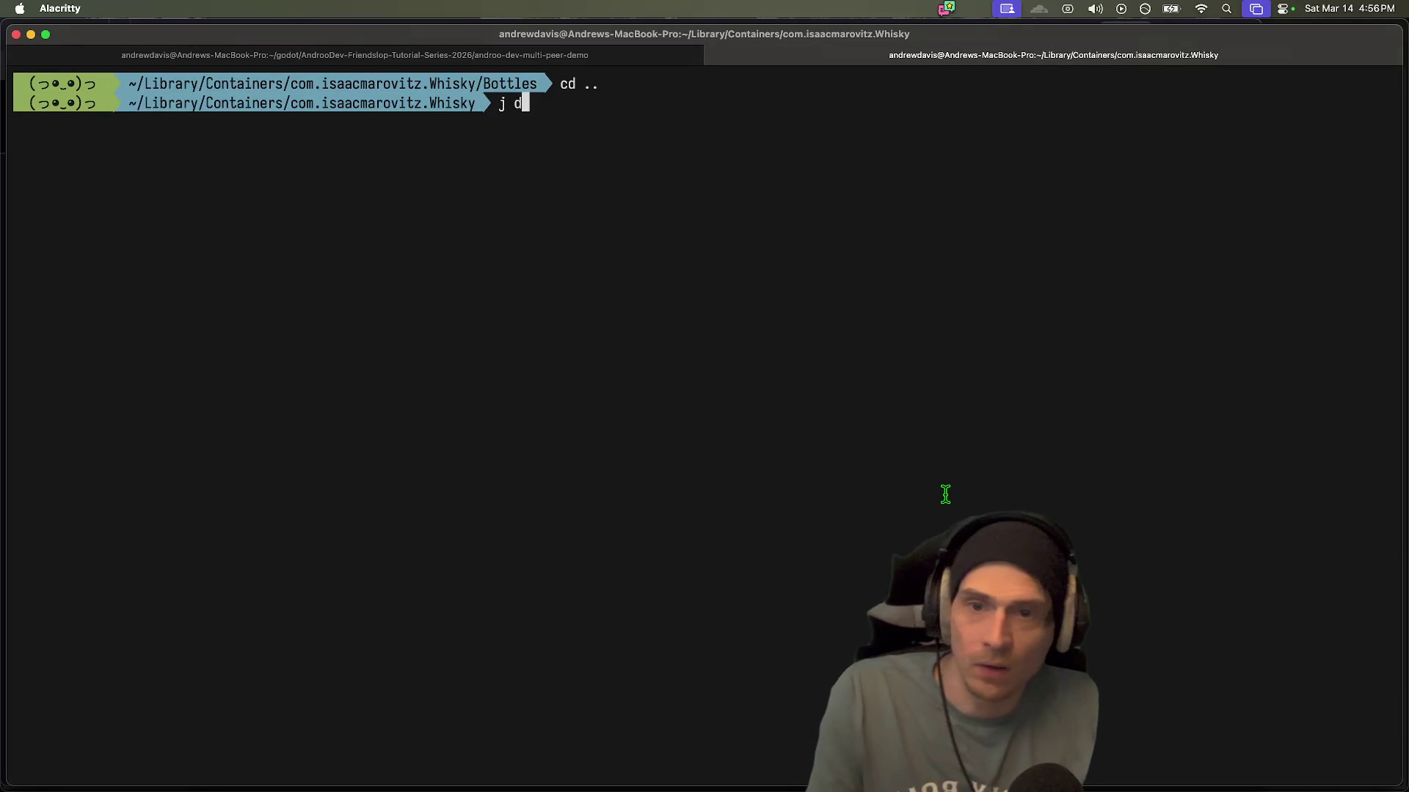
type("odot")
key("Return")
Enter _examples/little-rpg and list its files.
type("cd")
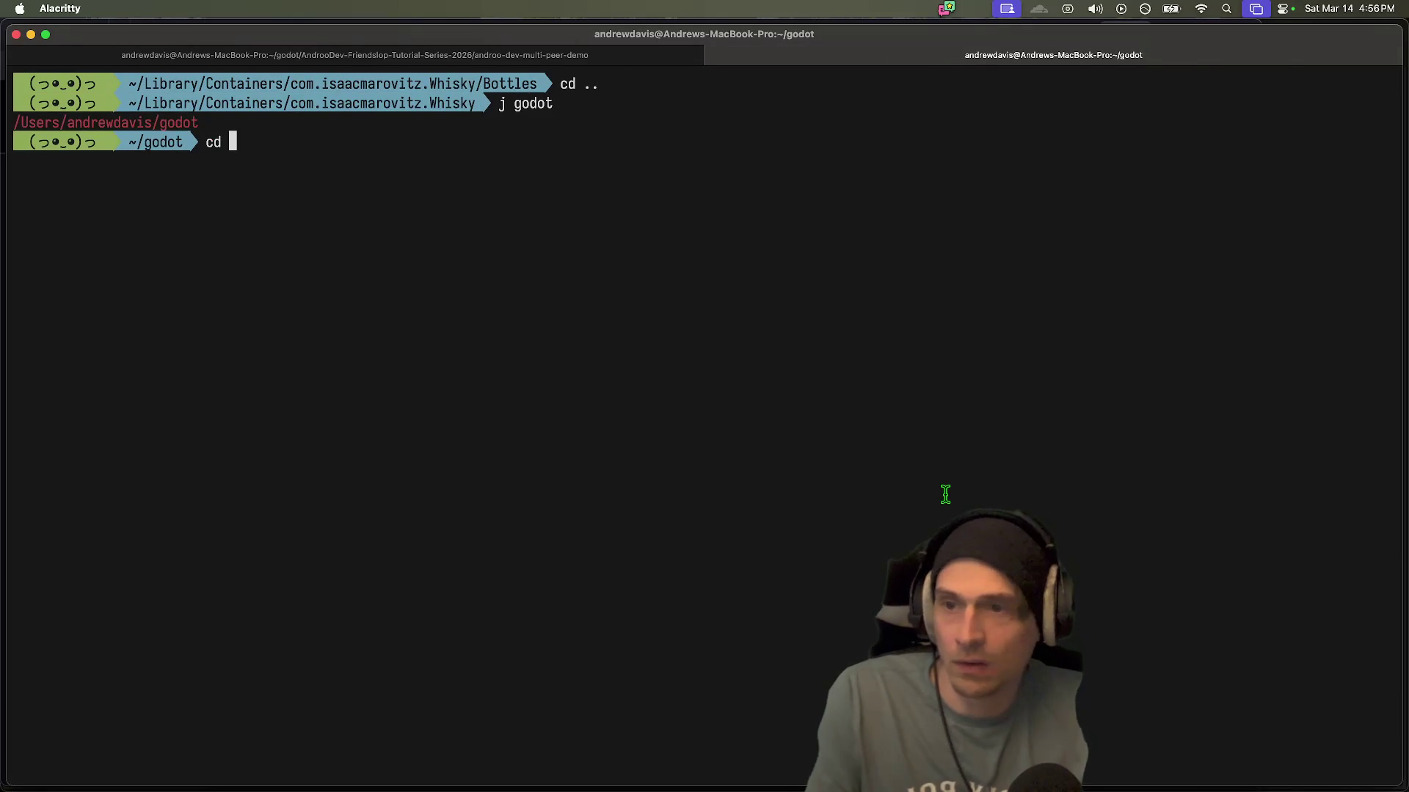
key("Tab")
key("Tab")
key("Tab")
key("Return")
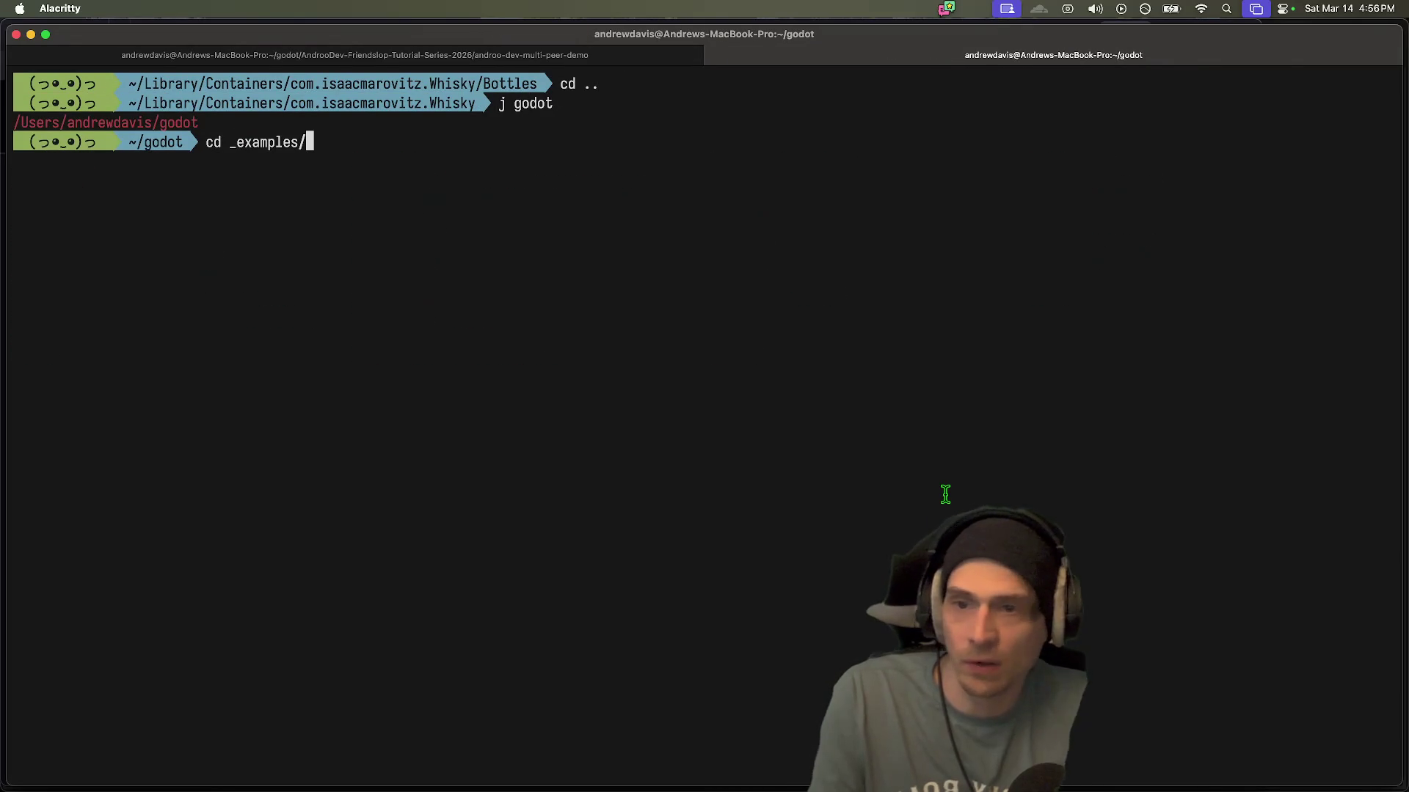
key("Tab")
key("Return")
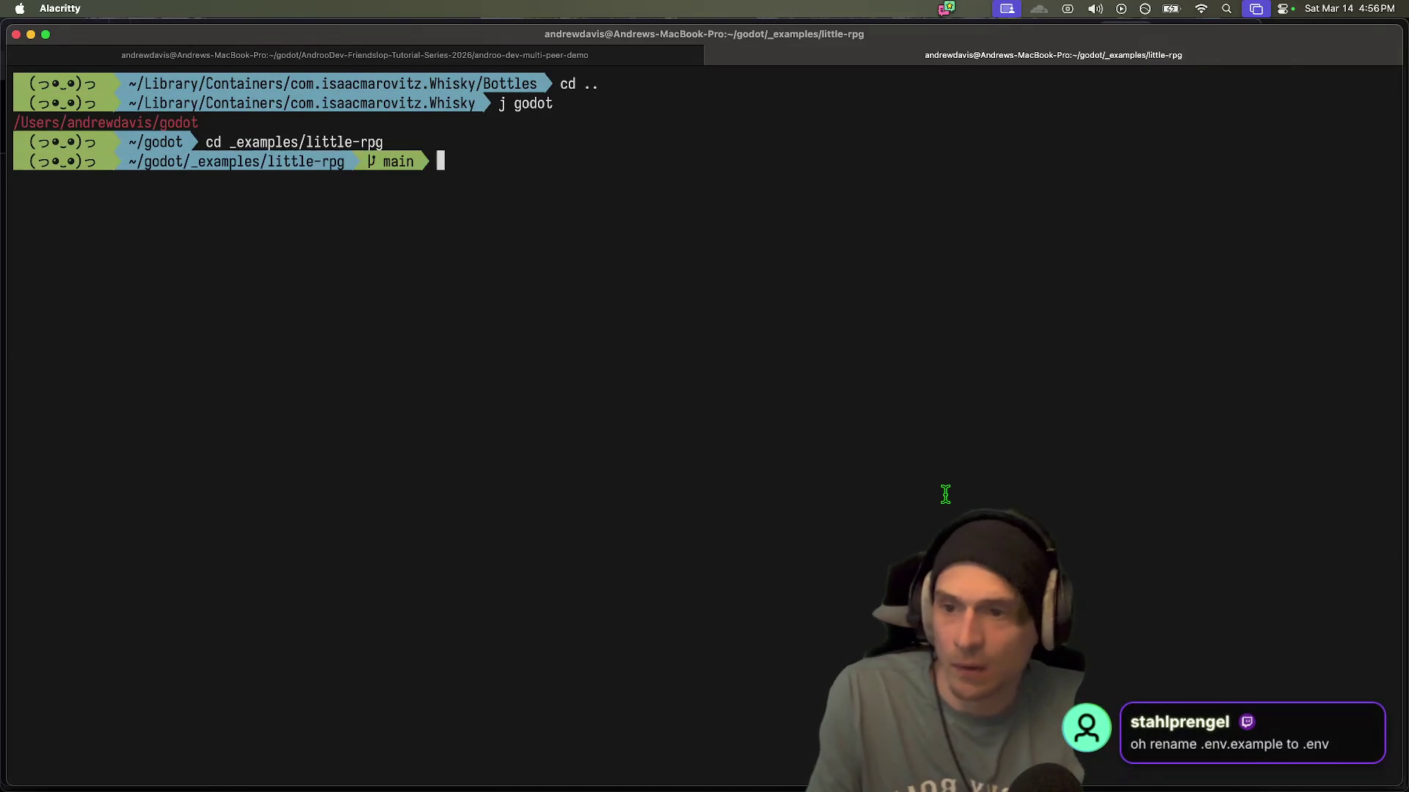
type("cp")
key("BackSpace")
key("BackSpace")
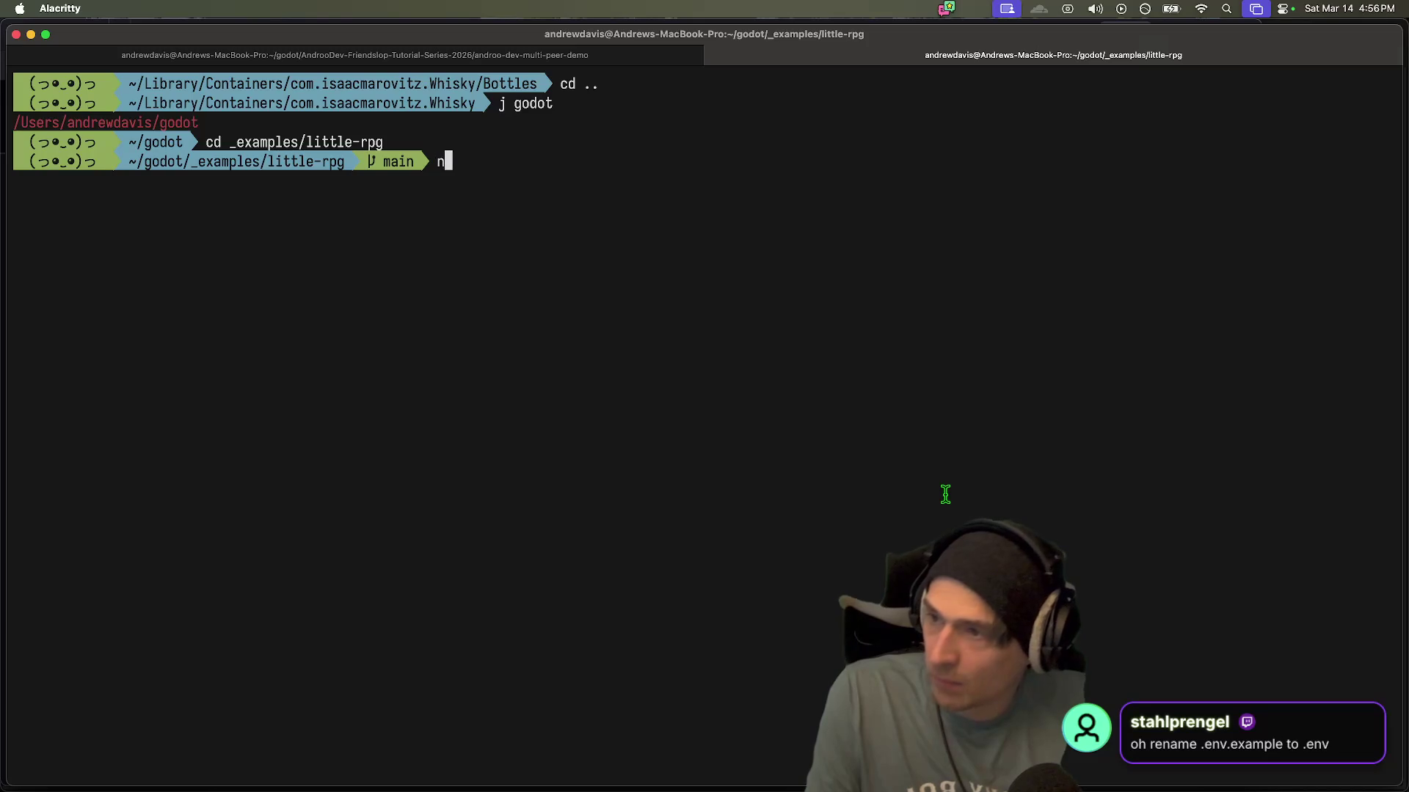
type("ls")
key("Return")
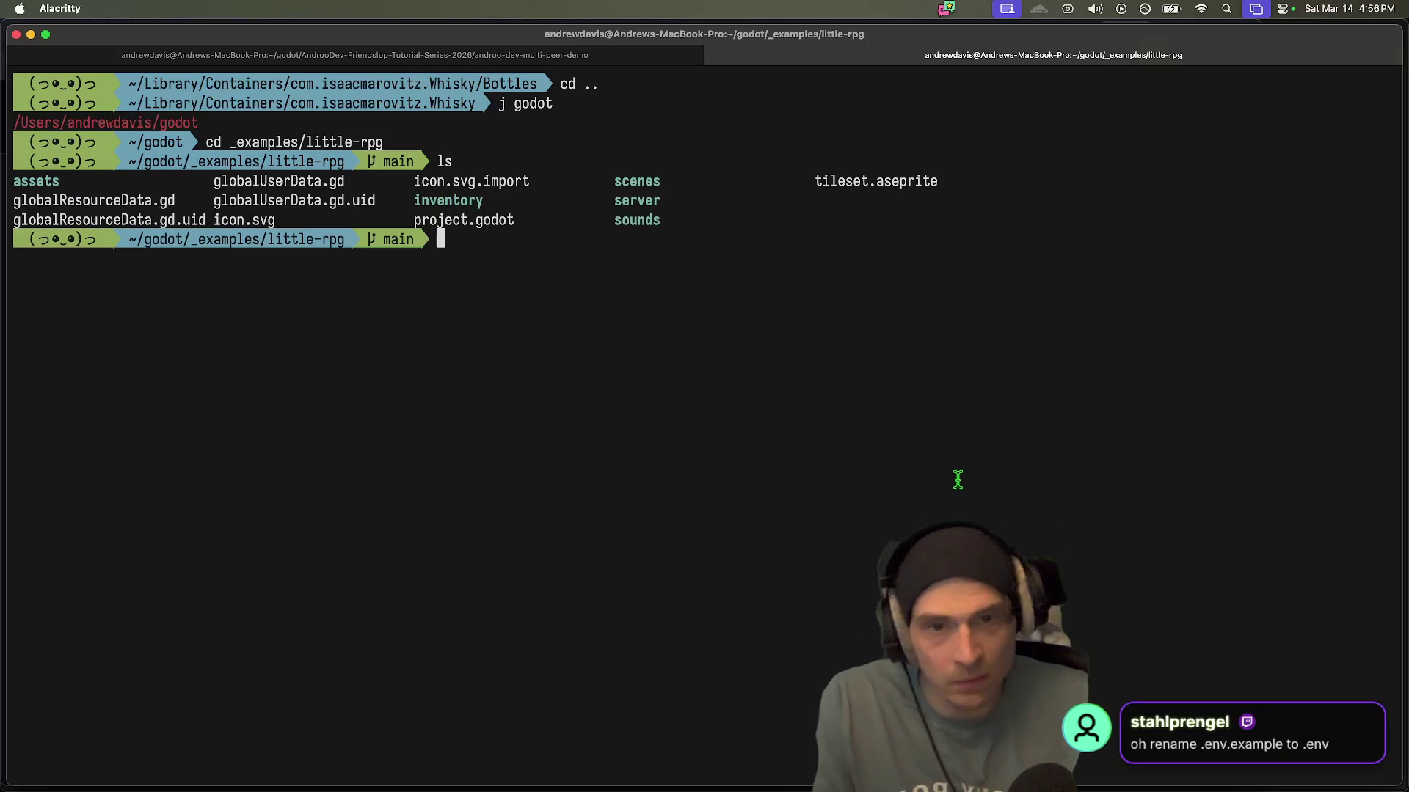
Run 'open .' to open the little-rpg folder in Finder.
type("open .")
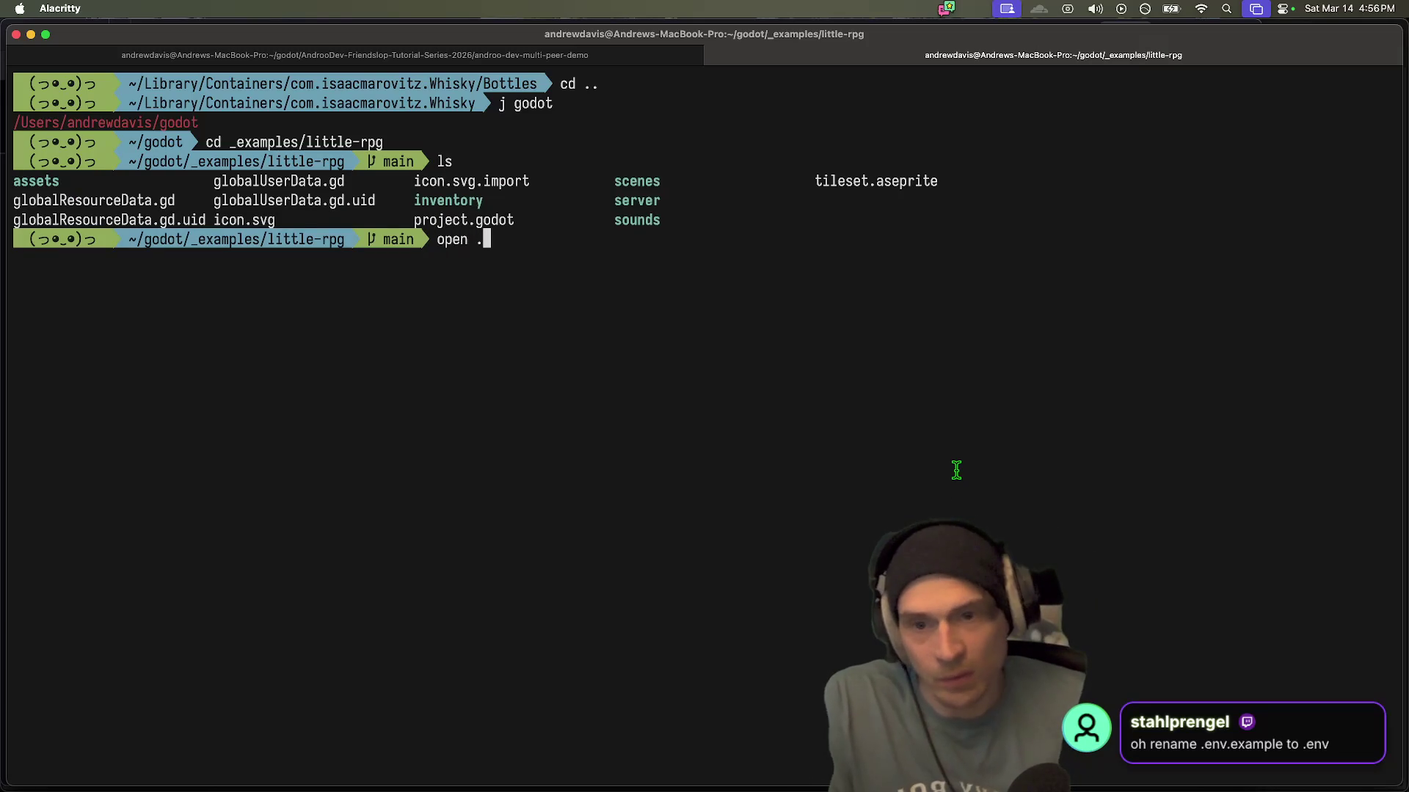
key("BackSpace")
key("BackSpace")
key("BackSpace")
type("open ser")
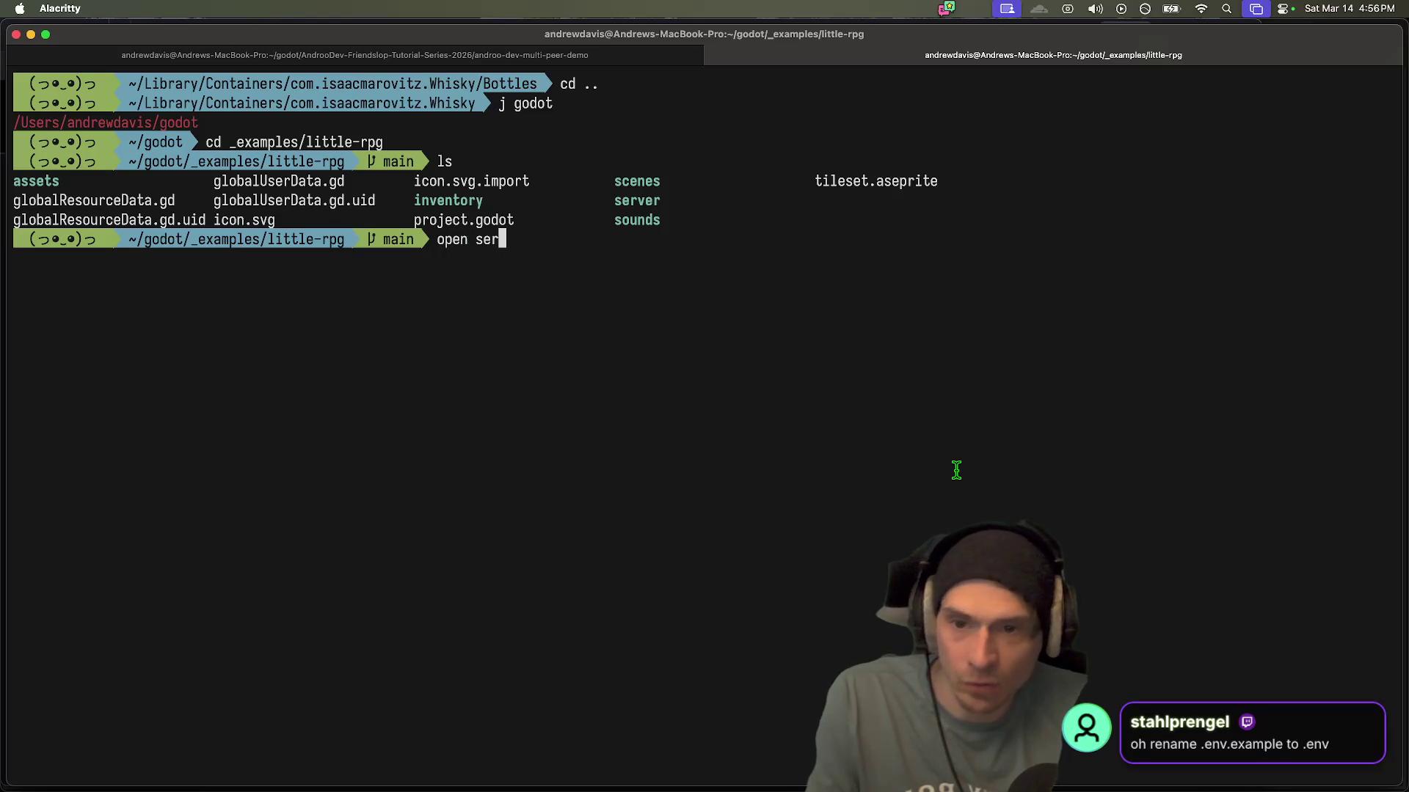
key("BackSpace")
key("BackSpace")
key("BackSpace")
type(".")
key("Return")
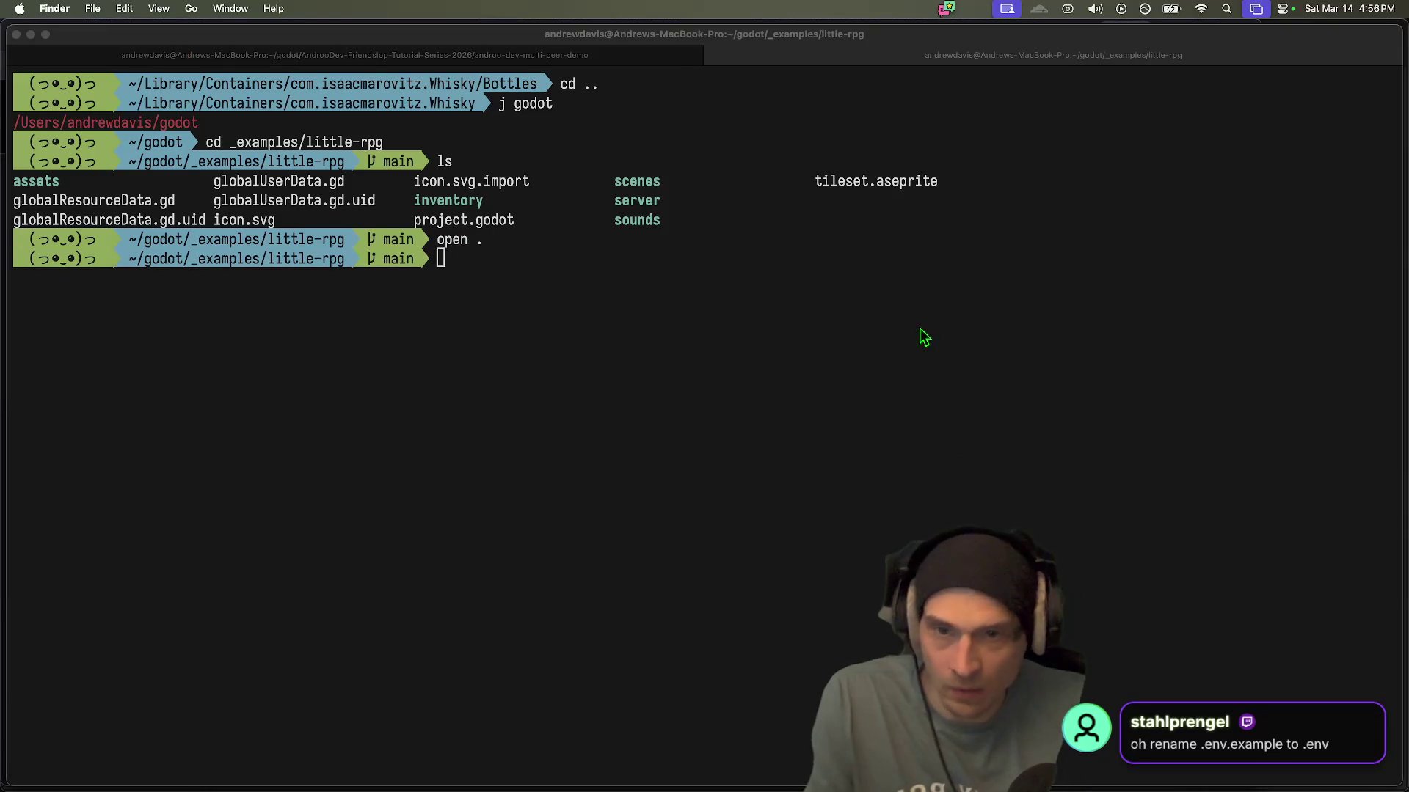
Show hidden files in the server folder and rename .env.example to .env.
left_click(976, 359)
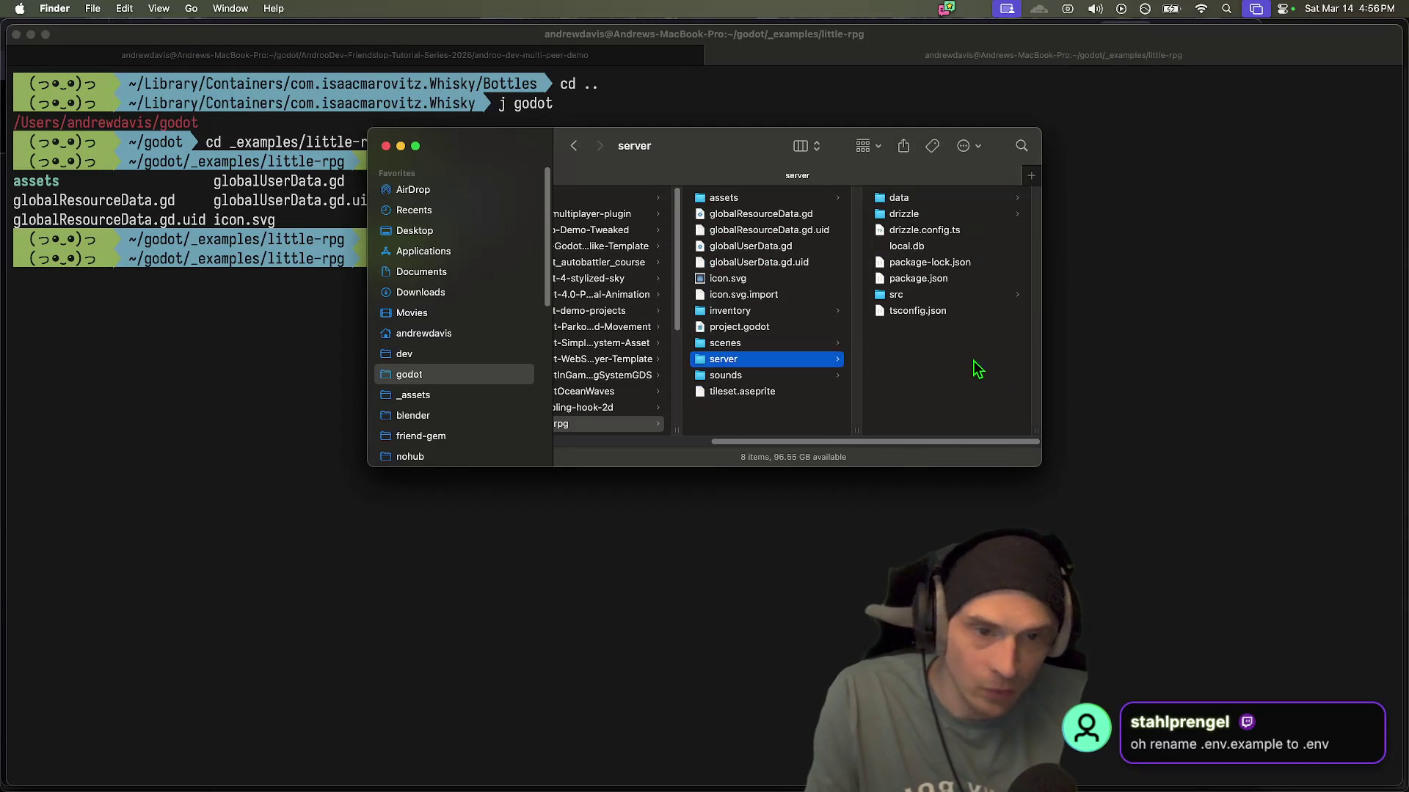
key("super+shift+period")
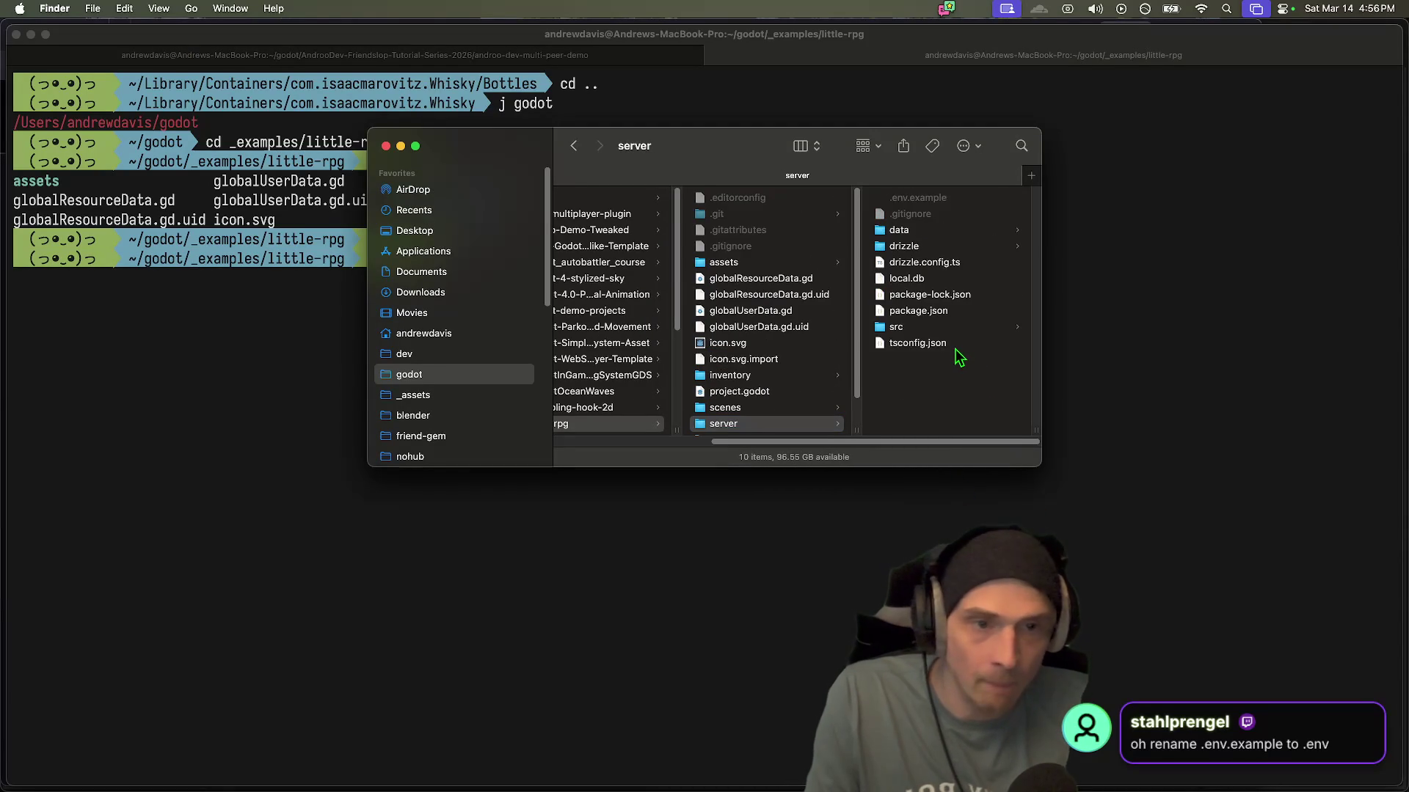
left_click(904, 203)
key("Return")
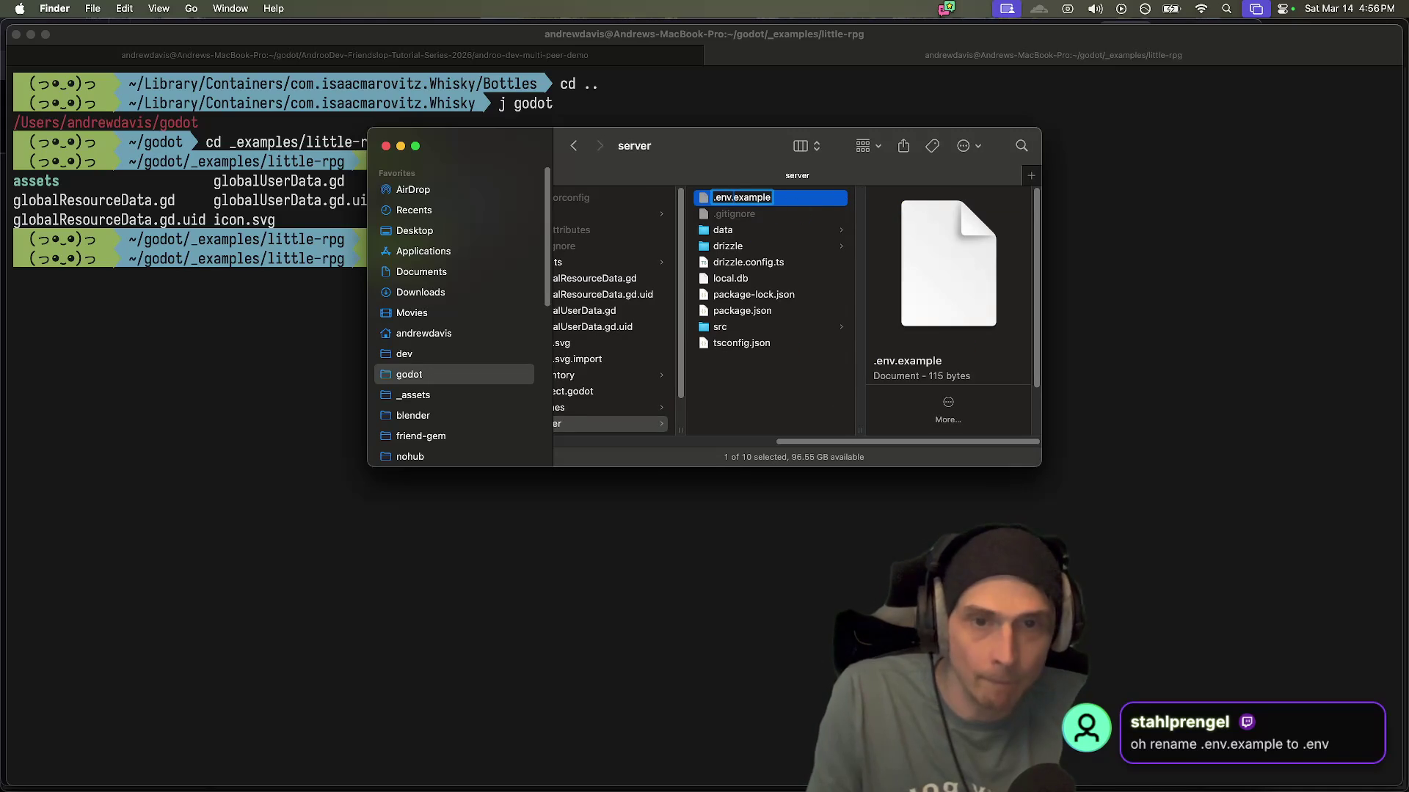
type(".env.")
key("Return")
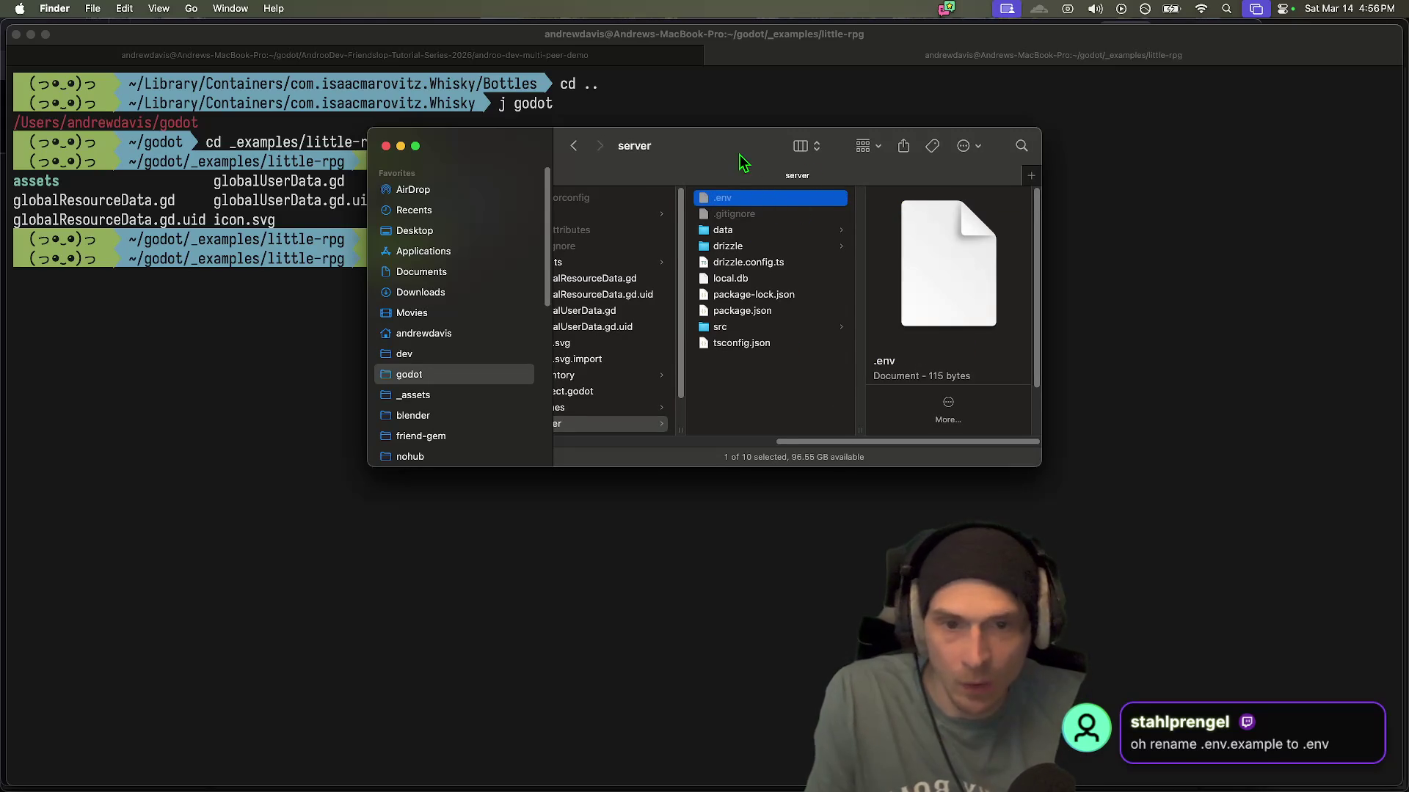
Switch back to Alacritty and clear the accidental text selection.
key("super+Tab")
left_click_drag(742, 277, 736, 287)
left_click(737, 287)
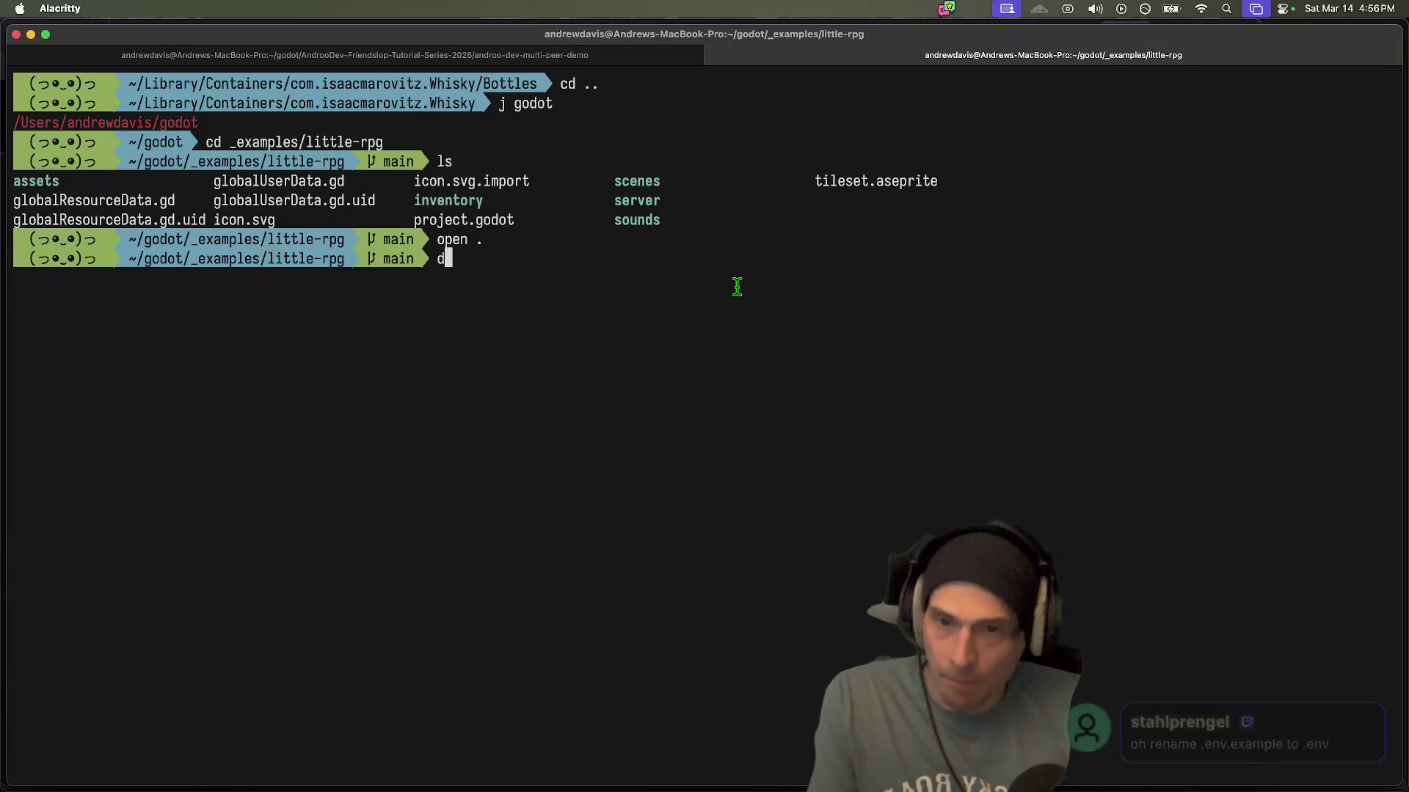
Move into the server folder and run npm install for its dependencies.
type("cd")
key("Tab")
key("Tab")
key("Tab")
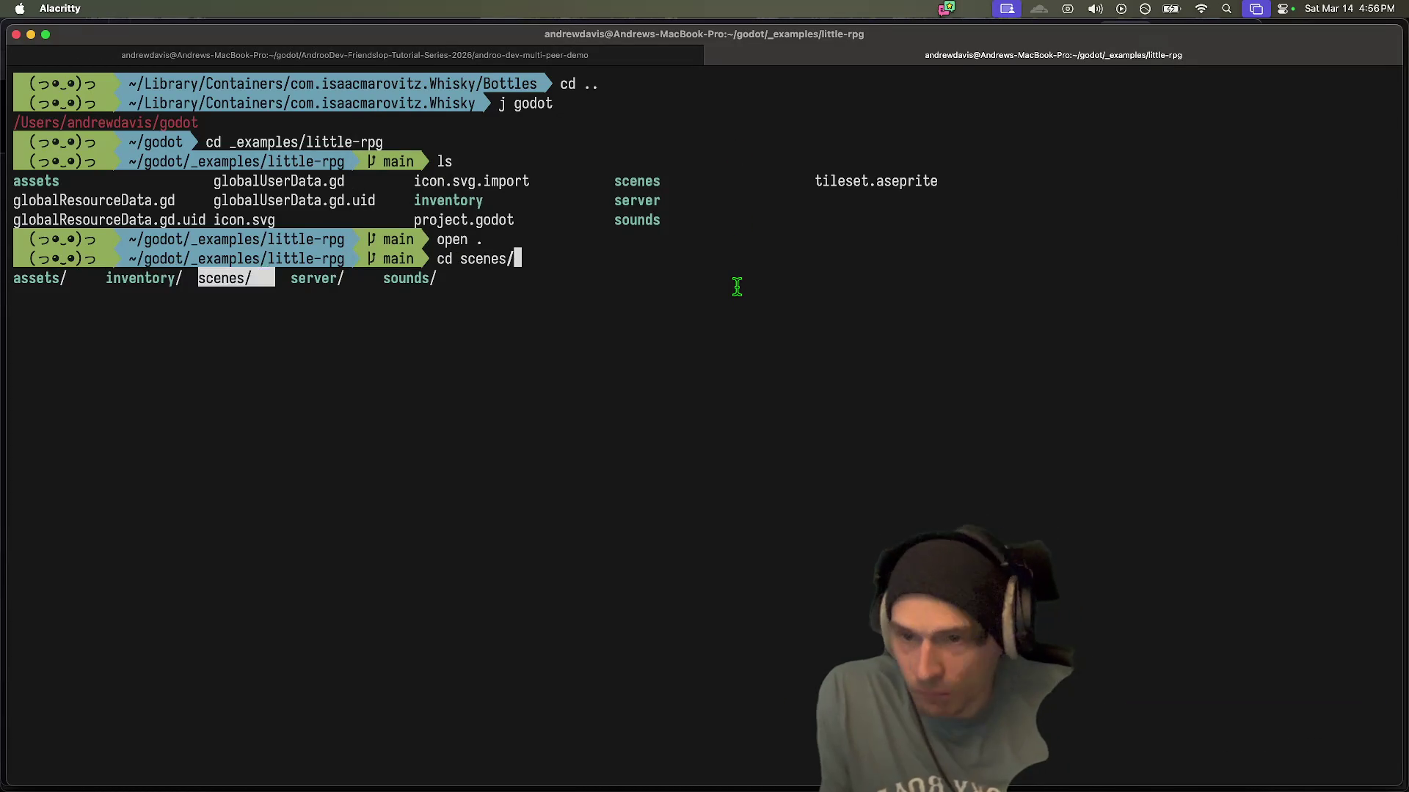
key("Return")
key("Return")
type("yarn")
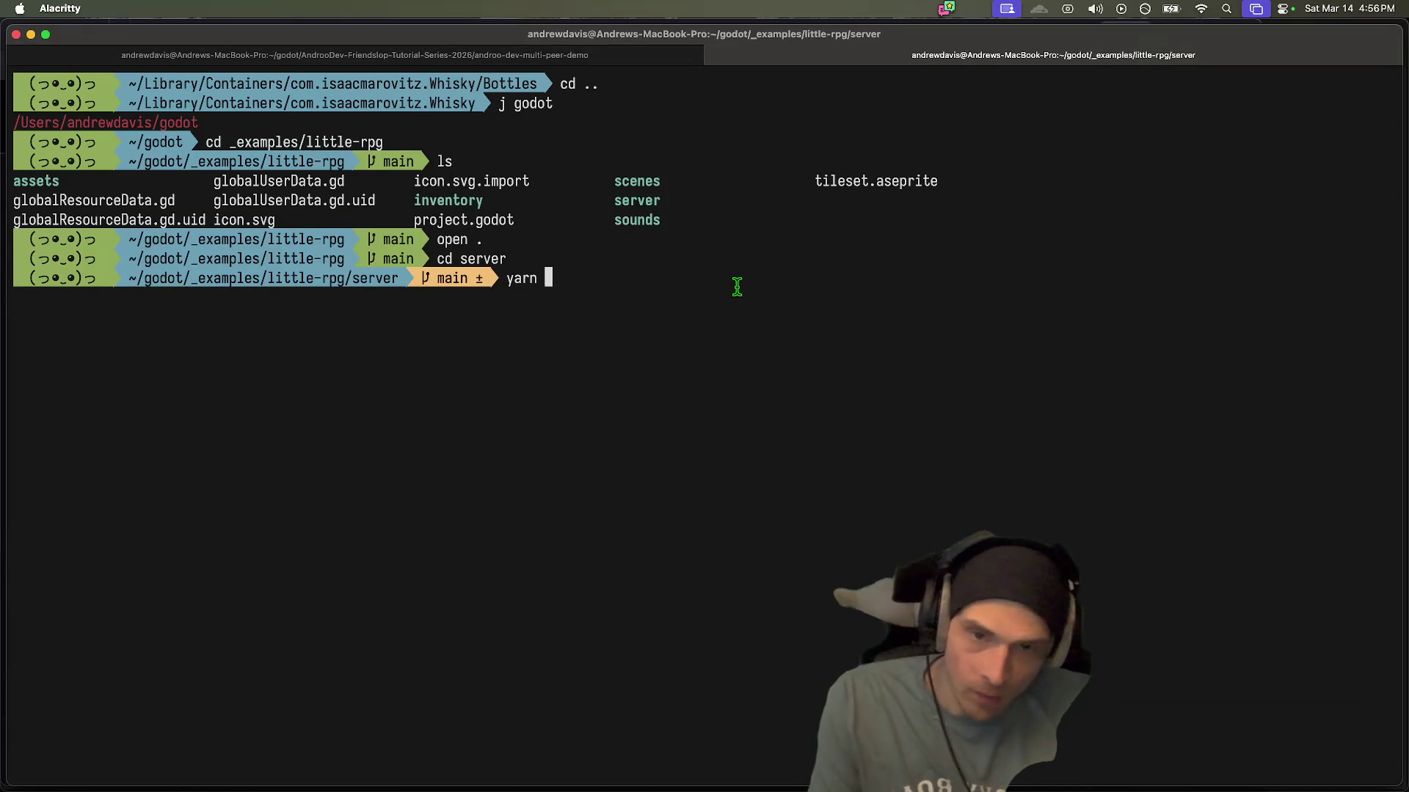
key("ctrl+u")
type("npm install")
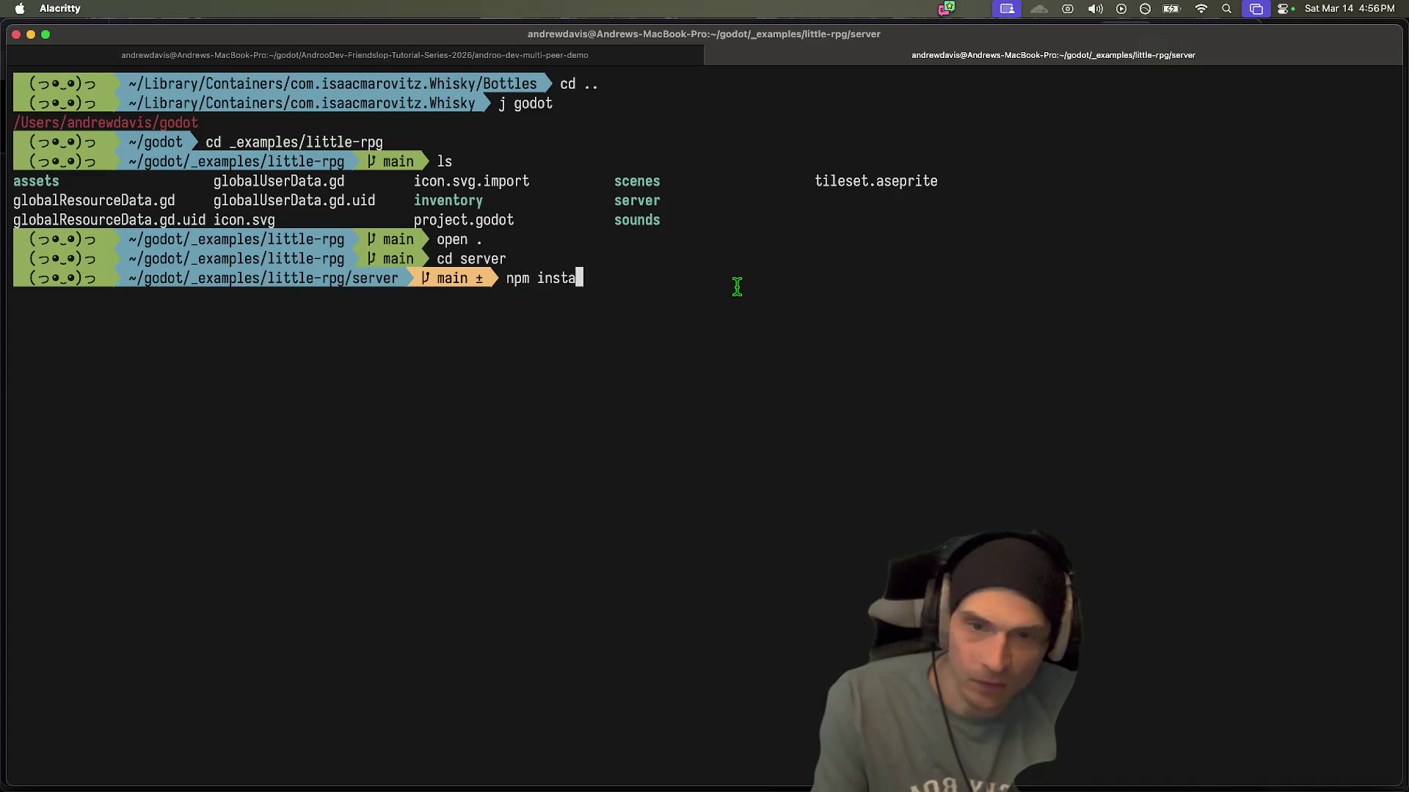
key("Return")
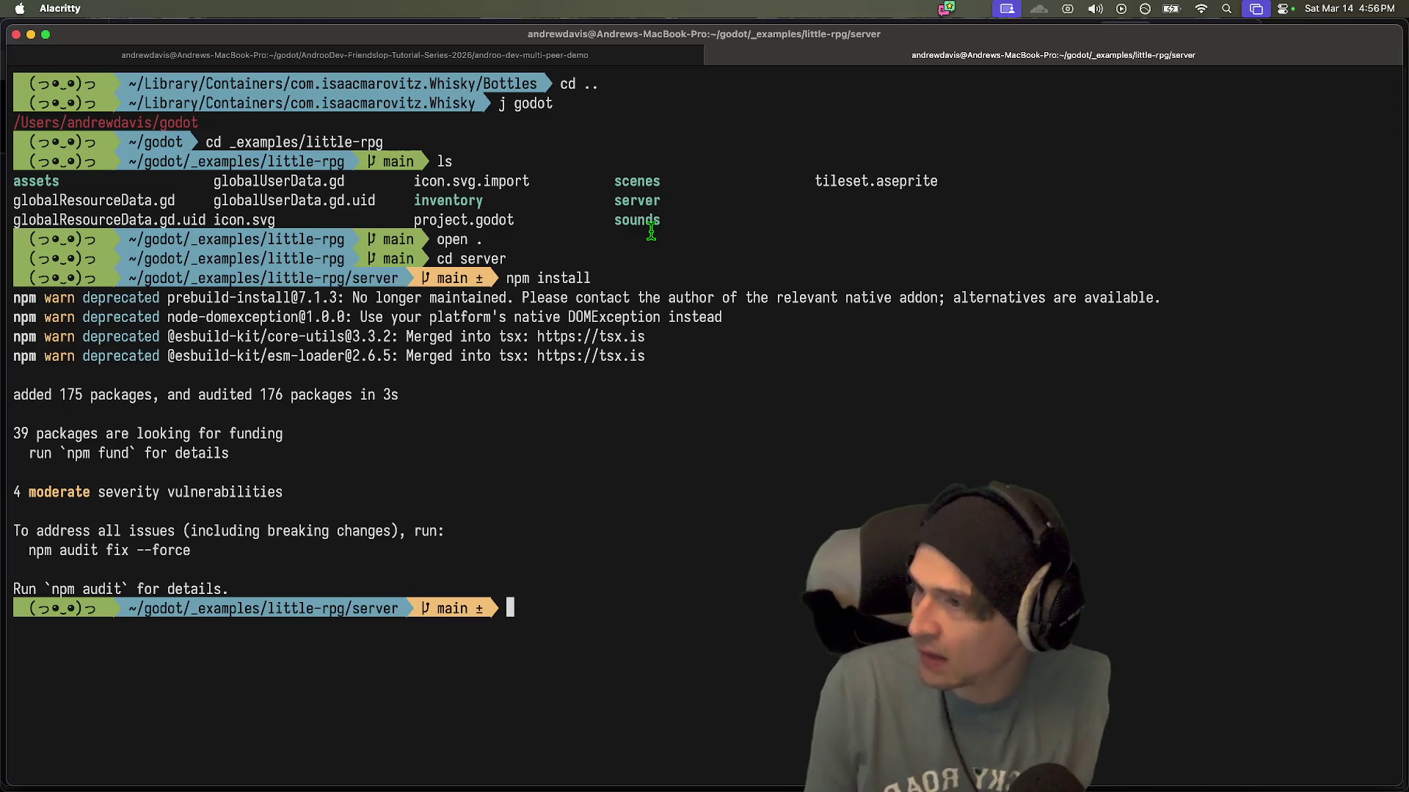
Run npm run db:migrate, then npm run dev to serve on port 8080.
type("pm run db:")
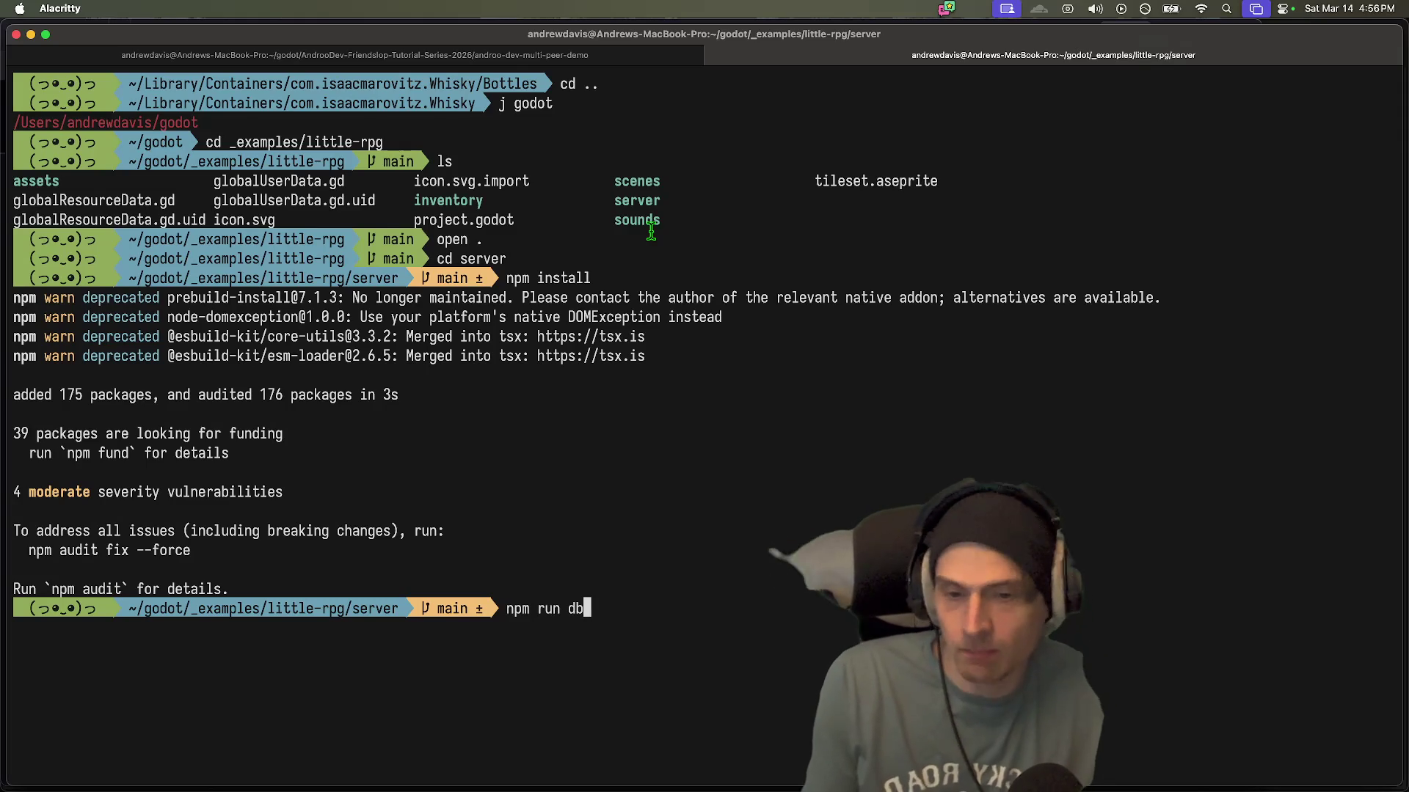
type("migrate")
key("Return")
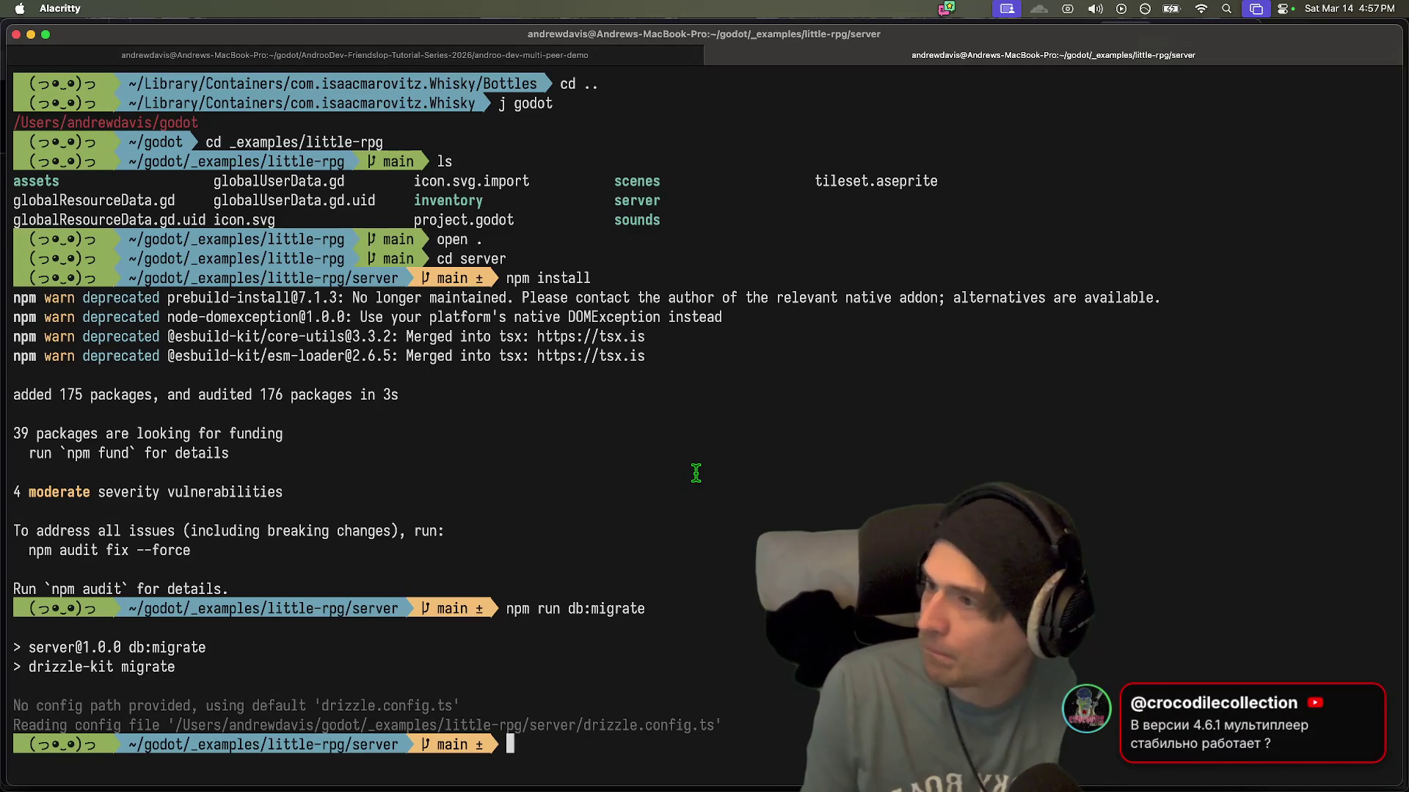
type("npm")
key("BackSpace")
key("BackSpace")
key("BackSpace")
type("npm run dev")
key("Return")
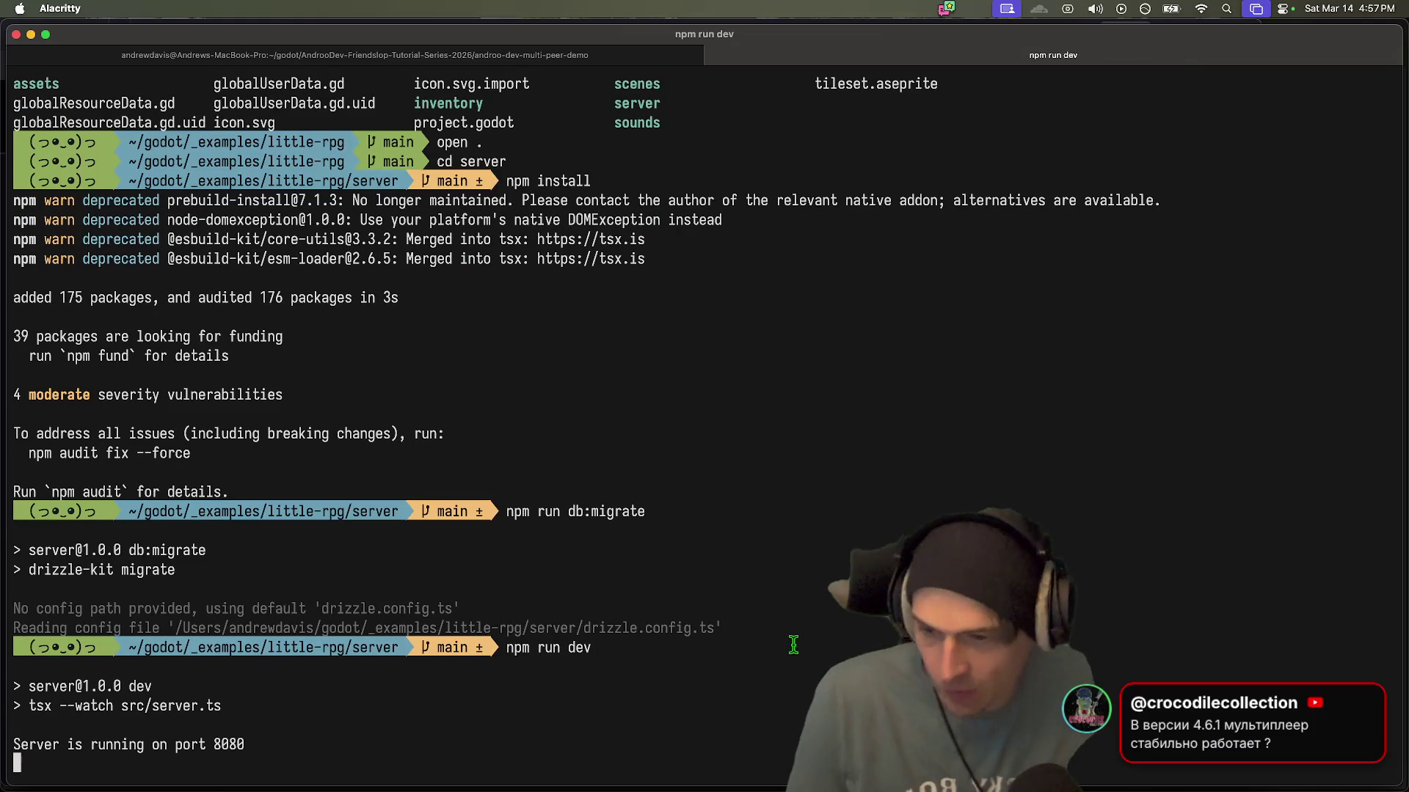
mouse_move(292, 770)
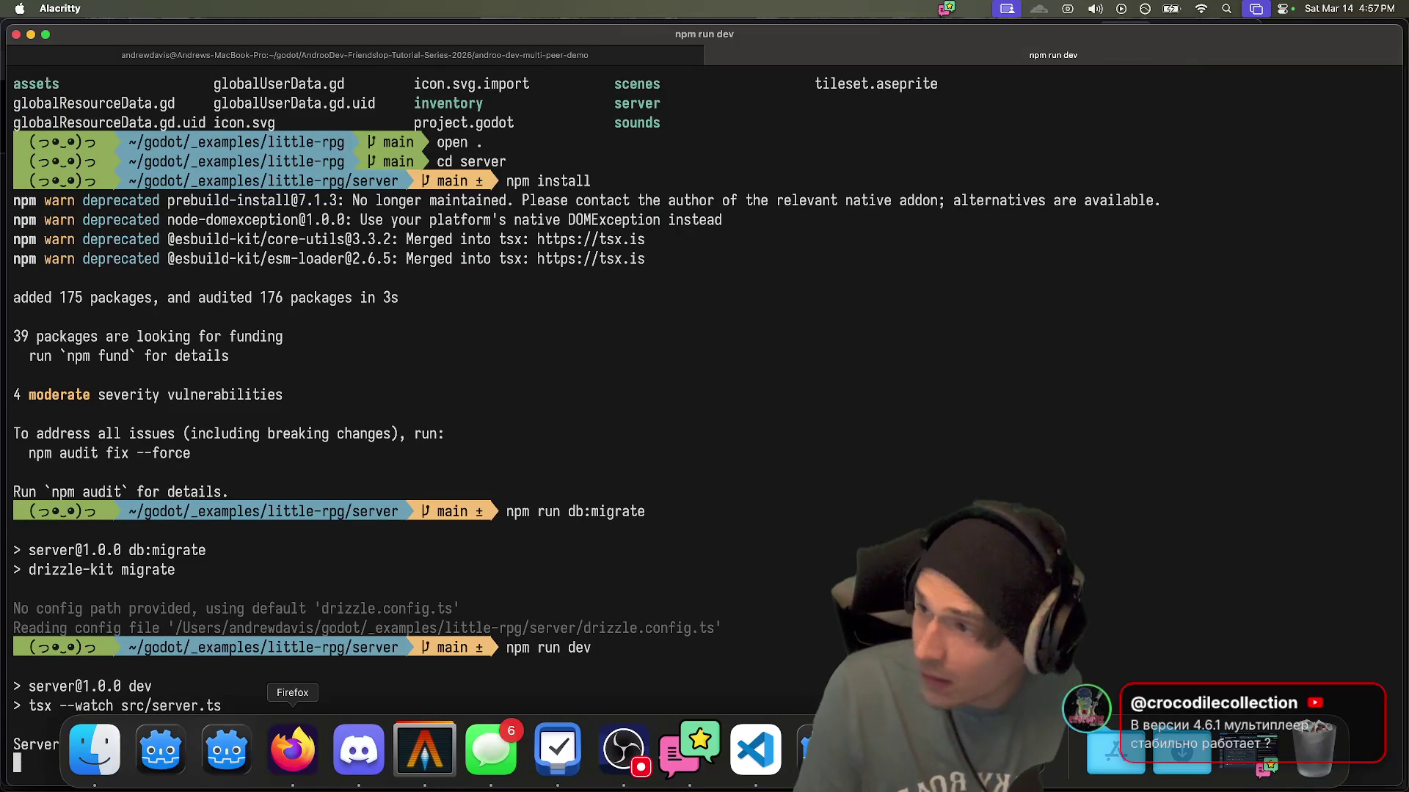
Quit the Godot editor to the Project List and start an Import.
left_click(174, 757)
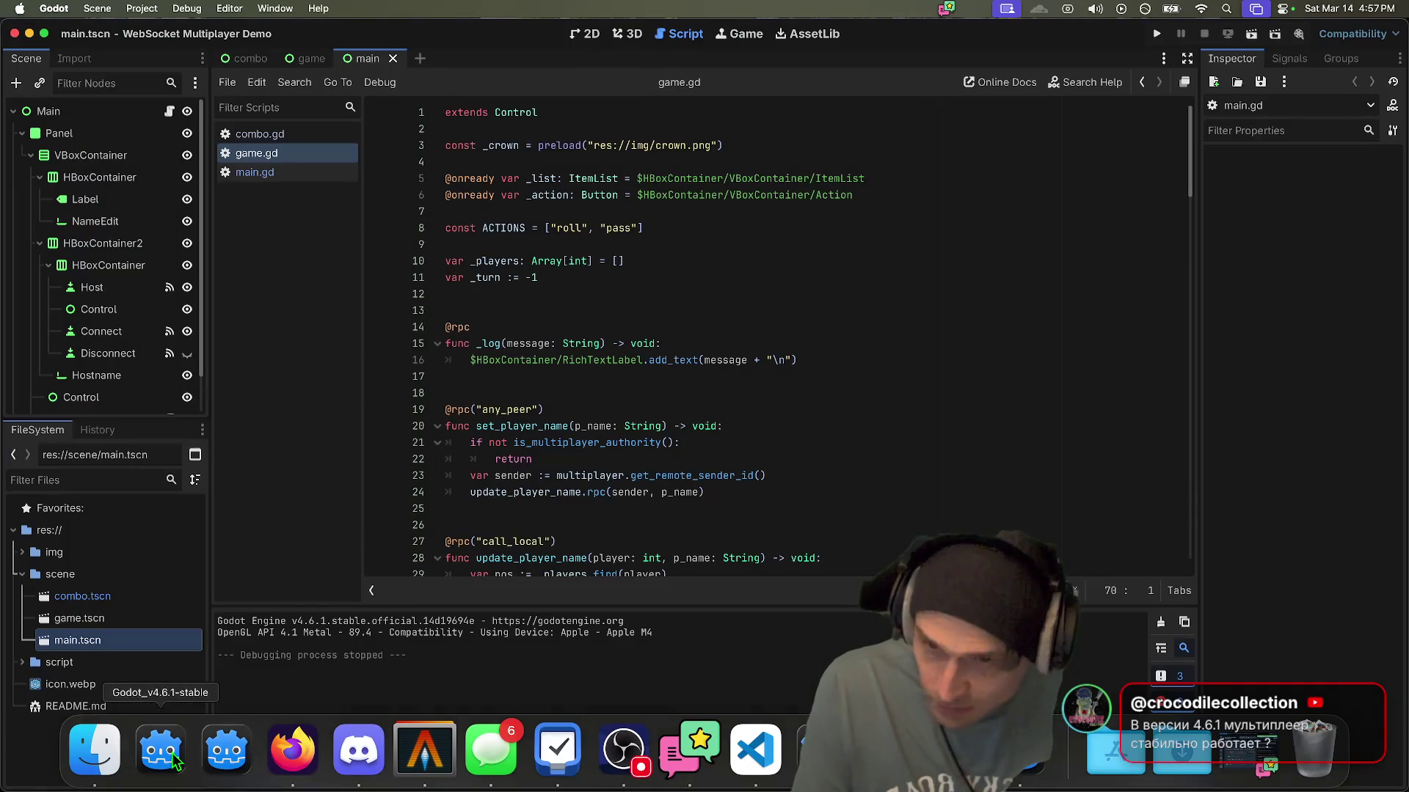
left_click(142, 8)
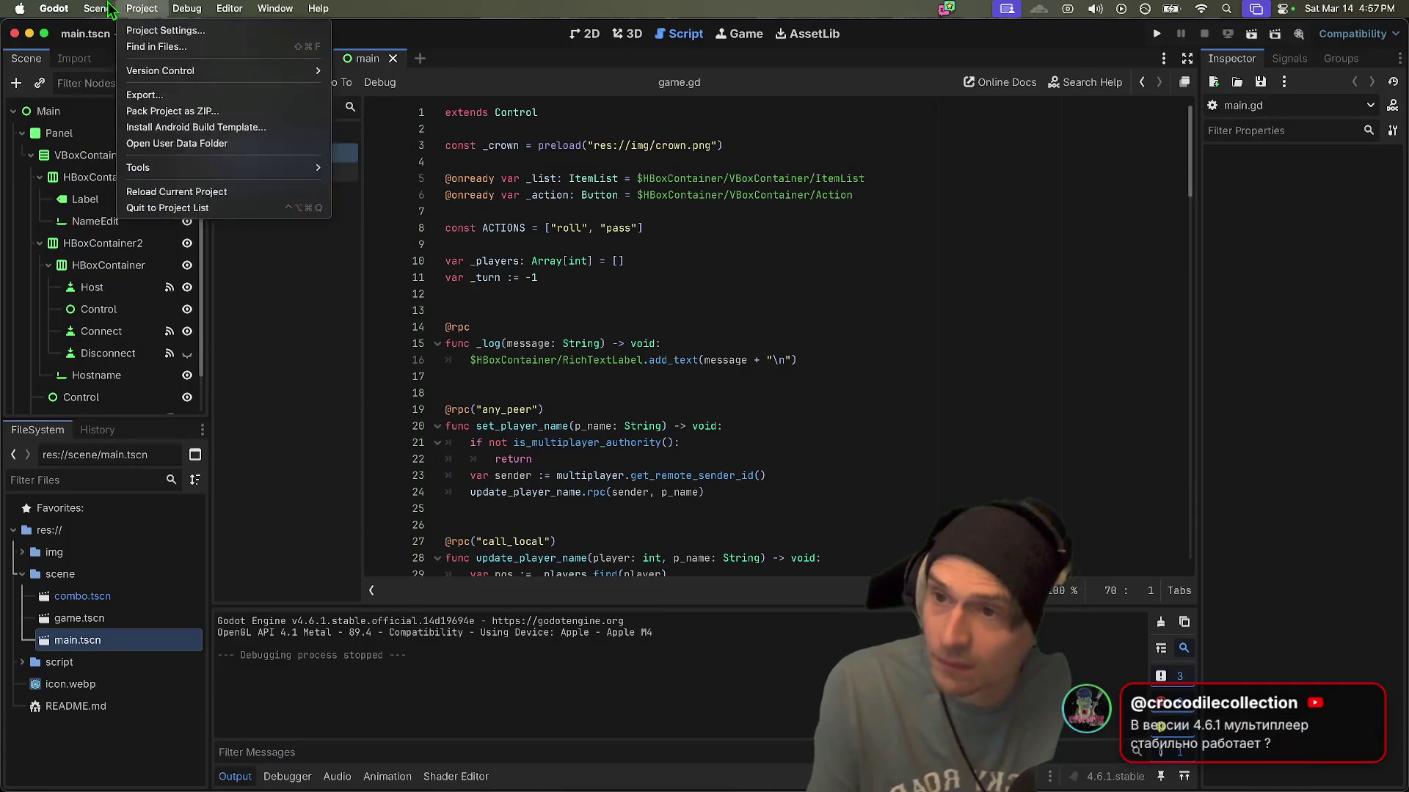
left_click(190, 208)
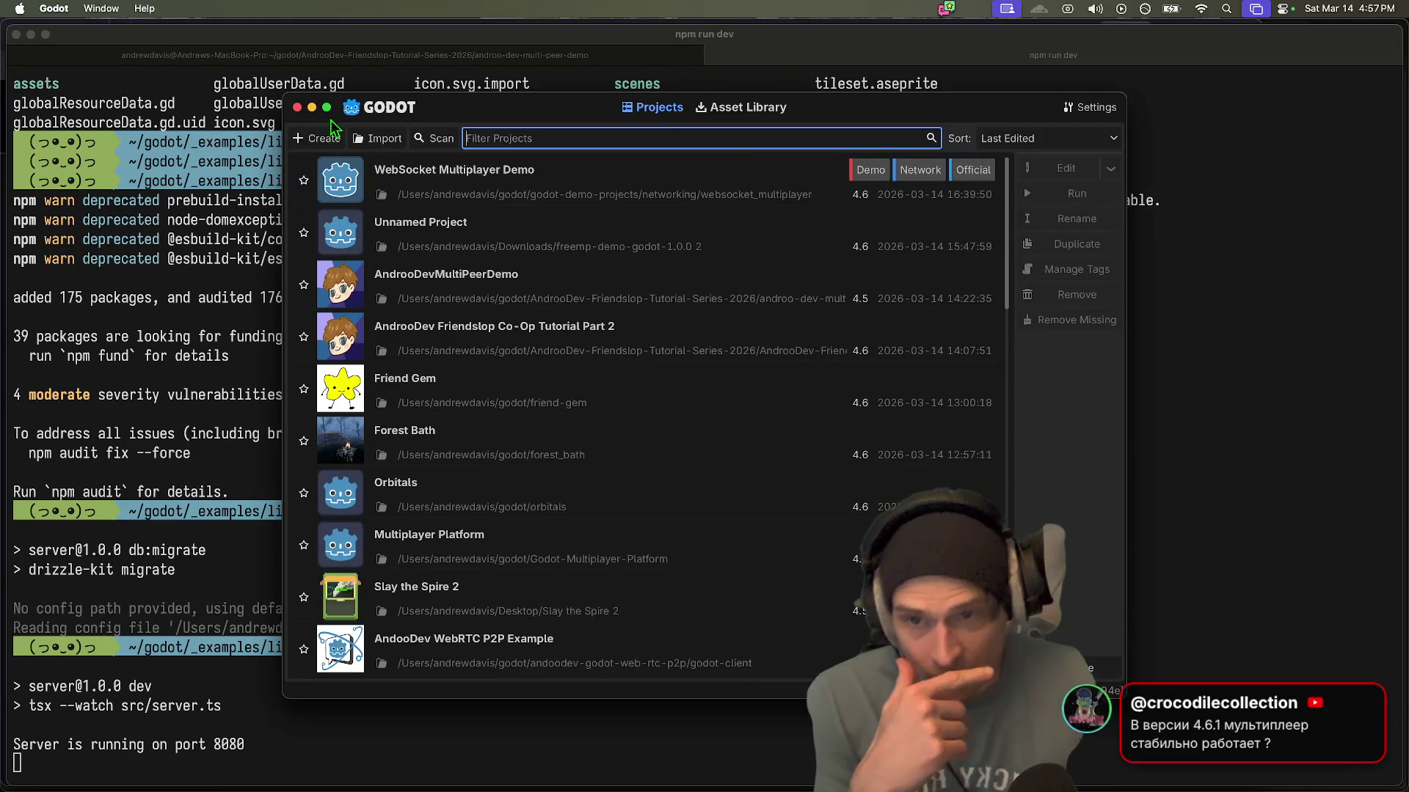
left_click(364, 147)
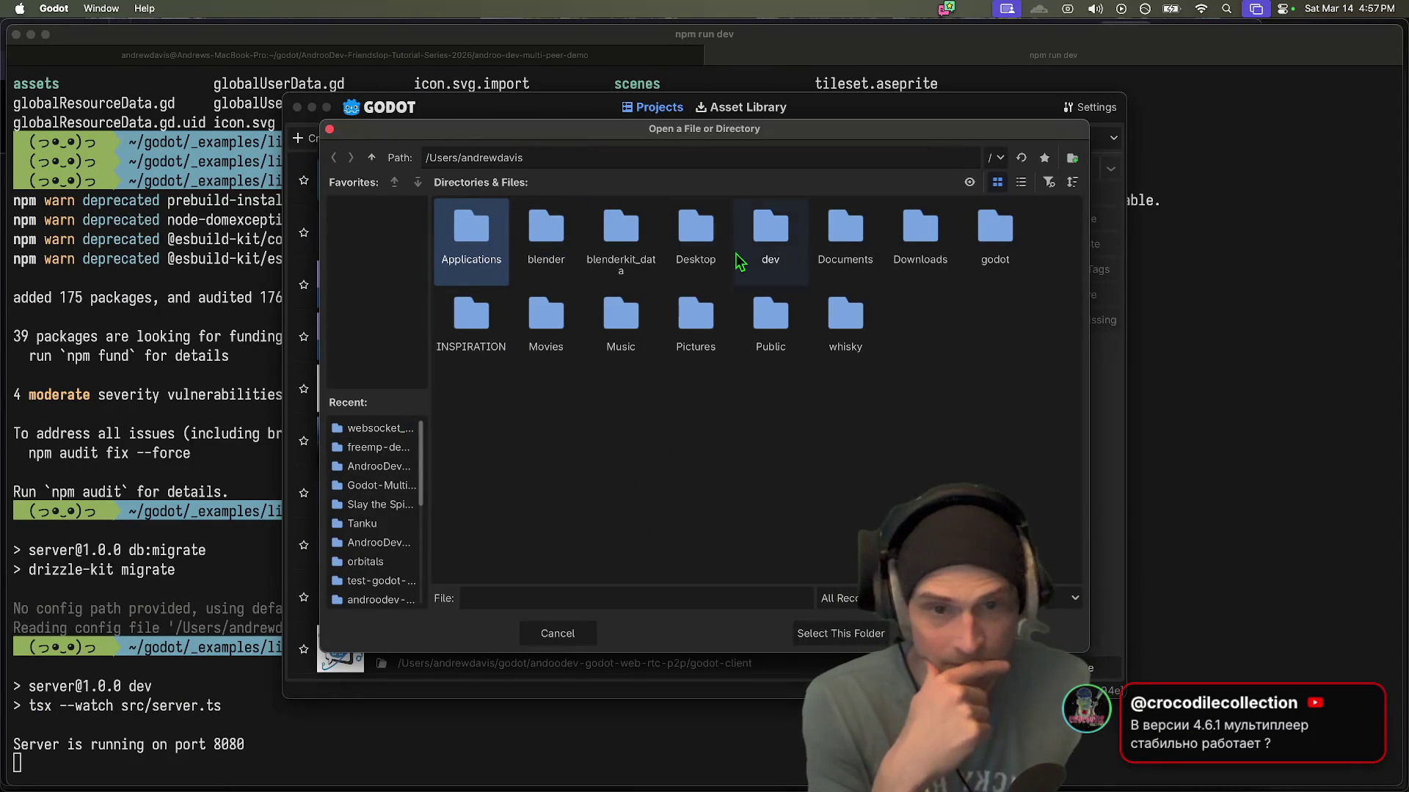
Browse to godot/_examples/little-rpg, pick project.godot, and confirm the import.
double_click(996, 231)
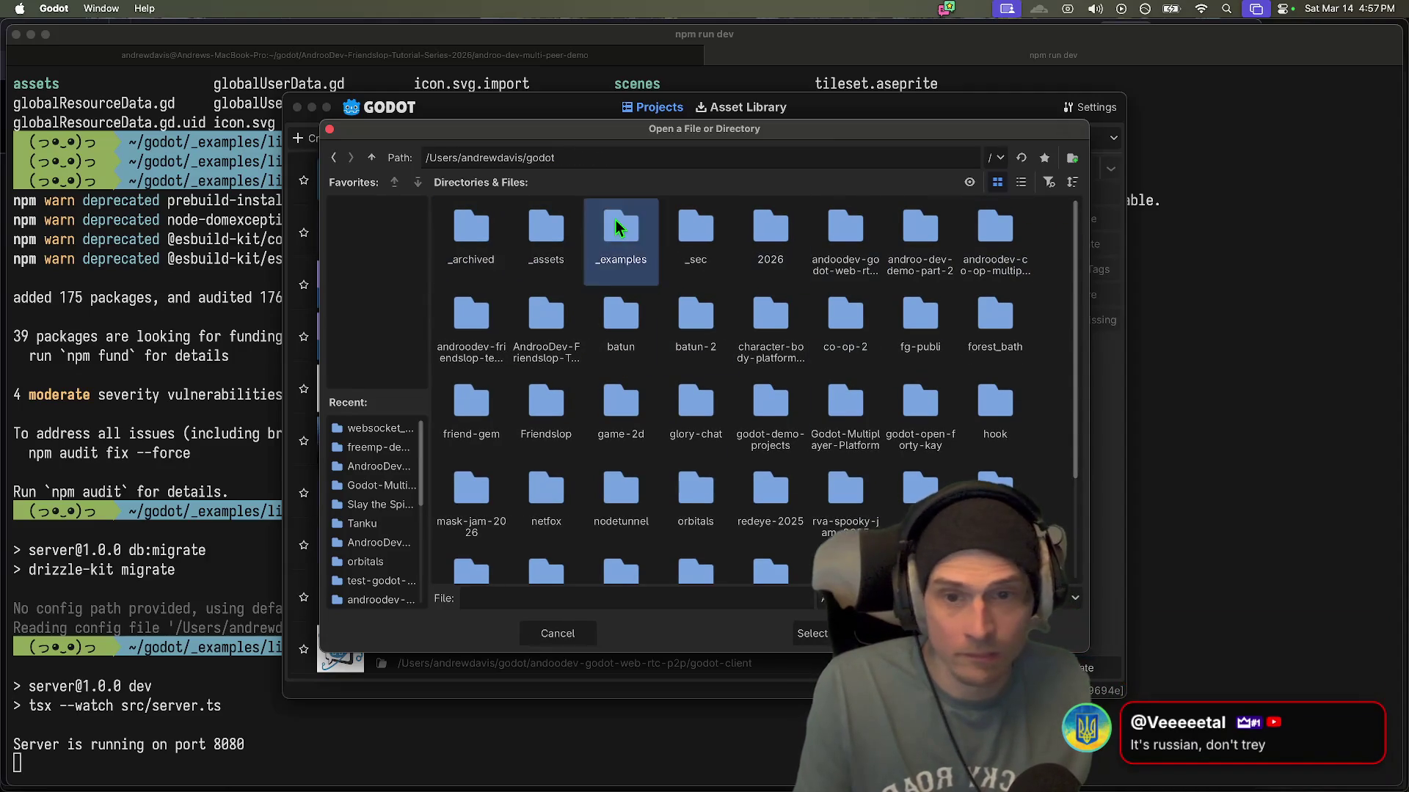
double_click(620, 229)
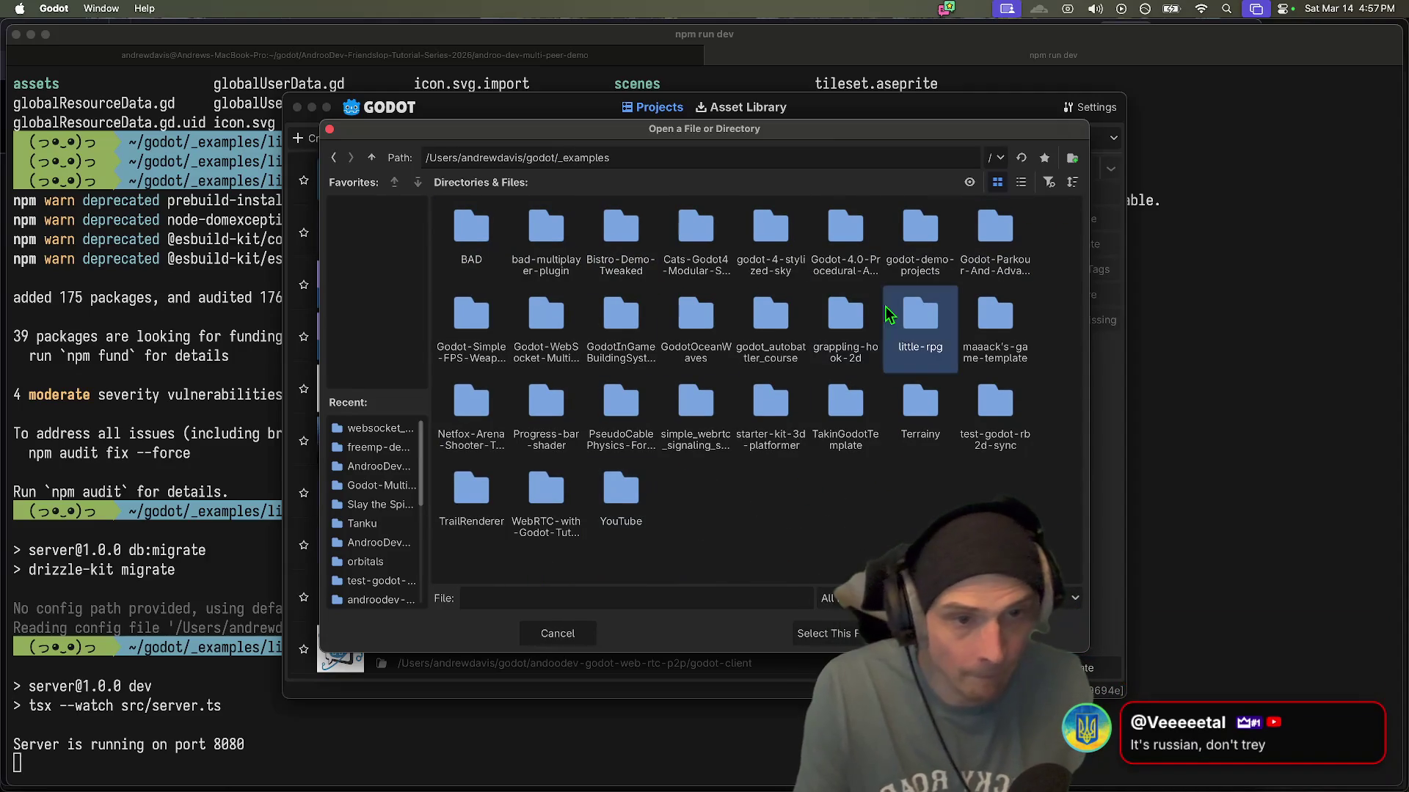
double_click(894, 364)
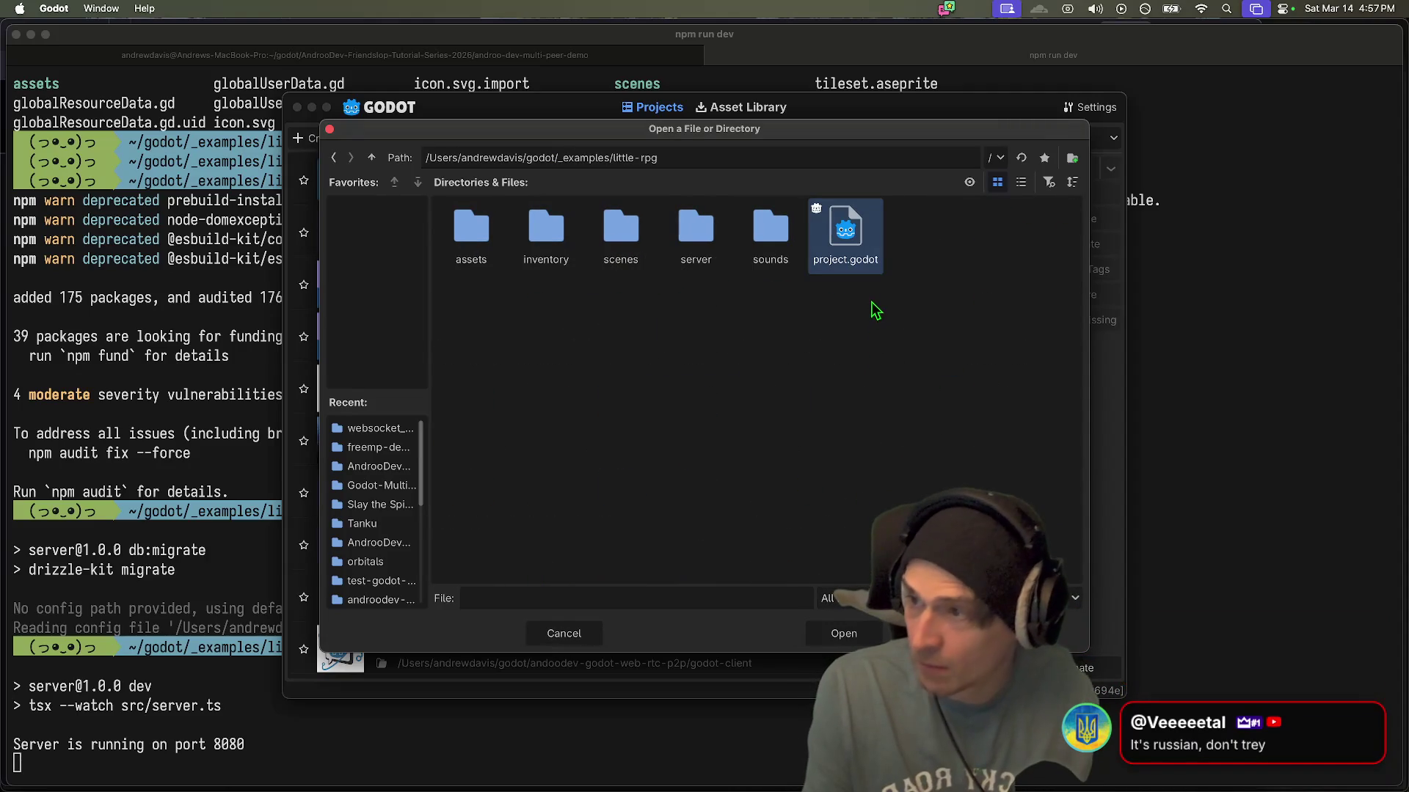
double_click(840, 244)
left_click(795, 466)
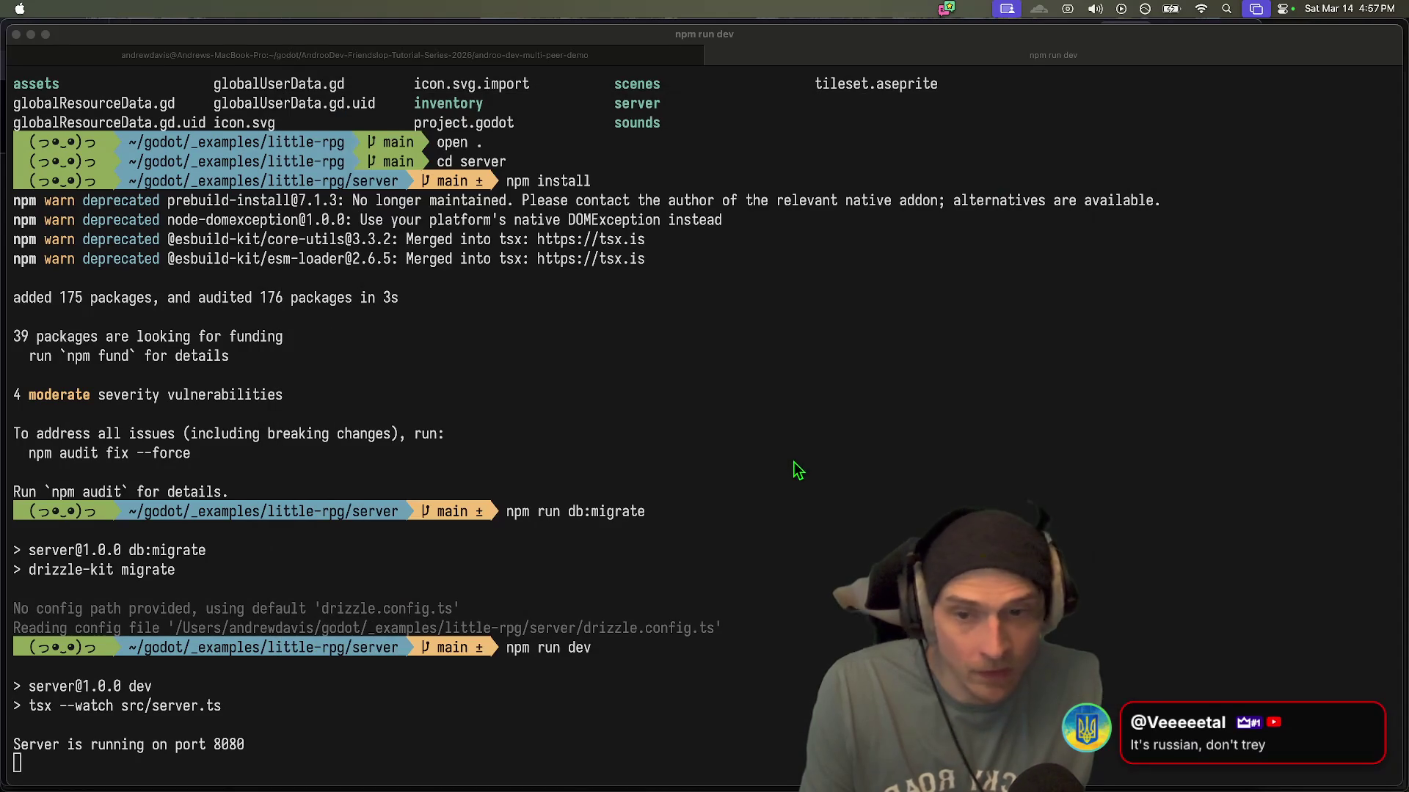
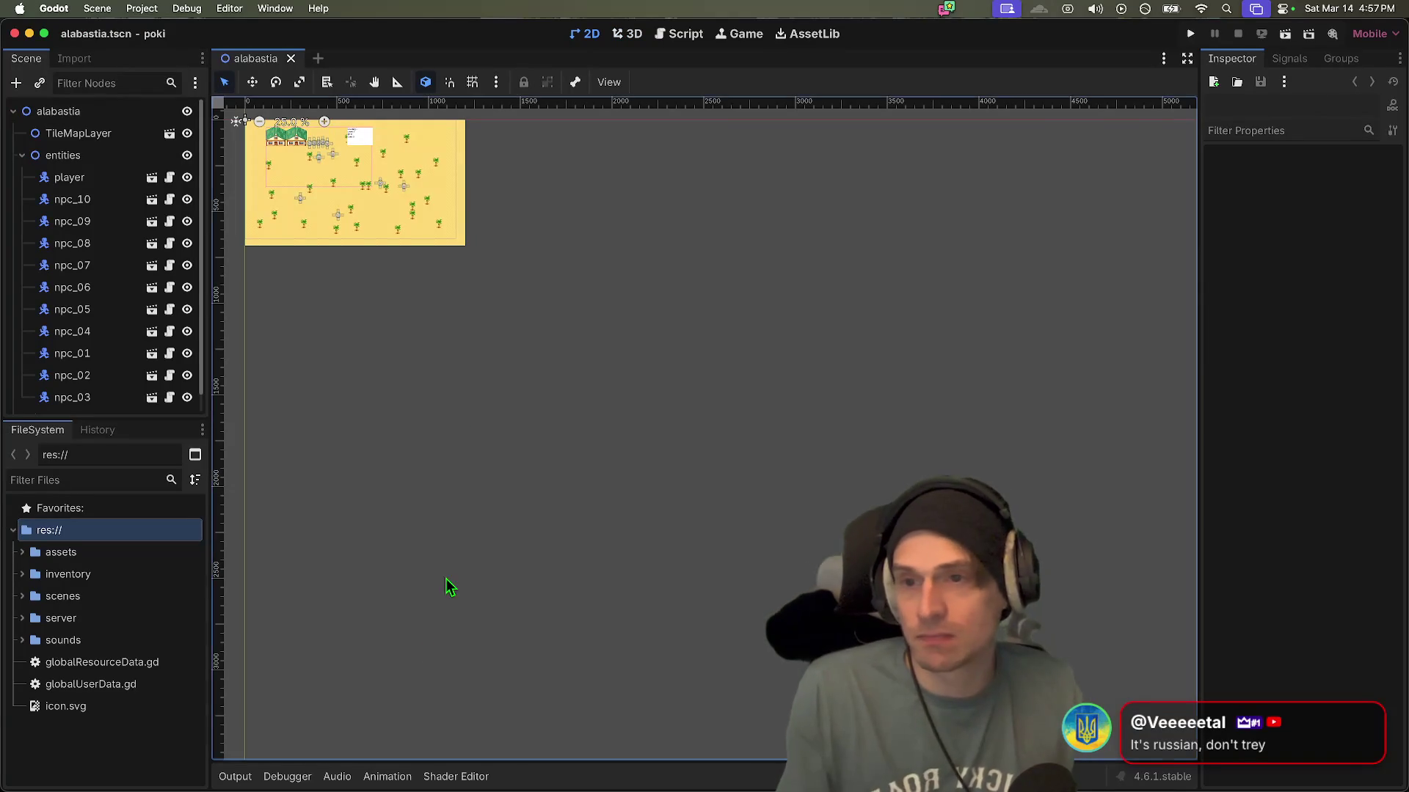
Zoom the 2D view in and start a debug run, nudging the player down and up.
scroll(495, 513, "up", 6)
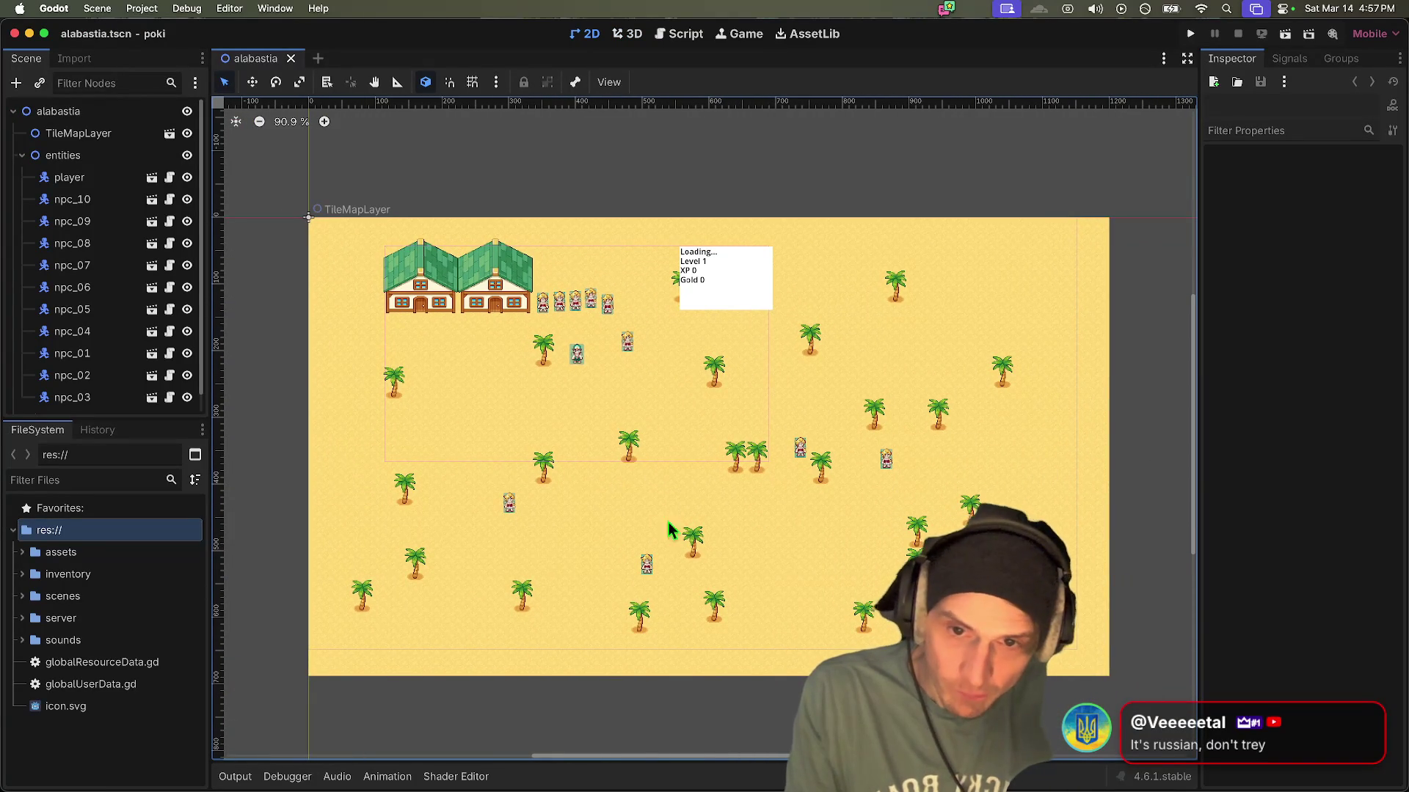
key("super+b")
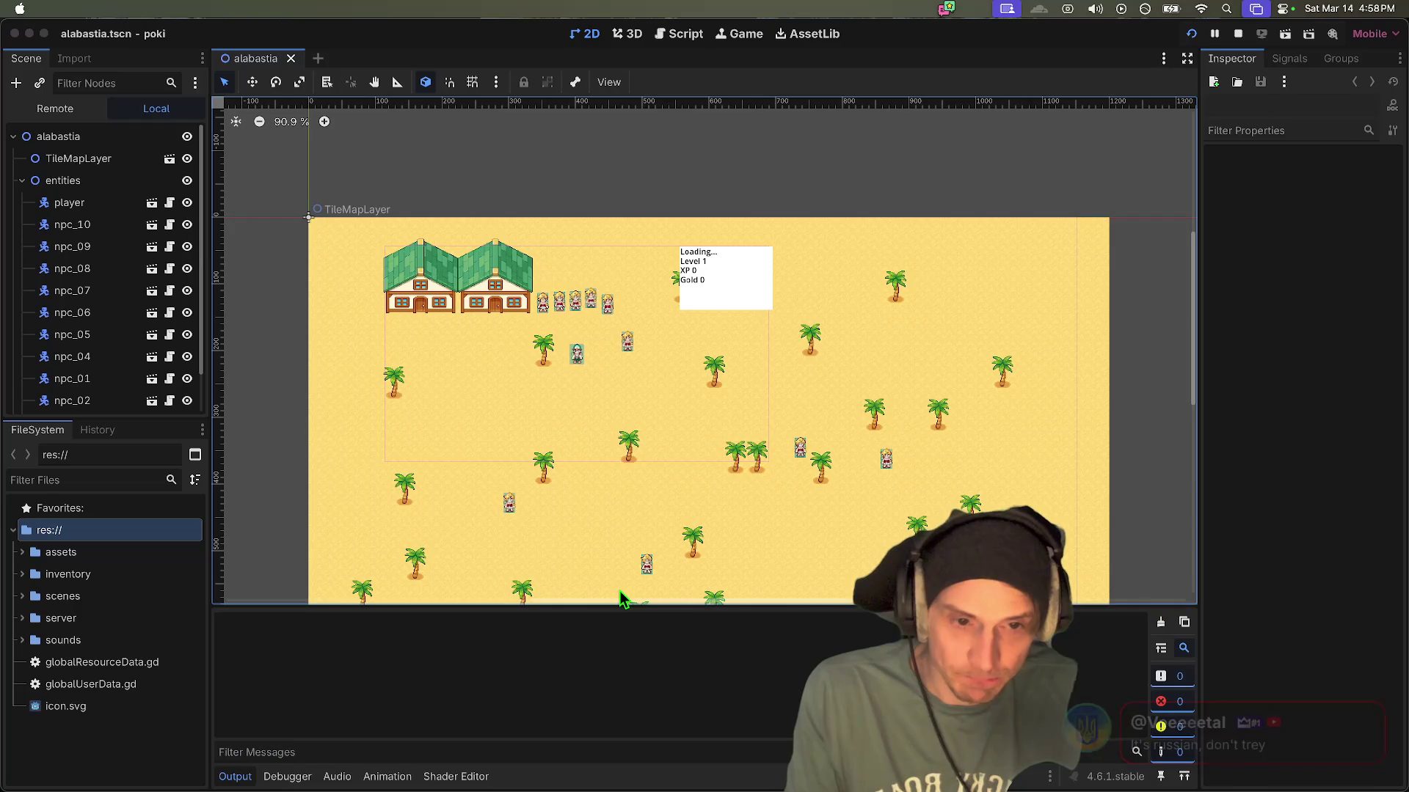
key("Down")
key("Up")
key("Down")
key("Down")
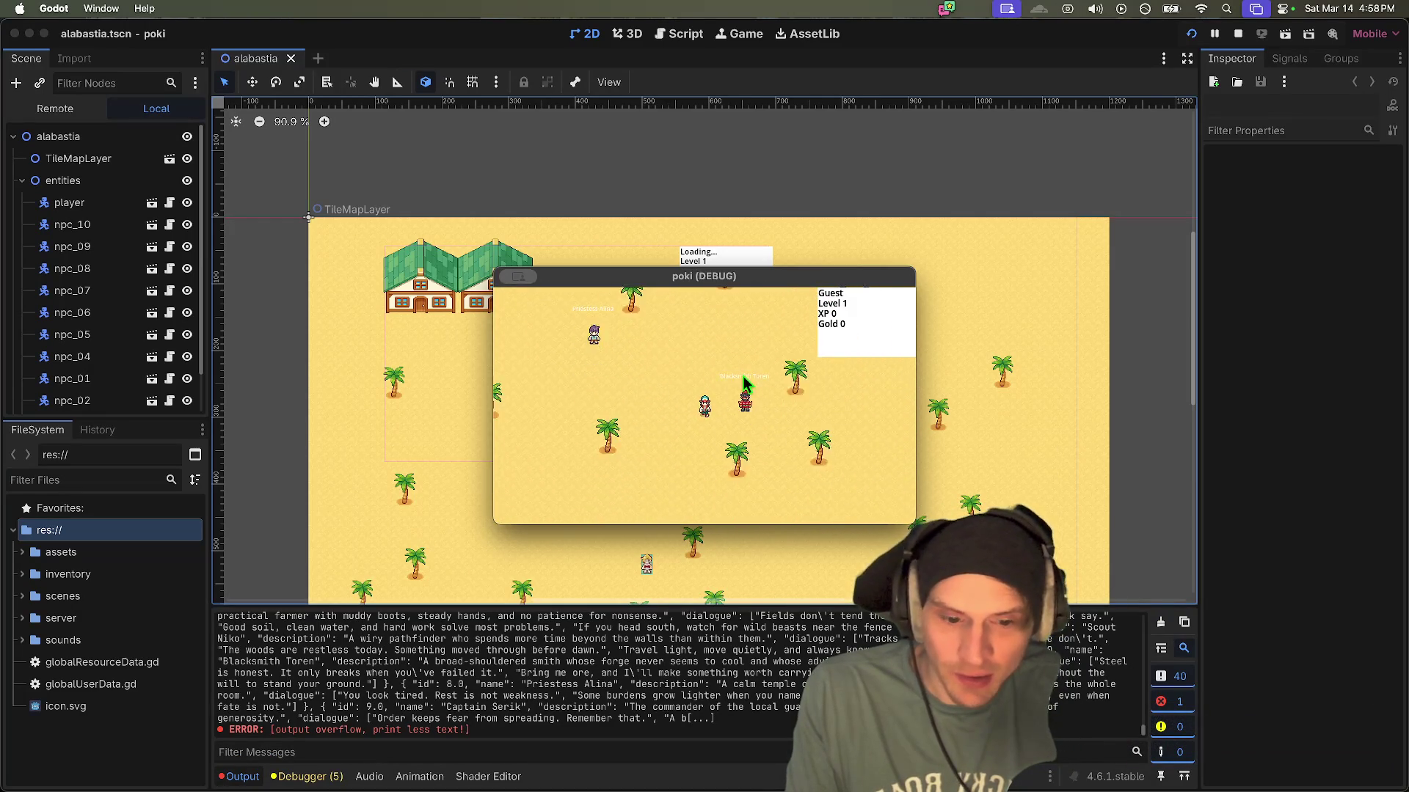
Walk the player down to the map's edge, then back up and to the right.
scroll(536, 676, "up", 3)
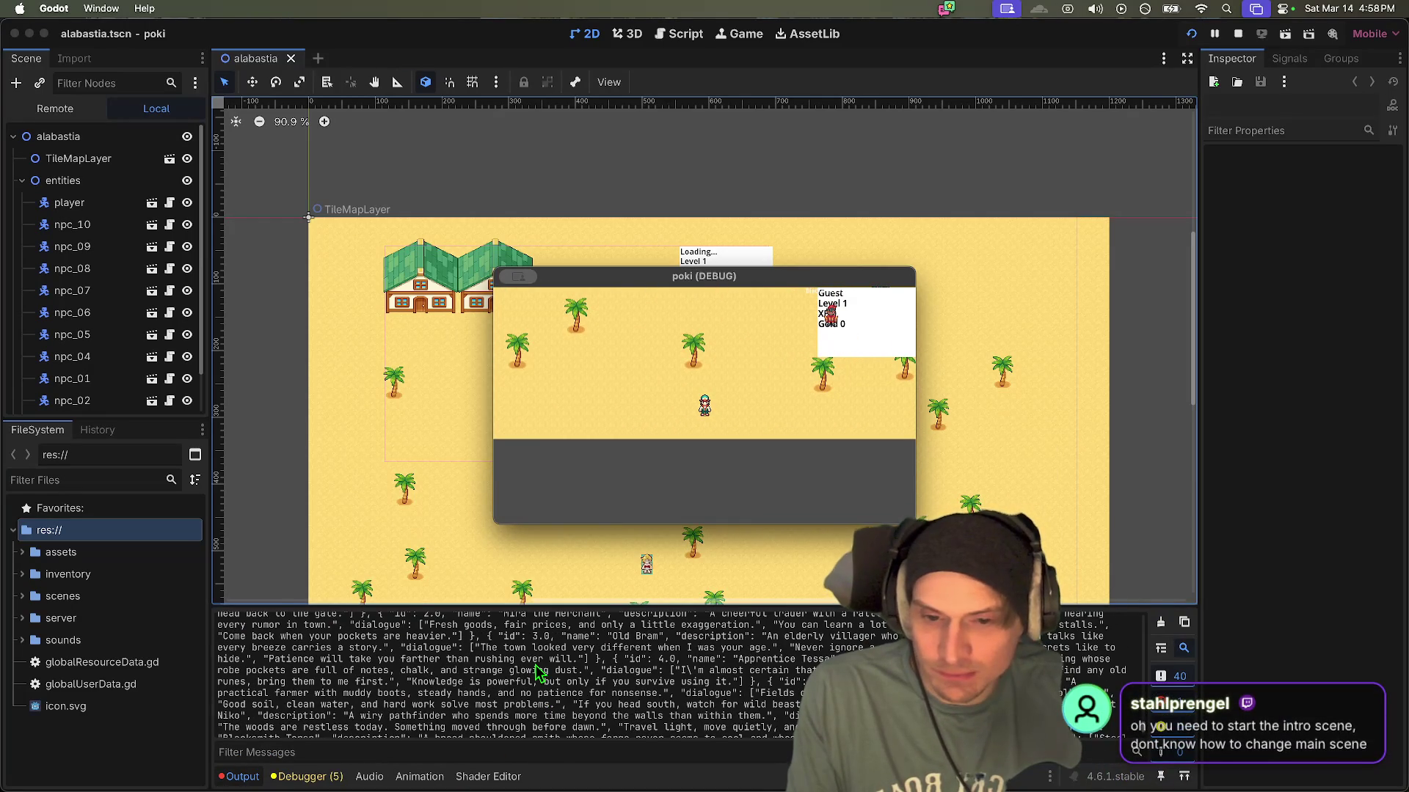
scroll(536, 675, "down", 3)
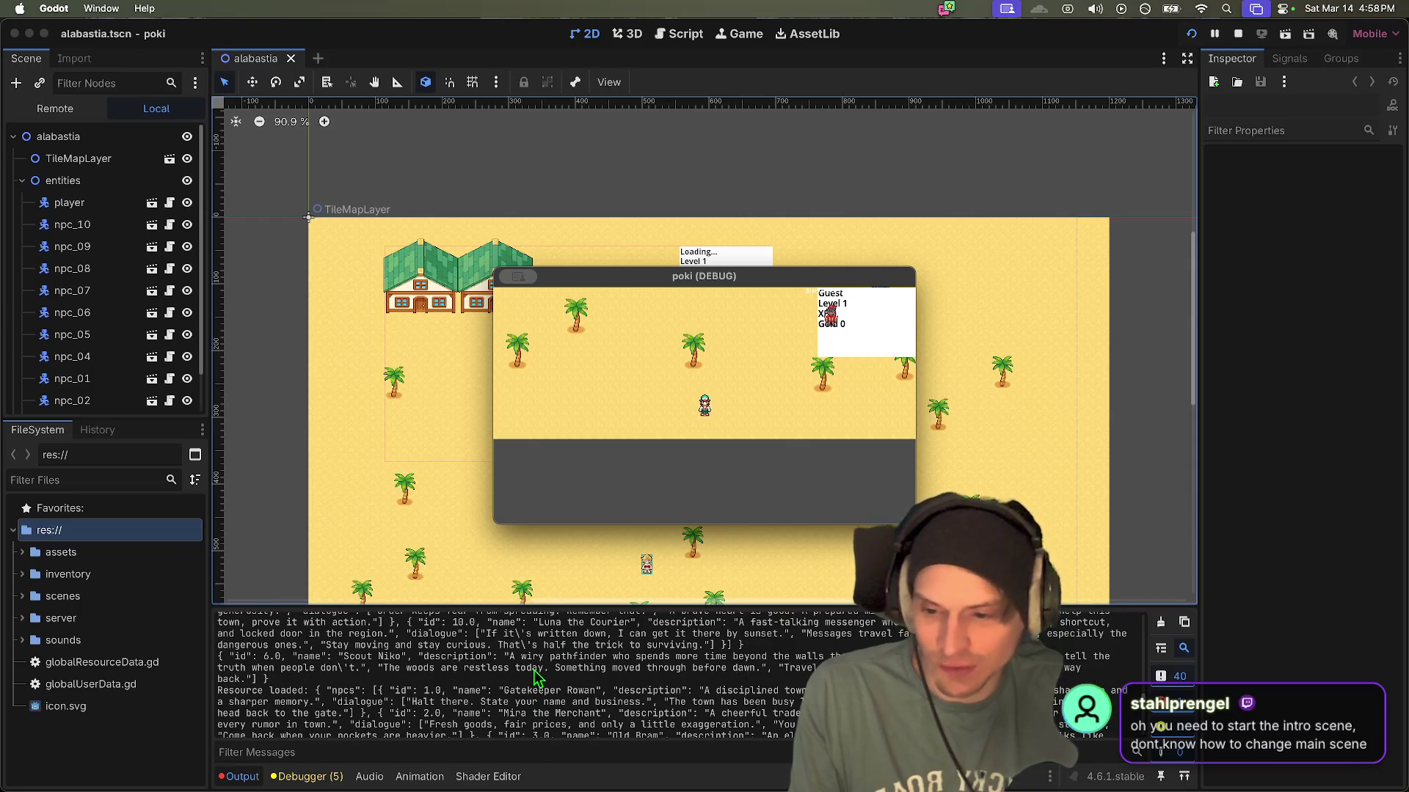
scroll(487, 713, "down", 4)
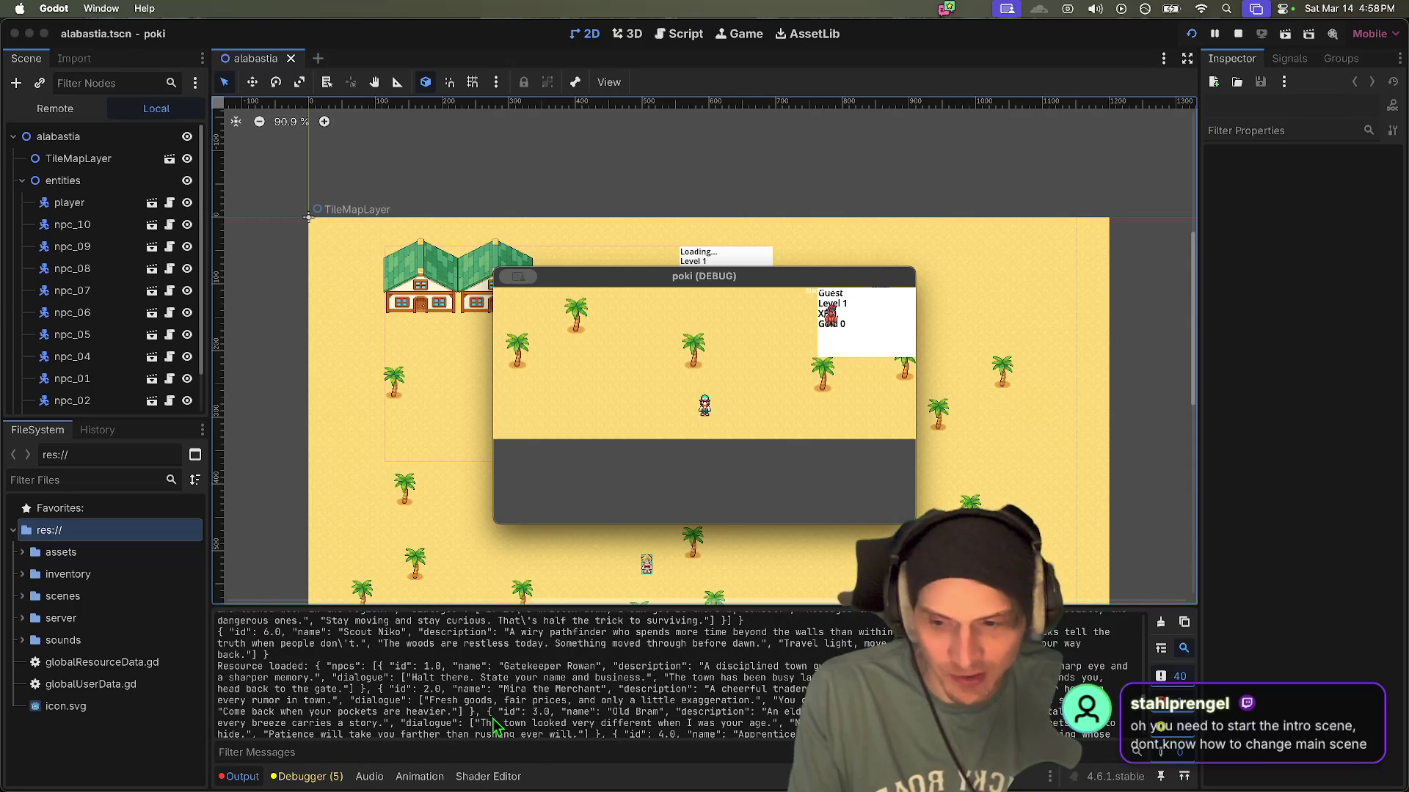
scroll(437, 713, "down", 3)
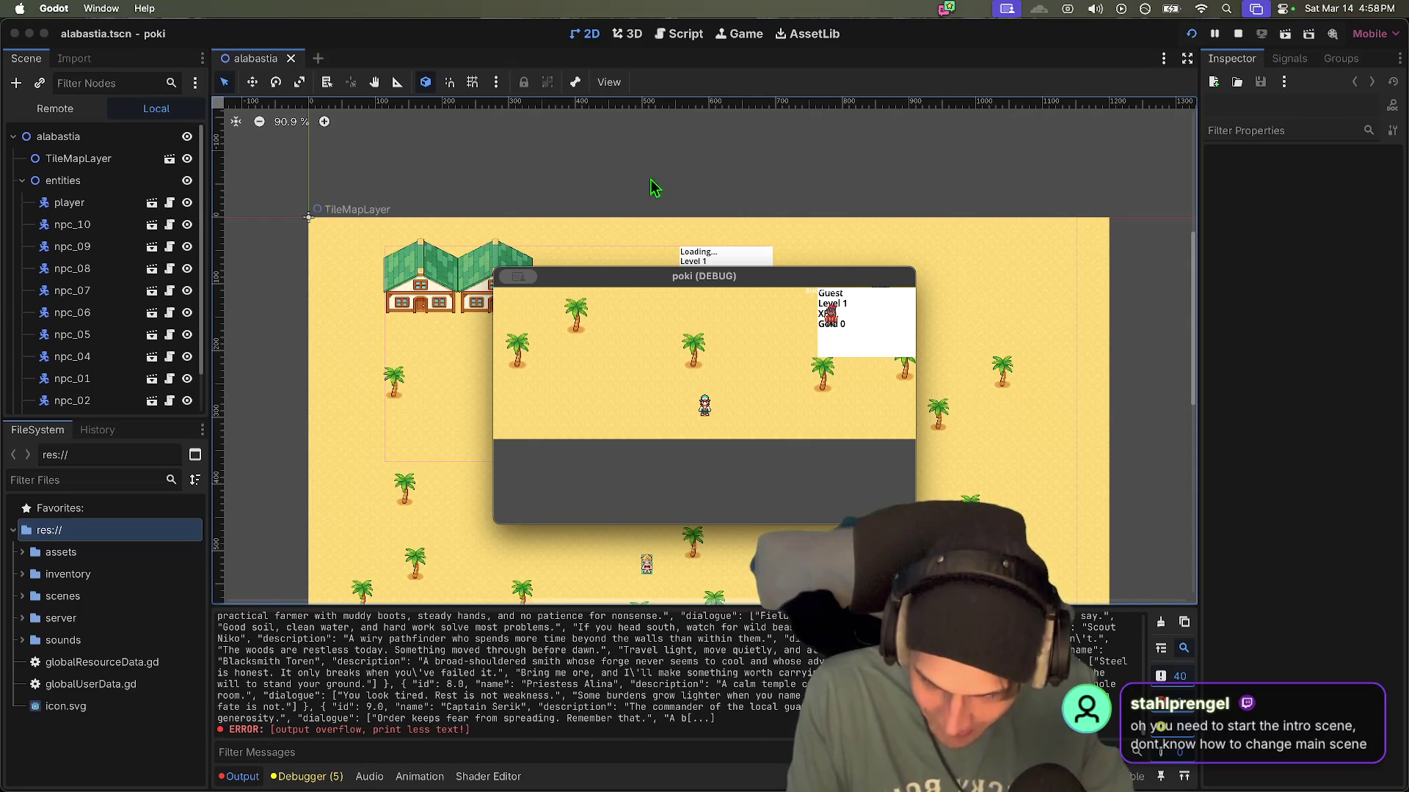
key("Down")
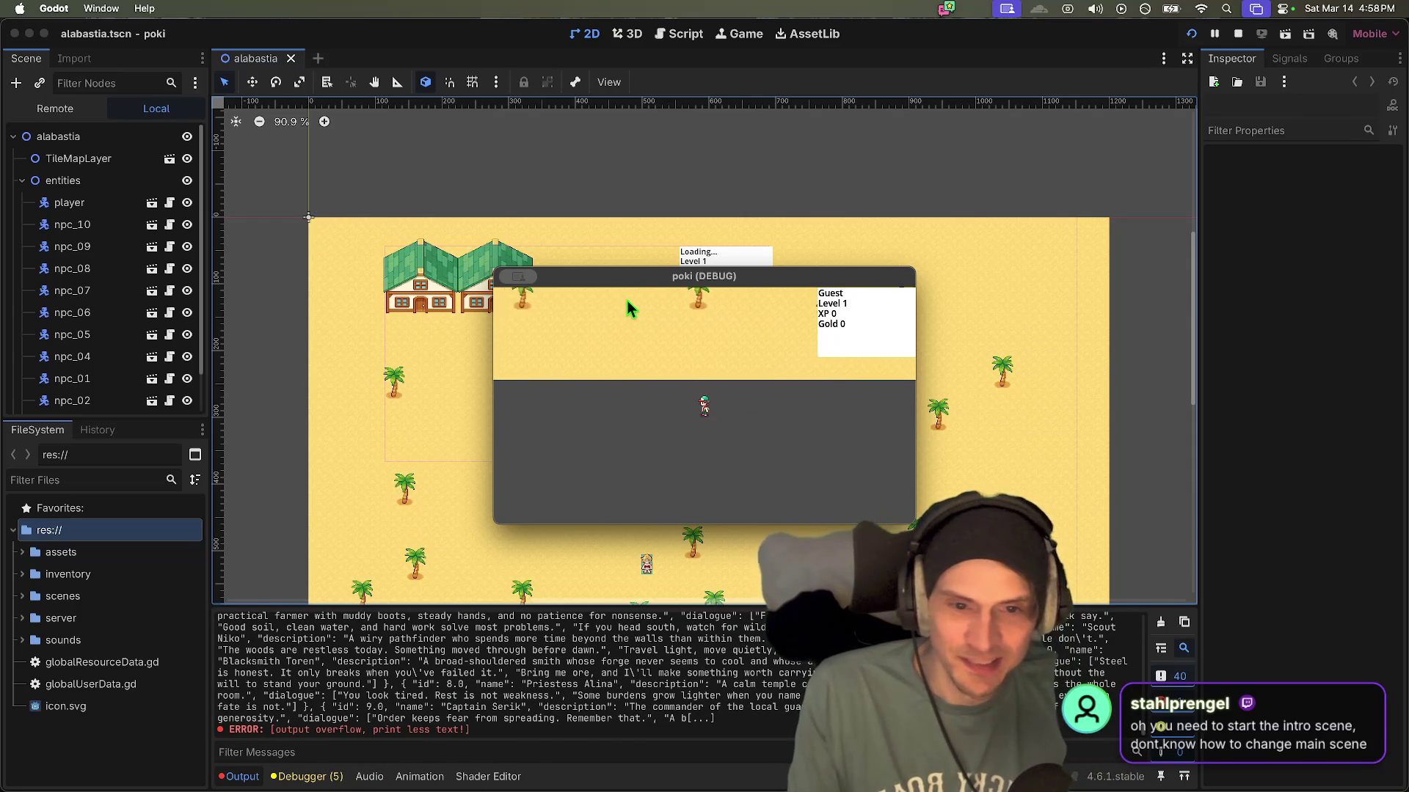
key("Up")
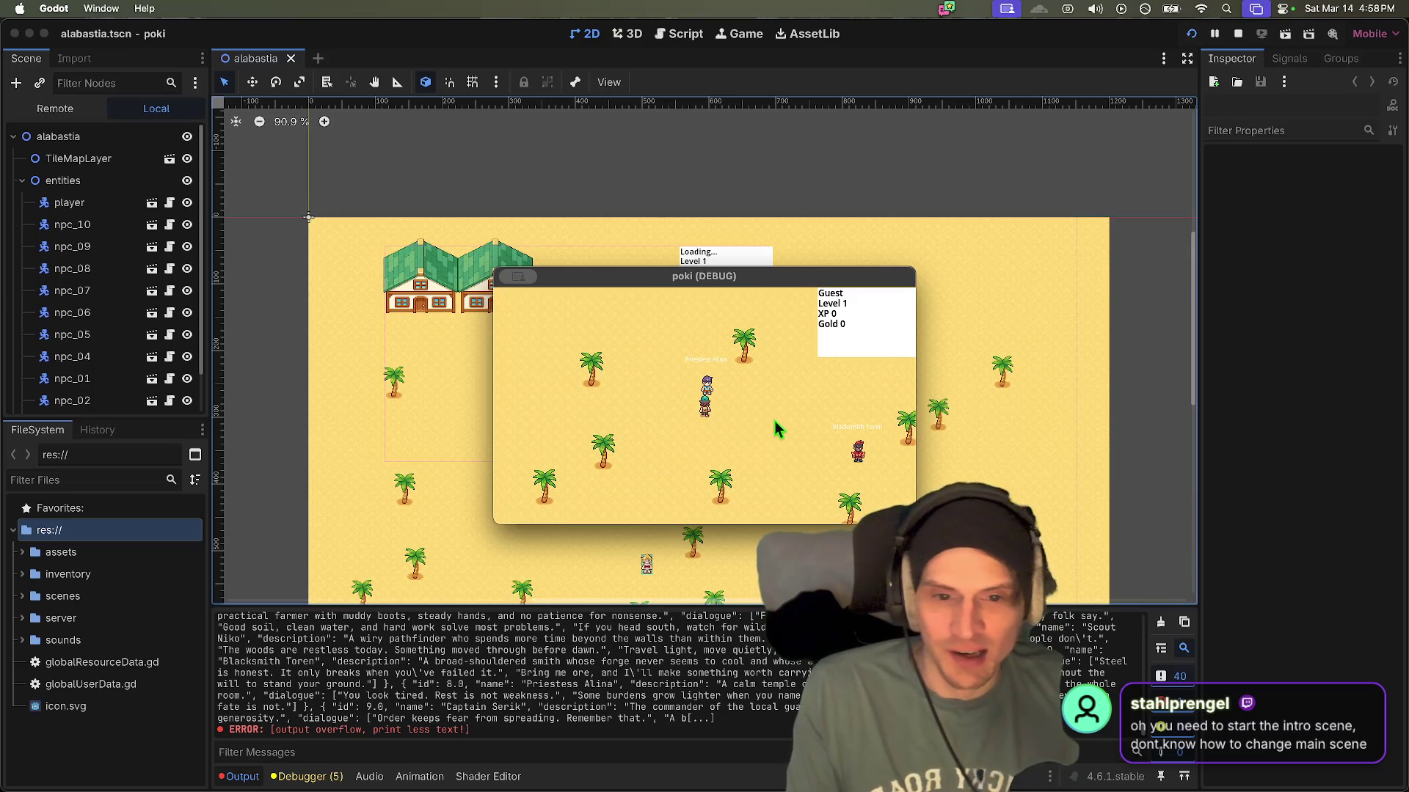
key("Up")
key("Right")
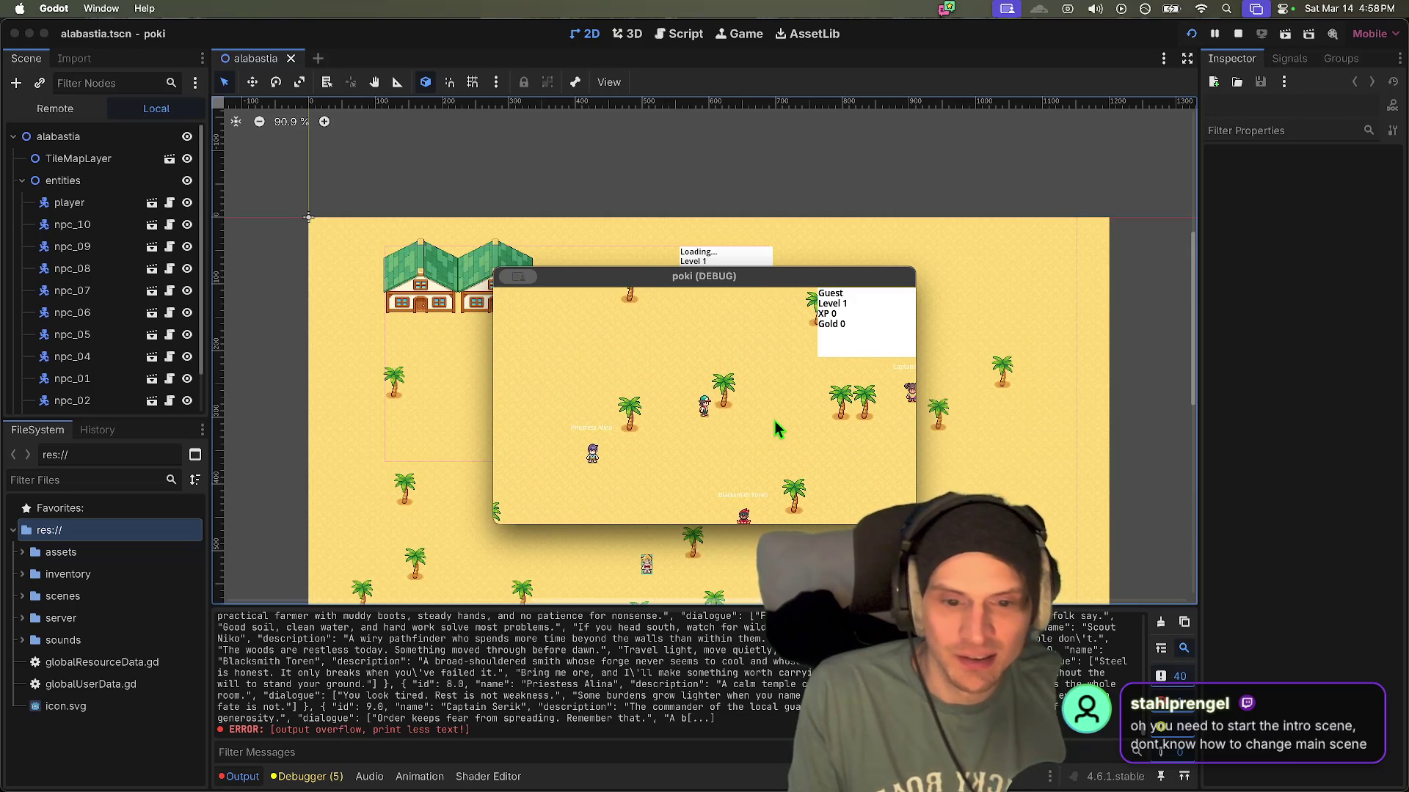
Reposition the game window, walk the player toward the Blacksmith and back, then stop the run.
mouse_move(755, 275)
left_mouse_down()
mouse_move(914, 213)
mouse_move(927, 193)
mouse_move(688, 232)
left_mouse_up()
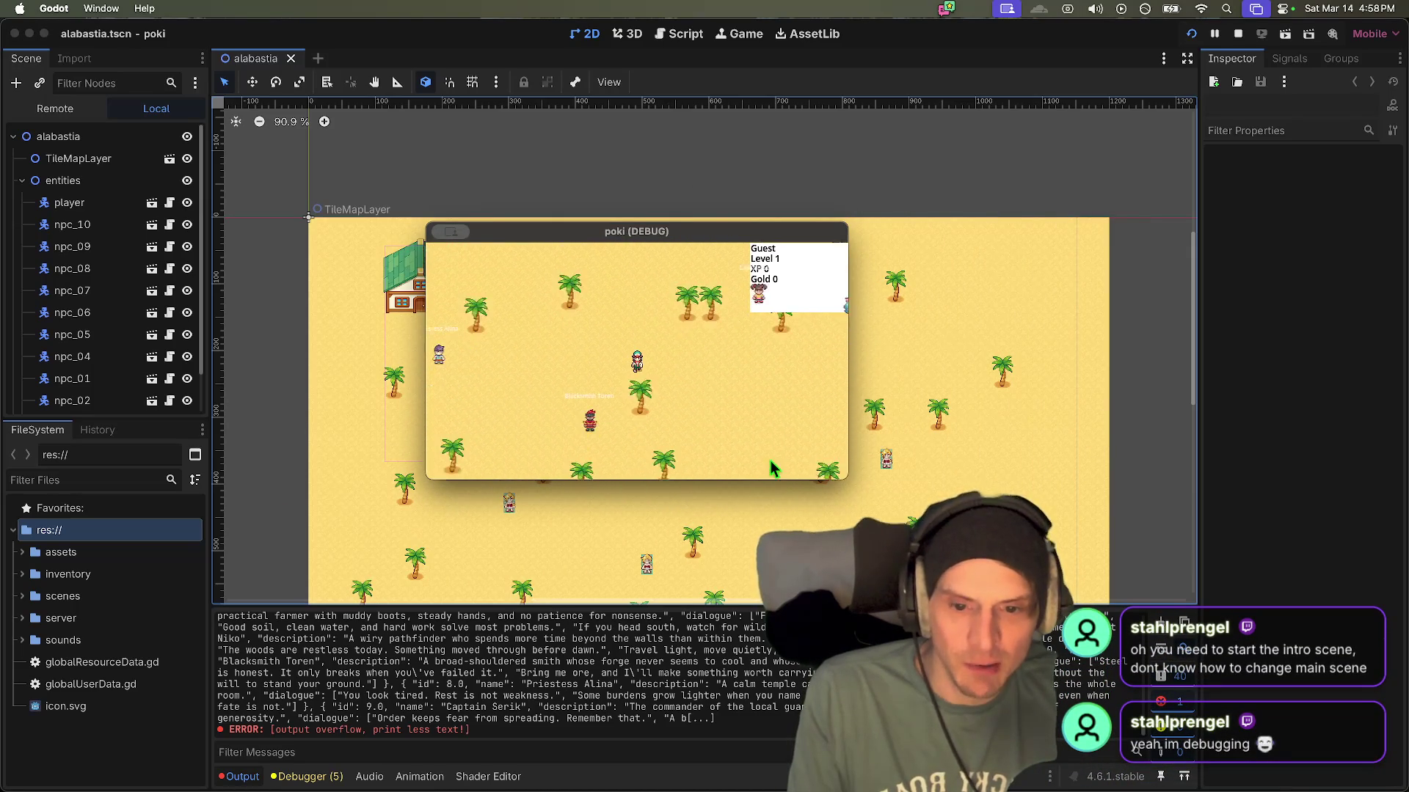
key("Left")
key("Down")
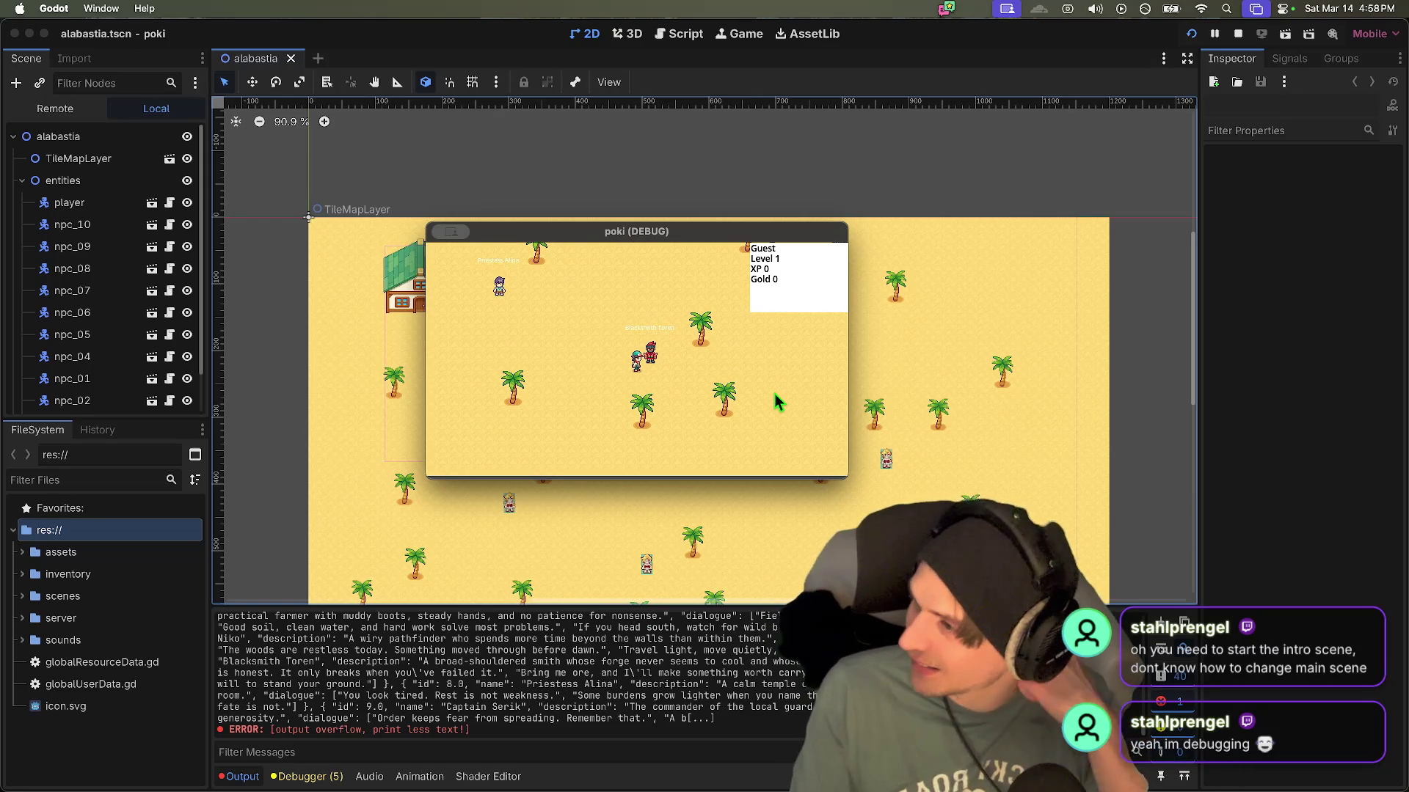
key("Up")
key("super+q")
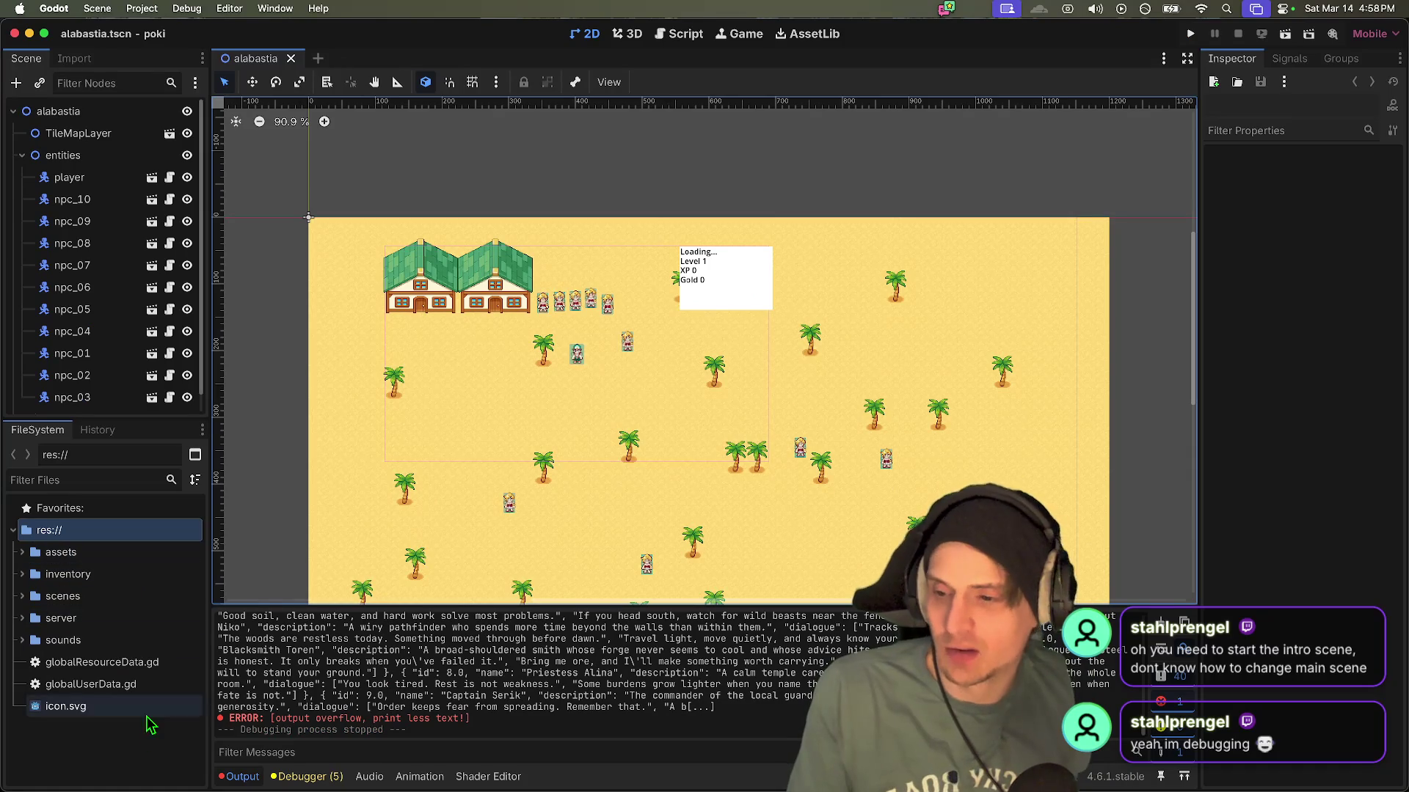
Set res://scenes/intro.tscn as the main scene and run the project from it.
double_click(106, 599)
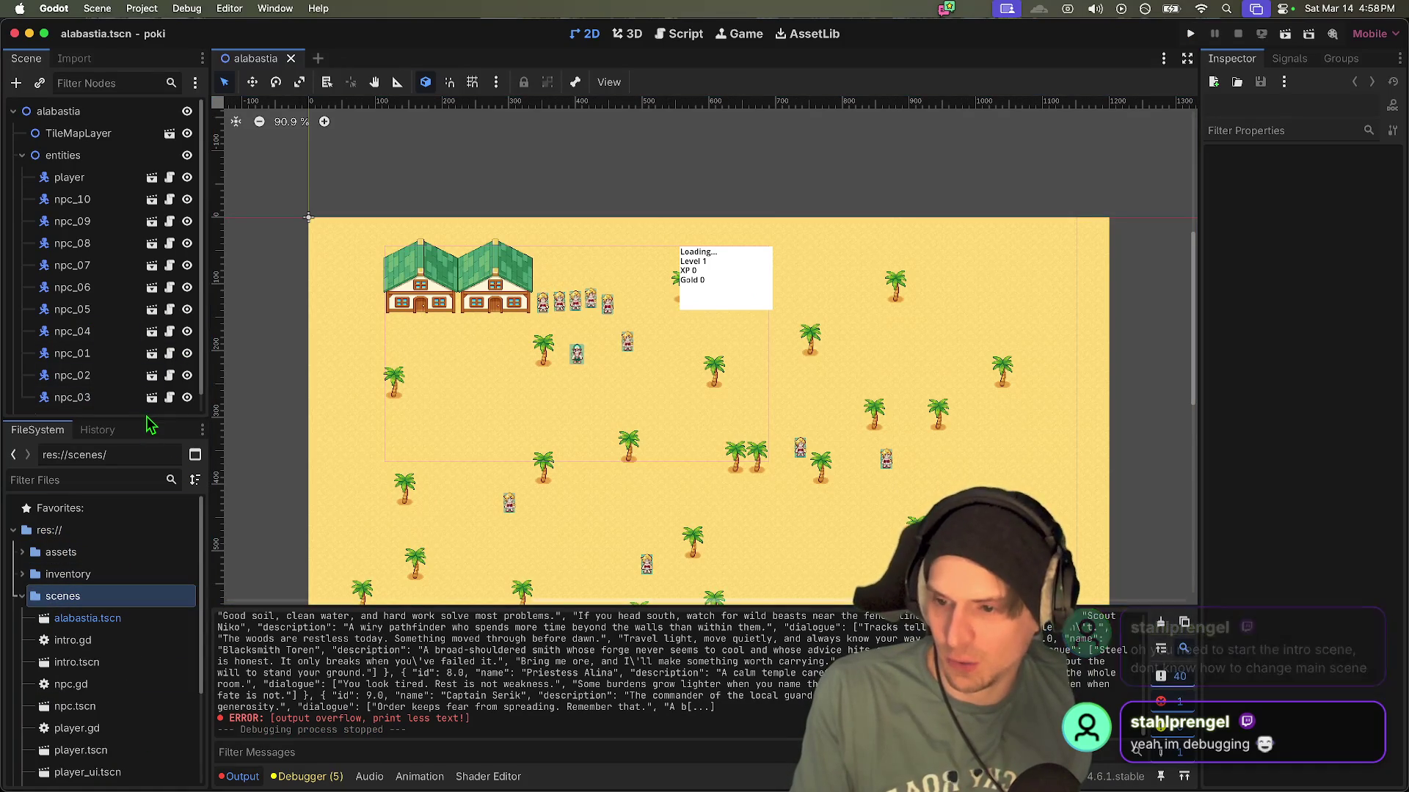
left_click_drag(149, 427, 147, 233)
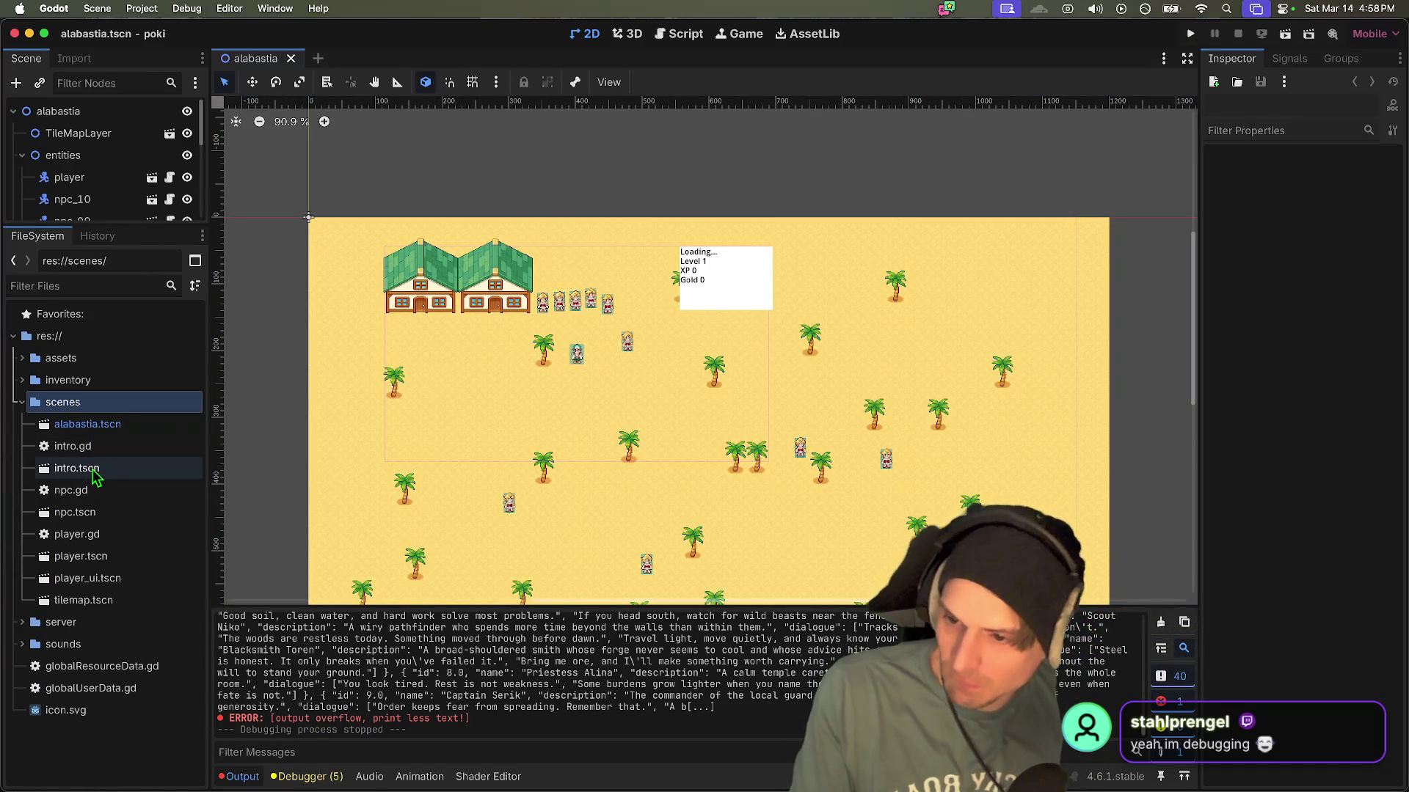
right_click(97, 470)
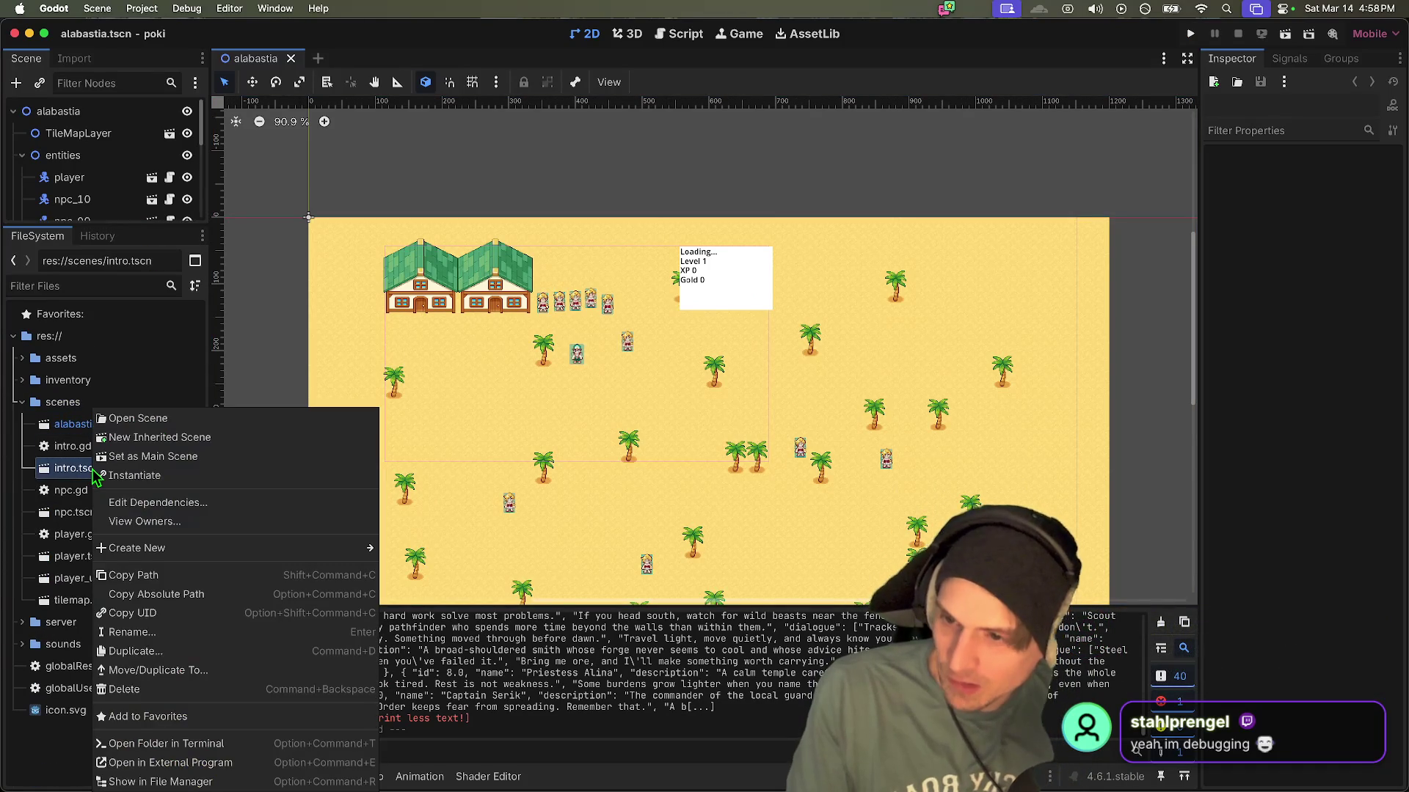
left_click(207, 458)
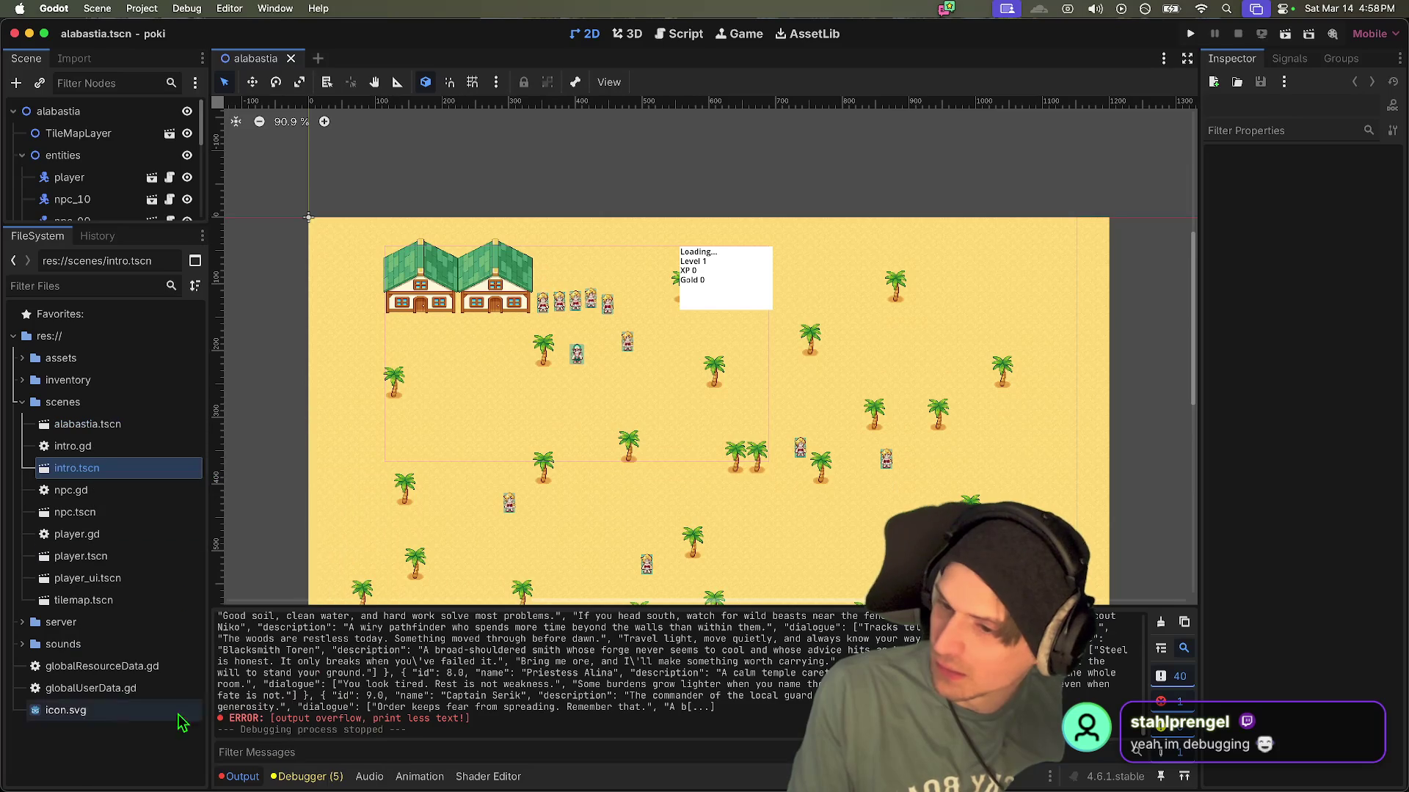
key("super+b")
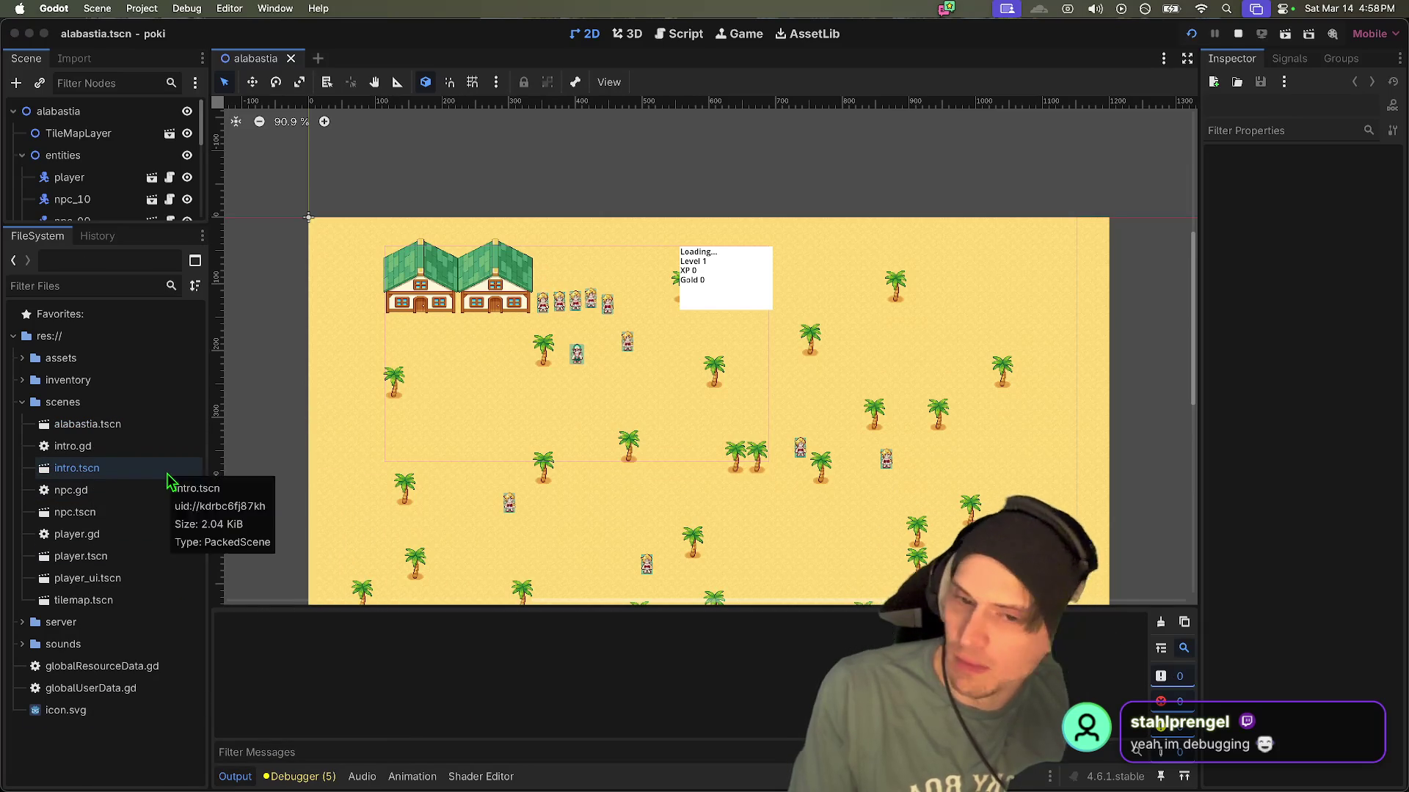
Move the game window up-left, log in, and walk the player down and right.
left_click_drag(792, 277, 773, 191)
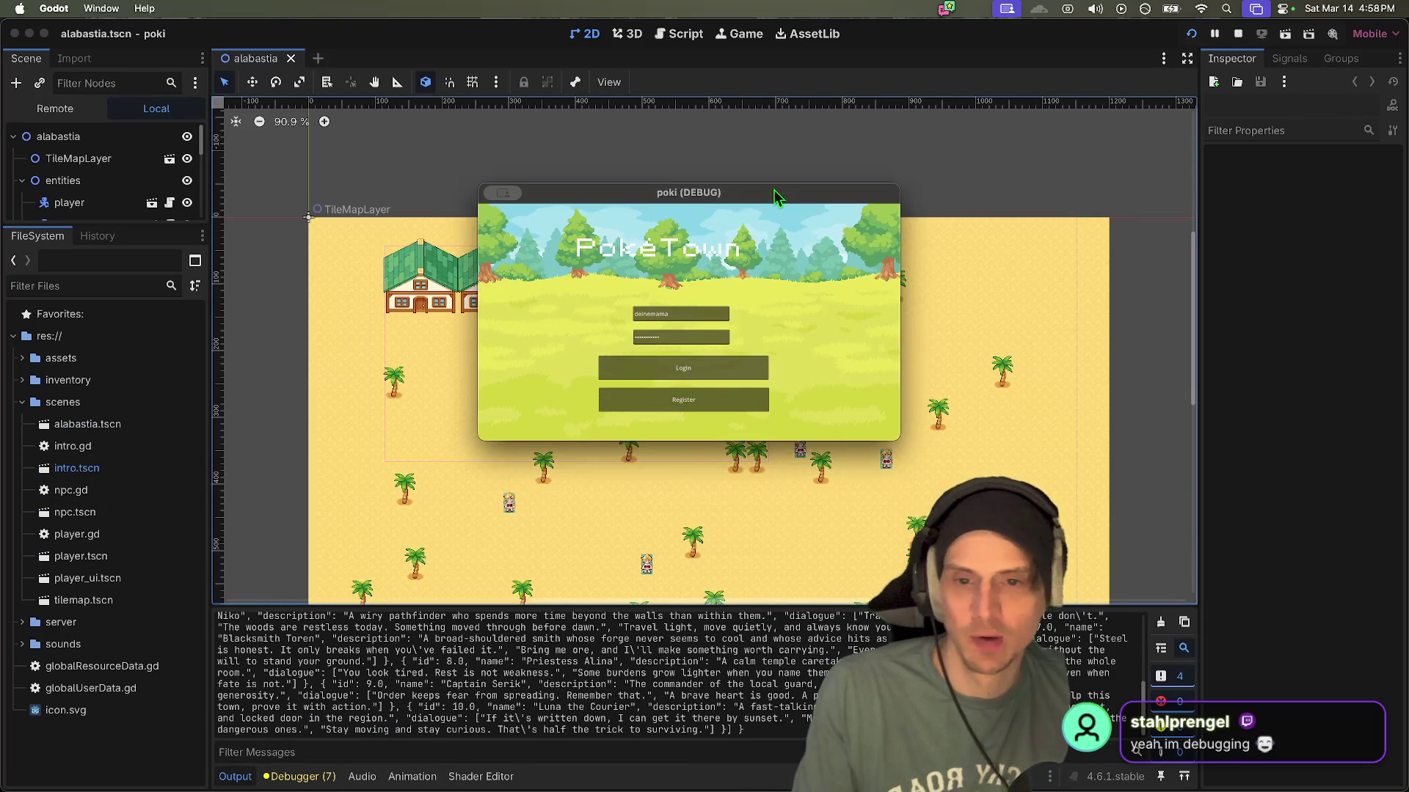
left_click(719, 364)
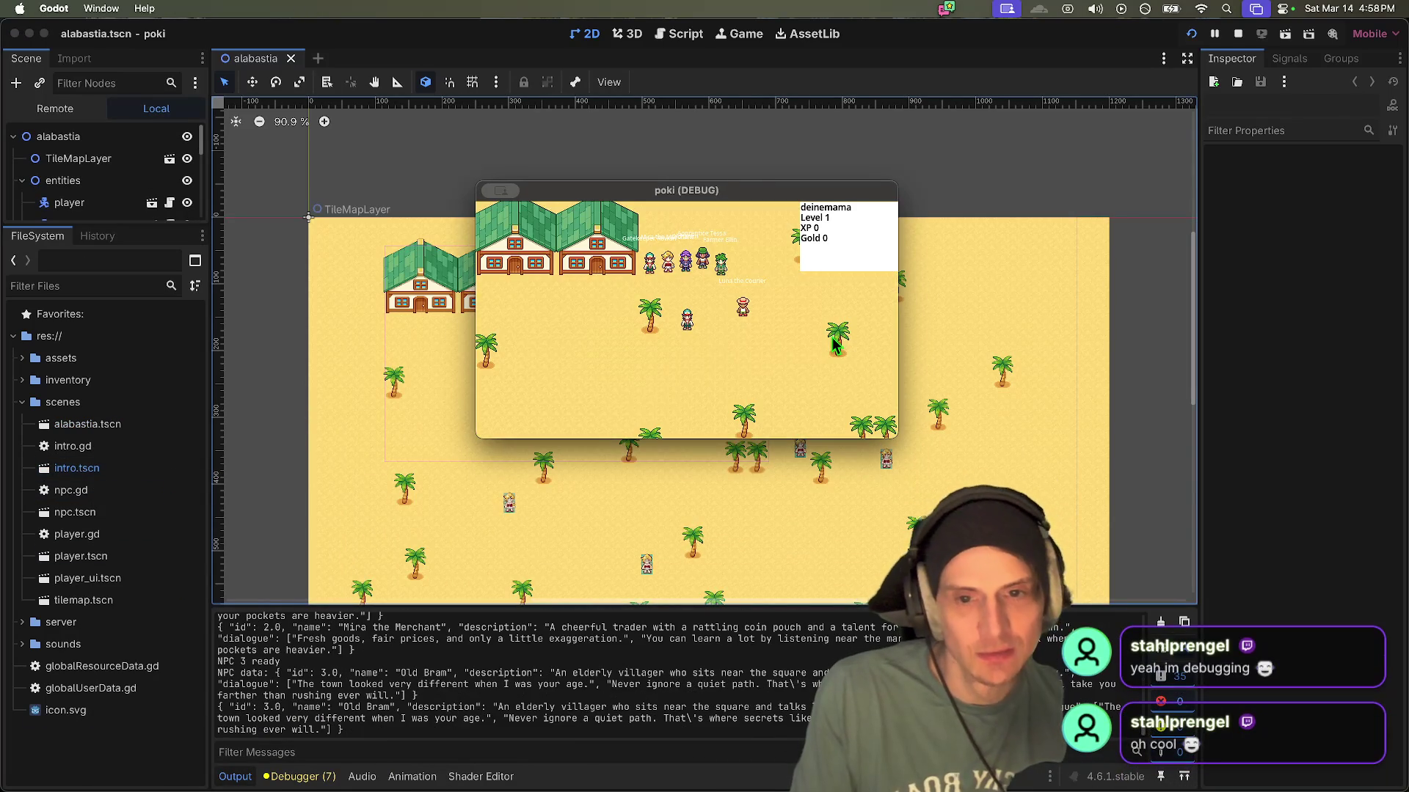
key("Down")
key("Left")
key("Right")
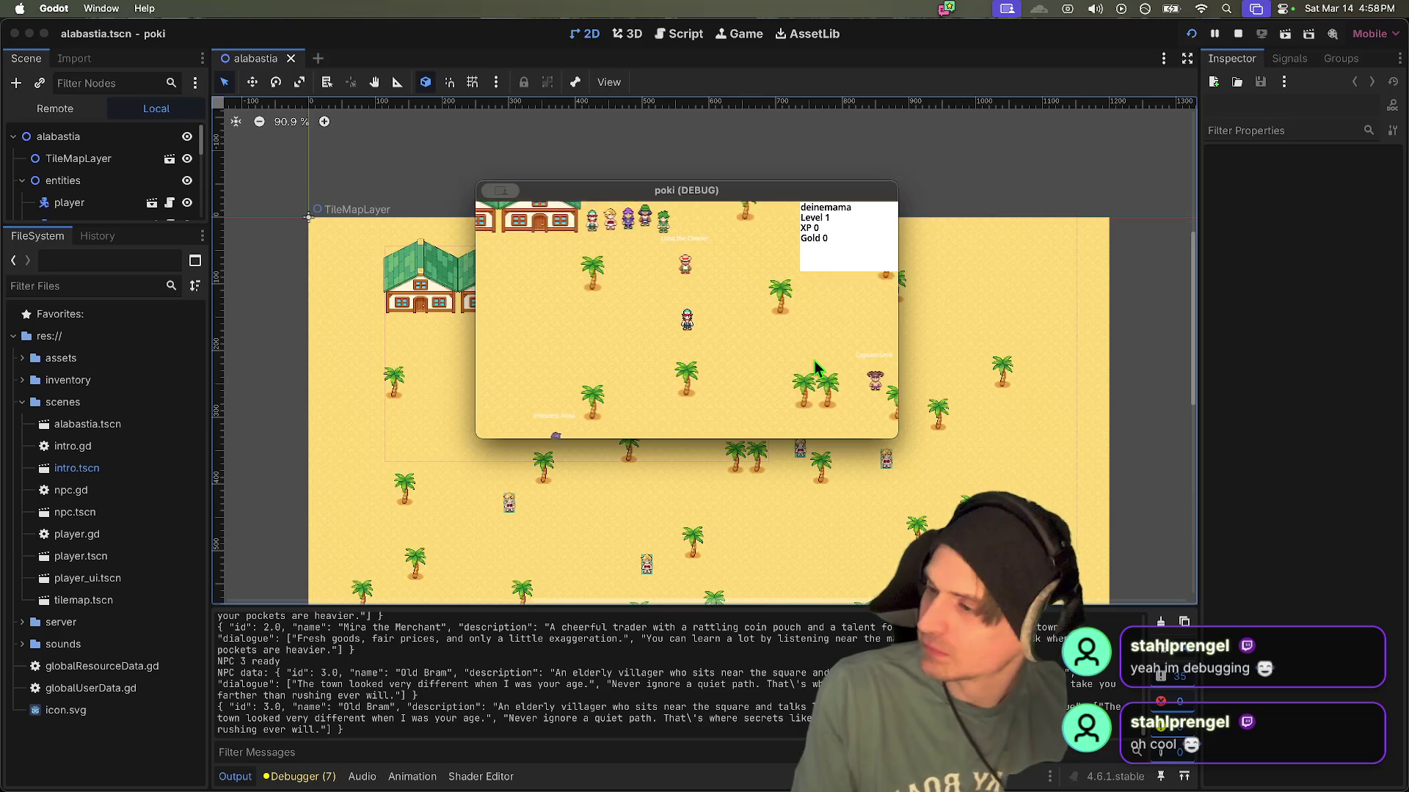
key("Down")
key("Right")
key("Down")
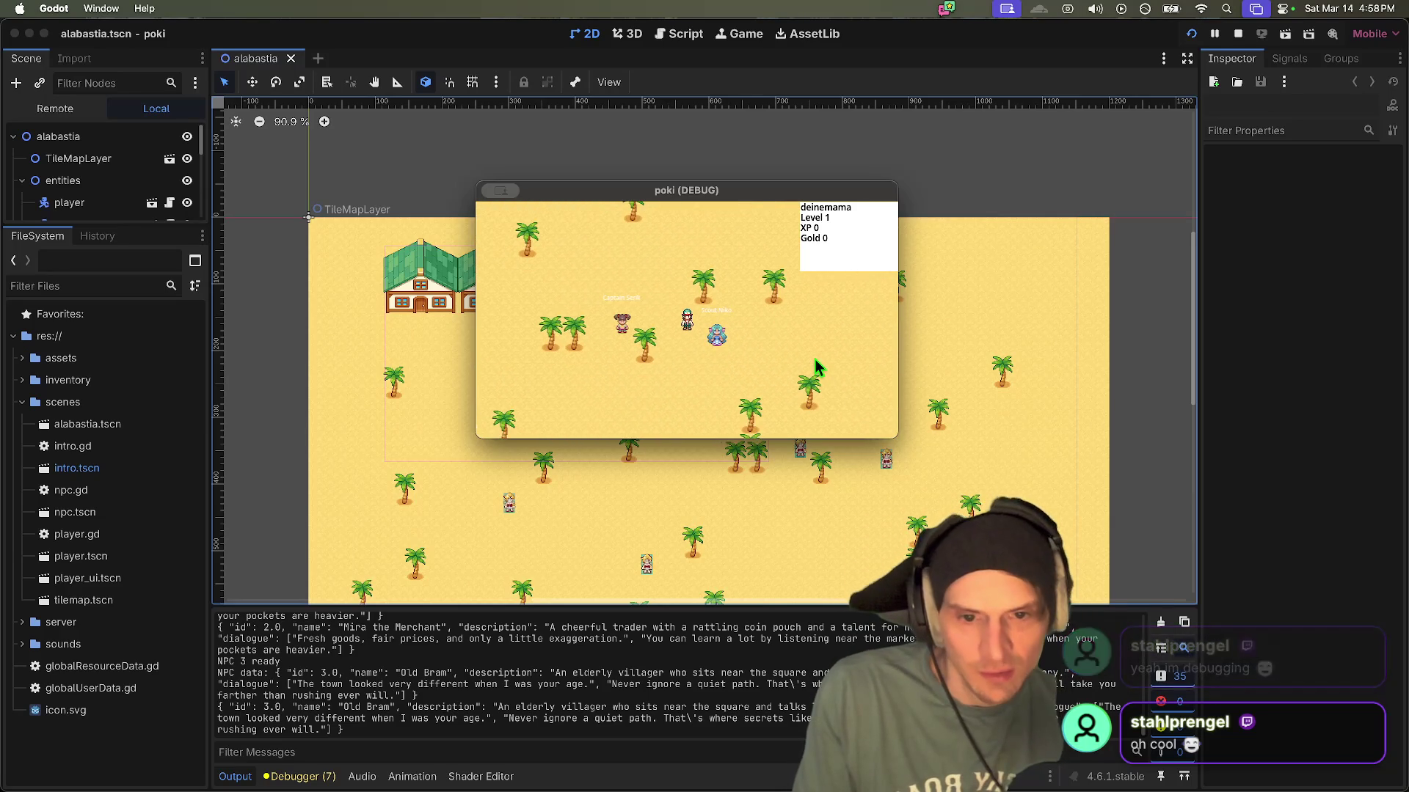
key("Down")
key("Right")
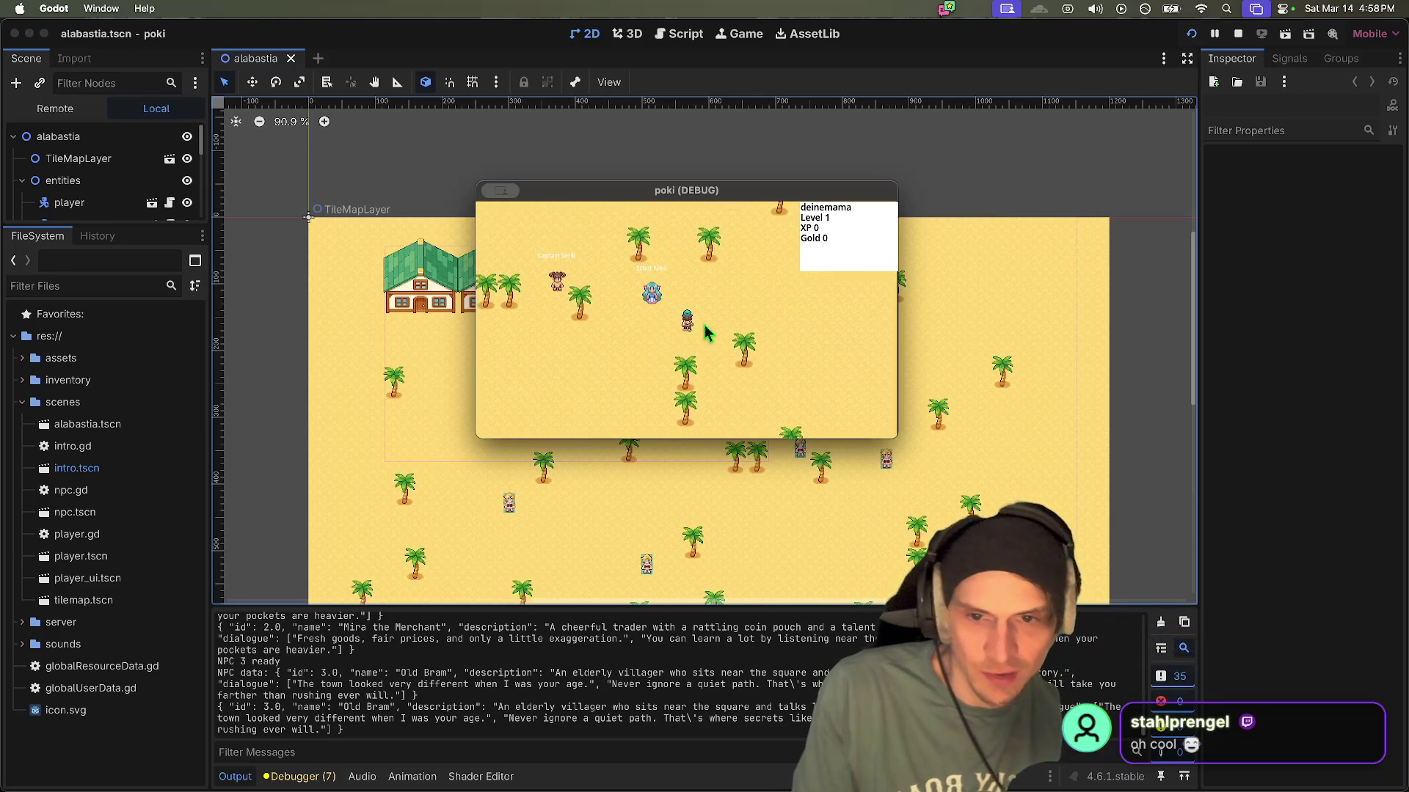
Walk the player to the top edge, back past the houses, then down the map.
key("Up")
key("Right")
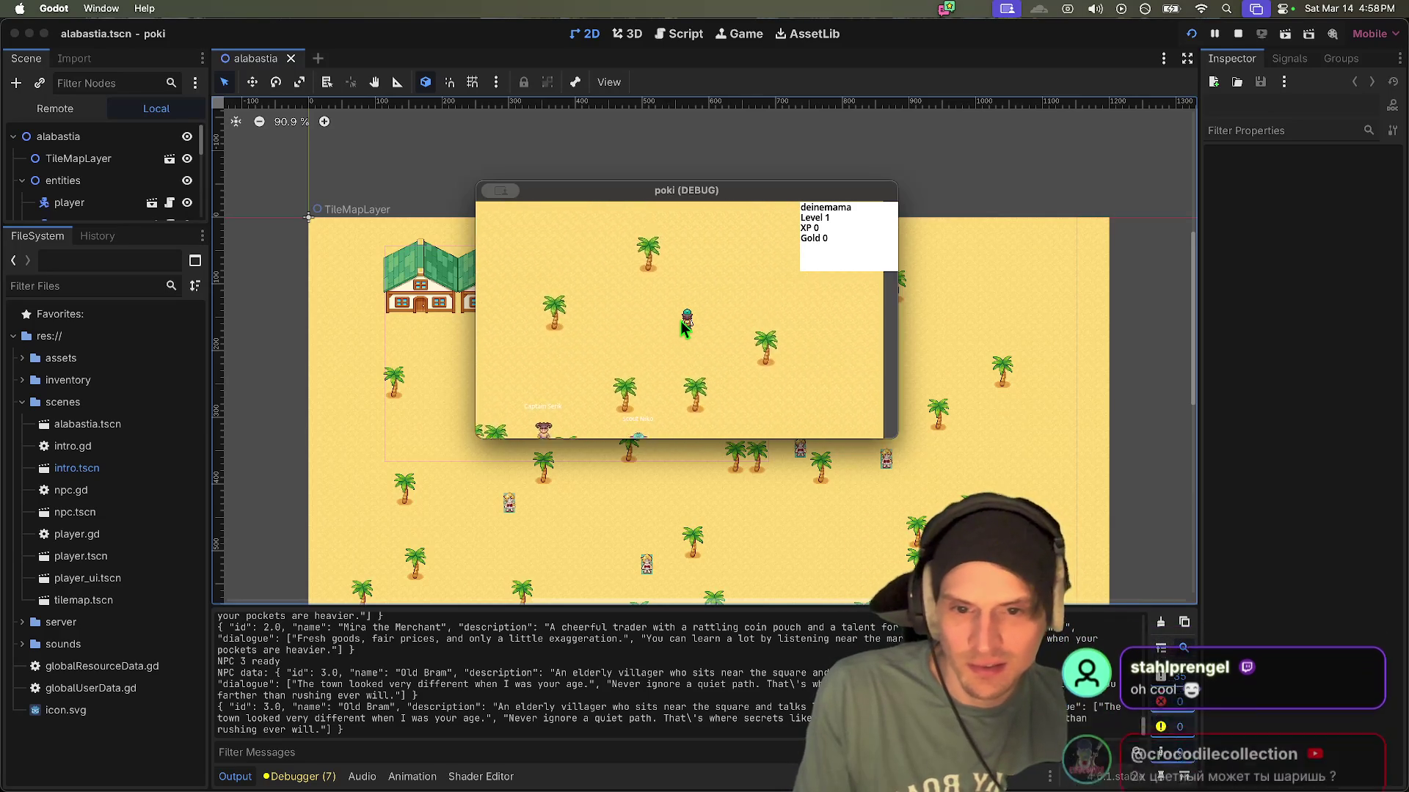
key("Left")
key("Down")
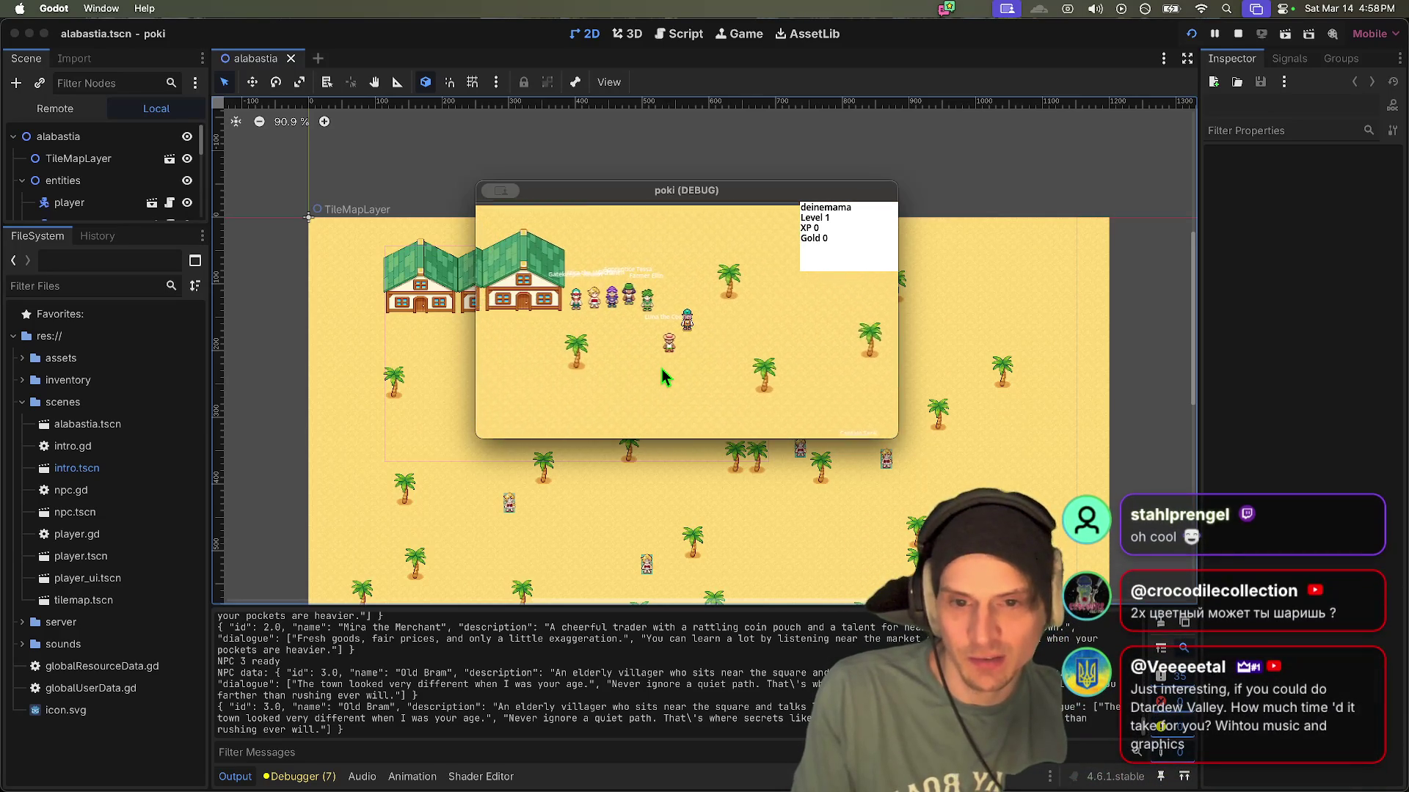
key("Down")
key("Right")
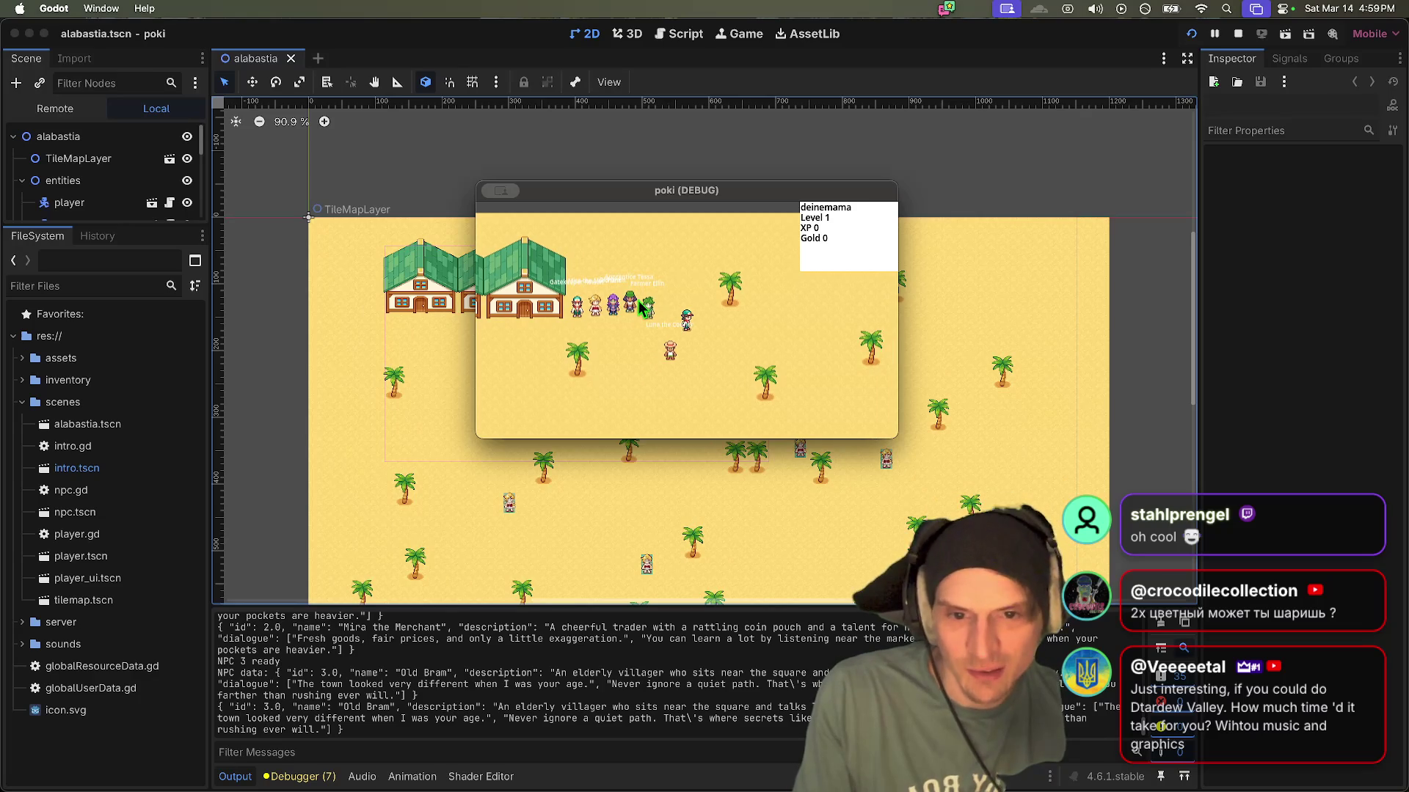
key("Down")
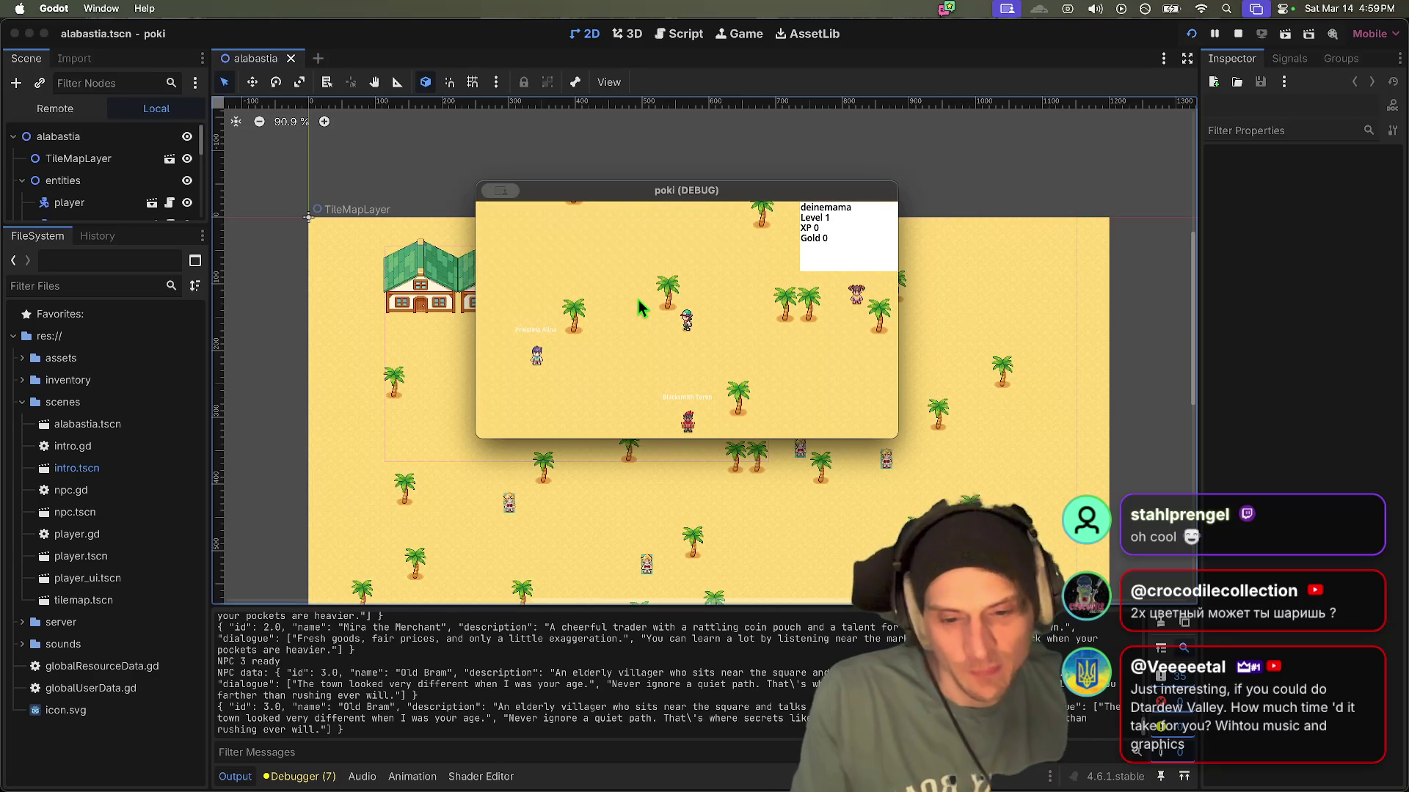
key("Up")
key("Left")
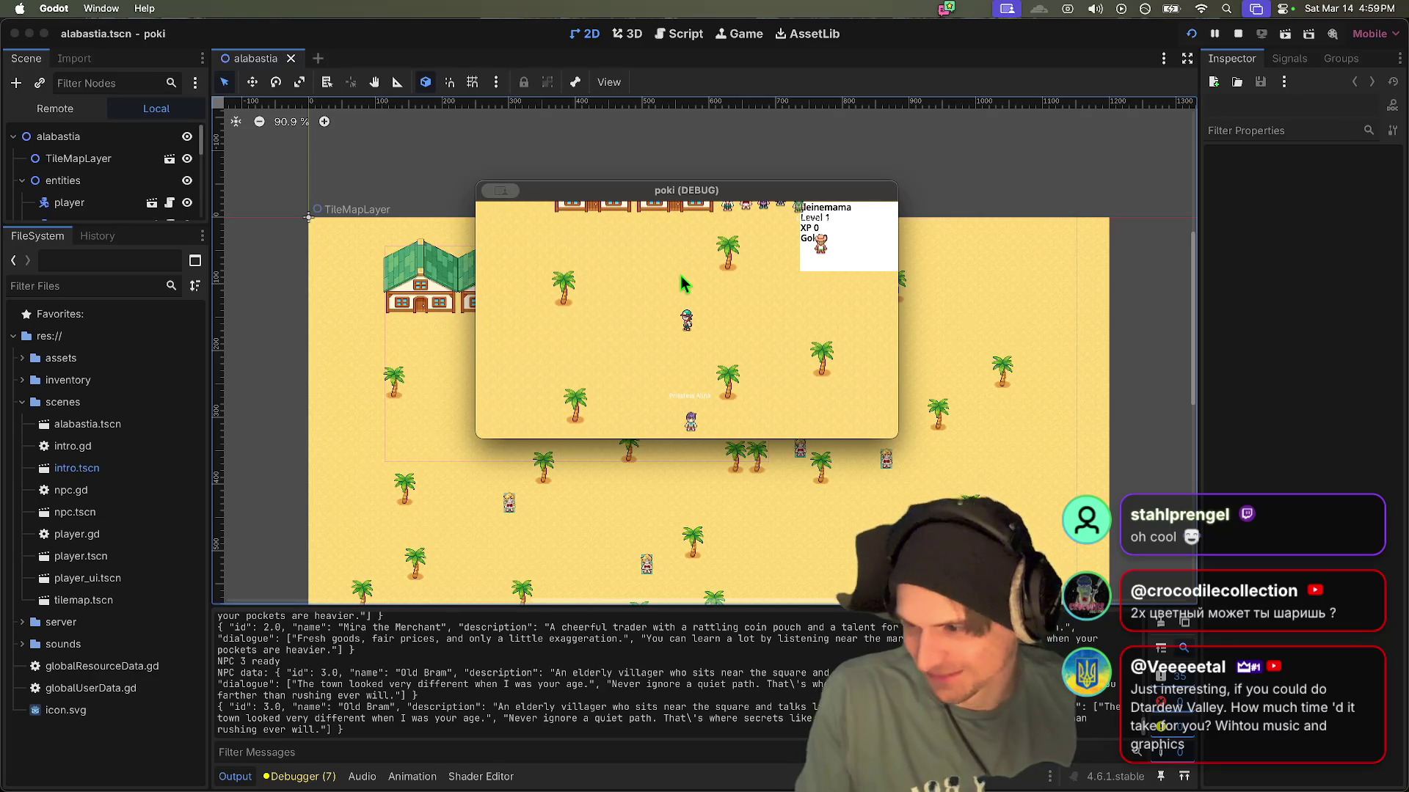
key("Up")
key("Right")
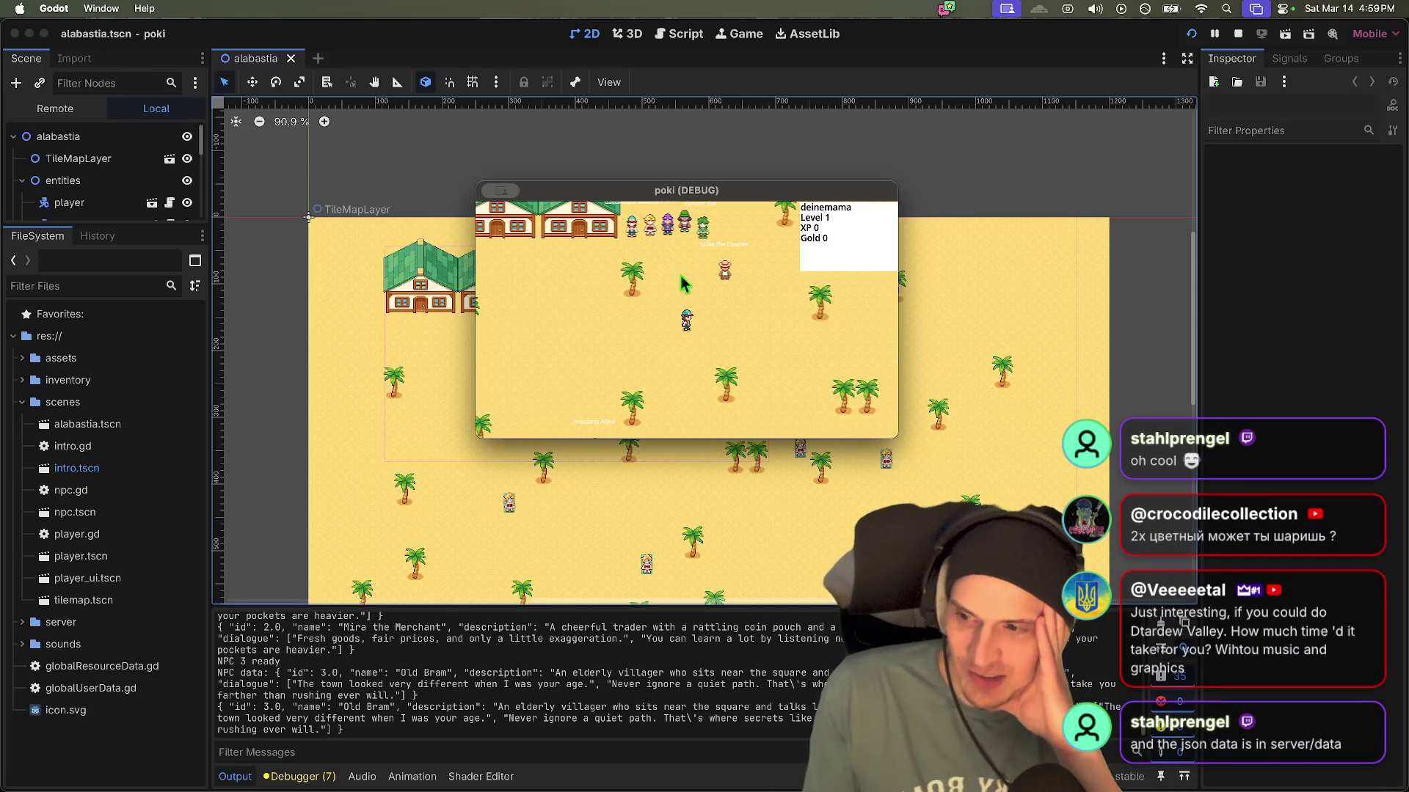
key("Right")
key("Down")
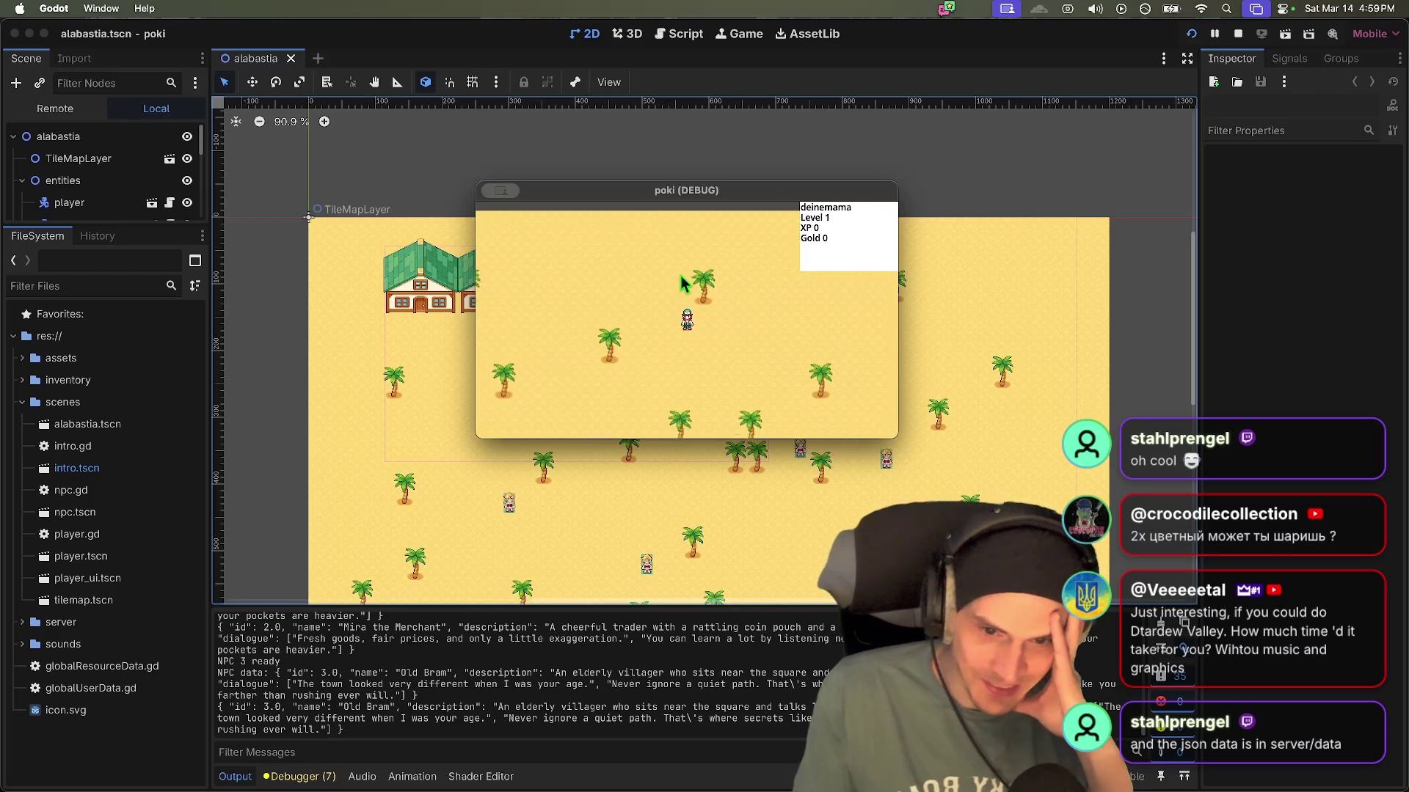
key("Right")
key("Down")
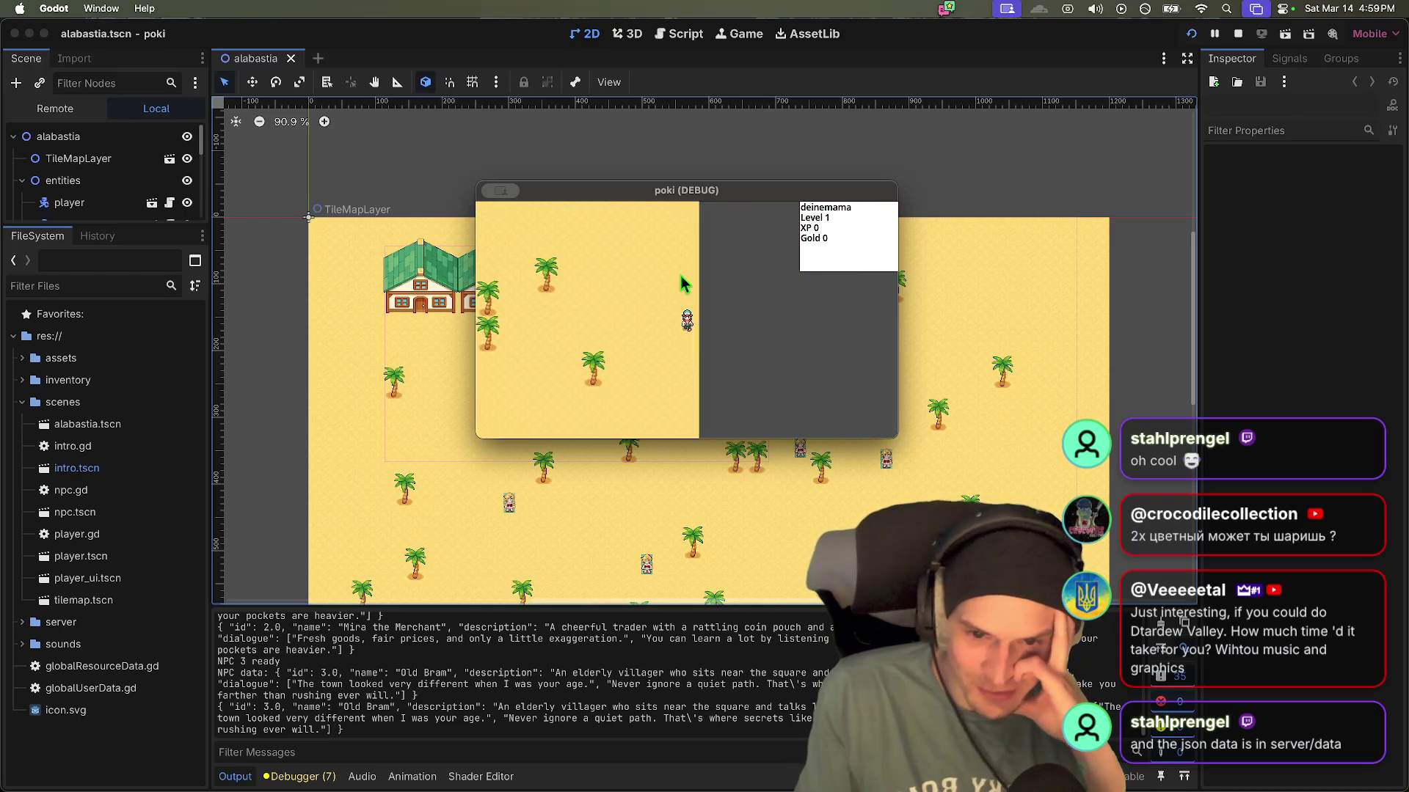
key("Left")
key("Up")
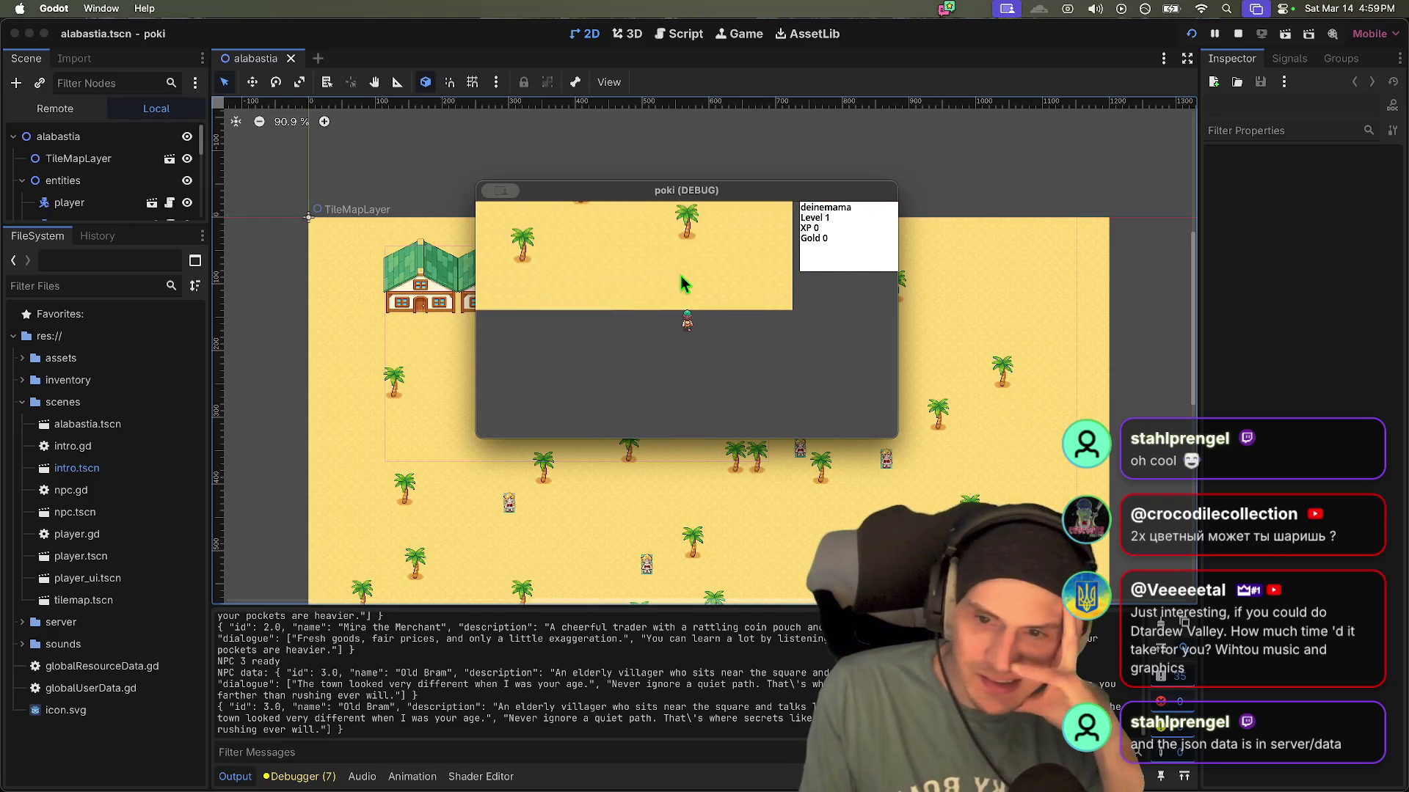
key("Down")
key("Up")
key("Down")
key("Down")
key("Up")
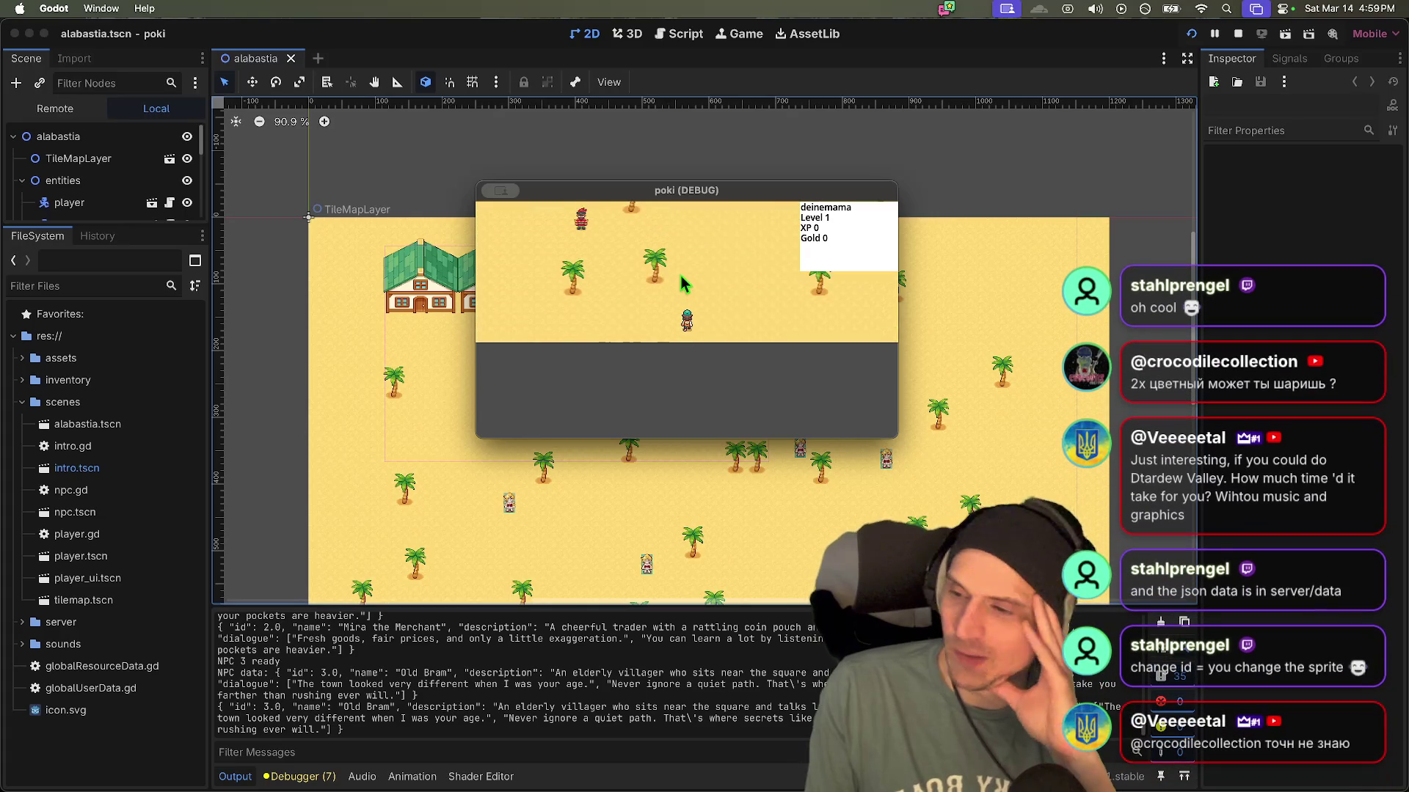
key("Down")
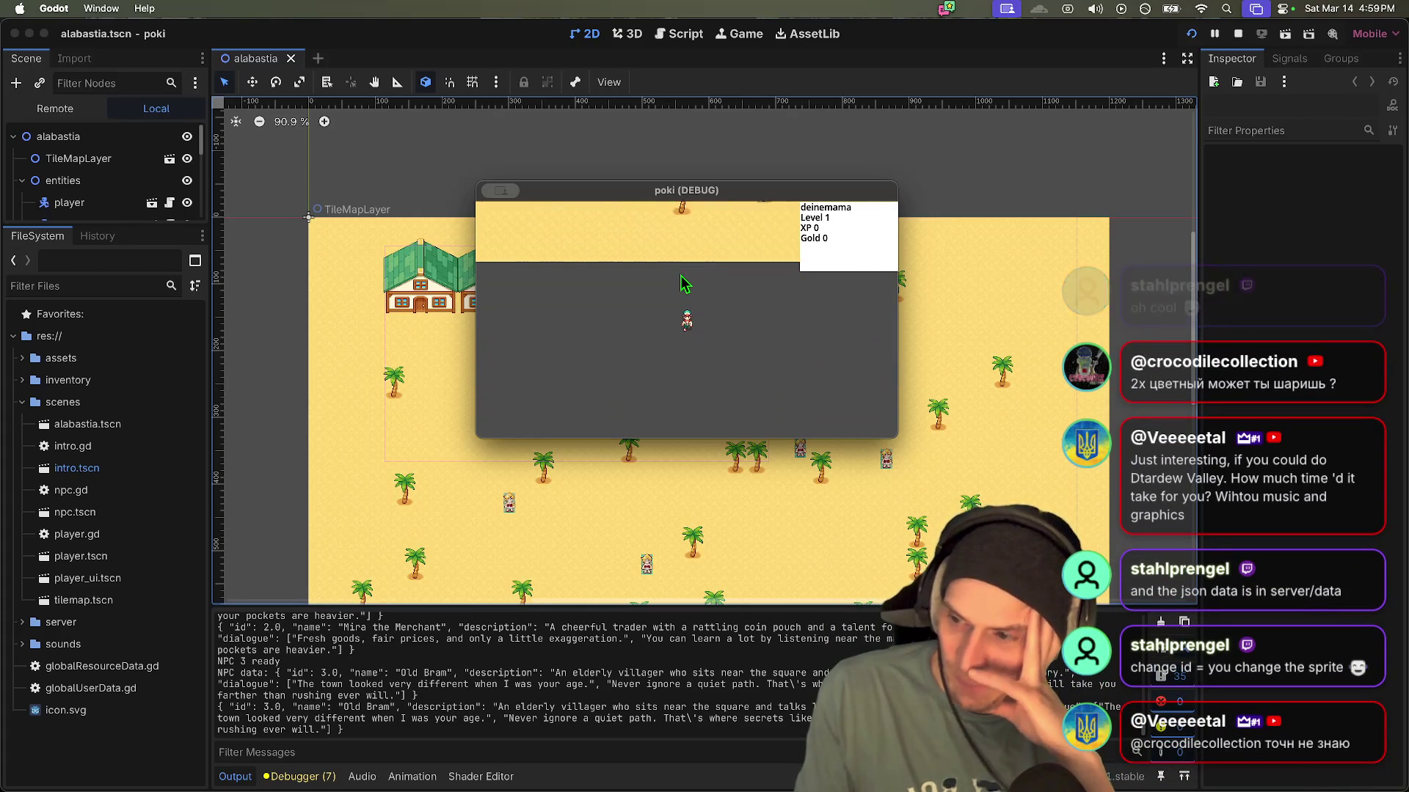
key("Up")
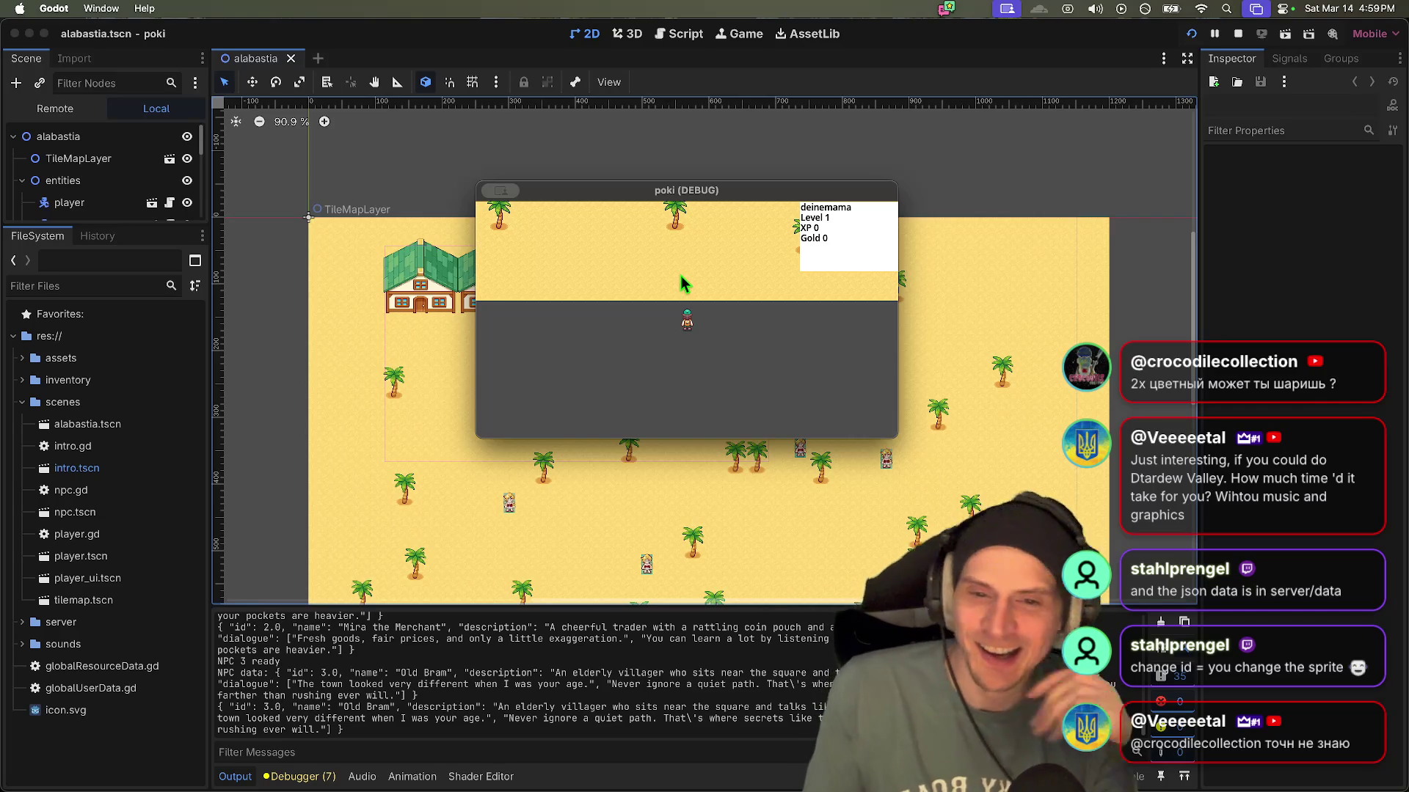
Walk the player around the houses and right along the map's top edge.
key("Up")
key("Left")
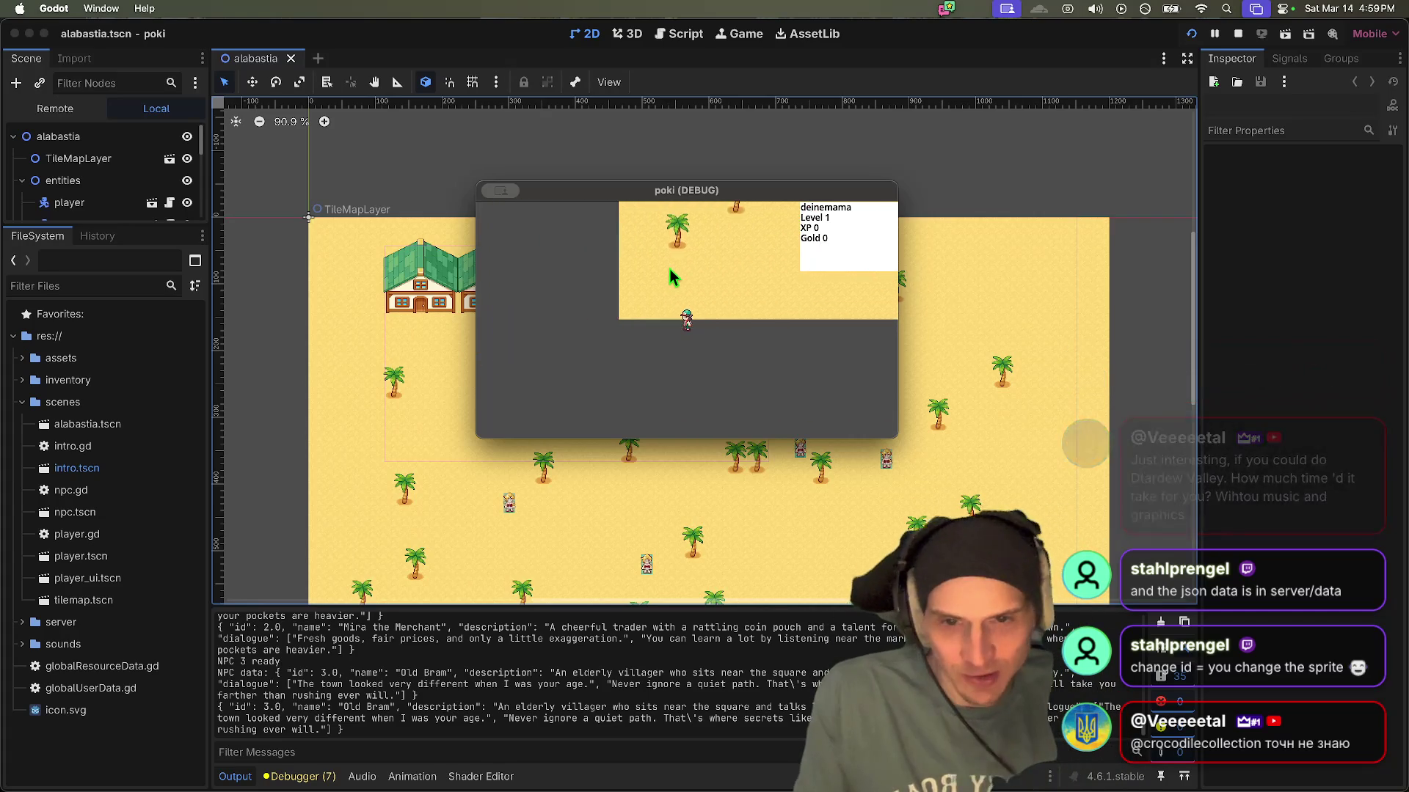
key("Up")
key("Right")
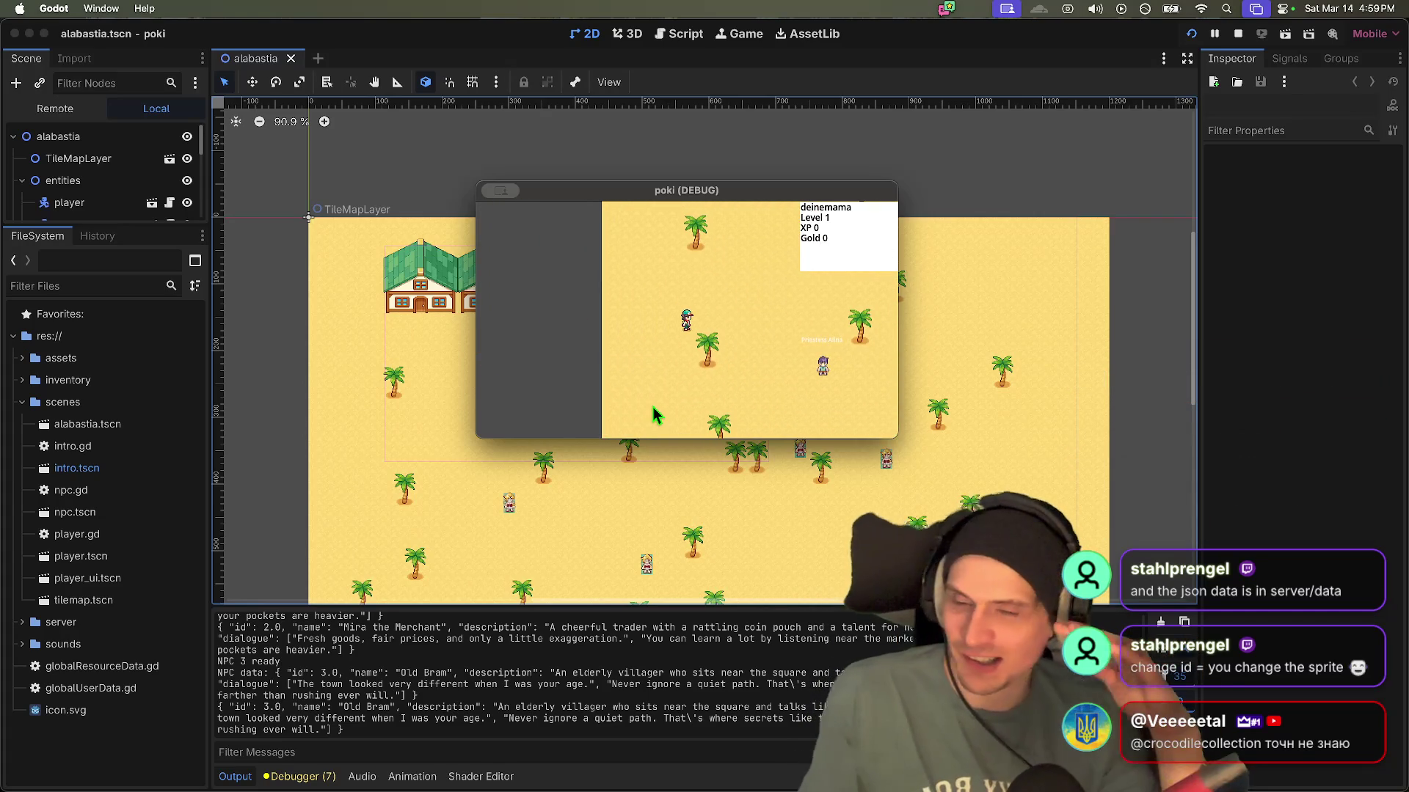
key("Right")
key("Up")
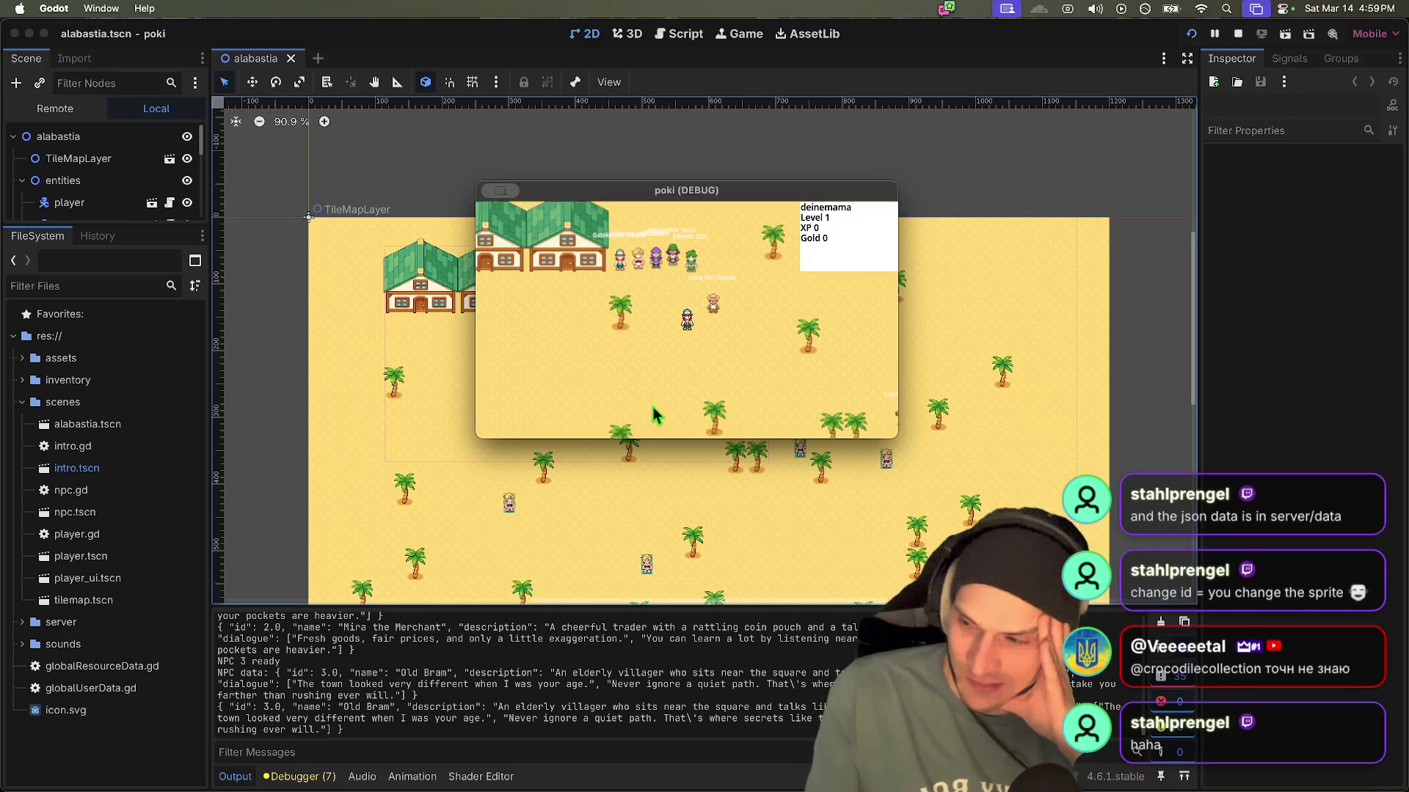
key("Down")
key("Up")
key("Left")
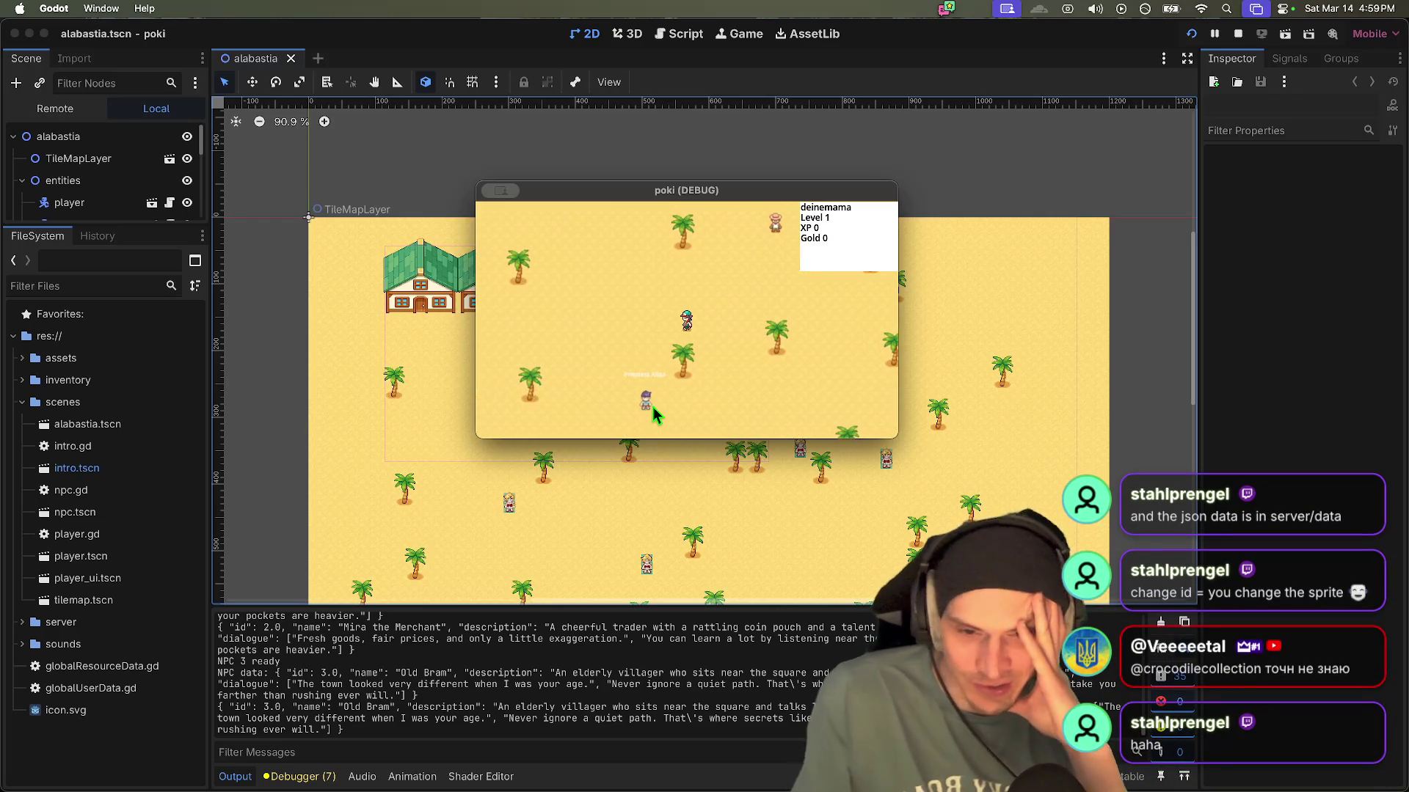
key("Down")
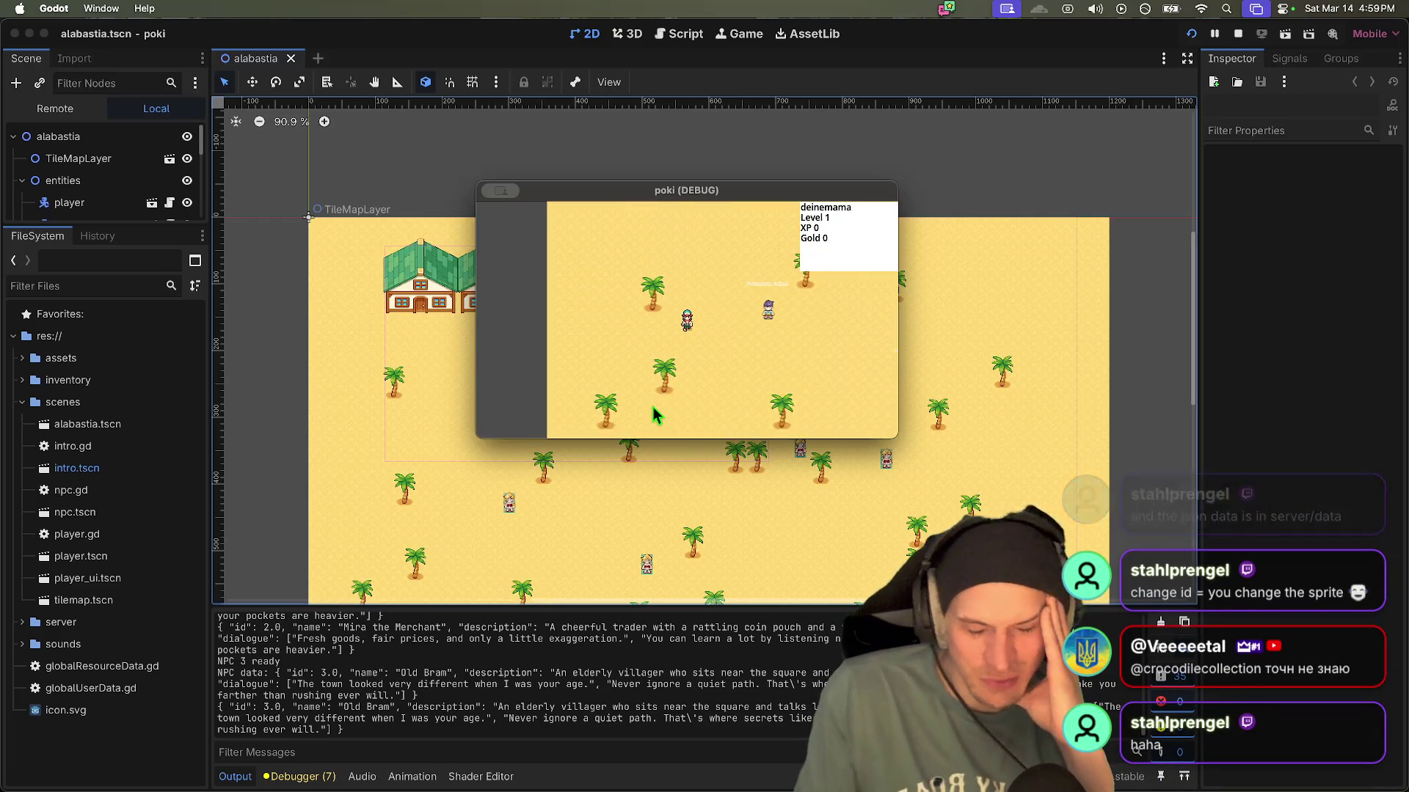
key("Left")
key("Left")
key("Down")
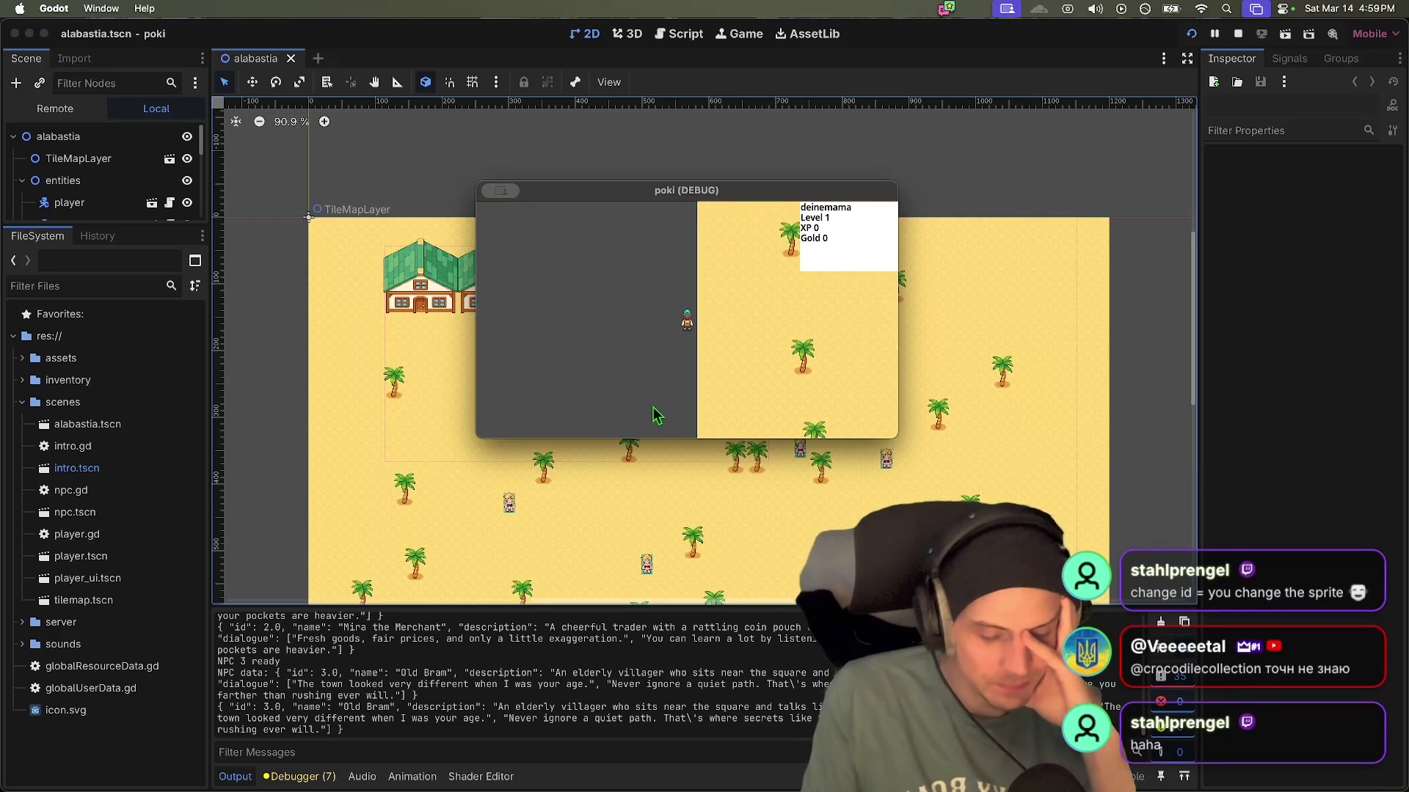
key("Right")
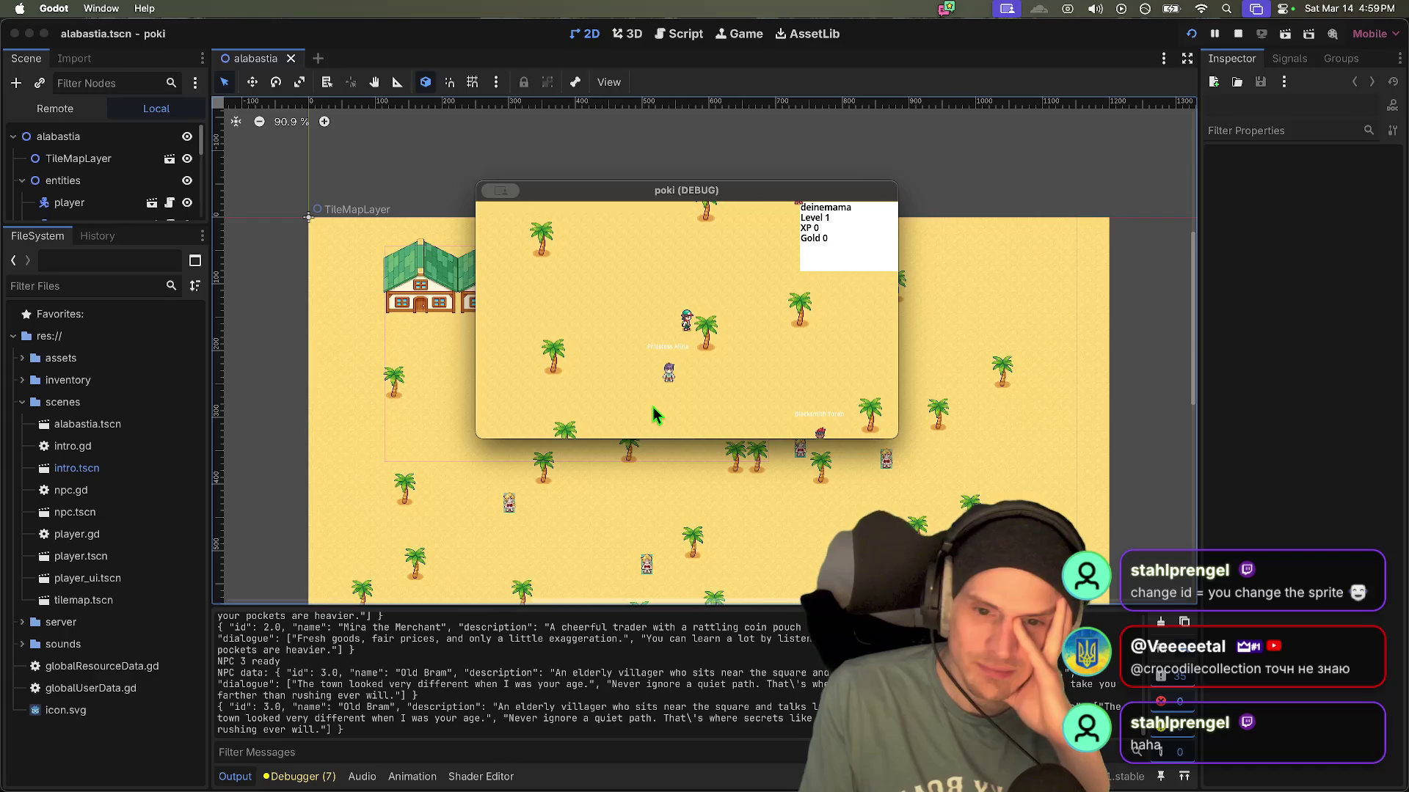
key("Up")
key("Right")
key("Down")
key("Up")
key("Right")
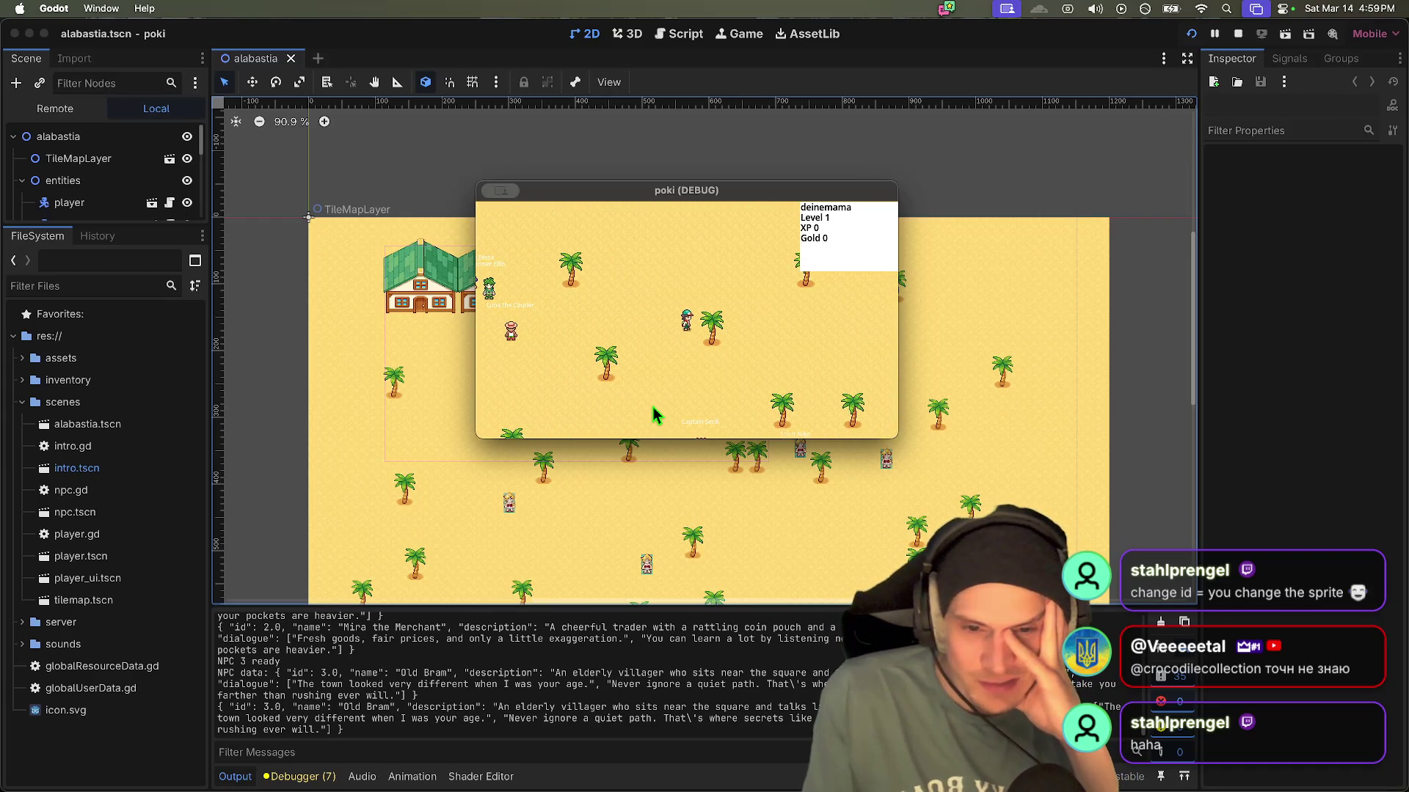
key("Up")
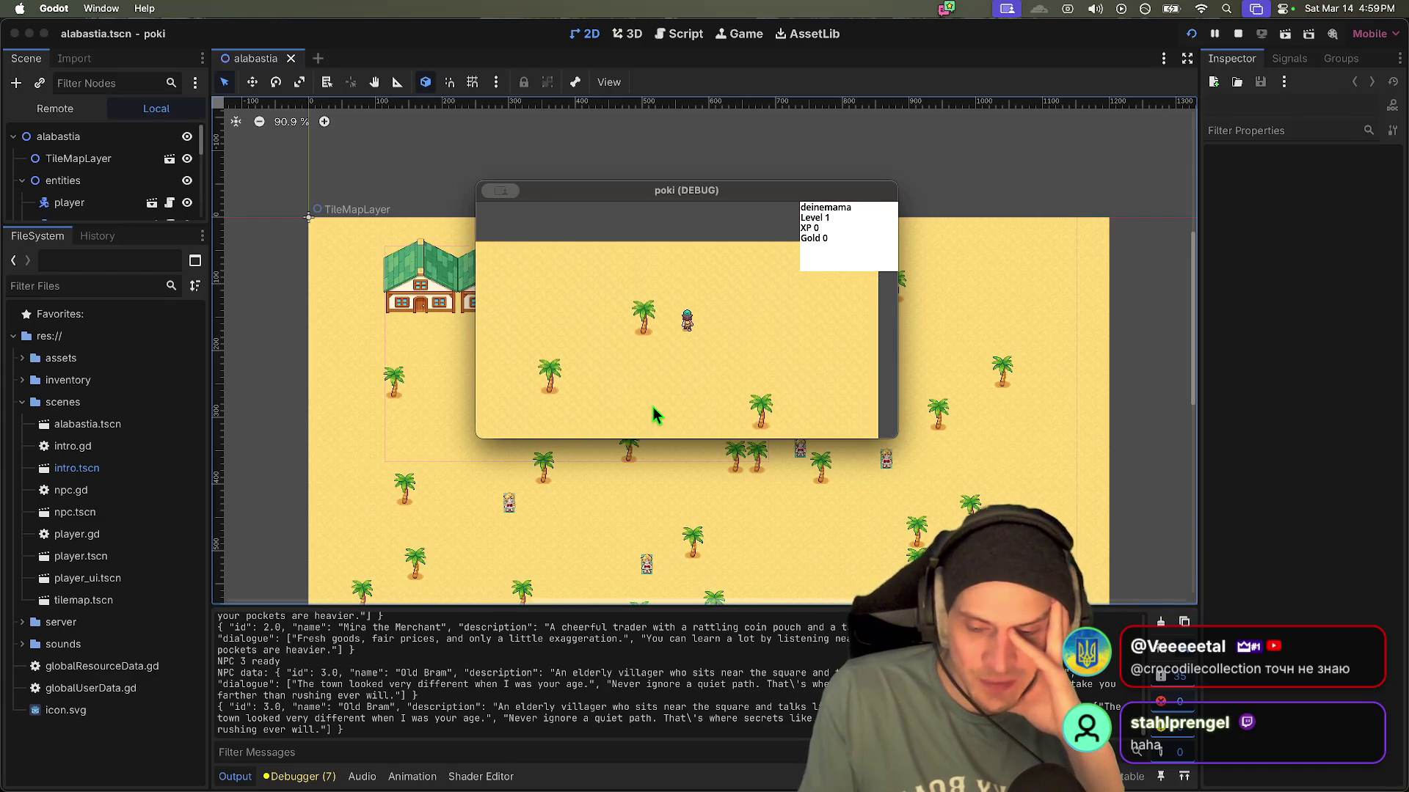
key("Down")
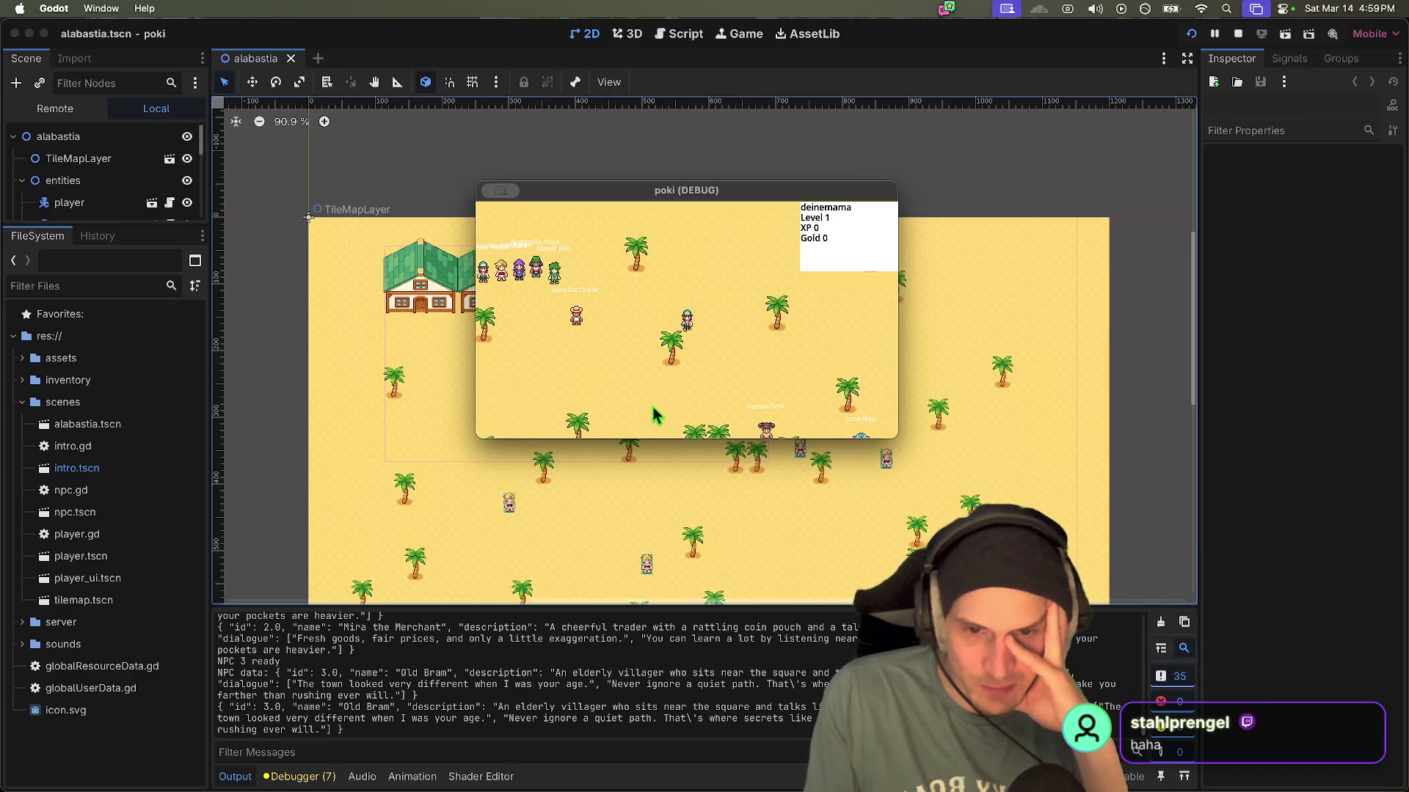
key("Left")
key("Up")
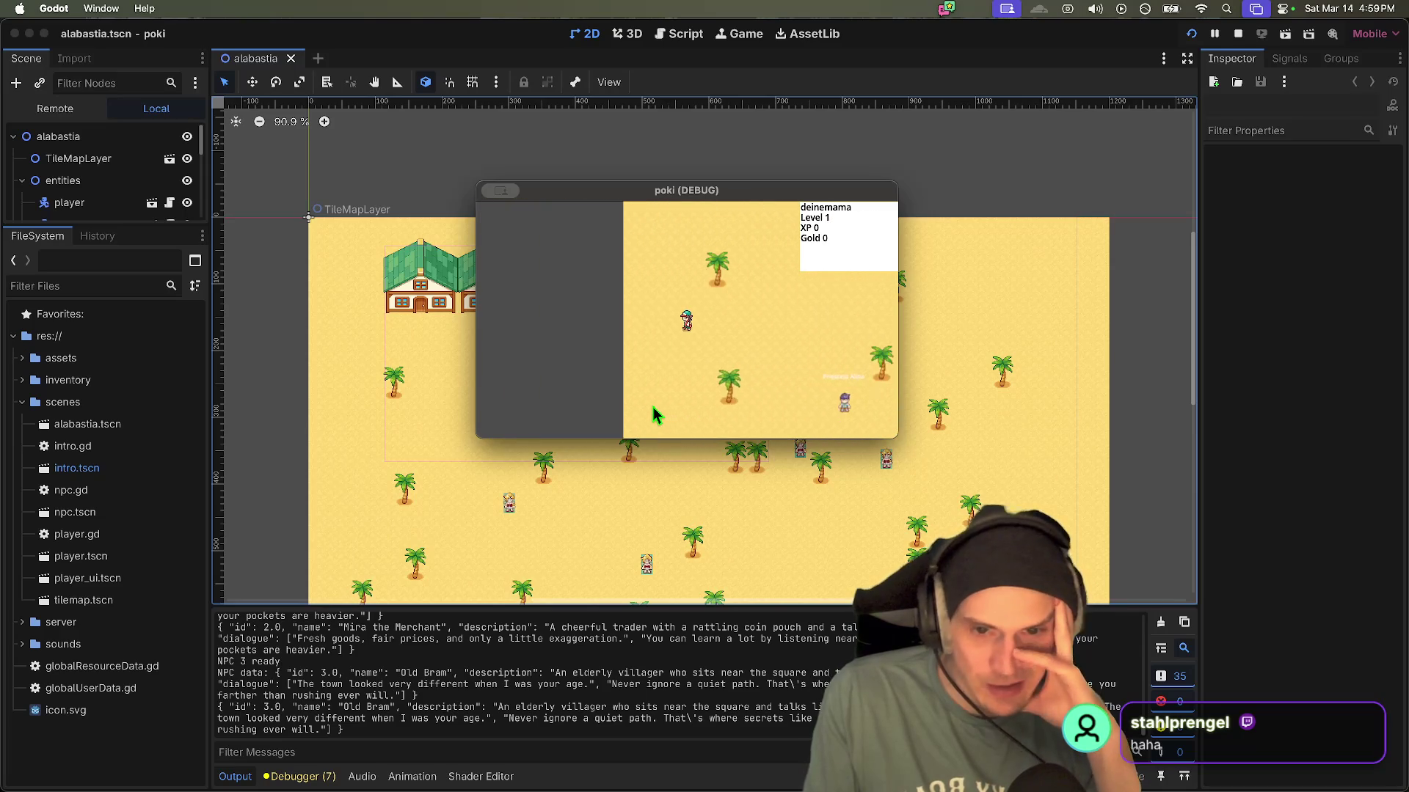
key("Right")
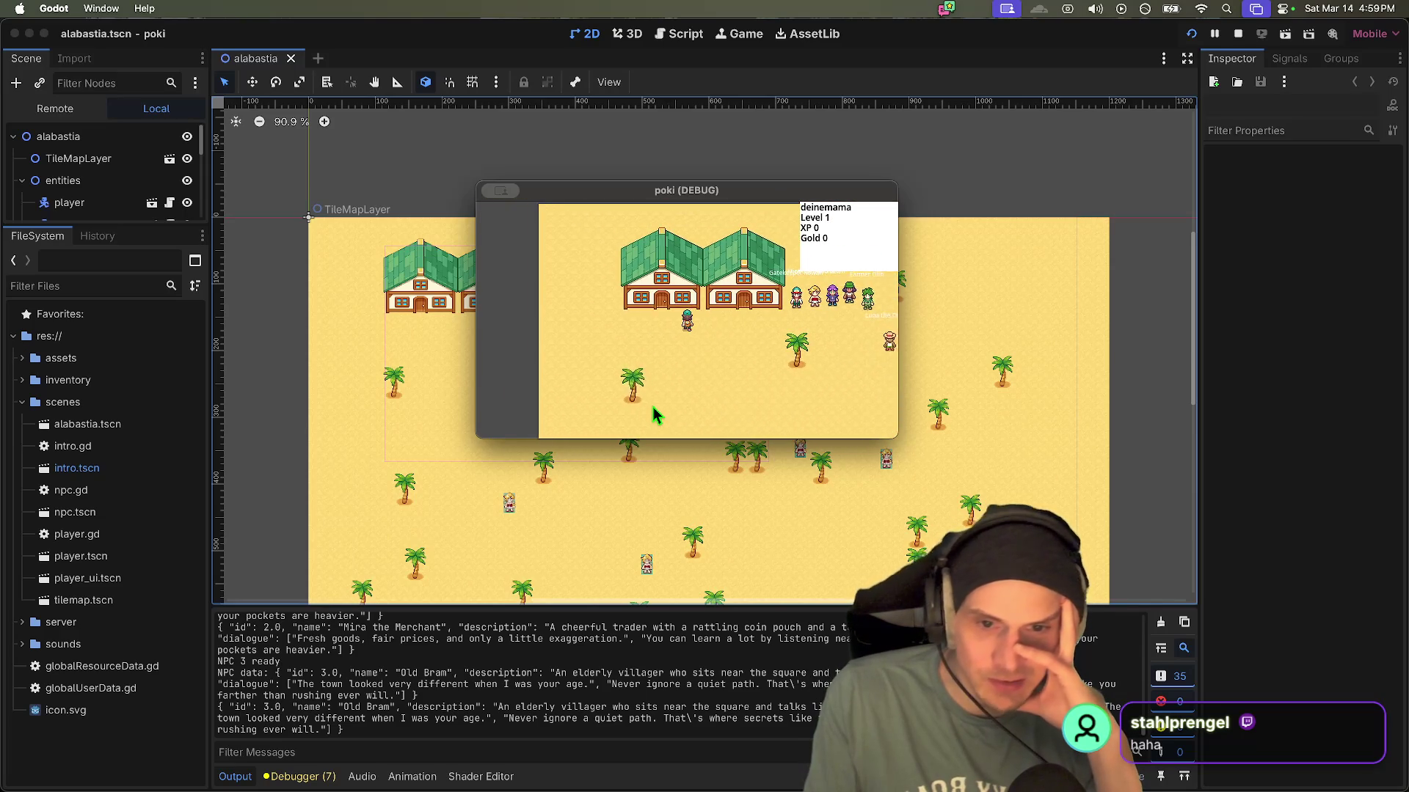
key("Right")
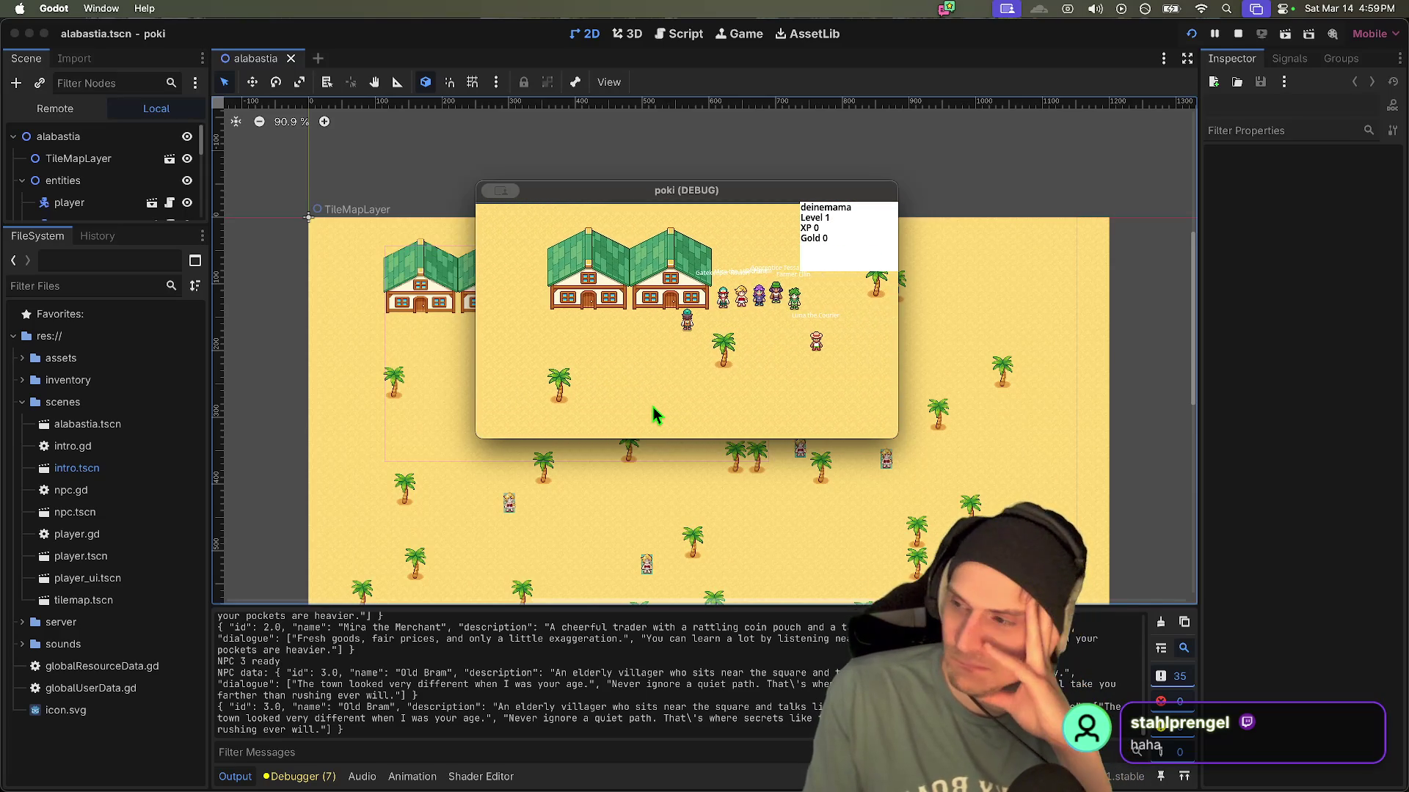
Wander left and right near the houses, then stop the game and return to the editor.
key("Down")
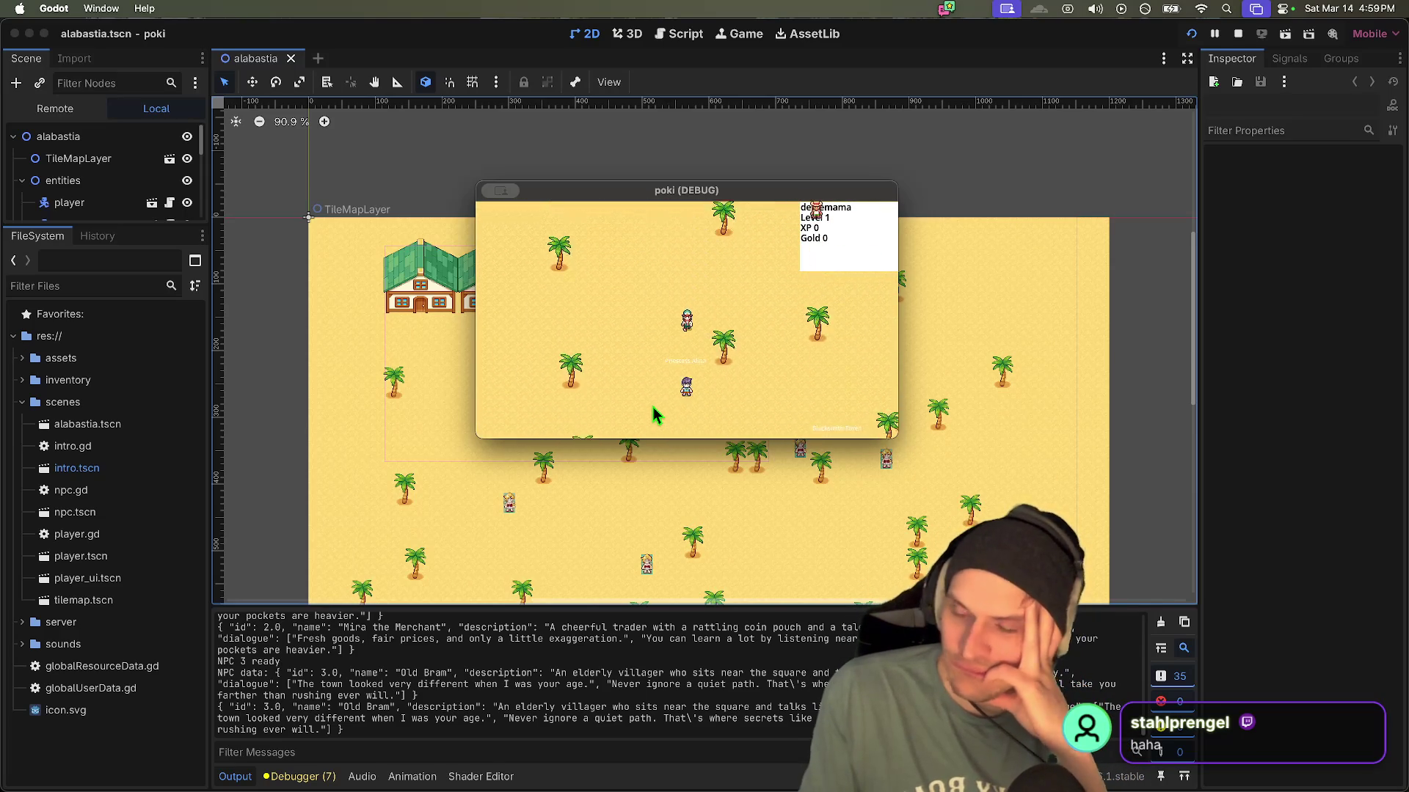
key("Left")
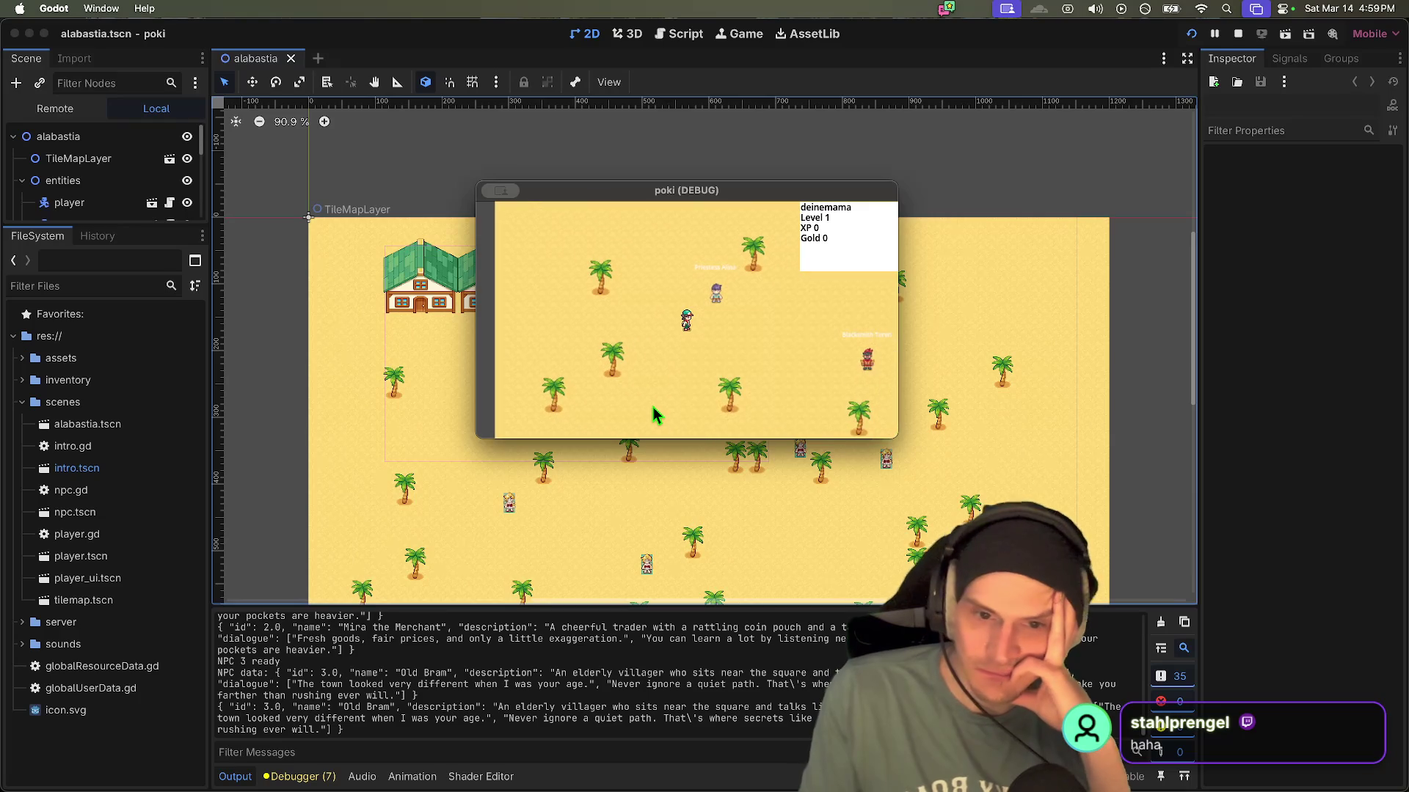
key("Right")
key("Up")
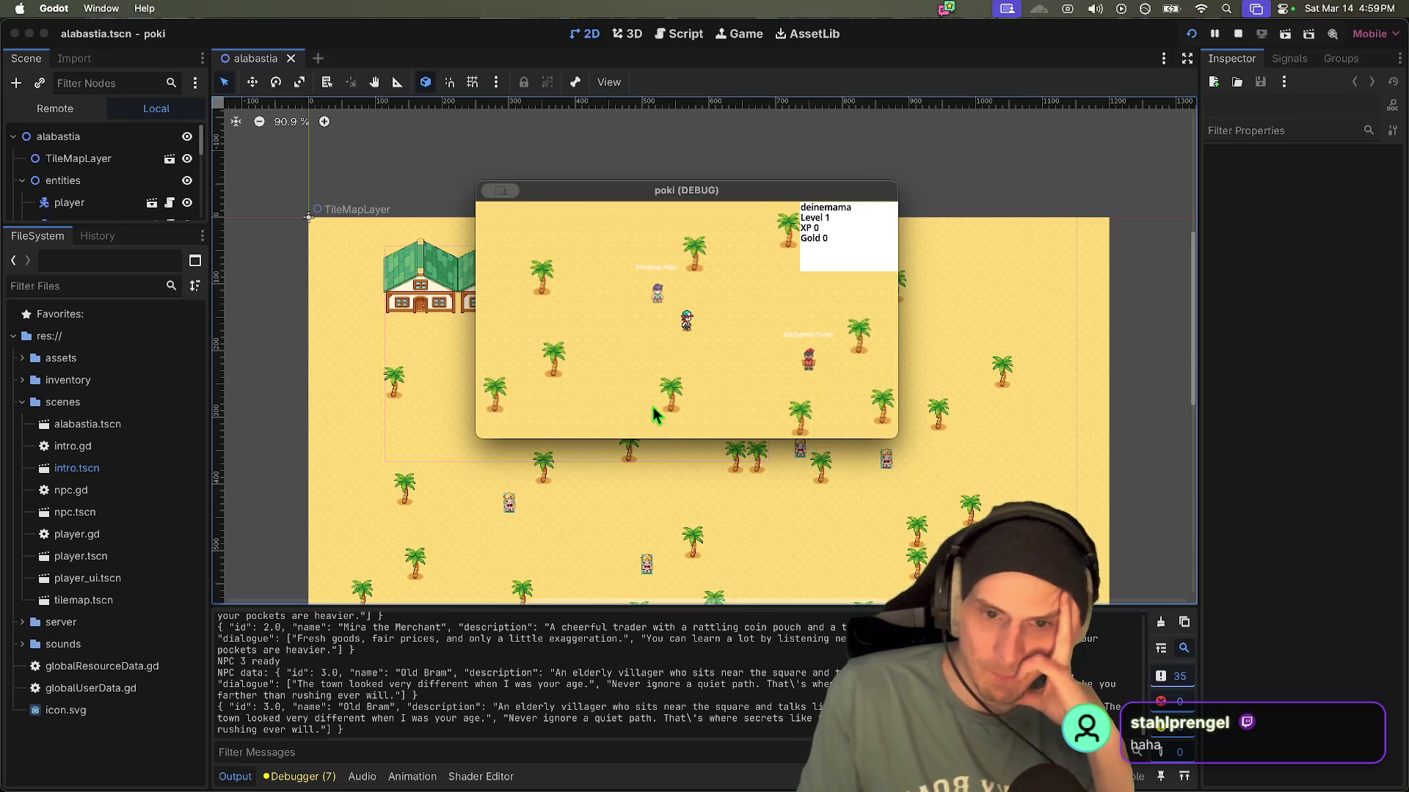
key("Right")
key("Down")
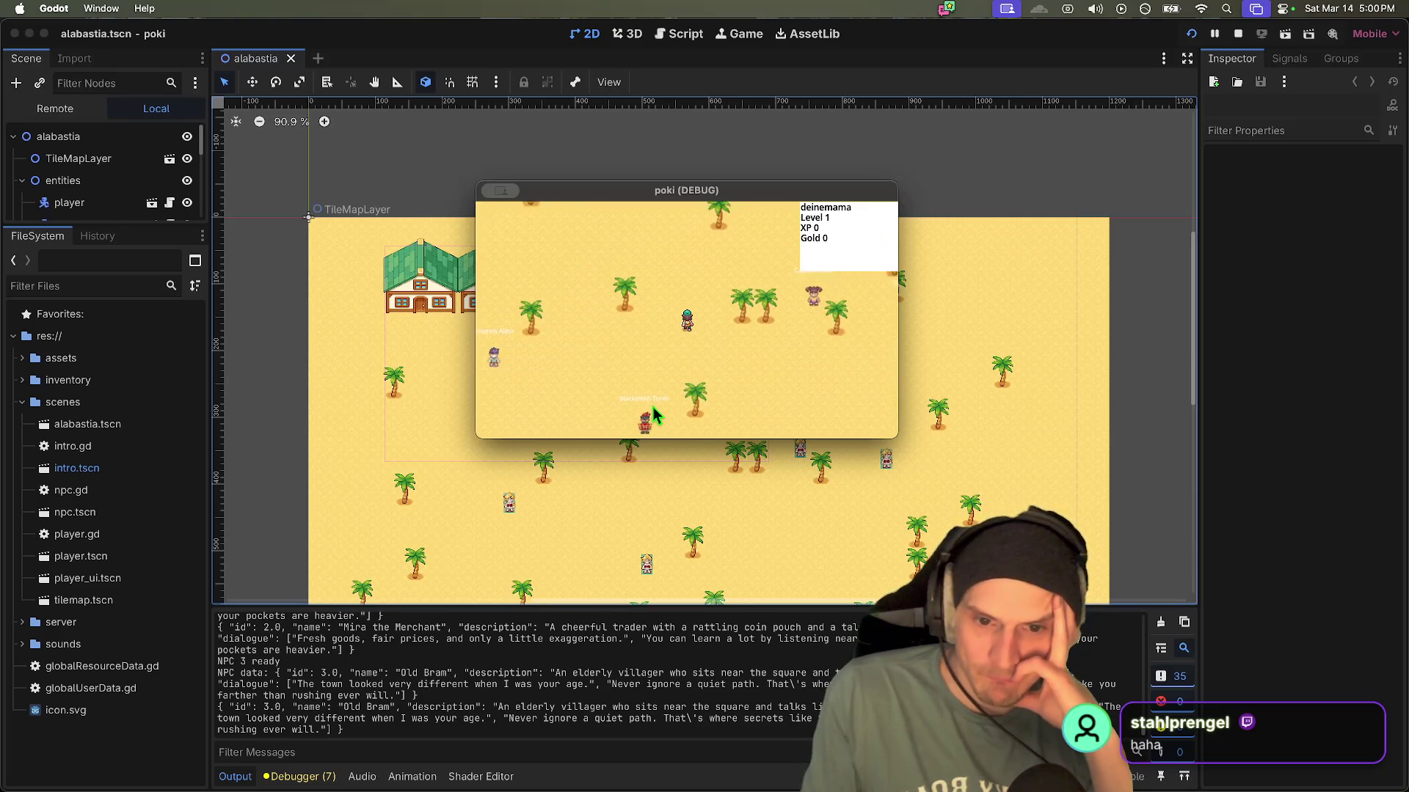
key("Right")
key("Up")
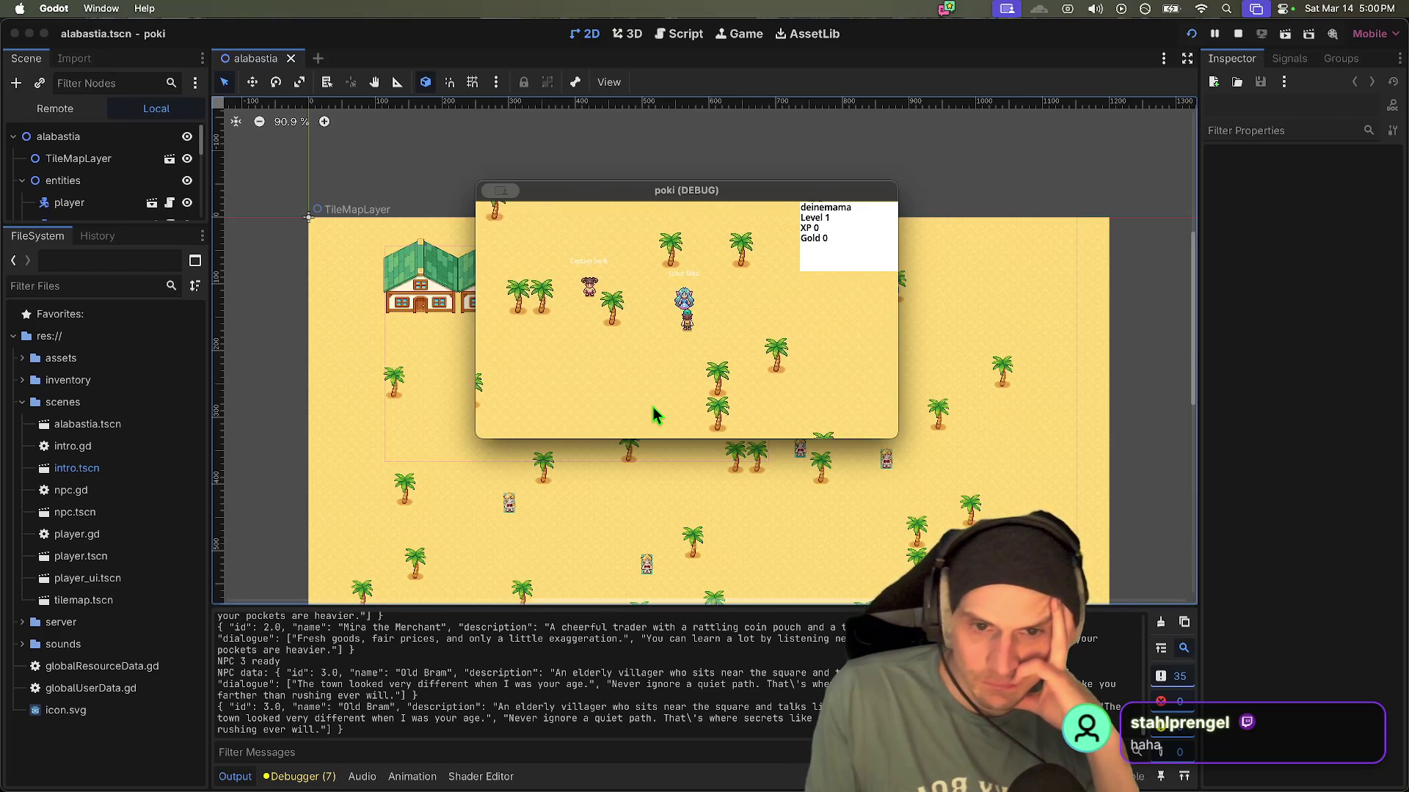
key("Left")
key("Up")
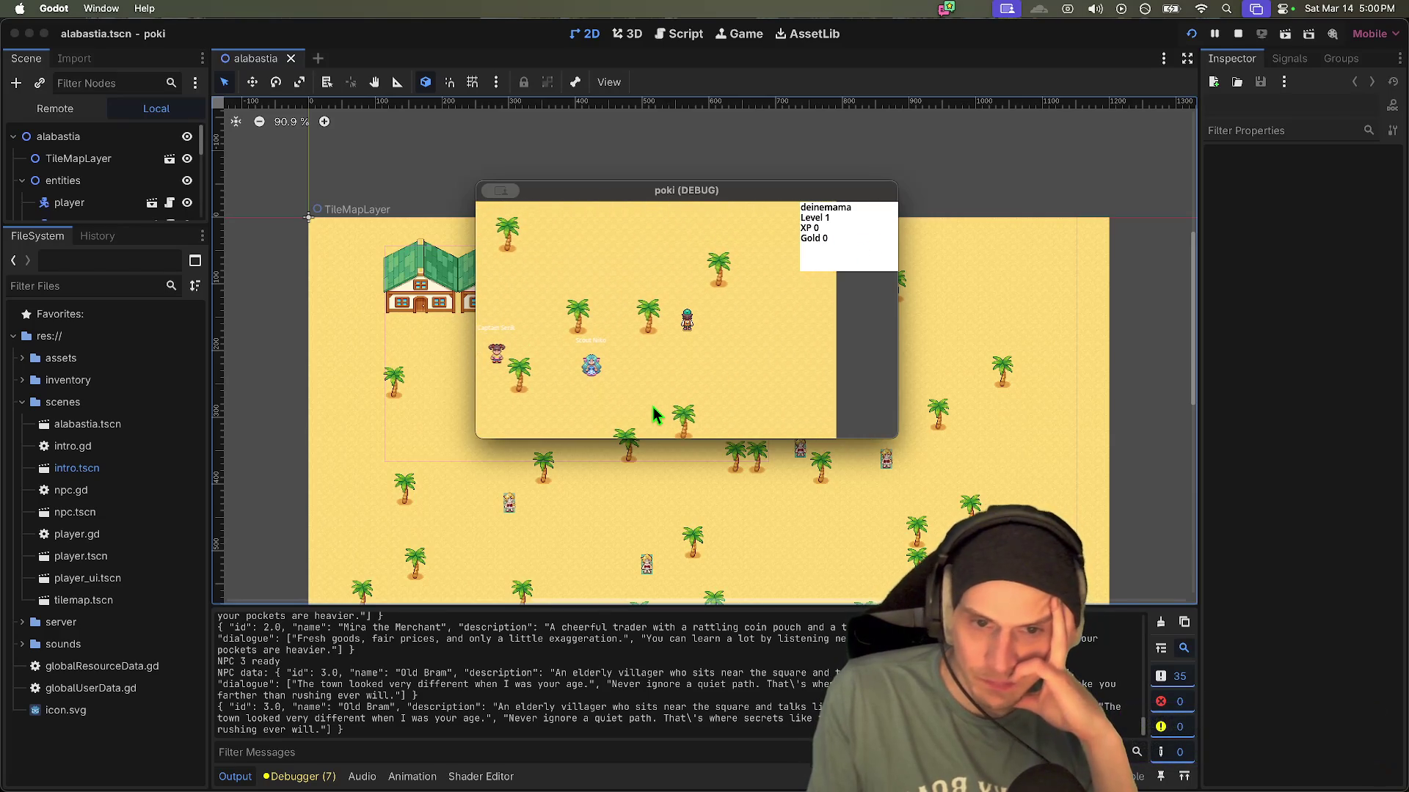
key("Left")
key("Up")
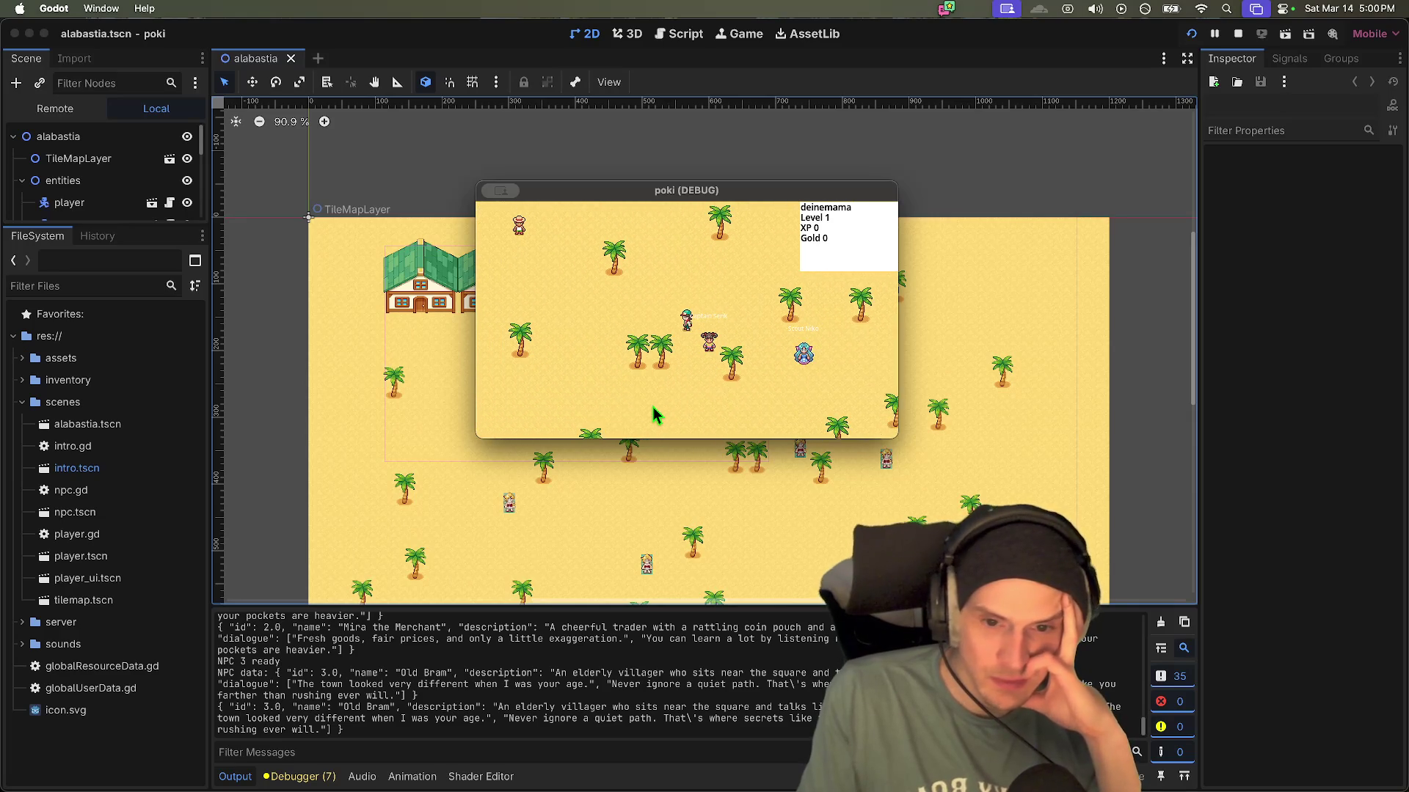
key("super+Tab")
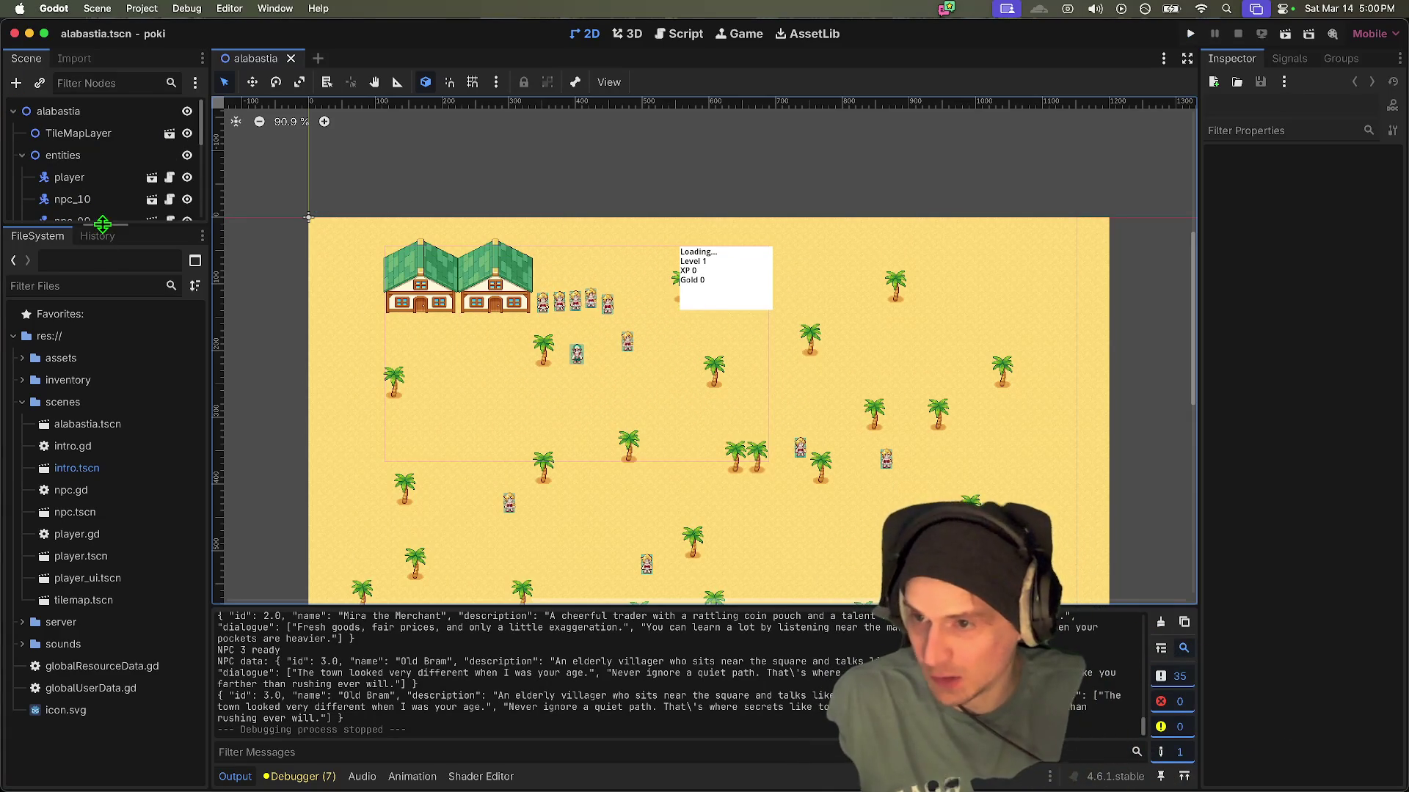
left_click_drag(102, 224, 103, 433)
left_click(151, 178)
scroll(387, 355, "up", 5)
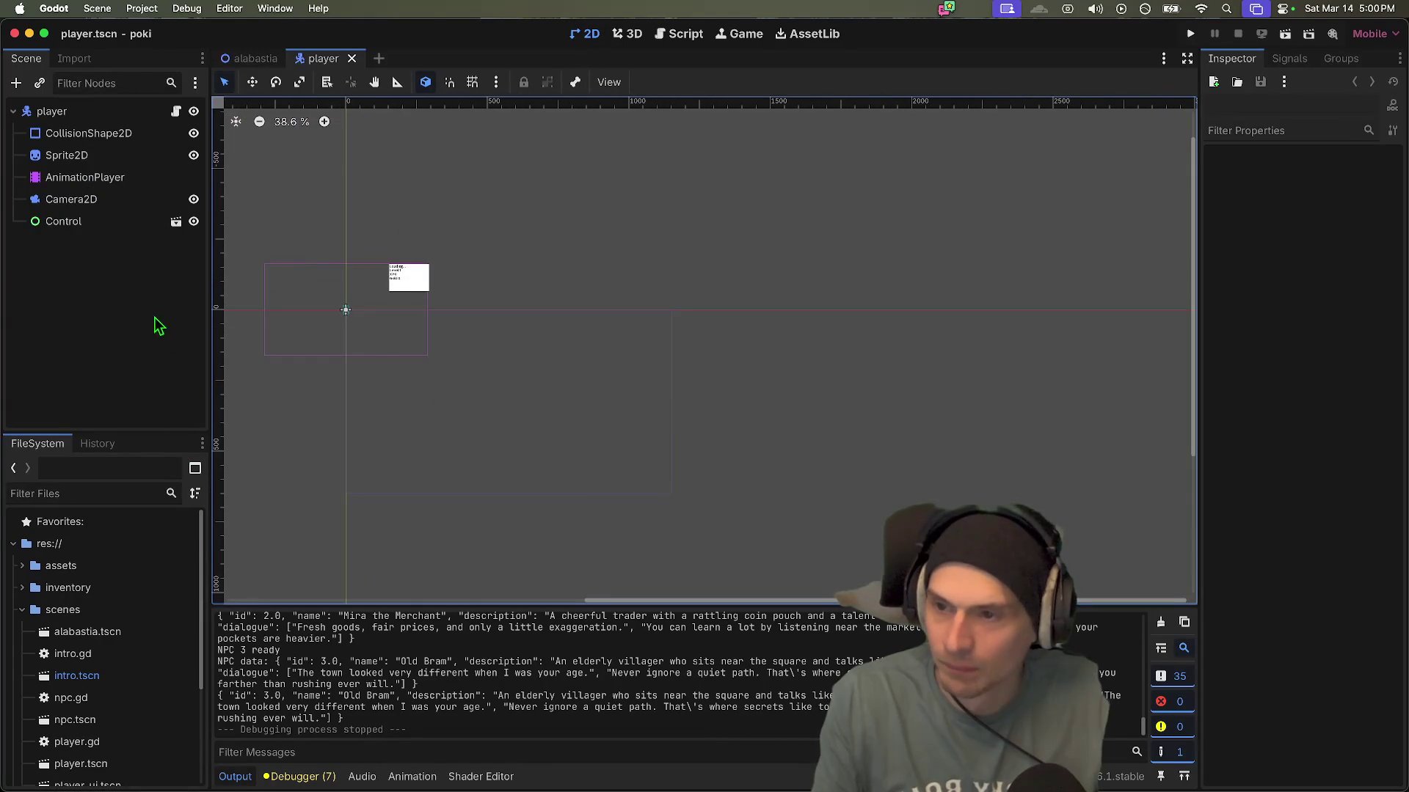
left_click(95, 178)
left_click(99, 201)
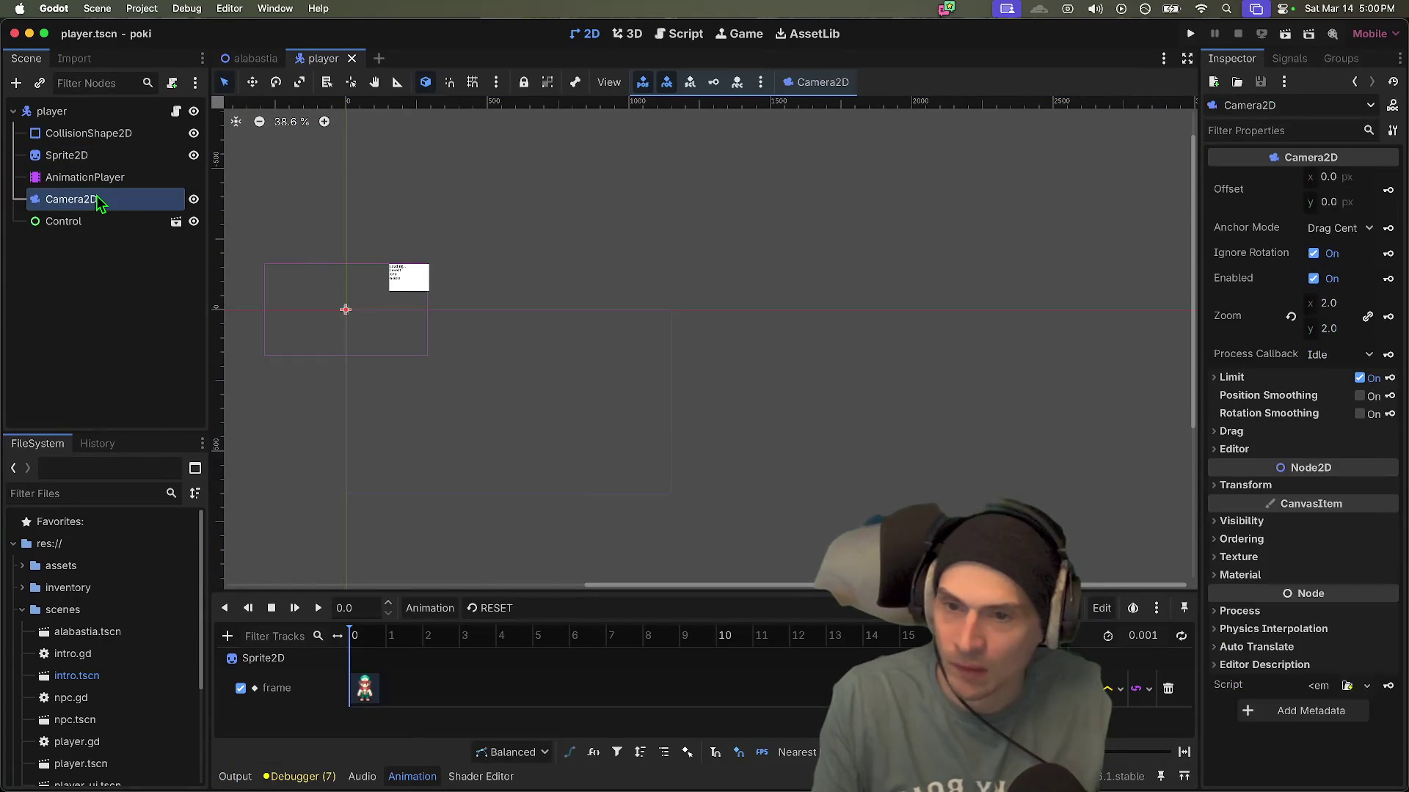
left_click(194, 200)
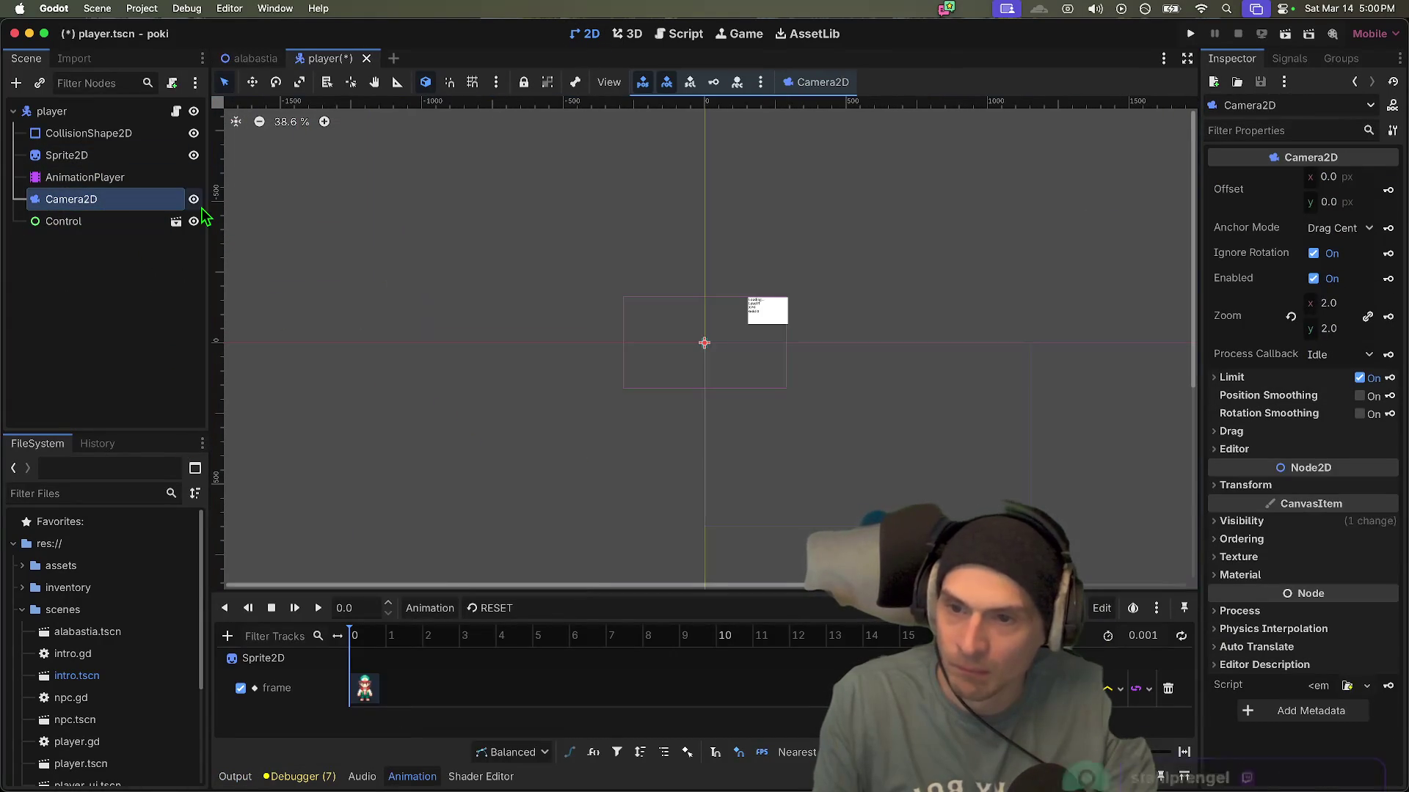
left_click(117, 223)
left_click(141, 251)
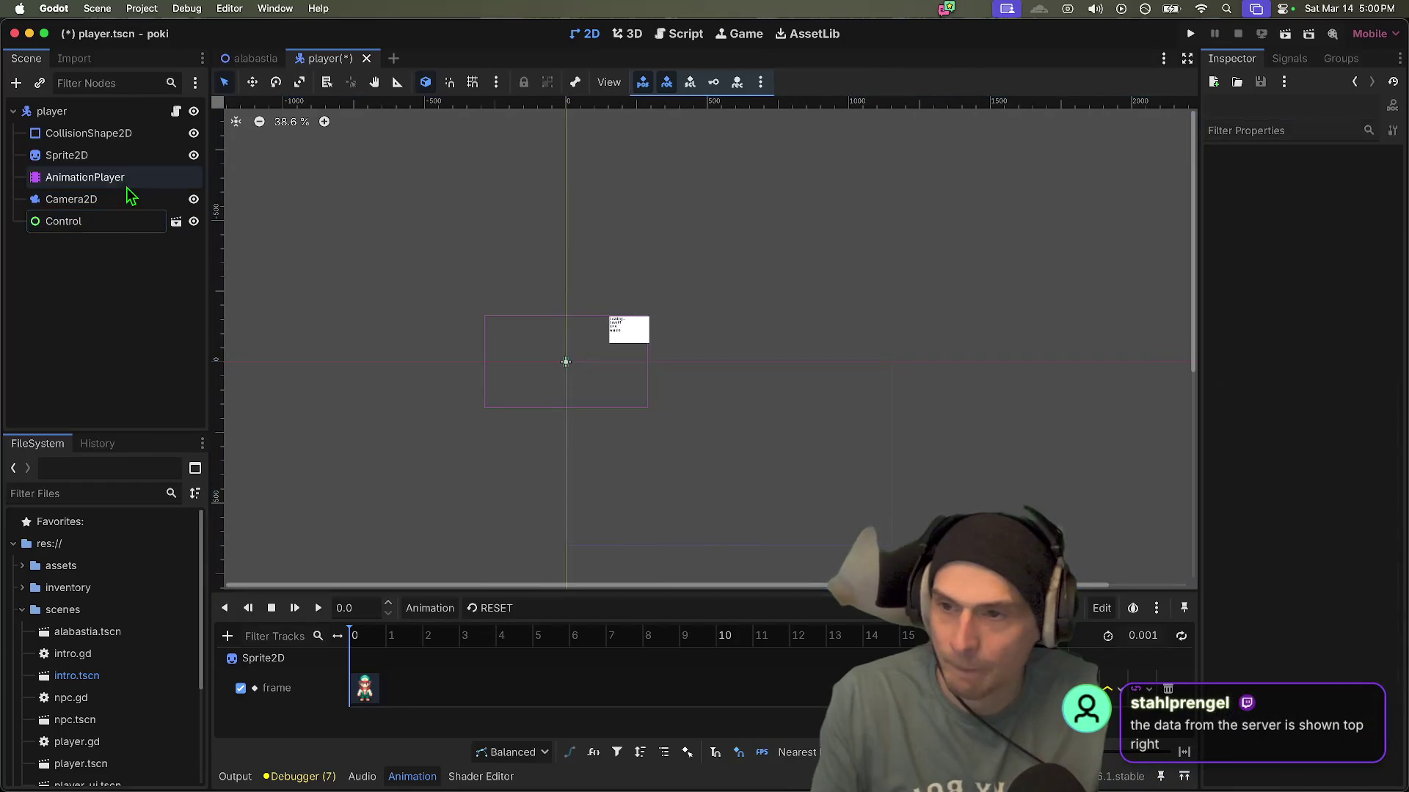
double_click(126, 221)
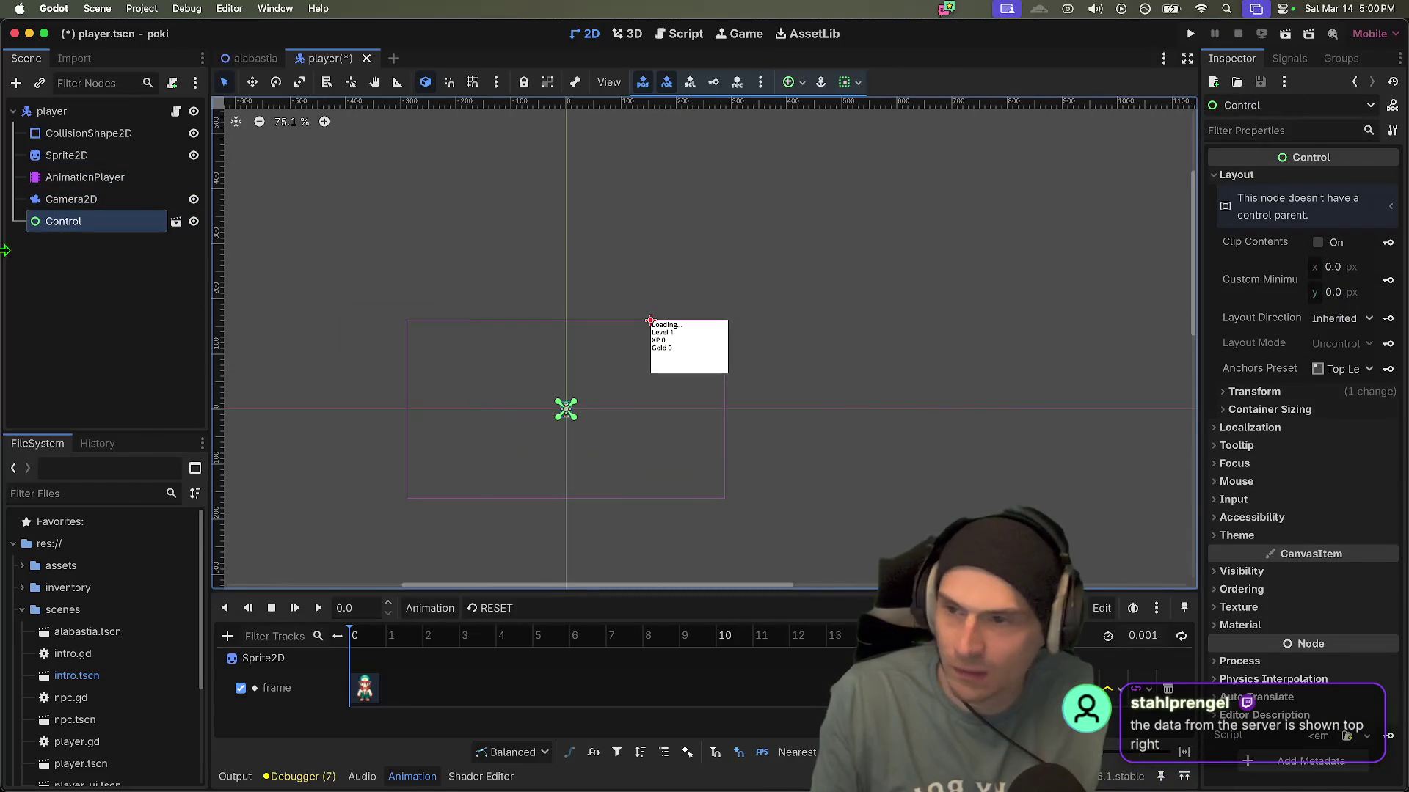
left_click(104, 229)
left_click(118, 350)
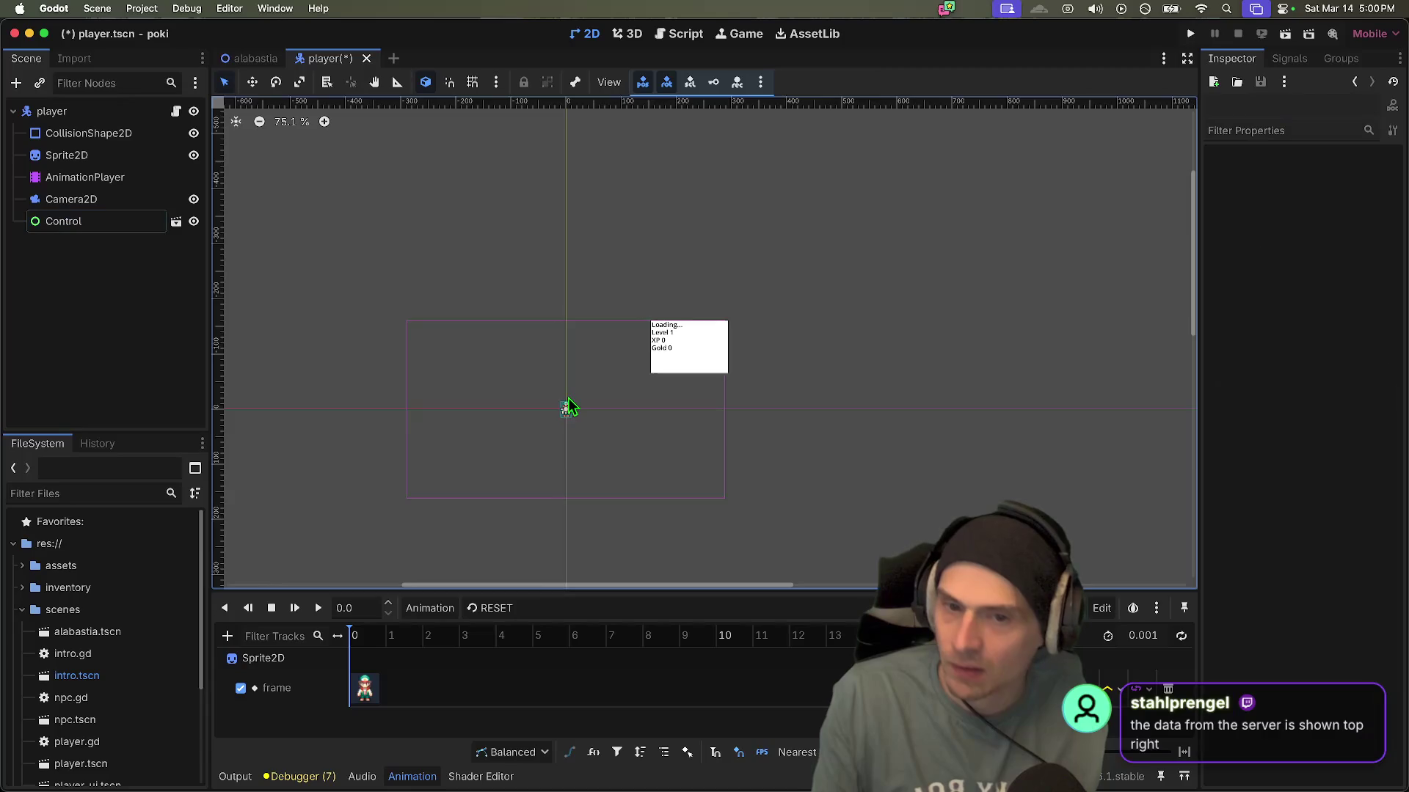
scroll(569, 409, "up", 5)
scroll(572, 411, "down", 3)
scroll(568, 409, "down", 3)
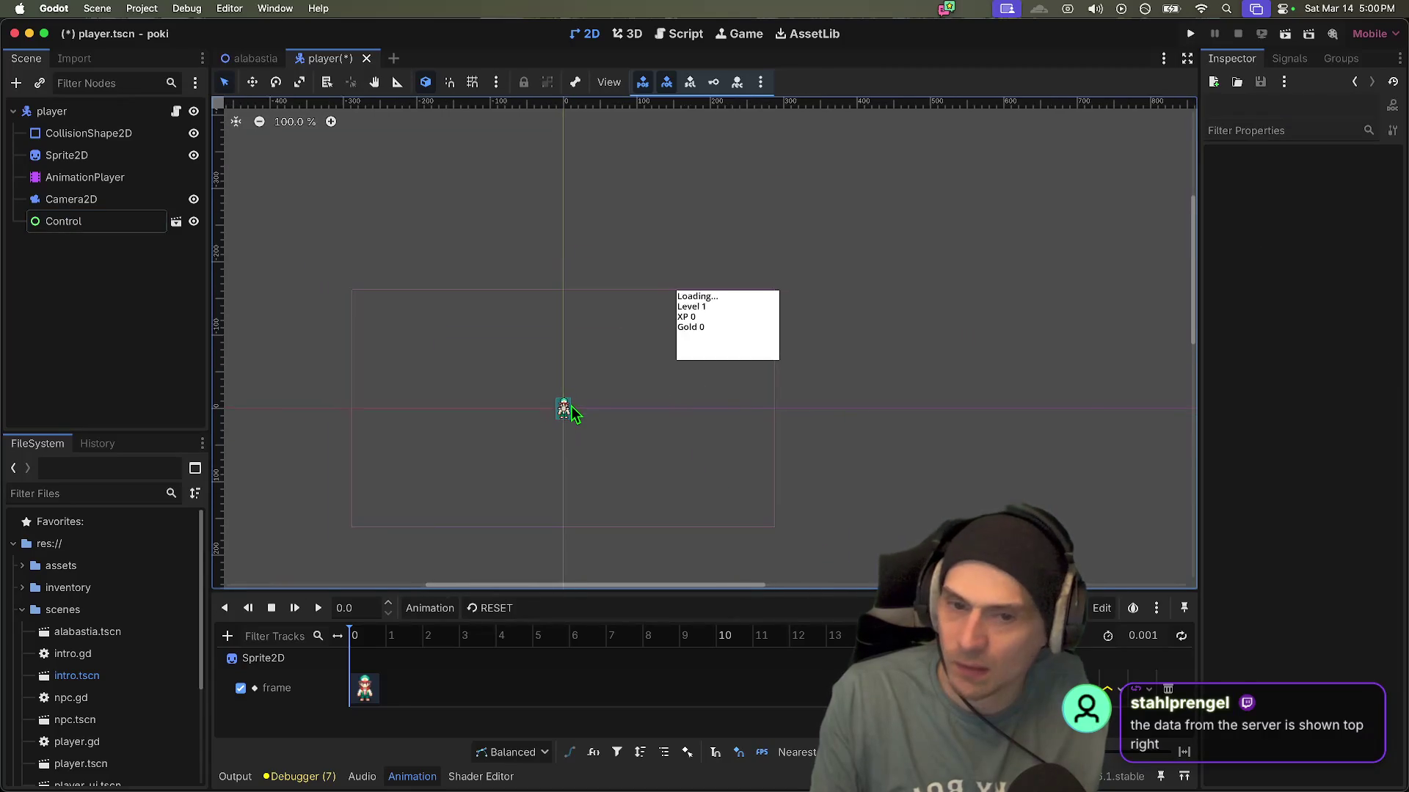
key("super+a")
type("c")
Add a CanvasLayer node to the player scene, undoing an accidental CanvasGroup.
type("nvas")
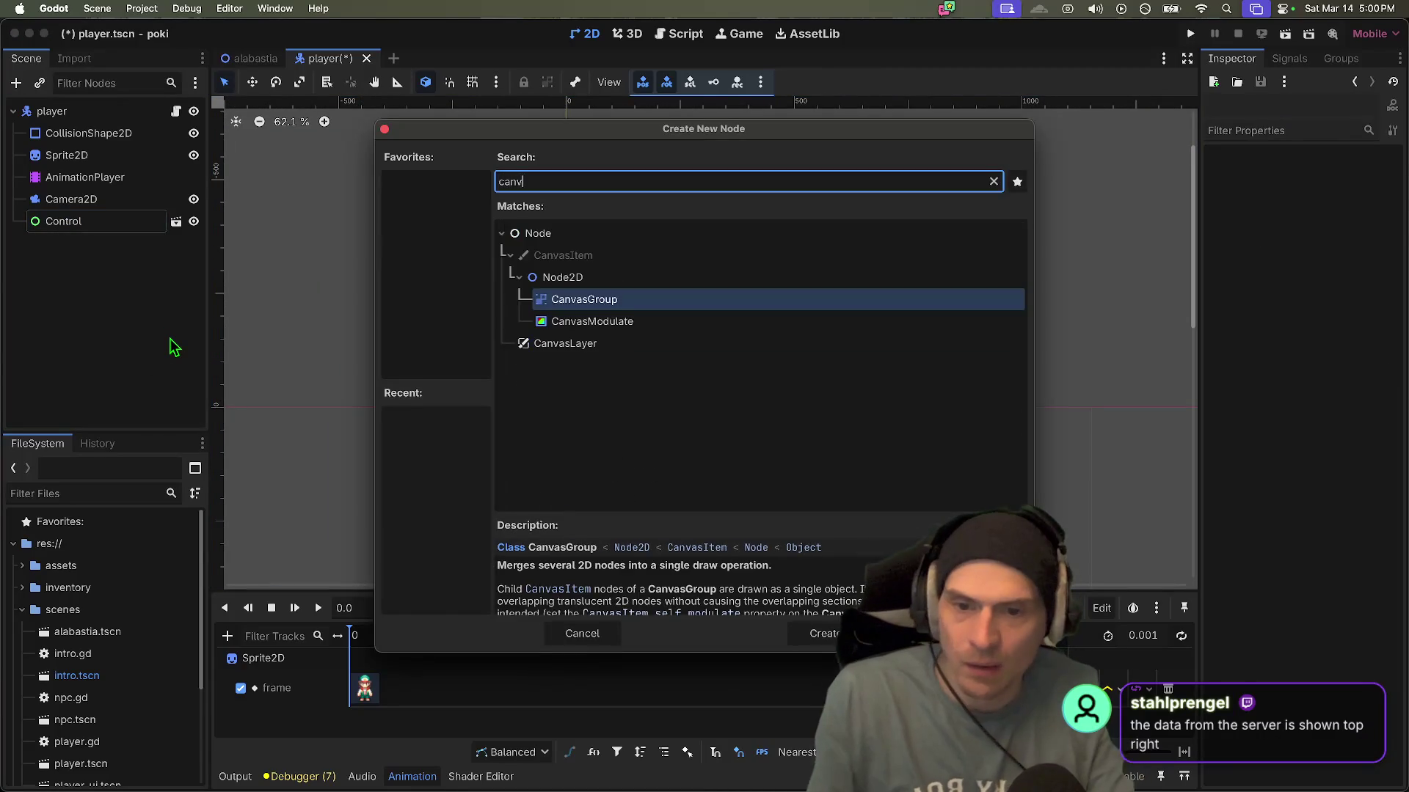
key("Return")
key("ctrl+z")
key("ctrl+a")
type("canv")
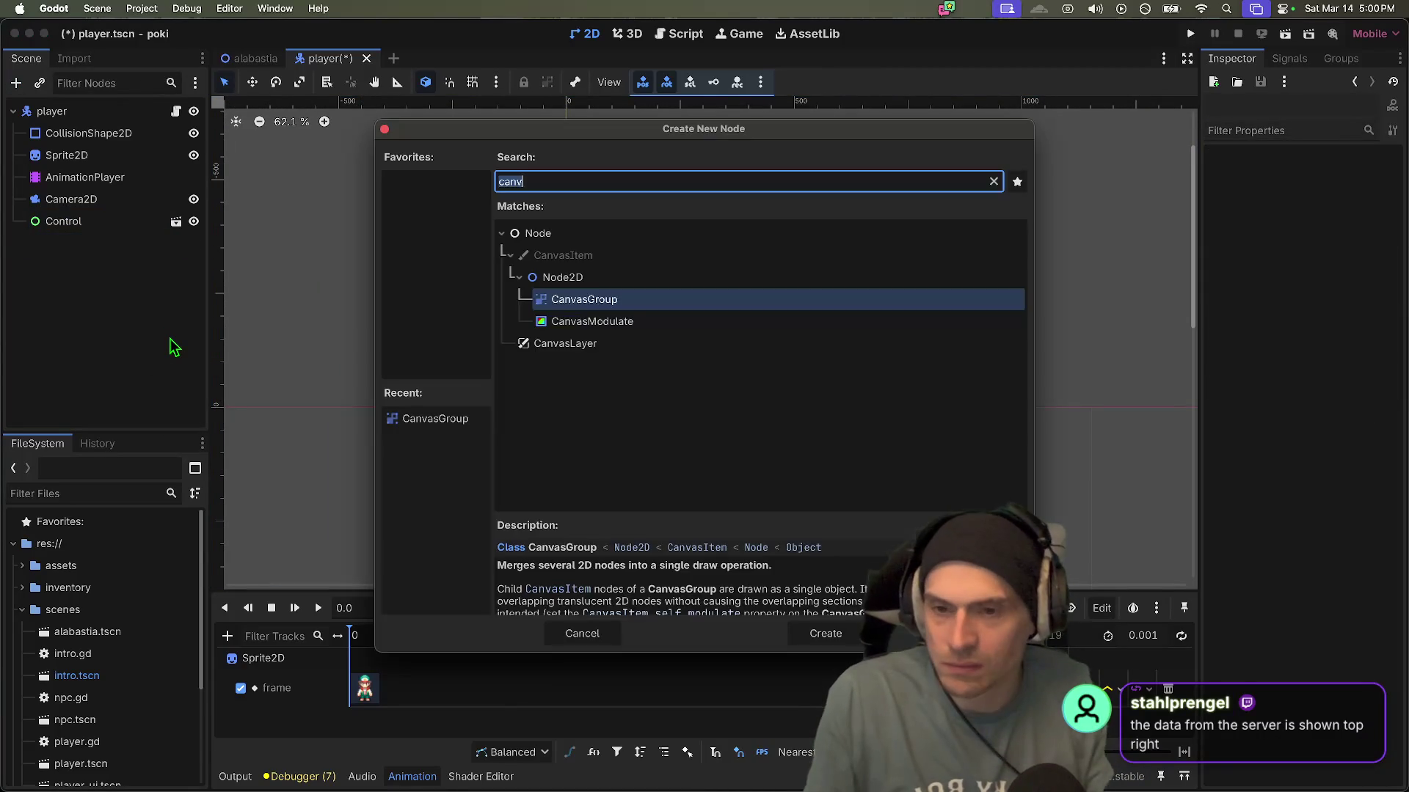
key("Down")
key("Down")
key("Return")
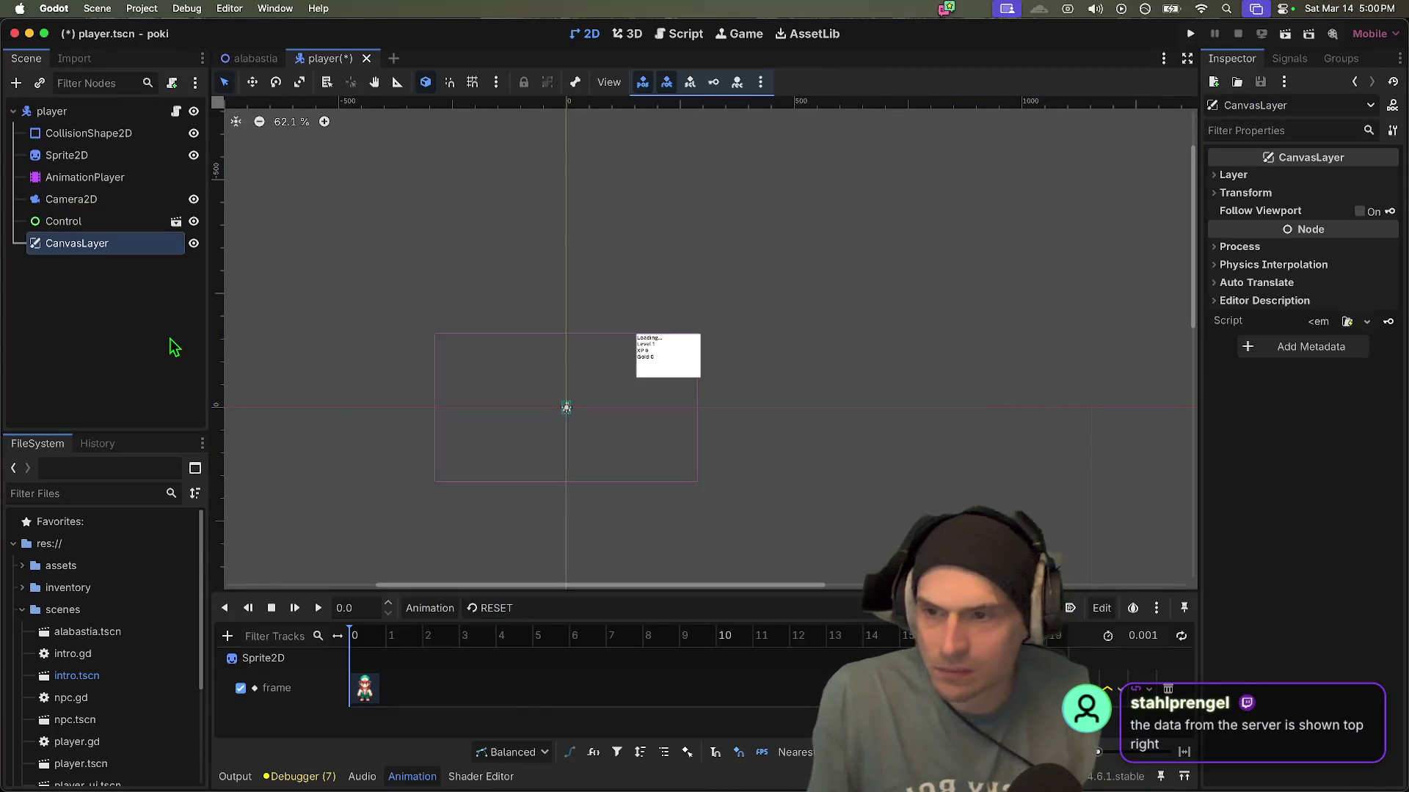
key("ctrl+a")
key("Escape")
Select the Camera2D node and reset its Zoom to 1.0.
scroll(906, 302, "down", 5)
scroll(880, 352, "down", 2)
left_click_drag(874, 409, 640, 363)
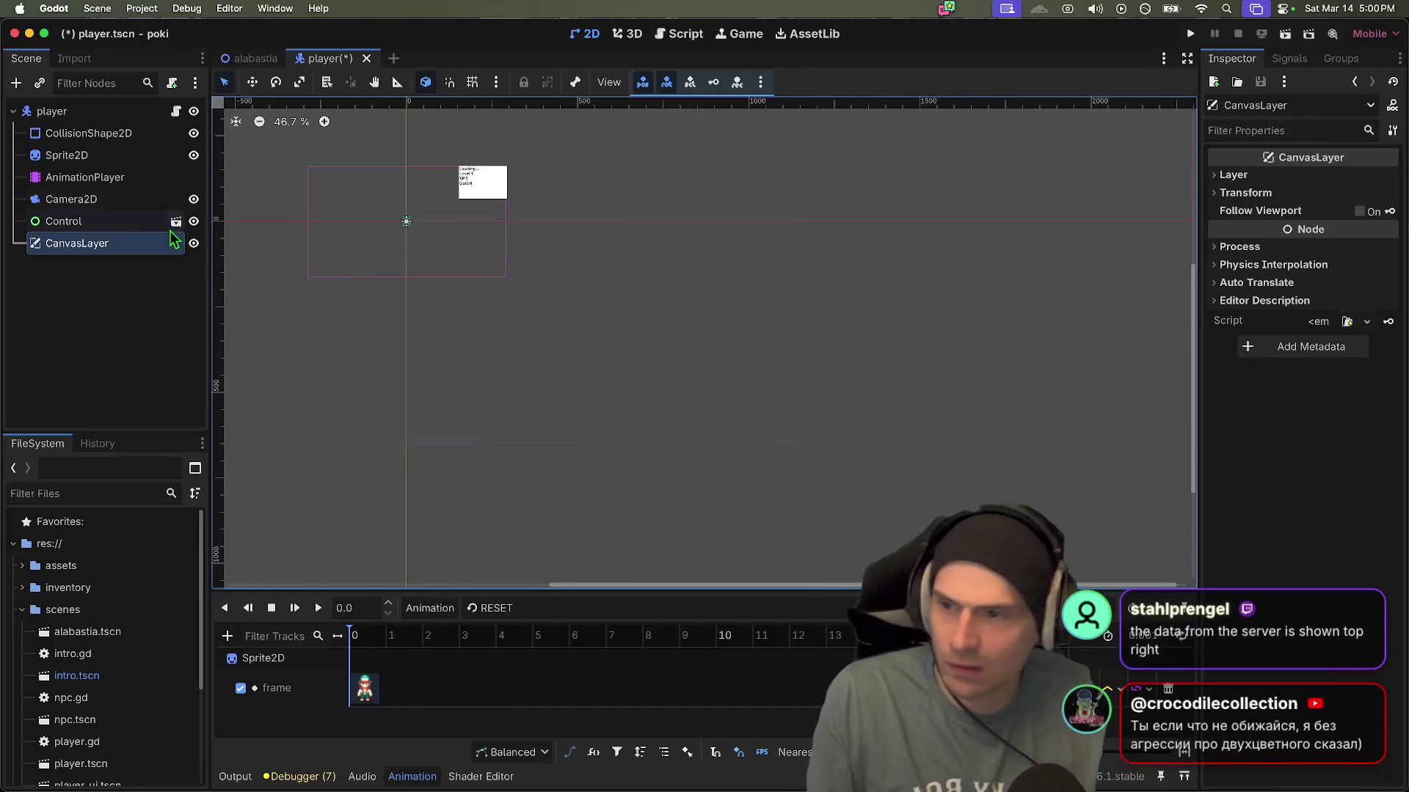
key("Up")
key("Up")
key("Up")
key("Down")
left_click_drag(879, 427, 843, 433)
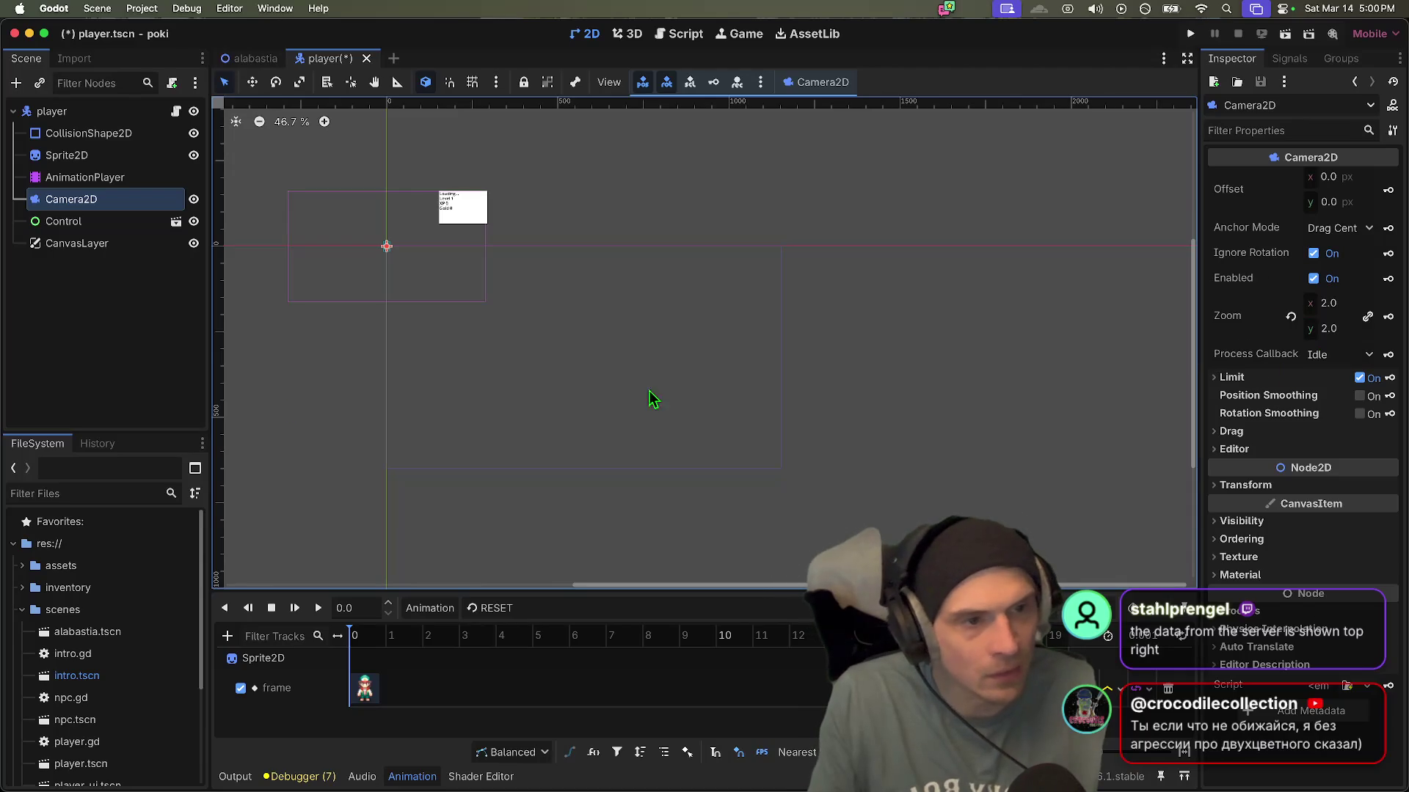
left_click(1290, 316)
left_click_drag(472, 362, 638, 383)
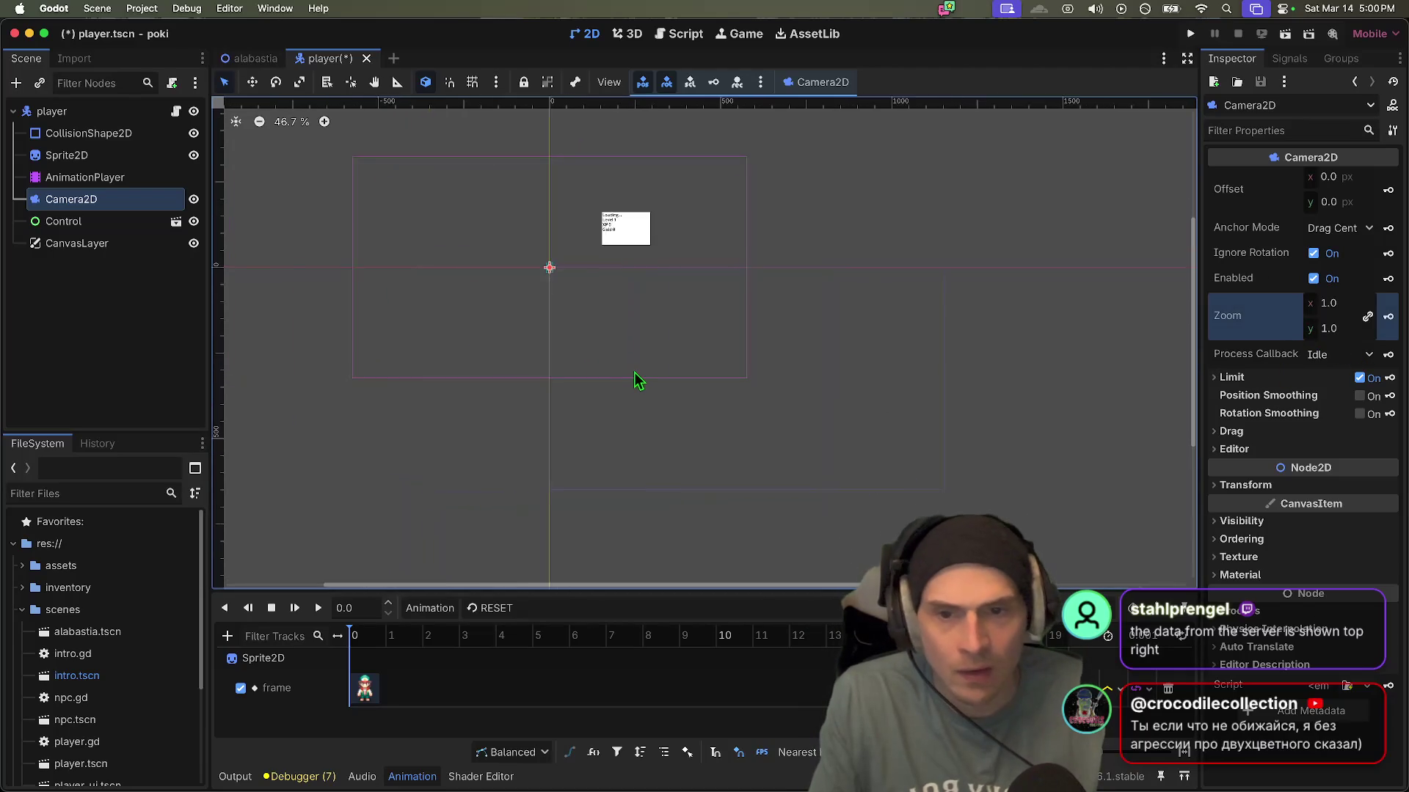
scroll(637, 380, "down", 1)
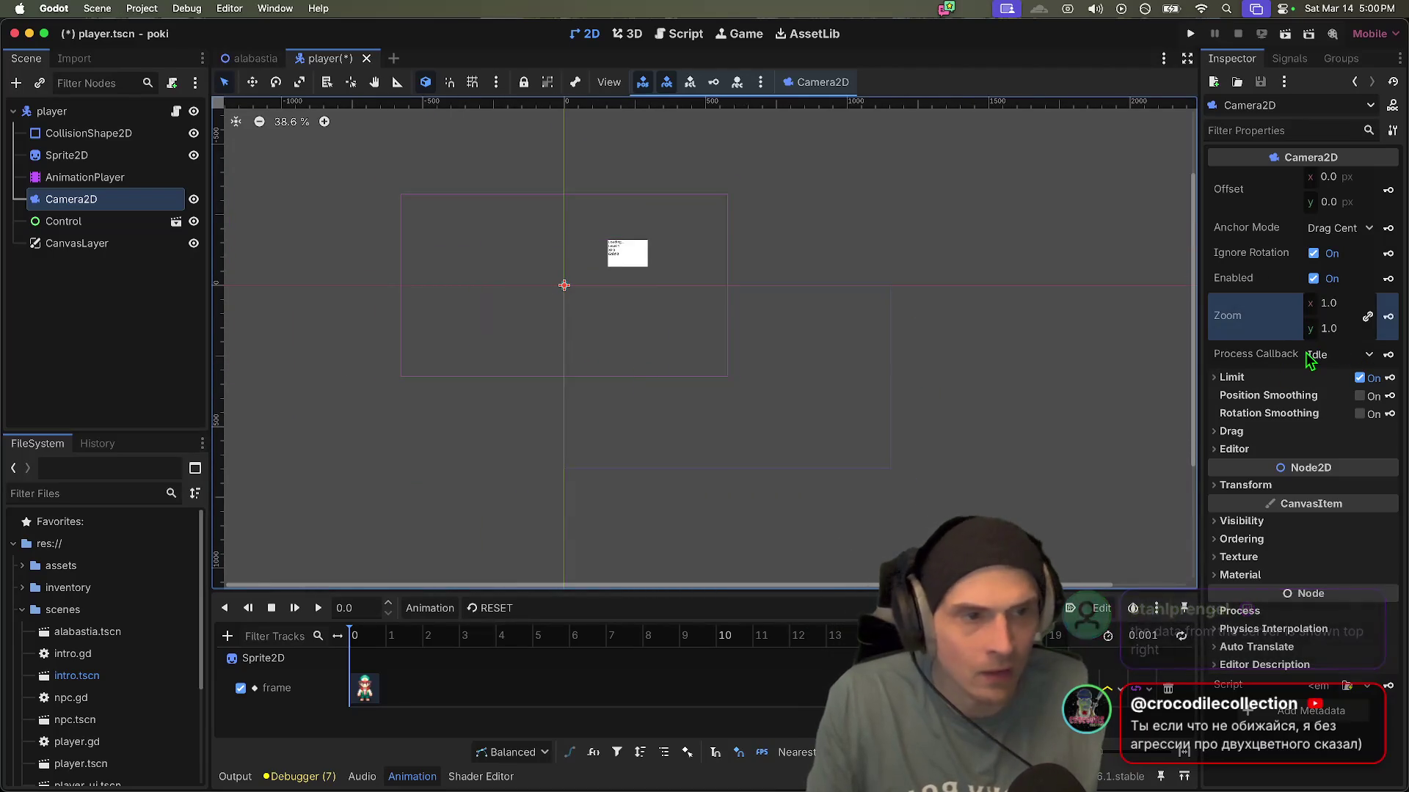
Turn off the Camera2D's Limit setting and run the project.
left_click(95, 177)
left_click(102, 198)
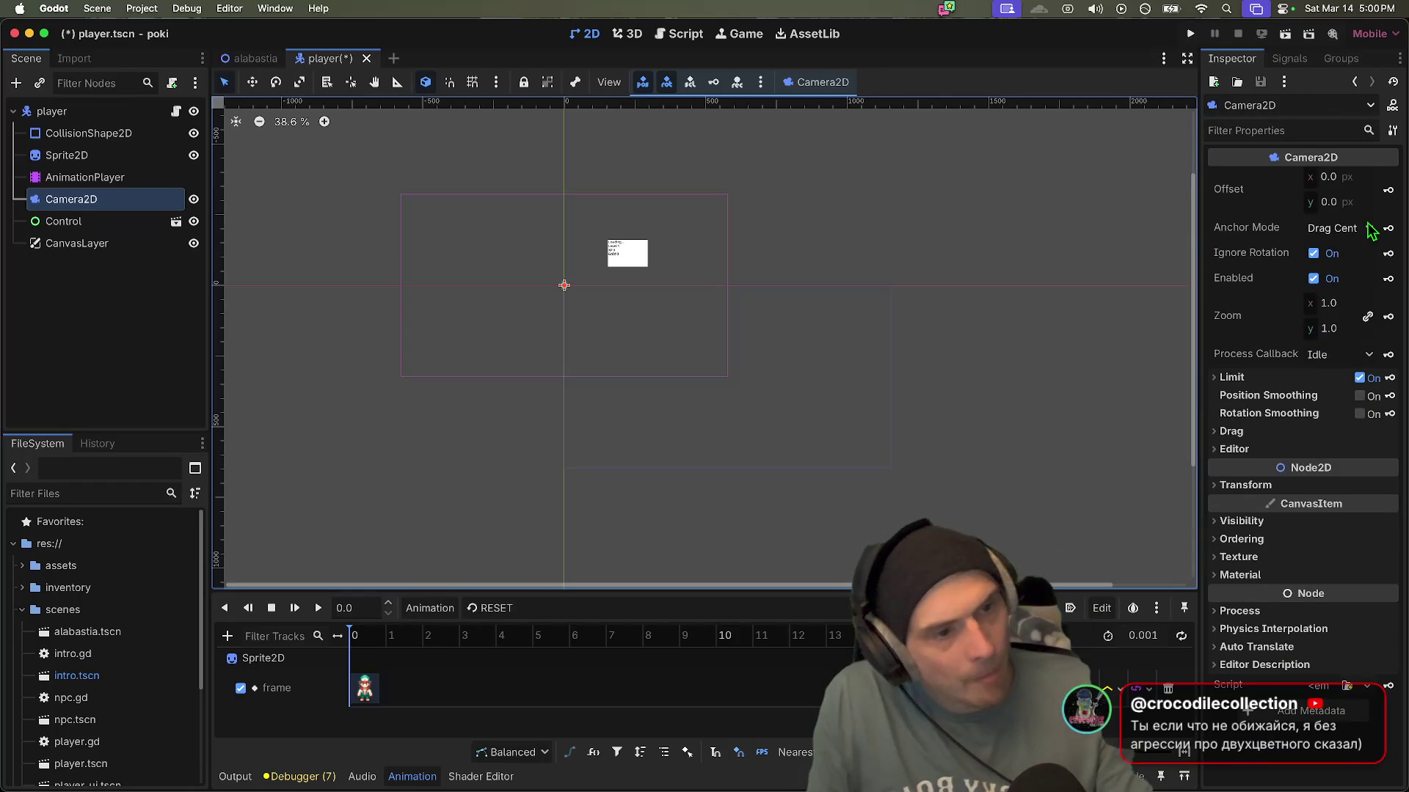
left_click(1321, 377)
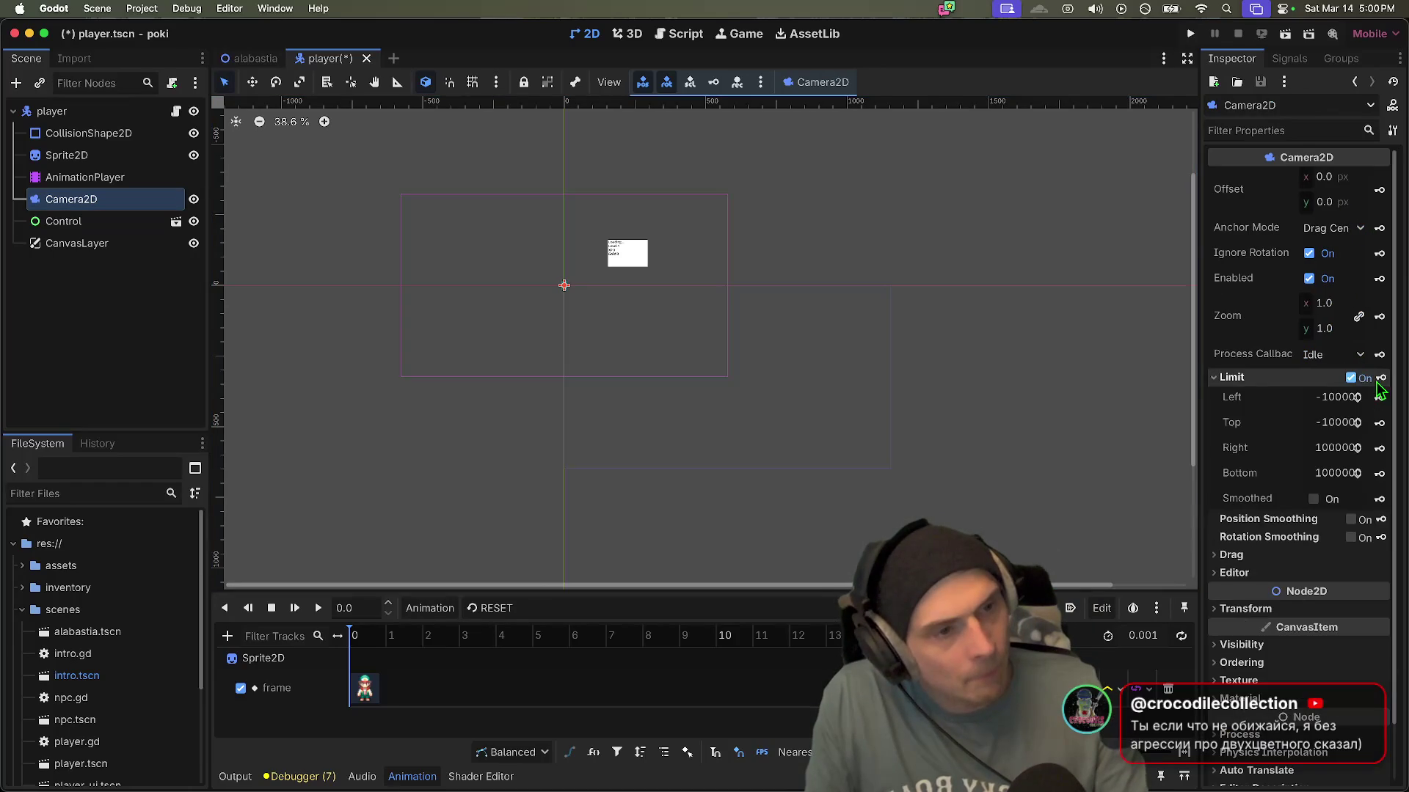
left_click(1350, 378)
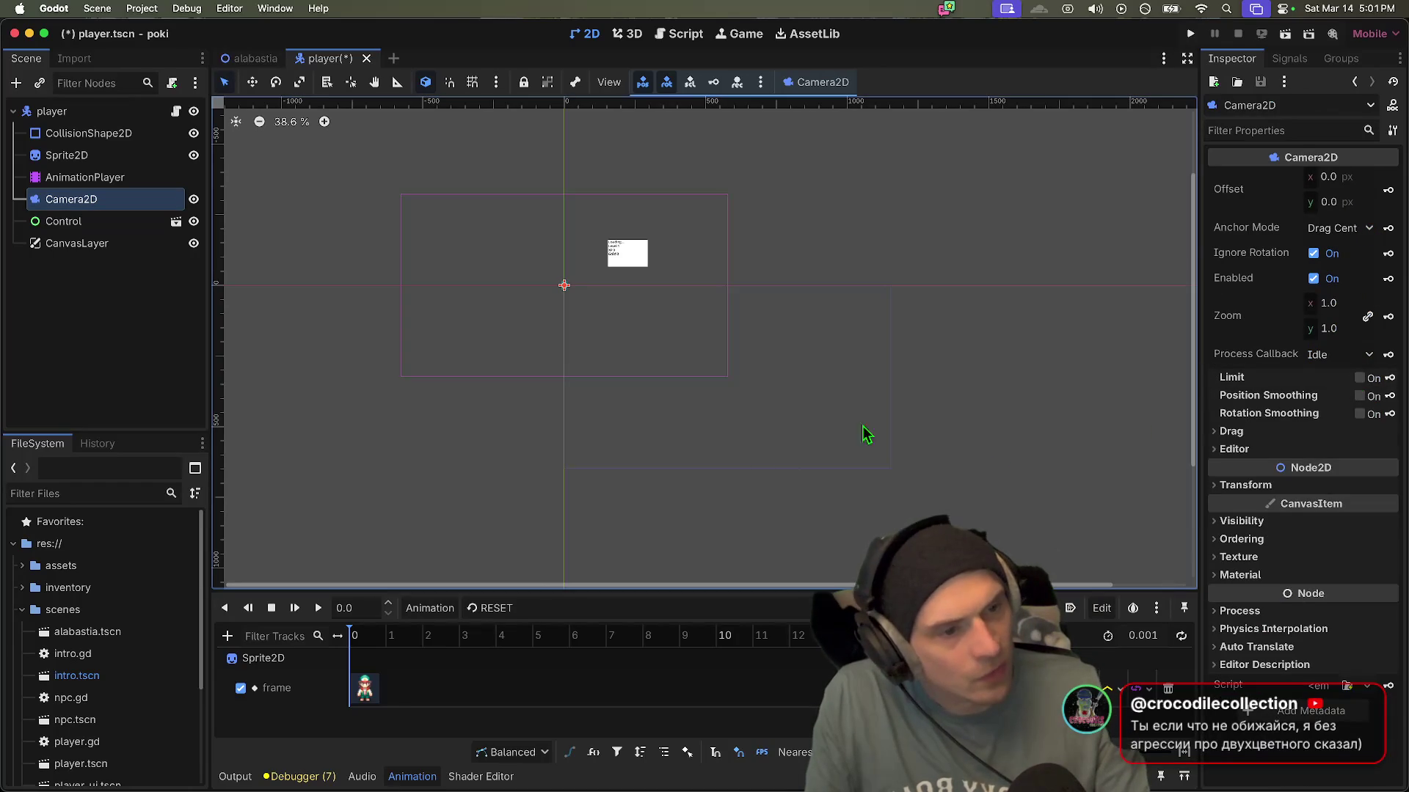
key("super+b")
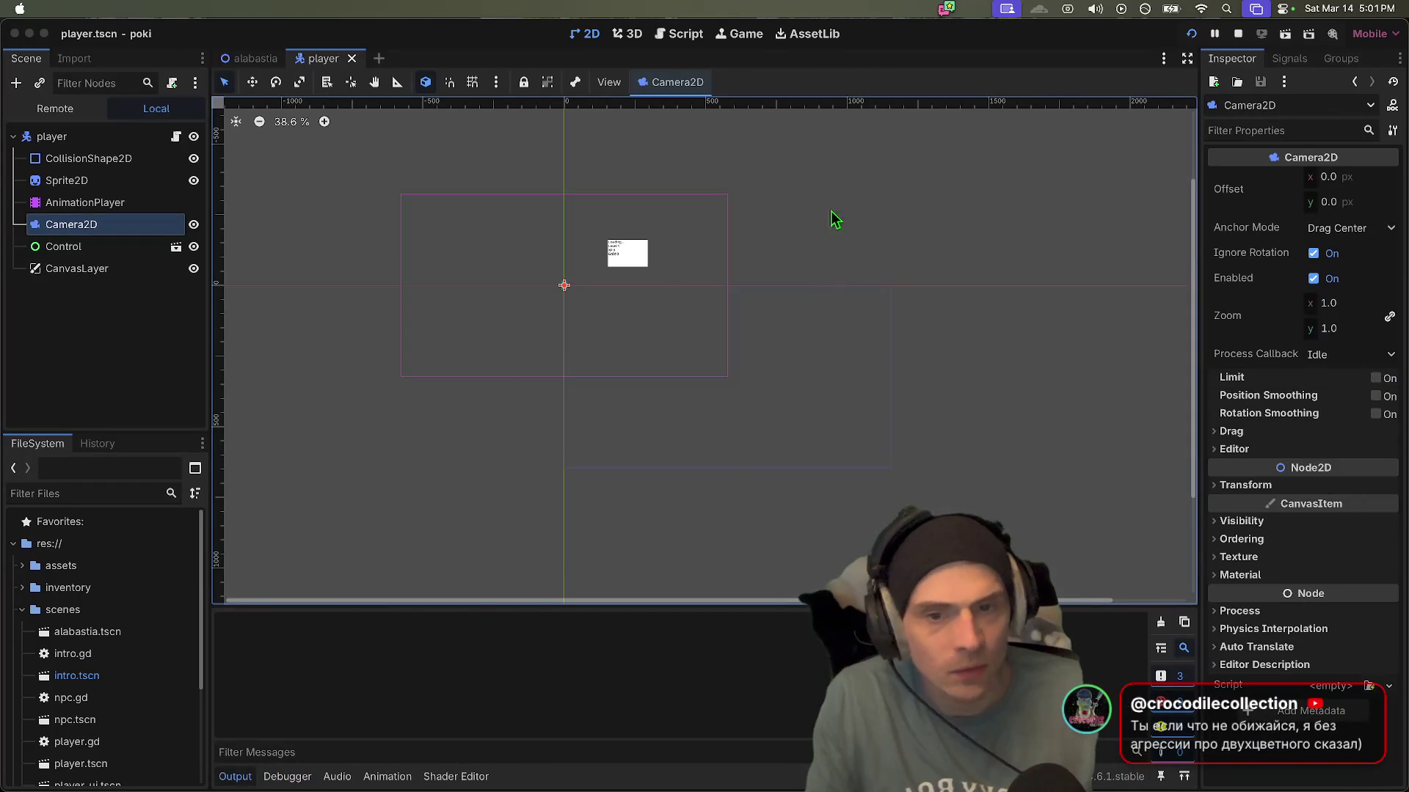
Log into the PokeTown game, stop the run, and select the Control node.
left_click(741, 449)
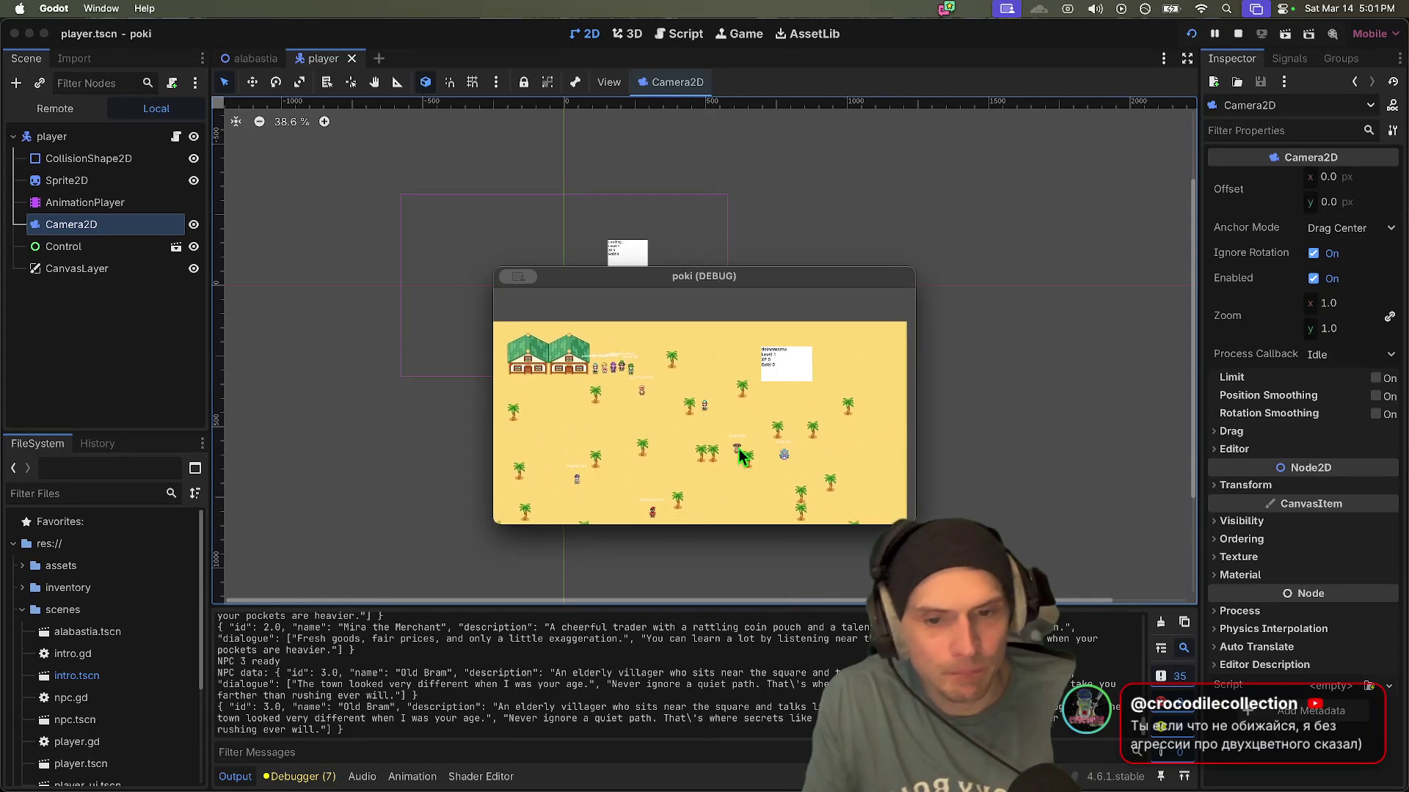
key("super+period")
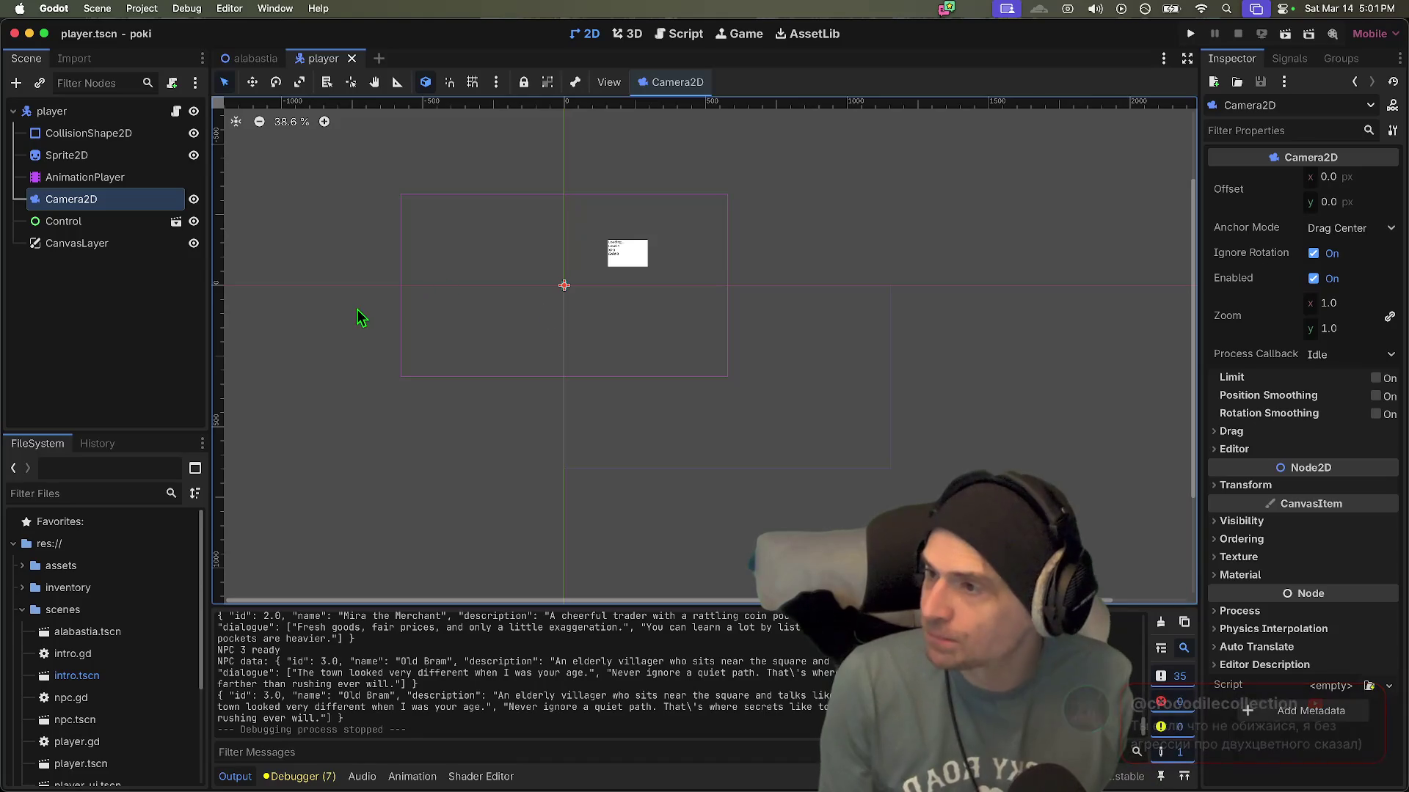
left_click(100, 221)
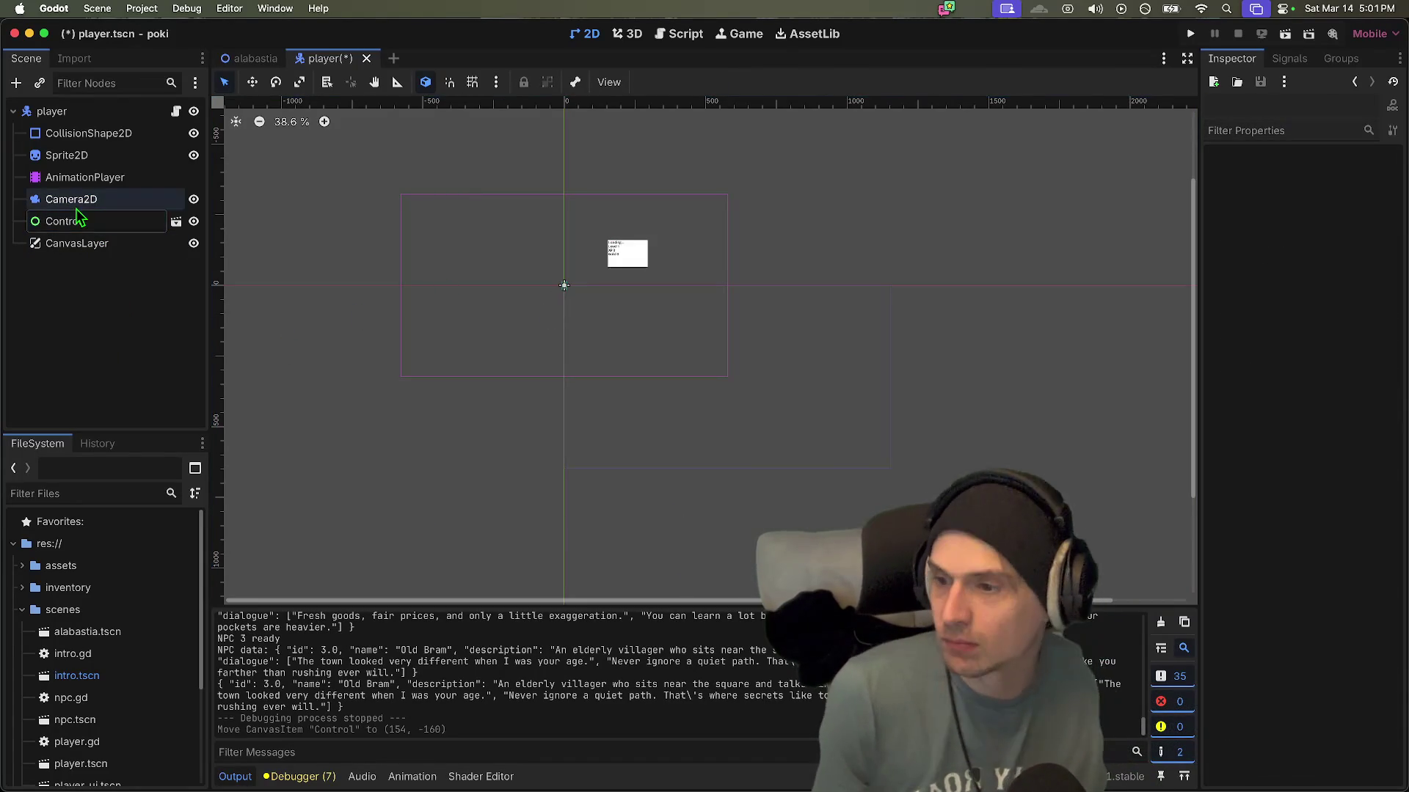
Add a Control node under CanvasLayer with the Full Rect anchor preset.
left_click(70, 243)
key("super+a")
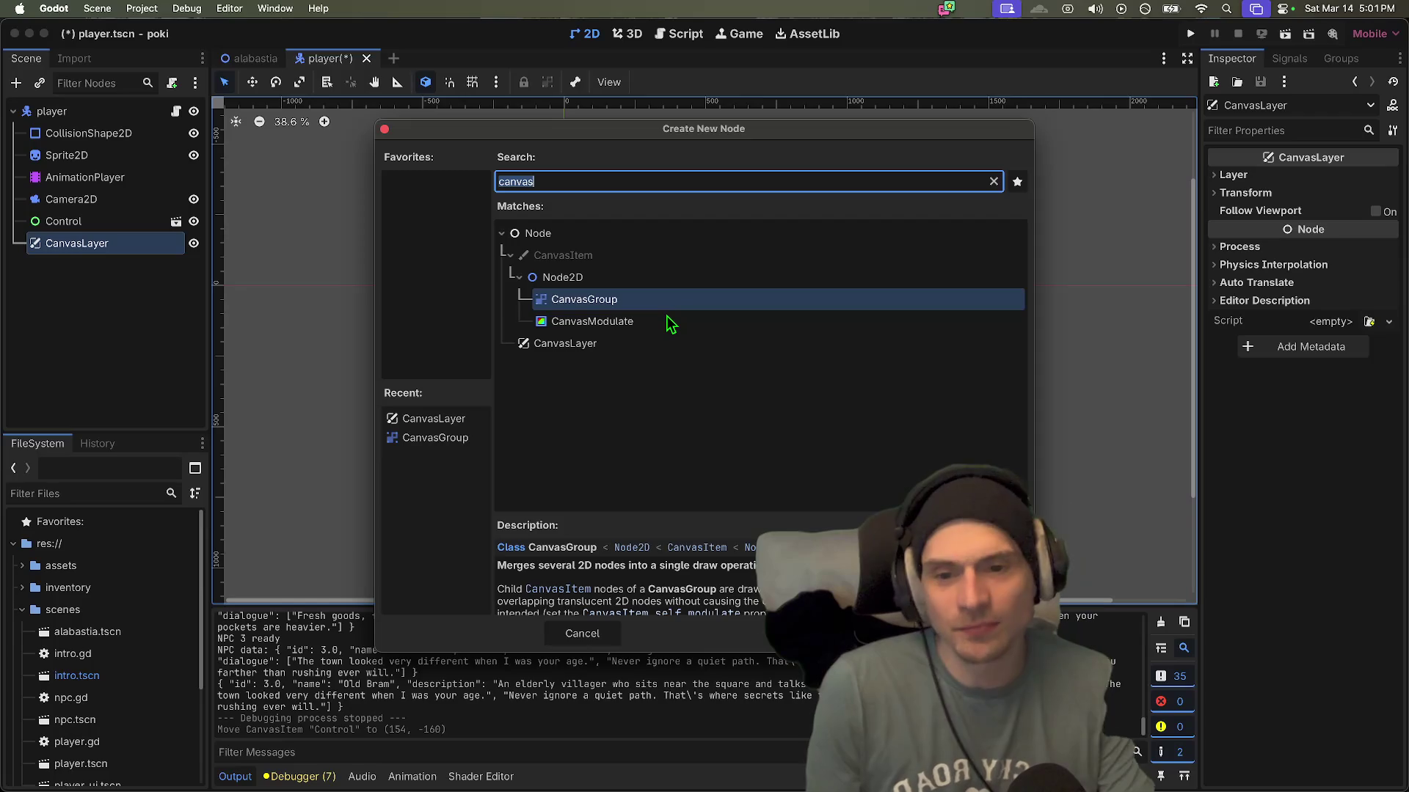
type("con")
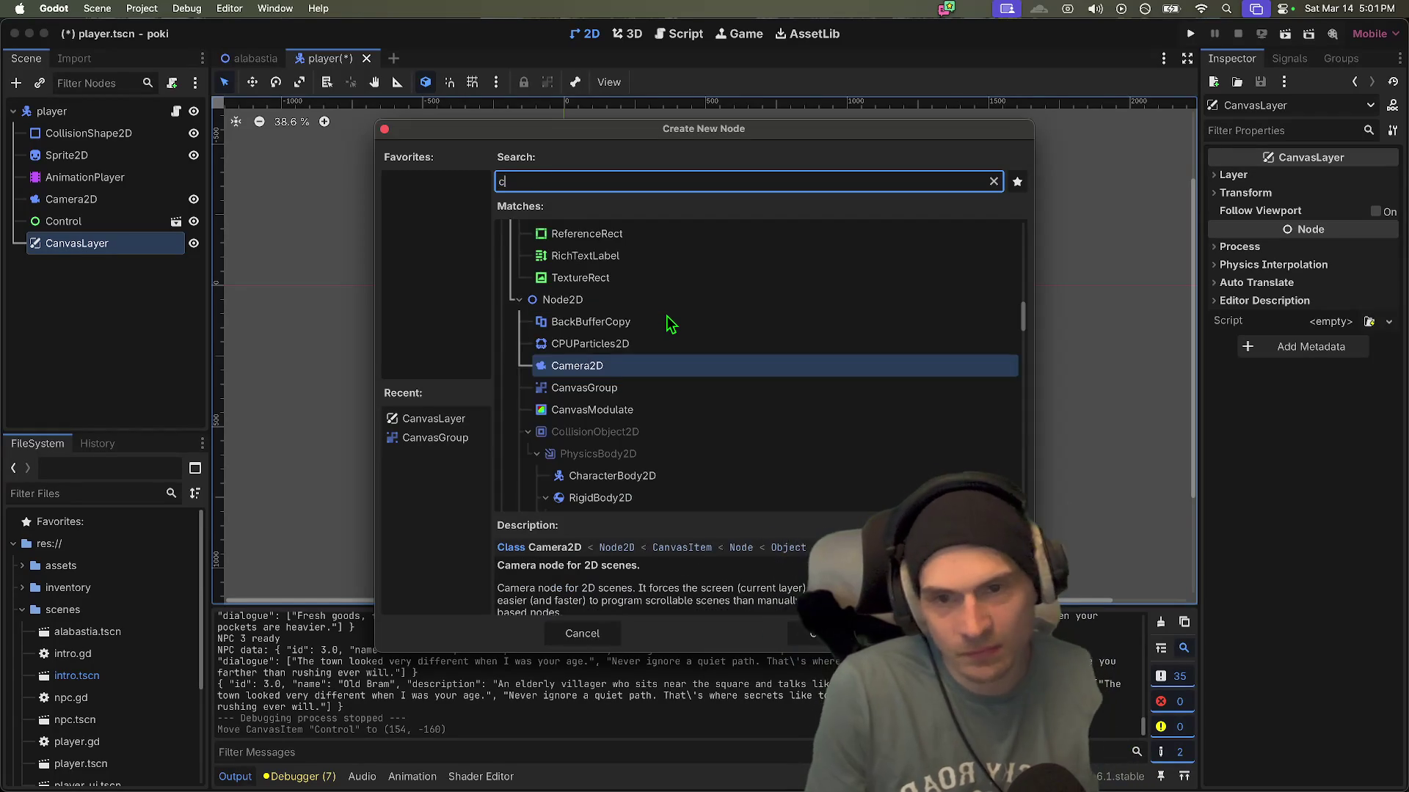
key("Return")
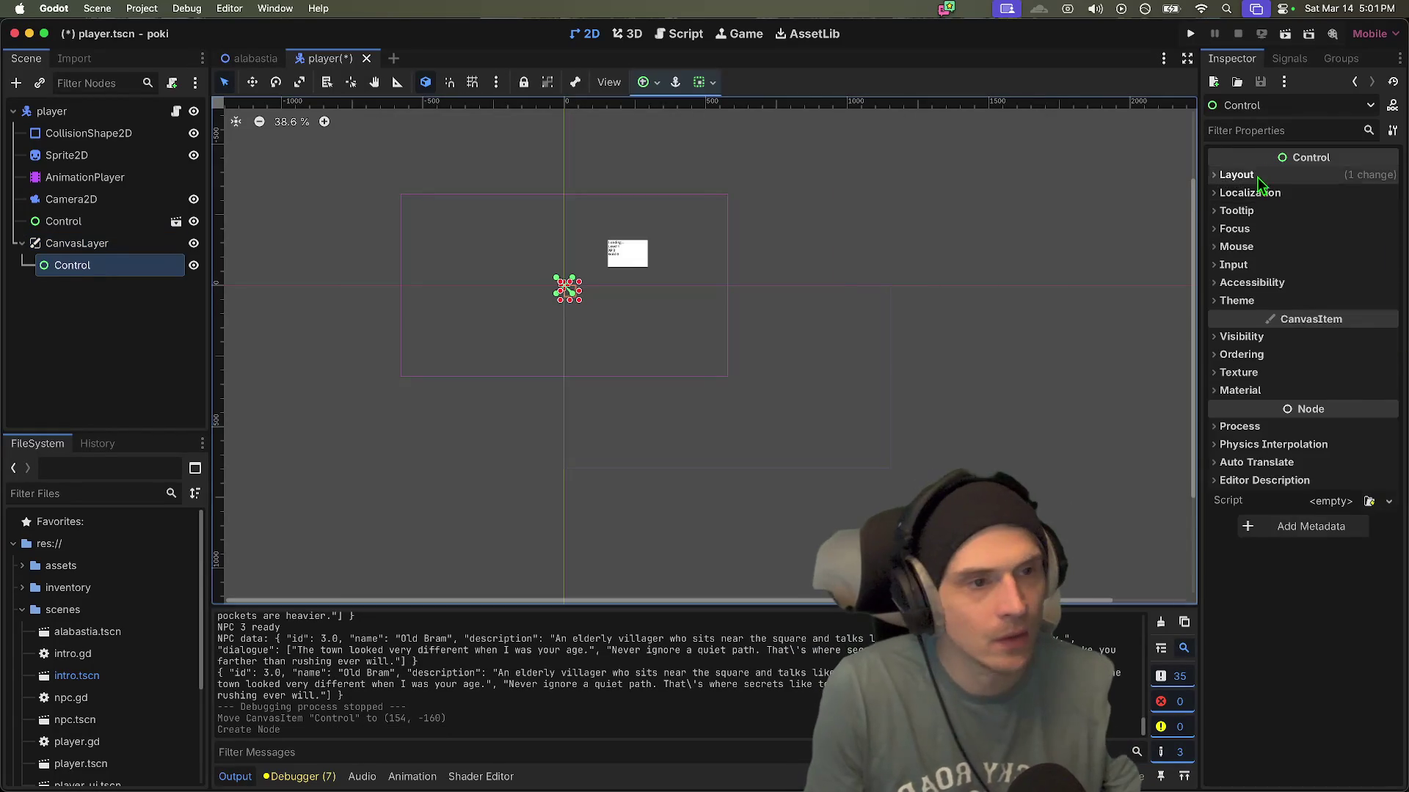
left_click(1240, 176)
left_click(1320, 375)
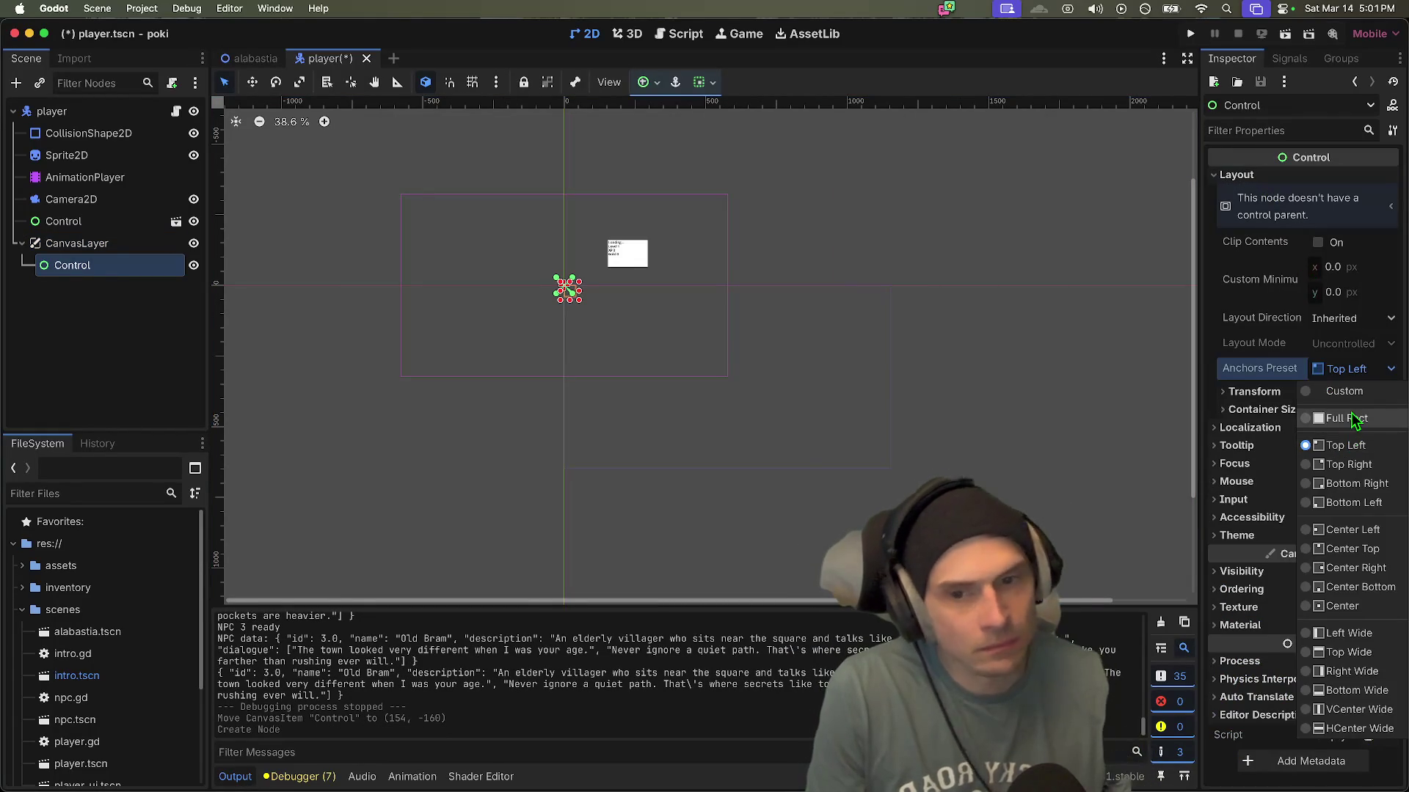
left_click(1353, 421)
Reselect the new Control and search 'marconpanel' in the add-node dialog.
scroll(729, 336, "right", 3)
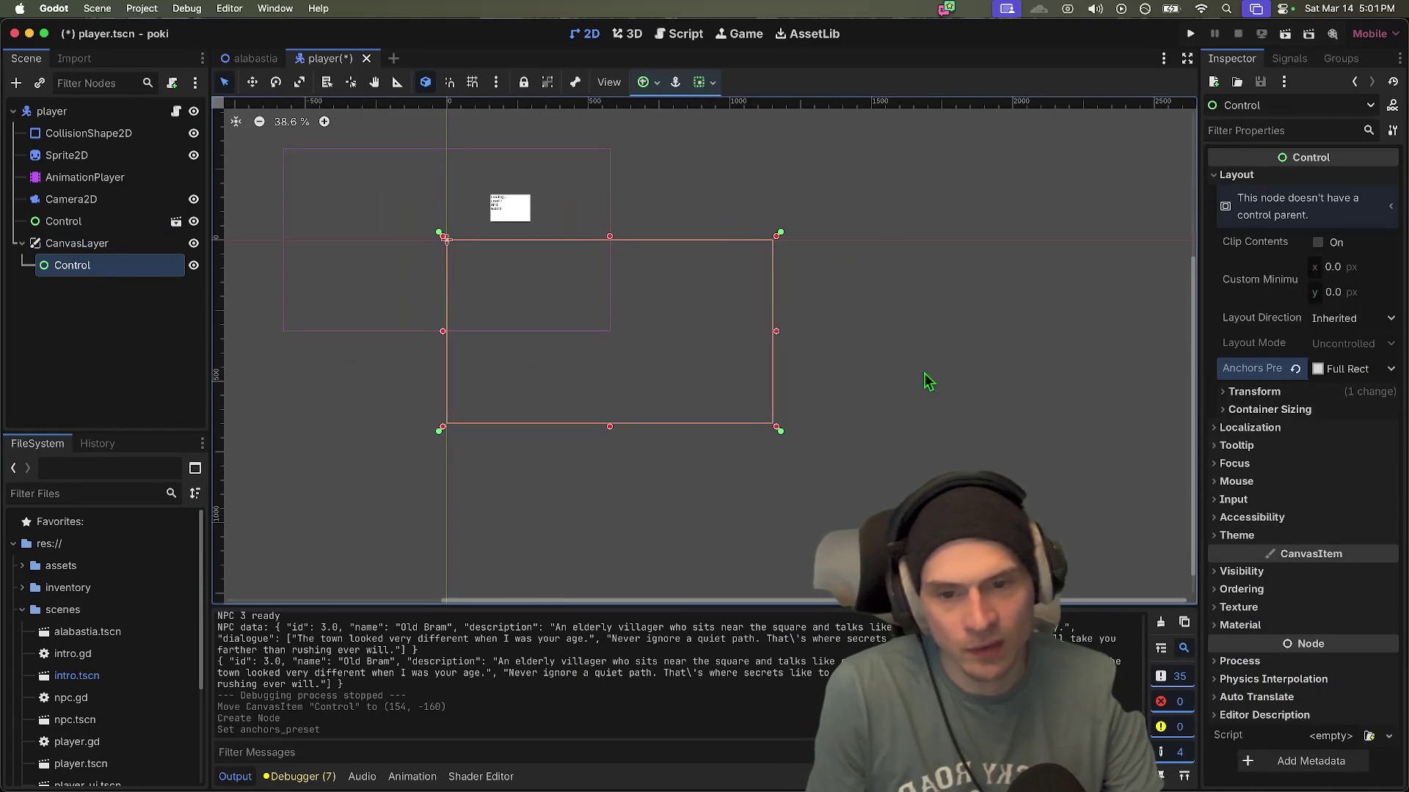
left_click(73, 199)
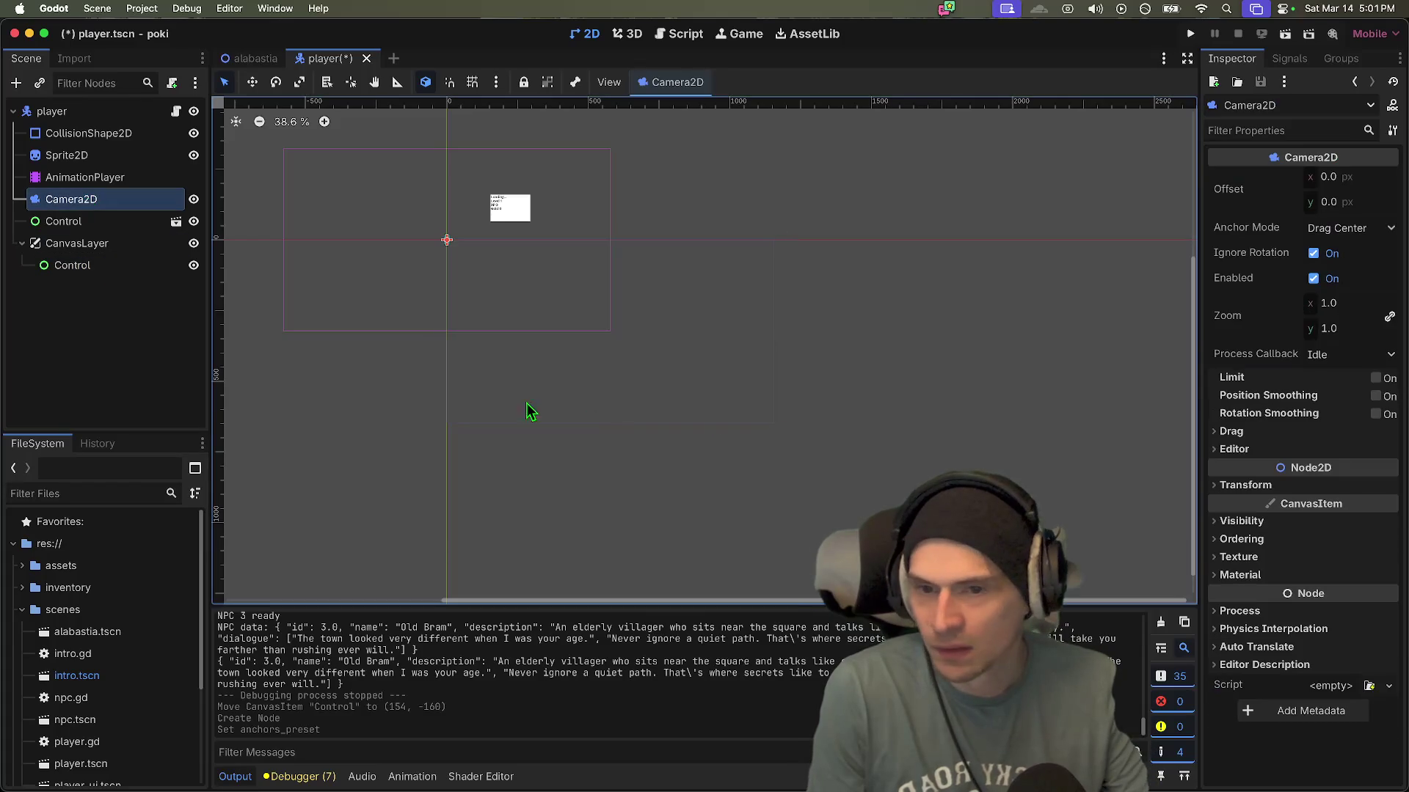
left_click(73, 266)
key("ctrl+a")
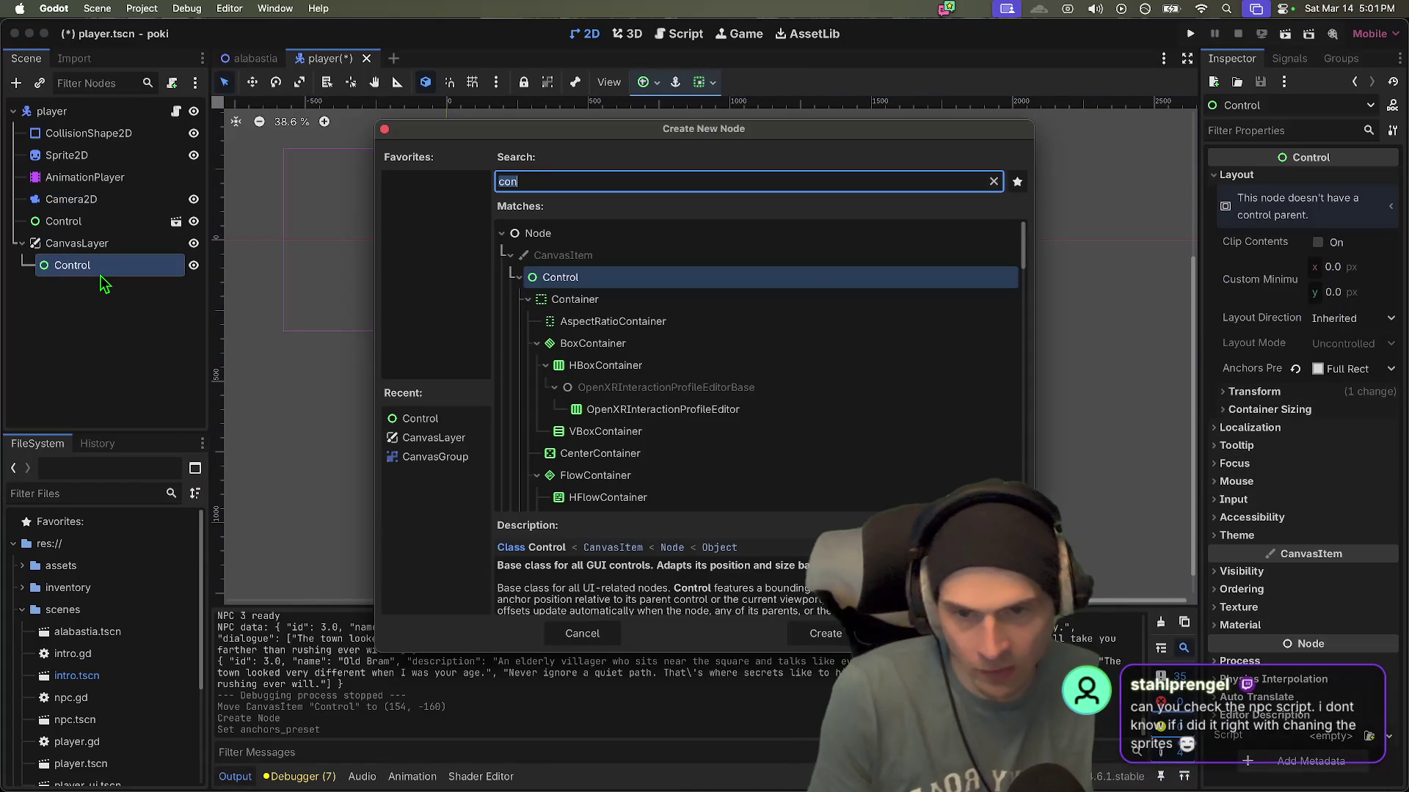
type("mar")
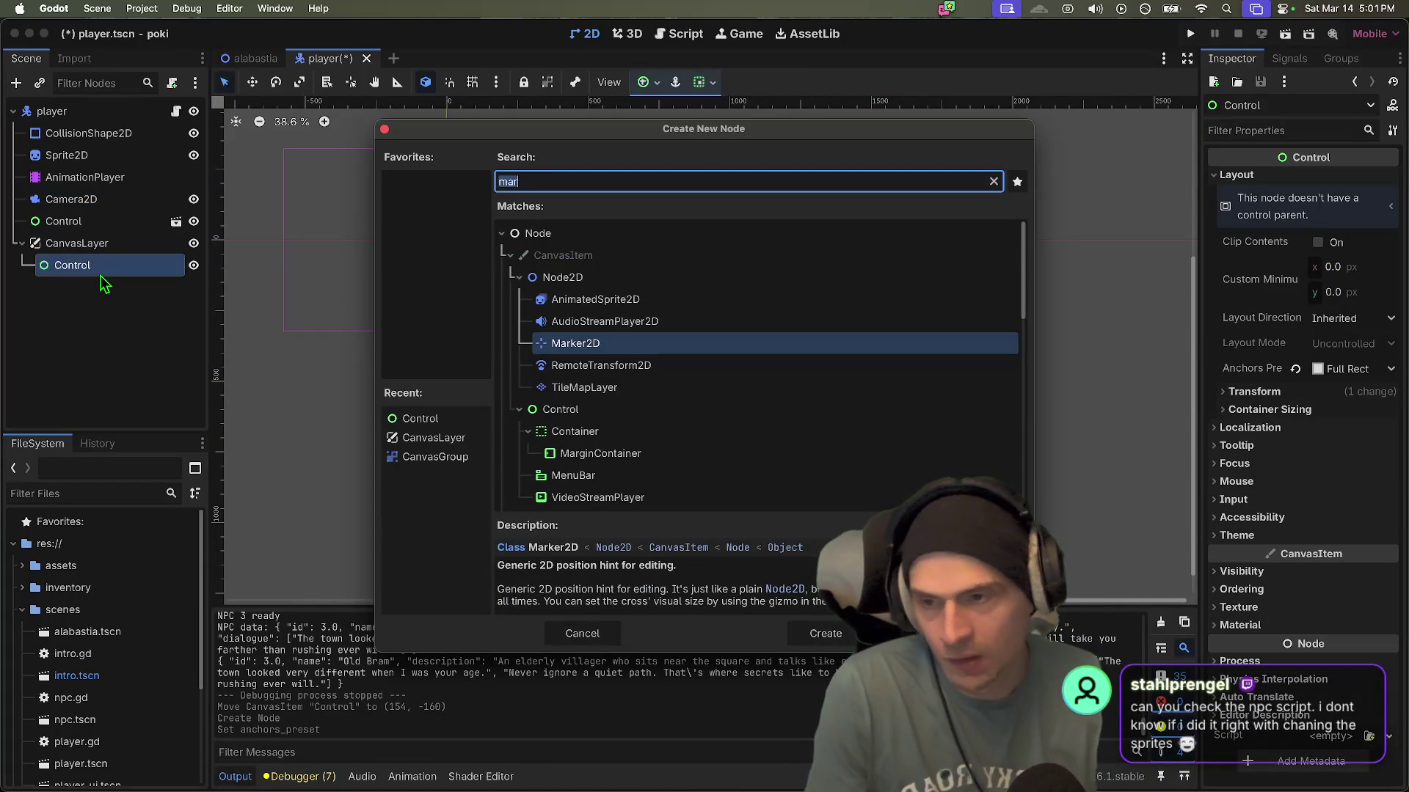
type("con")
type("panel")
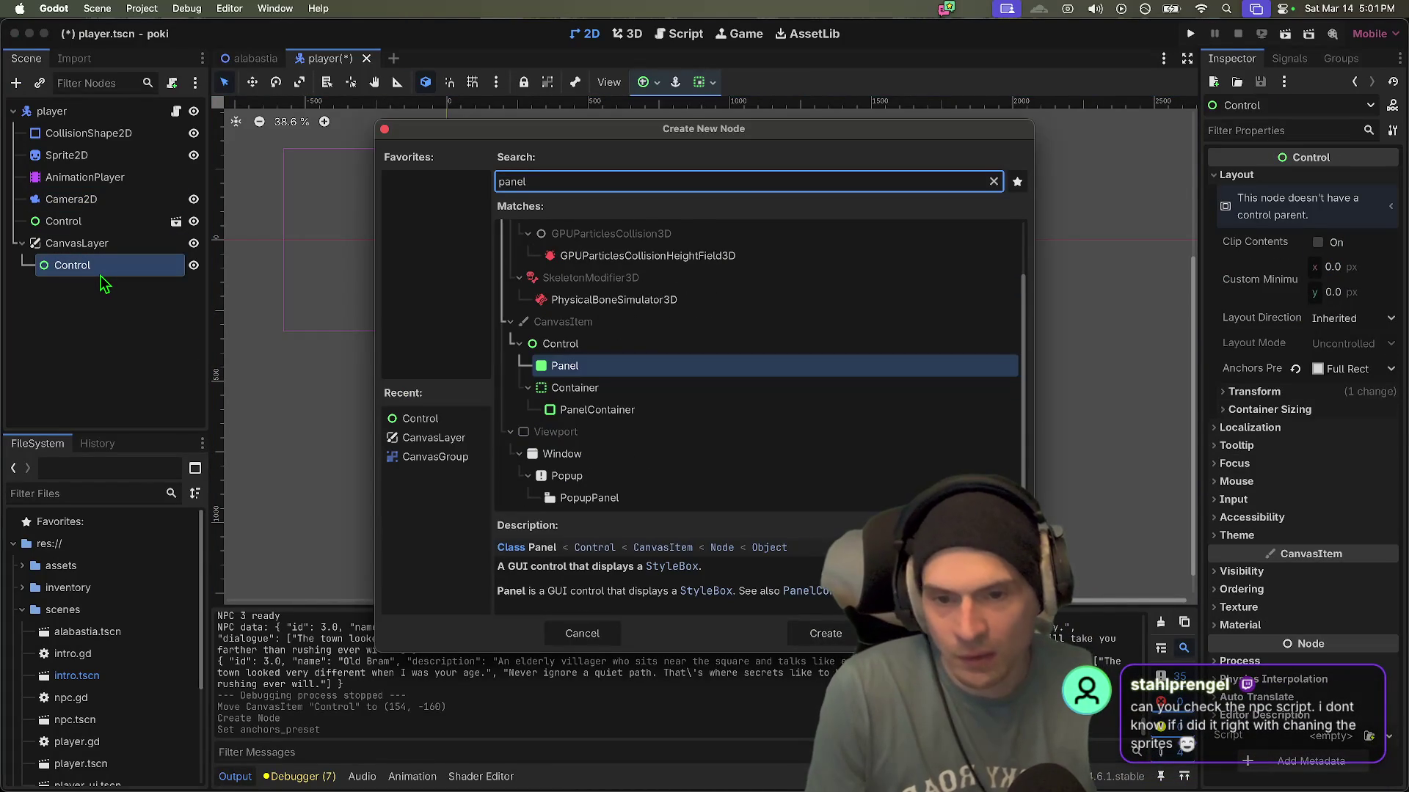
Add a PanelContainer under Control with a Label inside it reading 'test'.
key("Down")
key("Return")
key("ctrl+a")
type("label")
key("Return")
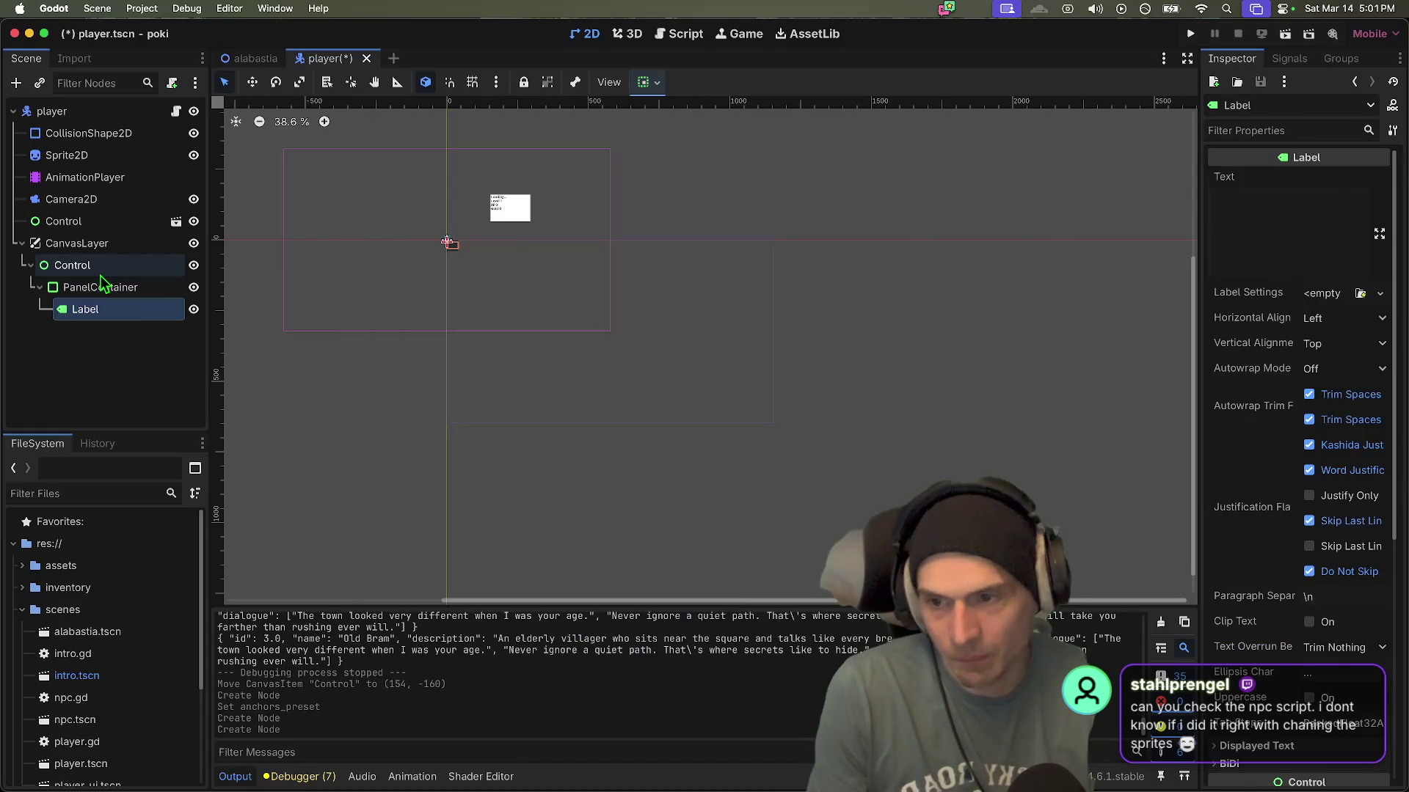
left_click(1248, 253)
type("test")
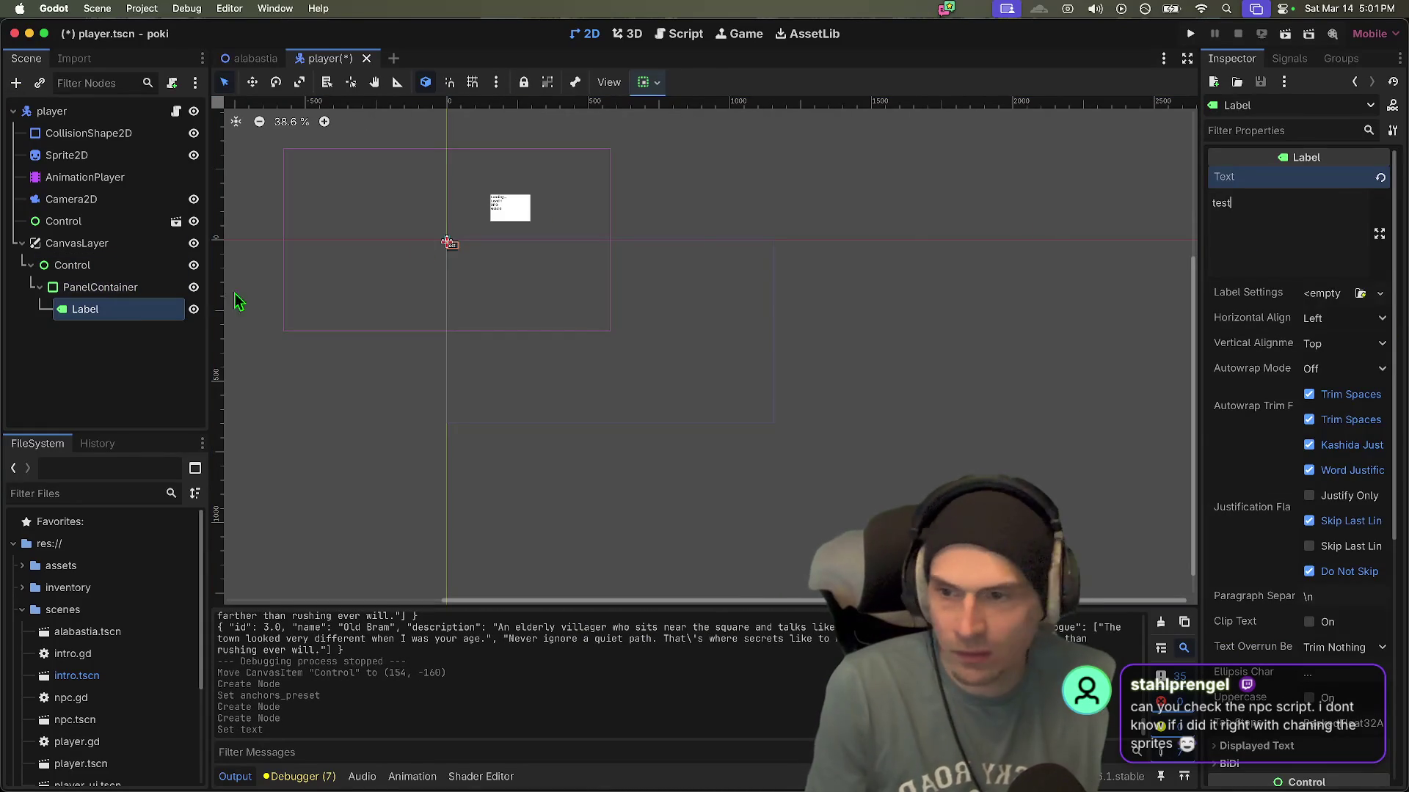
Set the PanelContainer to Anchors layout mode with the Top Right preset, and save the player scene.
left_click(87, 287)
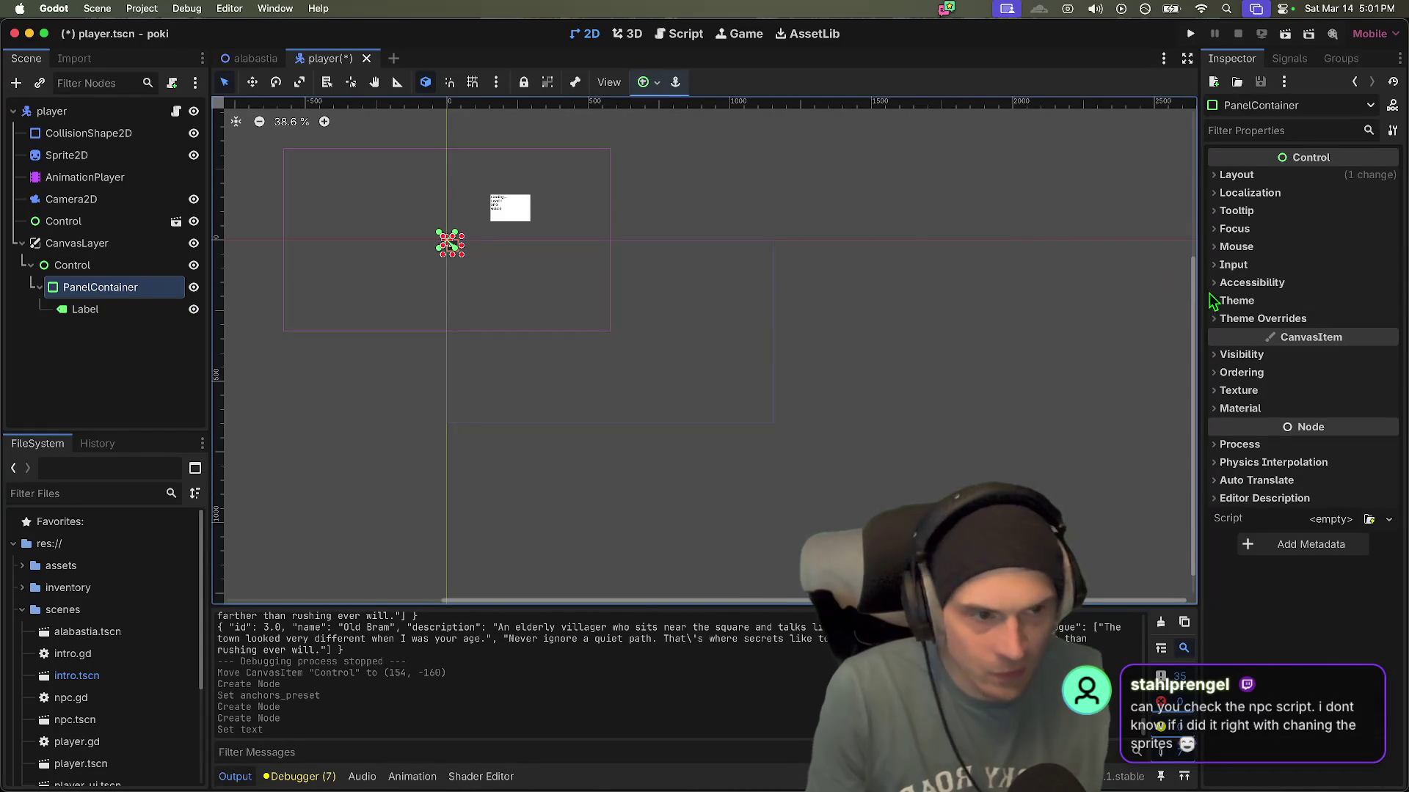
left_click(1274, 176)
left_click(1347, 345)
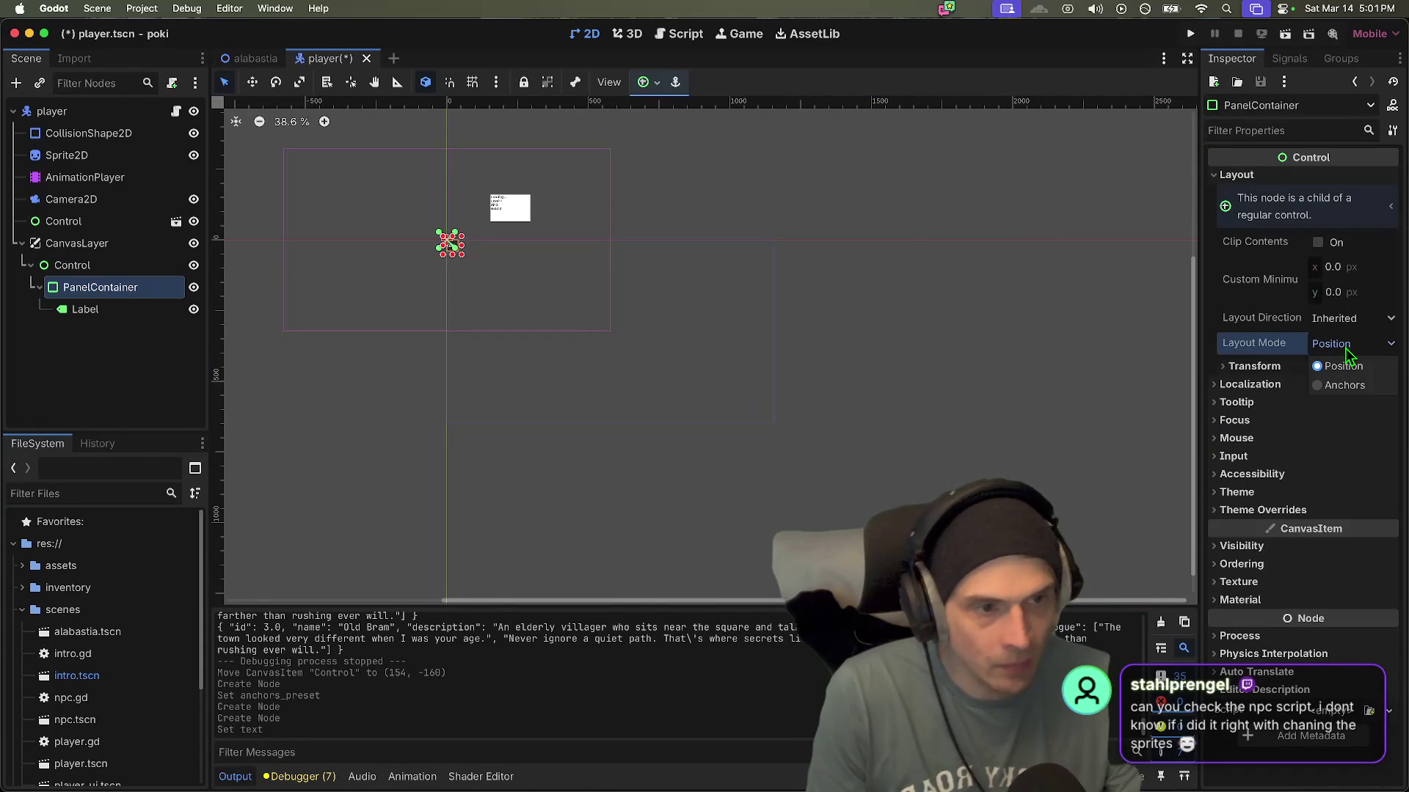
left_click(1348, 387)
left_click(1353, 368)
left_click(1350, 446)
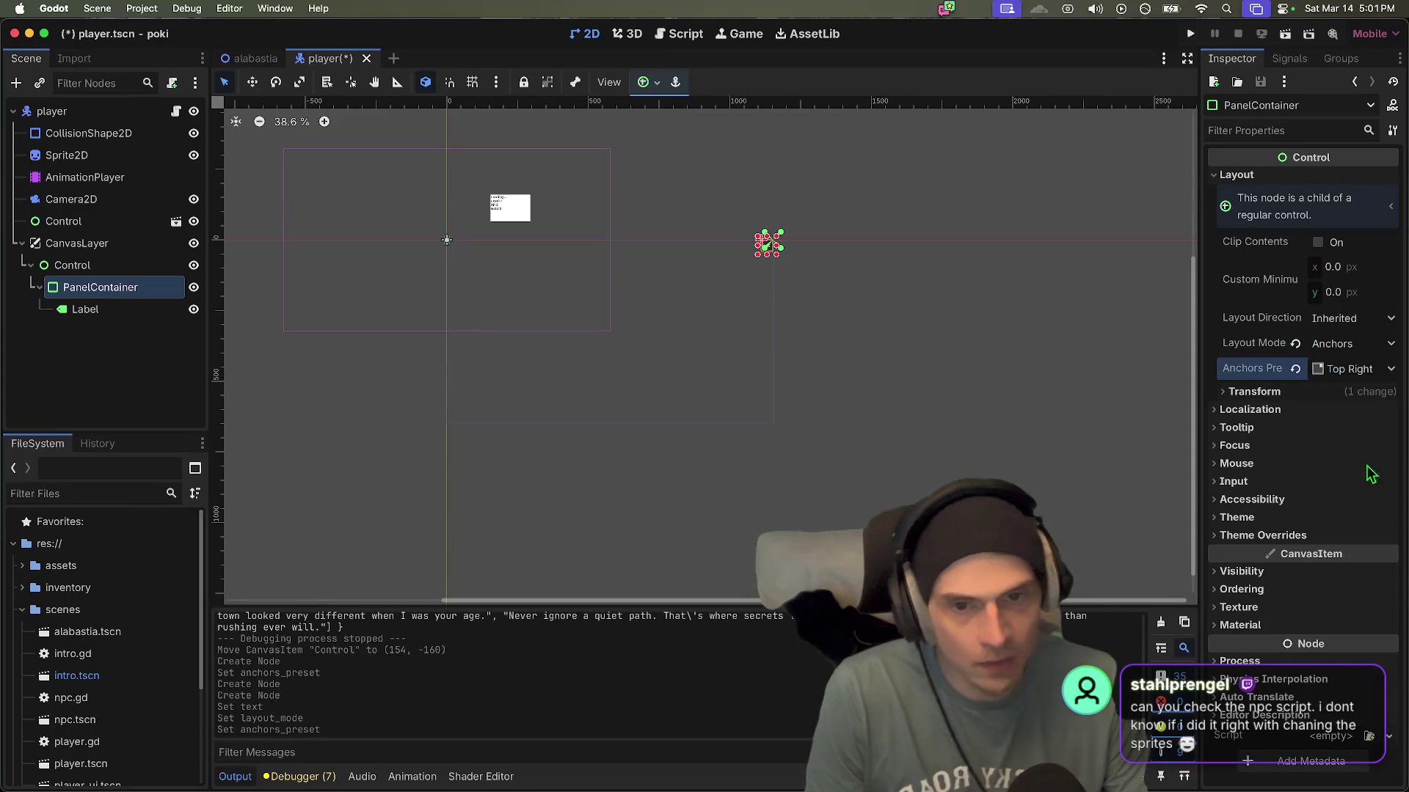
key("super+s")
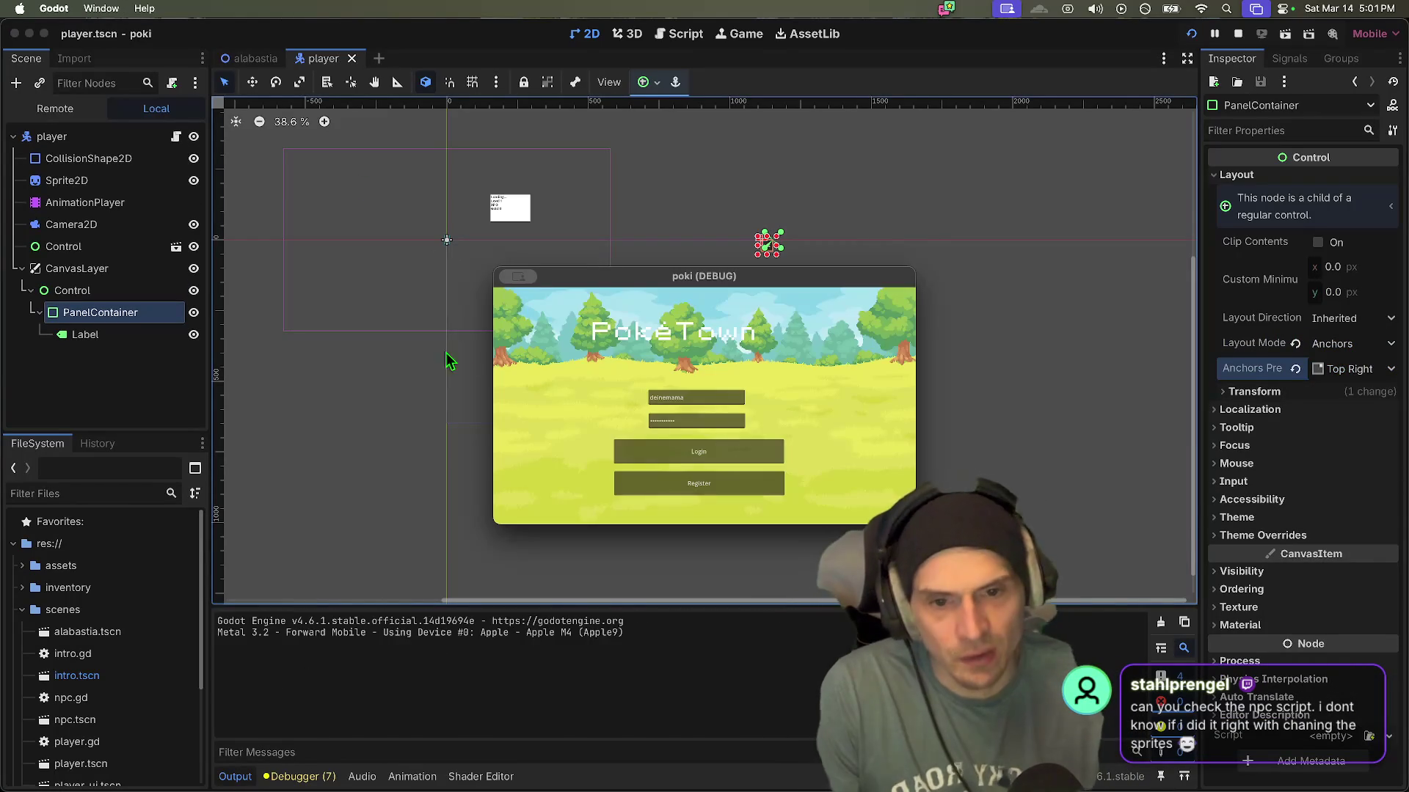
Log into the running game, walk the player around the town, then stop it.
left_click(720, 450)
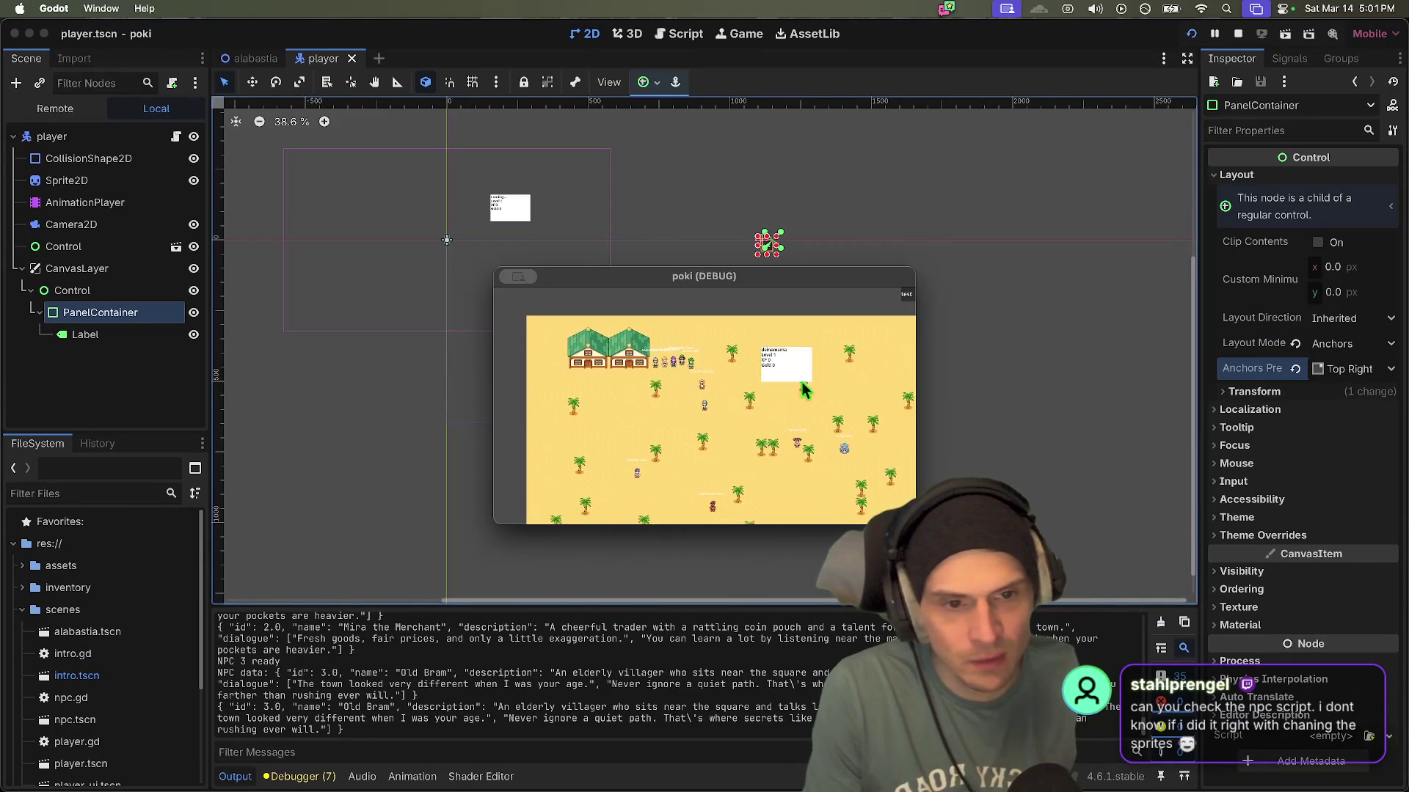
key("Up")
key("Left")
key("Down")
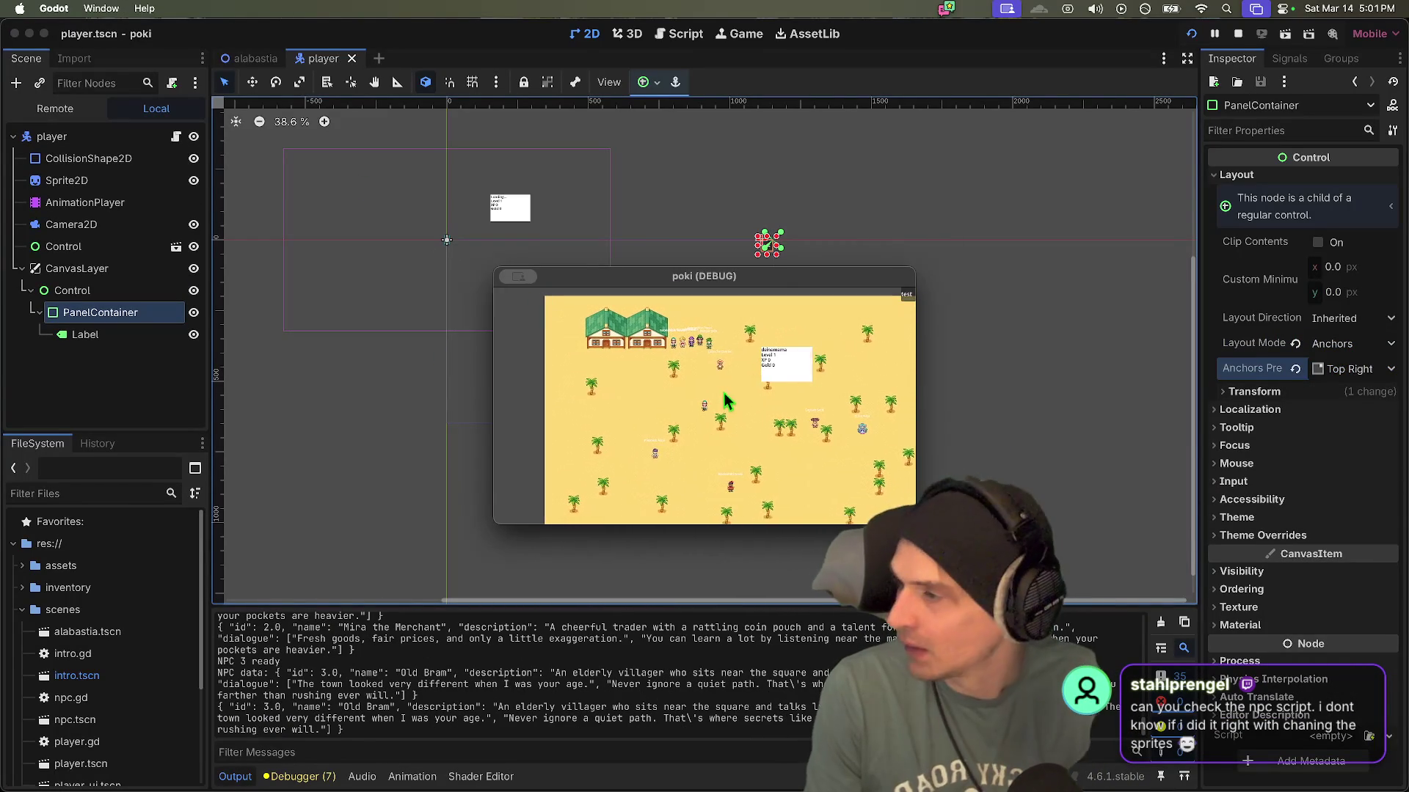
key("Down")
key("super+q")
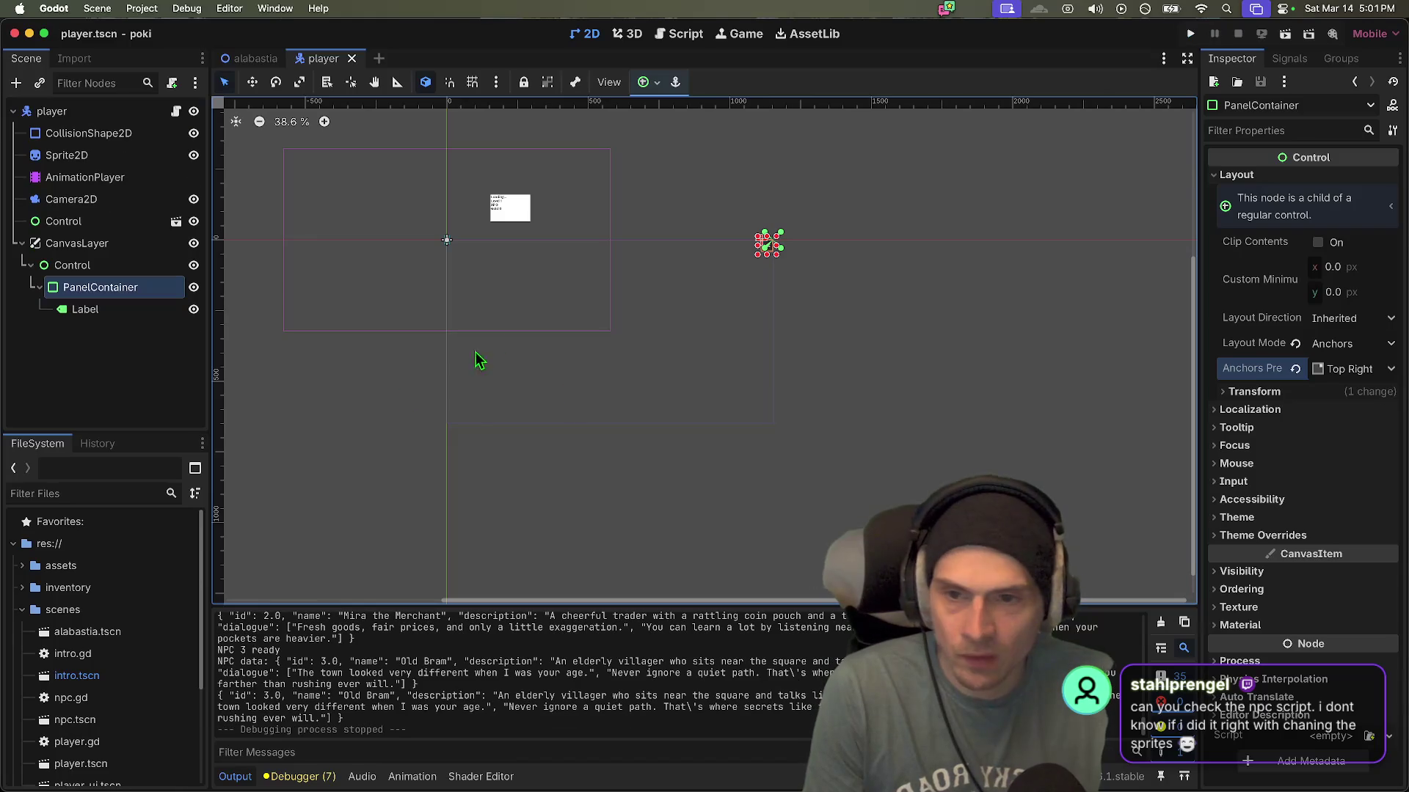
left_click(147, 244)
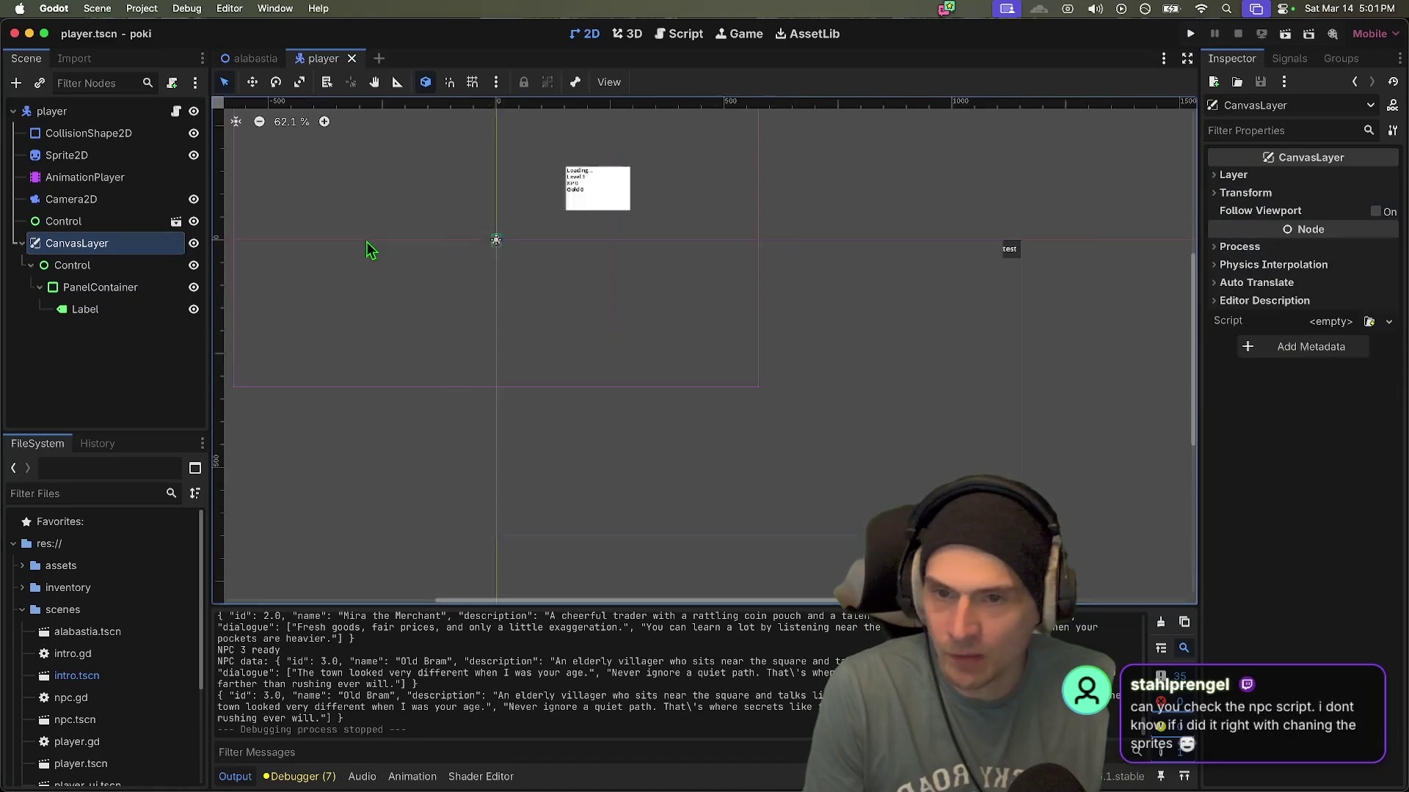
Set the player's Camera2D zoom to 2.
left_click(139, 178)
left_click(139, 199)
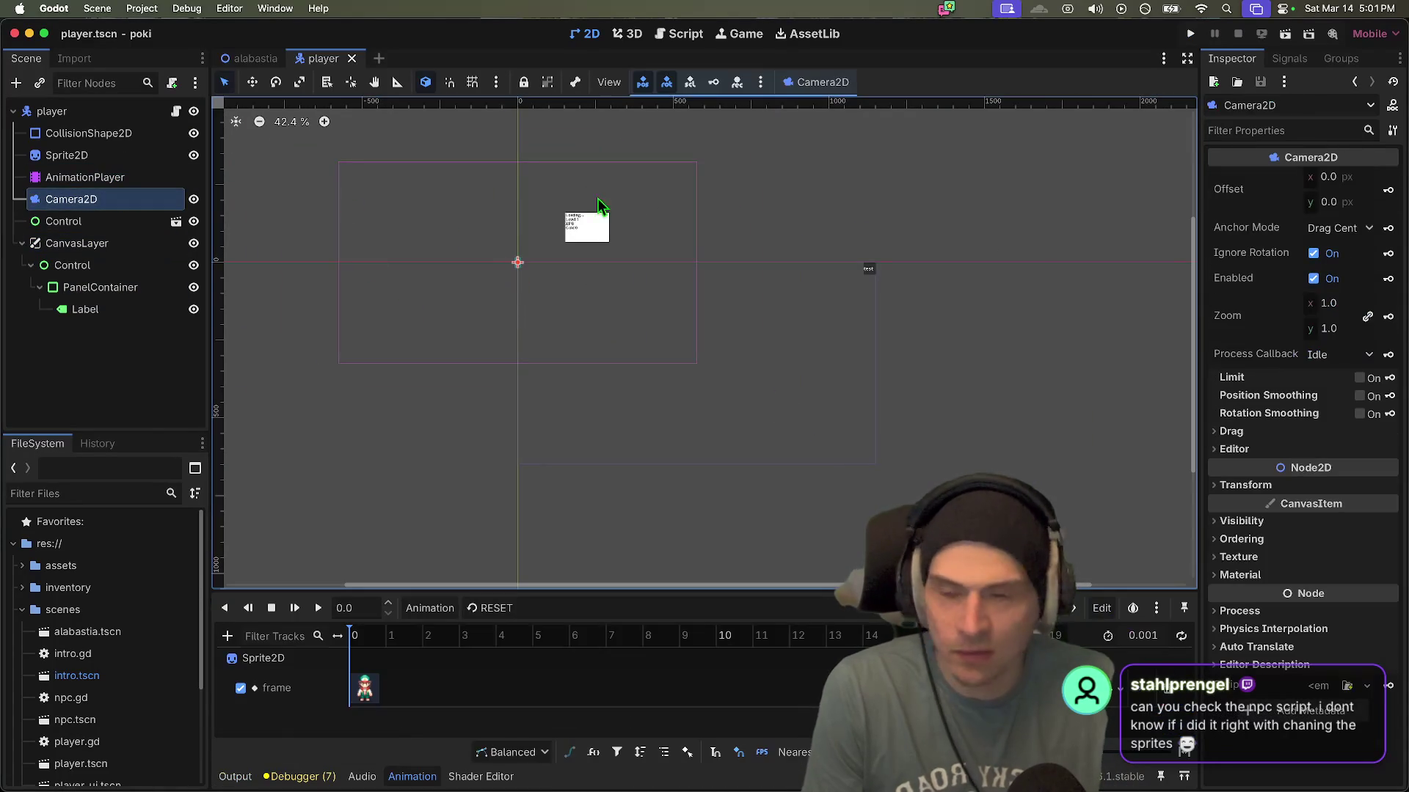
left_click(1328, 303)
type("2")
key("Return")
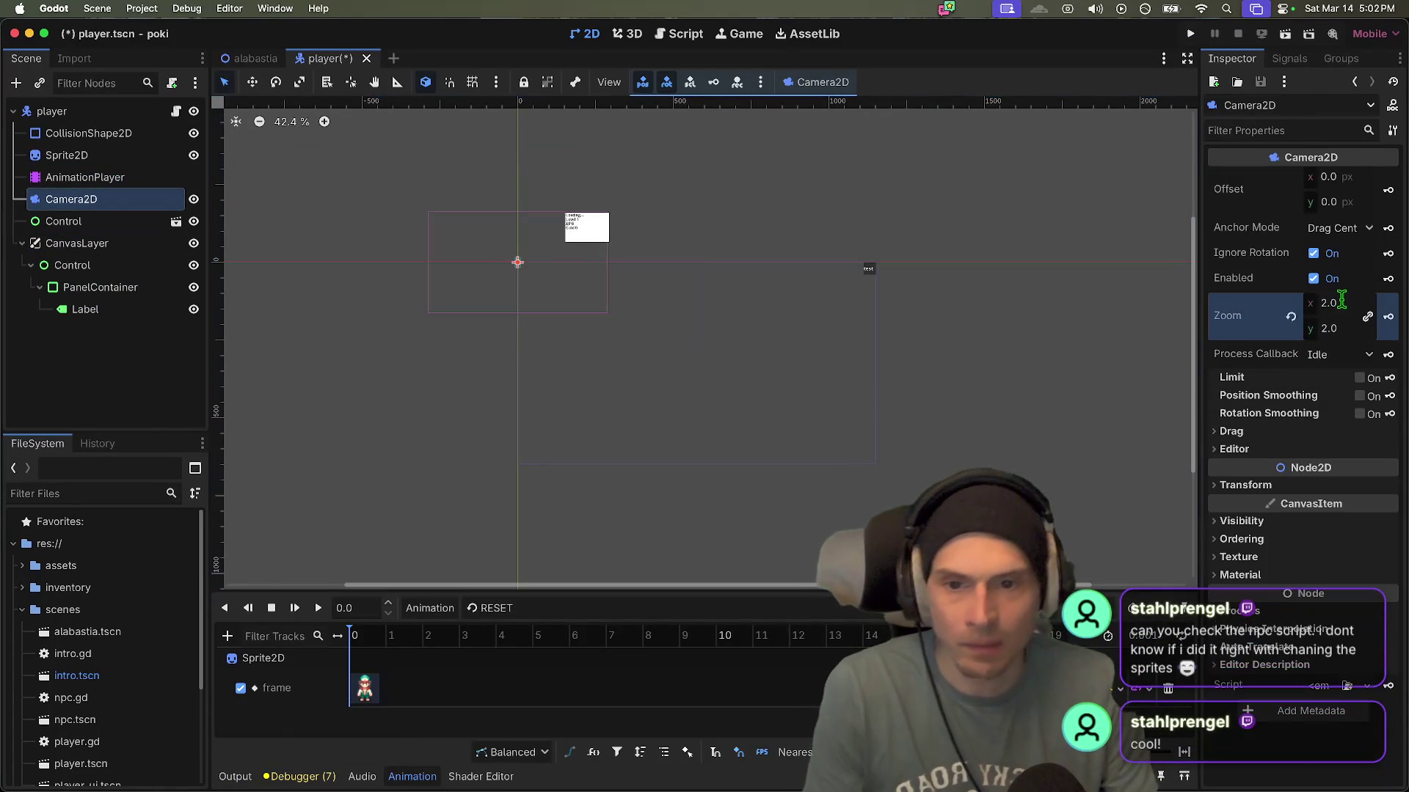
left_click(528, 241)
Move the instanced UI Control under PanelContainer and open its player_ui source scene.
left_click(165, 221)
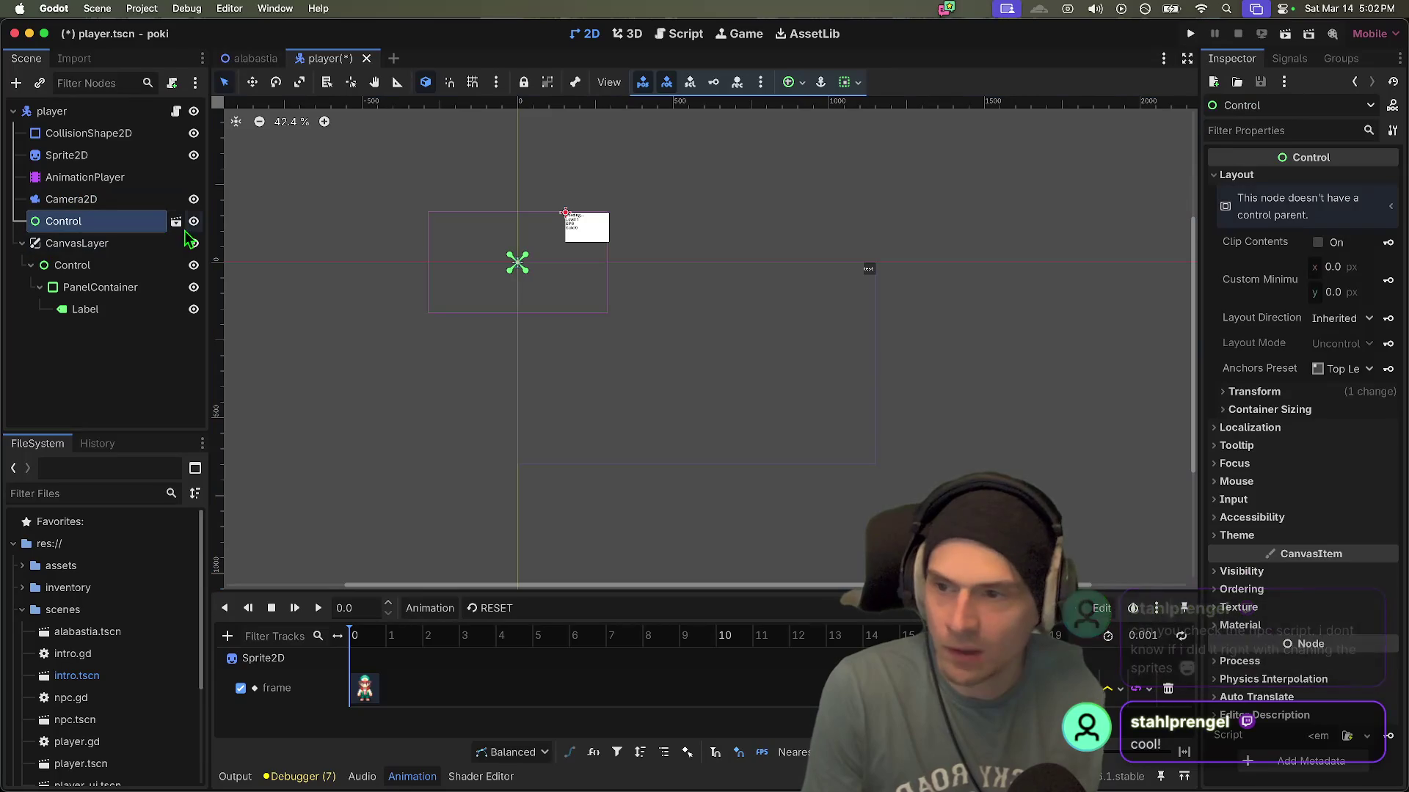
scroll(324, 298, "up", 2)
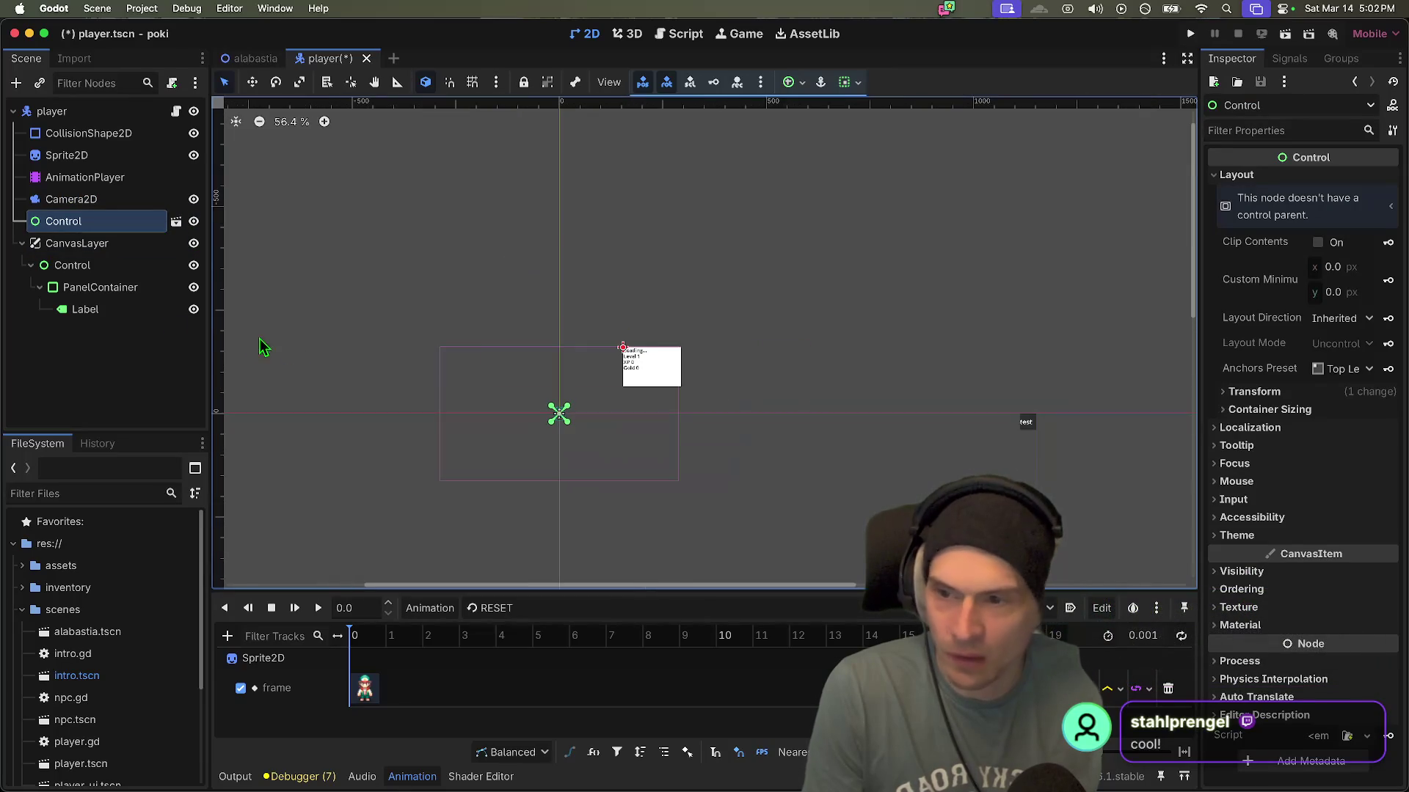
left_click_drag(108, 245, 102, 257)
left_click_drag(121, 312, 123, 308)
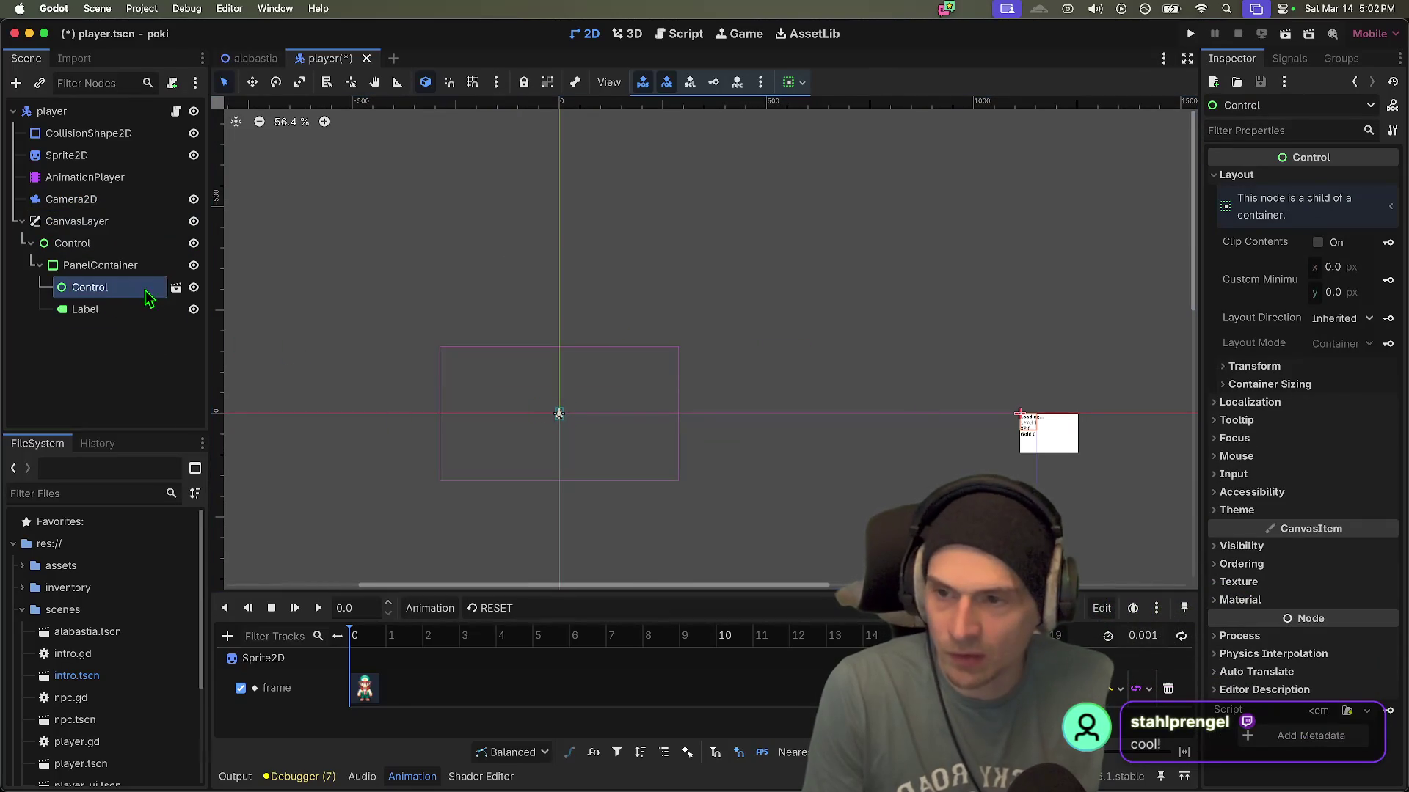
left_click(176, 288)
left_click(88, 111)
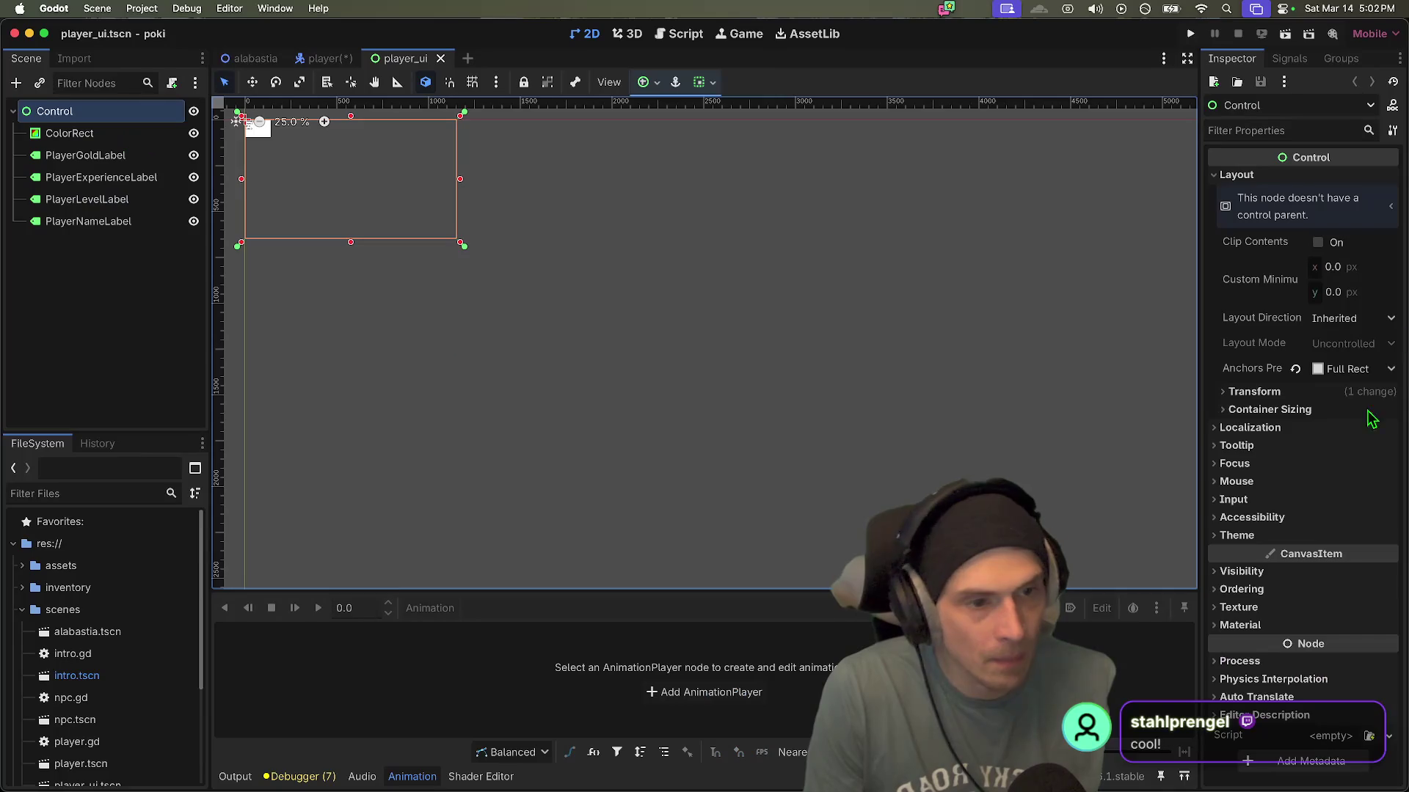
Anchor player_ui's root Control to the Top Left preset and save the scene.
left_click(1322, 395)
left_click(1297, 429)
left_click(1291, 392)
left_click(1349, 368)
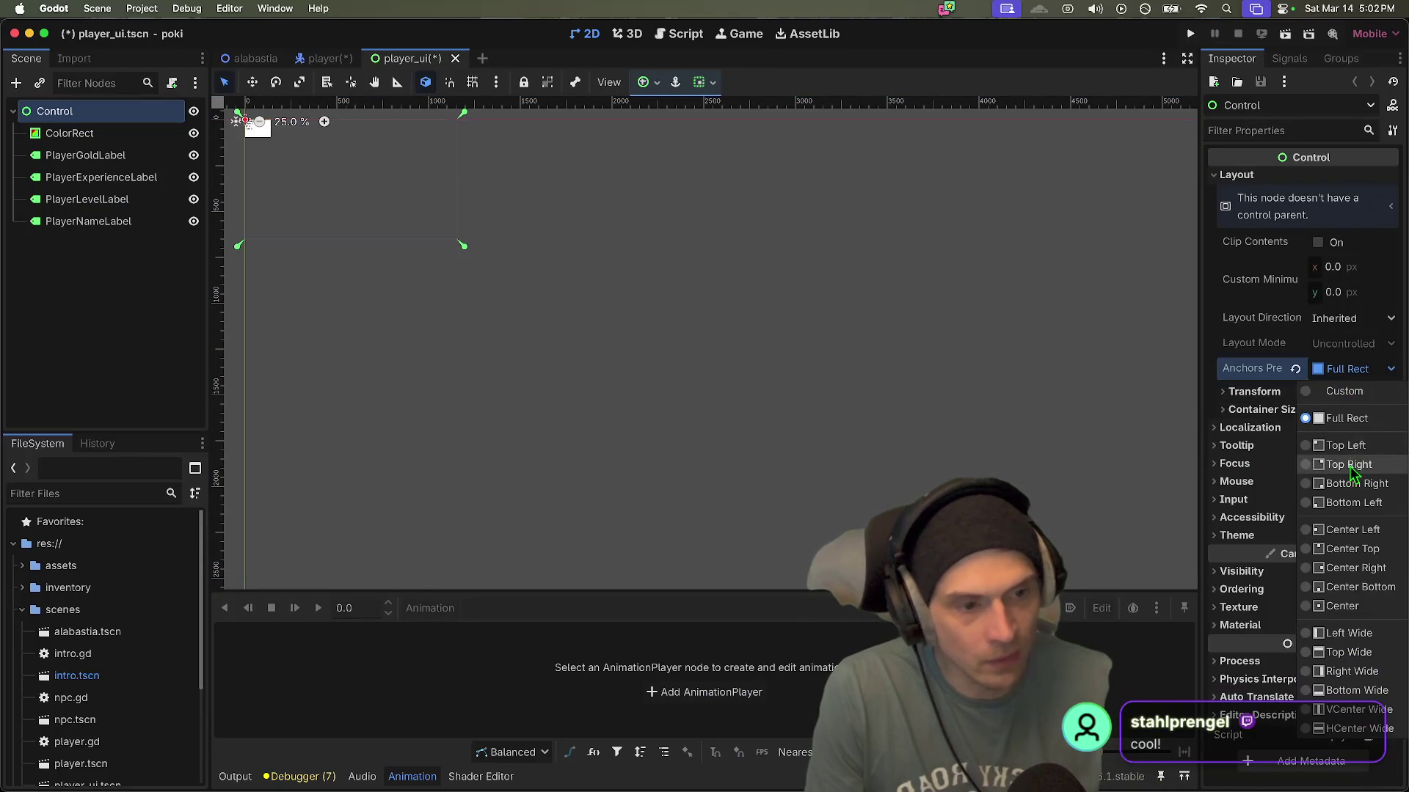
left_click(1360, 418)
scroll(748, 371, "up", 3)
scroll(468, 261, "up", 3)
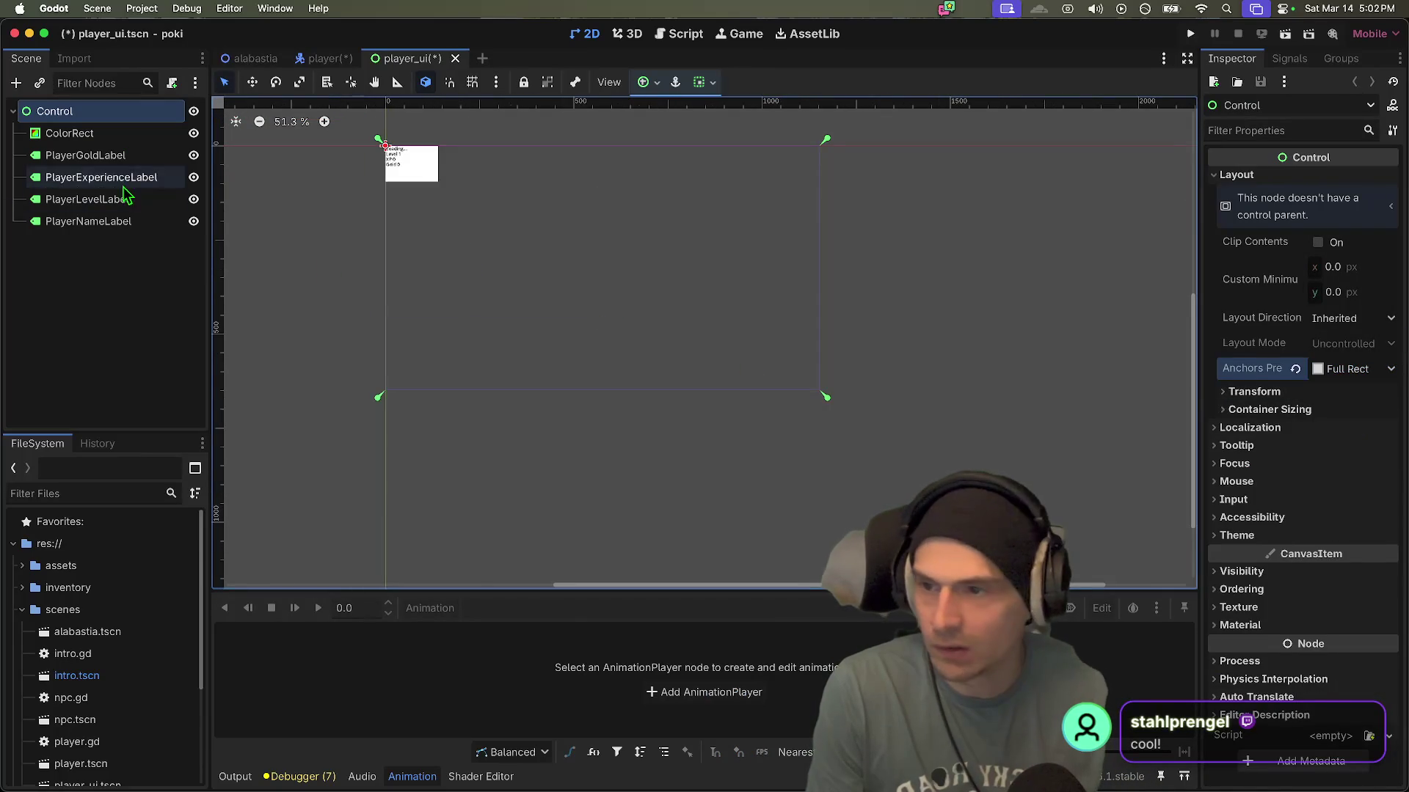
left_click(111, 154)
left_click(114, 111)
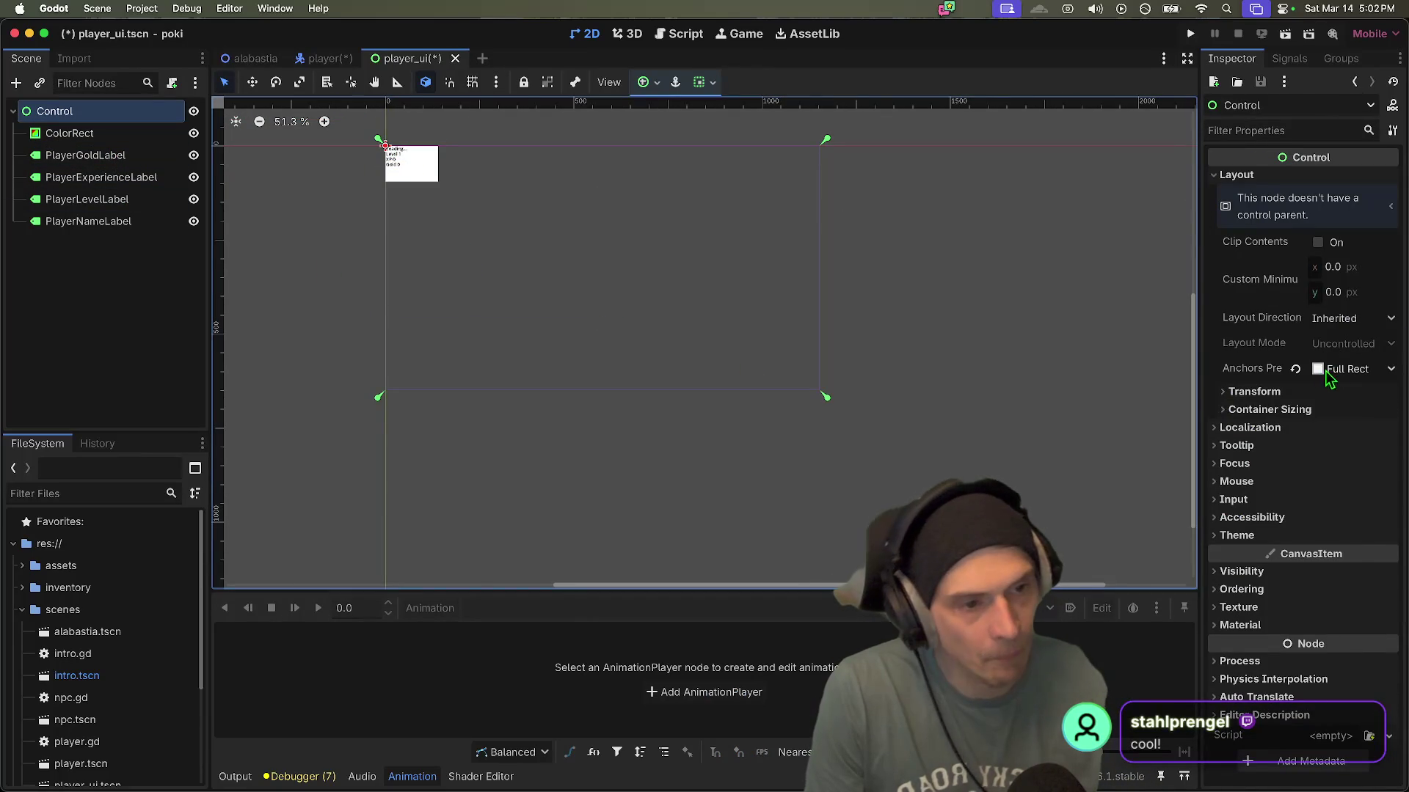
left_click(1350, 368)
left_click(1342, 394)
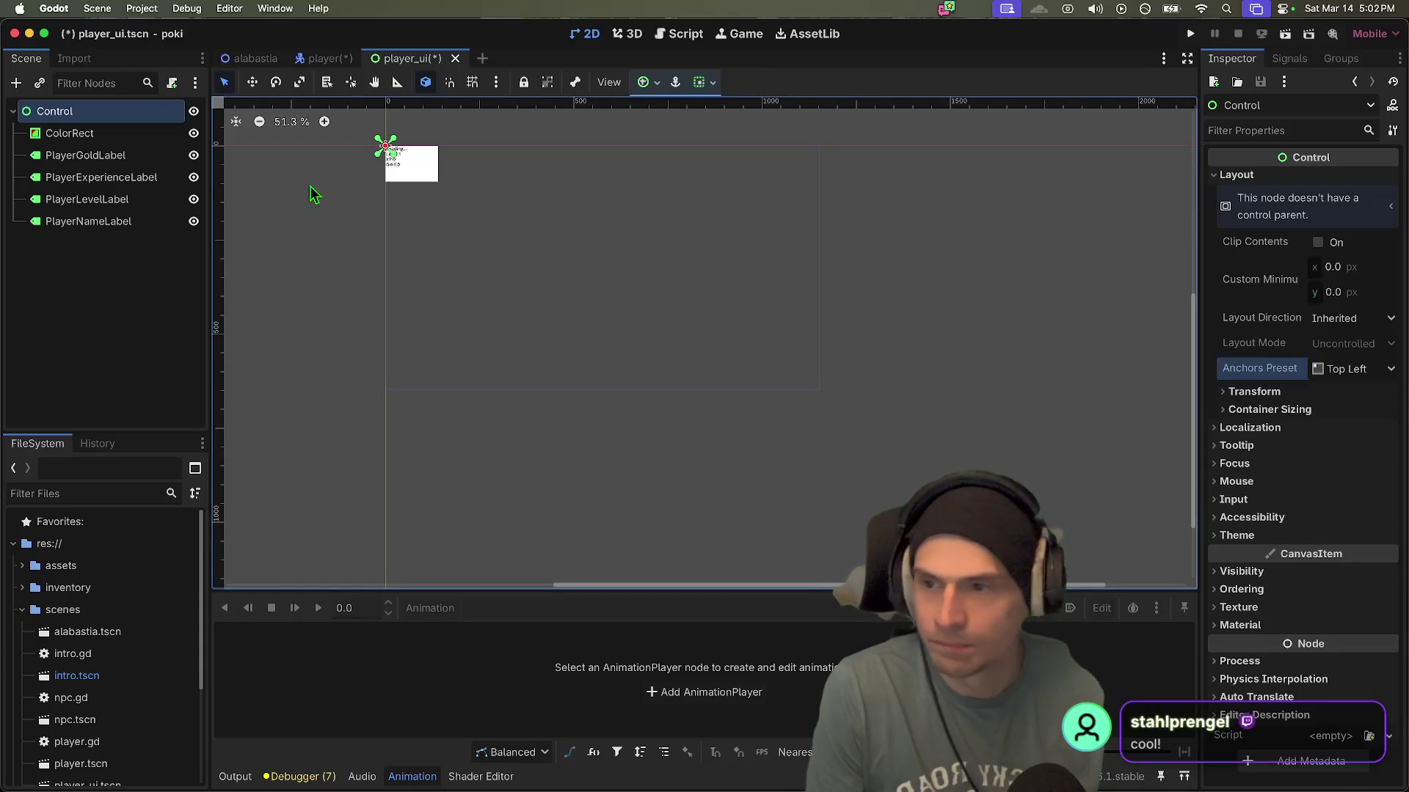
key("cmd+s")
Cut the ColorRect and player label nodes, then close player_ui with Don't Save.
left_click(74, 133)
left_click(110, 199, "shift")
right_click(112, 222)
left_click(121, 222, "shift")
right_click(126, 220)
left_click(142, 229)
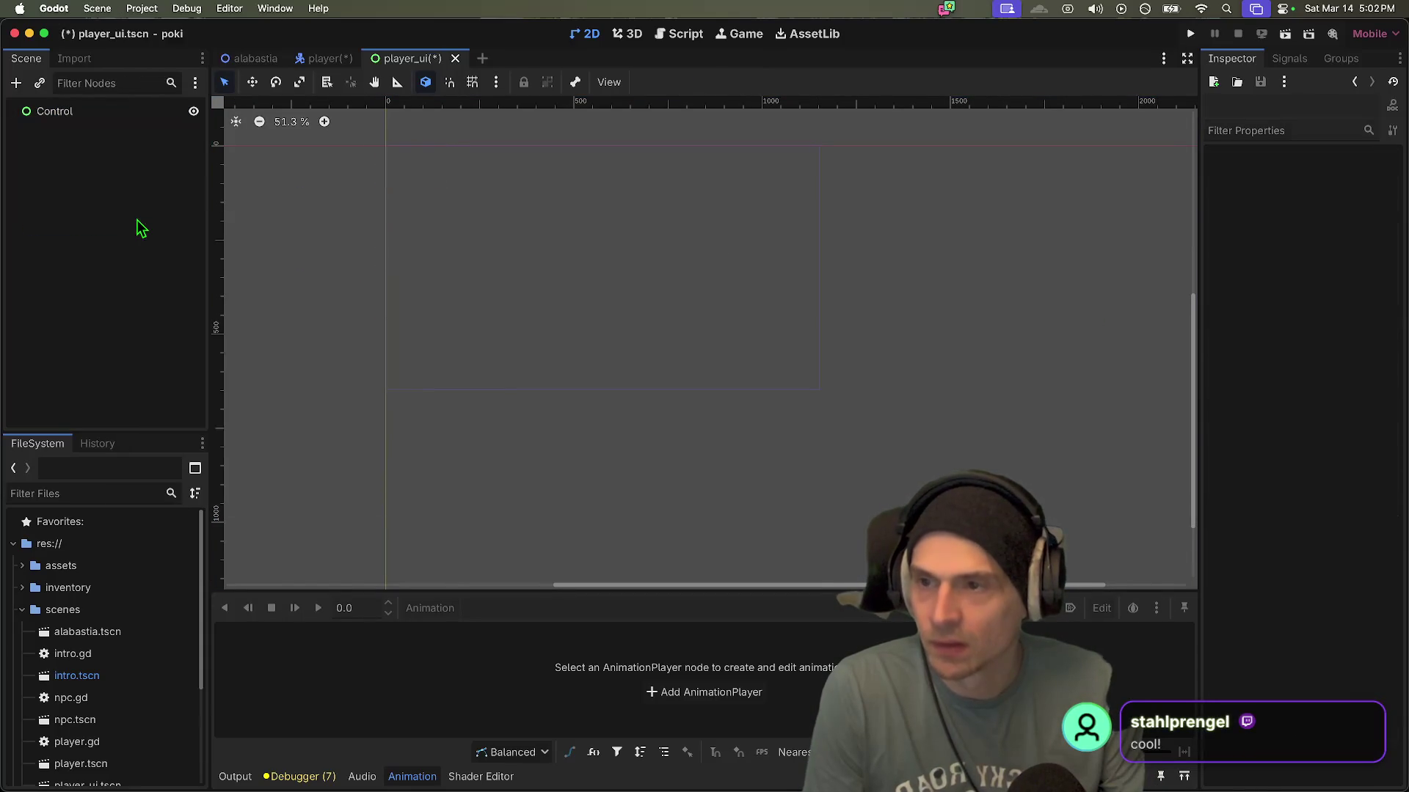
left_click(455, 58)
left_click(622, 450)
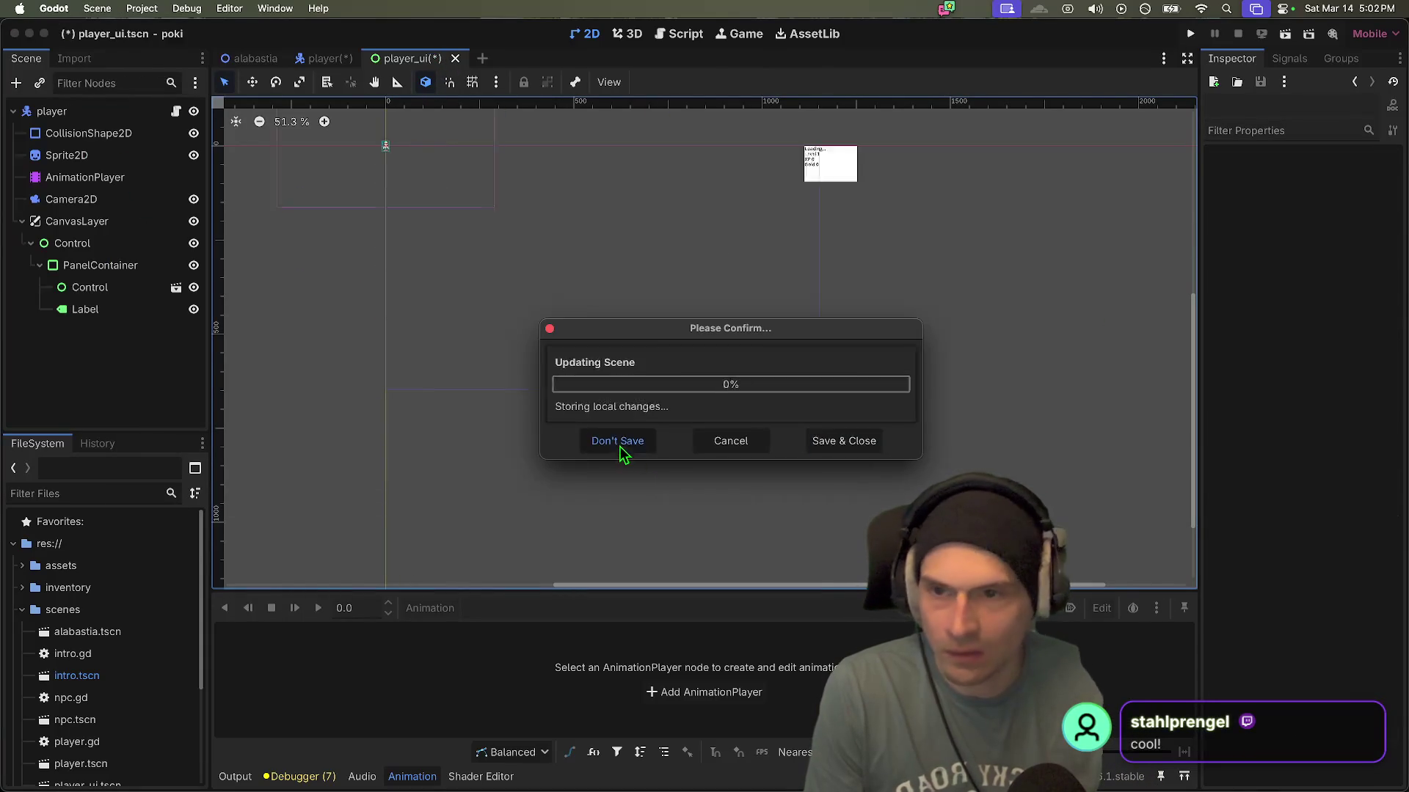
Delete the instanced Control and paste the cut stats nodes under PanelContainer.
right_click(80, 287)
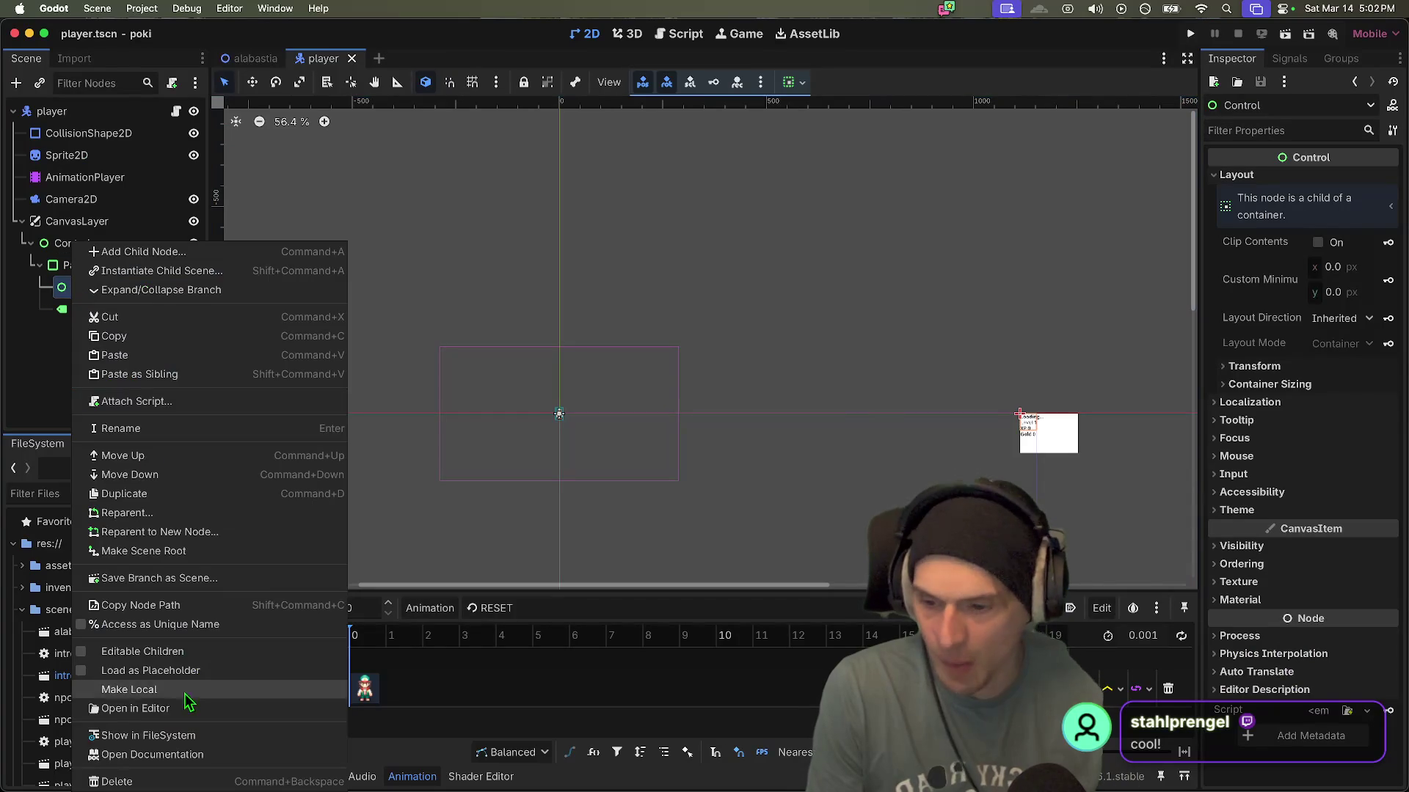
left_click(89, 776)
left_click(769, 411)
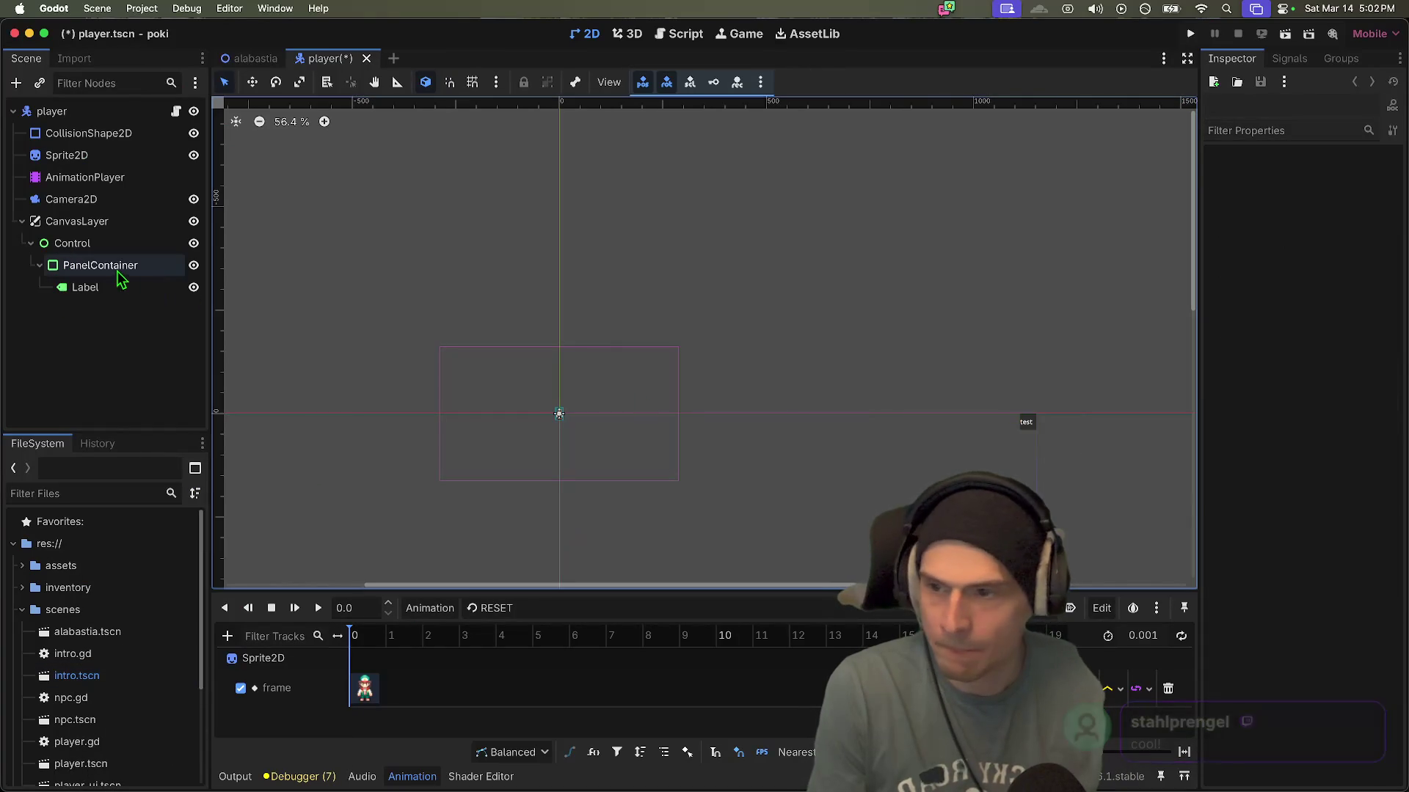
key("ctrl+v")
scroll(643, 384, "down", 2)
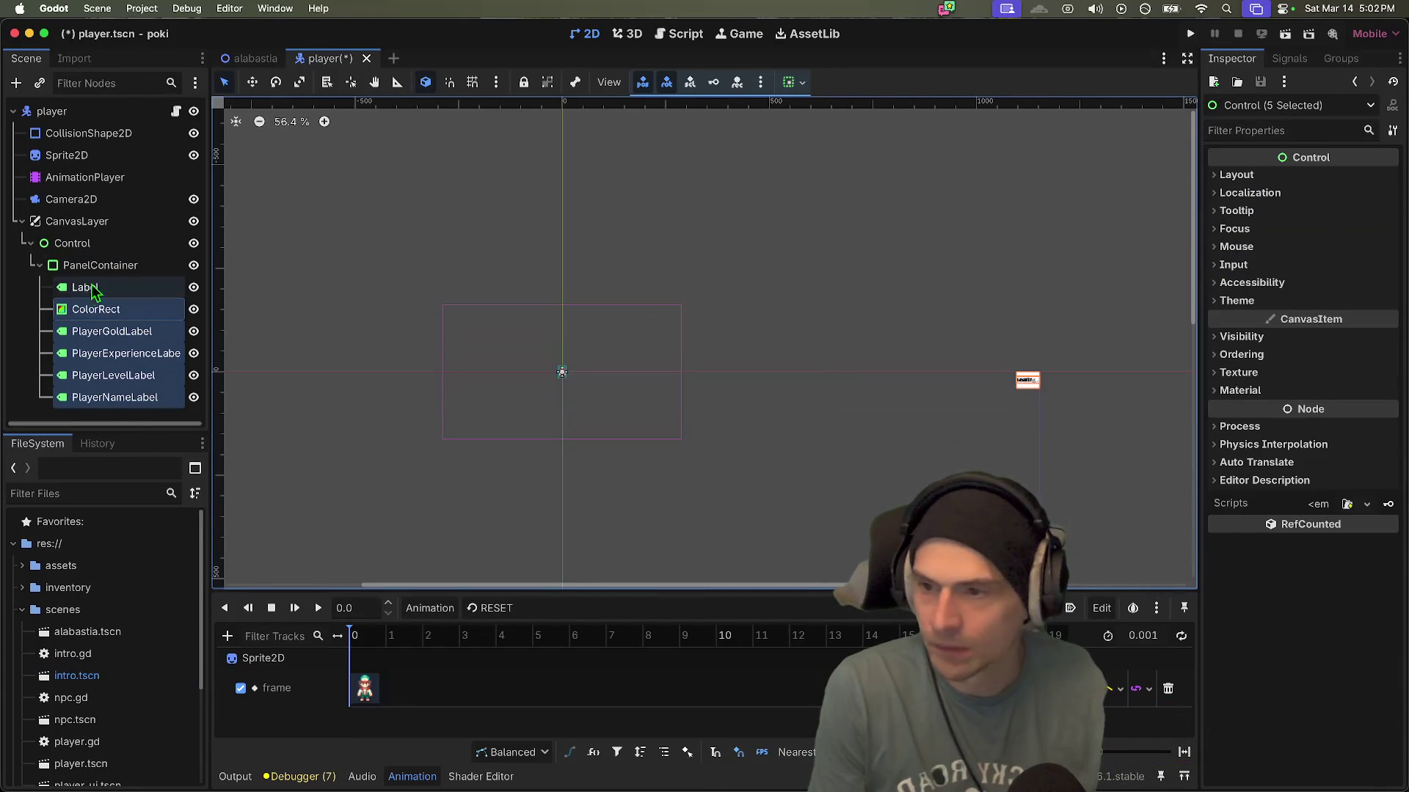
Add a VBoxContainer under PanelContainer and move all six label nodes into it.
left_click(107, 265)
key("super+a")
type("vbox")
key("Return")
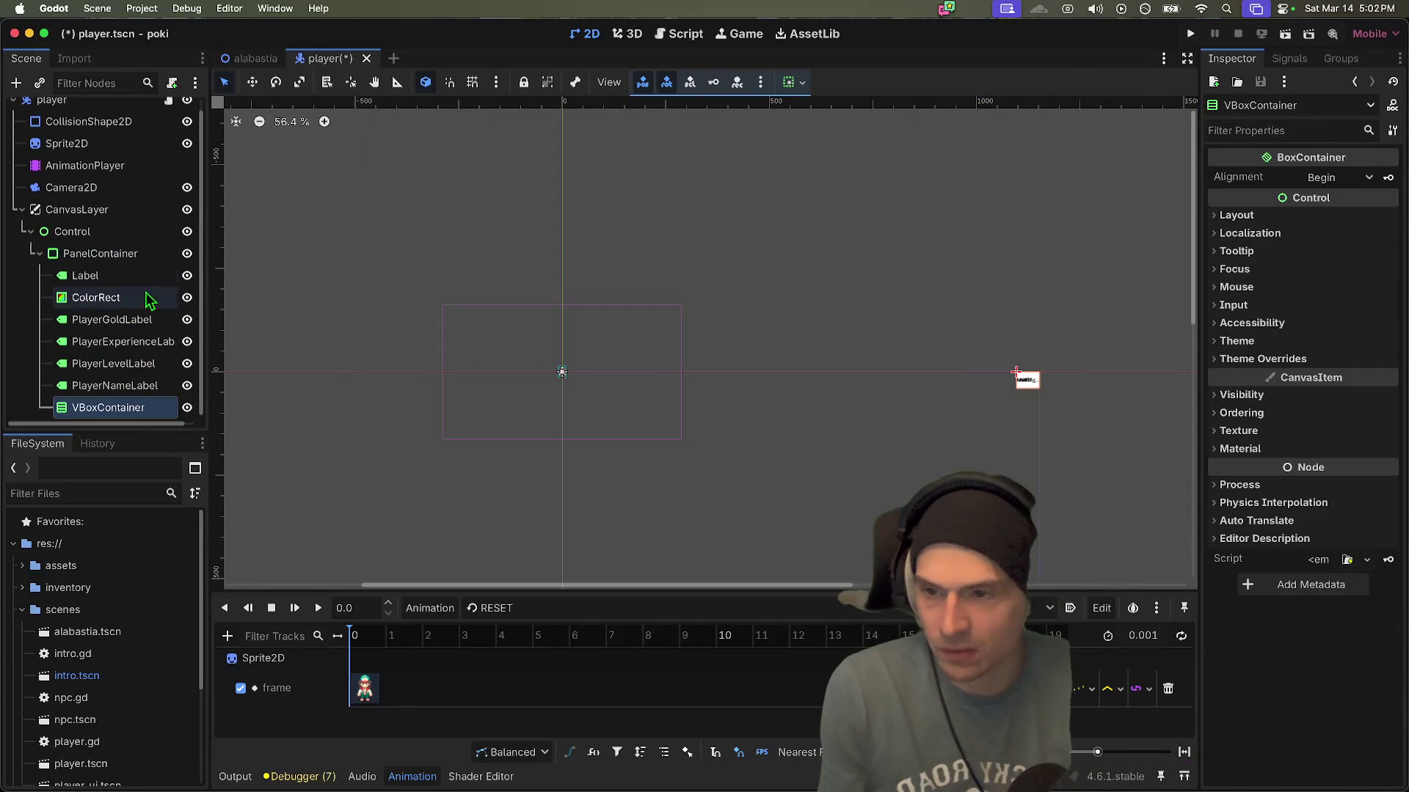
left_click(85, 275)
left_click(115, 385, "shift")
left_click_drag(117, 386, 121, 404)
scroll(1034, 381, "up", 2)
scroll(568, 317, "right", 5)
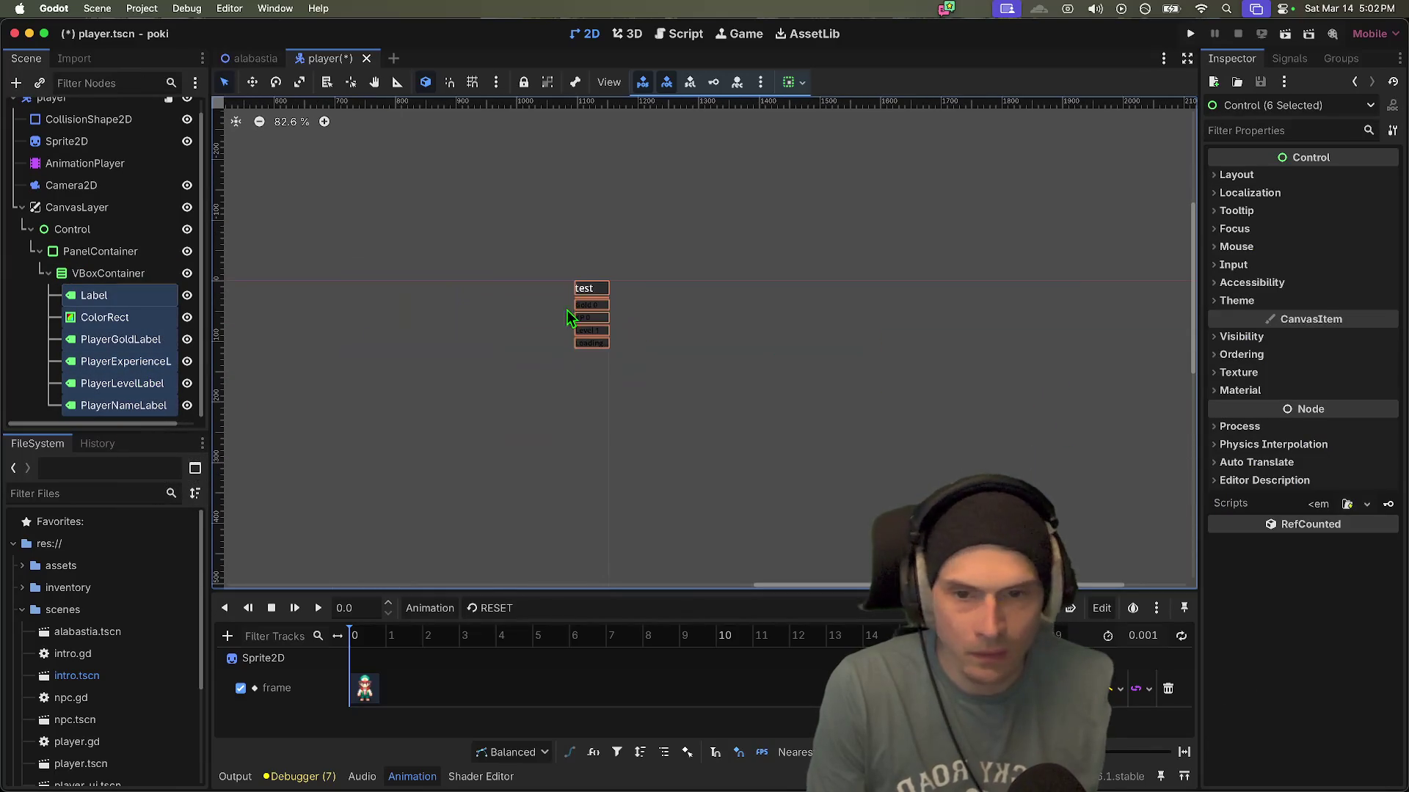
left_click(283, 387)
left_click(107, 252)
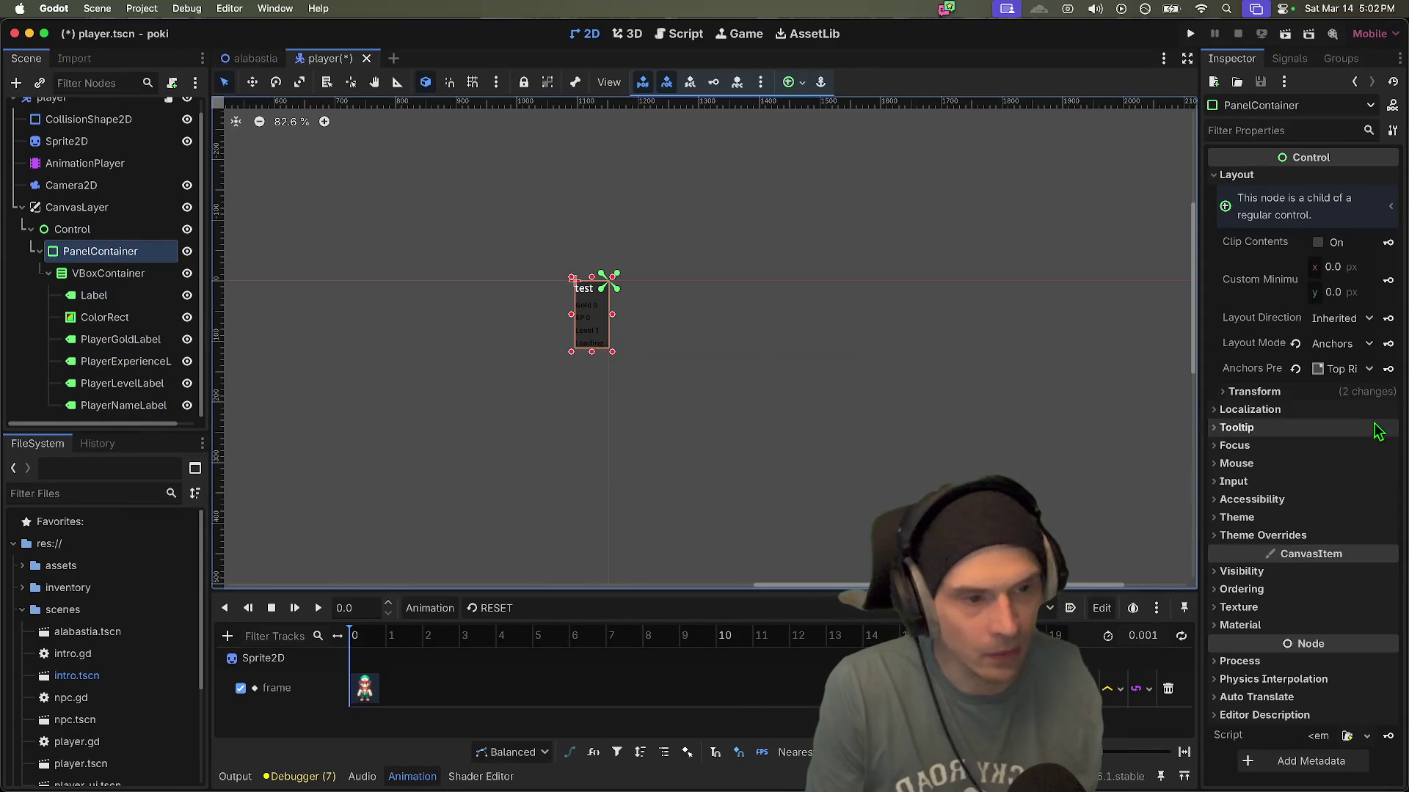
Create a new StyleBoxFlat for the Panel style override with an opaque white BG Color.
left_click(1291, 535)
left_click(1293, 523)
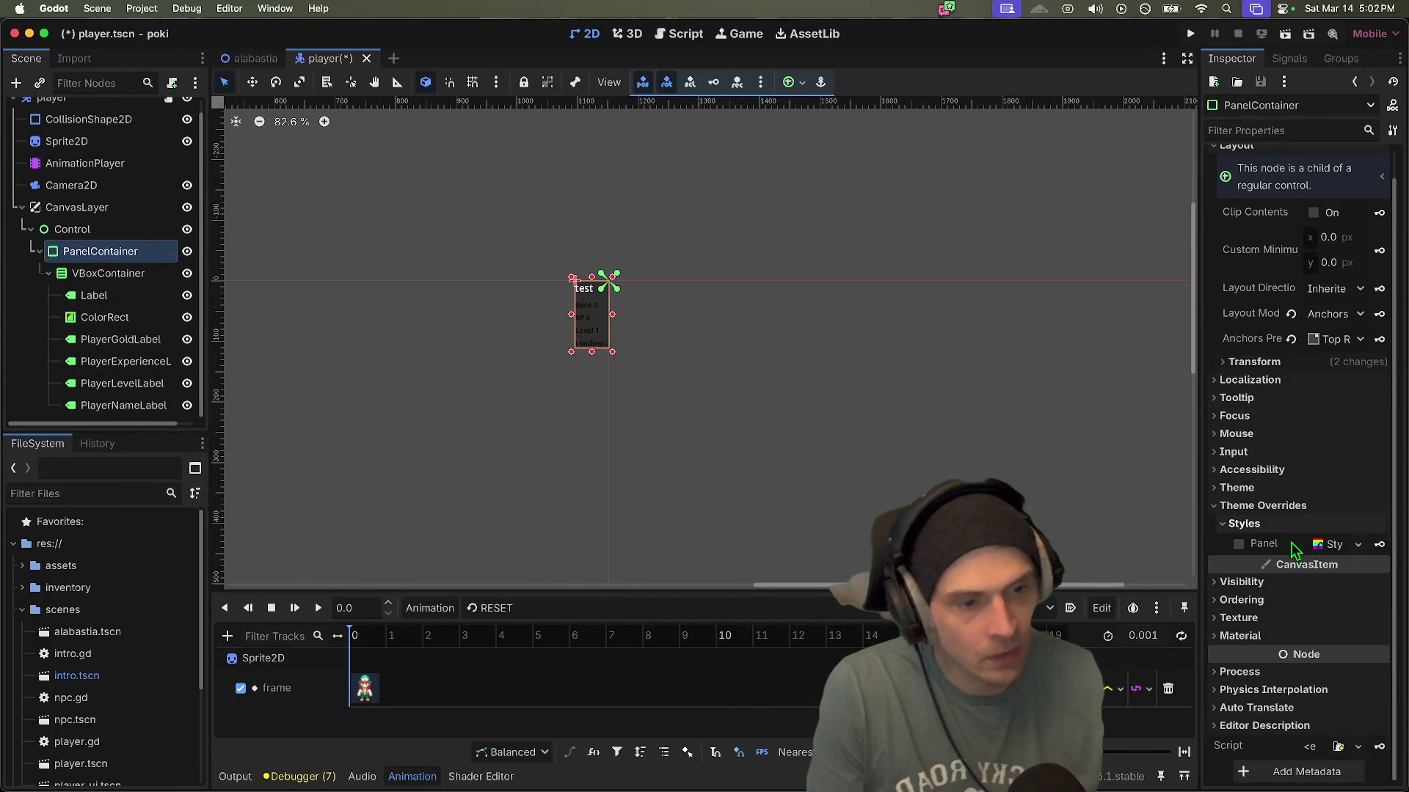
left_click(1348, 544)
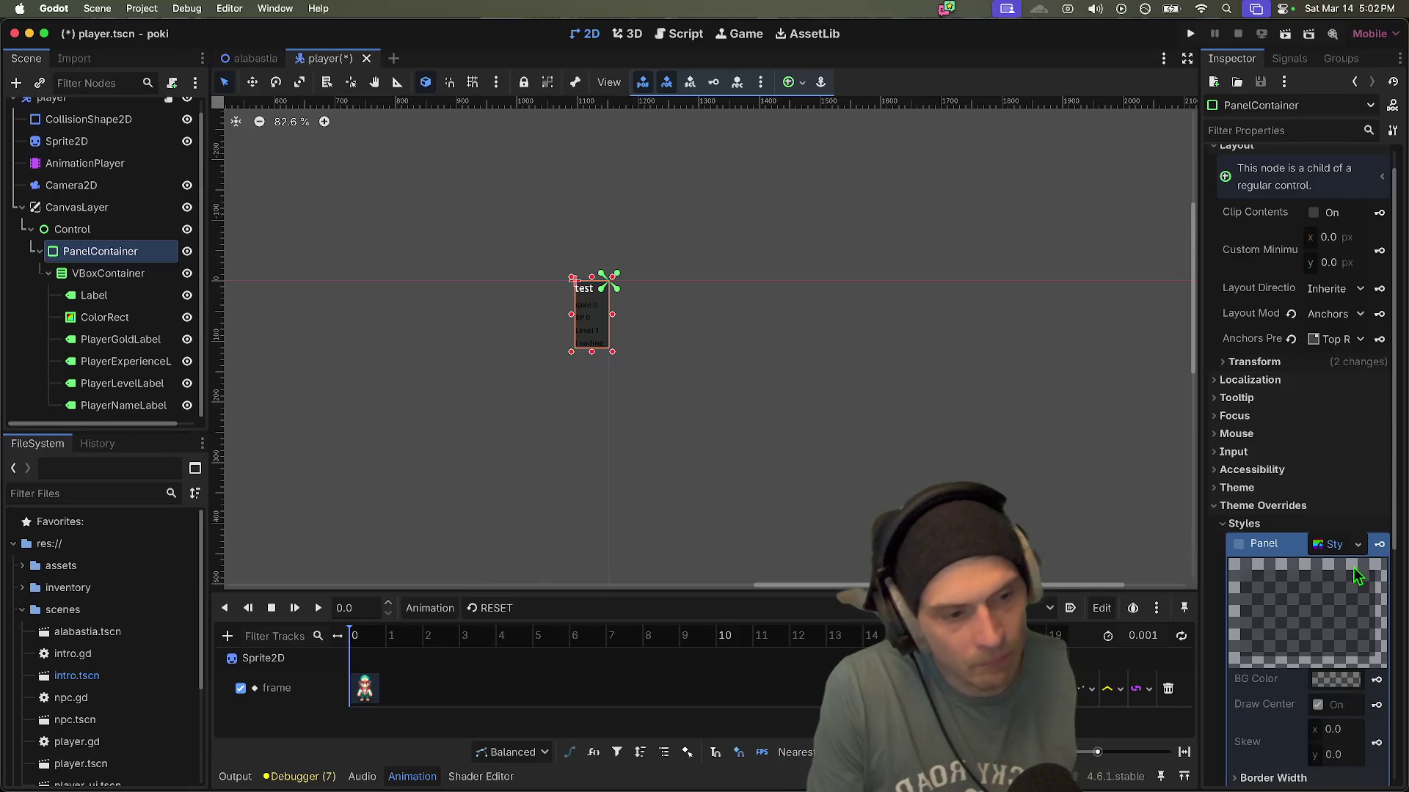
left_click(1357, 545)
left_click(1341, 702)
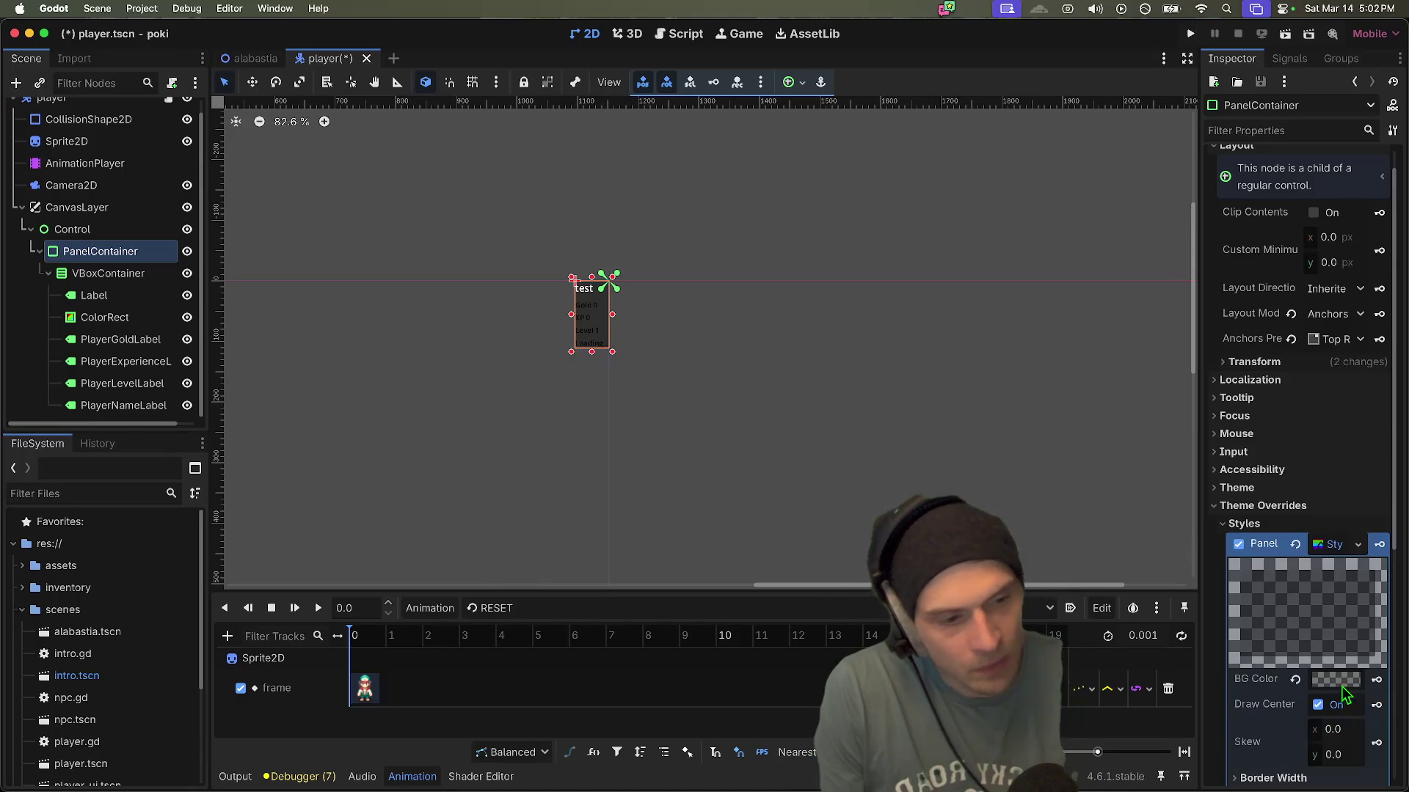
left_click(1338, 680)
left_click_drag(1330, 578, 1206, 575)
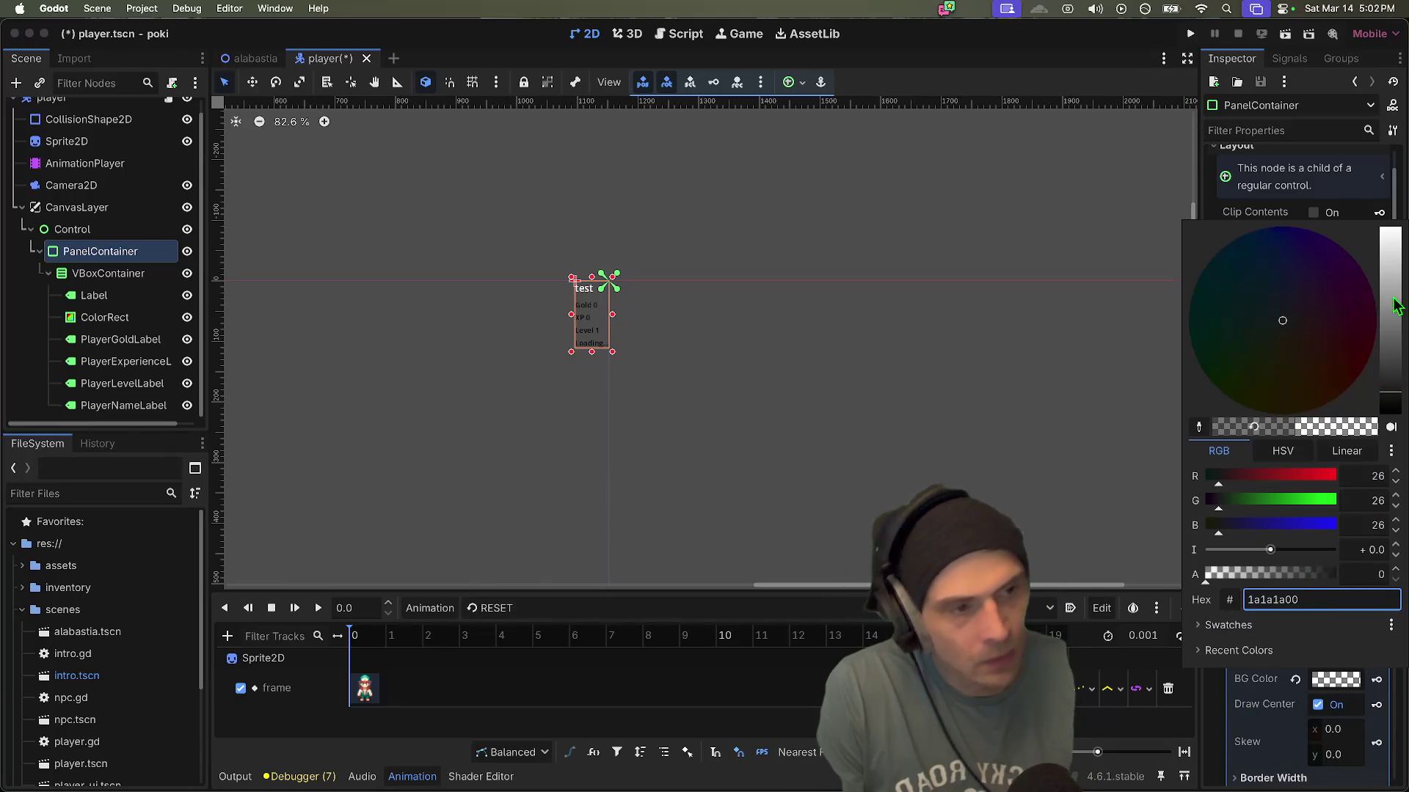
left_click_drag(1401, 306, 1379, 91)
left_click(1379, 92)
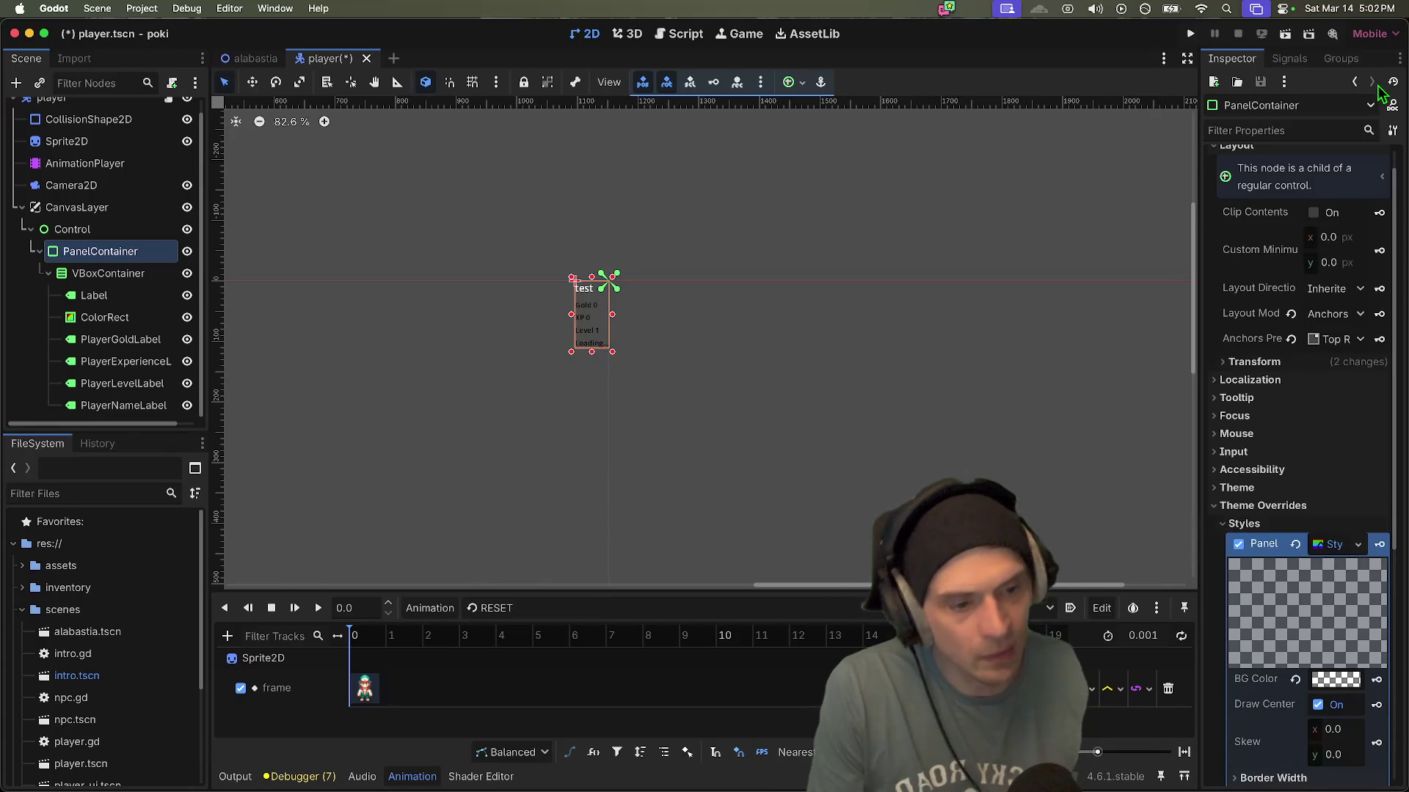
left_click(1335, 678)
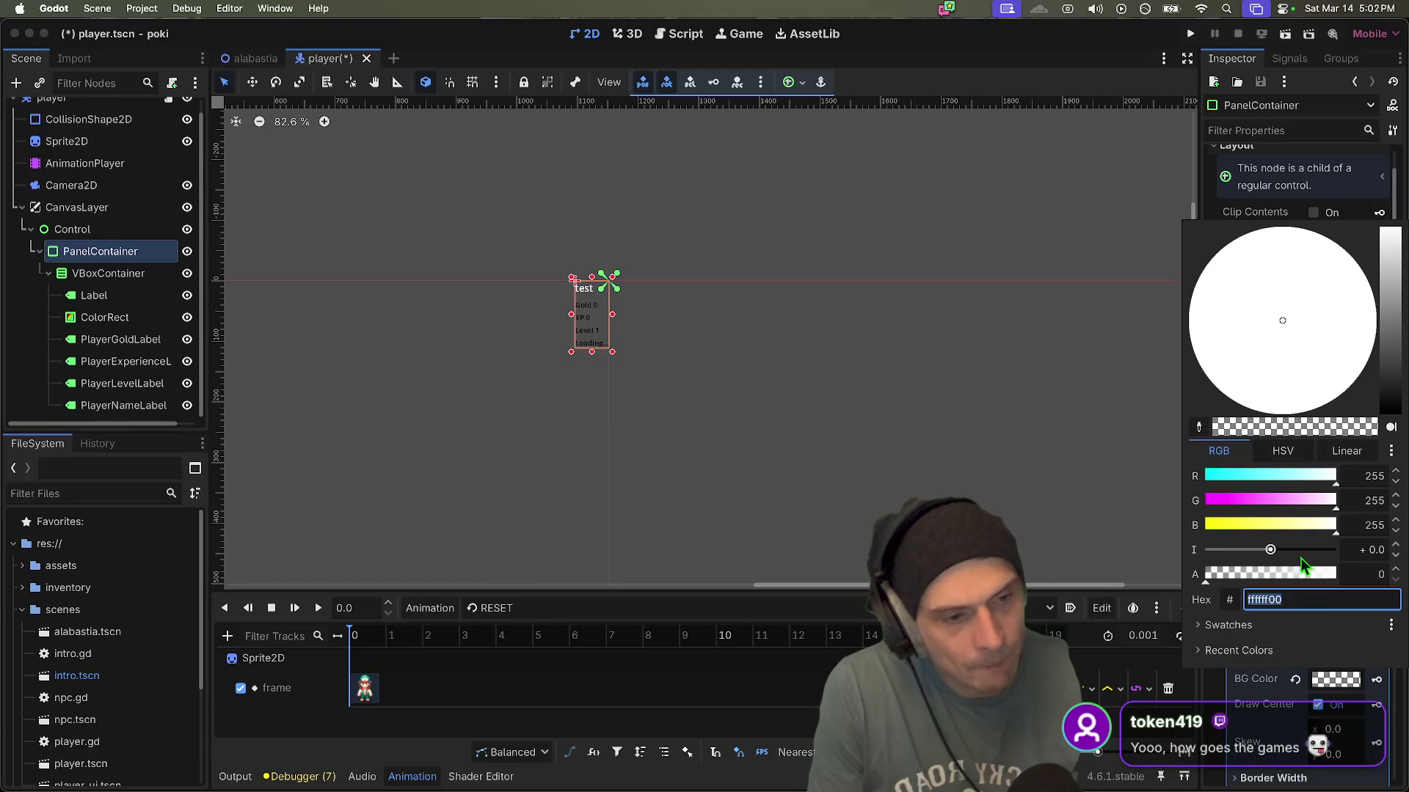
left_click_drag(1303, 575, 1343, 574)
left_click(572, 401)
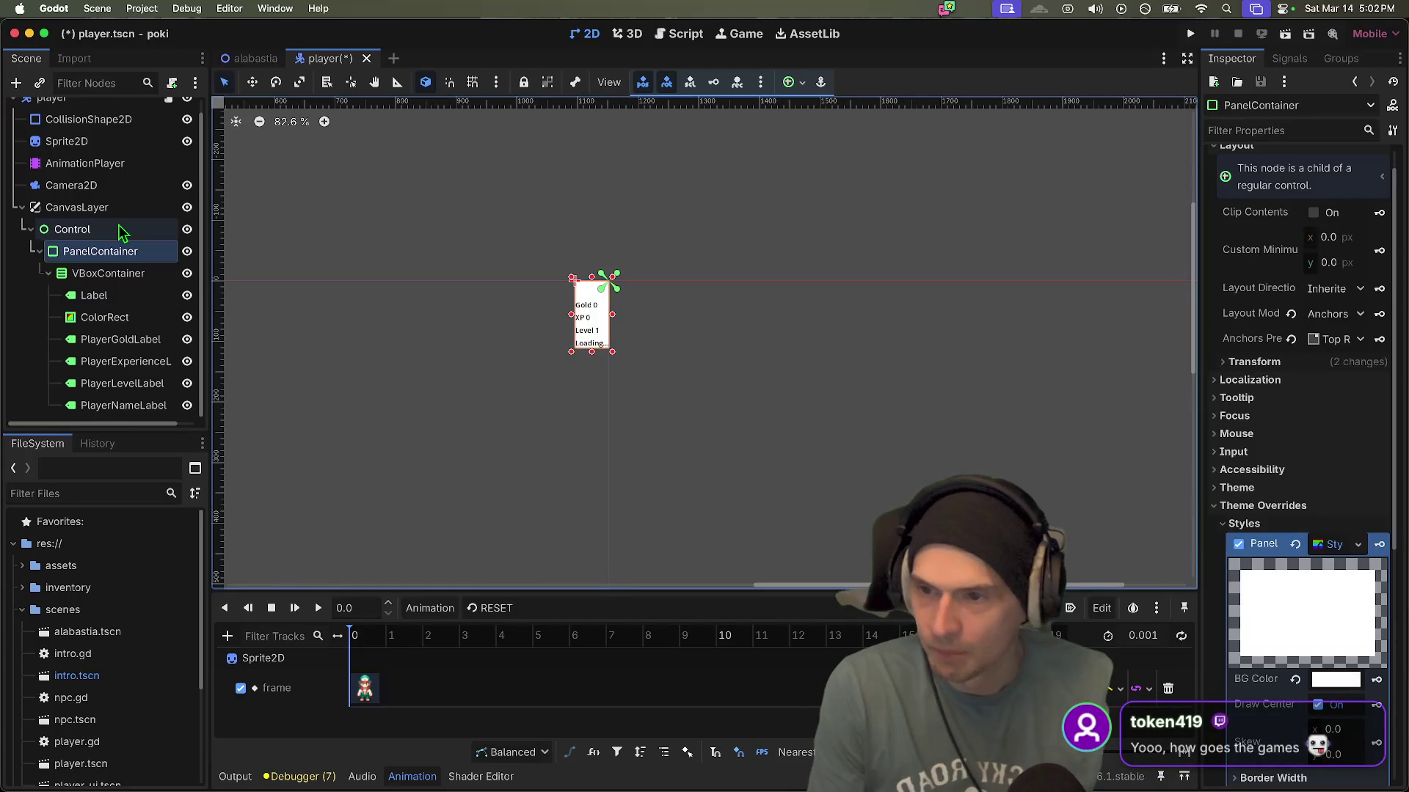
Add a MarginContainer as a child of the Control under CanvasLayer.
left_click(119, 229)
key("ctrl+a")
type("margin")
key("Return")
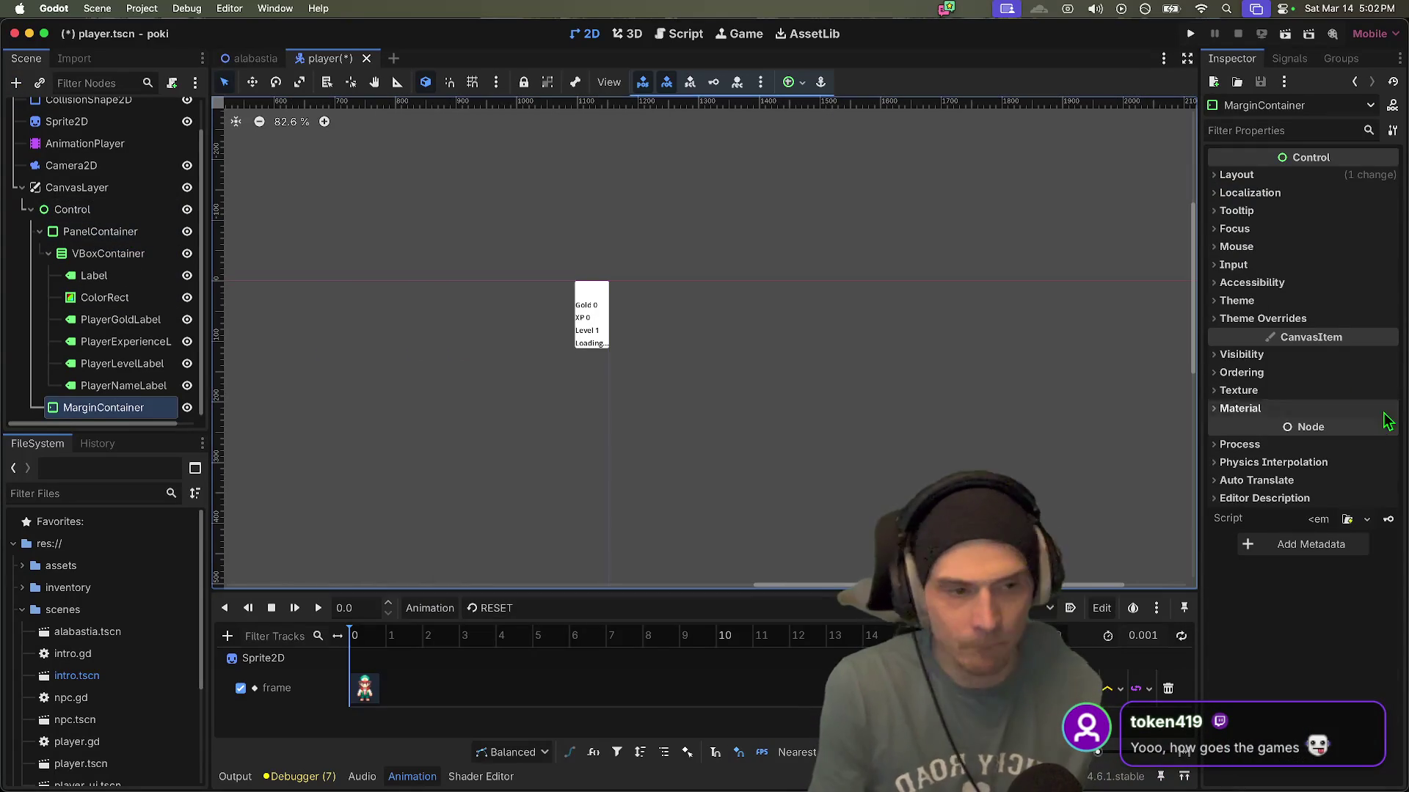
Set the MarginContainer's theme override margins to 24.
left_click(1344, 320)
left_click(1345, 338)
left_click(1339, 357)
type("24")
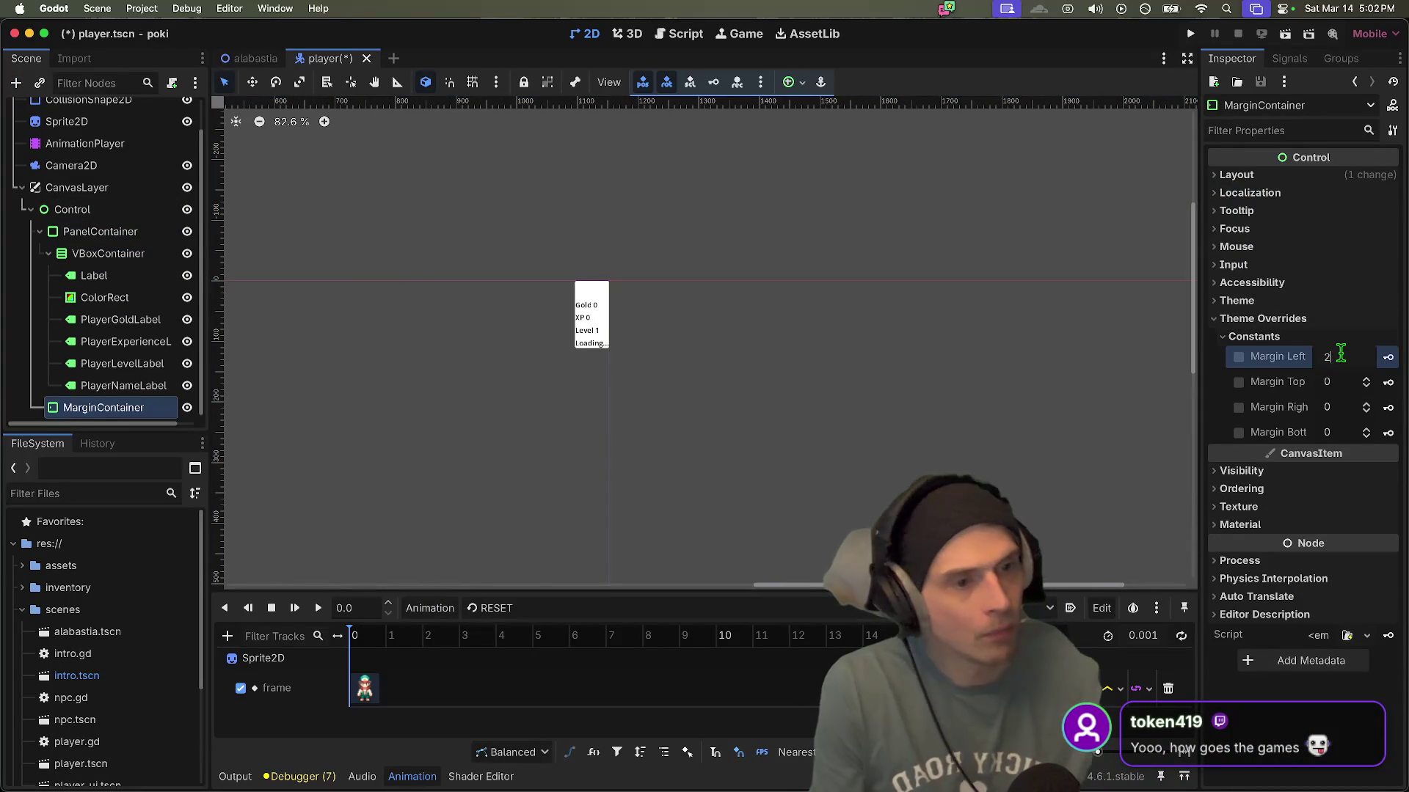
key("Tab")
key("Tab")
type("424")
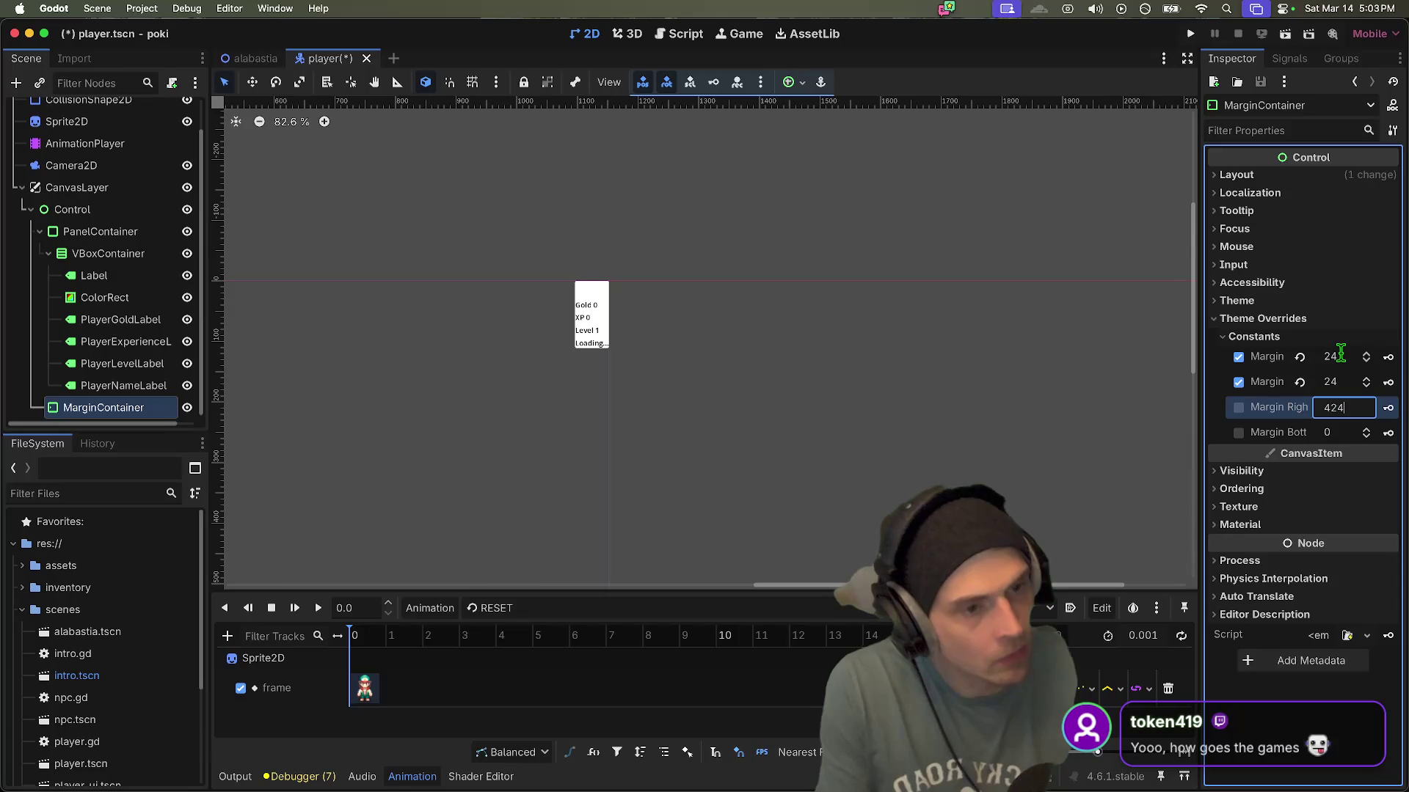
key("BackSpace")
key("BackSpace")
type("24")
key("Tab")
Reparent the VBoxContainer of player labels under the MarginContainer.
mouse_move(103, 407)
left_mouse_down()
mouse_move(110, 277)
mouse_move(136, 255)
mouse_move(149, 284)
mouse_move(129, 281)
mouse_move(130, 242)
left_mouse_up()
left_click(110, 297)
left_click(121, 407, "shift")
left_click(123, 276)
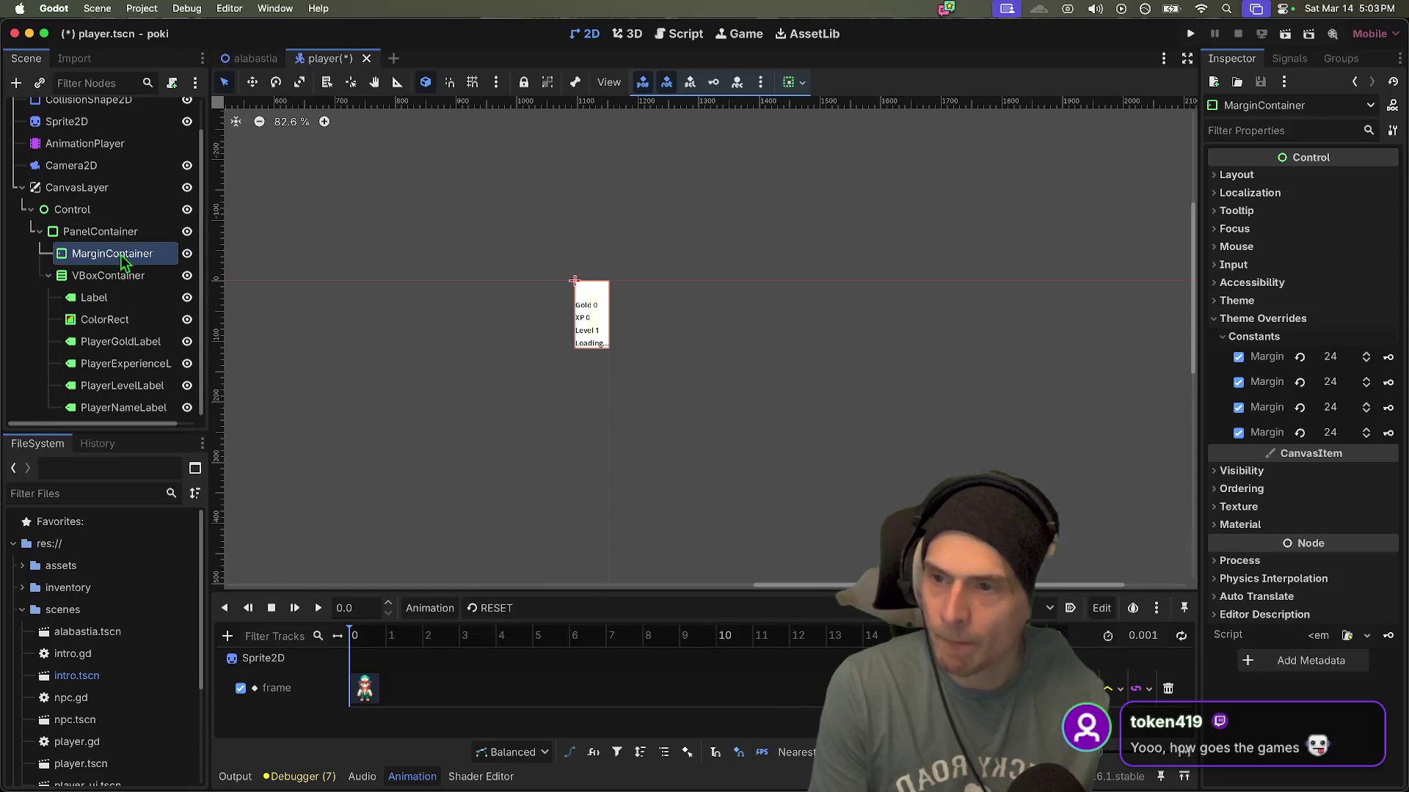
left_click(123, 278)
Save the player scene, run the game and log in.
key("super+s")
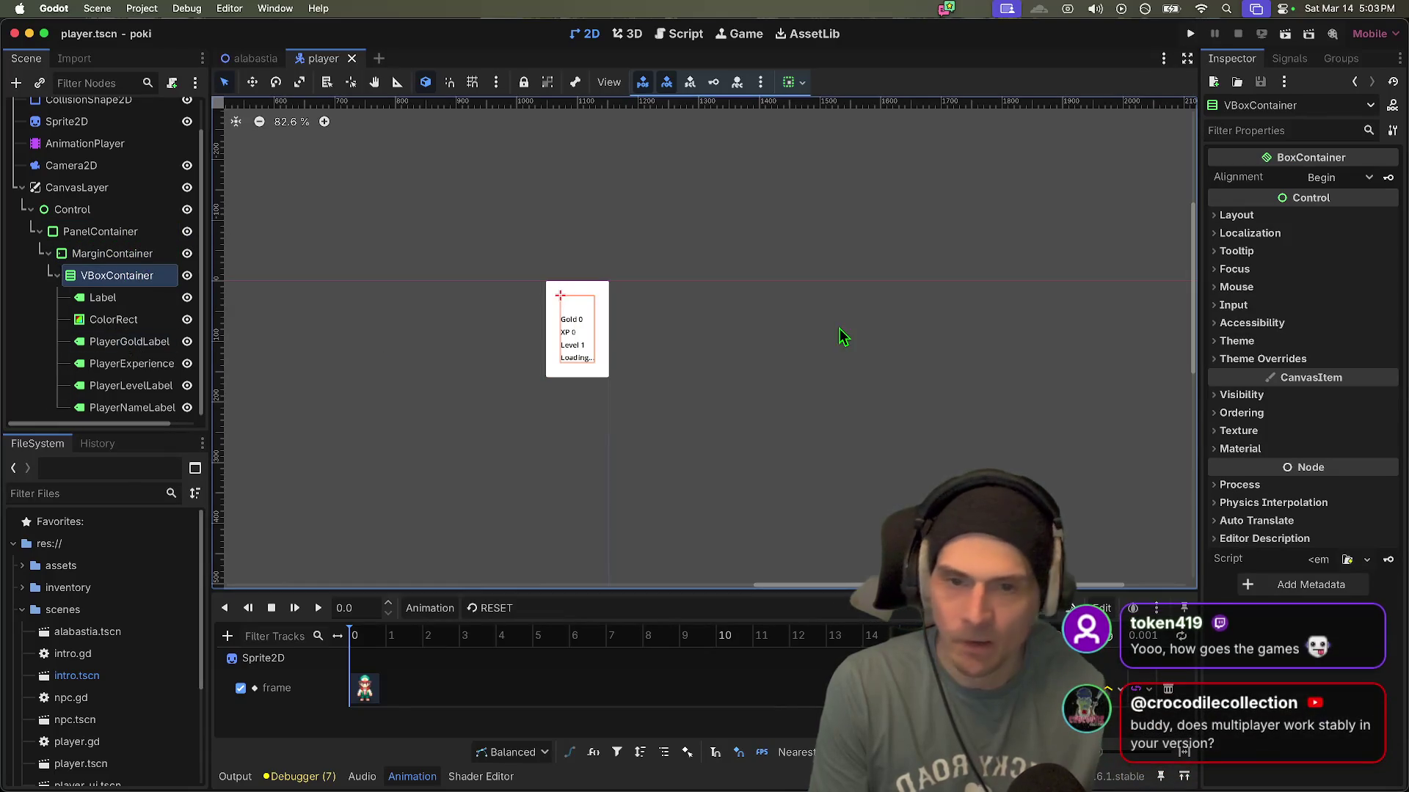
key("super+b")
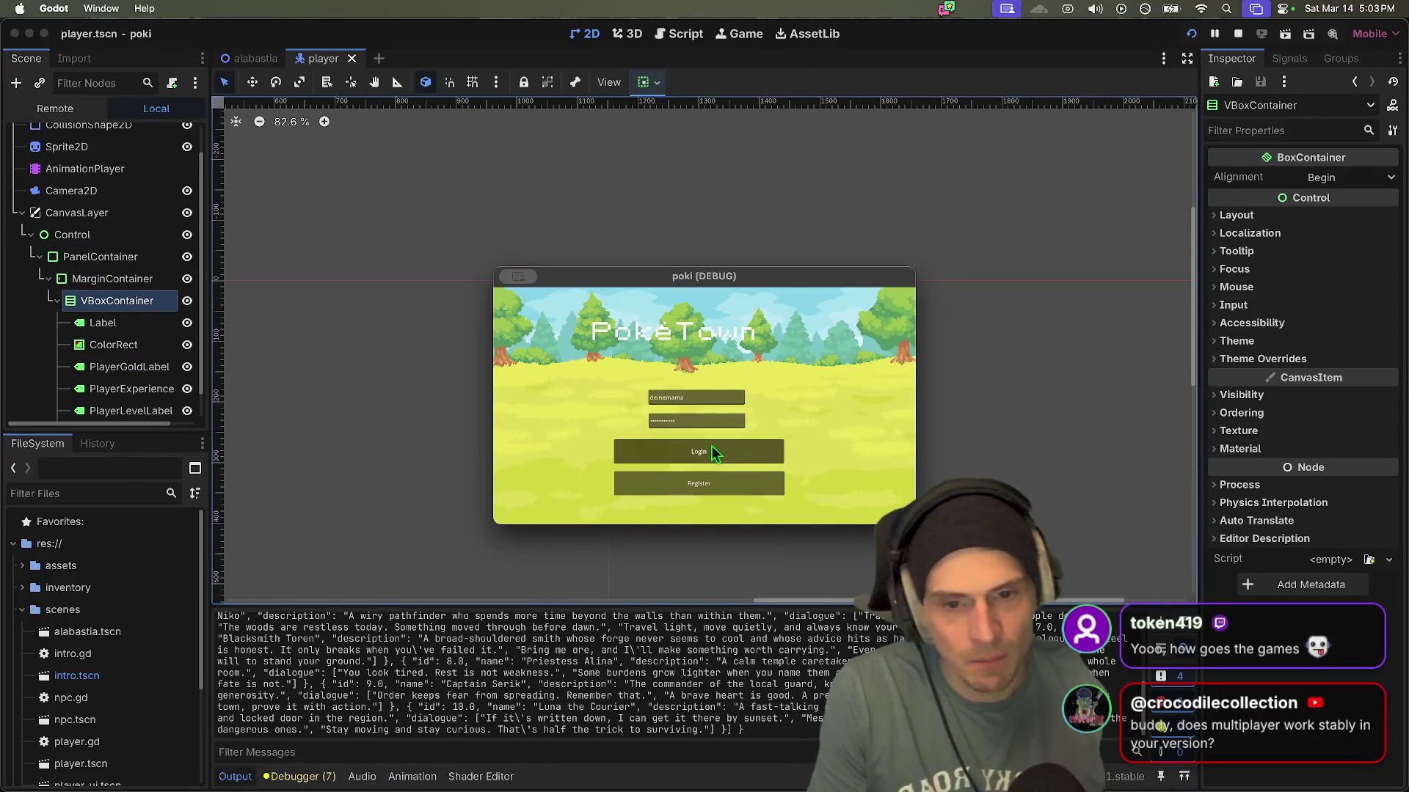
left_click(711, 446)
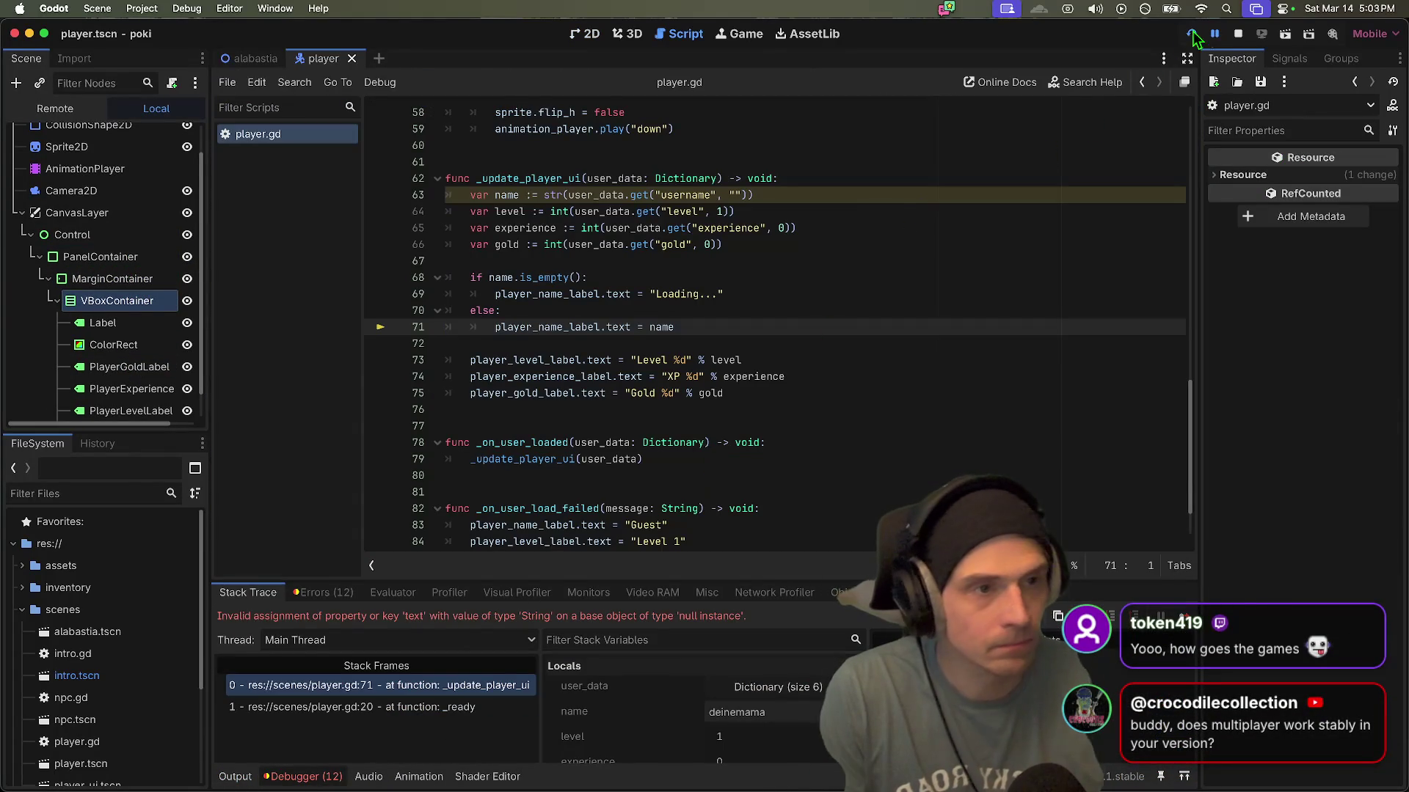
Stop the debug session and locate the _update_player_ui function in player.gd.
left_click(1237, 35)
scroll(1054, 433, "up", 15)
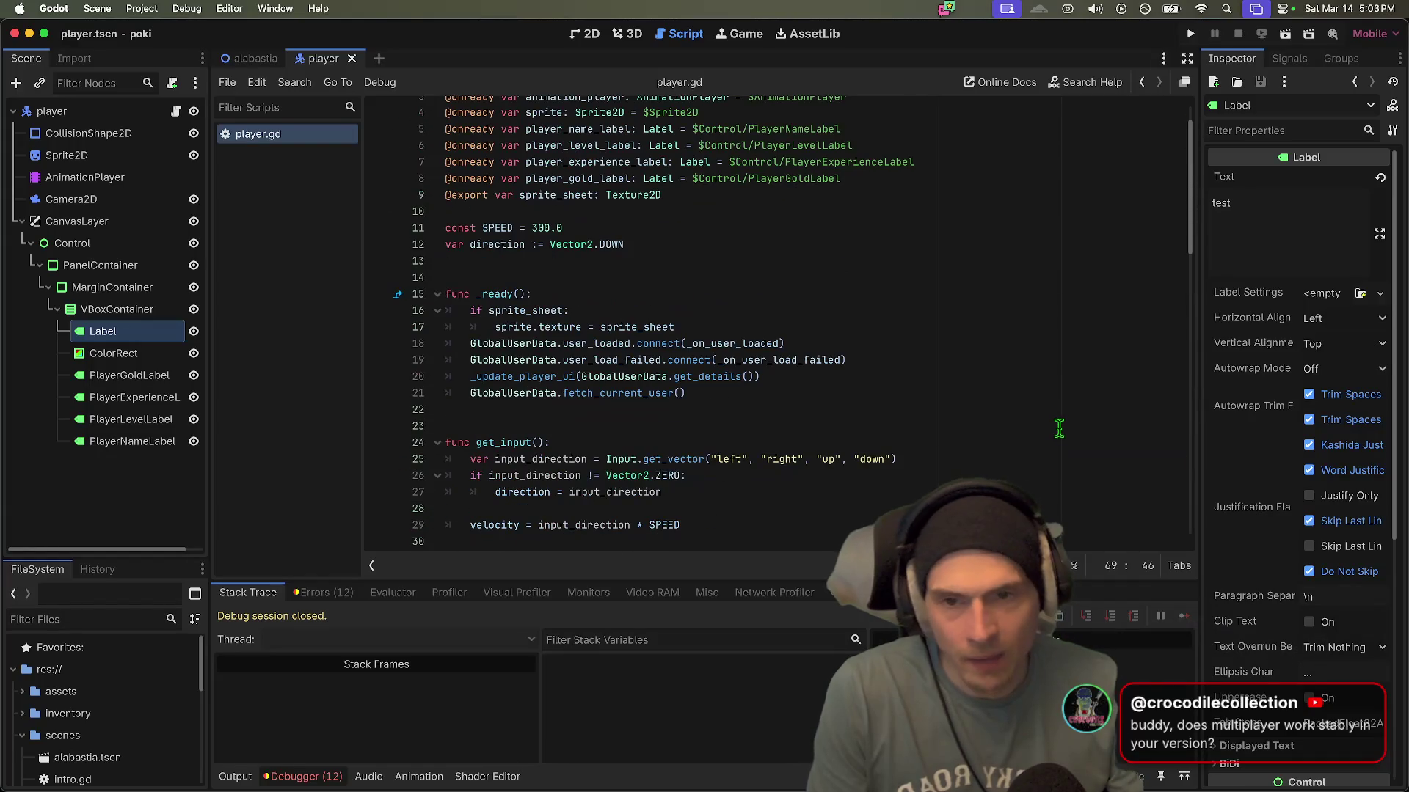
scroll(1058, 429, "up", 1)
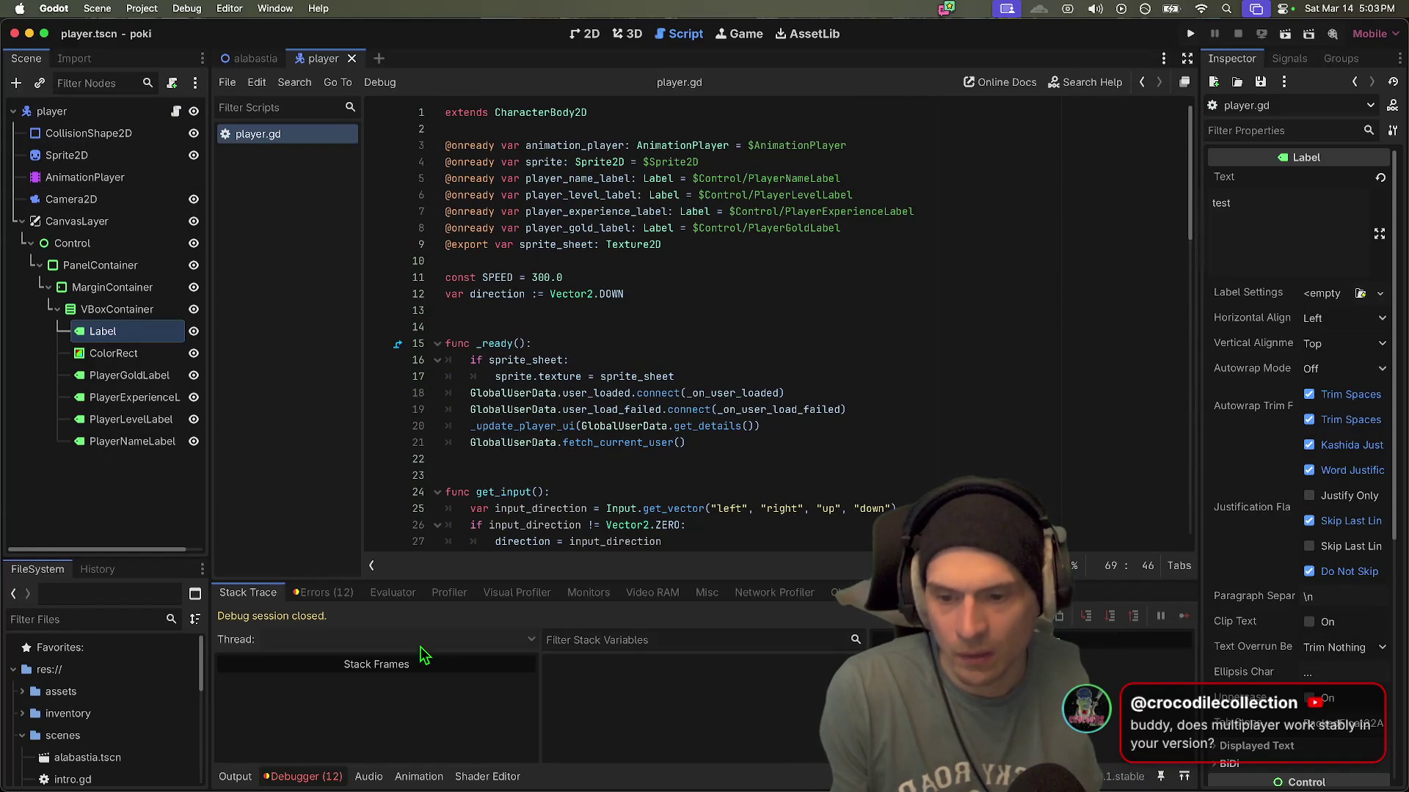
scroll(341, 598, "down", 10)
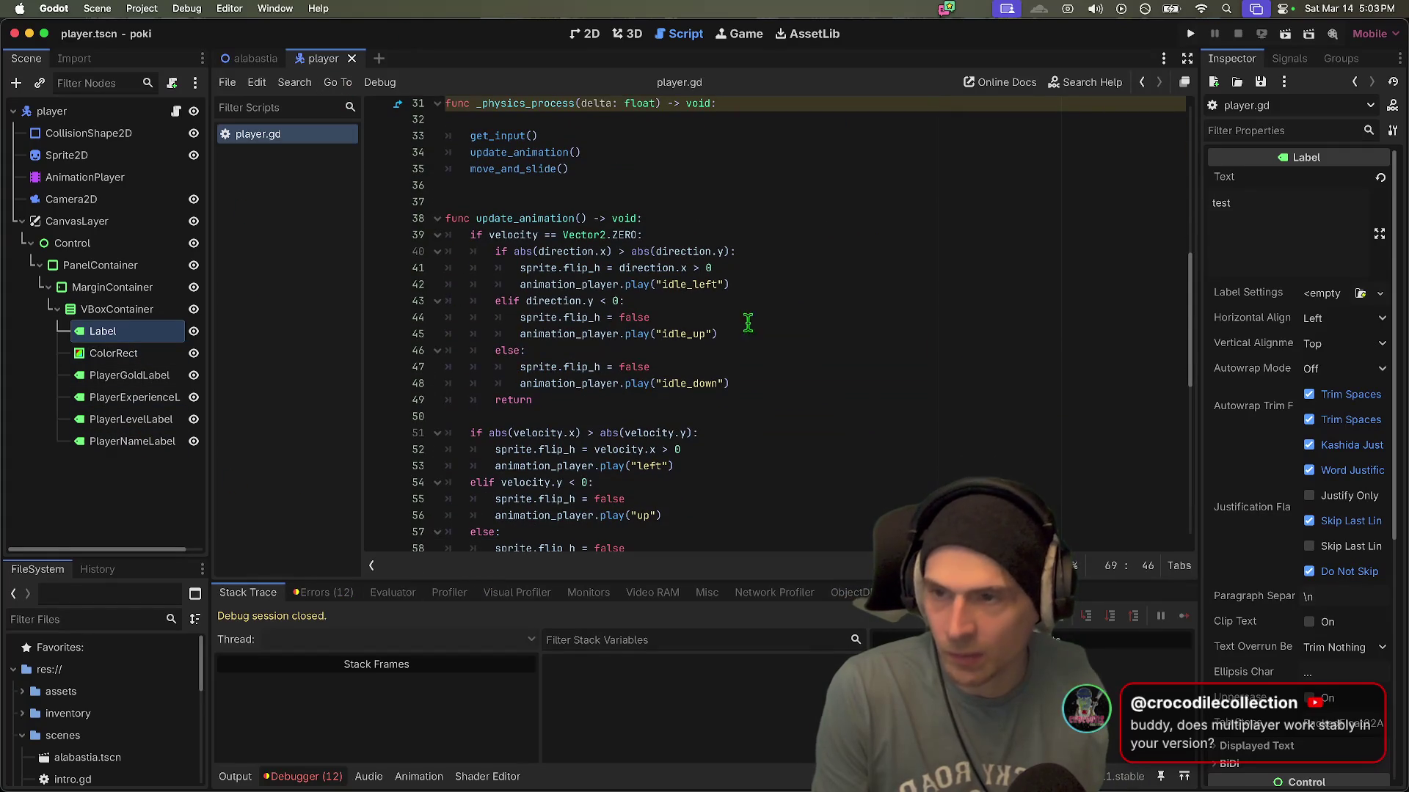
scroll(810, 329, "down", 10)
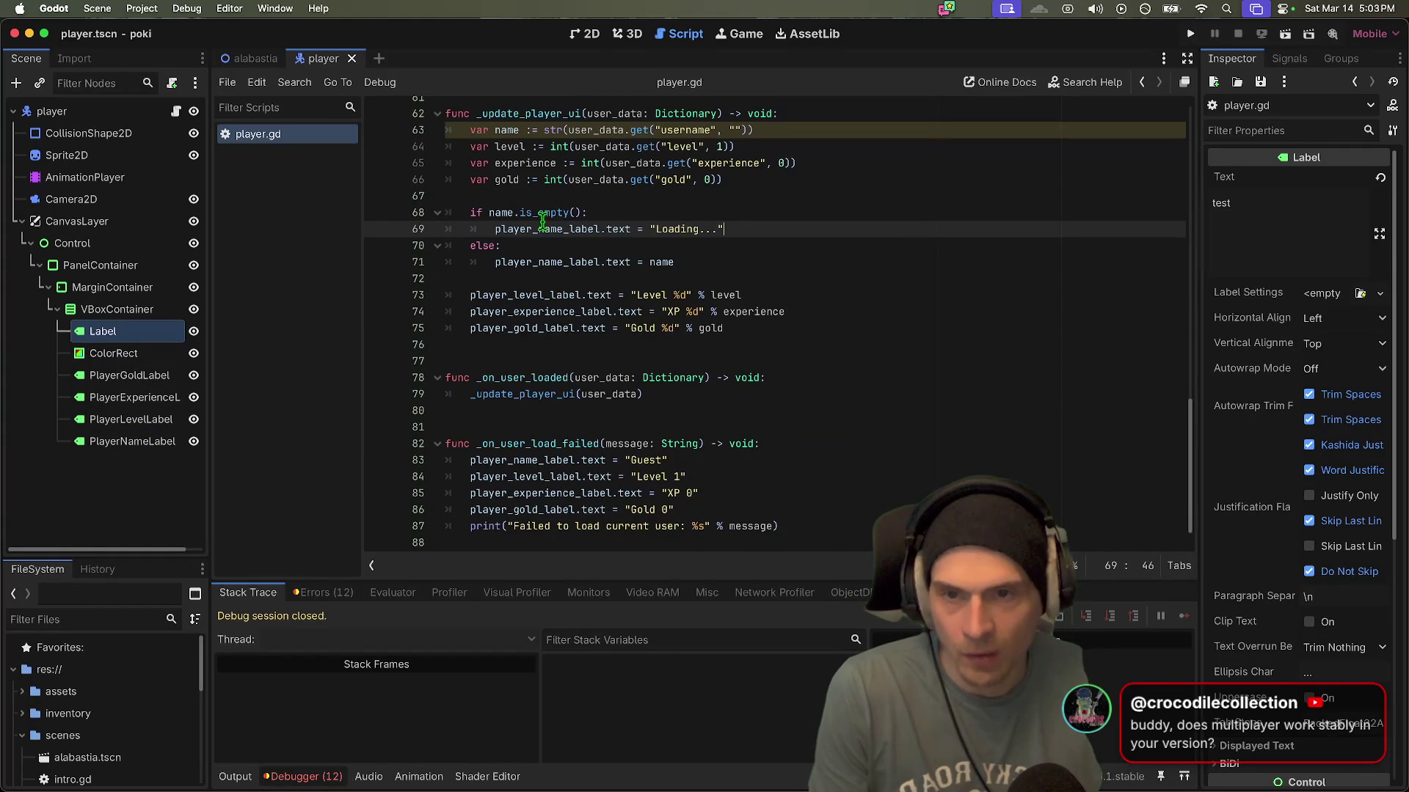
left_click(593, 140)
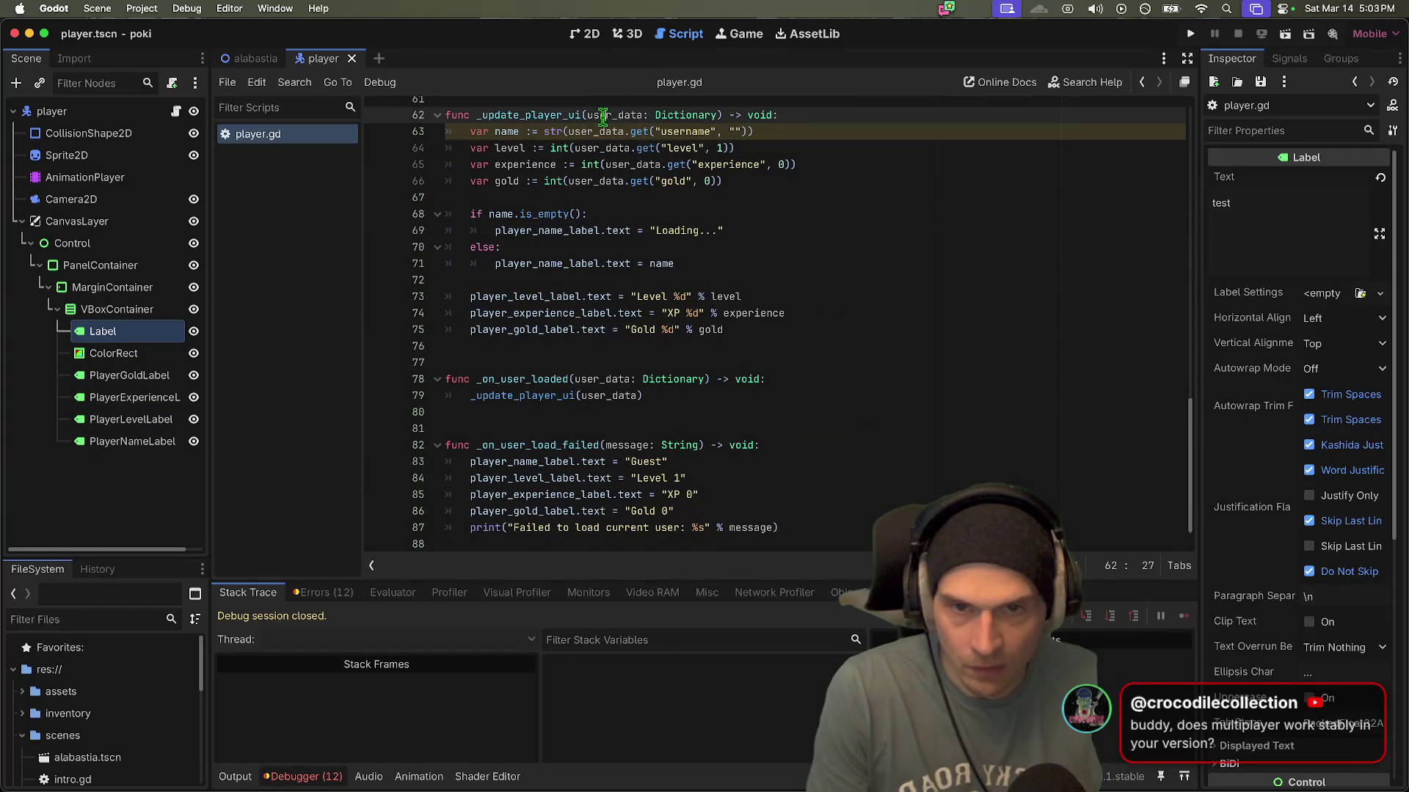
scroll(558, 135, "up", 1)
left_click(512, 126)
double_click(513, 129)
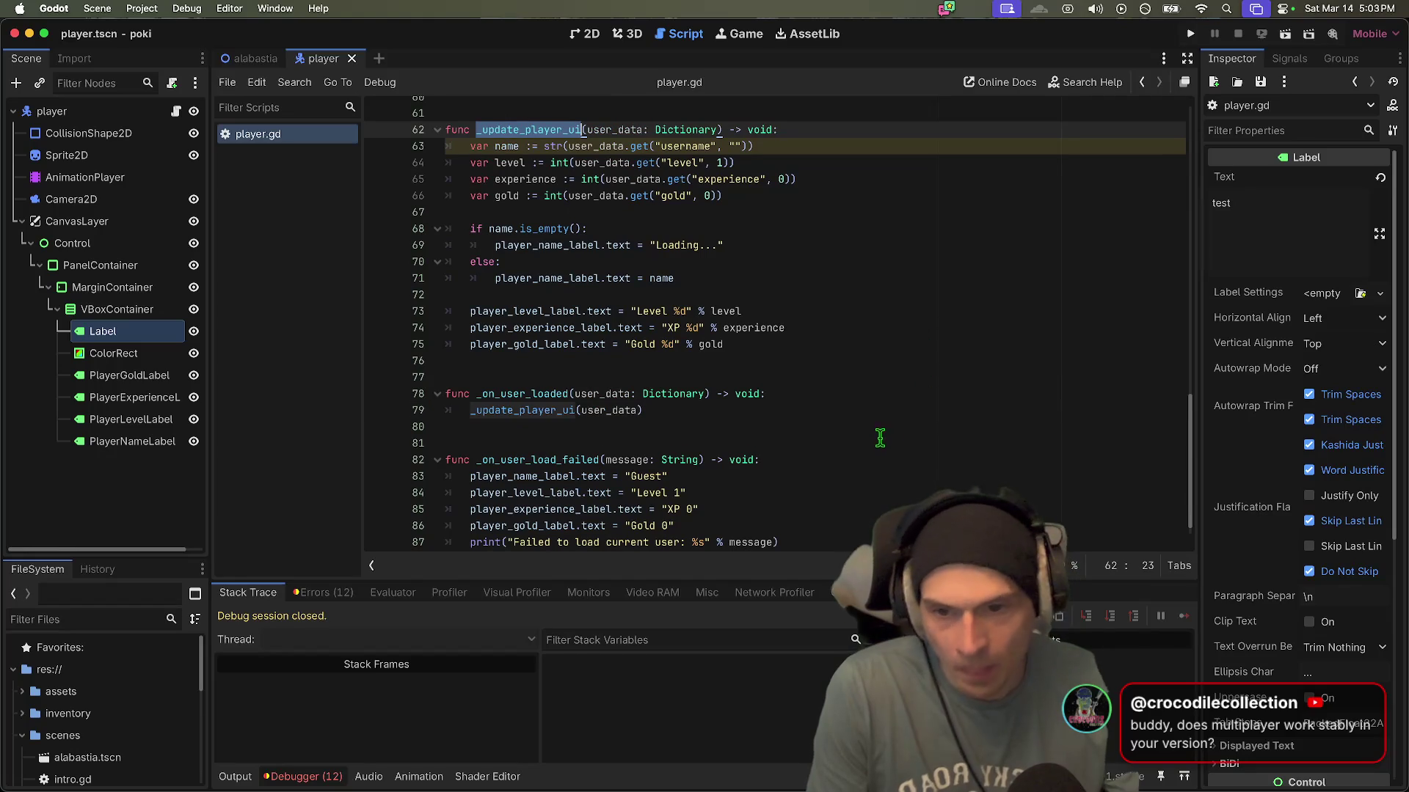
Comment out the _update_player_ui call in _on_user_loaded and add a pass line.
left_click(501, 410)
key("super+k")
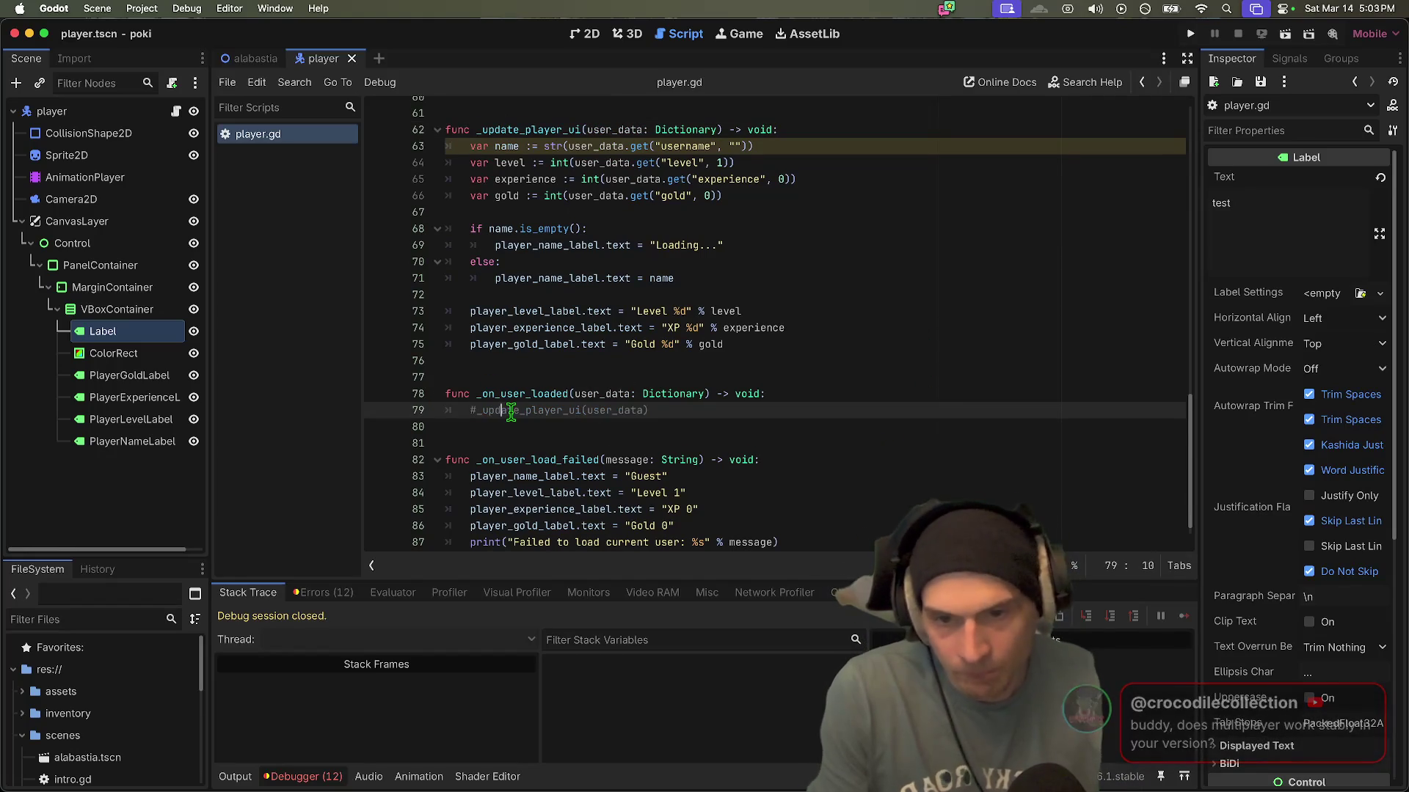
key("Up")
key("End")
key("Return")
type("pass")
Rerun the game and log in to test the change.
left_click(868, 307)
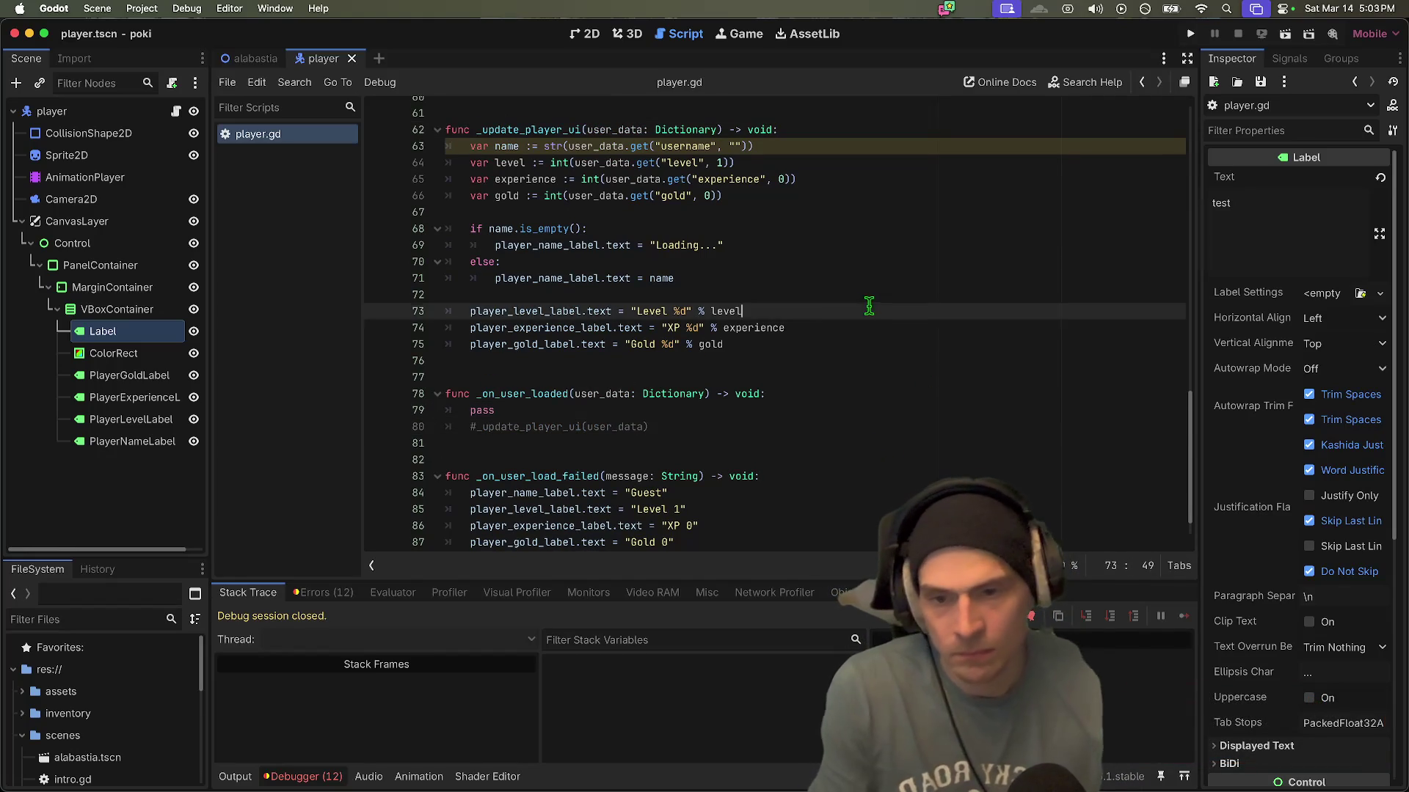
key("super+b")
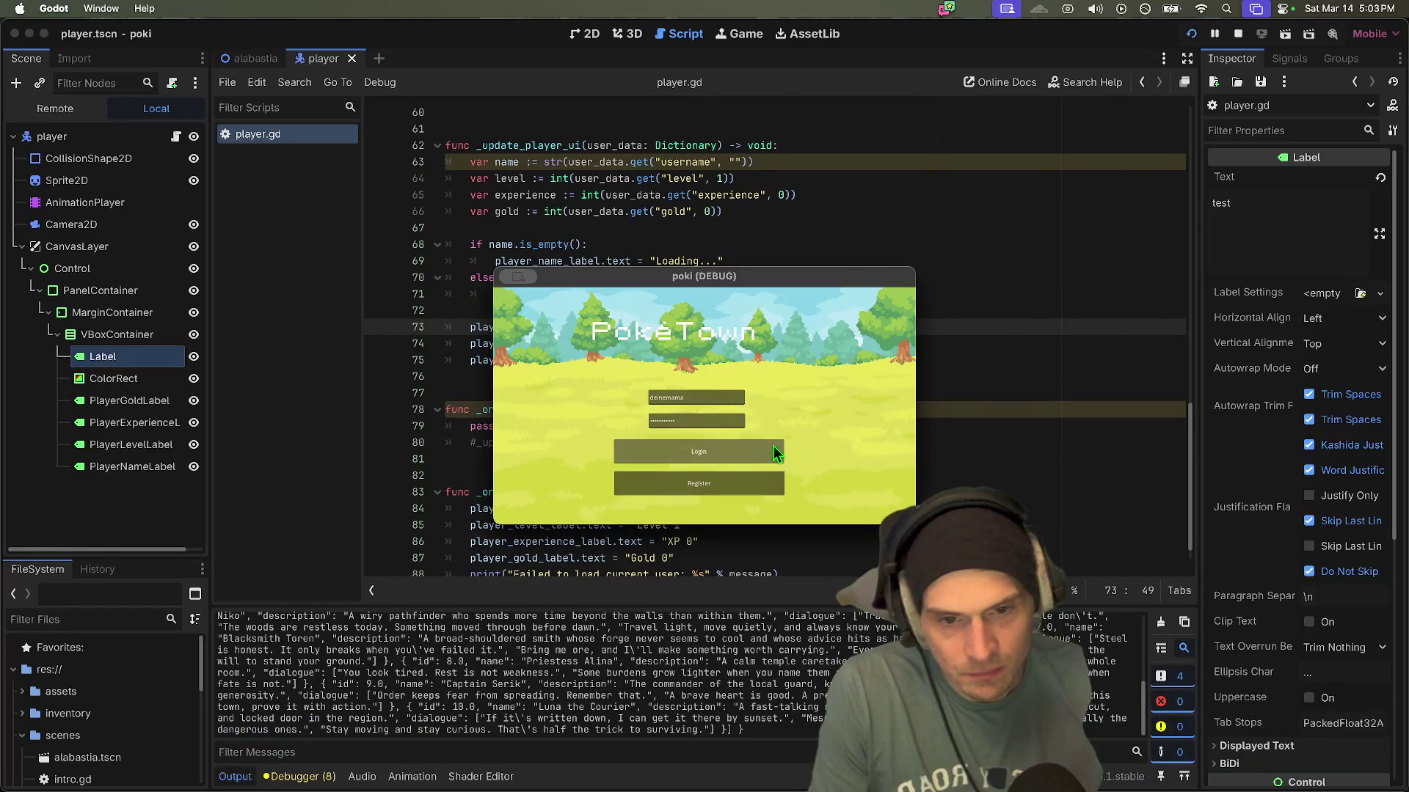
left_click(765, 452)
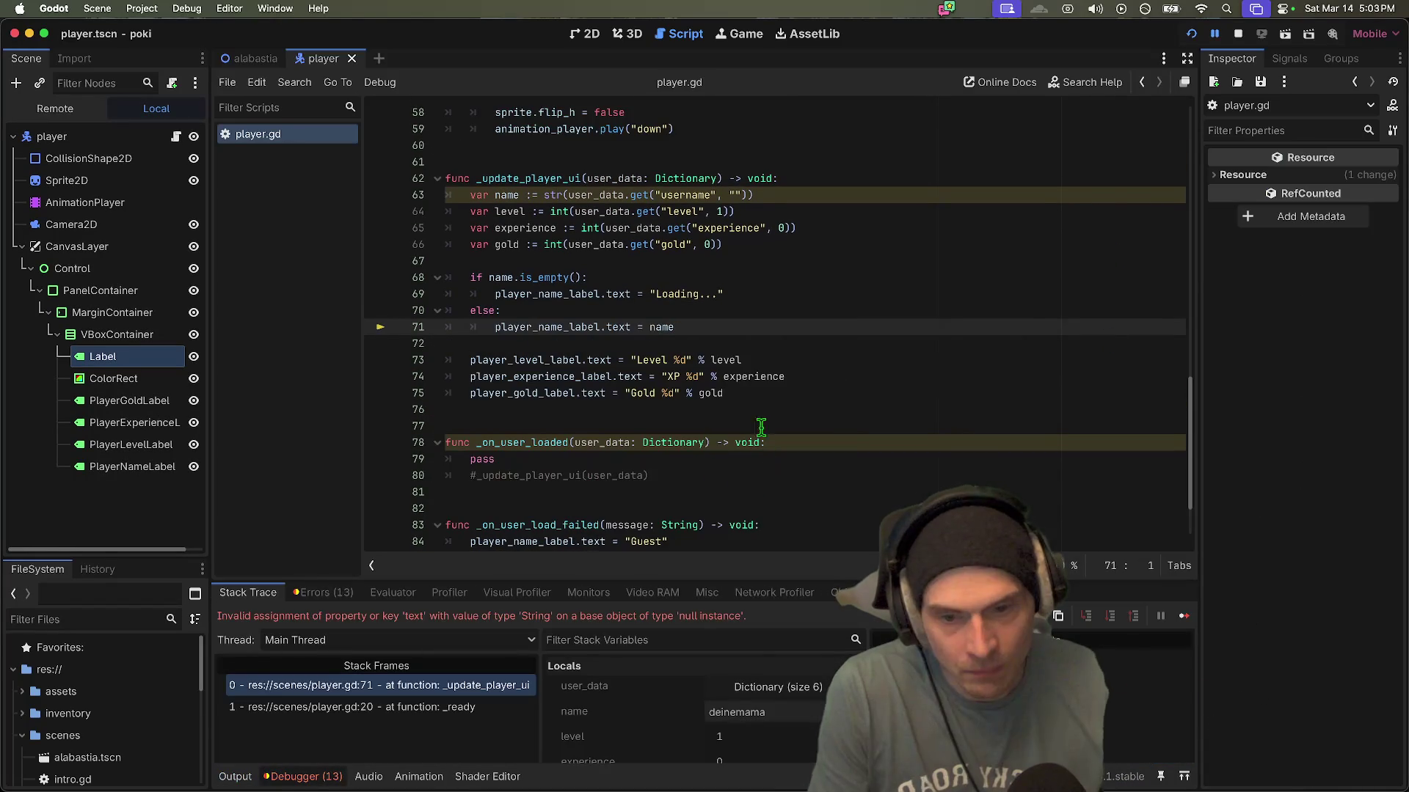
Stop the session and jump to the player.gd line 7 Node not found error in Errors.
left_click(1238, 34)
left_click(958, 475)
scroll(778, 322, "down", 2)
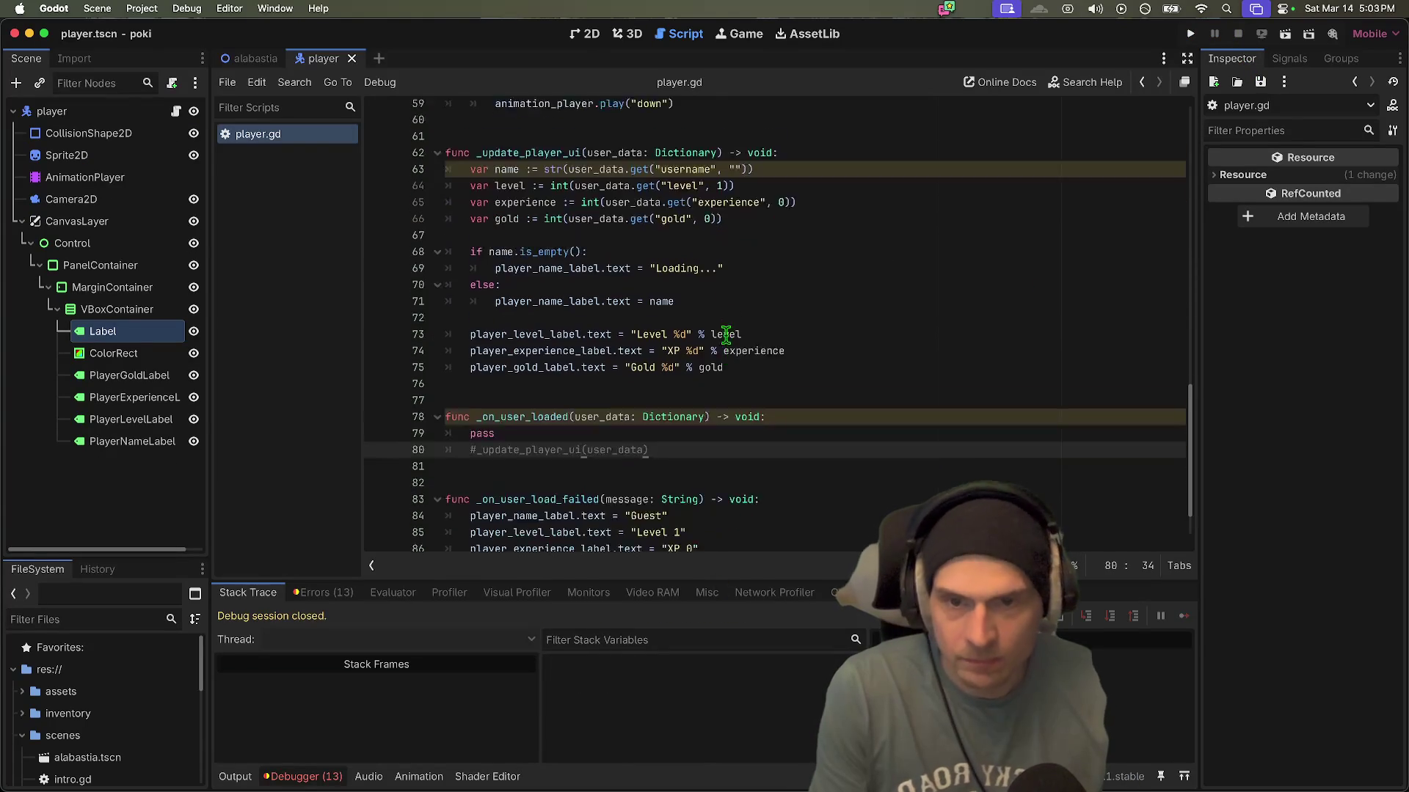
left_click(323, 592)
left_click(490, 704)
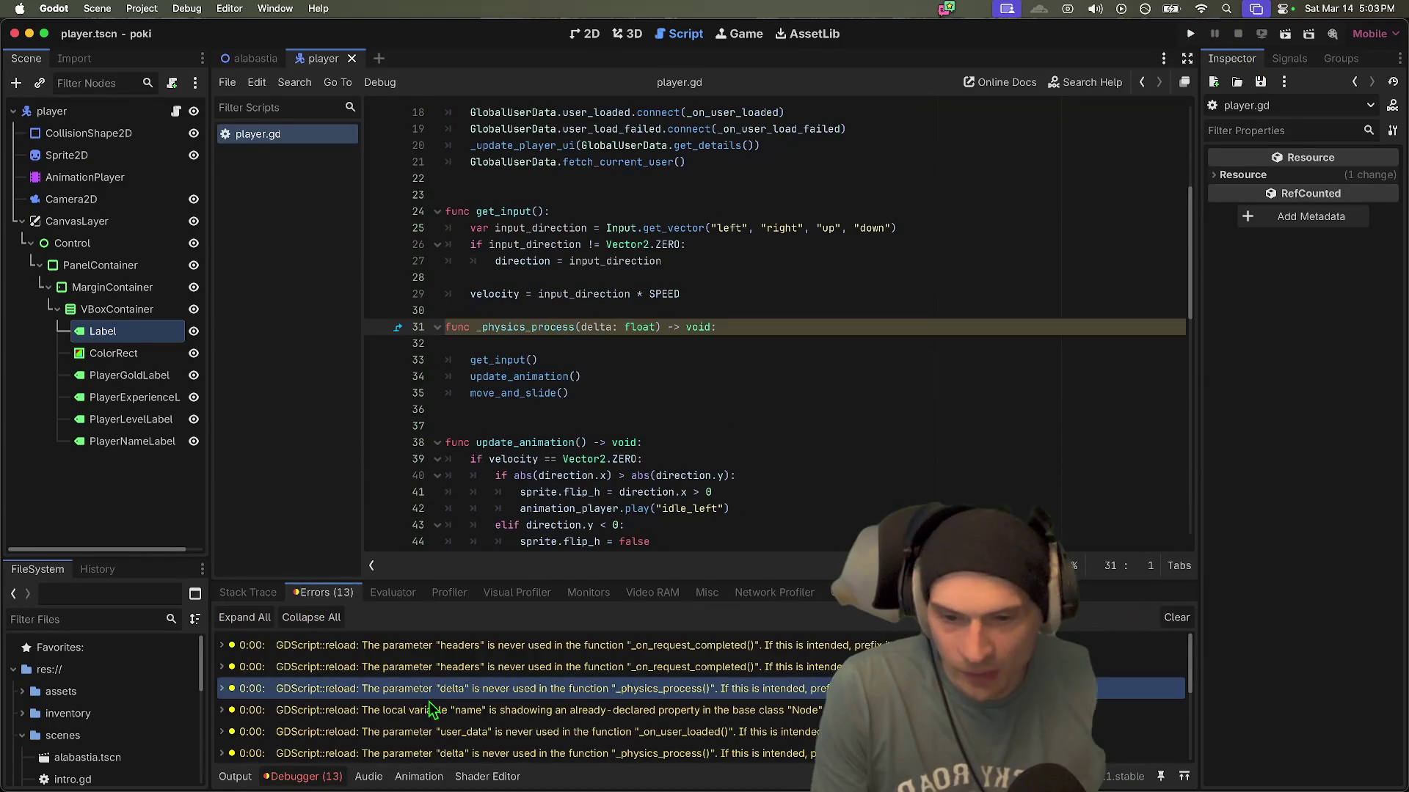
left_click(515, 702)
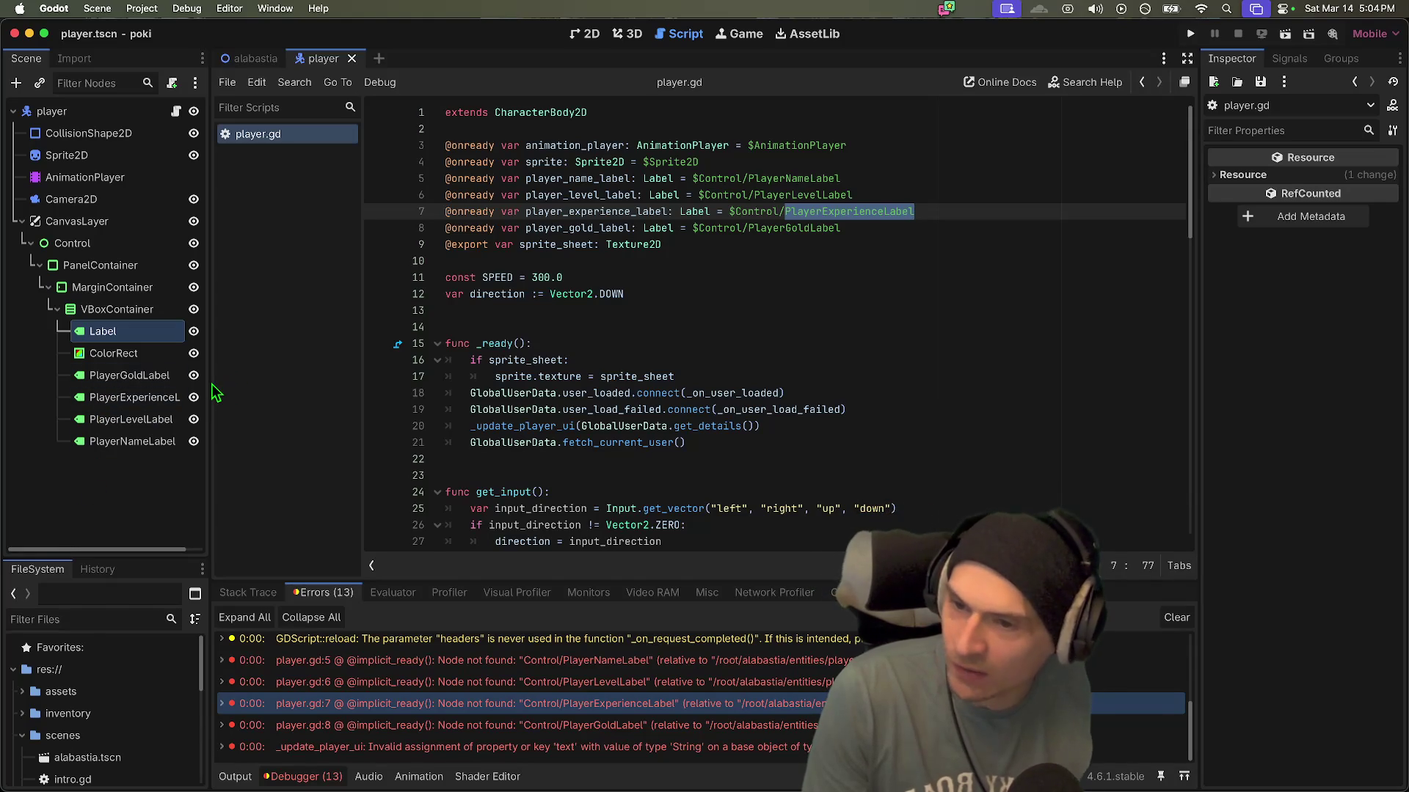
Widen the Scene dock and select the player labels from PlayerGoldLabel through PlayerNameLabel.
left_click_drag(209, 382, 257, 378)
left_click(139, 382)
left_click(134, 440, "shift")
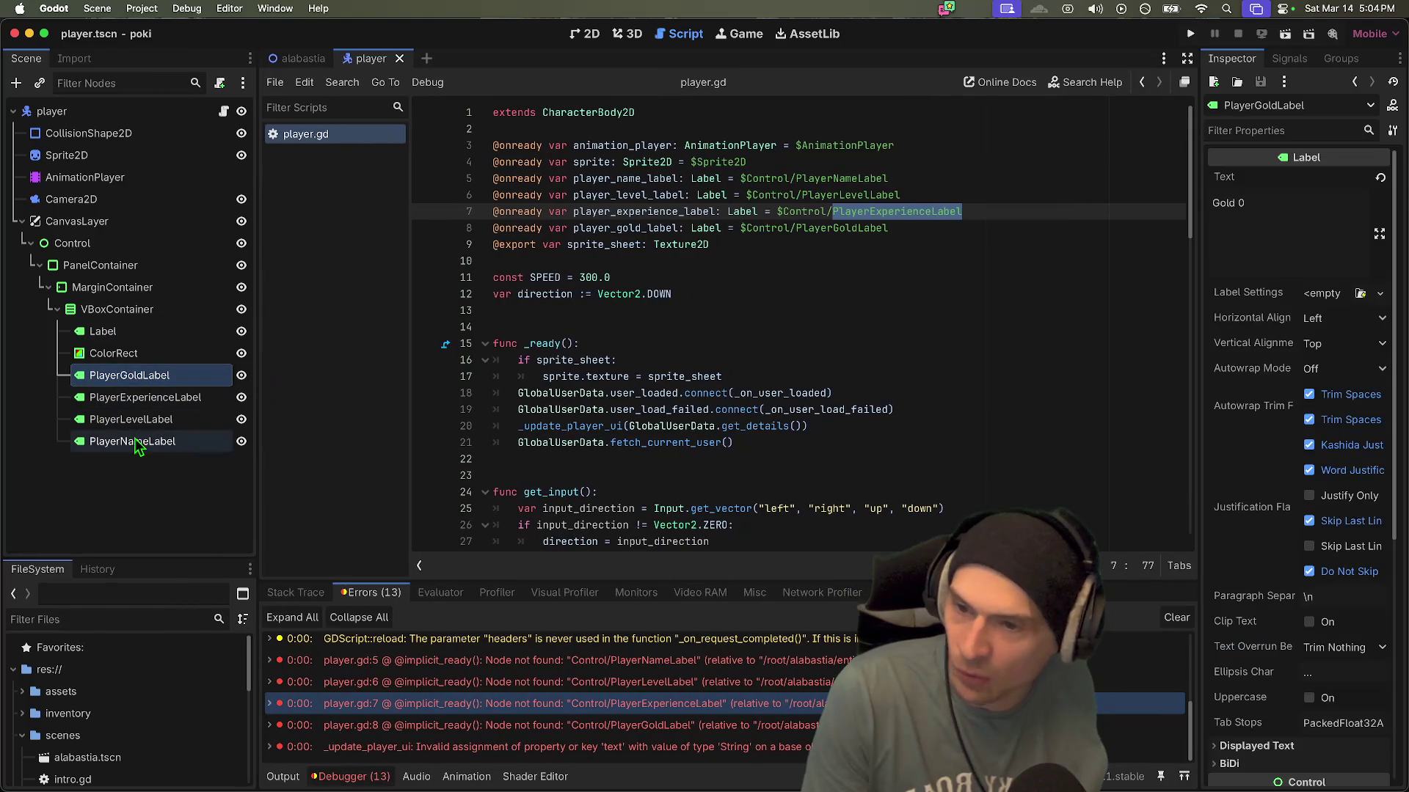
Give the gold, experience, name and level label nodes scene-unique names.
right_click(134, 440)
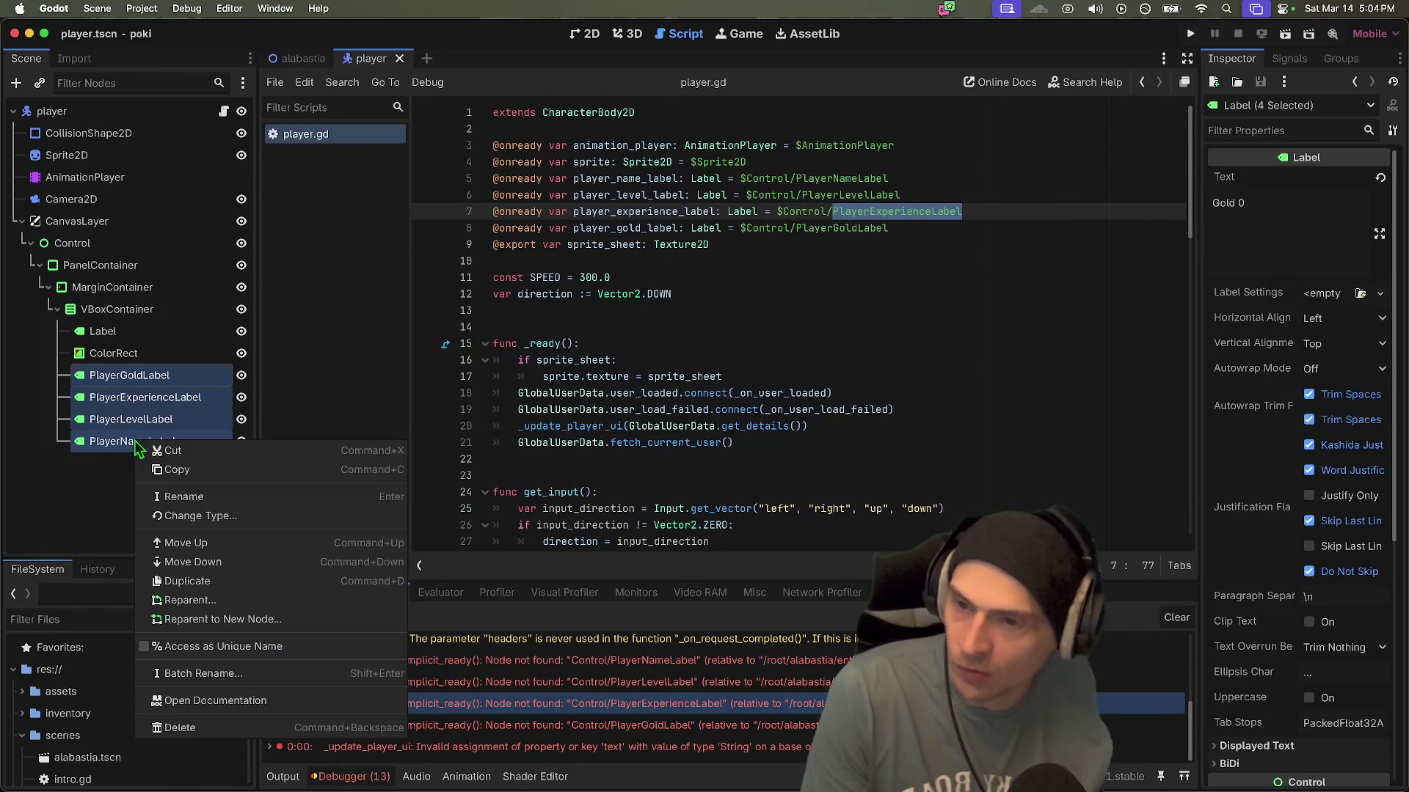
left_click(239, 646)
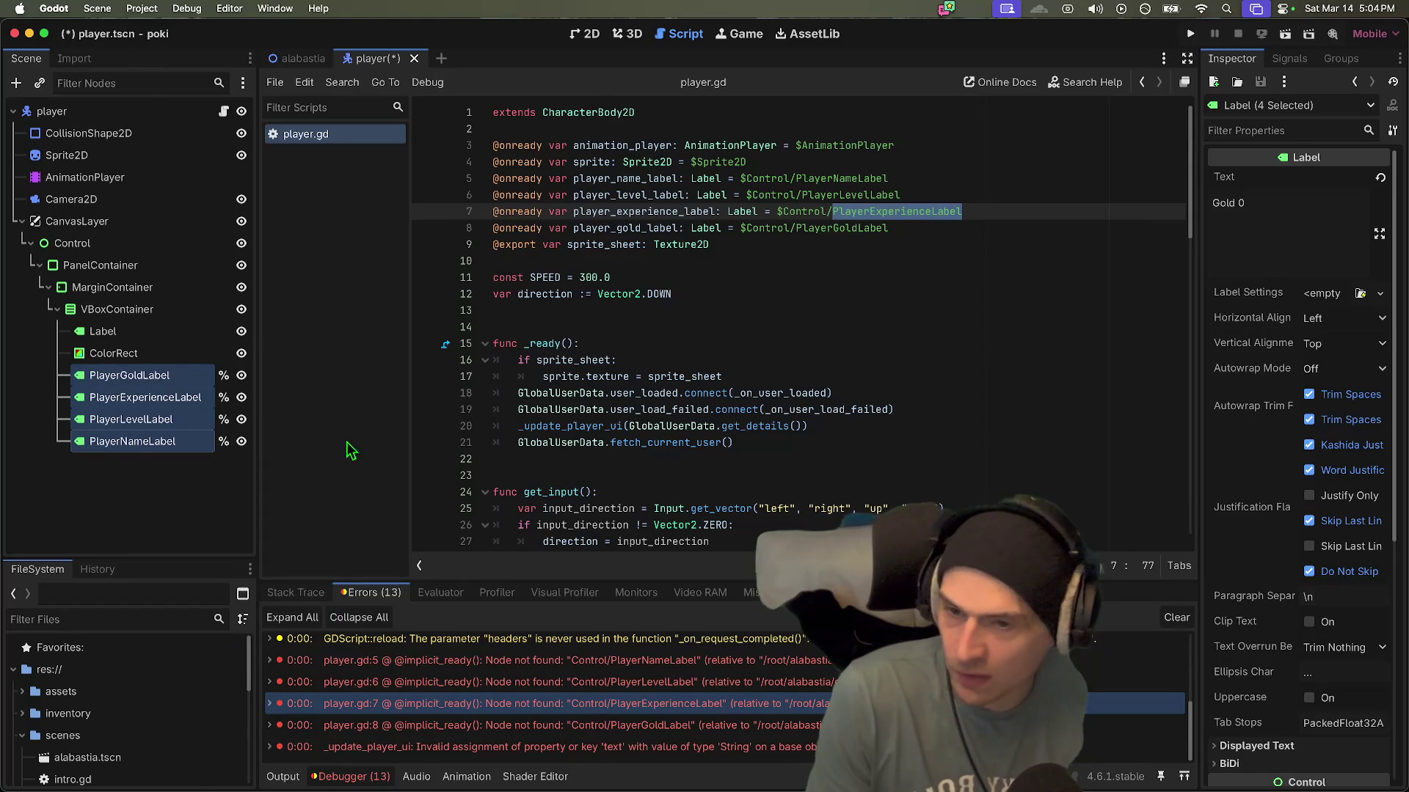
left_click(834, 228)
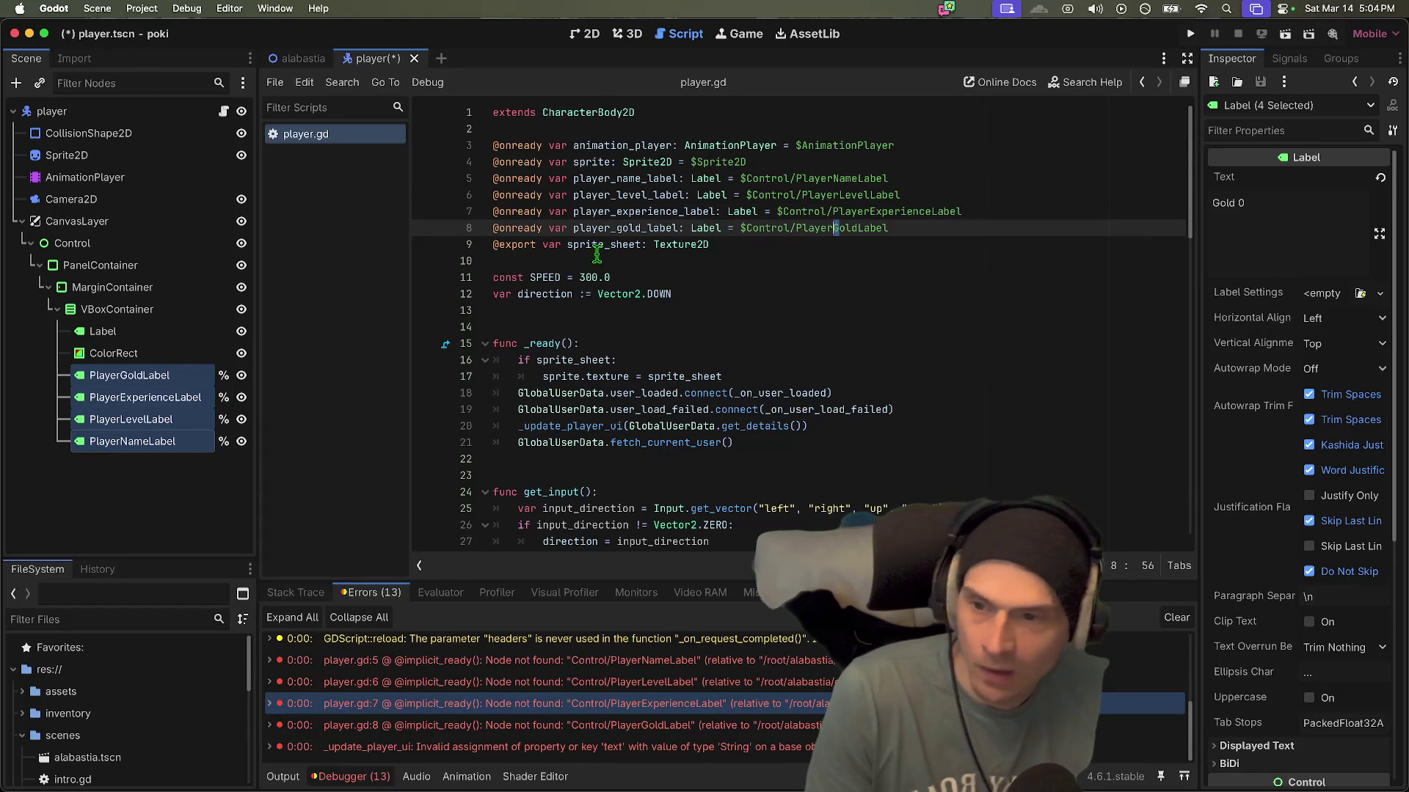
left_click(148, 375)
left_click(146, 397)
left_click(133, 441)
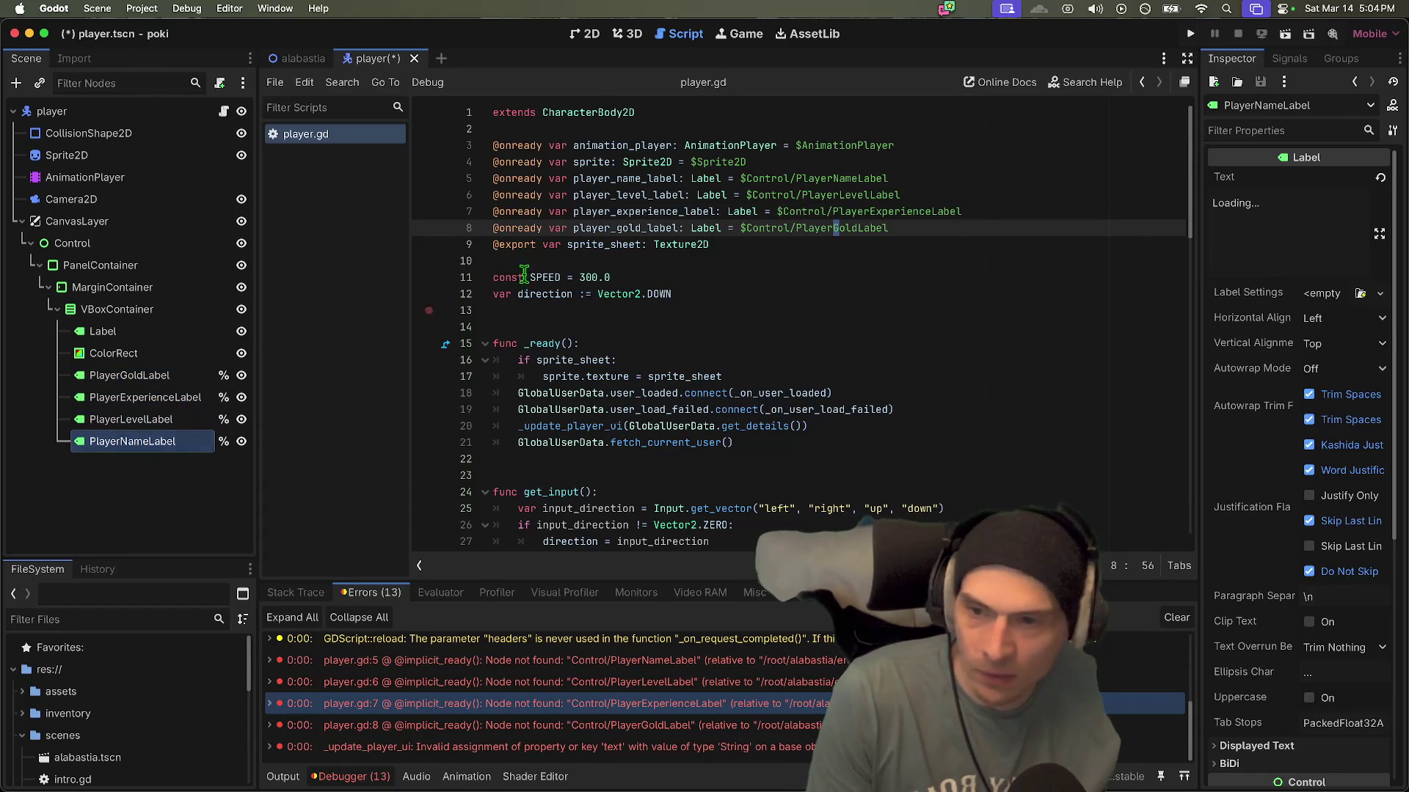
Comment out the old $Control label declarations on lines 5–8 and add a blank line below.
left_click(776, 197)
double_click(777, 197)
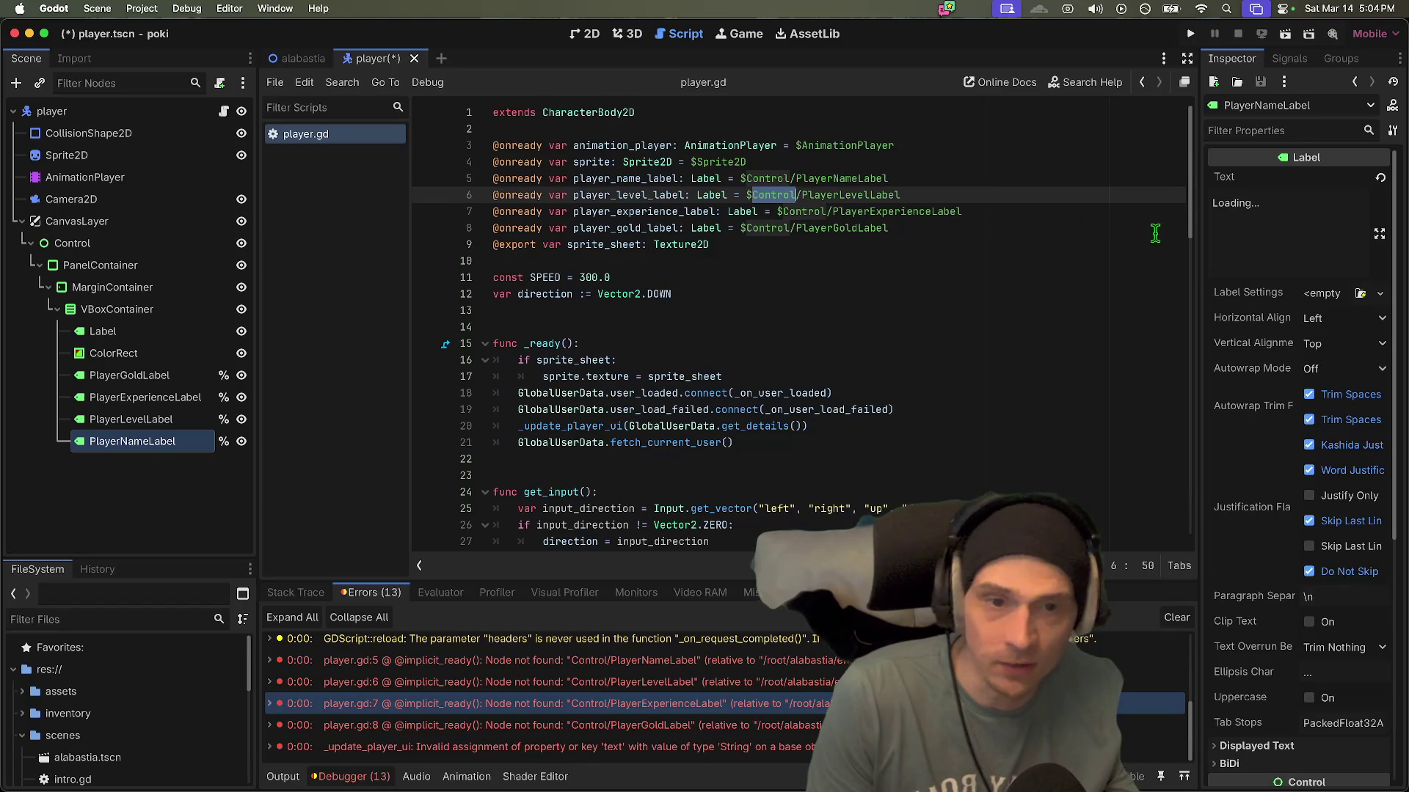
double_click(955, 236)
mouse_move(955, 236)
left_mouse_down()
mouse_move(985, 182)
mouse_move(804, 206)
mouse_move(484, 182)
left_mouse_up()
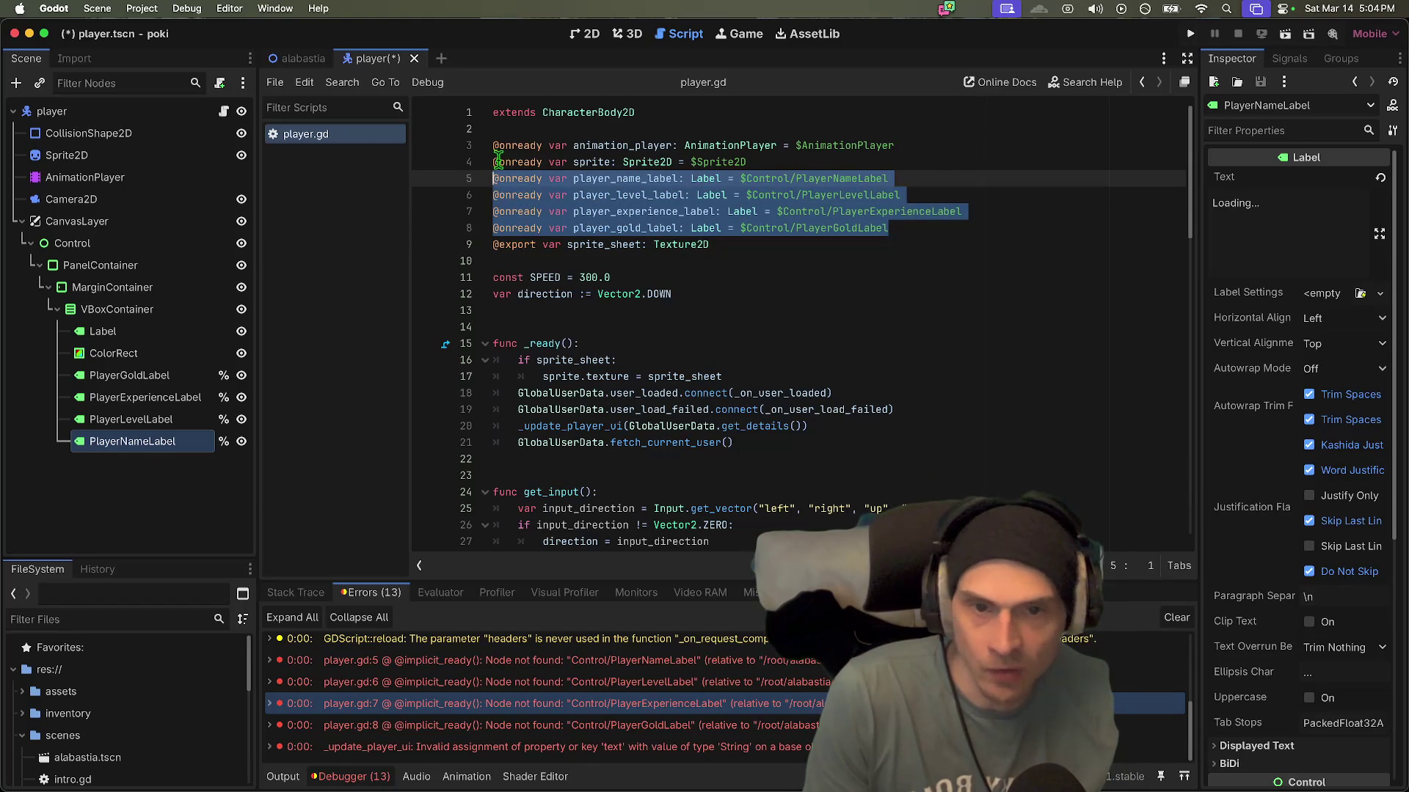
key("super+k")
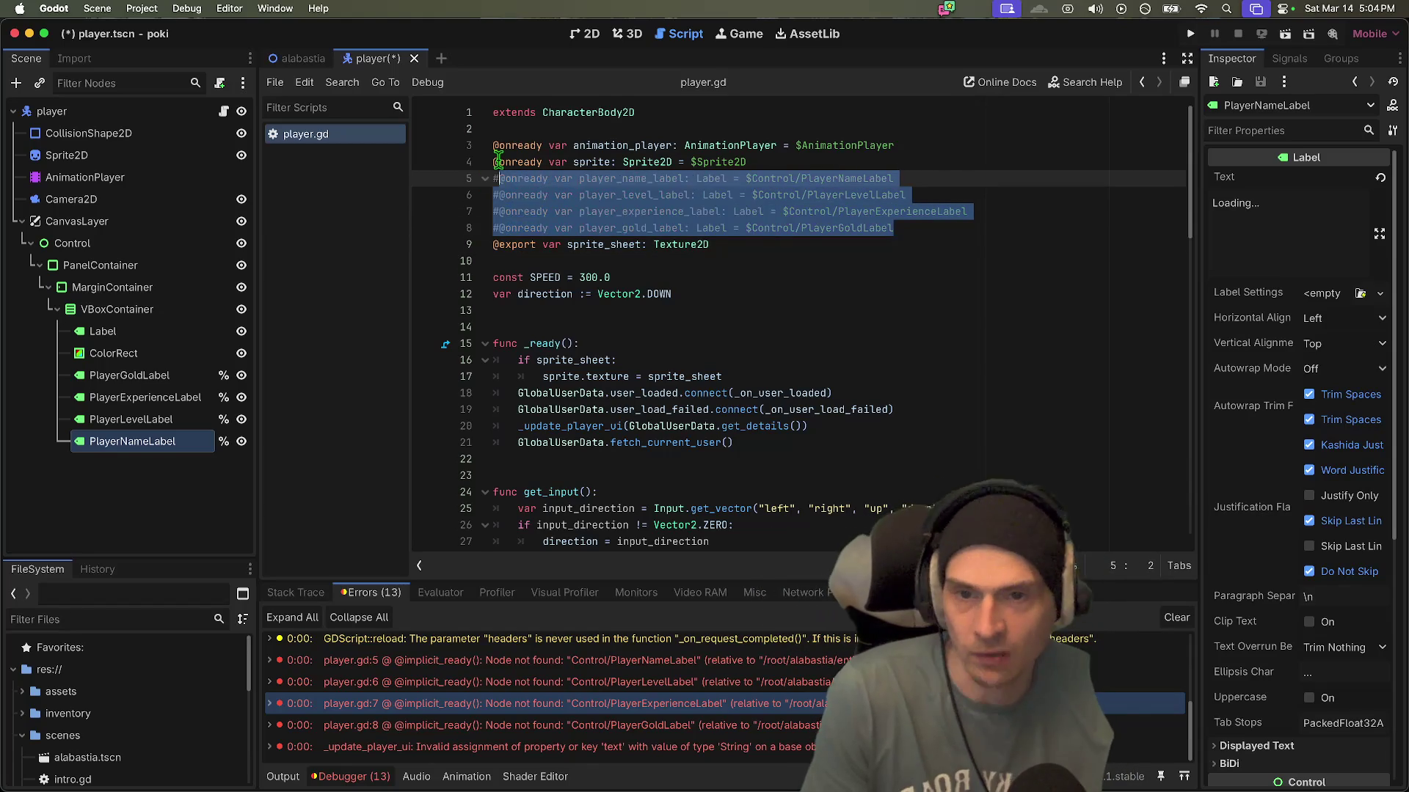
left_click(499, 195)
left_click(1084, 256)
key("Up")
key("Up")
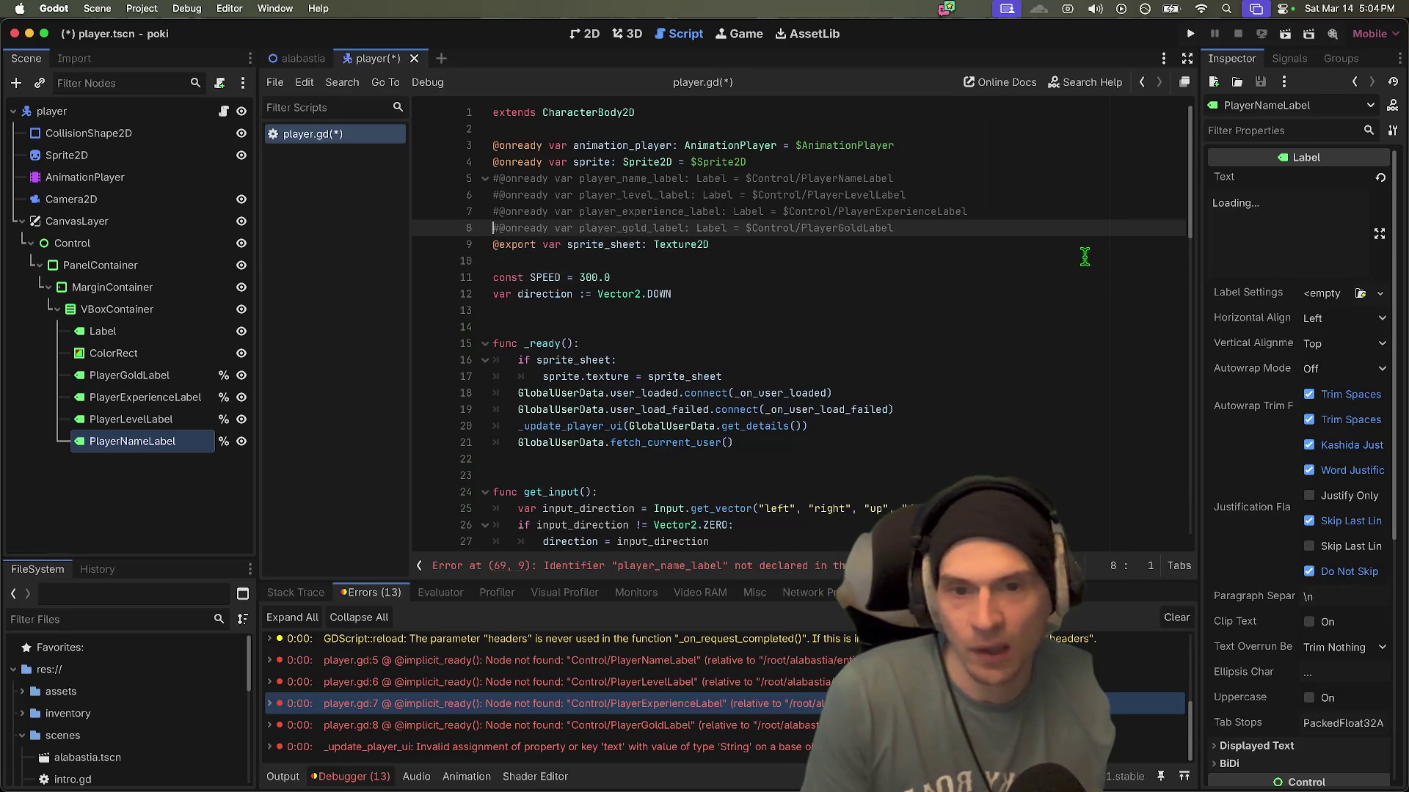
key("Return")
left_click(144, 375, "super")
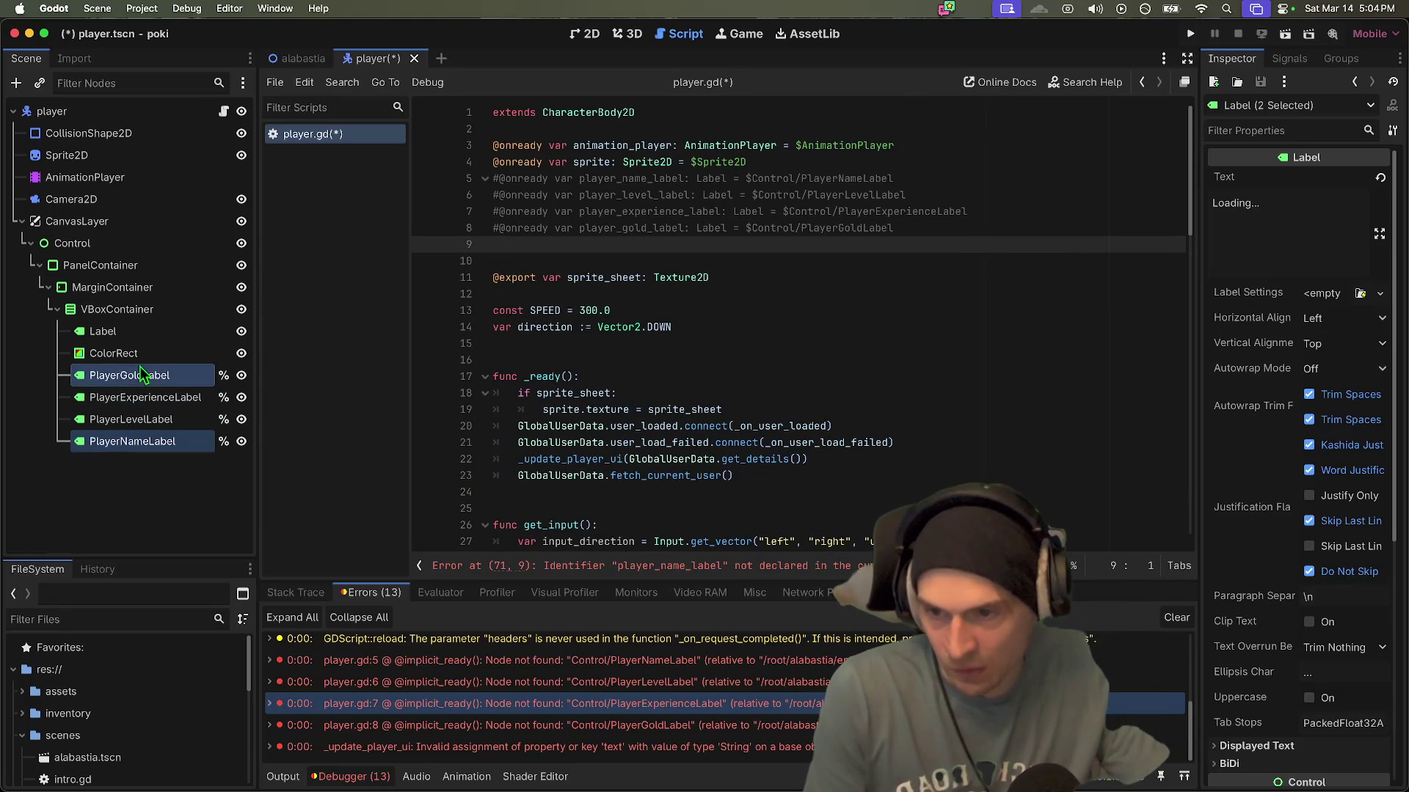
left_click(95, 477)
left_click_drag(118, 375, 702, 251)
left_click(121, 397)
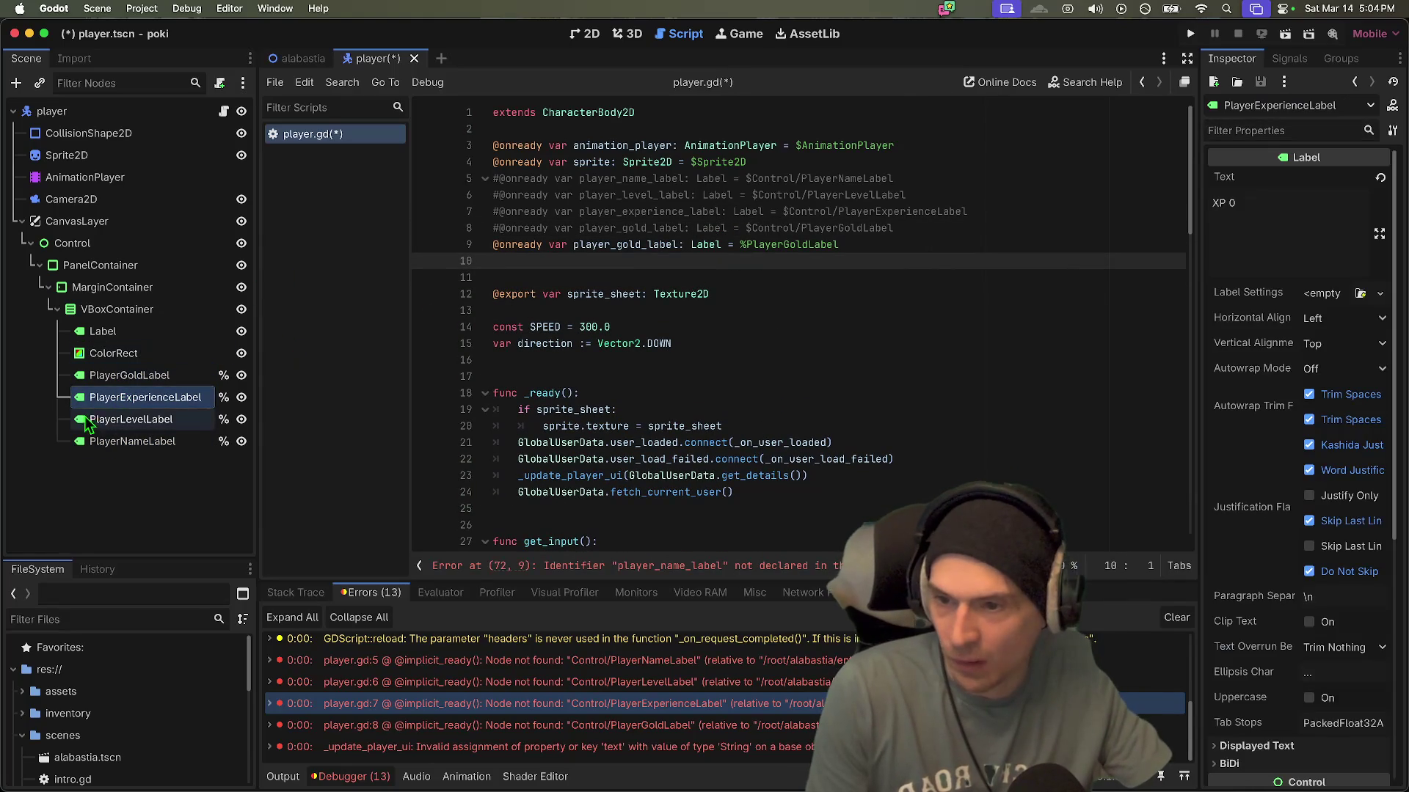
left_click(114, 444, "shift")
left_click(145, 397, "super")
mouse_move(131, 419)
left_mouse_down()
mouse_move(587, 345)
mouse_move(675, 262)
left_mouse_up()
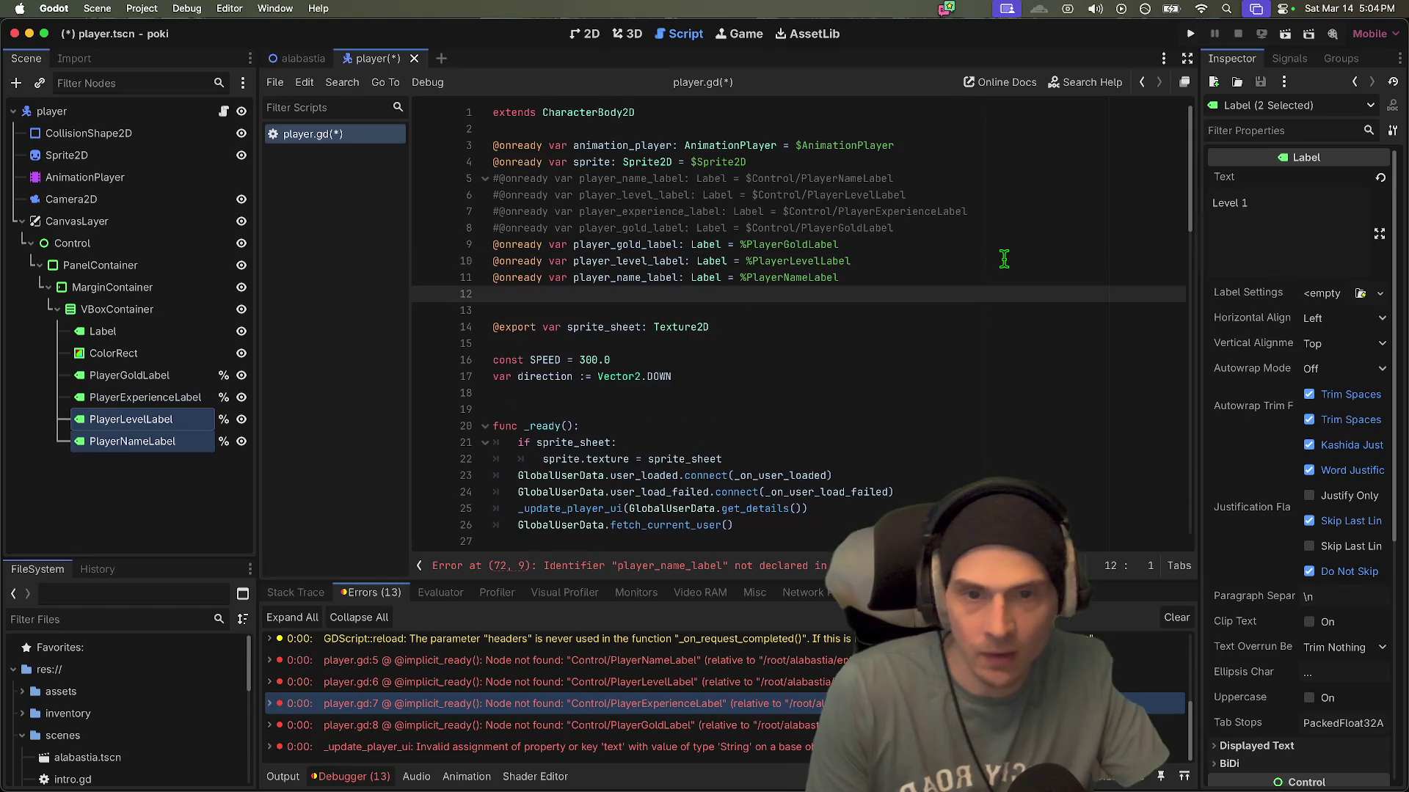
left_click(1002, 261)
key("Down")
key("Down")
key("Delete")
Add the PlayerExperienceLabel reference, delete the duplicate player_level_label line, and save.
left_click(166, 471)
left_click(143, 419)
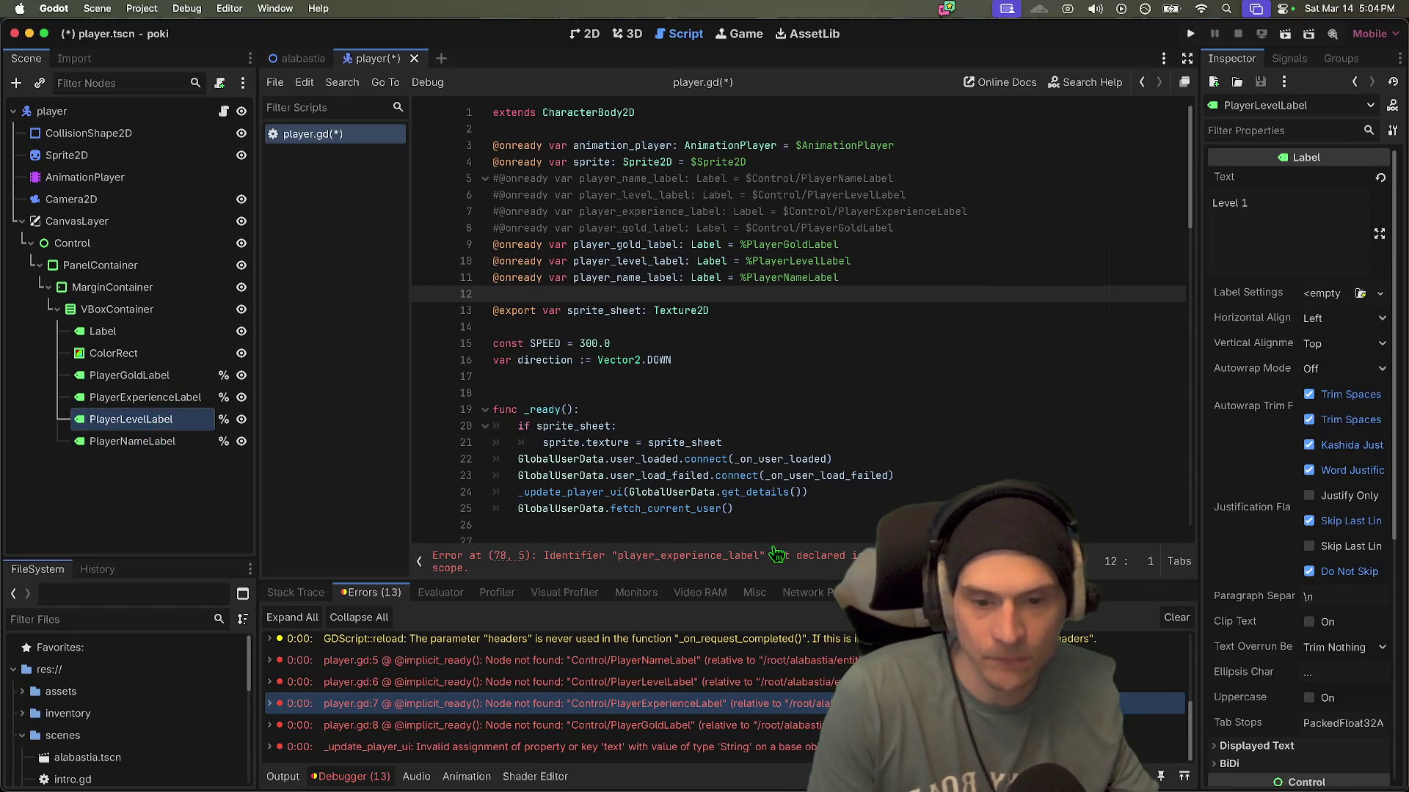
left_click(772, 559)
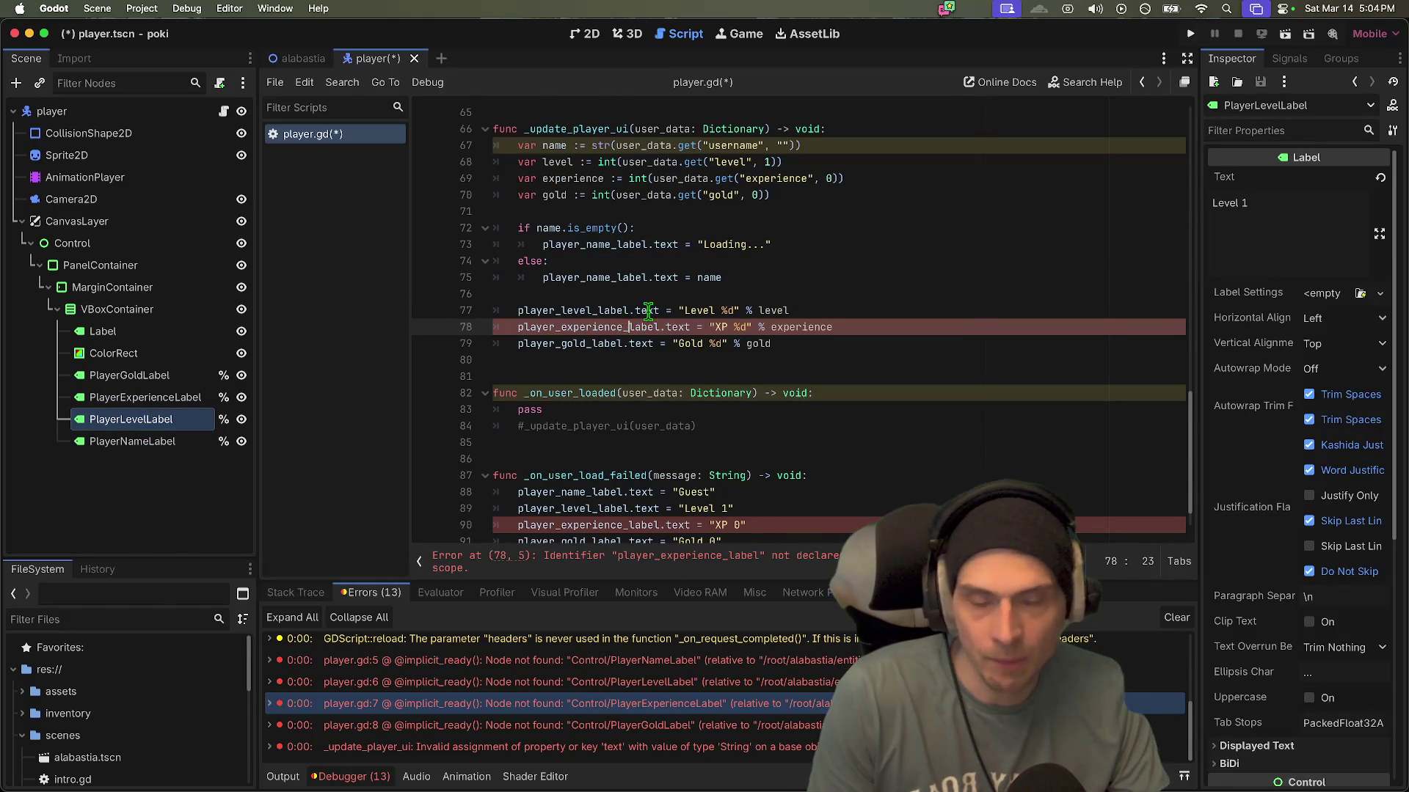
scroll(649, 310, "up", 15)
left_click(683, 291)
left_click(145, 396, "shift")
mouse_move(146, 397)
left_mouse_down()
mouse_move(734, 363)
mouse_move(765, 301)
left_mouse_up()
triple_click(986, 310)
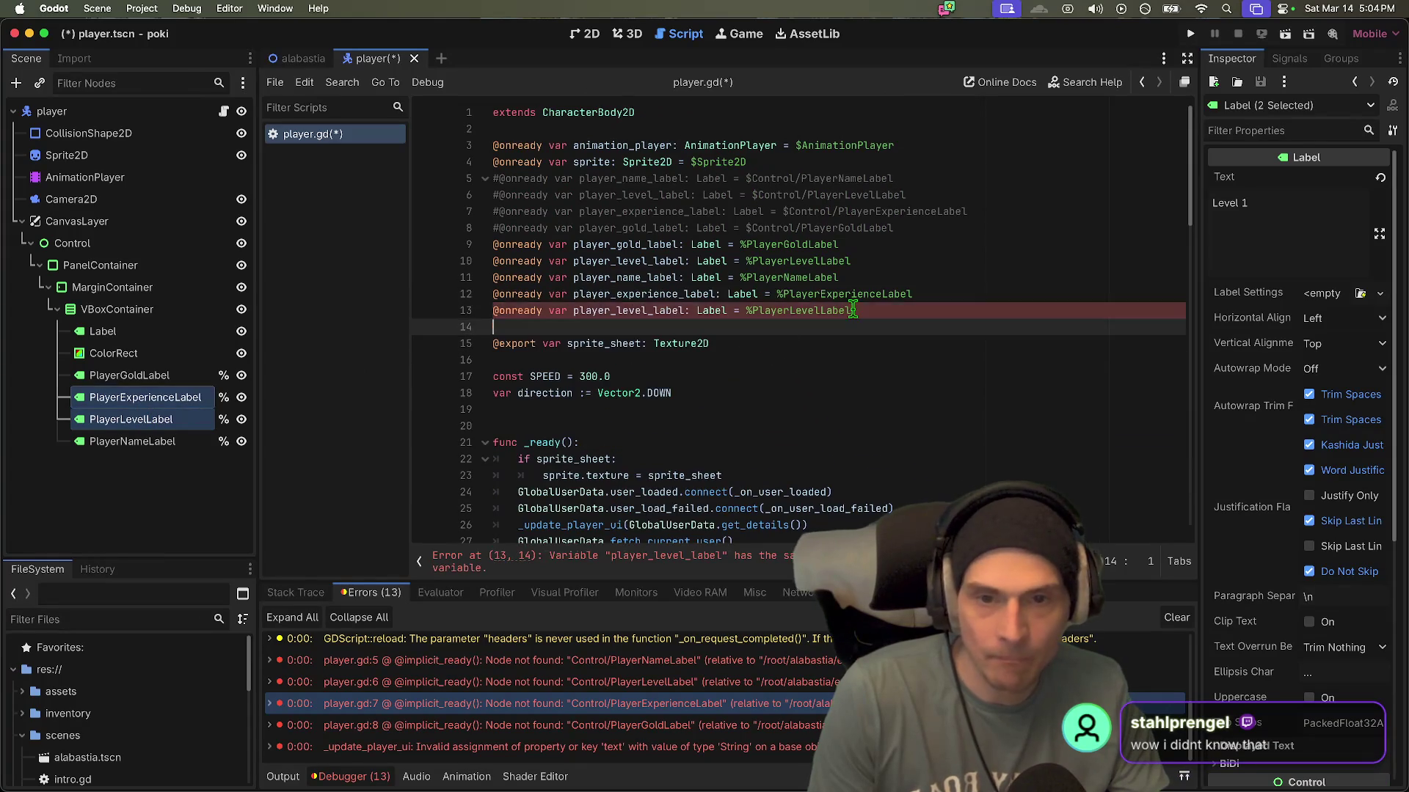
key("BackSpace")
key("super+s")
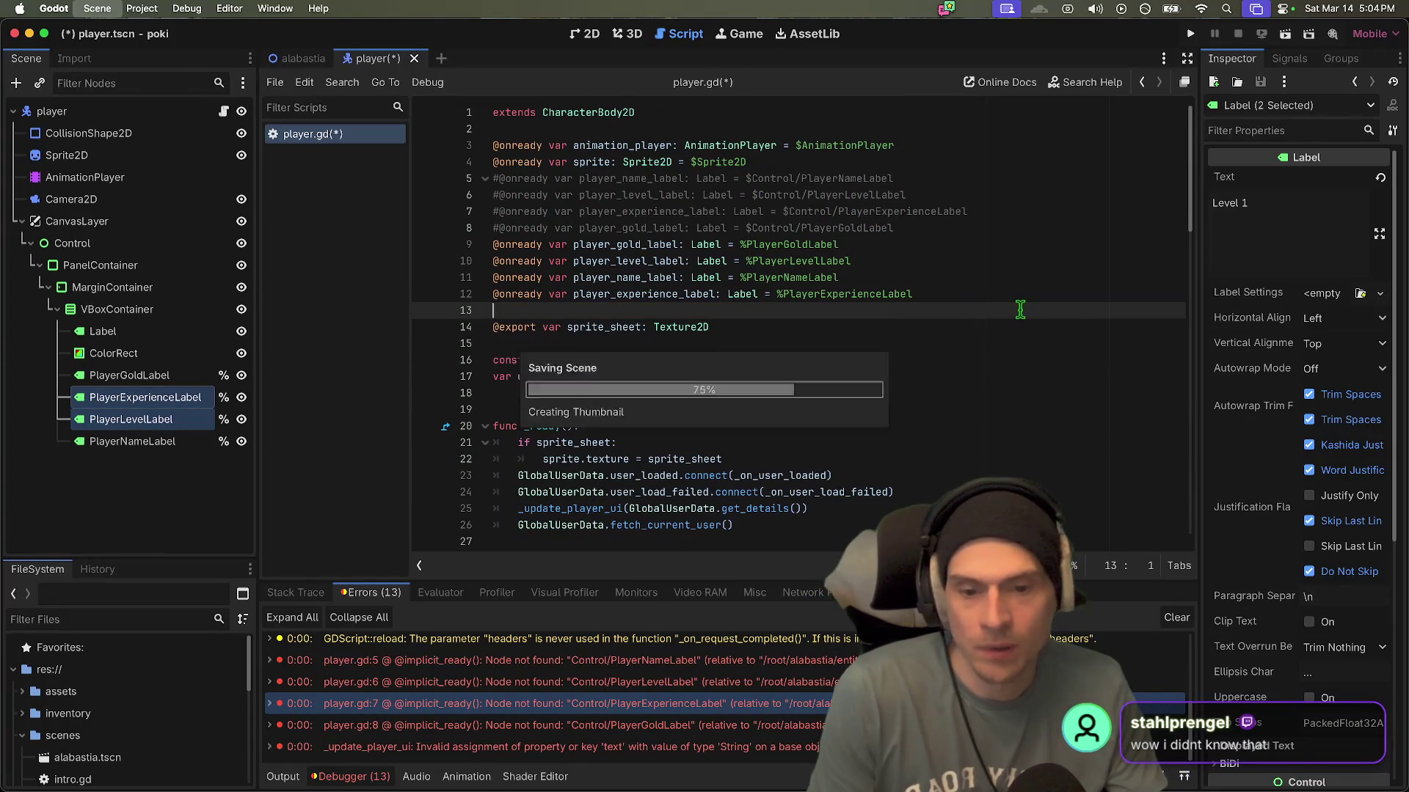
left_click_drag(1190, 187, 1188, 480)
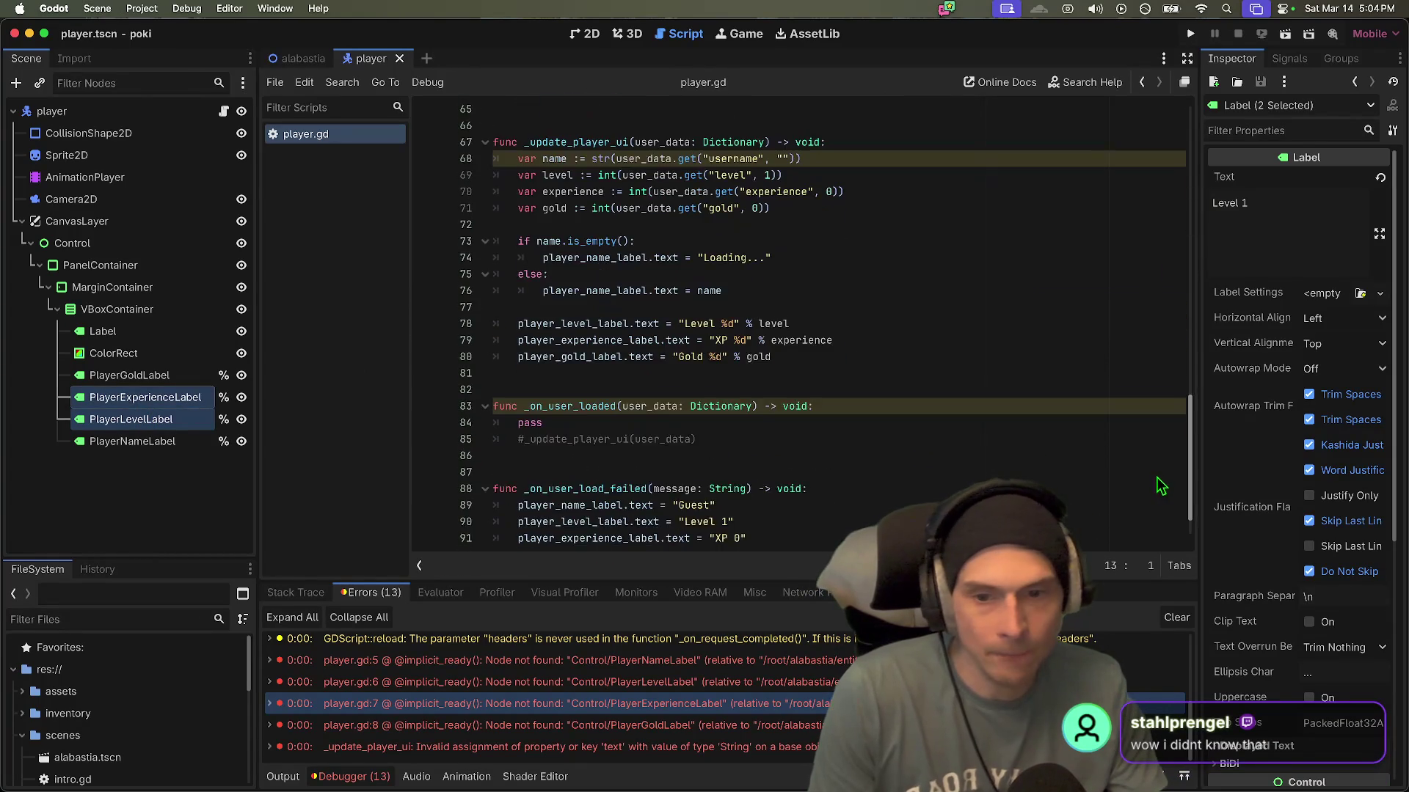
Replace 'pass' in _on_user_loaded with the uncommented _update_player_ui(user_data) call.
left_click(1059, 433)
key("Up")
key("Up")
key("super+shift+k")
left_click(1054, 422)
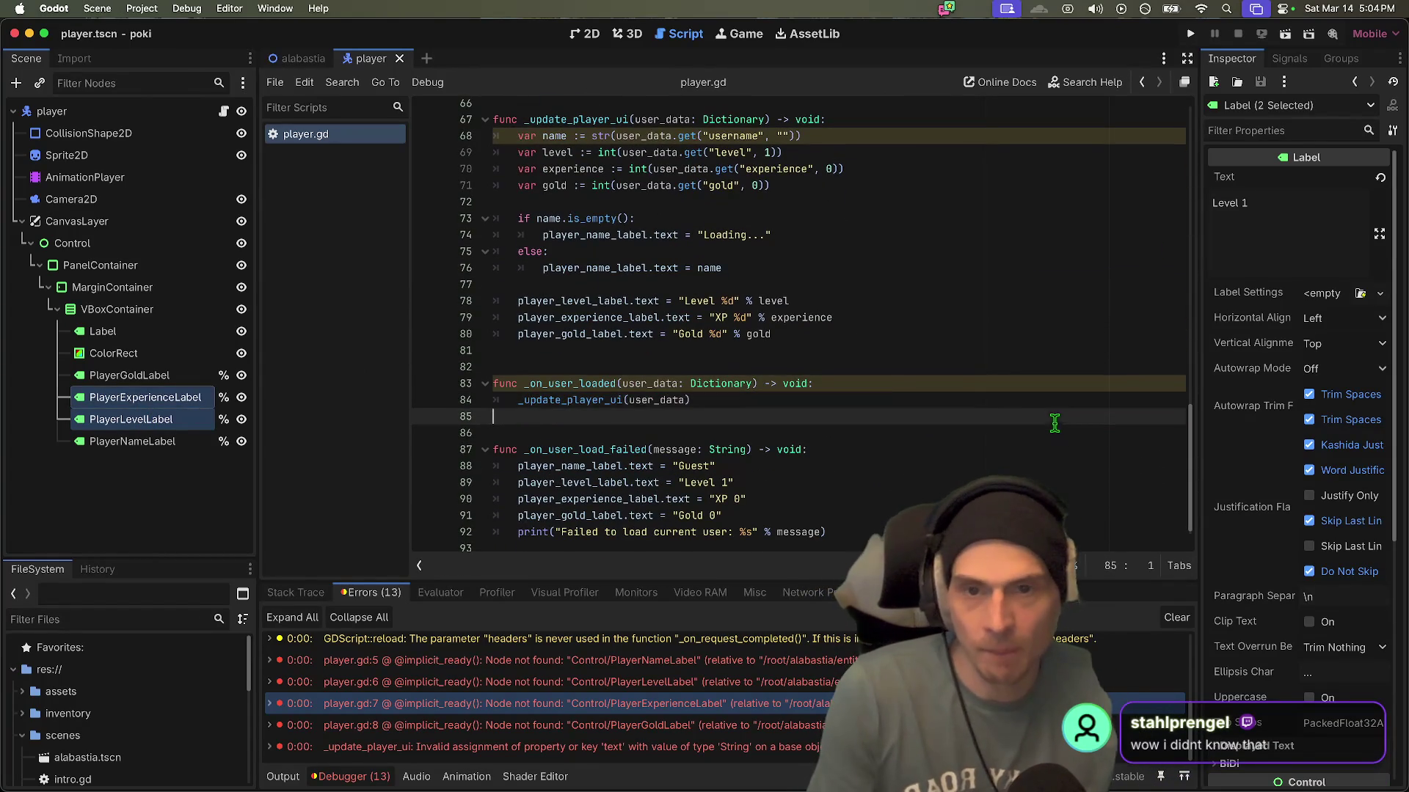
Run the game, log in, walk around town with the arrow keys, then stop it.
key("super+b")
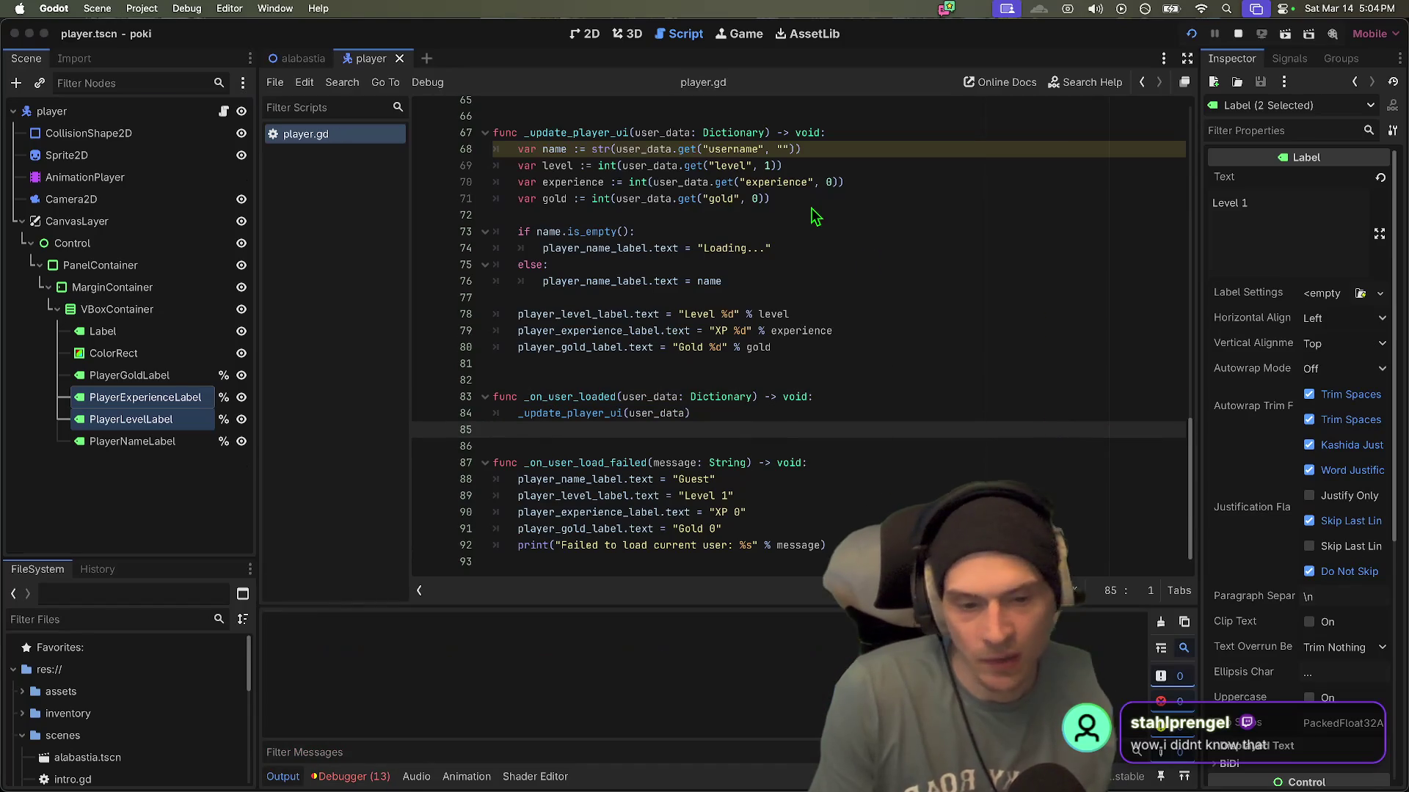
left_click(666, 456)
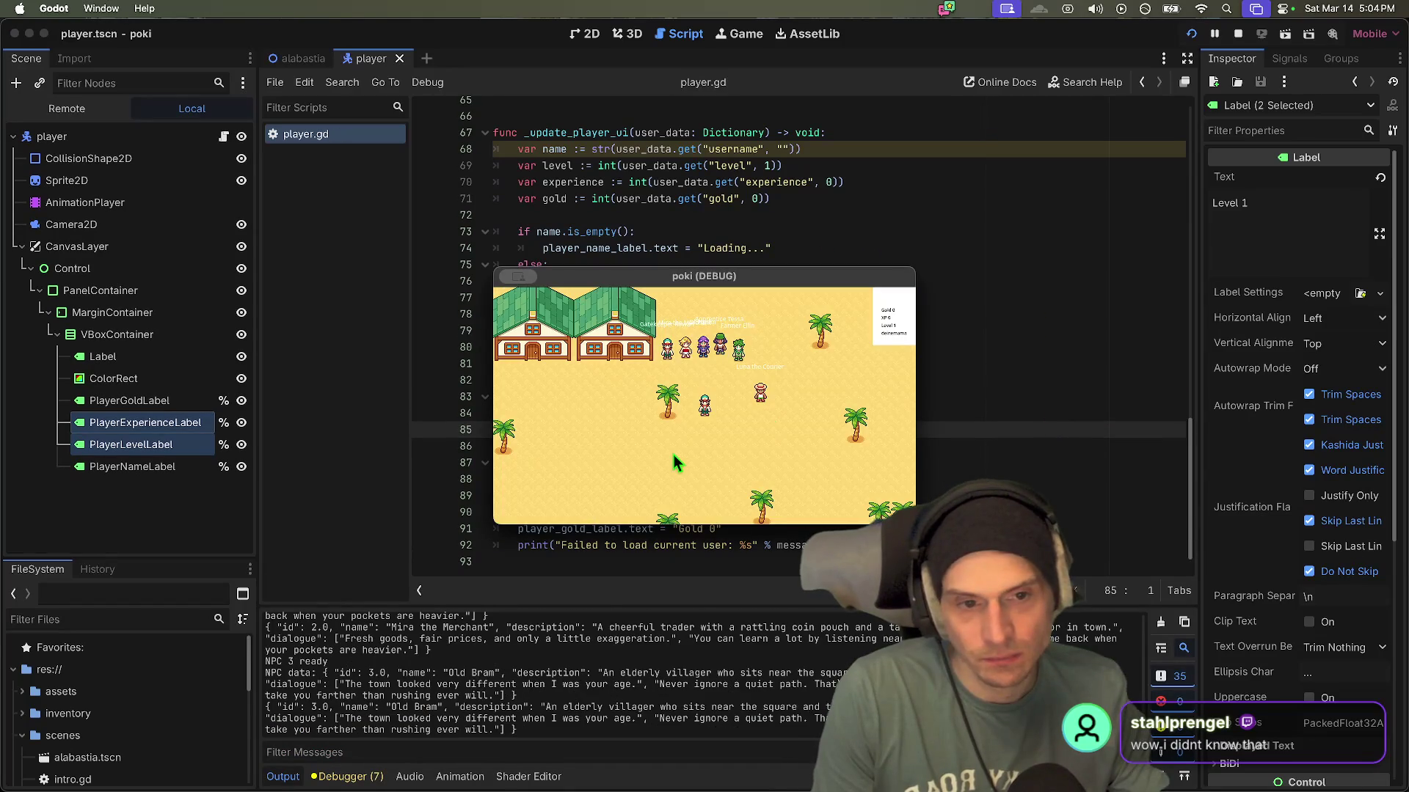
key("Down")
key("Right")
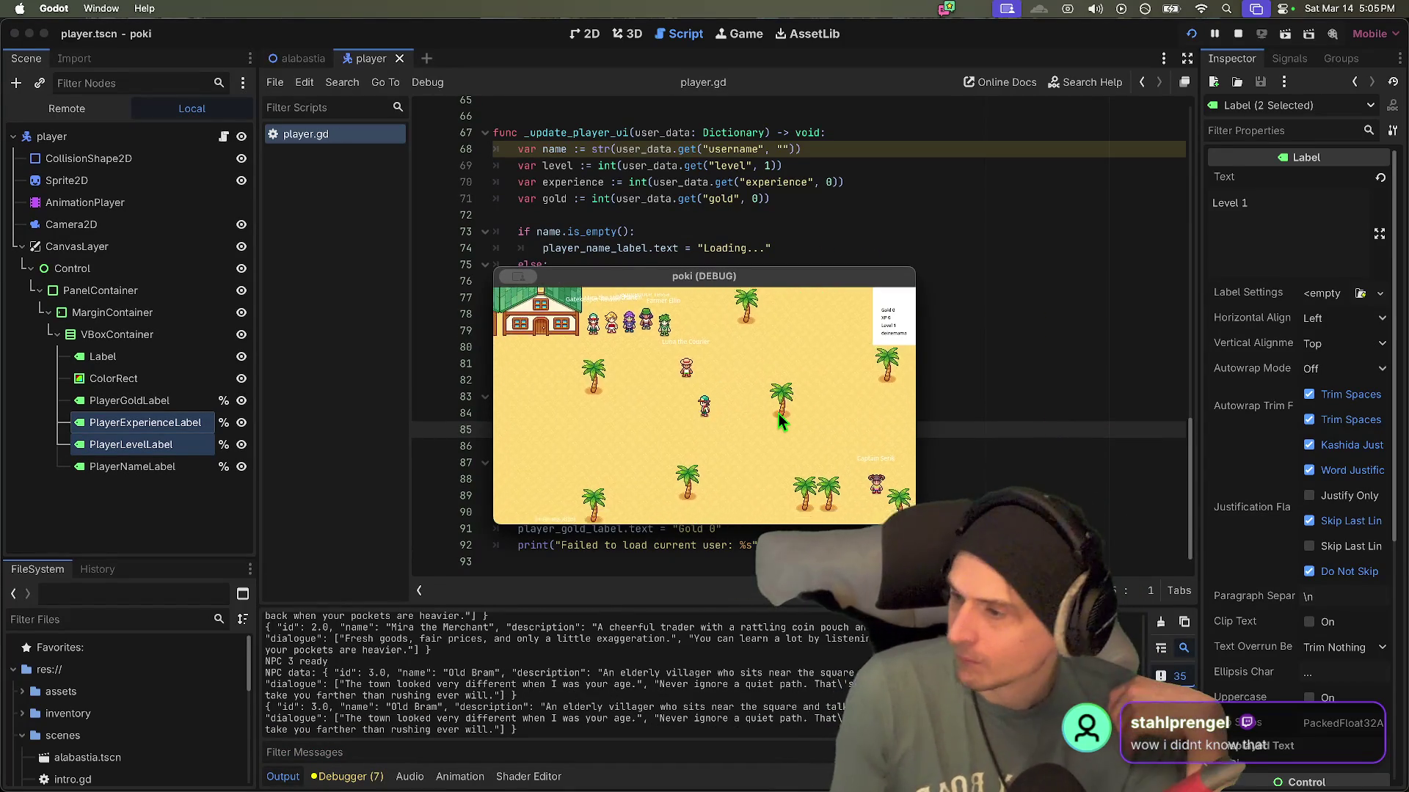
key("Up")
key("Left")
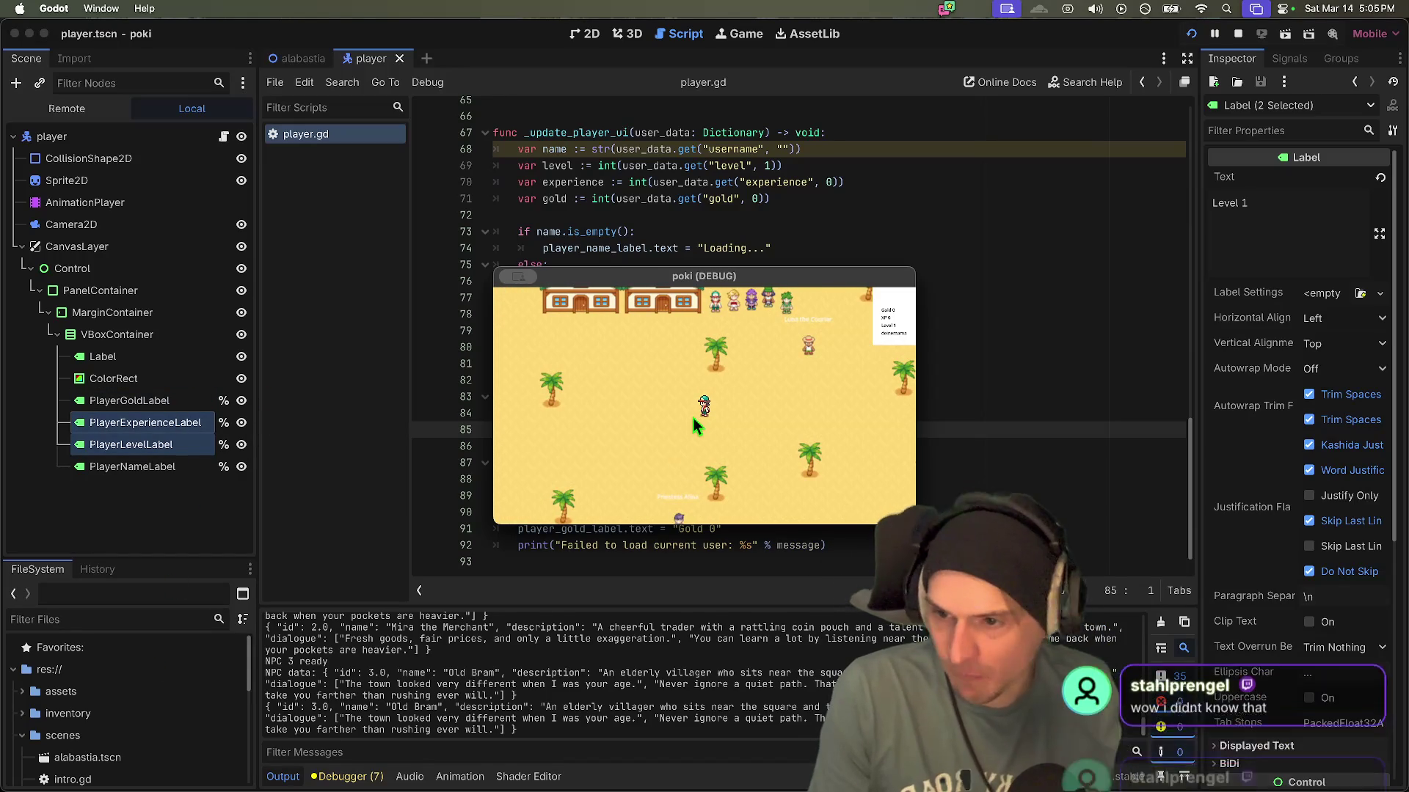
key("Right")
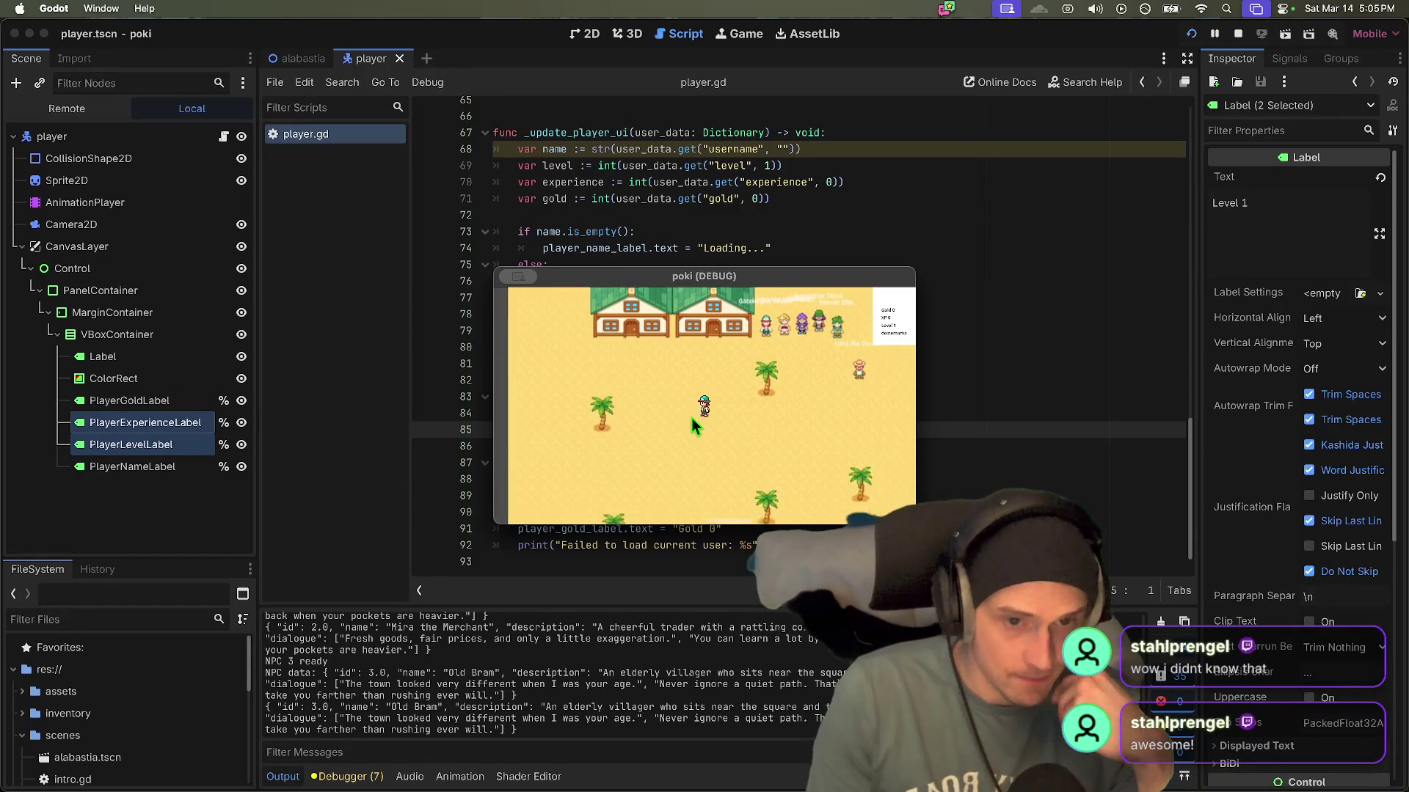
key("super+q")
left_click(117, 308)
left_click(114, 353)
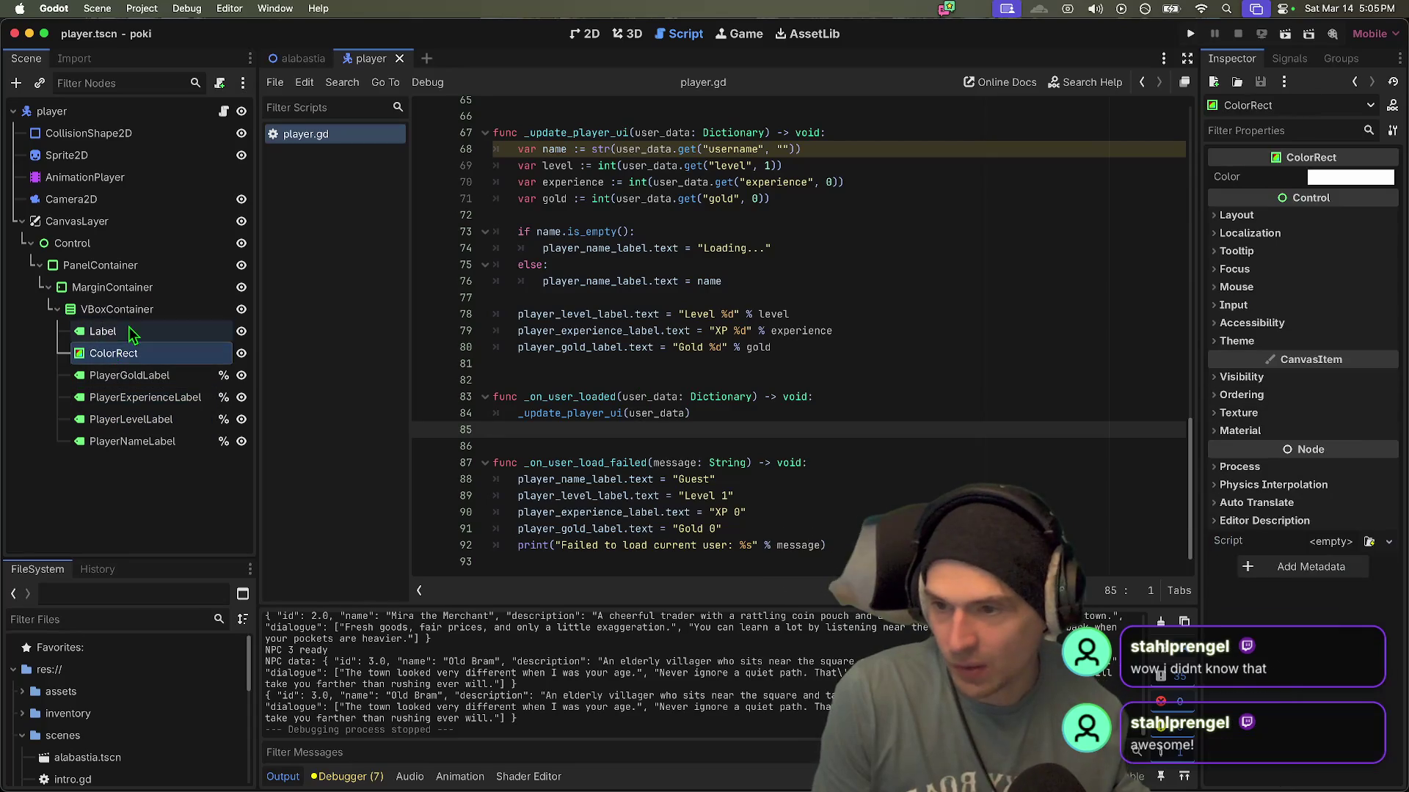
Lower the PanelContainer's Panel BG Color alpha to ffffff75 and preview it in a town session.
left_click(117, 309)
left_click(164, 270)
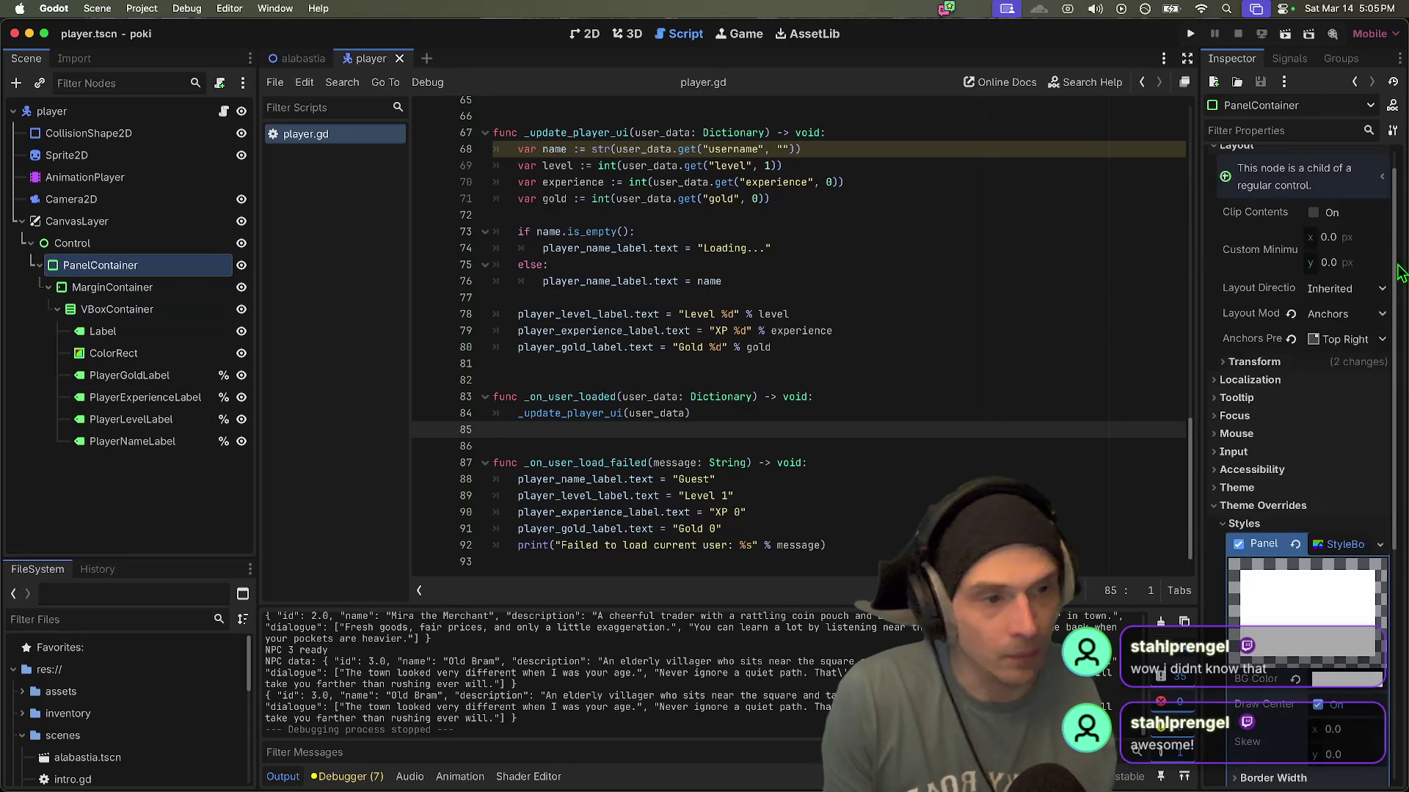
left_click(1354, 682)
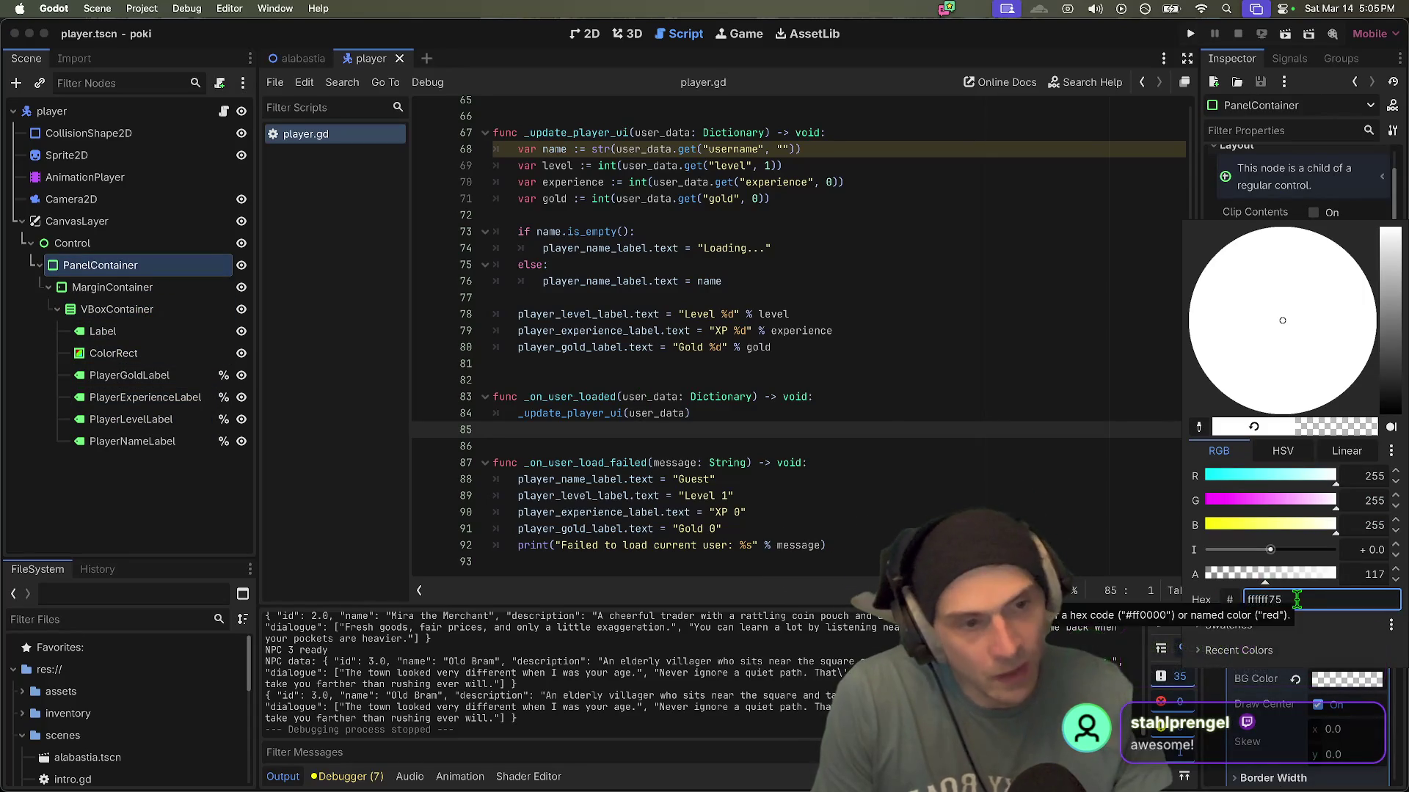
key("super+b")
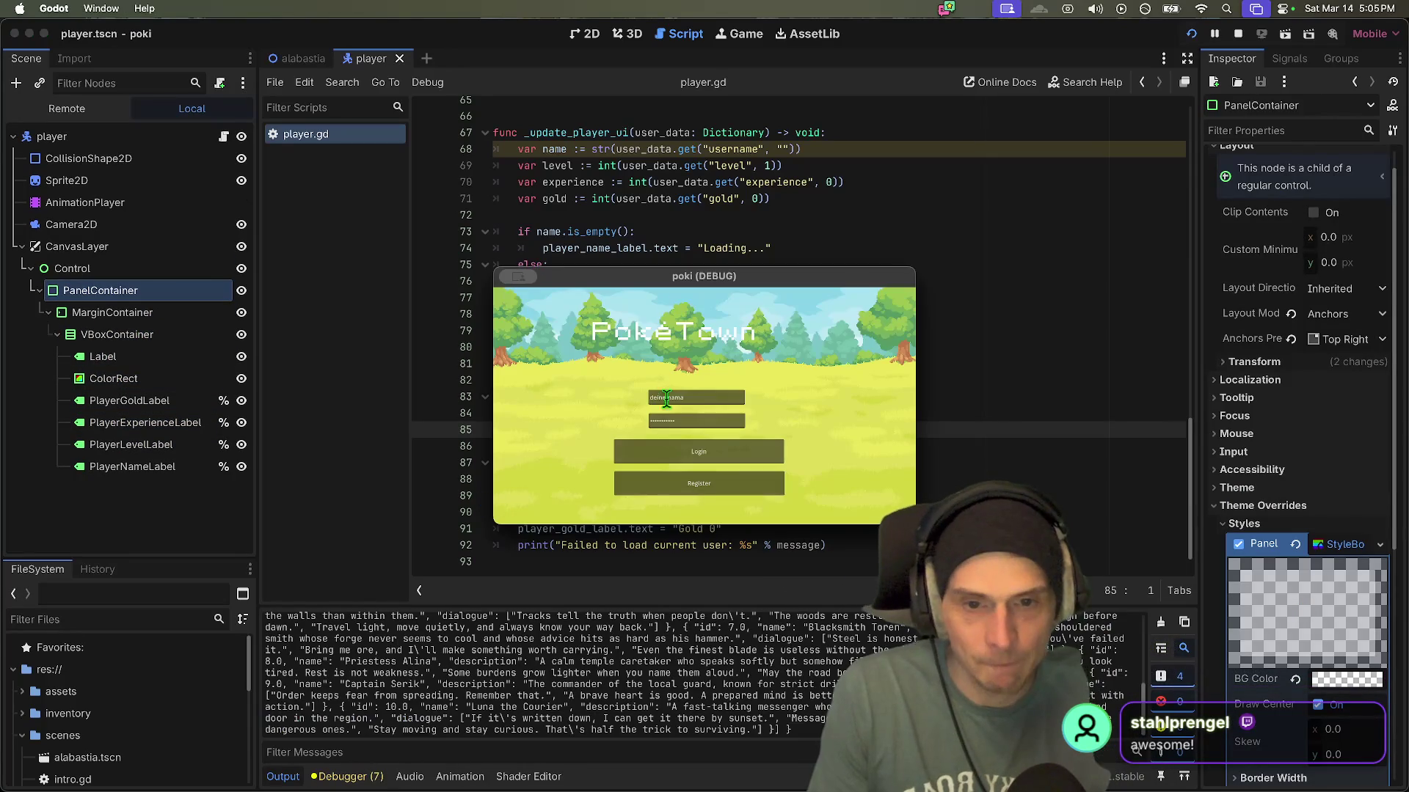
left_click(676, 457)
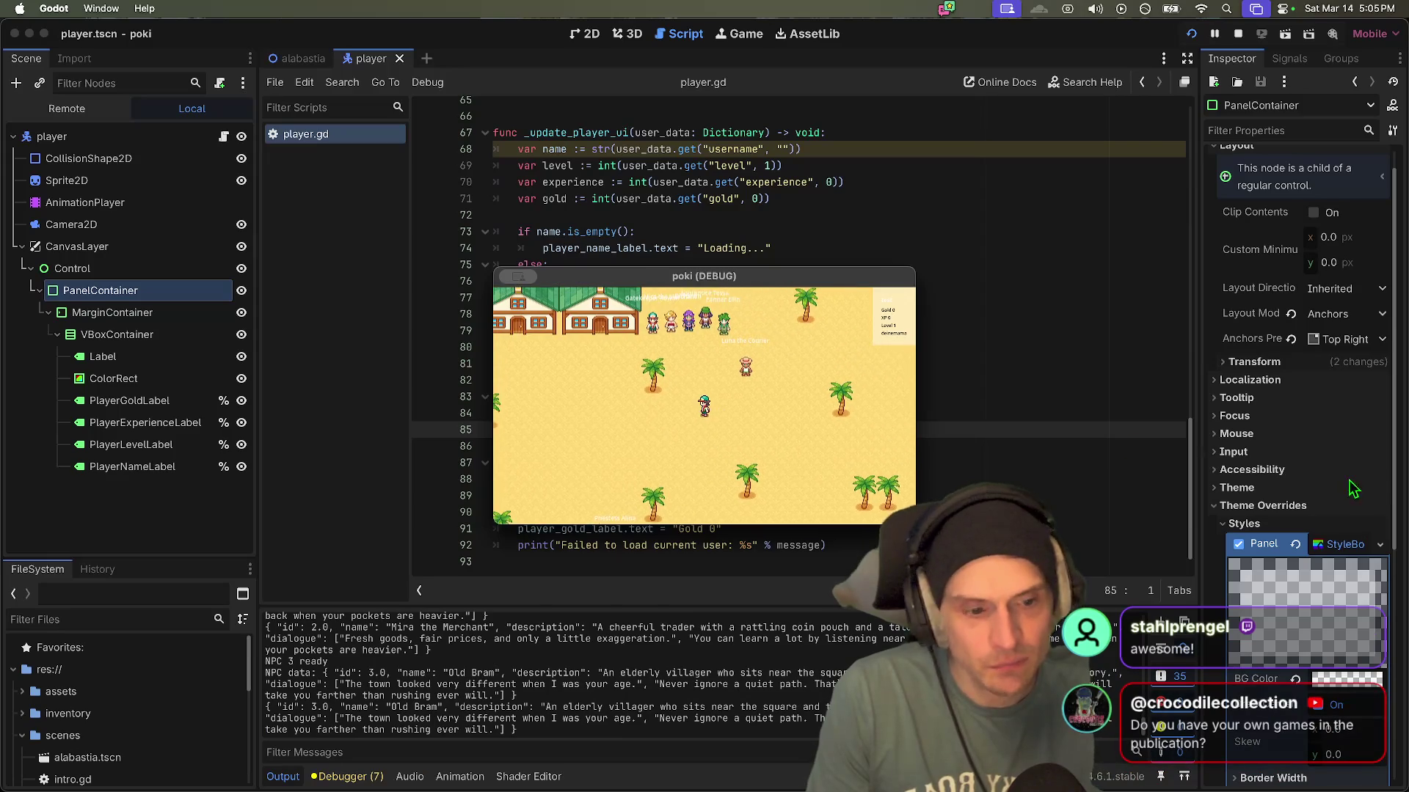
left_click(1330, 684)
key("Escape")
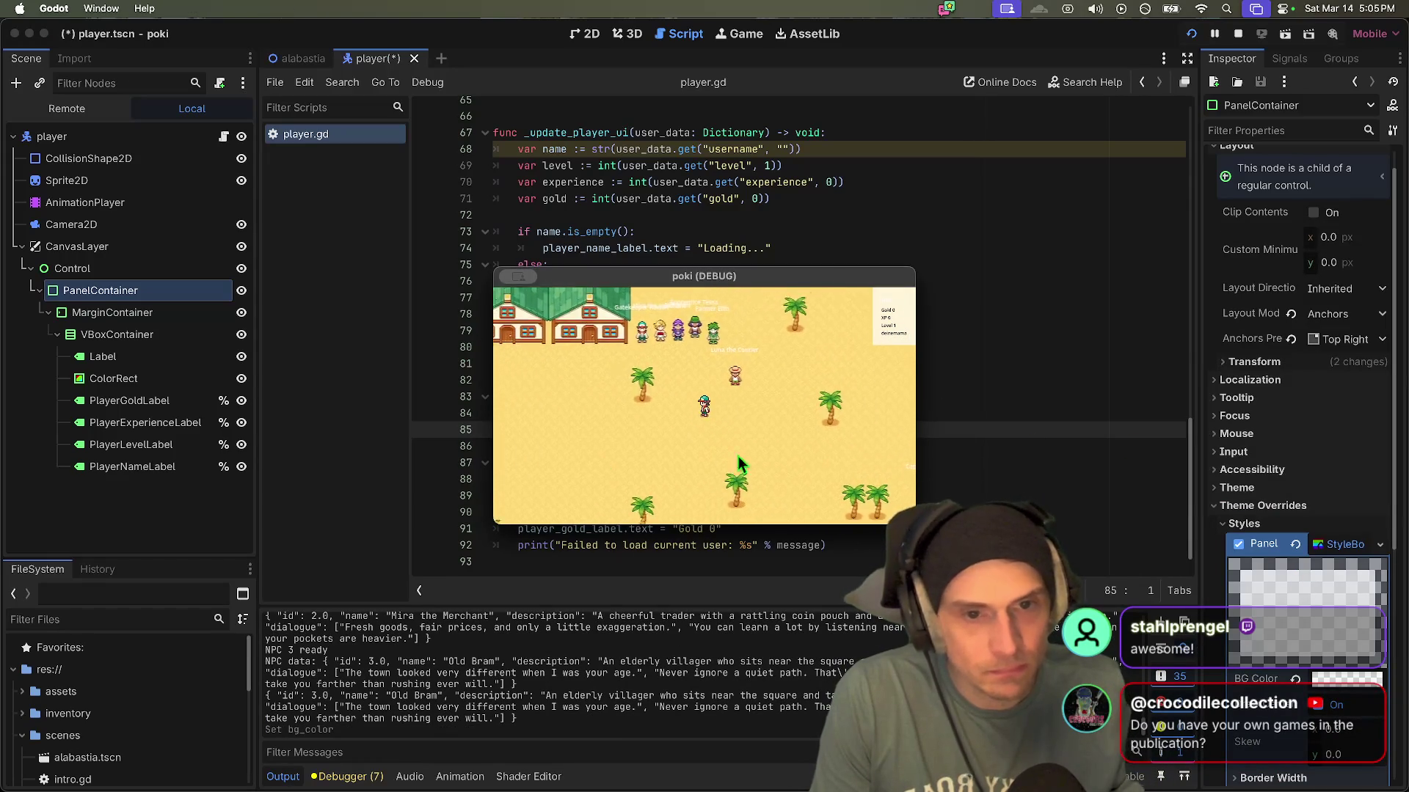
Delete the placeholder Label node from the VBoxContainer.
left_click(81, 360)
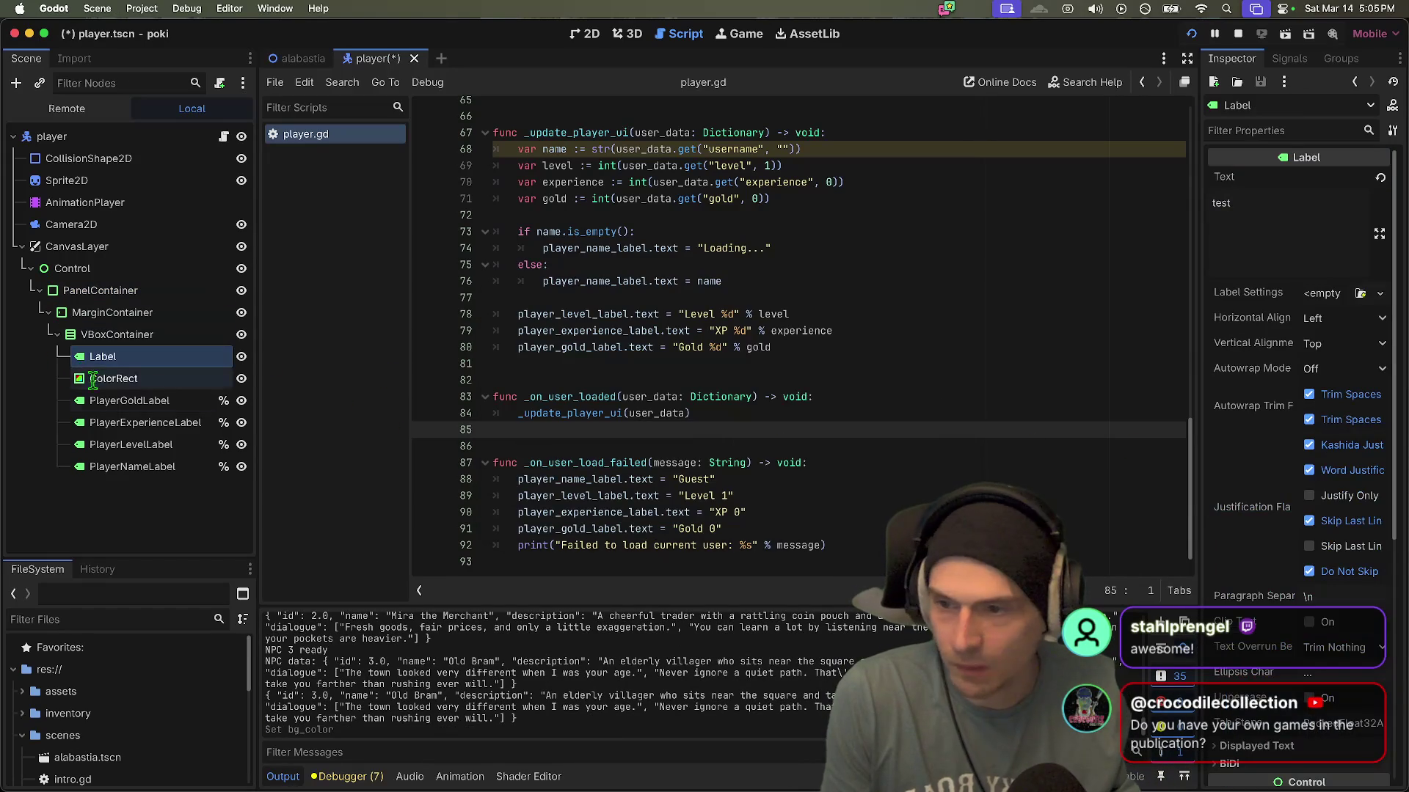
right_click(97, 357)
left_click(147, 781)
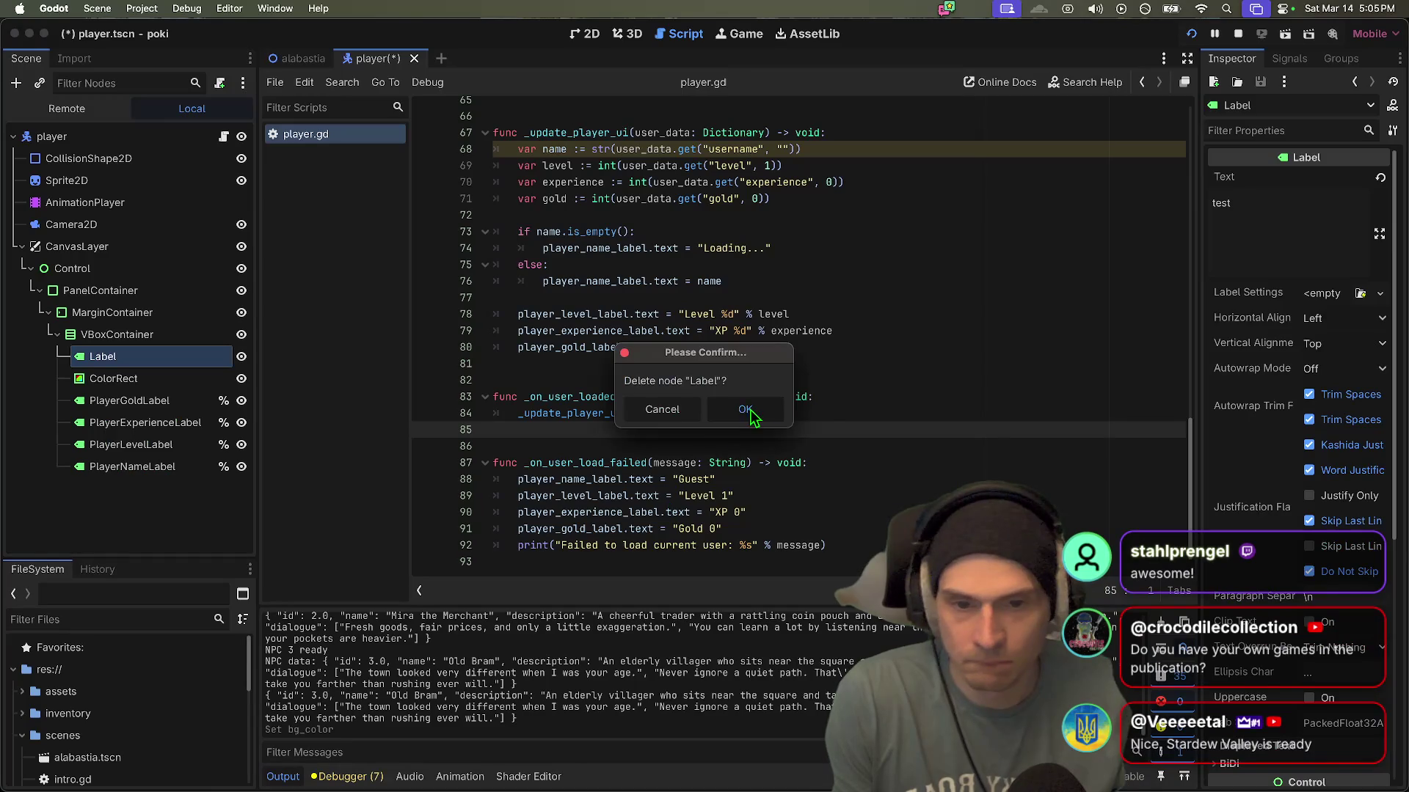
left_click(746, 411)
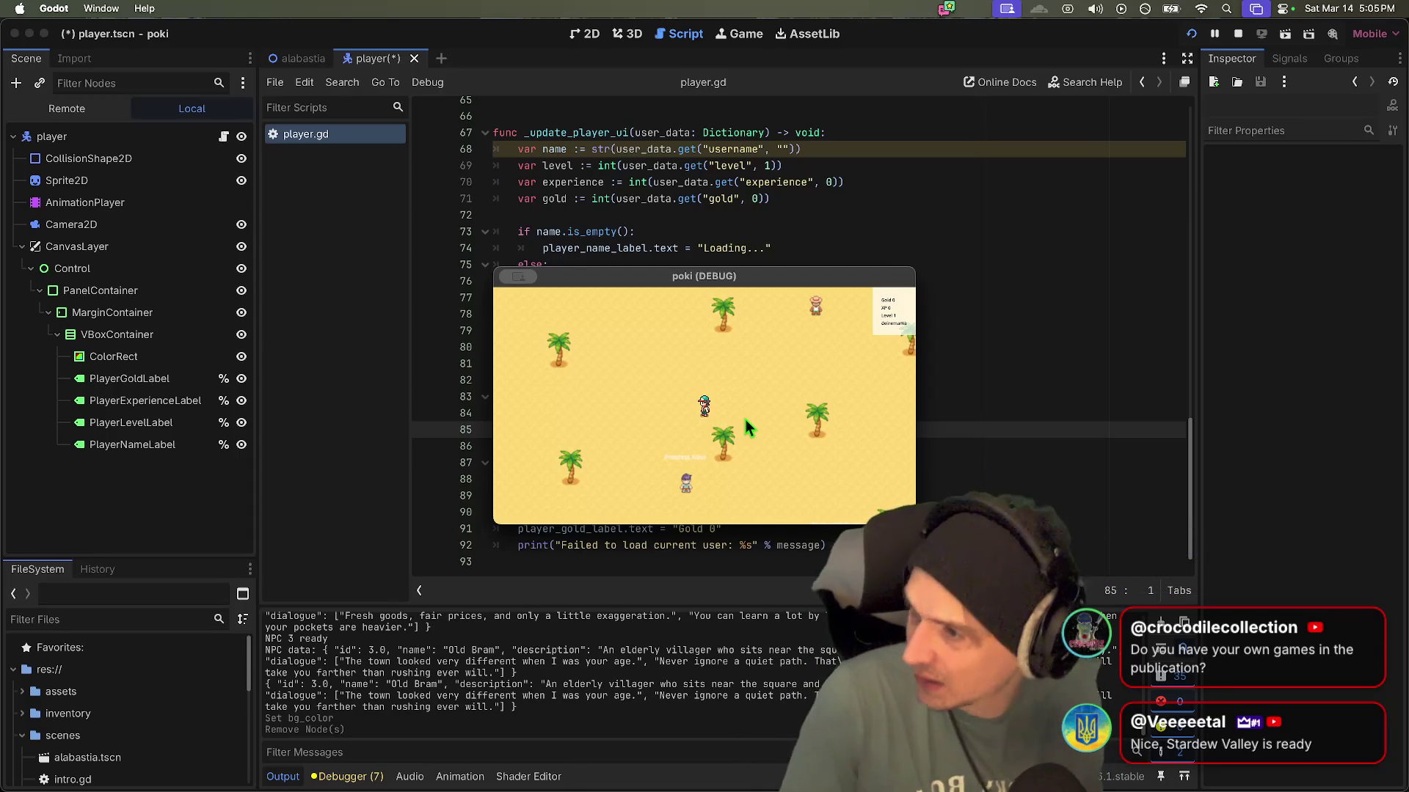
Stop the game, remove the blank line above _on_user_loaded, and quit to the project list.
key("super+q")
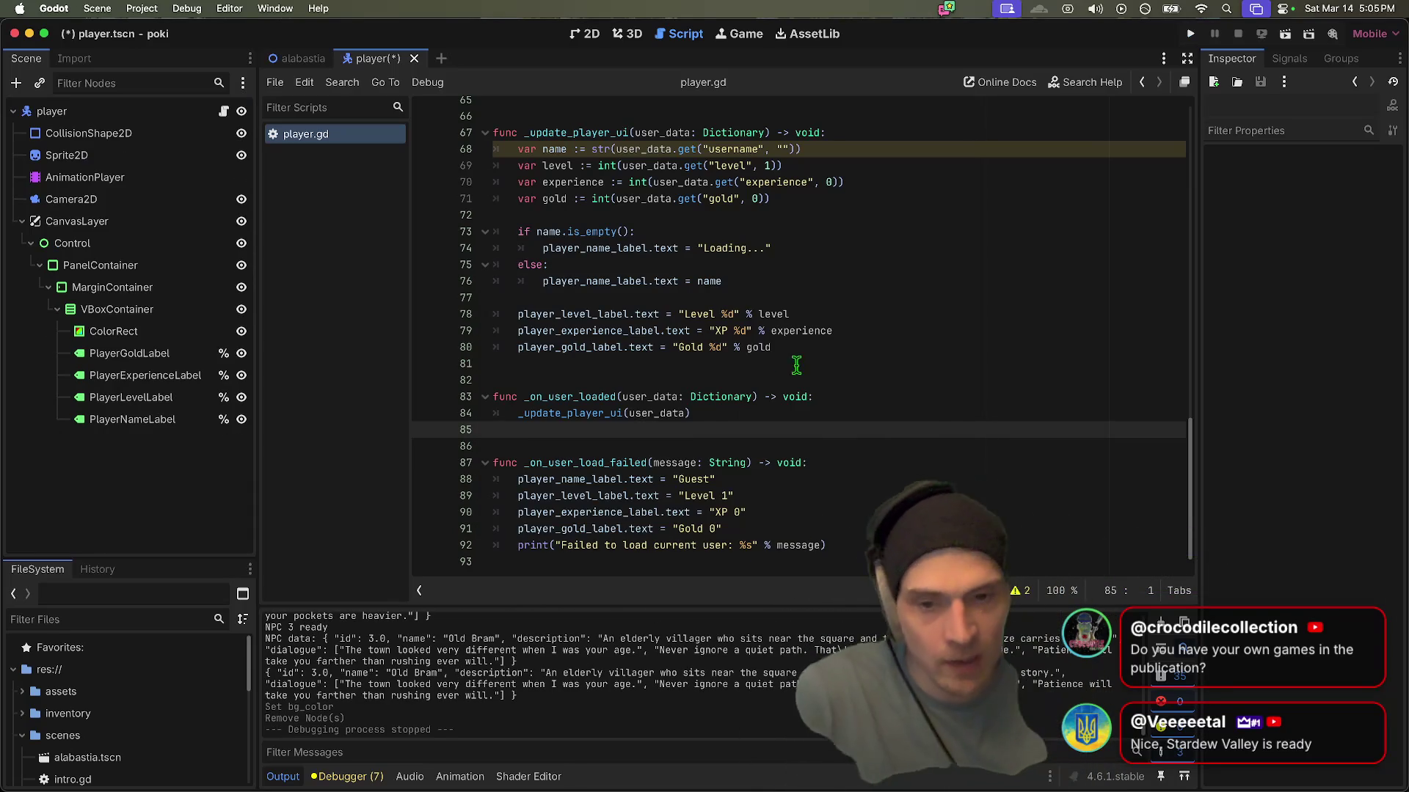
key("Up")
key("Up")
key("BackSpace")
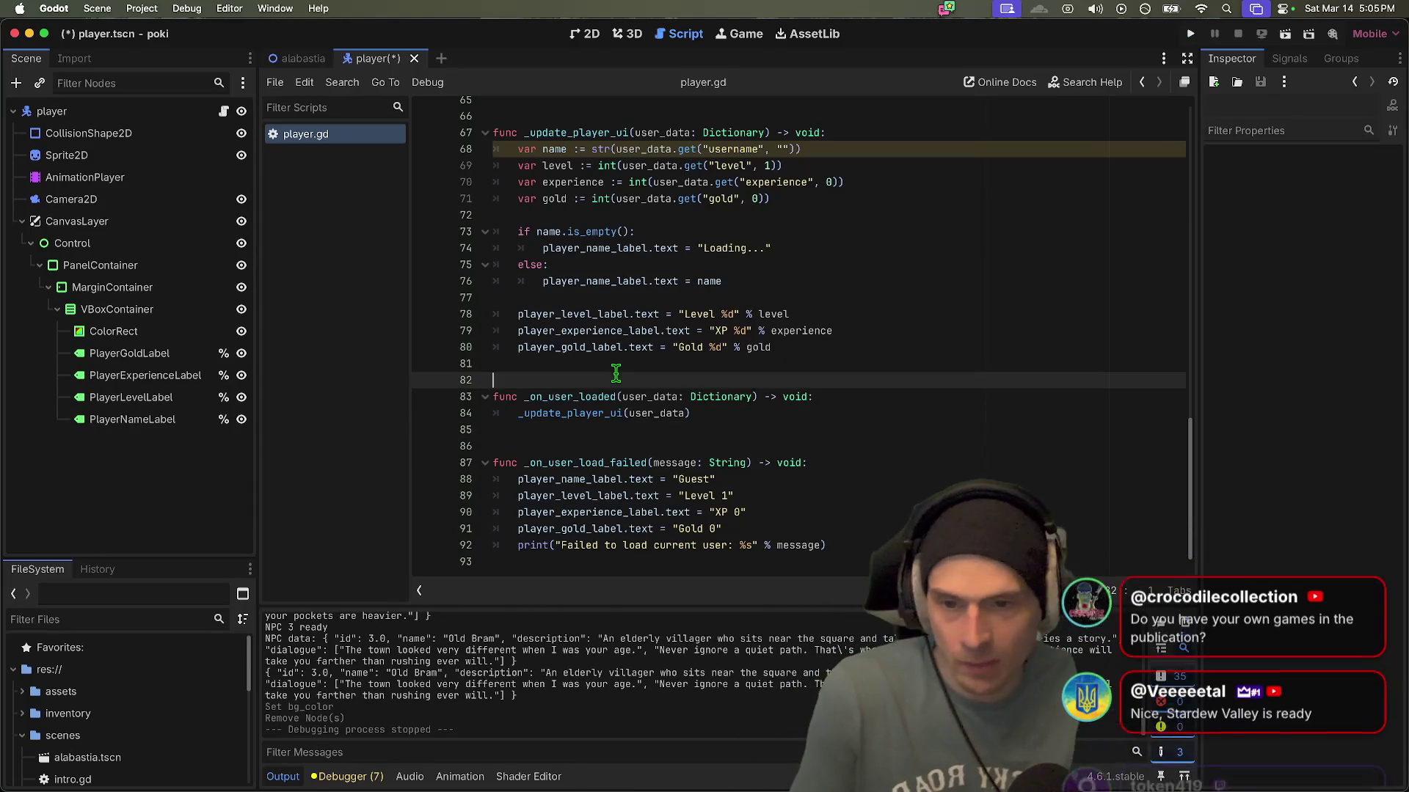
left_click(142, 8)
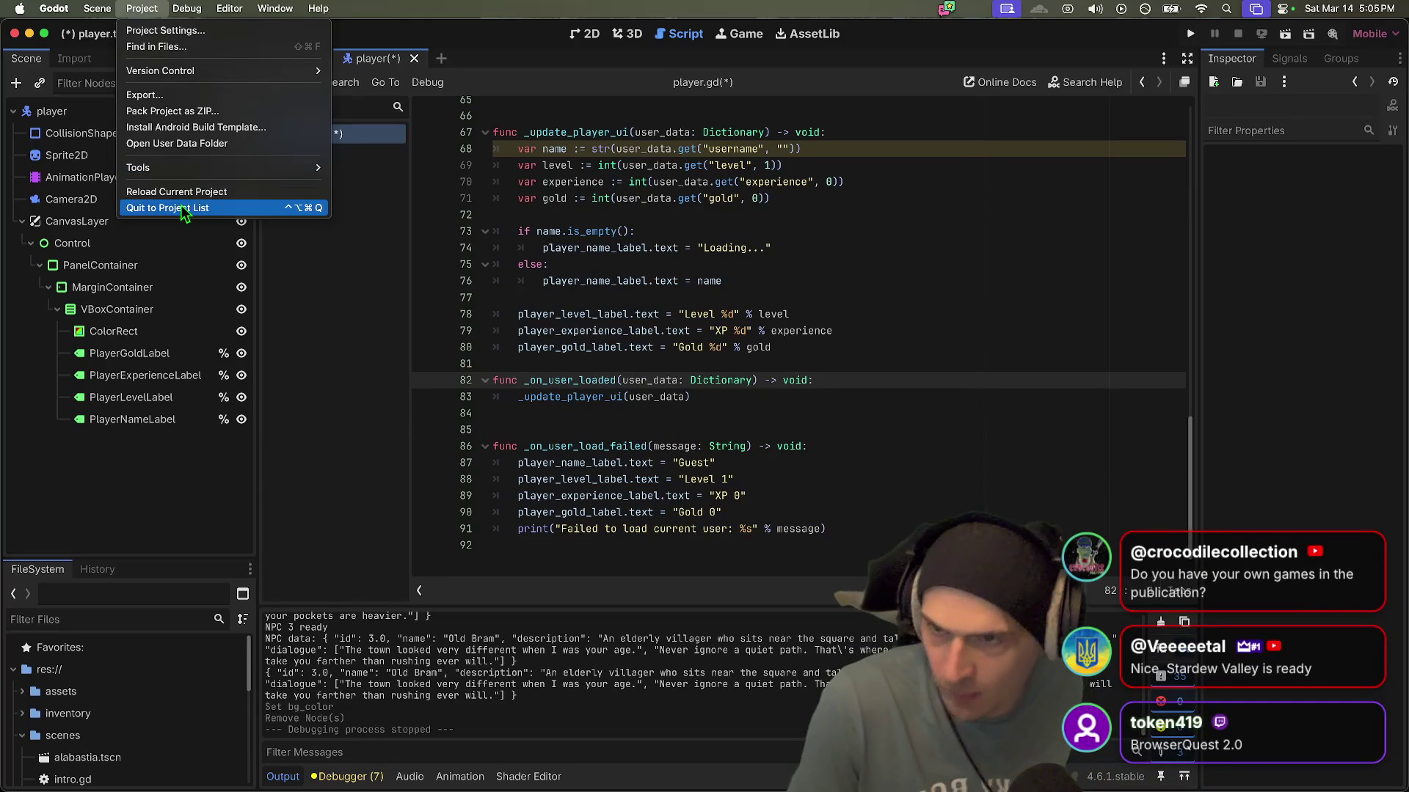
left_click(434, 35)
key("super+shift+w")
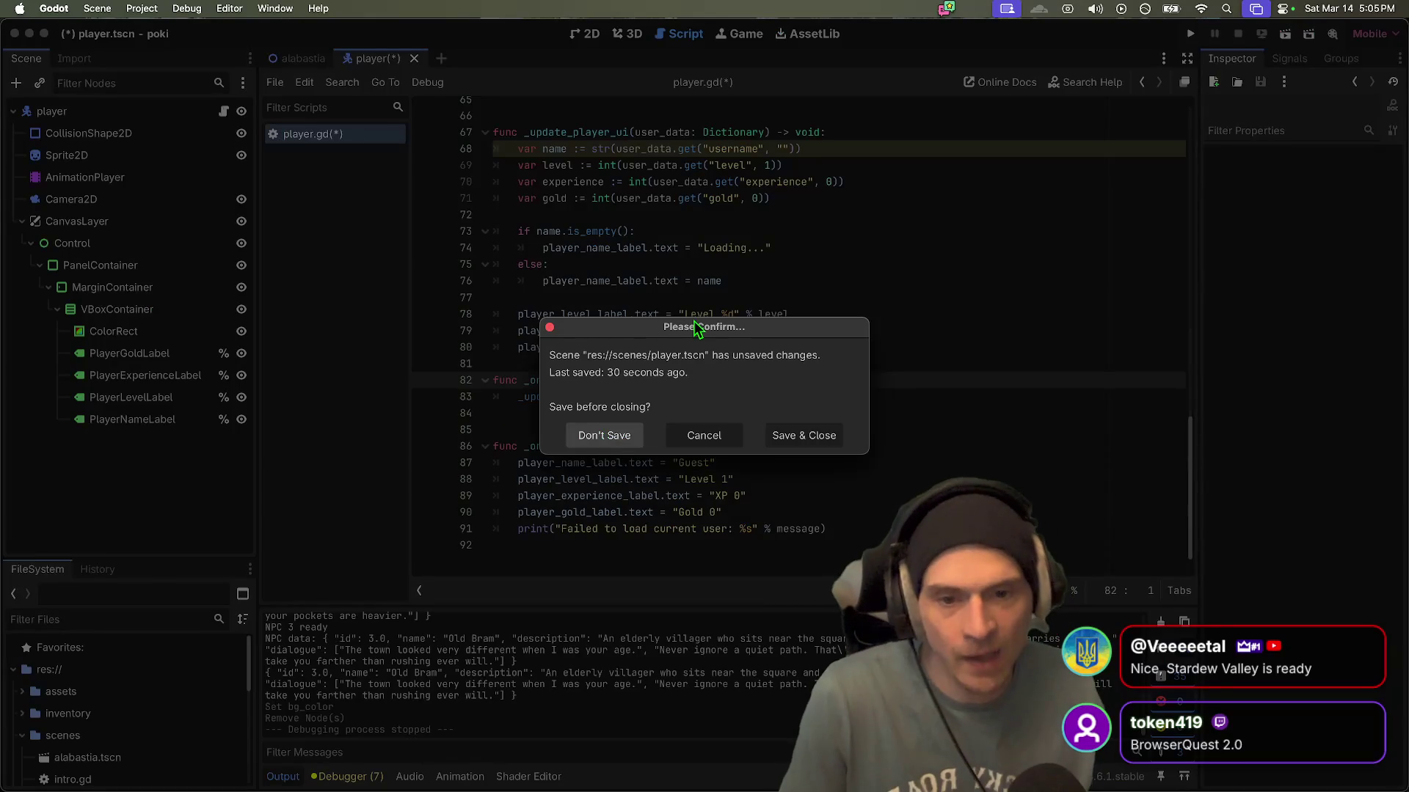
key("ctrl+c")
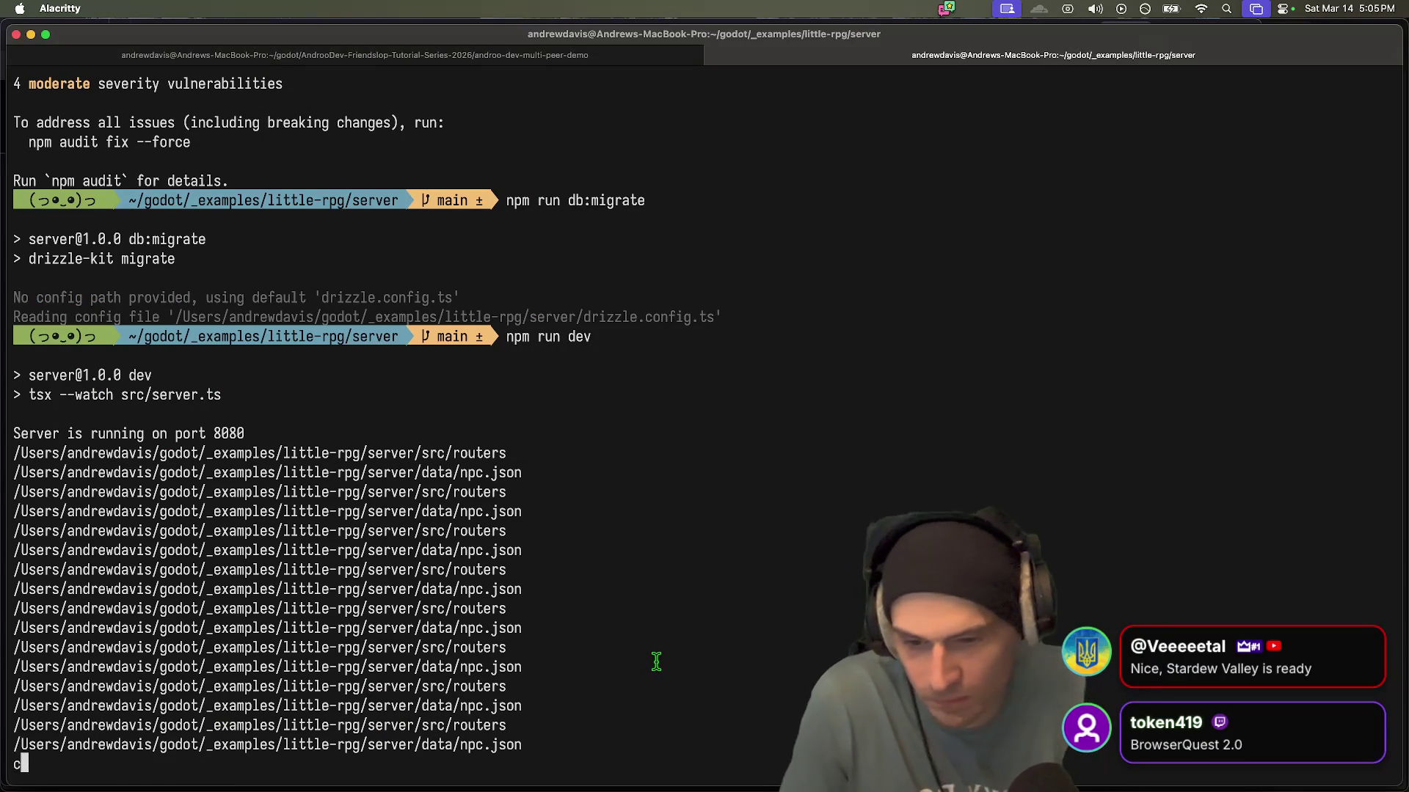
Clear the Alacritty terminal with 'clear' and switch back to the Godot Project Manager.
type("c")
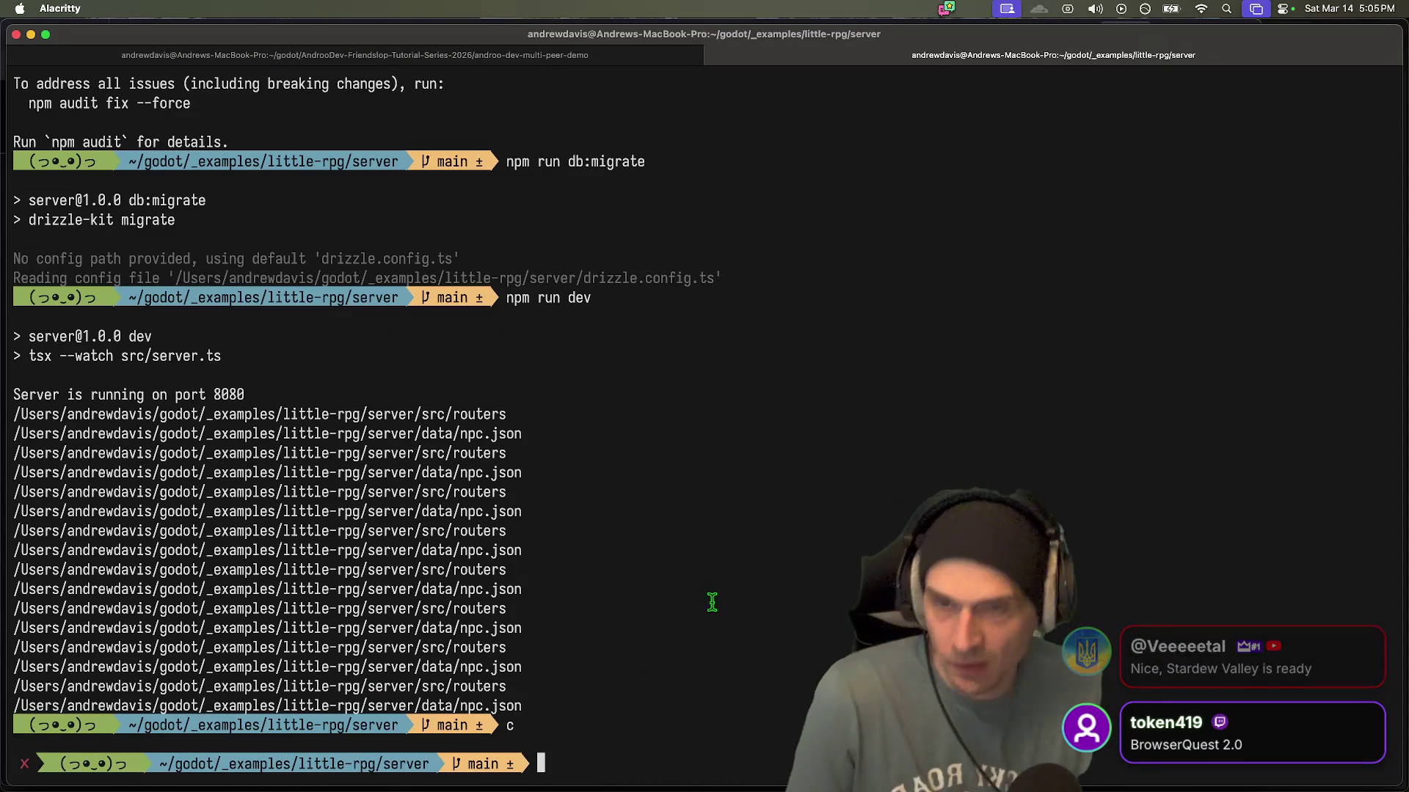
type("lear")
key("Return")
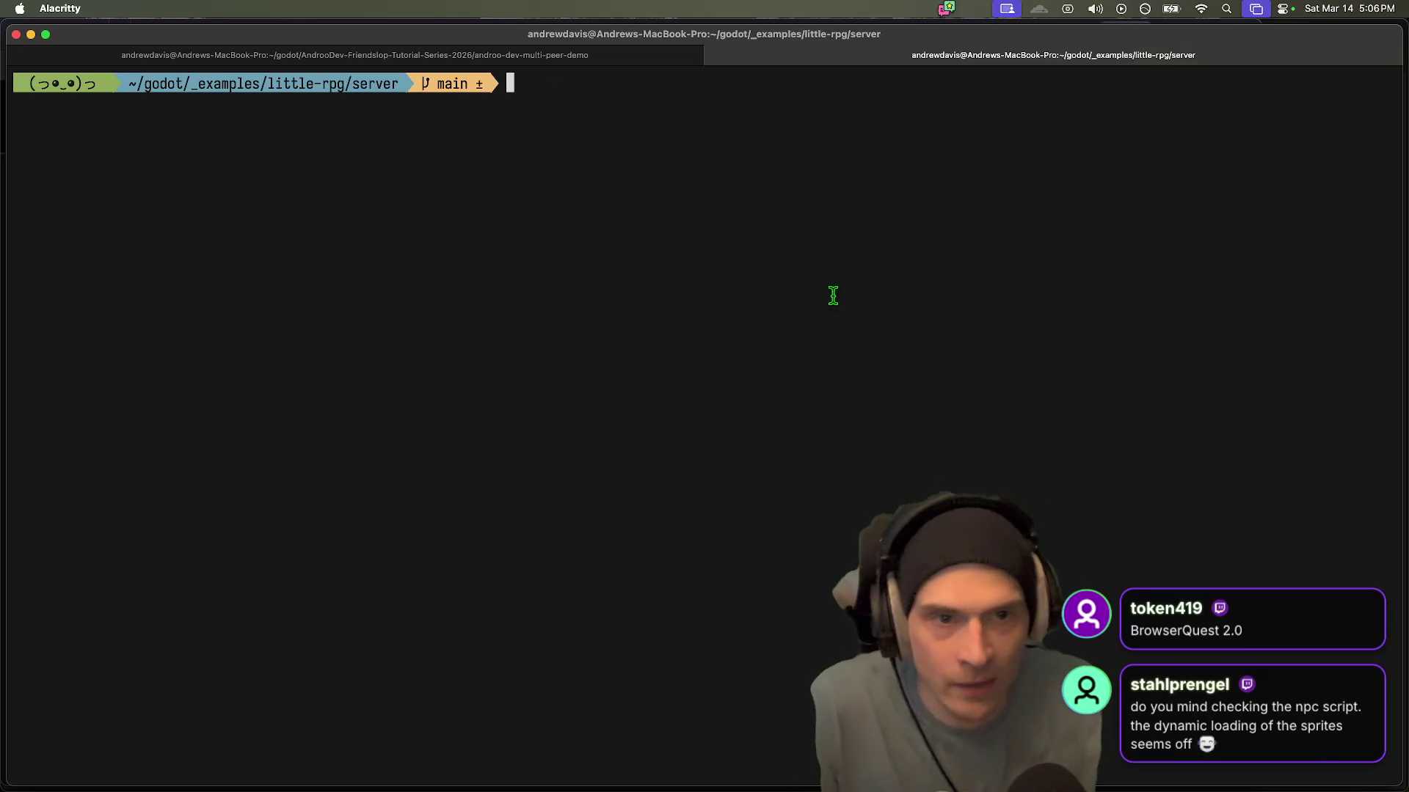
key("super+Tab")
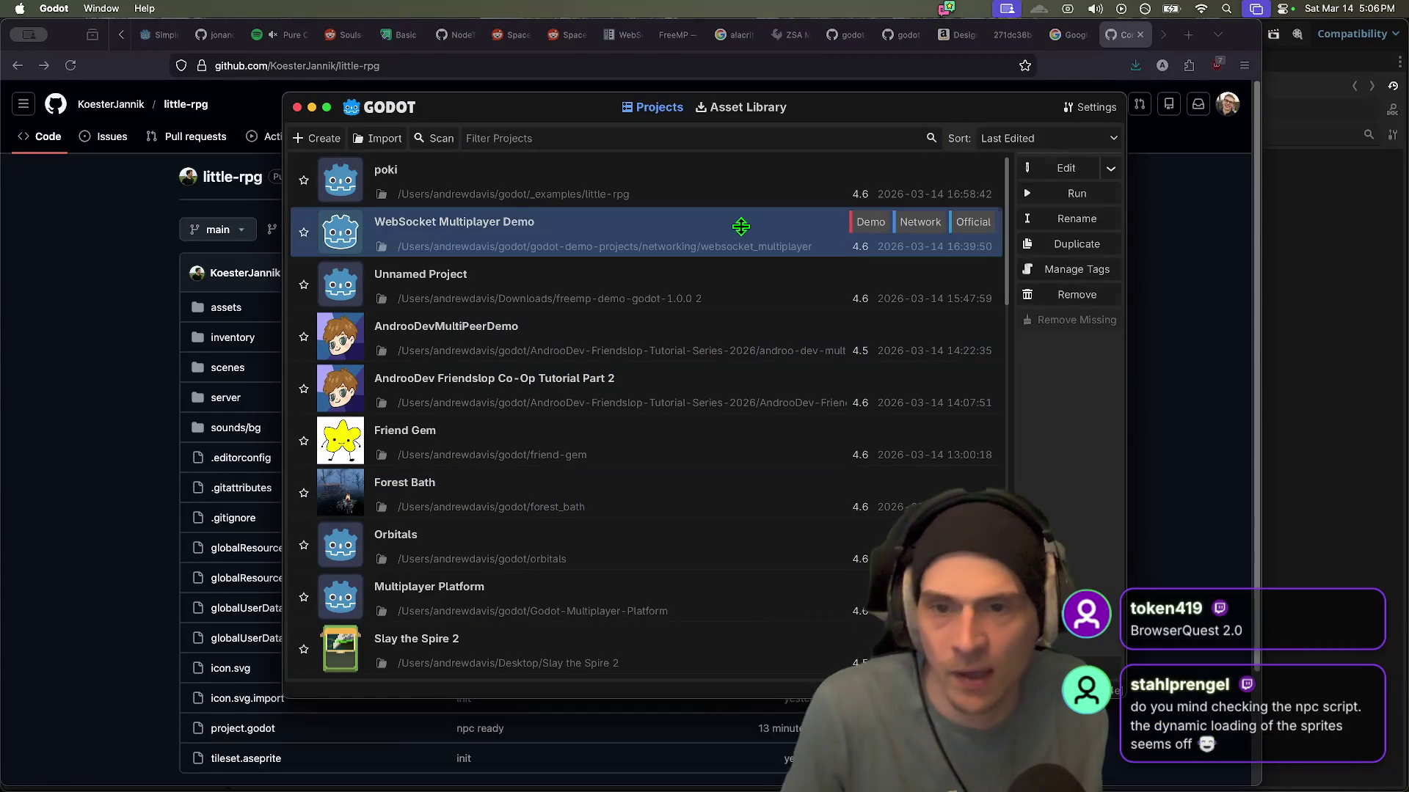
Remove poki and WebSocket Multiplayer Demo from the project list, then close the Project Manager.
left_click(734, 180)
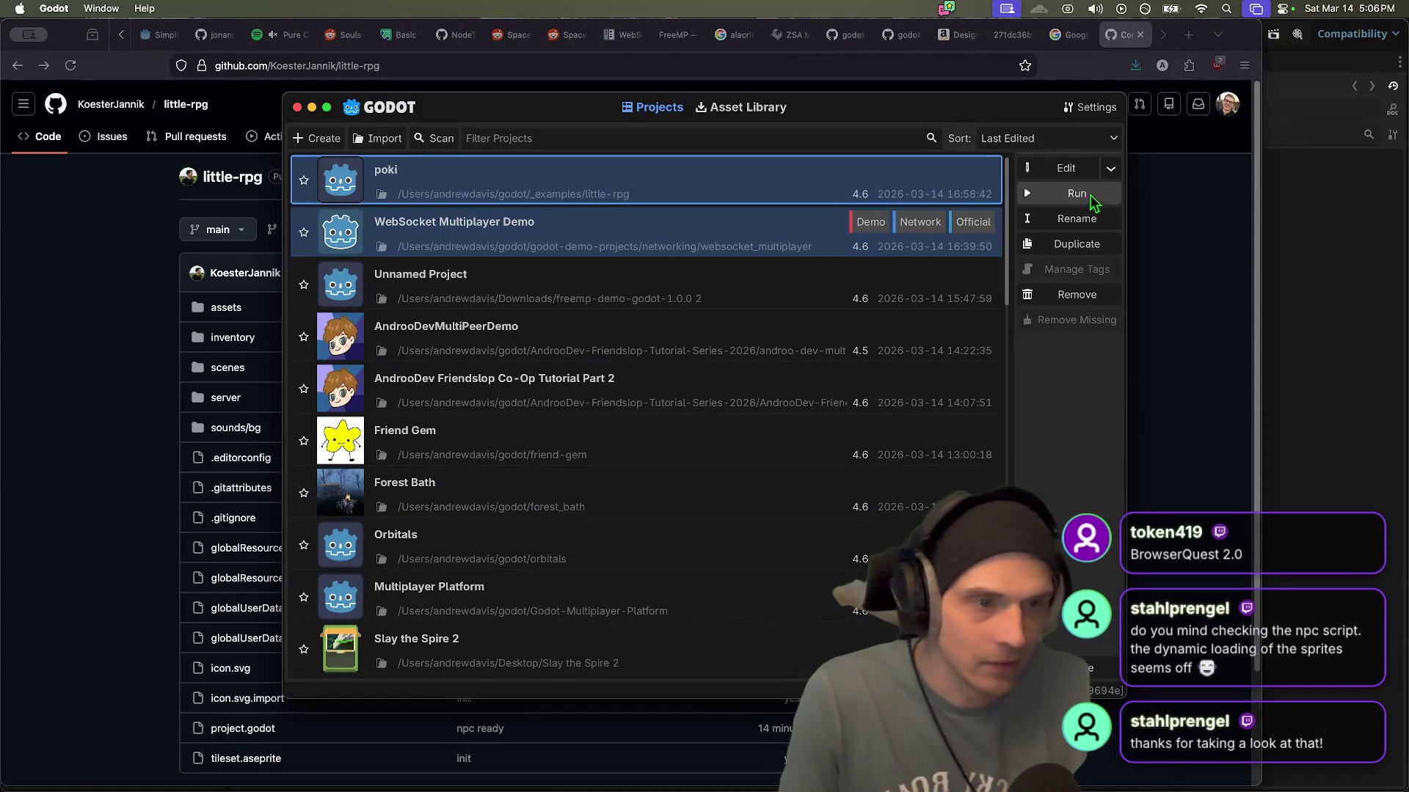
left_click(1076, 294)
left_click(741, 412)
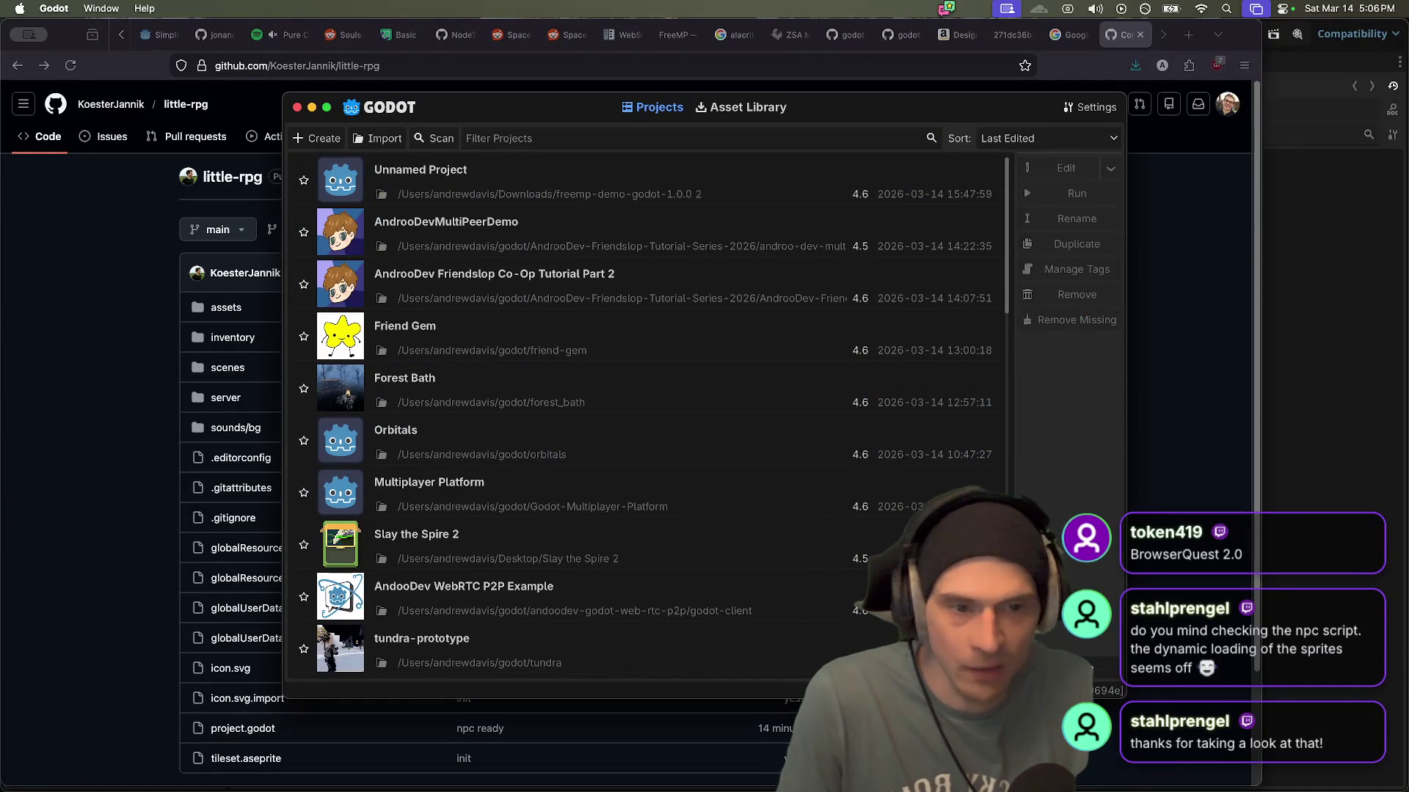
key("super+q")
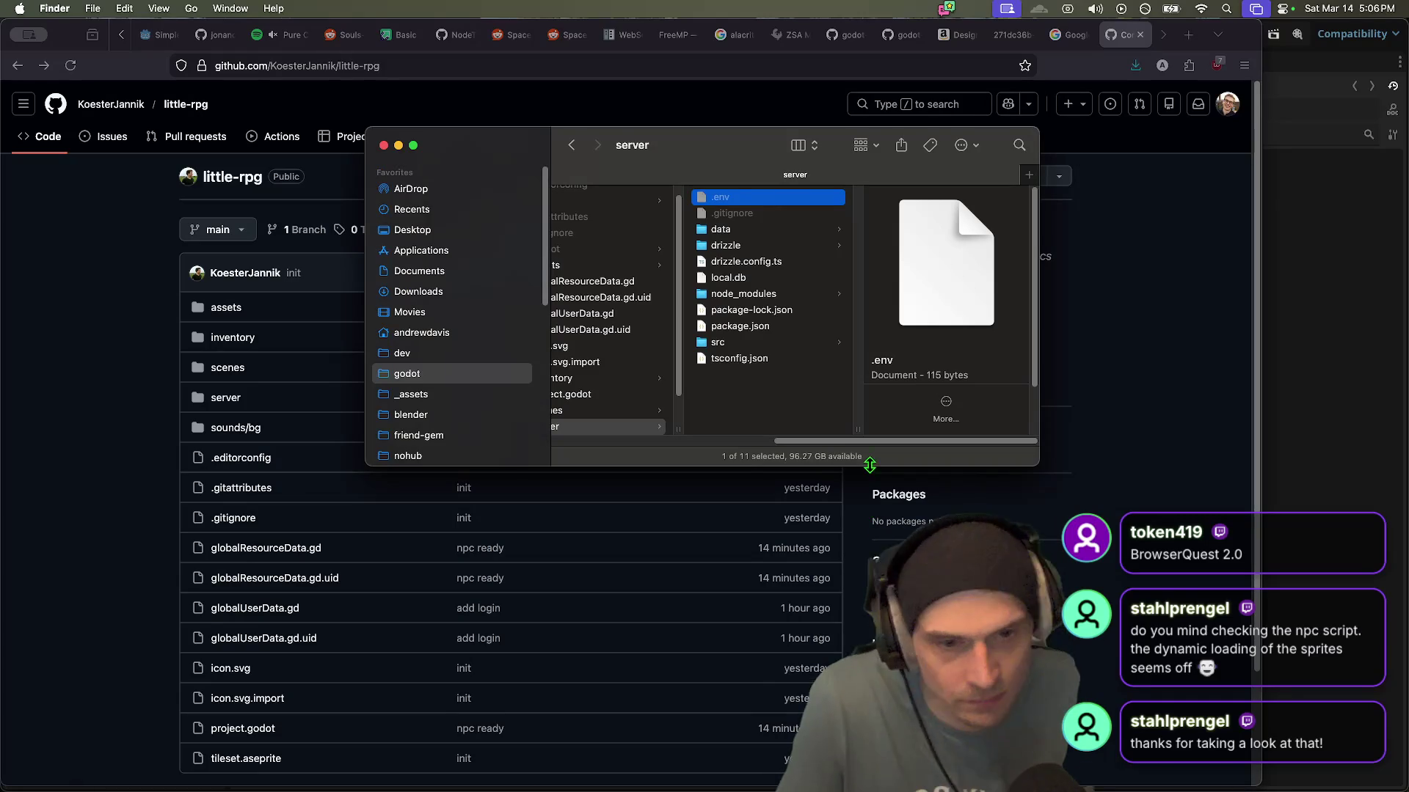
key("super+w")
Relaunch Godot and open the batun project, confirming it opens in Godot 4.6.
mouse_move(99, 785)
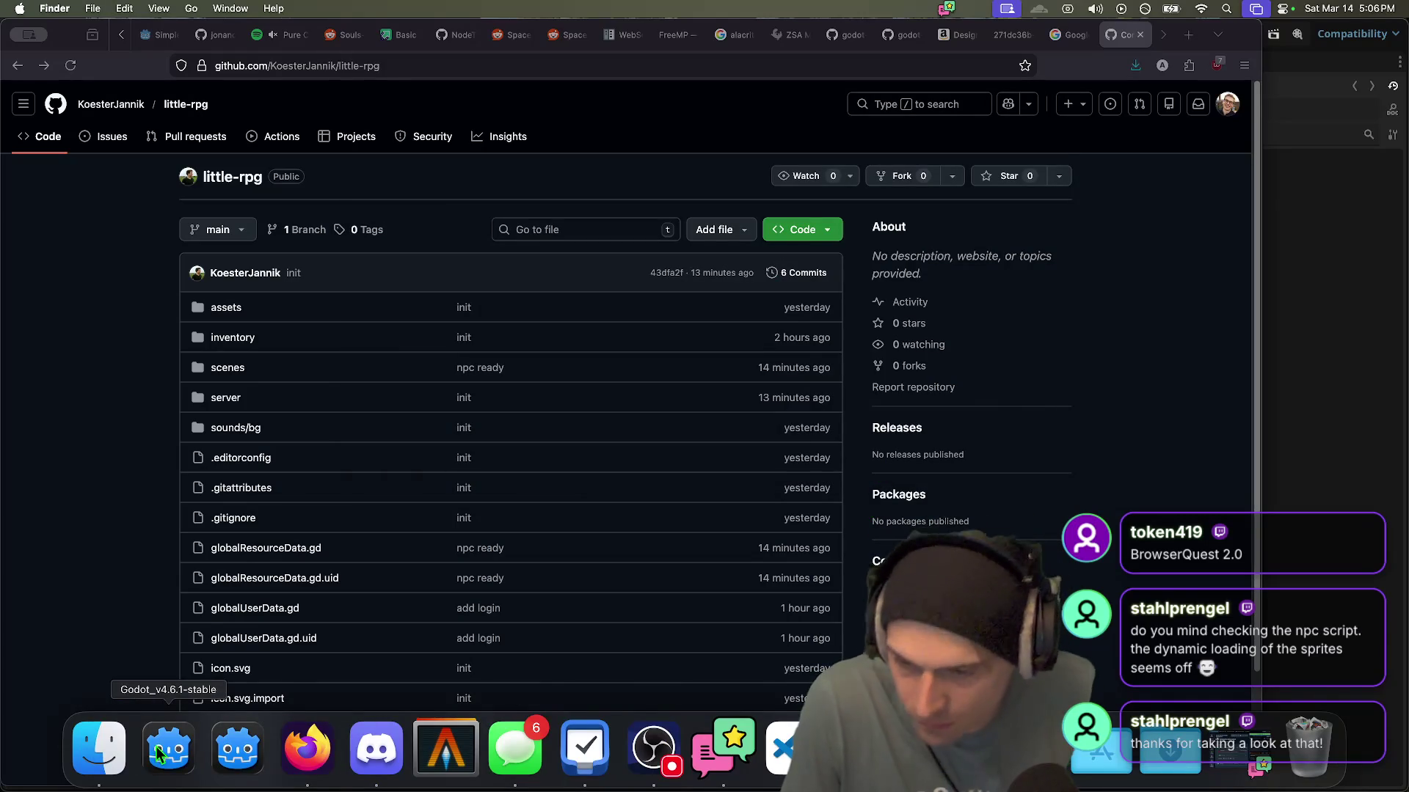
left_click(159, 753)
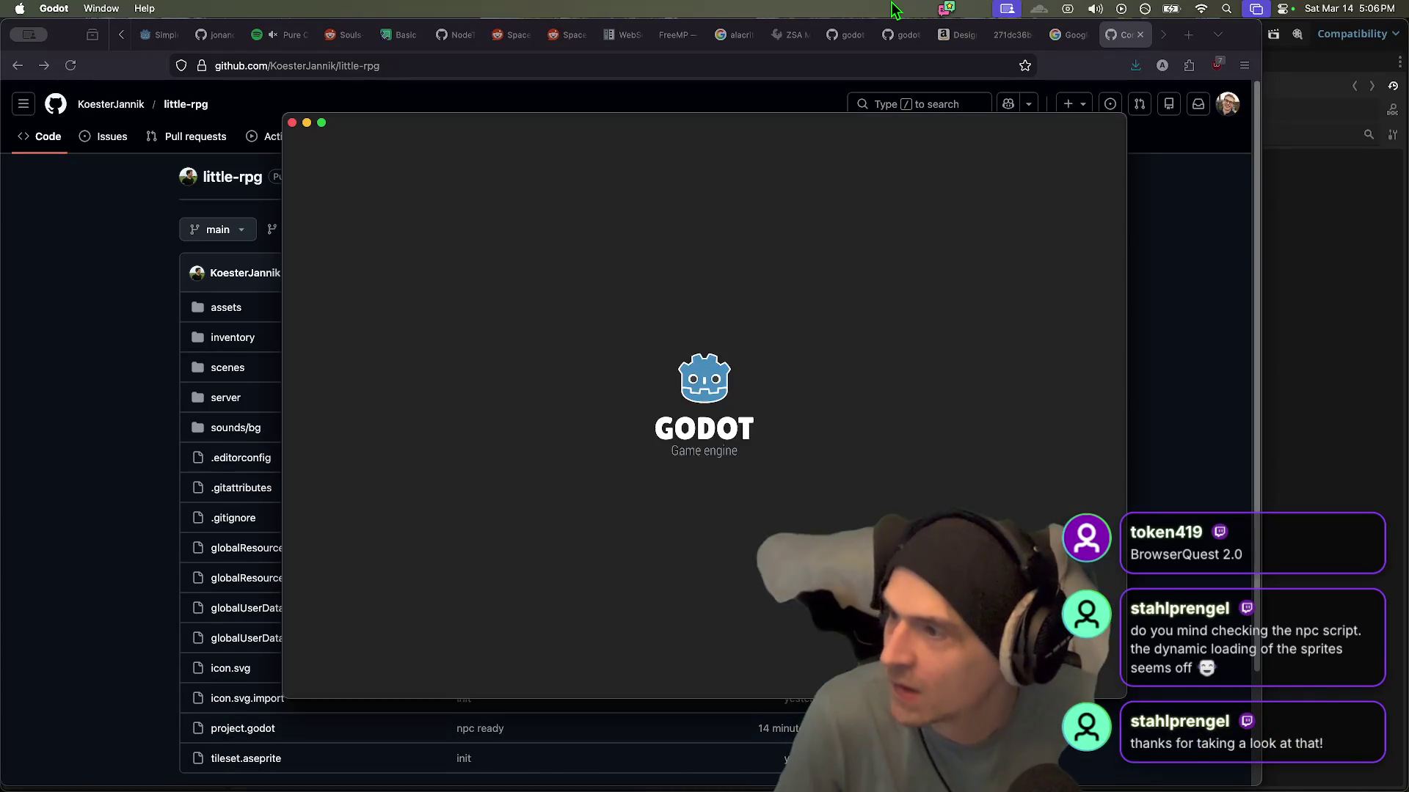
scroll(504, 529, "down", 10)
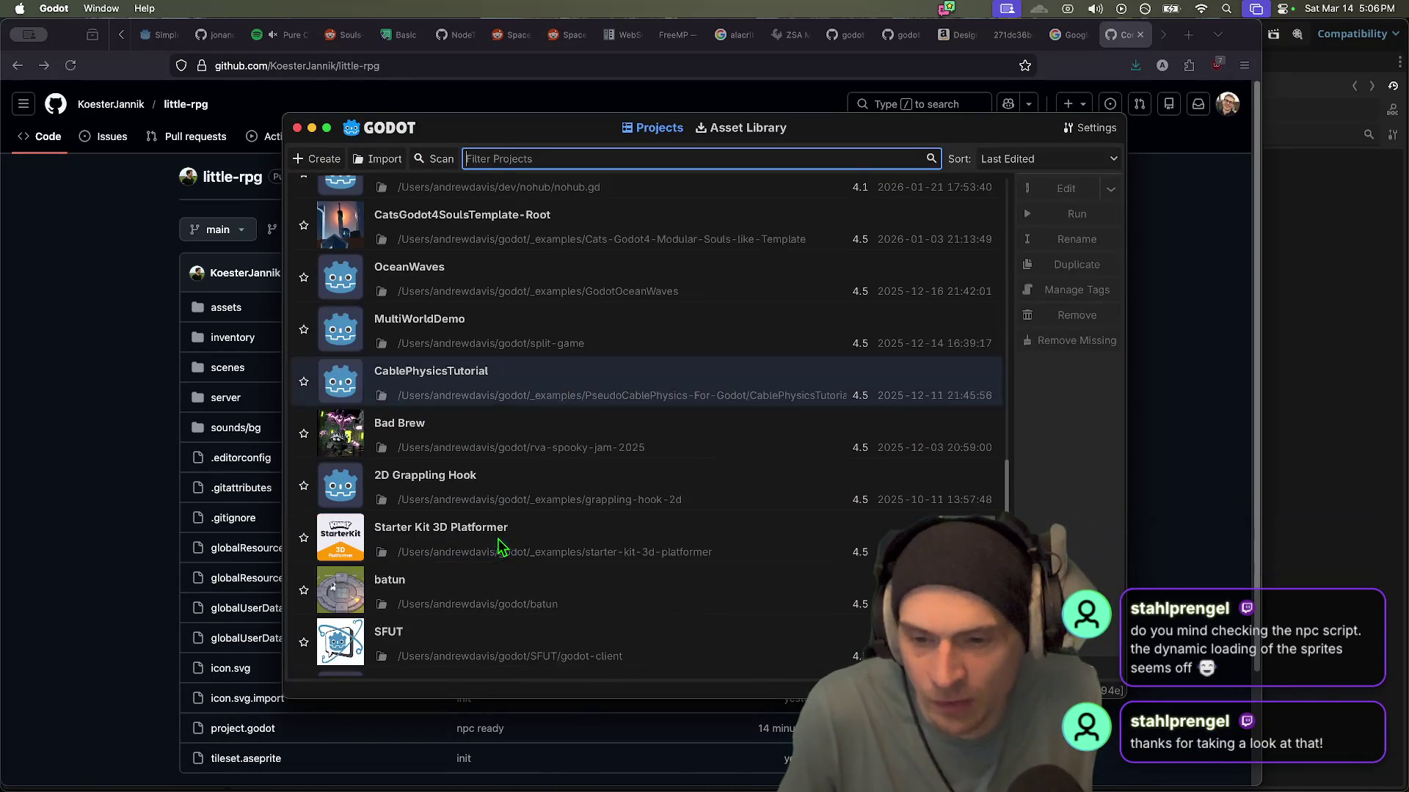
scroll(498, 546, "down", 3)
double_click(520, 380)
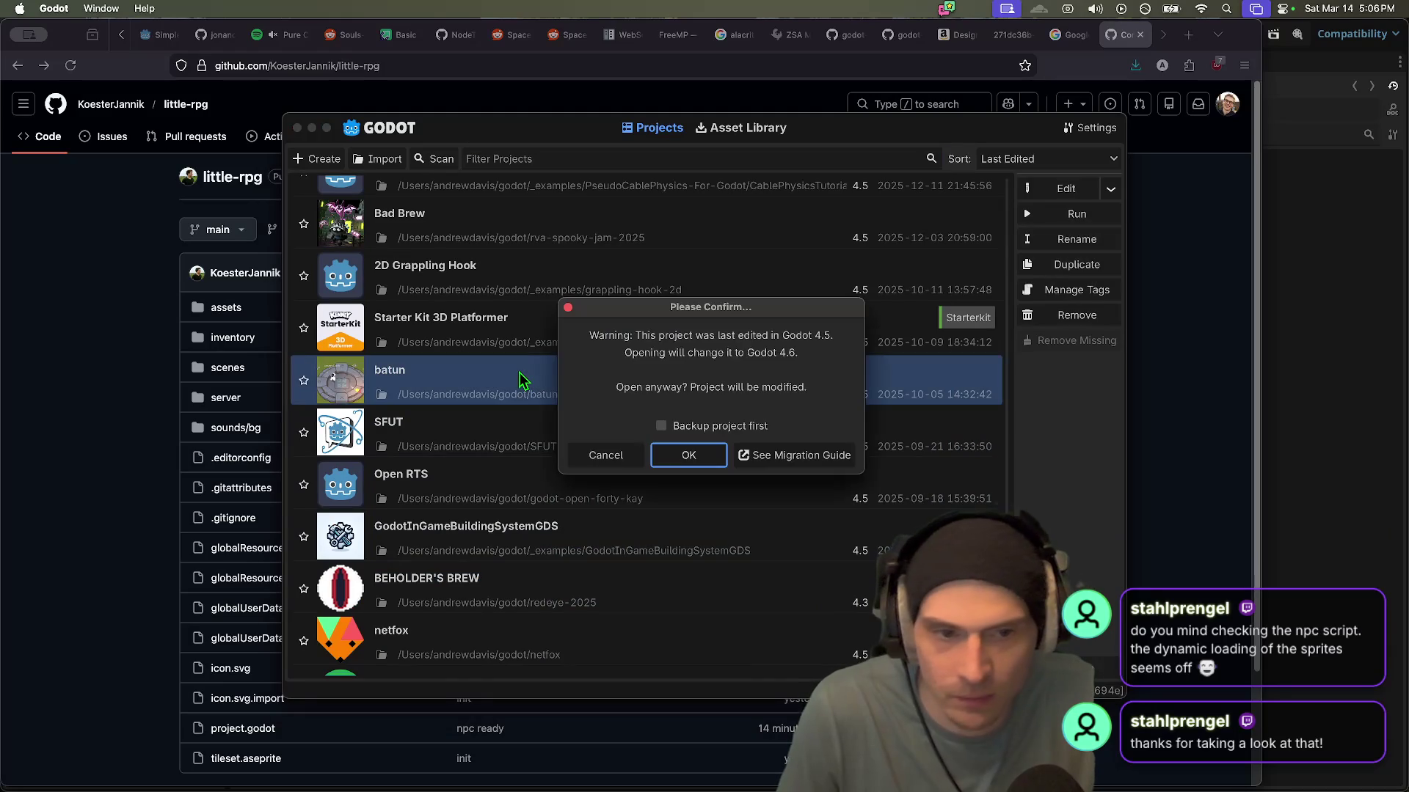
key("Return")
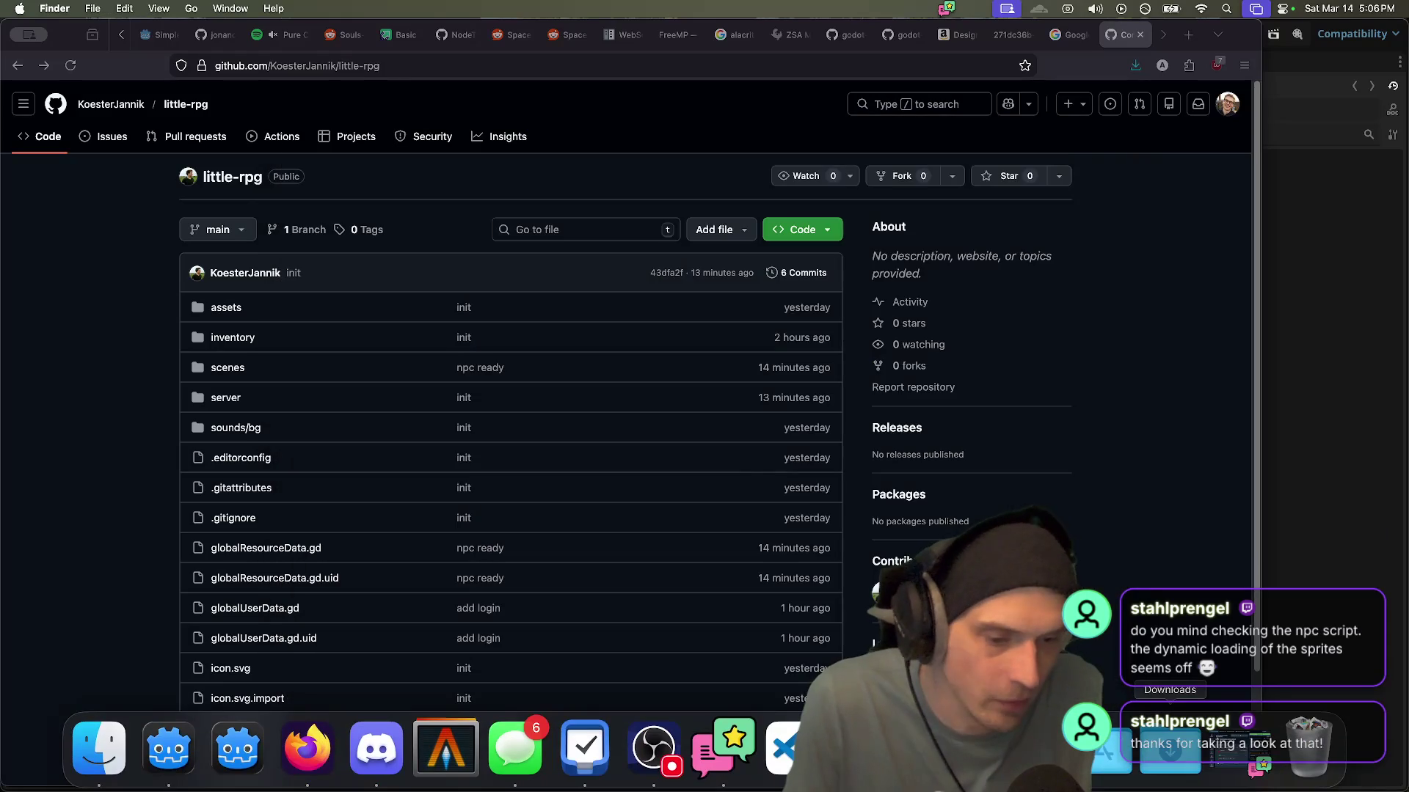
left_click(1122, 752)
left_click(1174, 756)
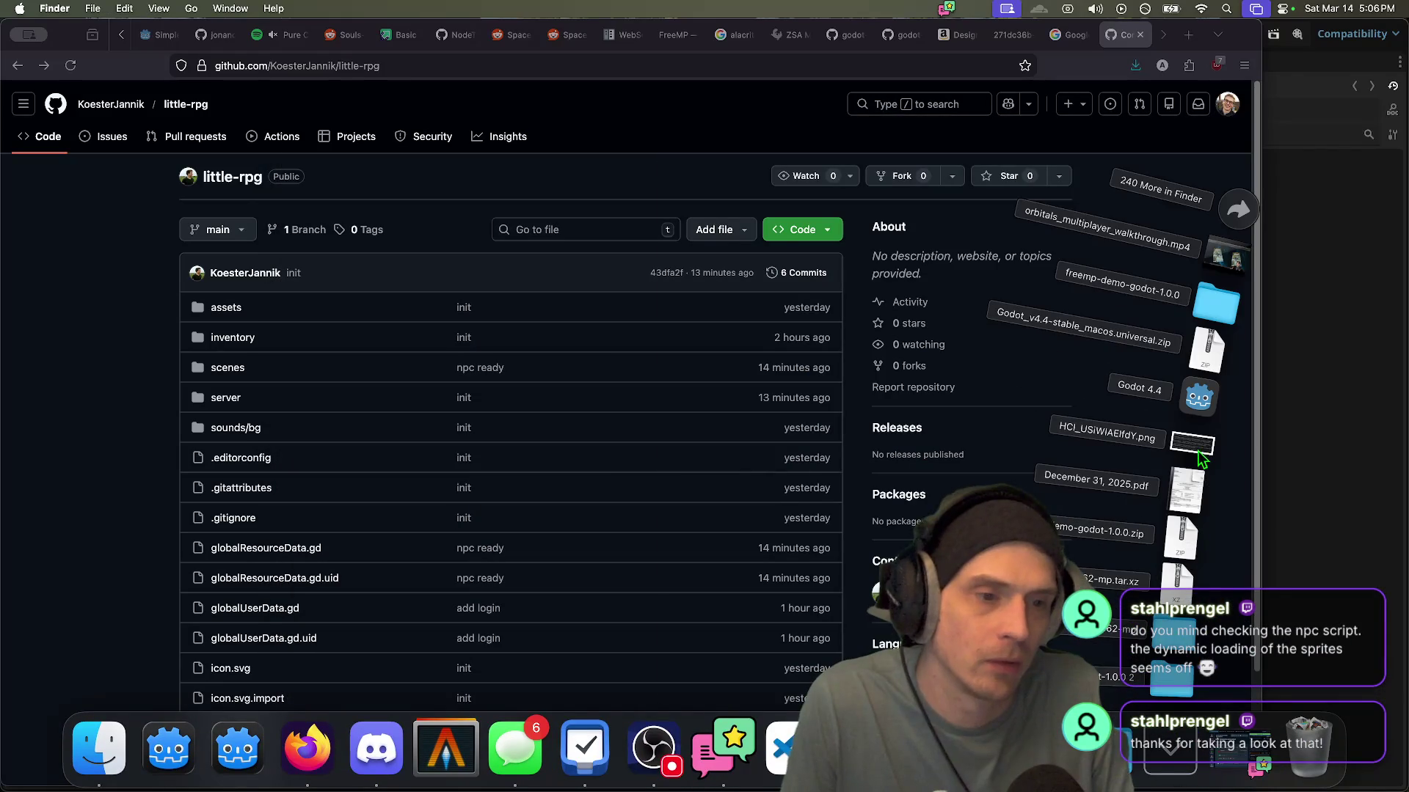
key("Escape")
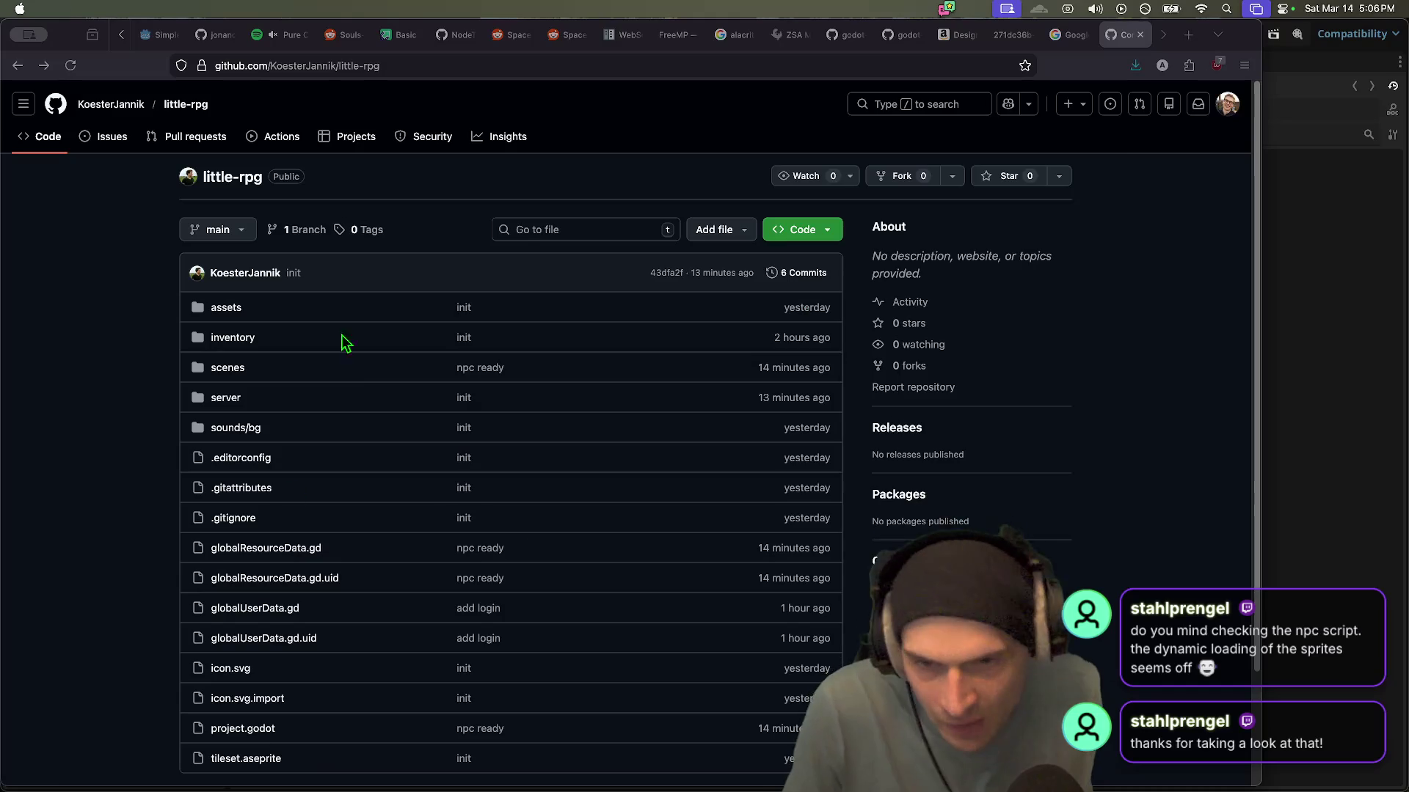
scroll(602, 388, "down", 5)
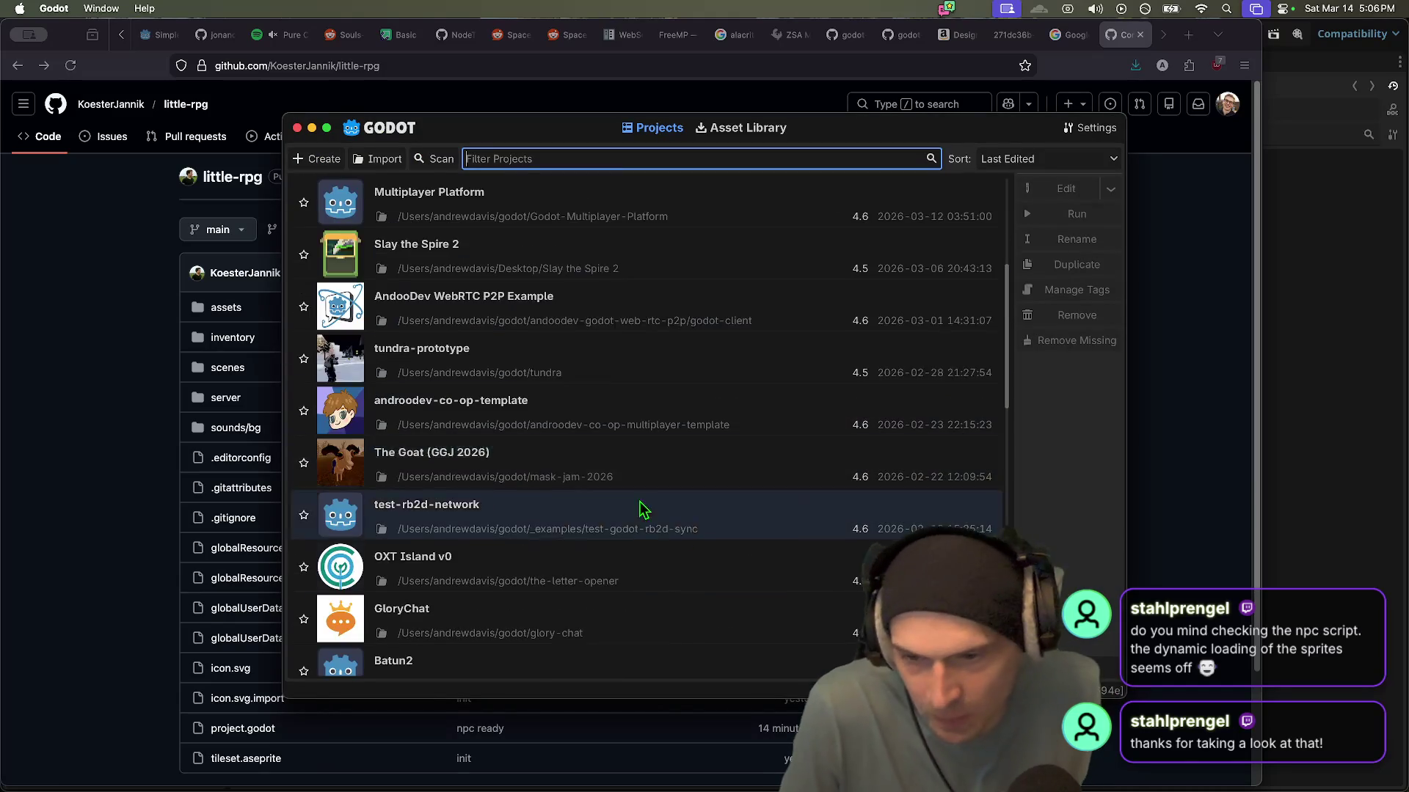
scroll(631, 455, "down", 15)
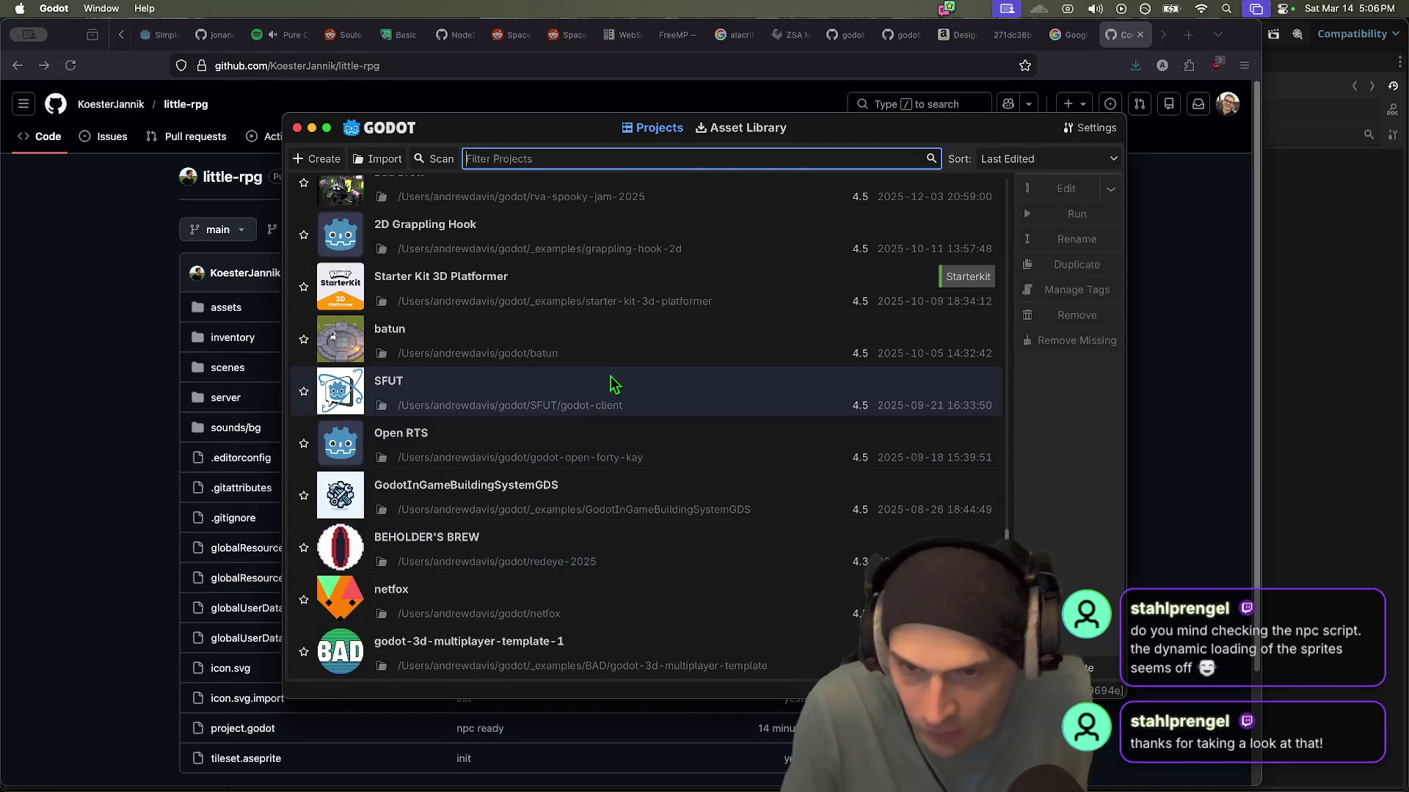
double_click(607, 359)
left_click(691, 454)
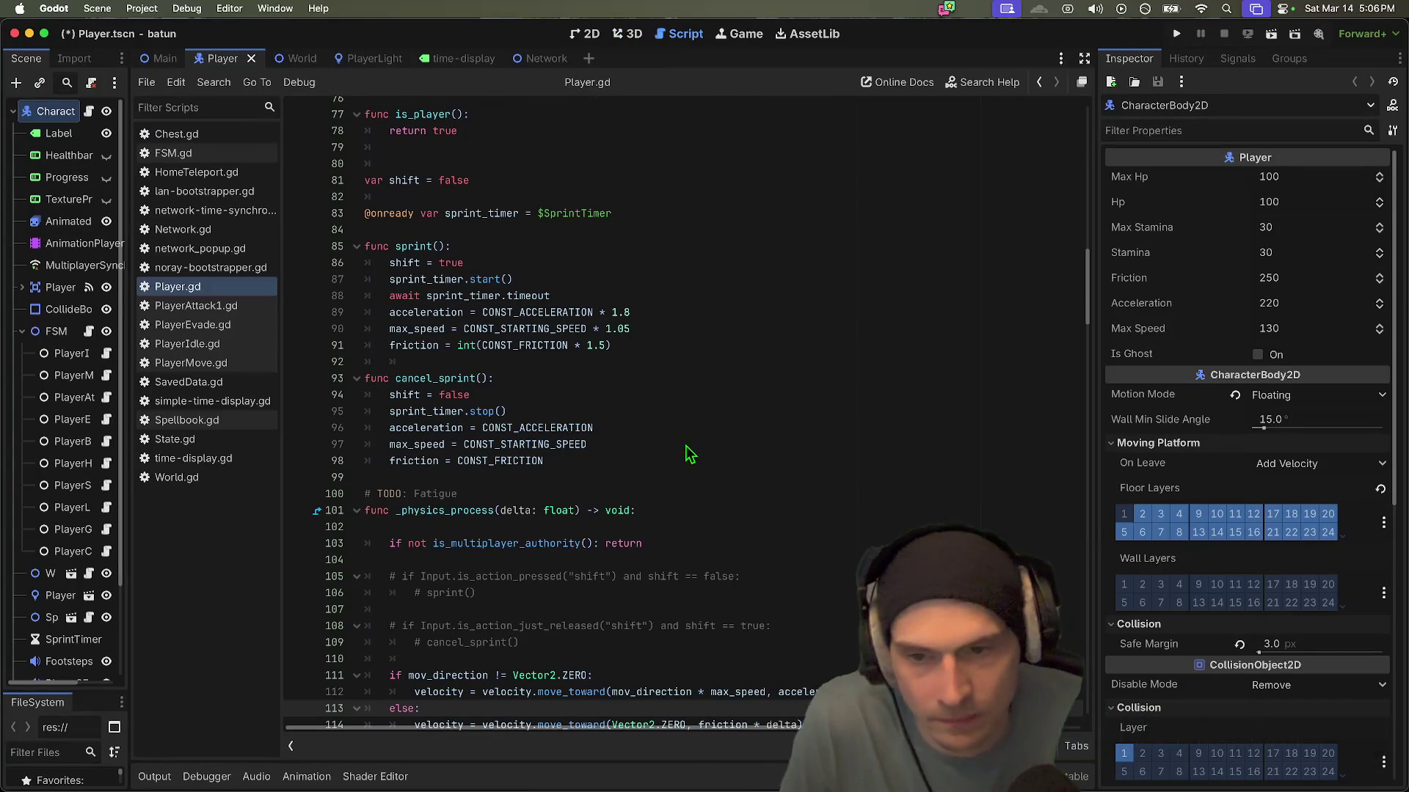
Save the Player scene, run batun, and show the lobby's LAN connection options.
left_click(703, 448)
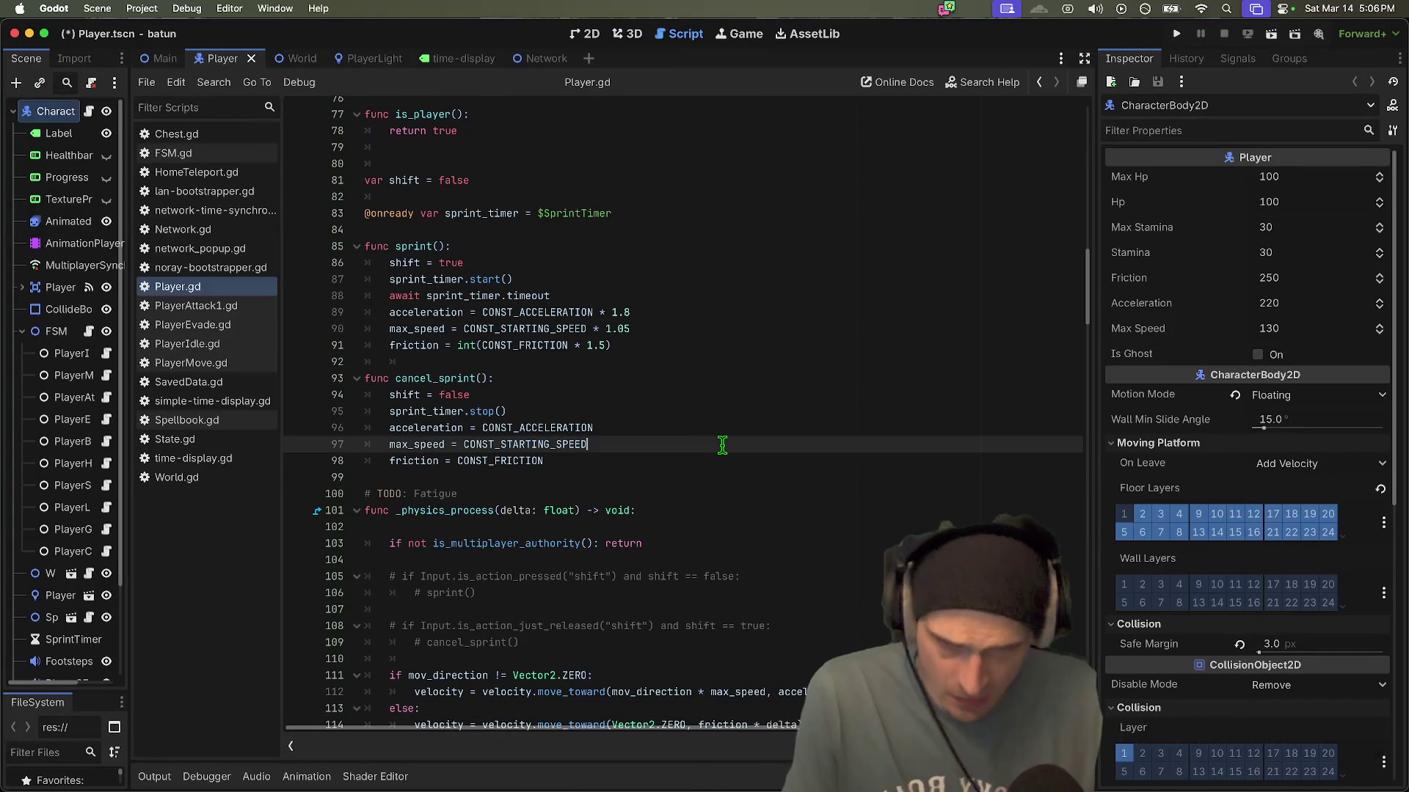
key("Down")
key("Down")
key("Down")
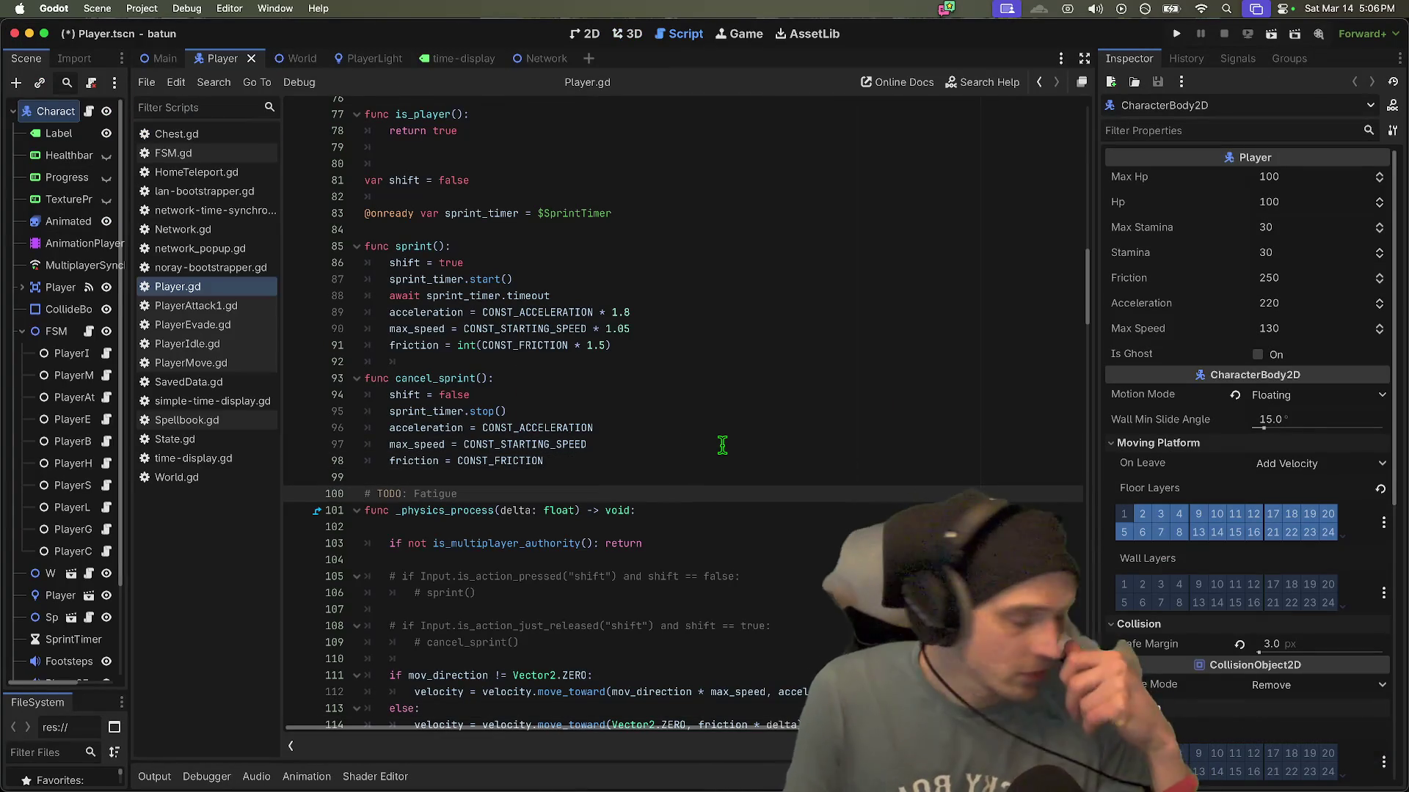
key("Down")
key("Up")
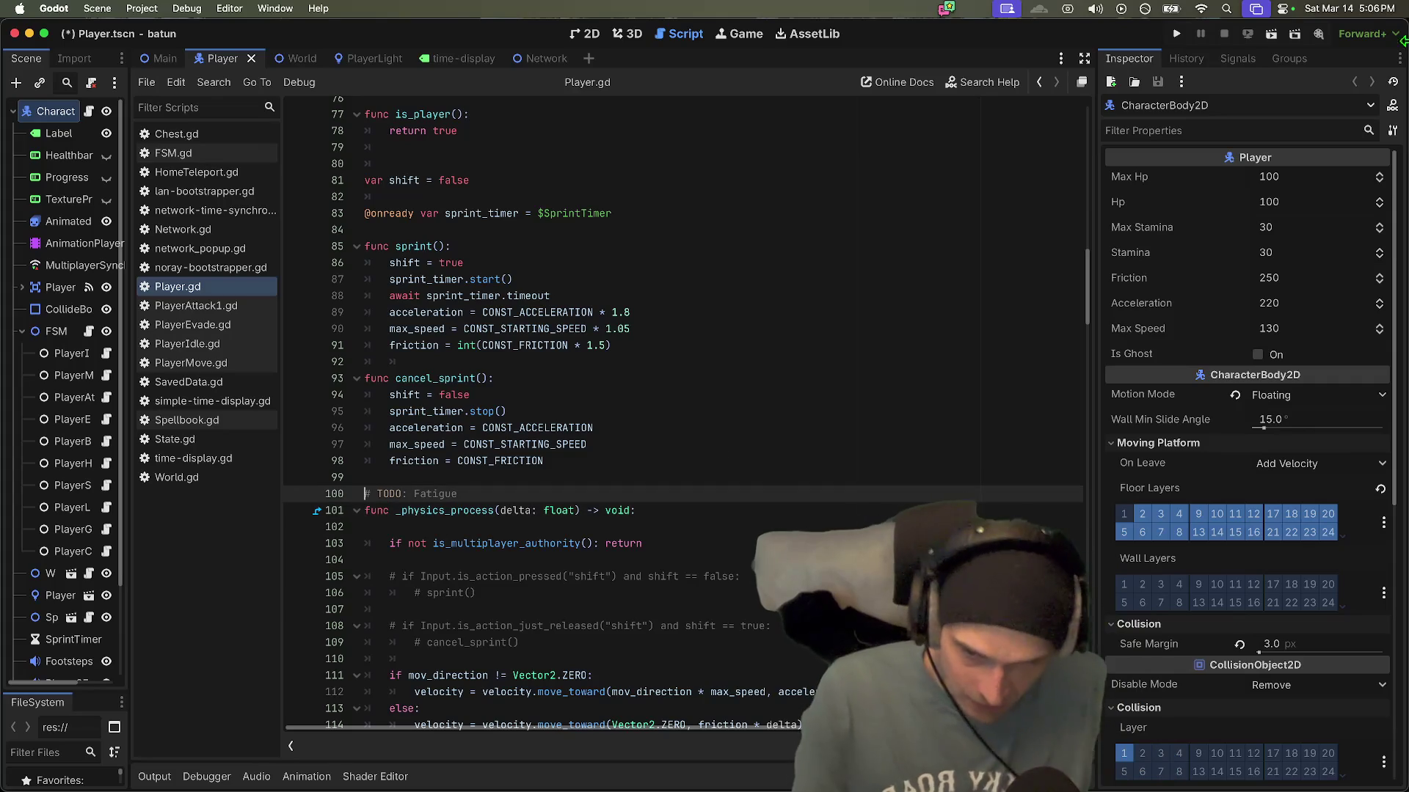
key("super+b")
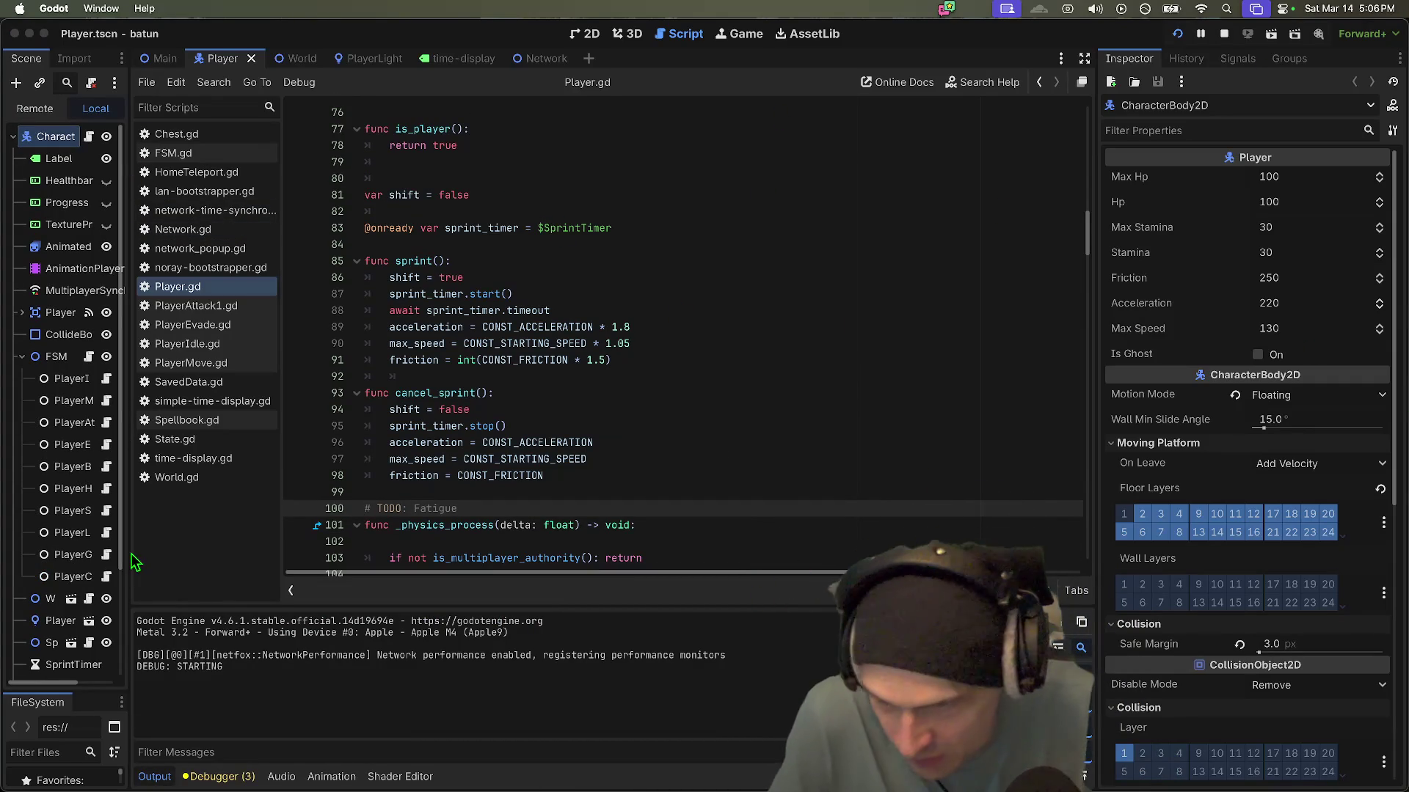
left_click_drag(128, 541, 173, 541)
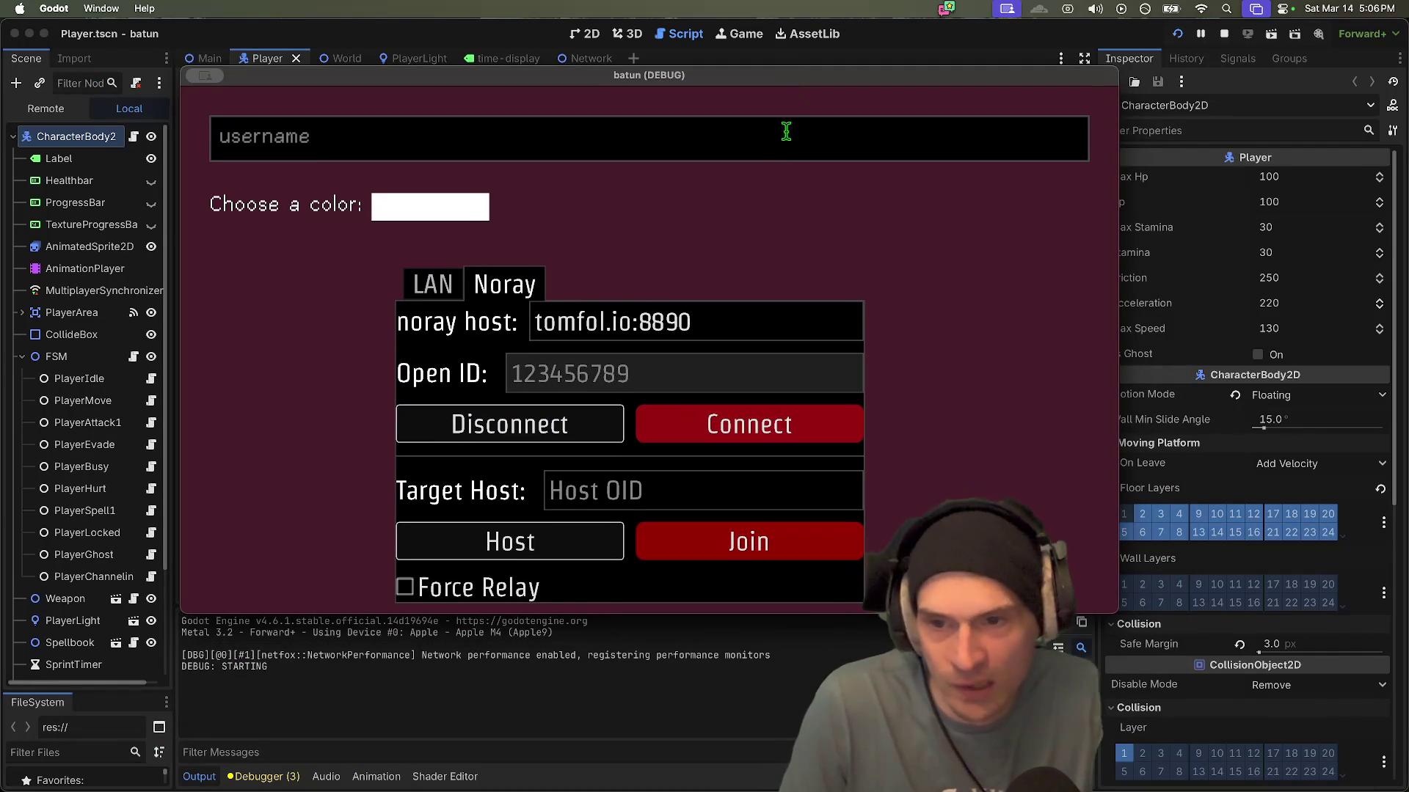
left_click(443, 287)
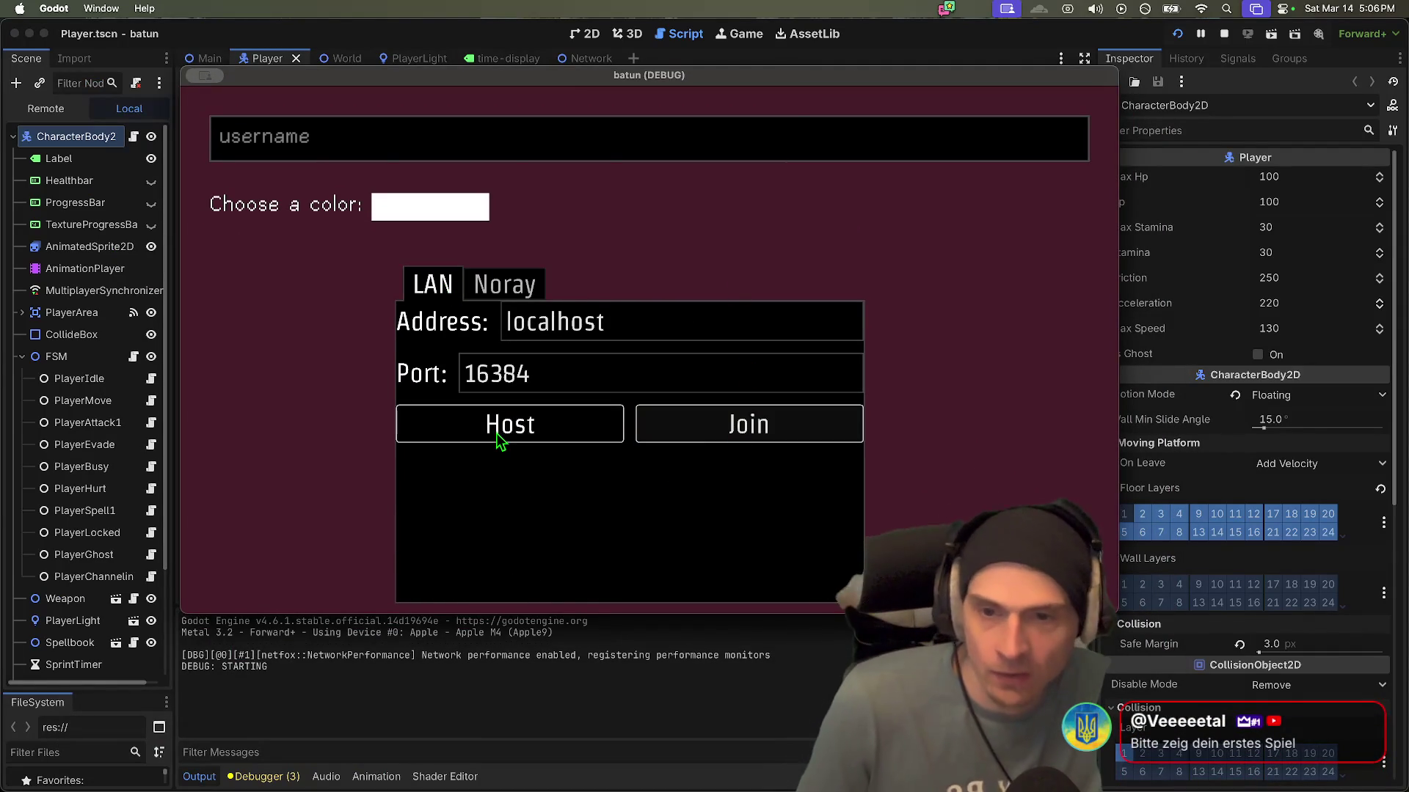
Host a LAN game, swing the sword, and walk the player around the graveyard.
left_click(496, 437)
left_click(588, 398)
key("s")
key("d")
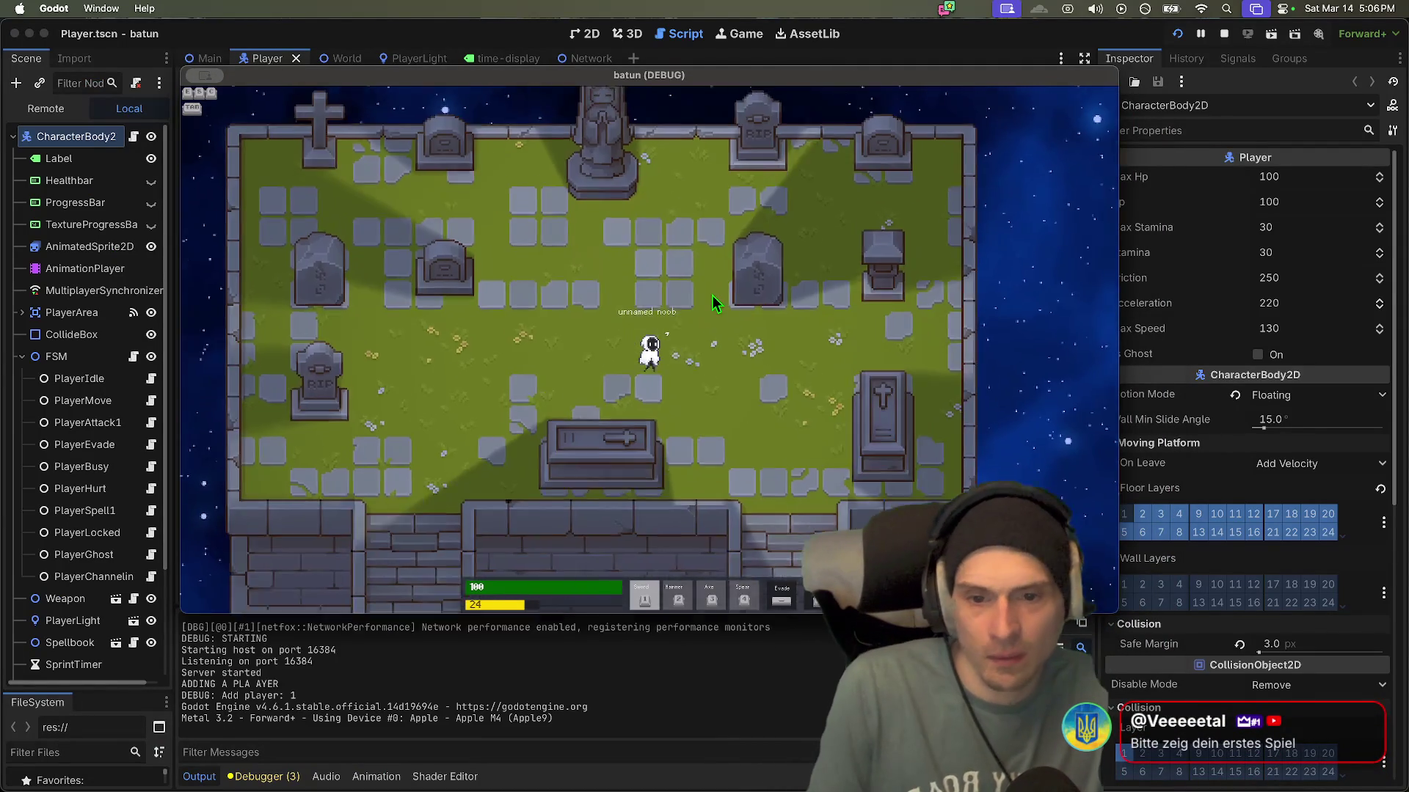
key("a")
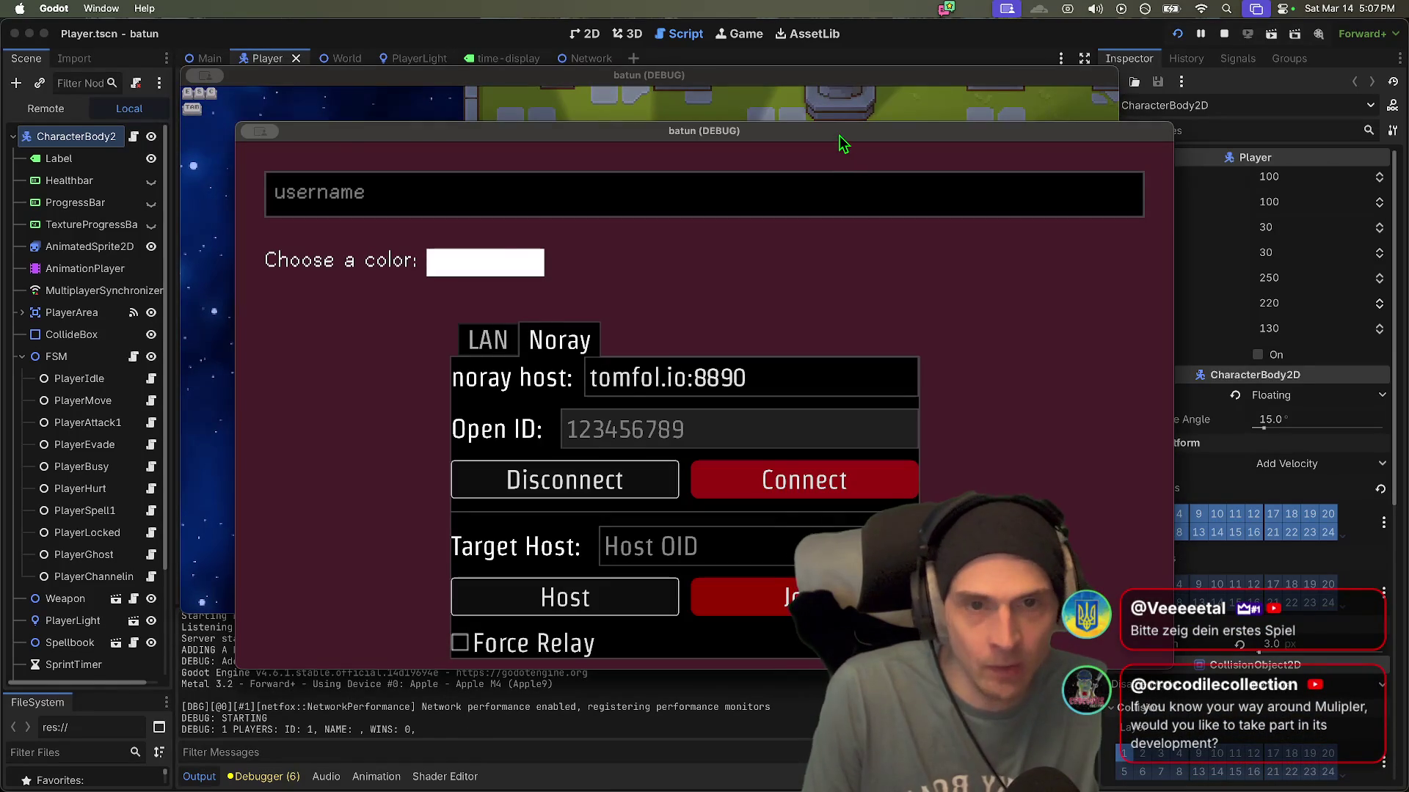
left_click_drag(842, 143, 1182, 159)
left_click(730, 244)
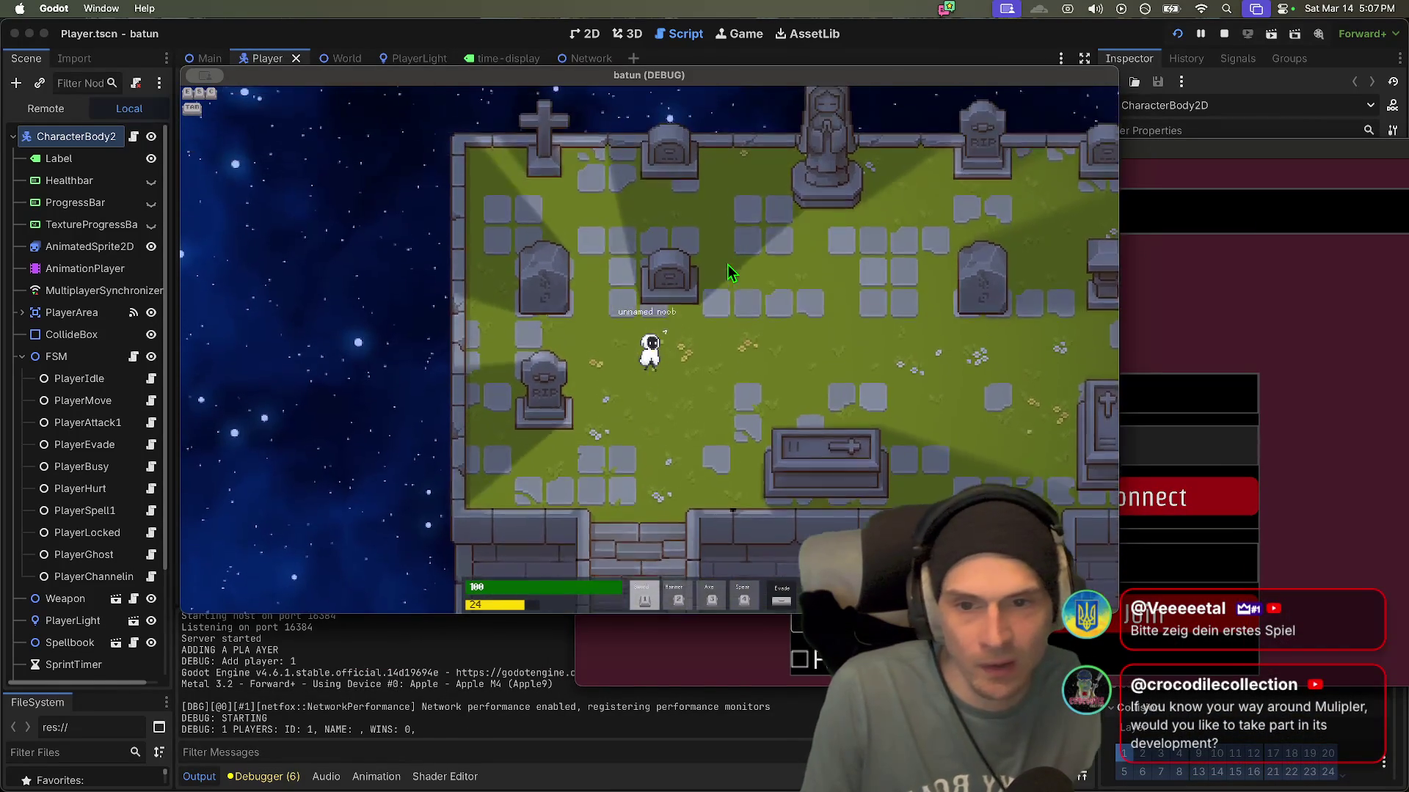
key("w")
key("a")
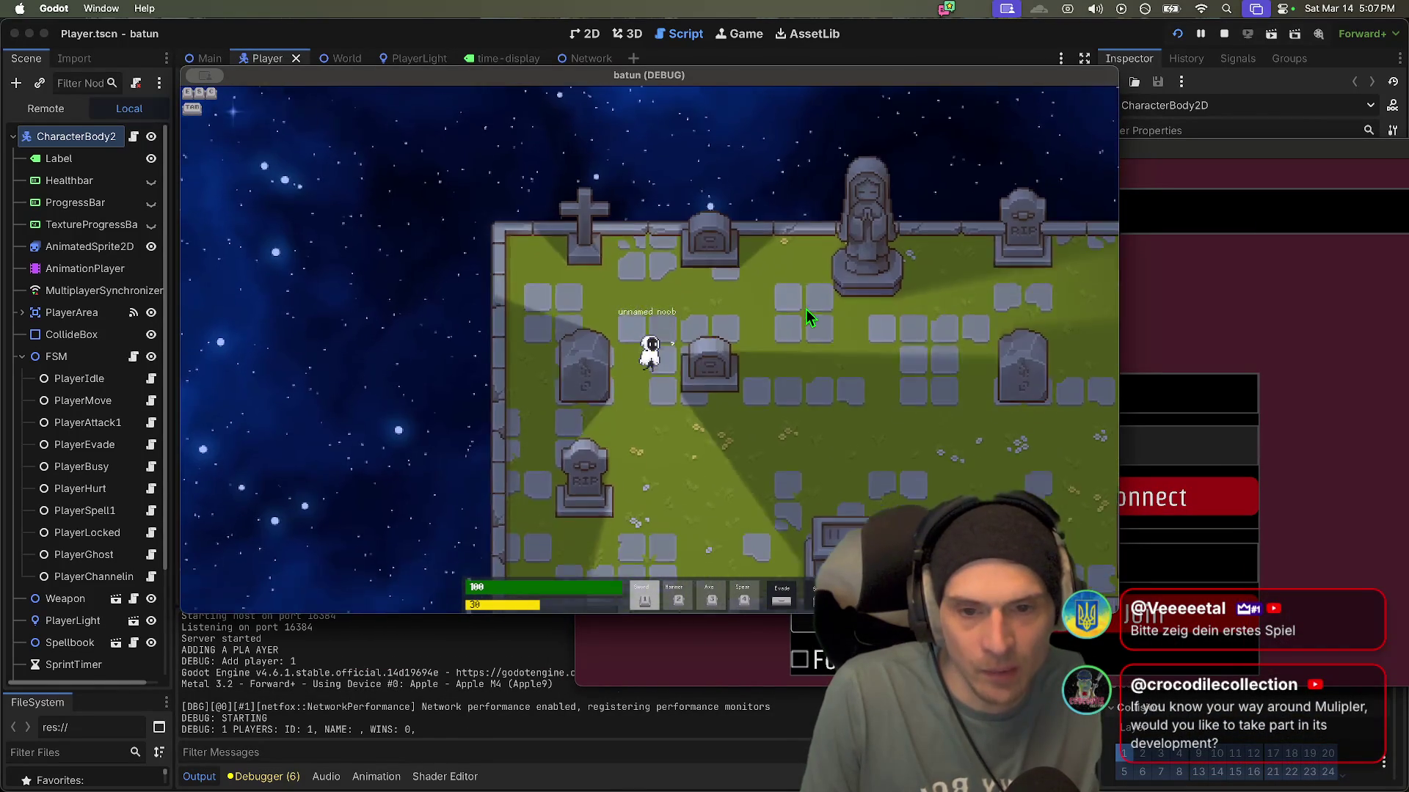
key("s")
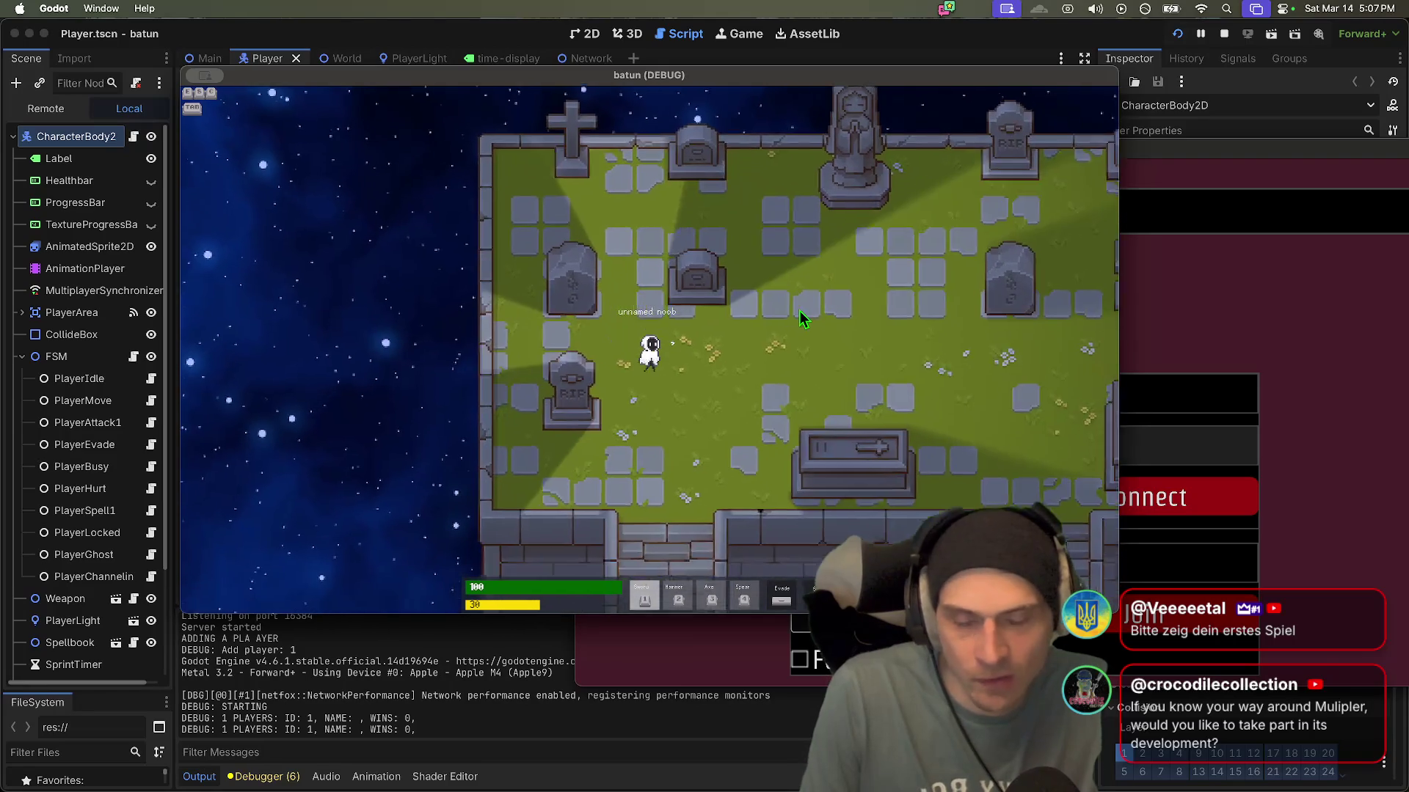
key("d")
Try the Hammer, Axe and Sword weapons while walking through the graveyard.
key("2")
left_click(795, 314)
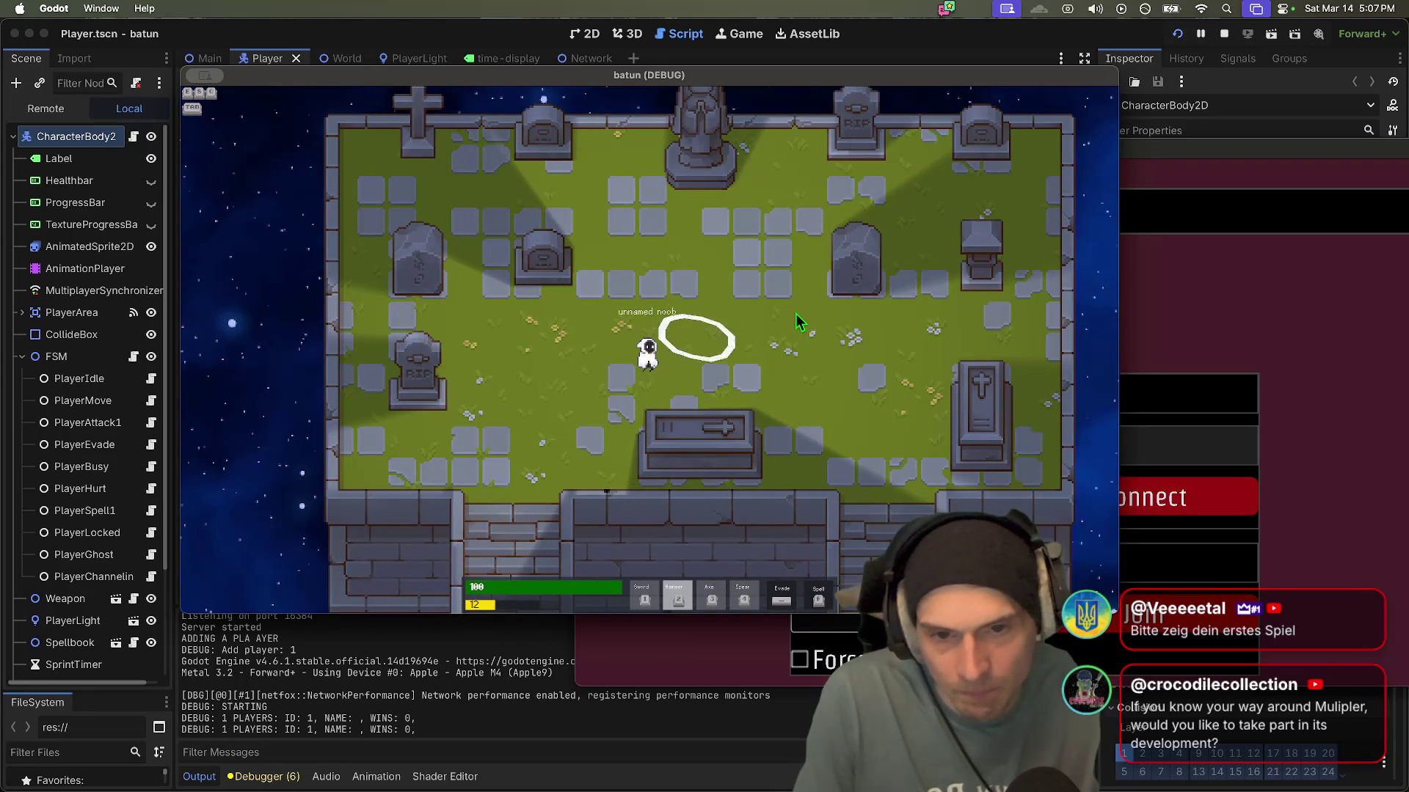
key("3")
key("a")
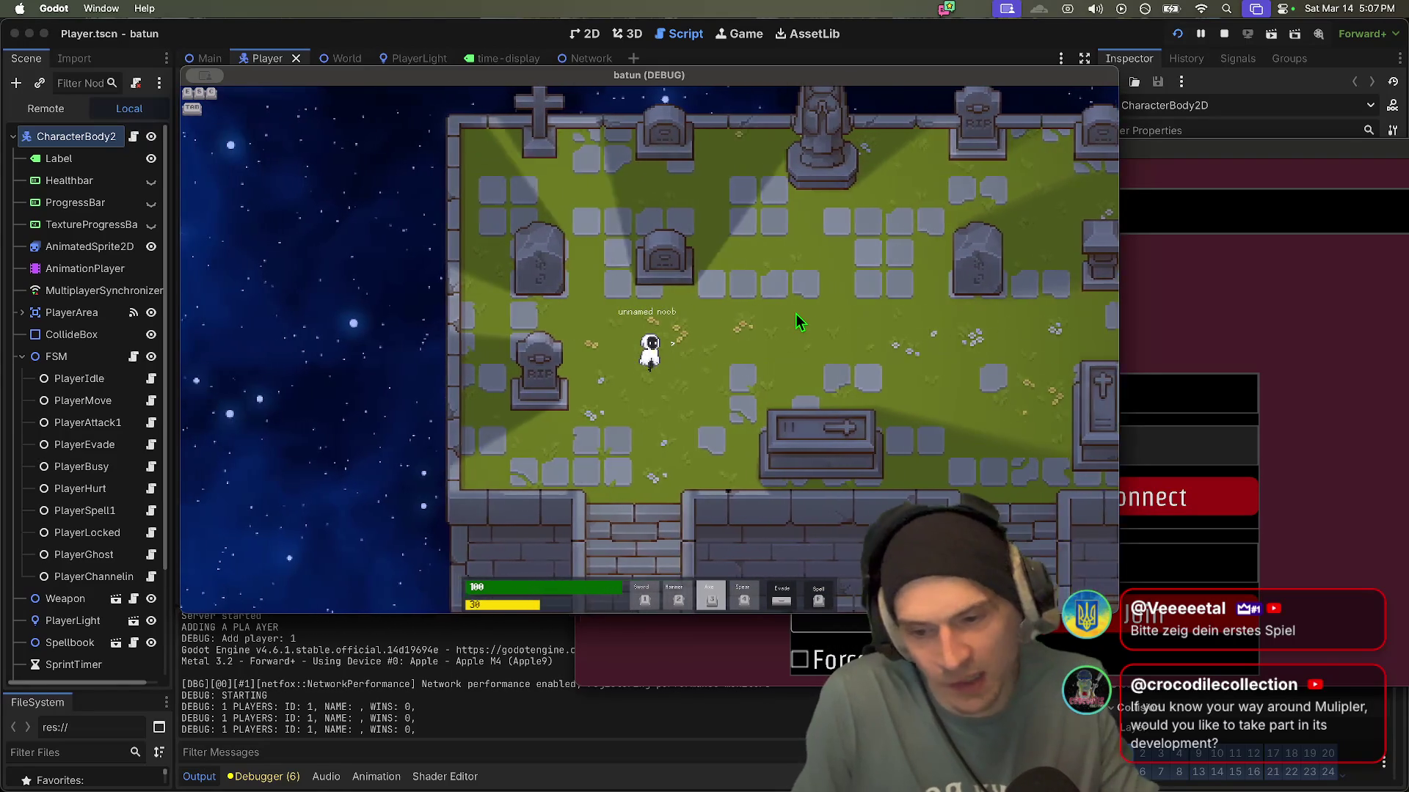
left_click(795, 314)
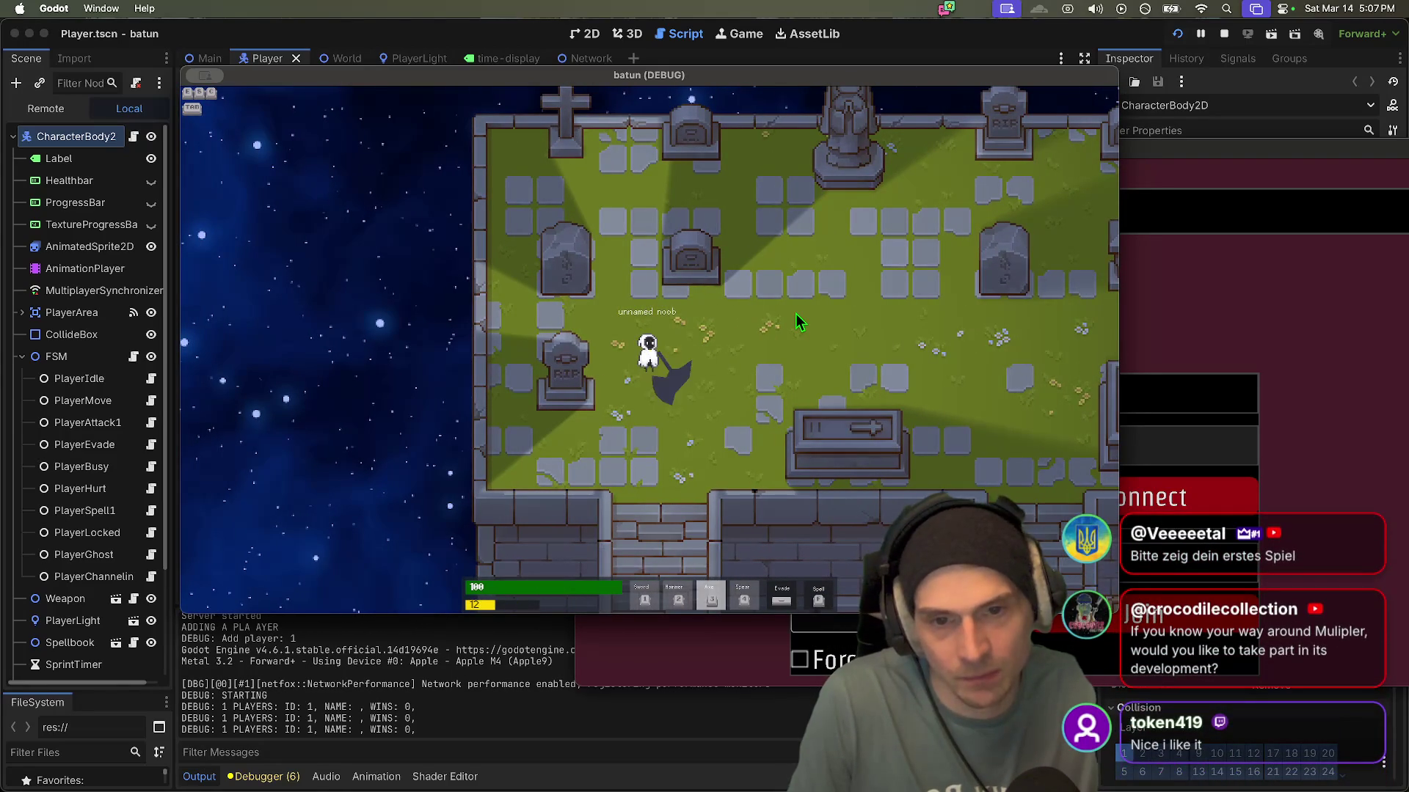
key("1")
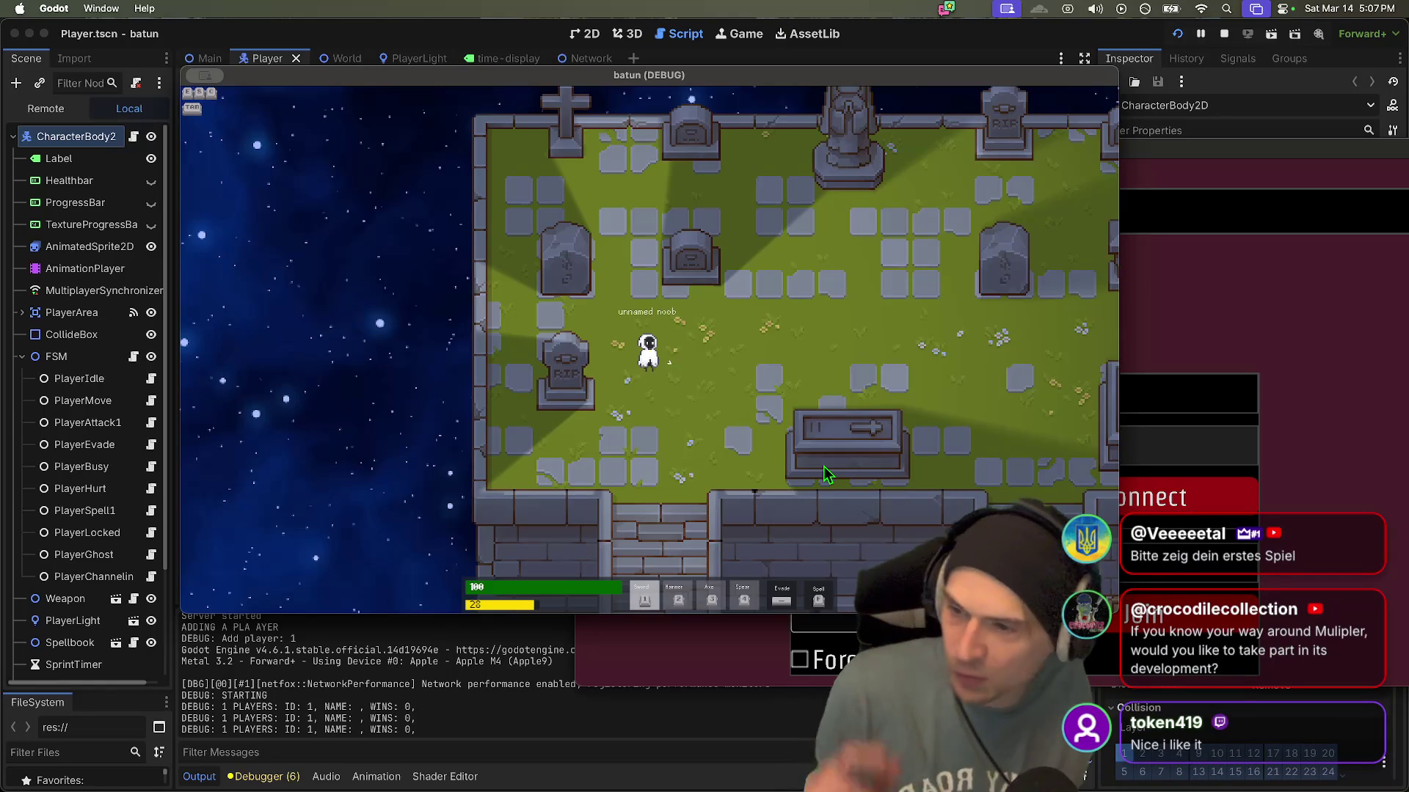
key("s")
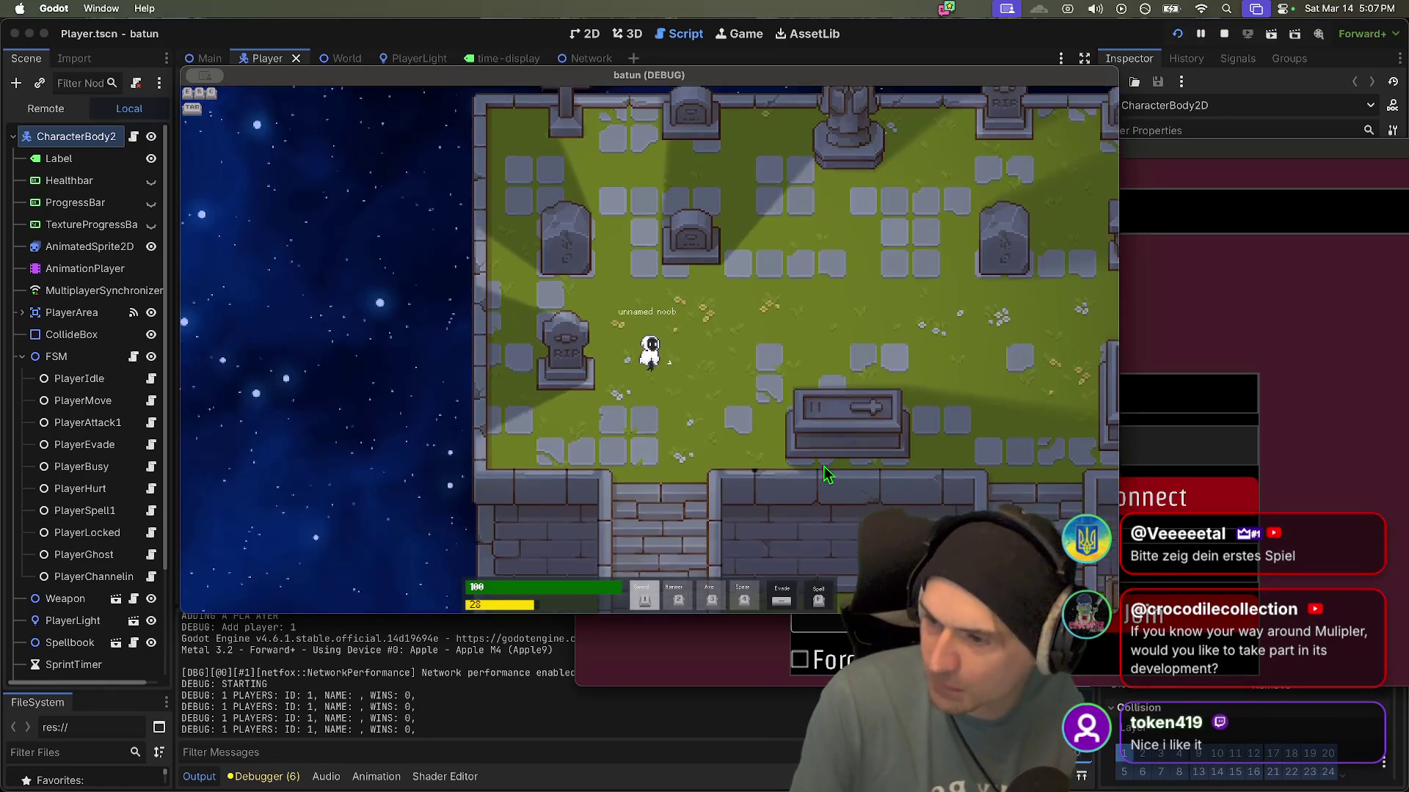
key("s")
key("w")
key("a")
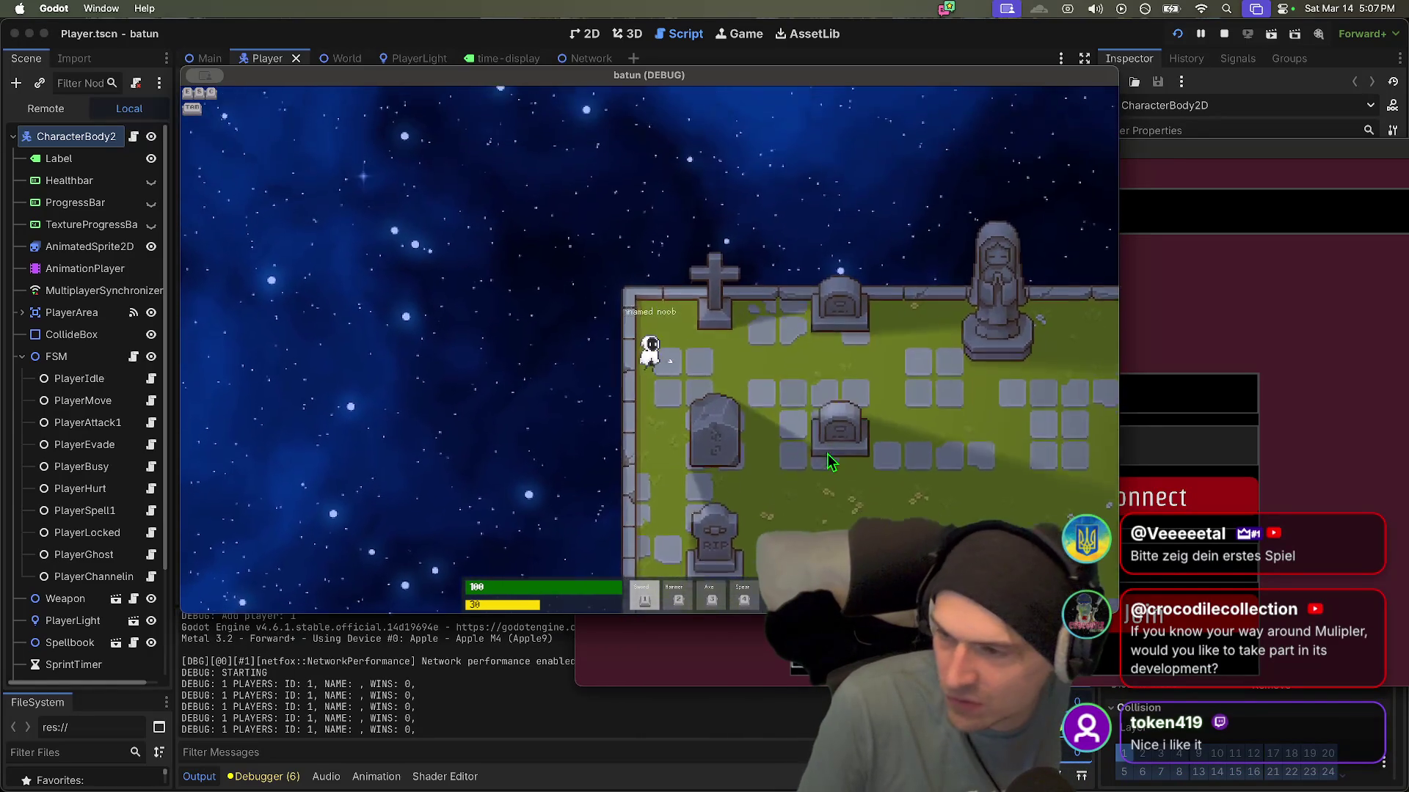
key("s")
key("d")
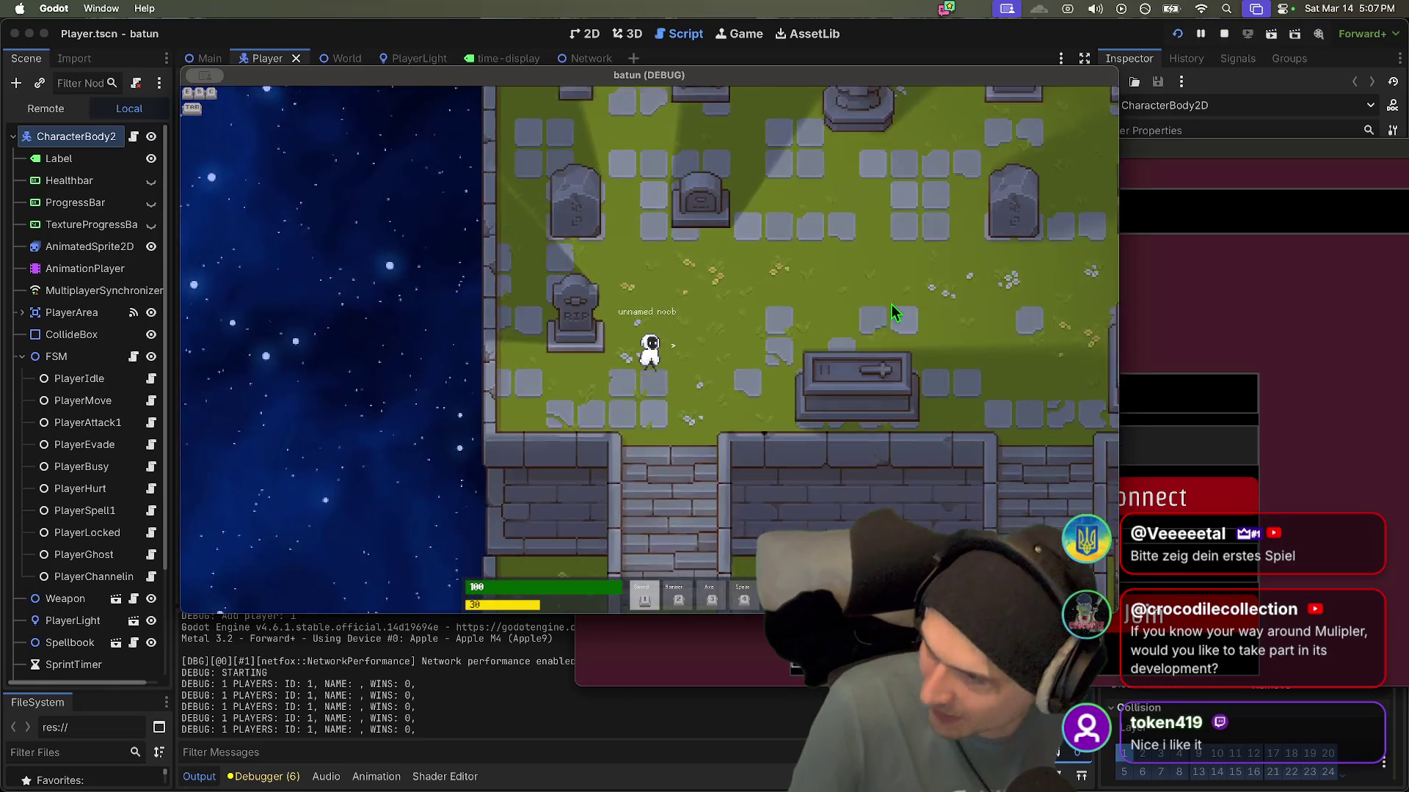
key("d")
key("w")
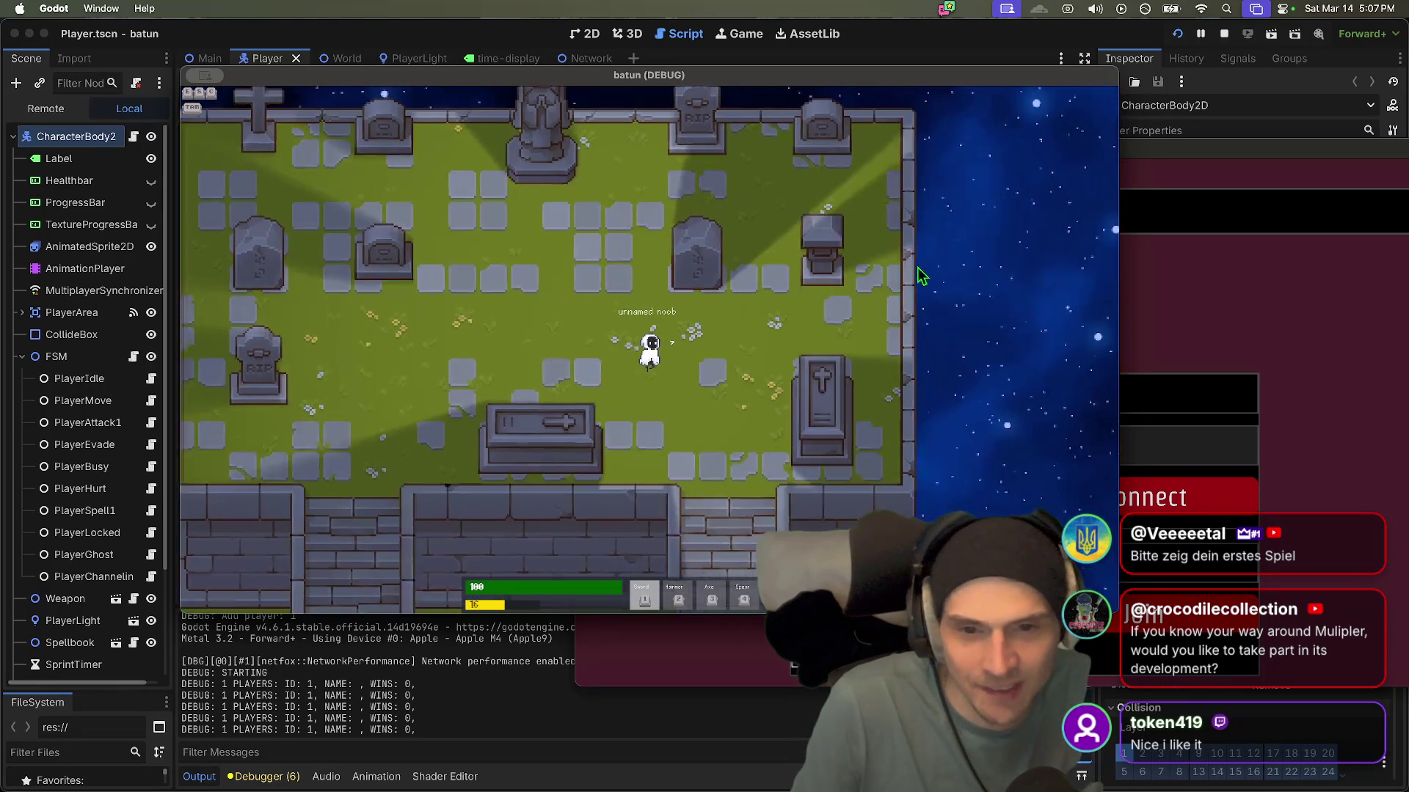
key("s")
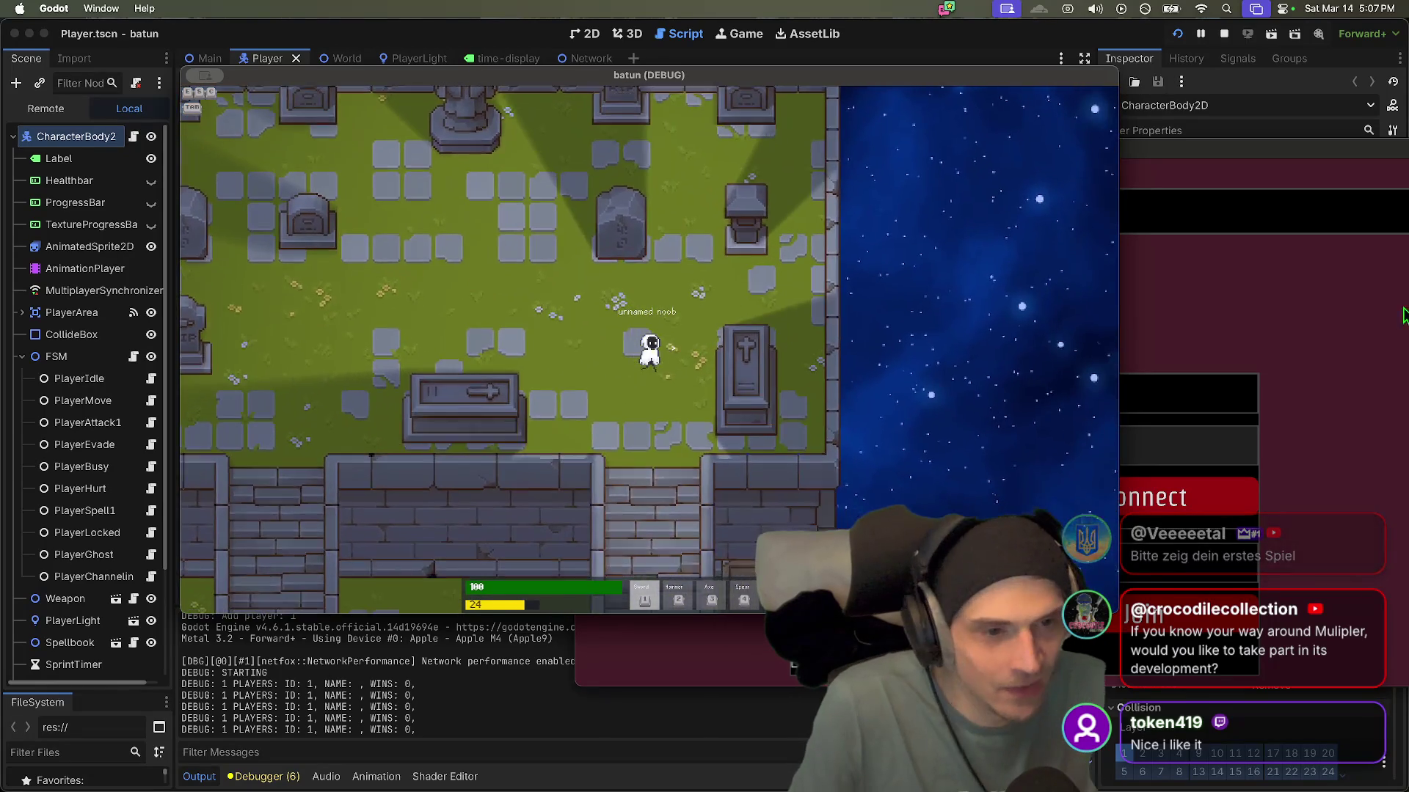
key("a")
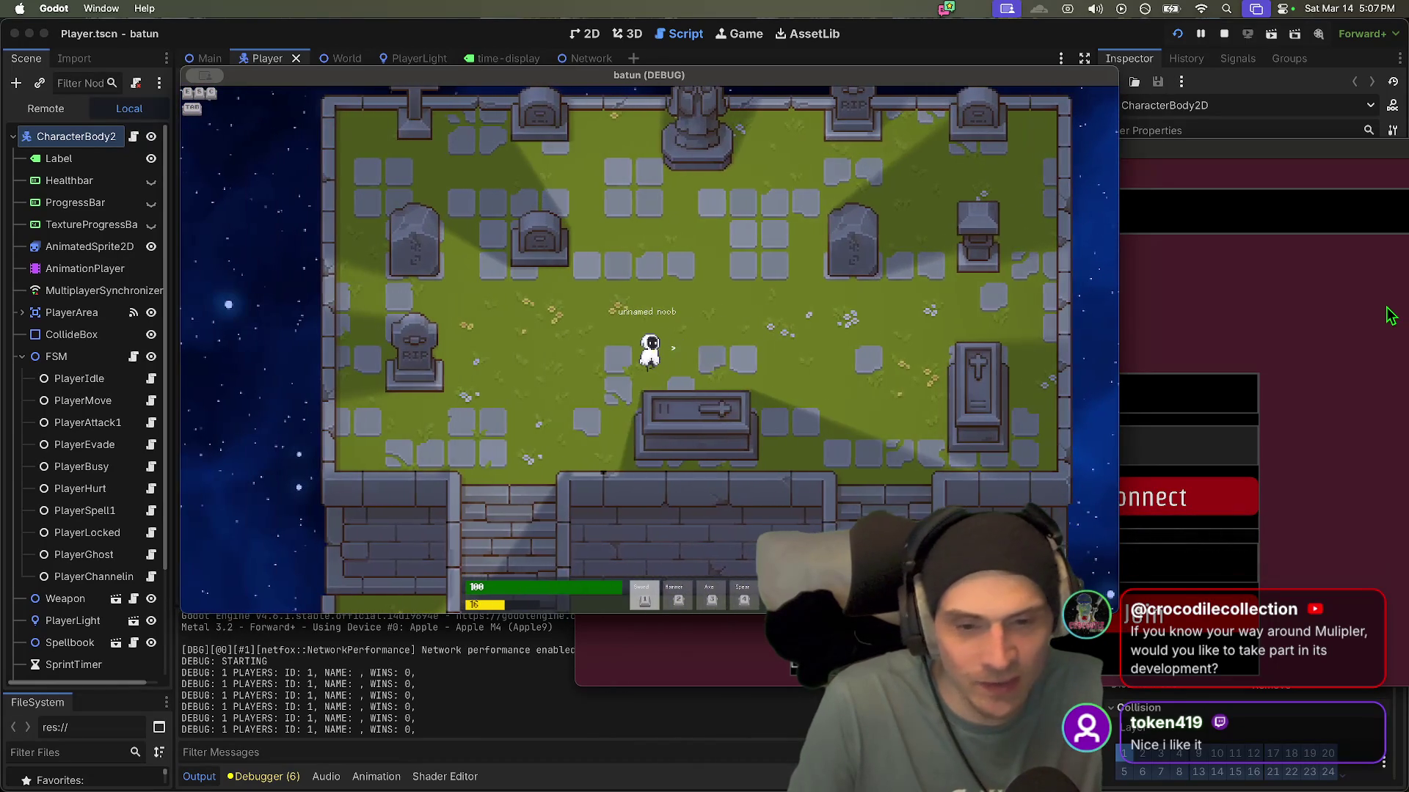
Have the second game instance join the LAN game on localhost.
left_click(1342, 338)
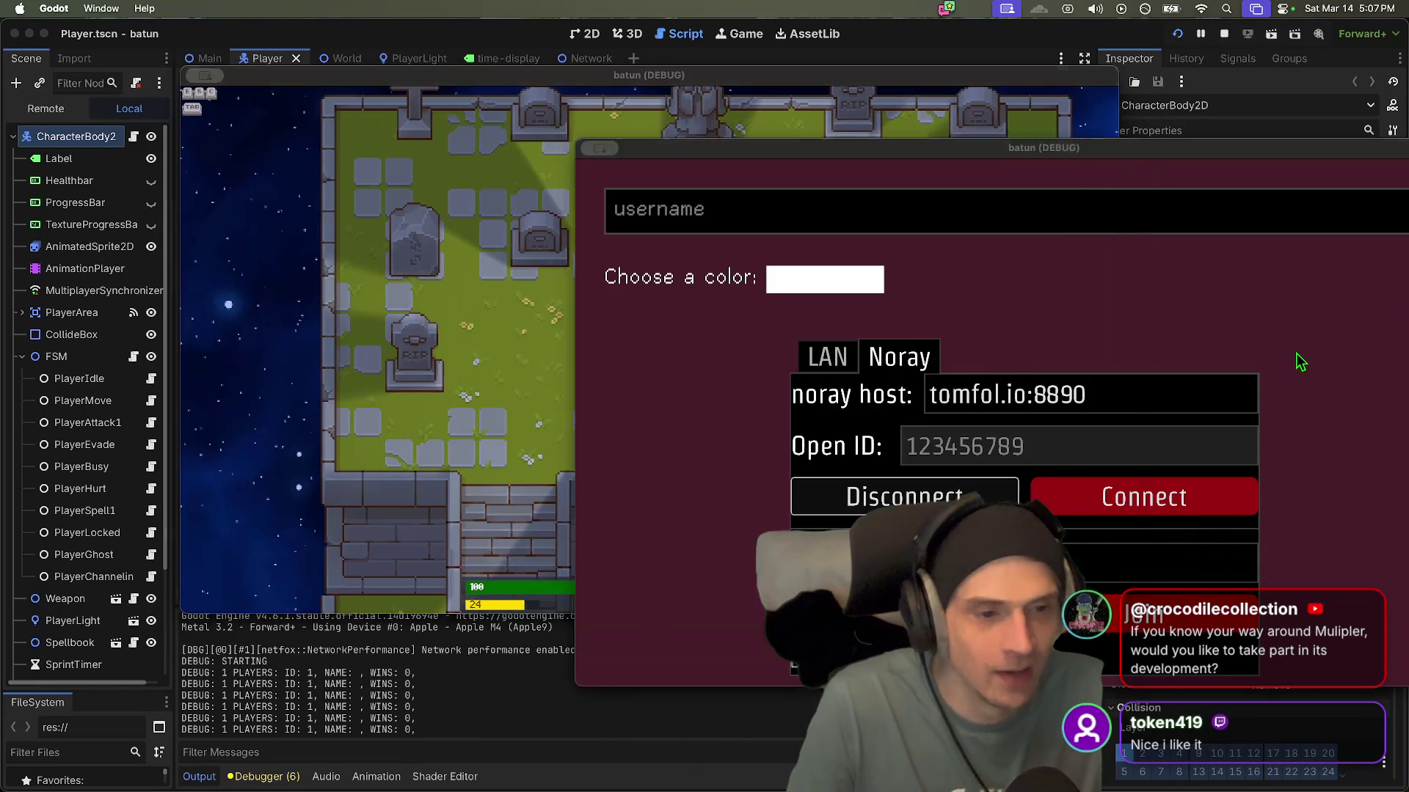
left_click(851, 367)
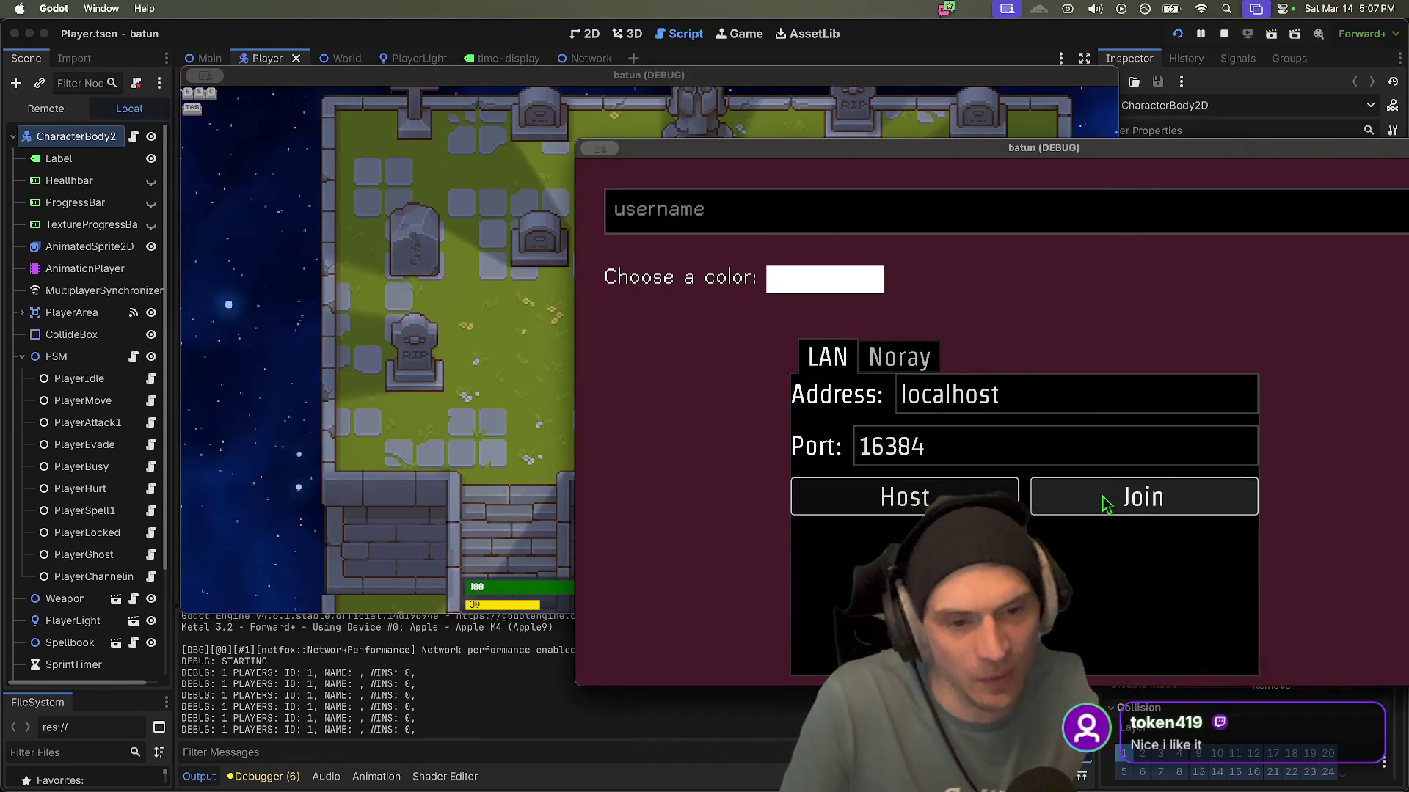
left_click(1107, 503)
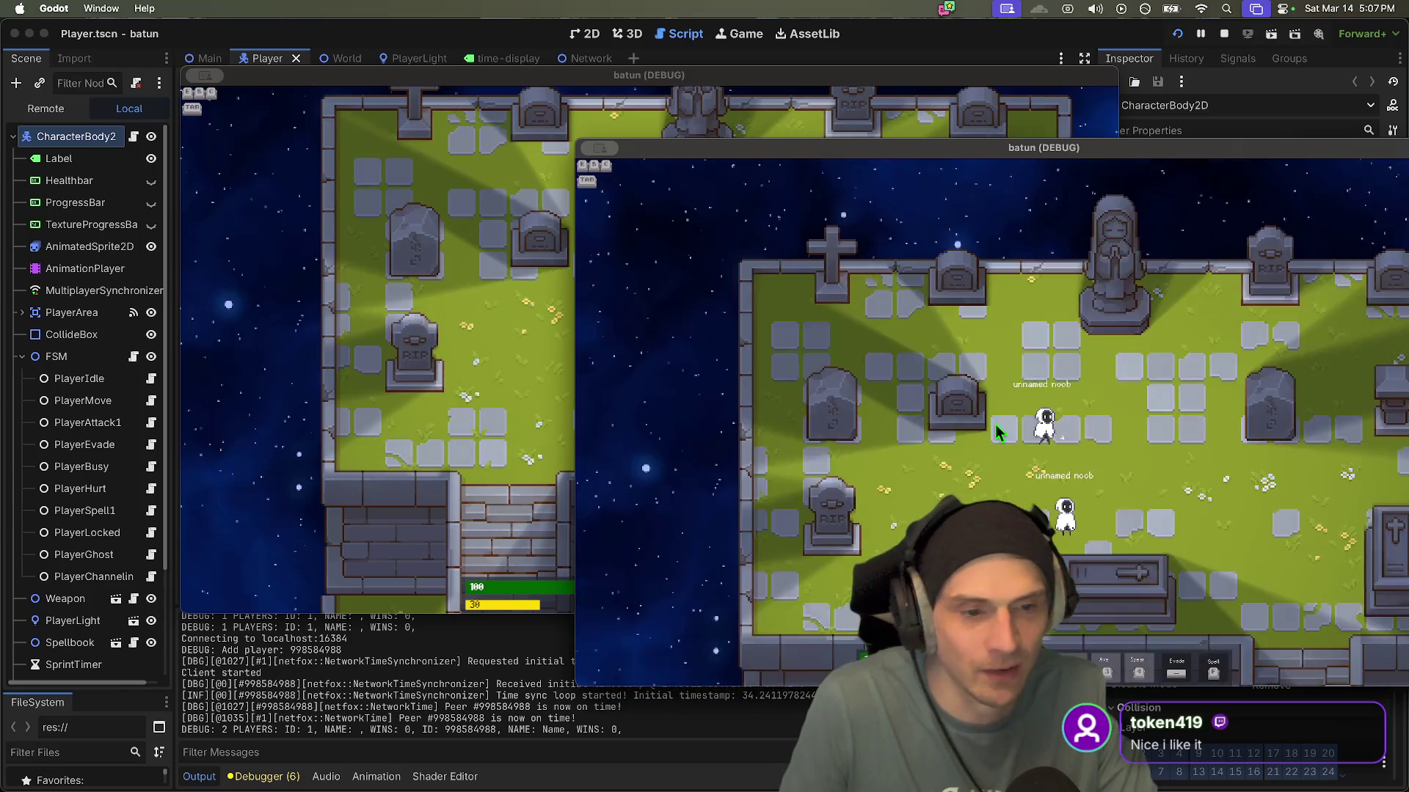
Walk the second player left and down the stairs into the next area.
key("a")
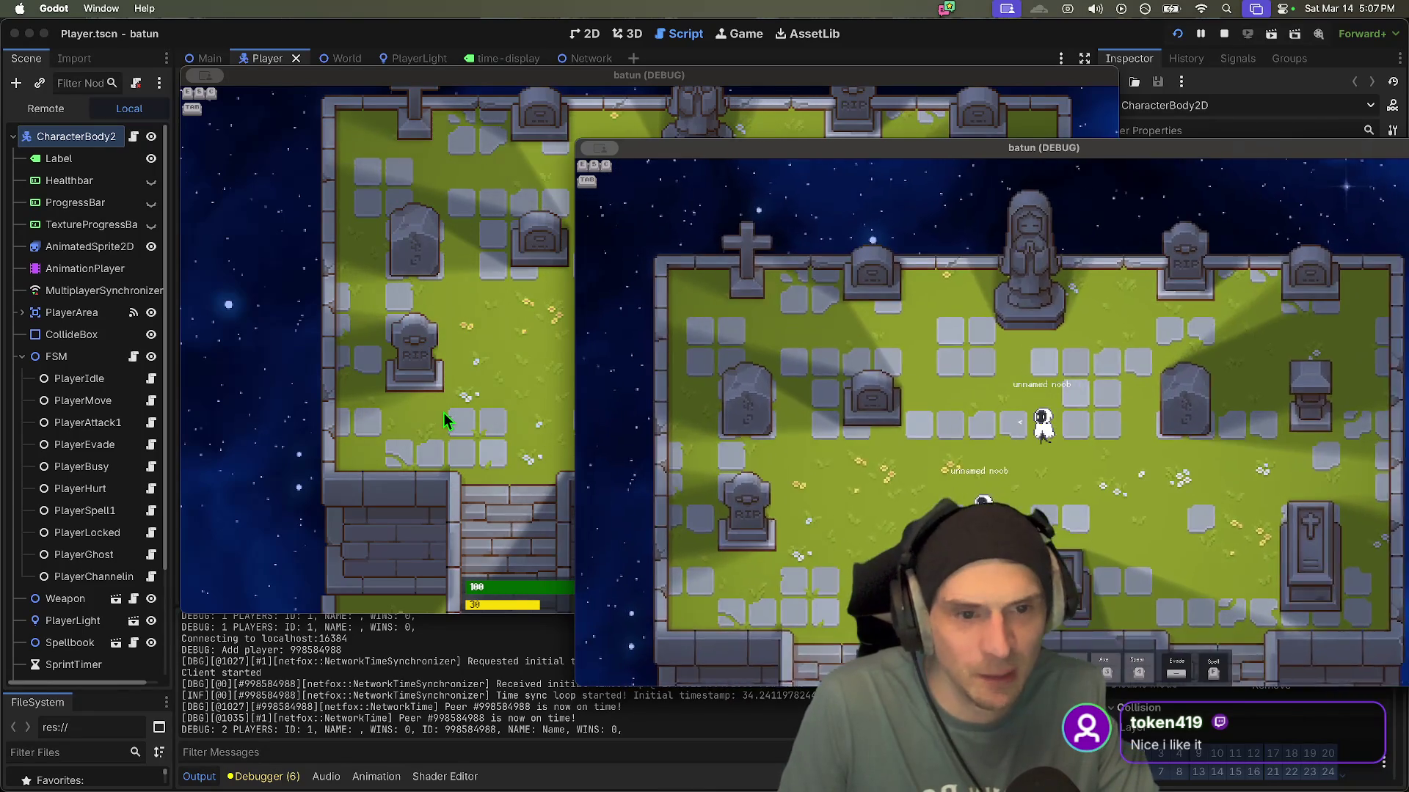
key("s")
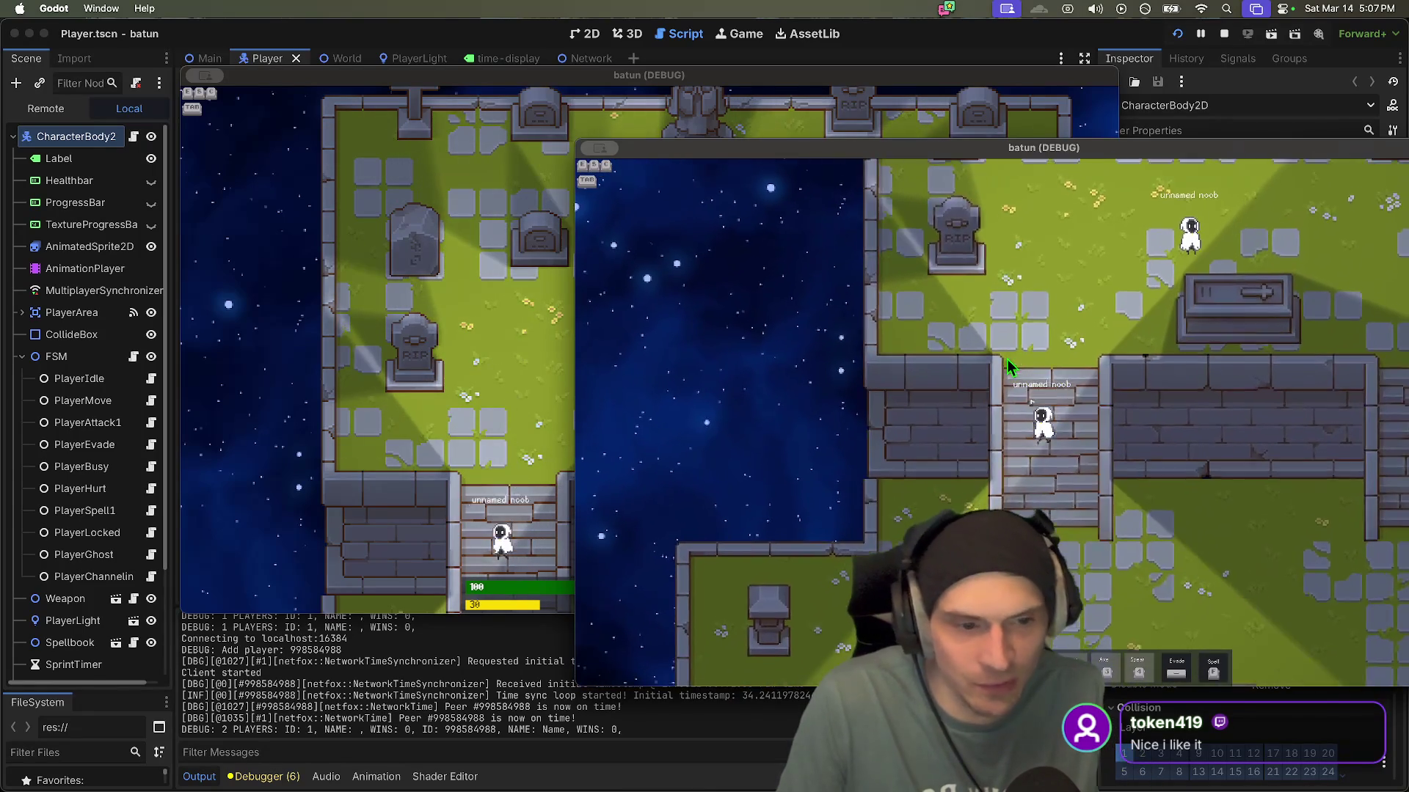
key("s")
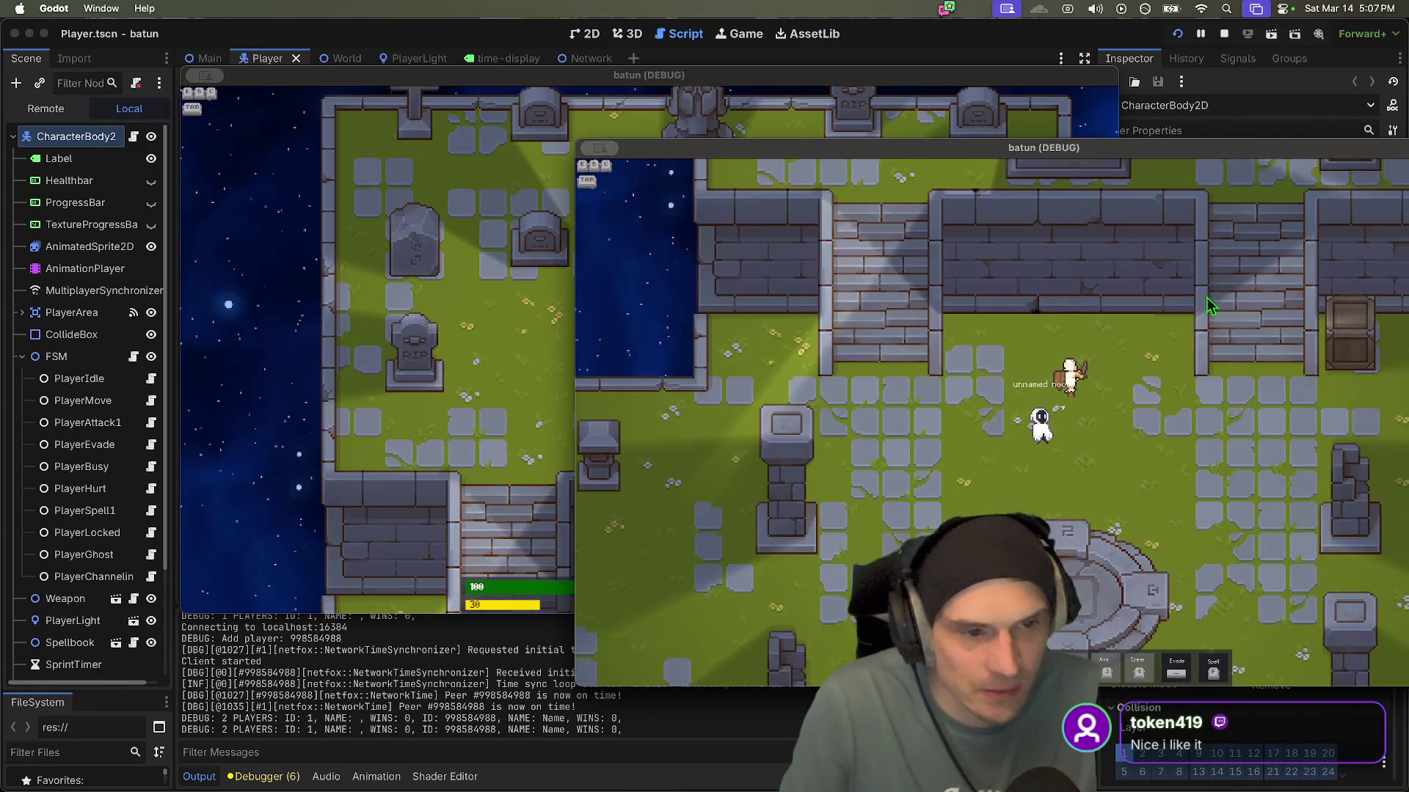
key("w")
key("a")
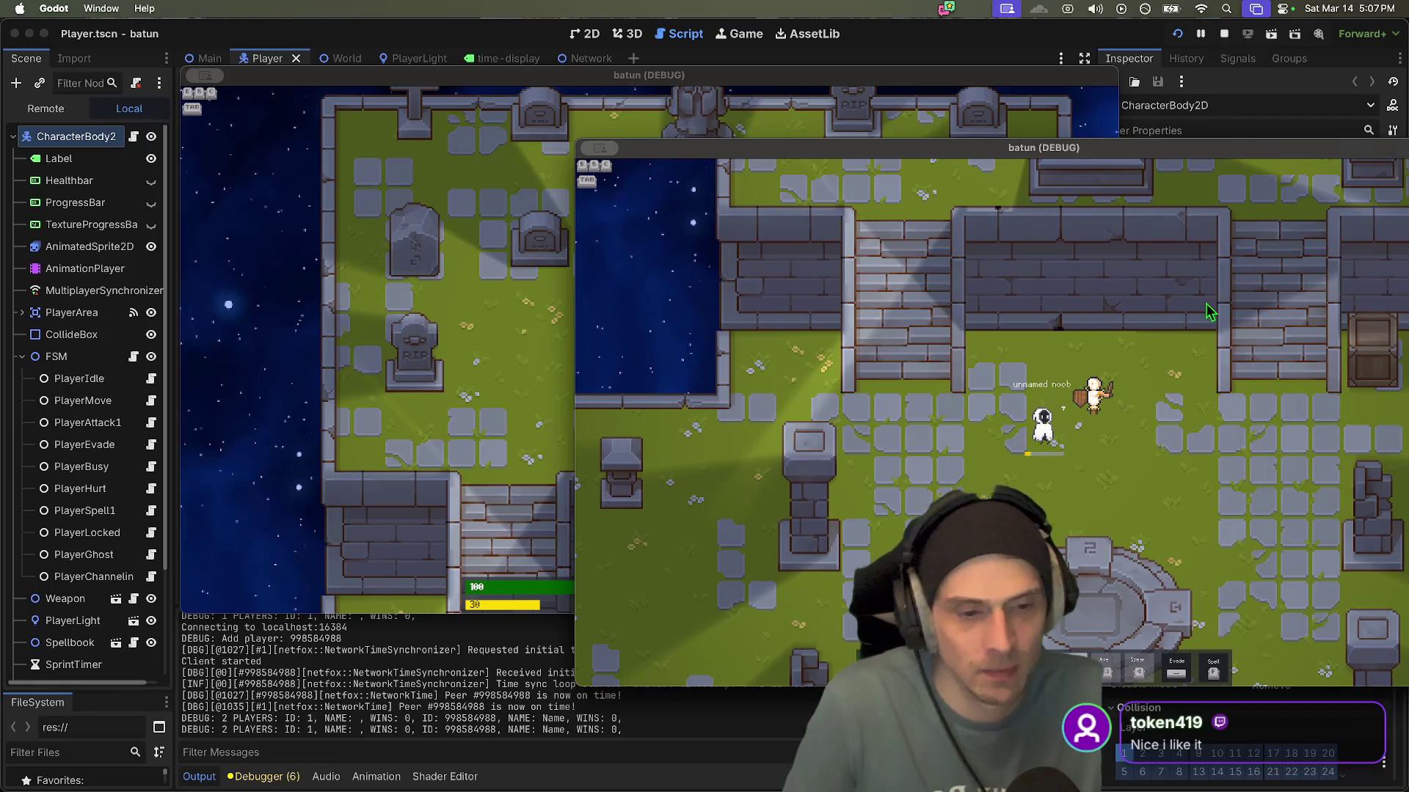
Move the second player around and thrust its spear to the right.
key("a")
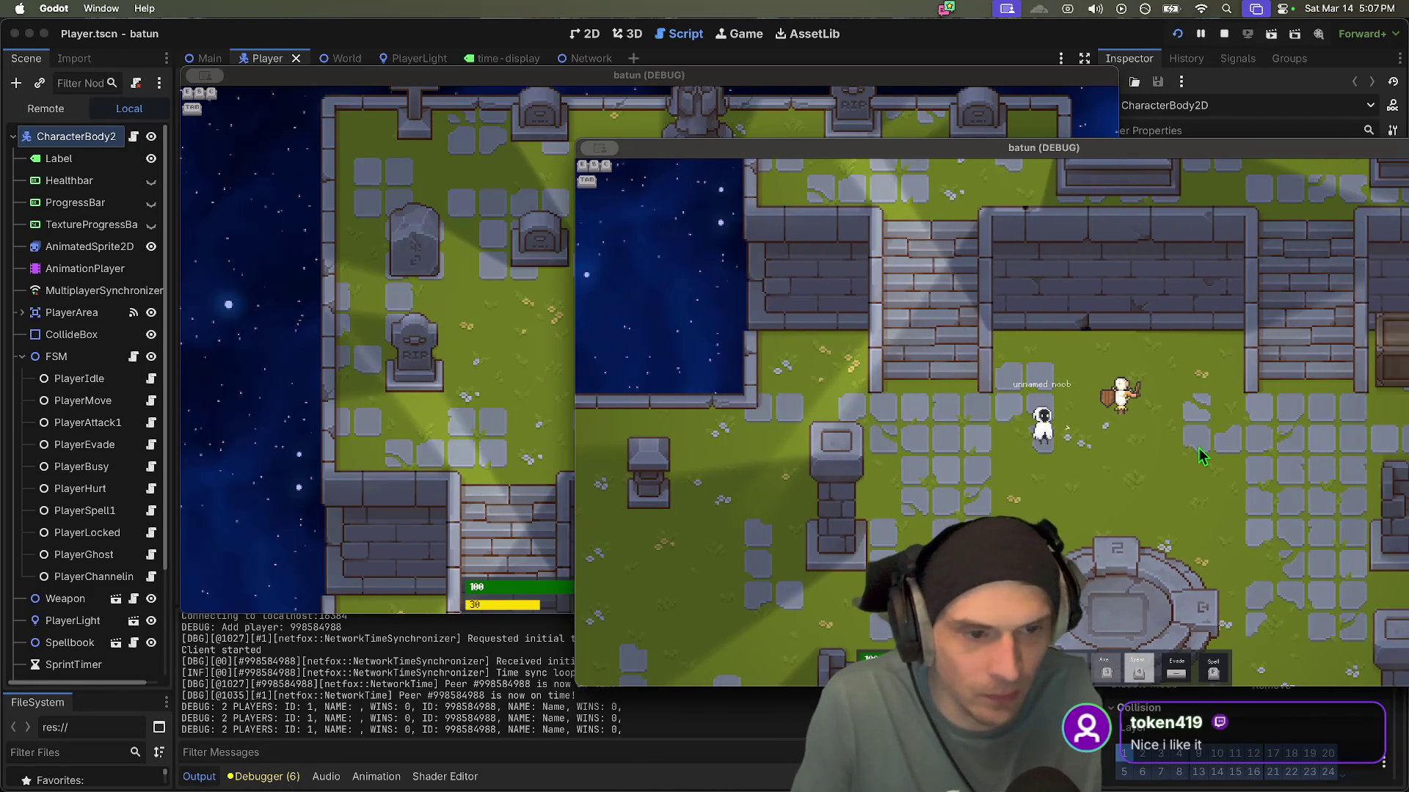
key("w")
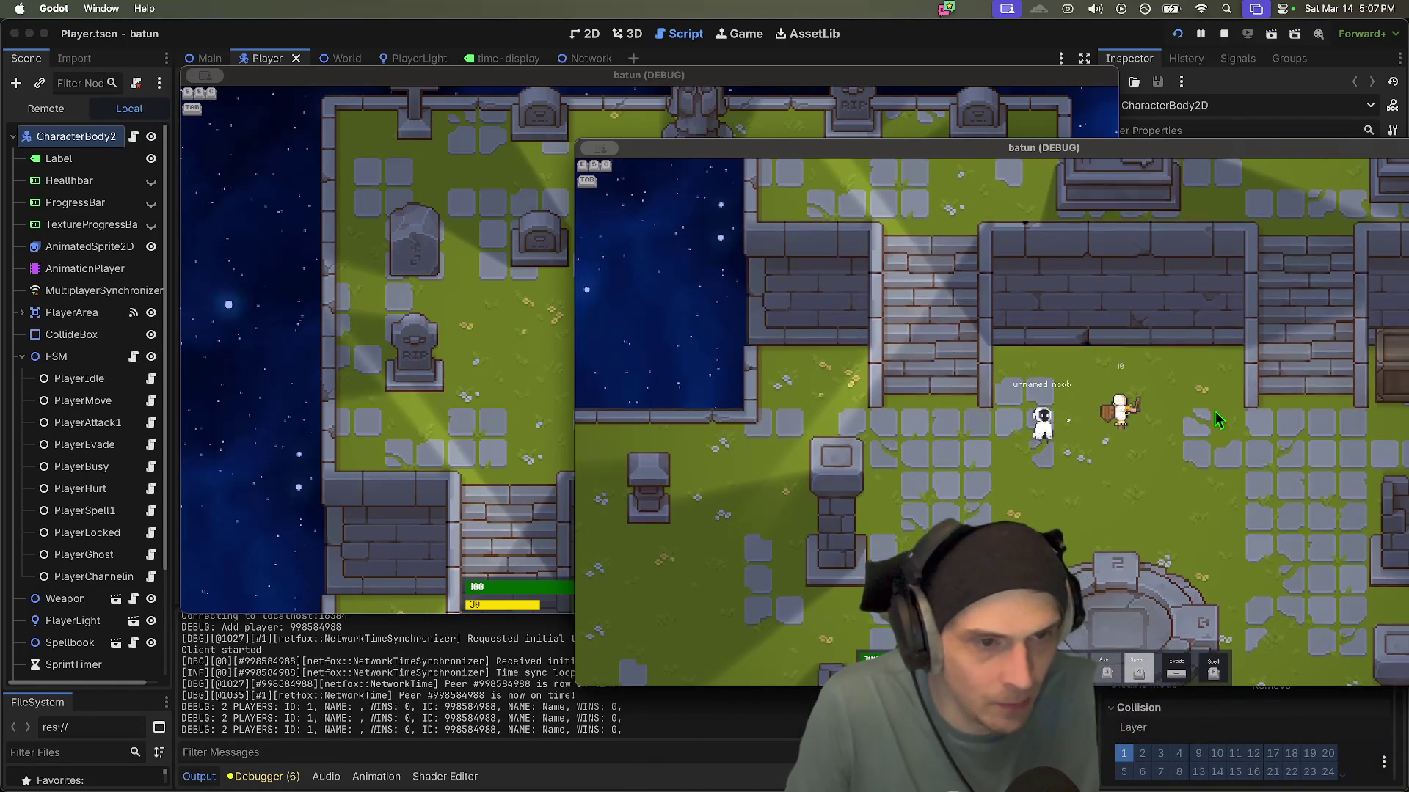
key("s")
key("d")
left_click(1112, 318)
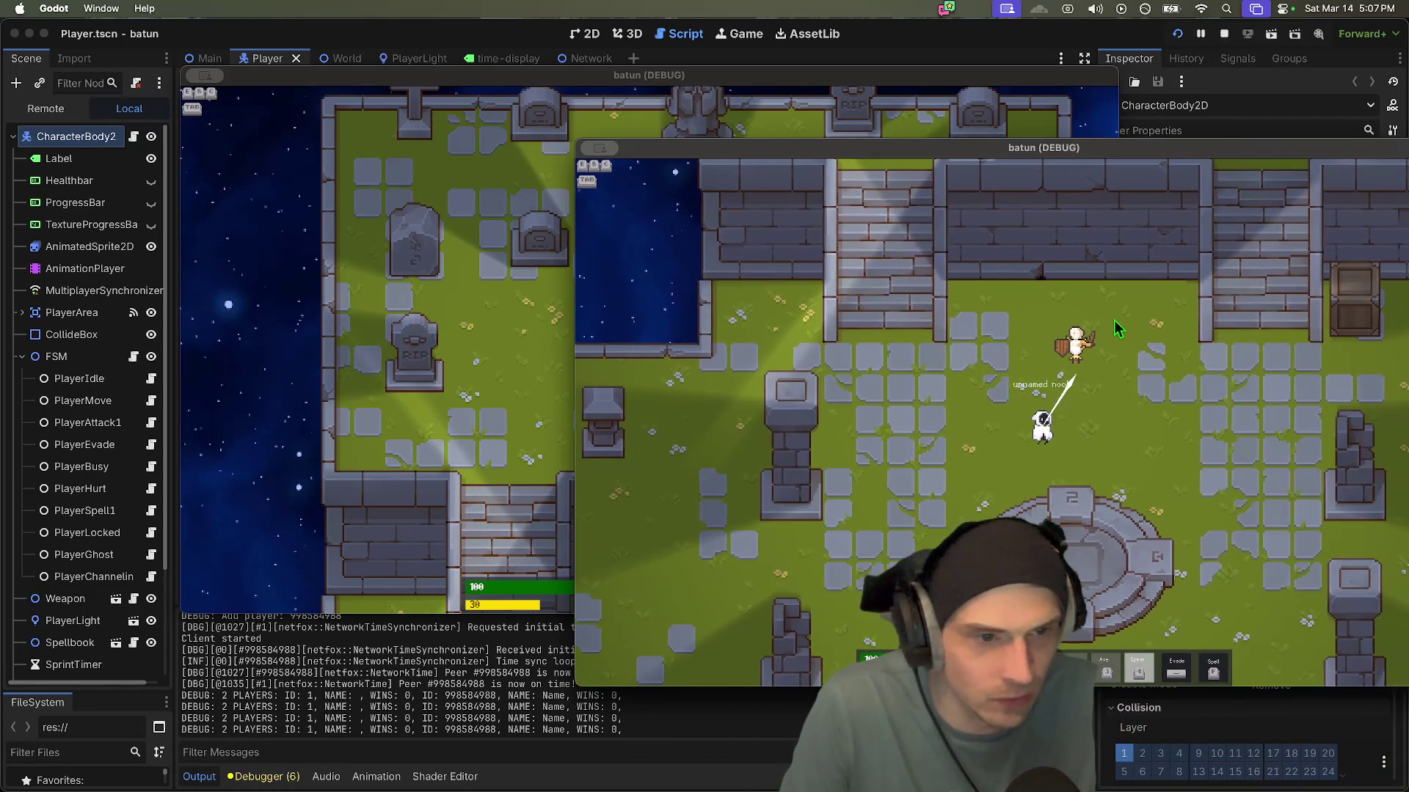
key("w")
key("a")
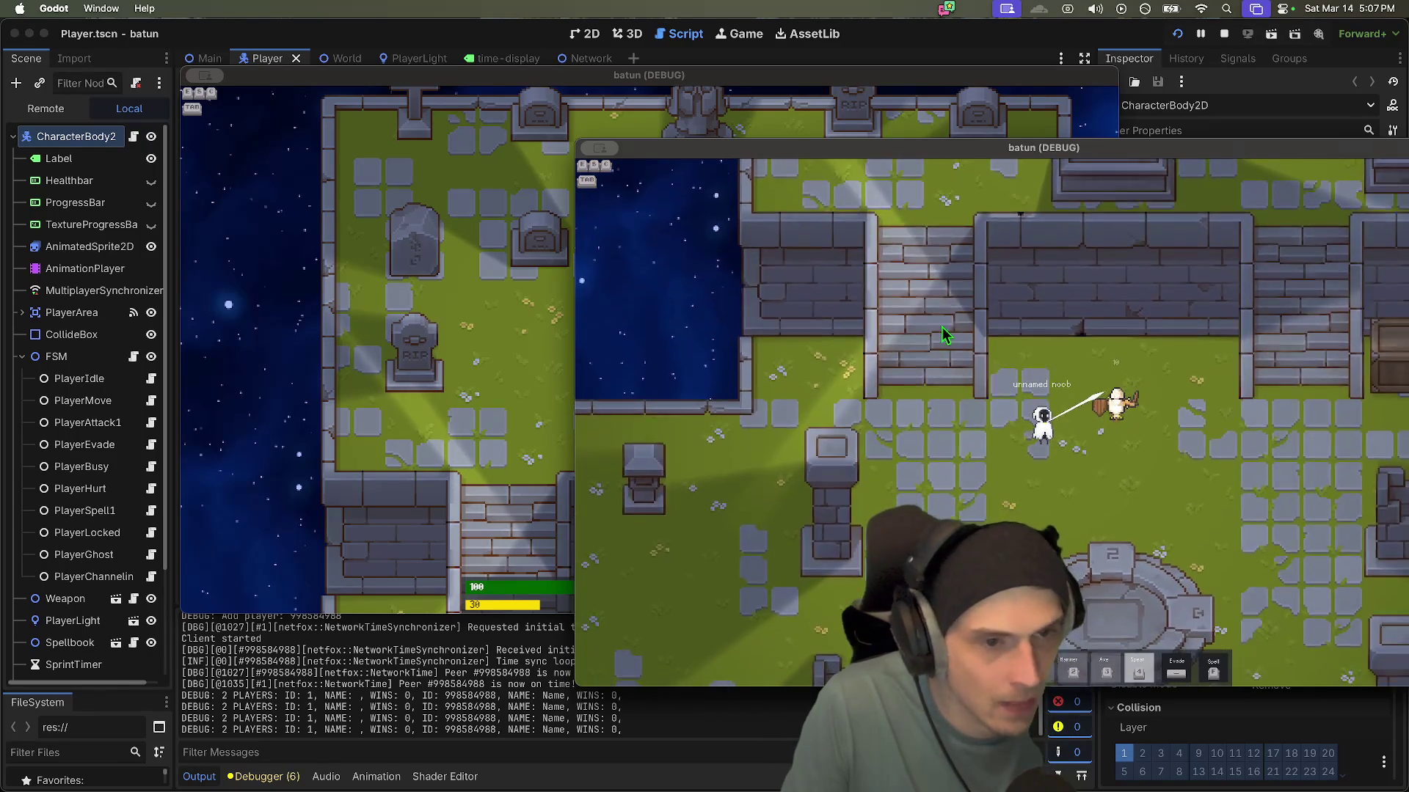
In the first game instance, thrust the spear and walk that player onto the stone plaza.
left_click(399, 384)
left_click(486, 376)
key("s")
key("a")
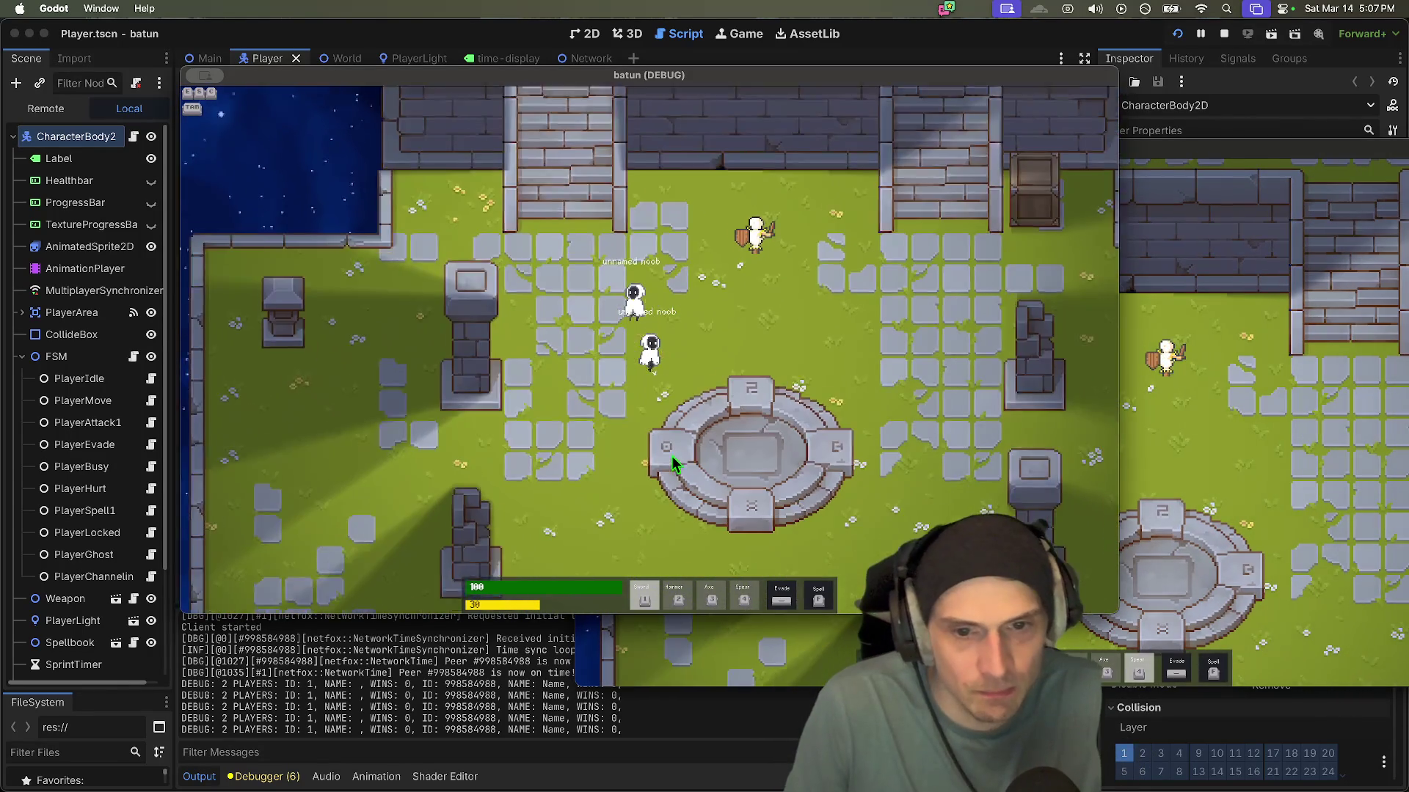
key("s")
key("d")
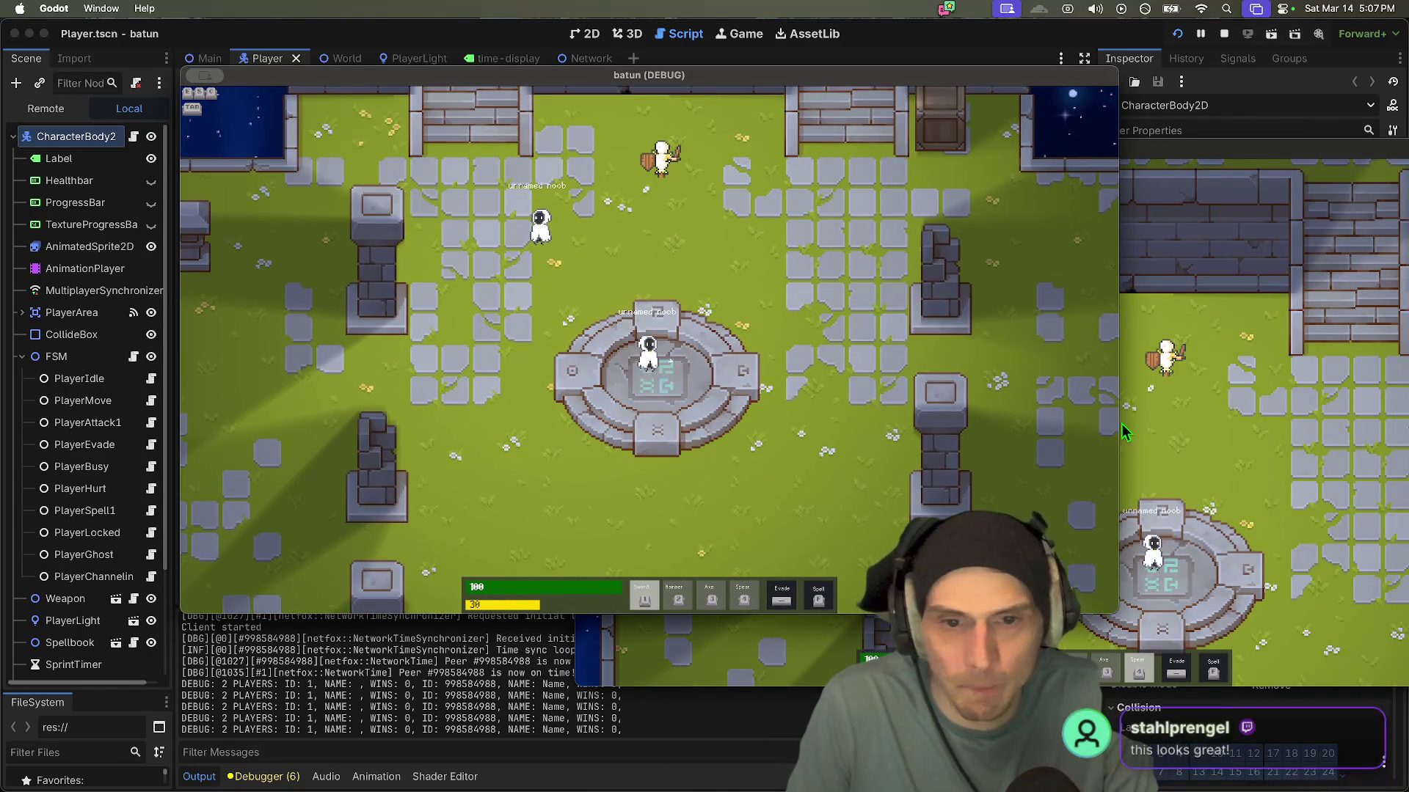
Bring the second player onto the stone plaza beside the first.
left_click(1262, 408)
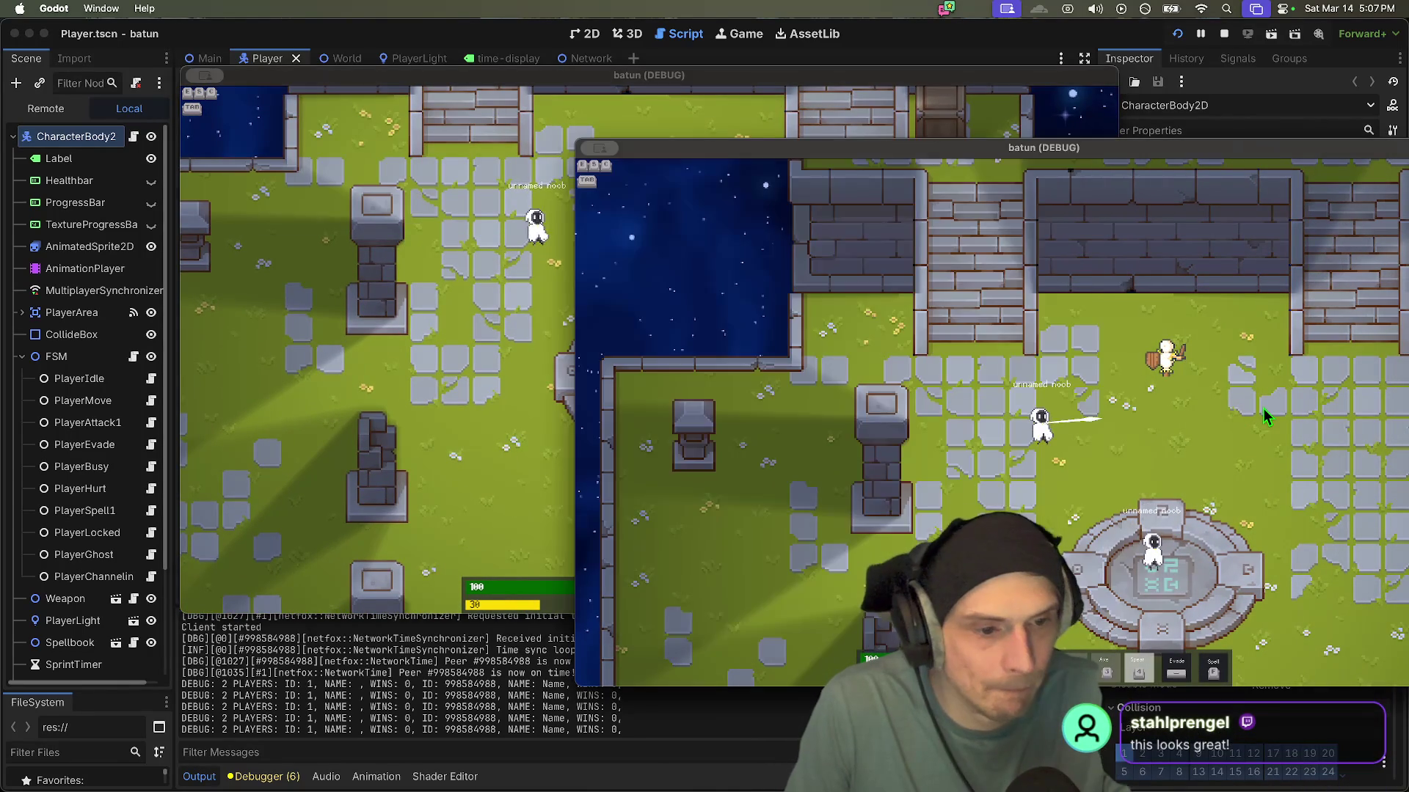
key("s")
key("d")
key("a")
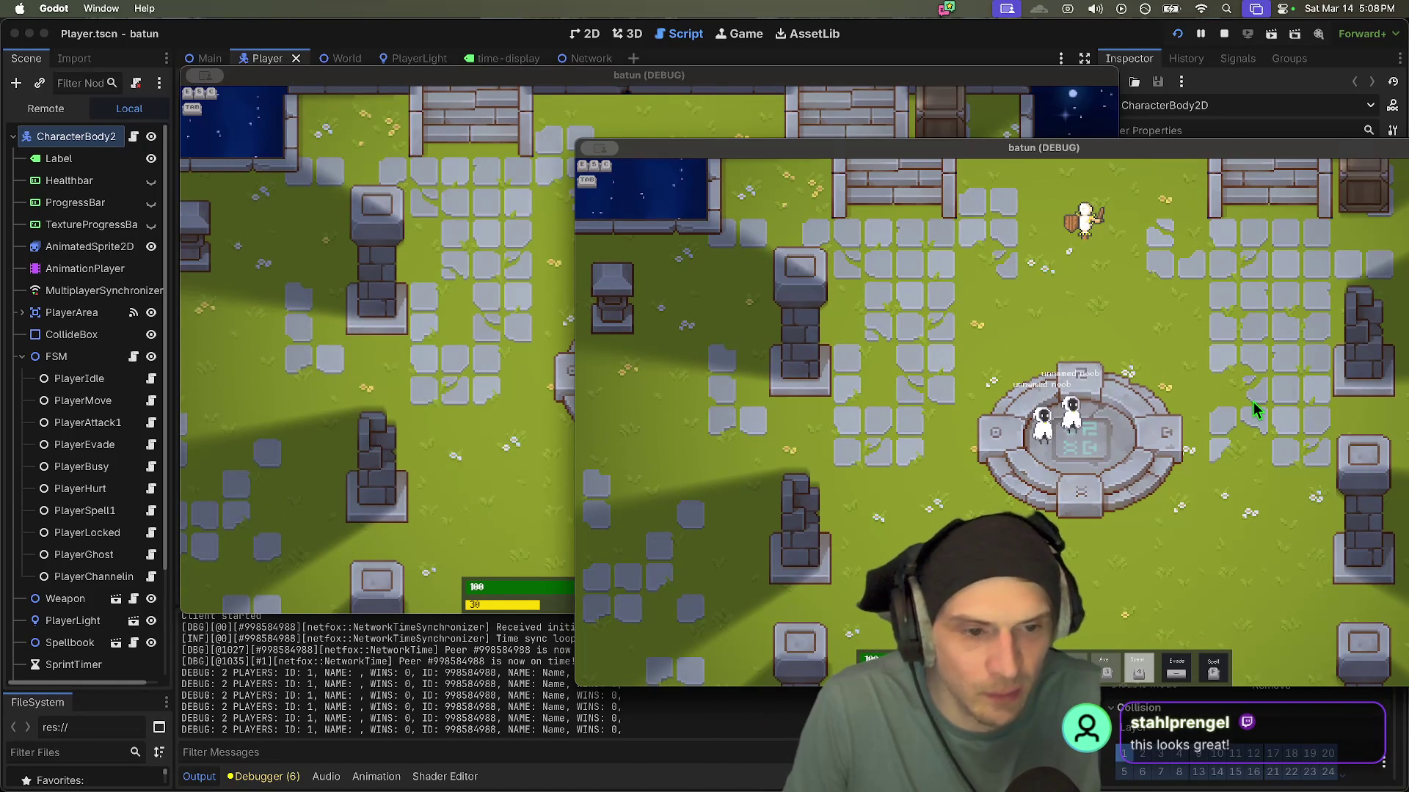
Move the player down-right, thrust the spear, then alternate between the two game instances.
key("s")
key("d")
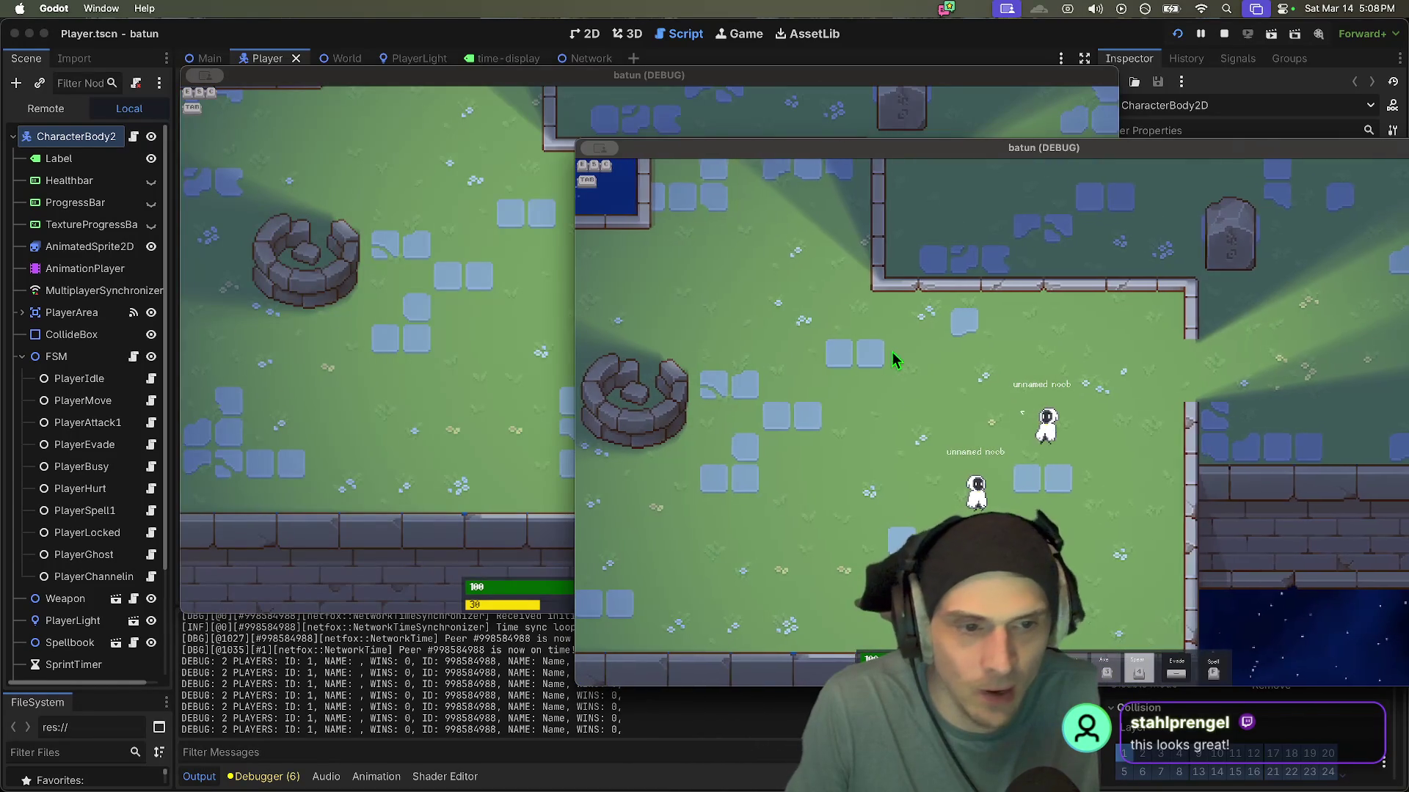
left_click(788, 424)
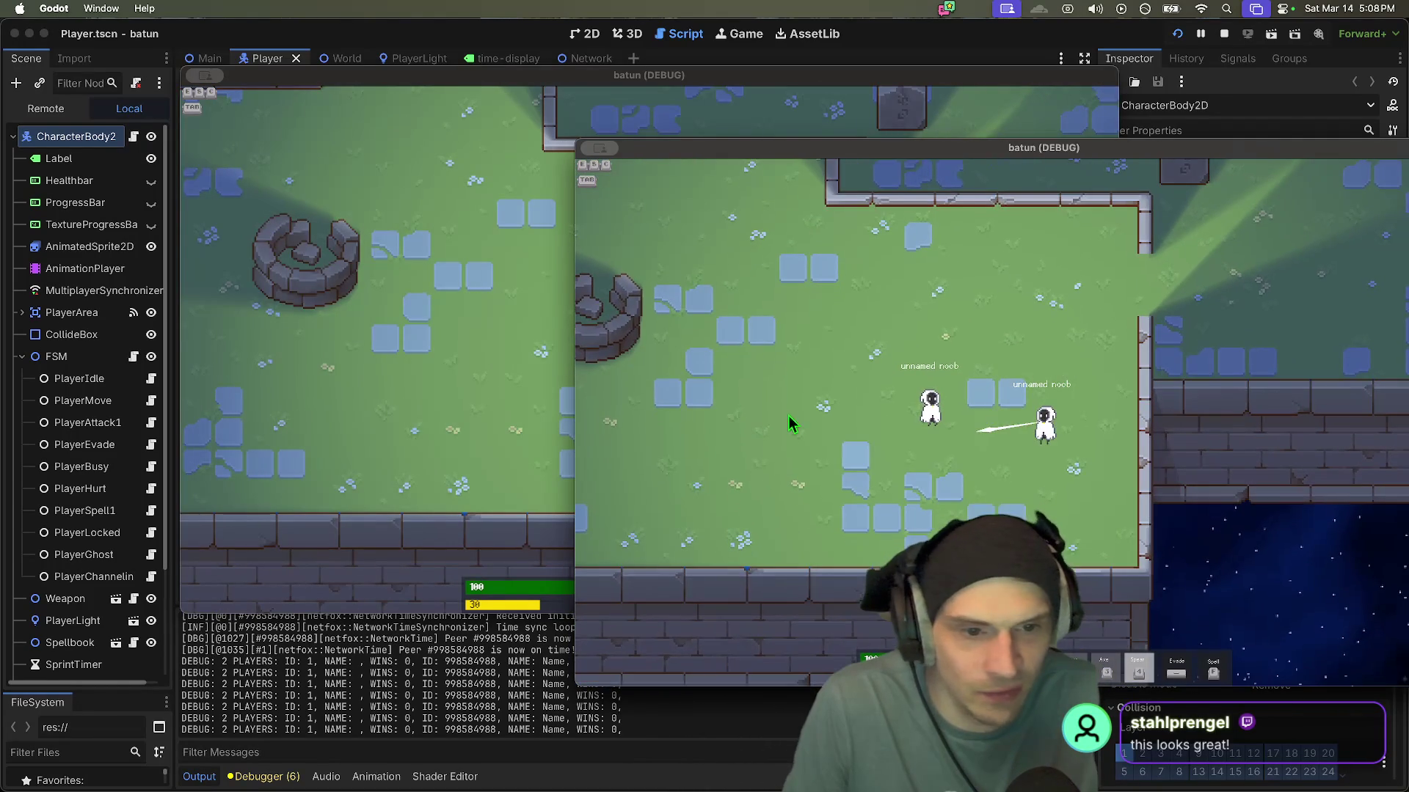
key("a")
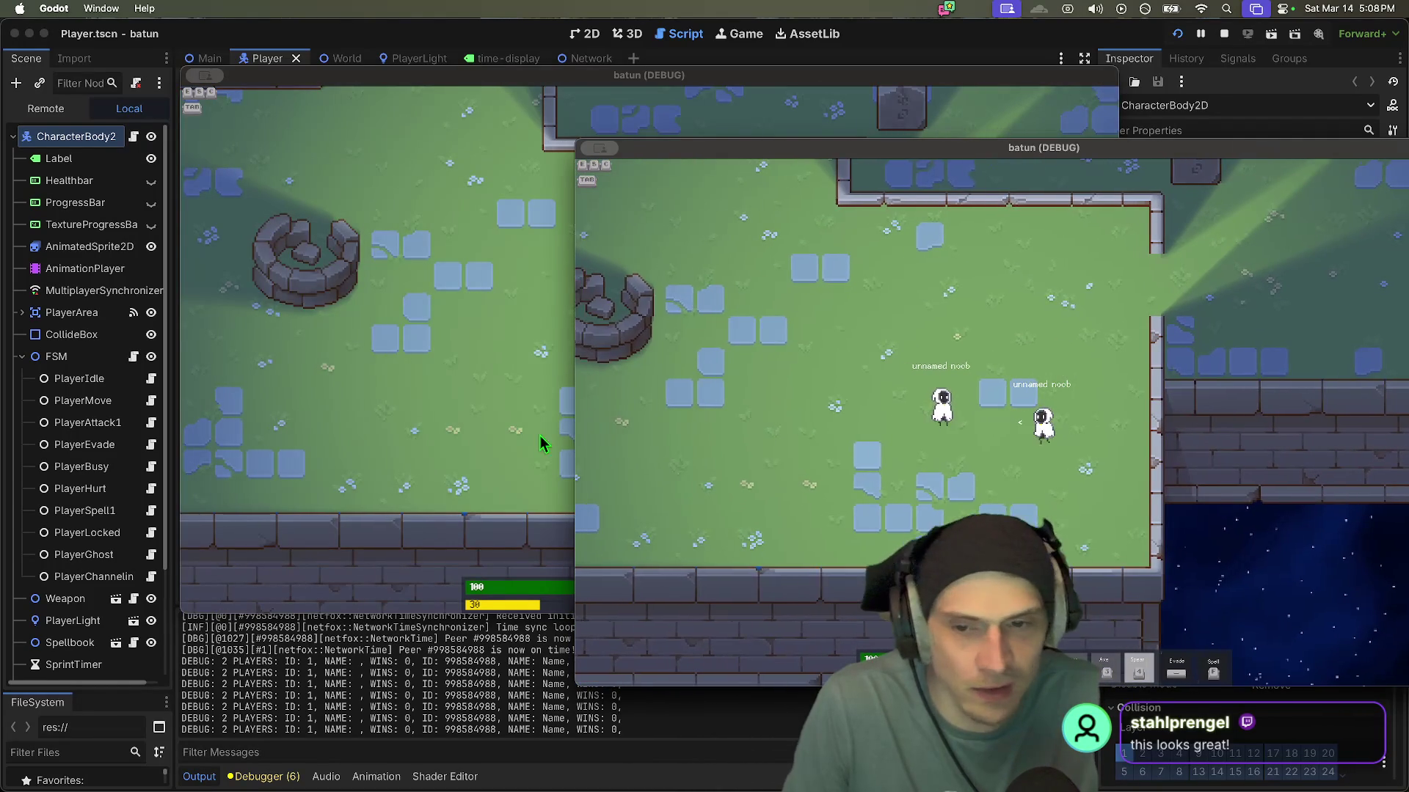
left_click(539, 434)
left_click(1210, 414)
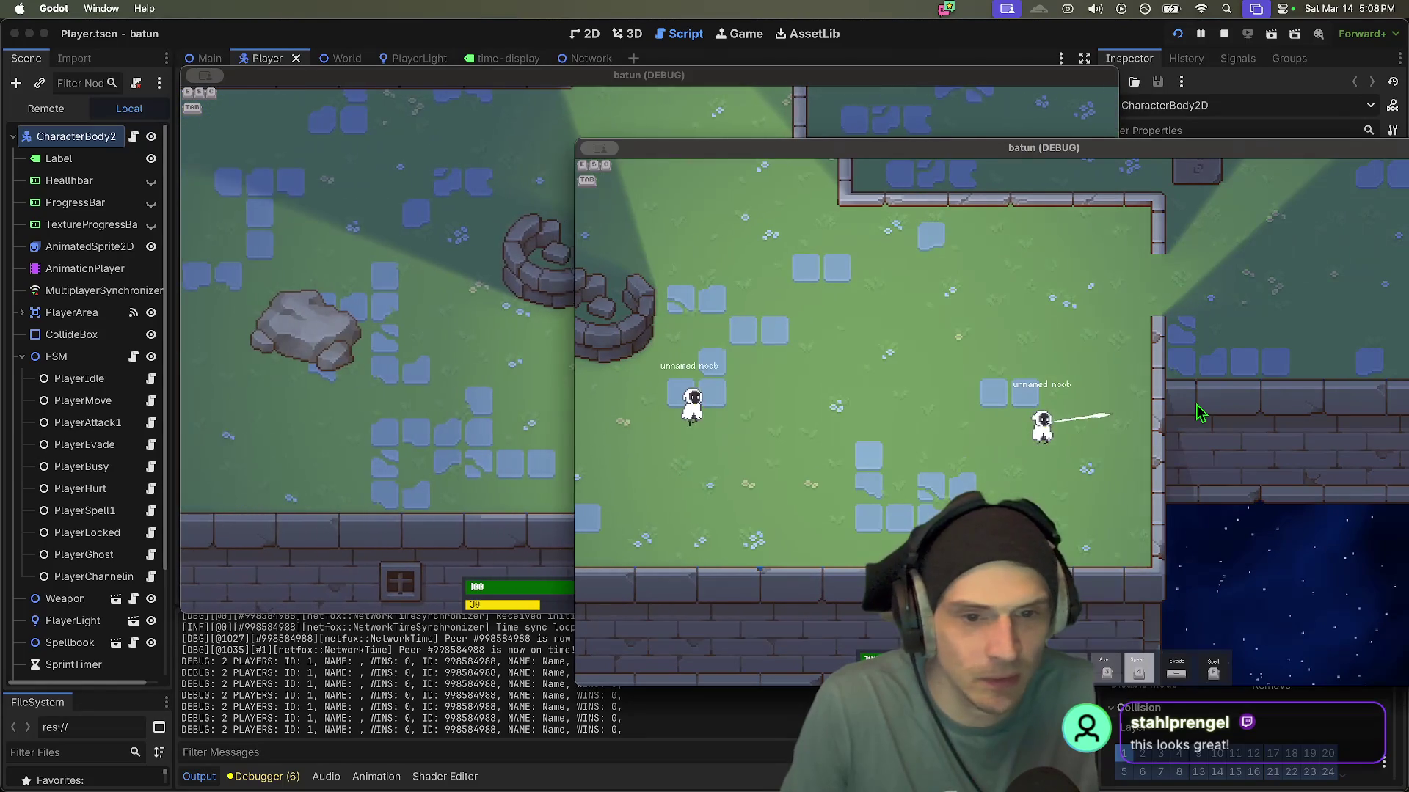
Reposition the second game window and attack the other player, dropping its health to 70.
left_click_drag(884, 151, 1081, 135)
key("a")
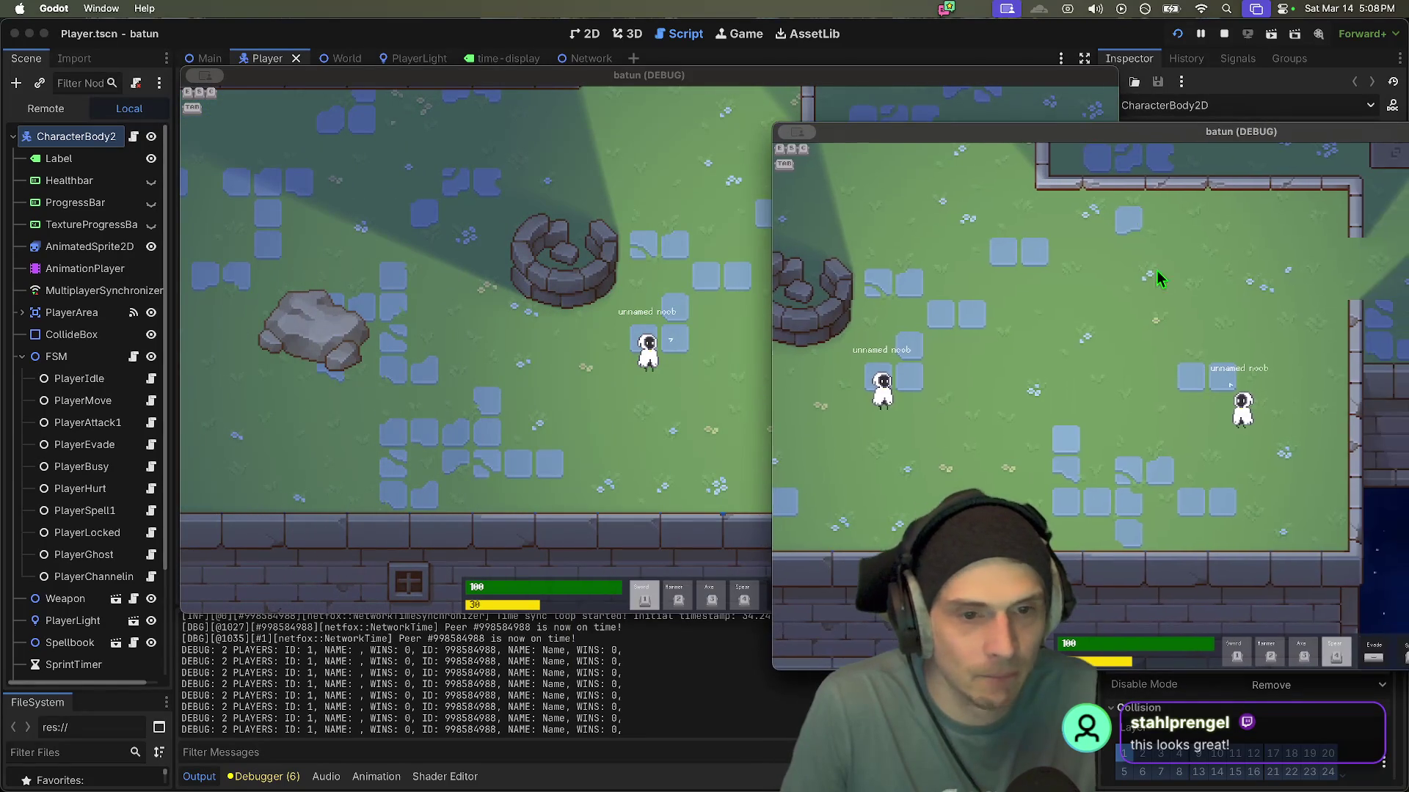
key("a")
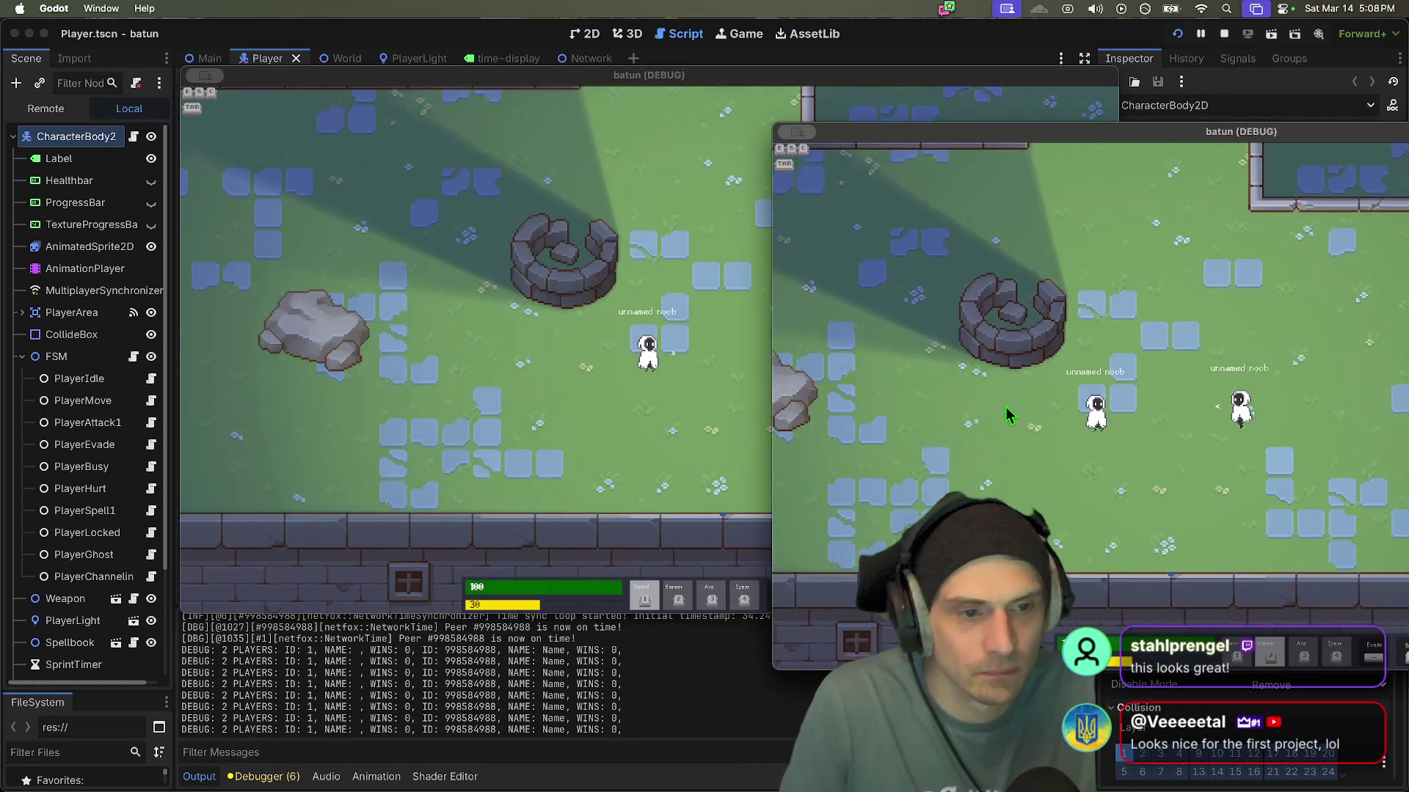
key("a")
key("s")
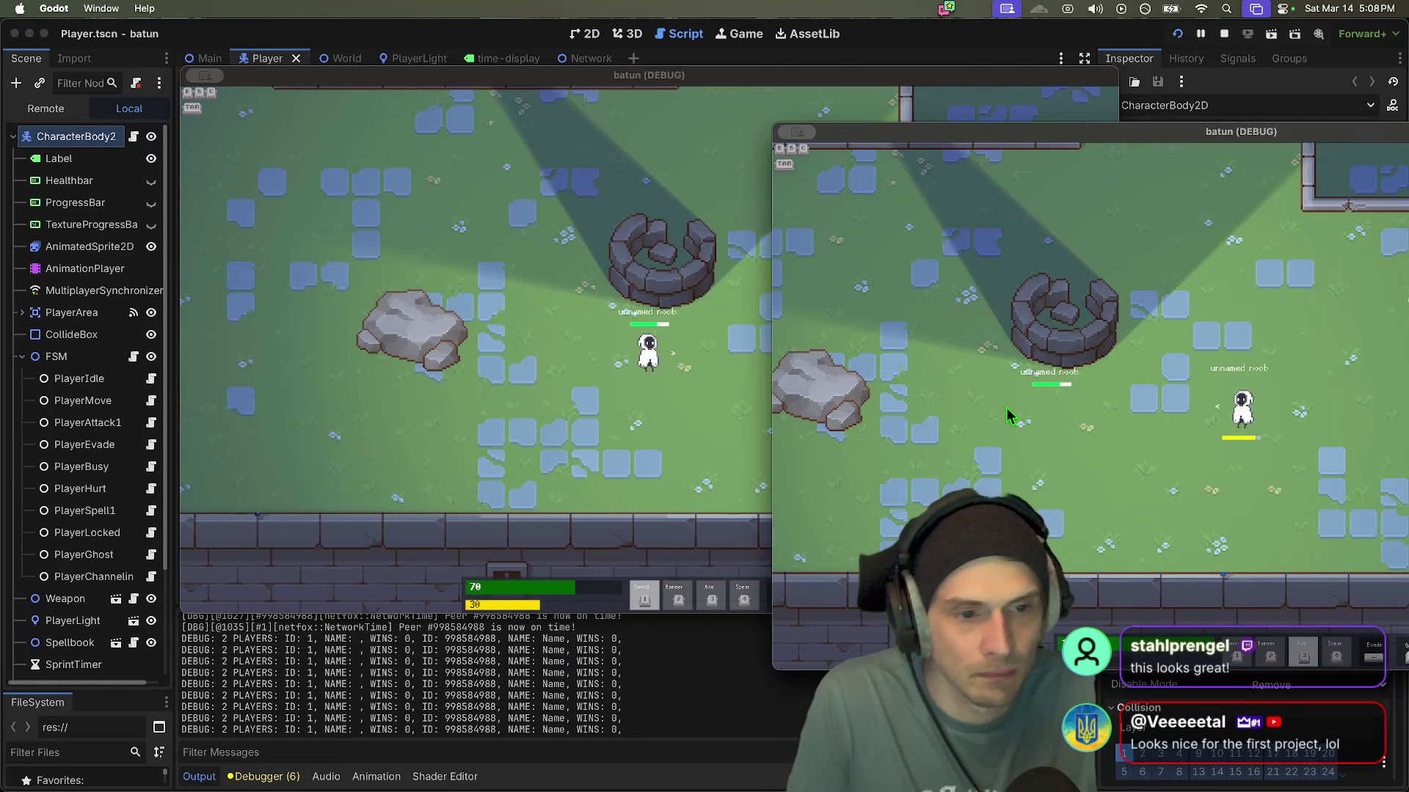
key("d")
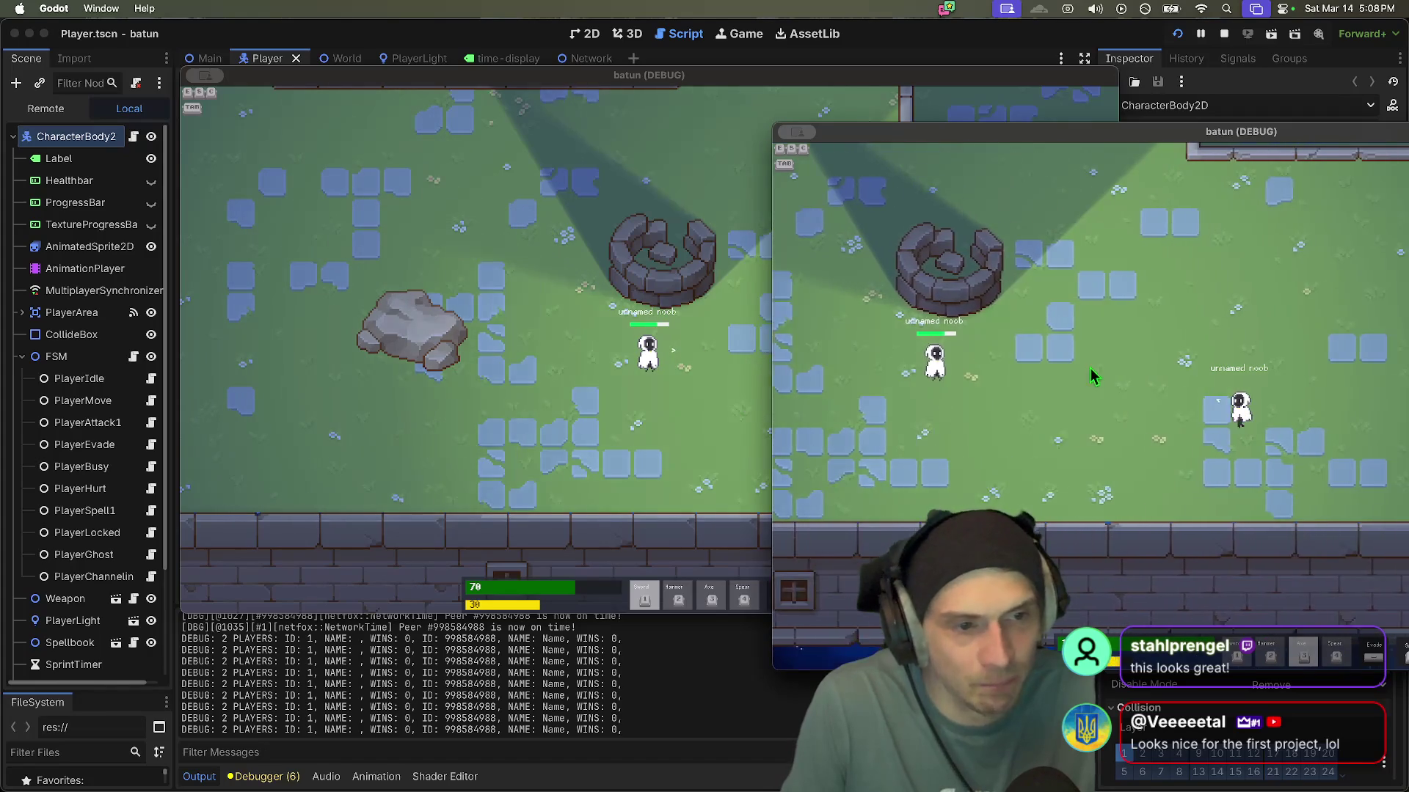
key("d")
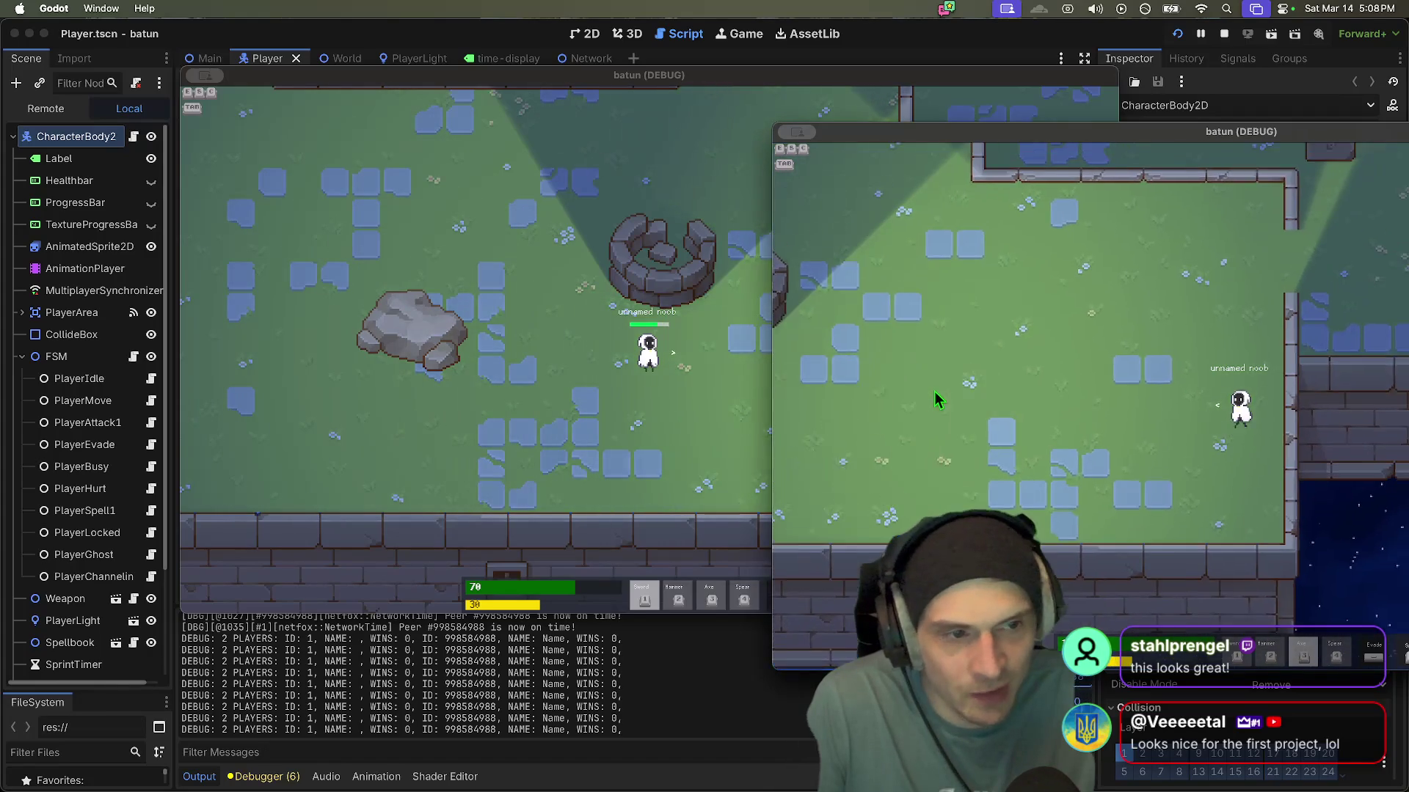
Alternate windows to move both players, firing a projectile and swinging the sword.
left_click(807, 417)
key("d")
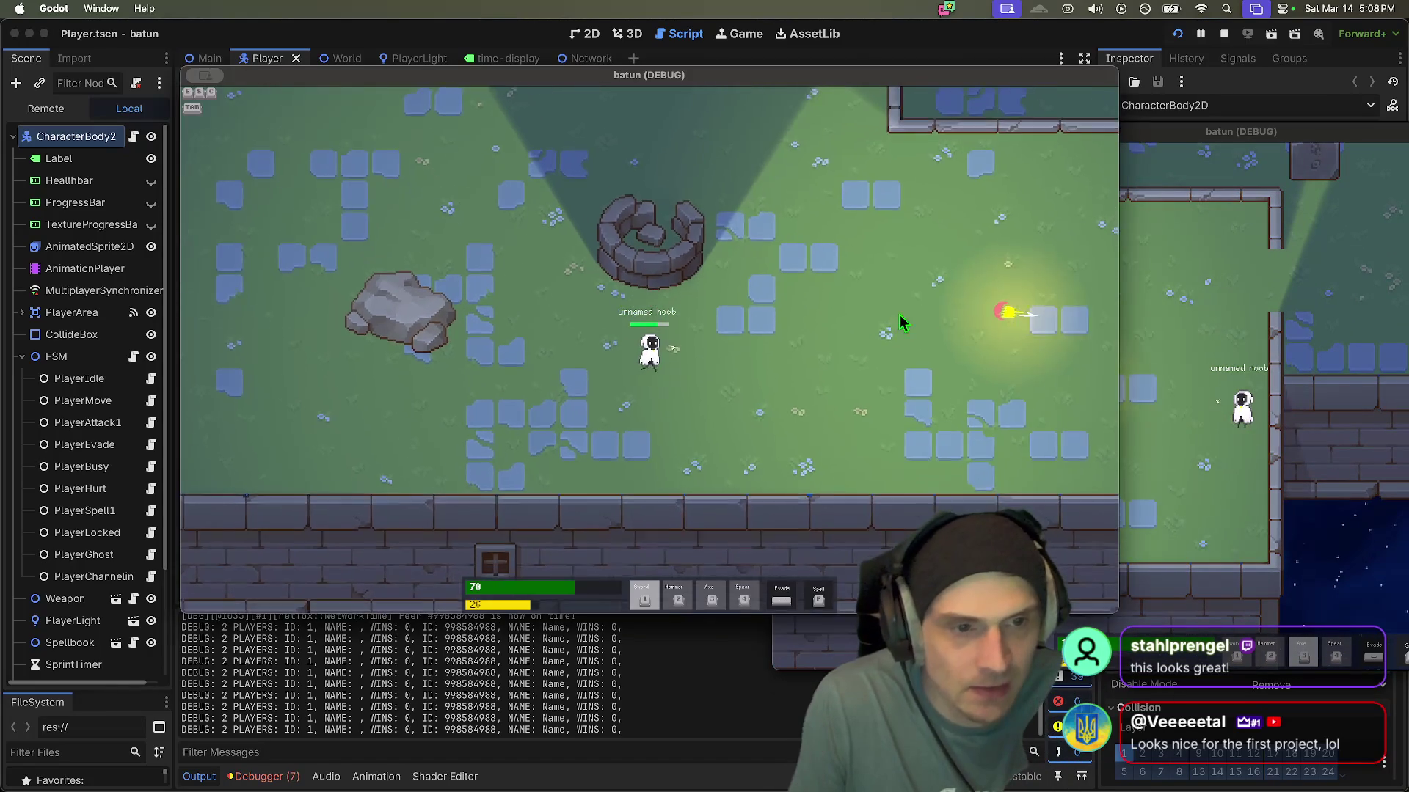
key("w")
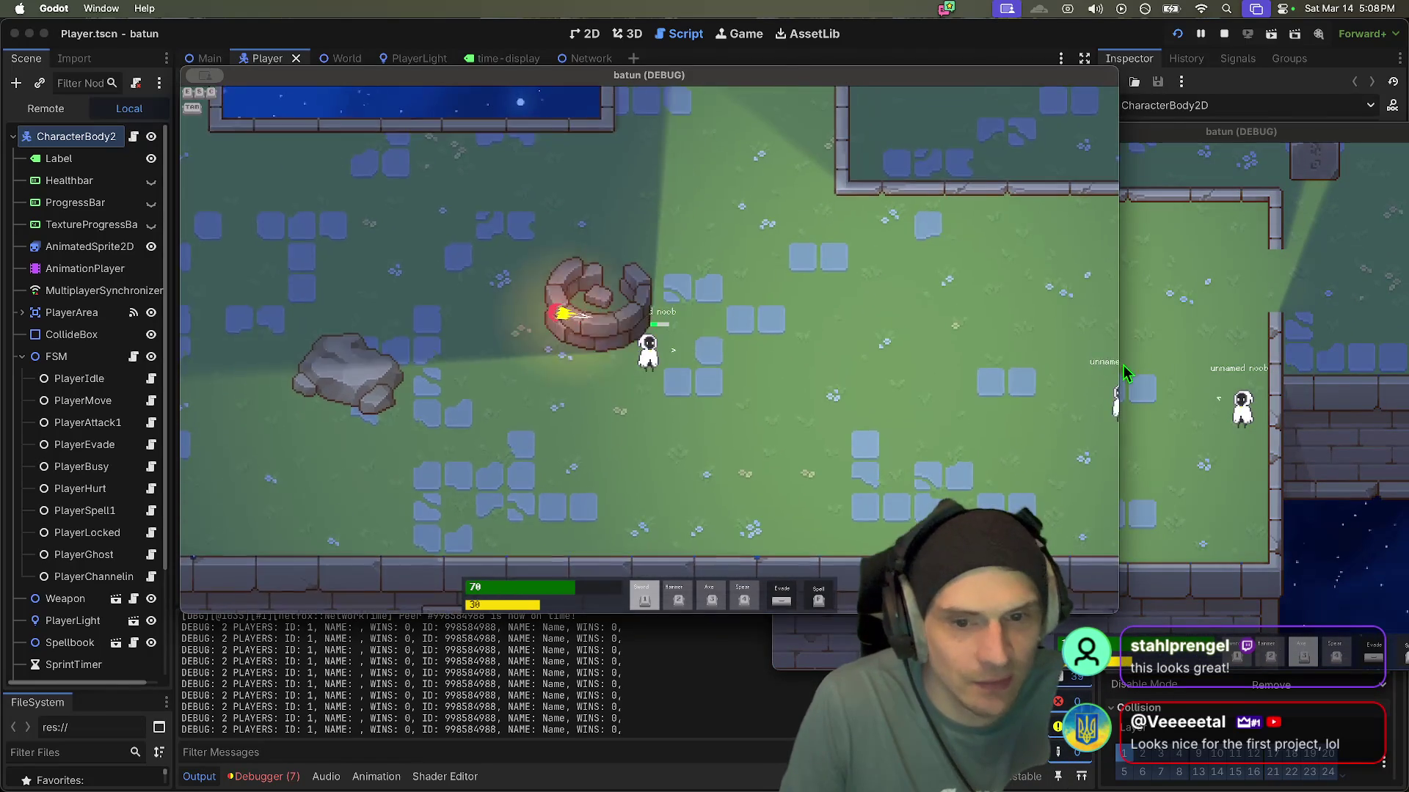
left_click(1152, 387)
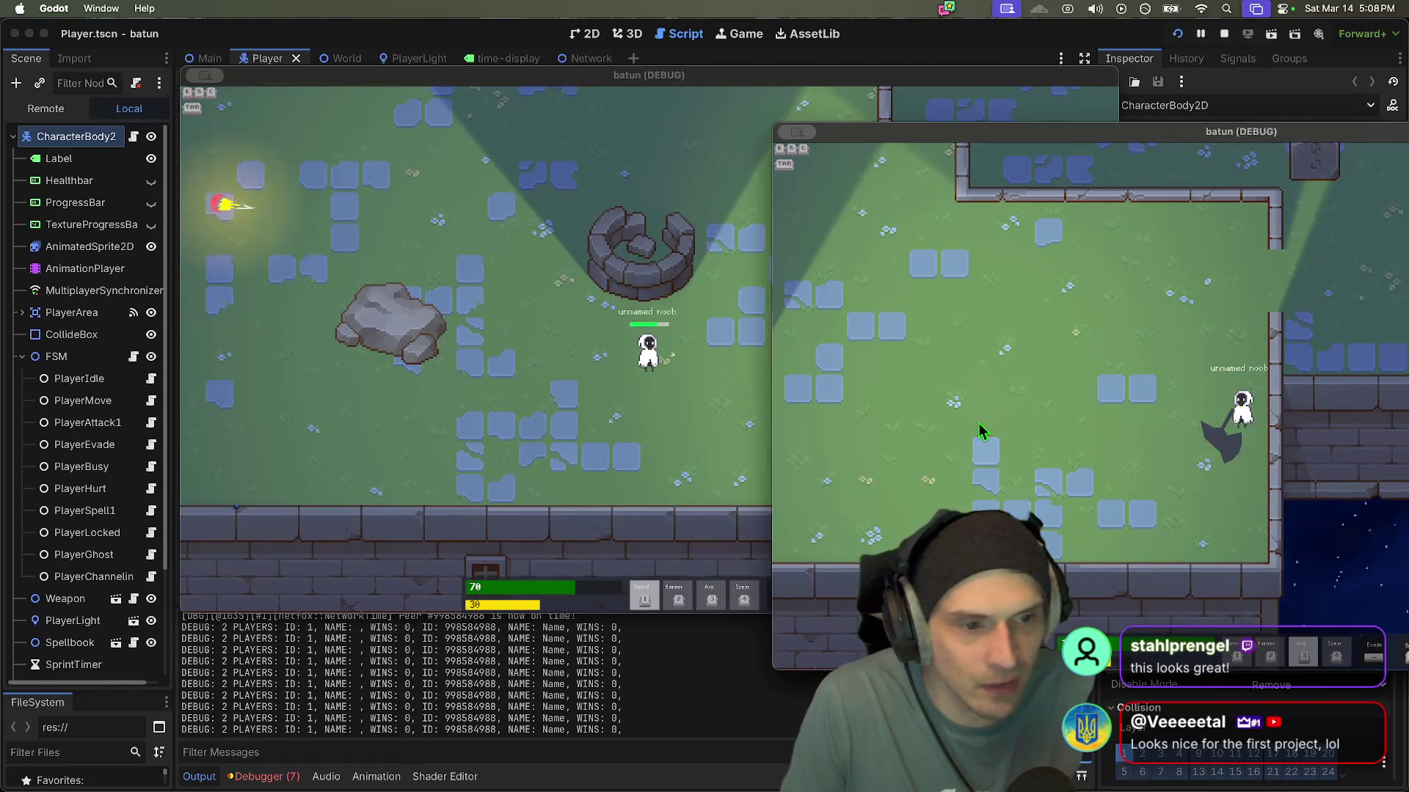
key("a")
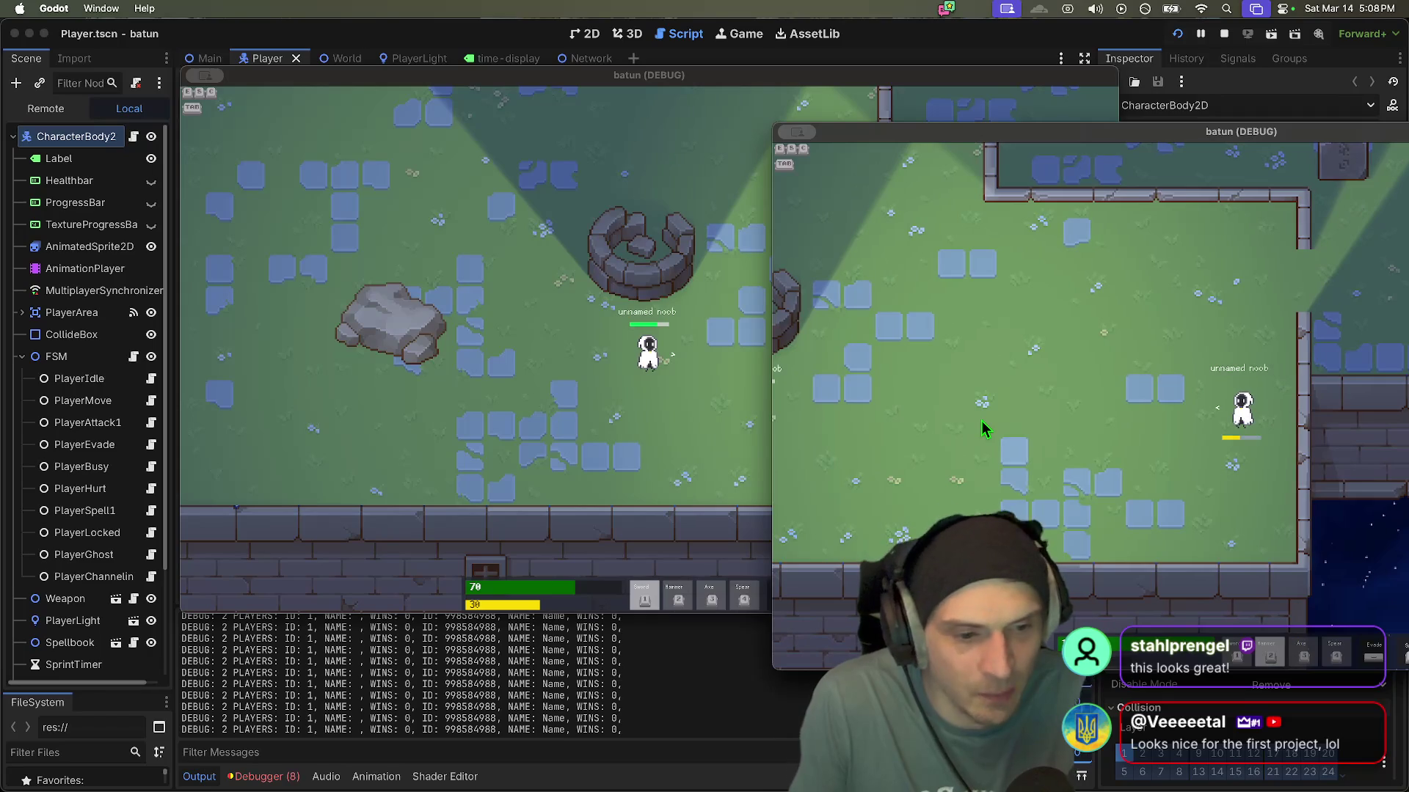
left_click(688, 380)
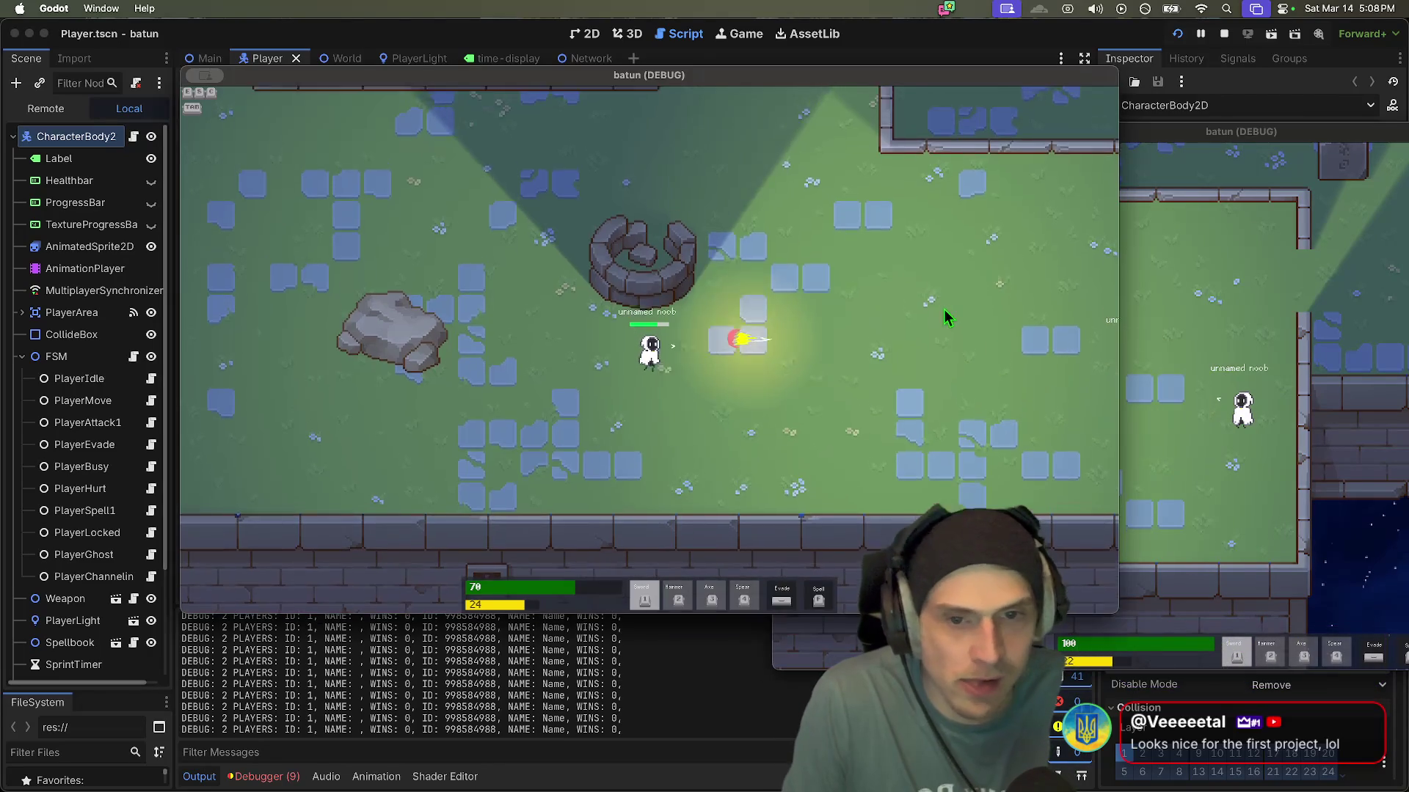
left_click(1066, 455)
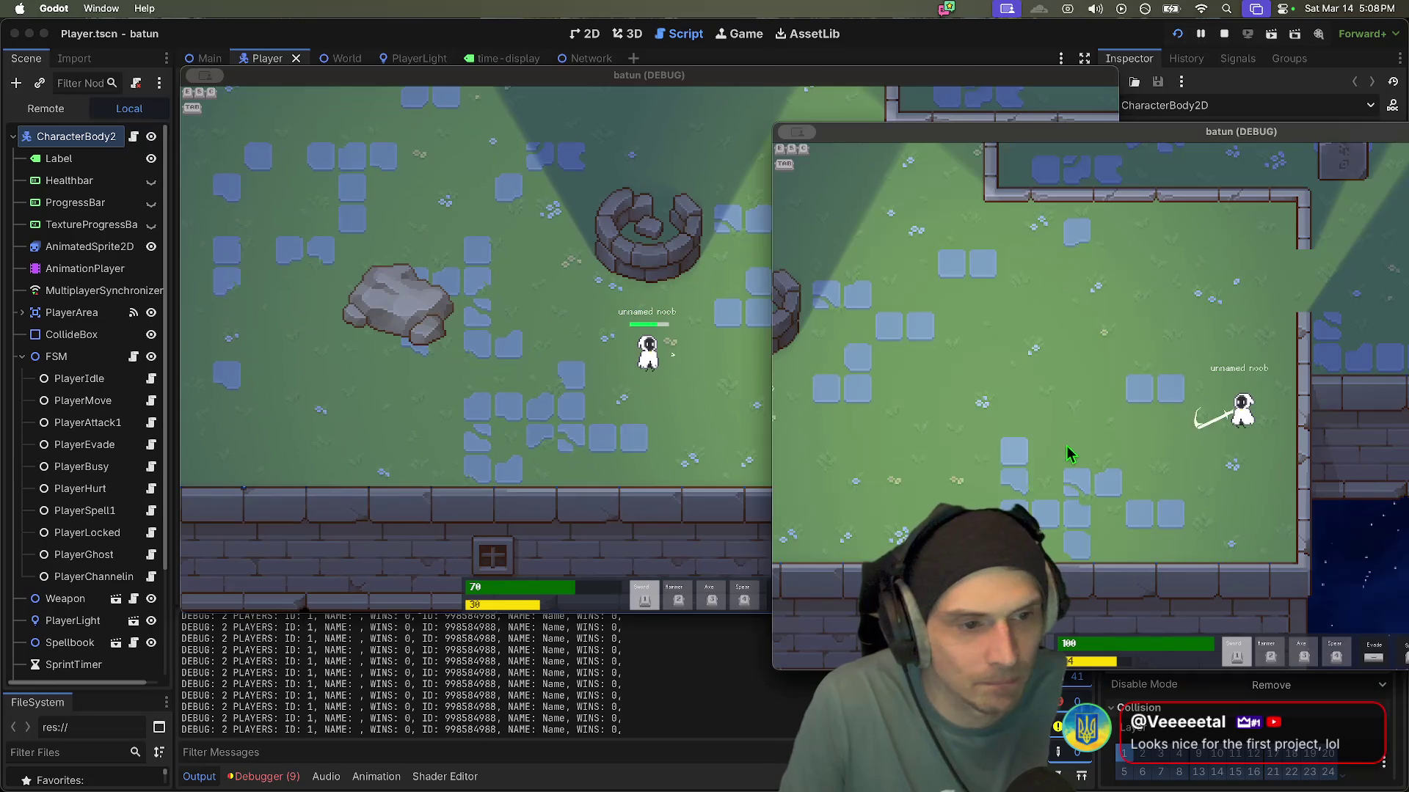
Cast spells from the second player, then several spells rightward from the first.
right_click(906, 433)
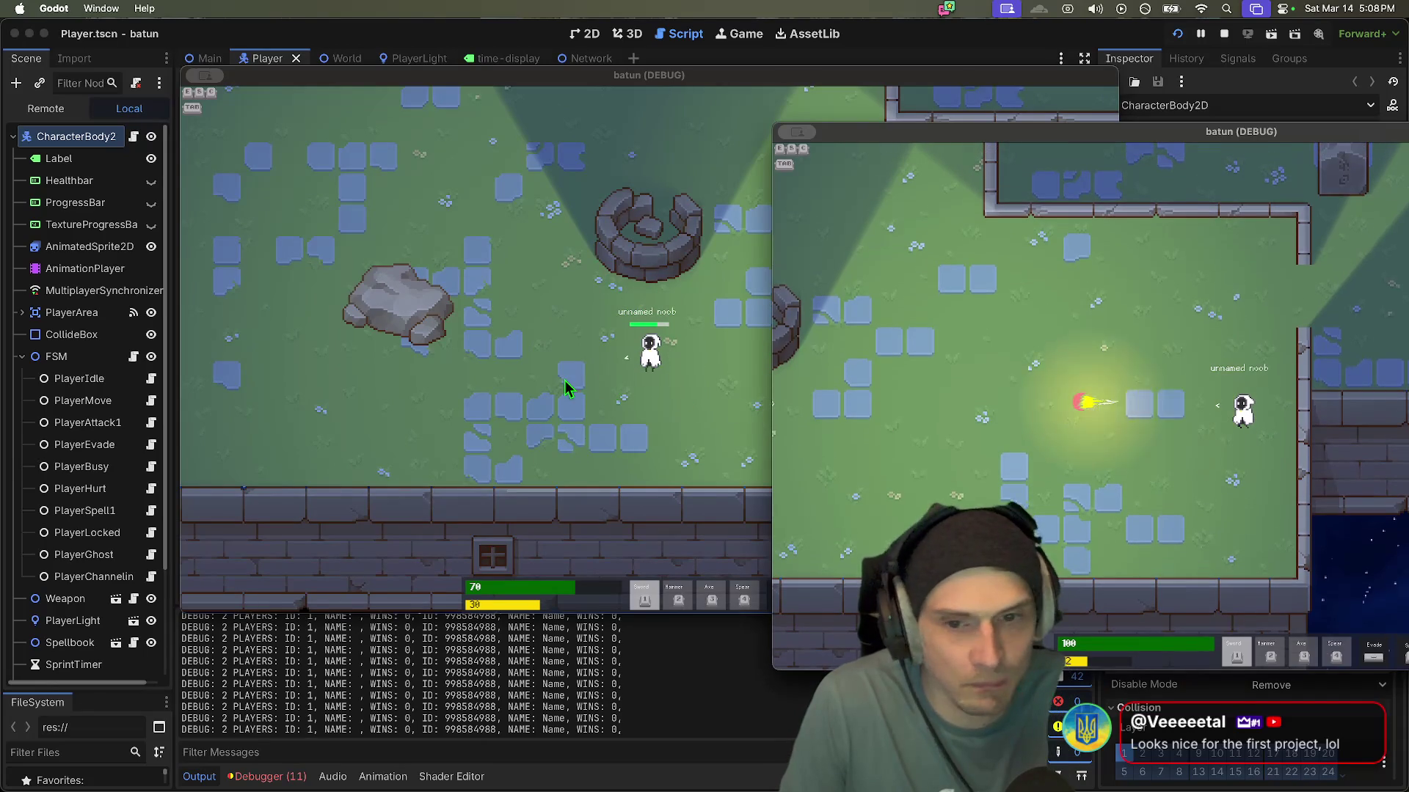
left_click(565, 387)
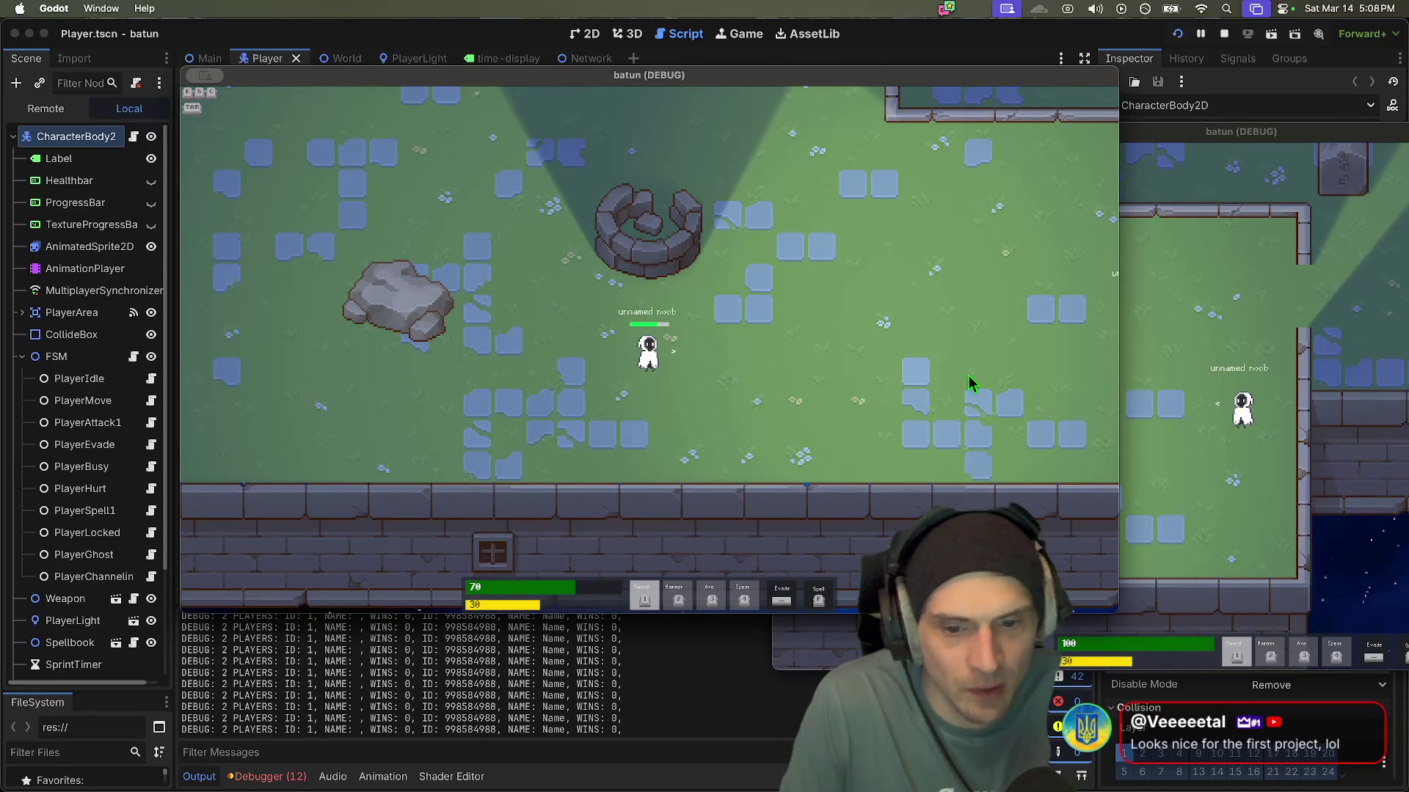
right_click(970, 374)
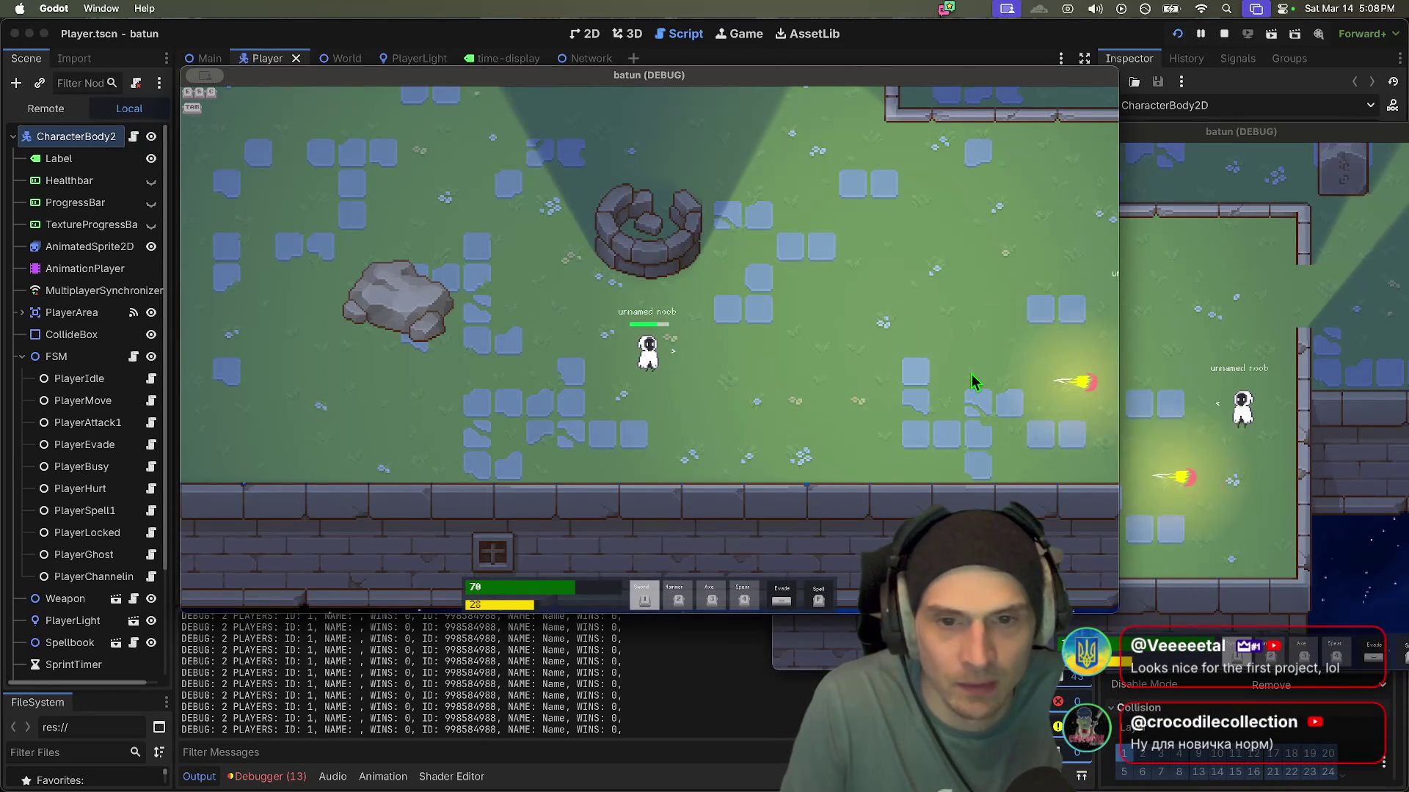
right_click(971, 374)
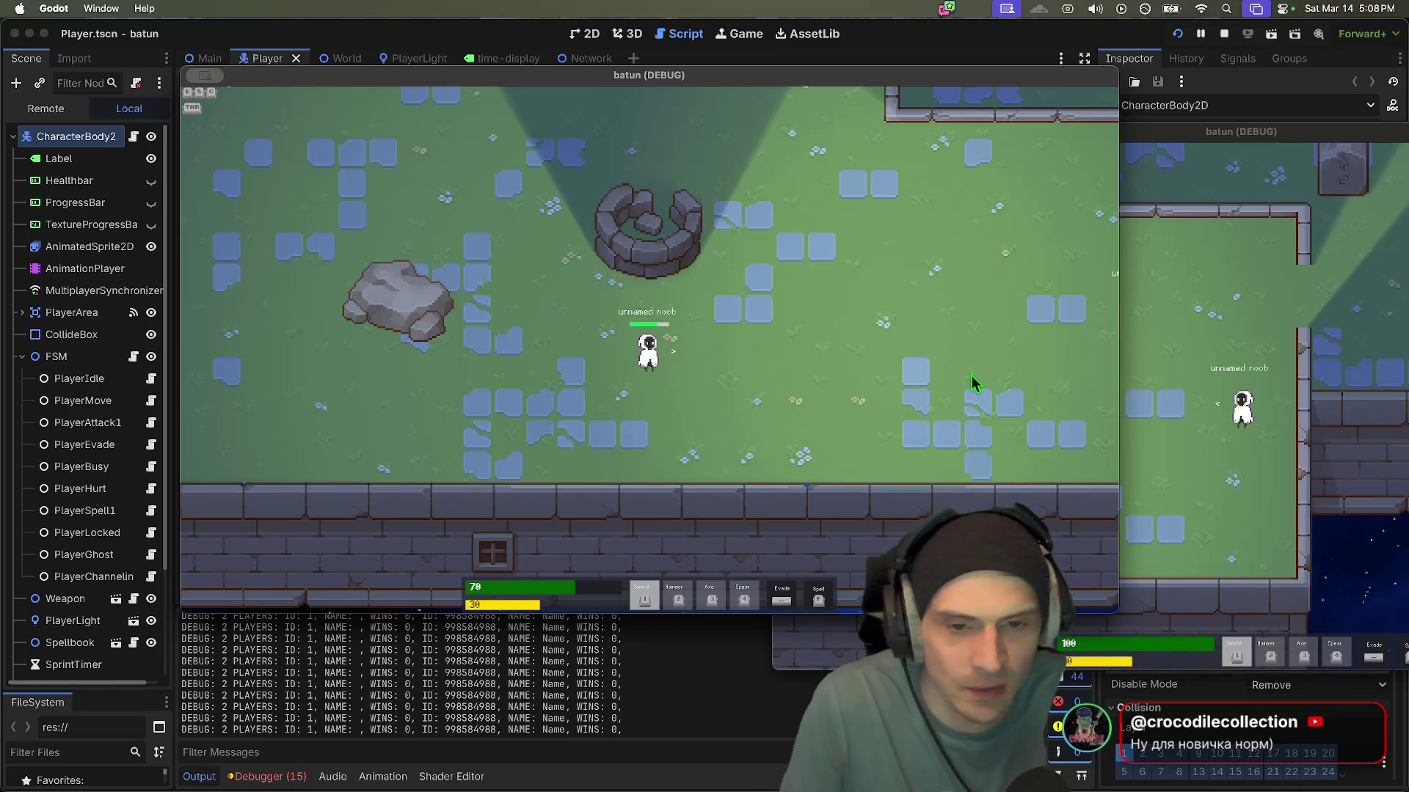
key("w")
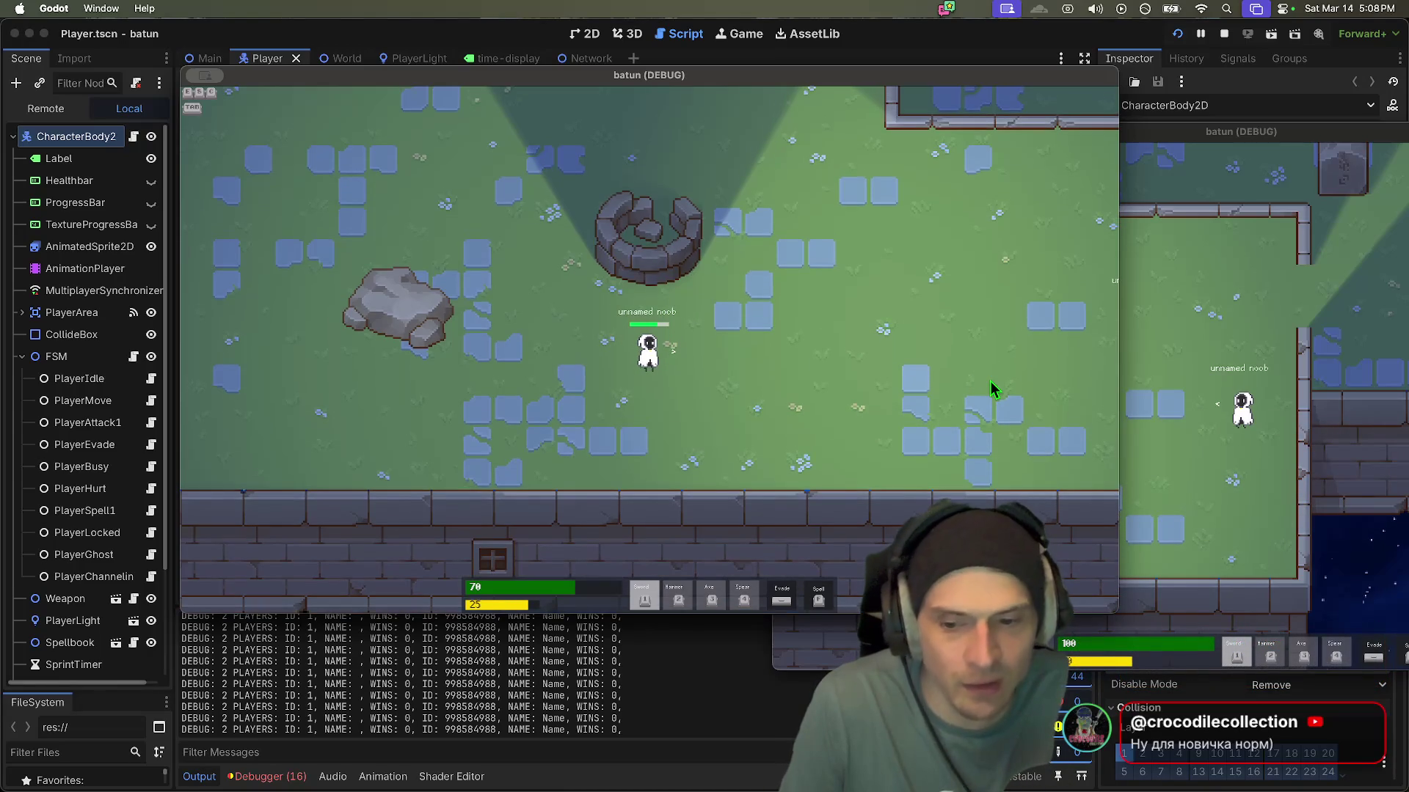
Keep casting spells from the first game while switching between windows.
left_click(1184, 440)
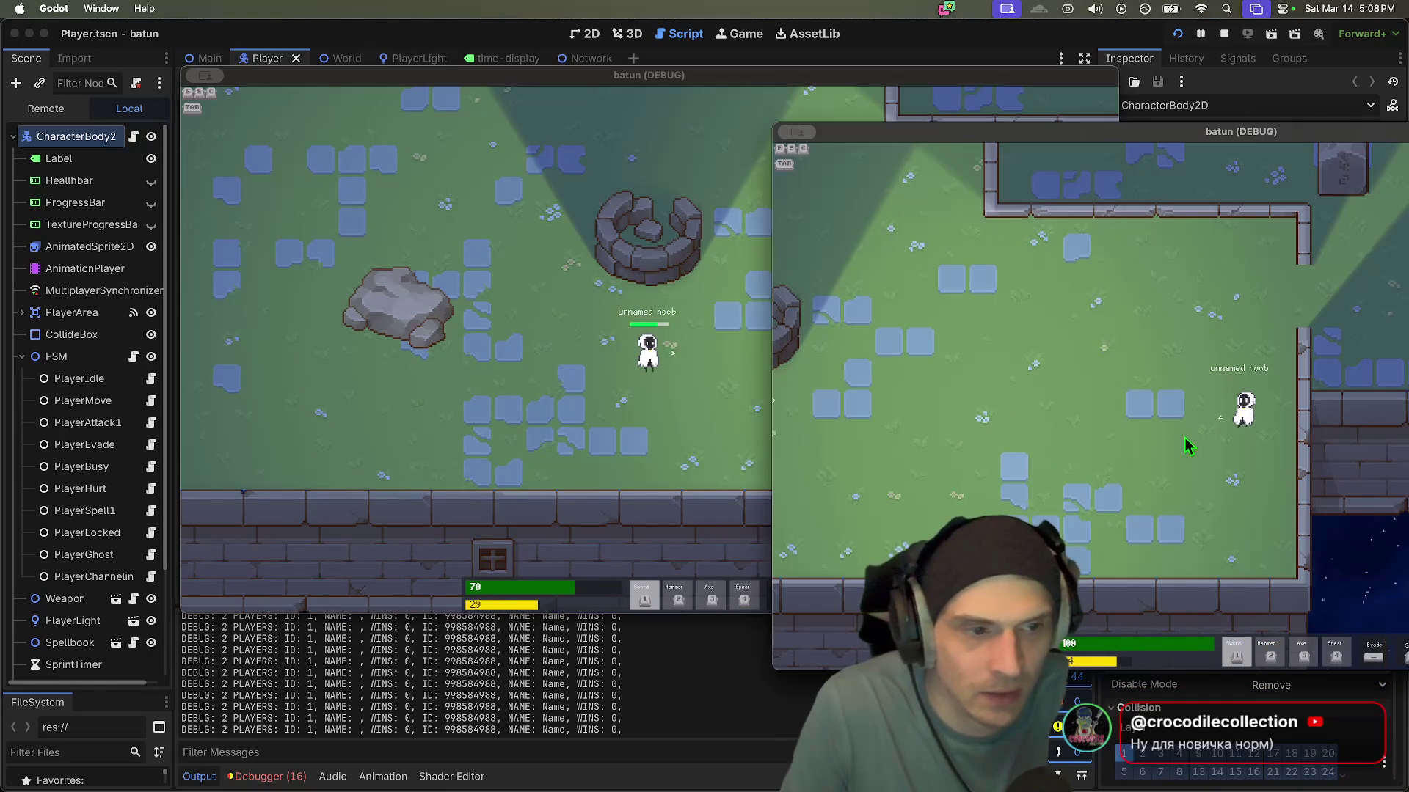
left_click(839, 345)
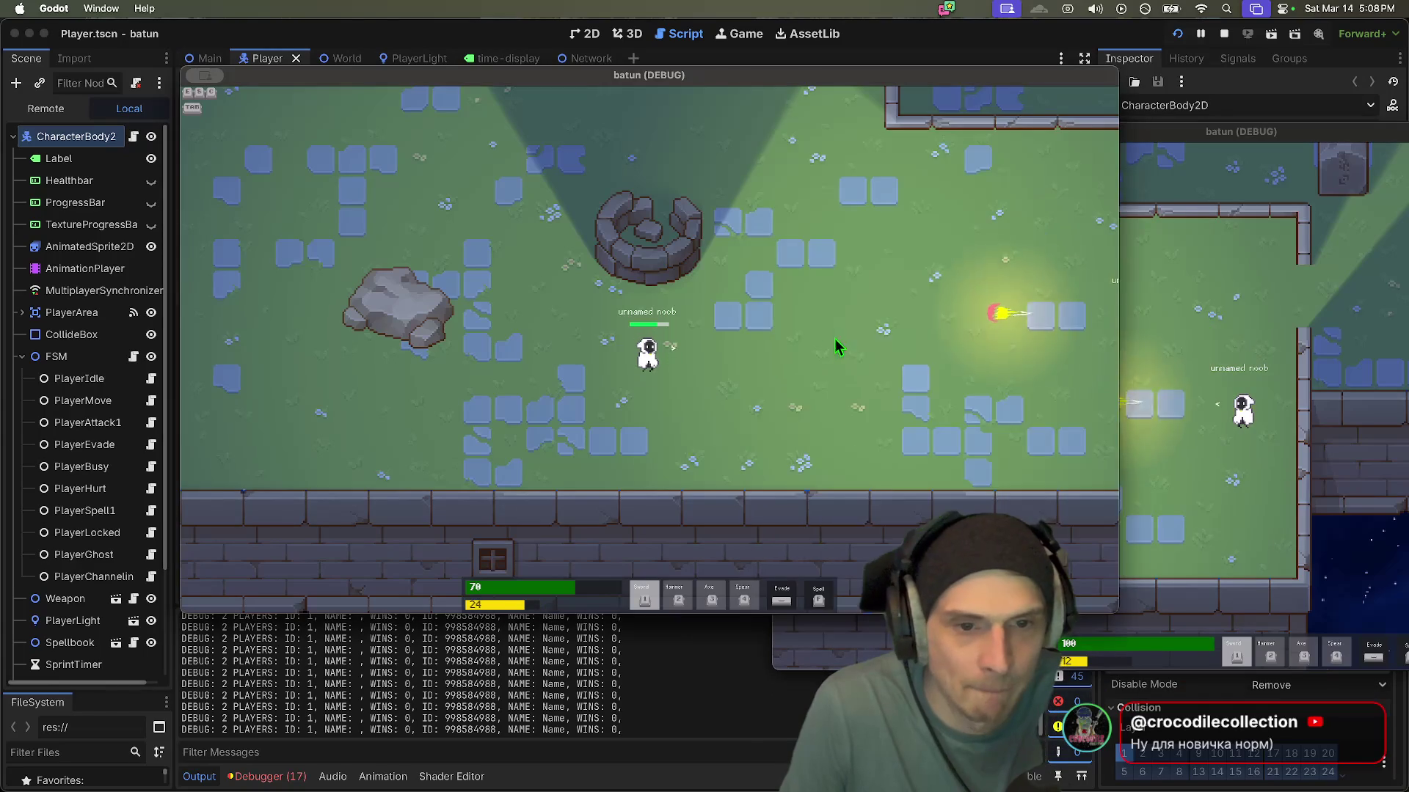
key("w")
left_click(878, 352)
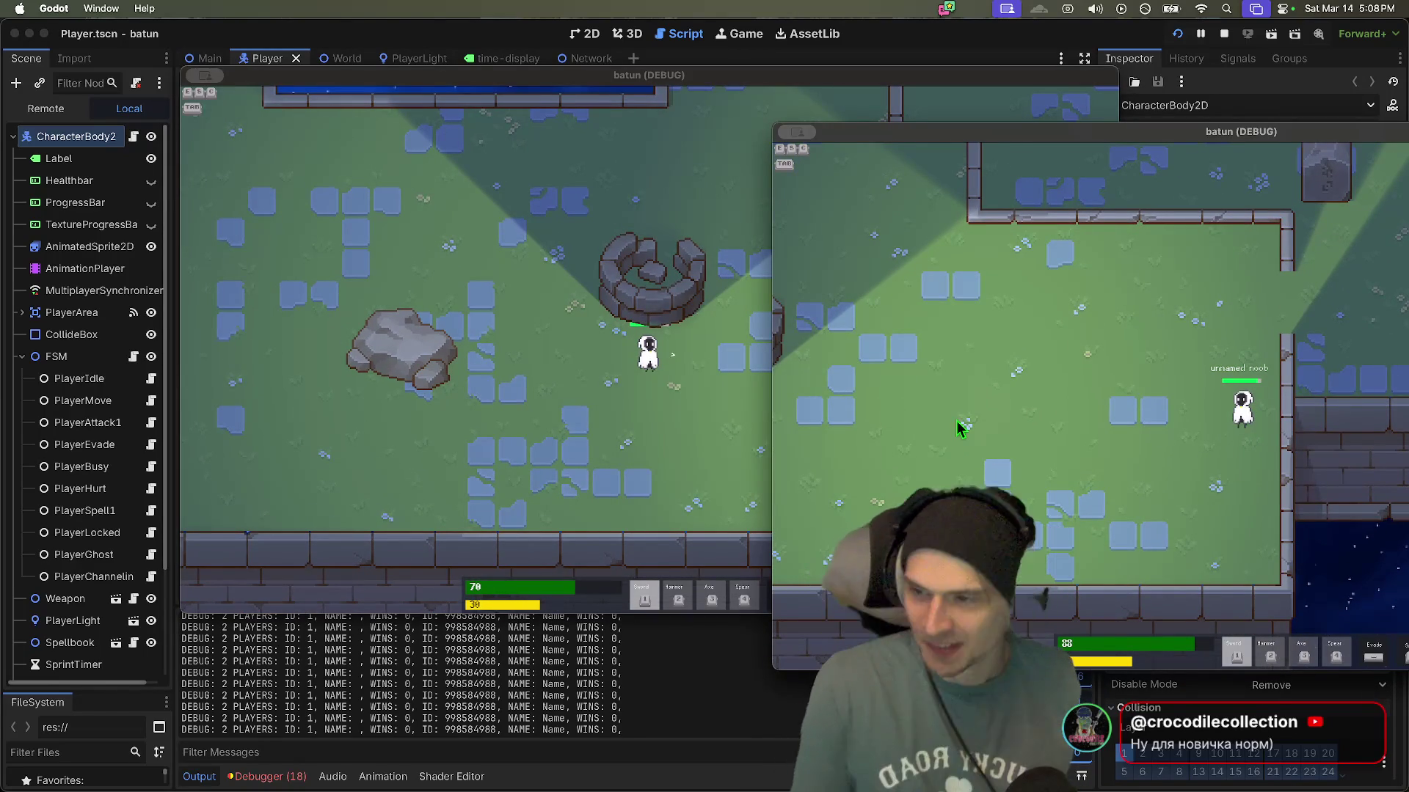
left_click(469, 414)
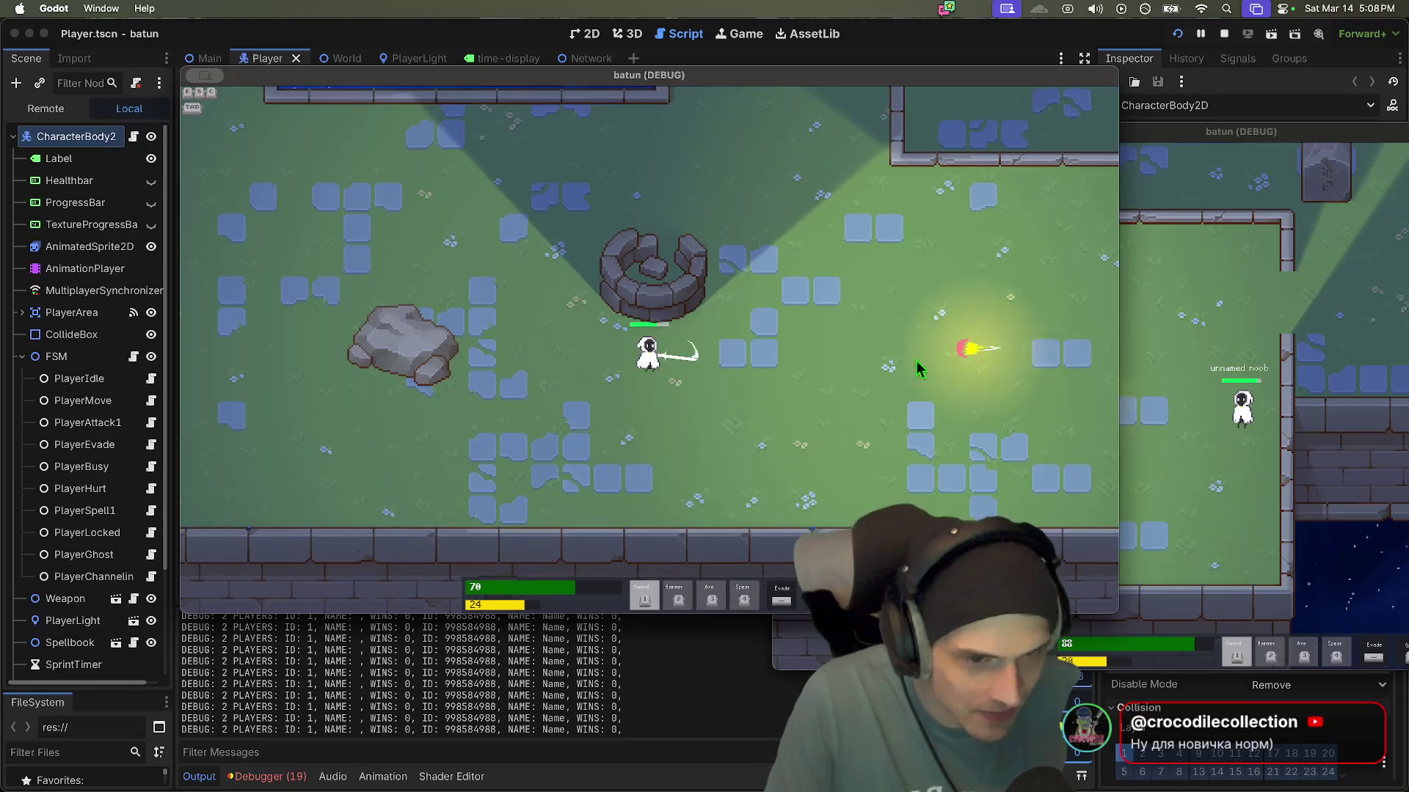
left_click(1026, 414)
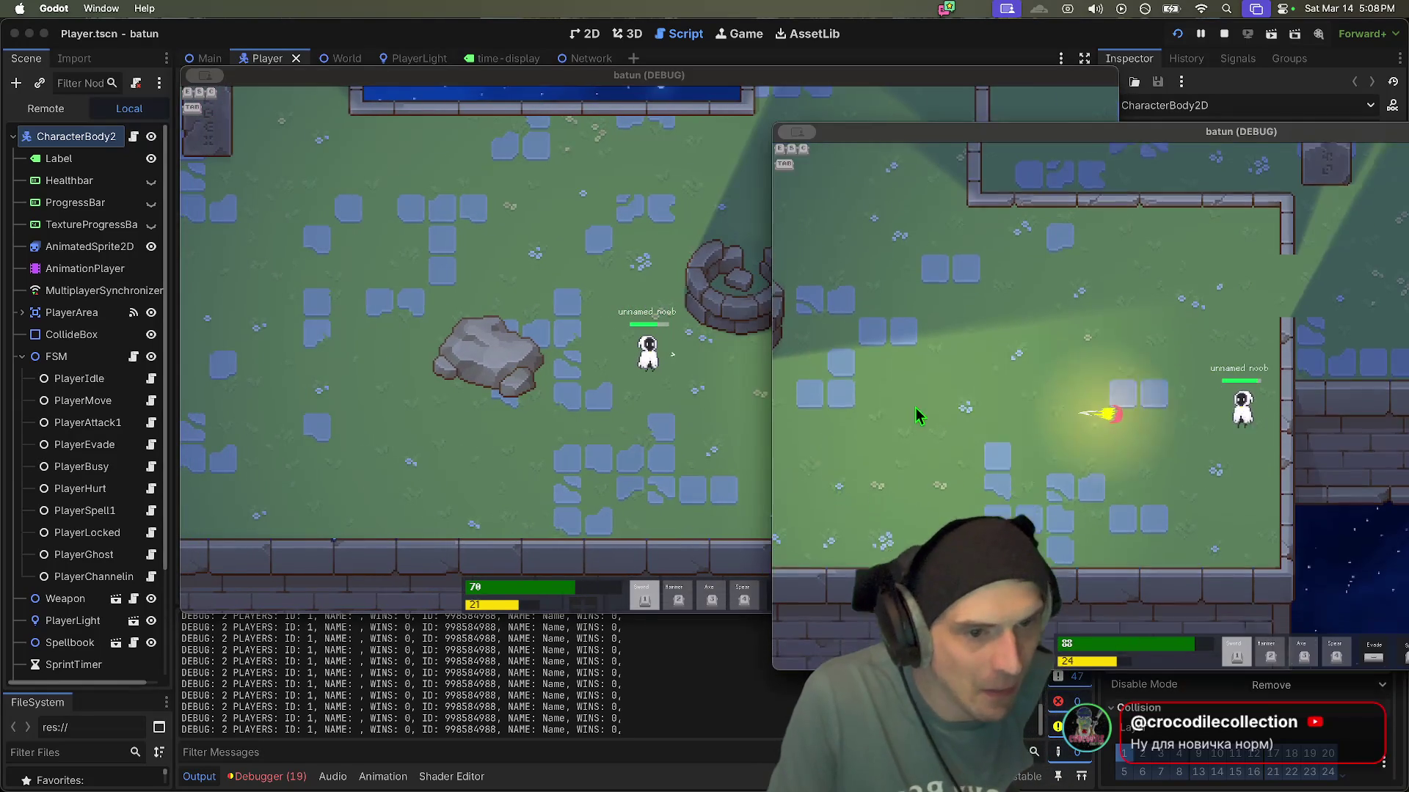
left_click(755, 367)
left_click(1074, 436)
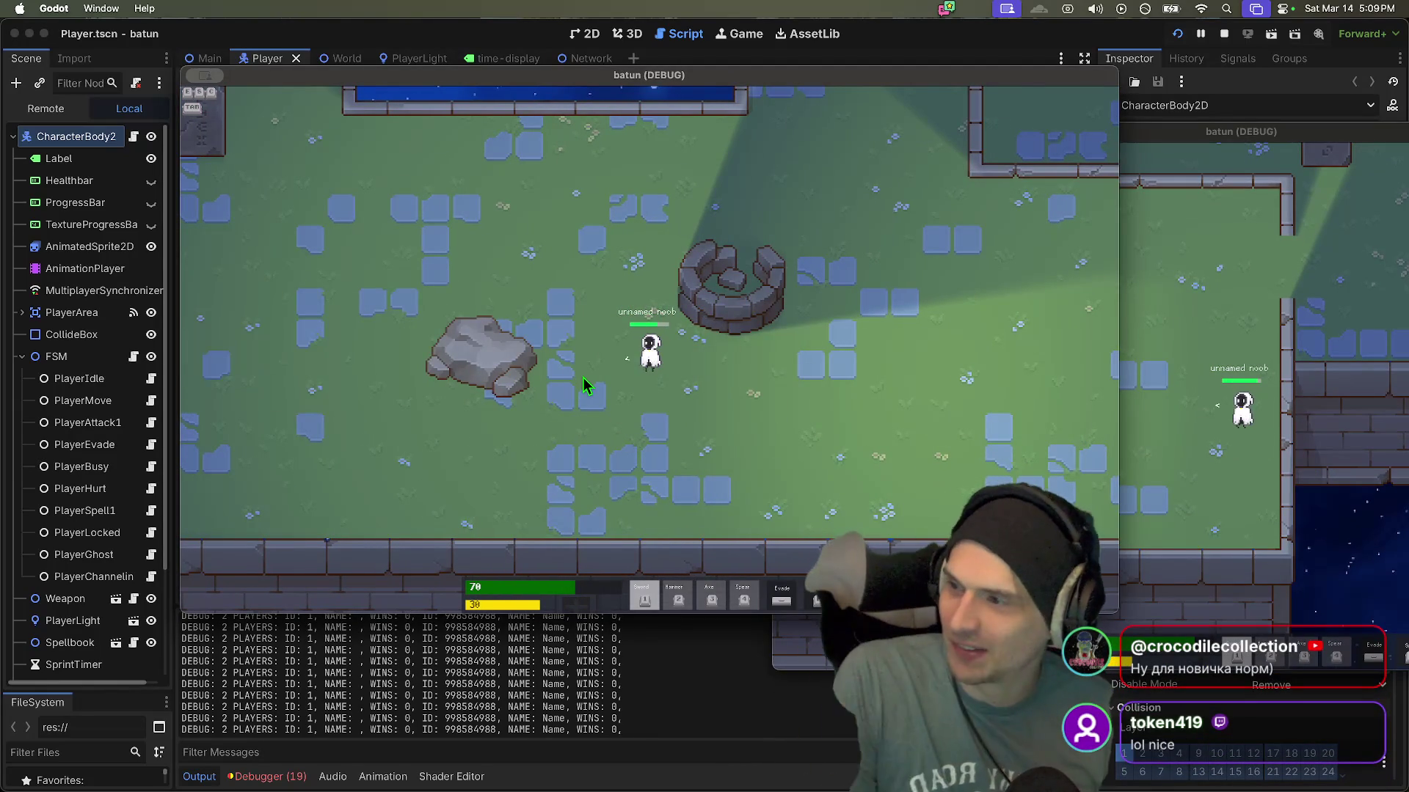
Fire a volley of spells at the other player from both game windows.
left_click(1160, 396)
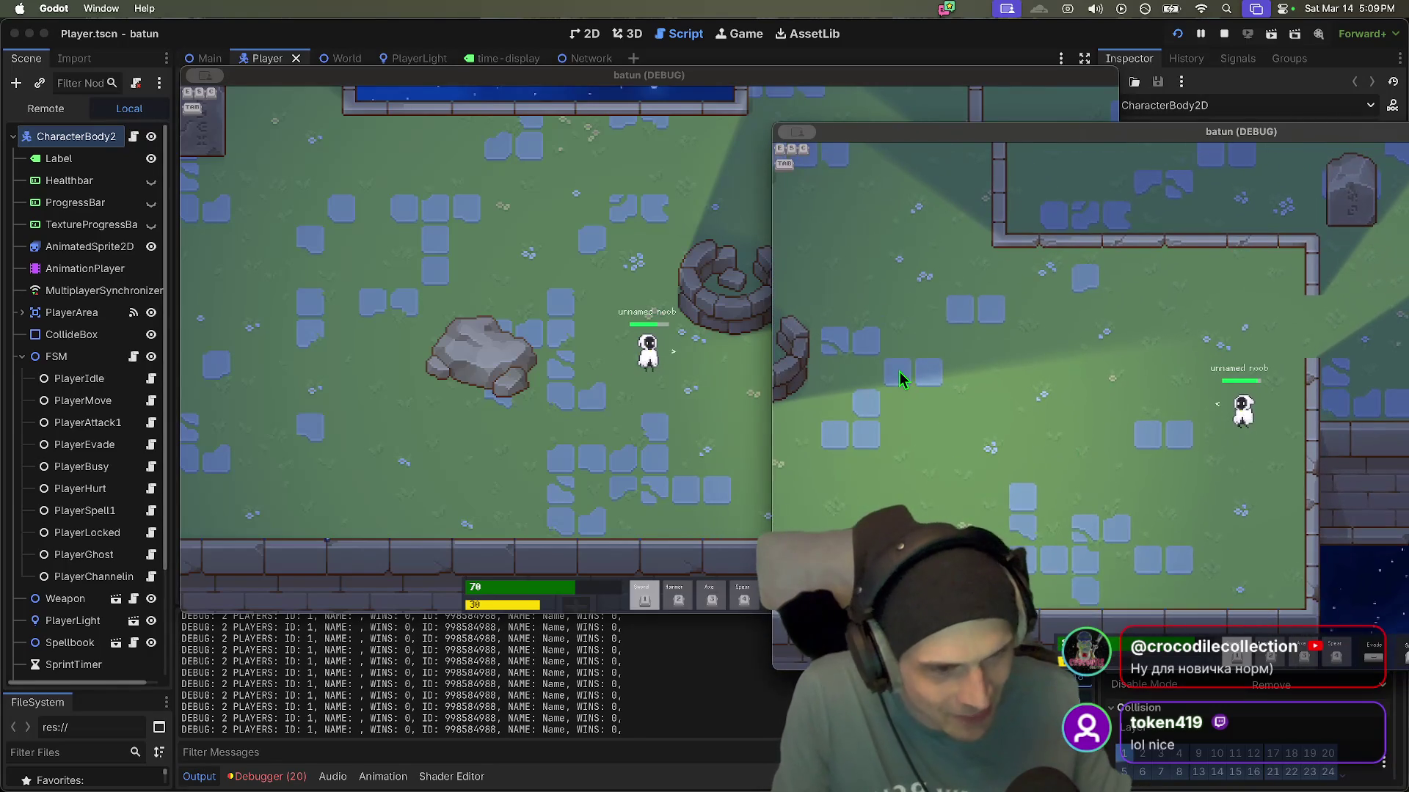
left_click(900, 371)
left_click(763, 345)
left_click(995, 345)
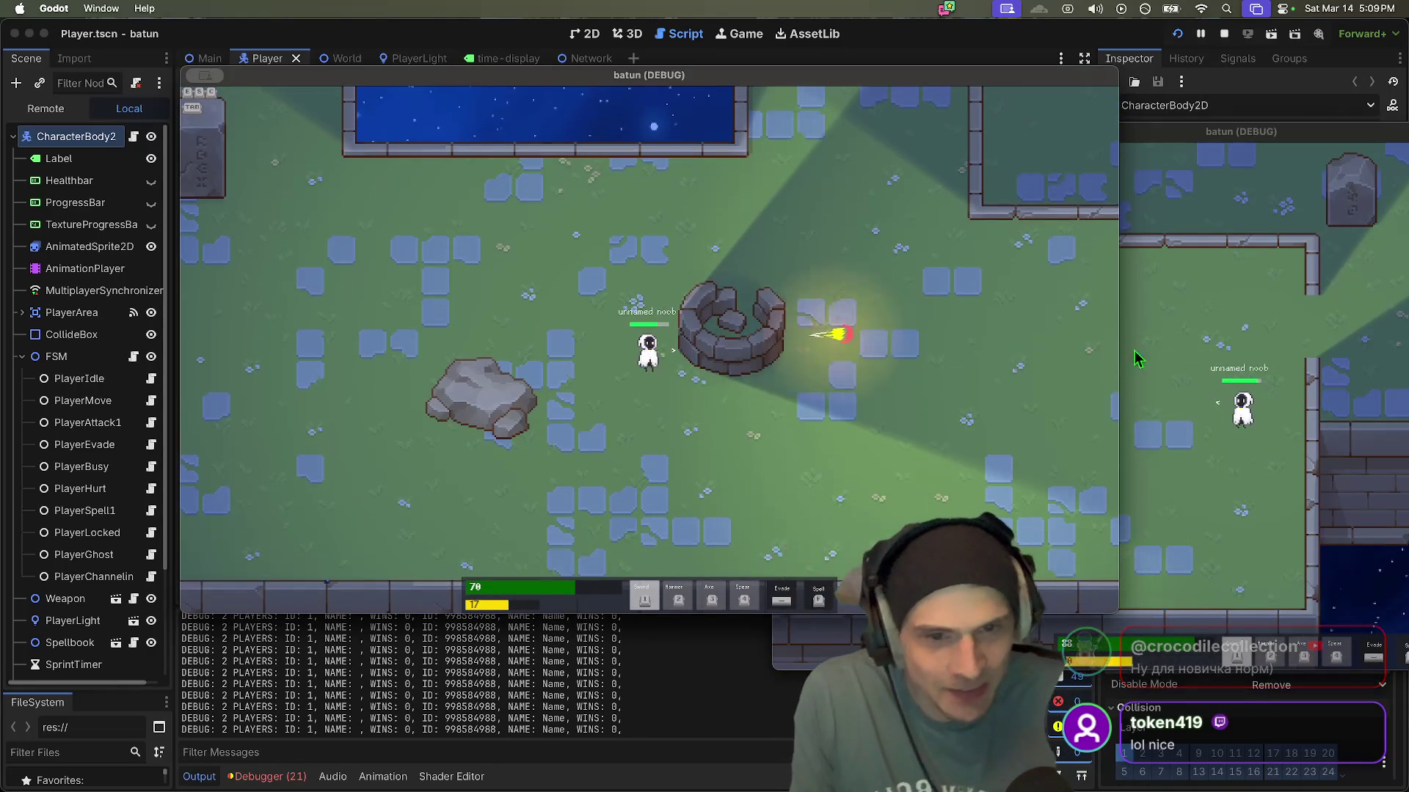
left_click(1134, 359)
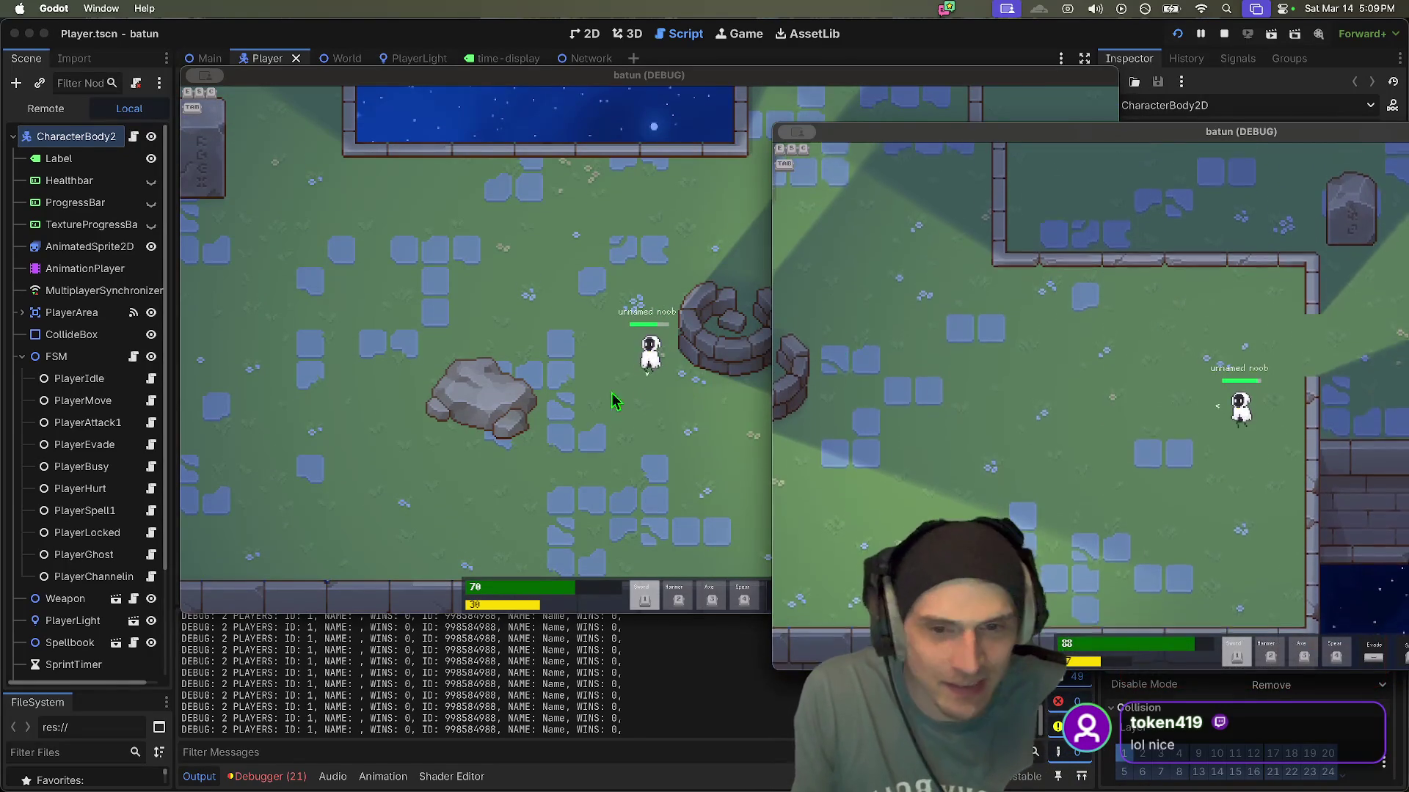
left_click(615, 400)
left_click(1019, 325)
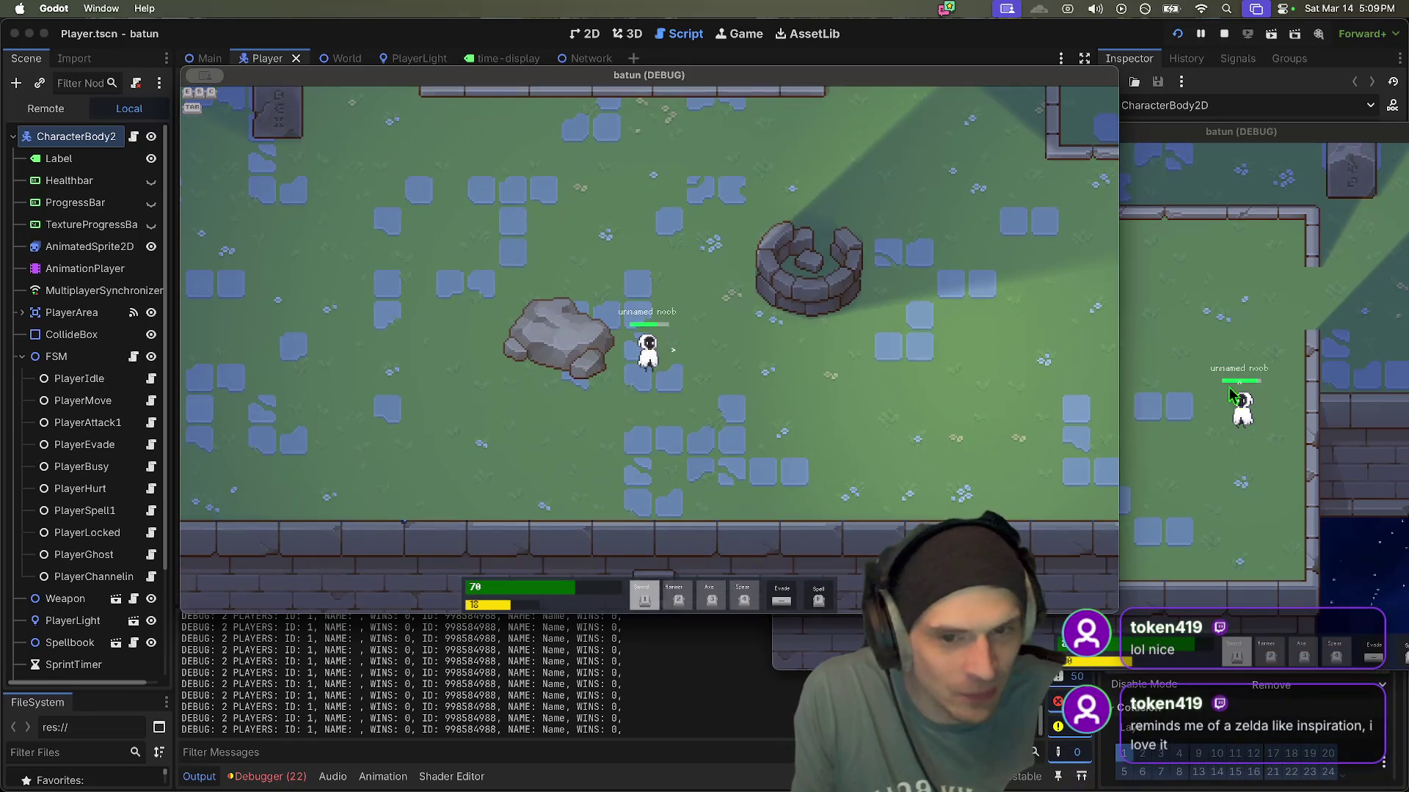
Trade final sword swings and spells, close the first game window, and stop the game.
left_click(1230, 396)
left_click(763, 407)
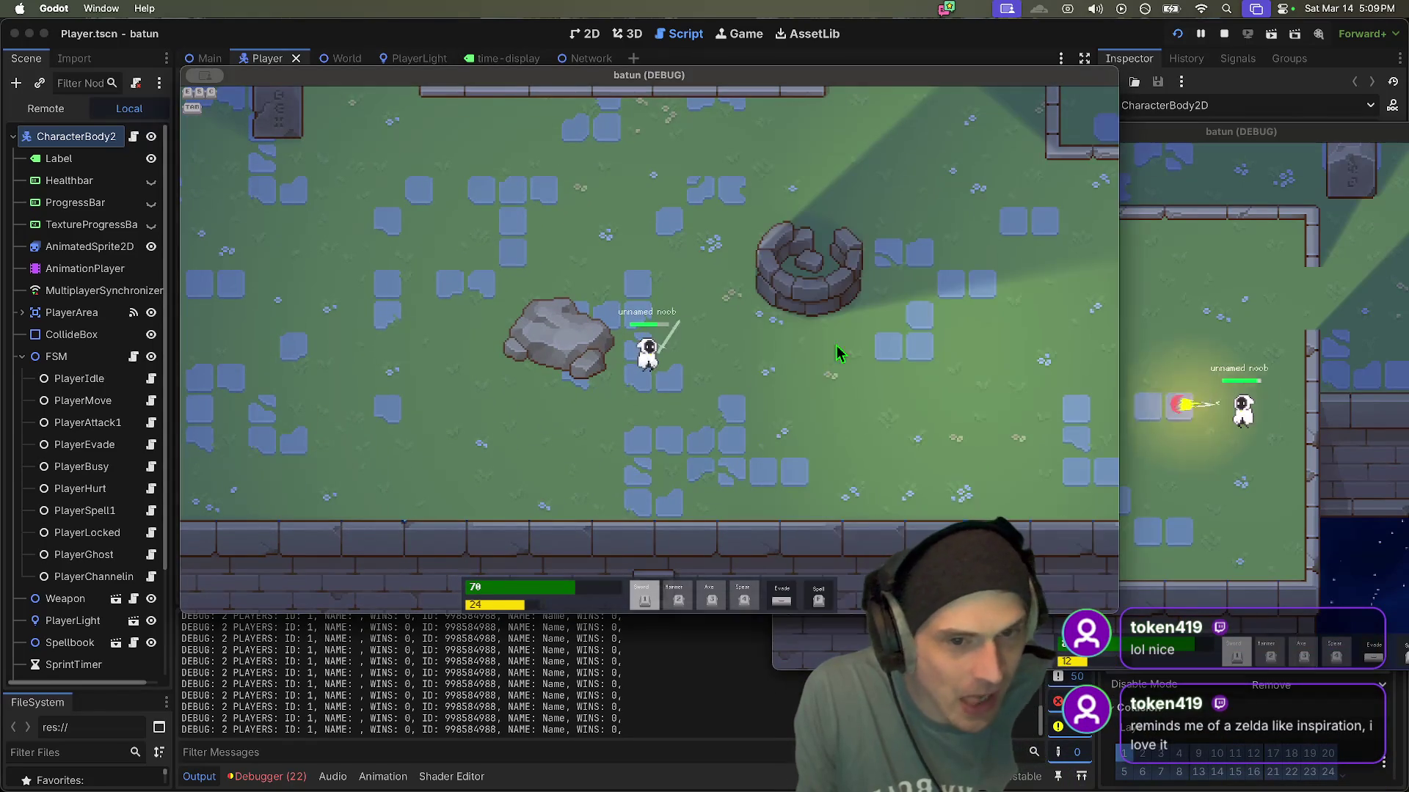
left_click(1002, 359)
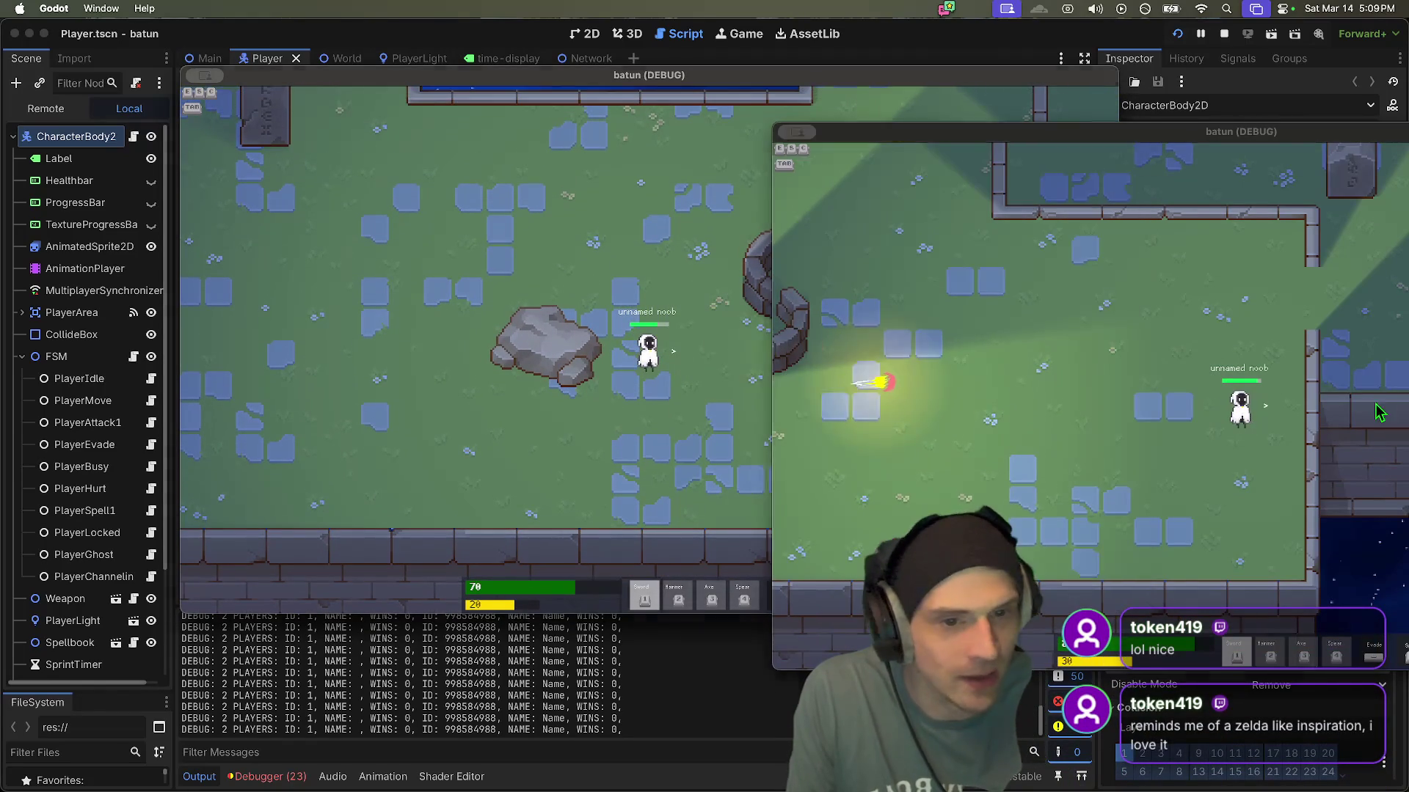
left_click(481, 427)
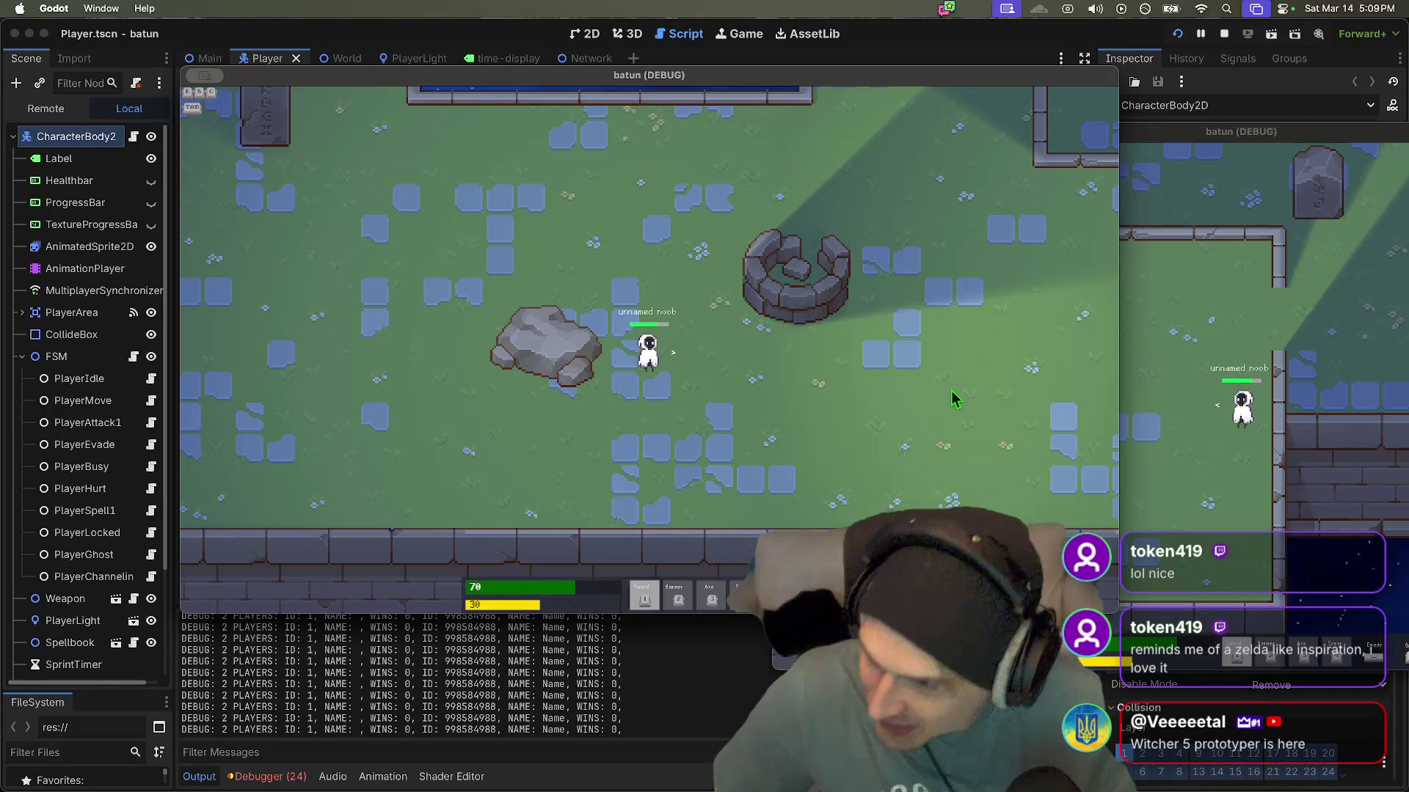
key("s")
key("a")
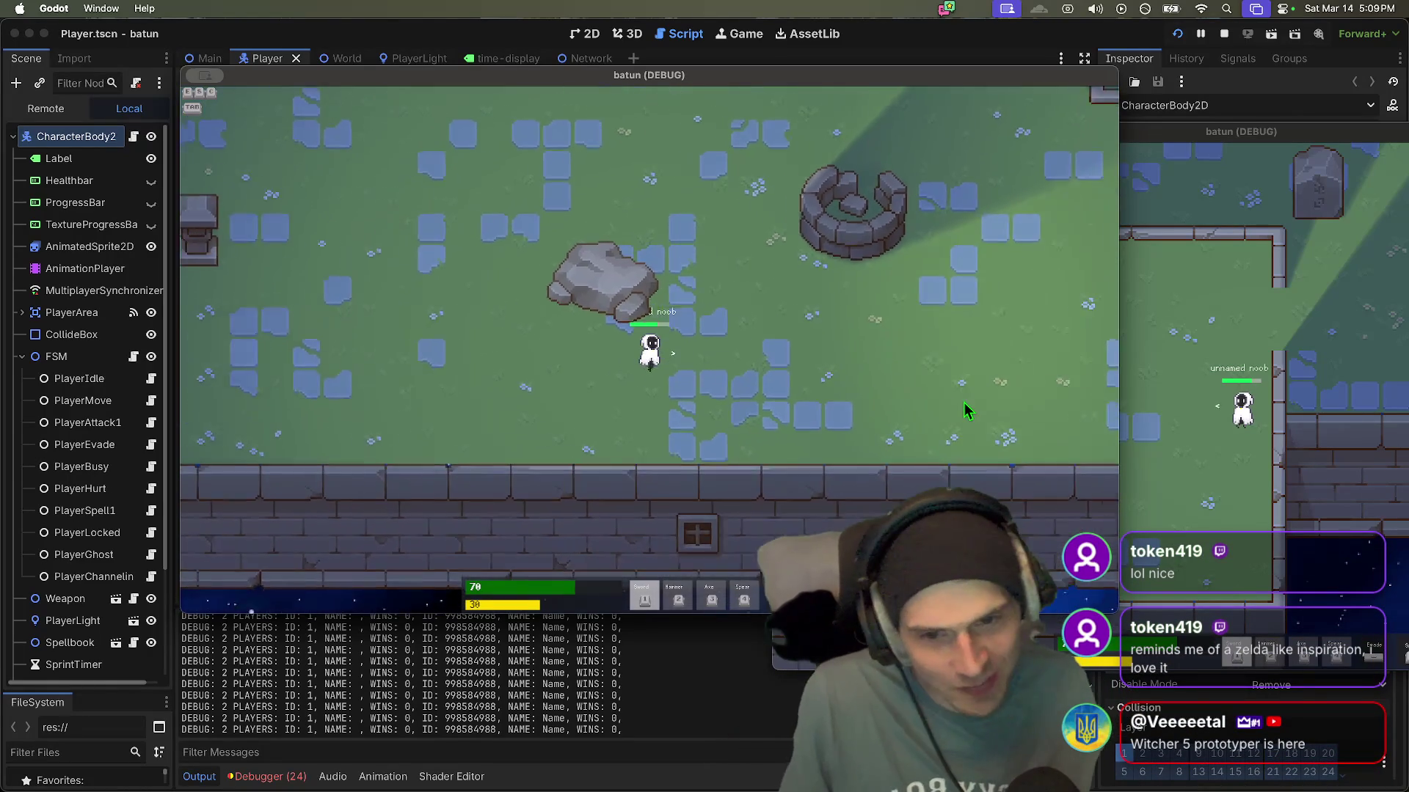
left_click(1033, 415)
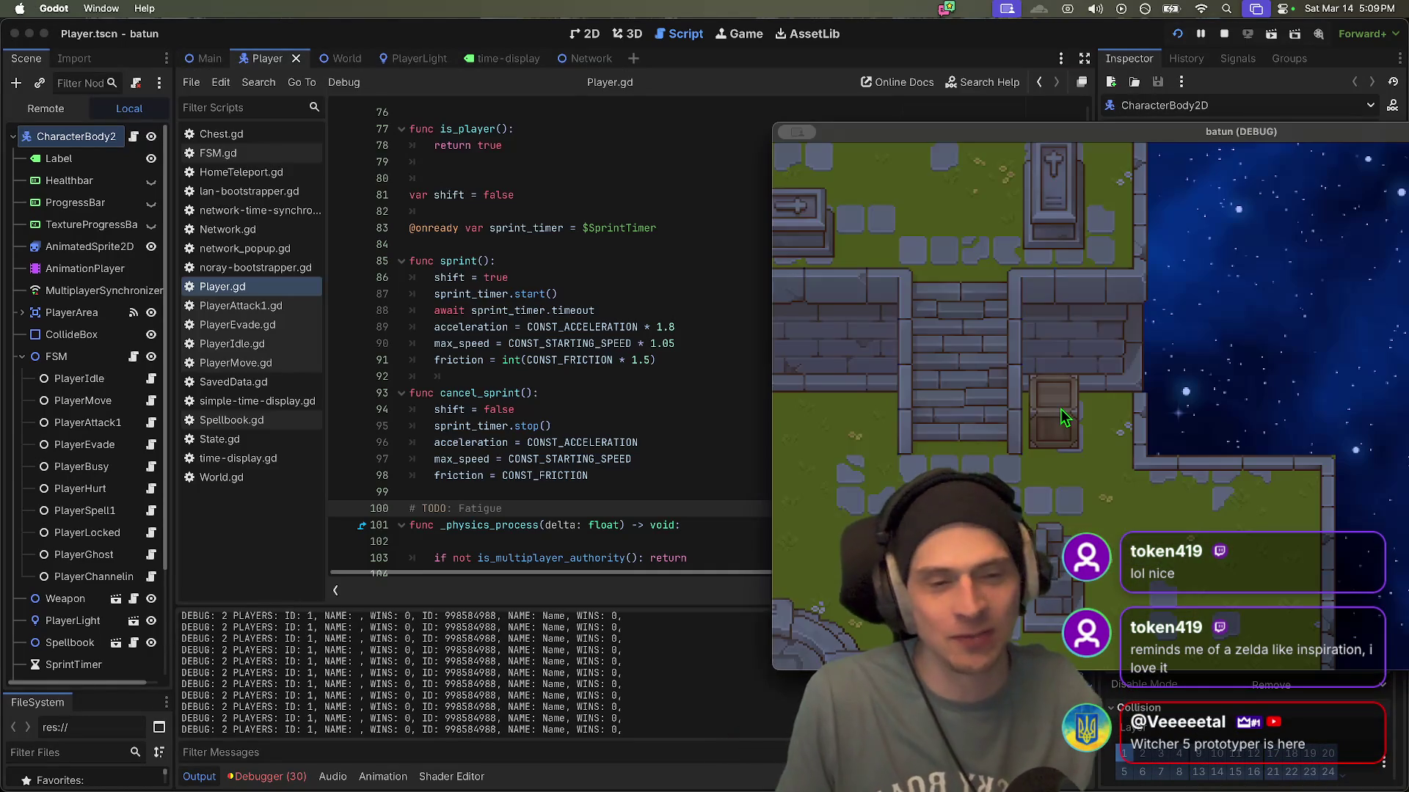
key("super+q")
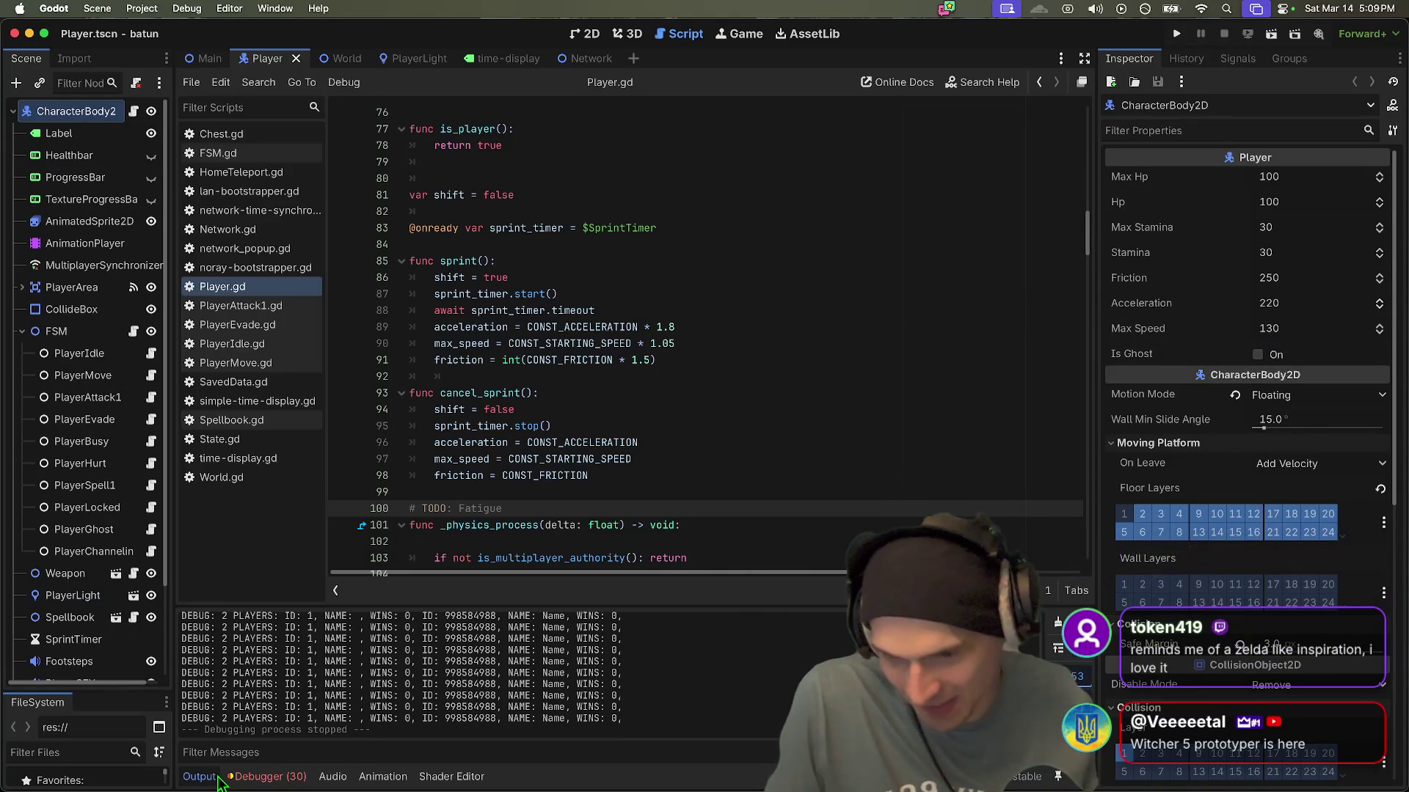
Show the debugger's three script reload warnings and dismiss the crash report.
left_click(229, 778)
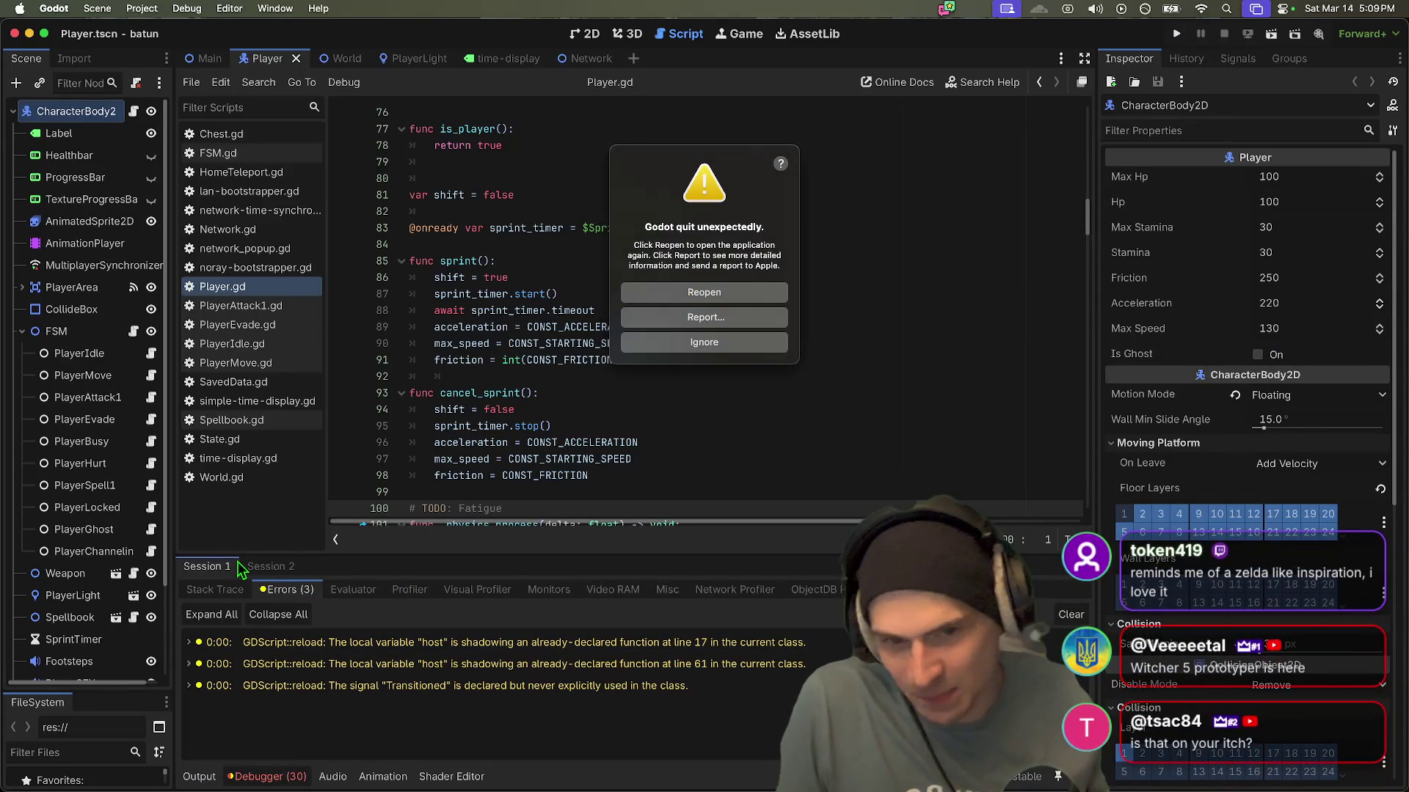
left_click(691, 346)
scroll(701, 330, "down", 10)
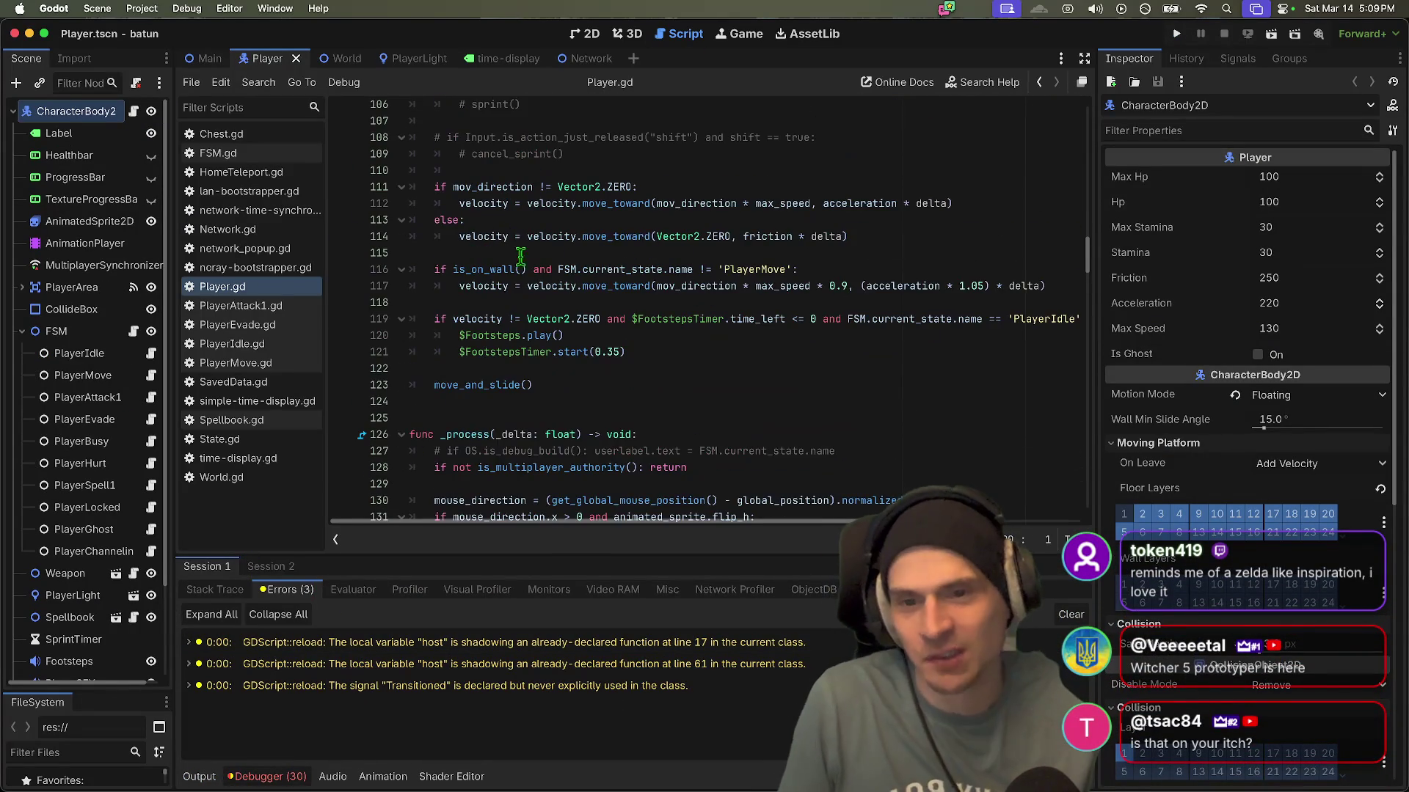
Scroll Player.gd to the sprint functions, then view the Player scene in 2D.
scroll(520, 255, "up", 5)
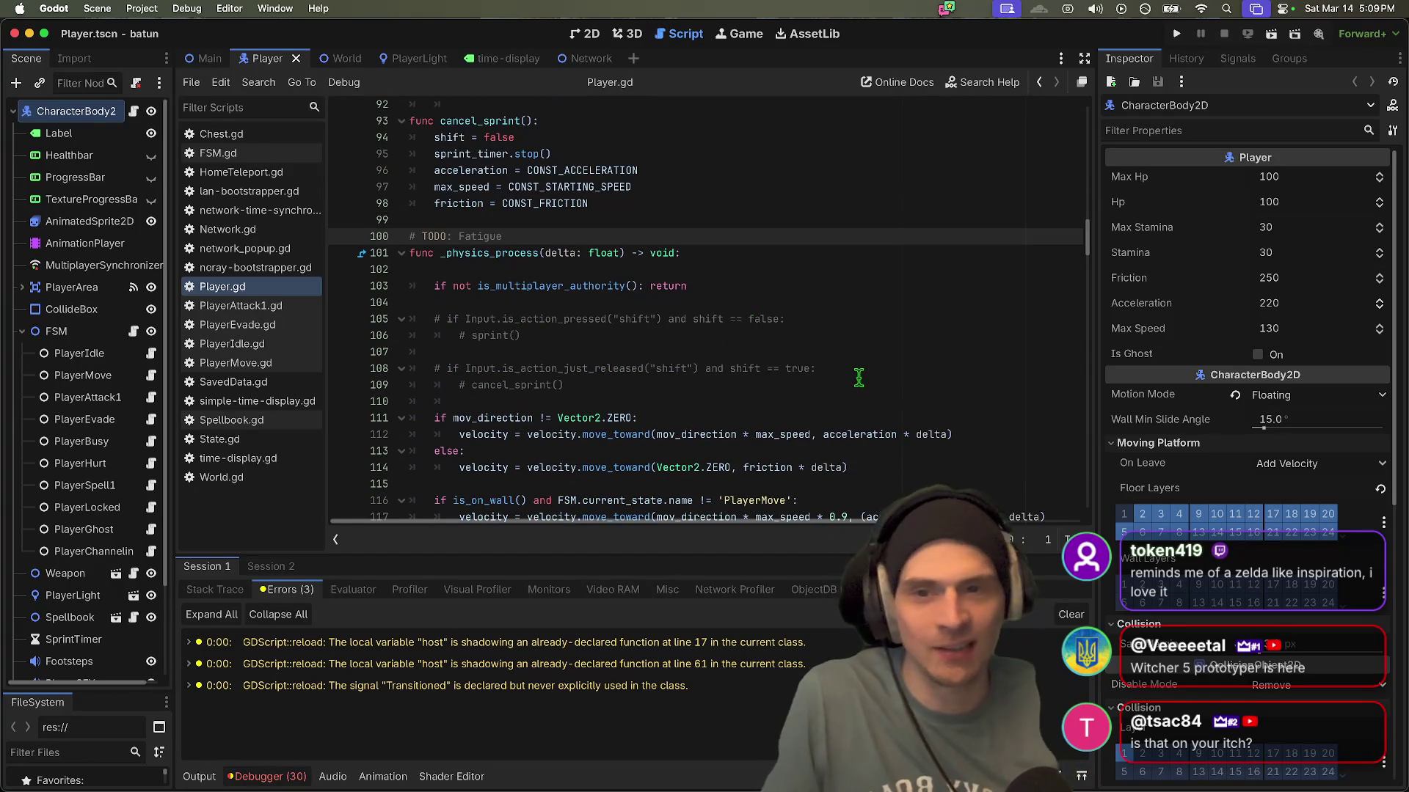
scroll(858, 378, "up", 2)
left_click(771, 327)
scroll(853, 212, "up", 2)
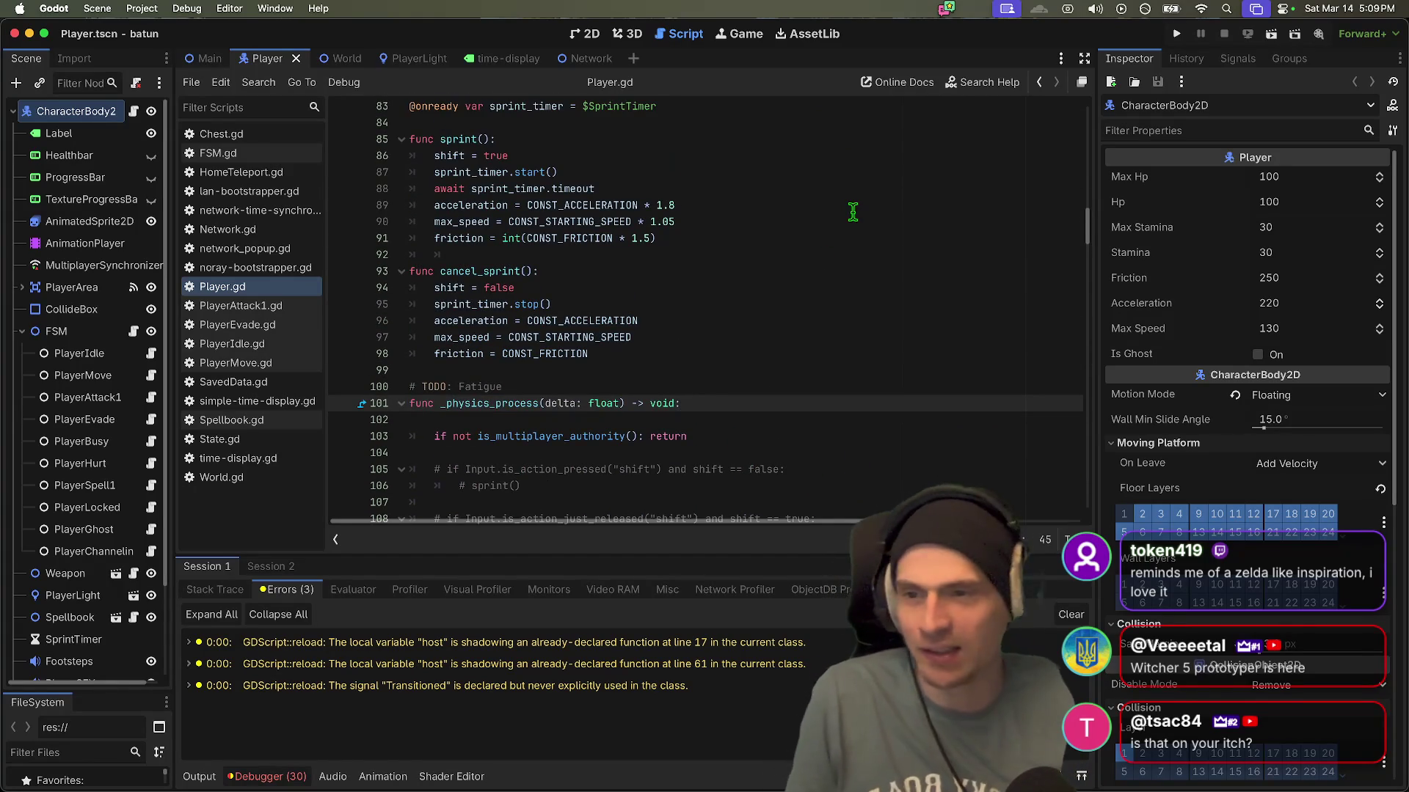
left_click(591, 34)
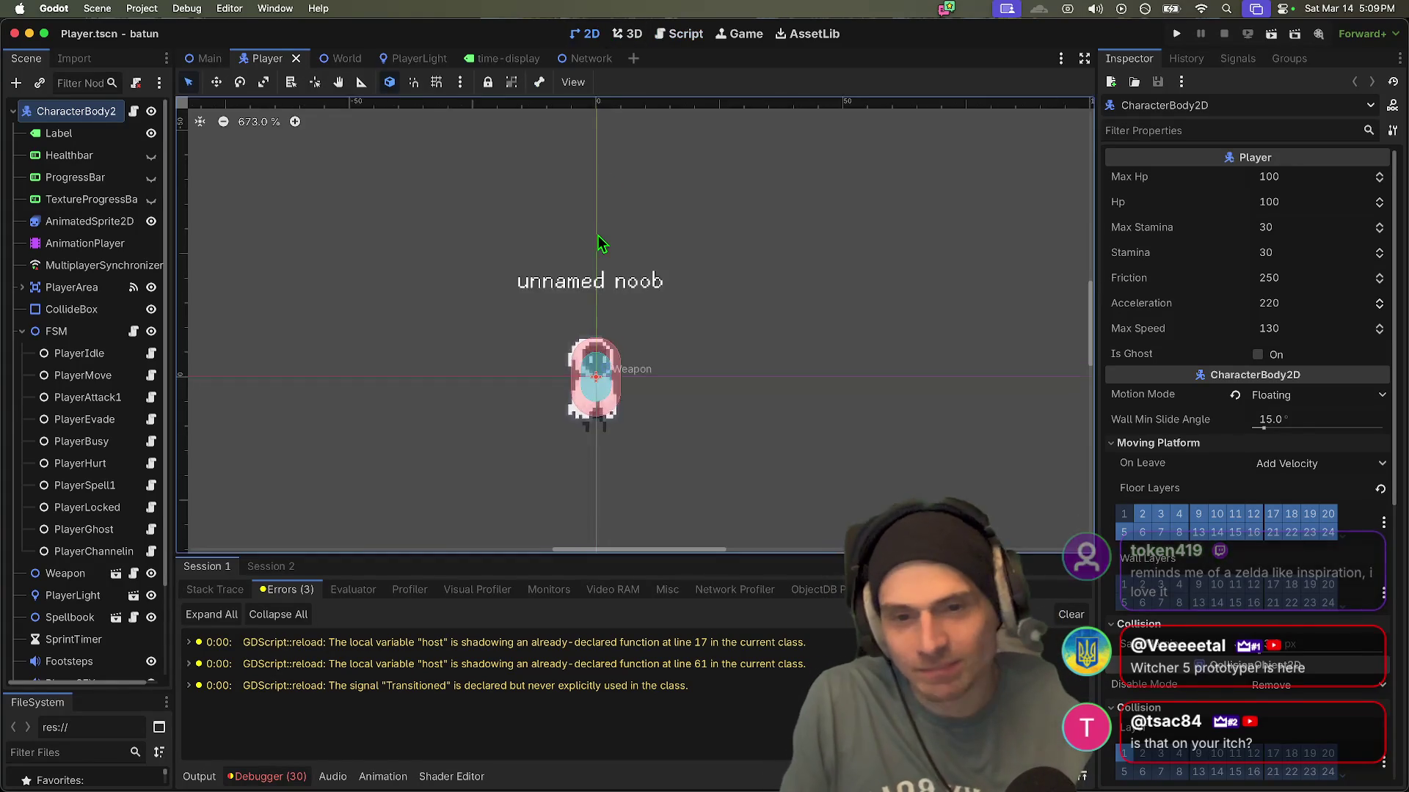
Select the AnimationPlayer node, enlarge the timeline, and load the dead animation.
scroll(619, 377, "up", 5)
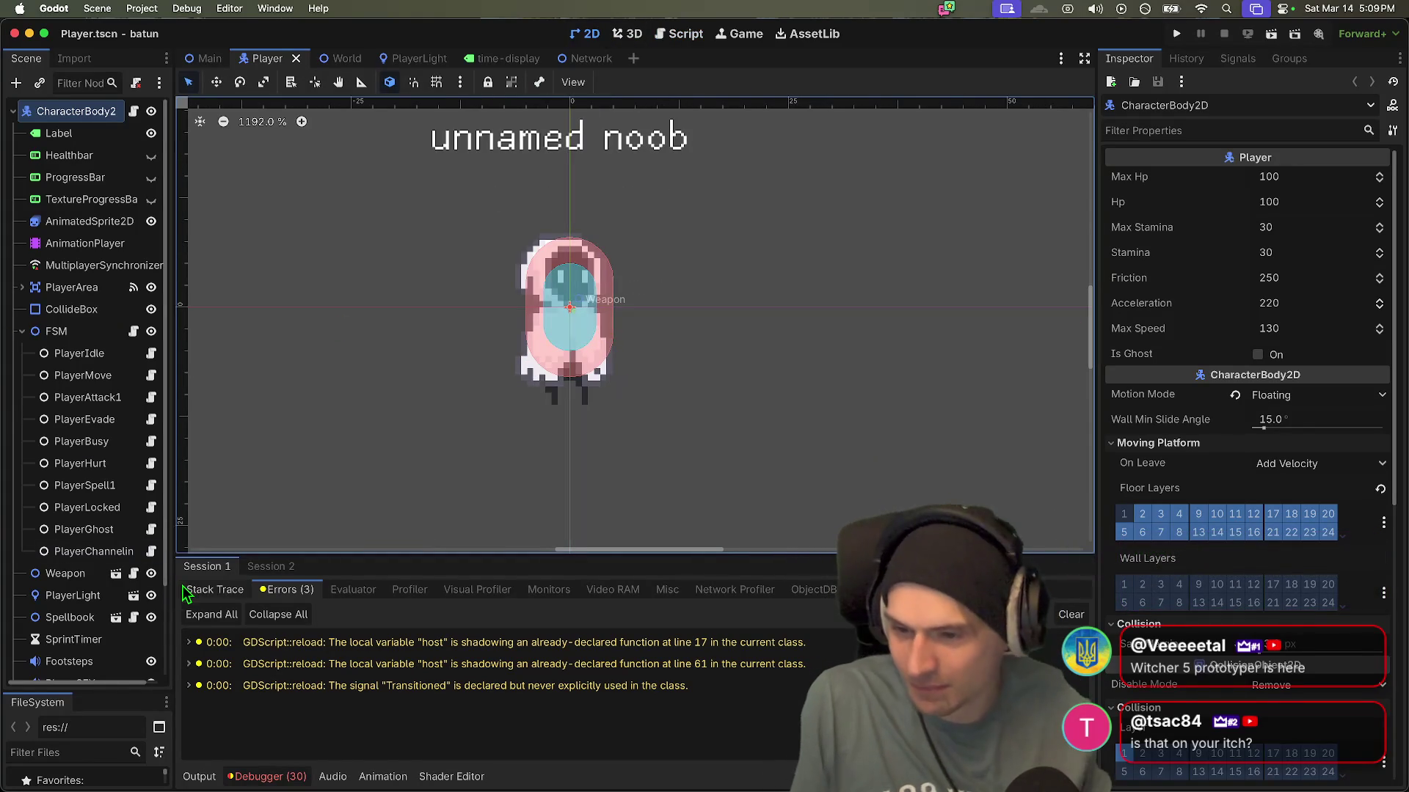
left_click(74, 245)
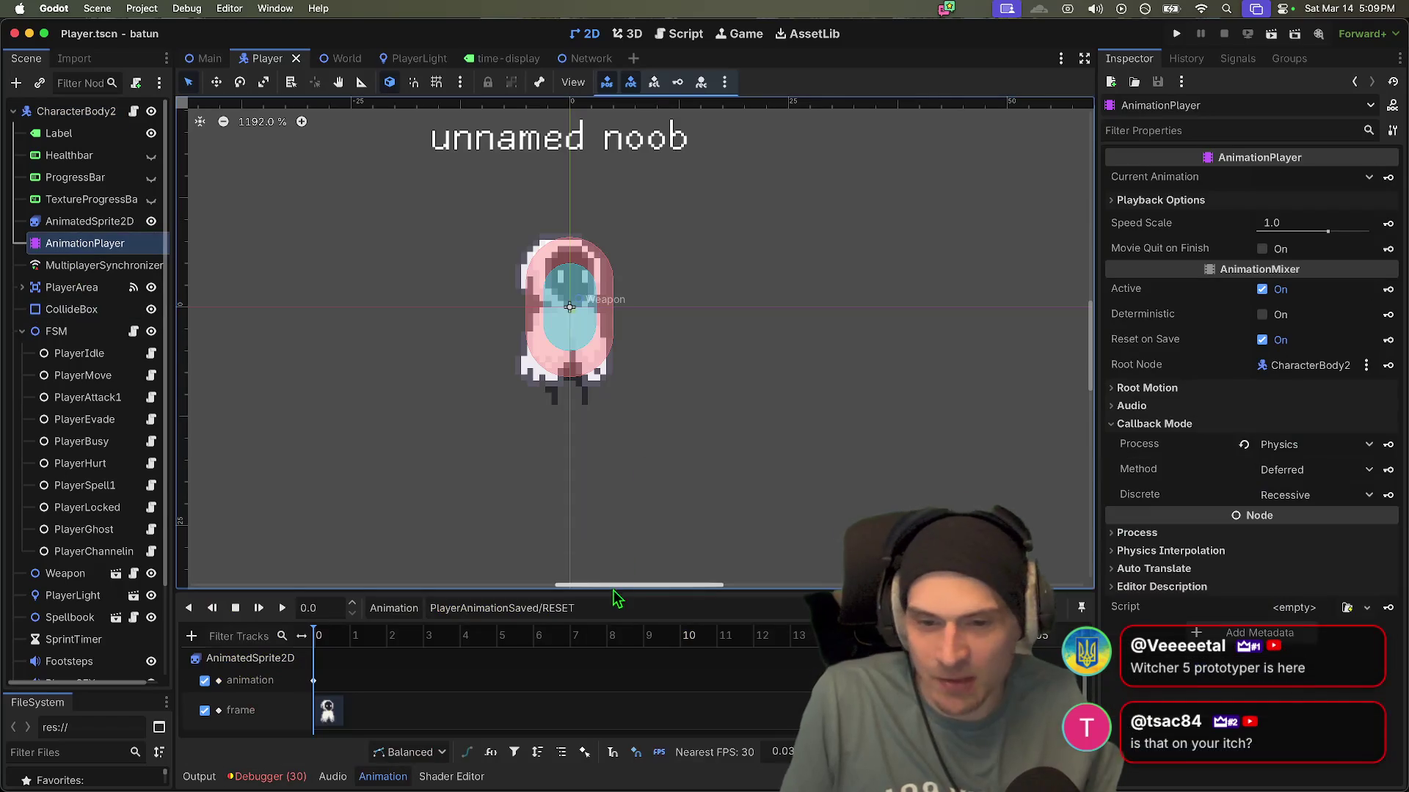
left_click_drag(611, 589, 642, 330)
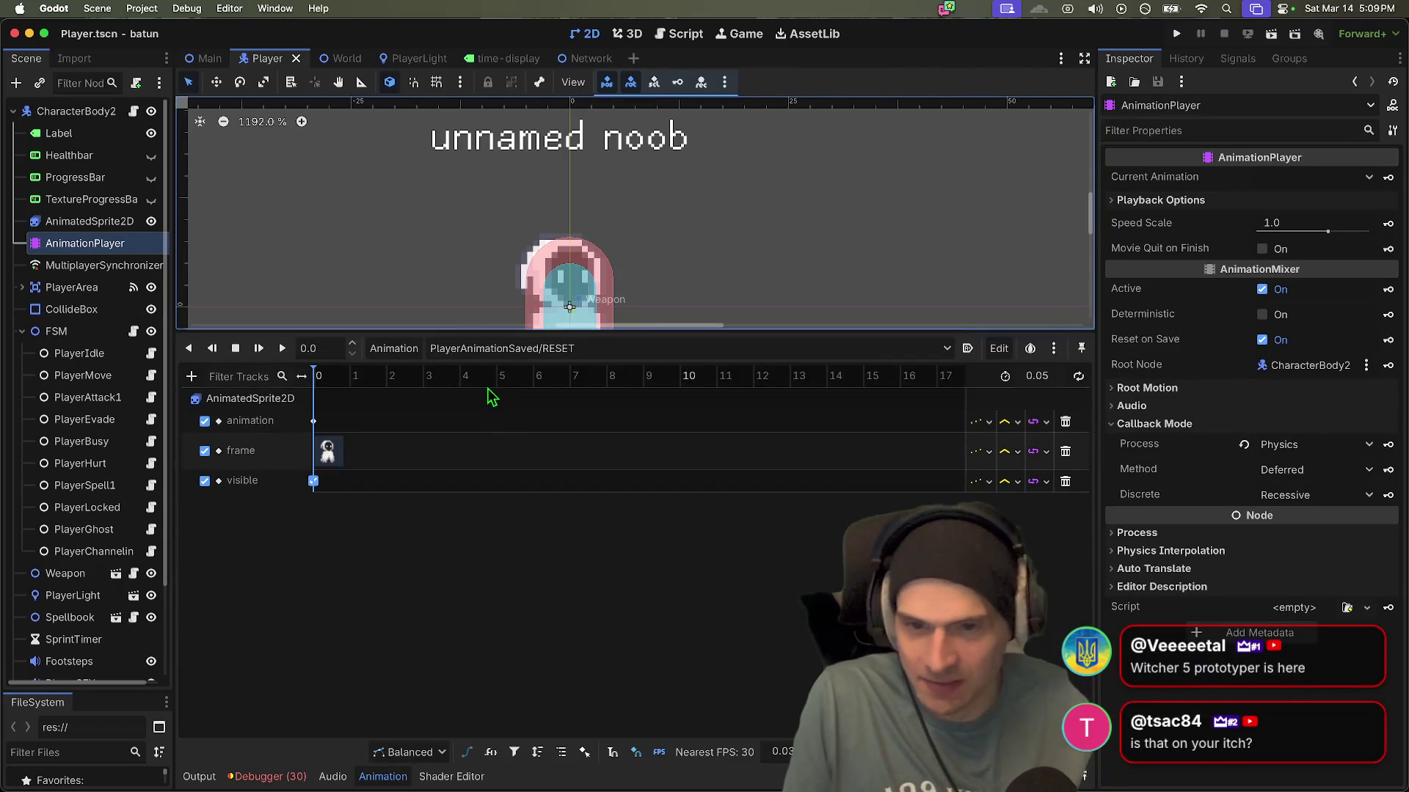
left_click(528, 350)
left_click(603, 447)
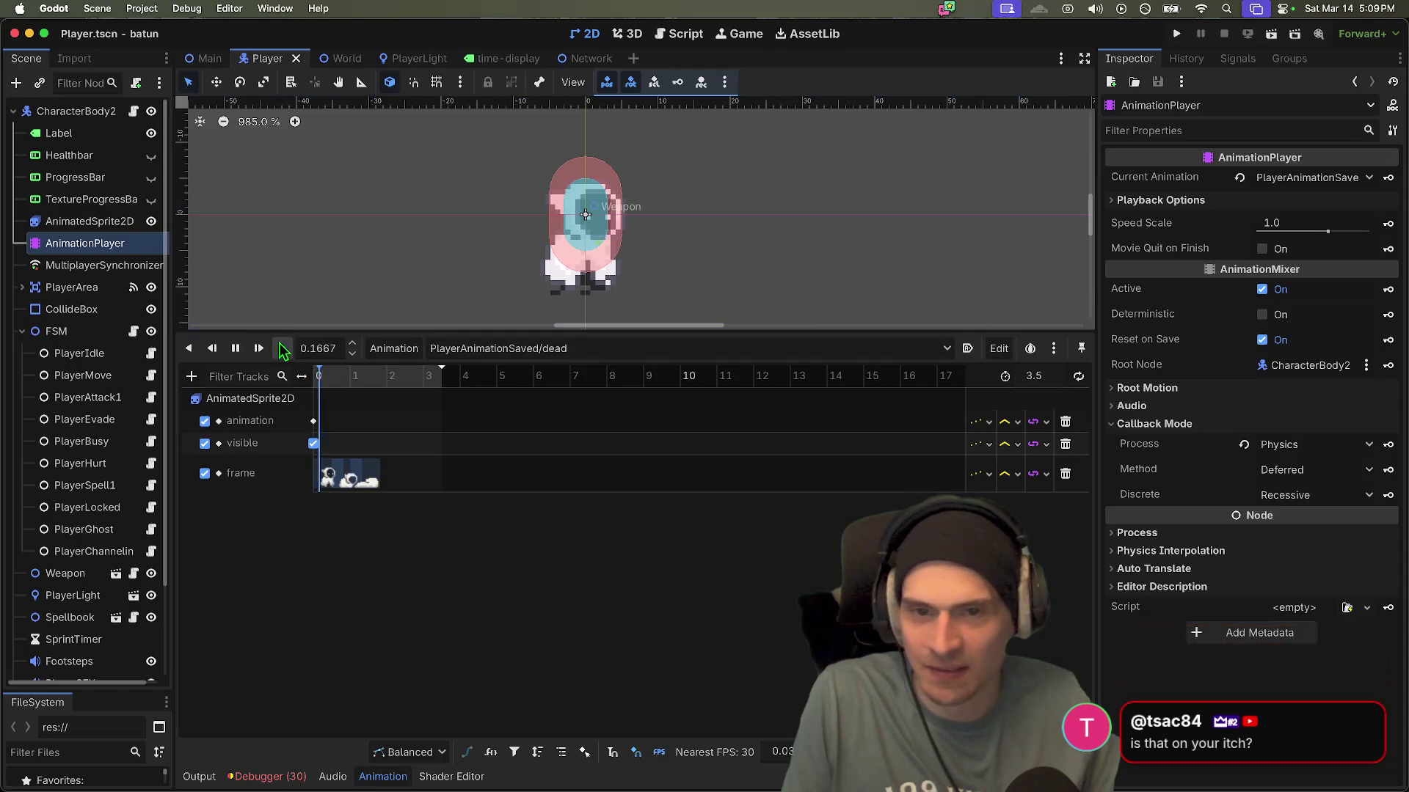
Load the PlayerAnimationSaved/channel animation and inspect PlayerLight's light properties.
left_click(756, 354)
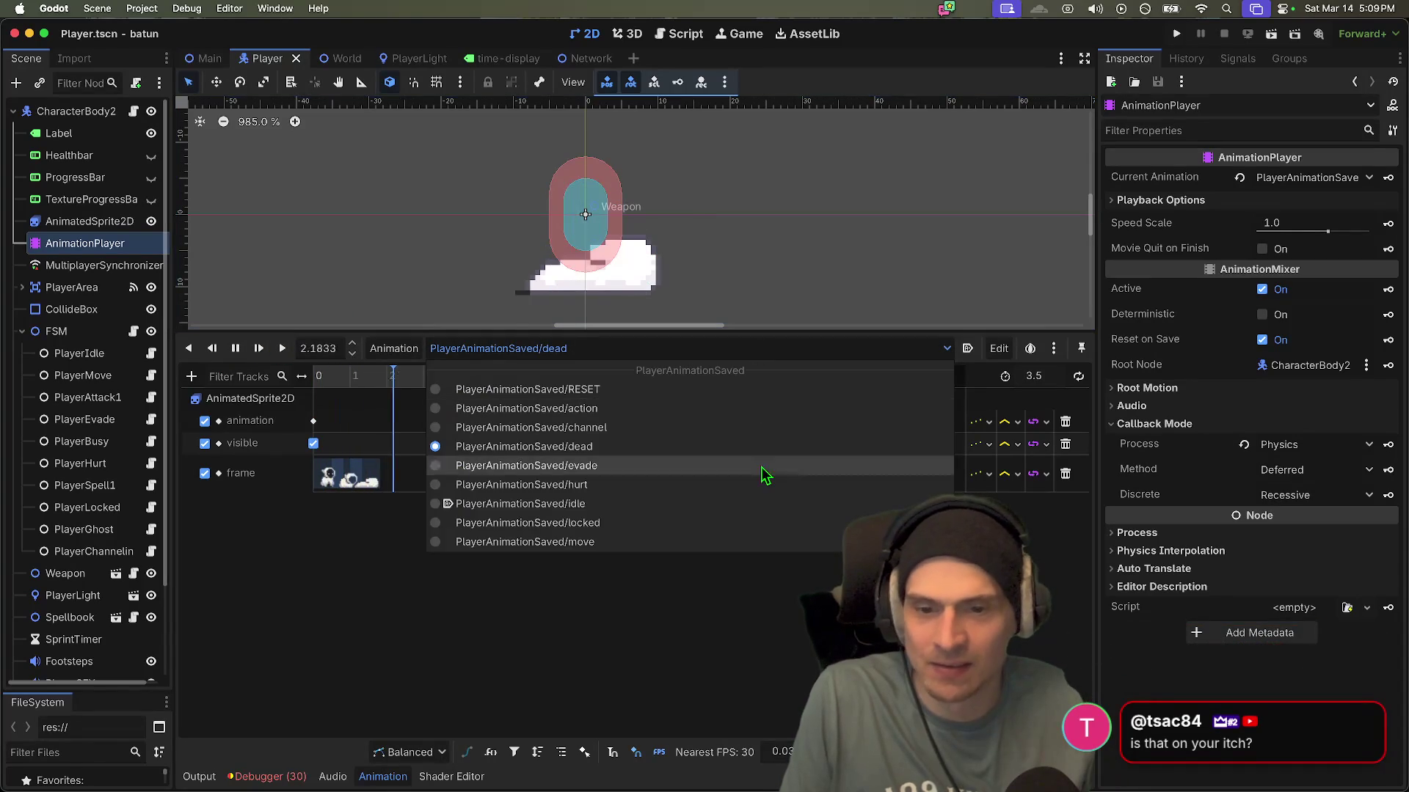
left_click(748, 431)
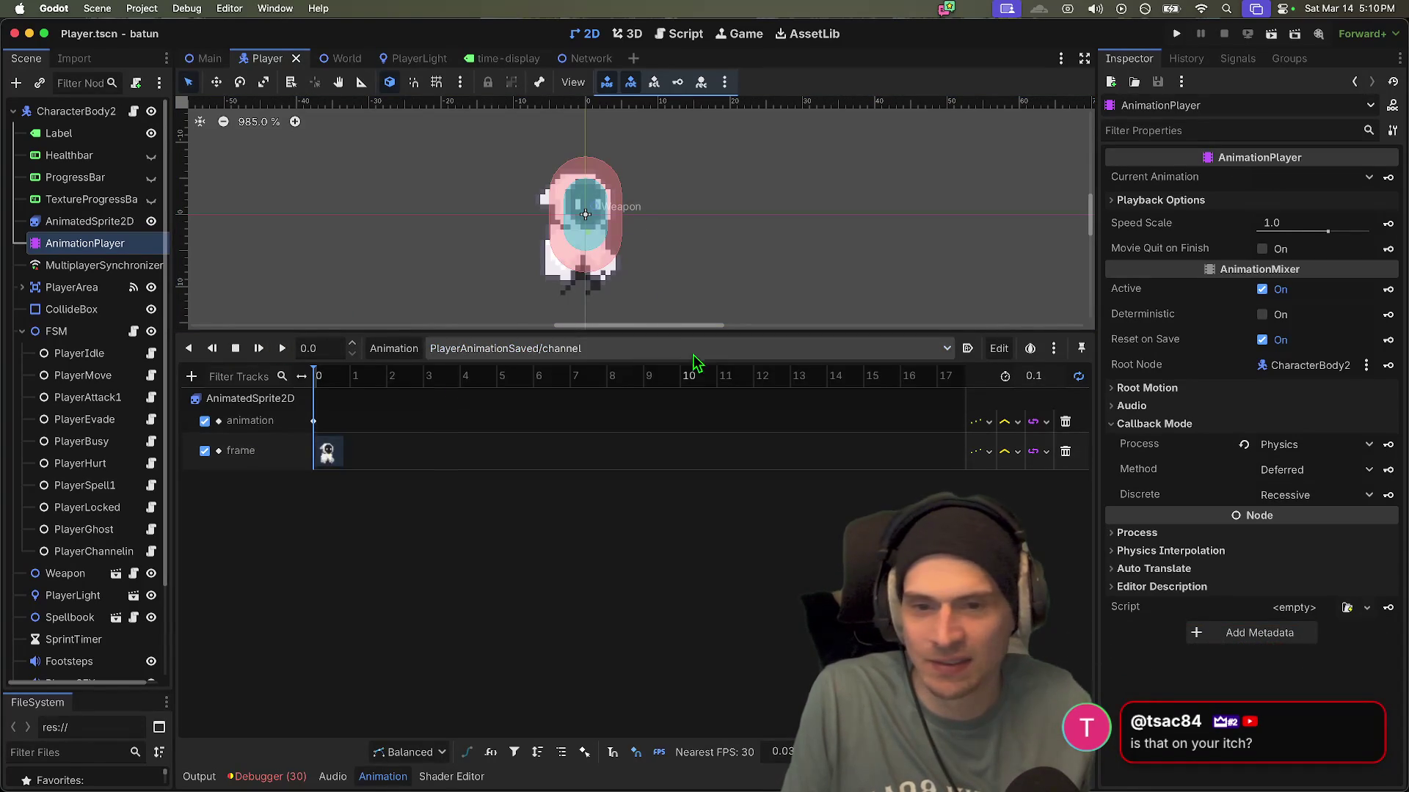
left_click(696, 362)
left_click(669, 587)
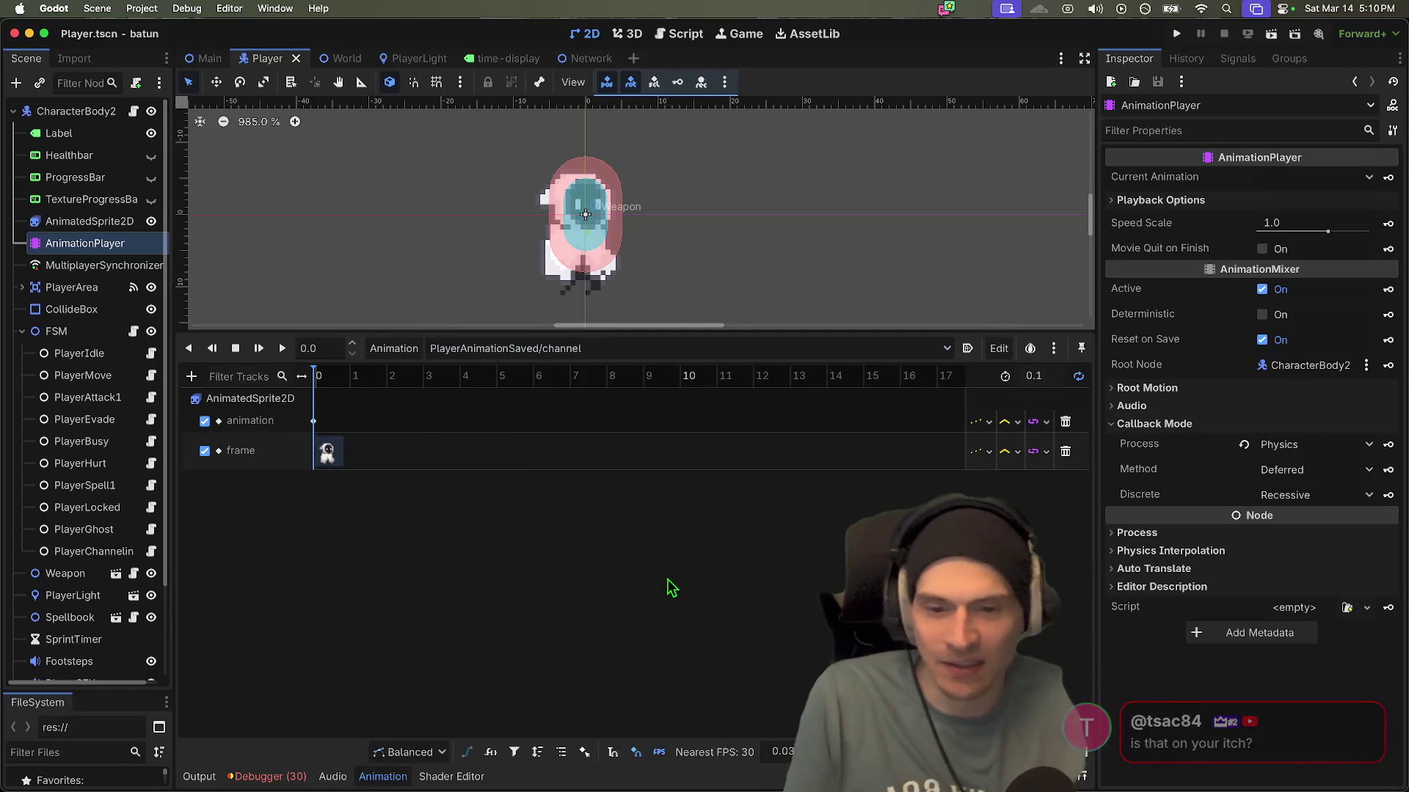
scroll(94, 476, "down", 5)
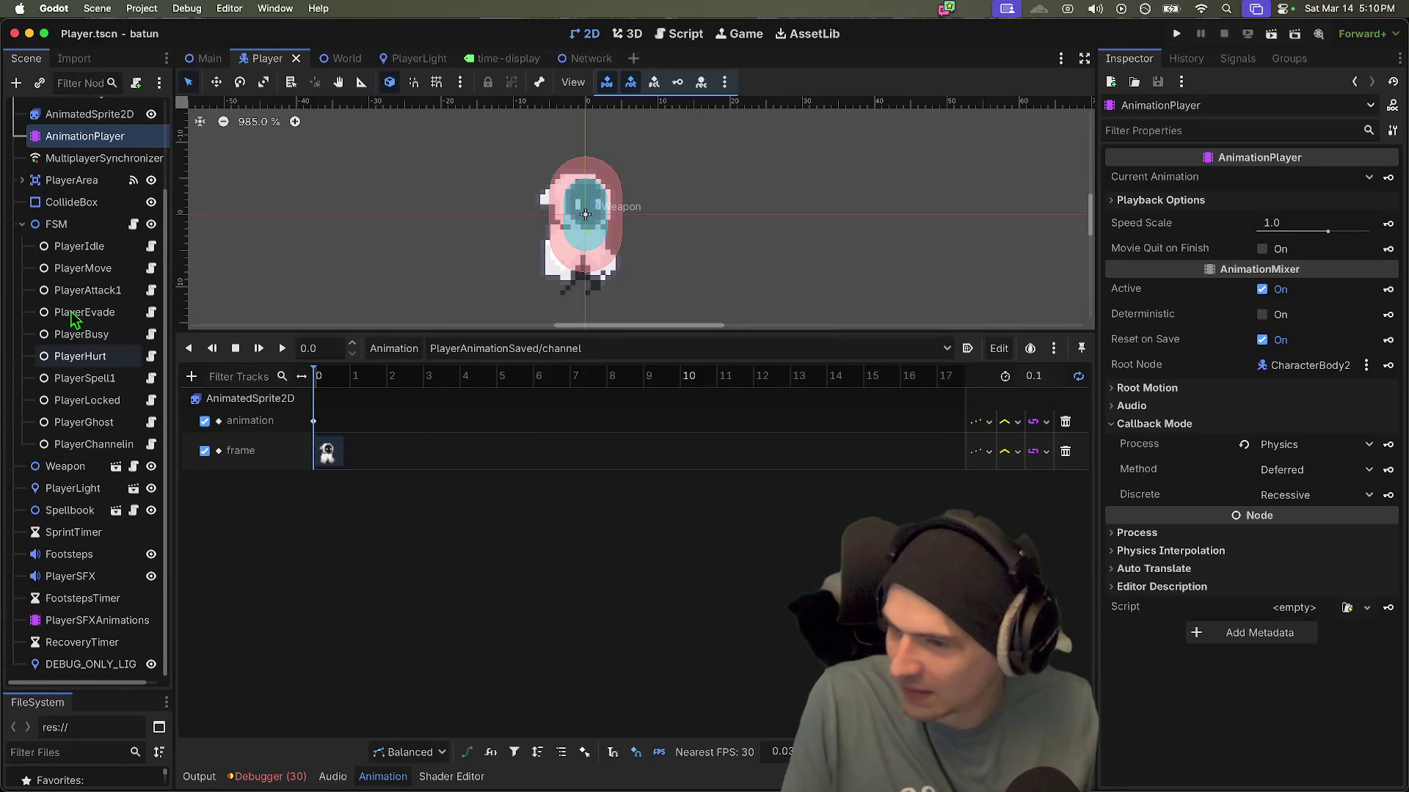
left_click(74, 488)
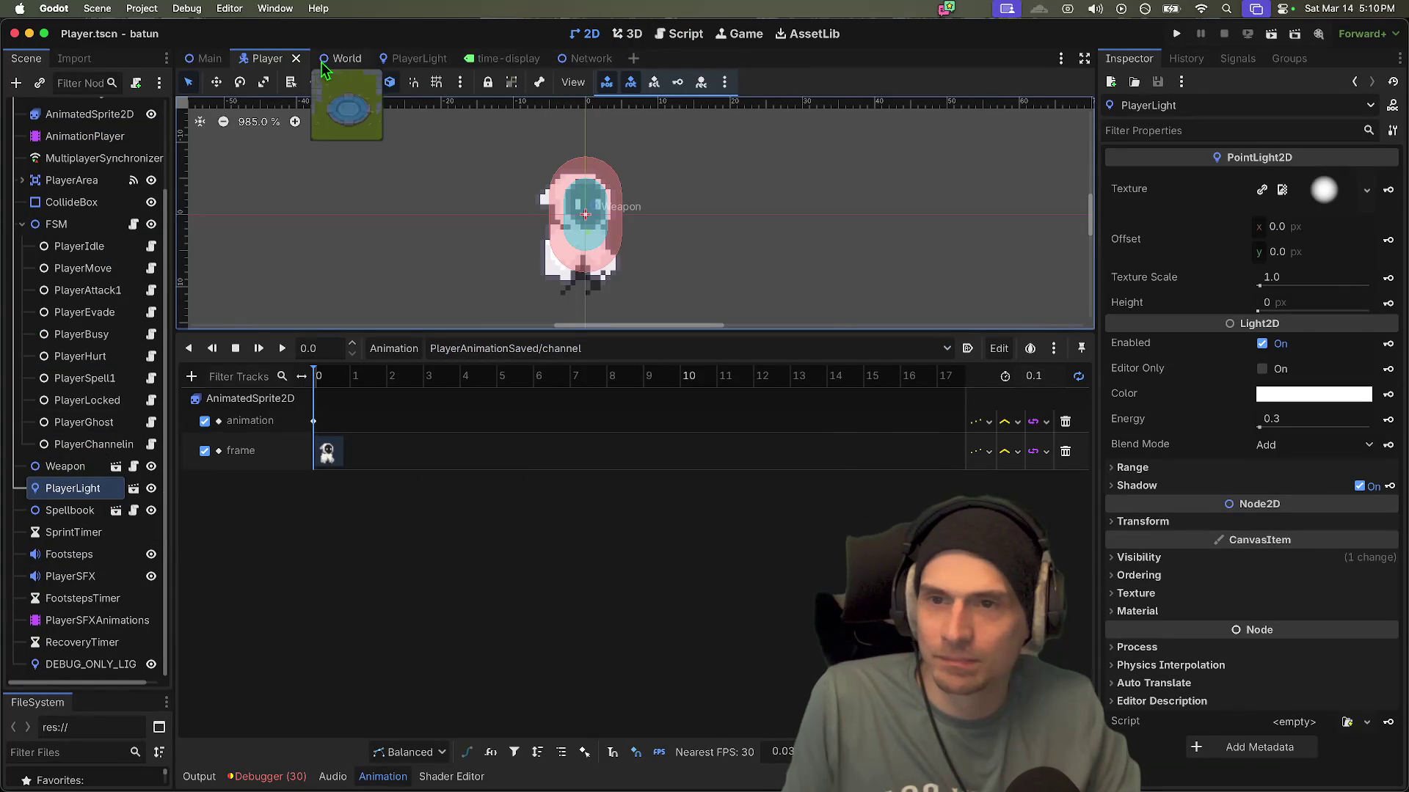
left_click(325, 63)
scroll(477, 243, "down", 5)
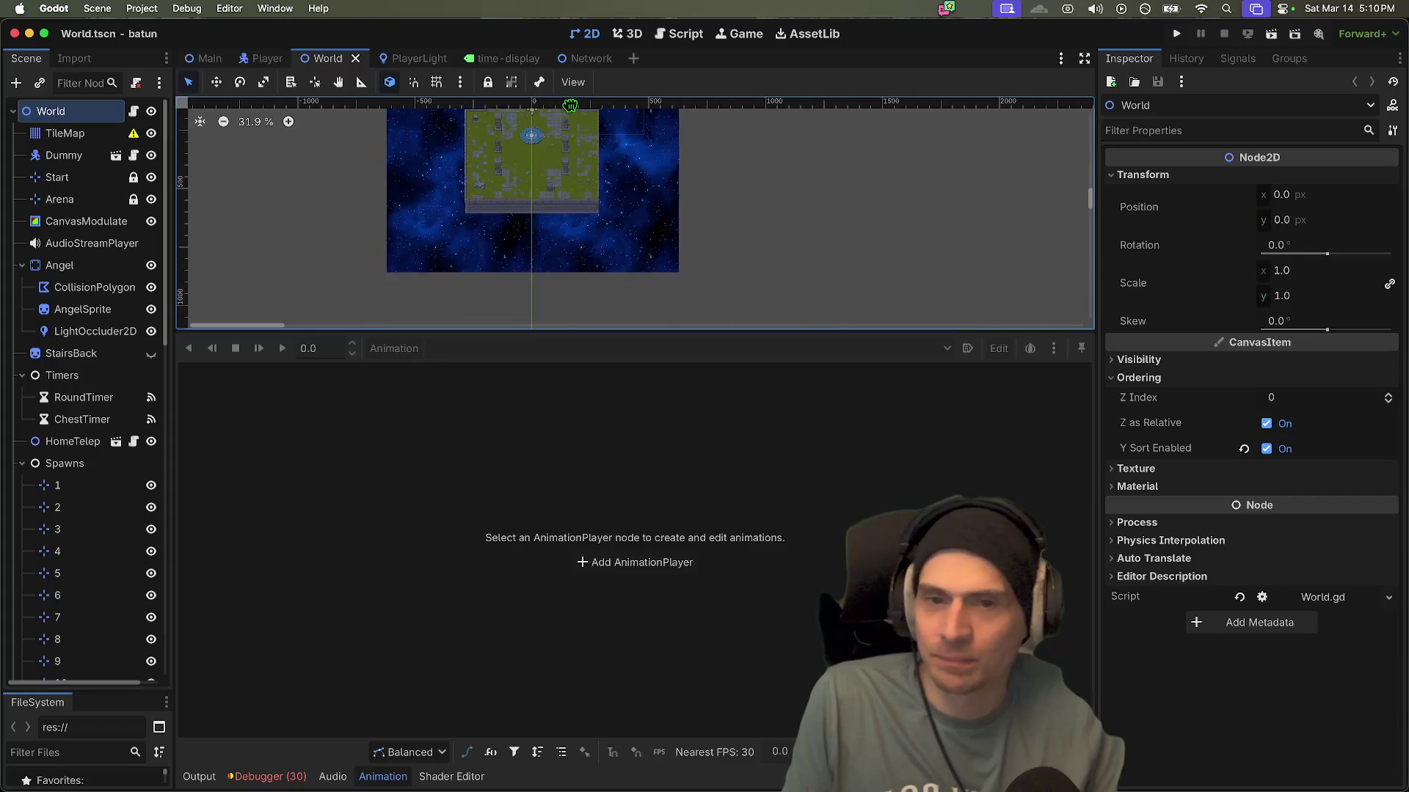
Enlarge the World map view and zoom and pan around the fountain area.
scroll(578, 321, "down", 1)
left_click_drag(580, 332, 573, 547)
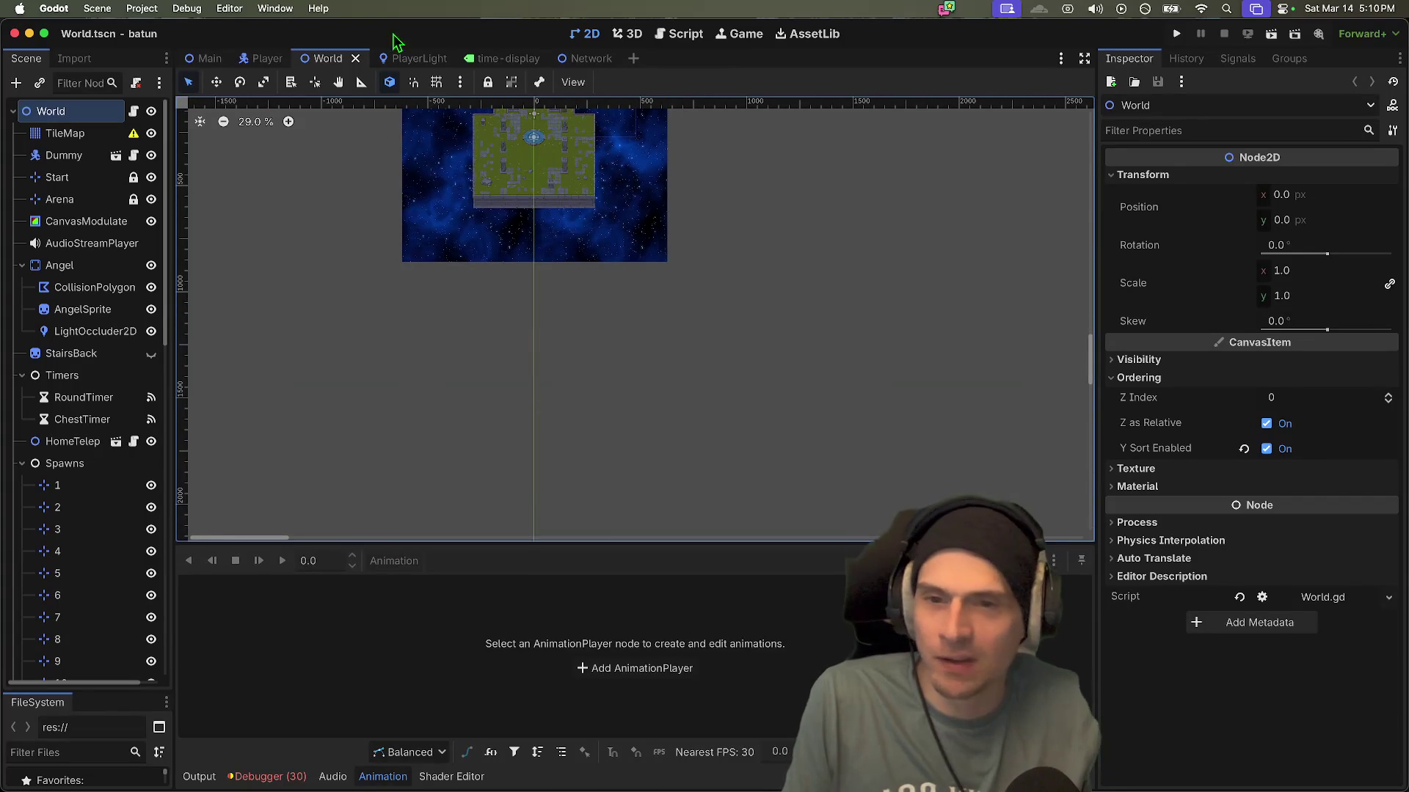
scroll(547, 144, "up", 6)
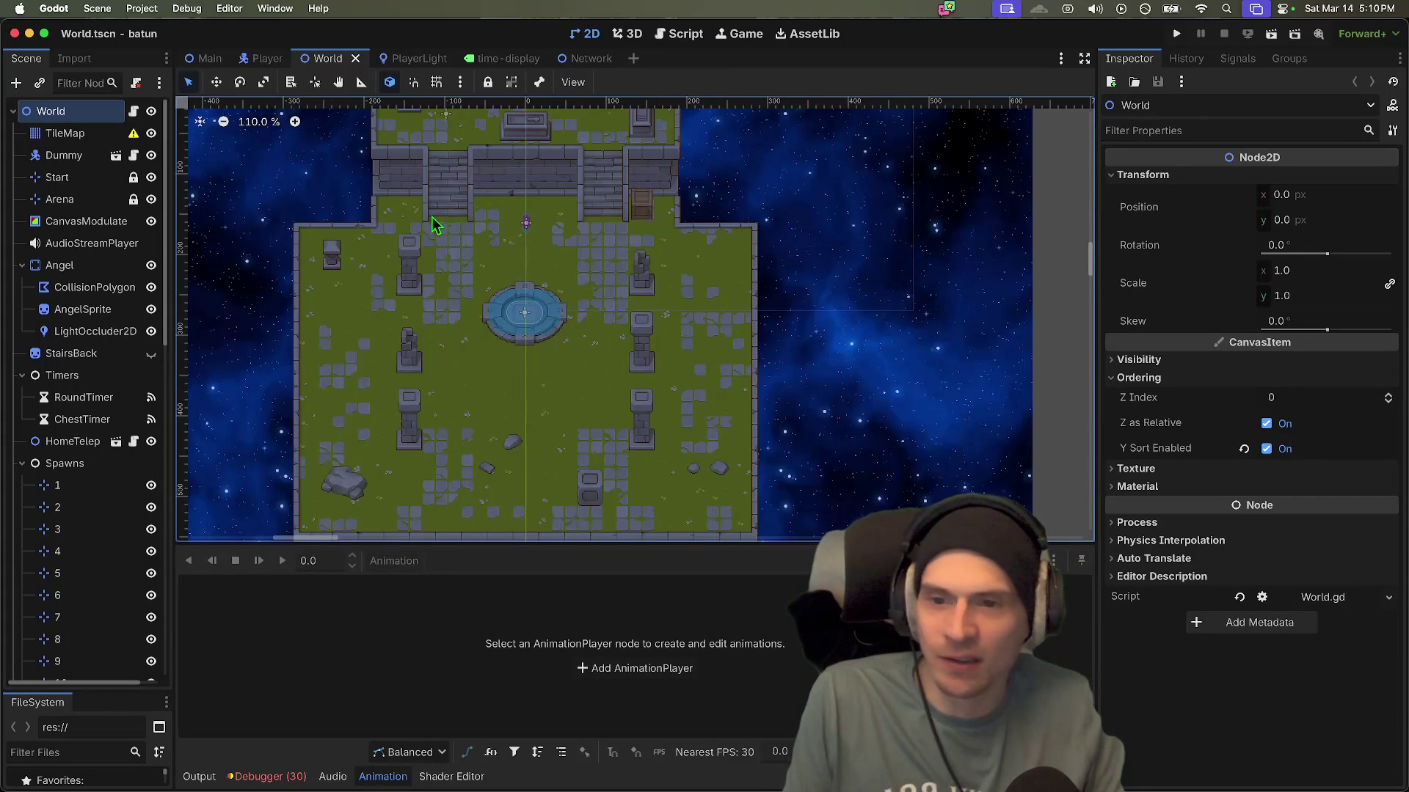
scroll(433, 224, "up", 1)
scroll(471, 220, "up", 5)
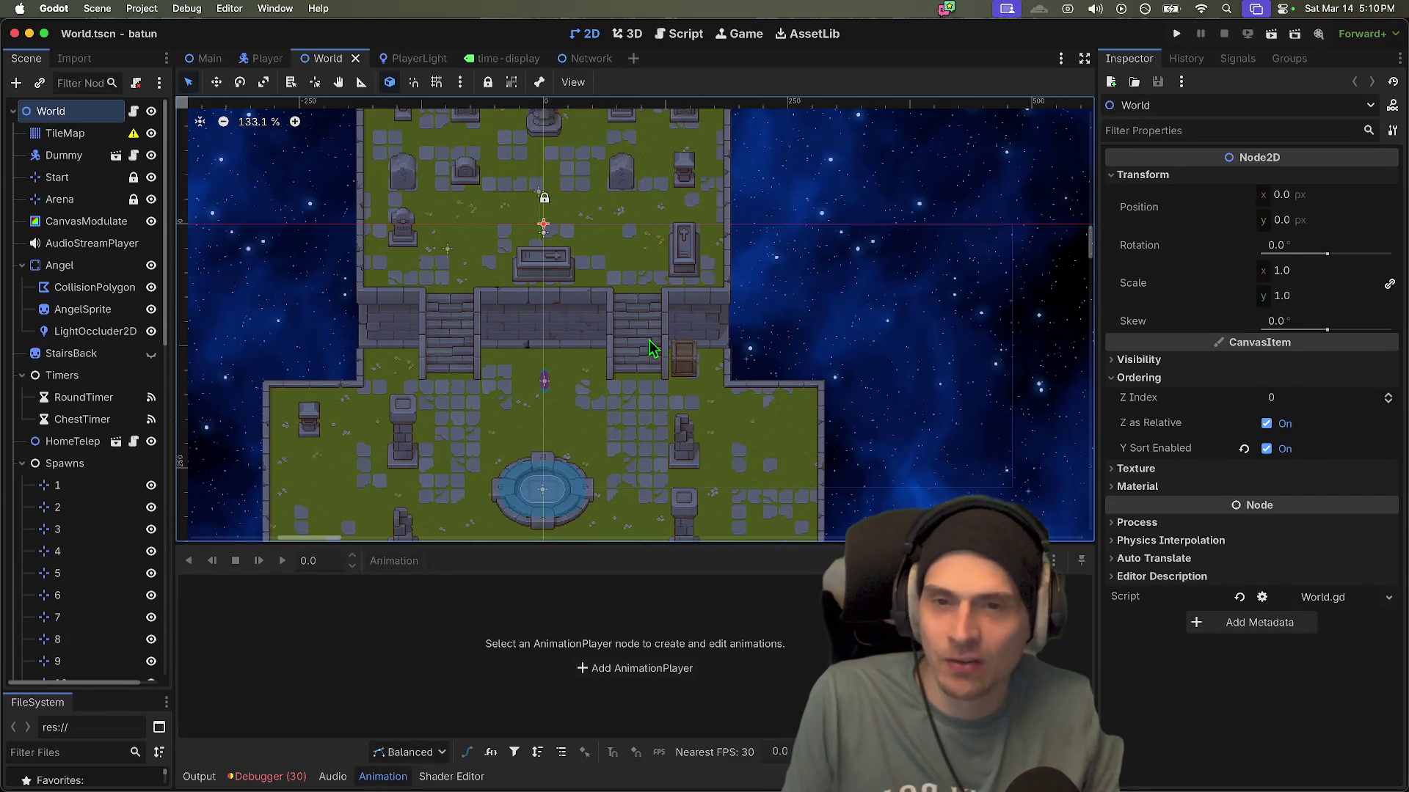
scroll(651, 349, "down", 6)
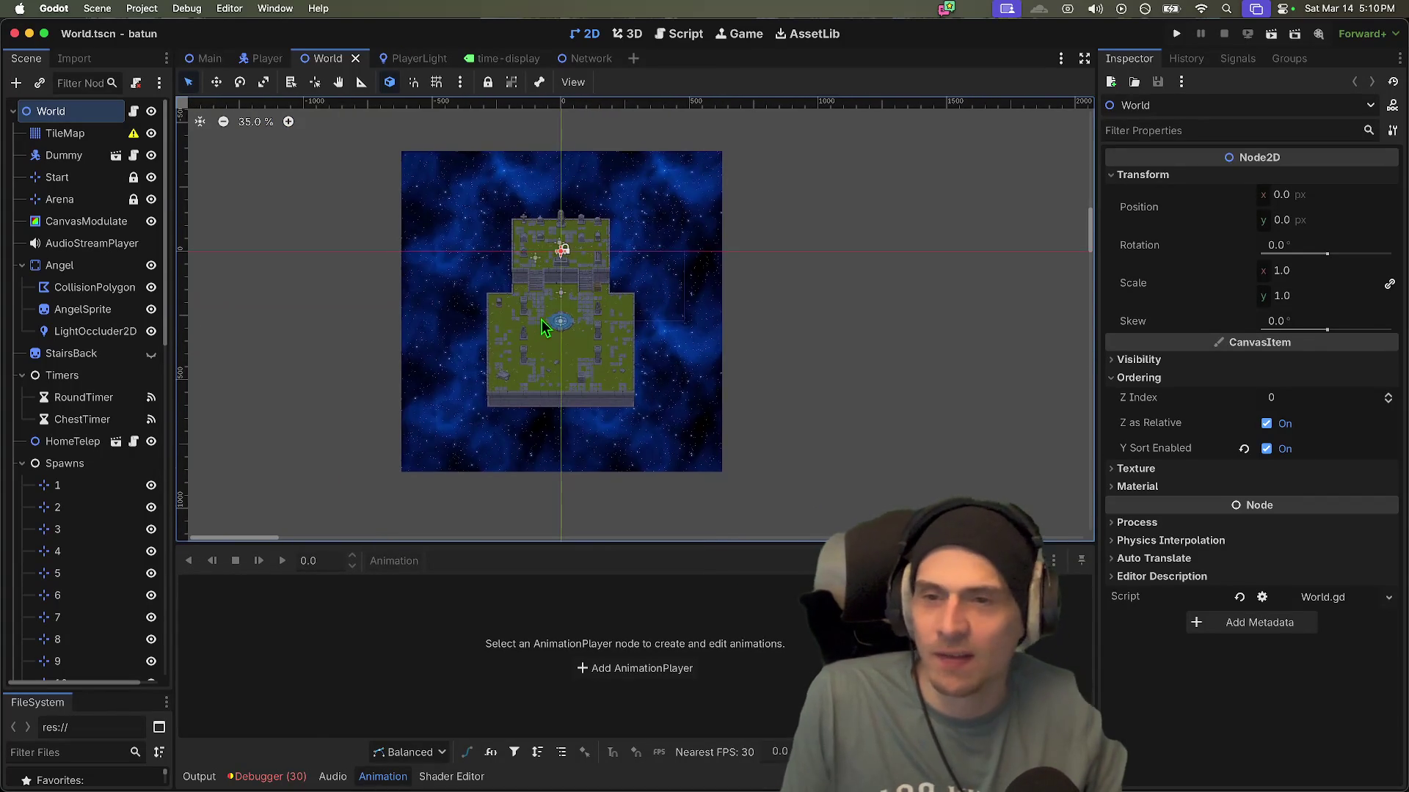
scroll(546, 330, "down", 1)
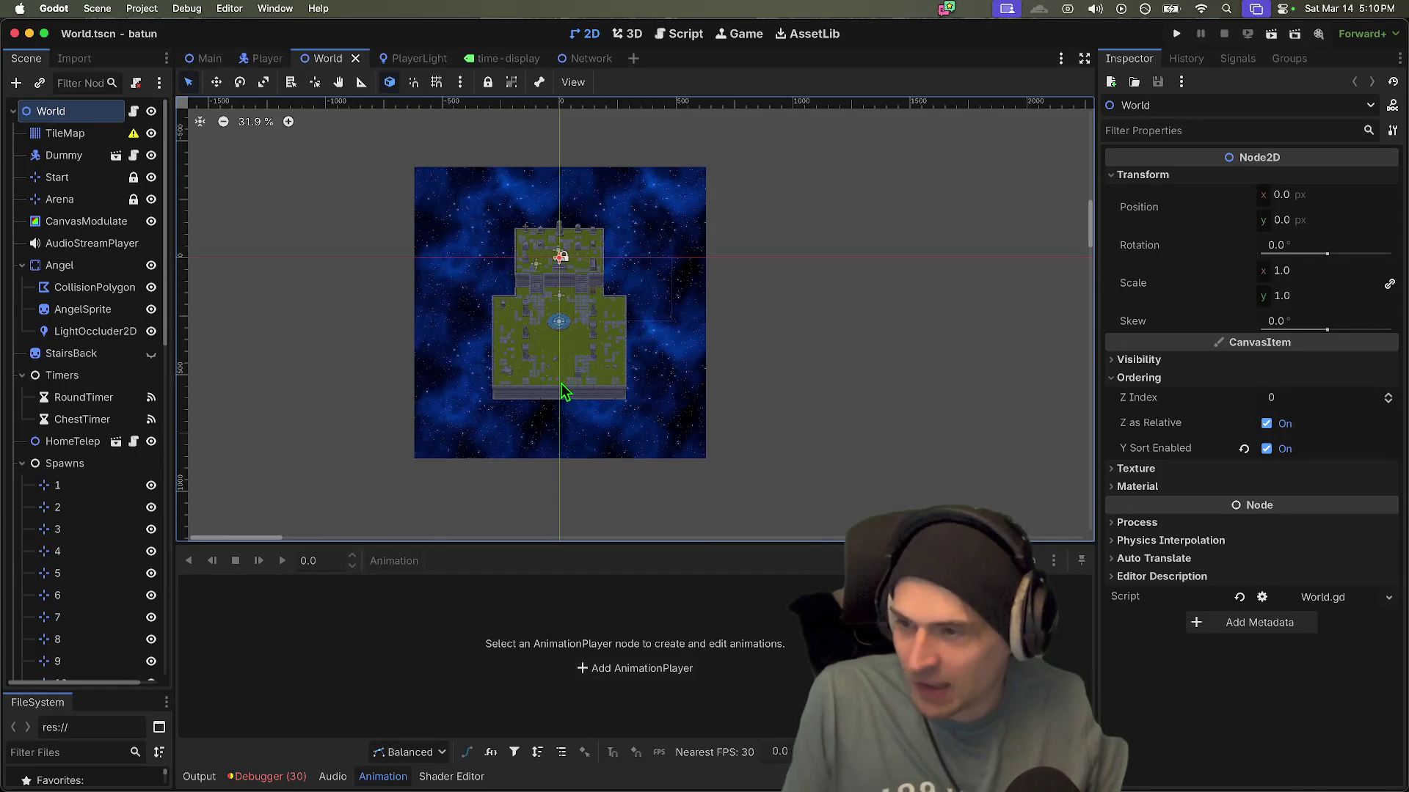
scroll(572, 367, "down", 3)
scroll(602, 341, "up", 6)
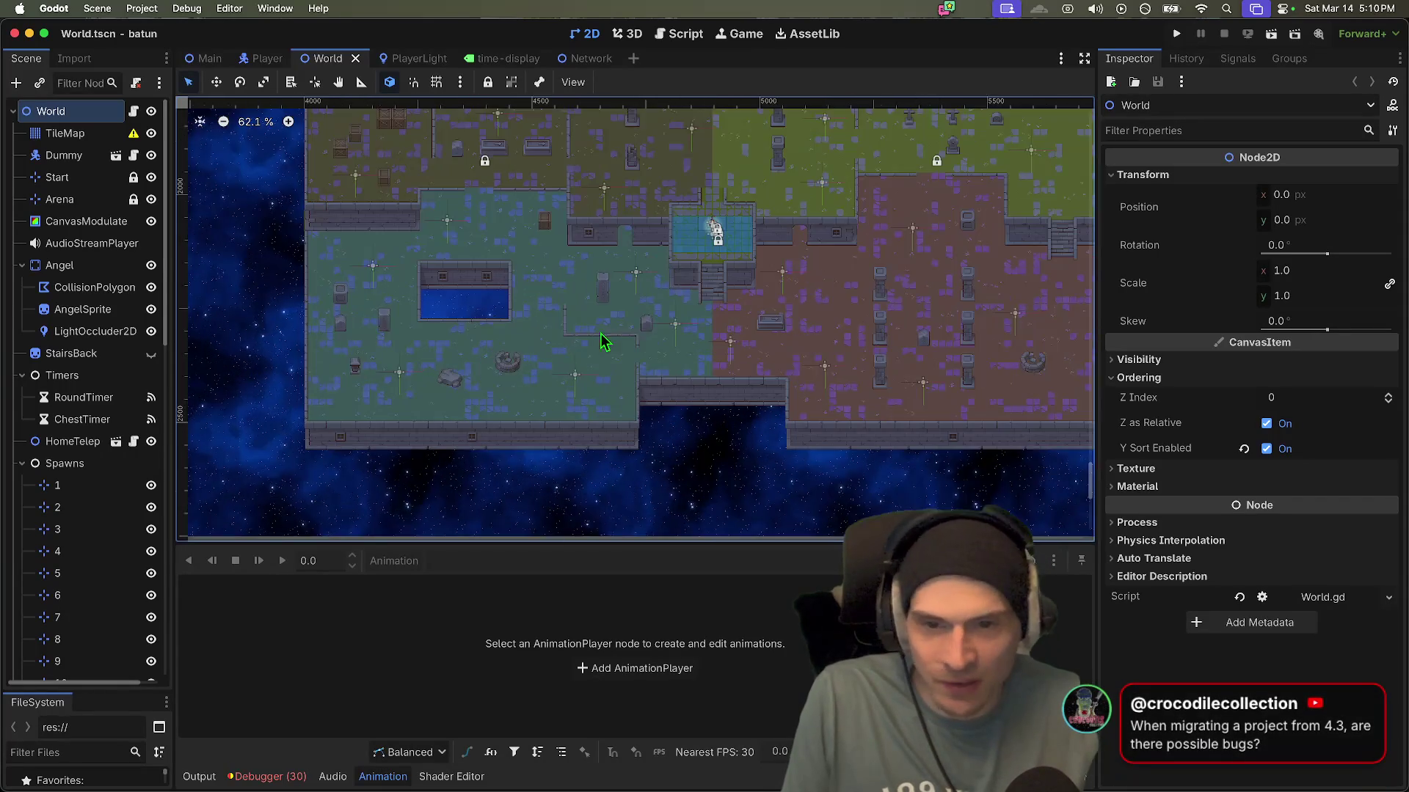
scroll(602, 341, "right", 5)
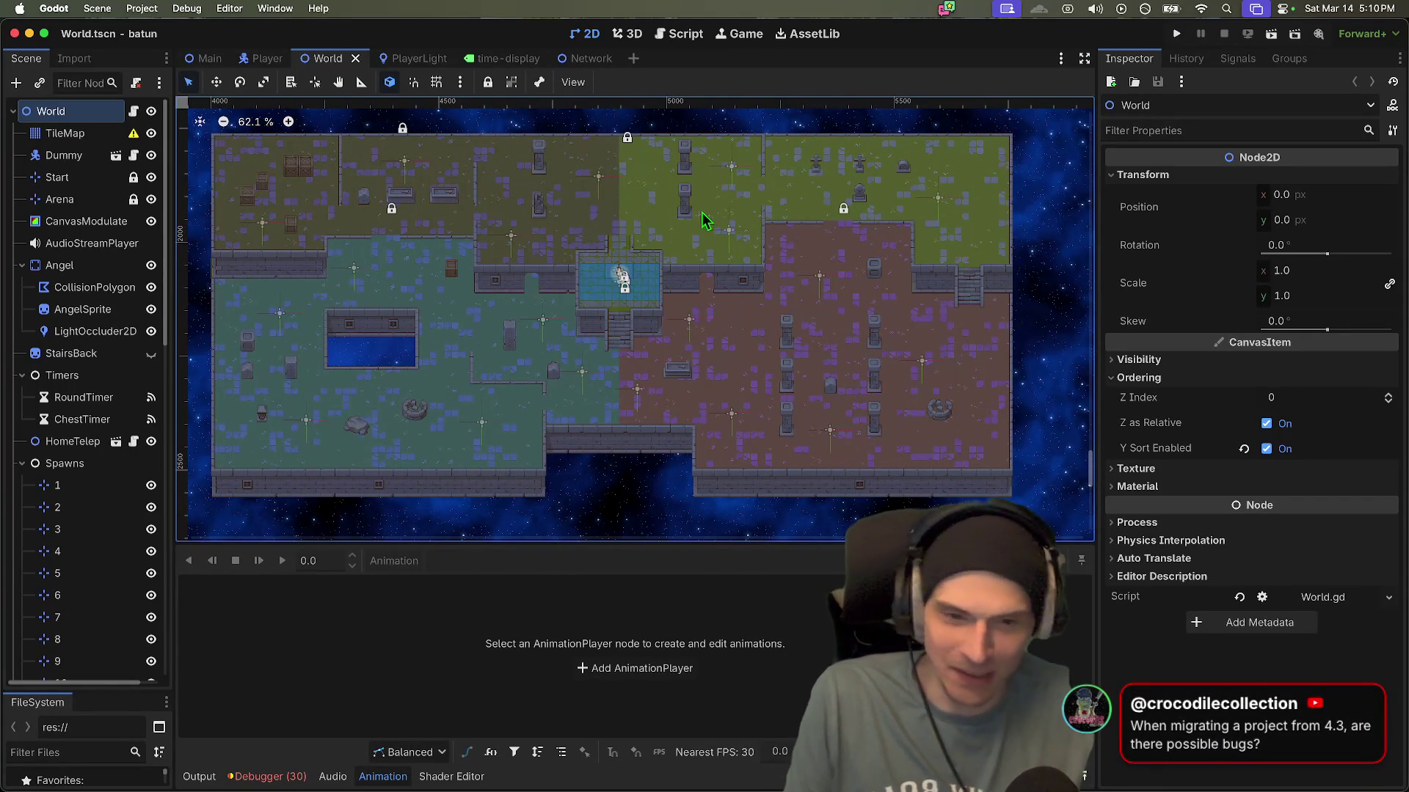
Select and clear the back7 sprite, then box-select nodes across the multi-coloured dungeon.
left_click(342, 539)
scroll(691, 415, "down", 8)
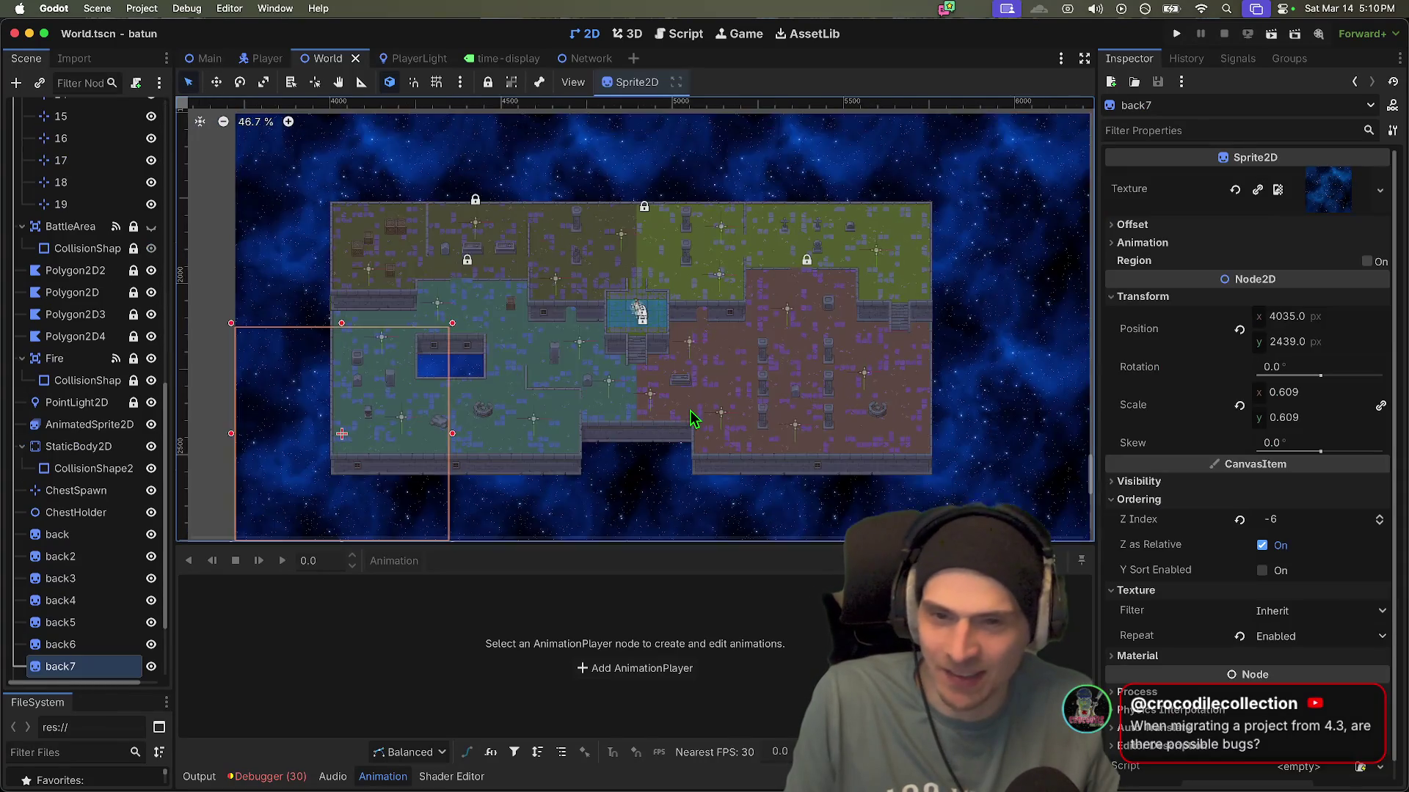
left_click(252, 336)
scroll(622, 465, "down", 5)
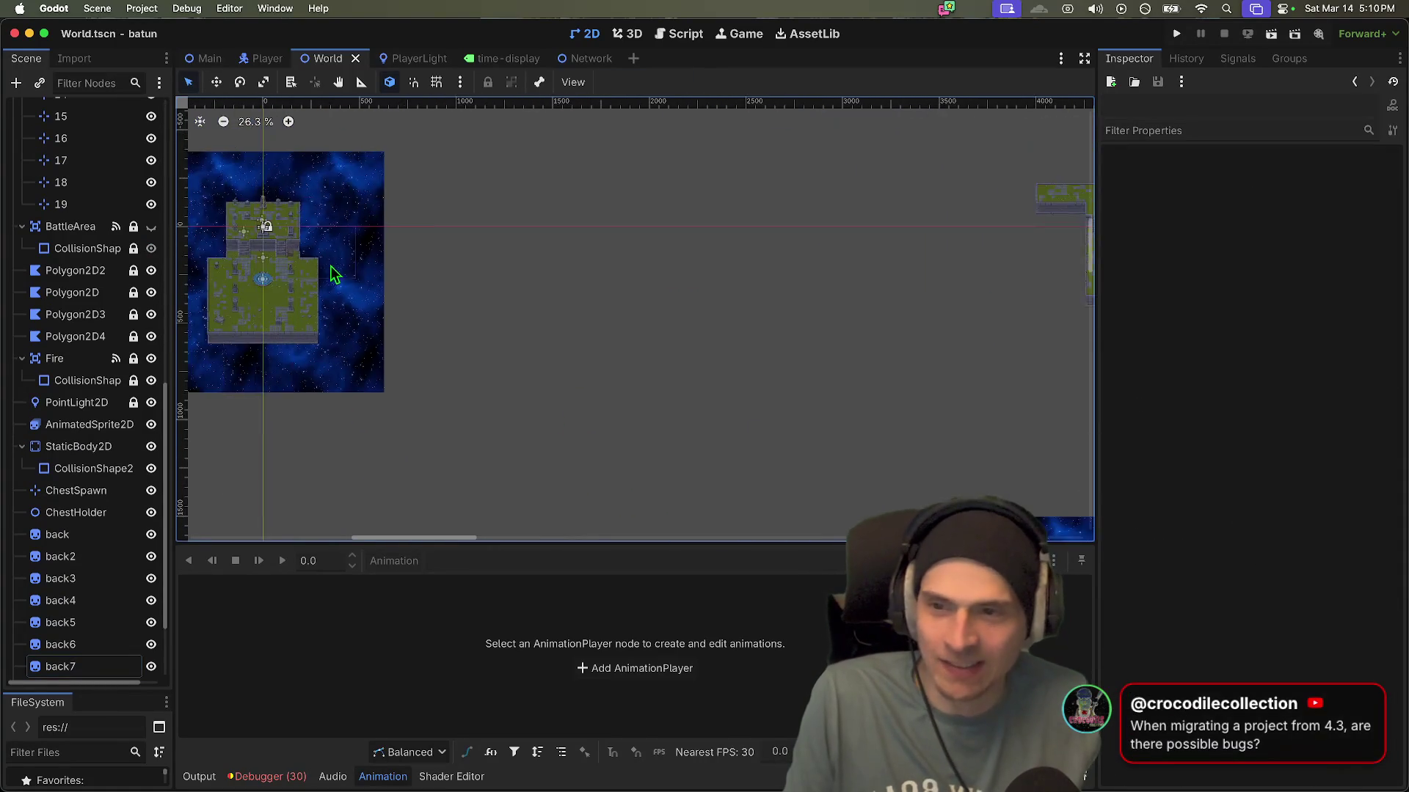
scroll(289, 298, "up", 5)
scroll(458, 297, "down", 5)
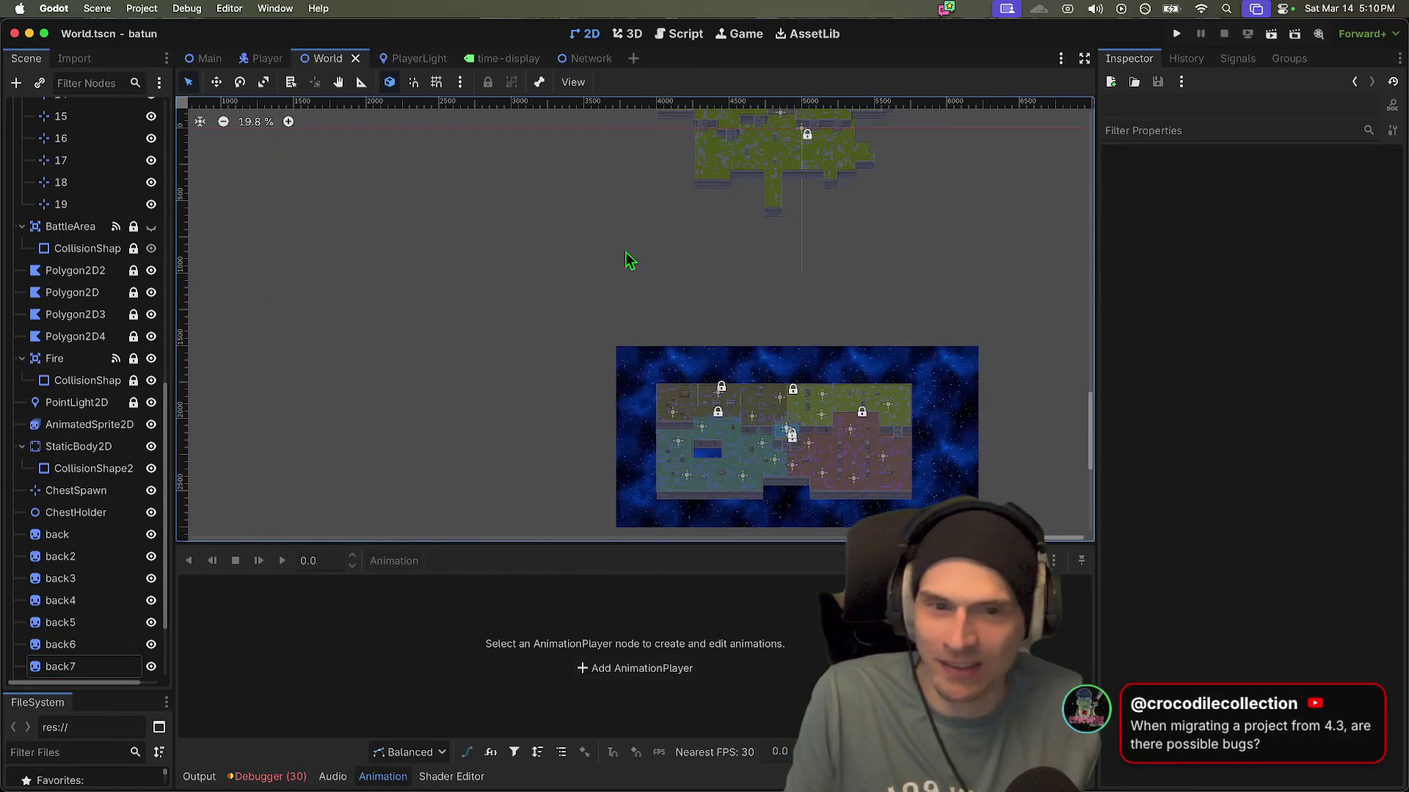
left_click_drag(968, 410, 470, 143)
scroll(675, 396, "up", 12)
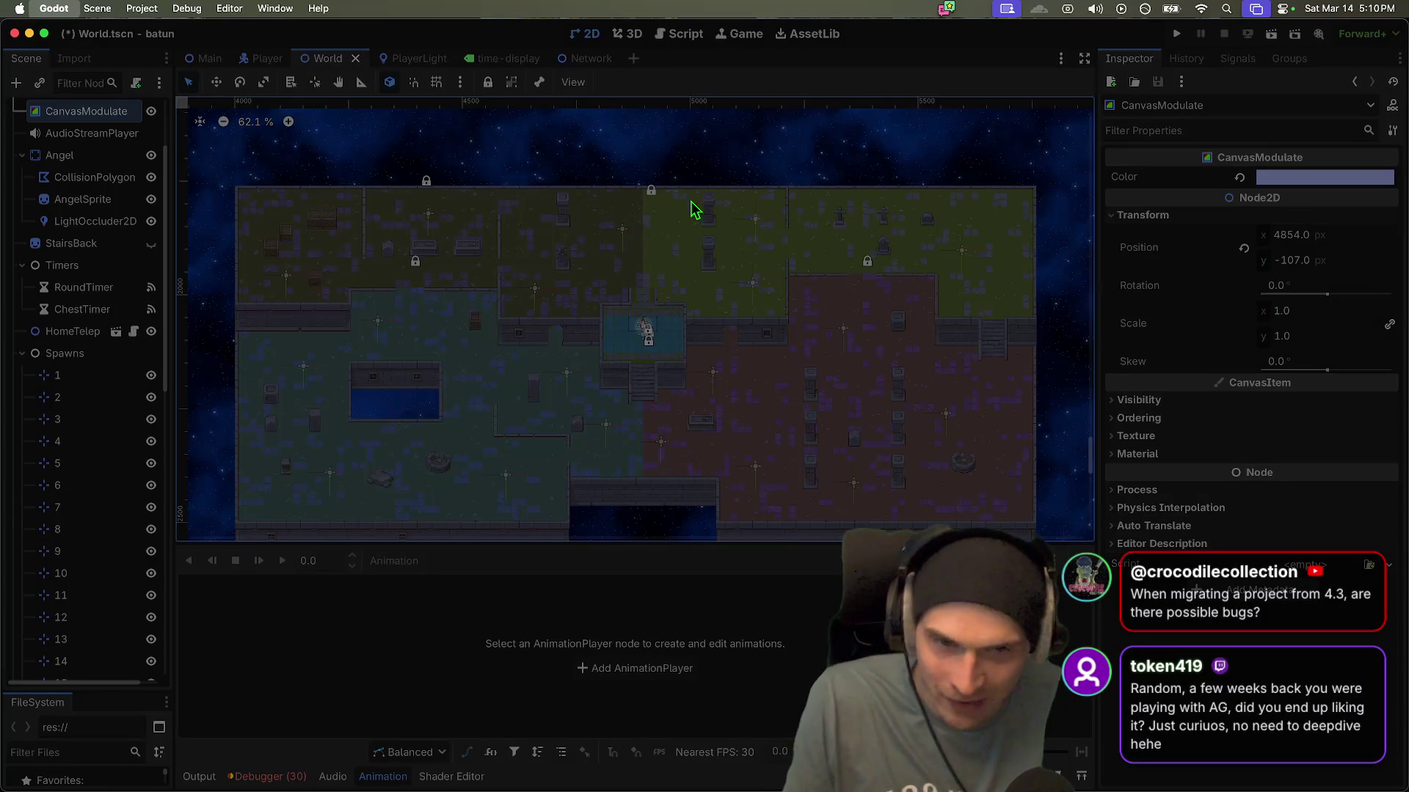
key("super+Tab")
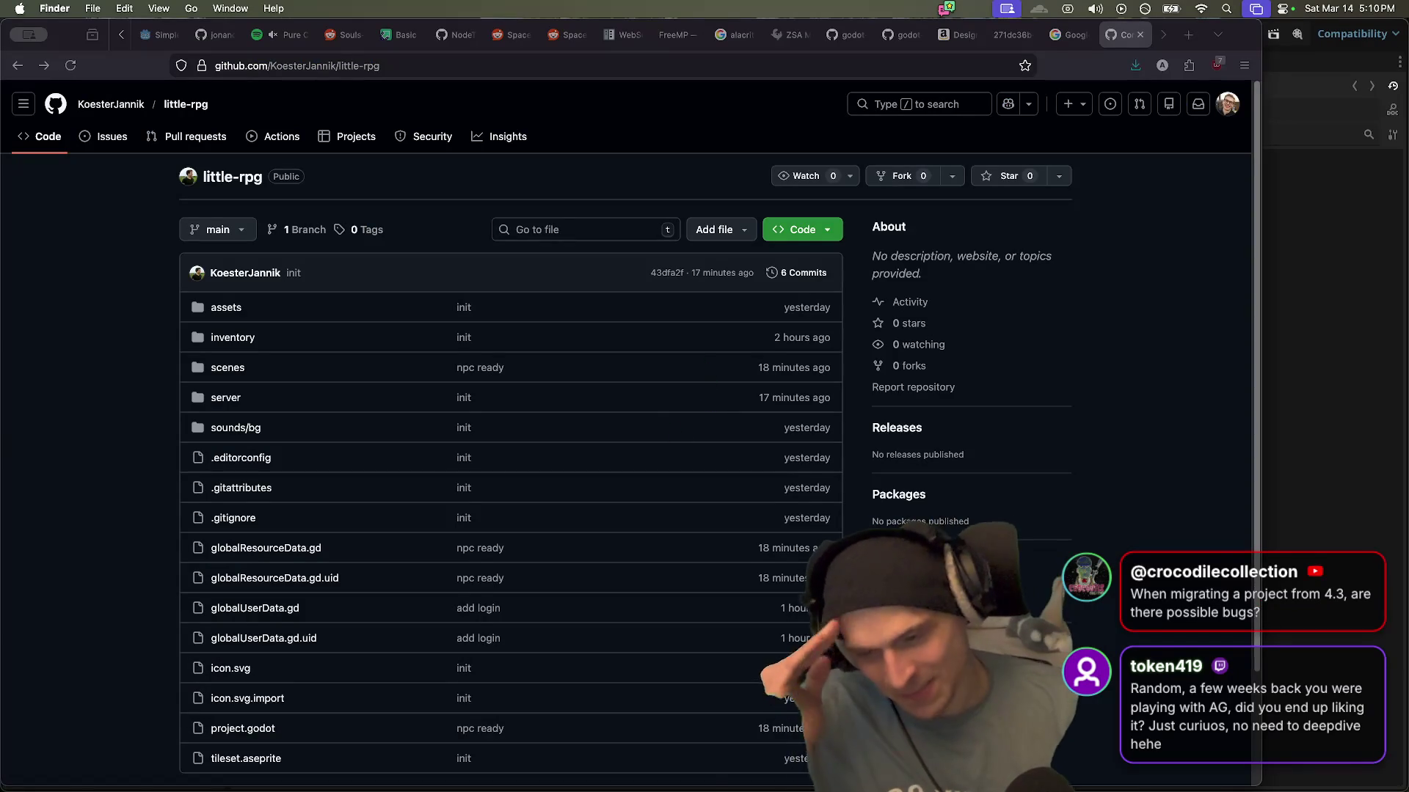
Bring up the little-rpg repository in Firefox, dismissing both Godot Dock icon menus unused.
mouse_move(250, 789)
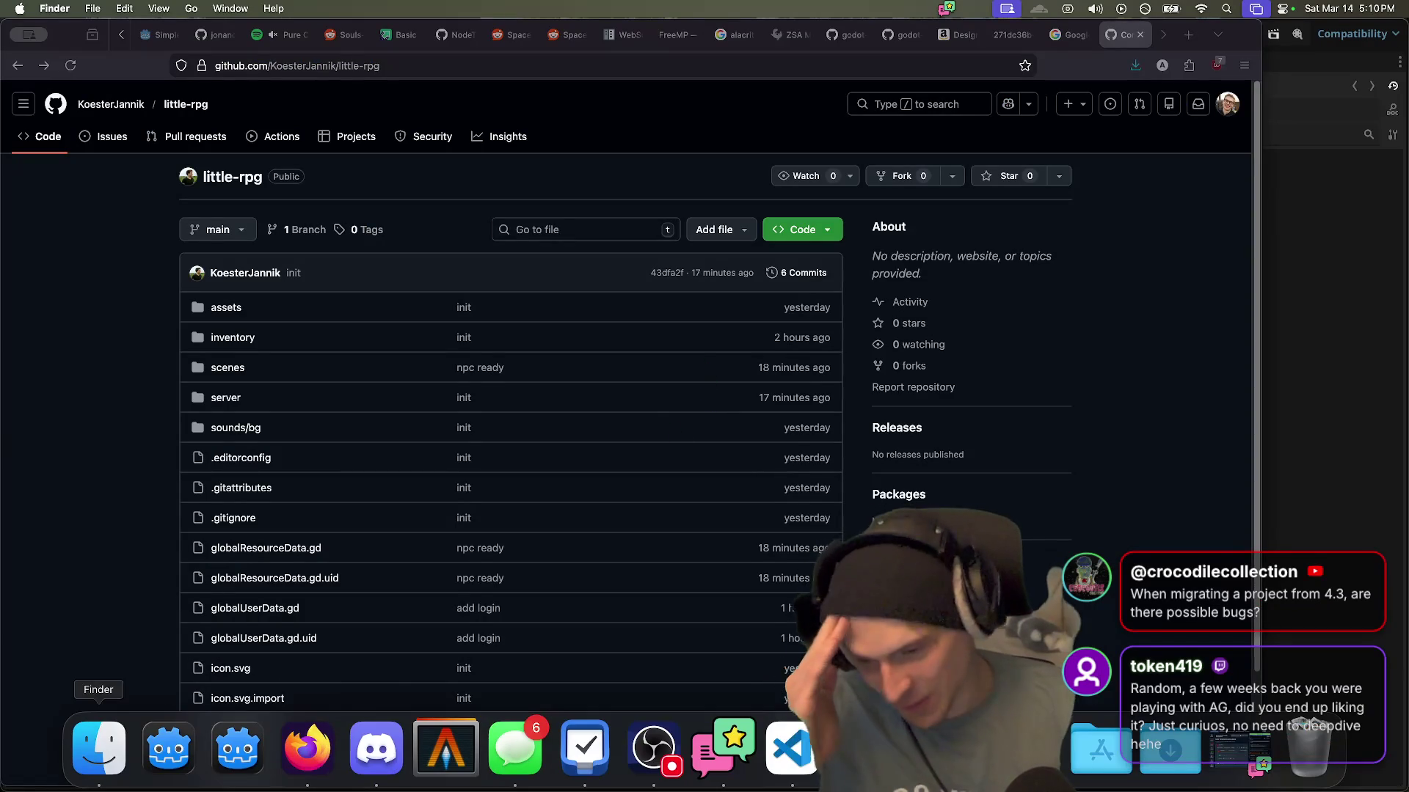
right_click(239, 763)
left_click(110, 545)
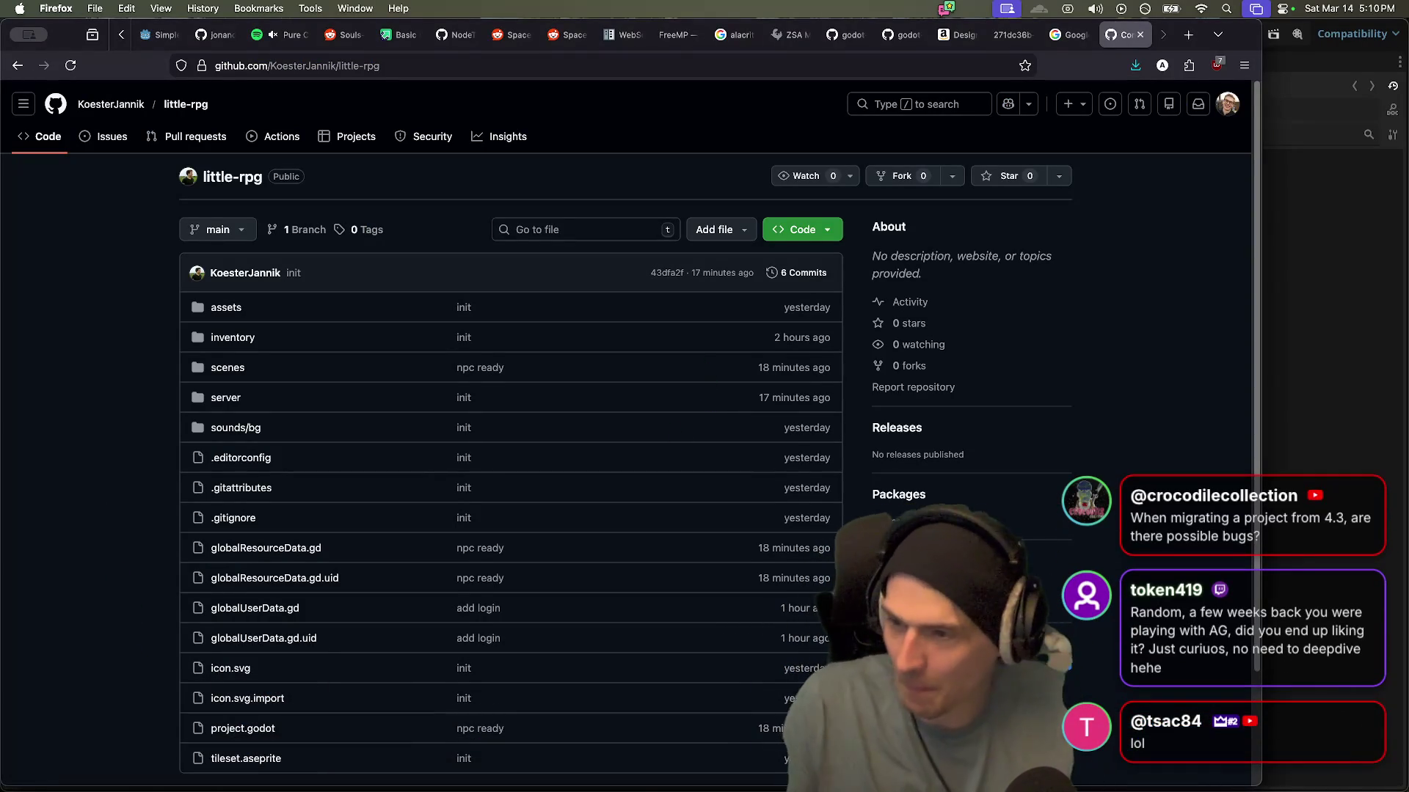
mouse_move(155, 764)
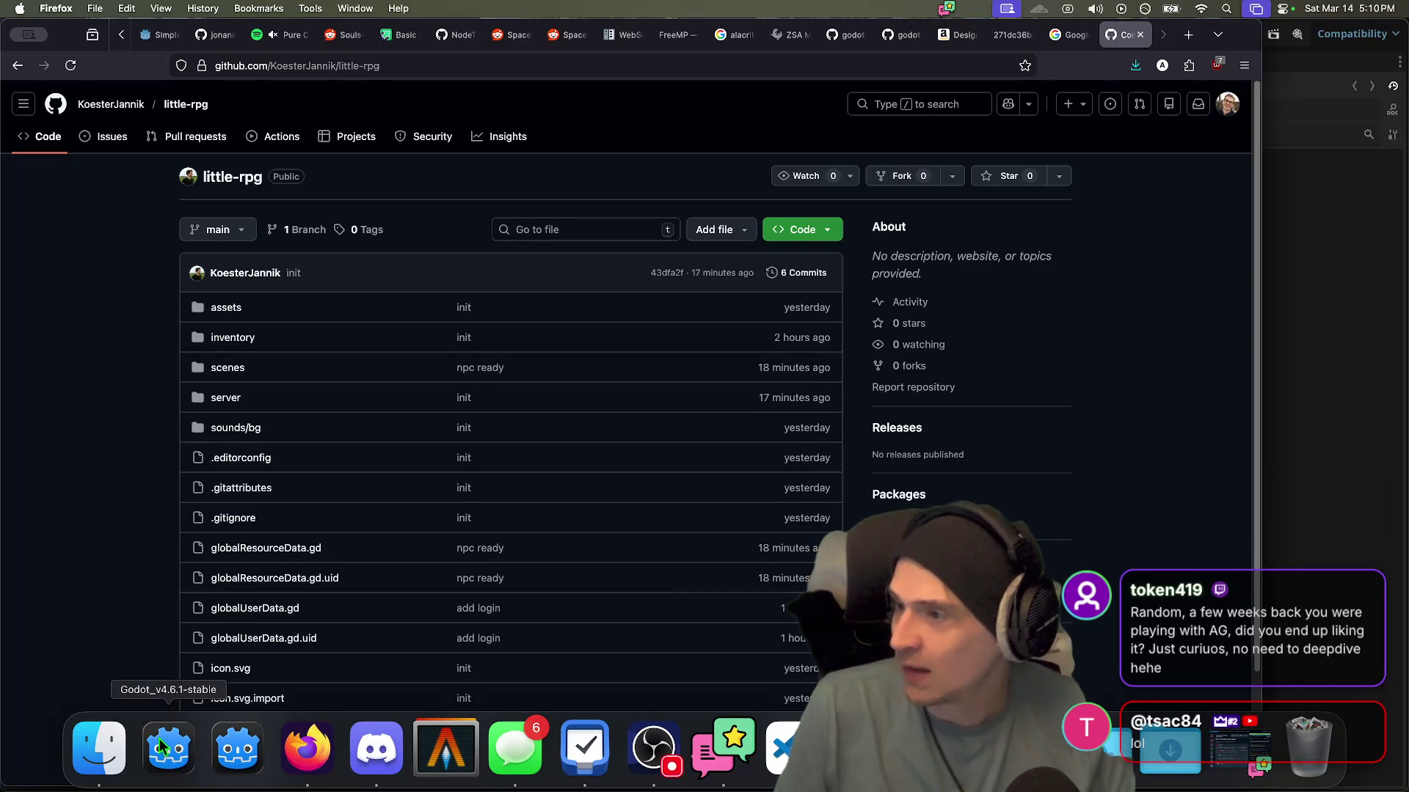
right_click(163, 747)
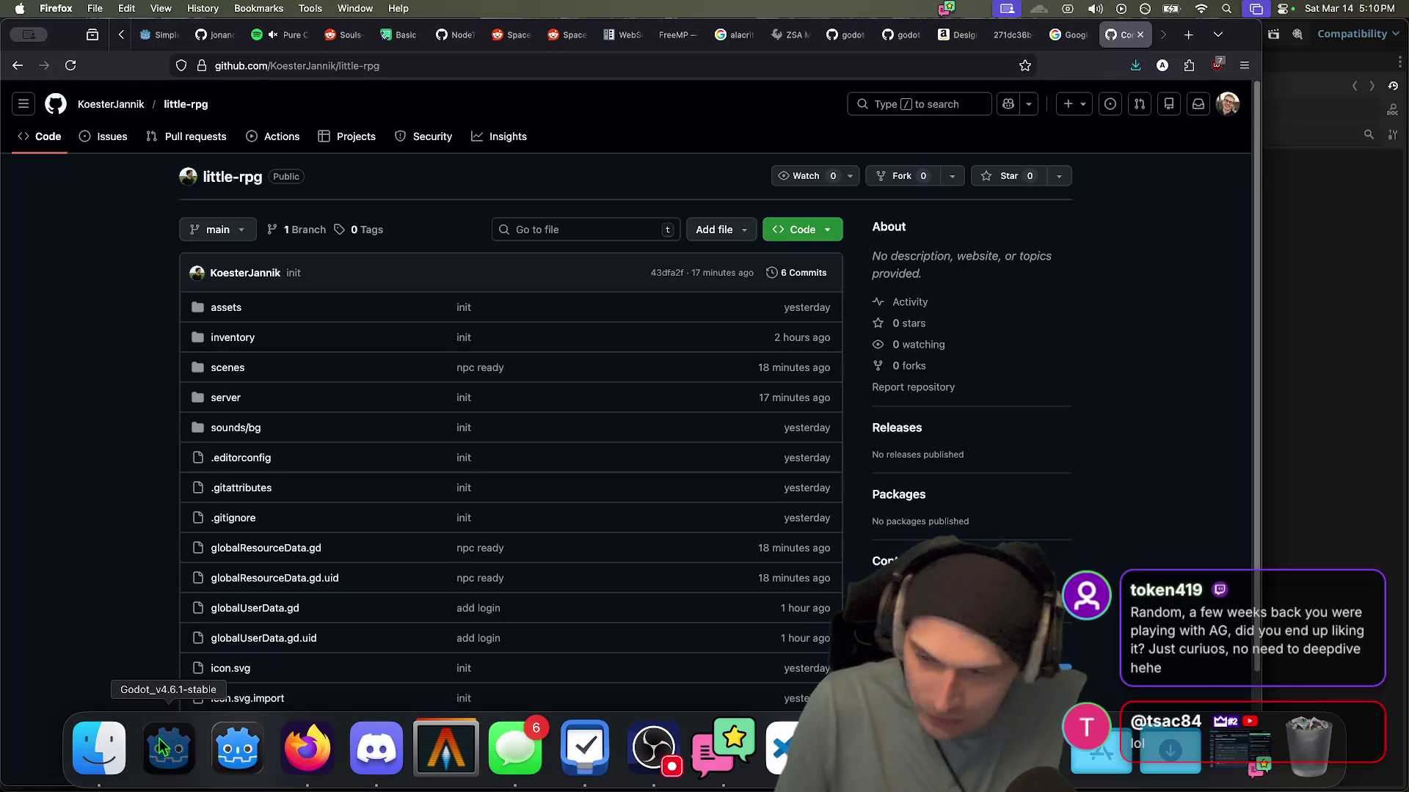
left_click(150, 651)
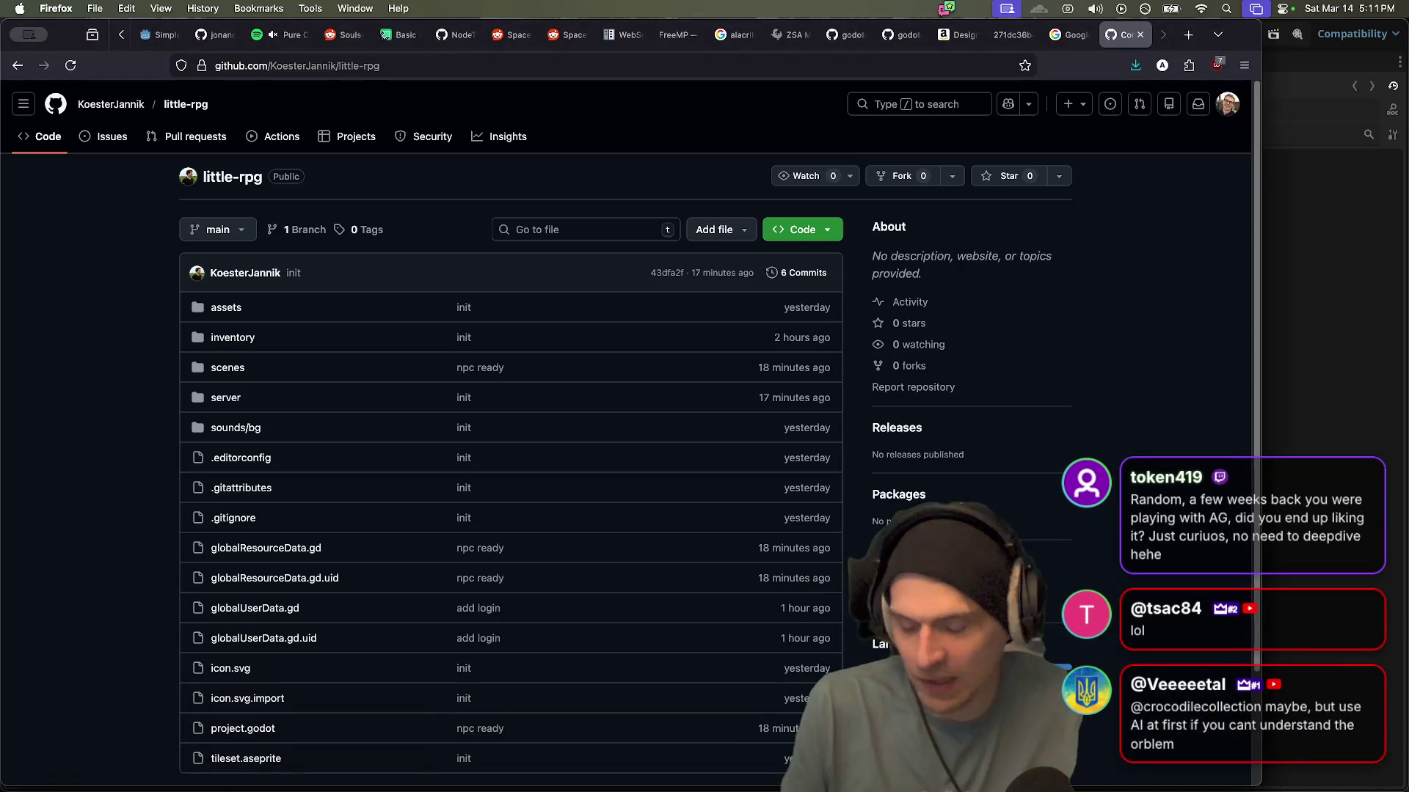
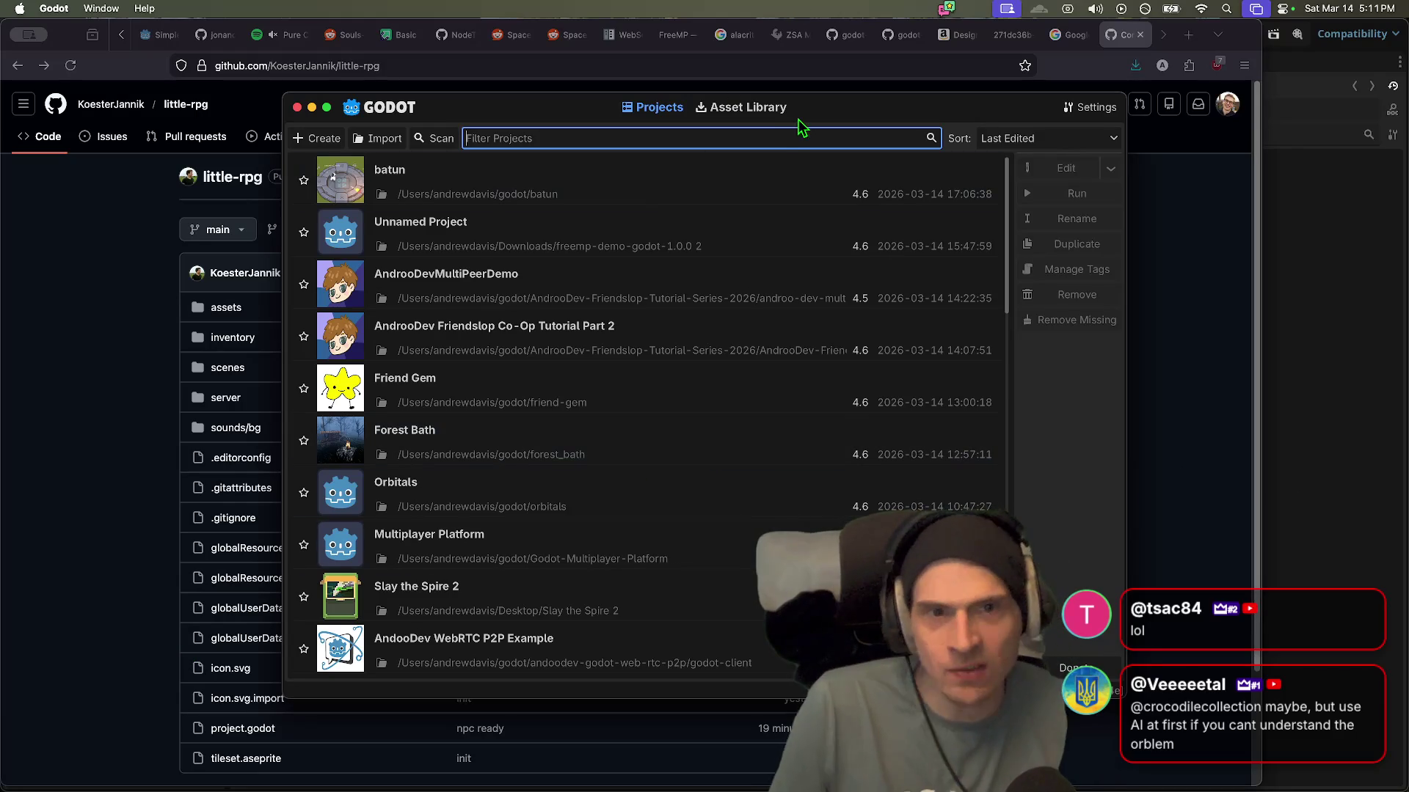
Nudge Godot's Project Manager window up slightly and bring up Spotlight search.
mouse_move(809, 117)
left_mouse_down()
mouse_move(822, 105)
mouse_move(804, 103)
left_mouse_up()
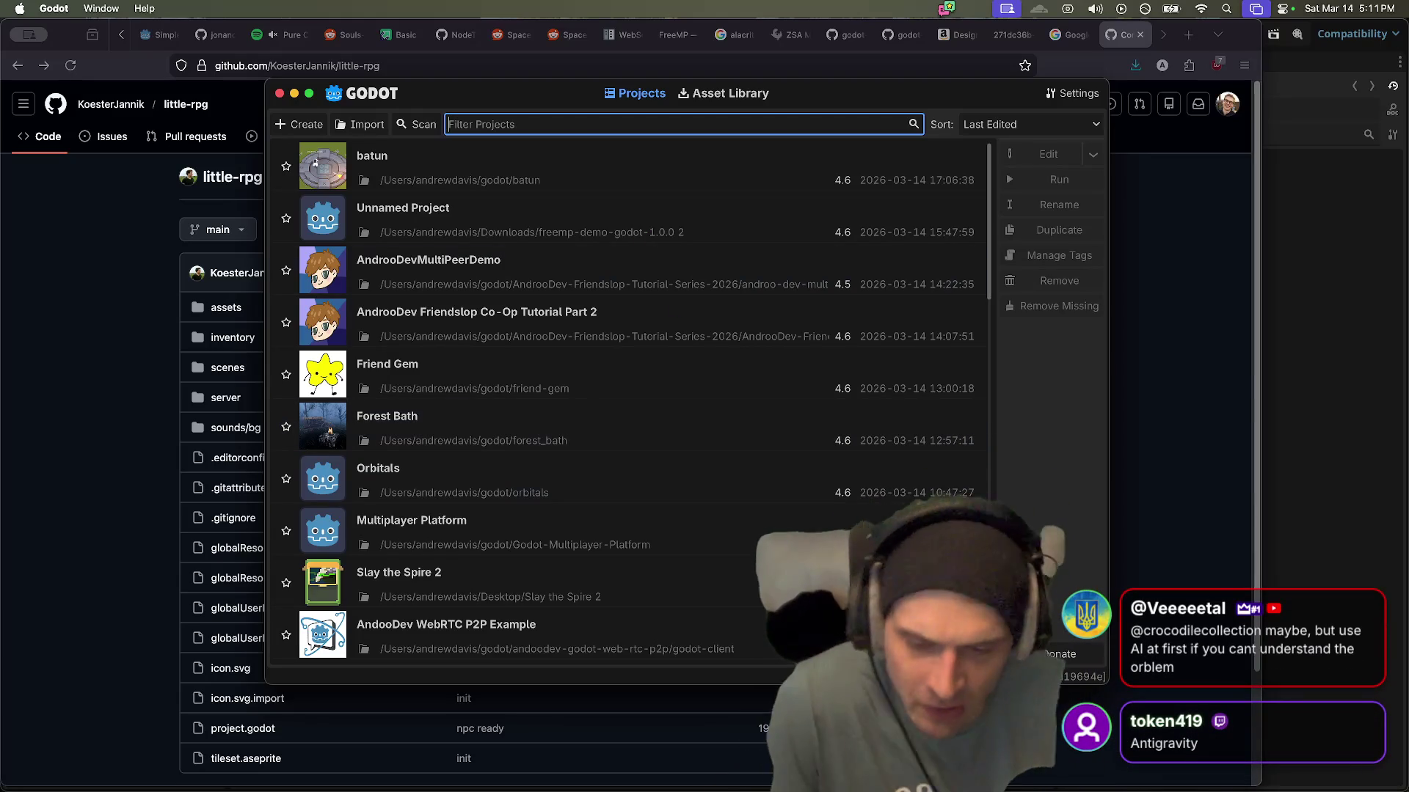
mouse_move(735, 785)
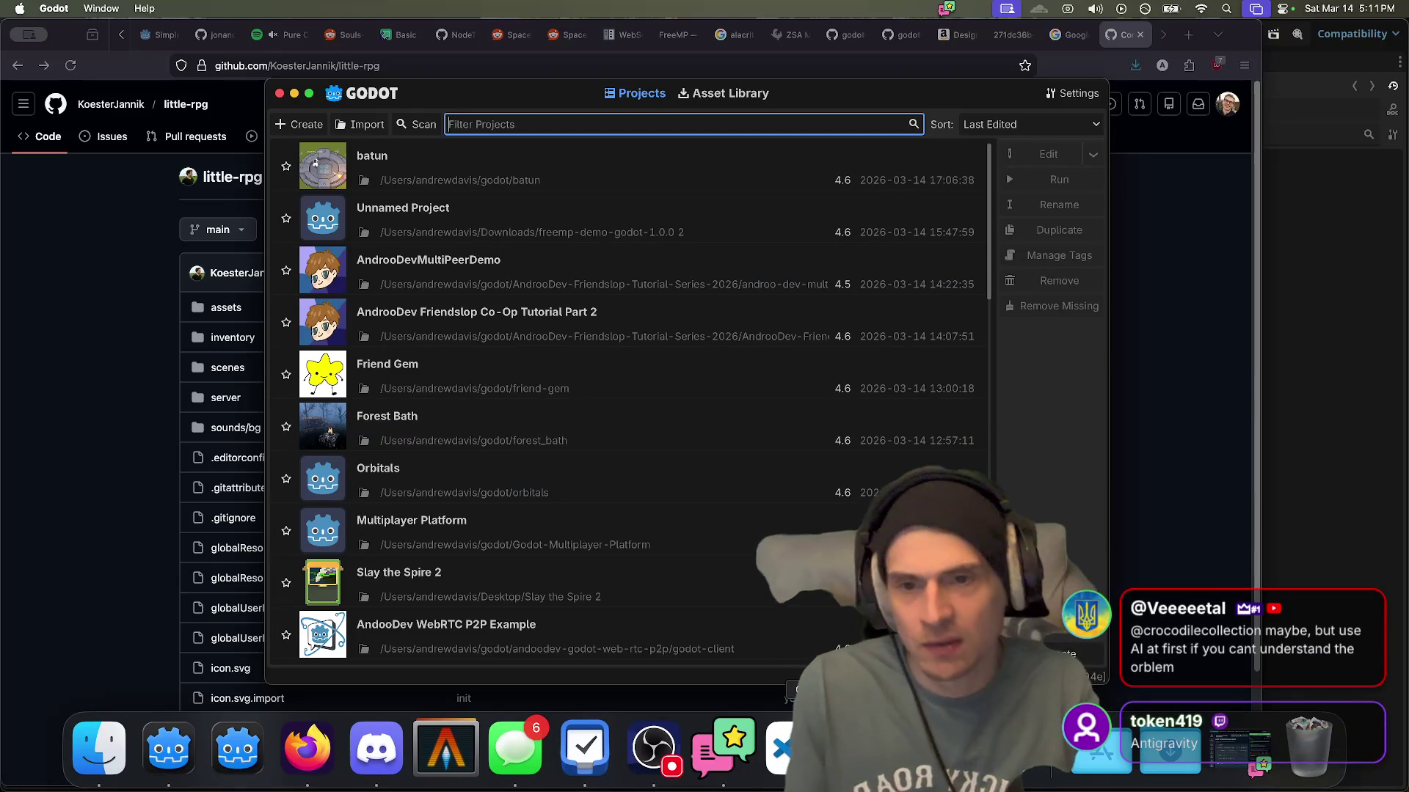
key("cmd+space")
Launch Antigravity from Spotlight by searching 'an'.
type("an")
key("Return")
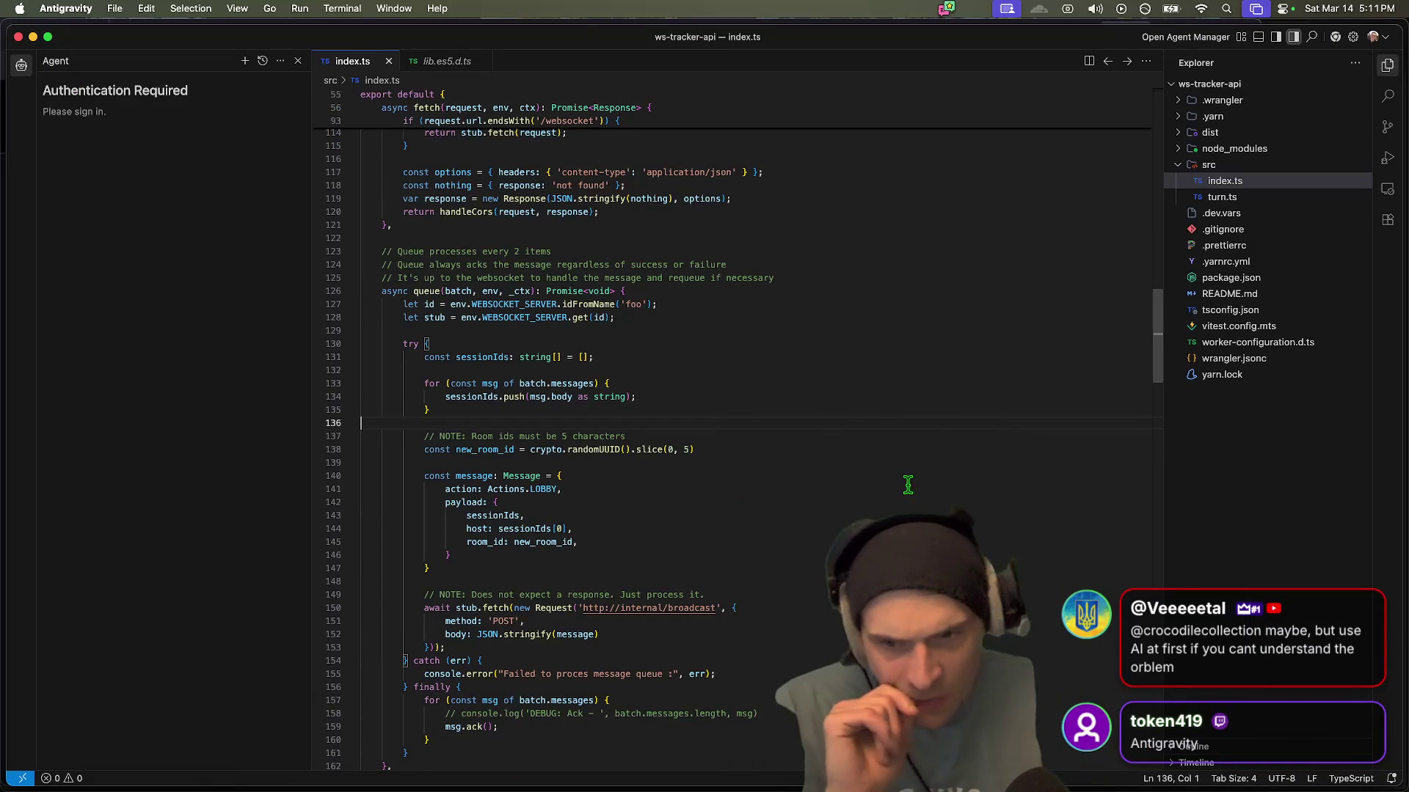
scroll(884, 488, "down", 5)
scroll(884, 489, "down", 15)
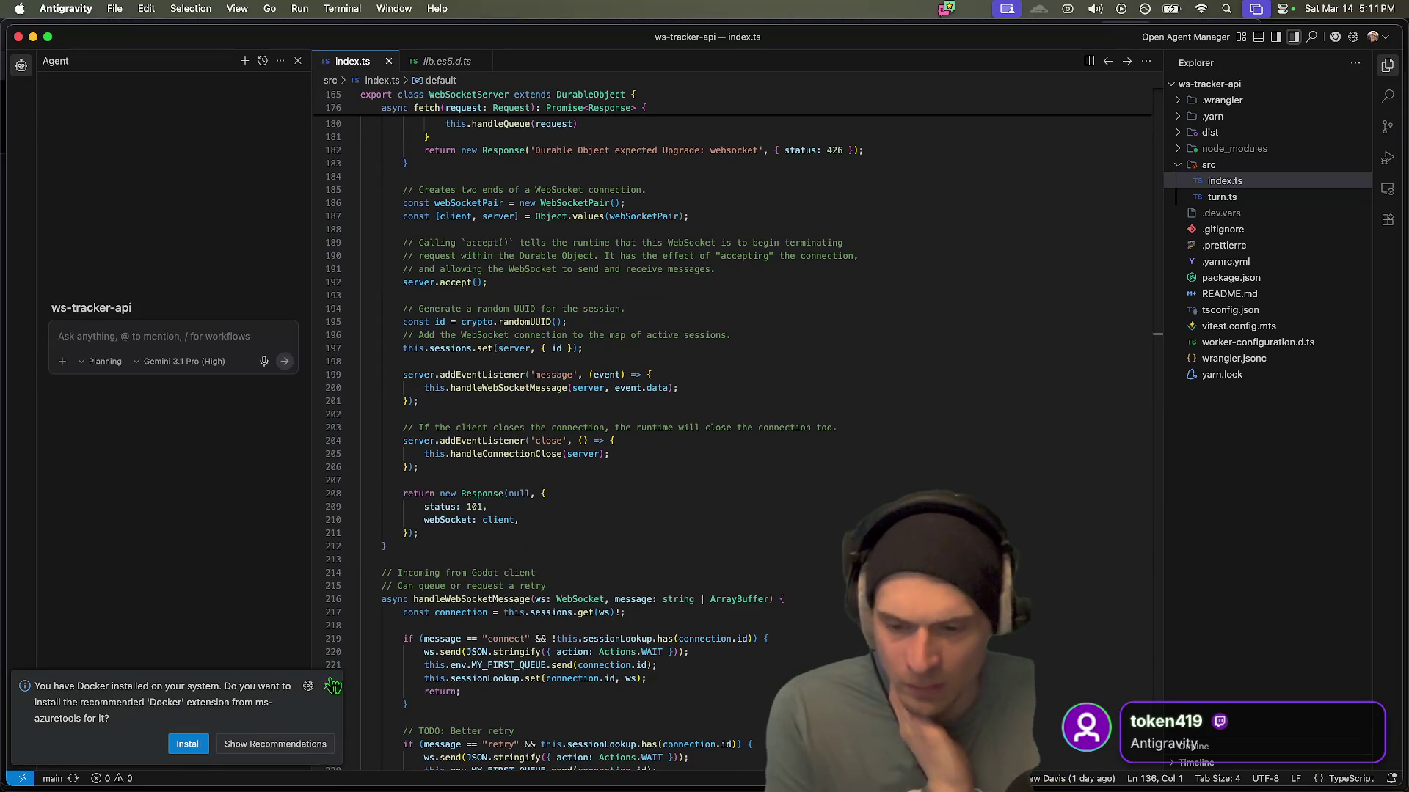
Dismiss the Docker suggestion, close the agent panel, and scroll index.ts to handleQueue.
left_click(331, 685)
left_click(298, 63)
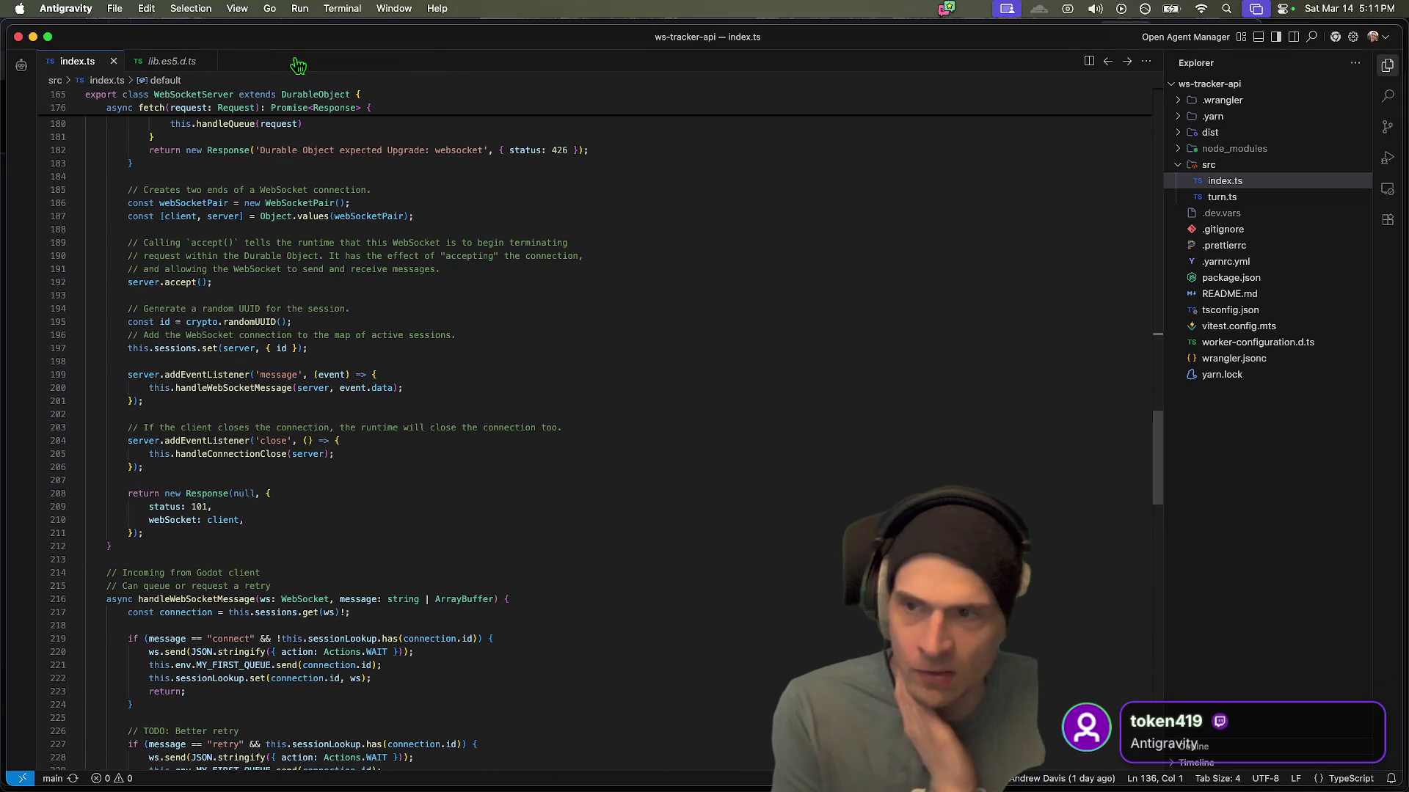
scroll(513, 352, "down", 5)
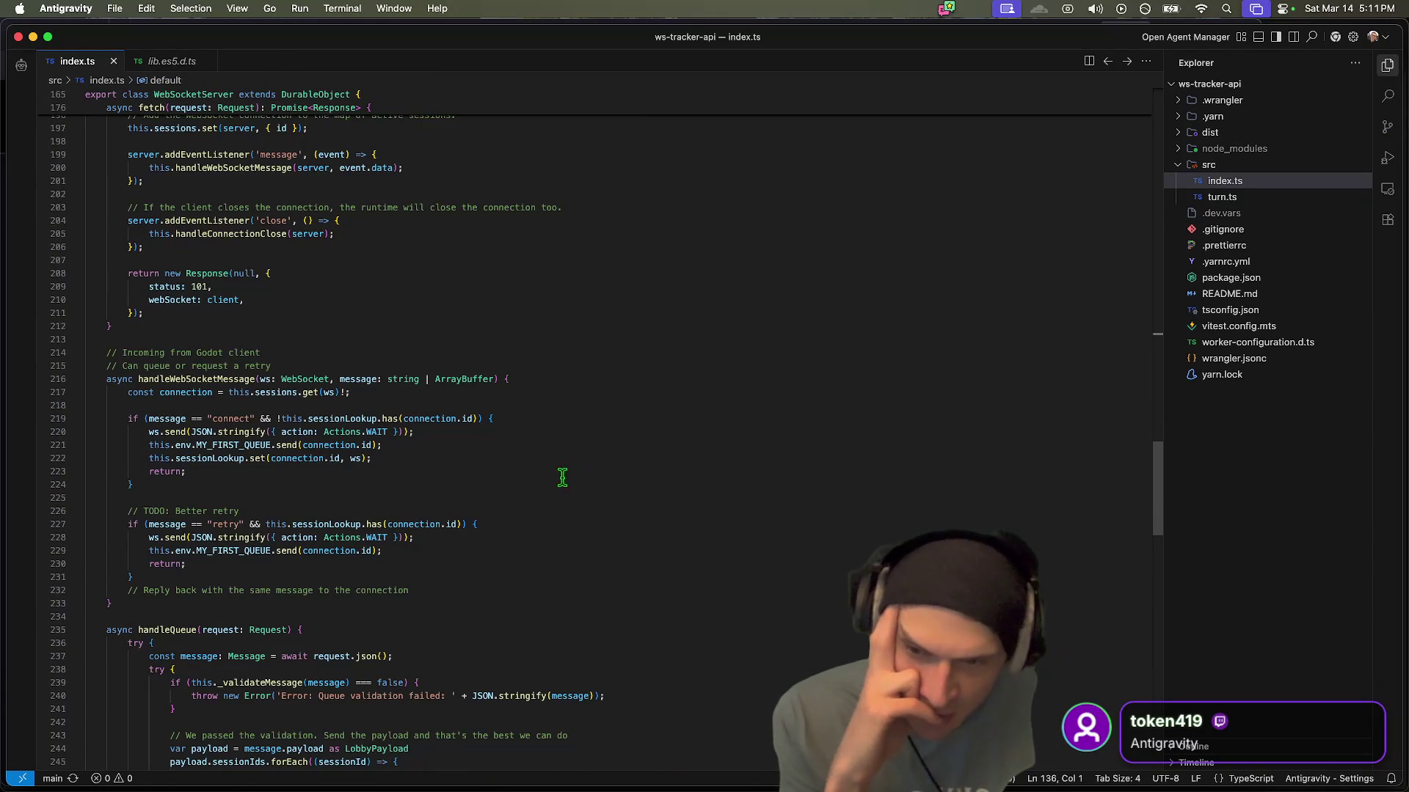
scroll(462, 553, "down", 10)
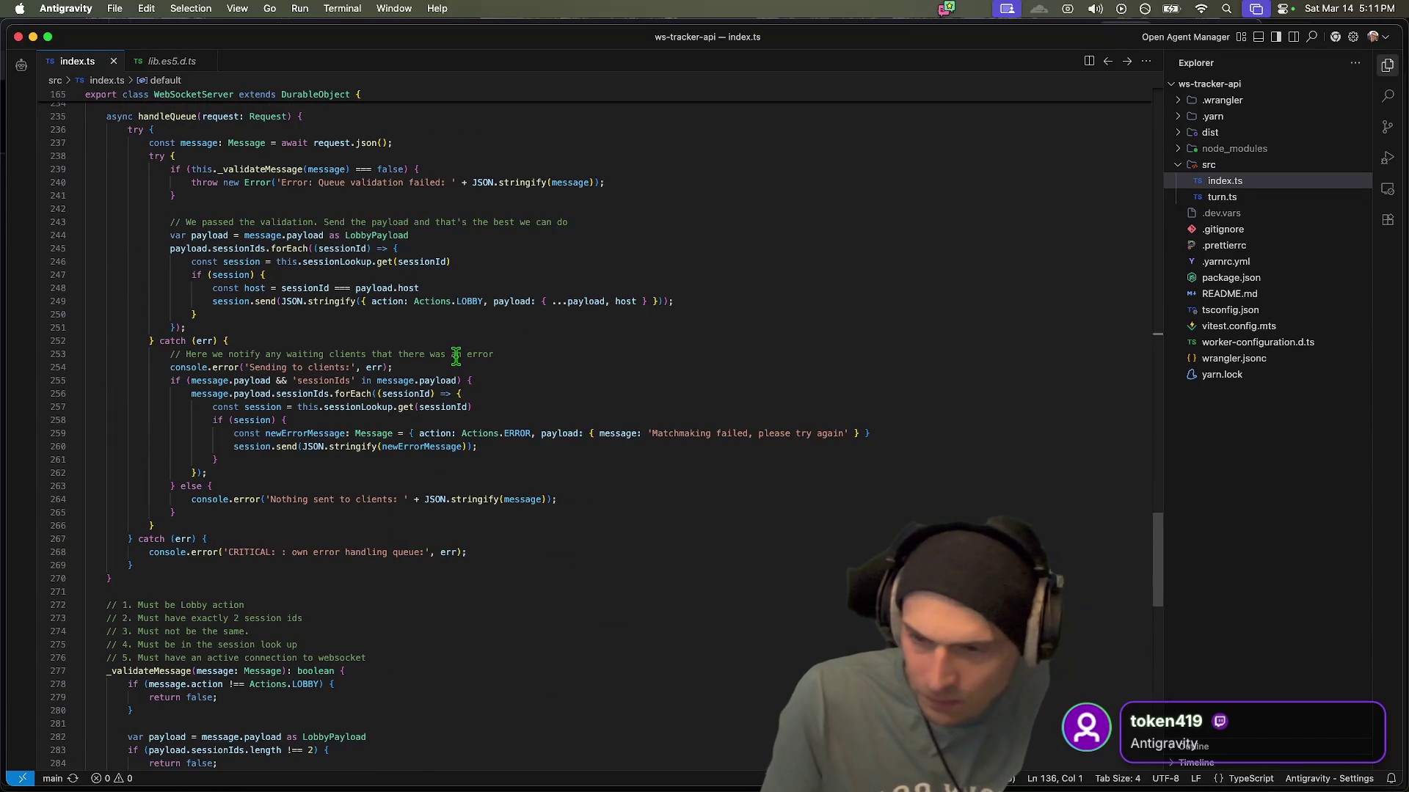
scroll(456, 356, "down", 1)
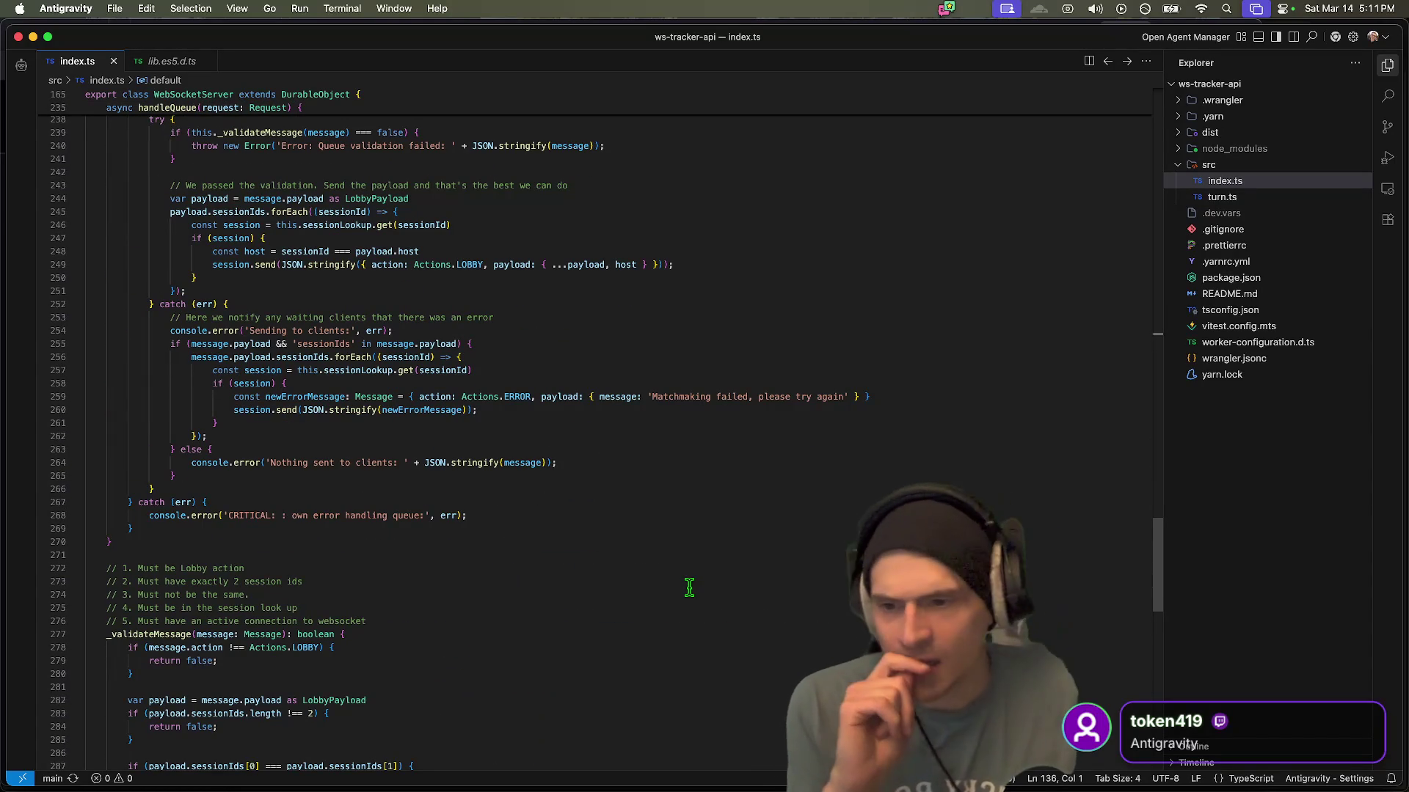
scroll(626, 366, "up", 2)
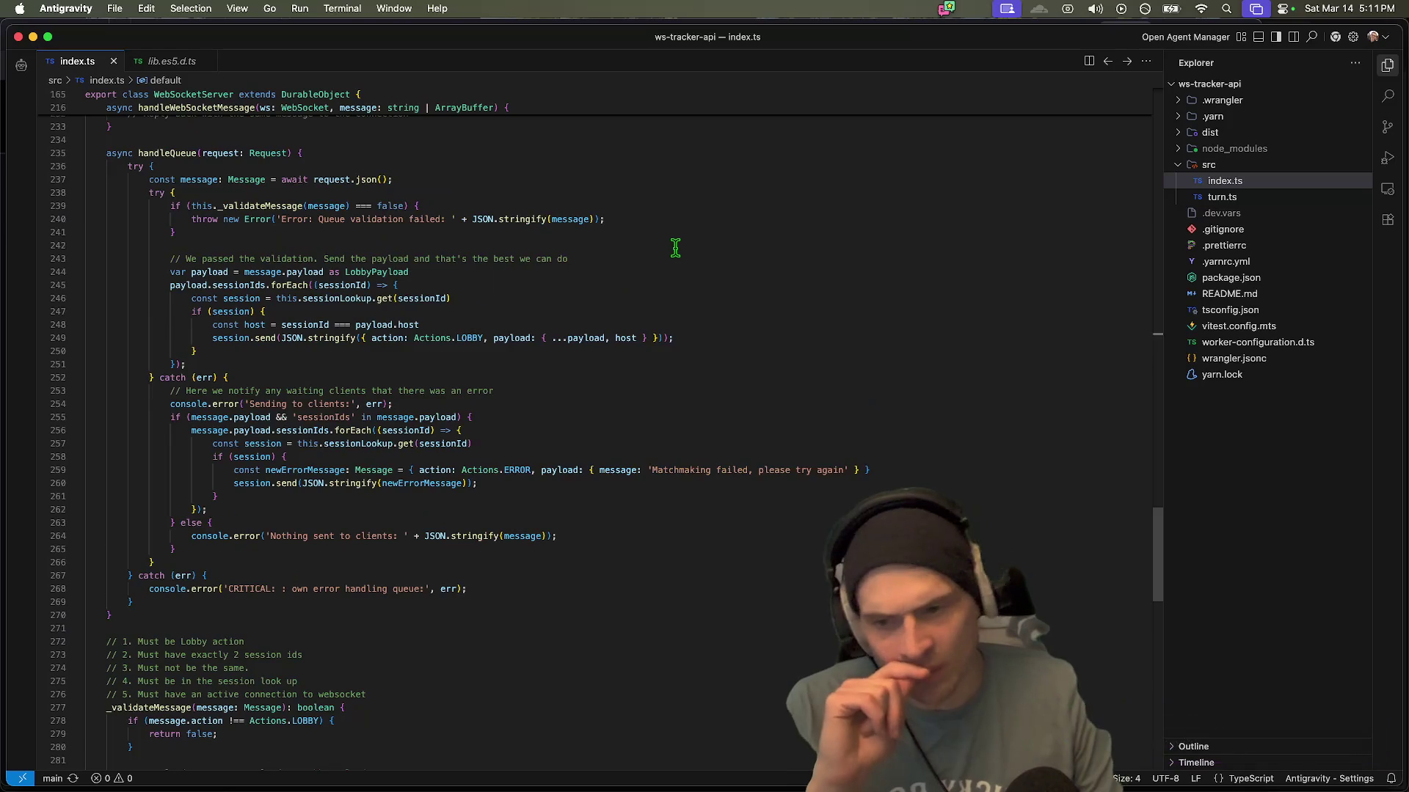
scroll(660, 294, "up", 1)
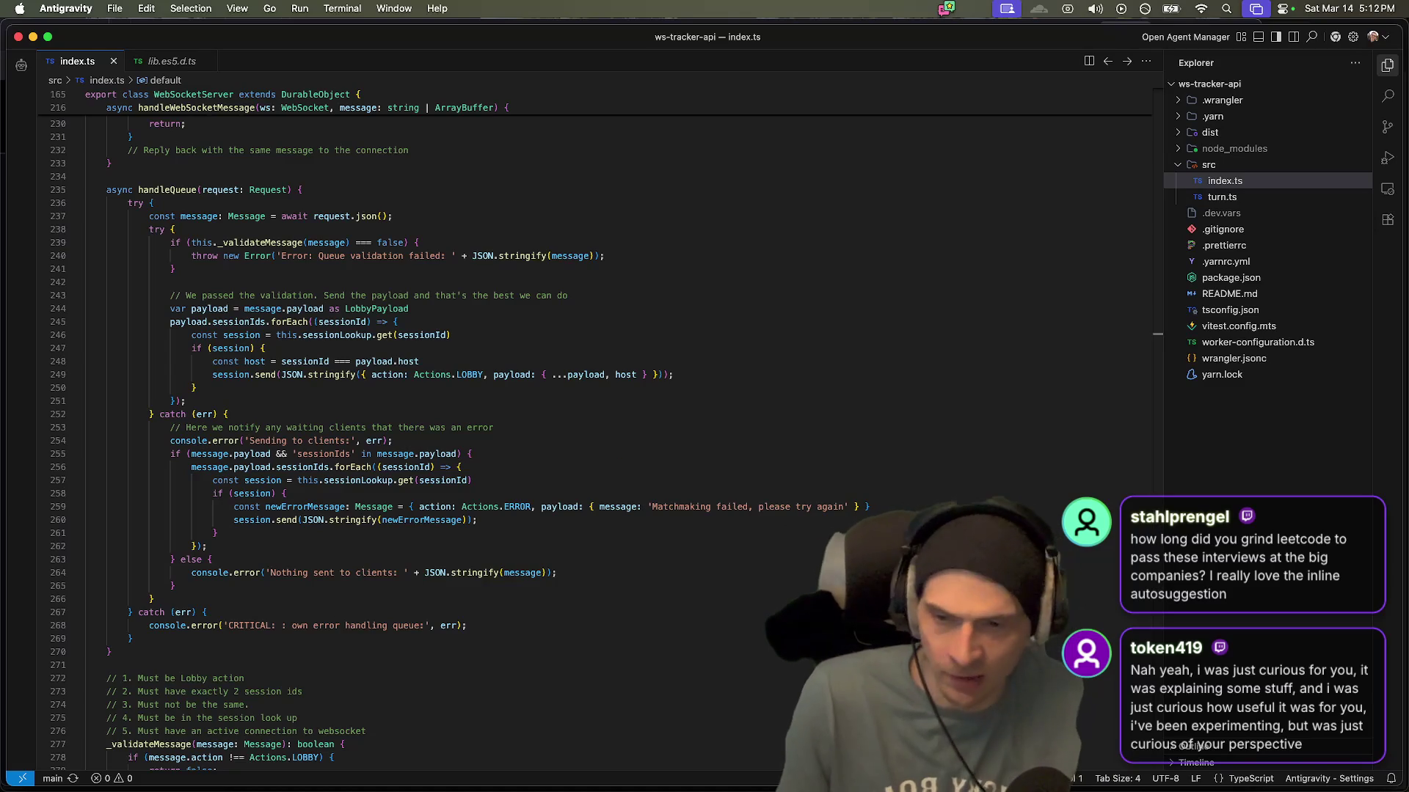
Go to frontendmasters.com in a new Firefox tab.
mouse_move(490, 783)
left_click(292, 778)
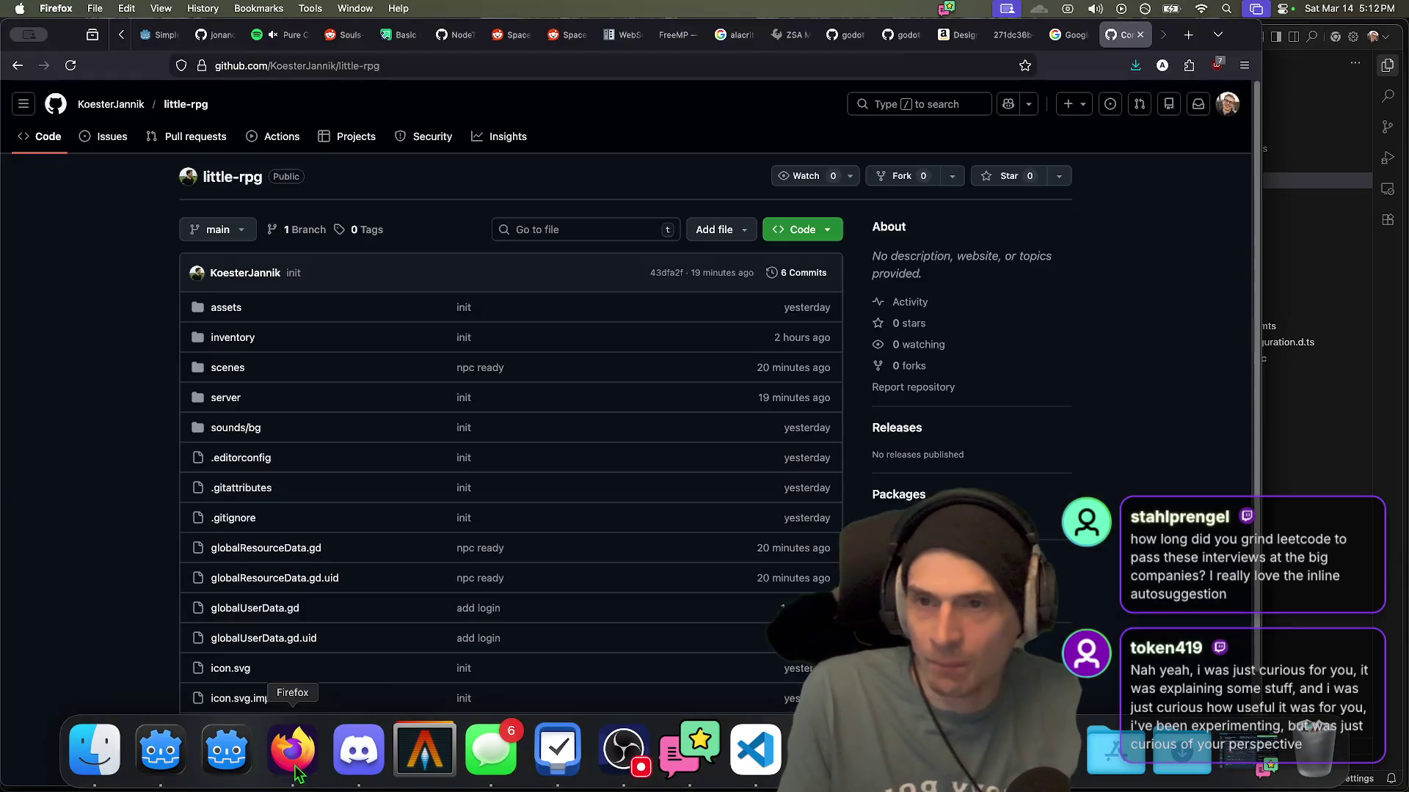
key("super+t")
type("fro")
key("Return")
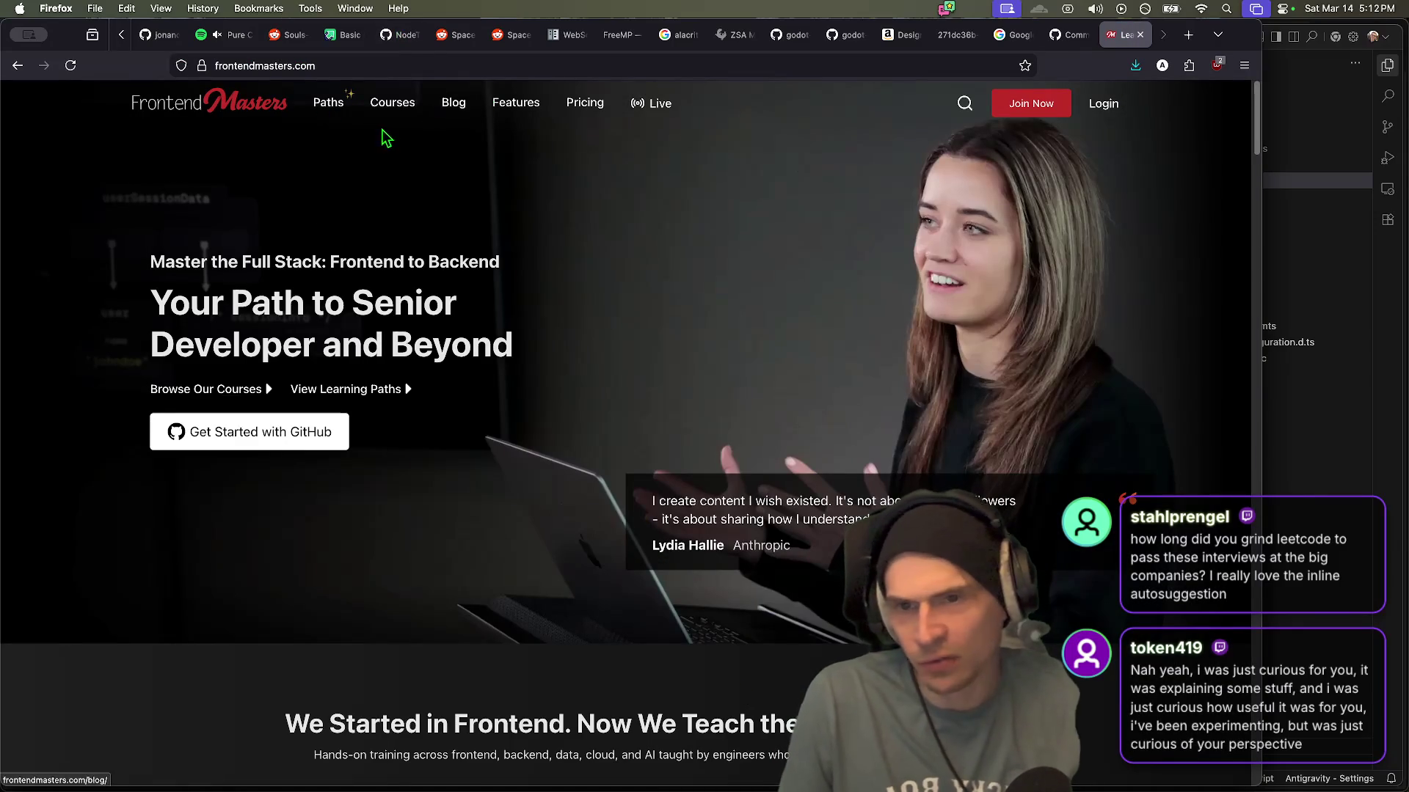
Search the Frontend Masters courses for 'prim' and open ThePrimeagen's teacher page.
left_click(393, 103)
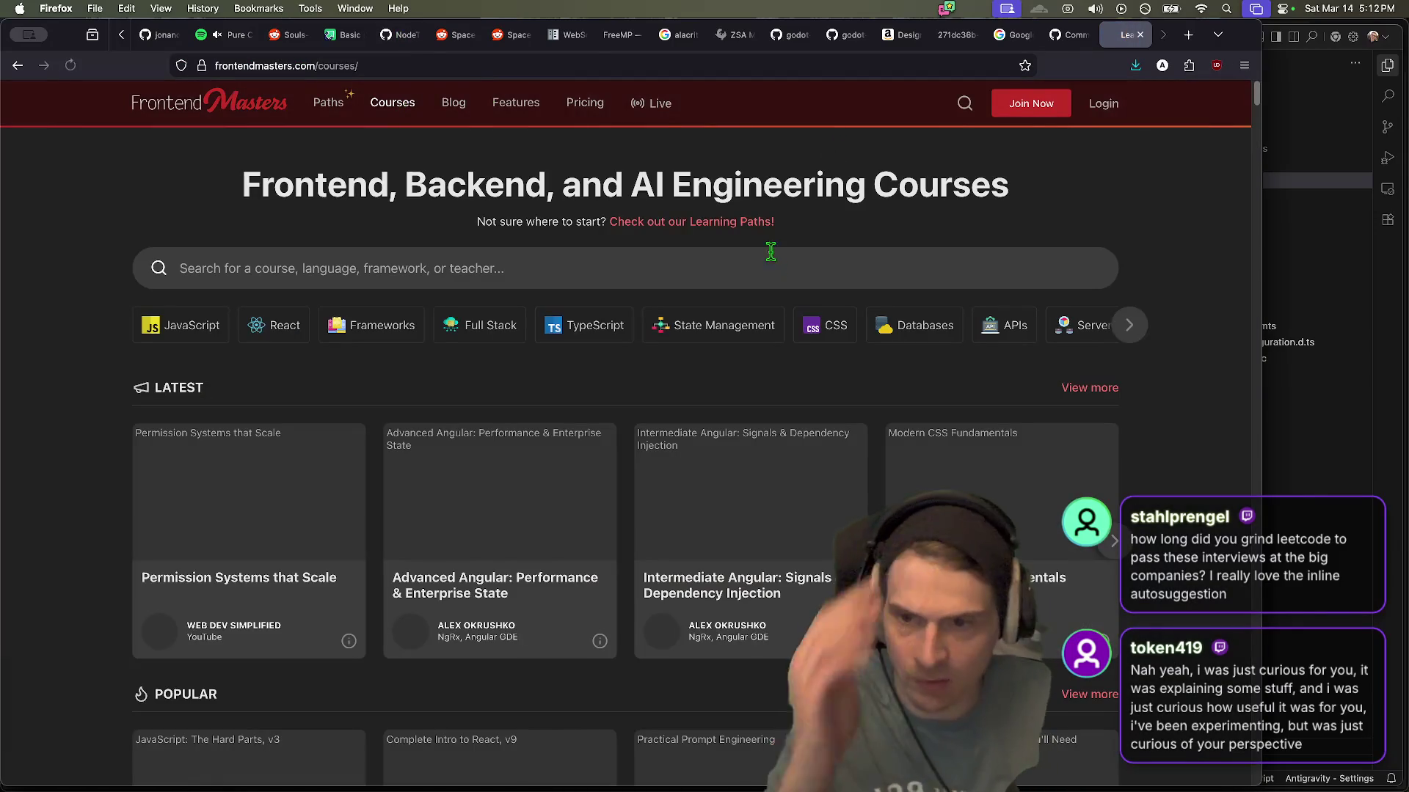
left_click(770, 253)
type("prim")
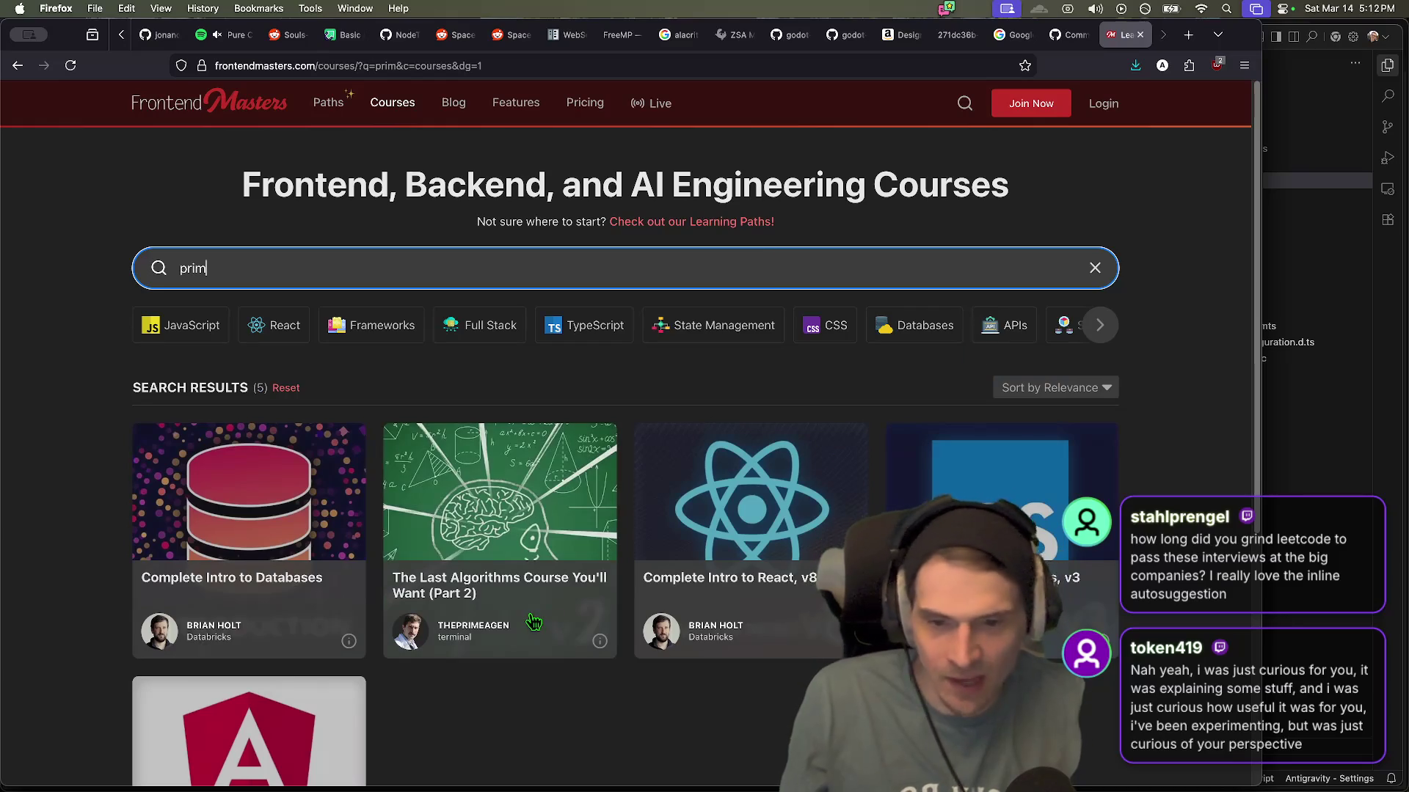
left_click(473, 625)
scroll(737, 257, "down", 1)
scroll(737, 257, "down", 3)
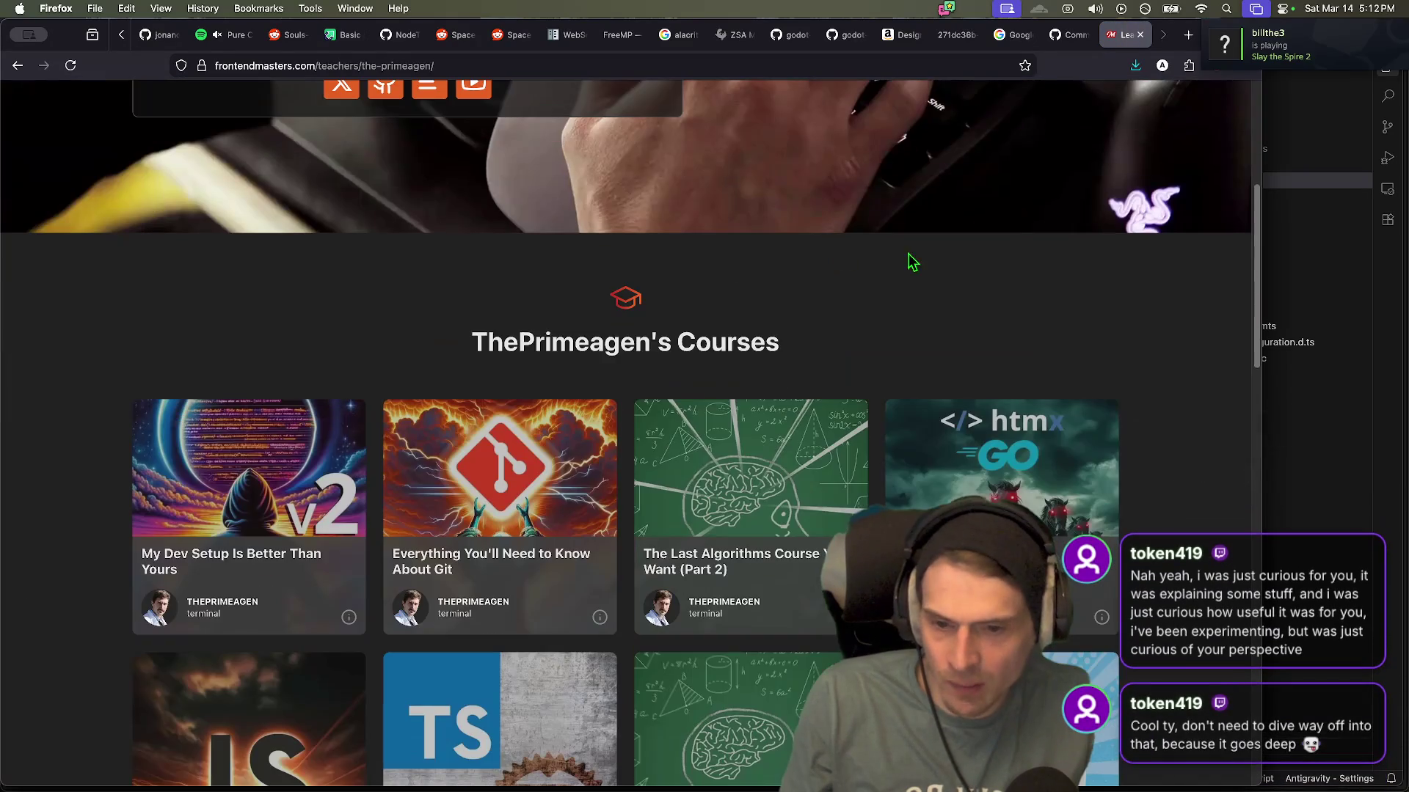
scroll(910, 261, "up", 4)
scroll(372, 301, "down", 5)
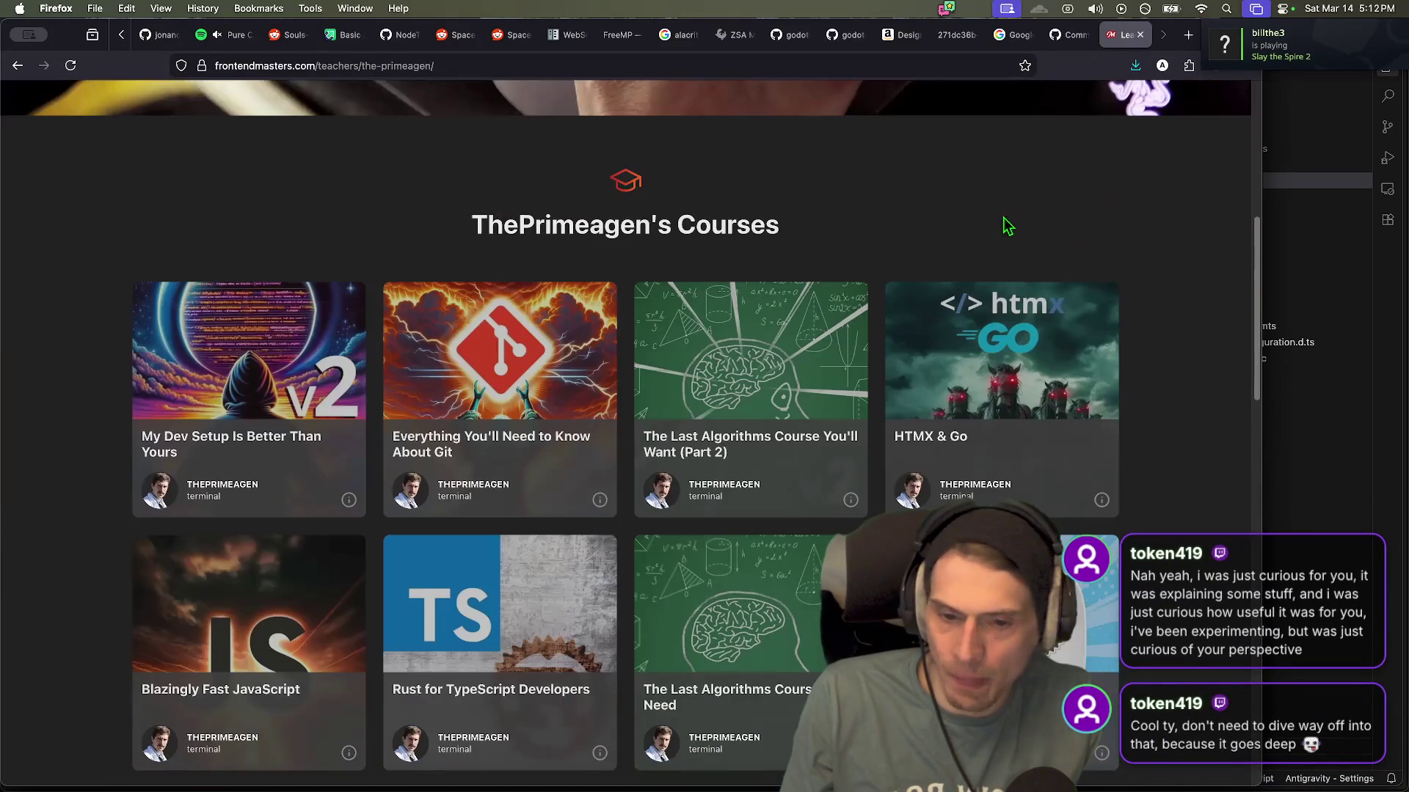
Open the Algorithms Part 2 course page, preview its Join Now page, then return to Antigravity.
left_click(771, 455)
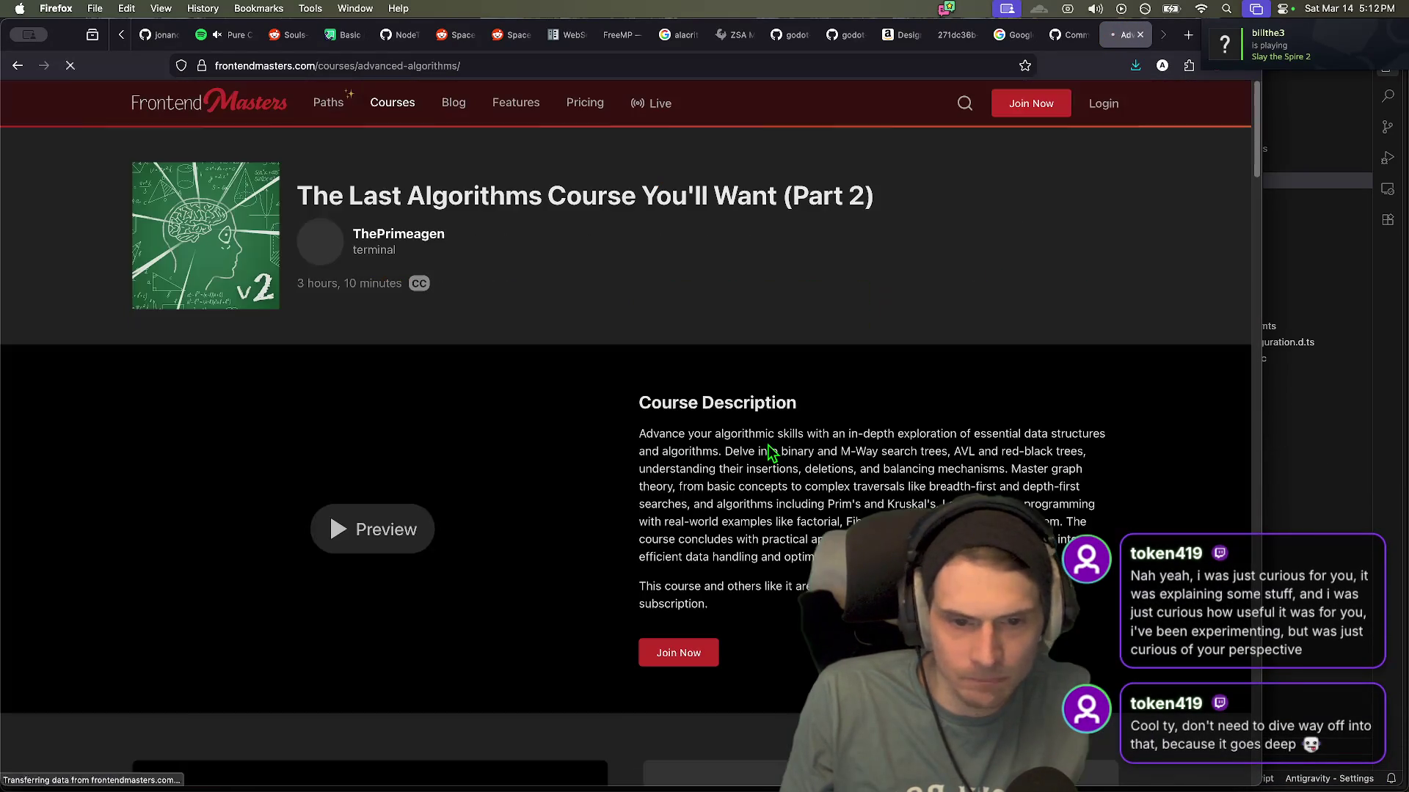
scroll(516, 562, "down", 3)
scroll(517, 562, "down", 1)
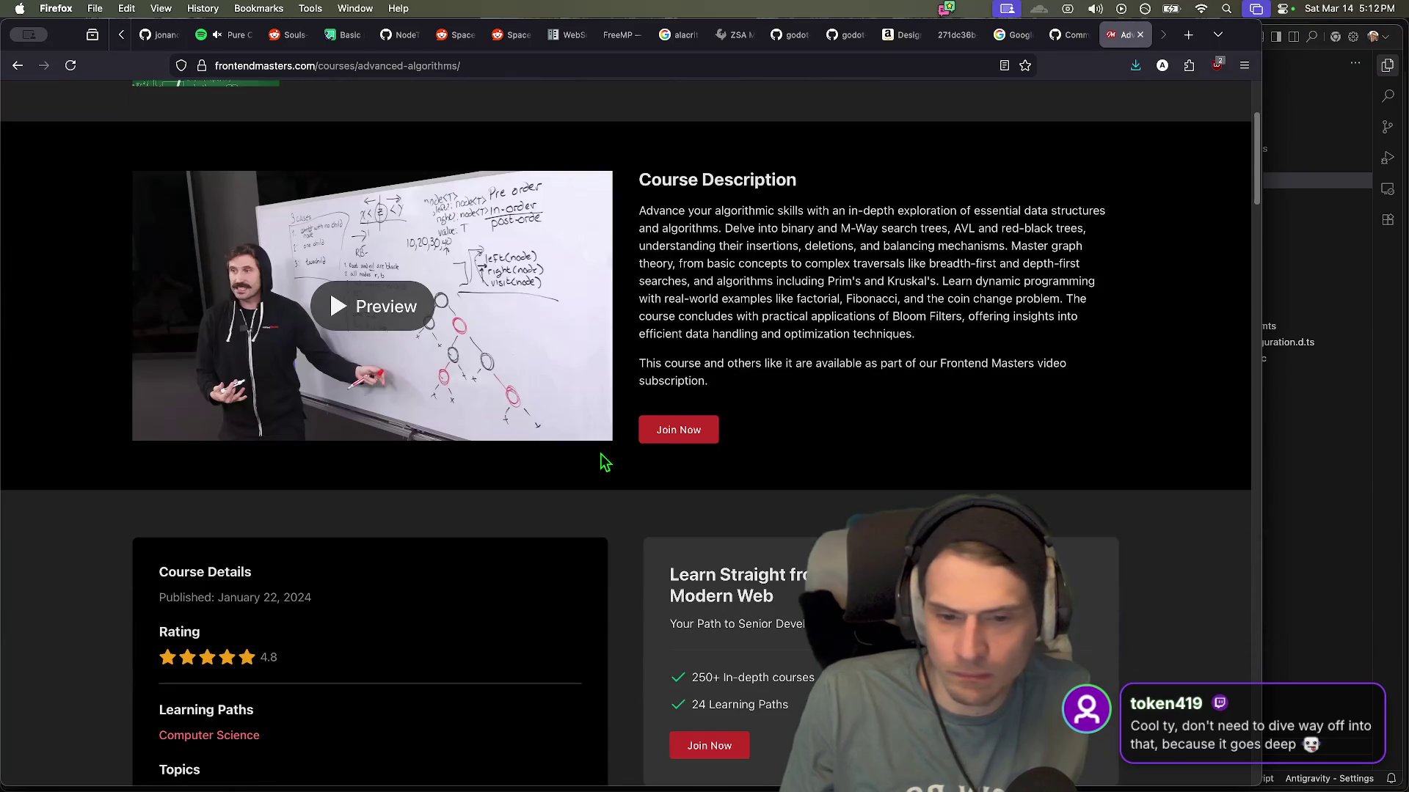
left_click(690, 438)
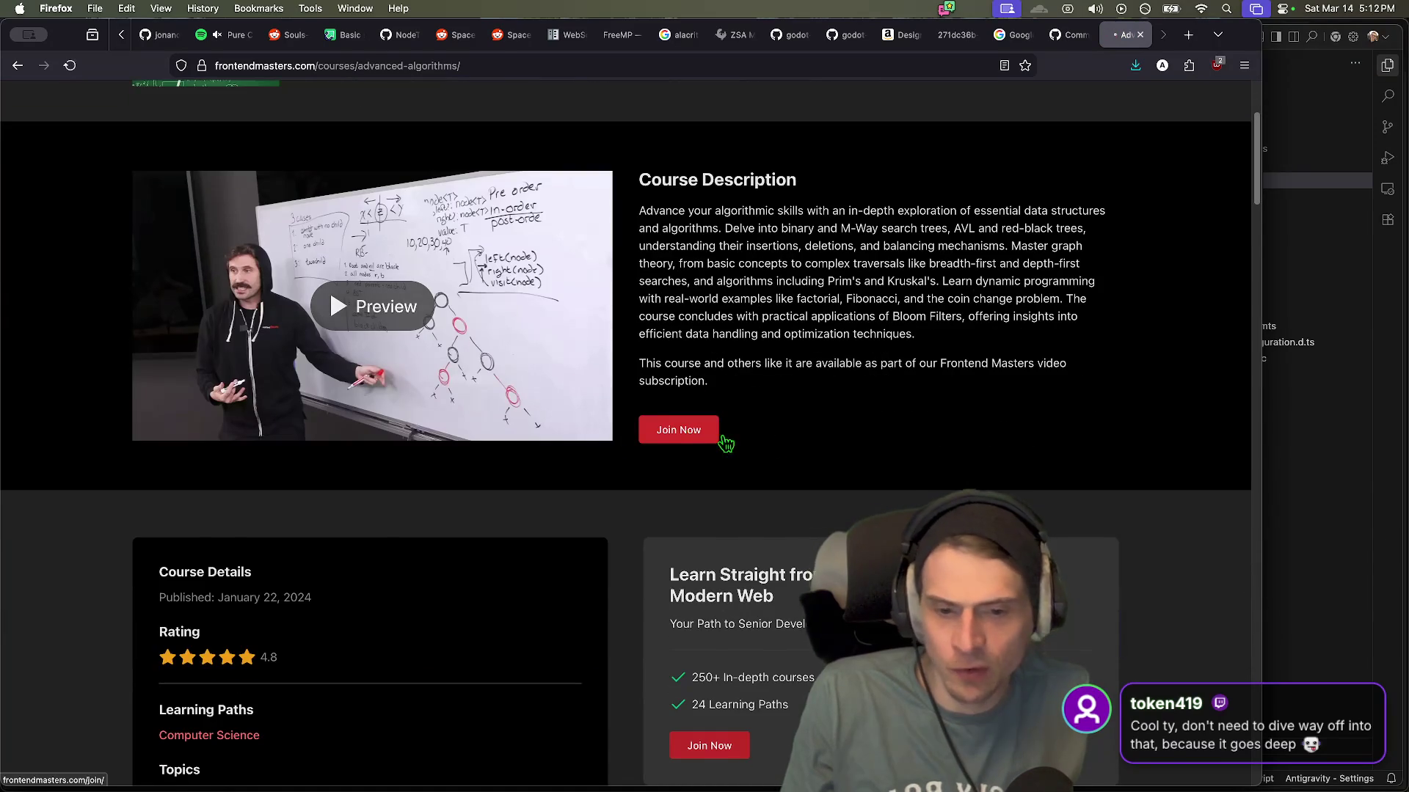
scroll(959, 305, "down", 1)
key("super+bracketleft")
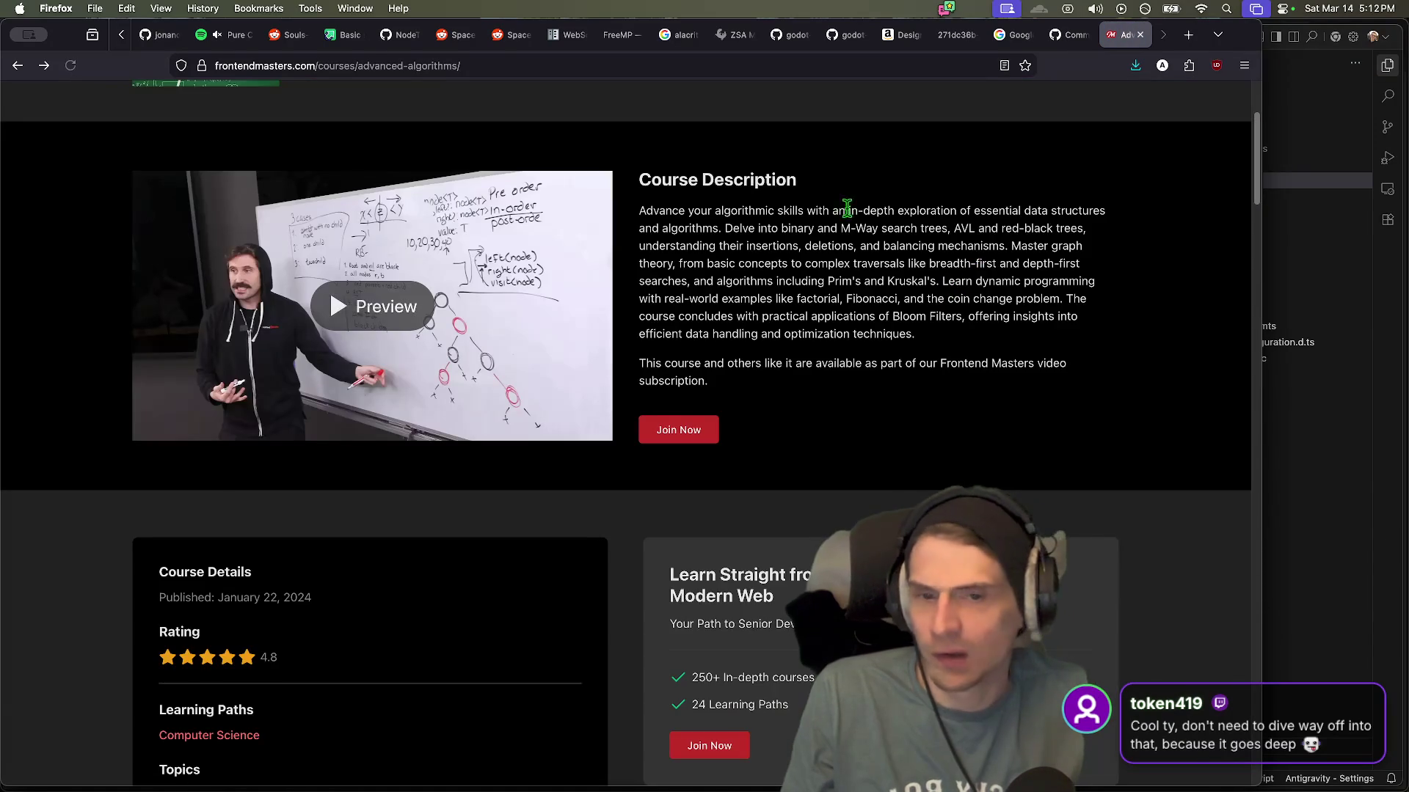
scroll(843, 212, "up", 3)
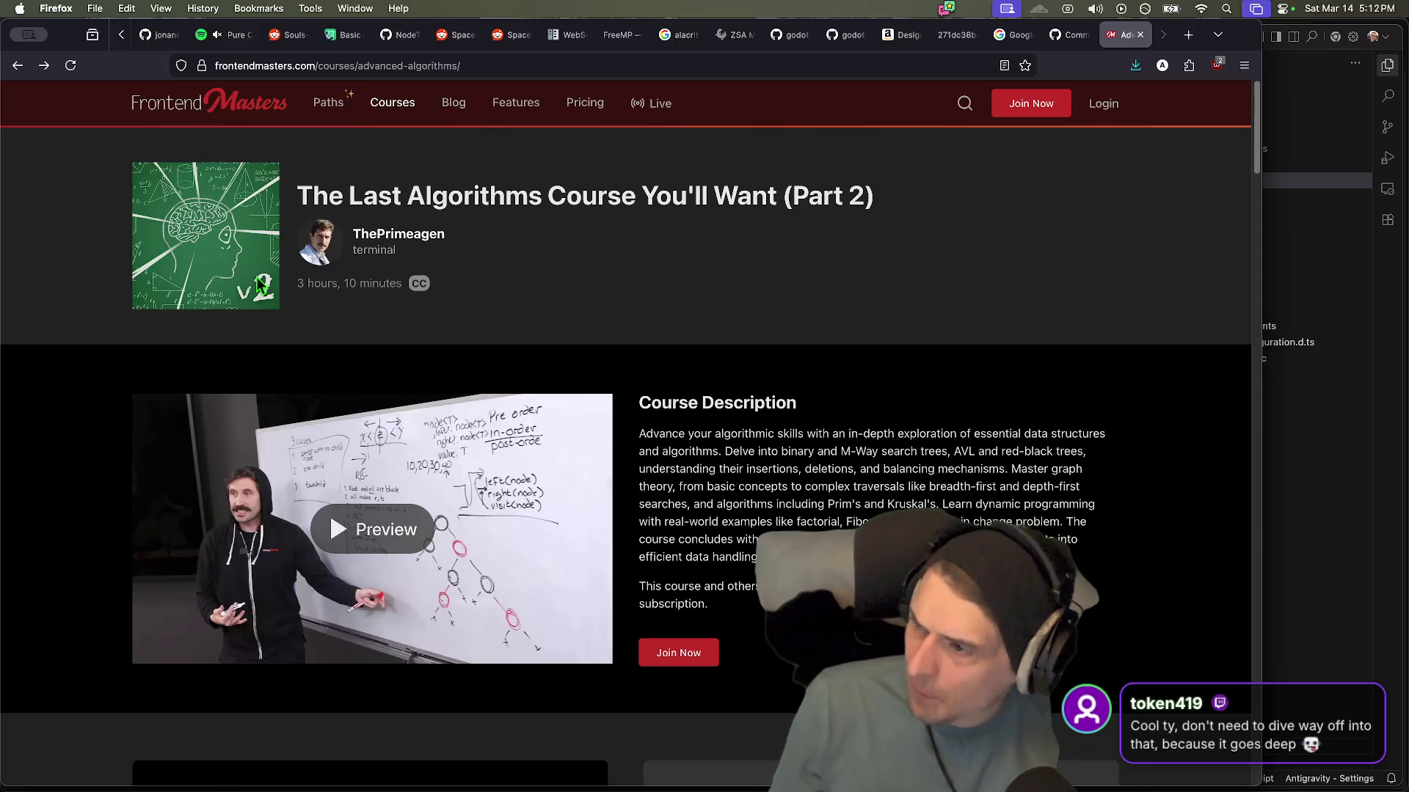
key("super+Tab")
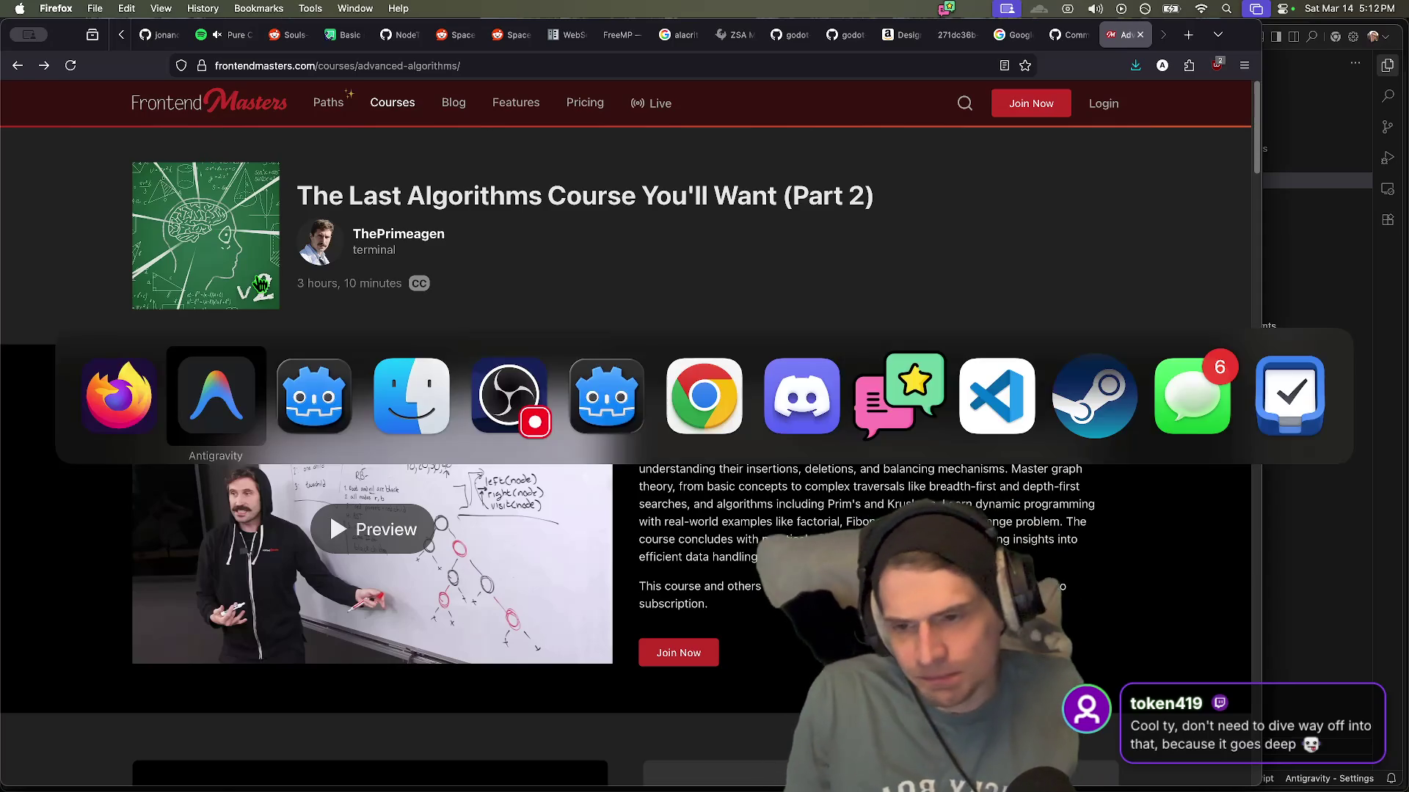
scroll(697, 481, "down", 2)
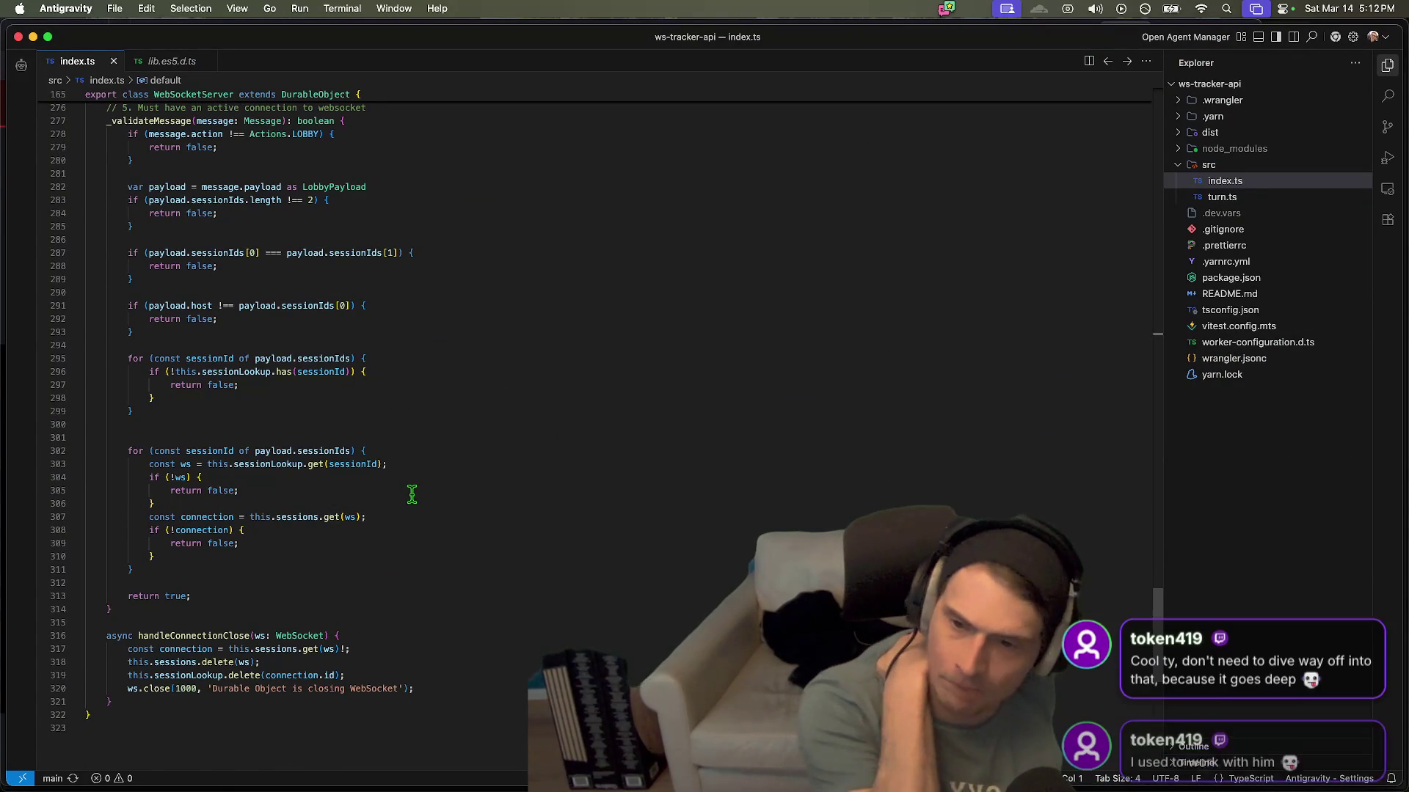
scroll(411, 494, "up", 3)
scroll(428, 492, "up", 15)
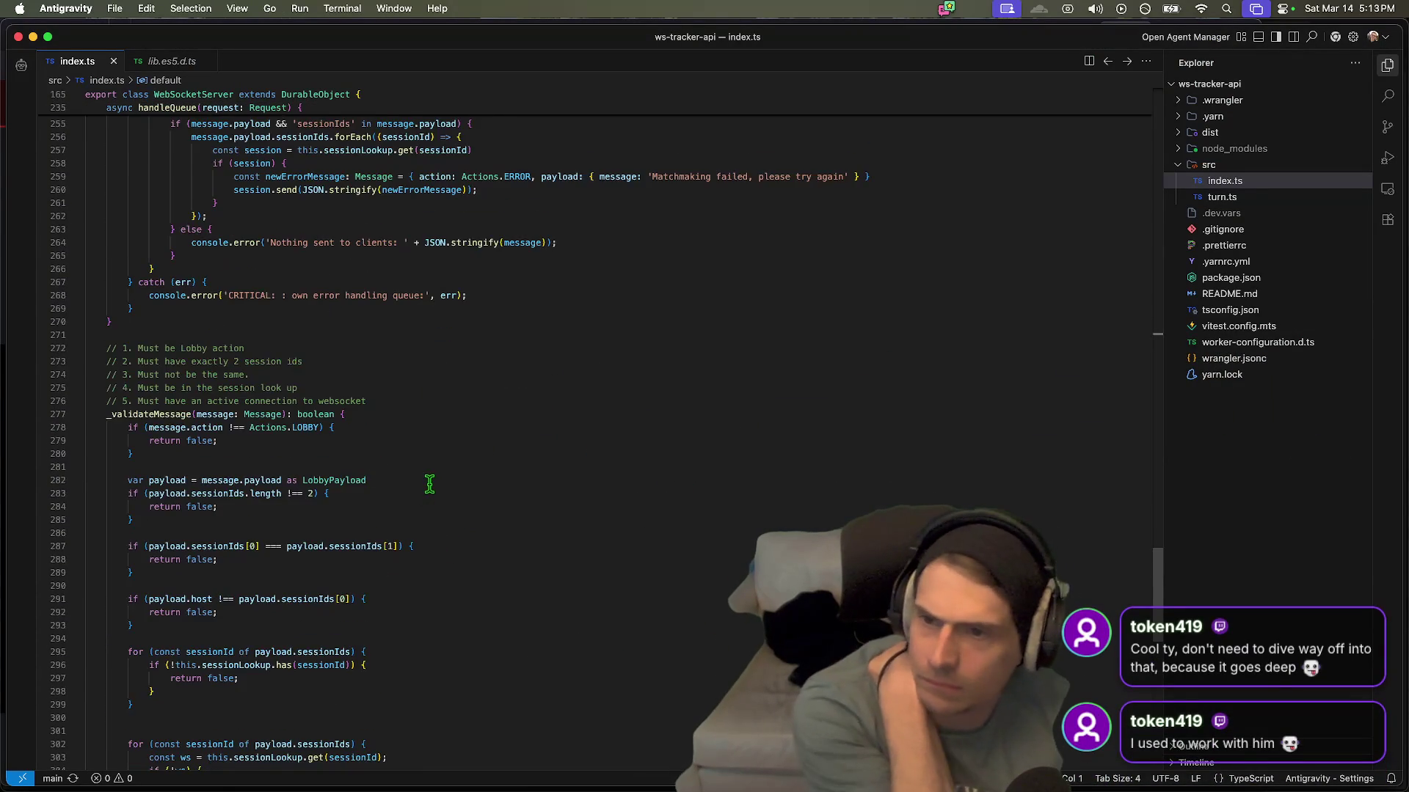
scroll(455, 584, "up", 2)
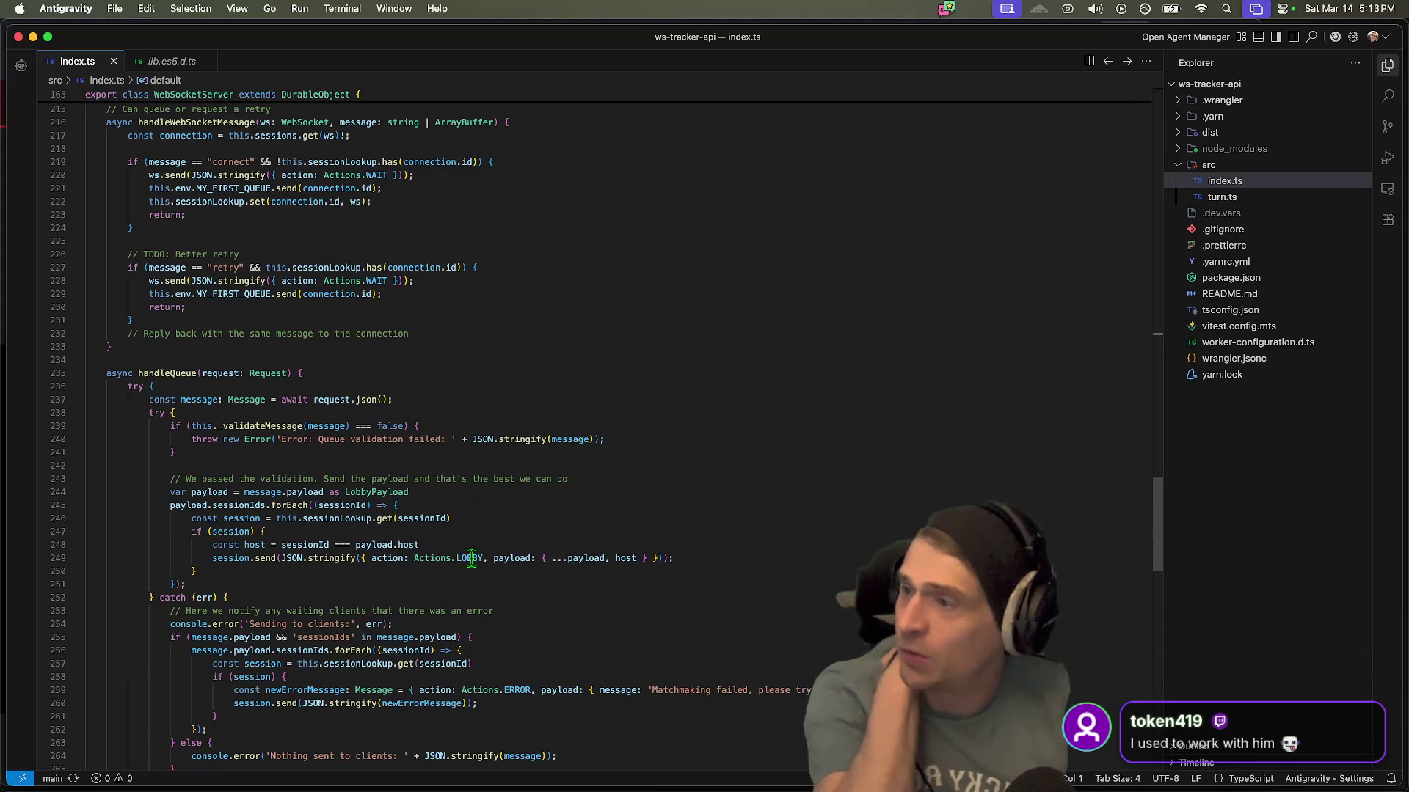
mouse_move(471, 559)
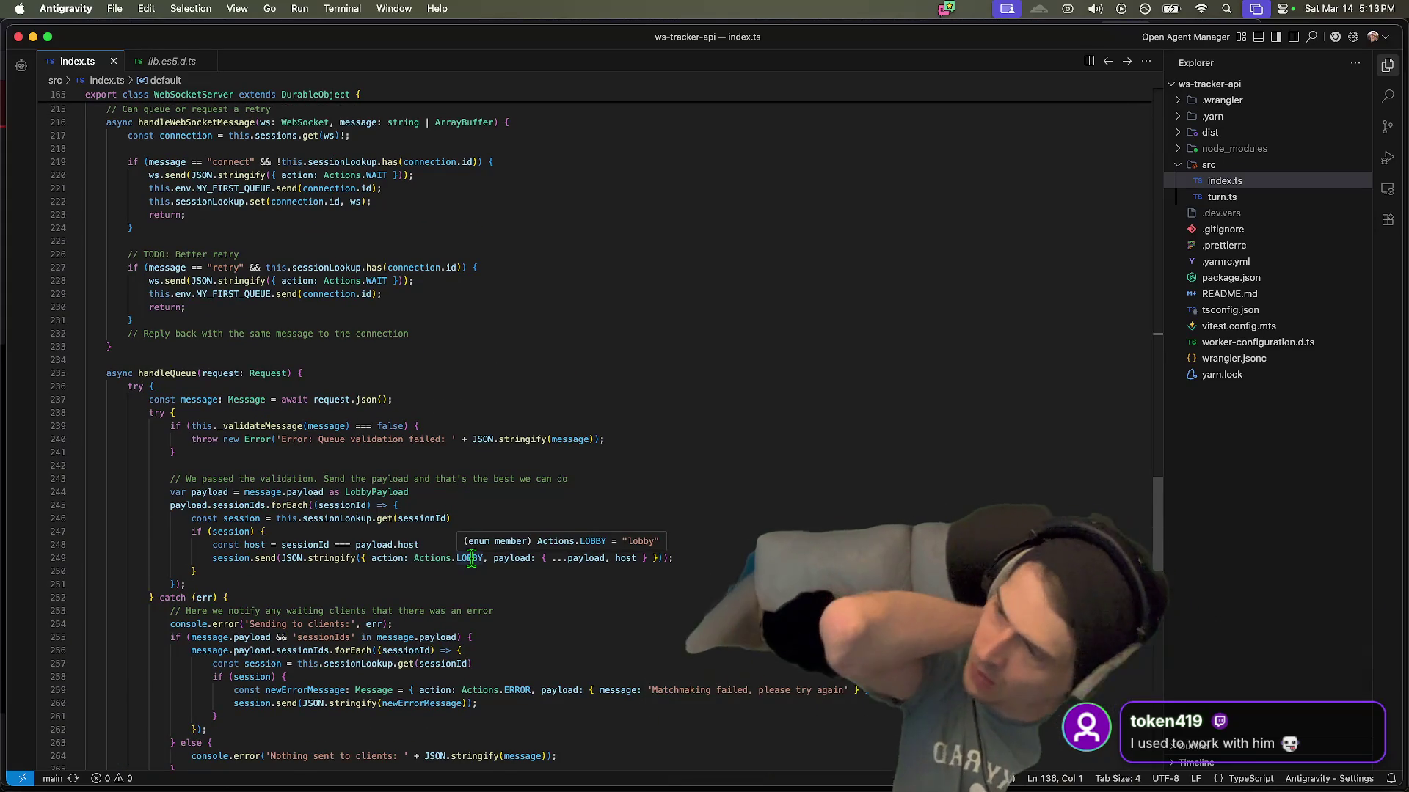
scroll(471, 558, "down", 20)
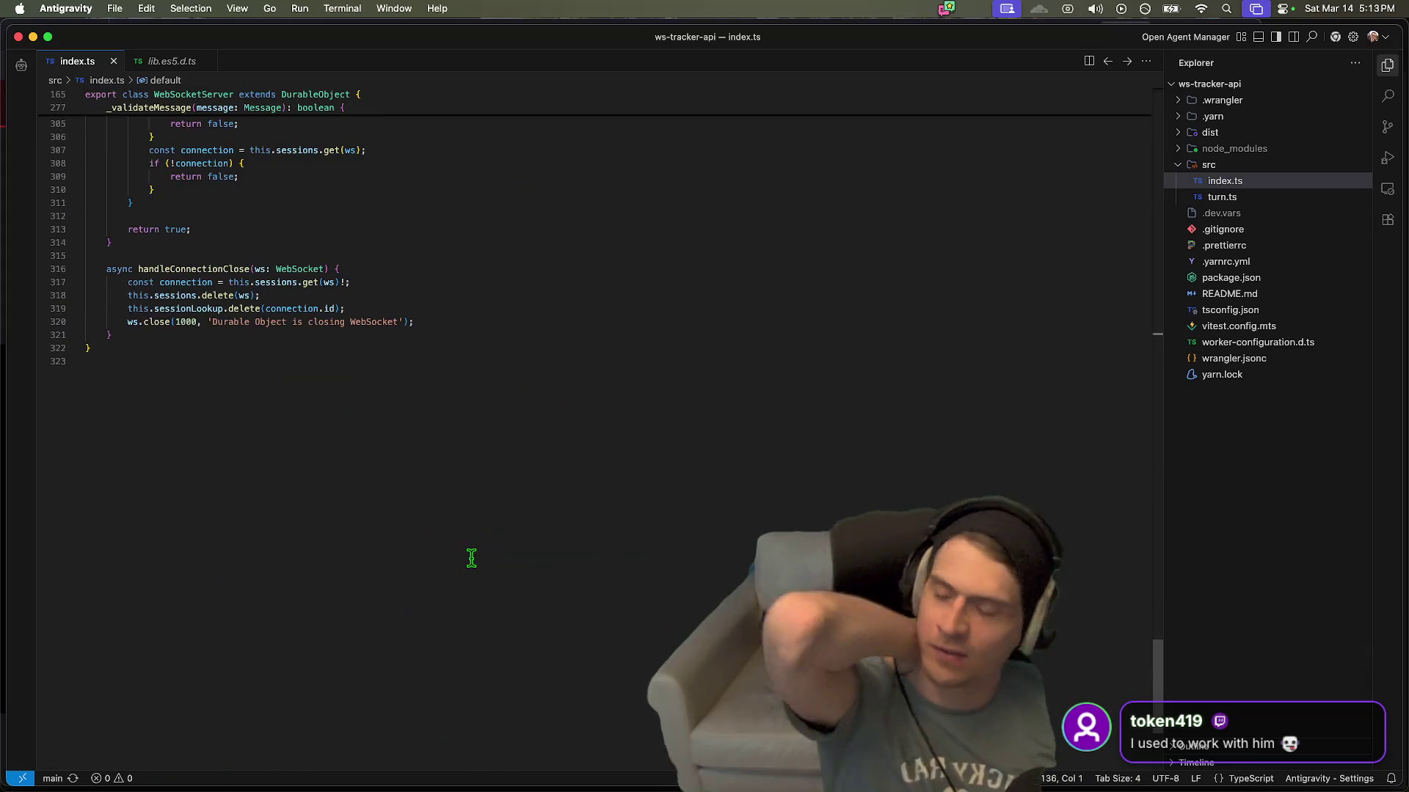
scroll(471, 559, "up", 20)
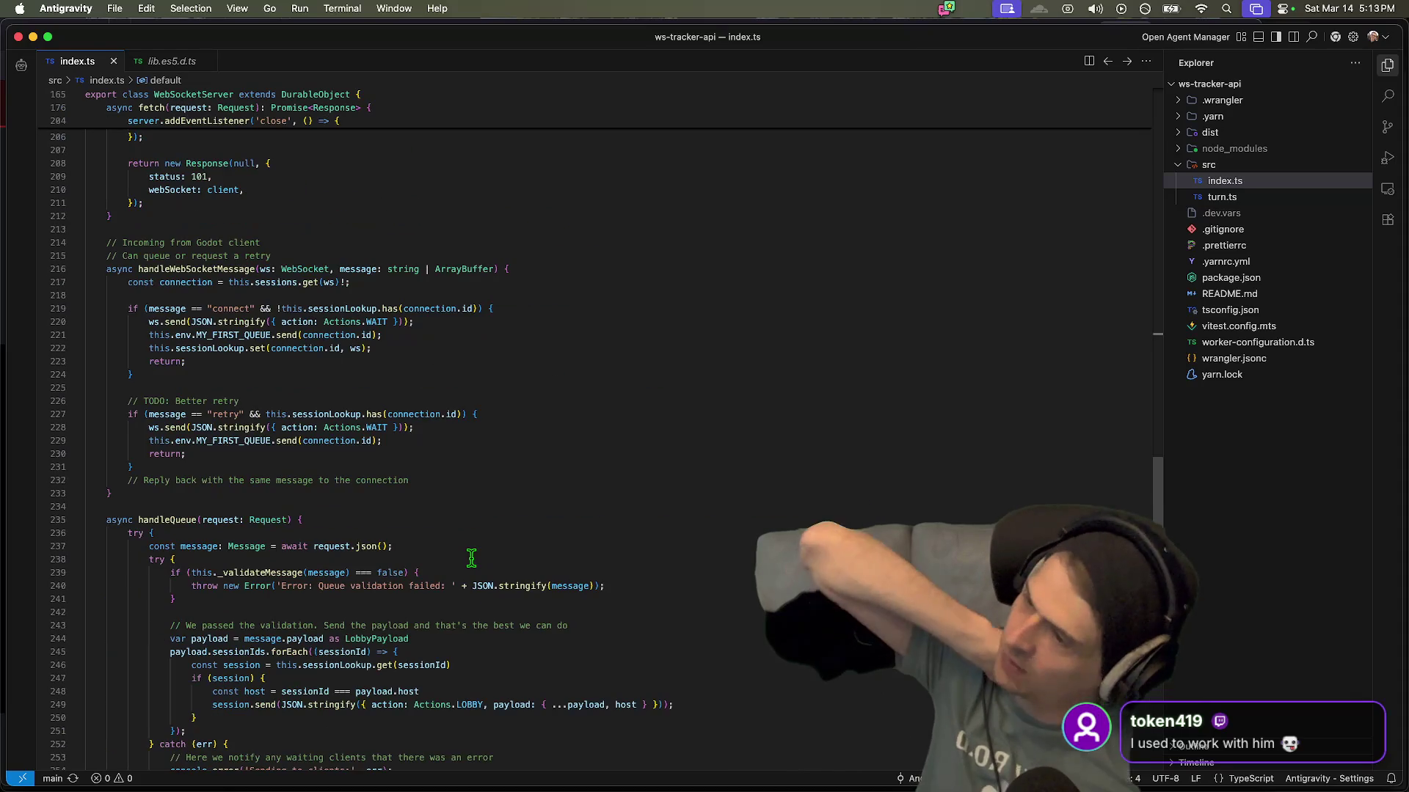
scroll(471, 558, "up", 5)
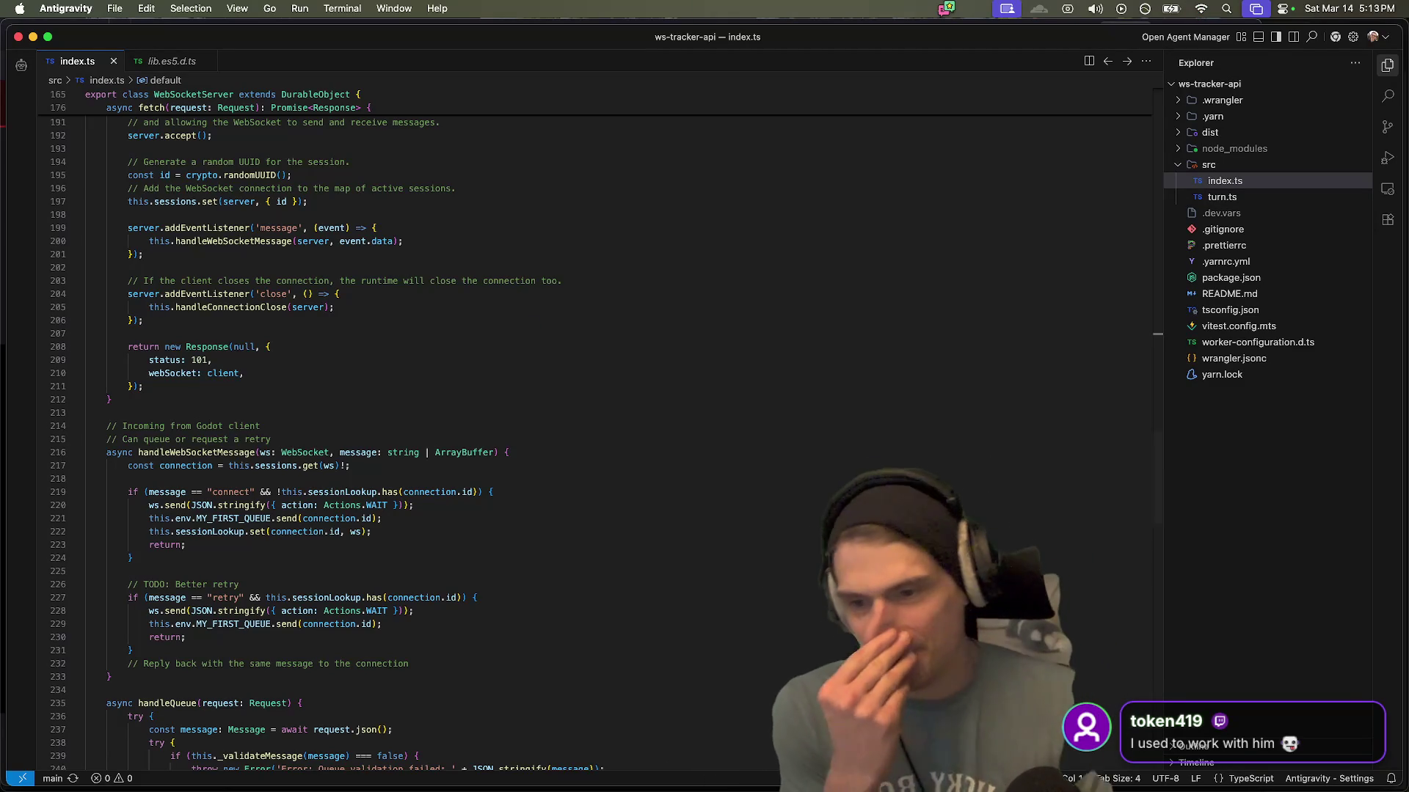
scroll(551, 397, "up", 20)
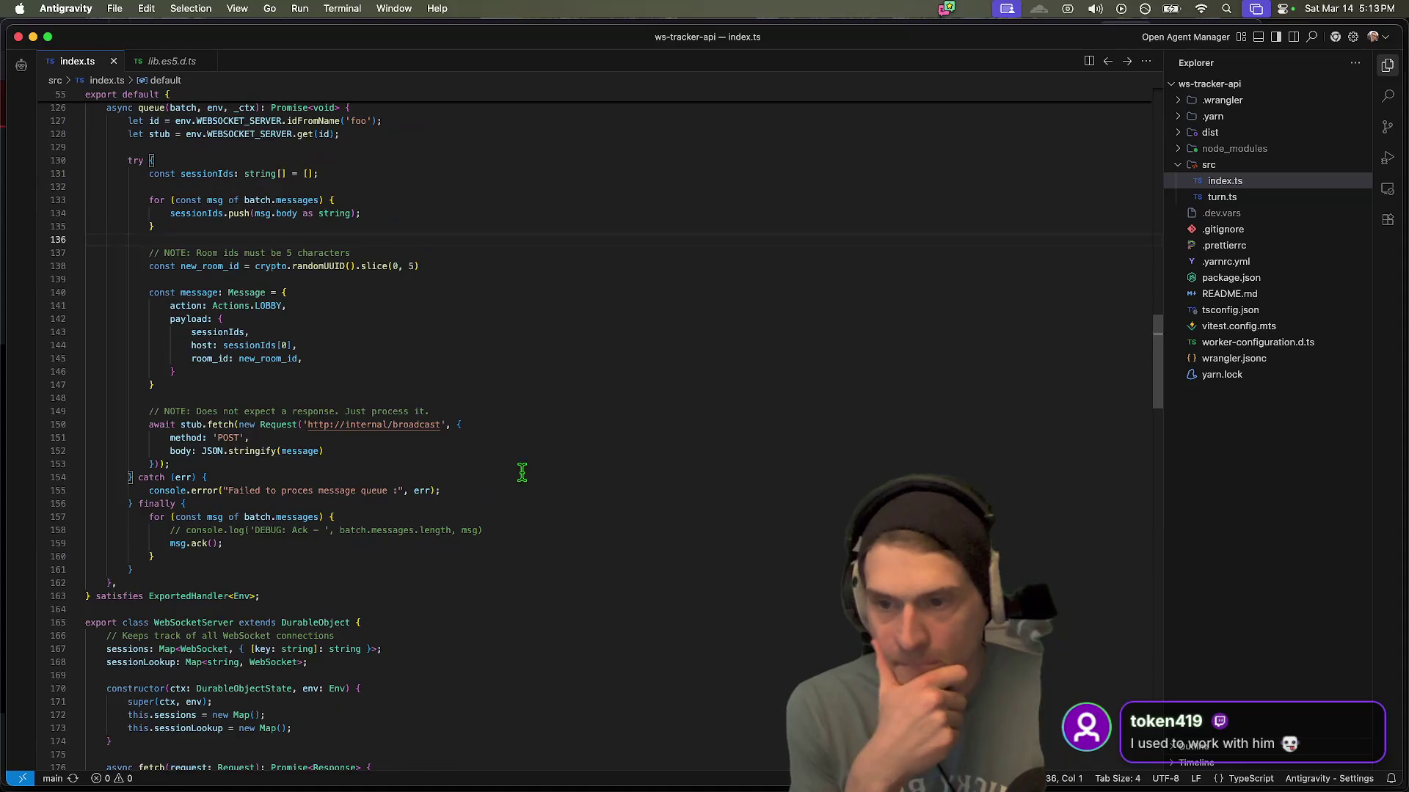
scroll(549, 517, "up", 1)
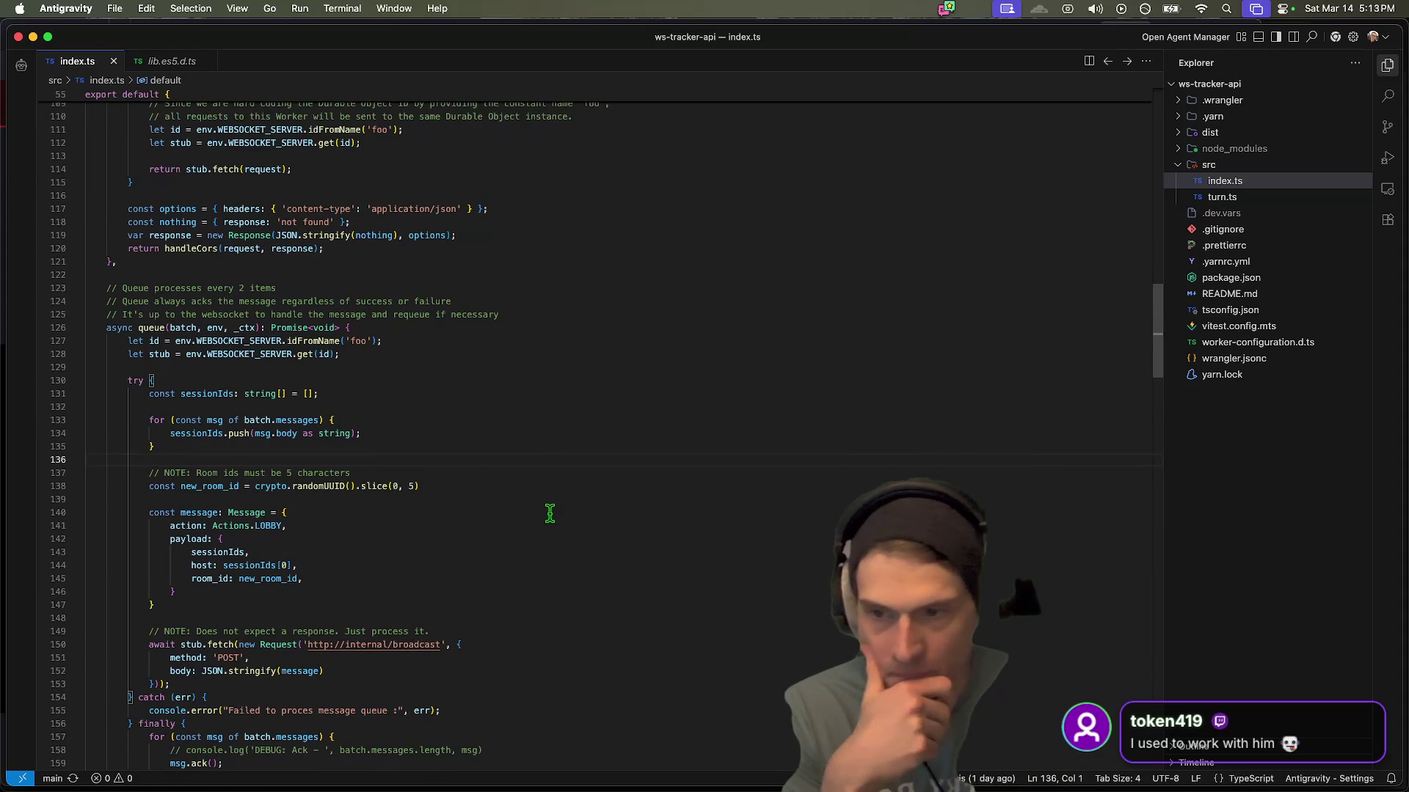
scroll(657, 642, "up", 1)
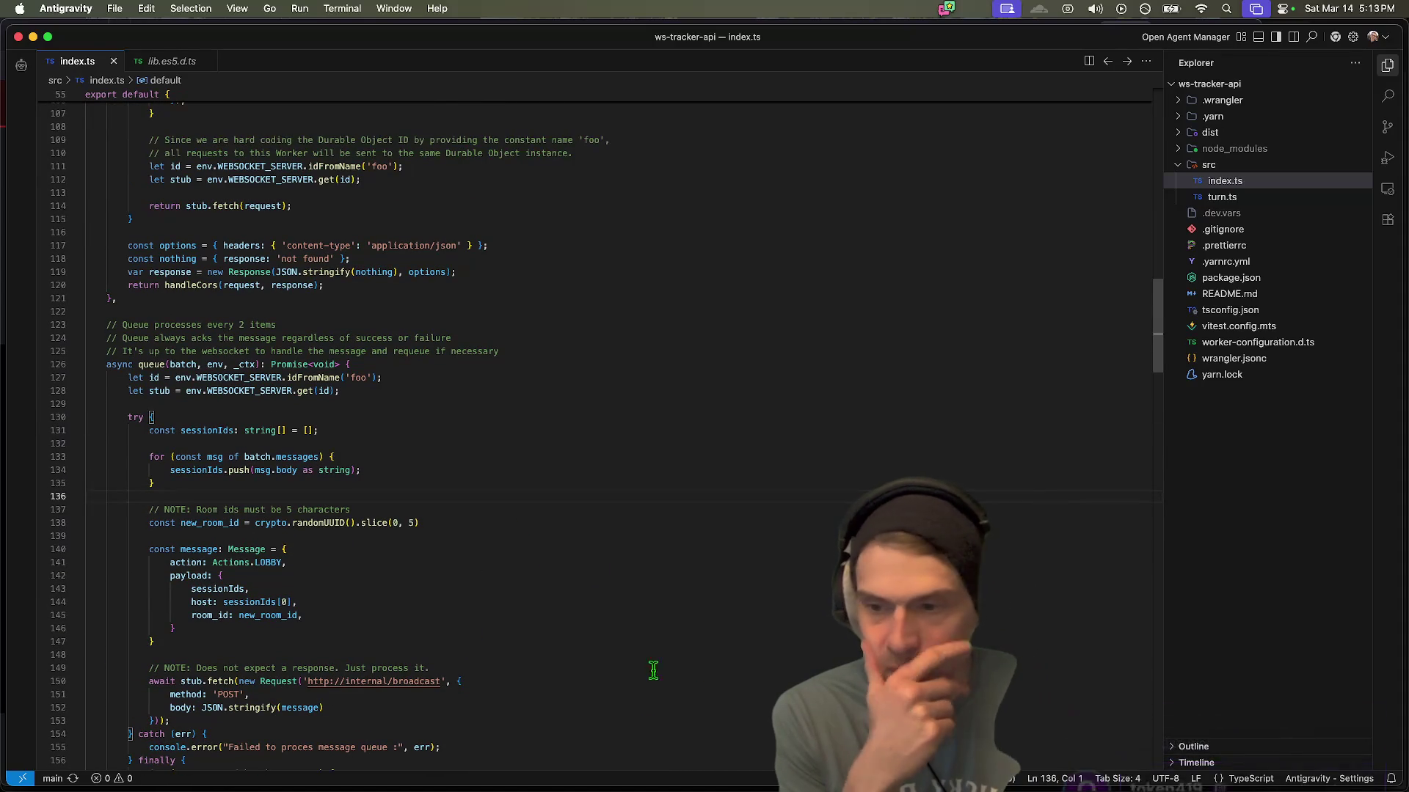
scroll(644, 705, "up", 1)
scroll(644, 704, "up", 15)
mouse_move(690, 785)
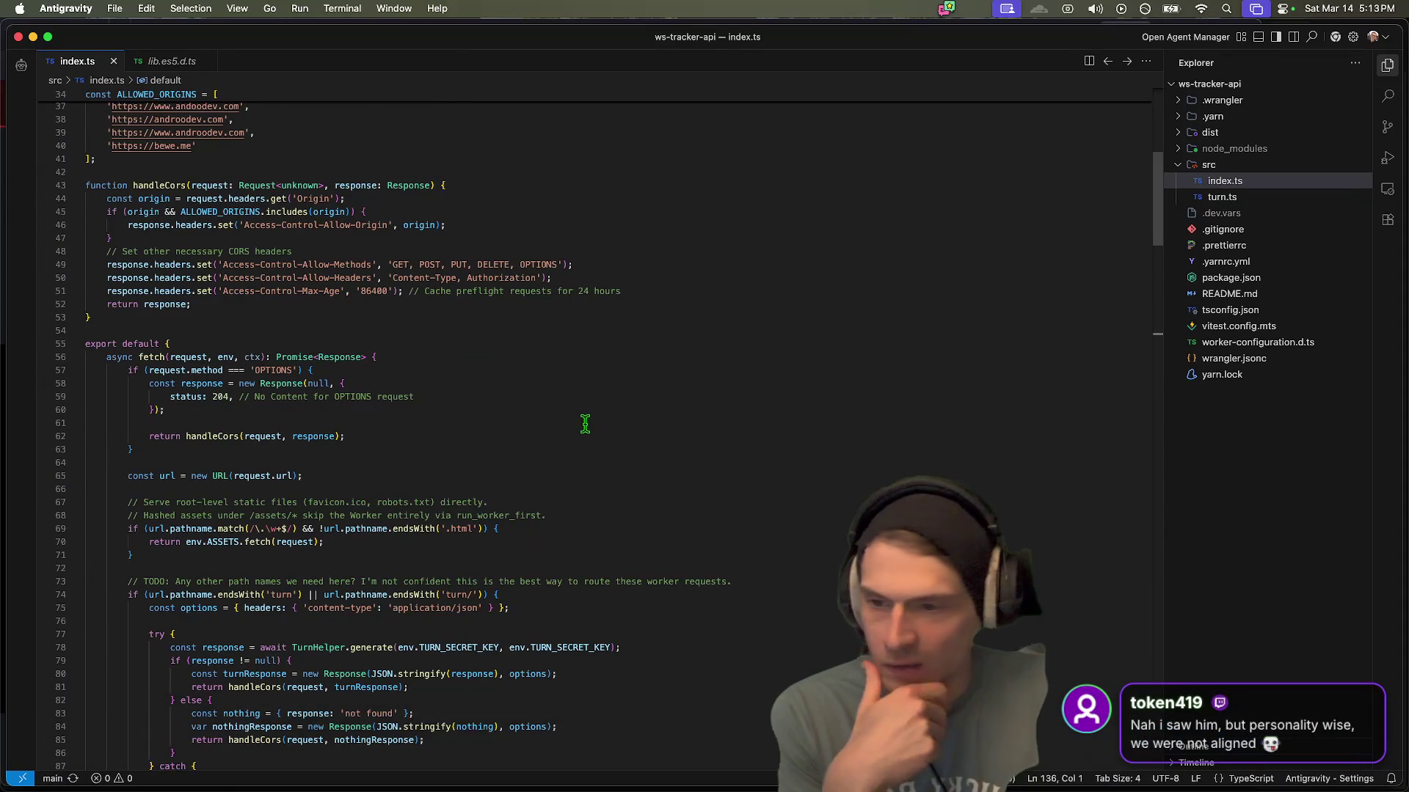
scroll(583, 425, "down", 1)
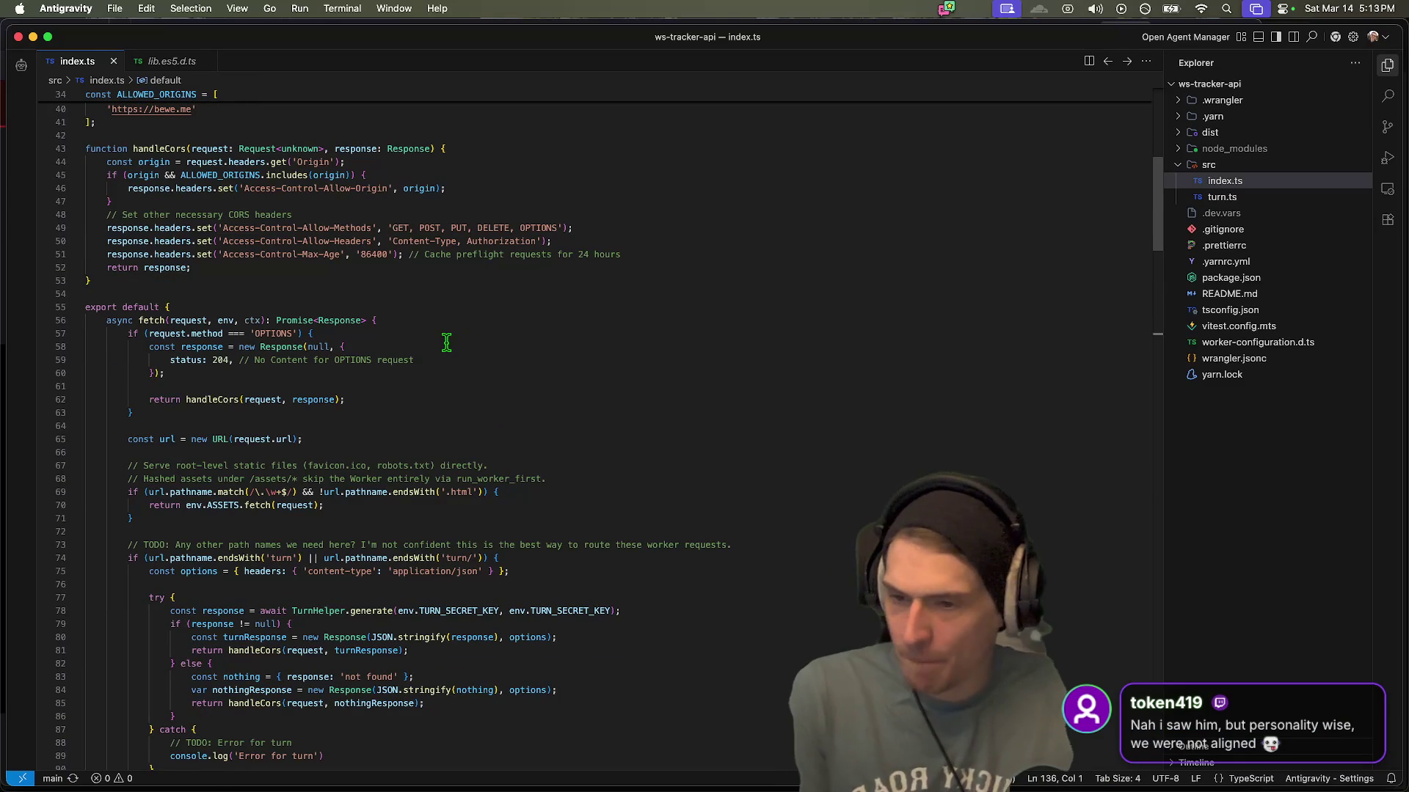
scroll(448, 387, "down", 2)
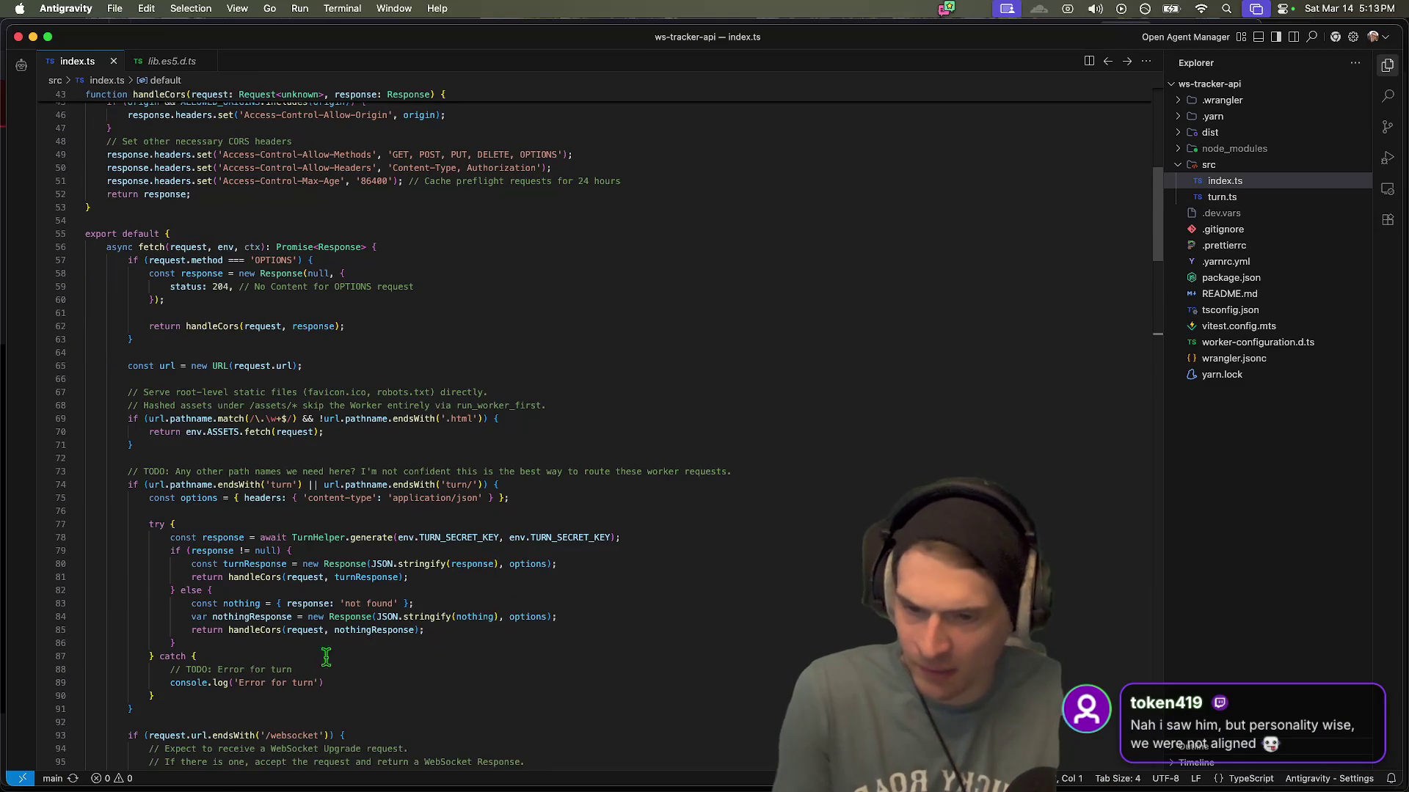
scroll(325, 656, "down", 4)
scroll(513, 572, "down", 5)
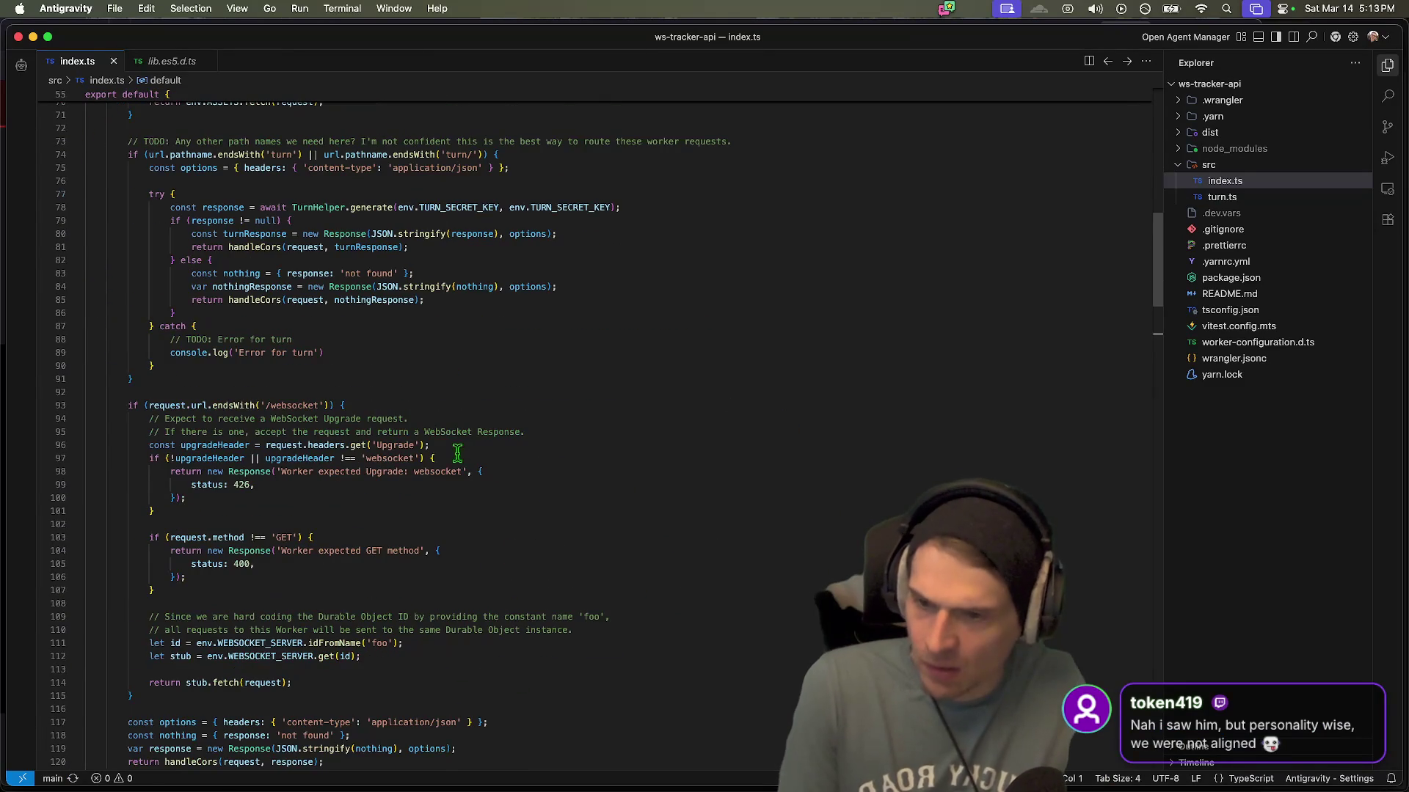
double_click(305, 406)
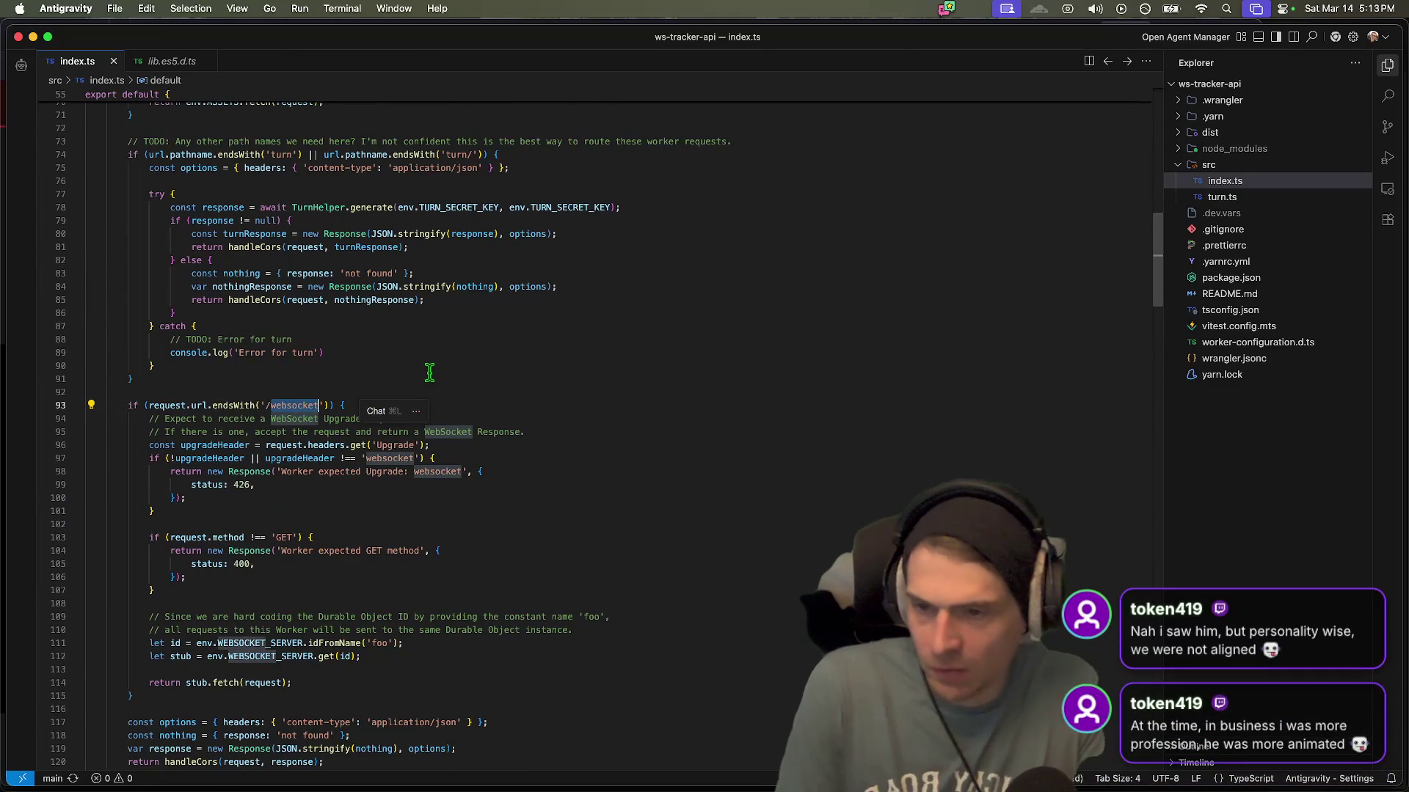
Change the line 93 route check to endsWith('websocket') || endsWith('websocket/') and save index.ts.
key("BackSpace")
key("BackSpace")
type("/")
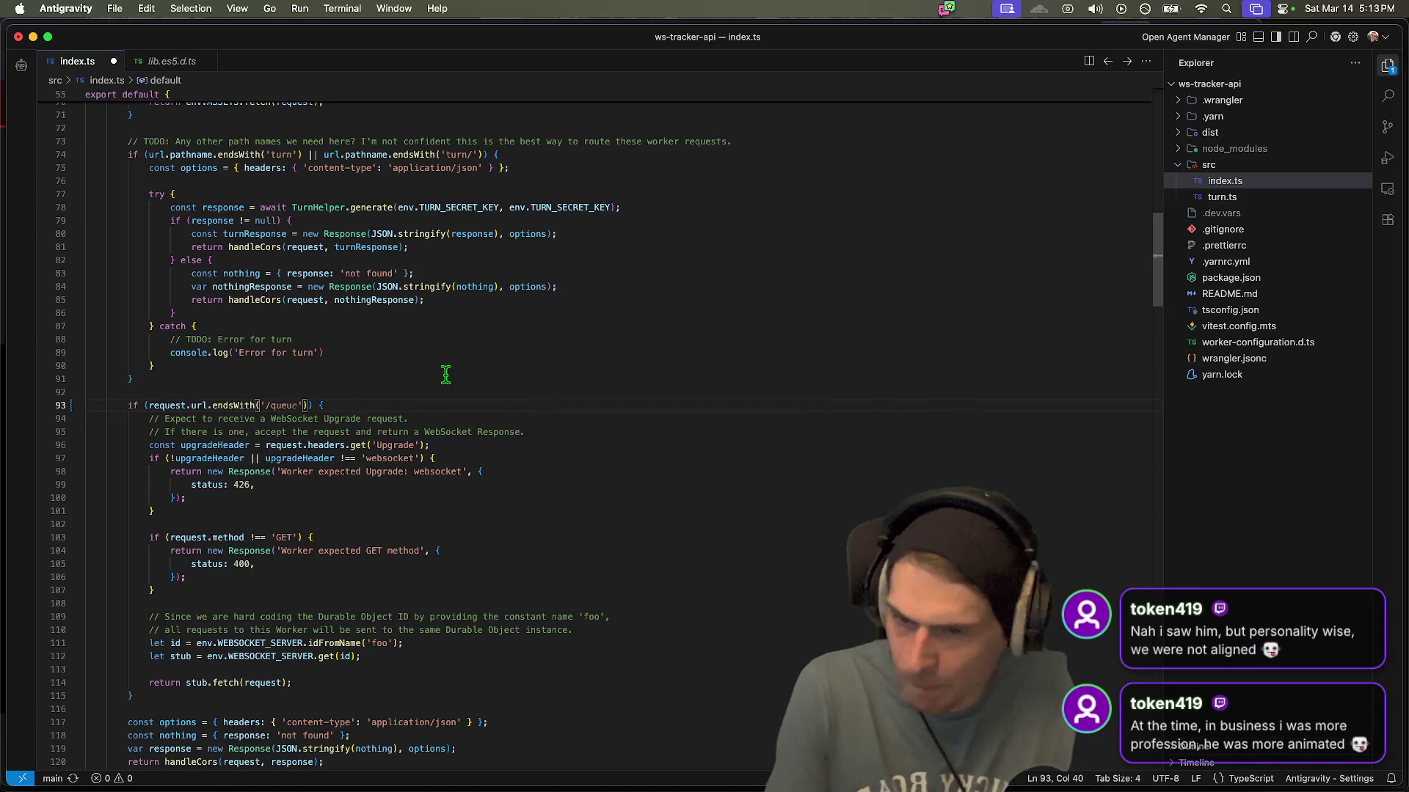
key("BackSpace")
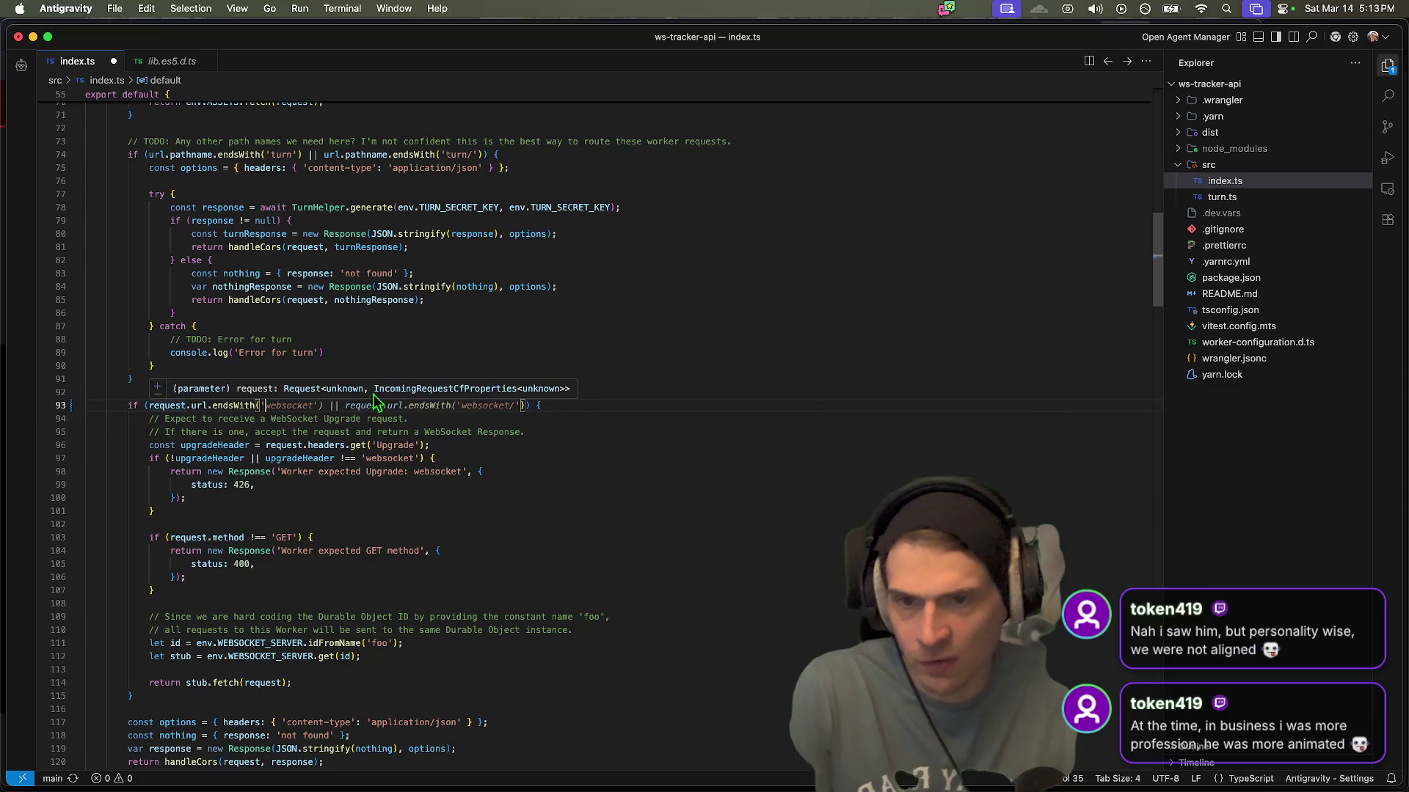
key("Tab")
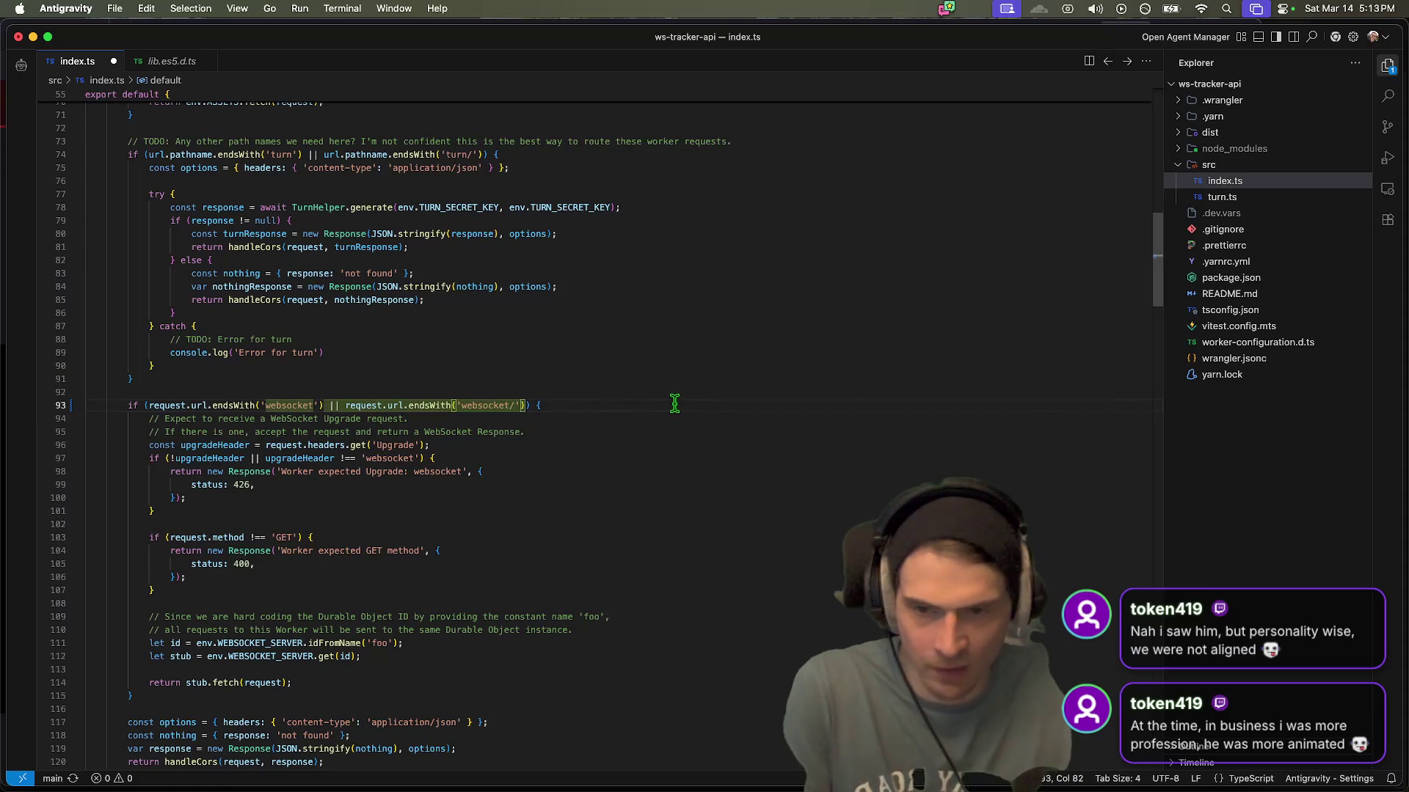
left_click(296, 404)
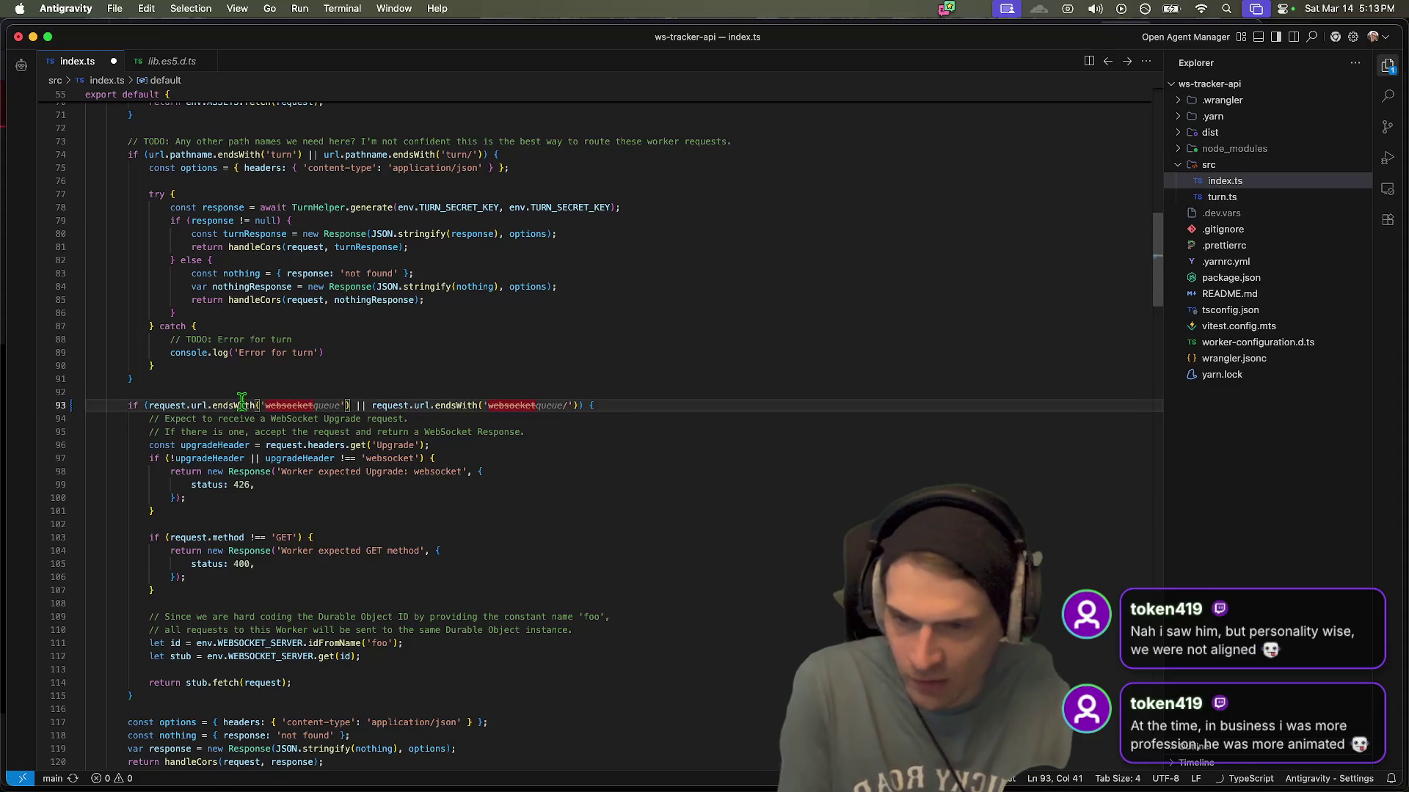
key("super+s")
Look up the endsWith definition, return to index.ts, and open a new terminal window.
left_click(743, 415)
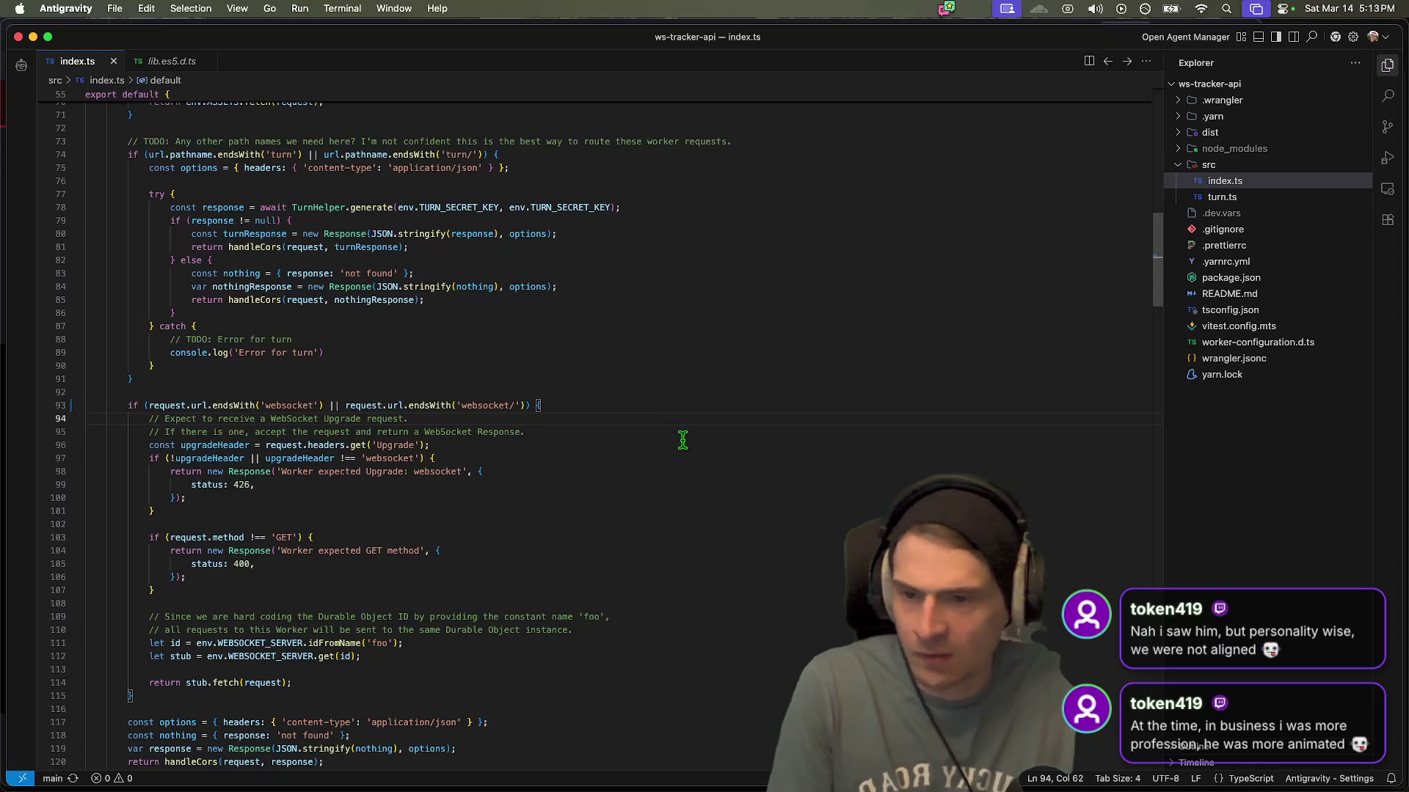
left_click(545, 402)
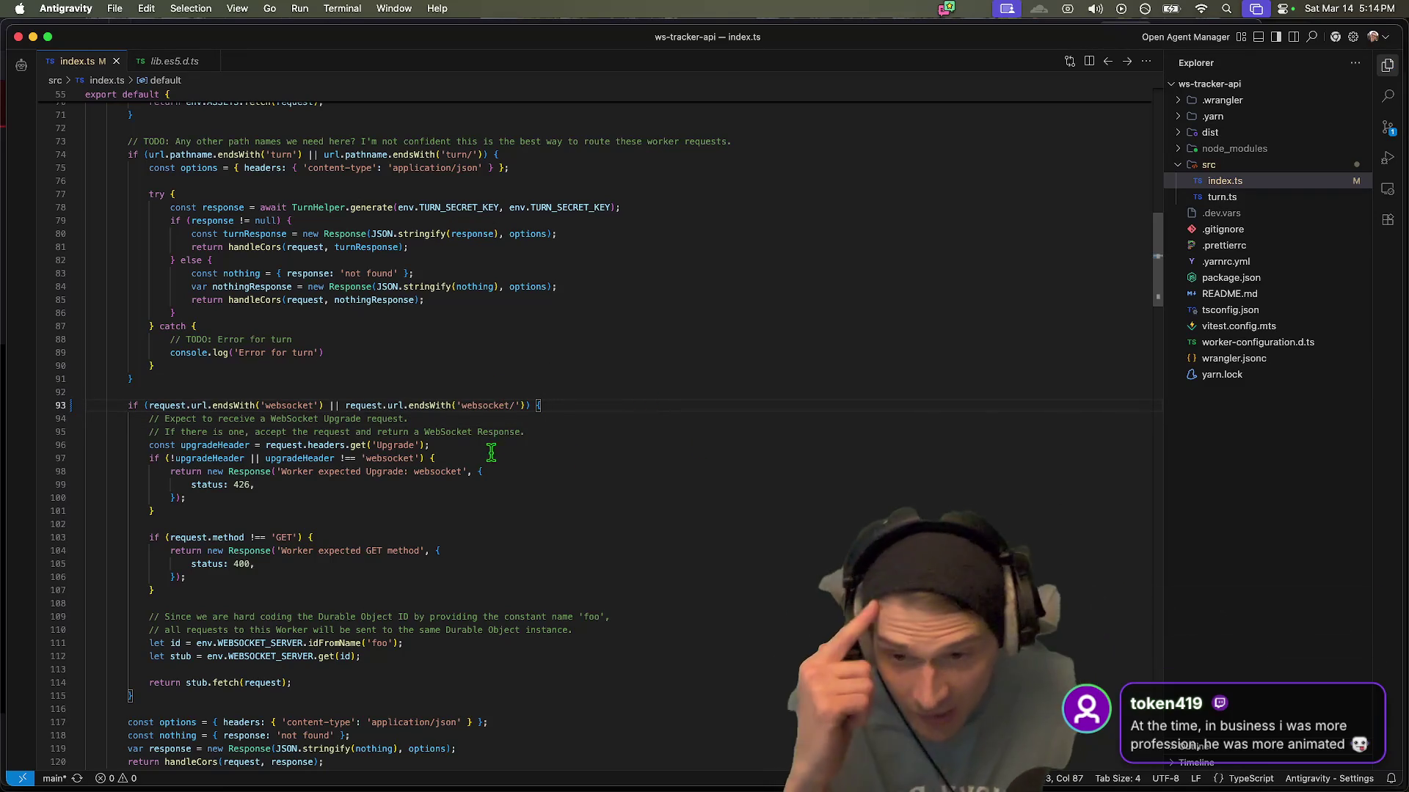
left_click(435, 404, "super")
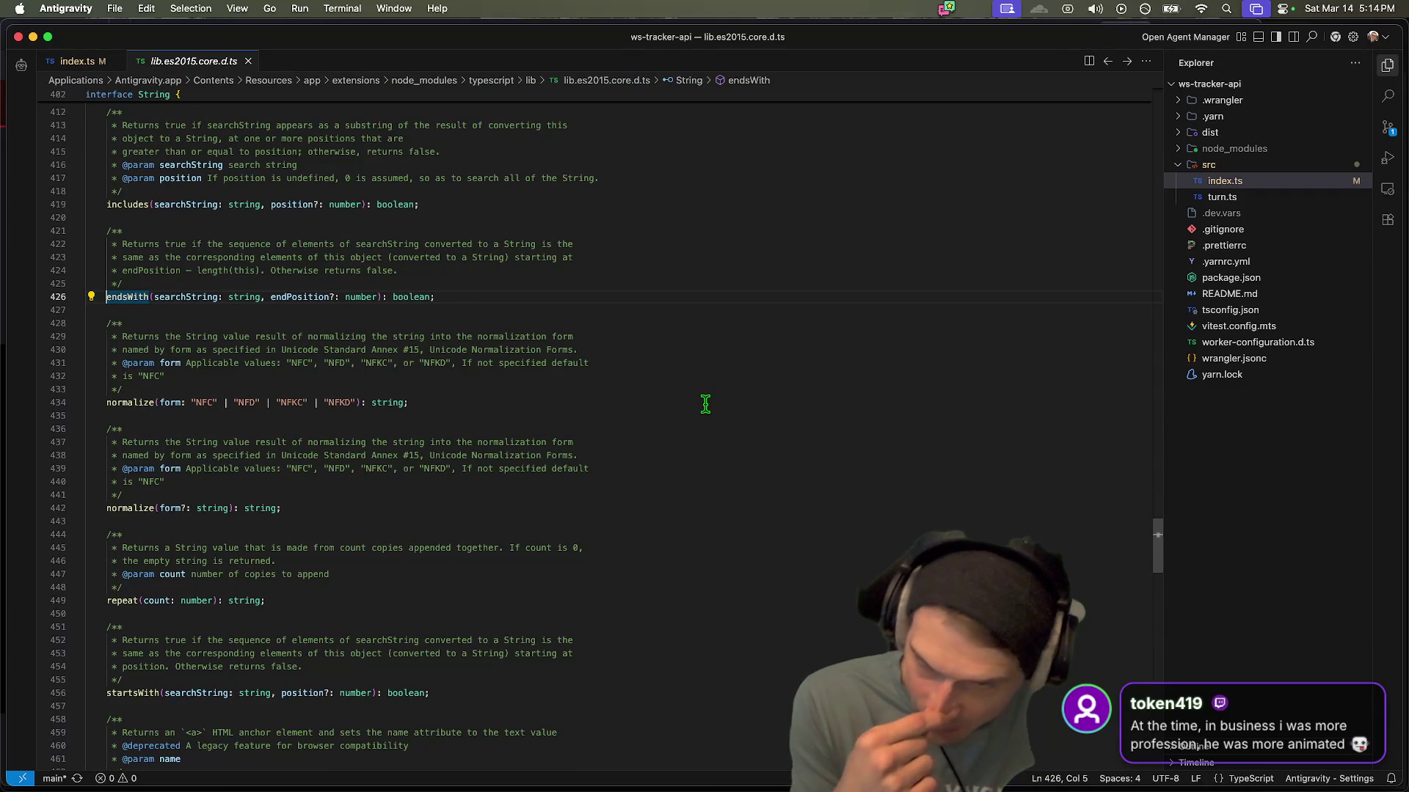
key("ctrl+minus")
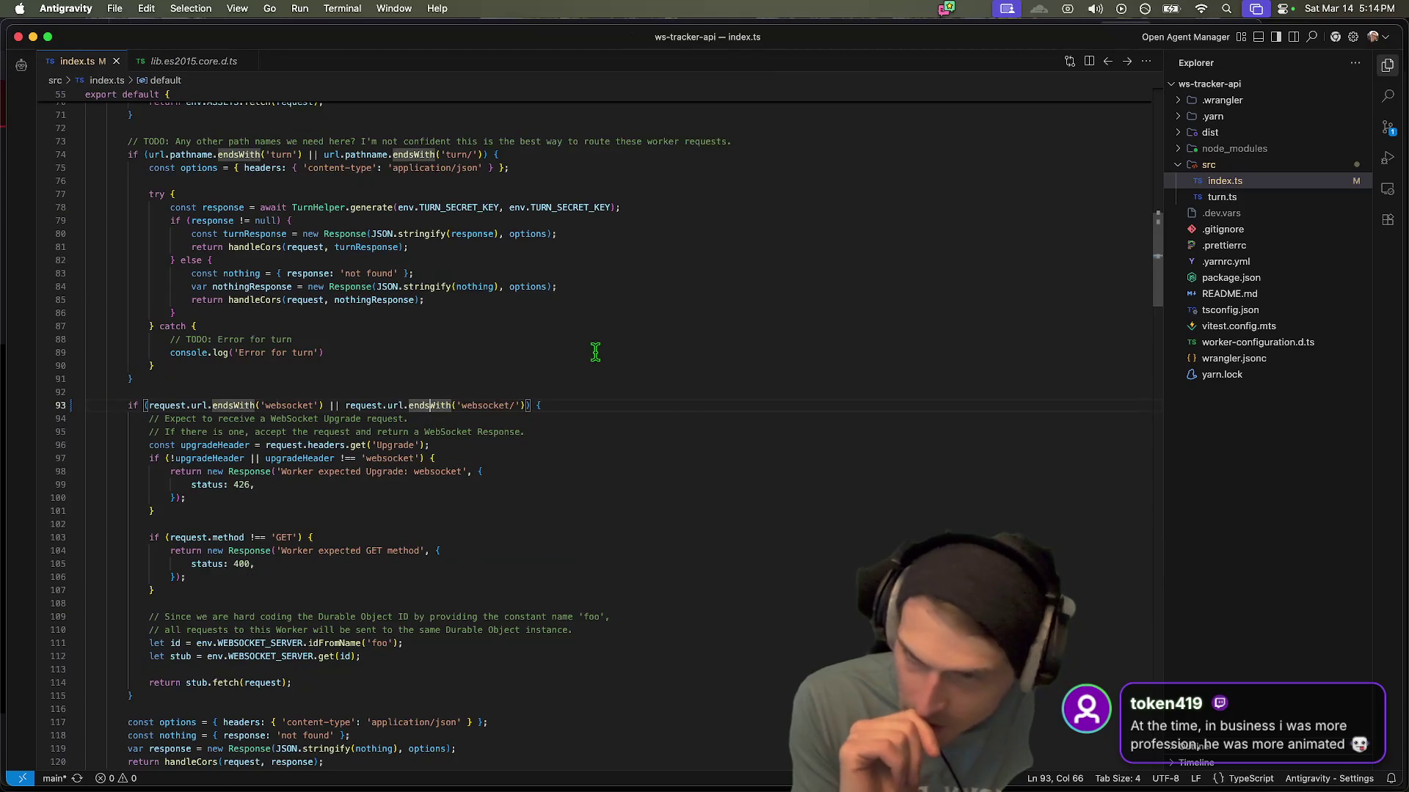
mouse_move(557, 779)
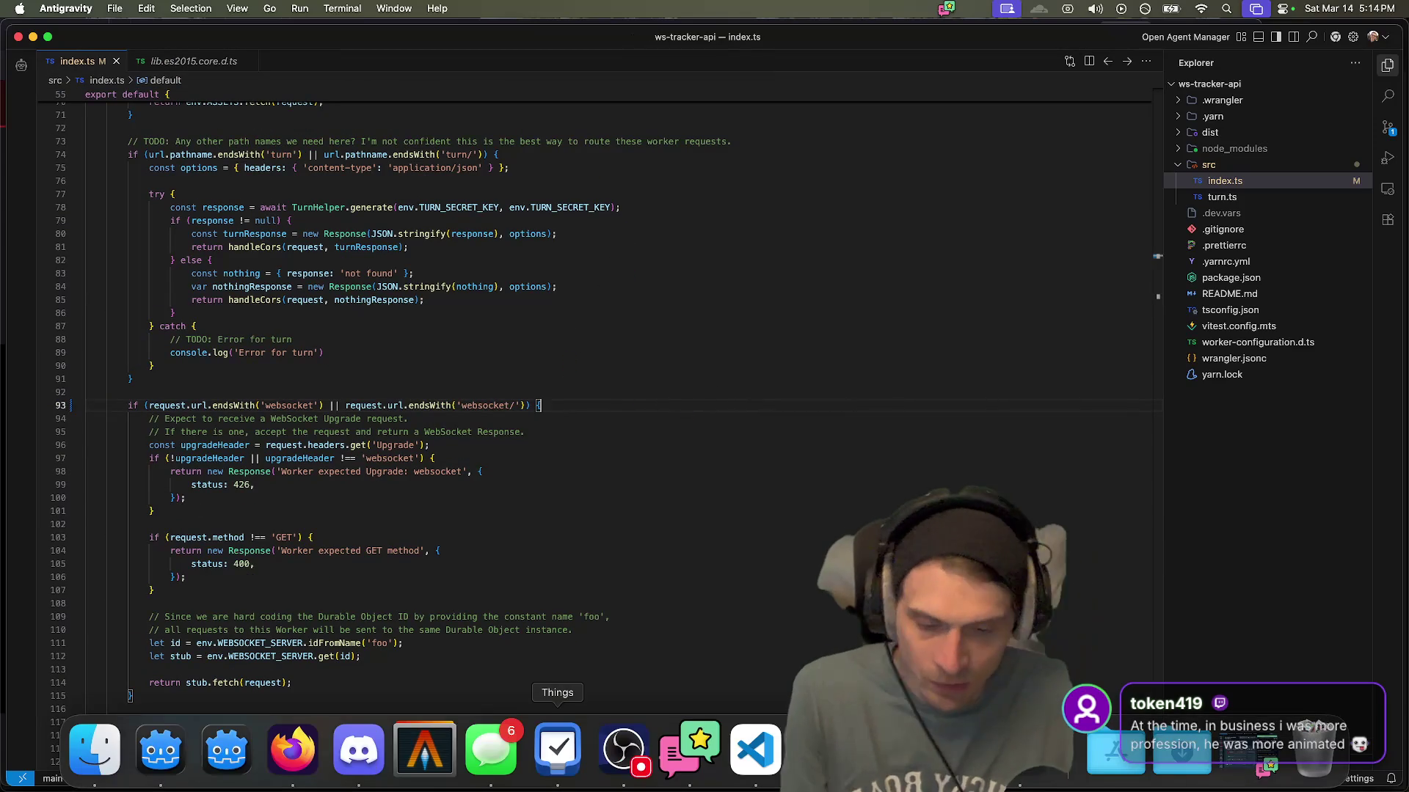
left_click(424, 750)
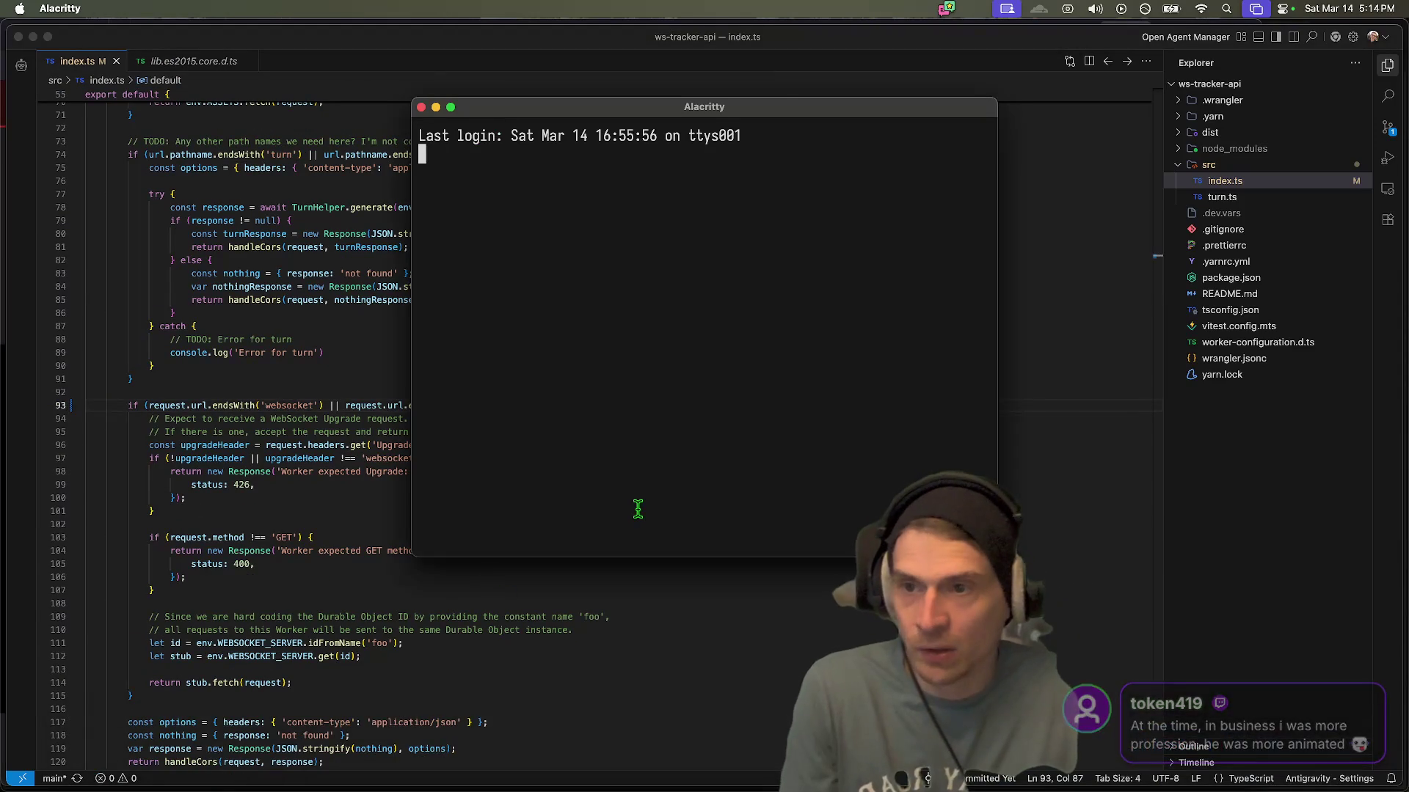
In ws-tracker-api, review the git status and the index.ts diff.
type("api")
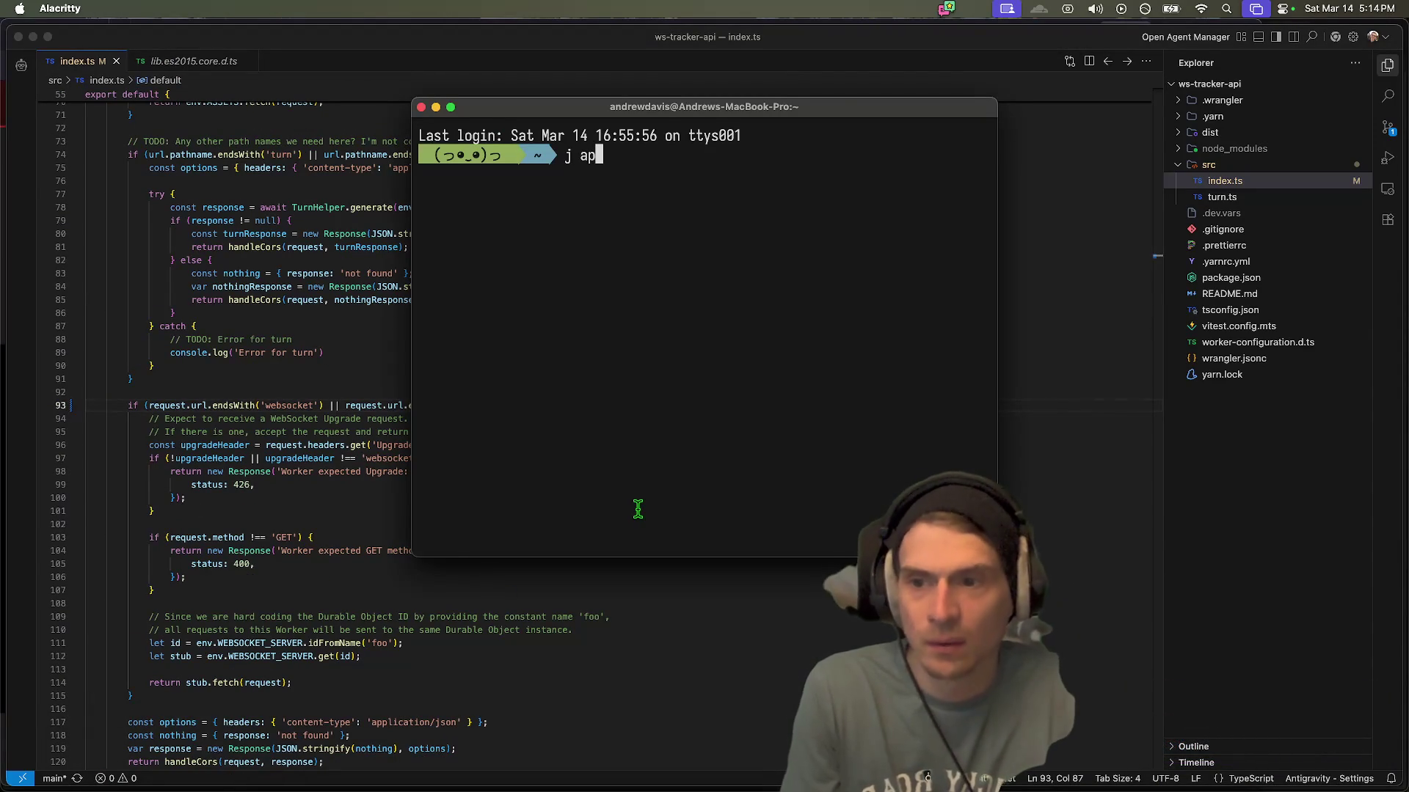
key("Return")
type("gst")
key("Return")
type("gd")
key("Return")
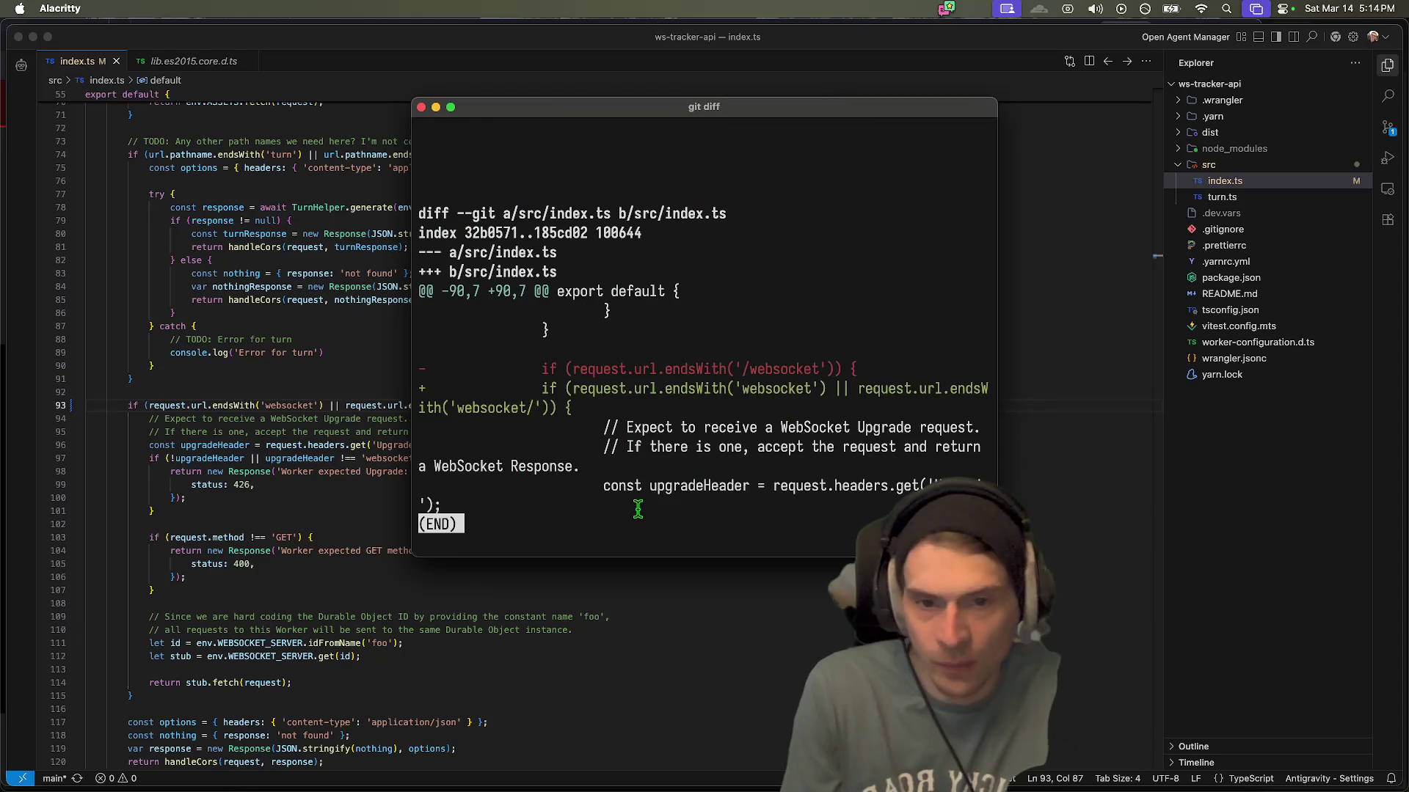
key("ctrl+alt+equal")
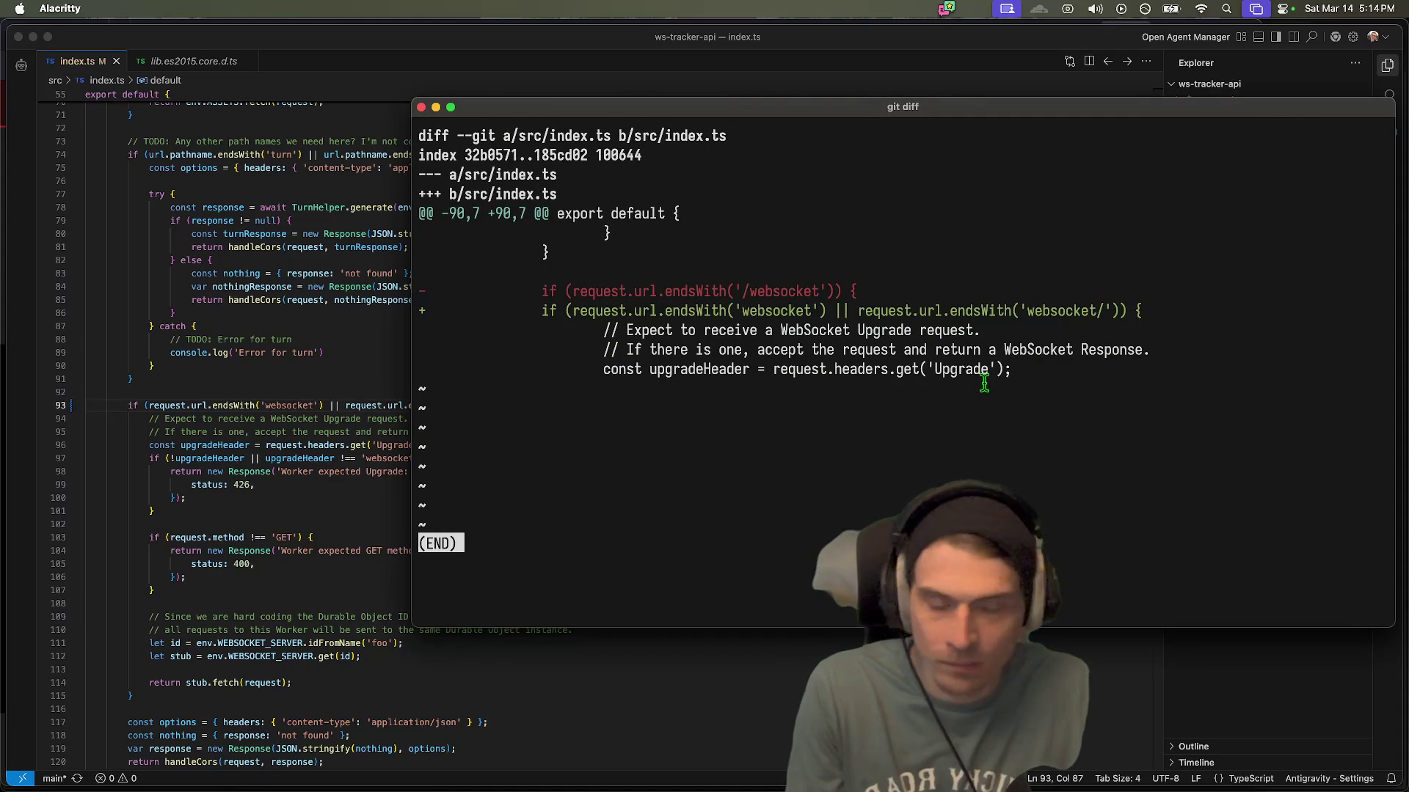
Stage the change, commit it as 'feat: add endswith fix', and push to main.
type("qgit ad")
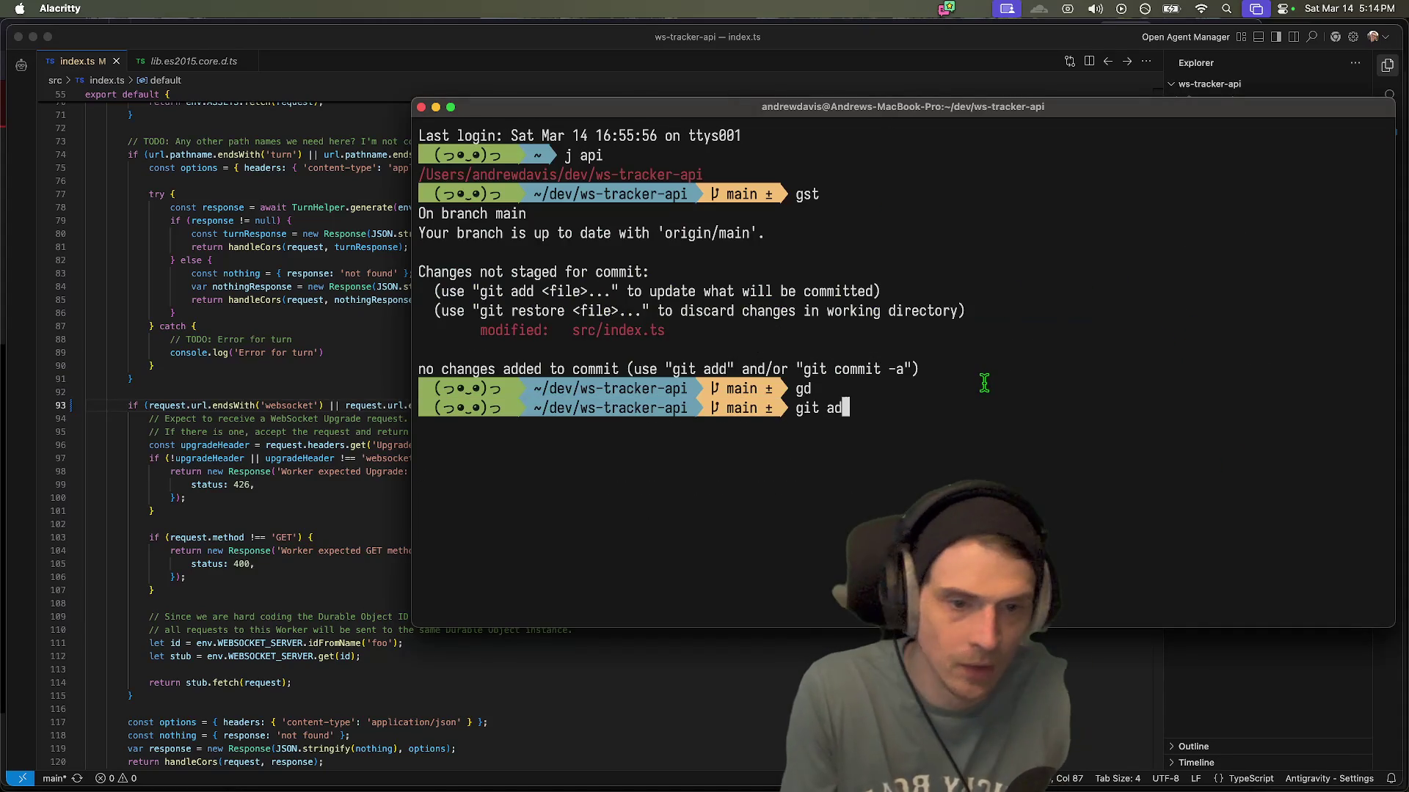
type("gcam")
key("Right")
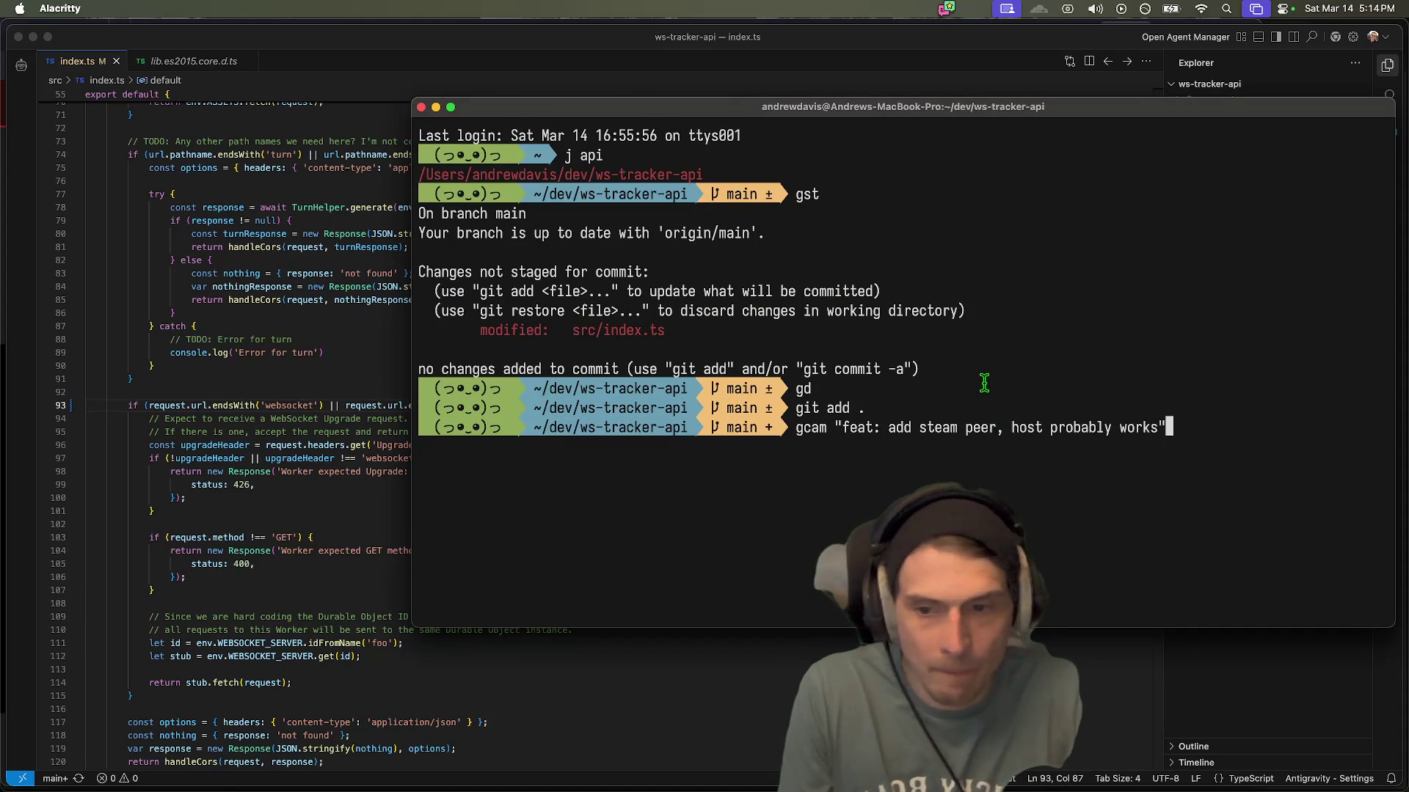
key("ctrl+w")
key("ctrl+w")
key("ctrl+w")
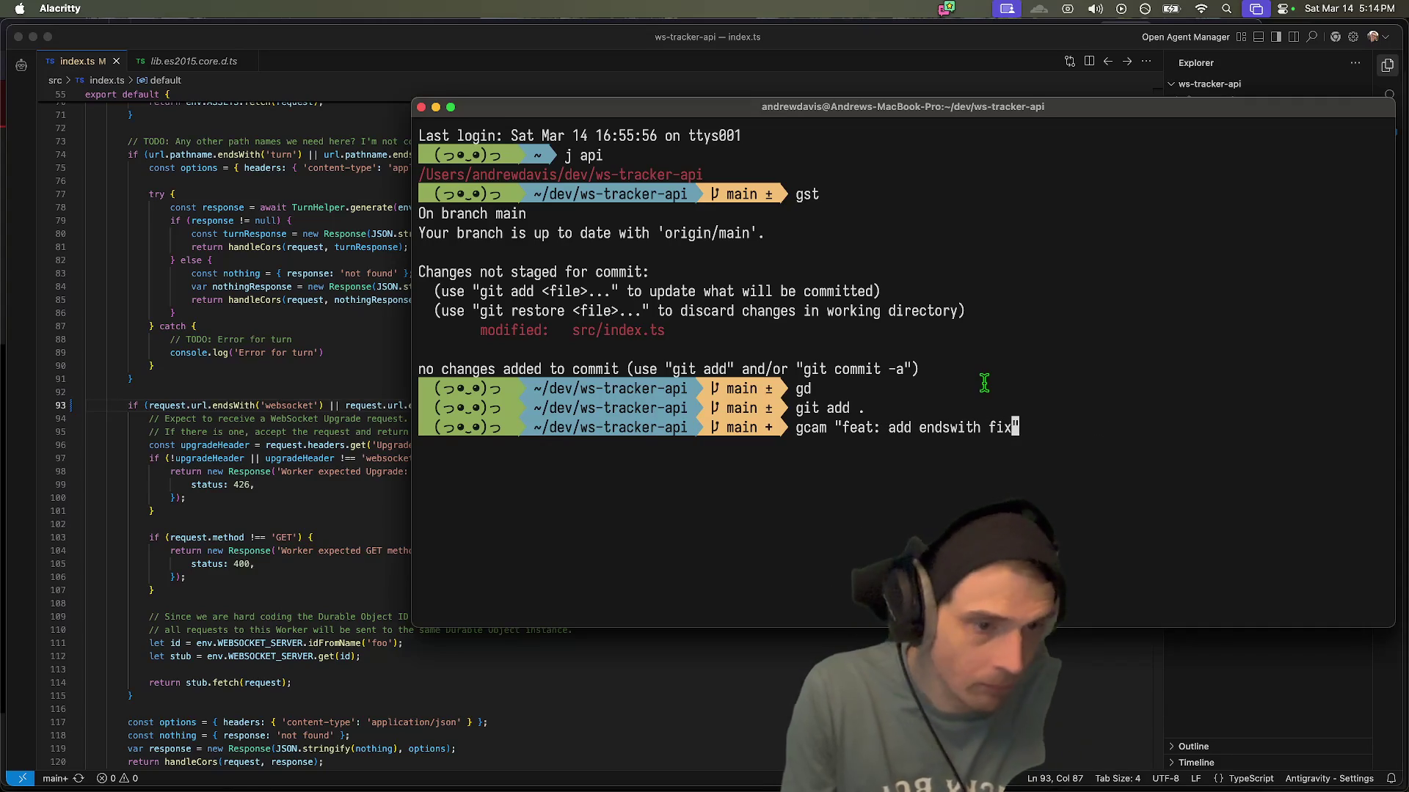
key("Return")
type("git push")
key("Return")
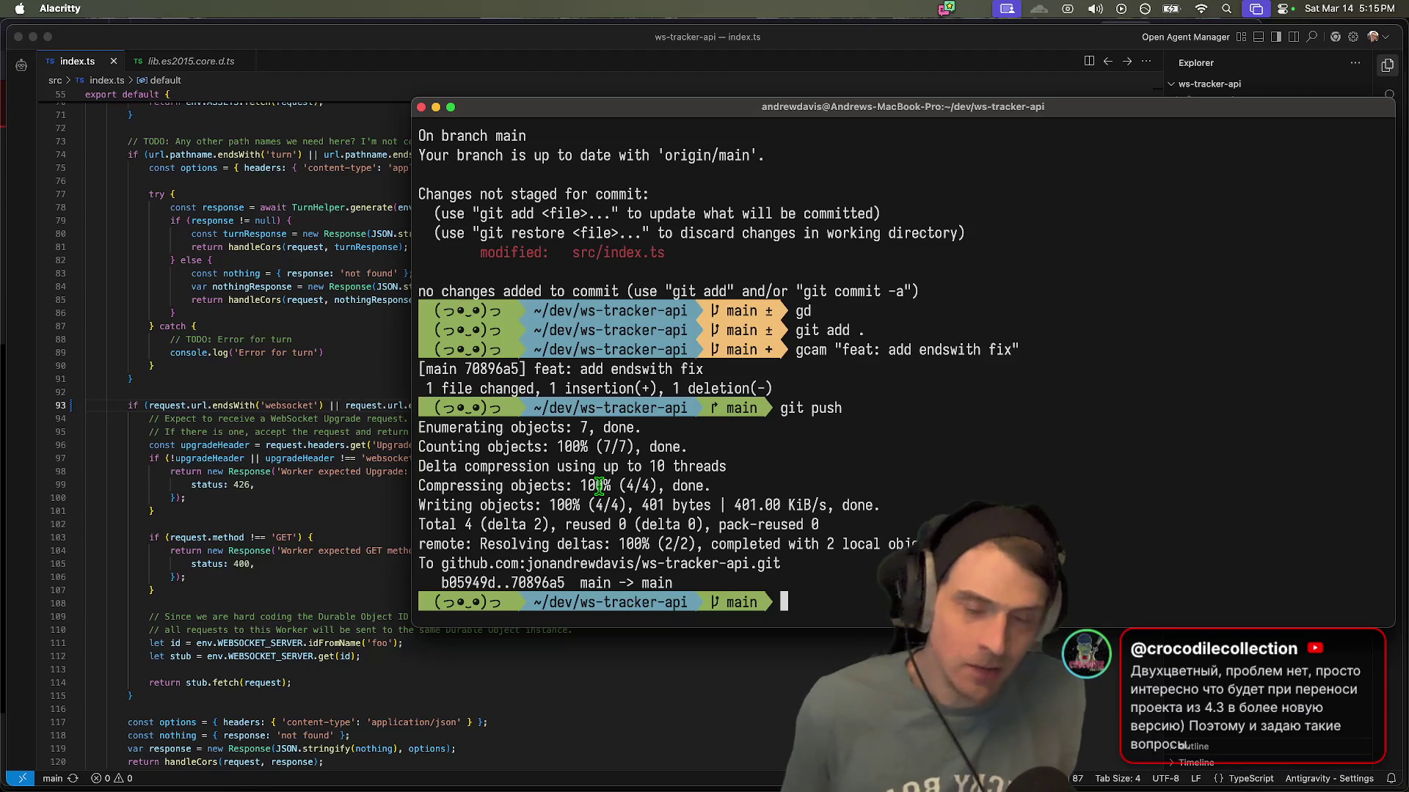
Review the push output and maximize the terminal window.
mouse_move(1035, 134)
left_mouse_down()
mouse_move(1060, 111)
mouse_move(1027, 147)
mouse_move(982, 130)
left_mouse_up()
left_click(983, 199)
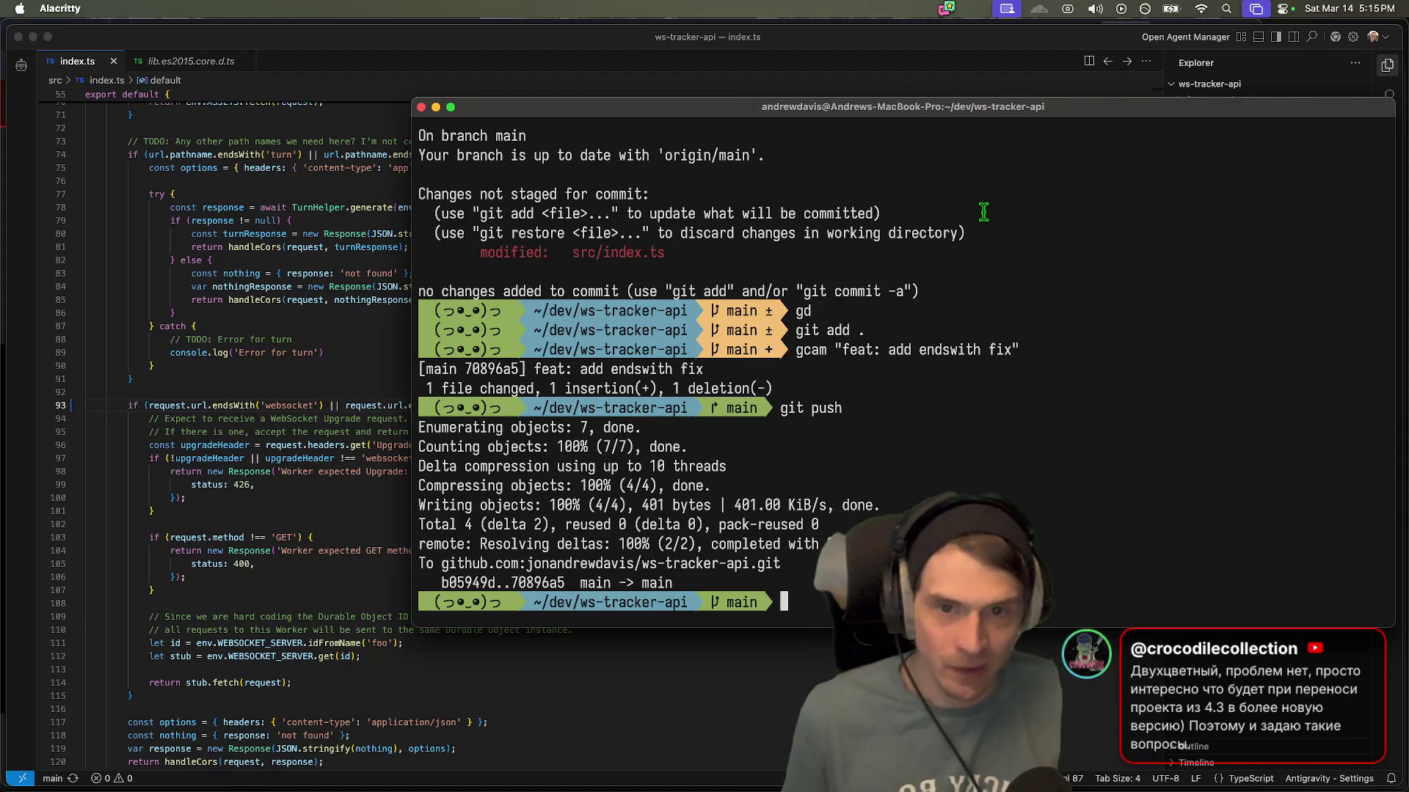
double_click(932, 110)
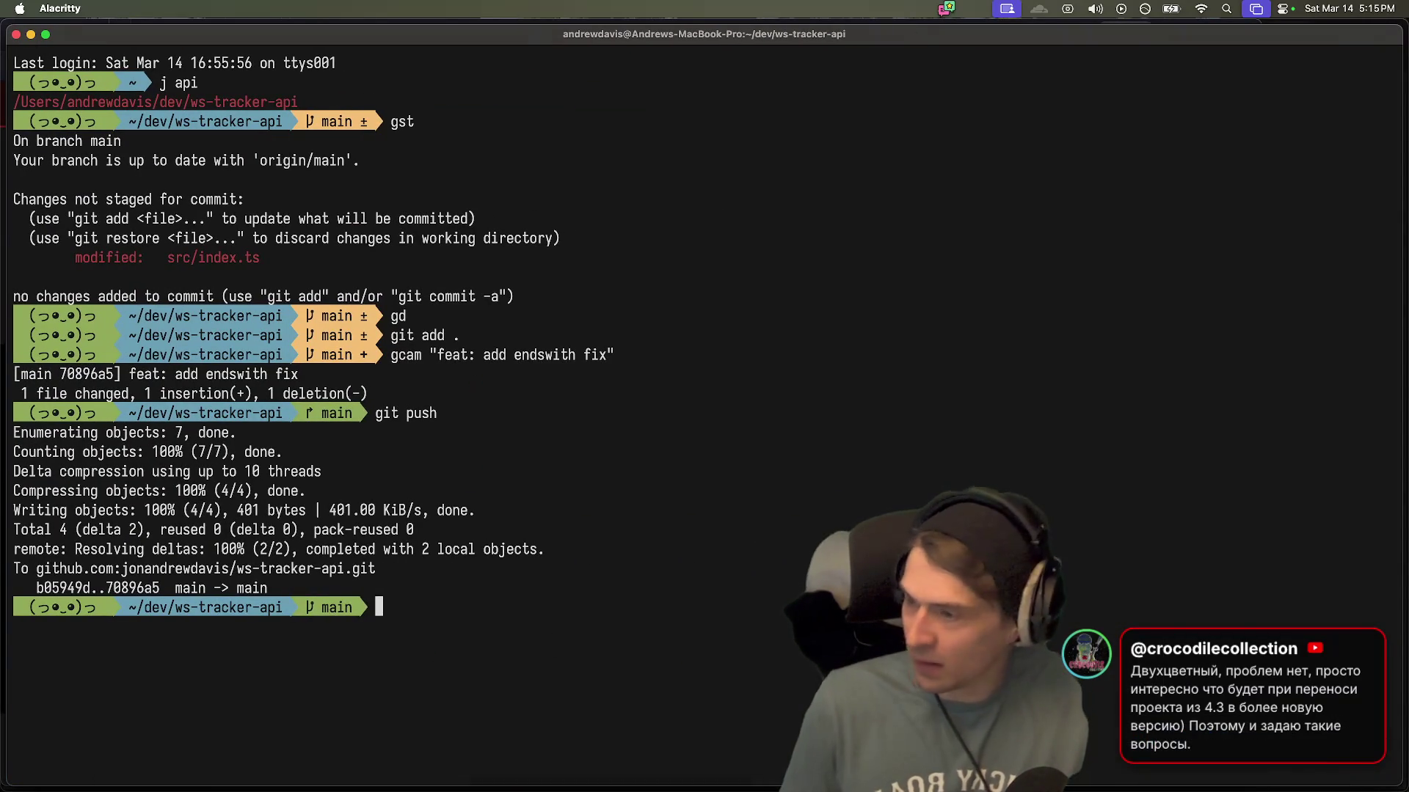
mouse_move(366, 782)
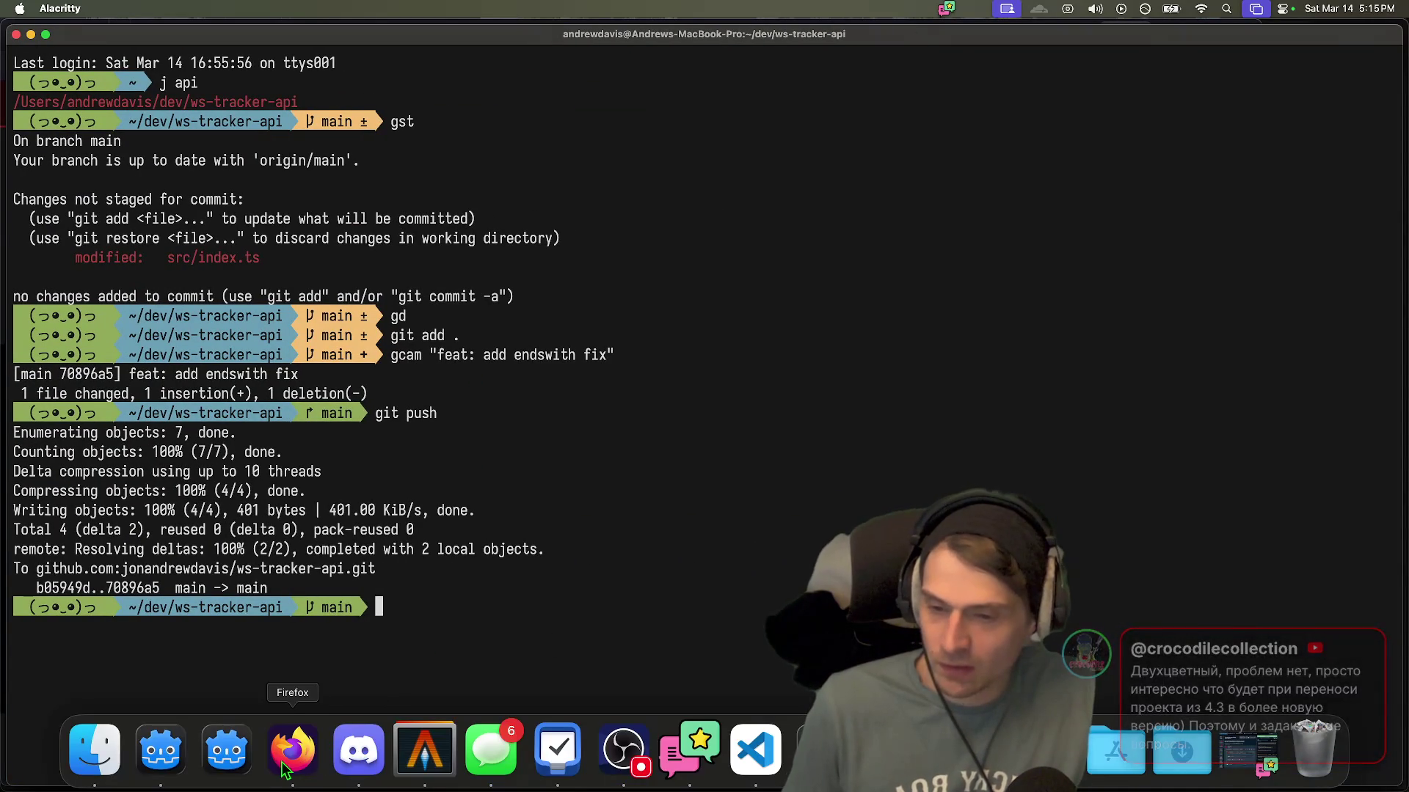
Switch to Firefox and read through the Frontend Masters course description.
left_click(319, 752)
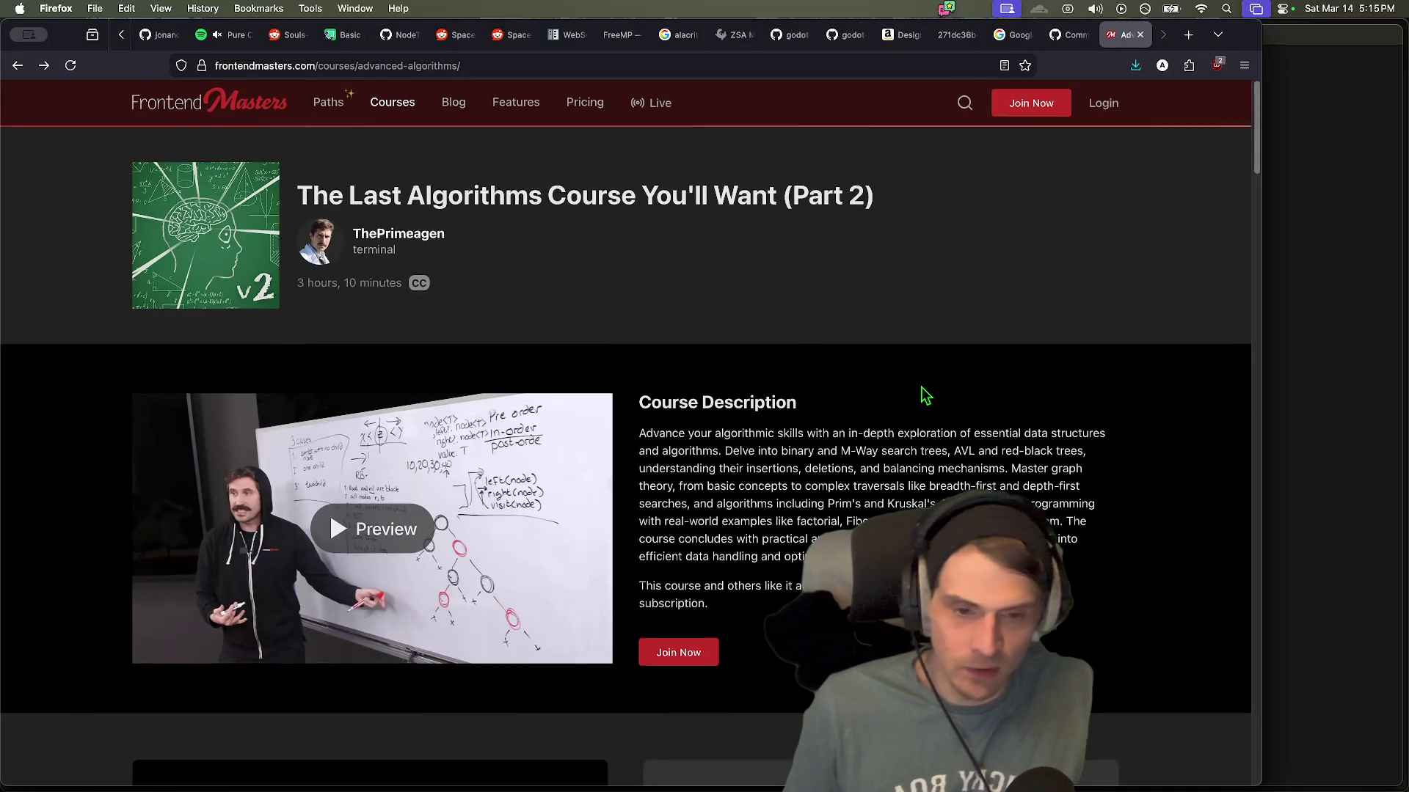
scroll(949, 395, "down", 1)
left_click_drag(949, 395, 1068, 629)
left_click(1069, 630)
scroll(1069, 630, "down", 5)
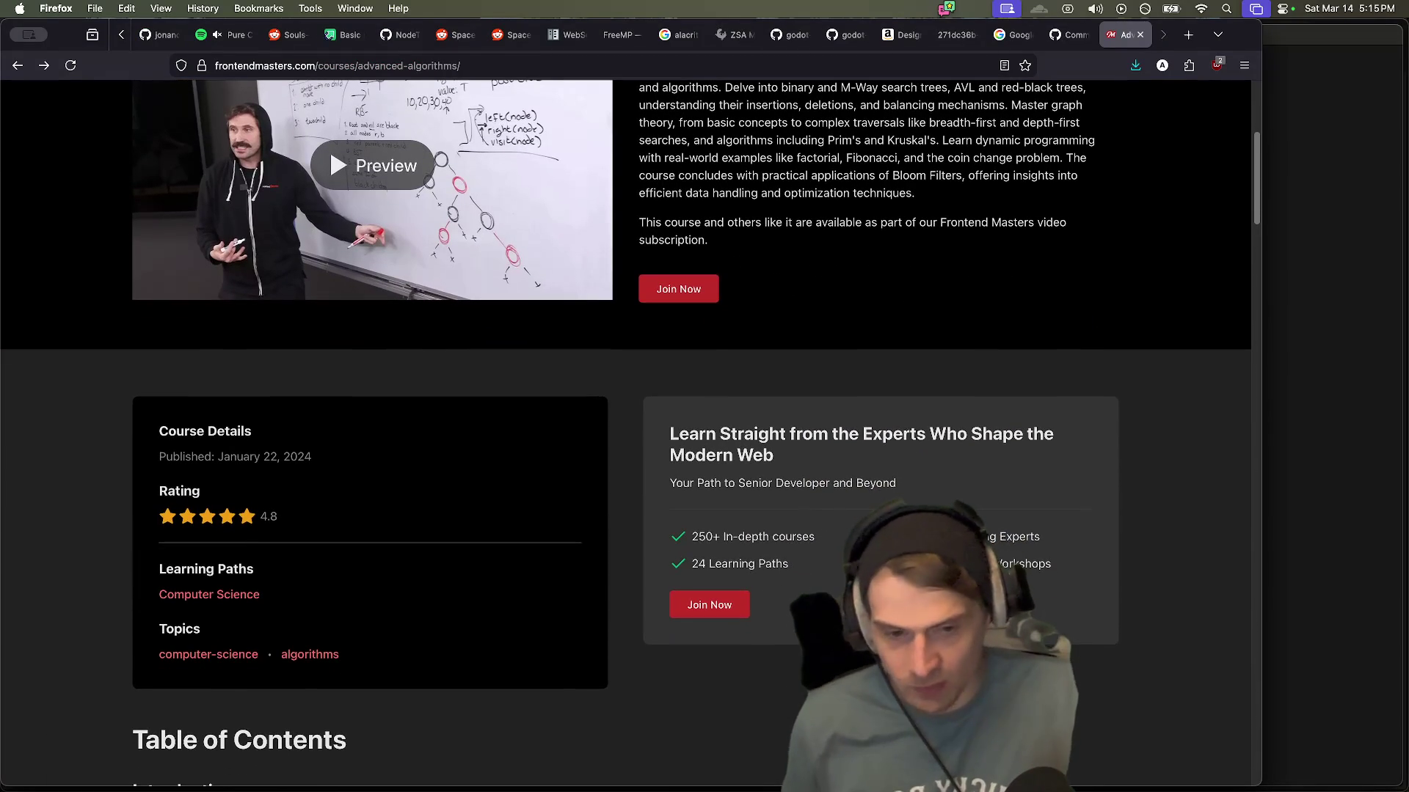
scroll(1146, 571, "down", 8)
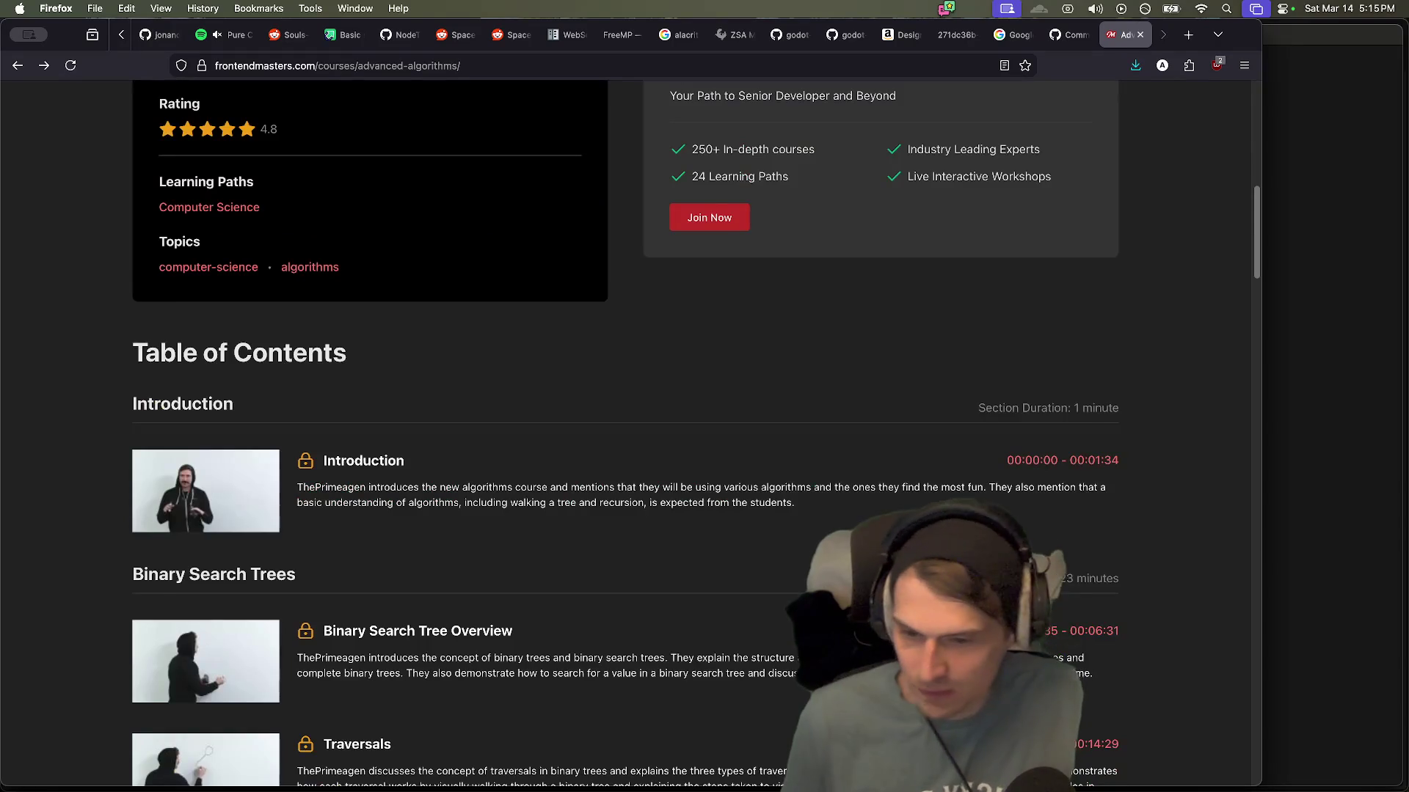
scroll(1146, 572, "up", 4)
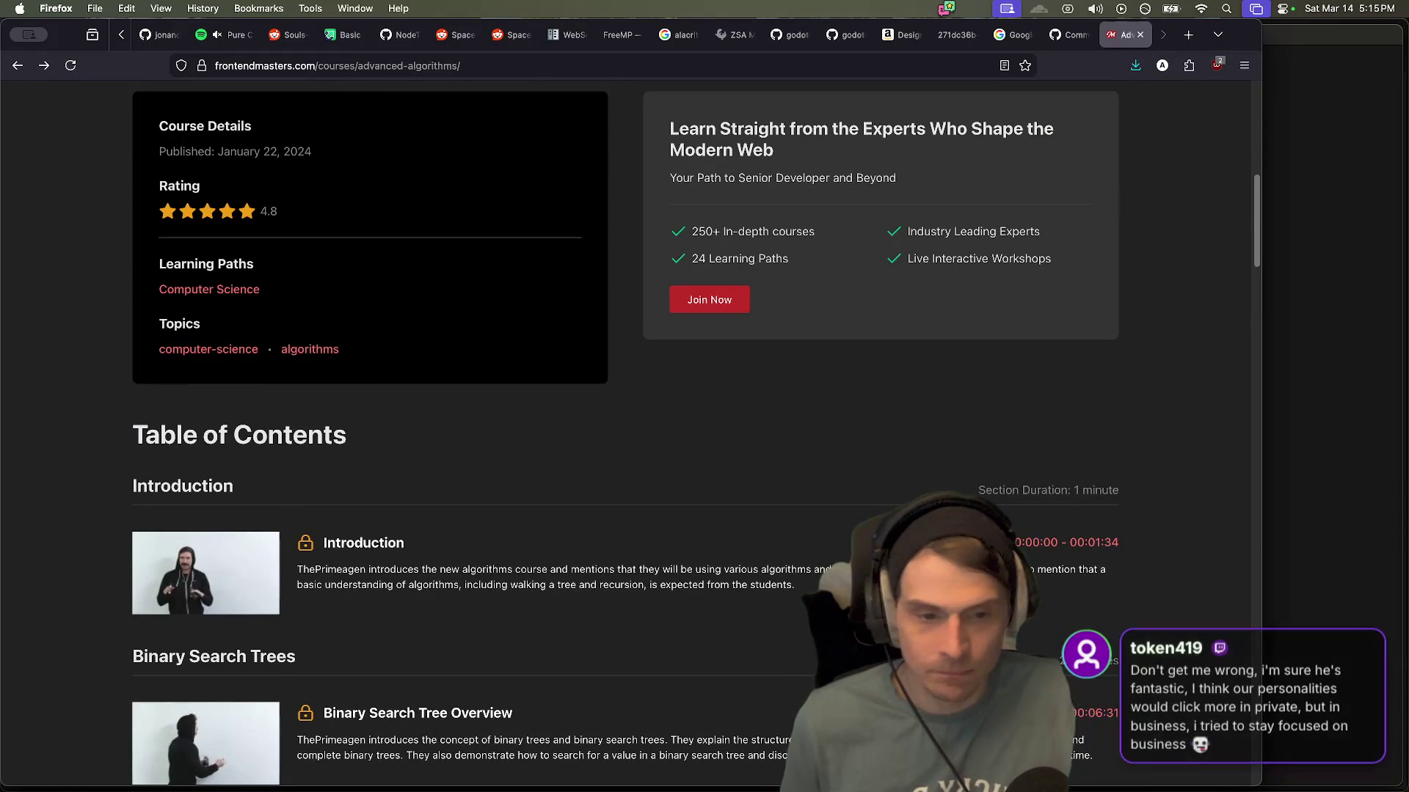
scroll(556, 339, "up", 10)
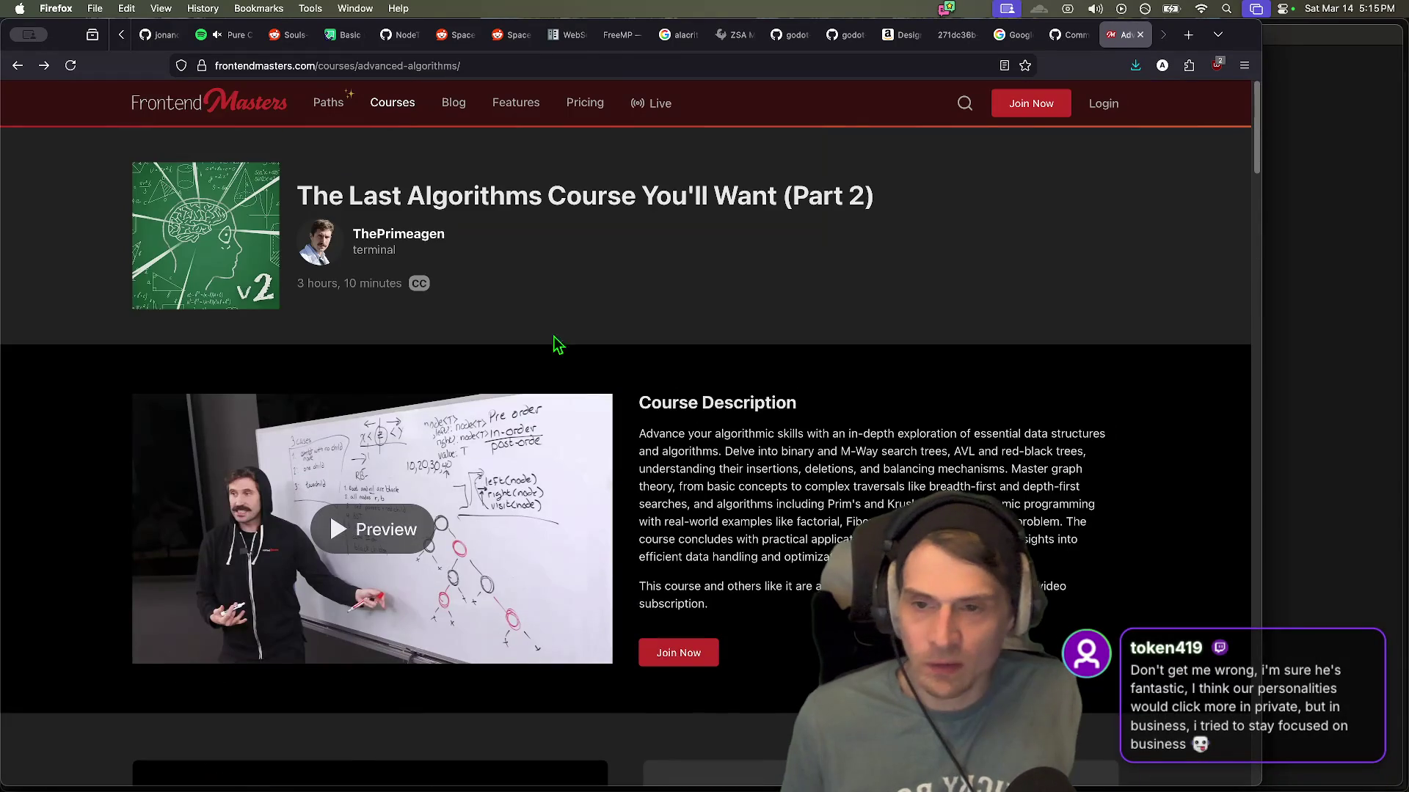
scroll(781, 219, "down", 1)
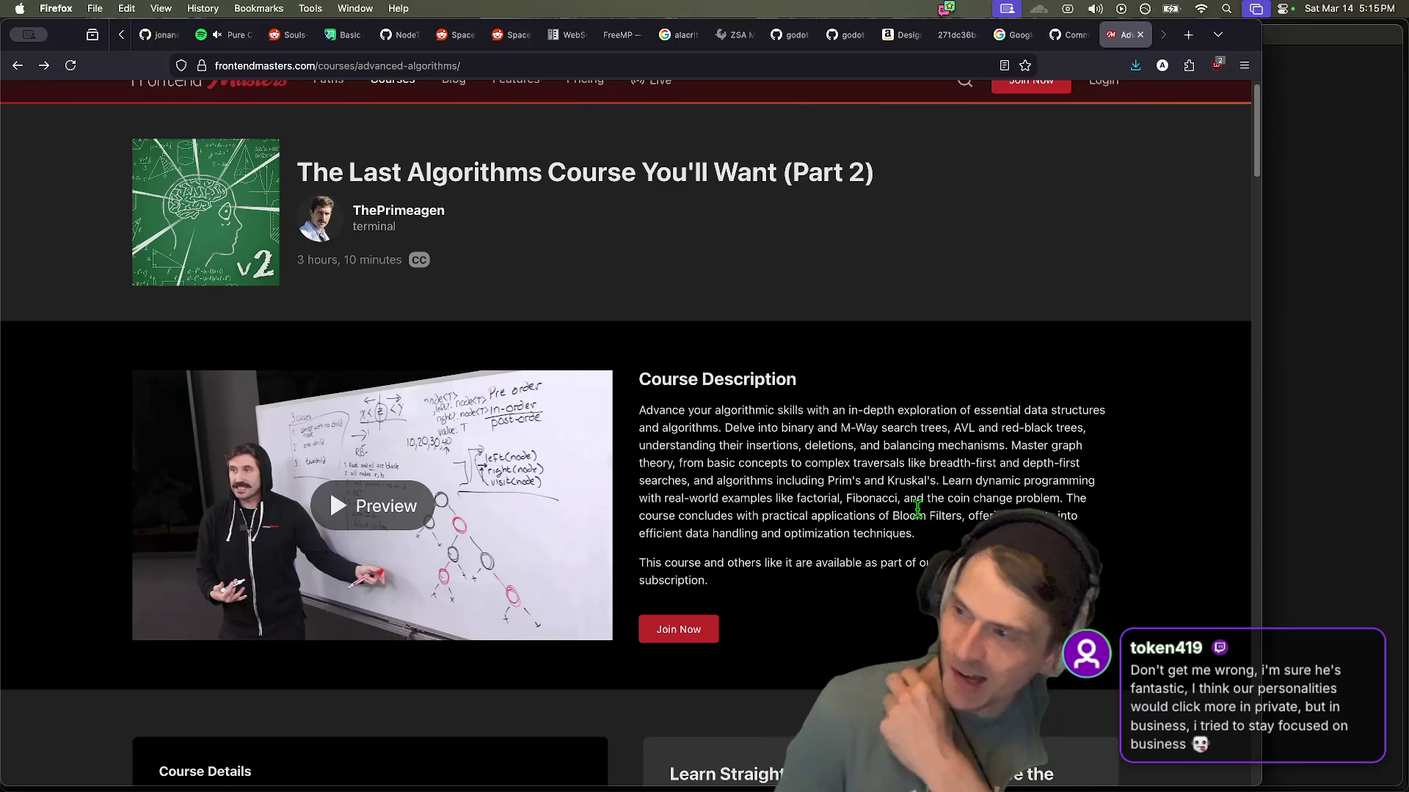
scroll(1053, 487, "down", 5)
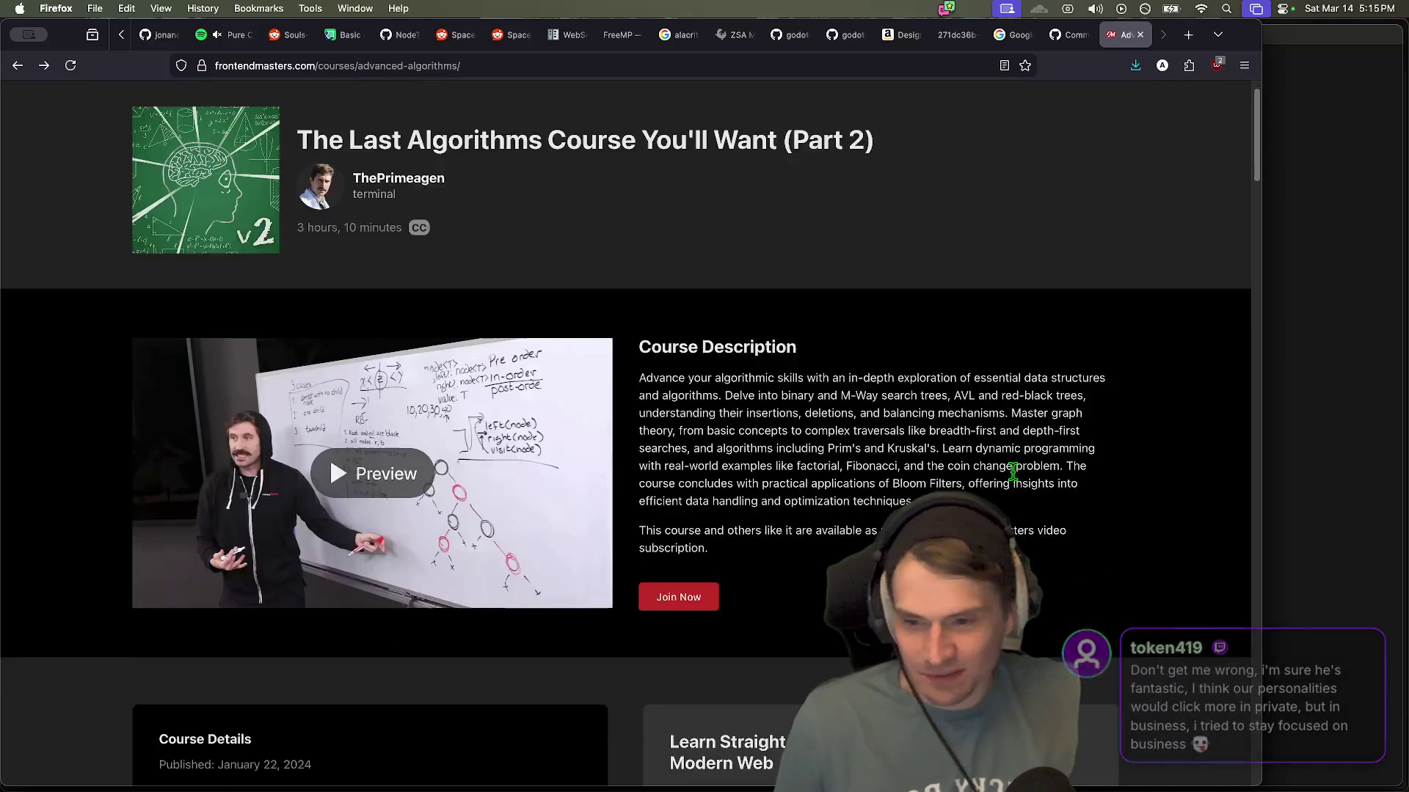
scroll(1214, 382, "up", 5)
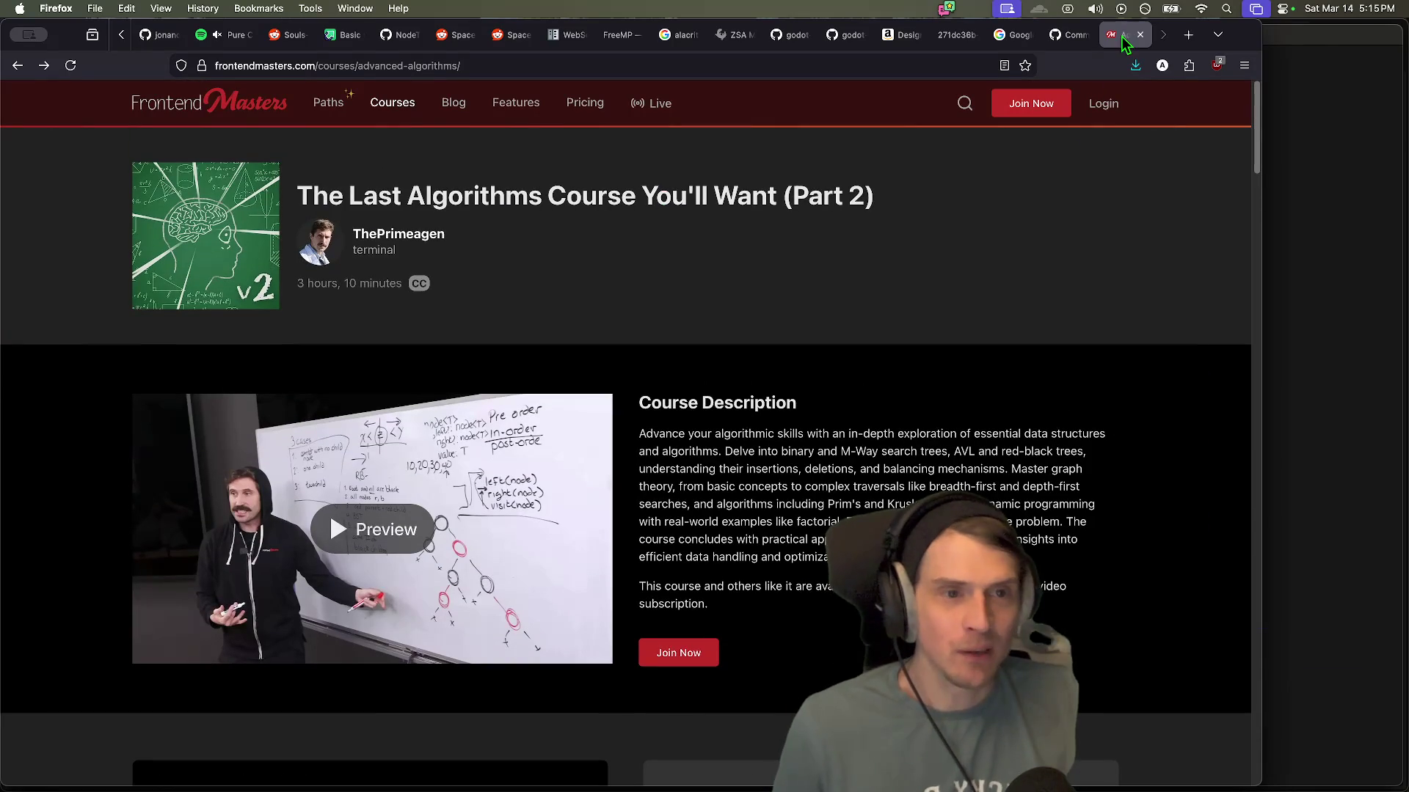
Maximize Firefox, close the Frontend Masters tab, and switch back to Antigravity.
double_click(1253, 40)
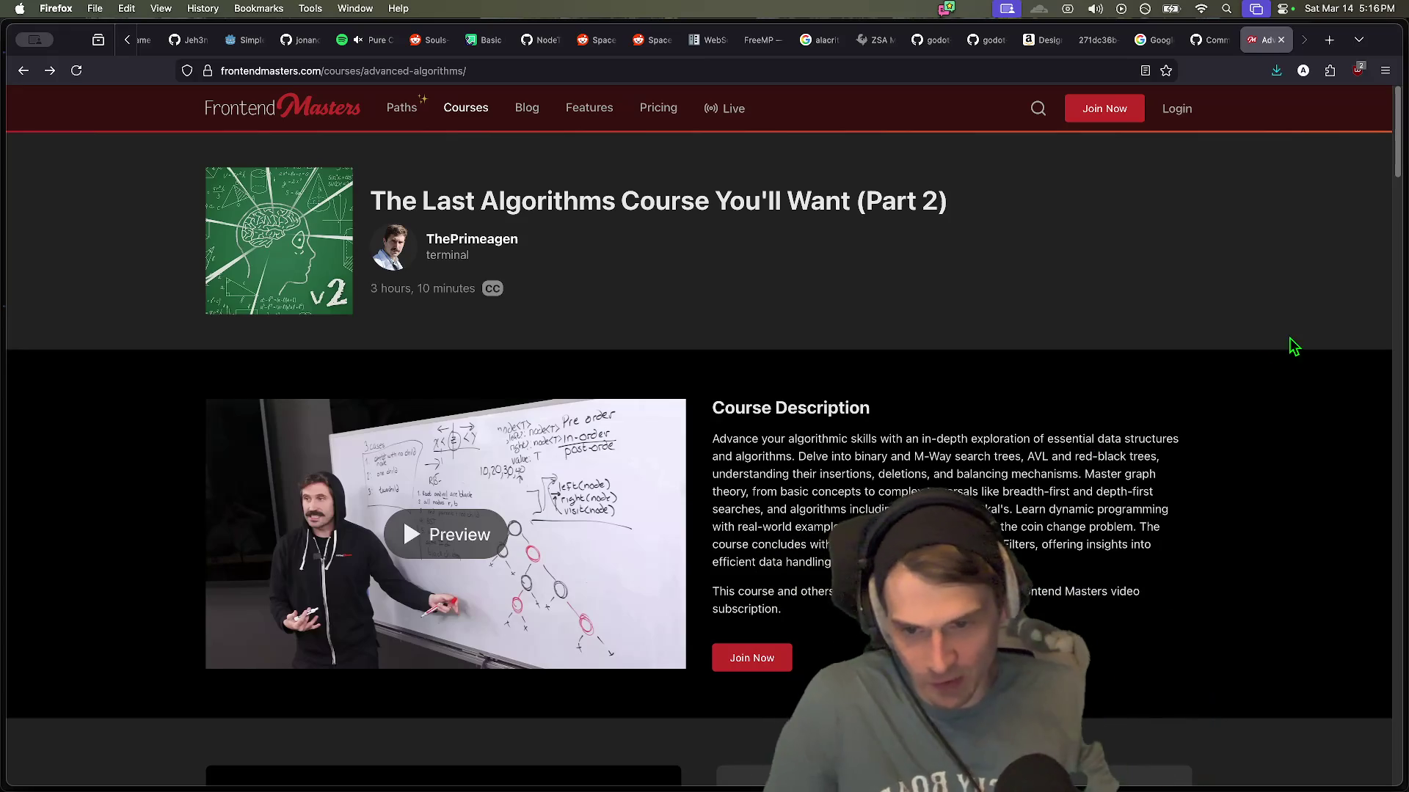
scroll(1182, 636, "down", 5)
key("super+w")
scroll(1220, 613, "down", 2)
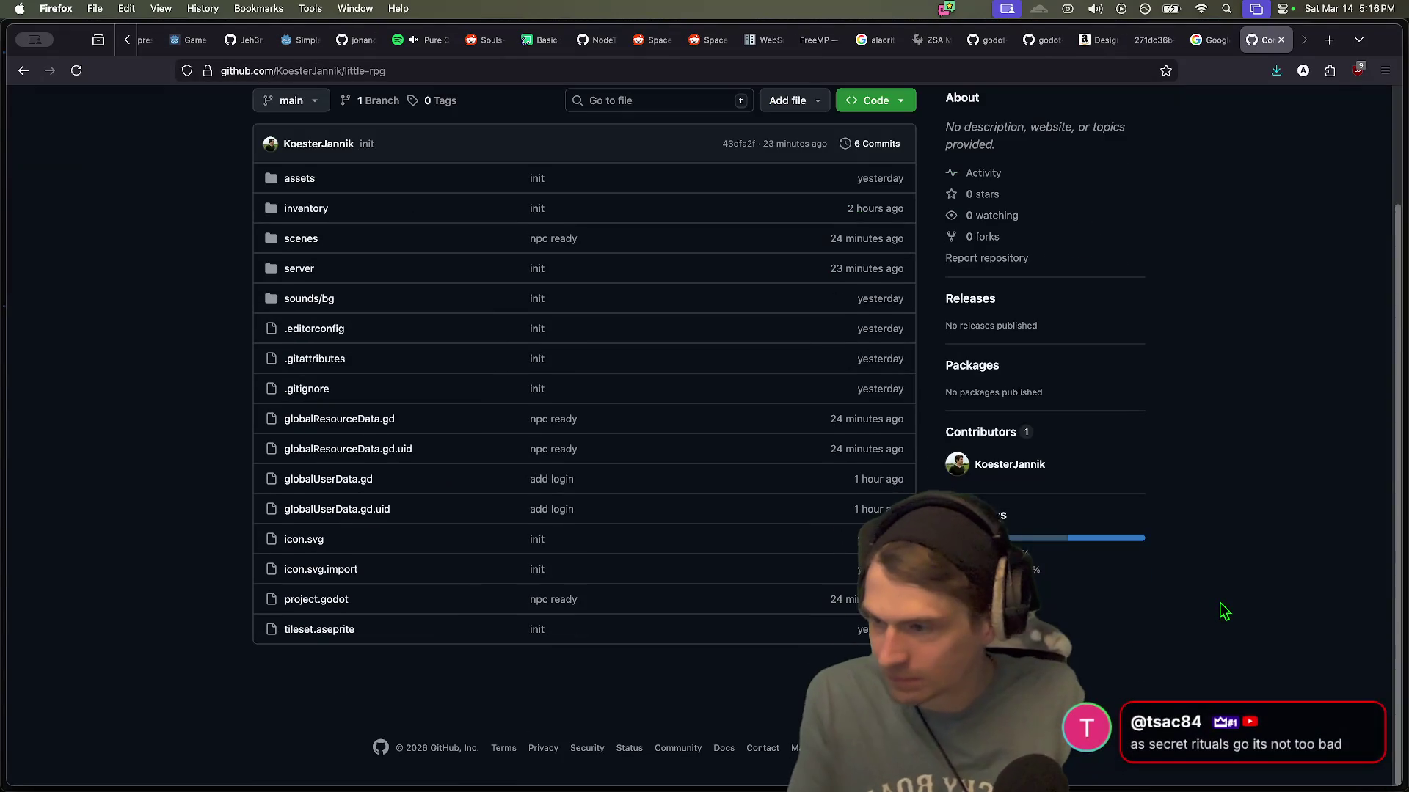
scroll(1223, 612, "up", 2)
scroll(1223, 610, "down", 2)
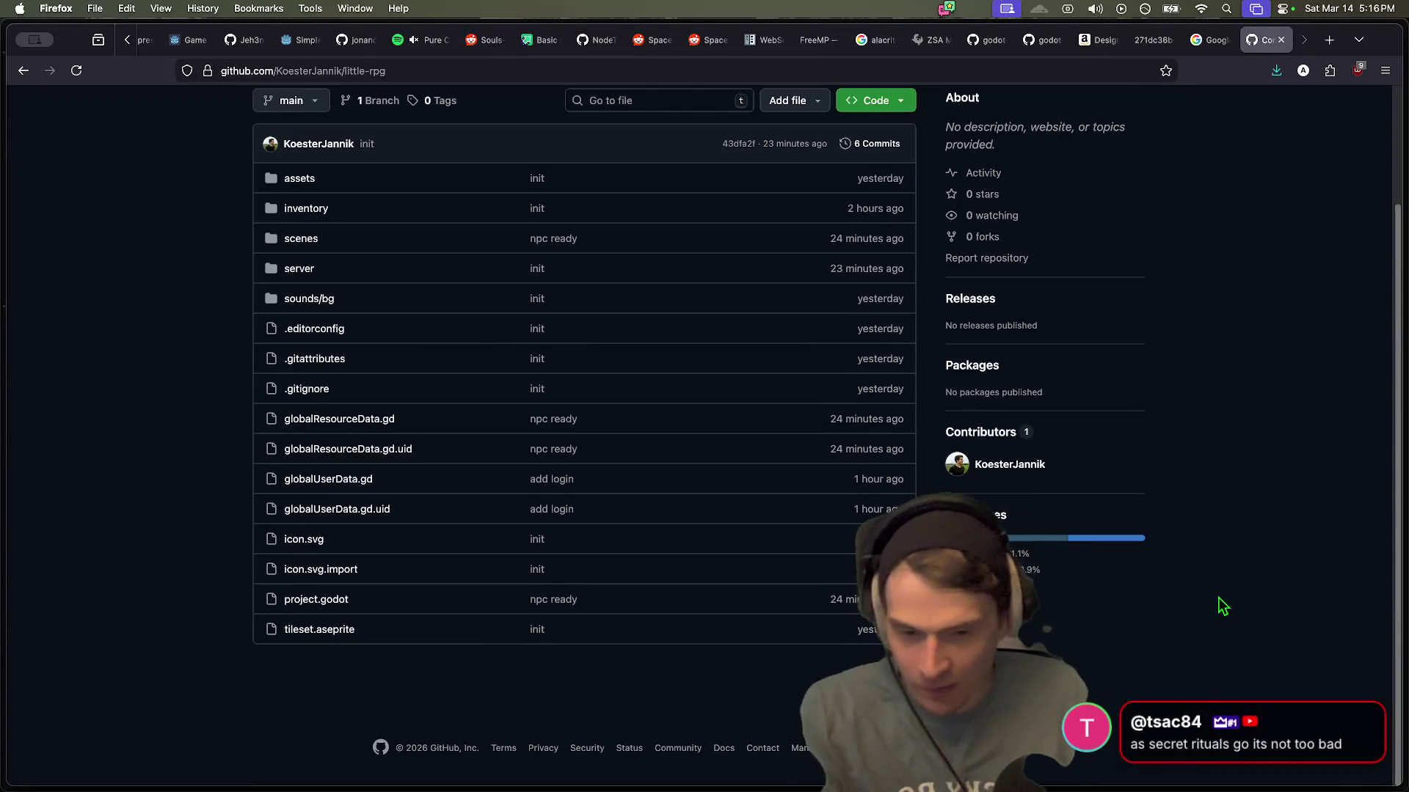
scroll(1223, 605, "up", 2)
key("super+Tab")
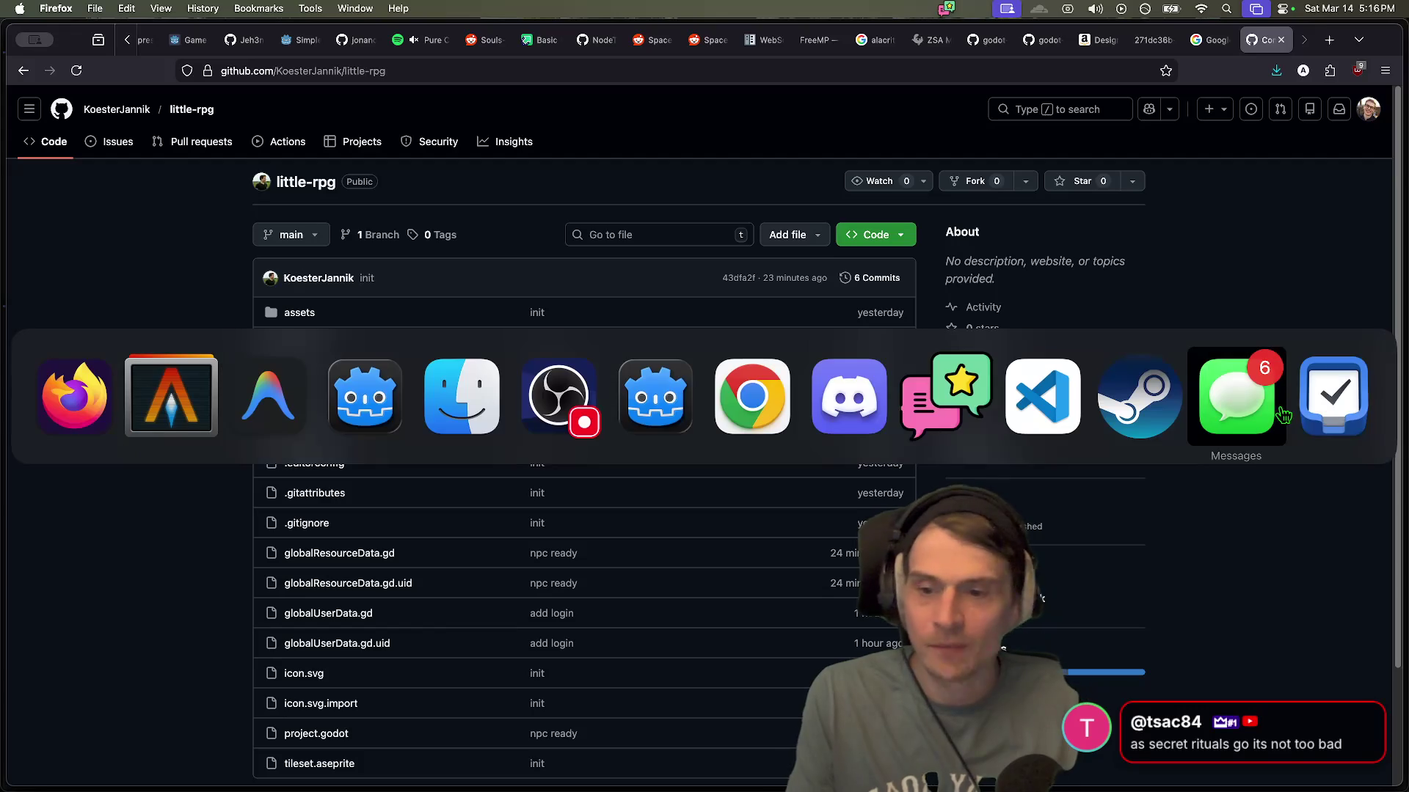
key("super+Tab")
key("super+Tab")
key("super+Tab")
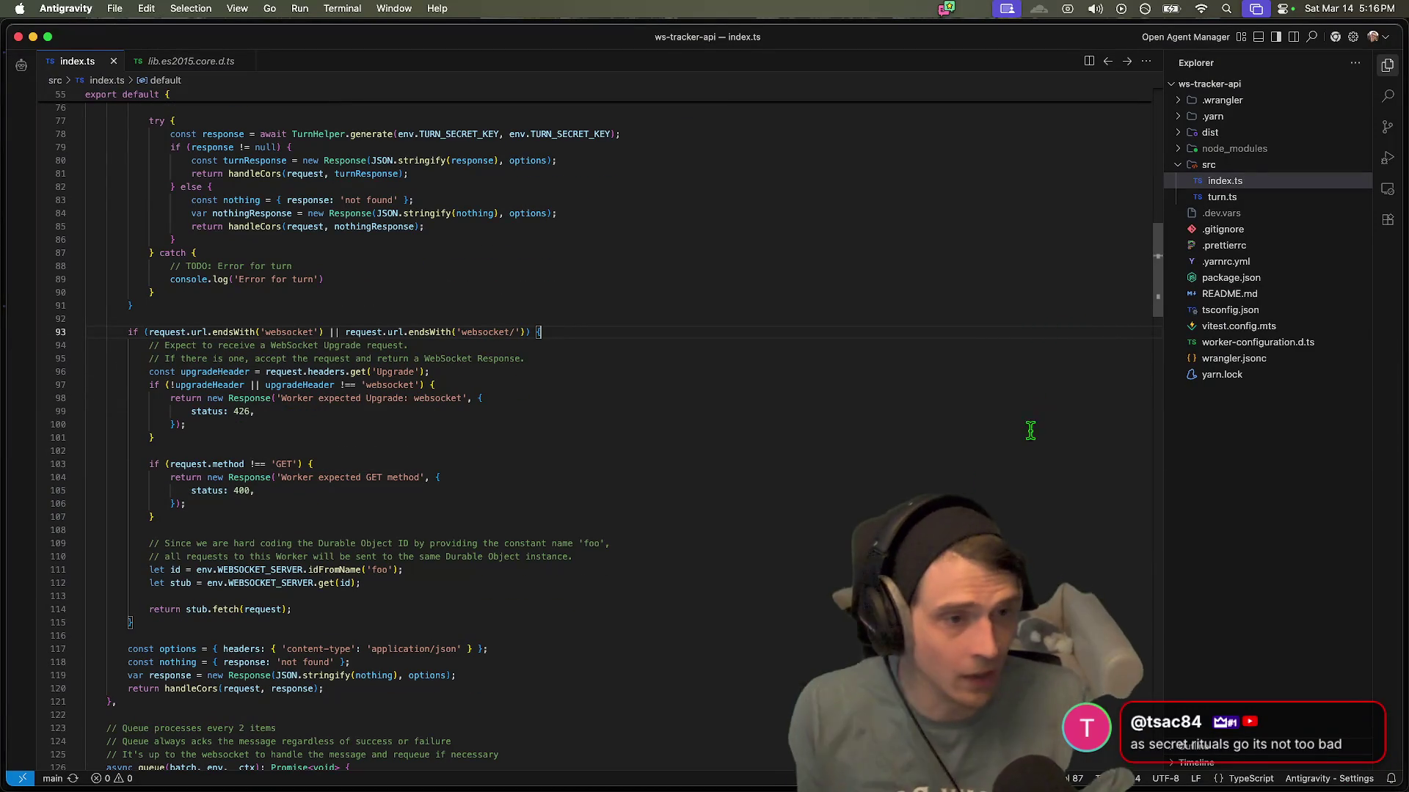
Scroll index.ts and check the upgradeHeader line in the WebSocket route.
scroll(686, 525, "down", 2)
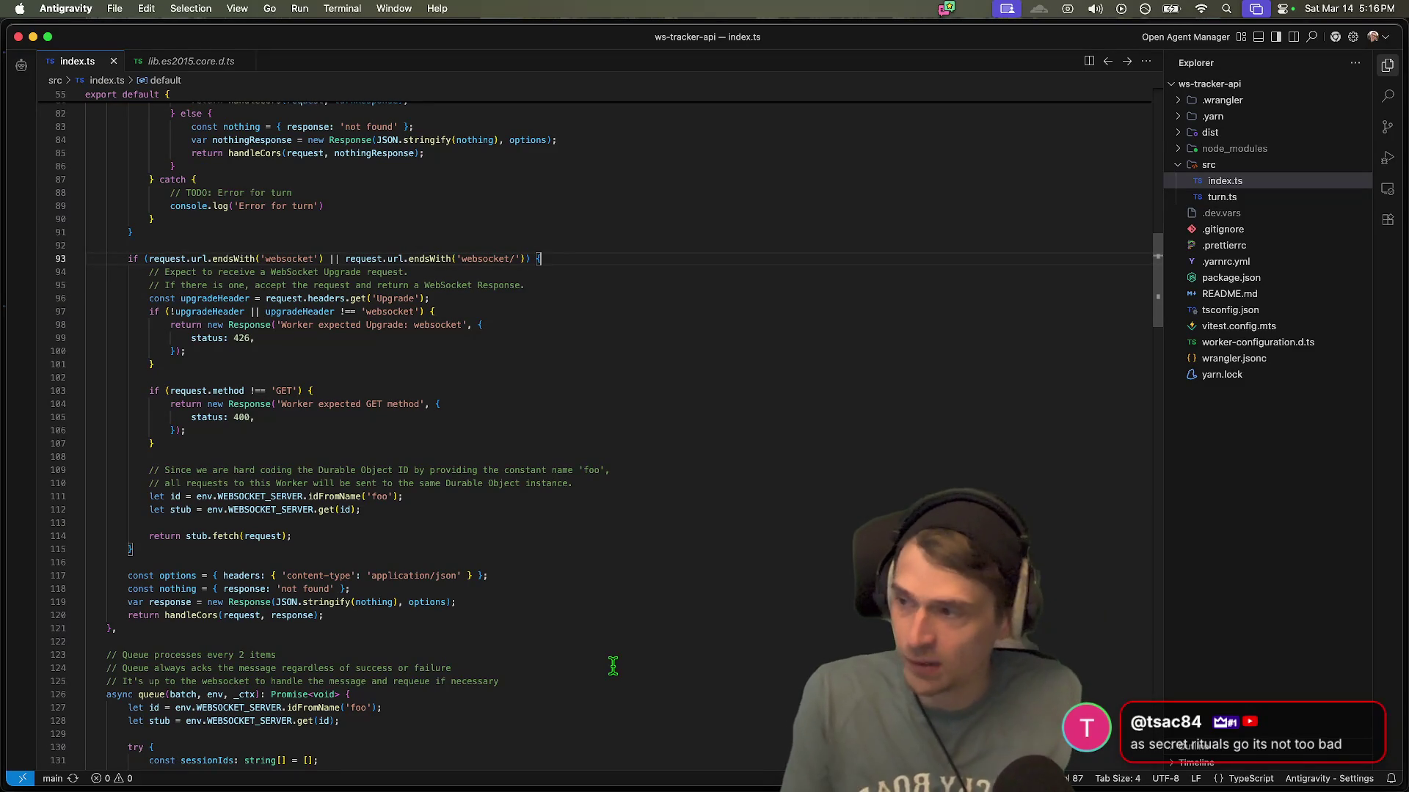
scroll(612, 666, "down", 3)
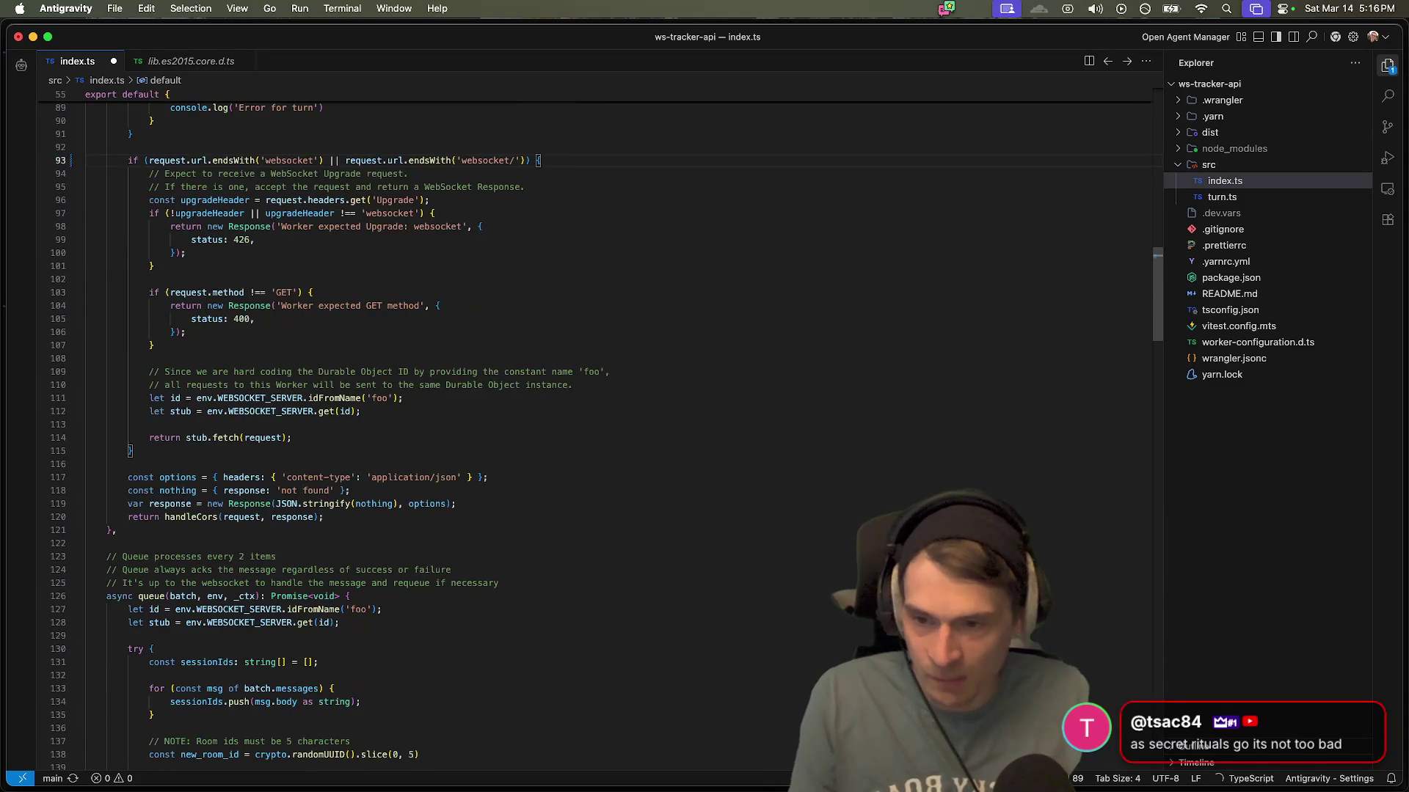
scroll(628, 635, "up", 2)
key("super+Tab")
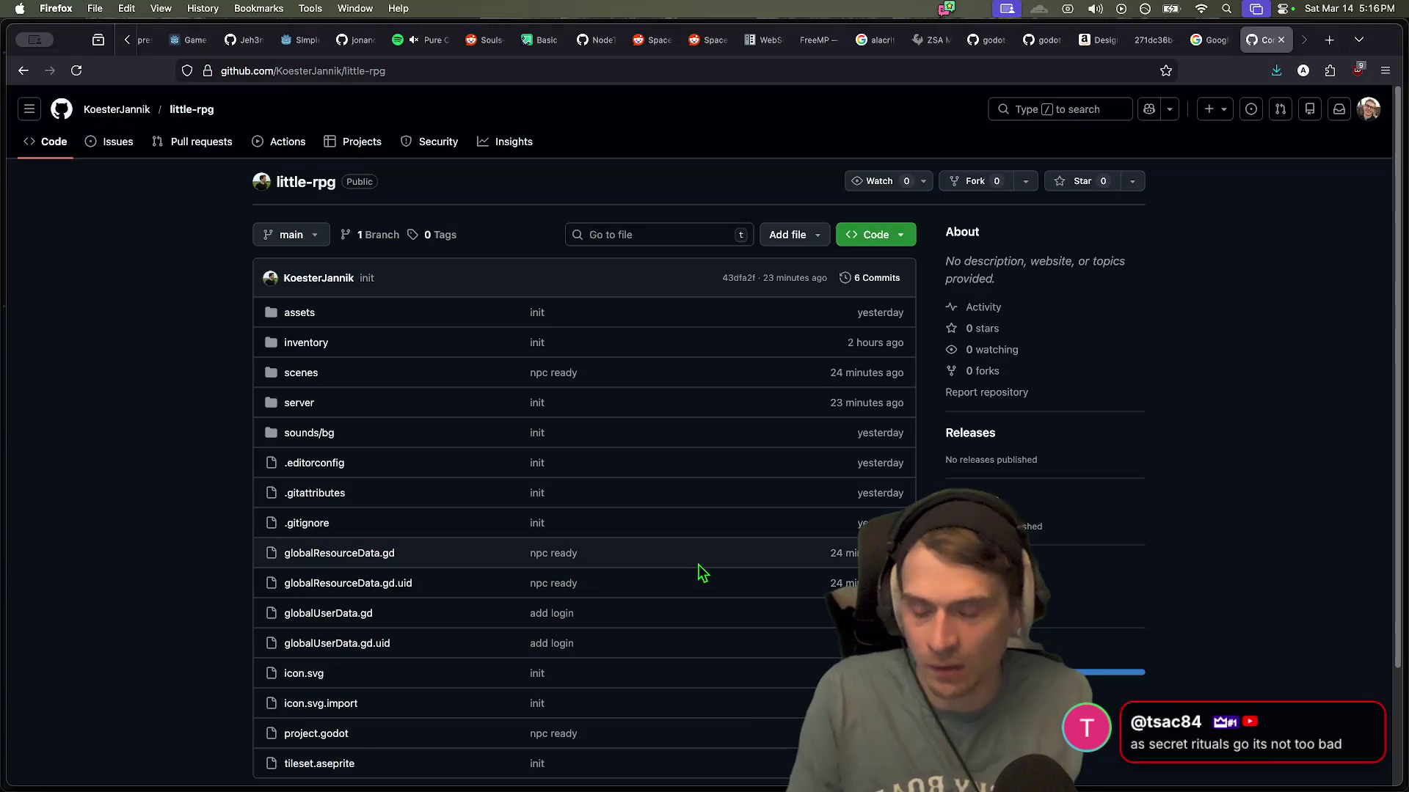
key("super+Tab")
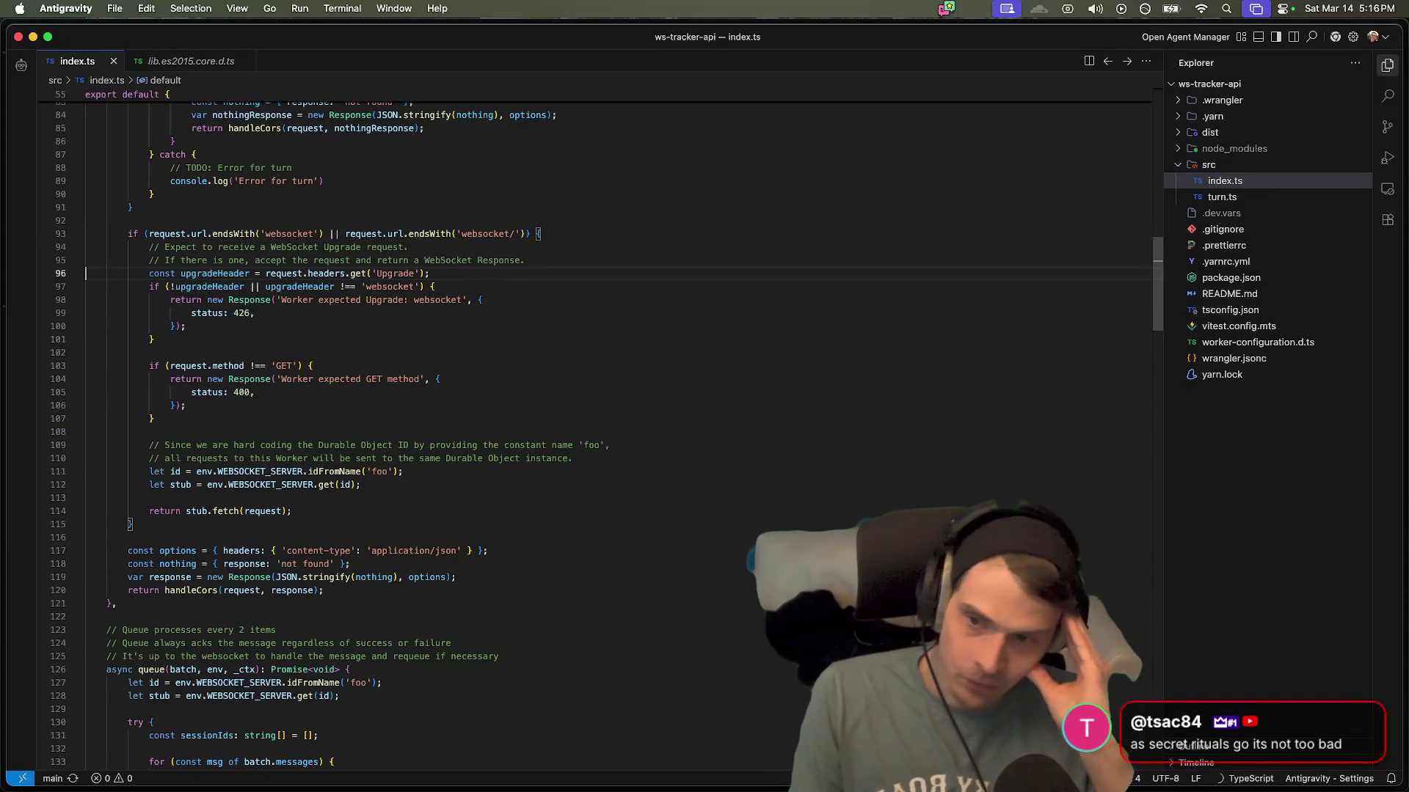
left_click(408, 273)
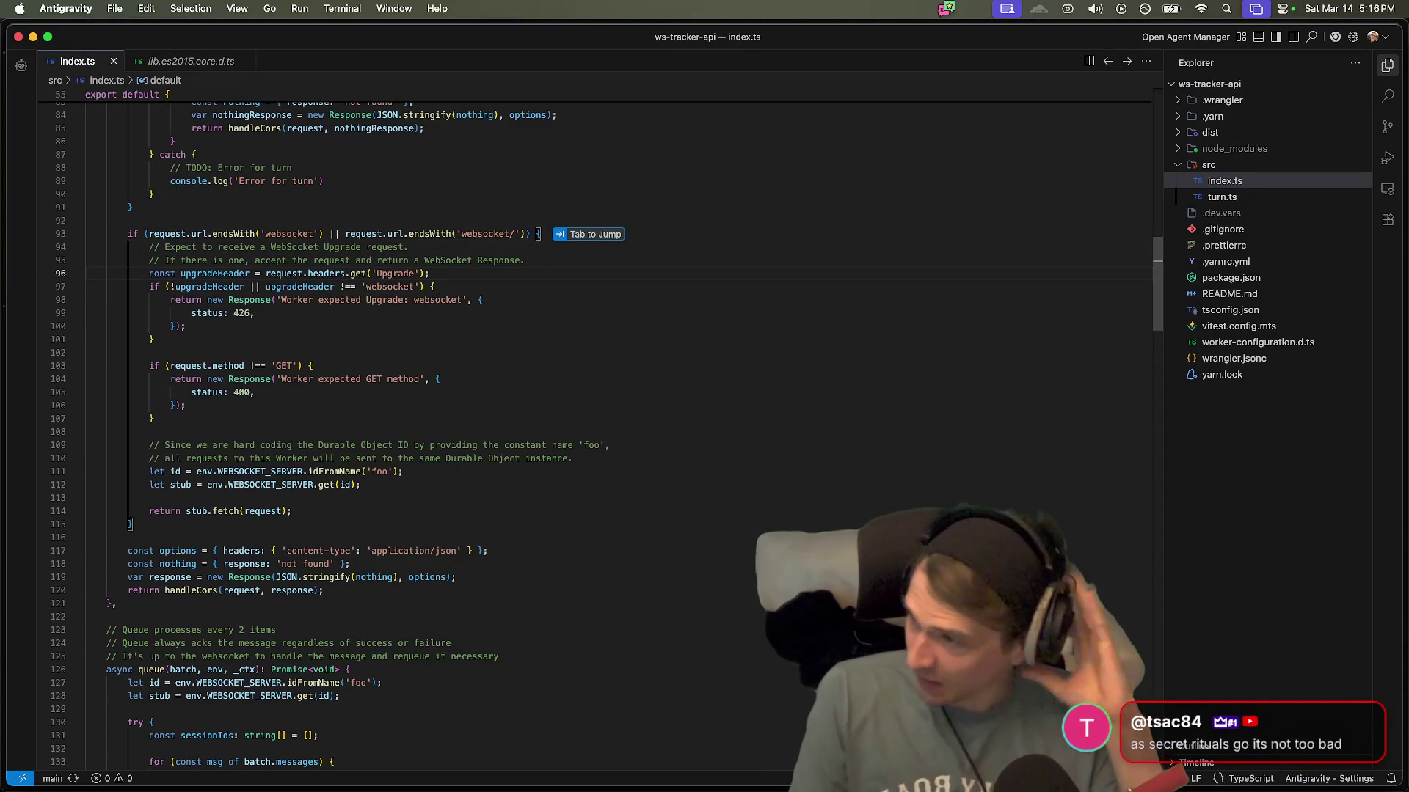
key("super+Tab")
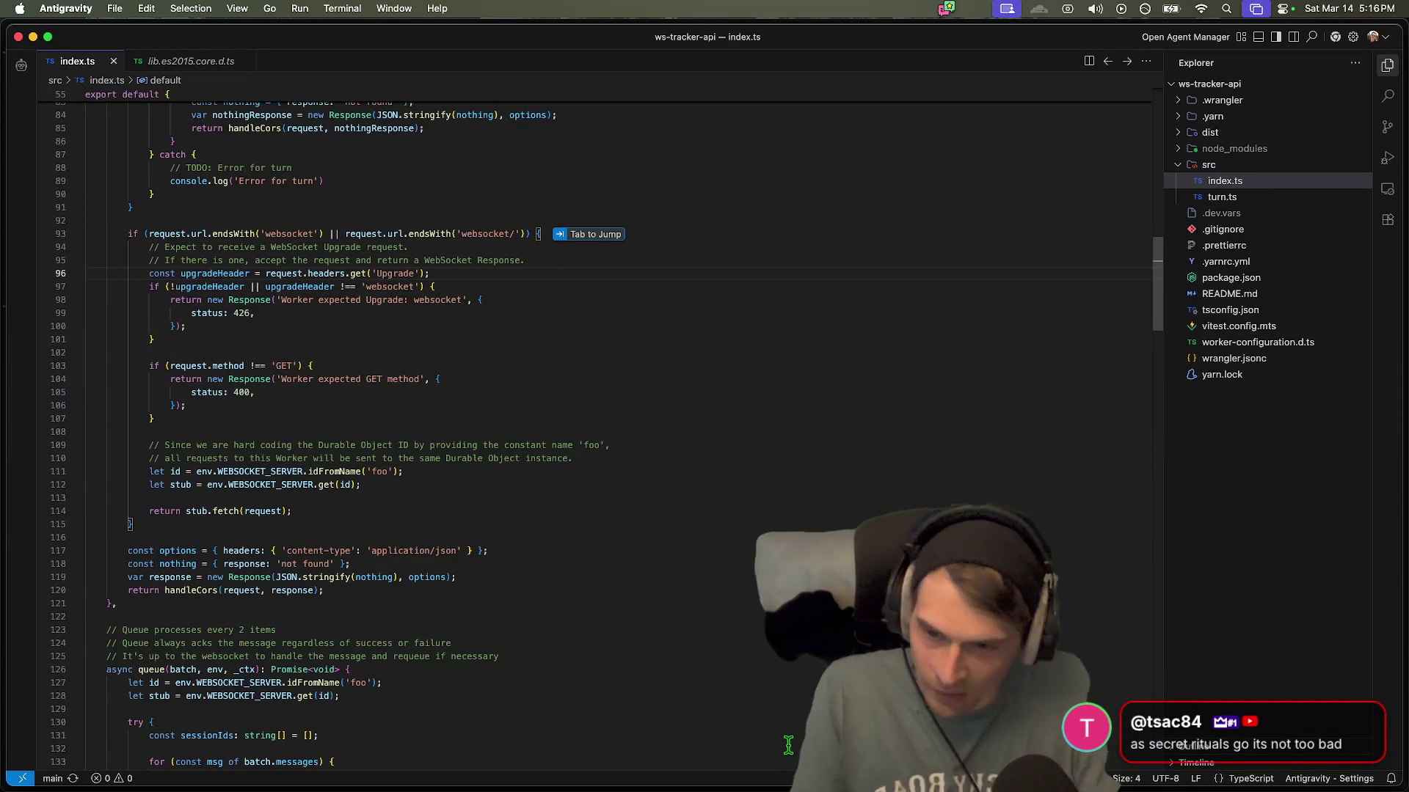
Inspect the connection variable in handleWebSocketMessage.
scroll(651, 587, "down", 8)
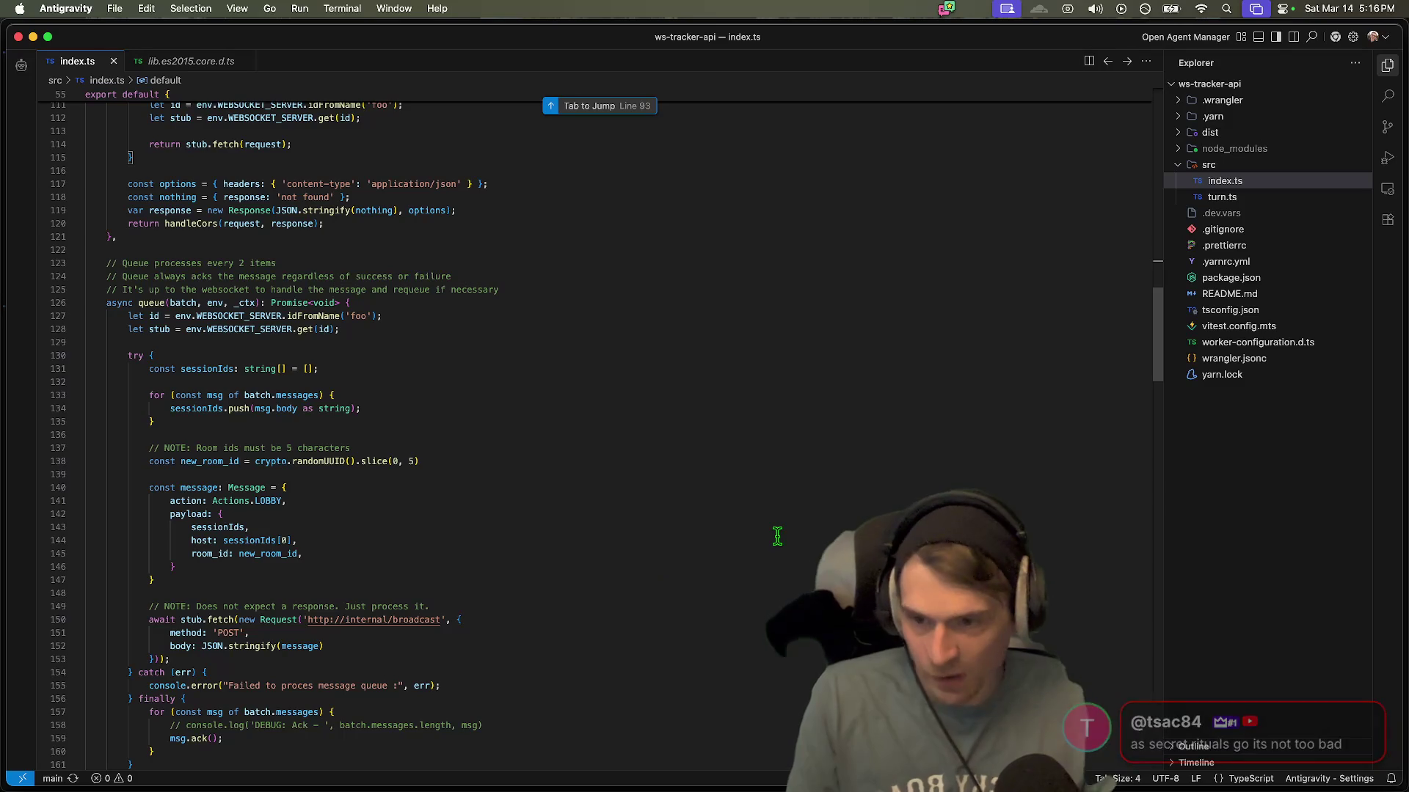
scroll(622, 373, "down", 15)
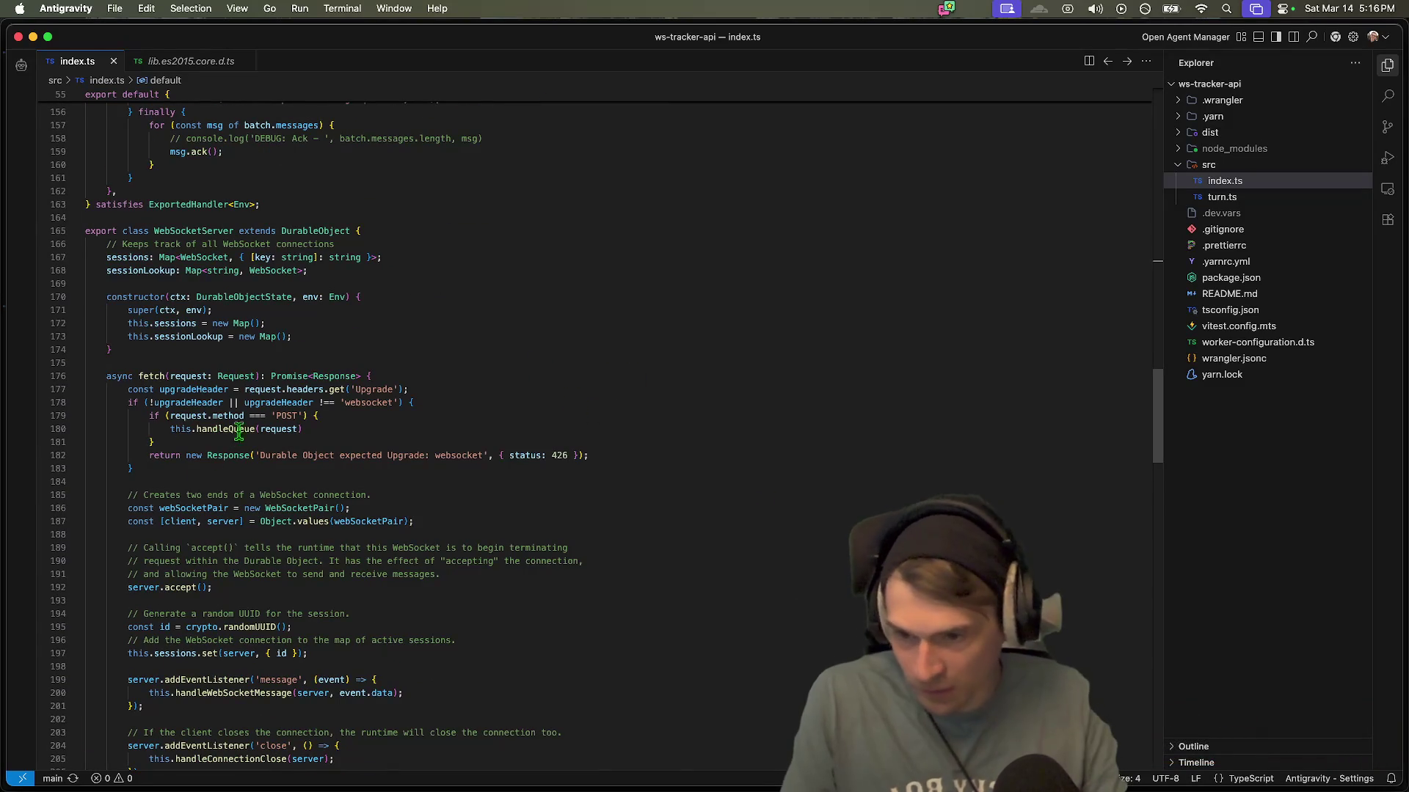
scroll(239, 433, "down", 10)
scroll(466, 400, "up", 4)
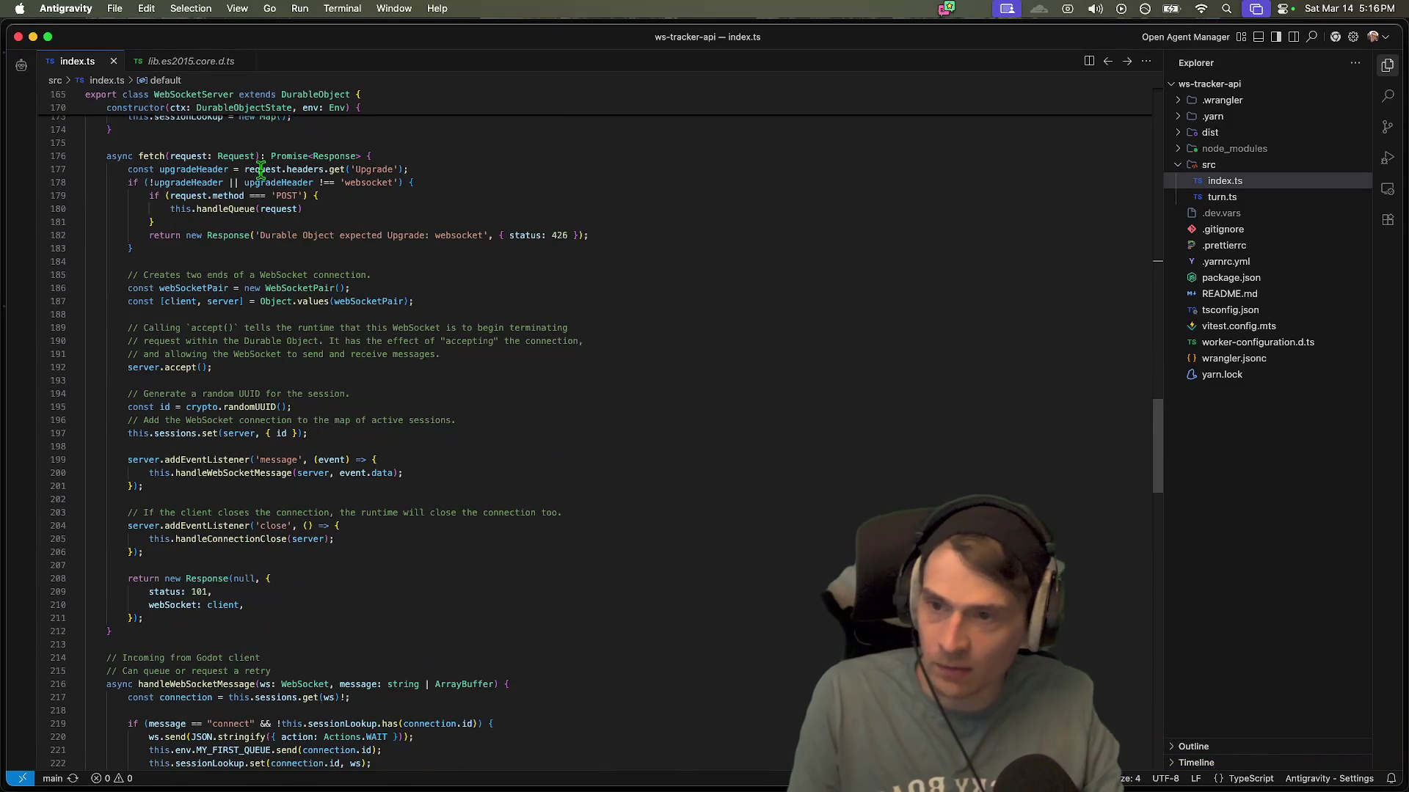
scroll(544, 375, "down", 5)
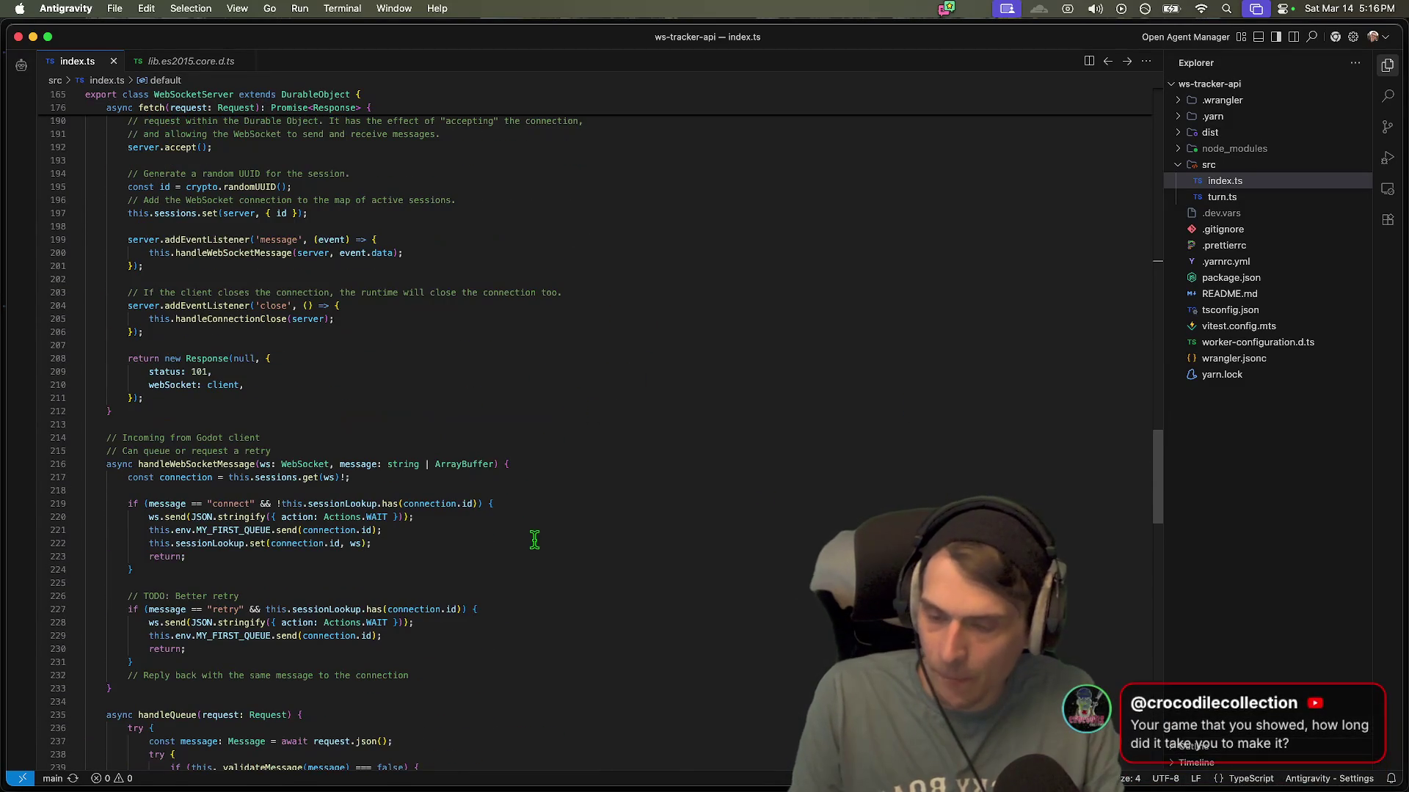
left_click(185, 484)
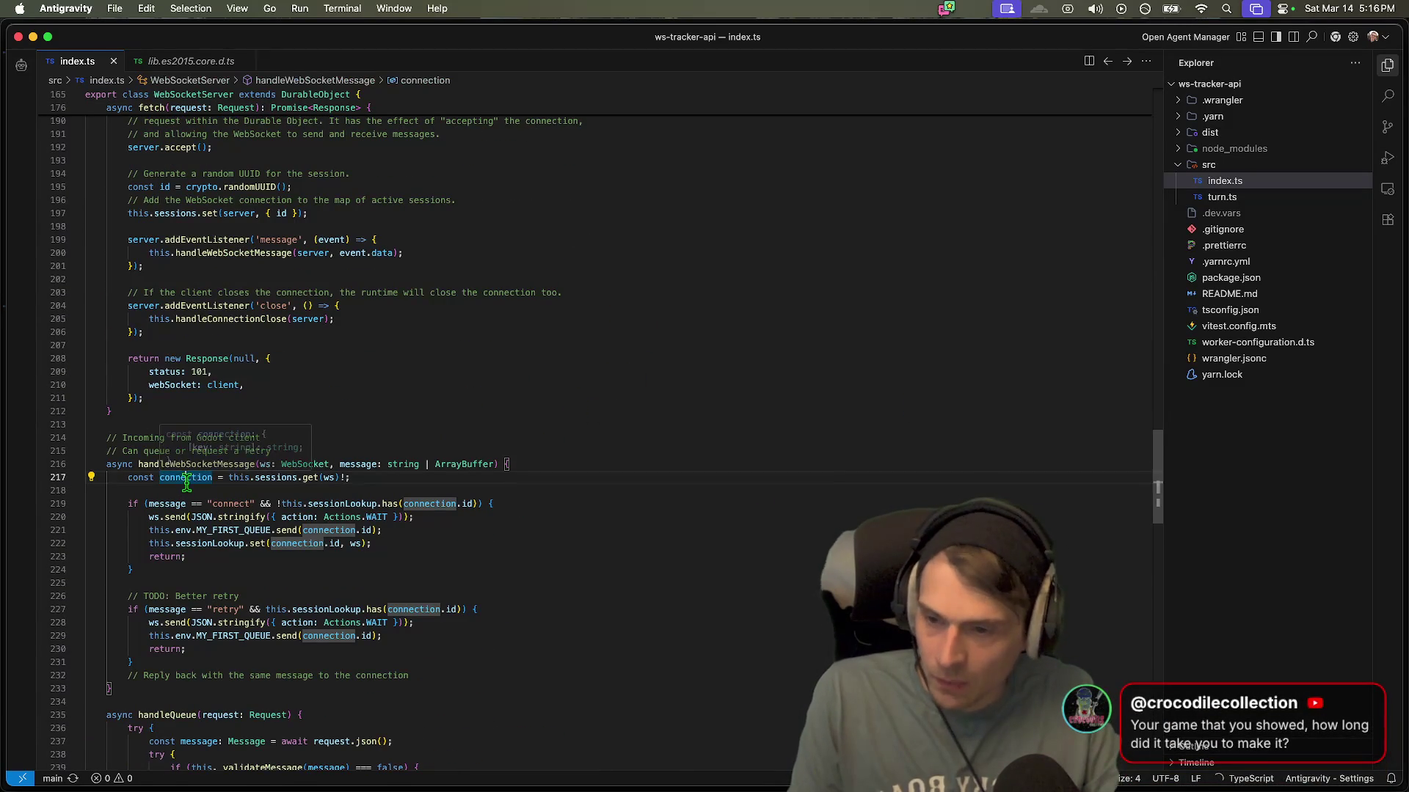
left_click(275, 478)
scroll(637, 424, "up", 5)
scroll(636, 424, "up", 4)
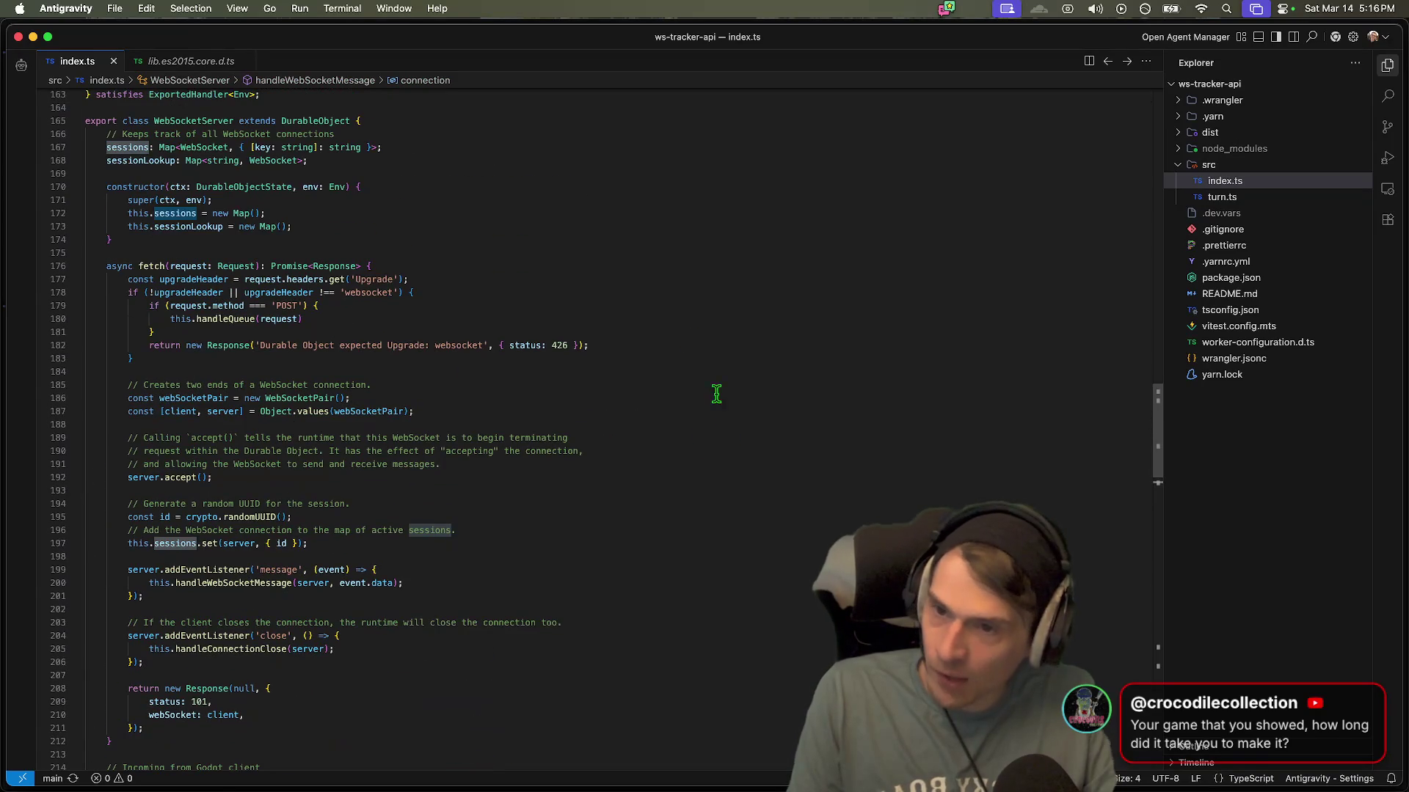
Inspect the sessions and sessionLookup field declarations and their constructor initialisations.
left_click(166, 213)
mouse_move(166, 214)
left_mouse_down()
mouse_move(160, 240)
mouse_move(150, 209)
left_mouse_up()
left_click(524, 146)
key("Home")
key("alt+Right")
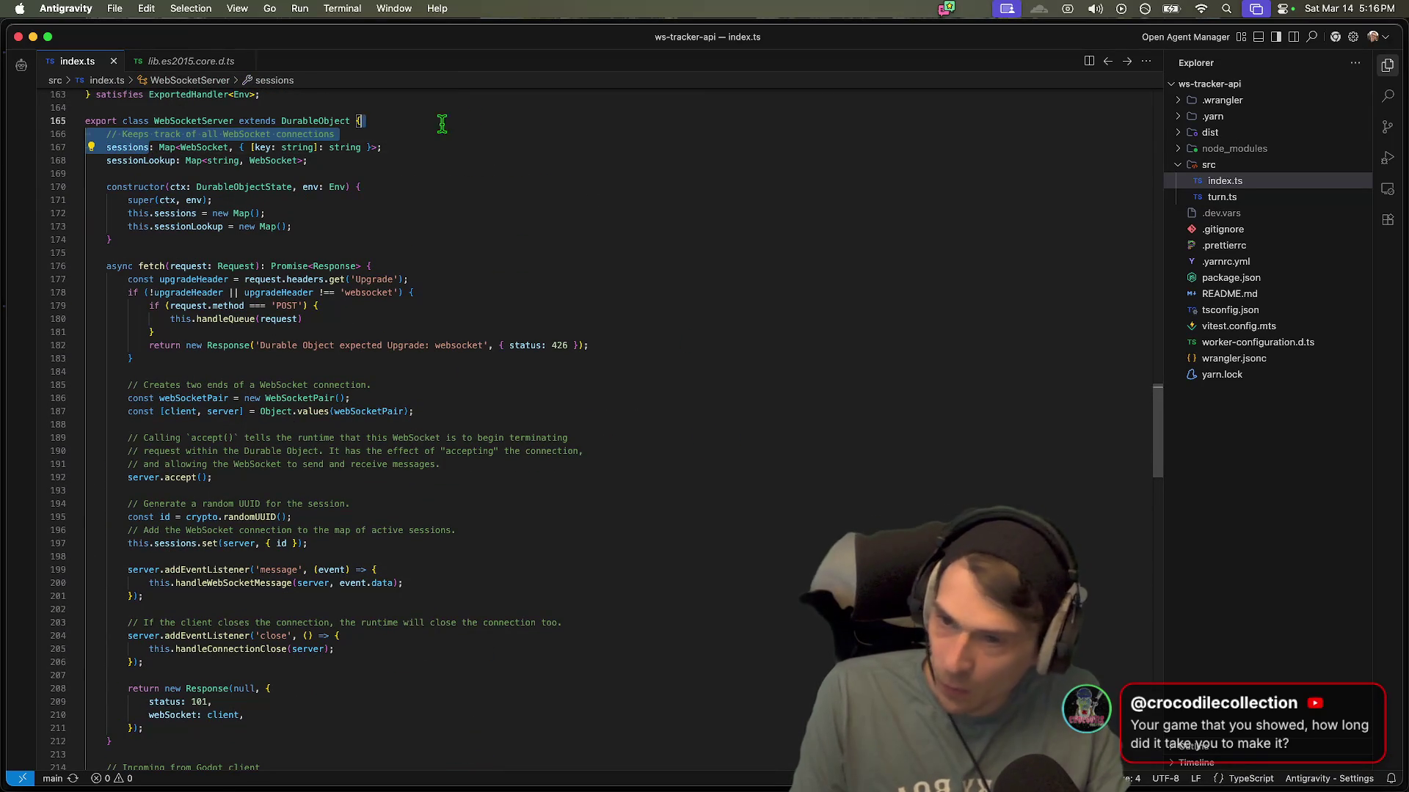
key("shift+End")
left_click(353, 229)
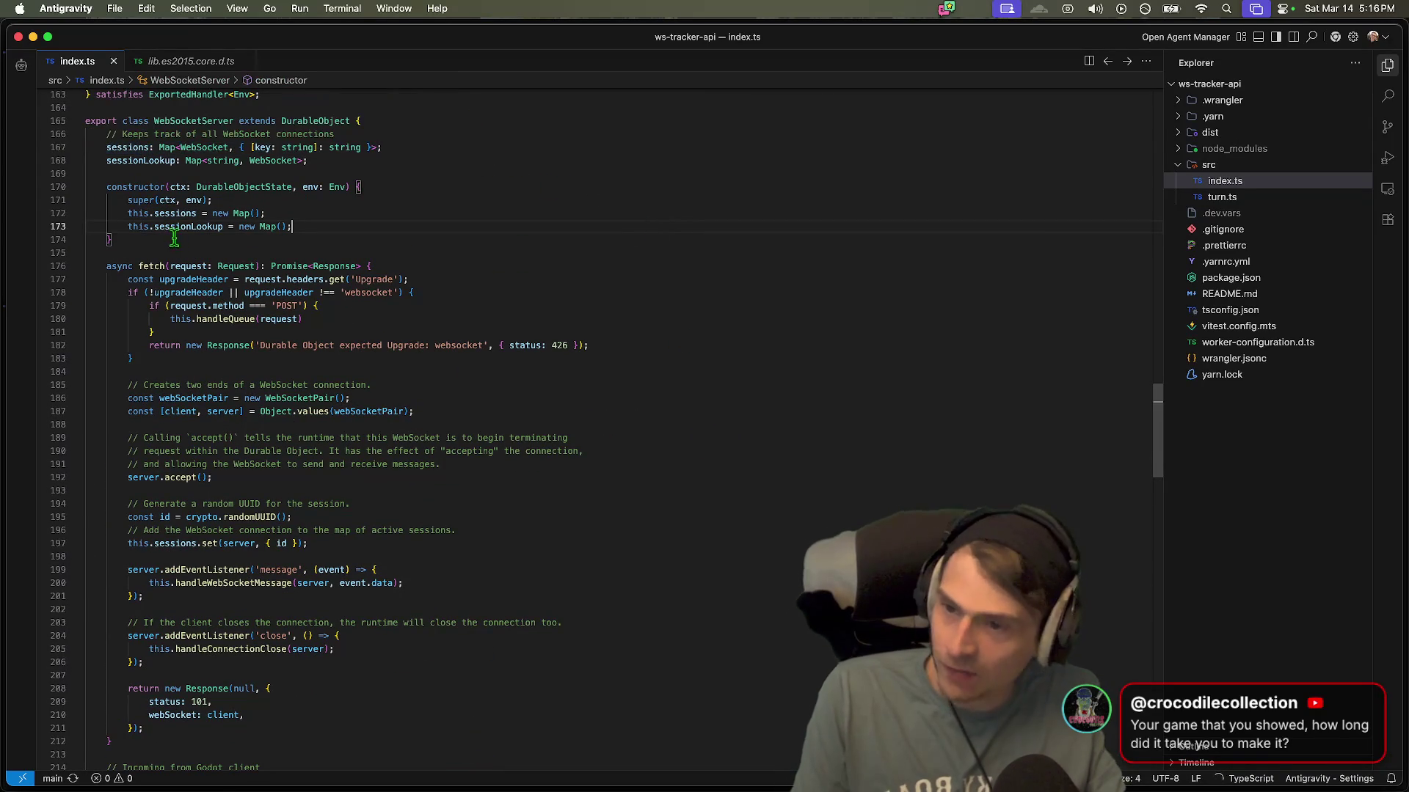
double_click(175, 227)
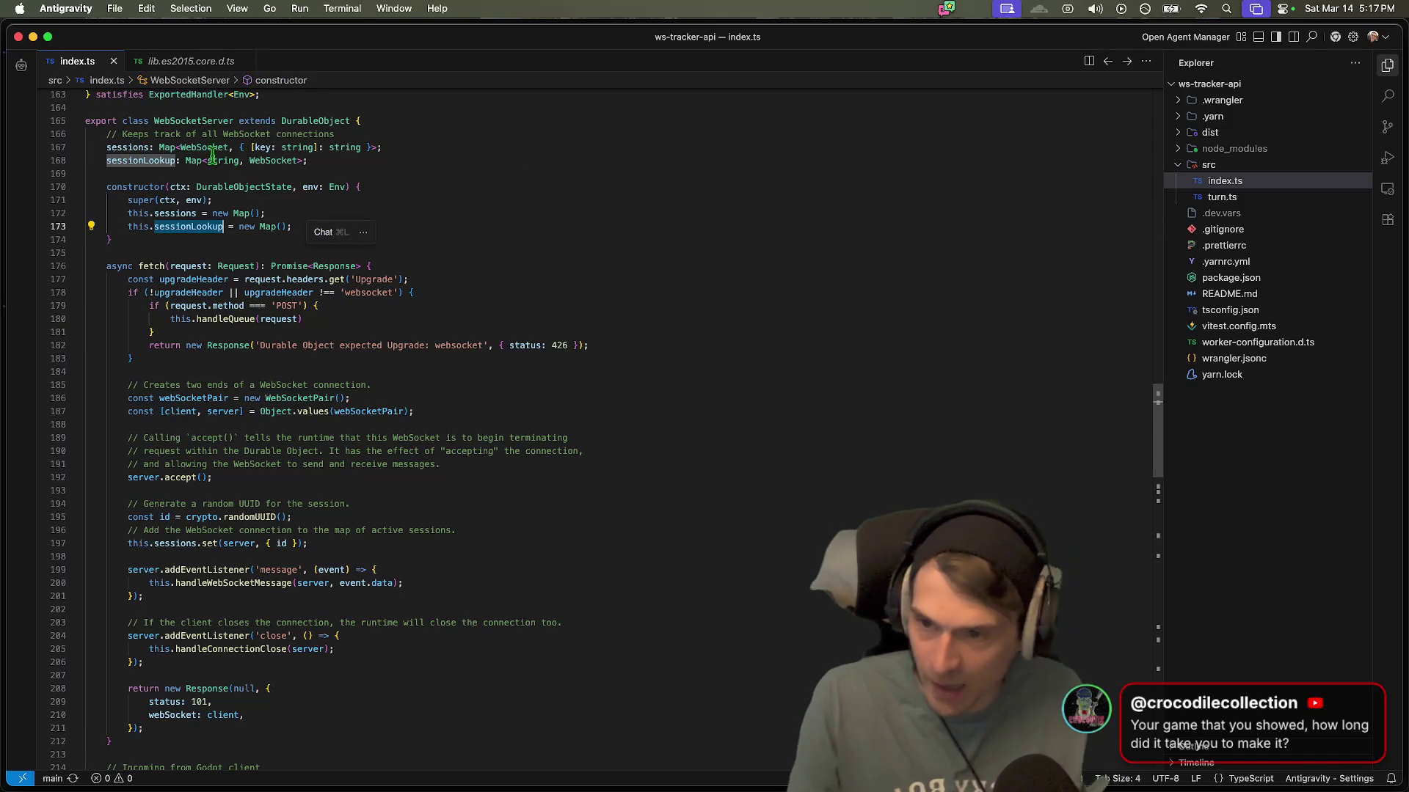
left_click(183, 162)
left_click(522, 166)
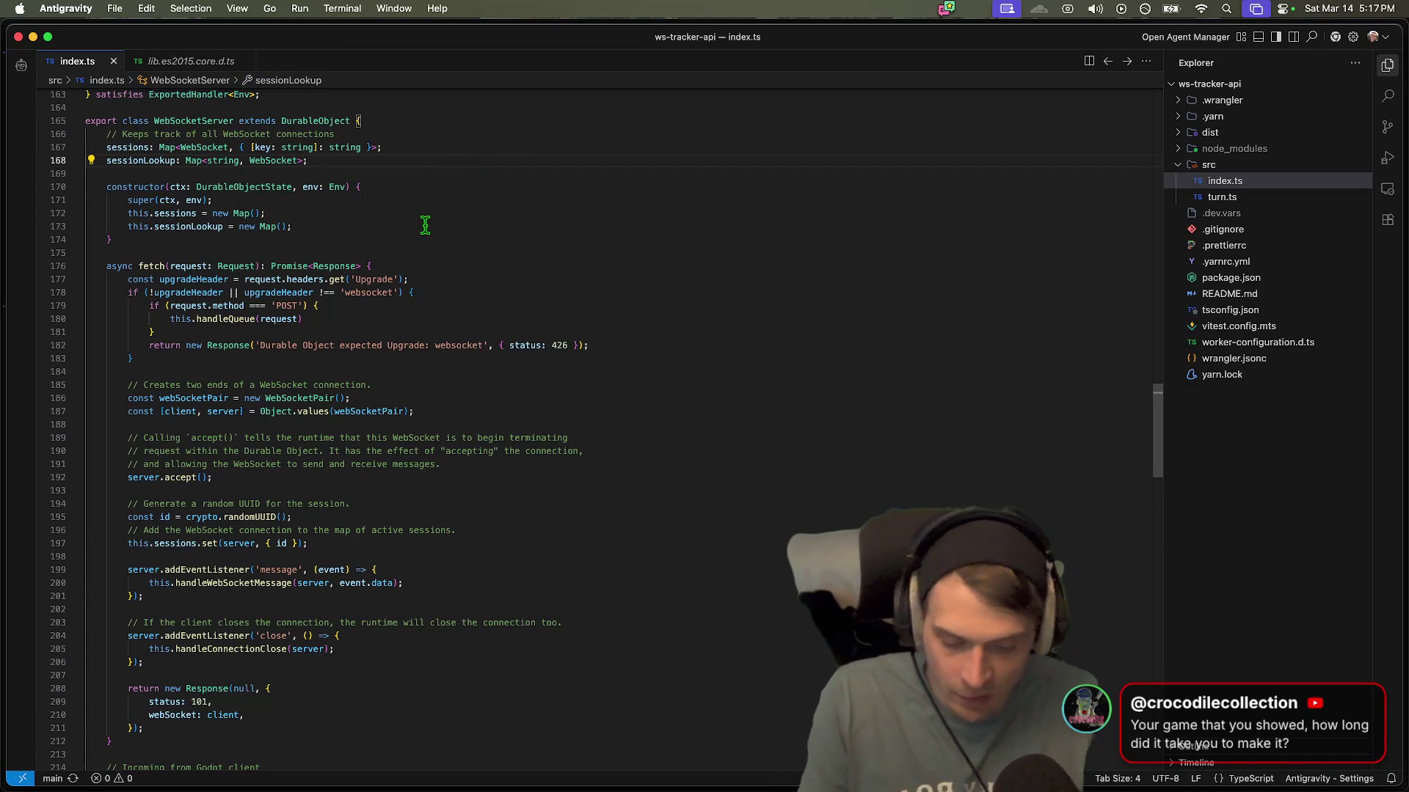
Zoom the editor in and examine sessionLookup's string key type on line 168.
key("super+equal")
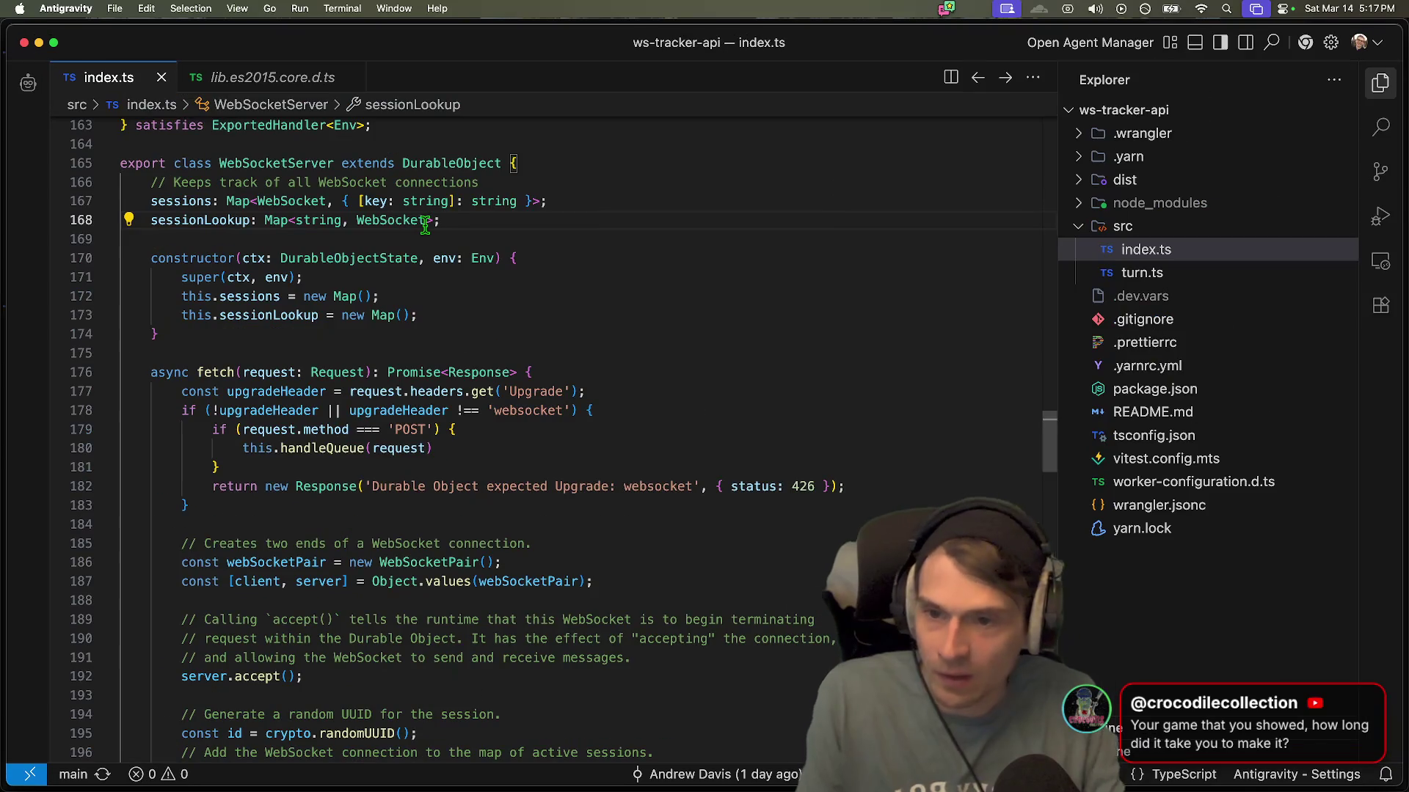
left_click(509, 238)
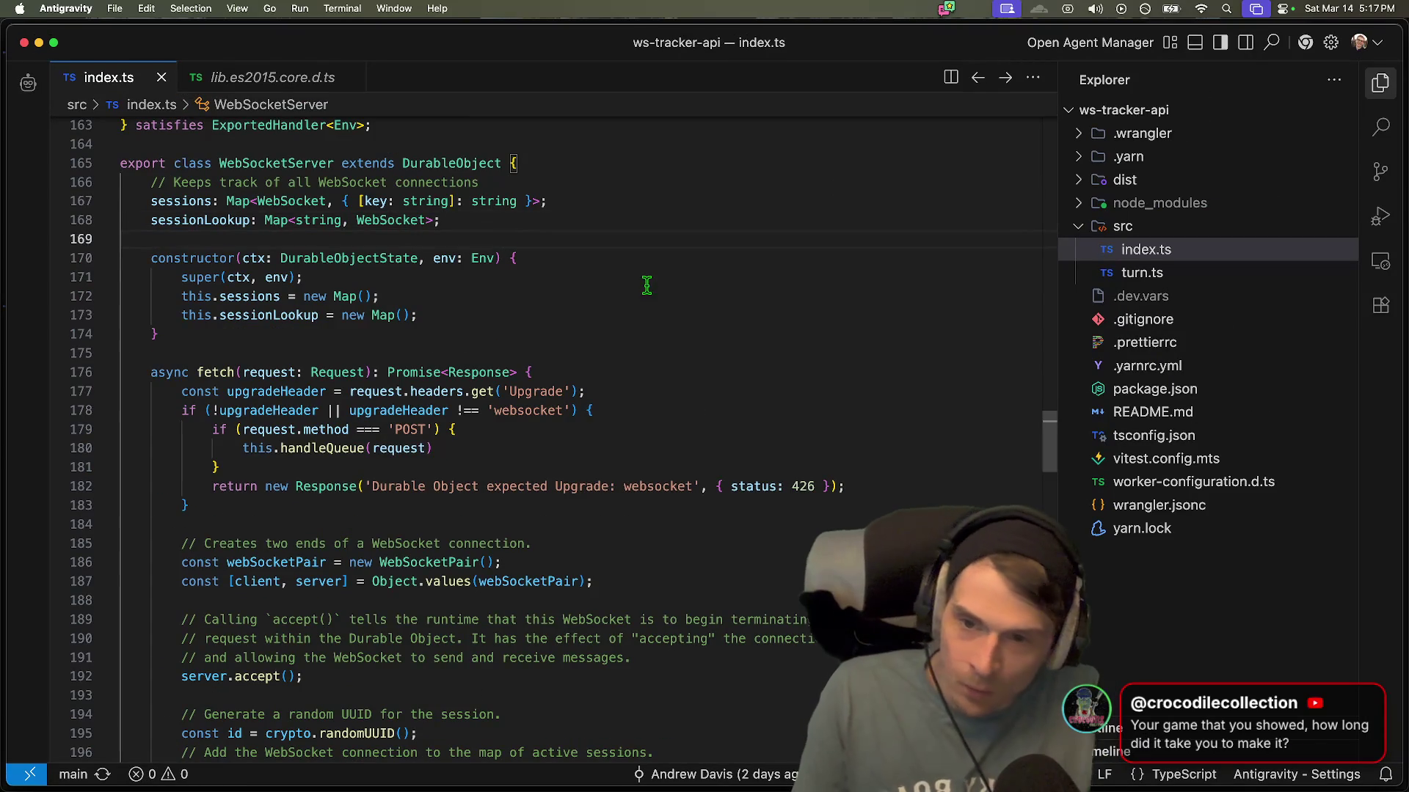
double_click(206, 220)
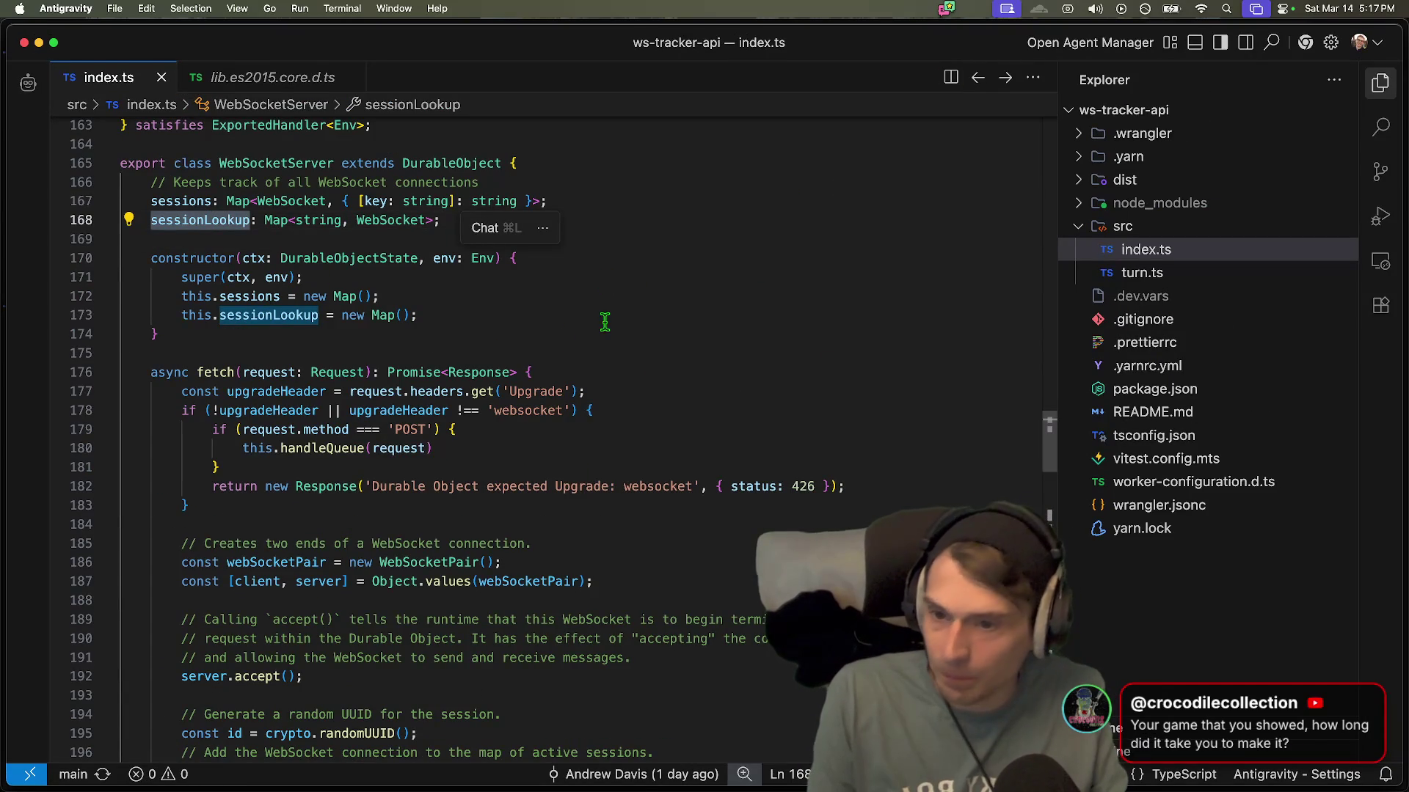
double_click(308, 220)
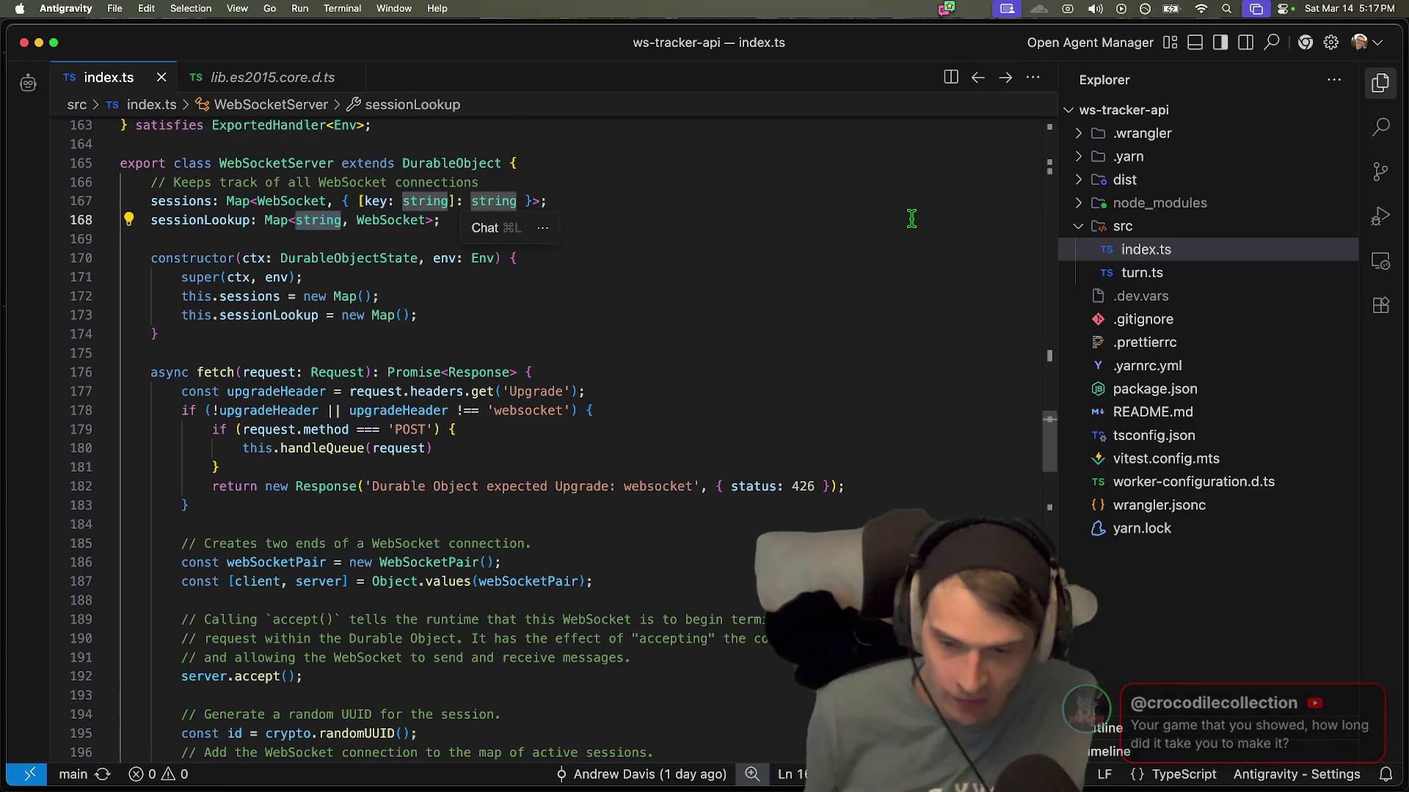
scroll(888, 267, "down", 2)
scroll(821, 317, "down", 10)
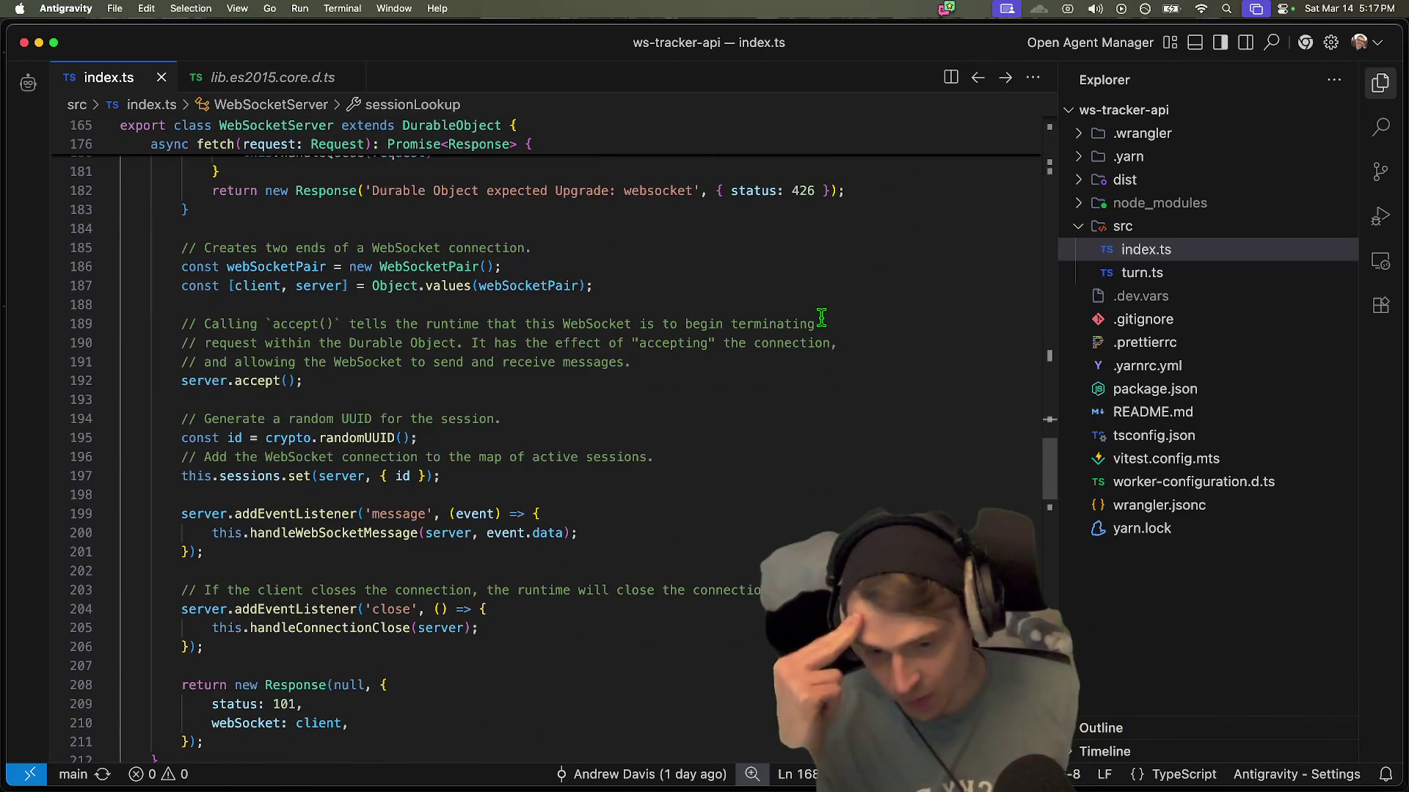
scroll(821, 316, "down", 5)
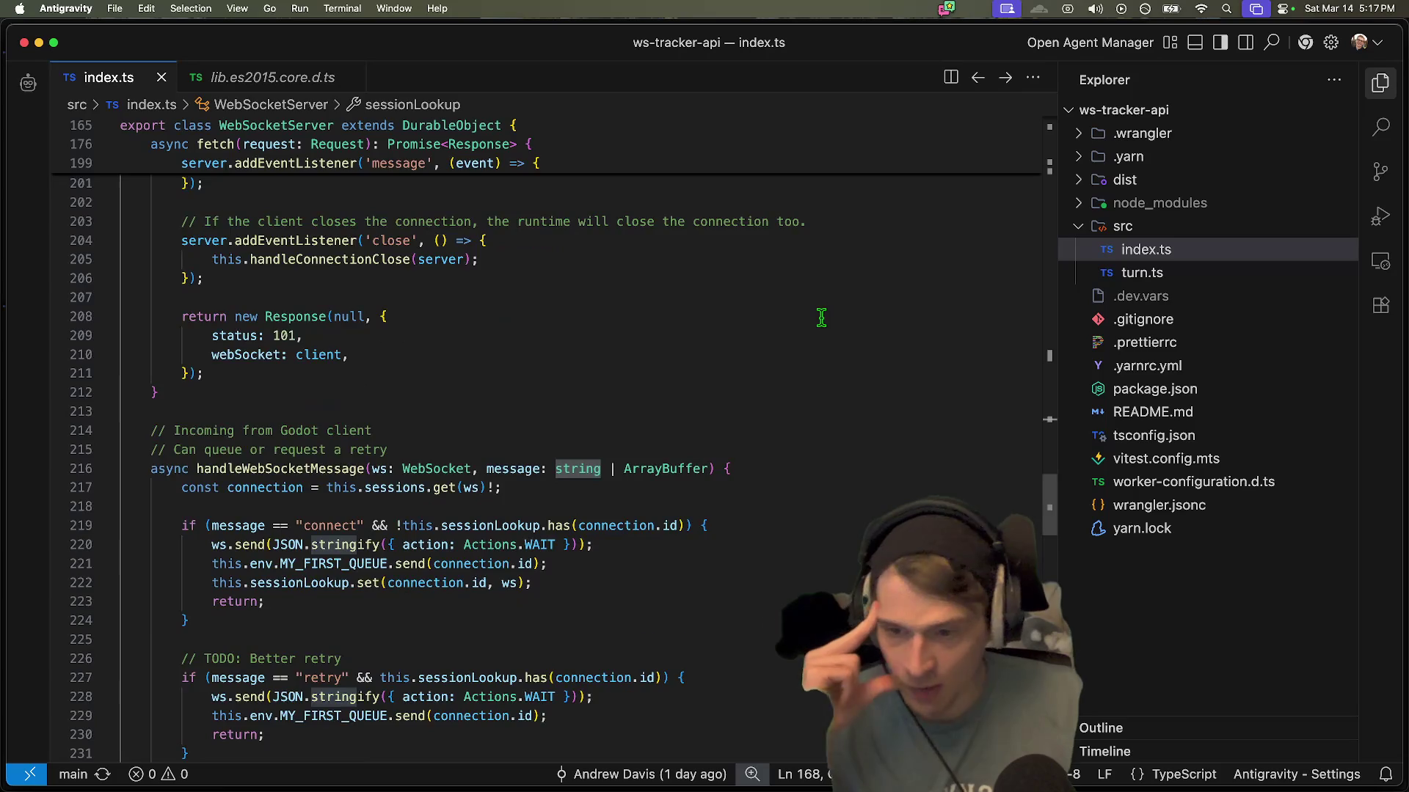
scroll(821, 317, "down", 7)
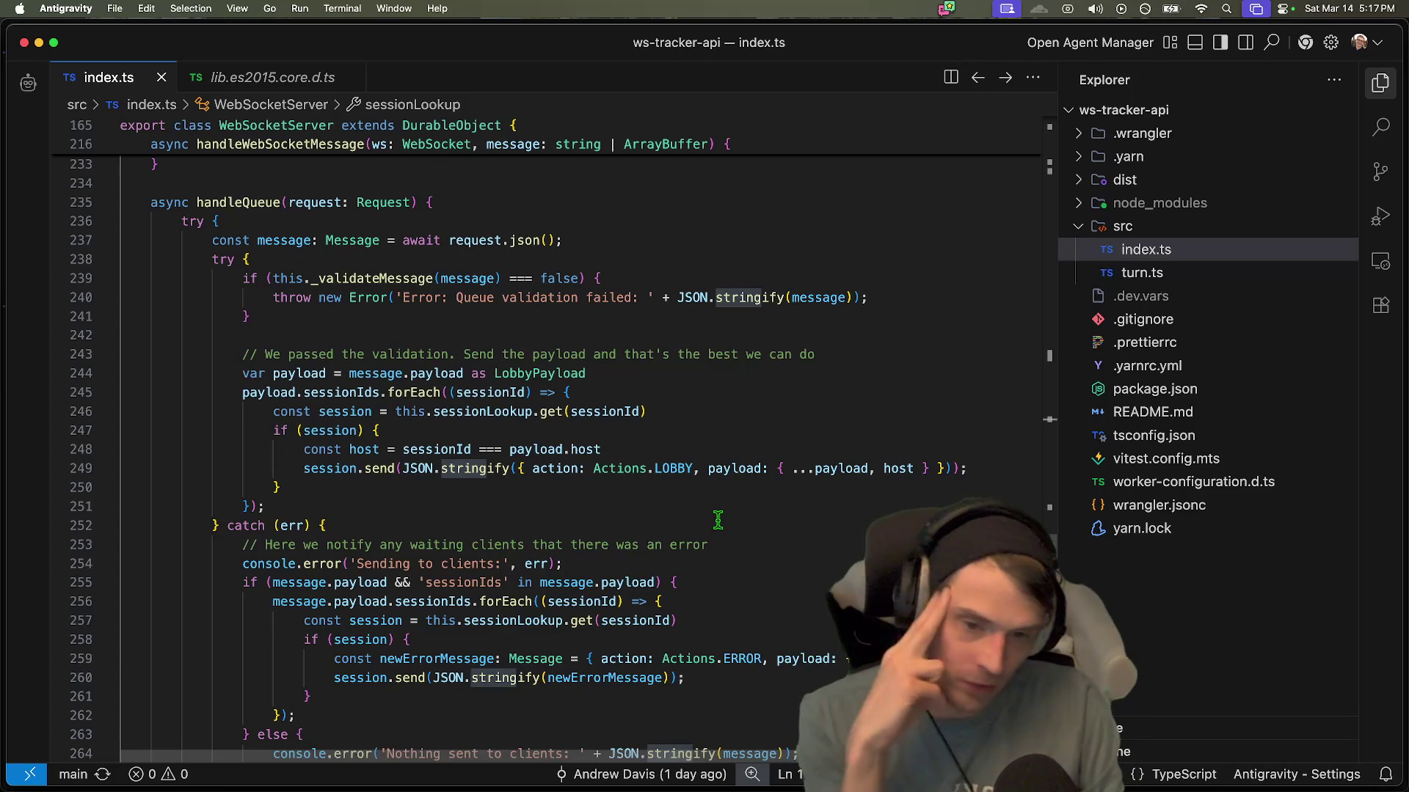
Scroll to _validateMessage and inspect the host-first, missing-socket and sessionLookup checks.
scroll(717, 519, "down", 5)
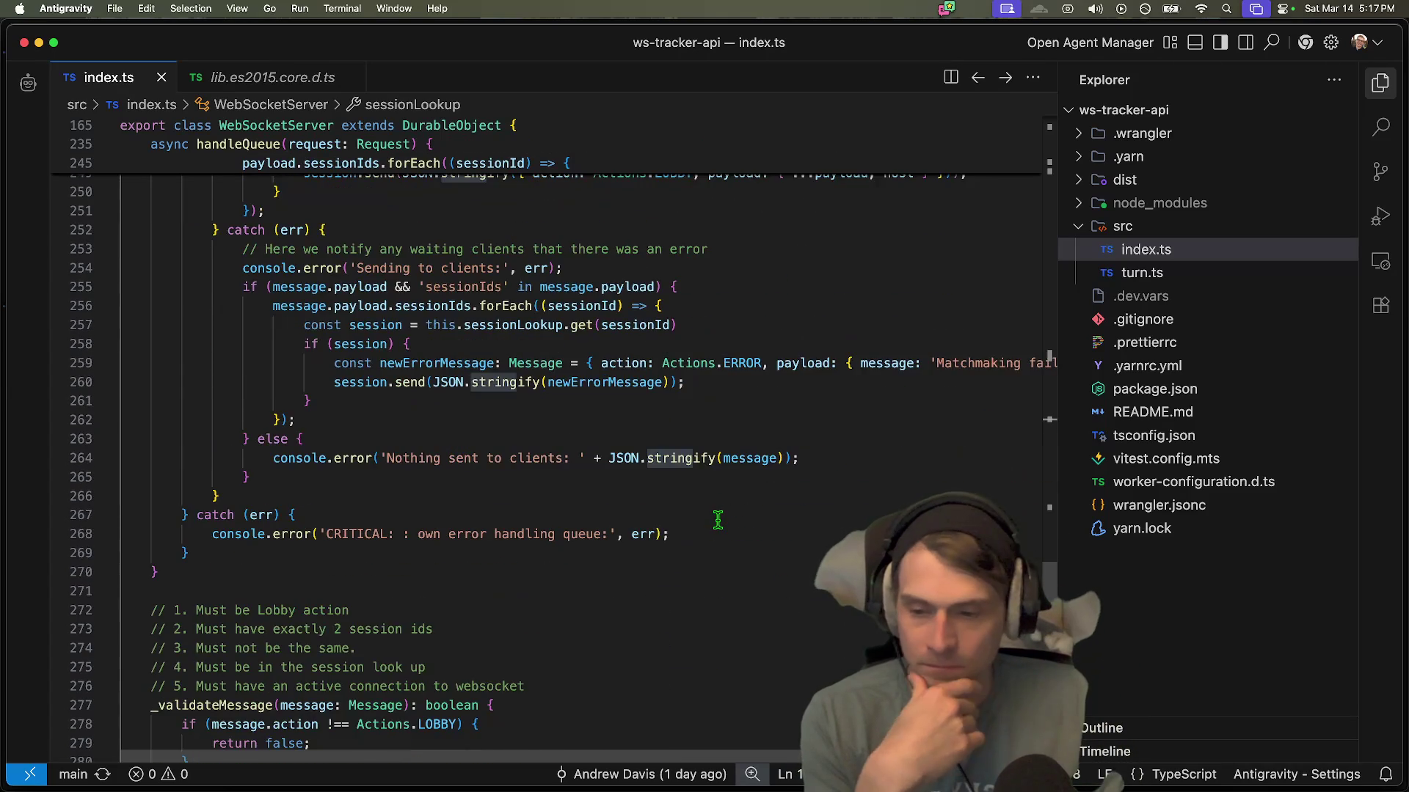
scroll(718, 519, "down", 6)
scroll(718, 520, "down", 1)
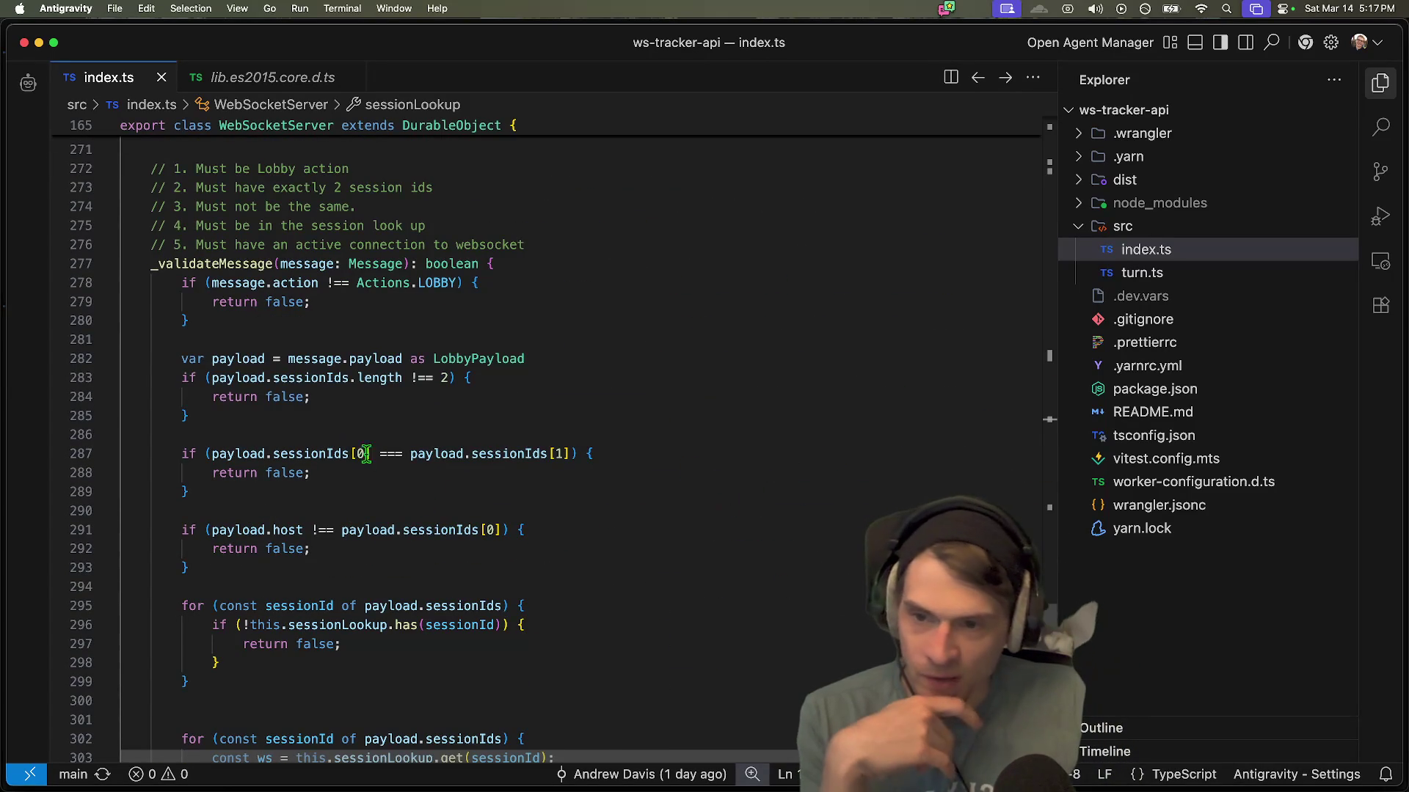
mouse_move(434, 536)
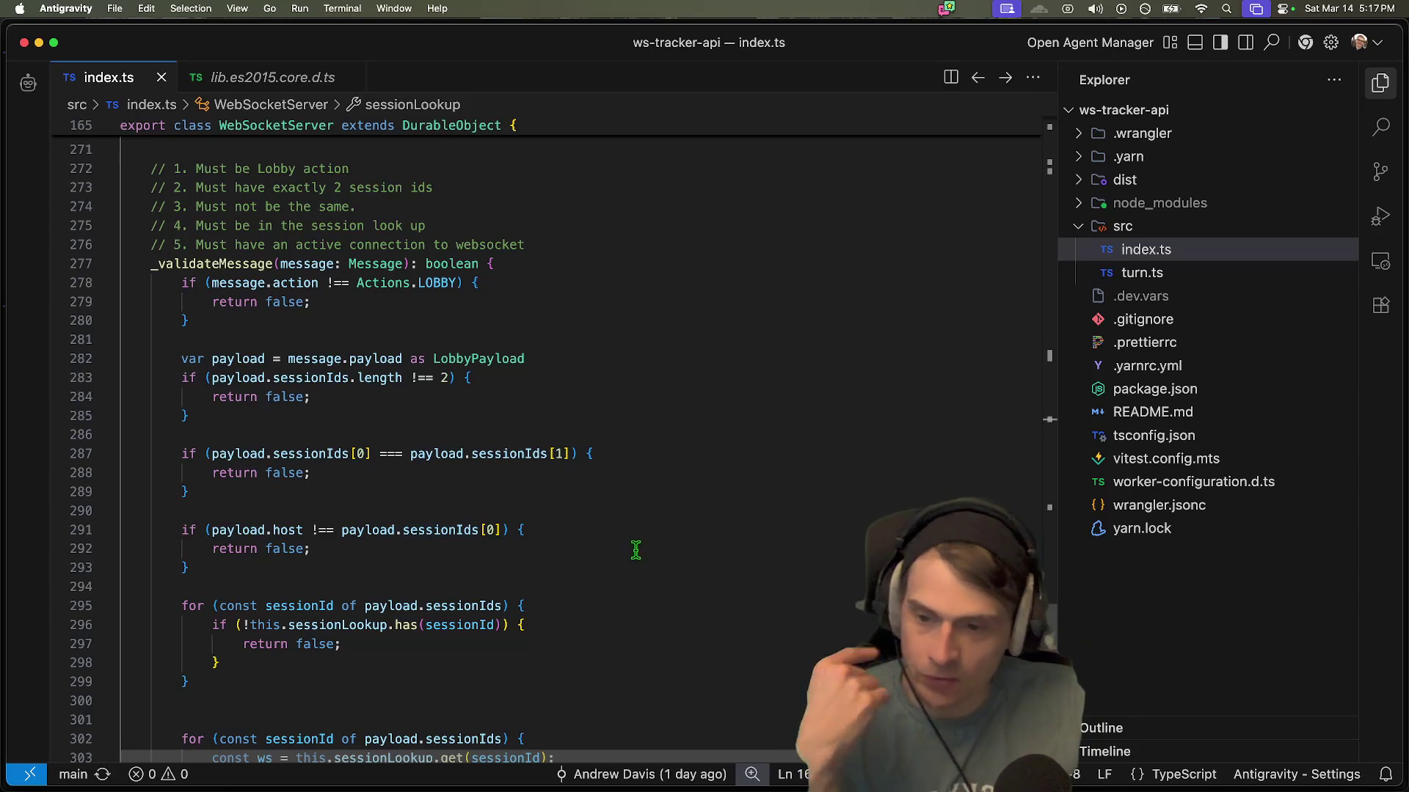
scroll(747, 515, "down", 3)
scroll(728, 658, "down", 2)
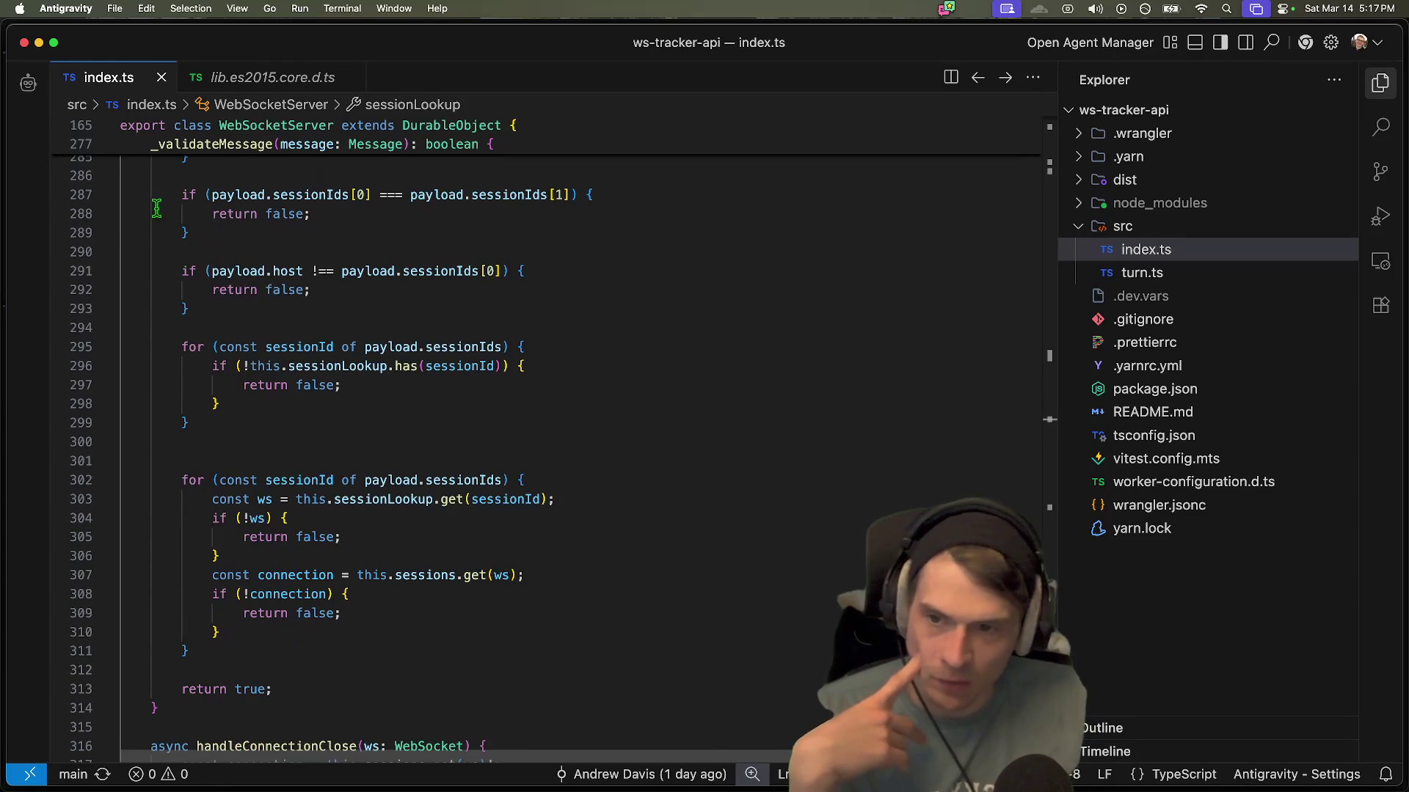
left_click(819, 271)
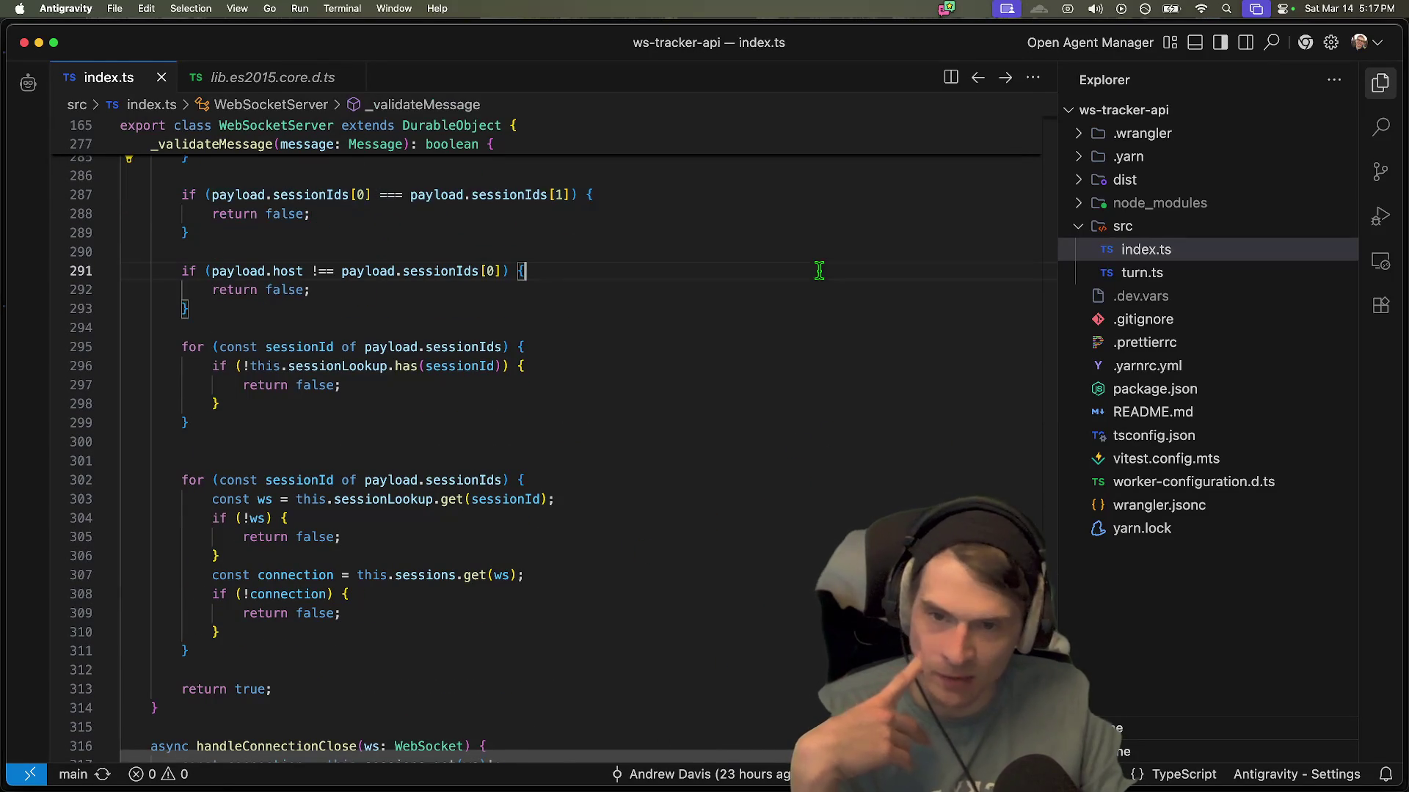
left_click(121, 678)
left_click(712, 534)
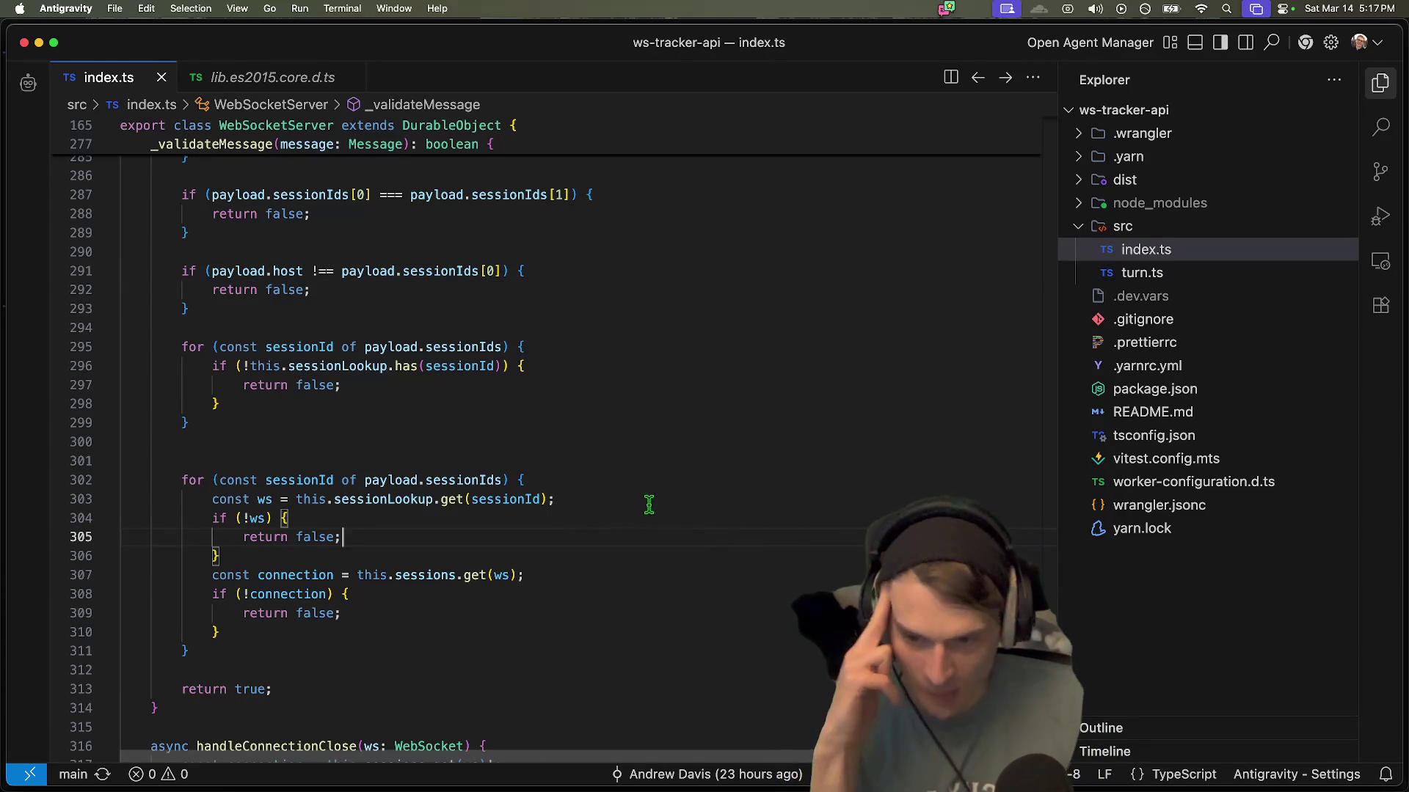
left_click(394, 481)
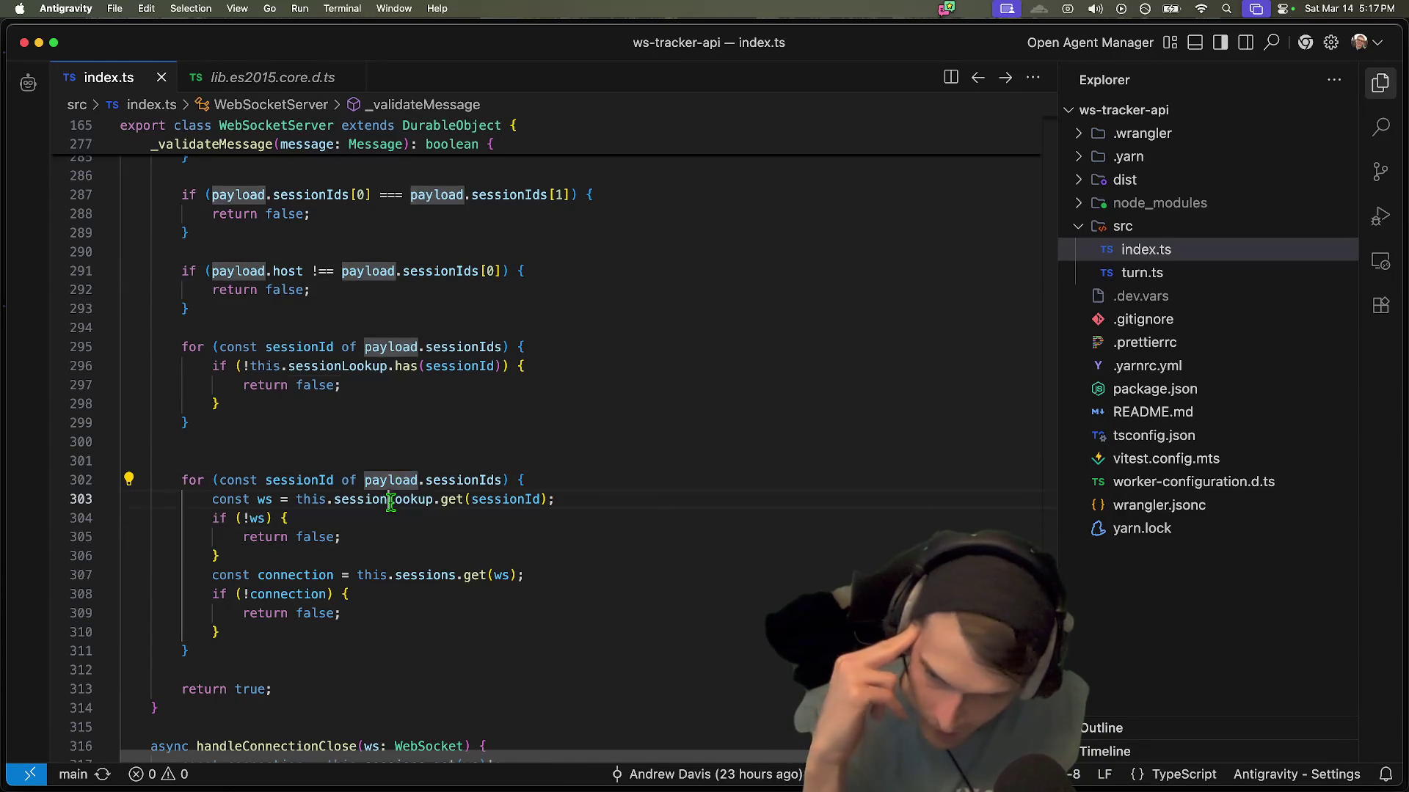
left_click(391, 502)
Select the active-connection check loop, then launch Godot from the Dock.
left_click_drag(429, 669, 154, 477)
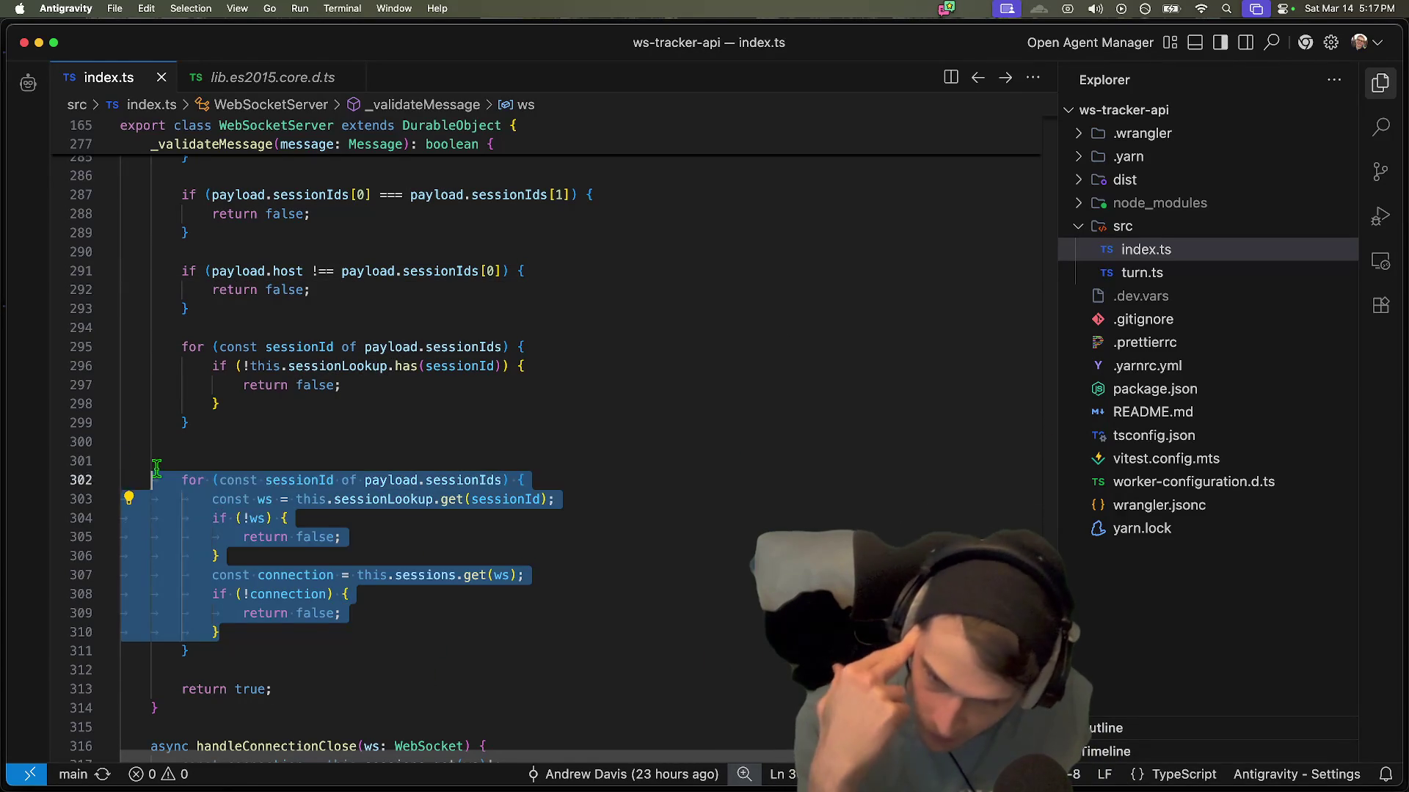
left_click(706, 519)
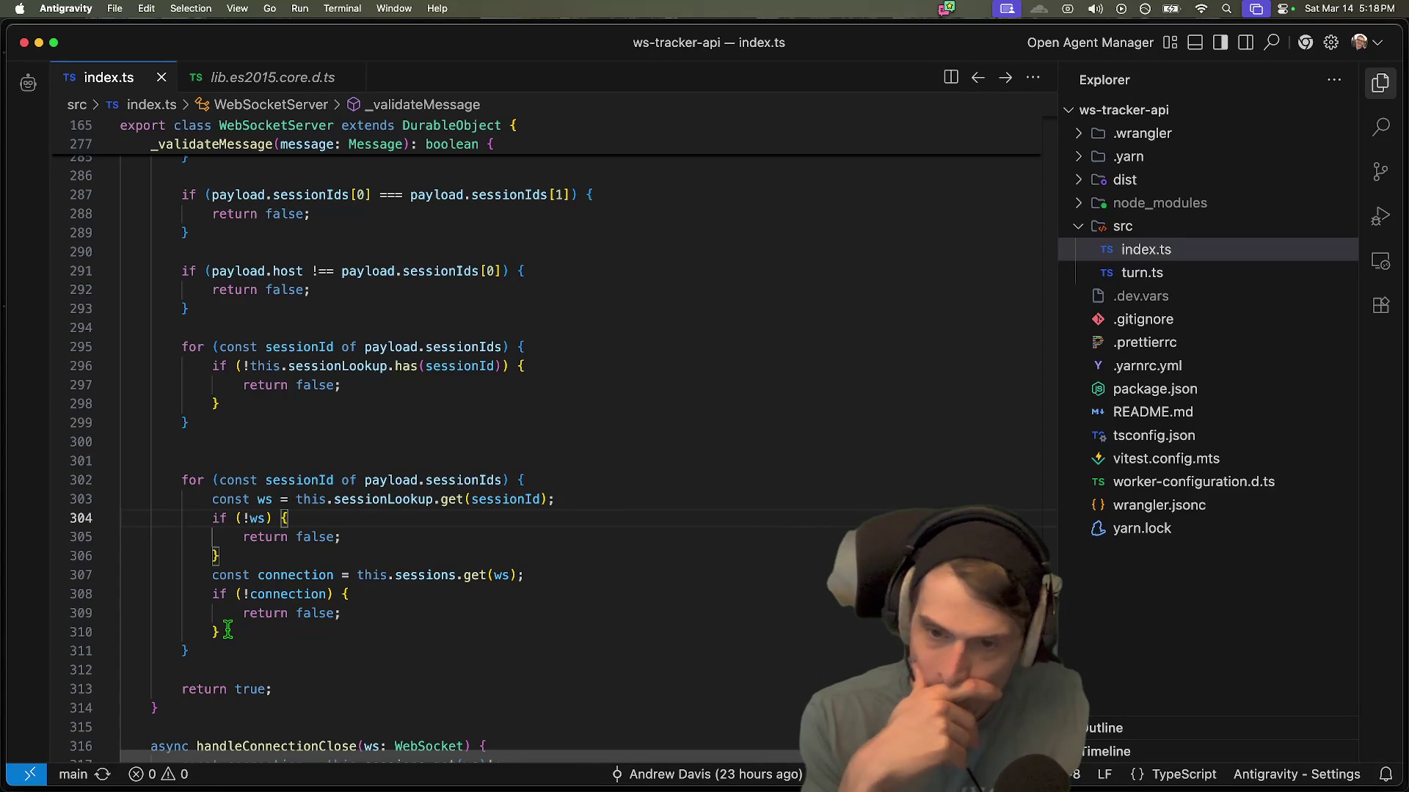
left_click_drag(473, 436, 605, 664)
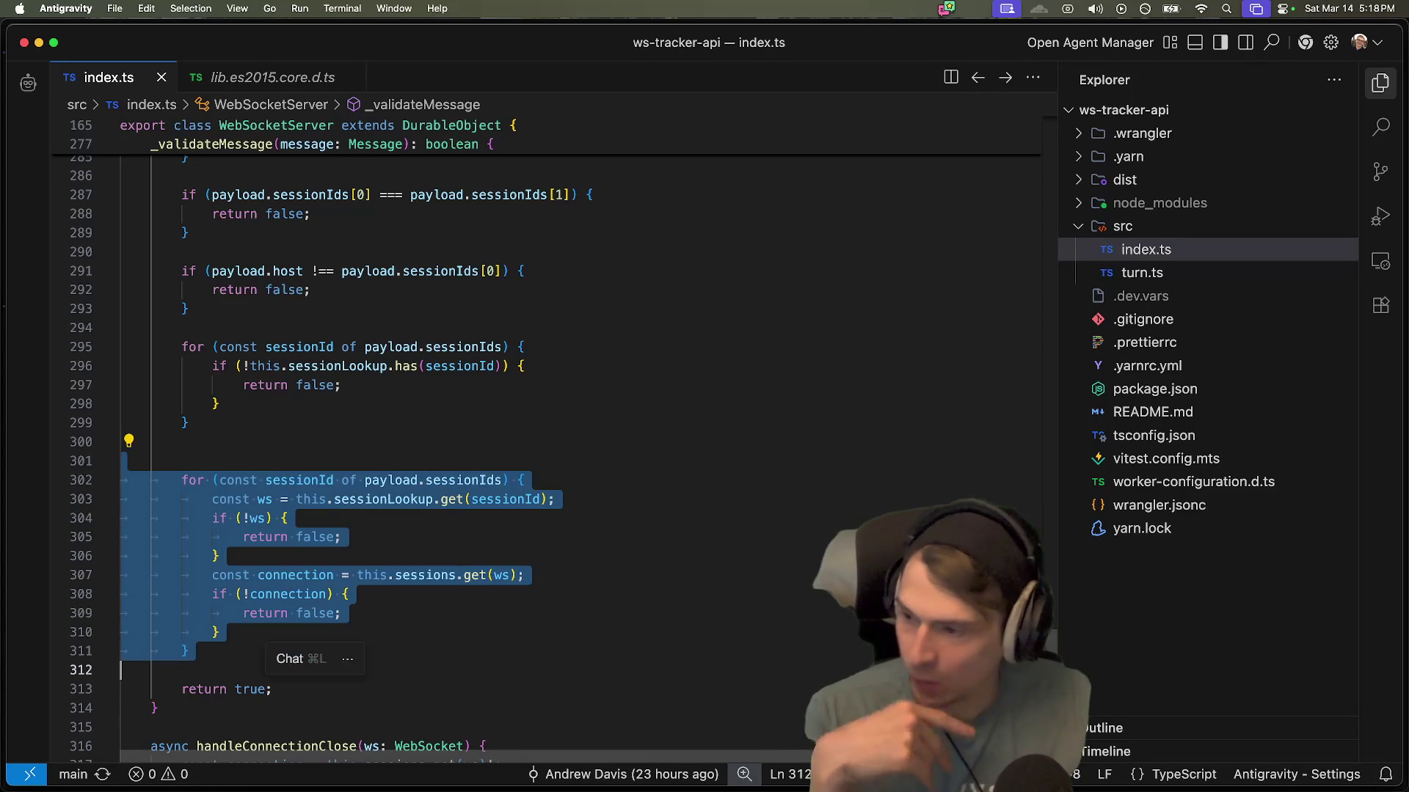
left_click(738, 572)
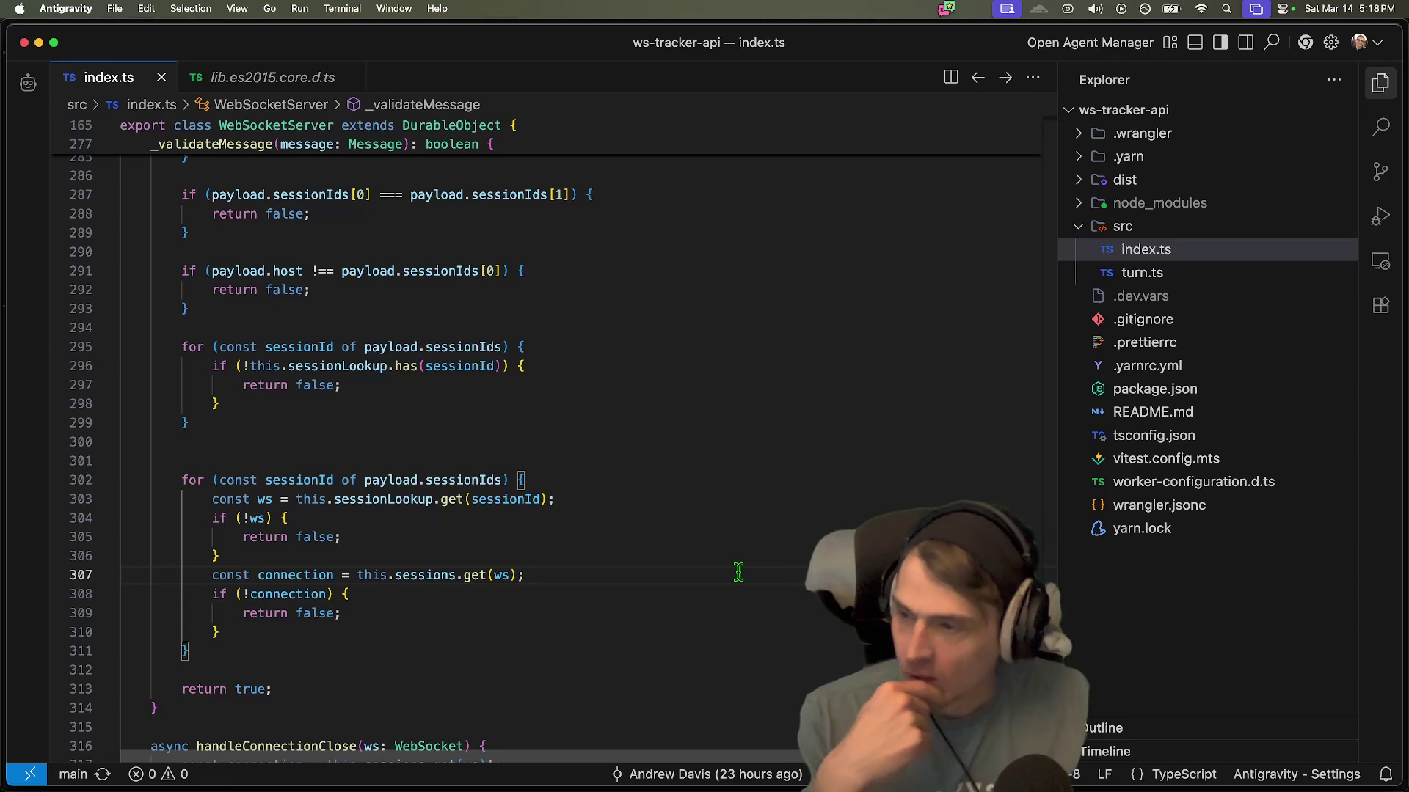
mouse_move(624, 778)
left_click(192, 768)
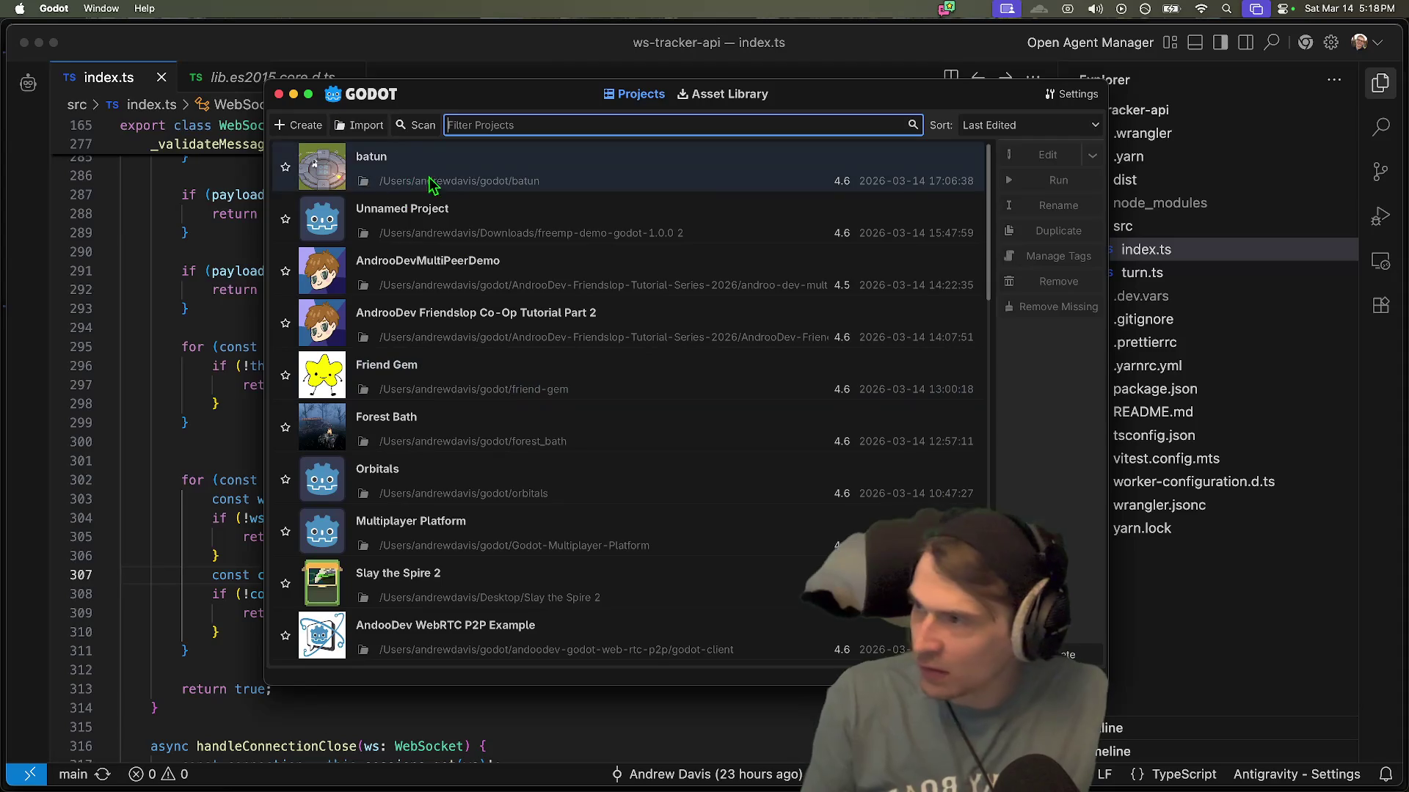
Open Friend Gem from the Project Manager and run it as three debug instances.
double_click(362, 389)
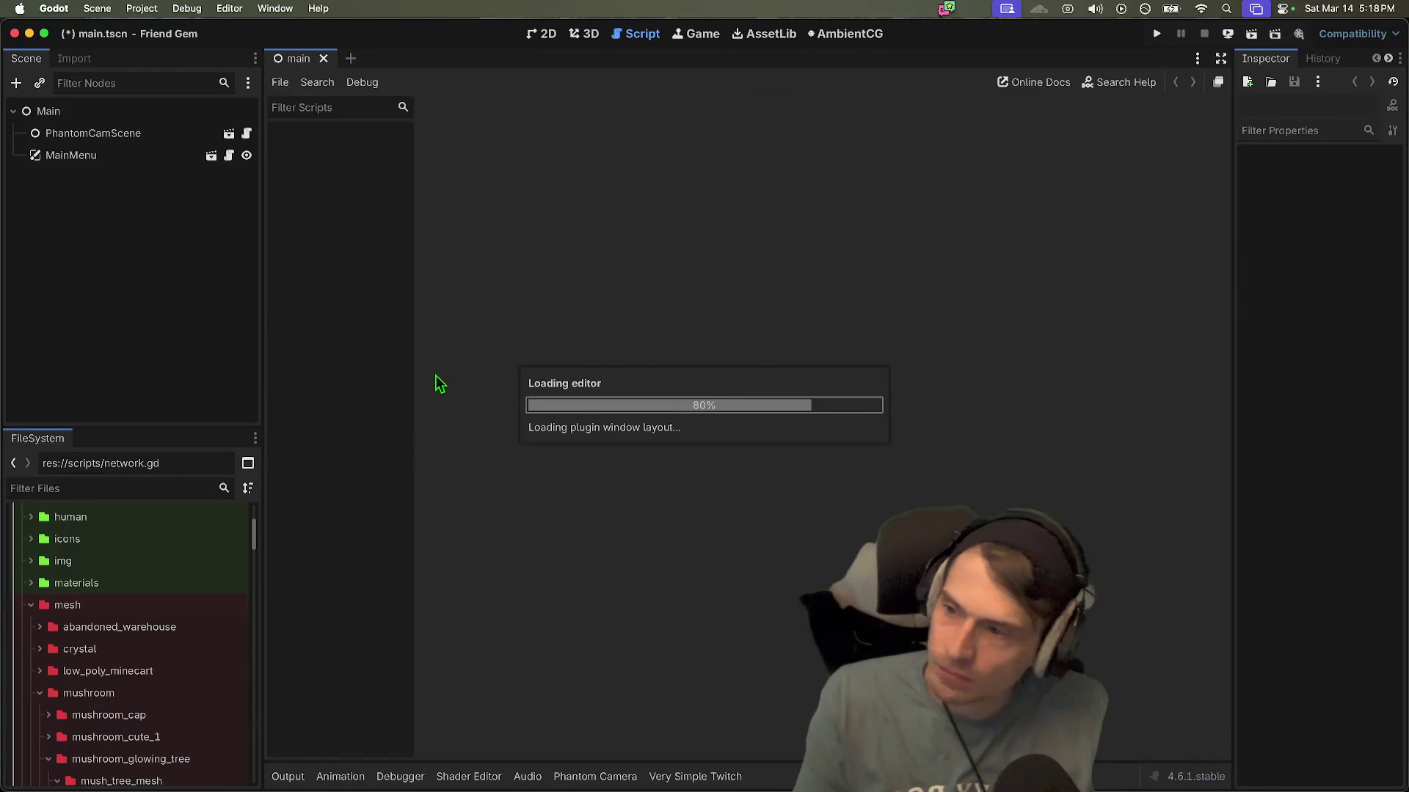
key("super+s")
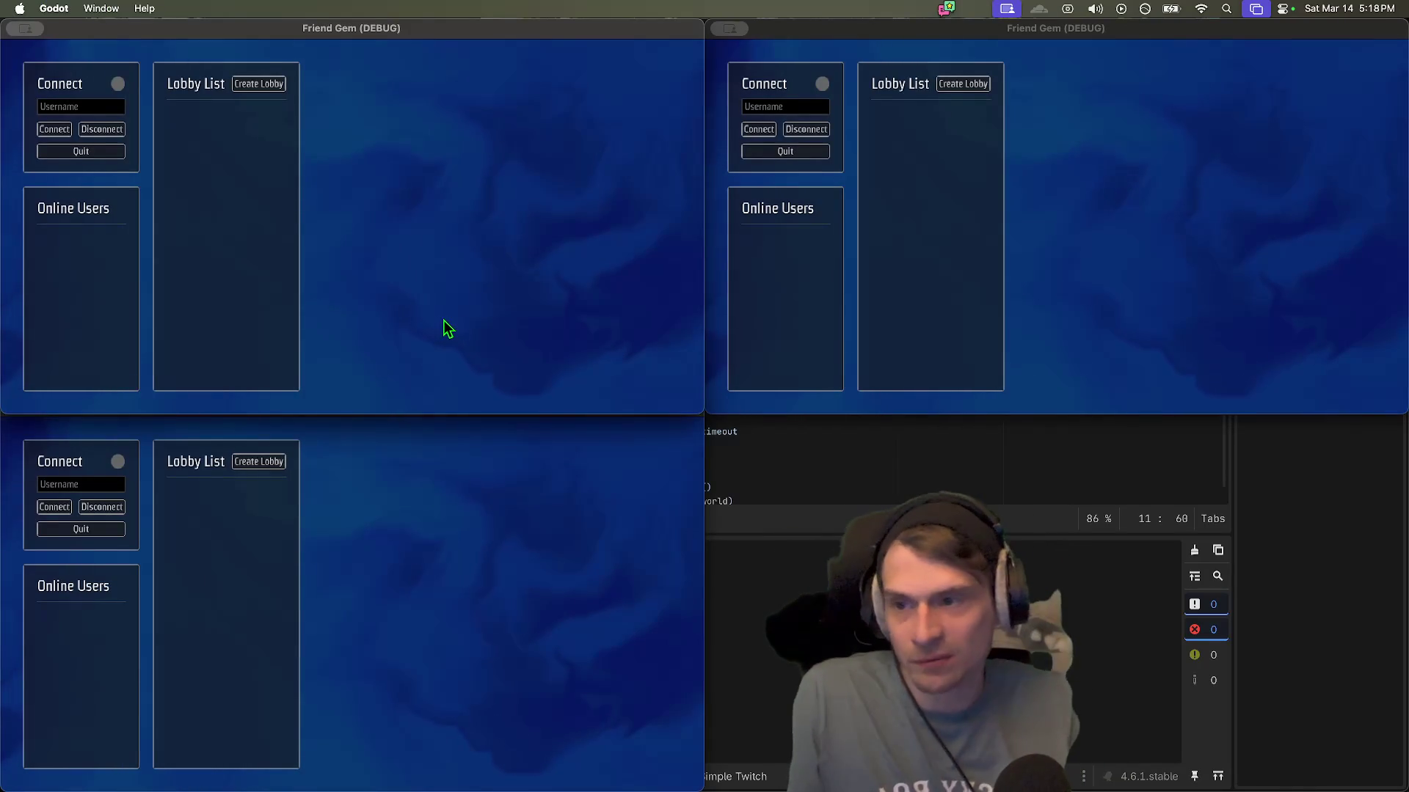
Connect all three Friend Gem clients to the server and create a lobby from the first client.
left_click(54, 129)
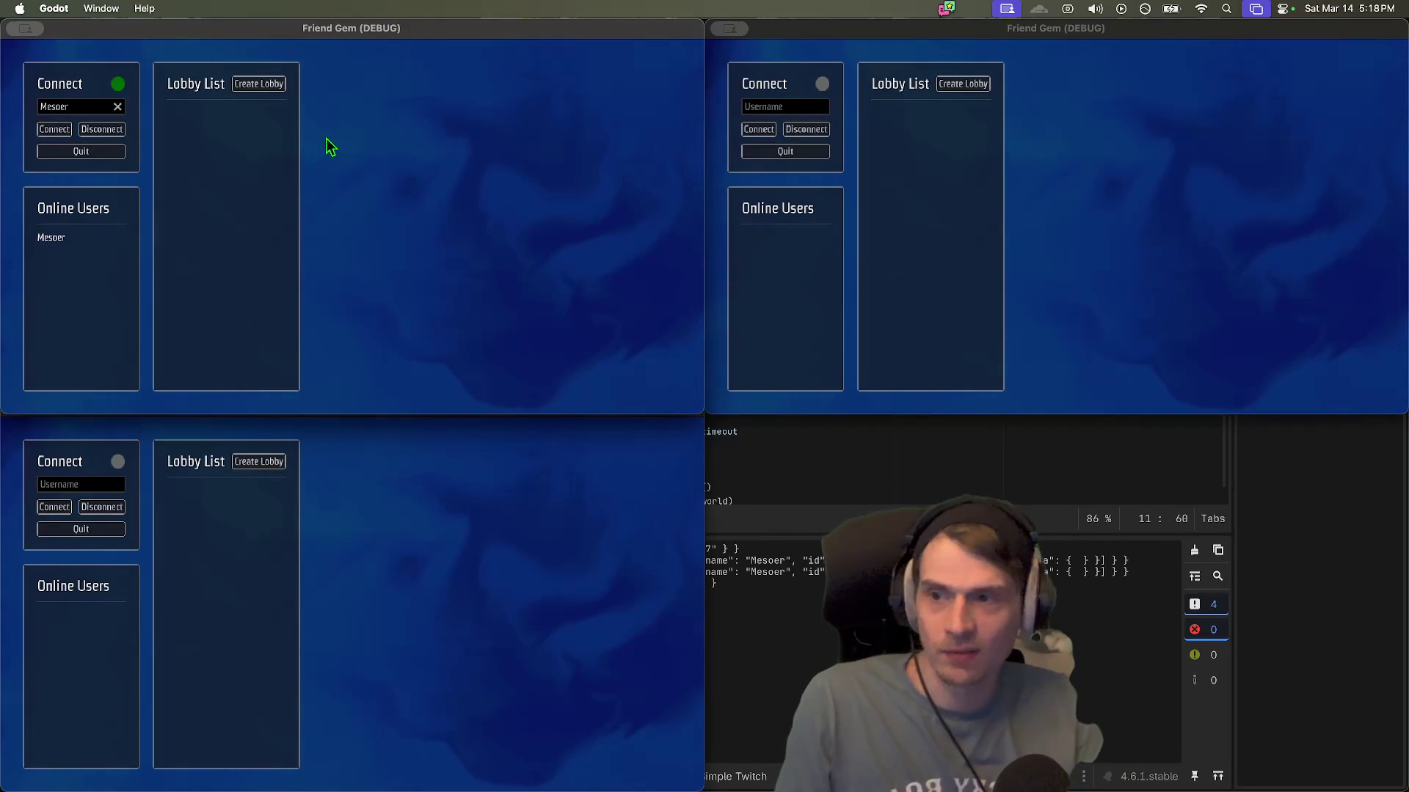
left_click(264, 84)
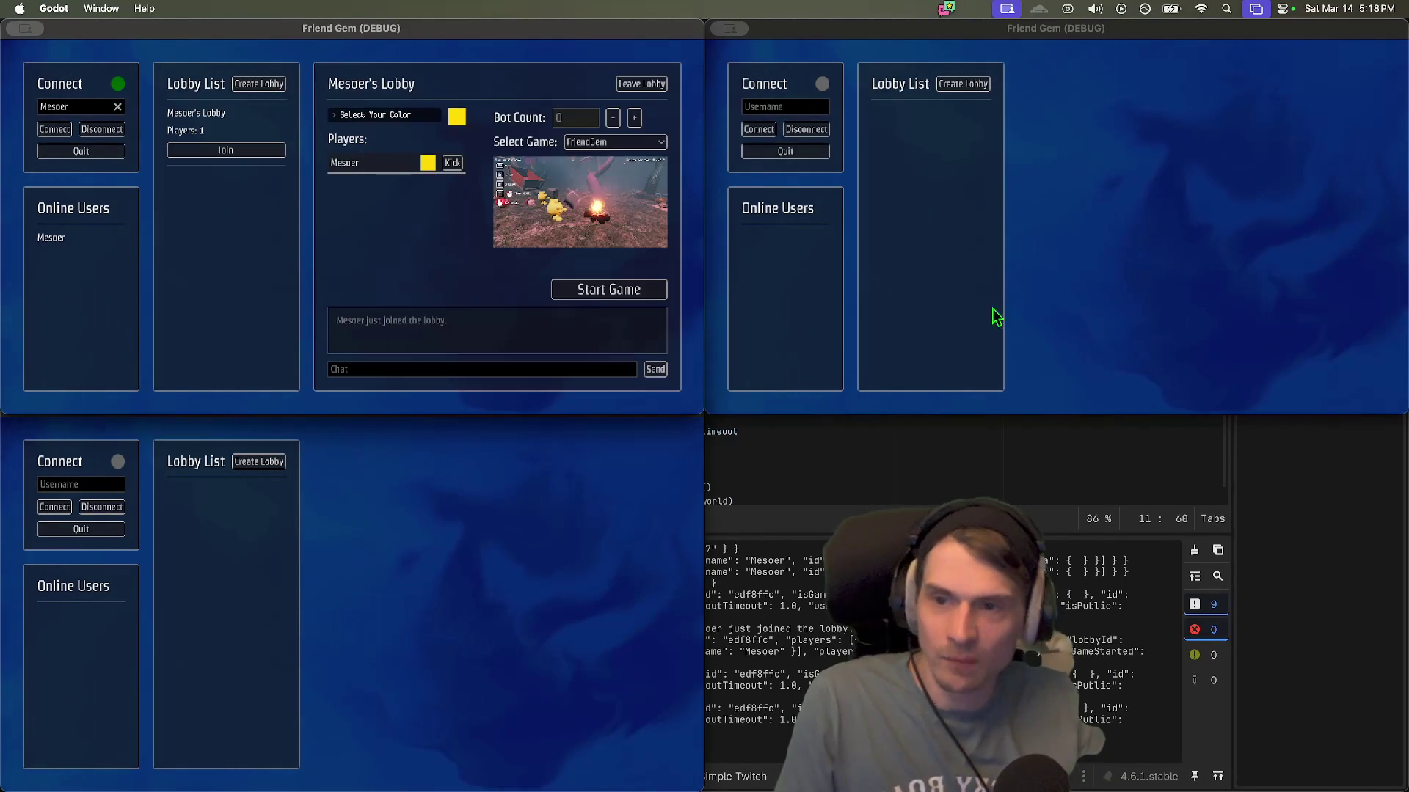
left_click(759, 129)
left_click(224, 506)
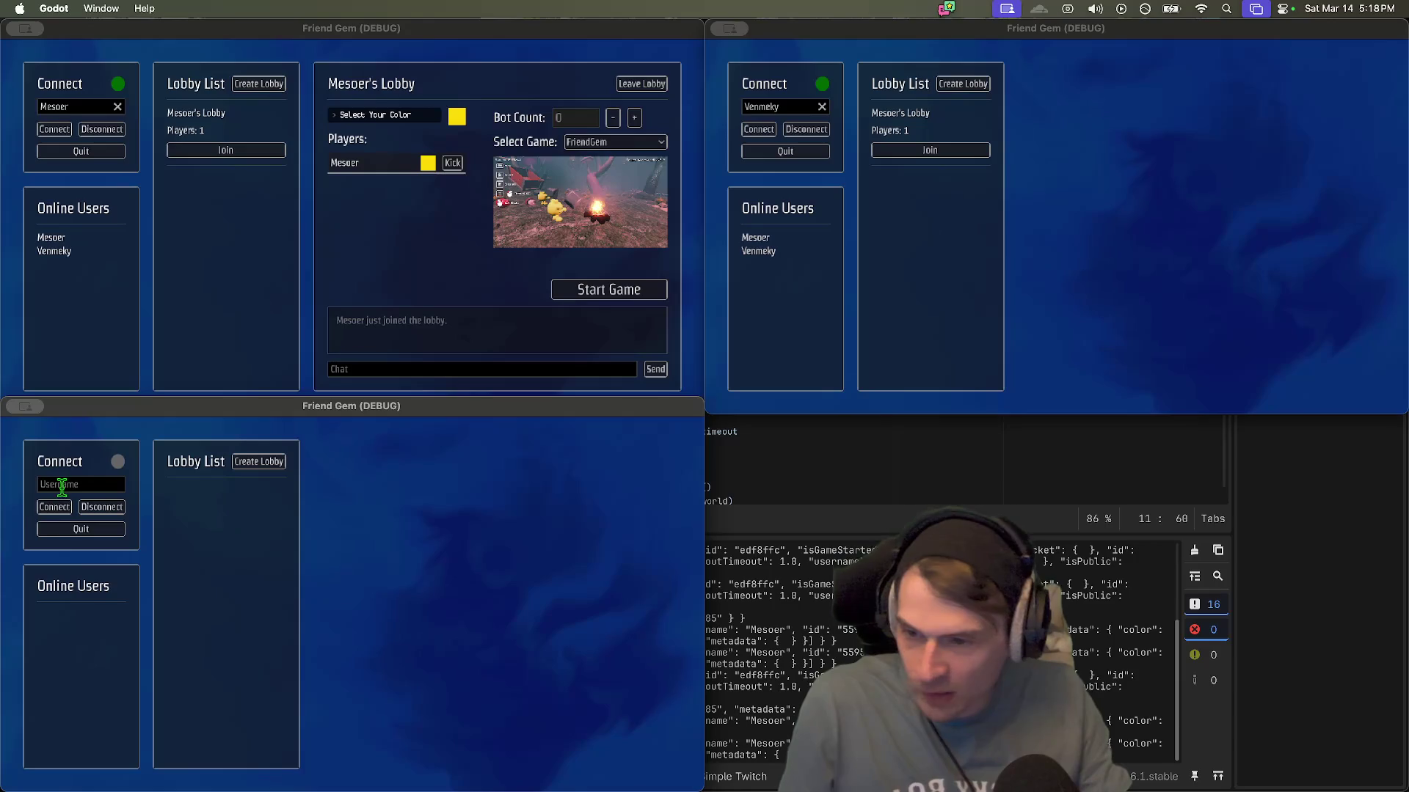
left_click(54, 507)
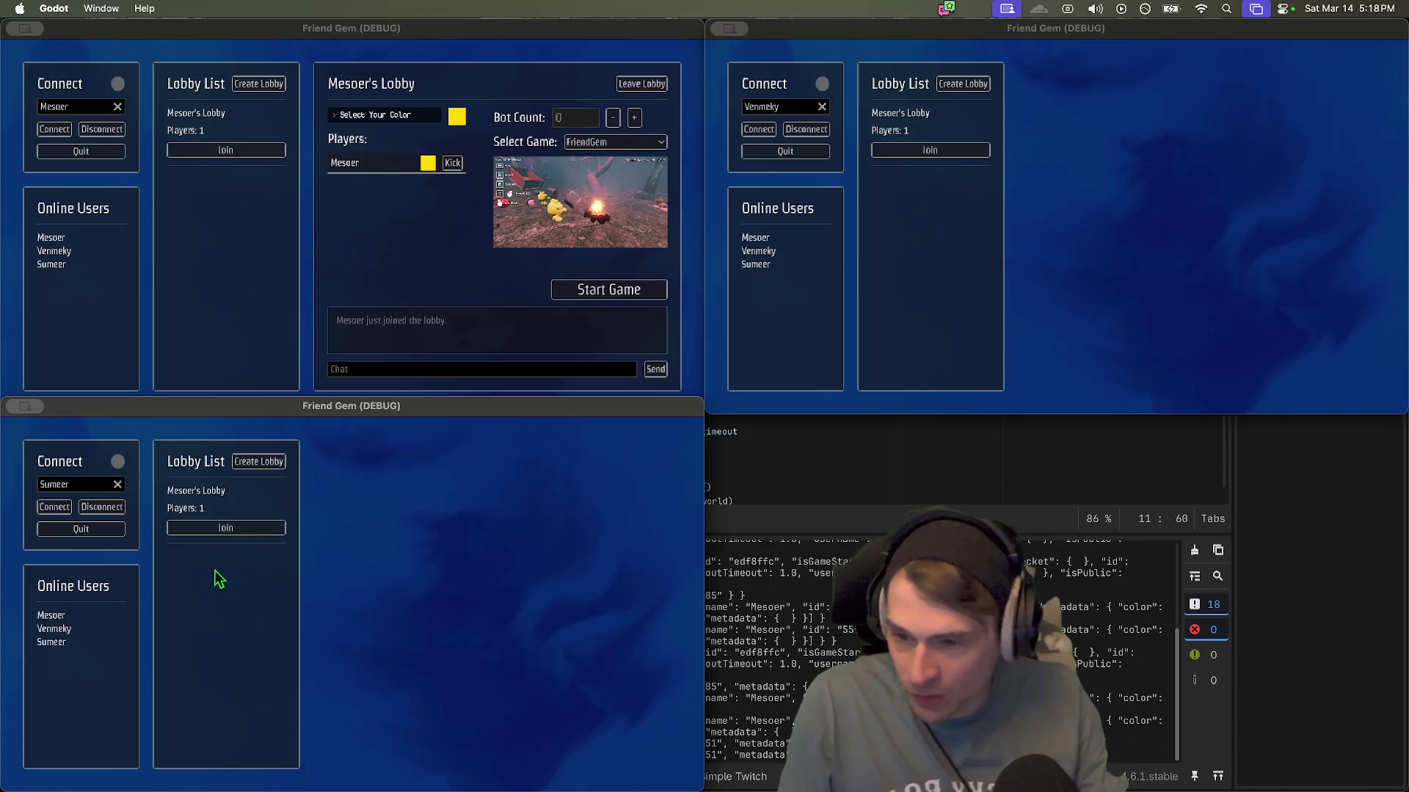
Join the host's lobby from the other two clients, start the match, then close the second client.
left_click(266, 528)
left_click(1053, 213)
left_click(928, 150)
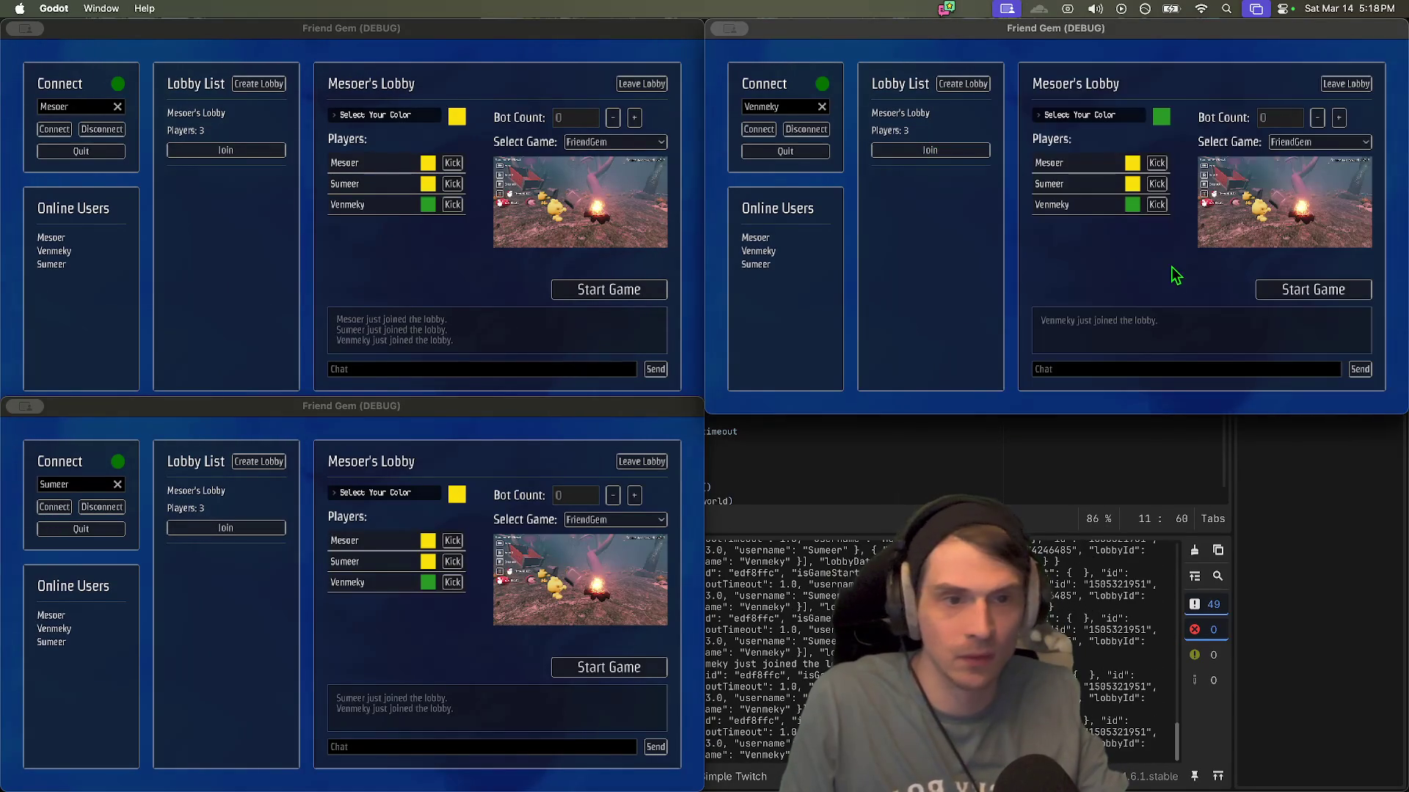
left_click(583, 292)
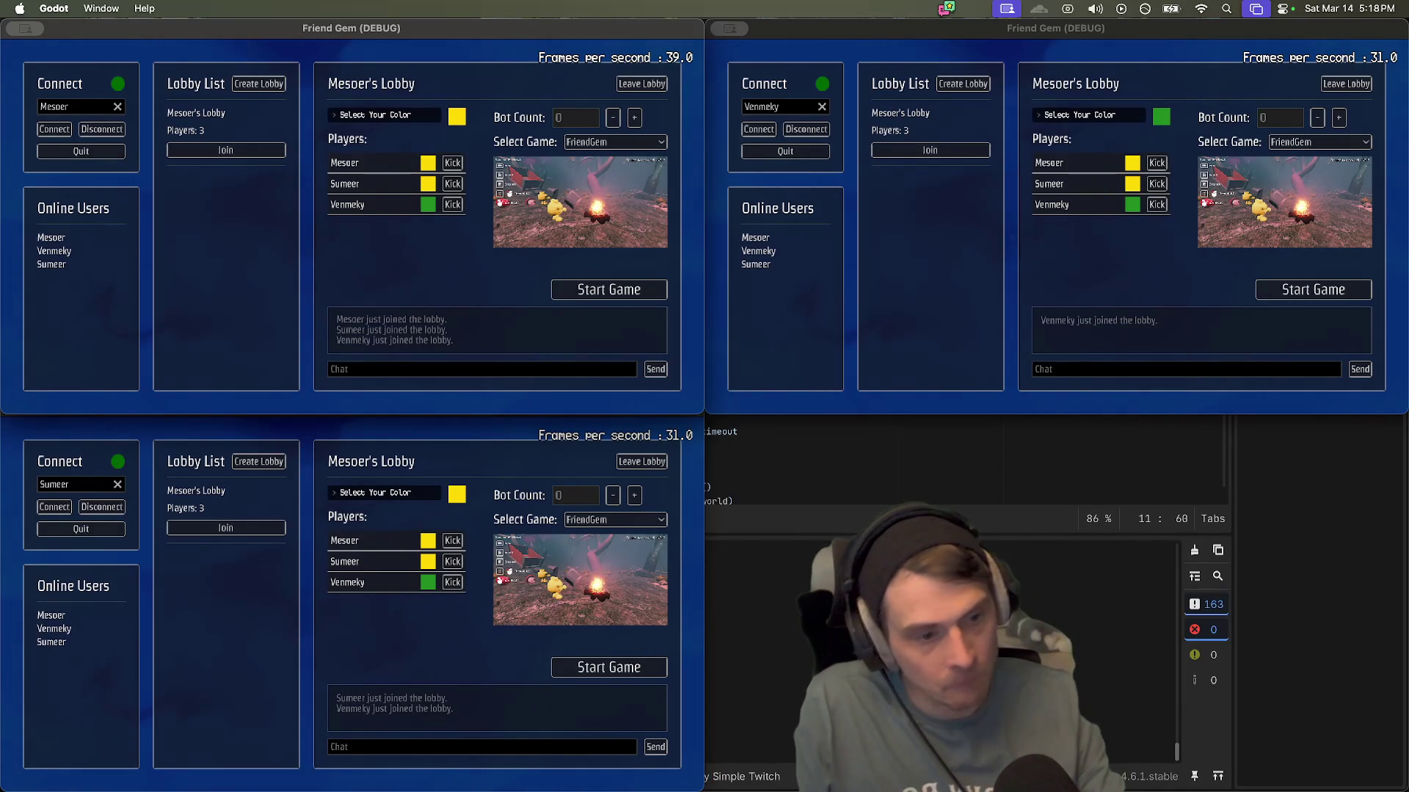
key("super+q")
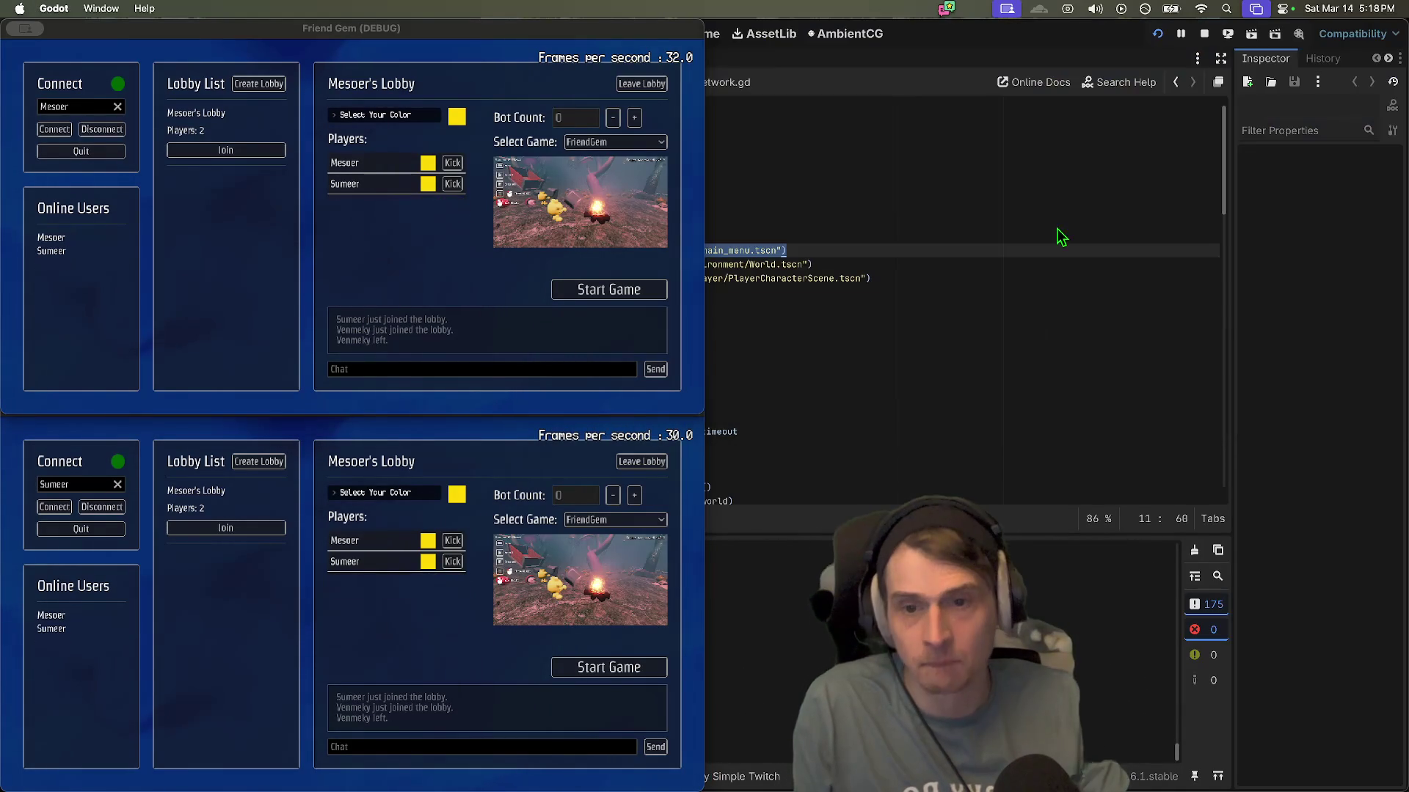
Close the remaining game windows and review the Session 2 error list in the debugger.
key("super+q")
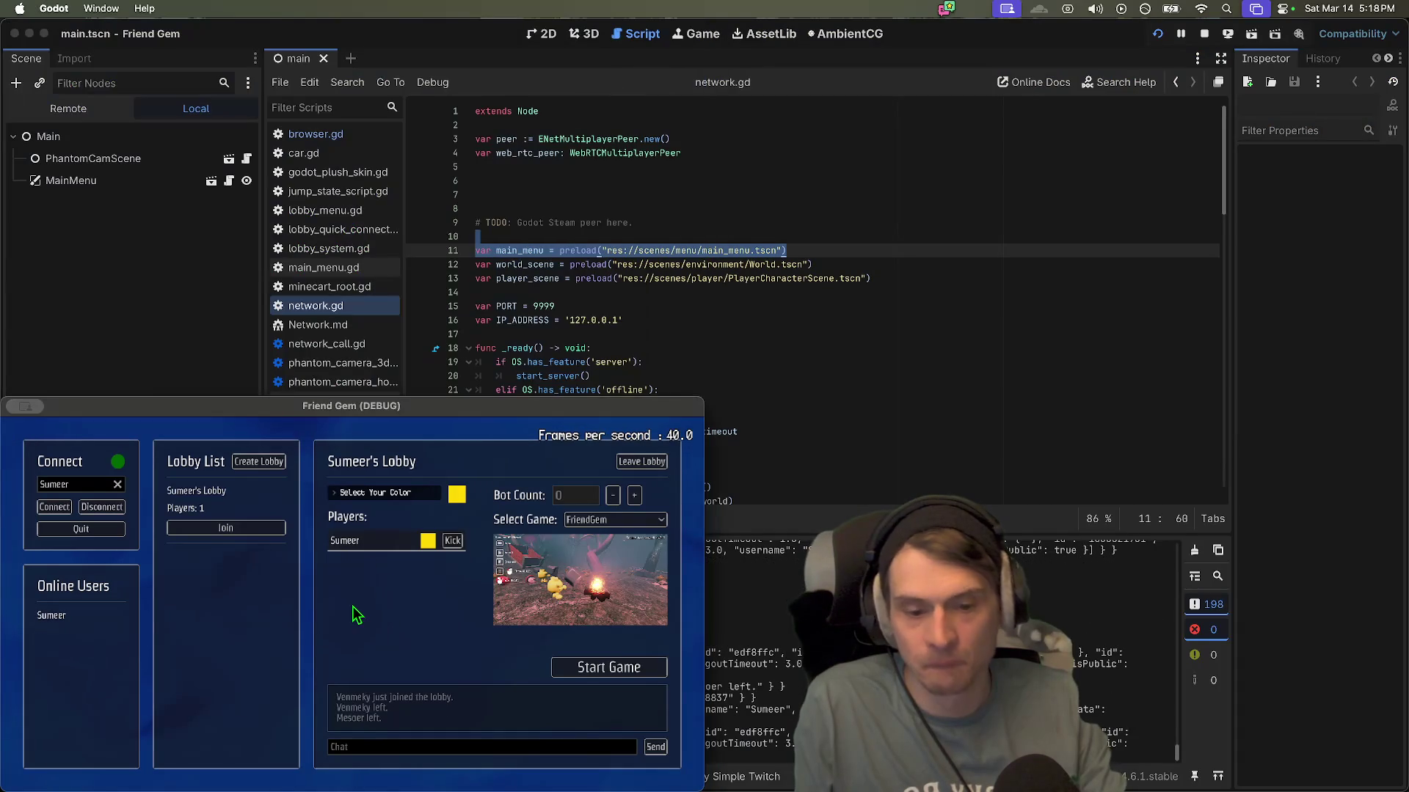
key("super+q")
left_click(421, 777)
left_click(374, 590)
left_click(360, 566)
left_click(378, 591)
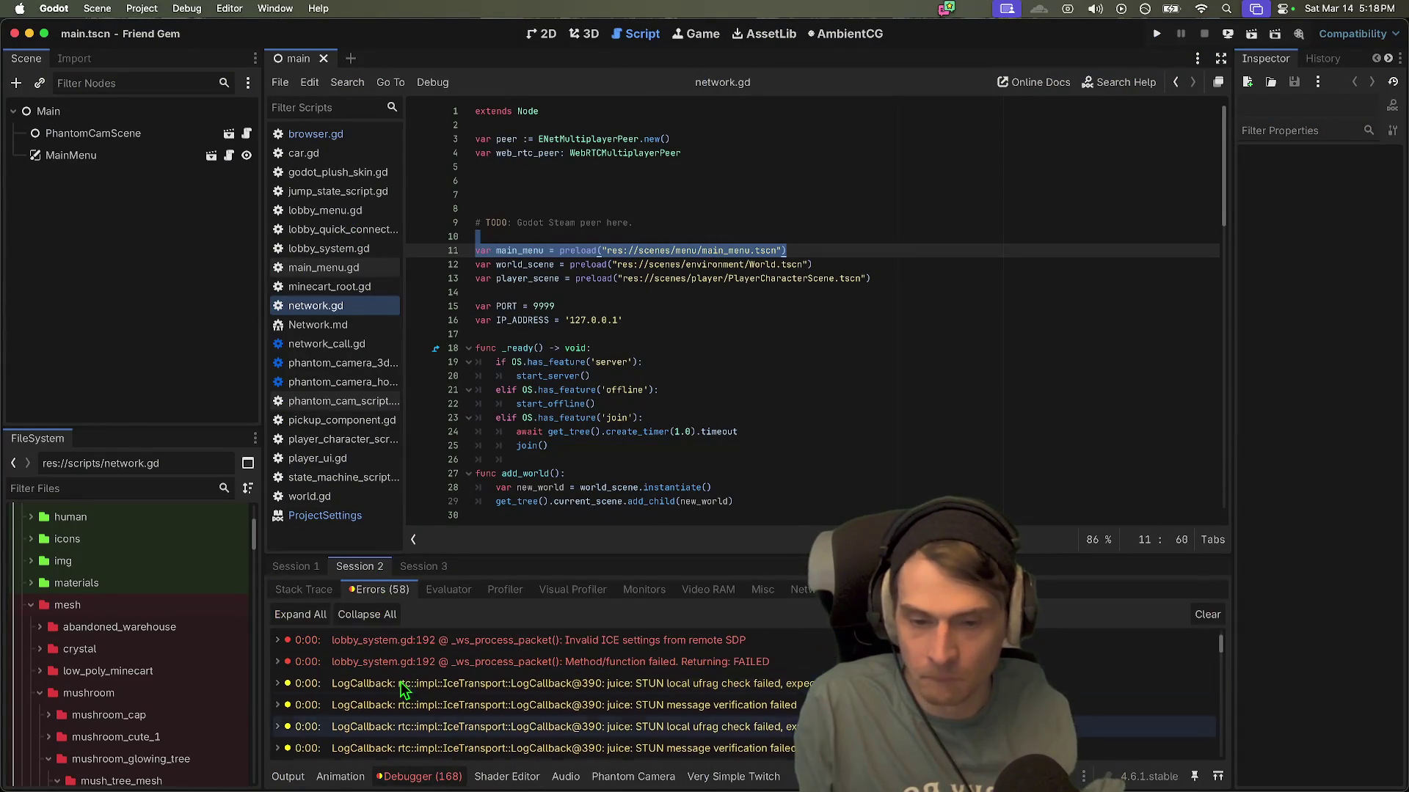
Relaunch the game, connect the first client and create a new lobby.
left_click(939, 324)
key("super+b")
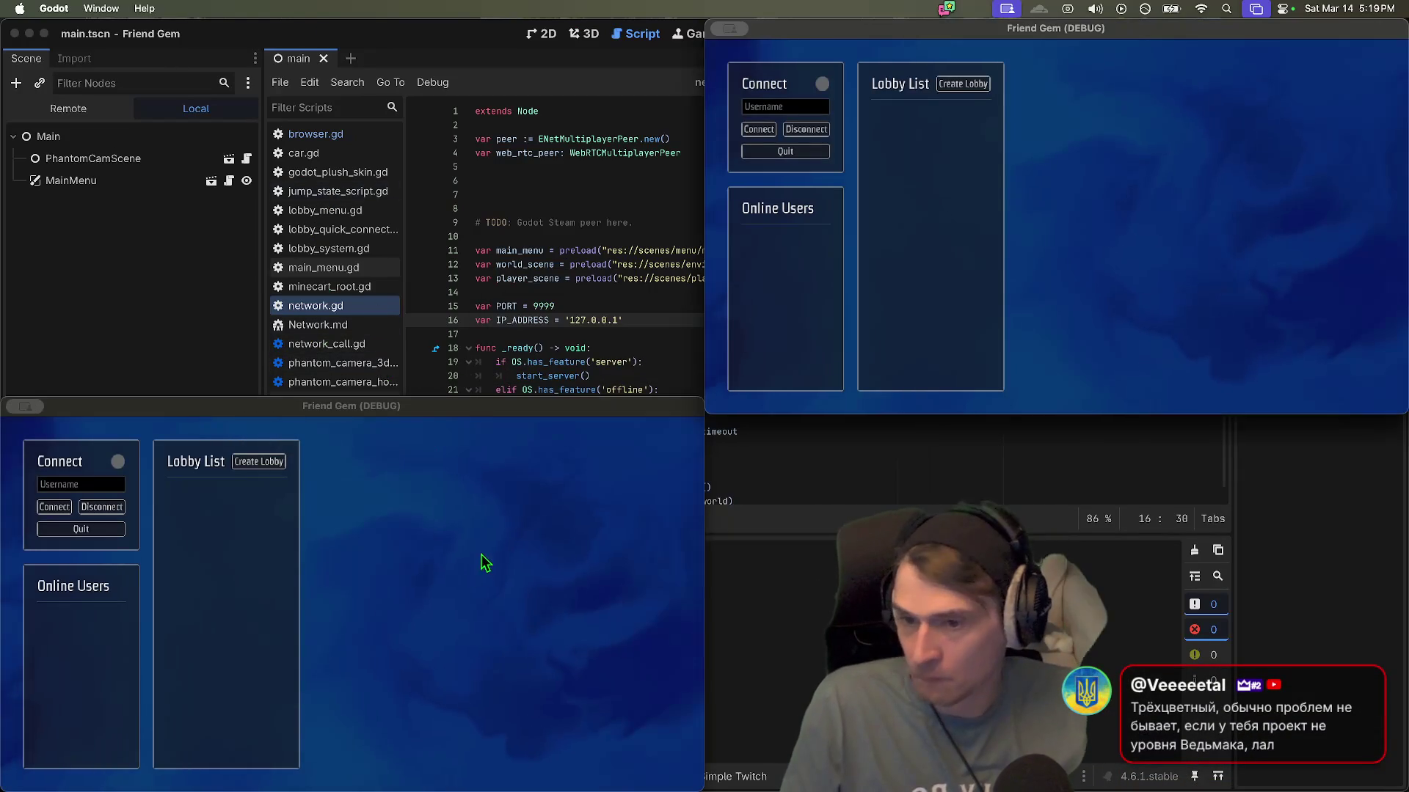
left_click(54, 130)
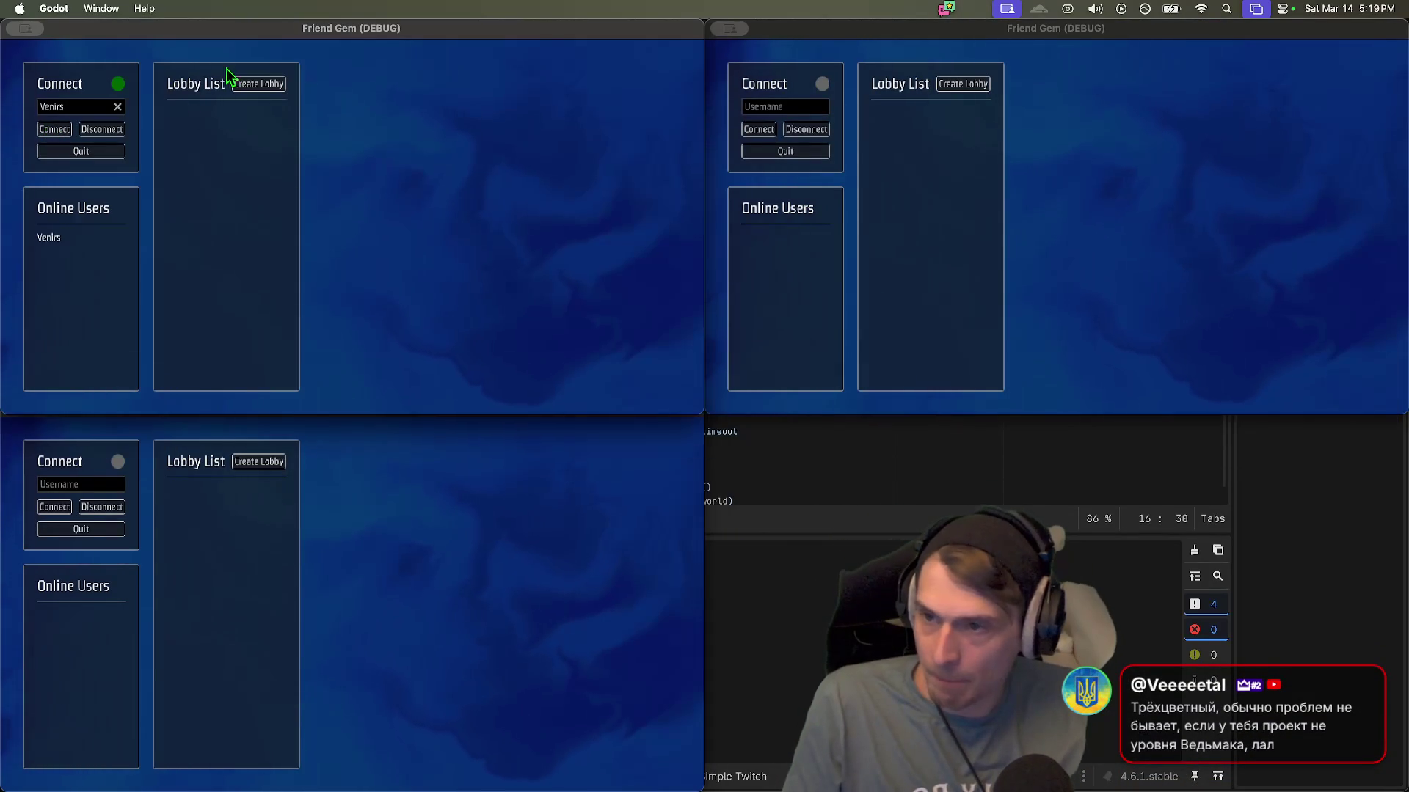
left_click(257, 83)
Connect the bottom and top-right clients and have both join the lobby.
left_click(426, 549)
left_click(55, 506)
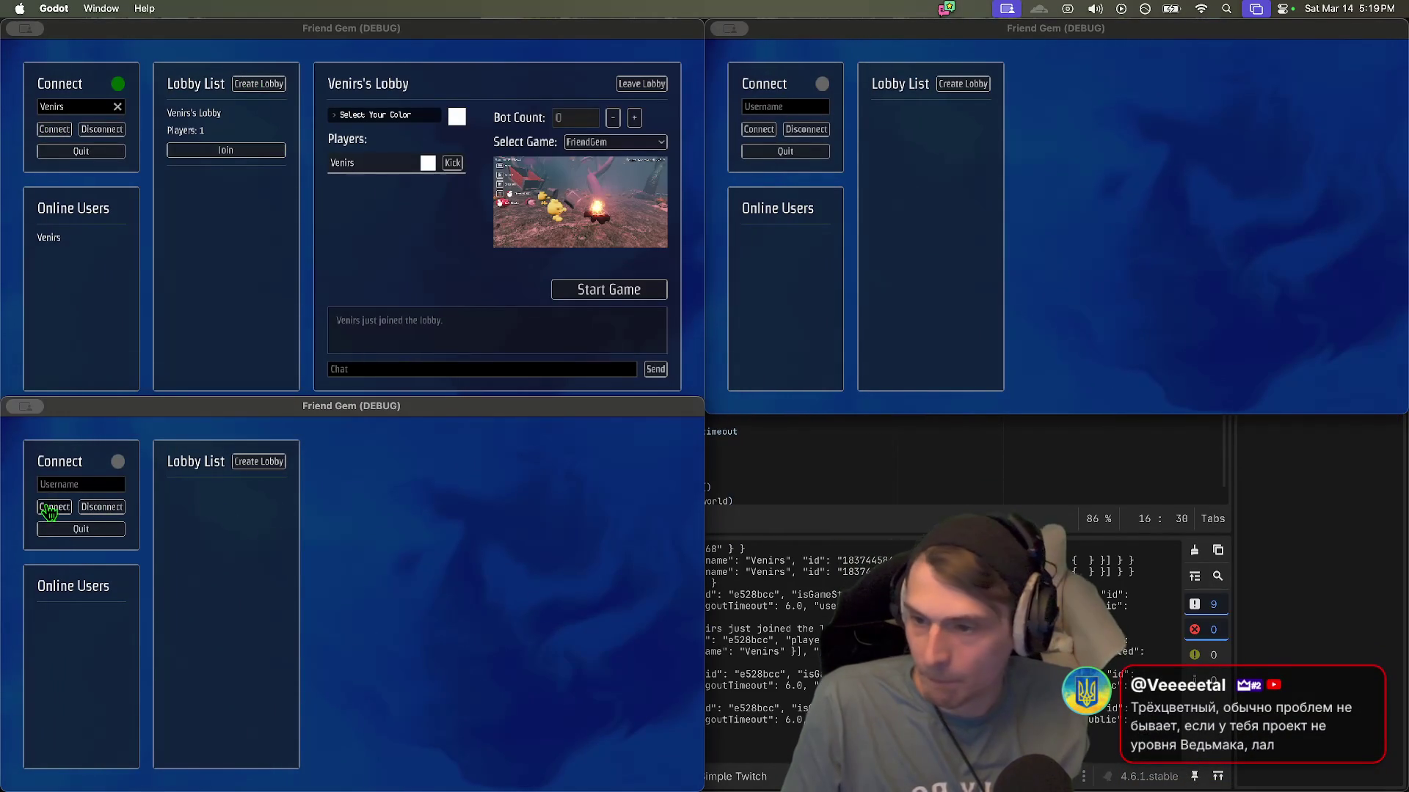
left_click(278, 528)
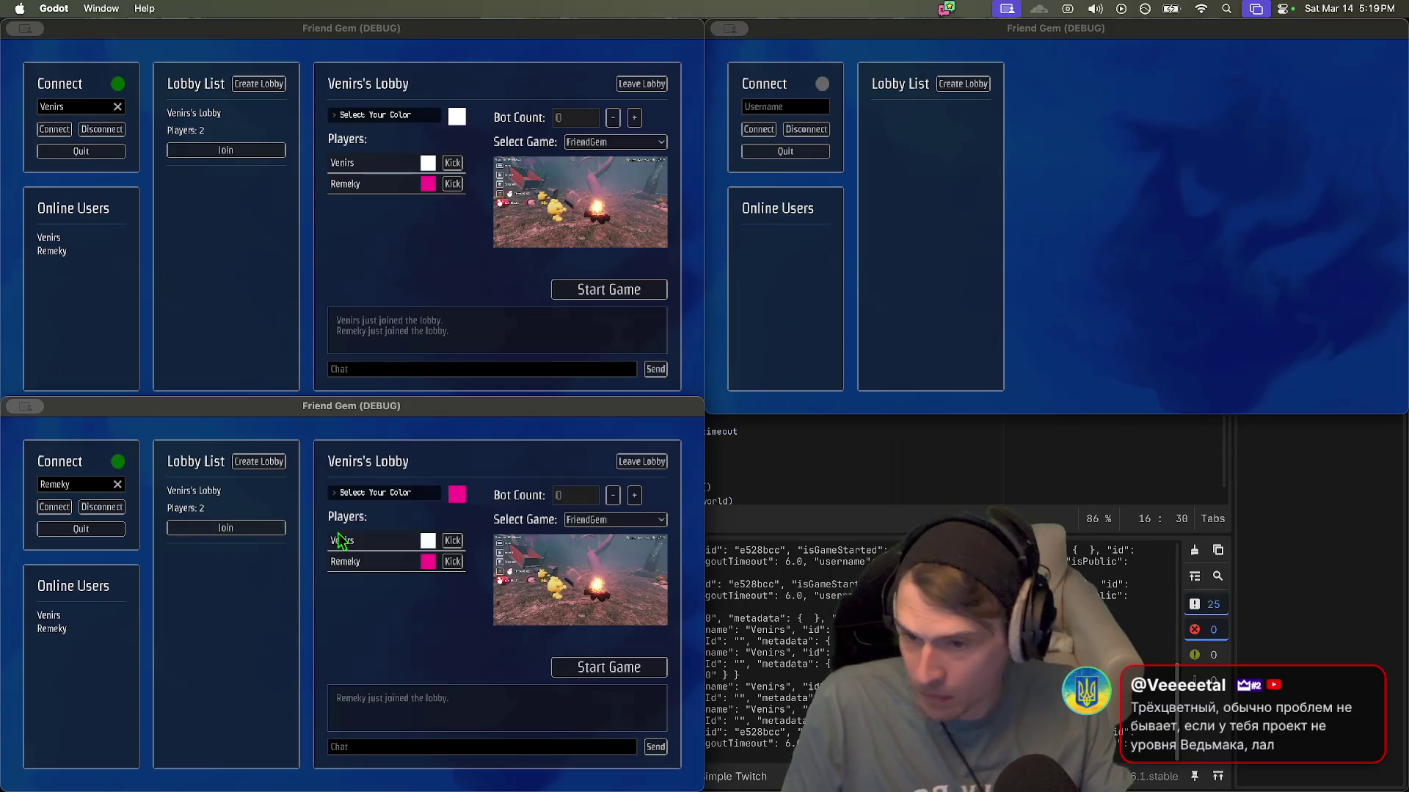
left_click(1262, 227)
left_click(758, 129)
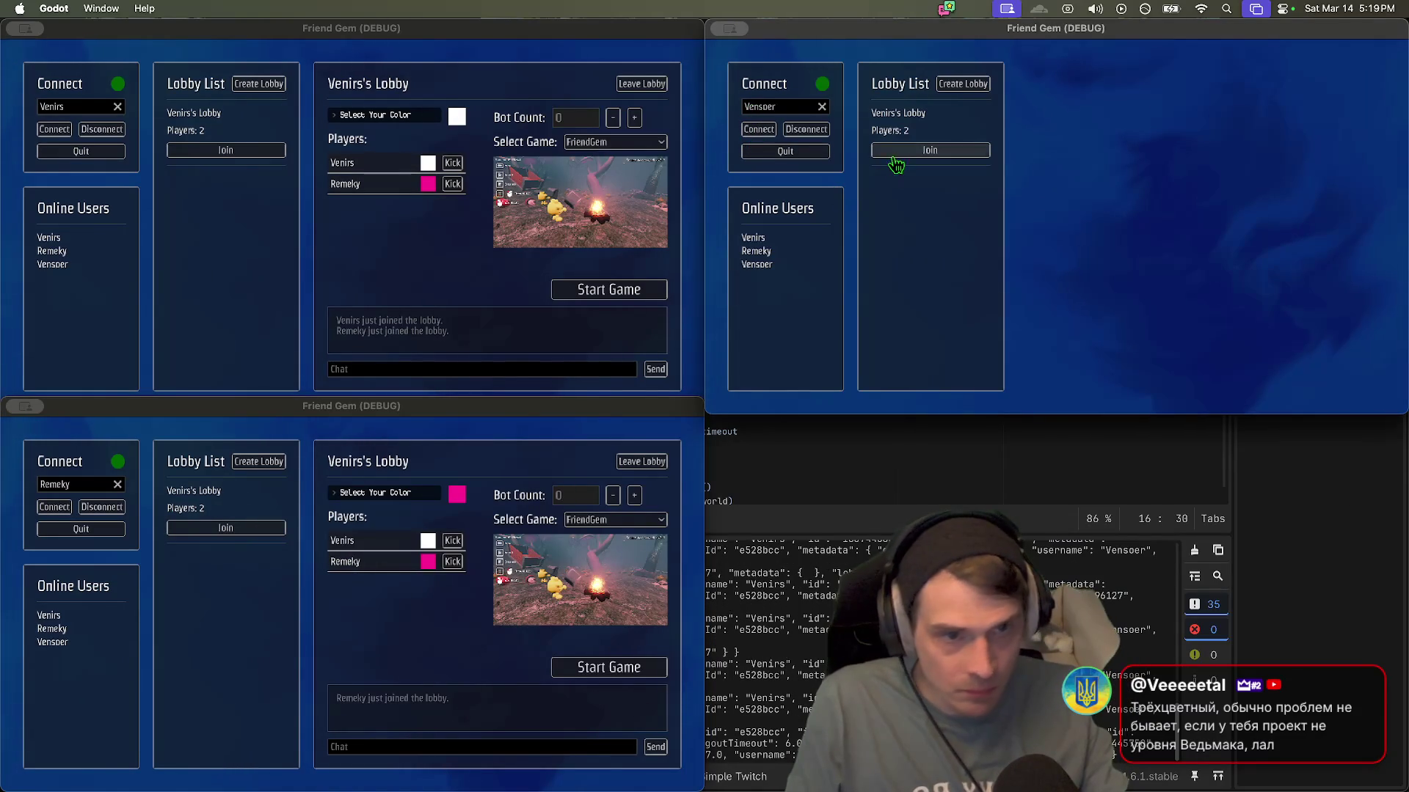
left_click(897, 153)
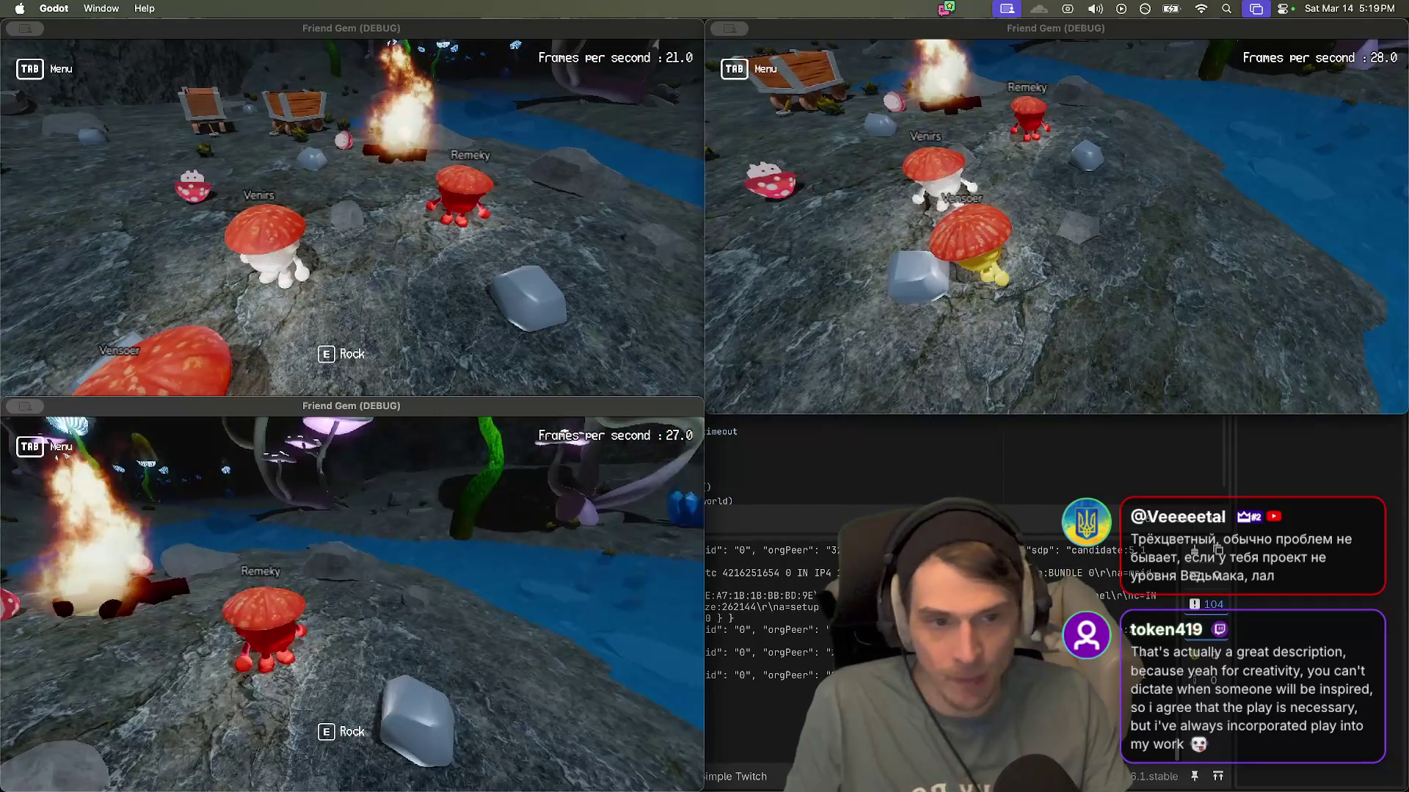
Walk the yellow character to grab the rock, drop it by the fire, then head toward the cart.
key("super+Tab")
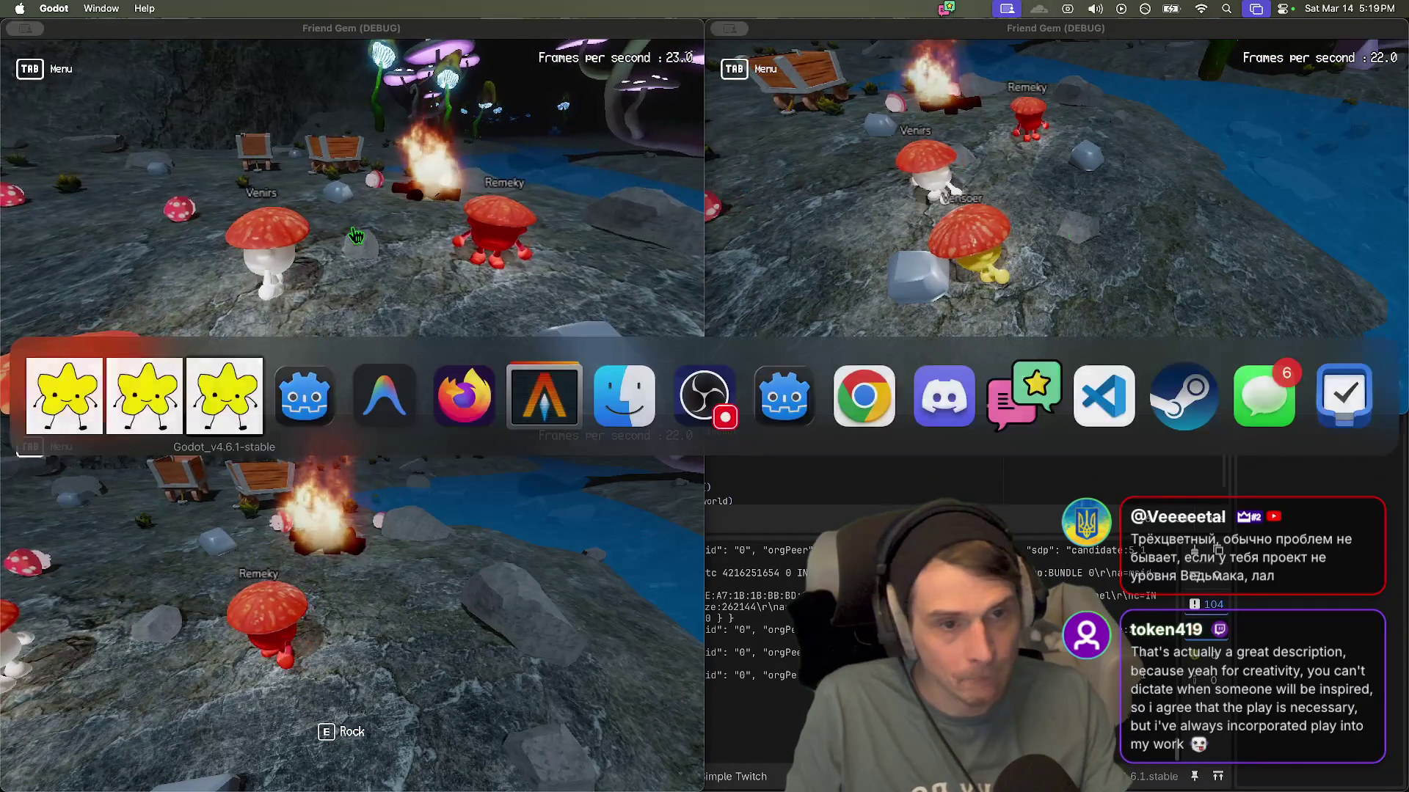
key("w")
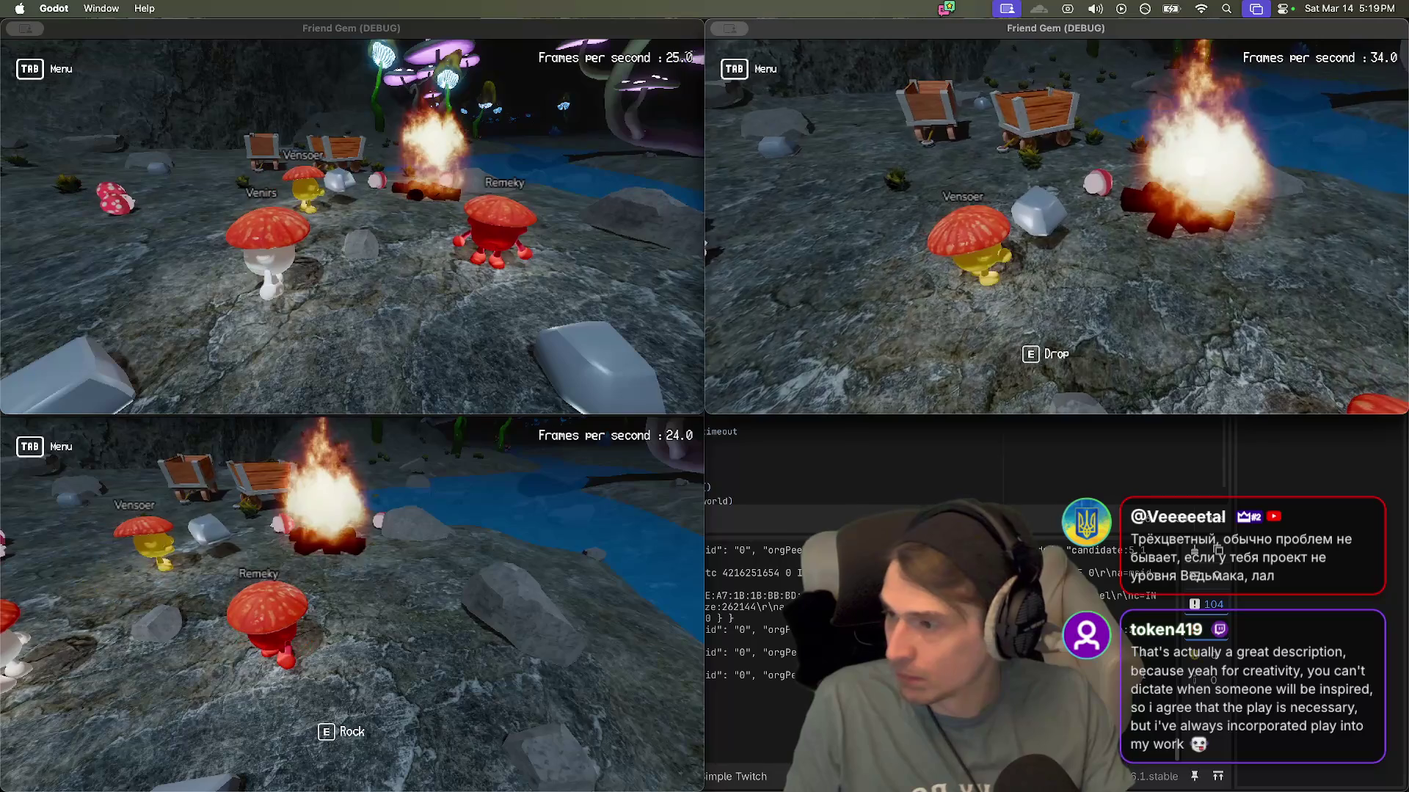
key("e")
key("w")
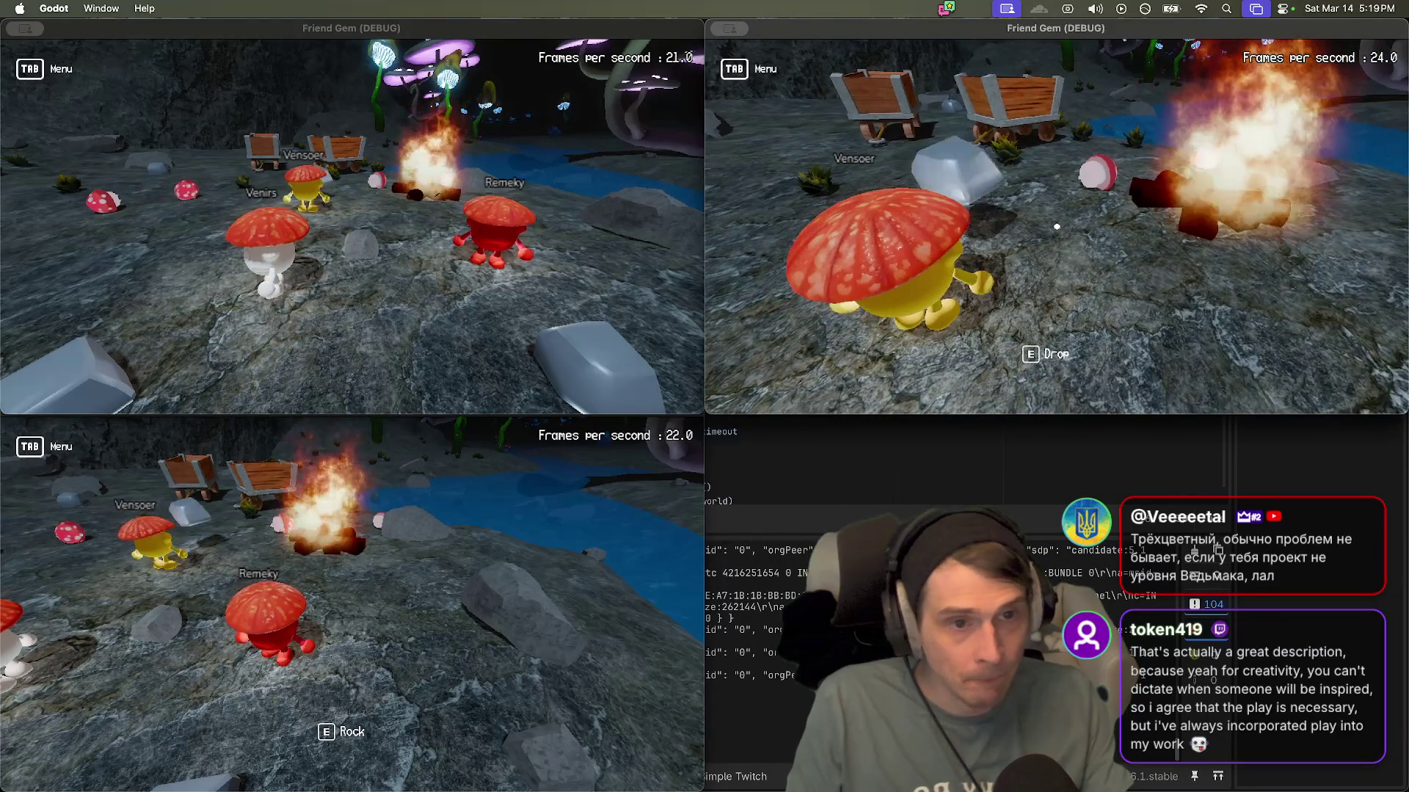
key("e")
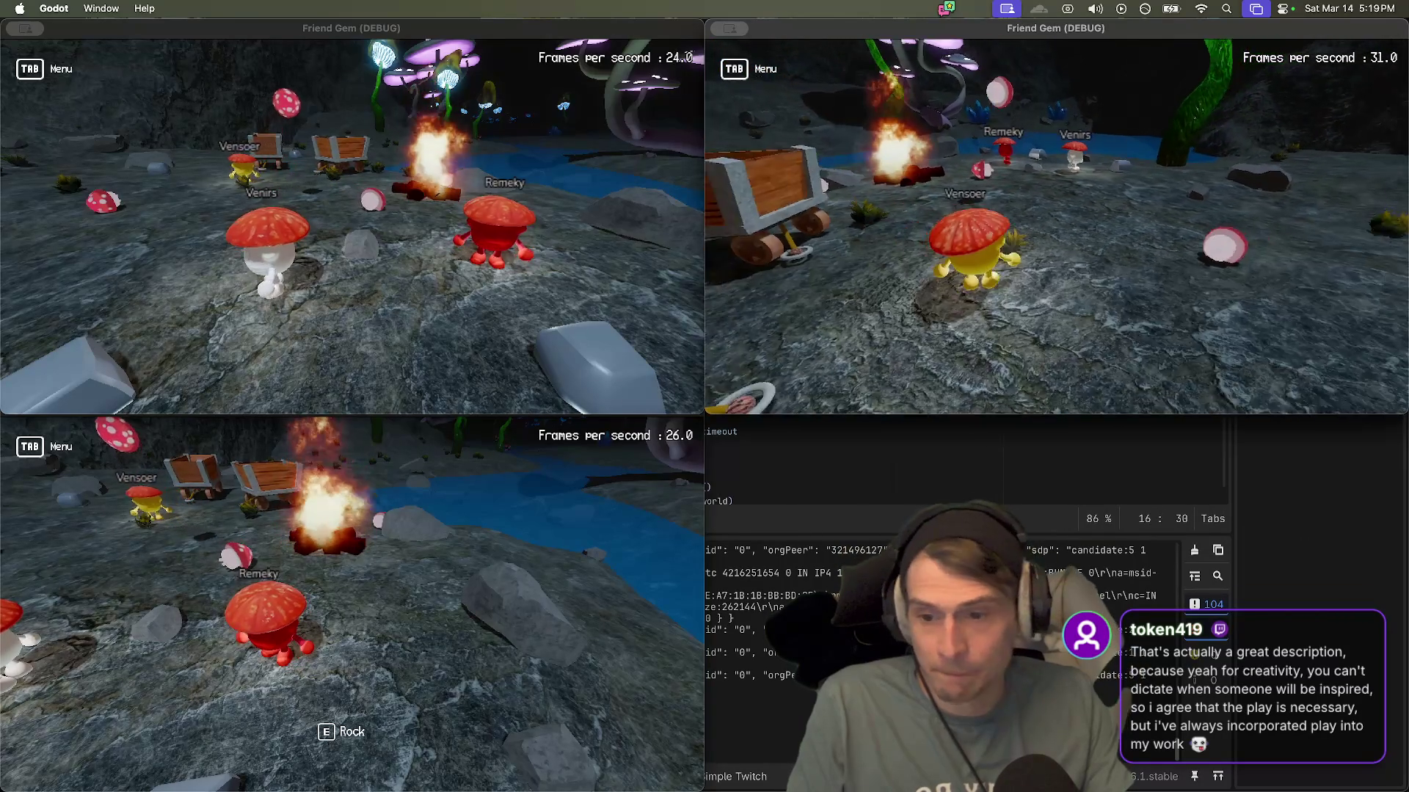
key("w")
key("a")
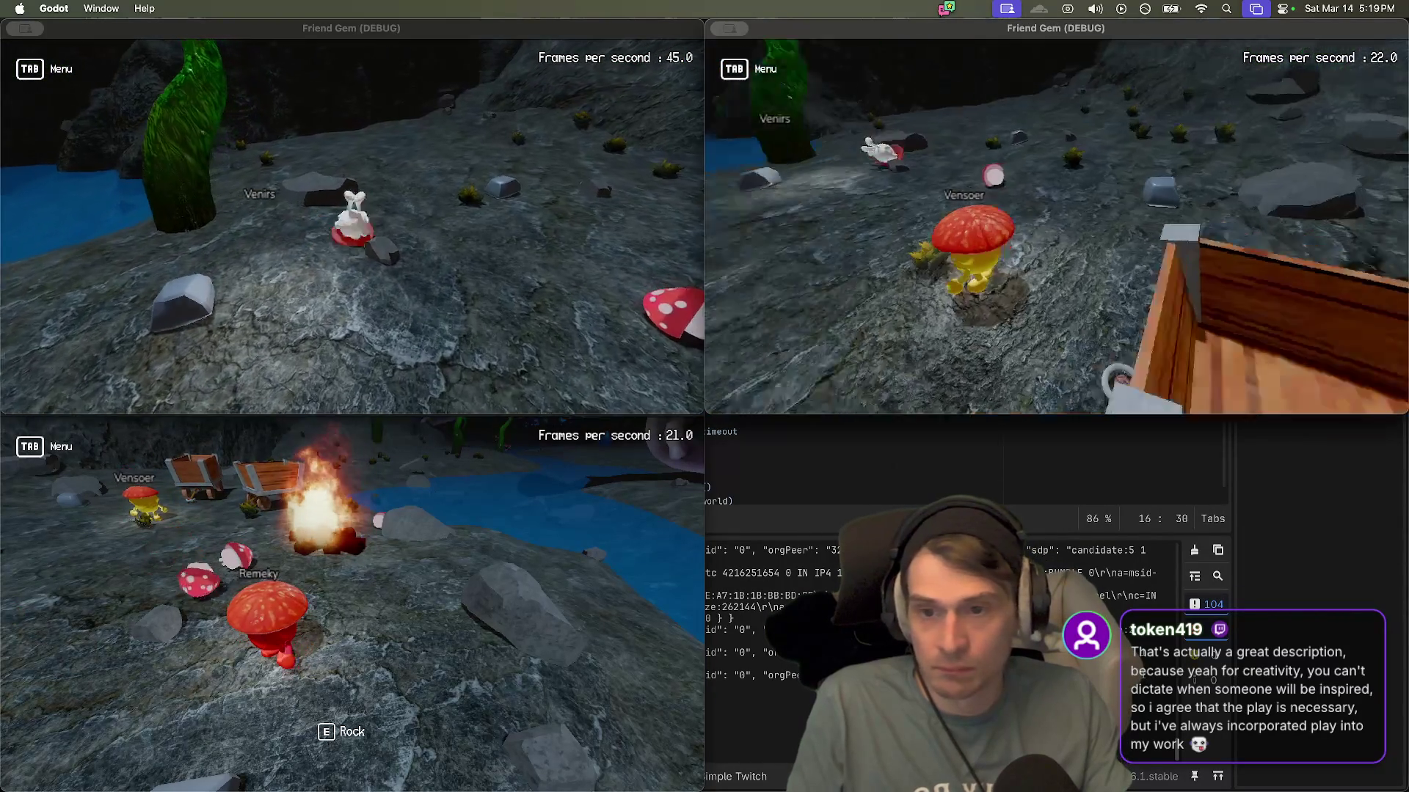